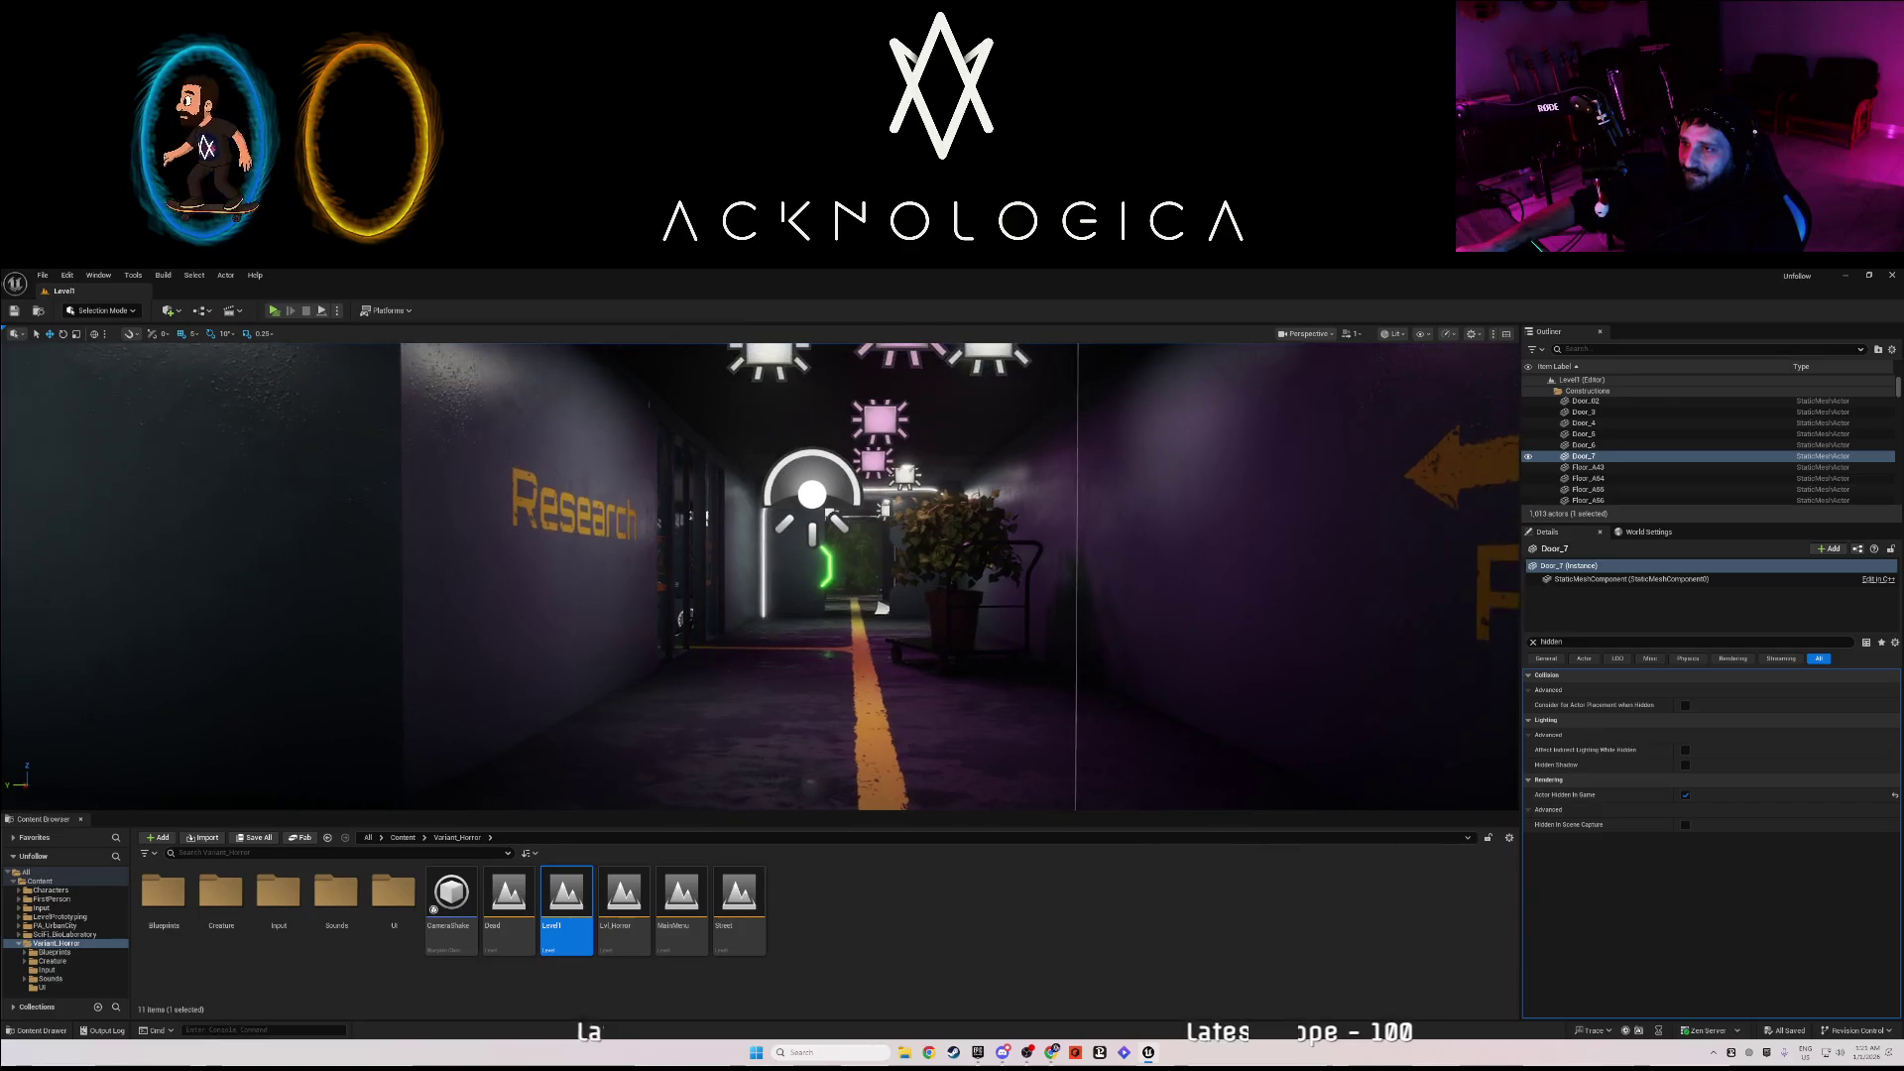
# - Fly through the level past the Research wall and door tunnel to the Important rules sign
pyautogui.press('Left')
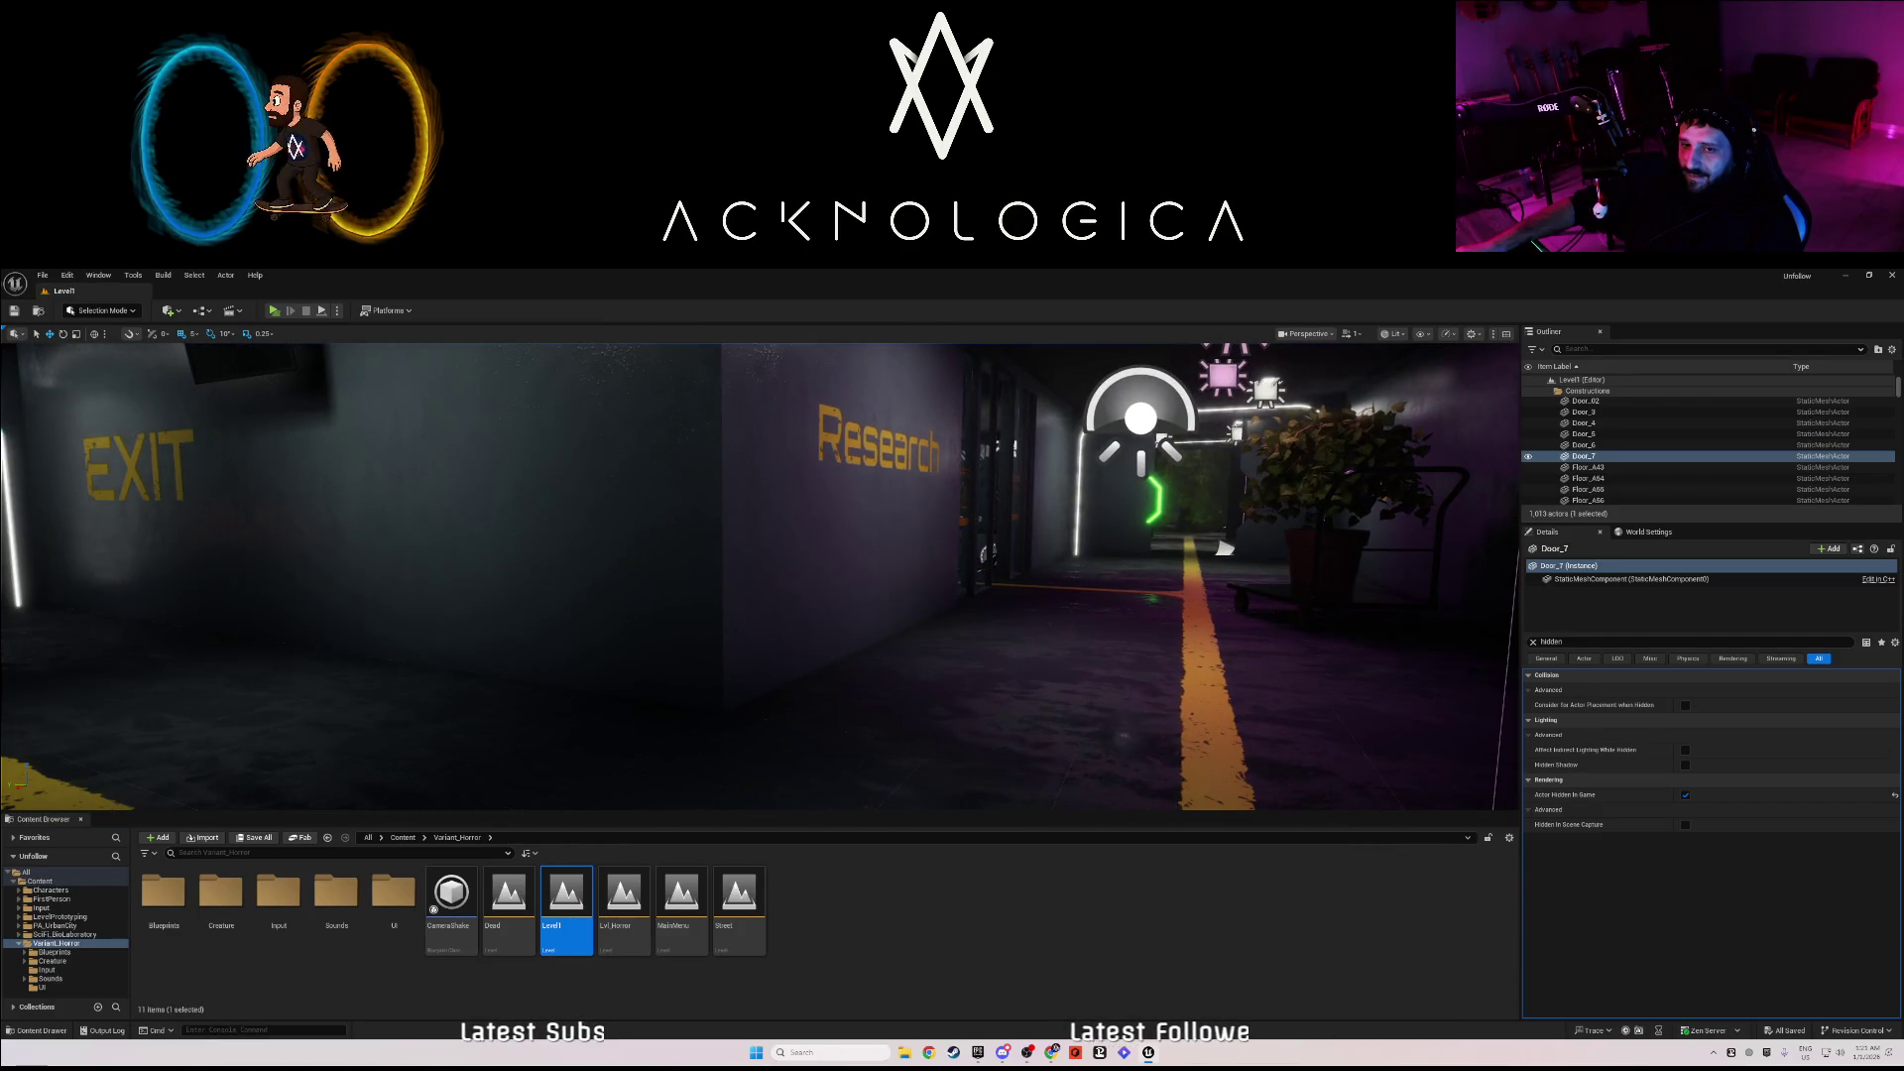
pyautogui.press('Left')
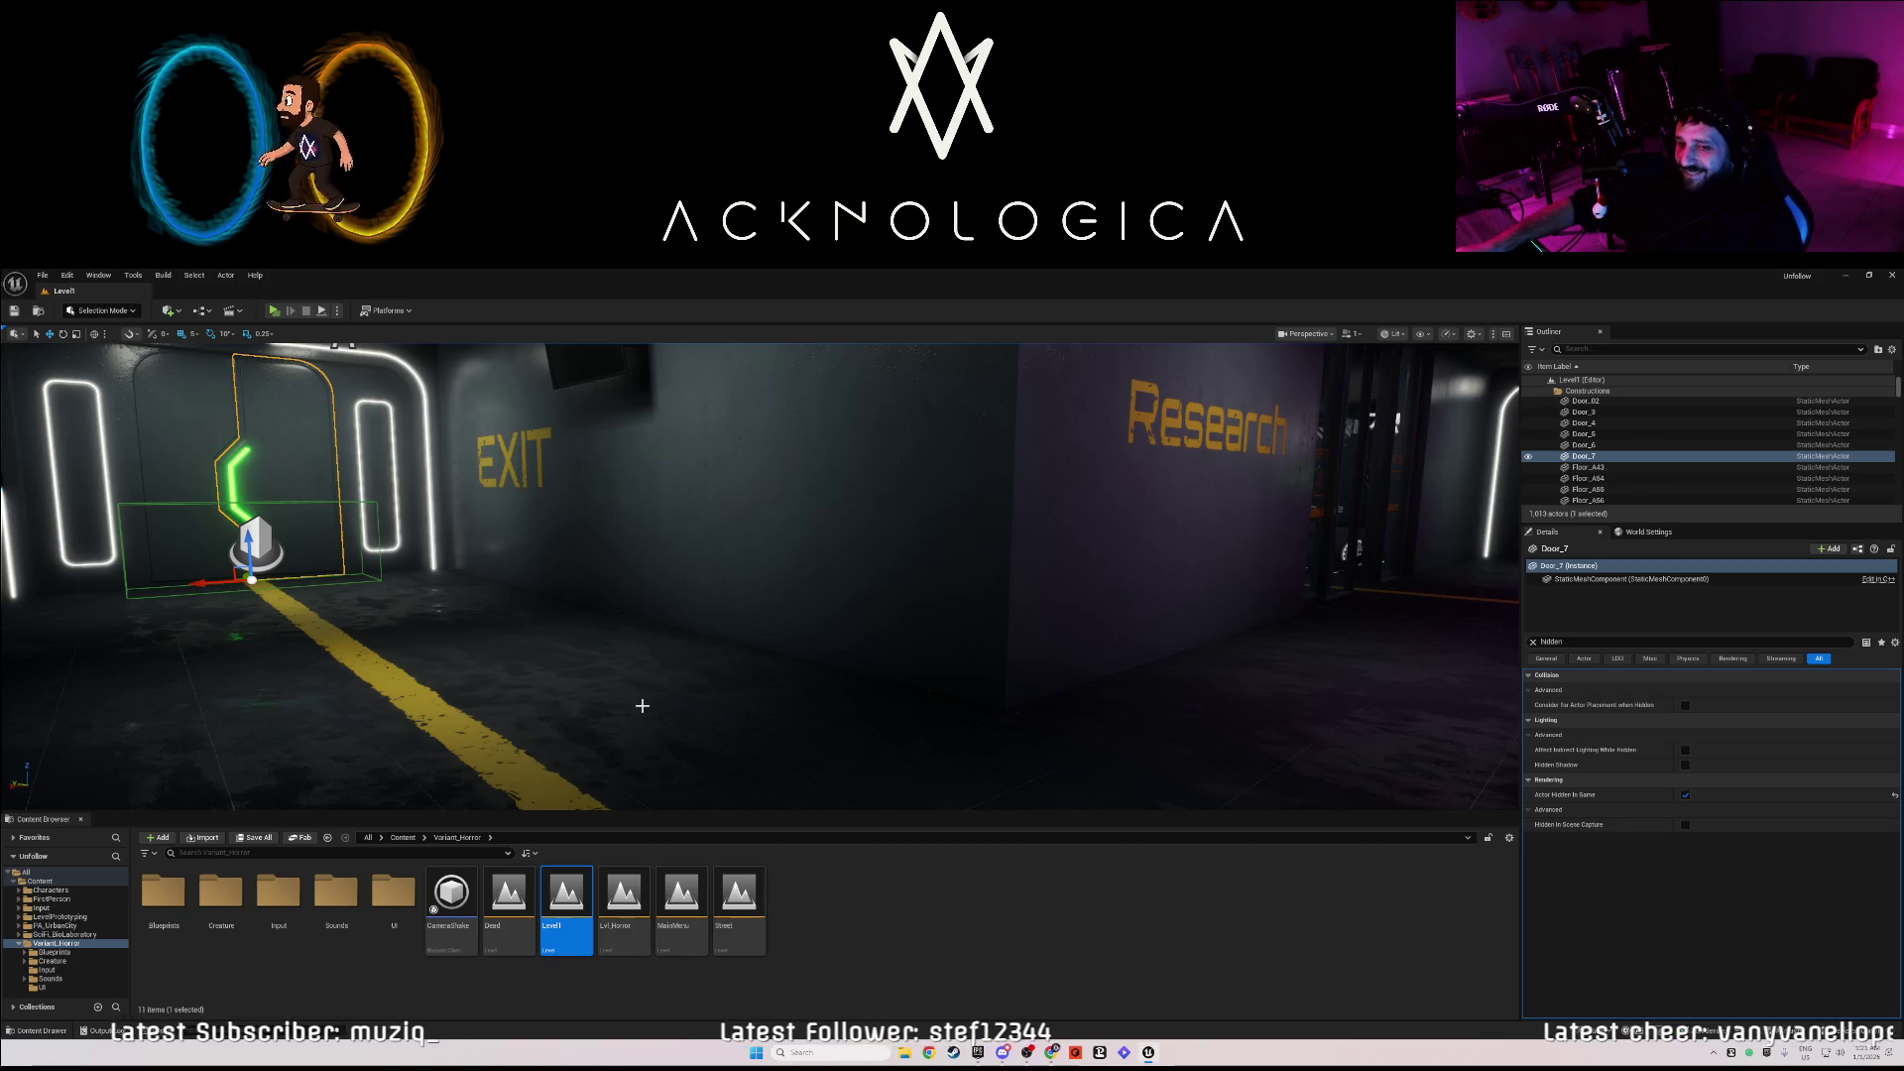
pyautogui.press('Right')
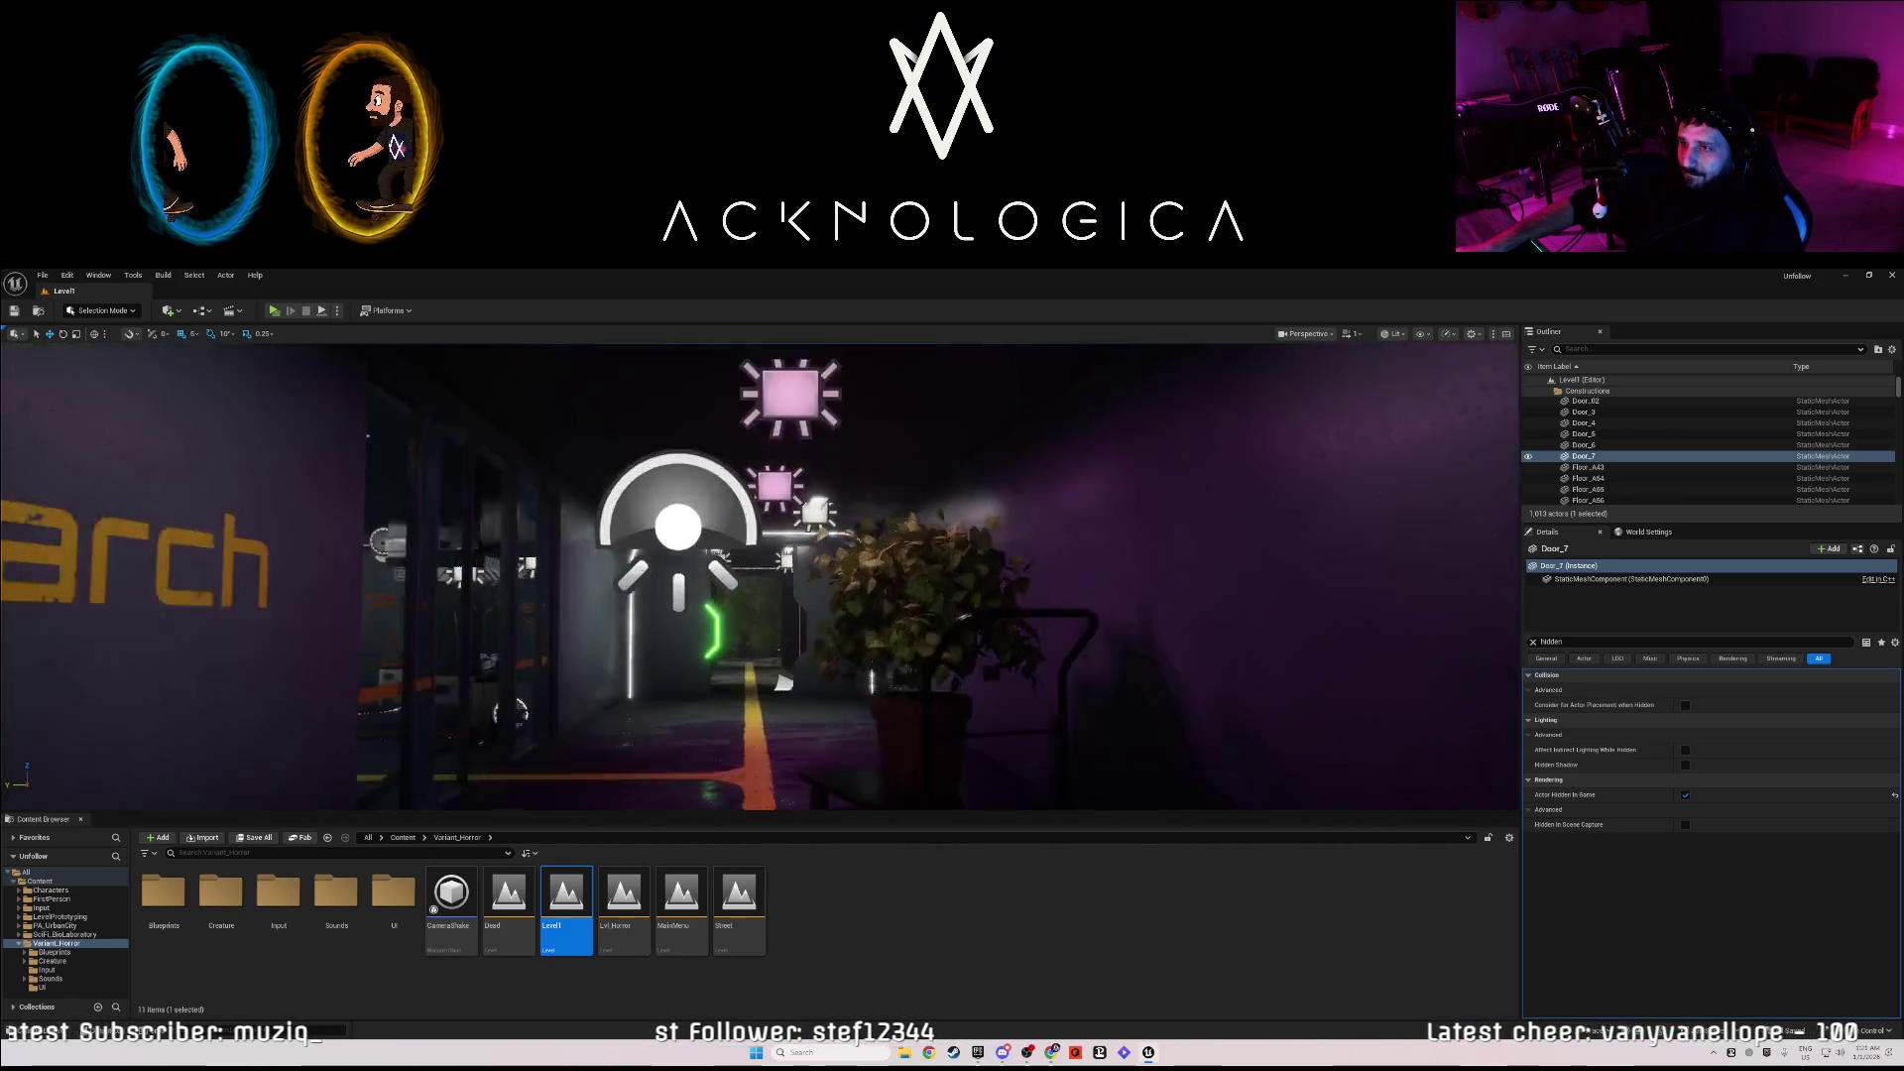
pyautogui.press('Right')
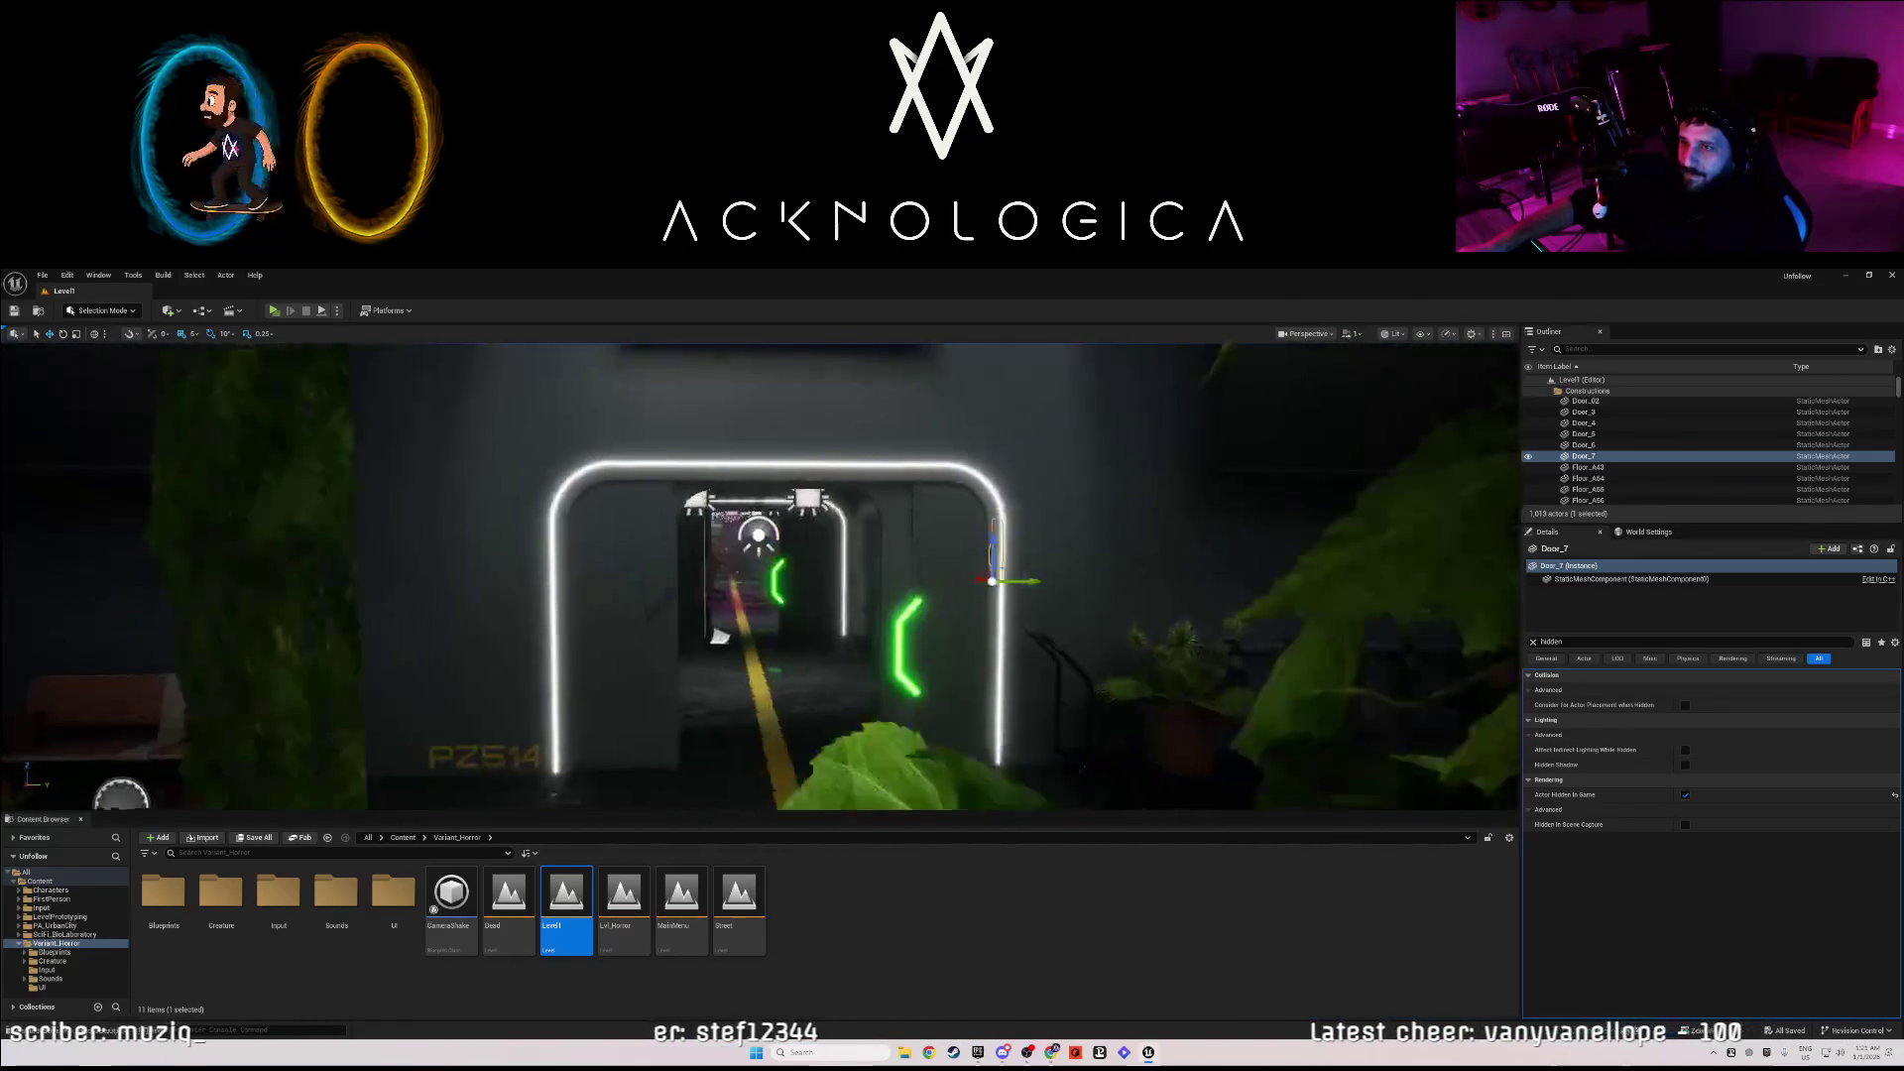
pyautogui.press('Up')
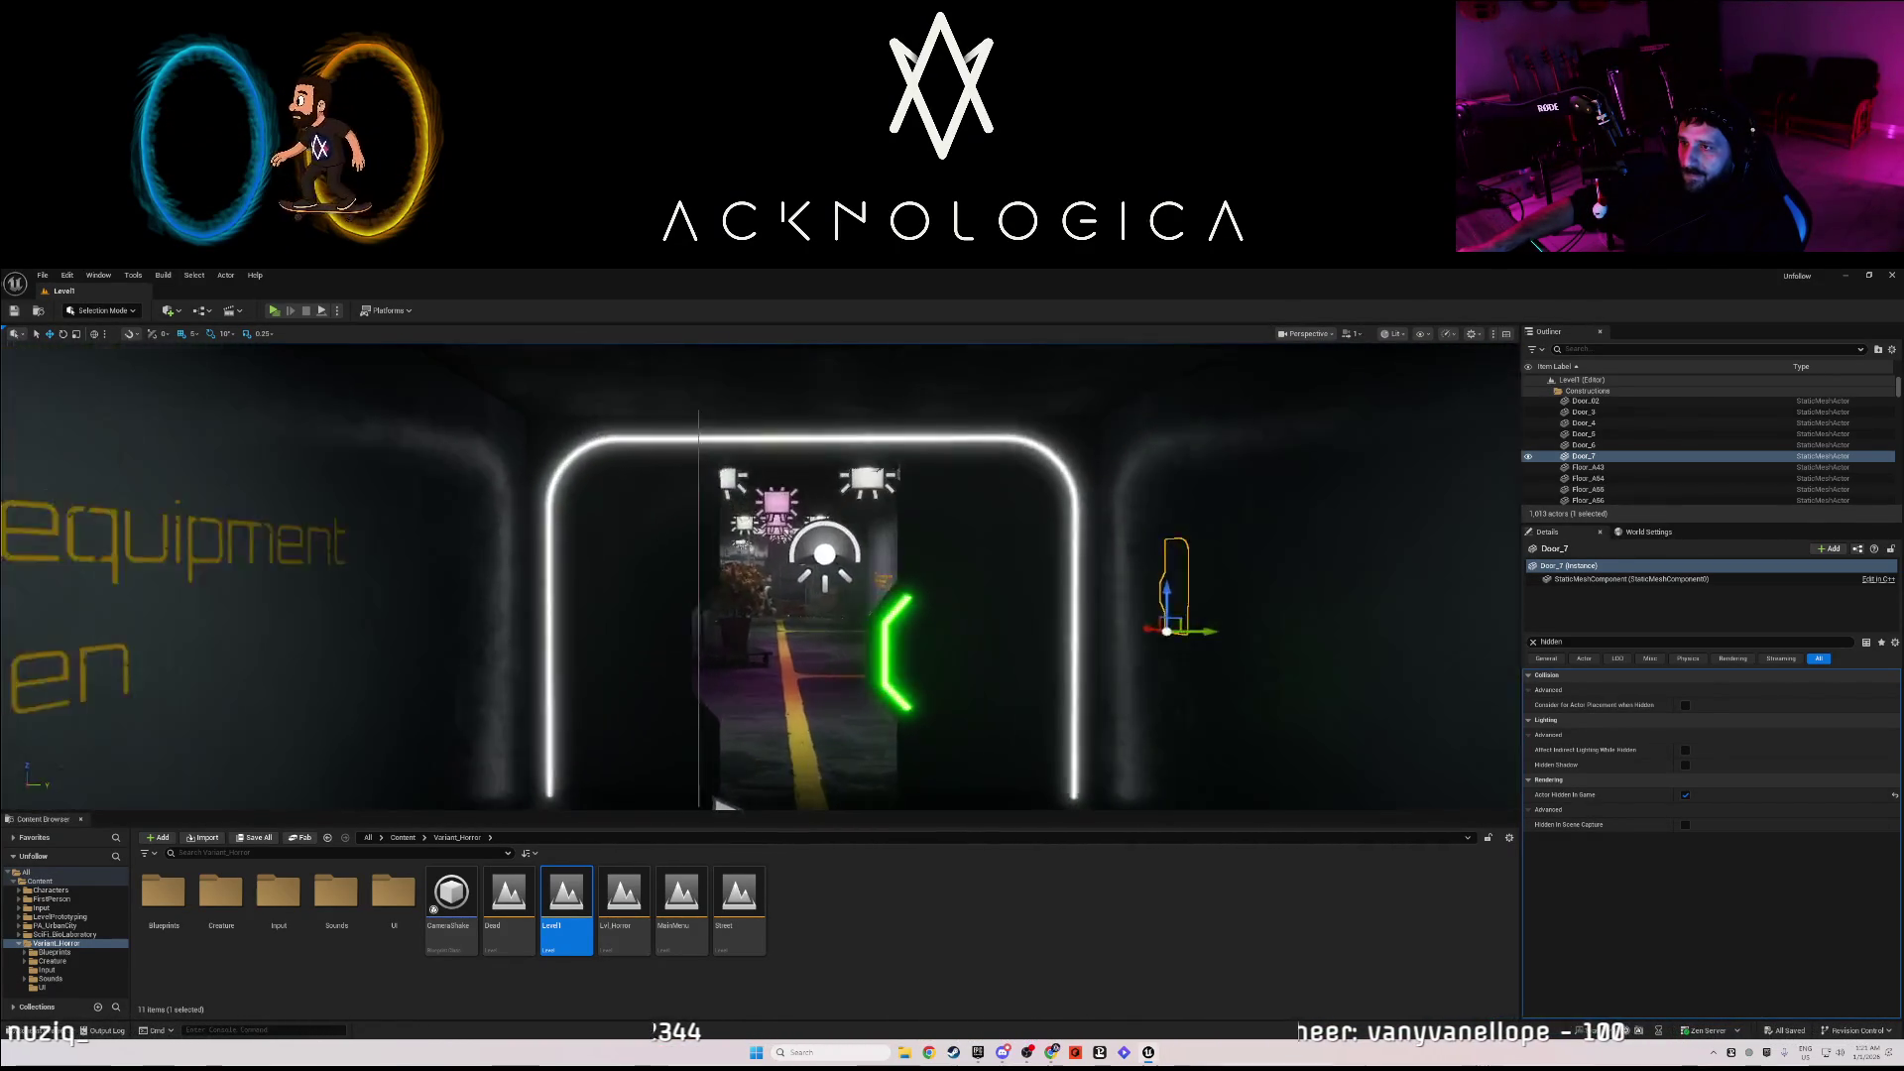
pyautogui.press('Left')
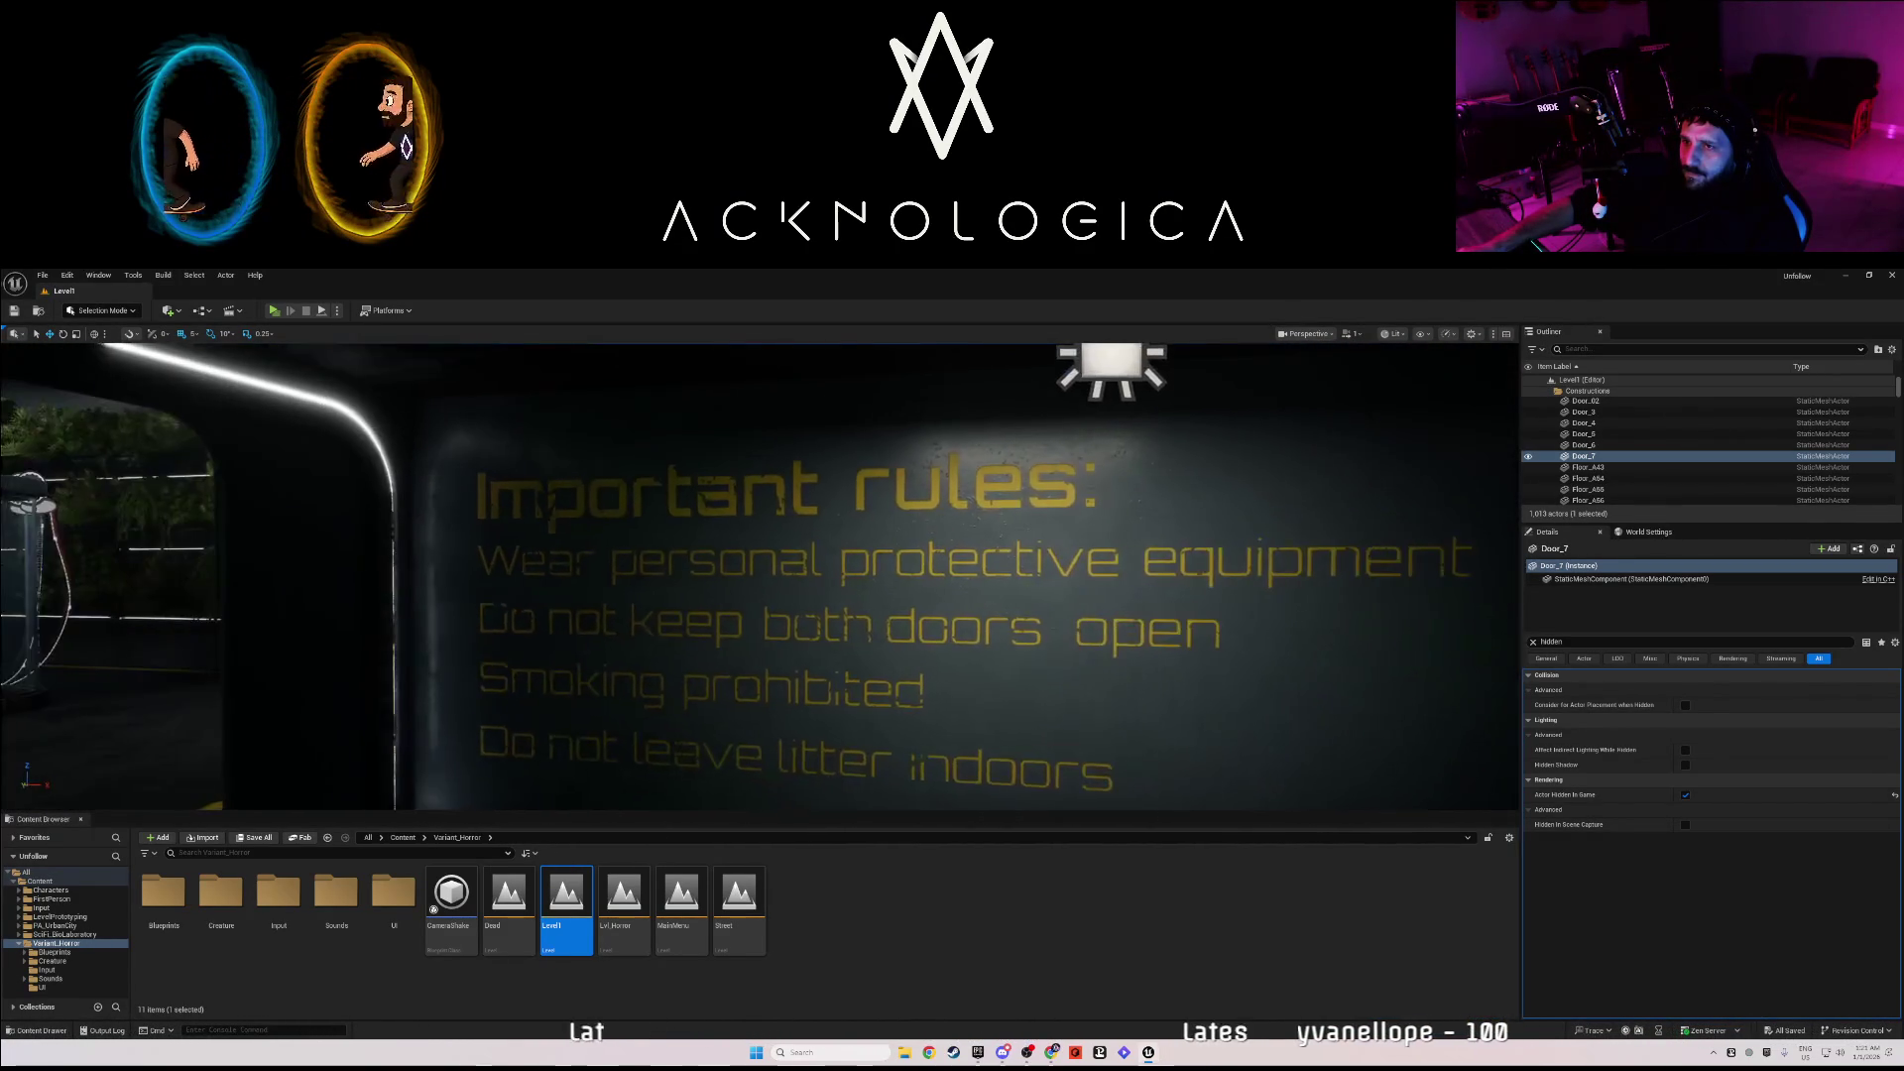
pyautogui.press('Right')
pyautogui.press('Right')
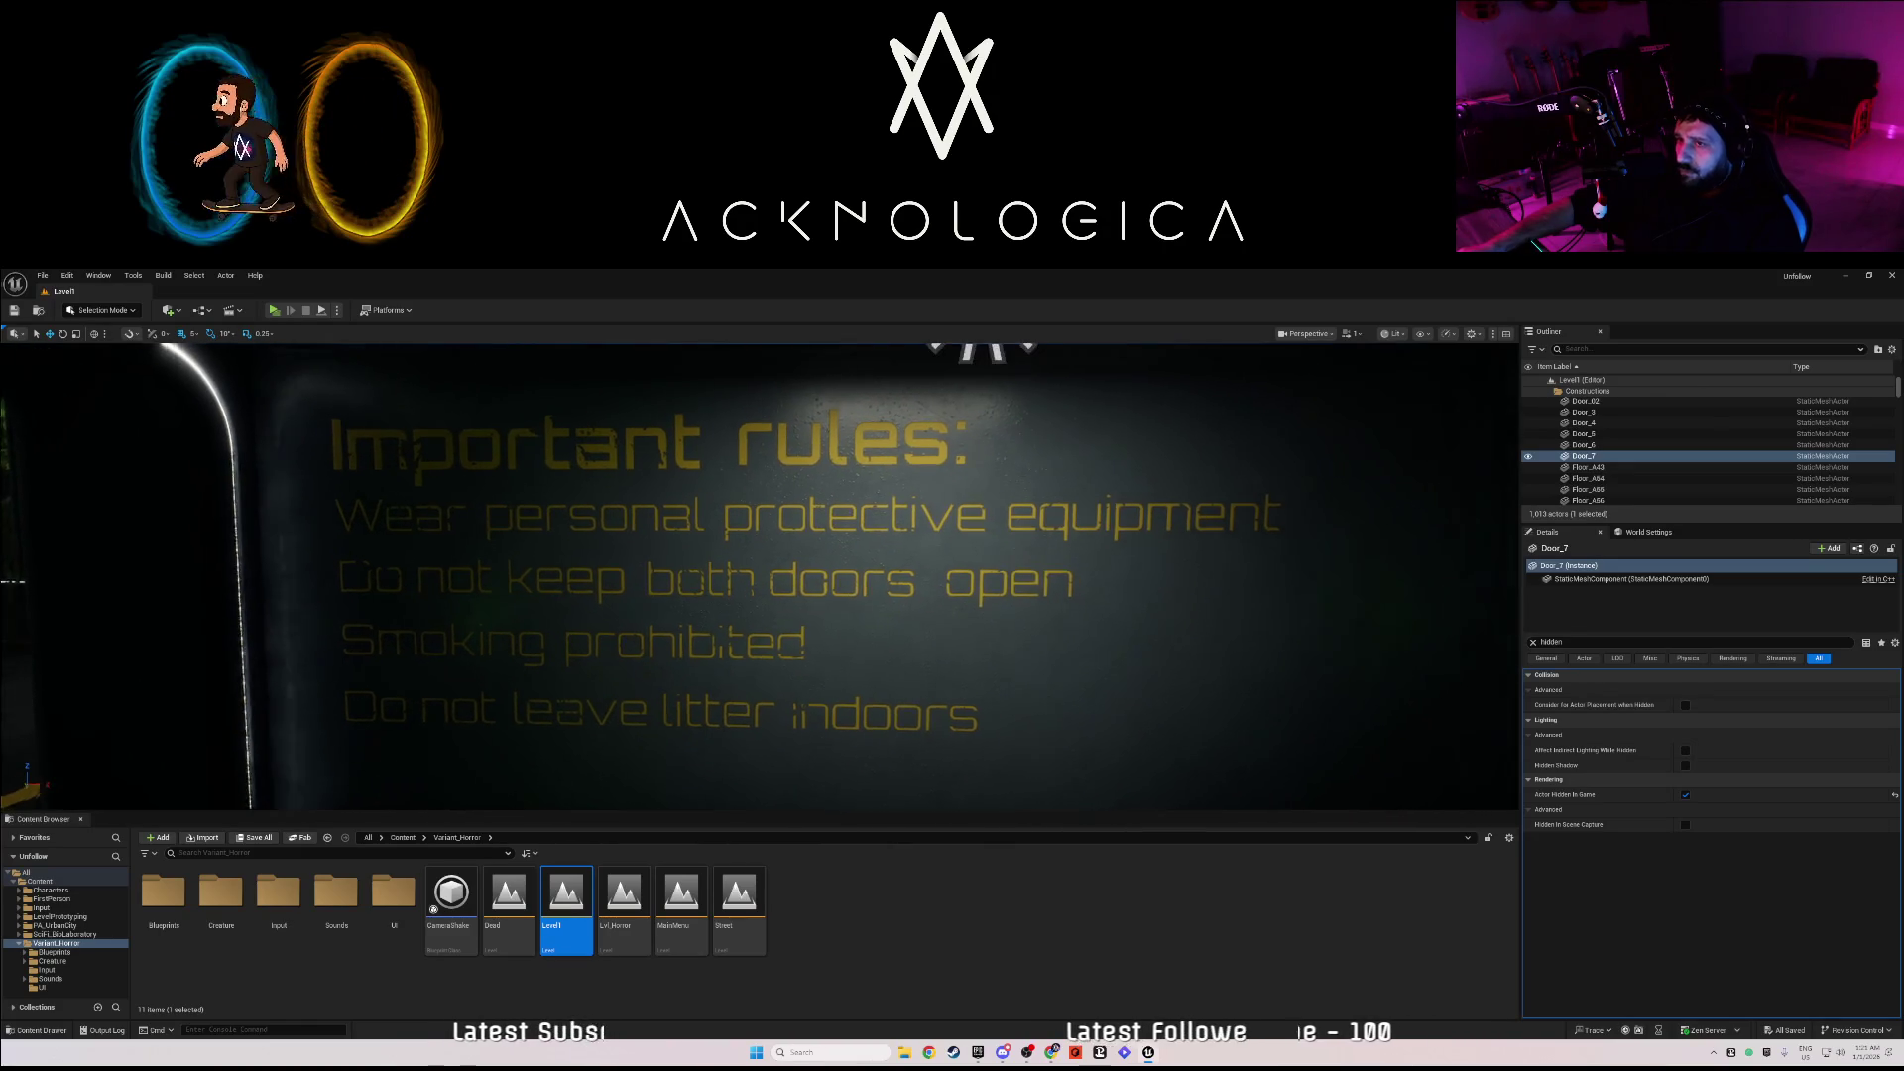
pyautogui.press('Left')
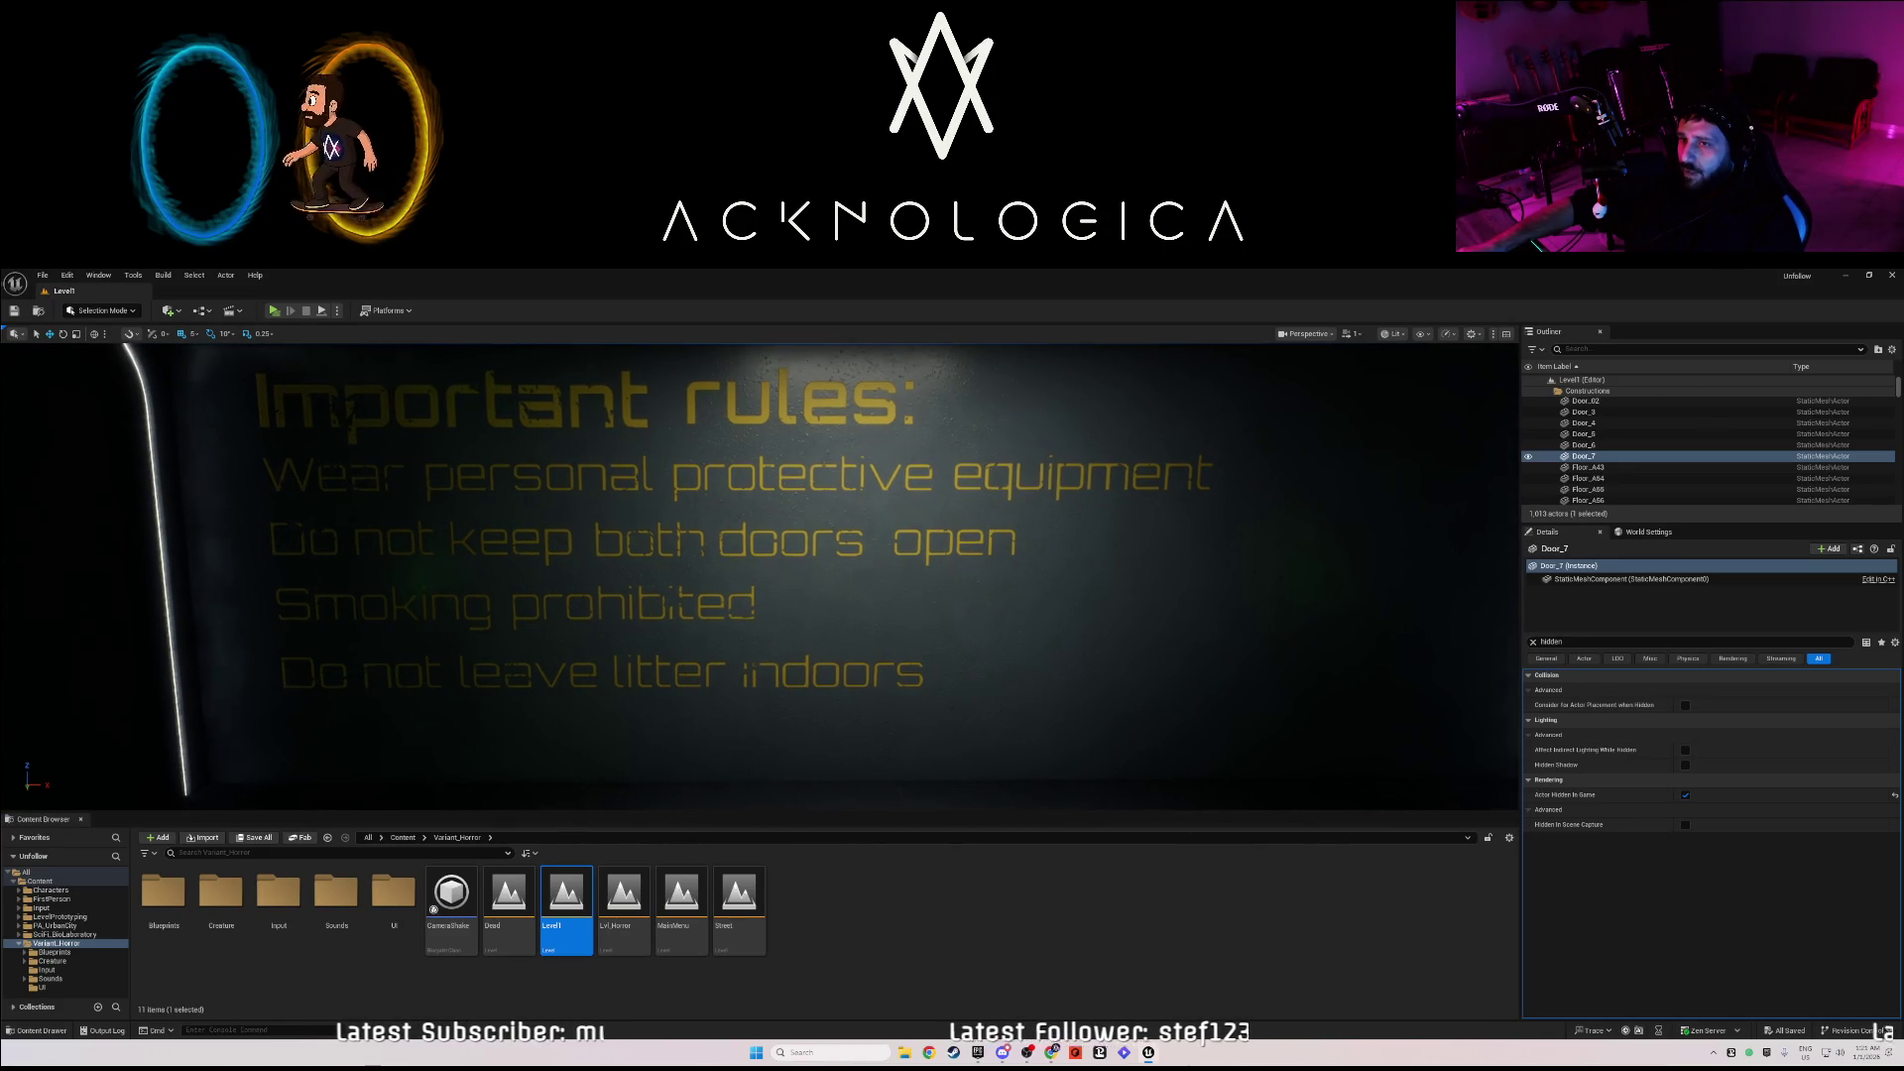
pyautogui.press('f')
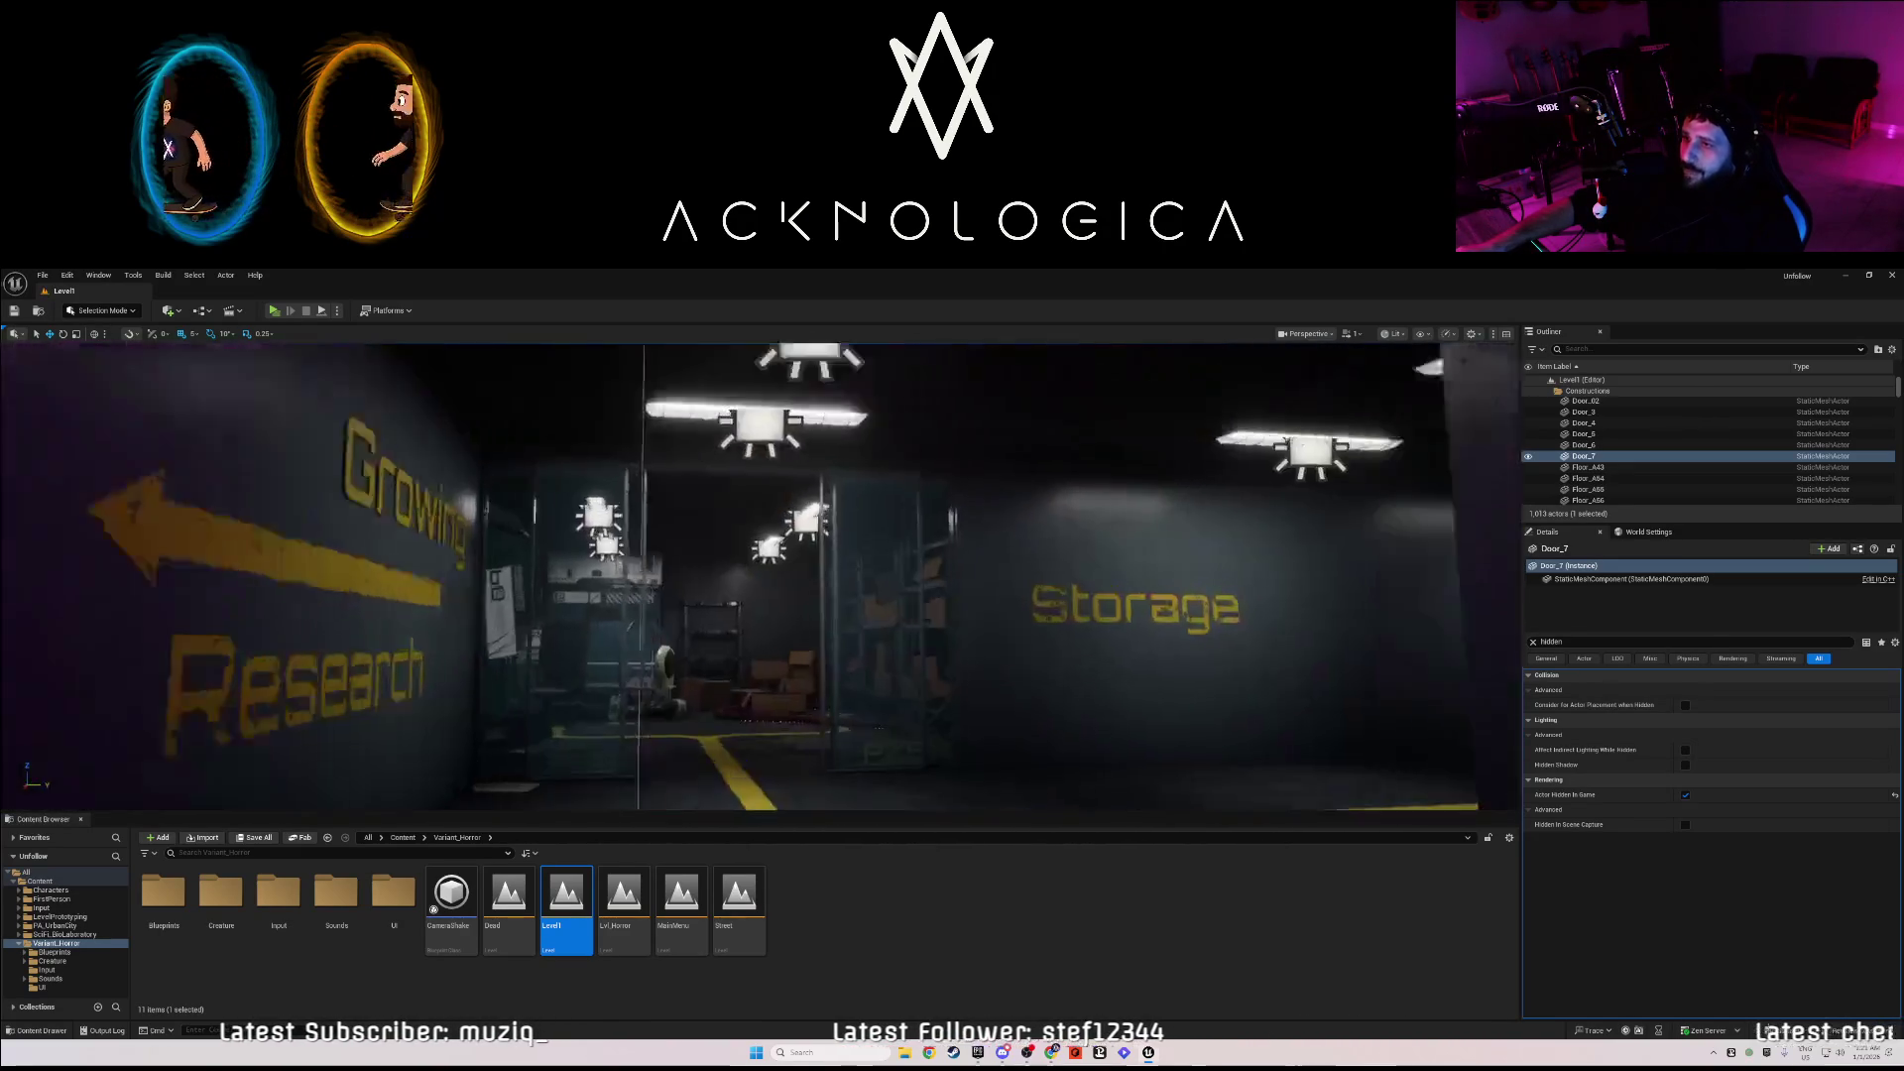
pyautogui.moveTo(476, 715); pyautogui.dragTo(476, 714)
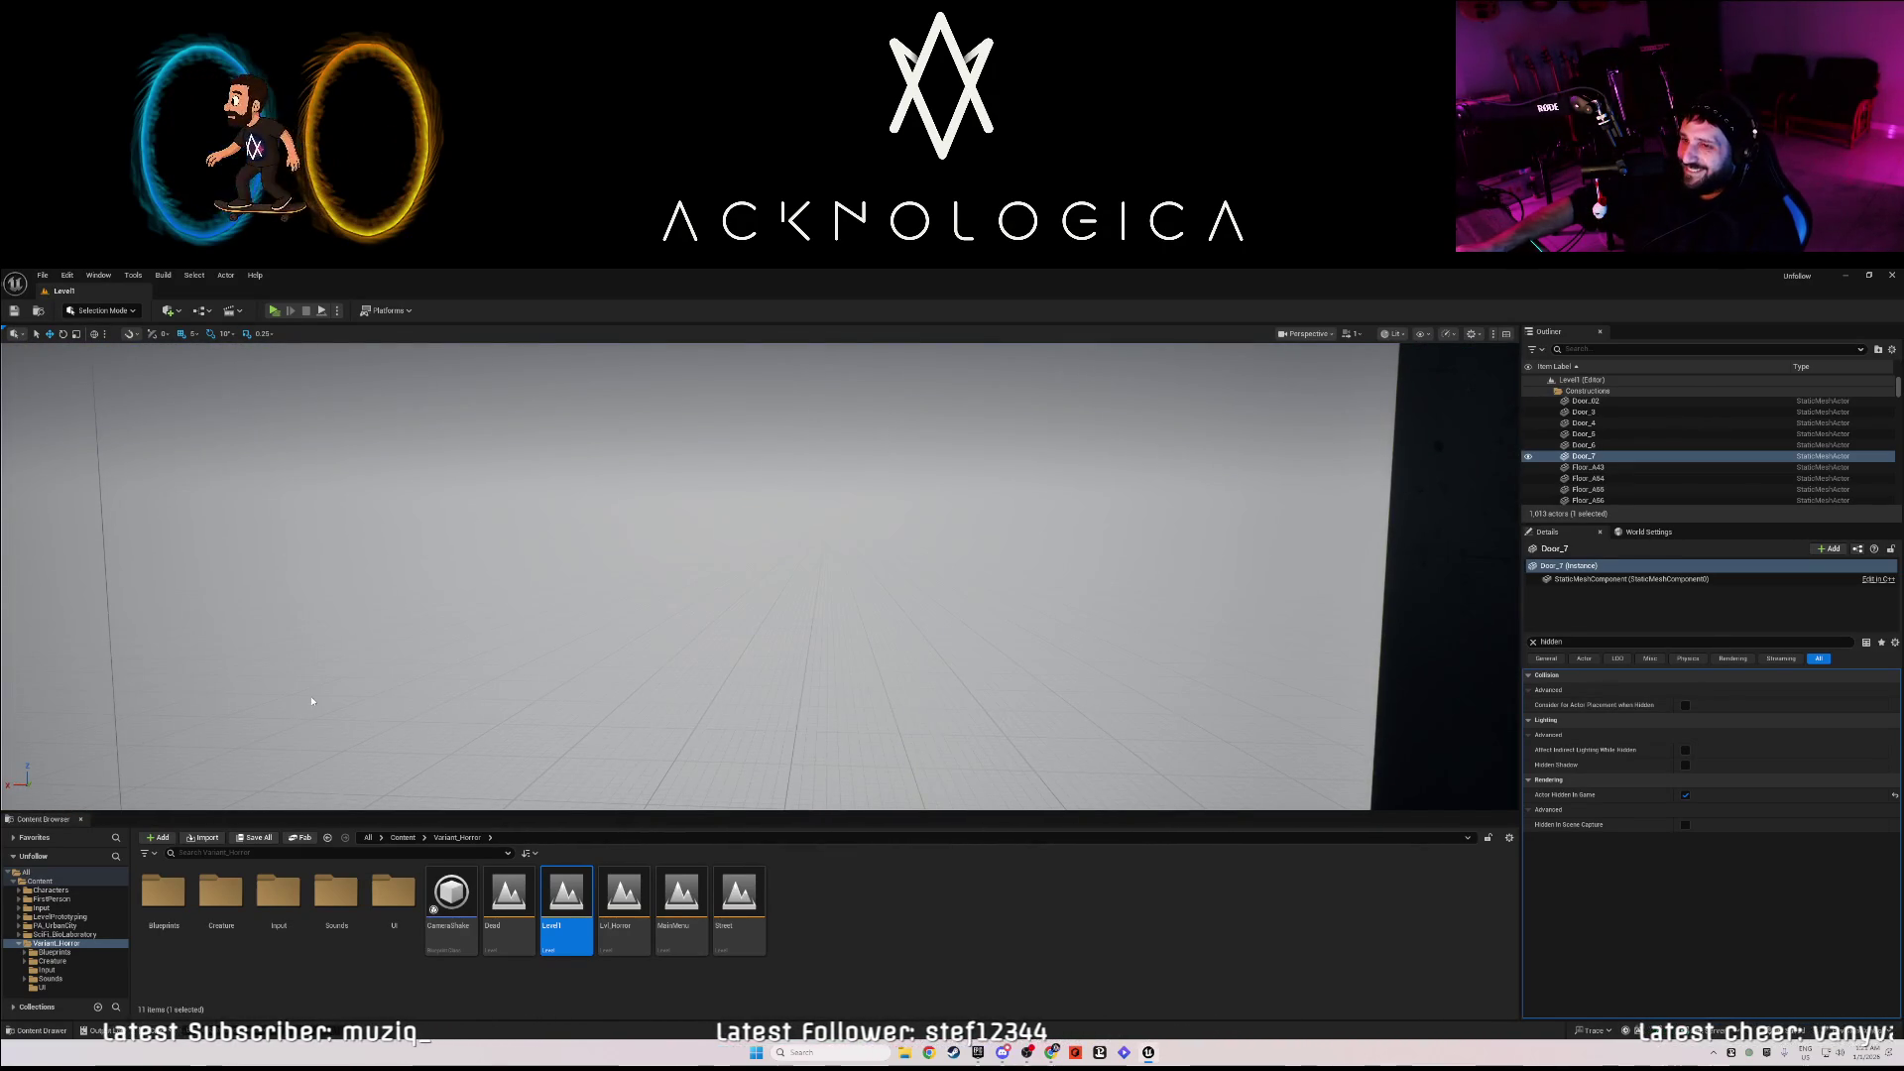
# - Clear the selection, fly to the door by EXIT, and select both halves, Door_5 and Door_7
pyautogui.click(388, 698)
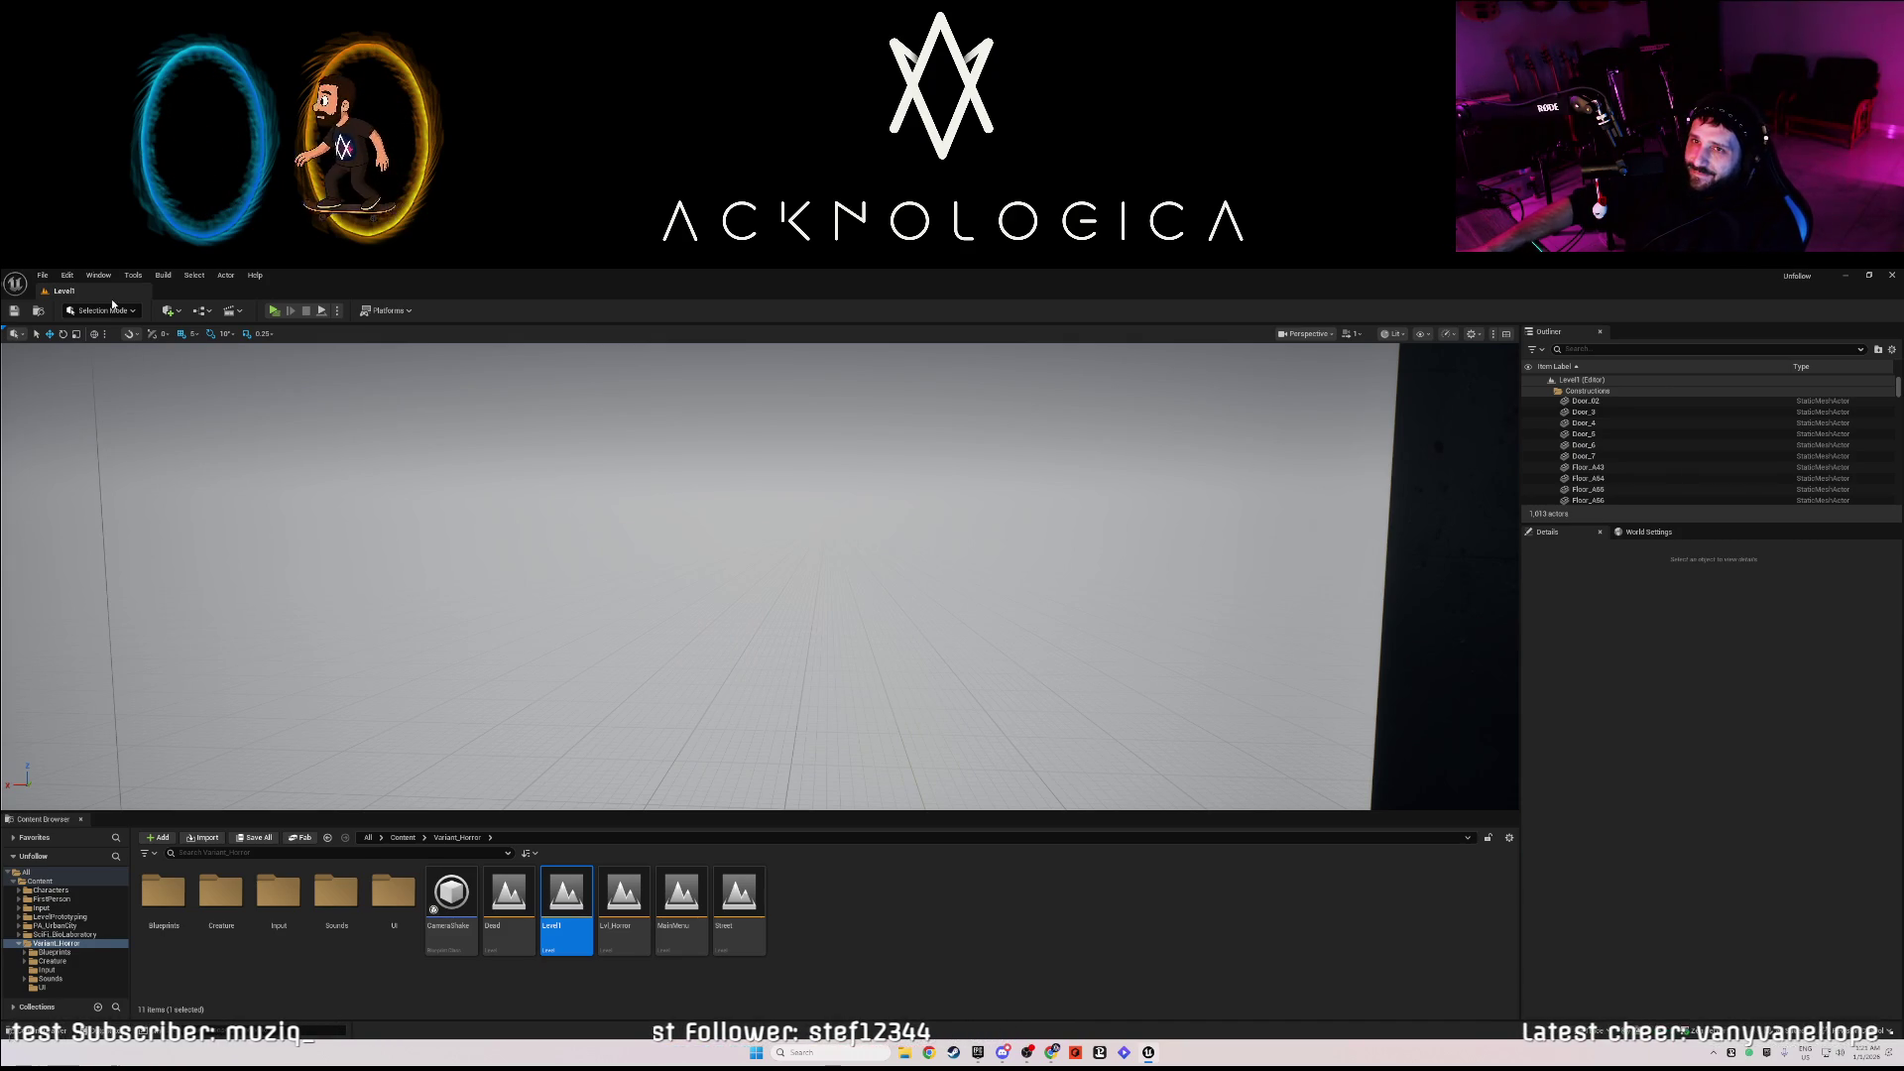
pyautogui.moveTo(501, 625); pyautogui.dragTo(501, 625)
pyautogui.moveTo(767, 514); pyautogui.dragTo(766, 515)
pyautogui.click(788, 521)
pyautogui.keyDown('ctrl'); pyautogui.click(847, 536); pyautogui.keyUp('ctrl')
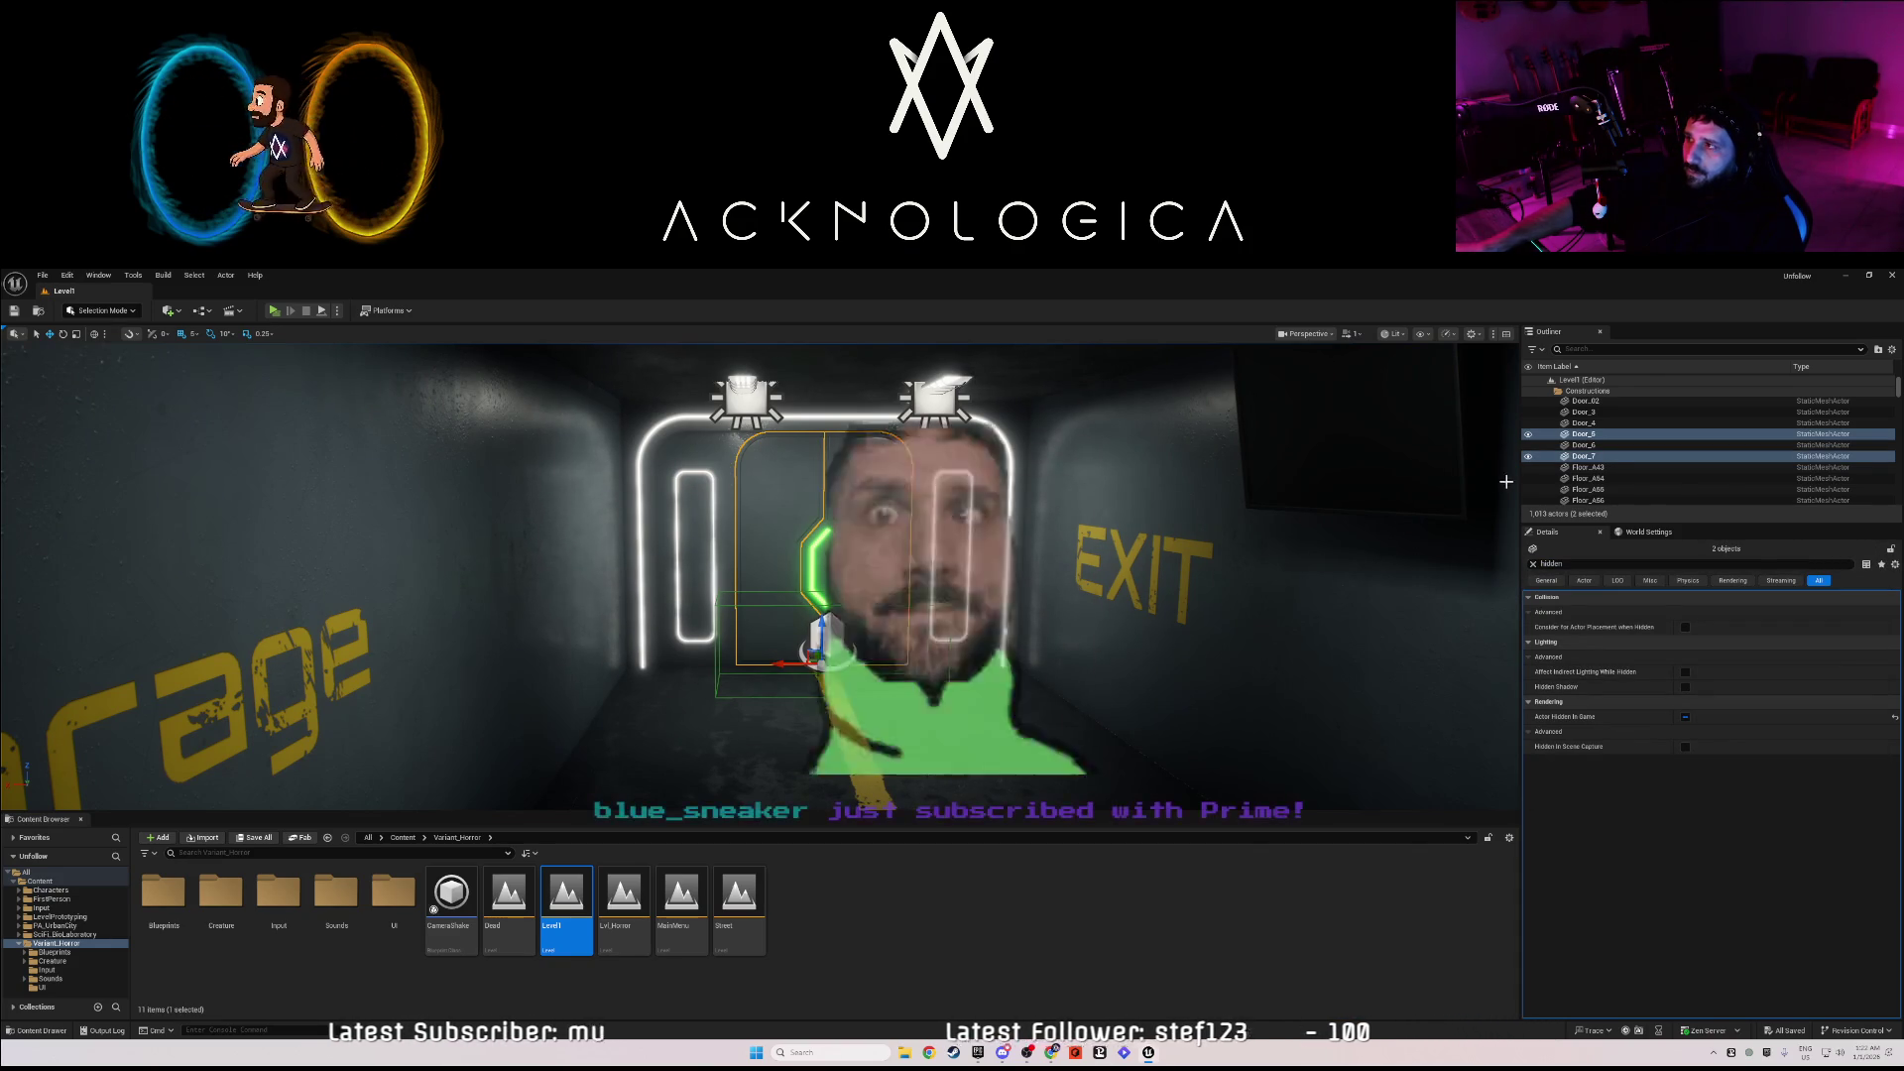
# - Adjust the door selection in the Outliner, then open Level1's Level Blueprint graph
pyautogui.keyDown('ctrl'); pyautogui.click(992, 486); pyautogui.keyUp('ctrl')
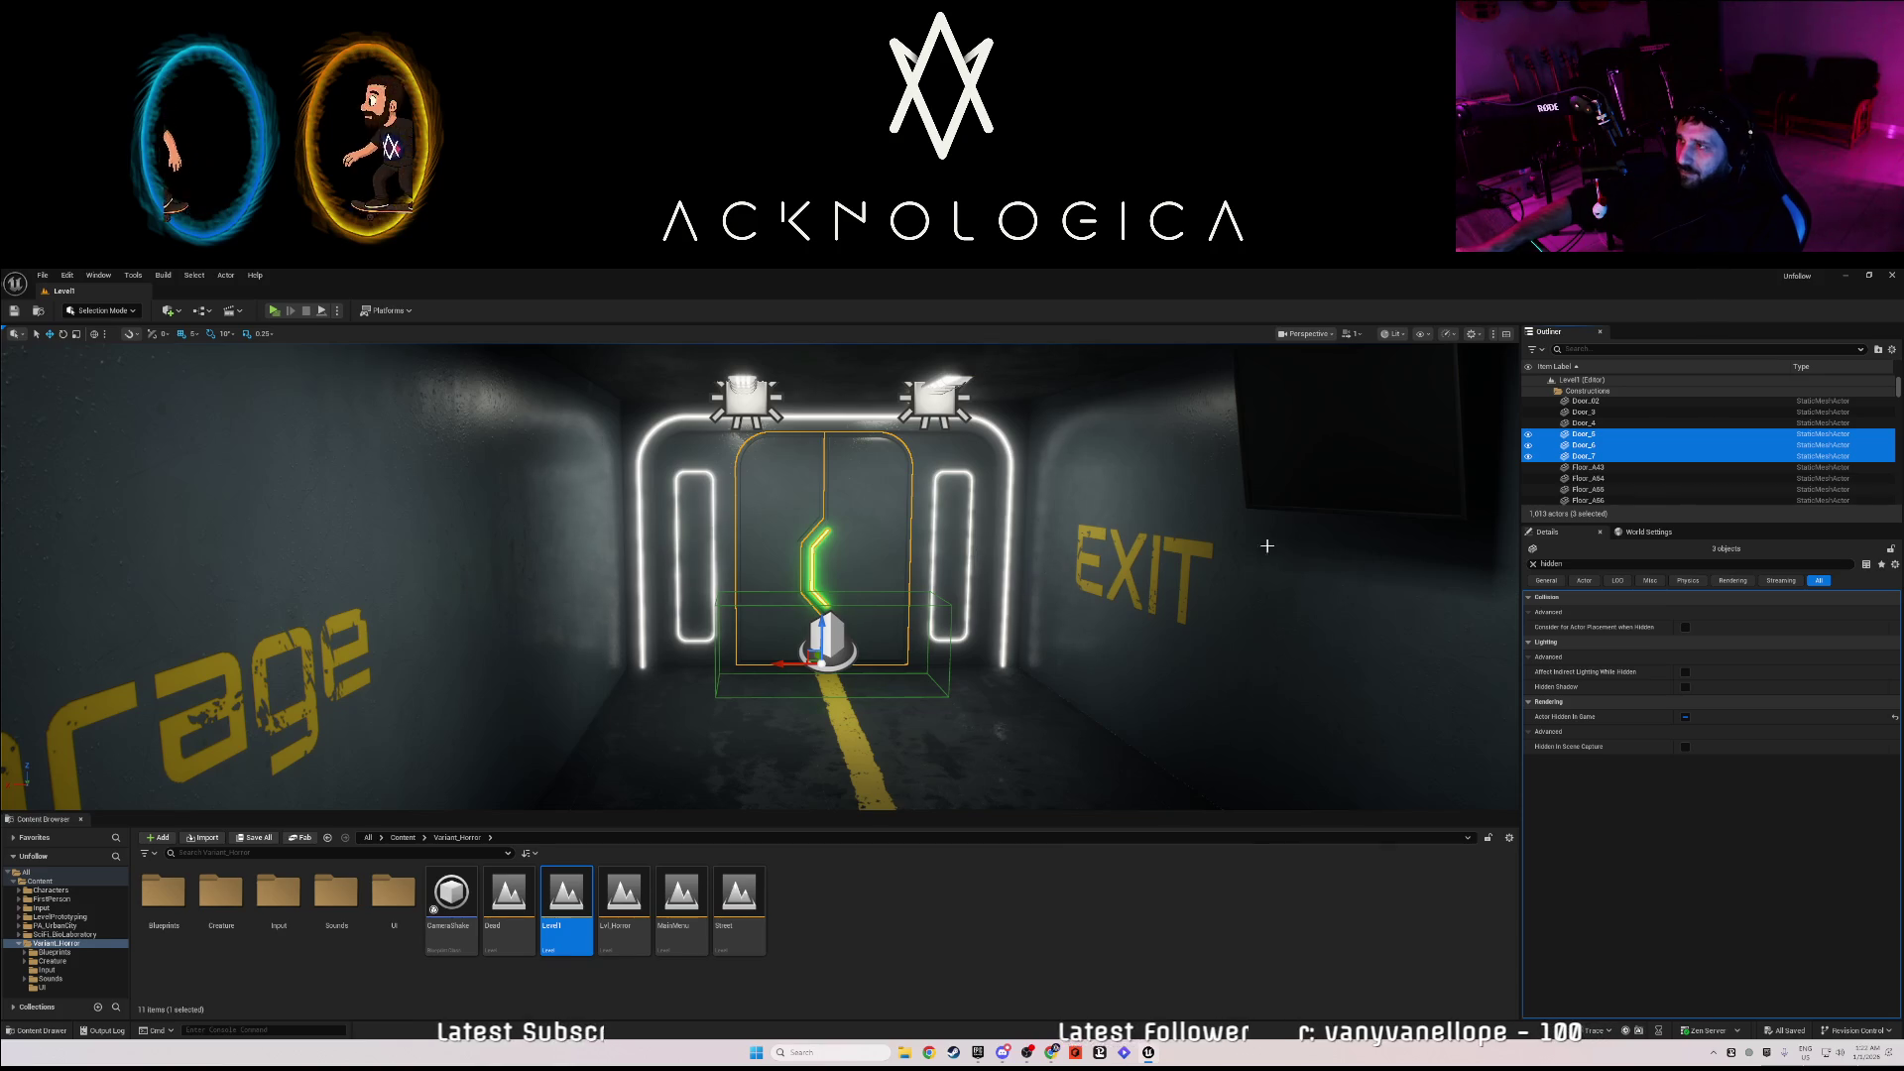
pyautogui.keyDown('shift'); pyautogui.click(1593, 443); pyautogui.keyUp('shift')
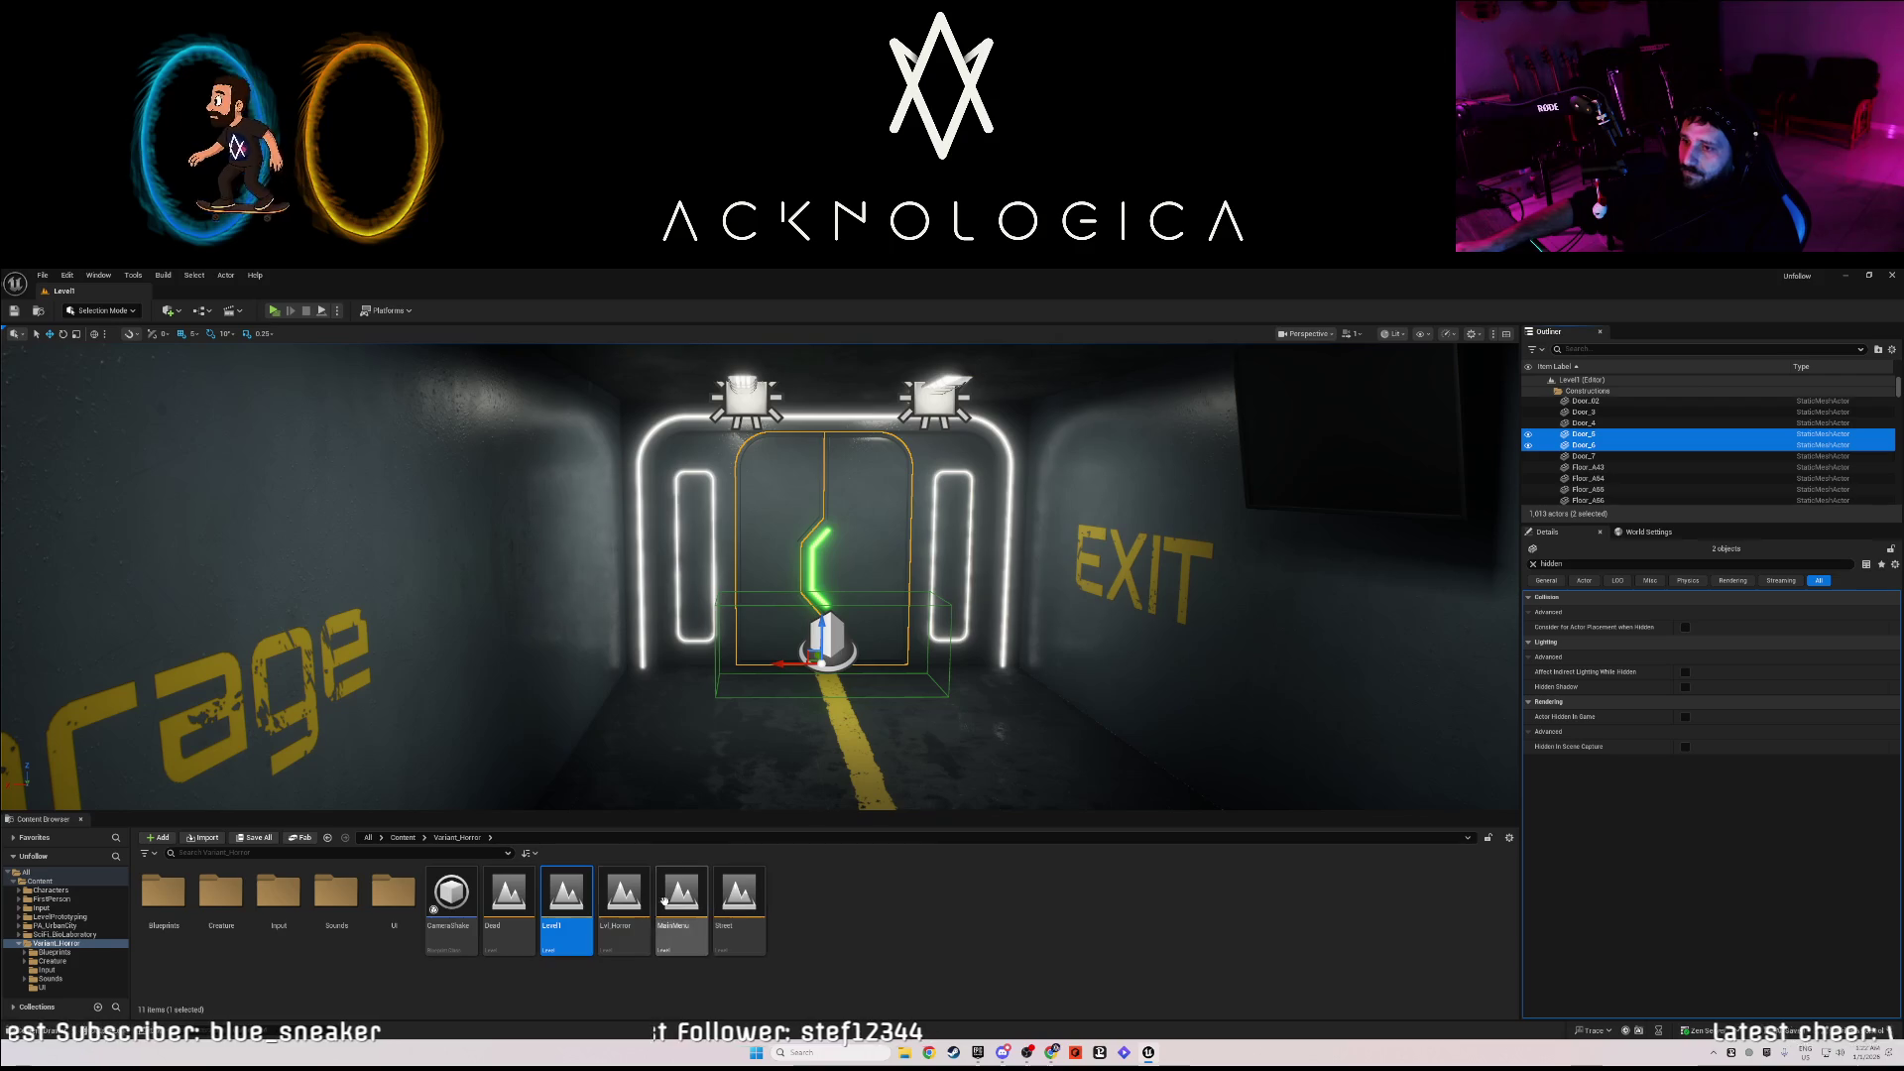
pyautogui.click(241, 313)
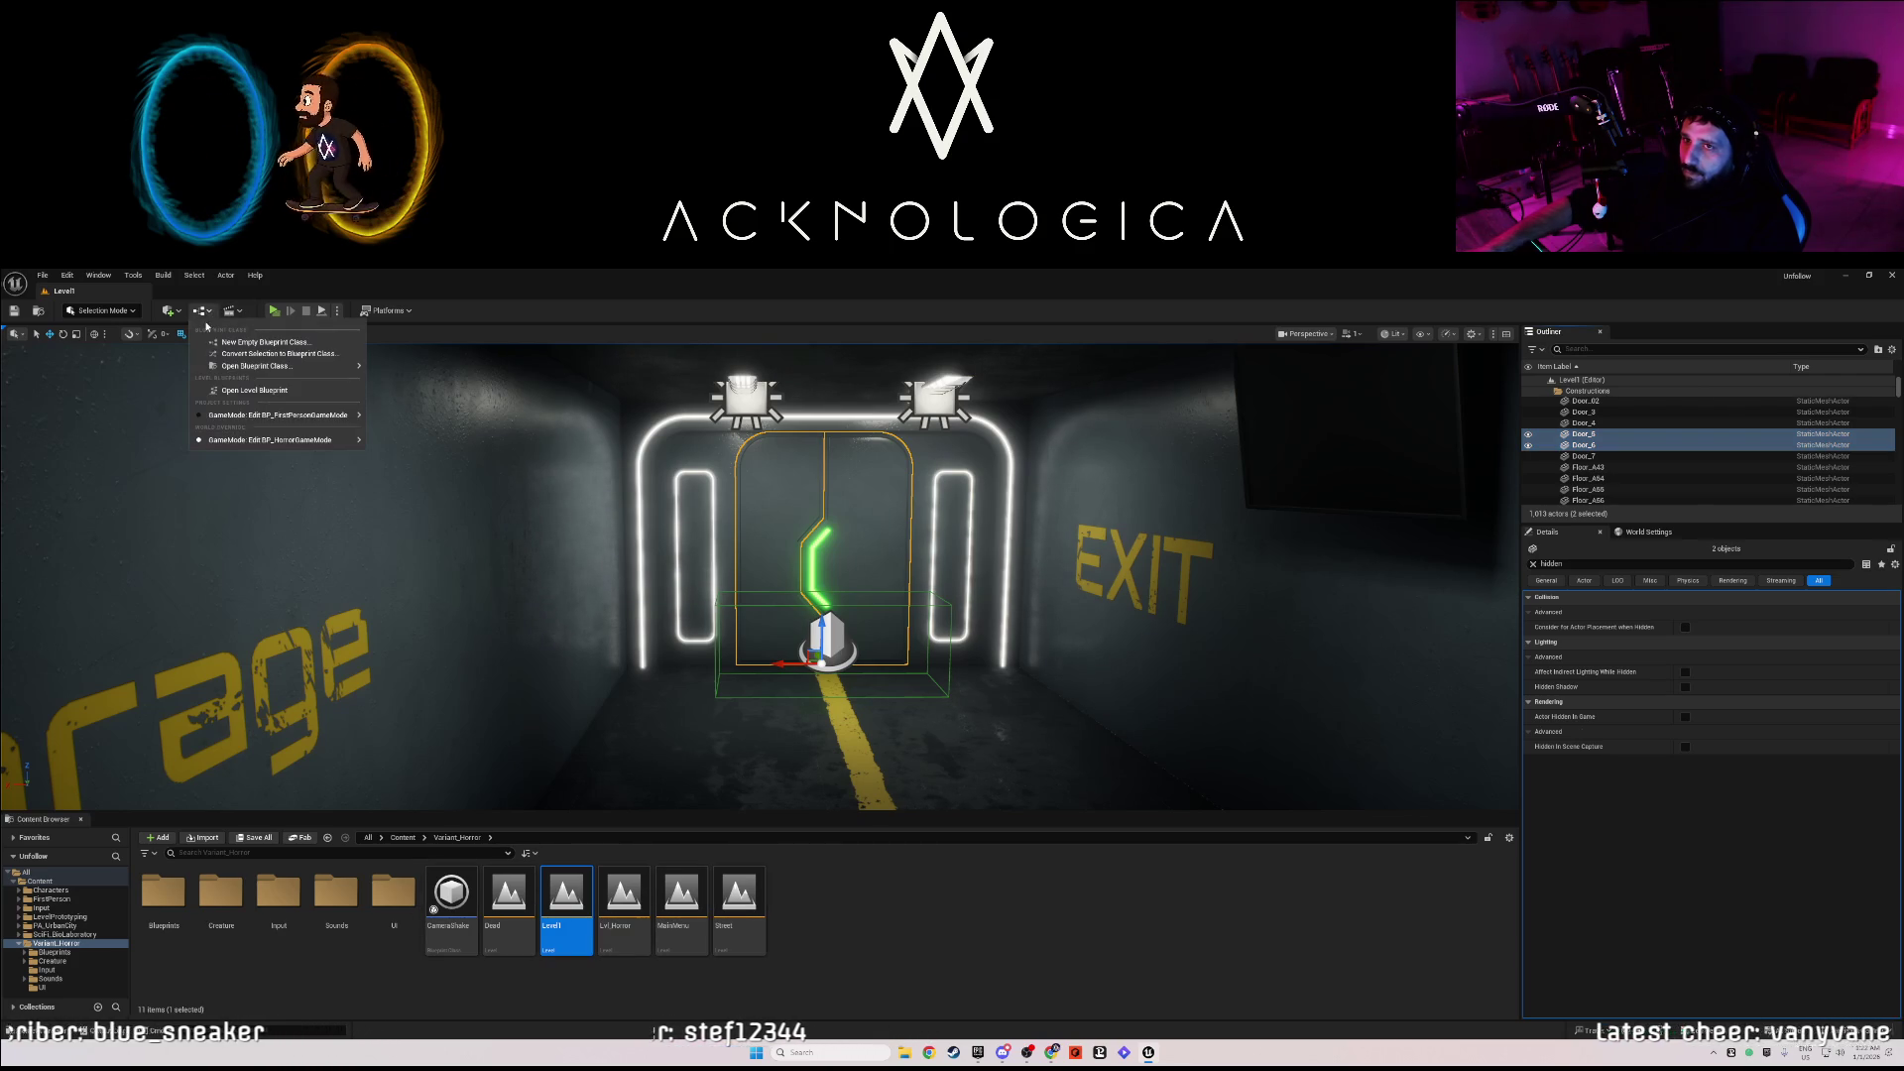
pyautogui.click(288, 367)
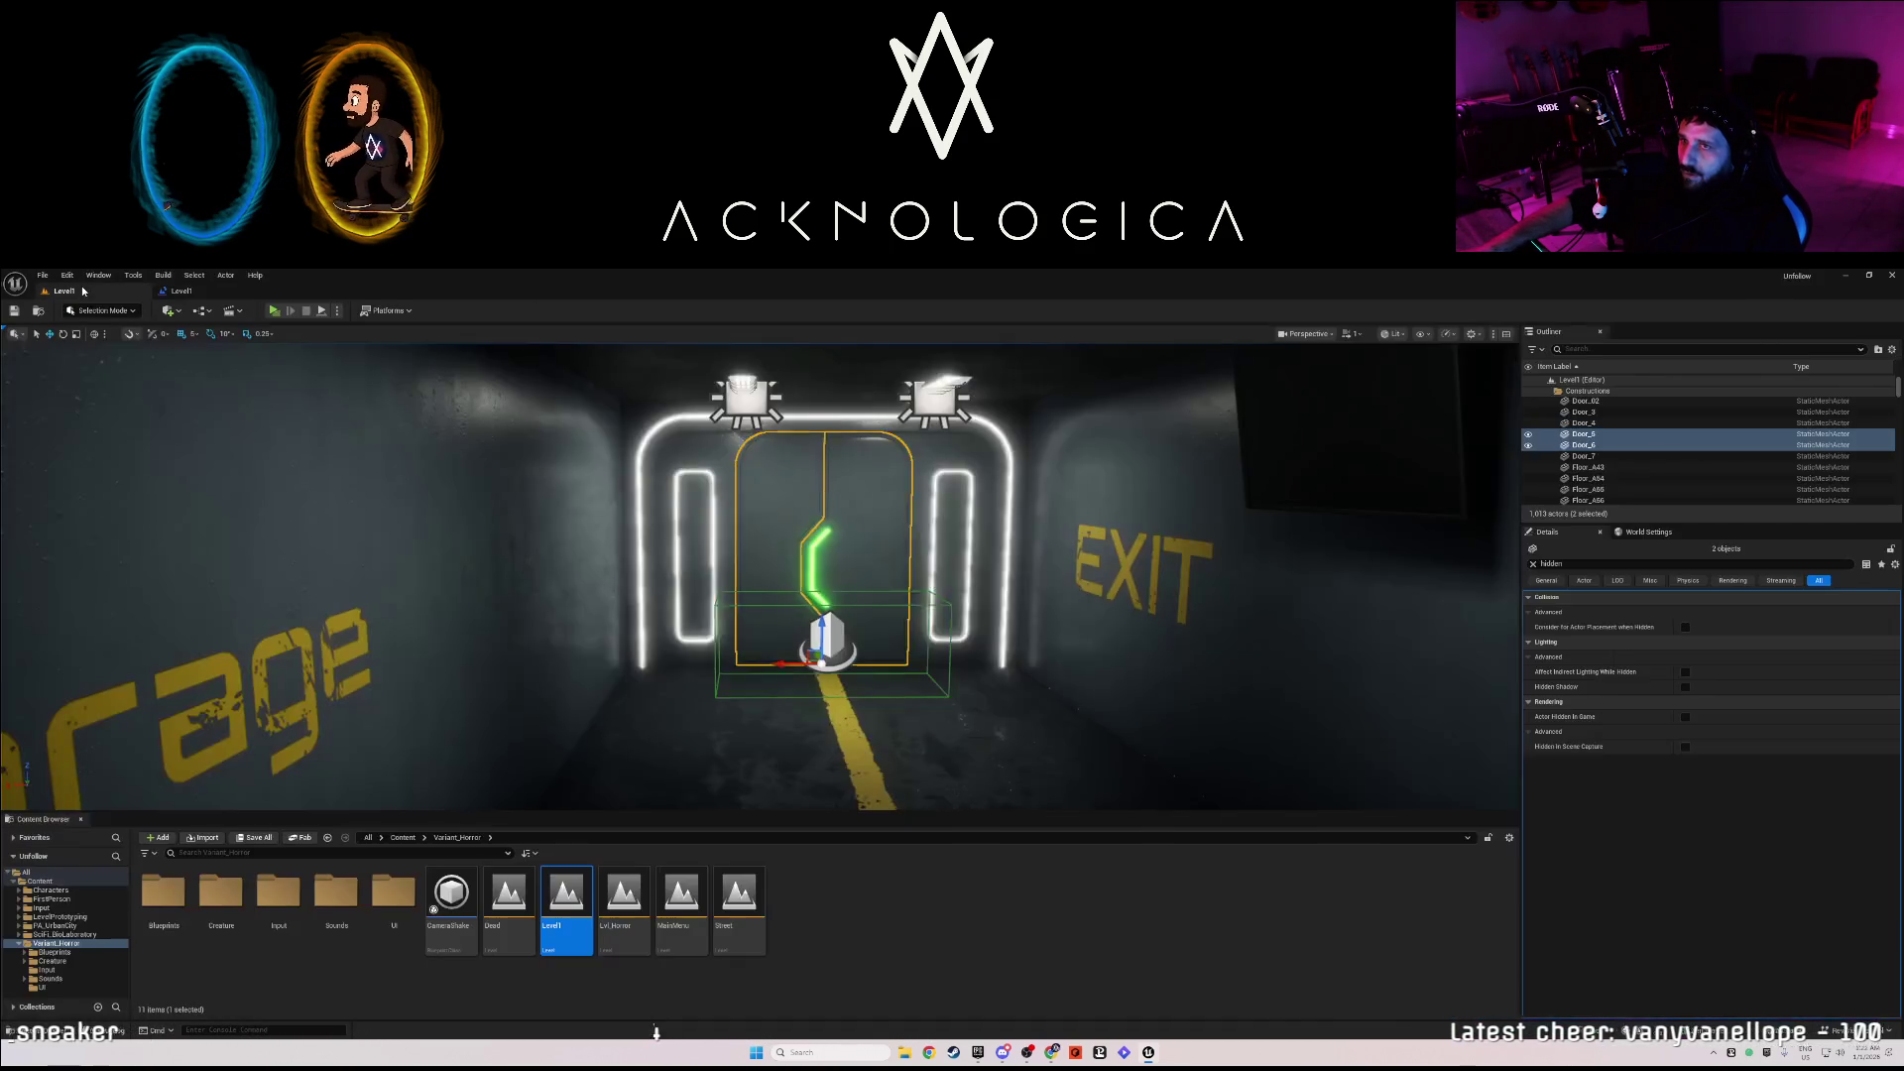
pyautogui.click(63, 291)
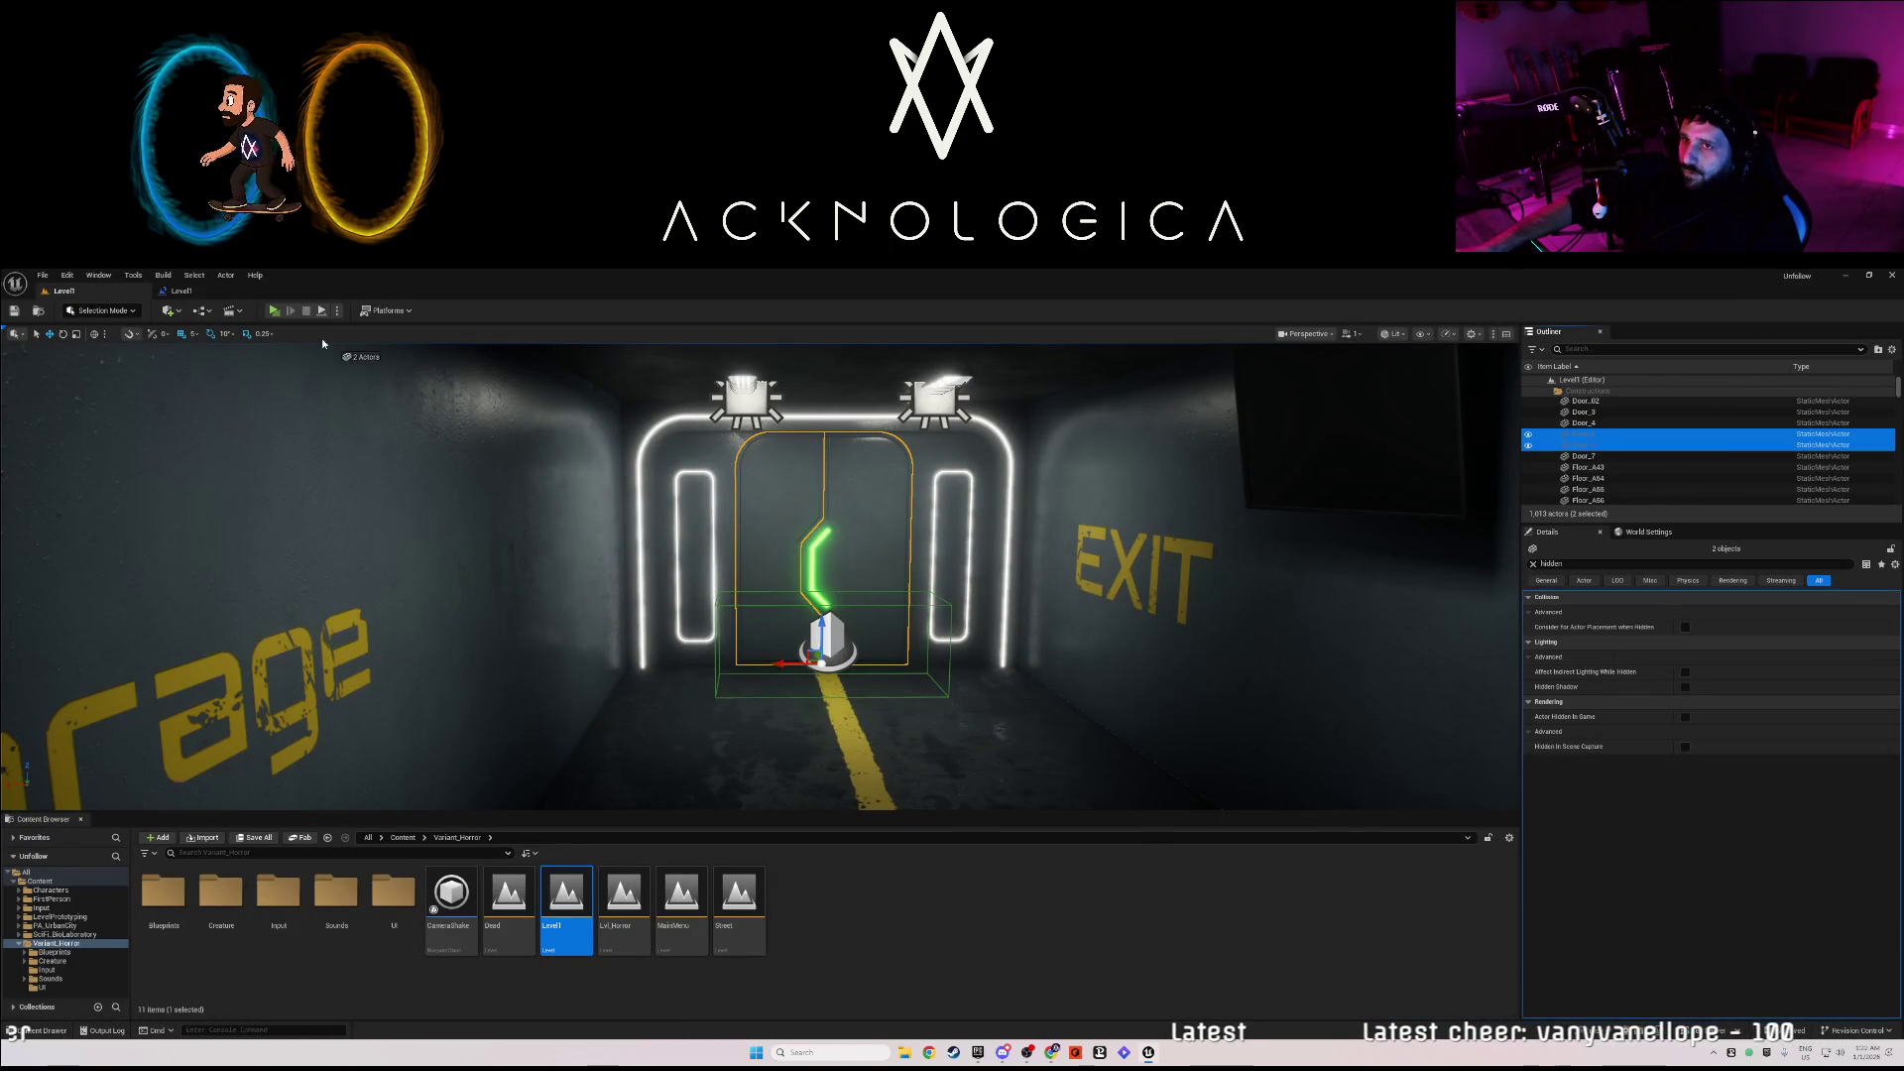
pyautogui.click(182, 290)
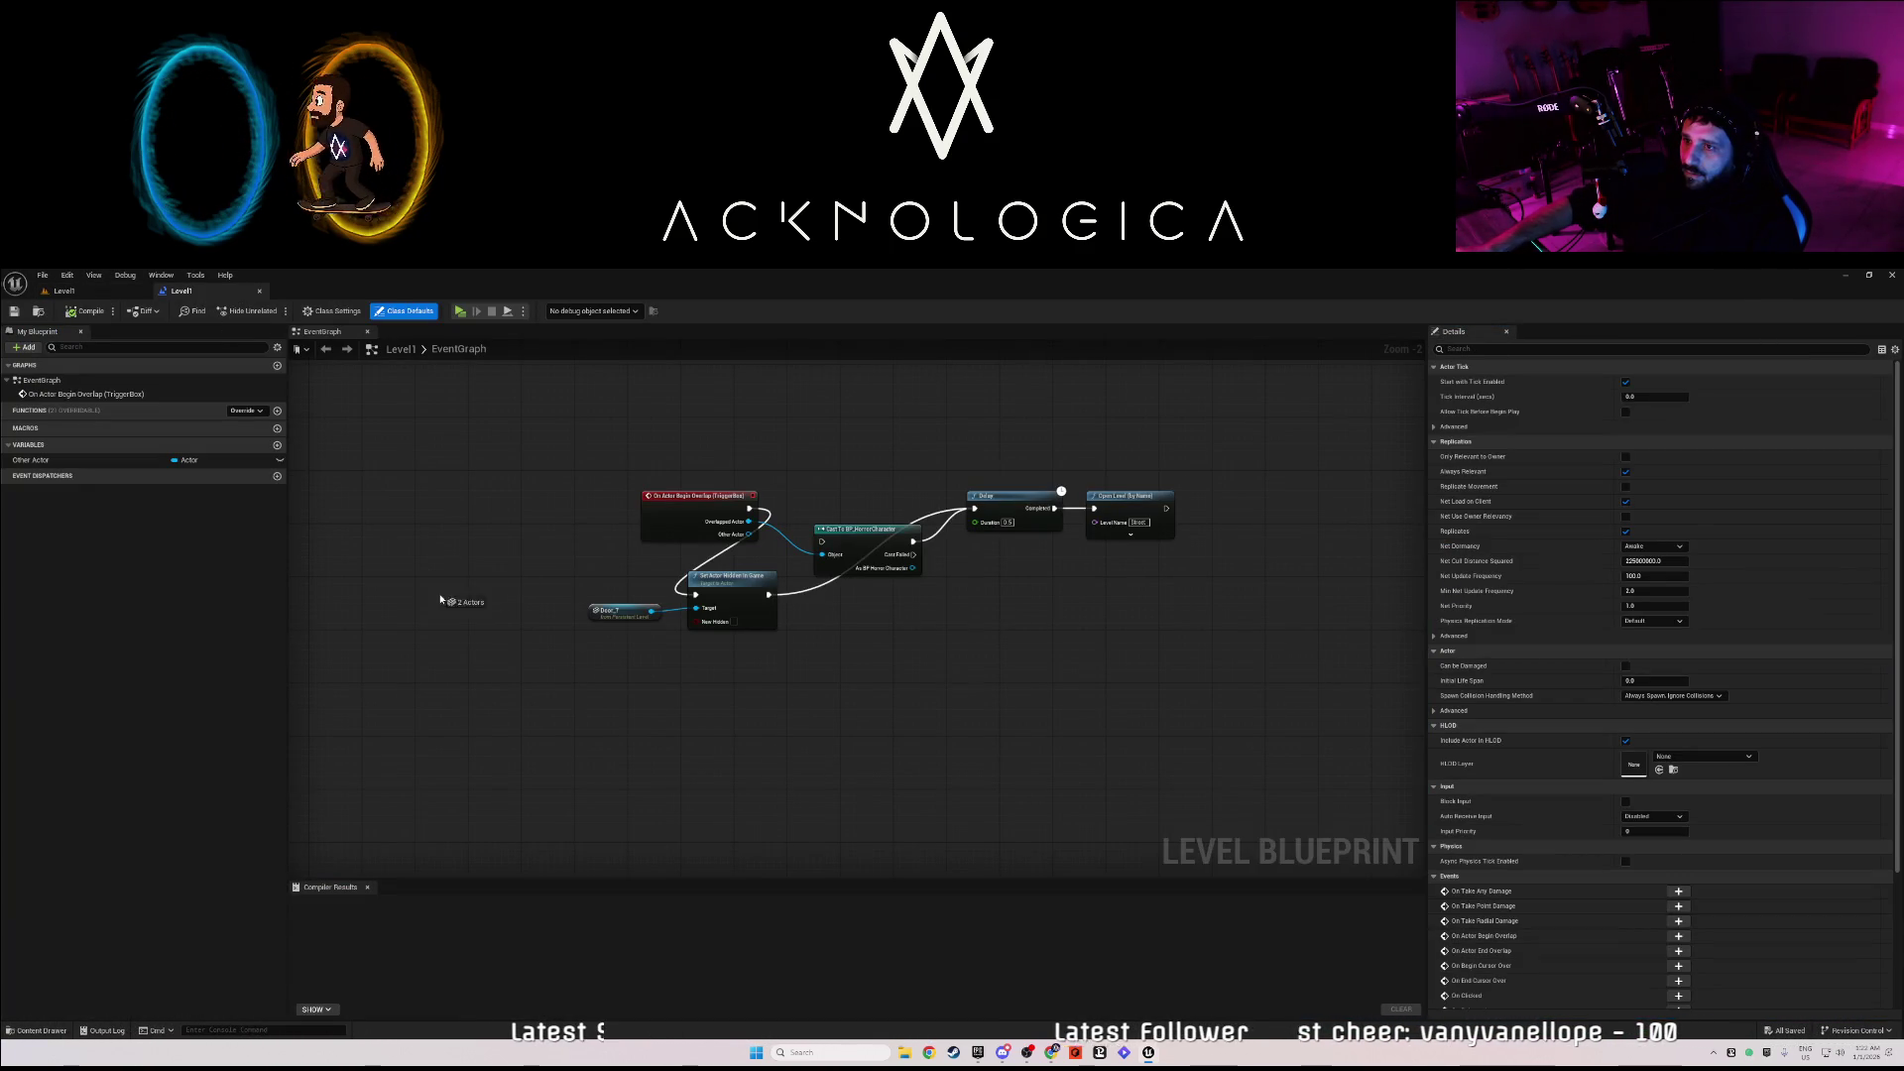
# - Add references to both doors in the EventGraph and place a duplicate Set Actor Hidden in Game node beside the first
pyautogui.moveTo(557, 708); pyautogui.dragTo(629, 663)
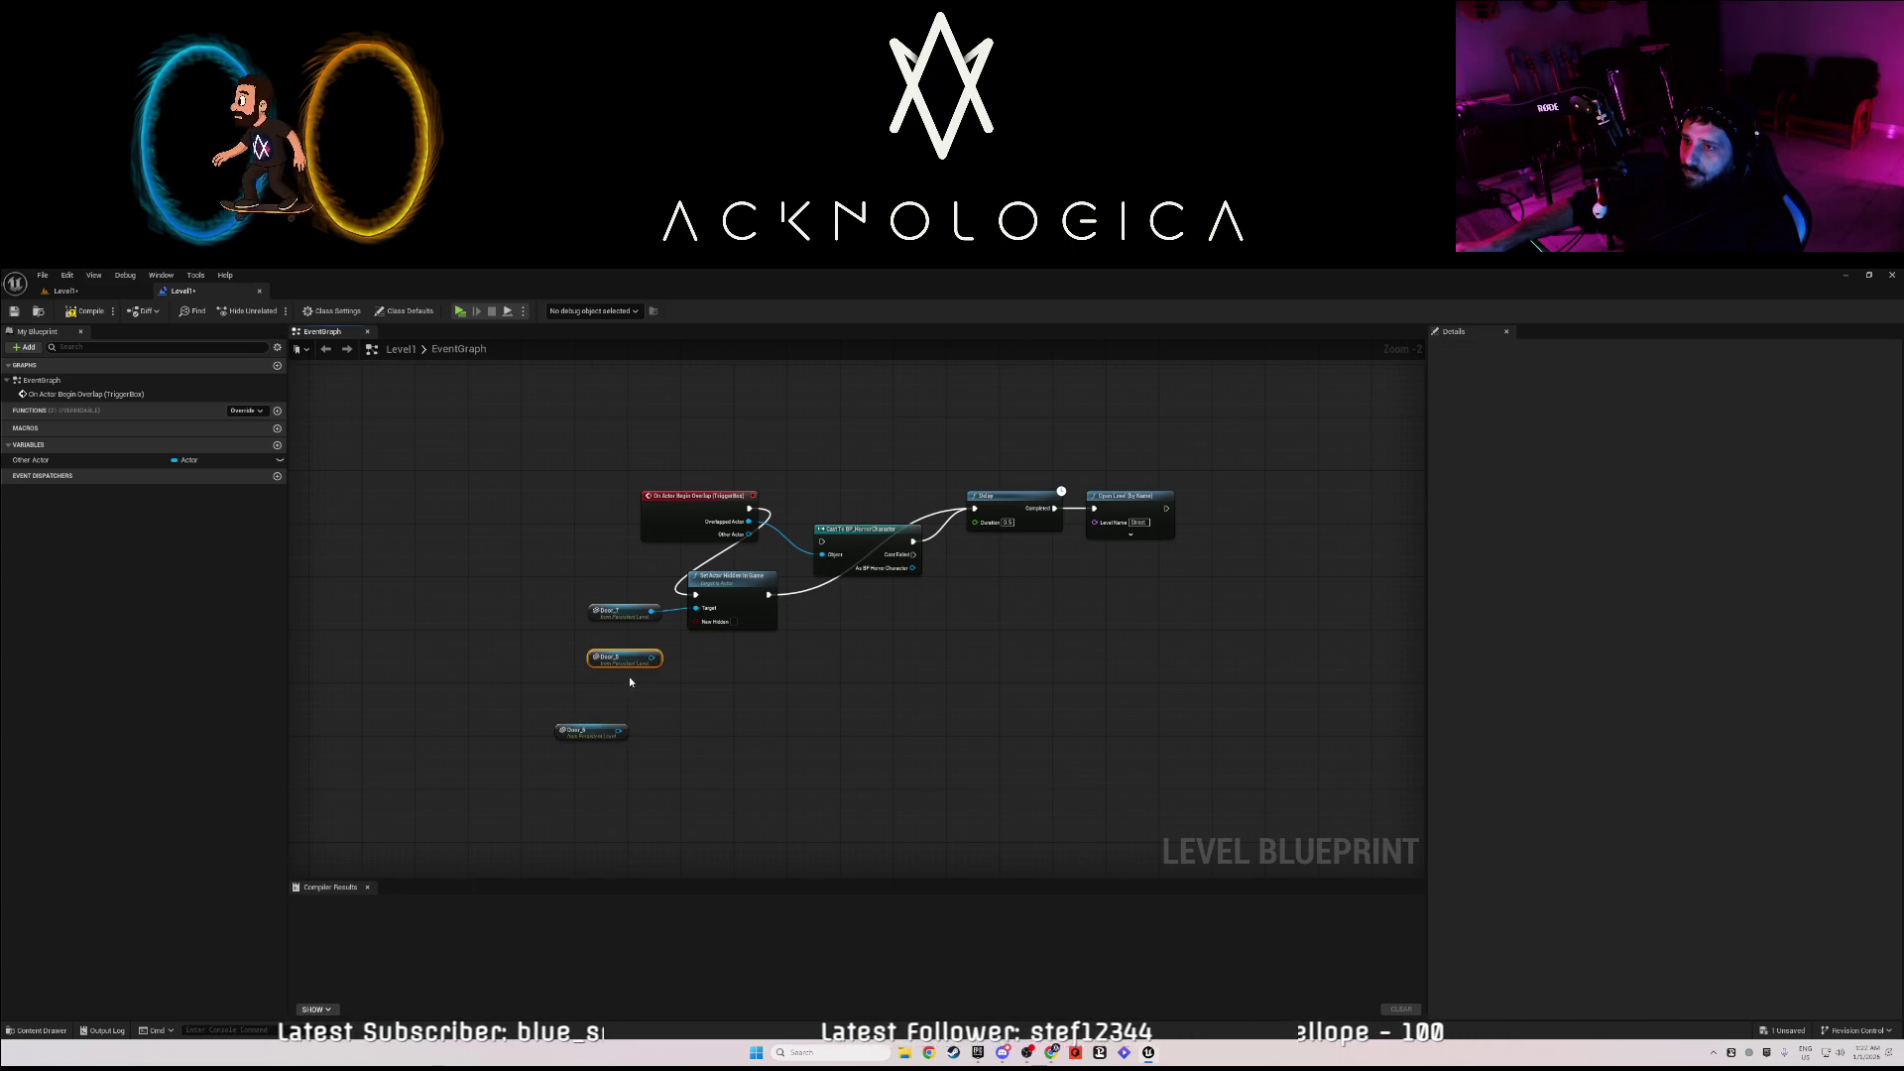
pyautogui.moveTo(734, 581)
pyautogui.mouseDown()
pyautogui.moveTo(736, 650)
pyautogui.moveTo(736, 605)
pyautogui.moveTo(681, 723)
pyautogui.moveTo(695, 727)
pyautogui.mouseUp()
pyautogui.hotkey('ctrl', 'd')
pyautogui.click(684, 742)
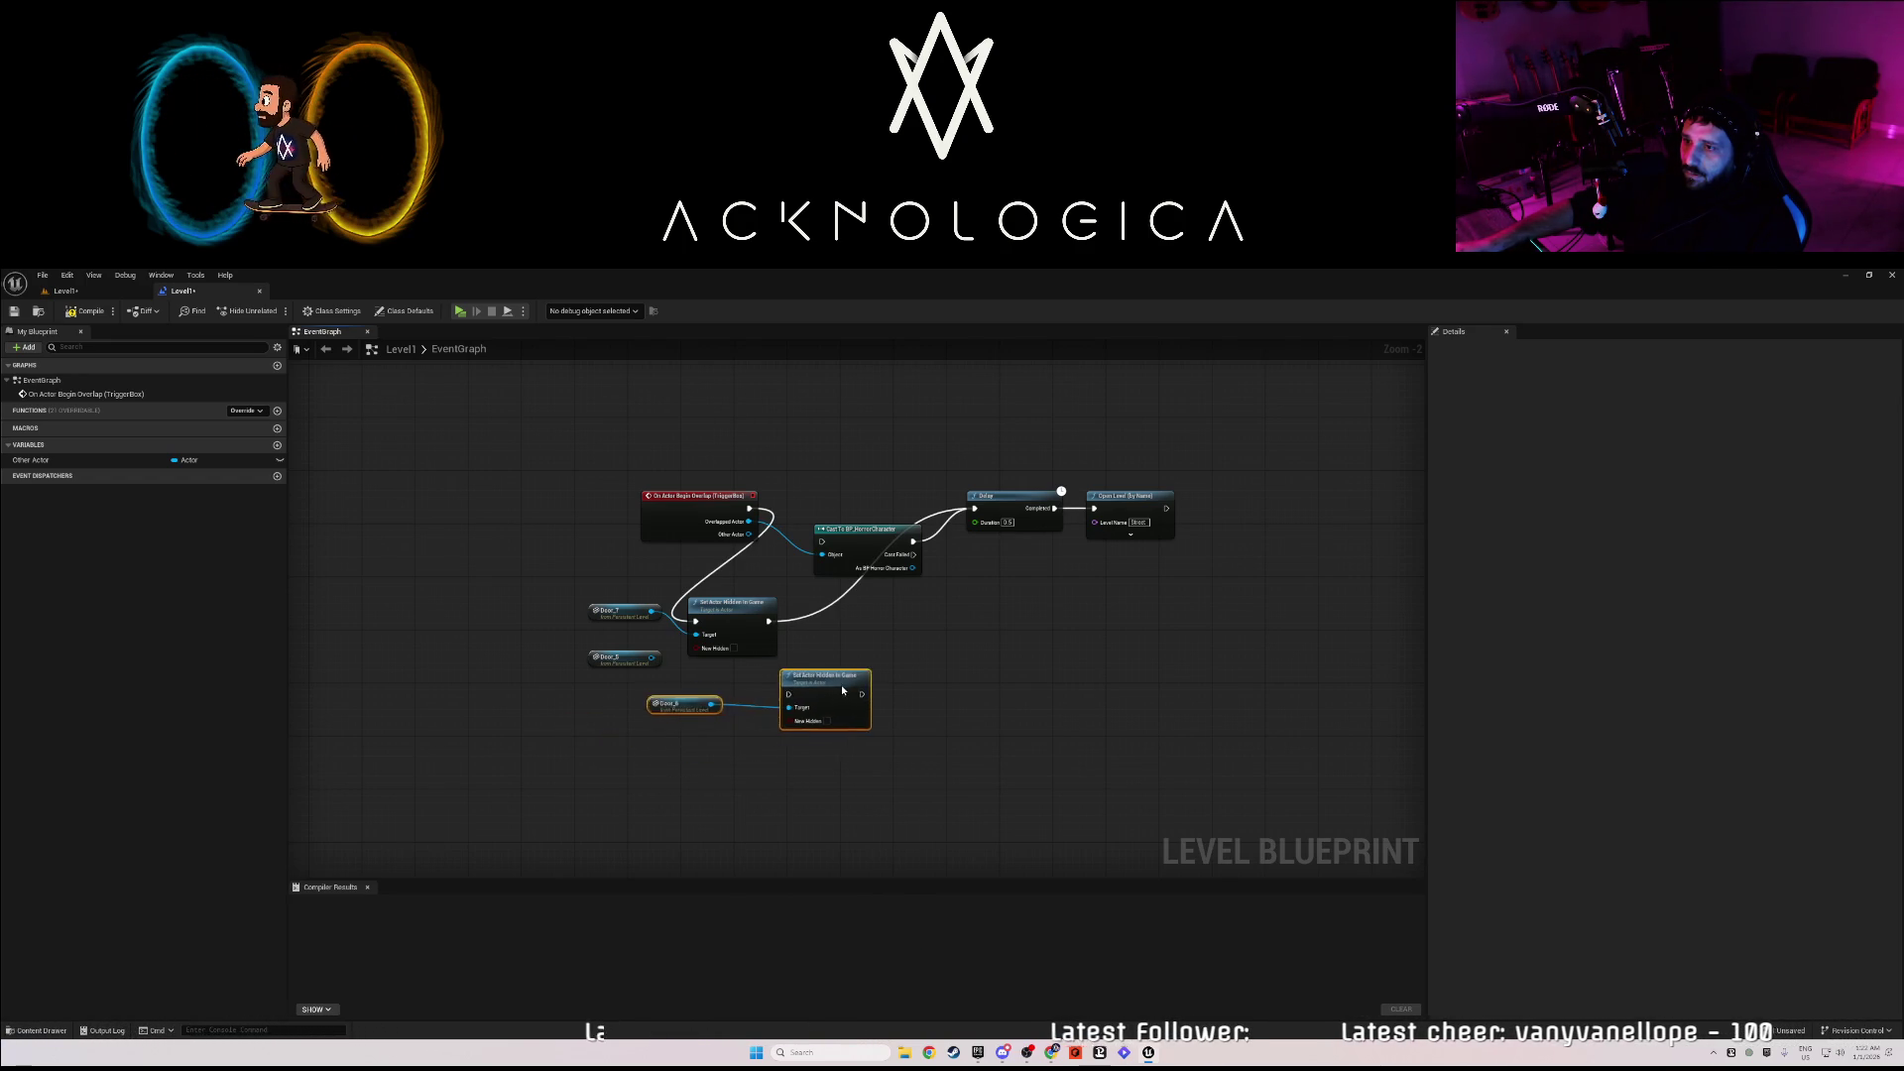
pyautogui.moveTo(735, 665); pyautogui.dragTo(725, 692)
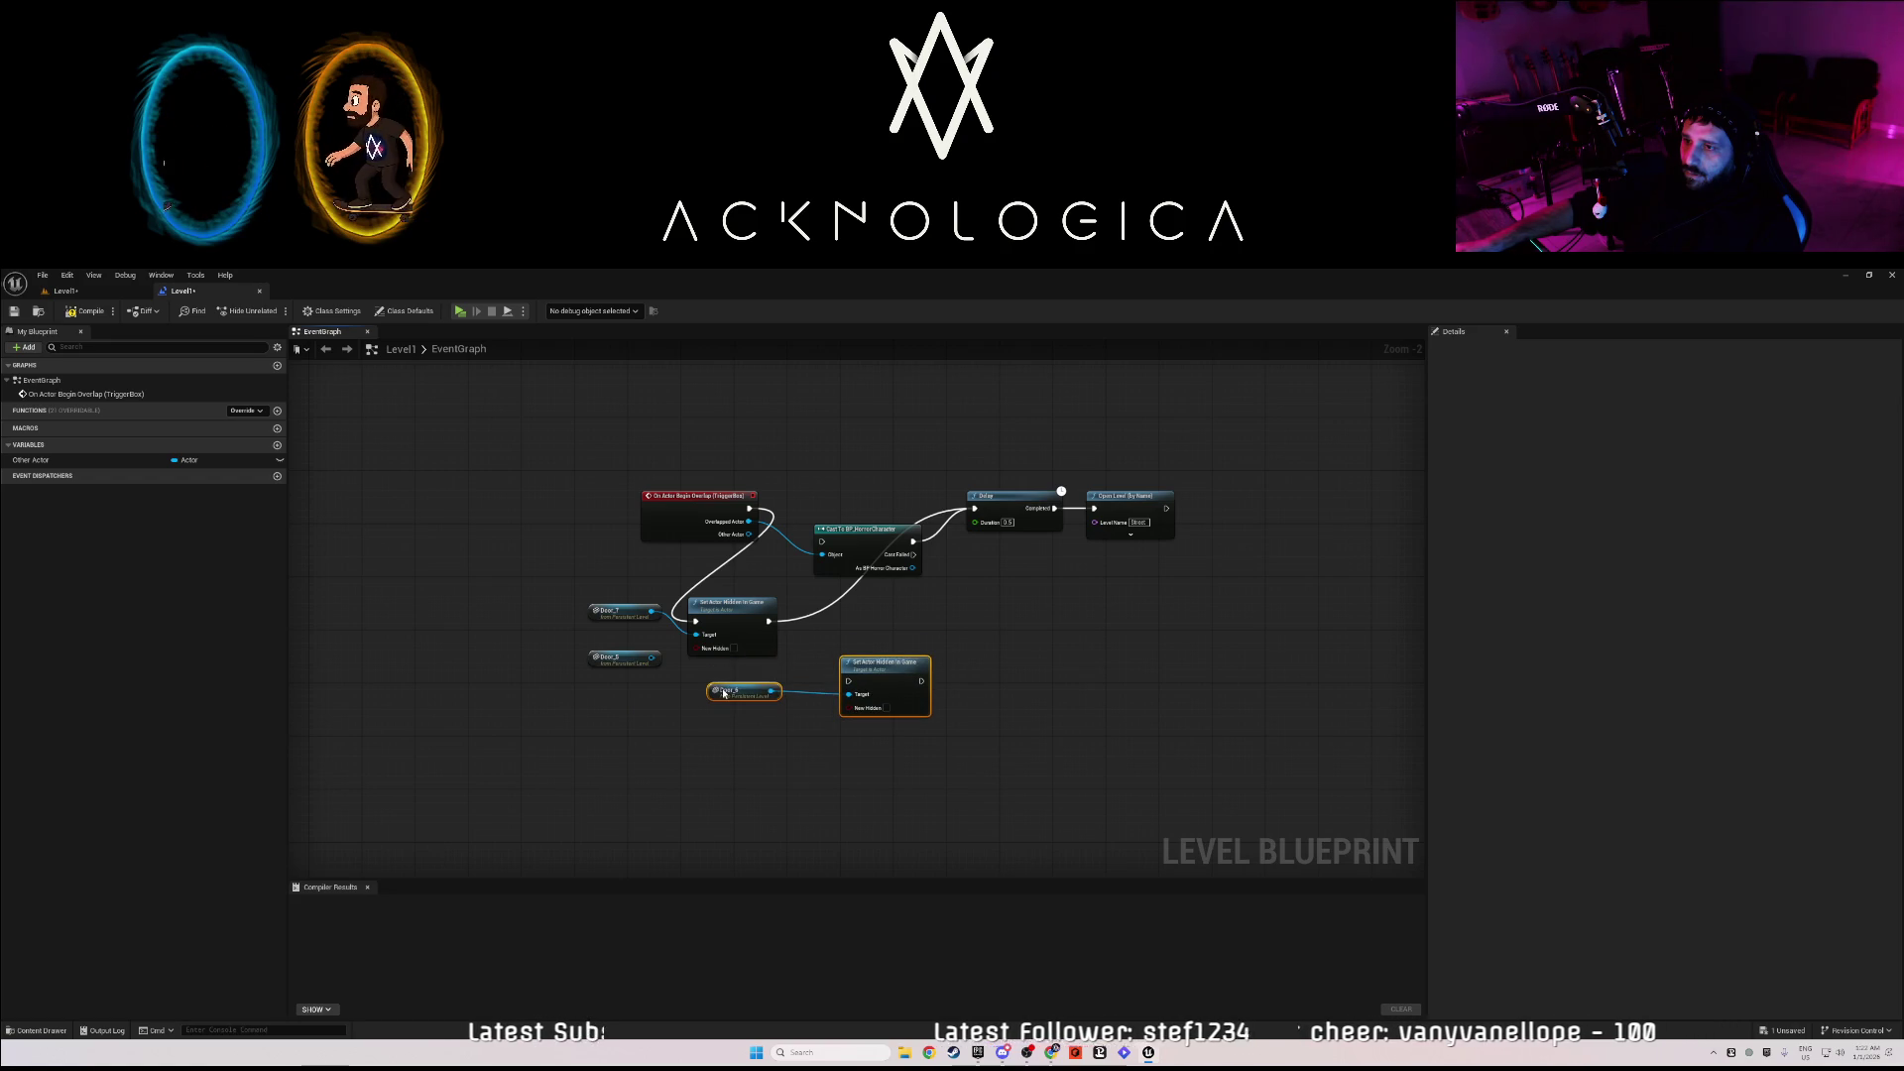
pyautogui.moveTo(890, 672); pyautogui.dragTo(859, 619)
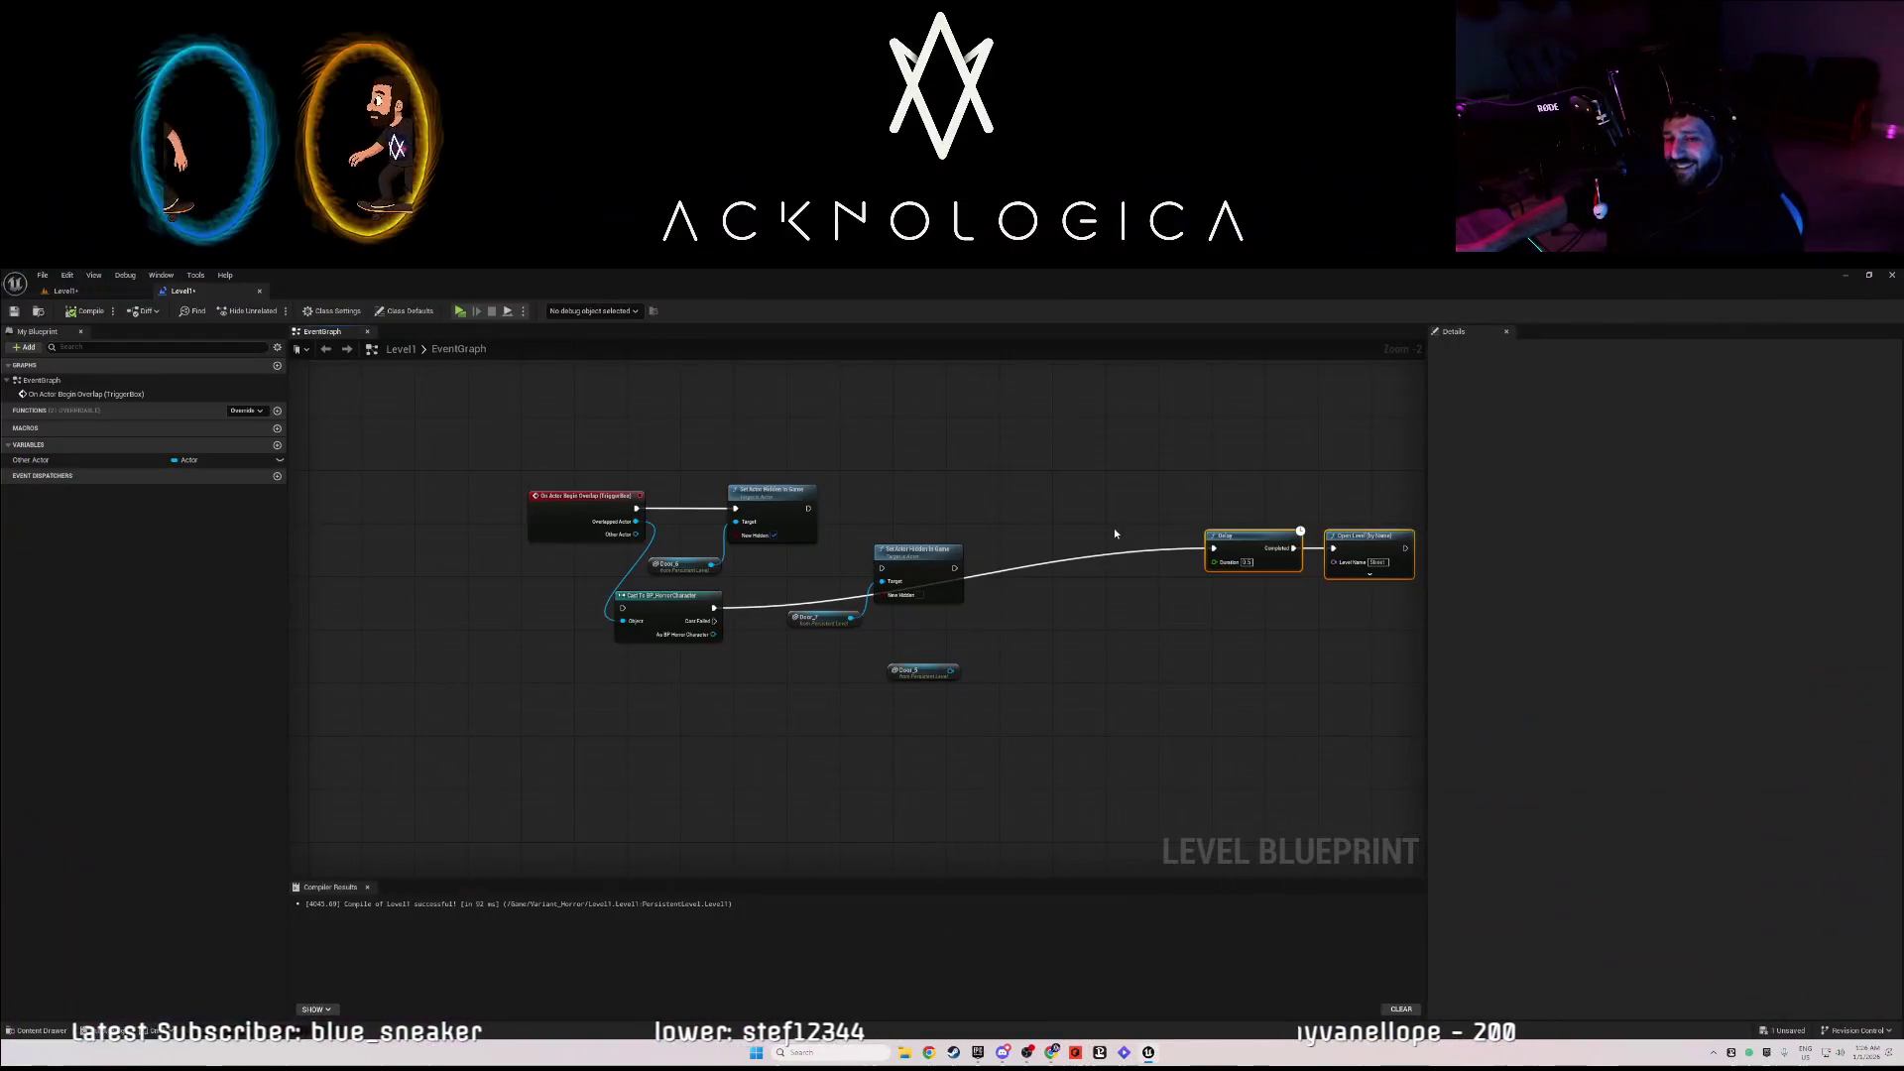
# - Move Door_7 and its hide node up, and wire the first hide node's exec into the second
pyautogui.moveTo(1125, 688); pyautogui.dragTo(941, 686)
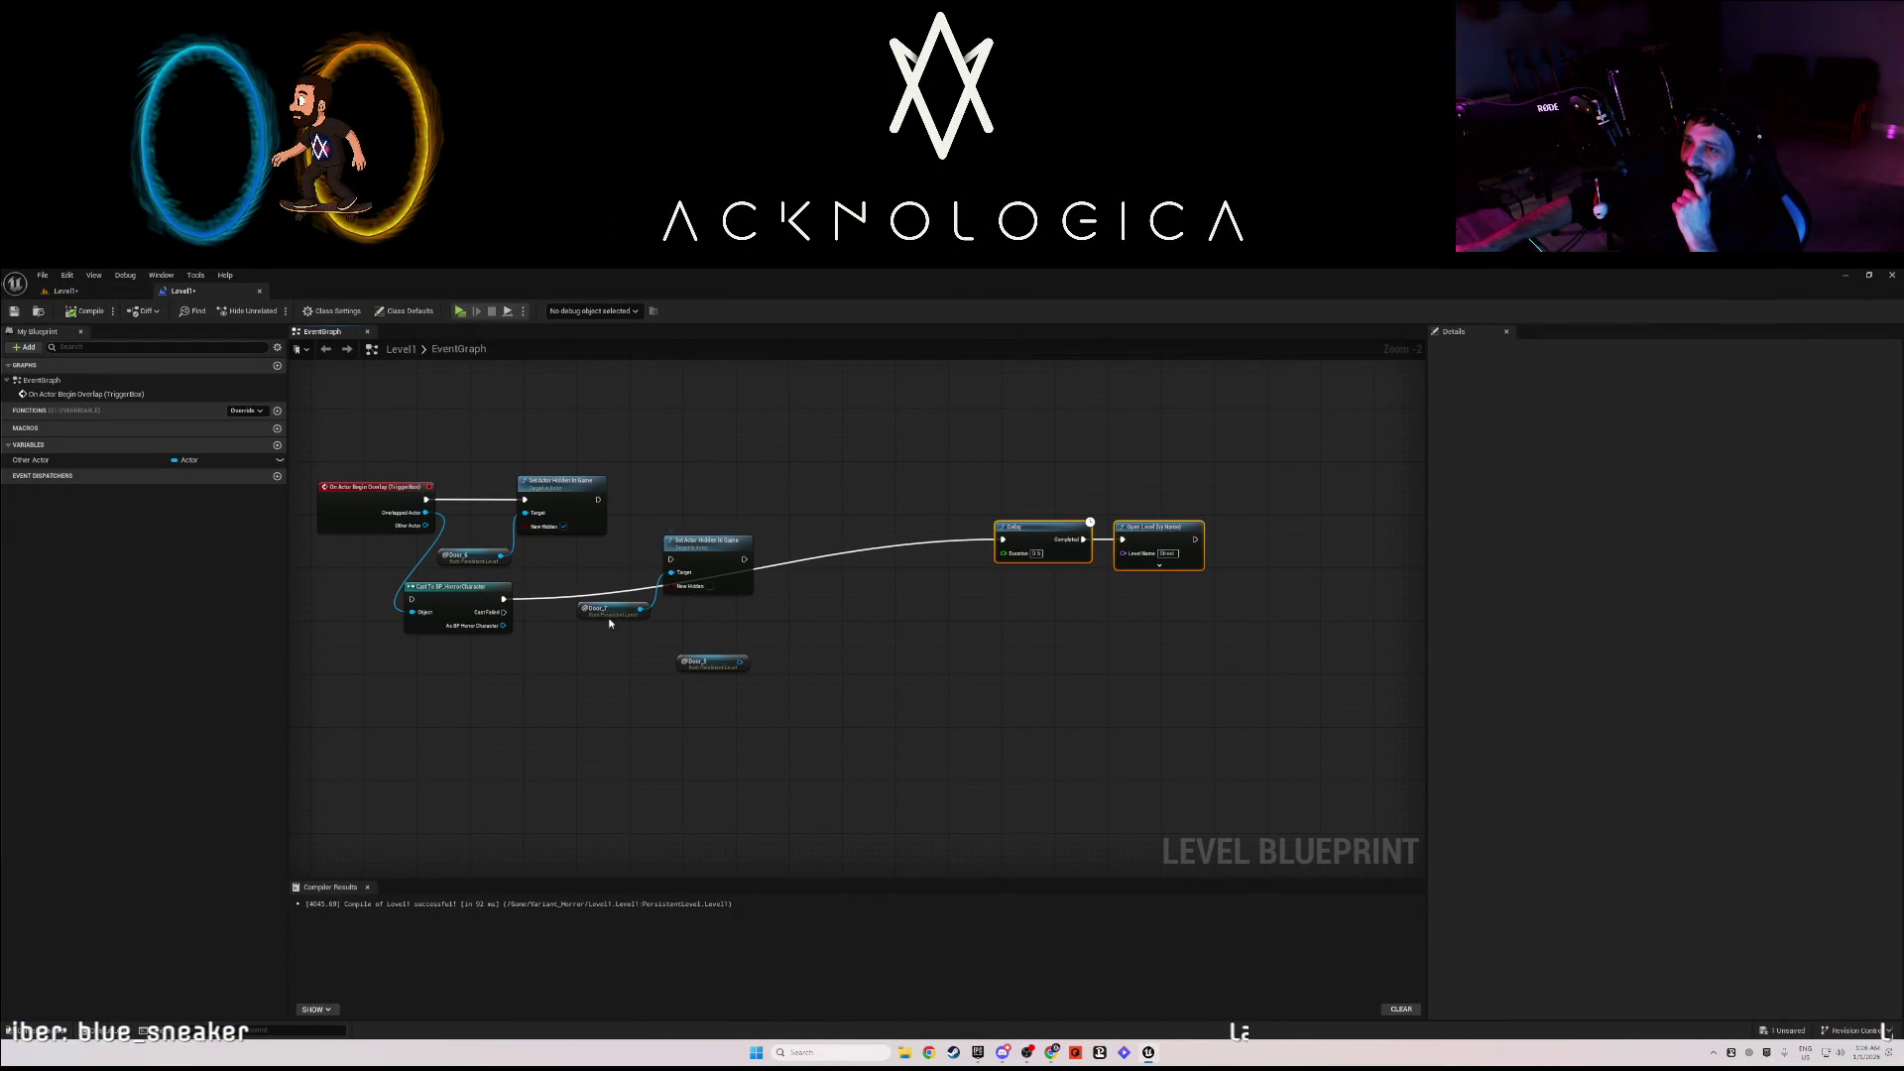
pyautogui.moveTo(671, 604)
pyautogui.mouseDown()
pyautogui.moveTo(739, 488)
pyautogui.moveTo(718, 491)
pyautogui.mouseUp()
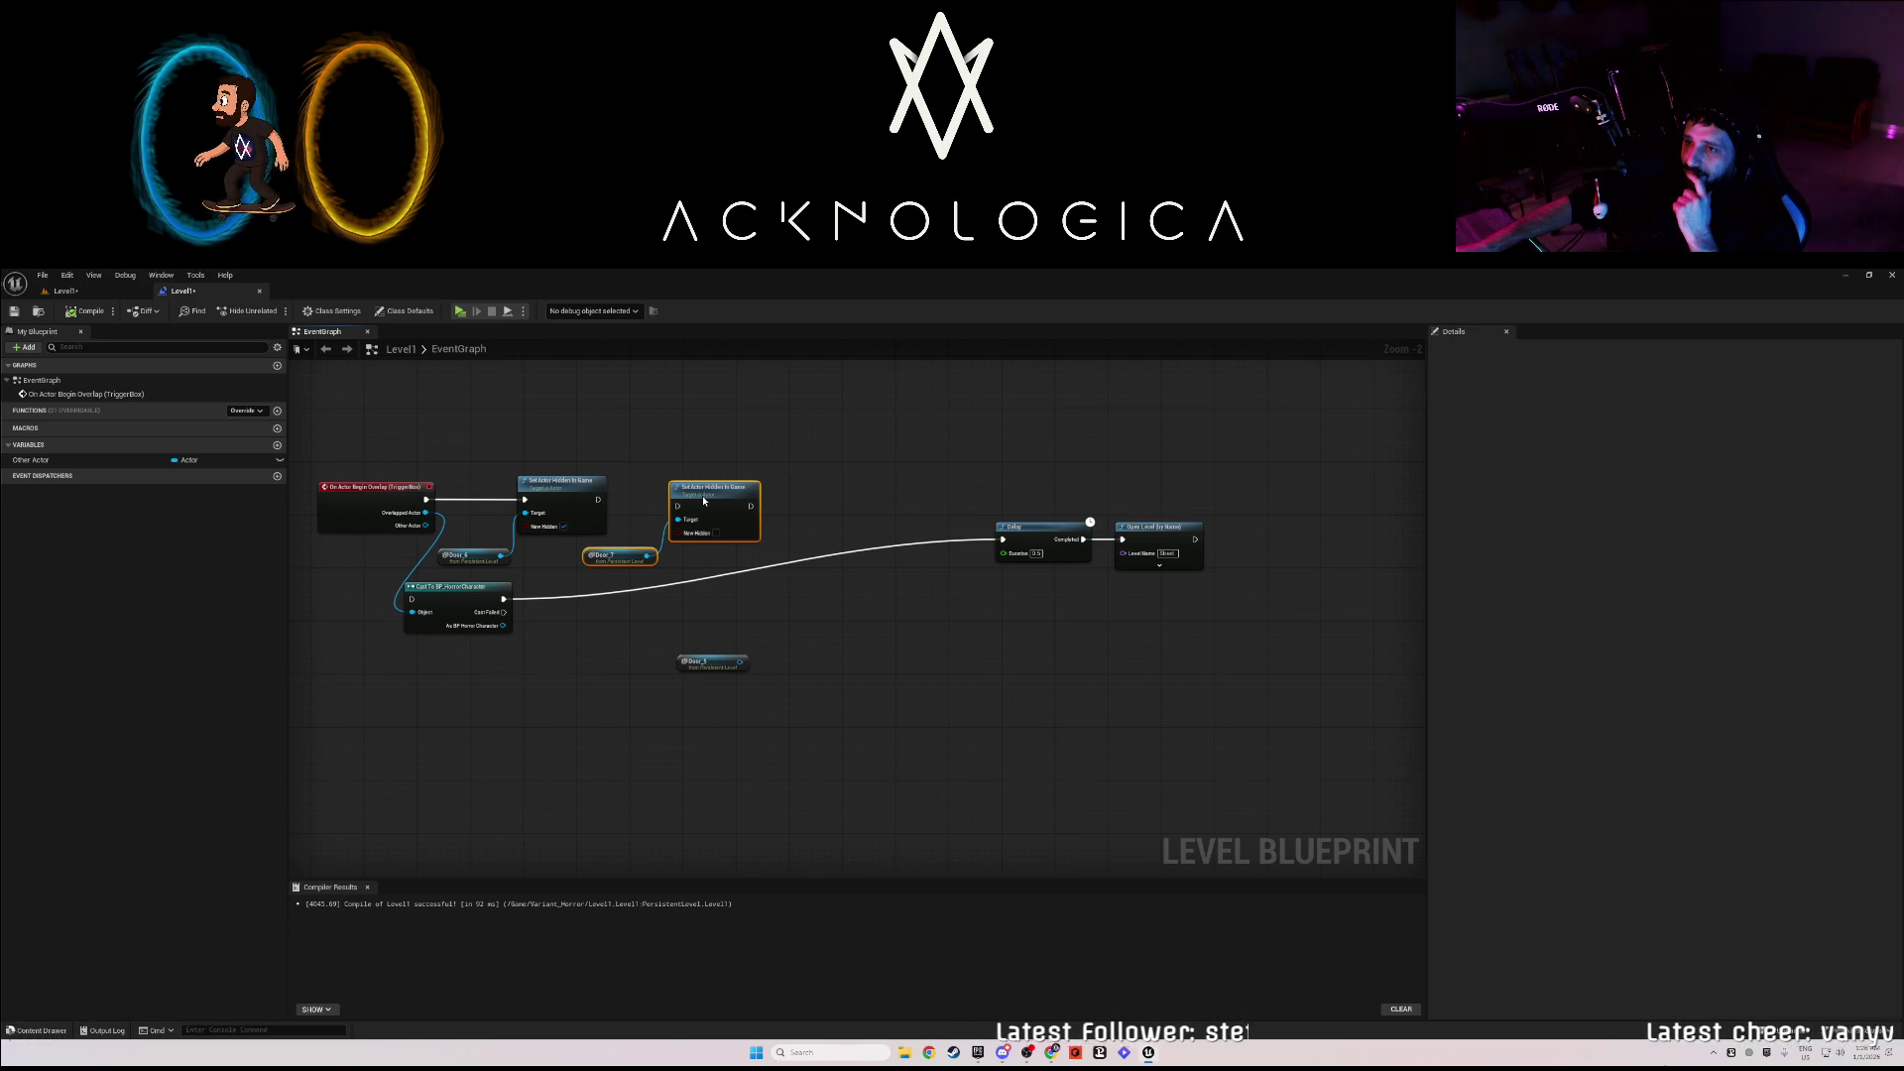
pyautogui.click(791, 515)
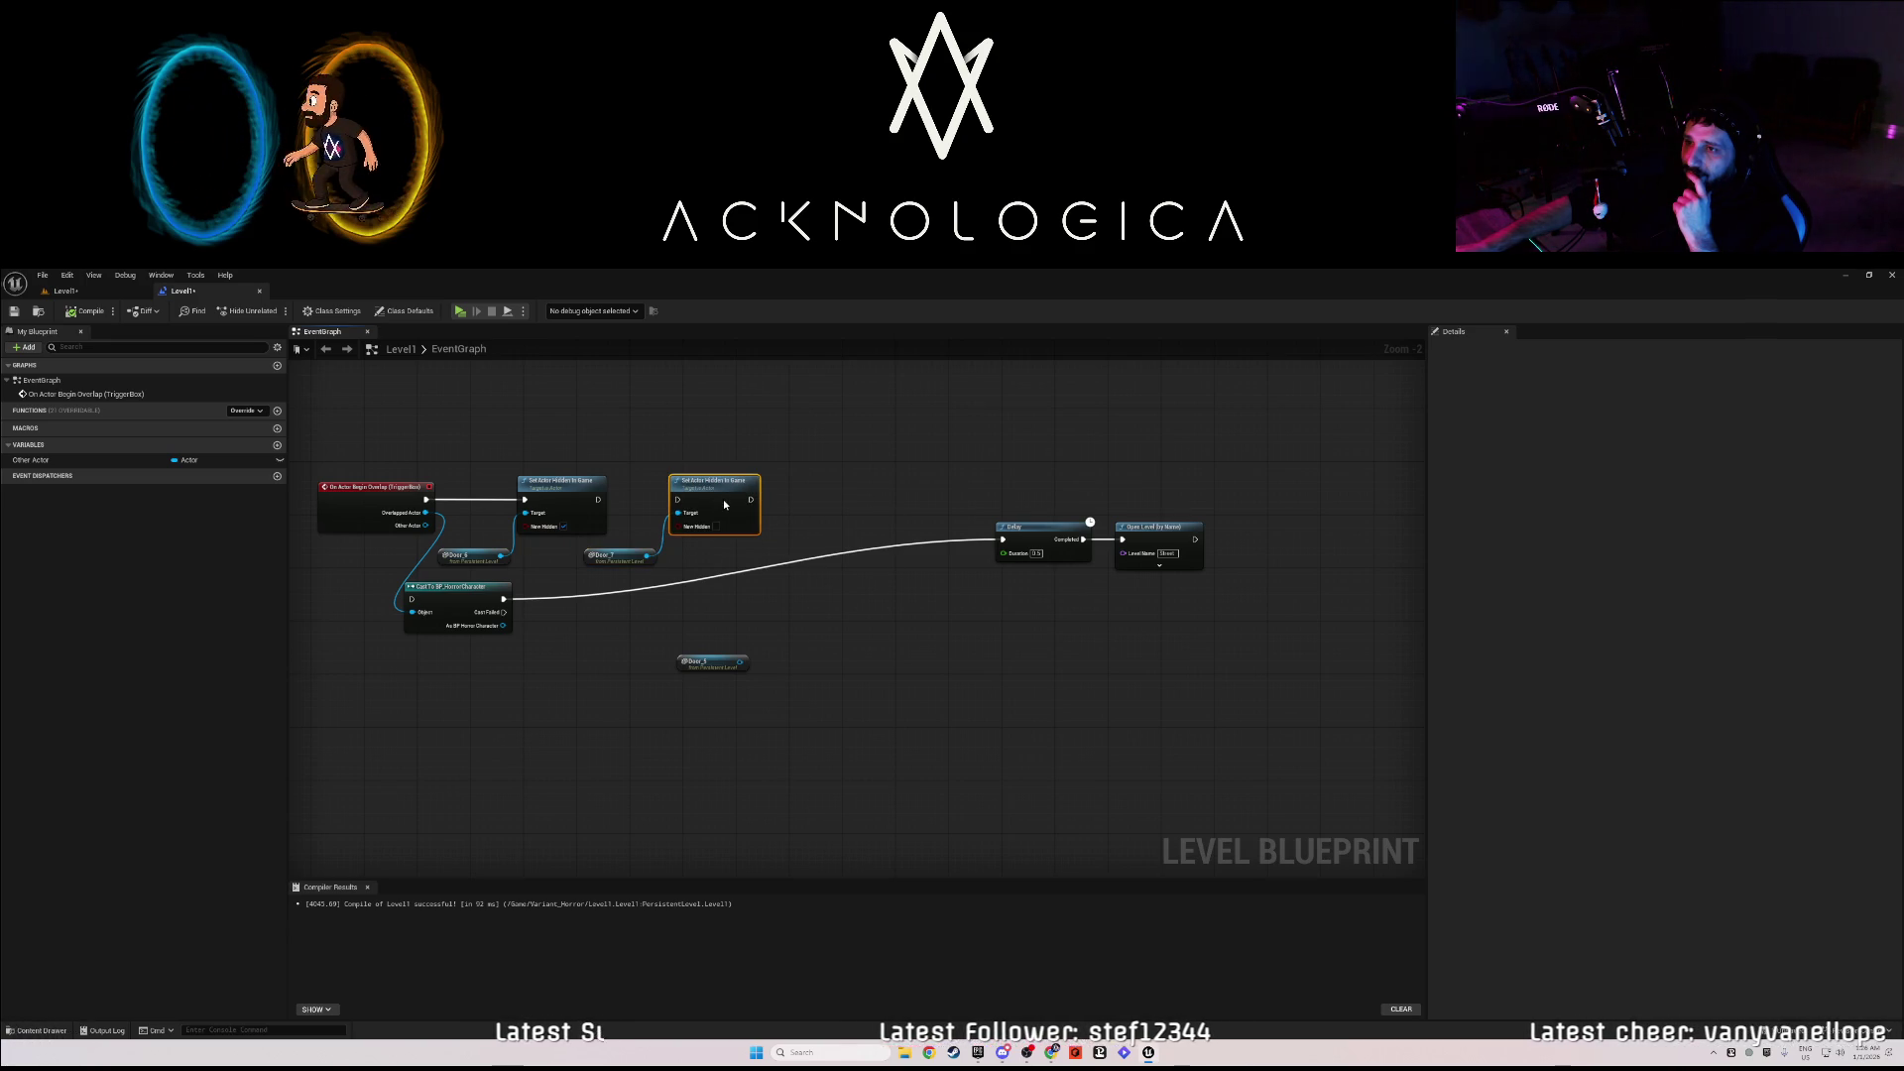
pyautogui.moveTo(598, 499); pyautogui.dragTo(677, 499)
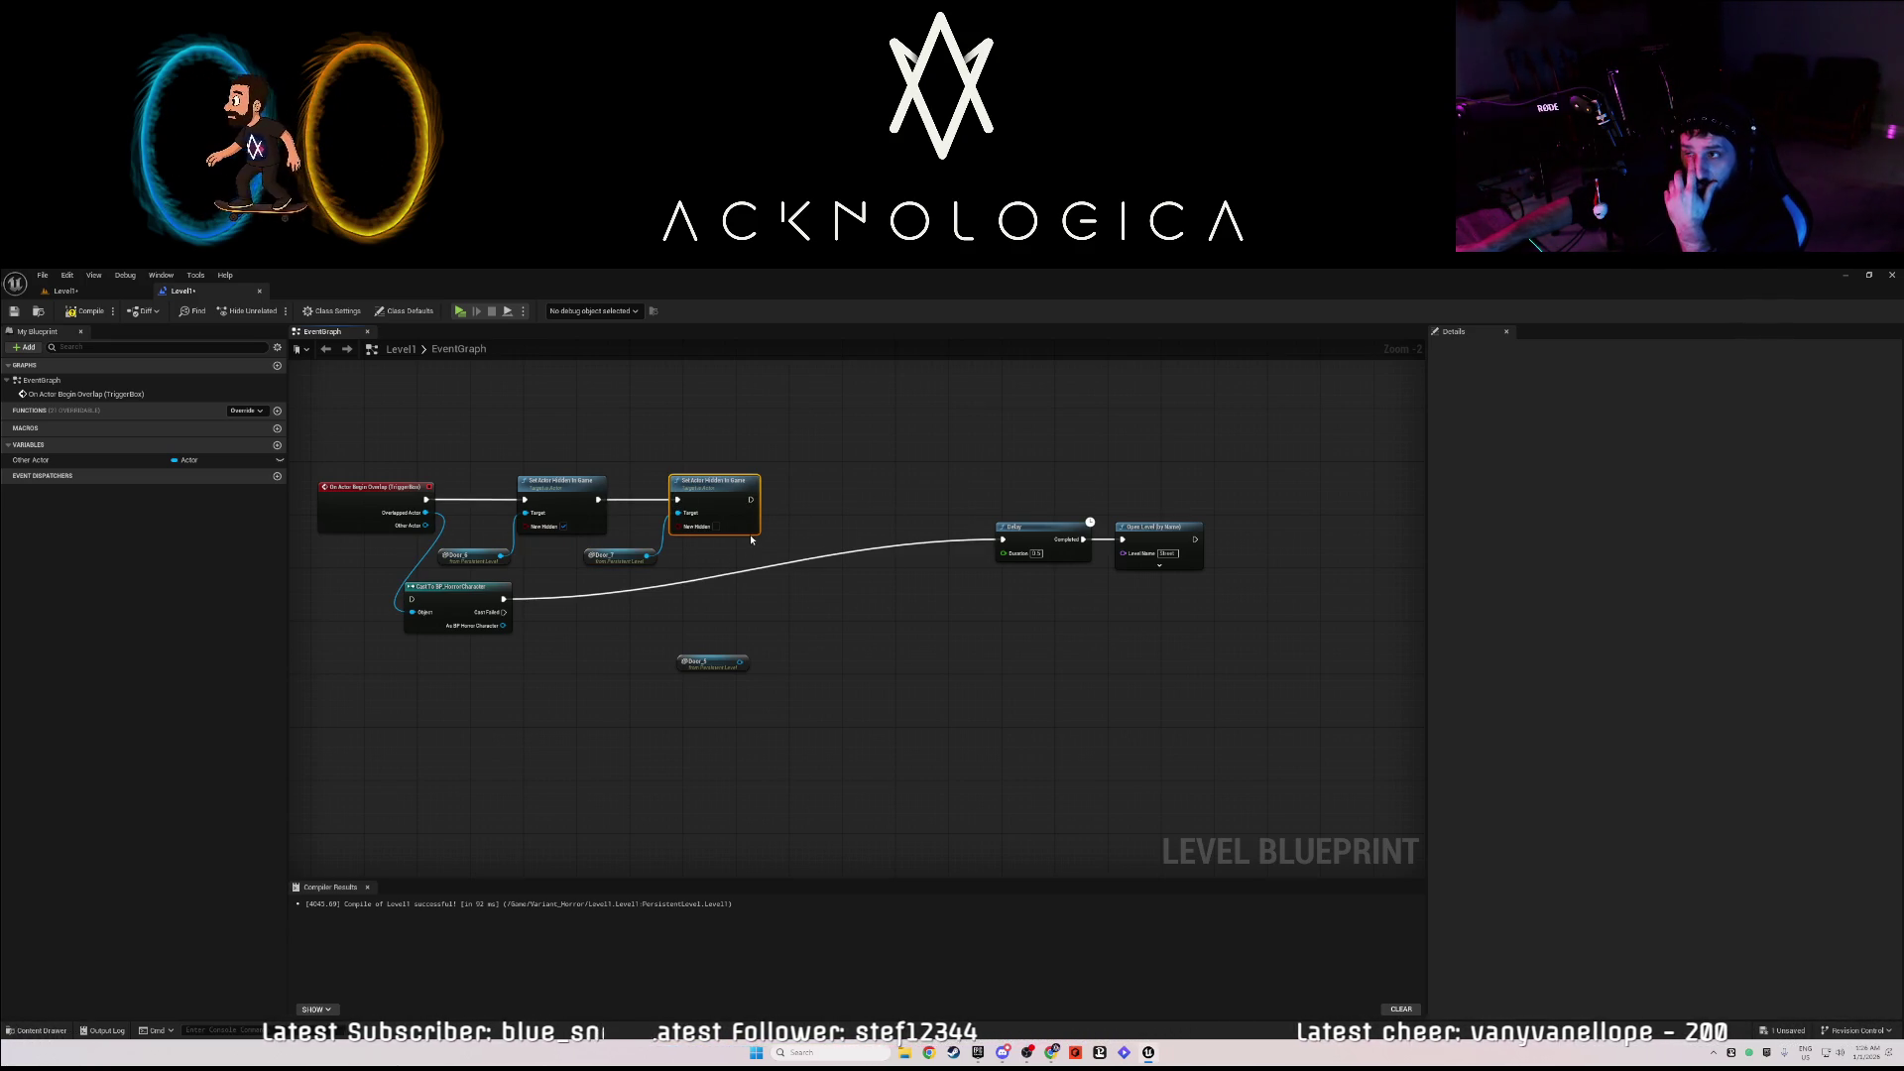
pyautogui.moveTo(751, 499); pyautogui.dragTo(795, 509)
# - Add a Set Transform node, split its Transform pin, then select Door_7 back in the level
pyautogui.write('tra')
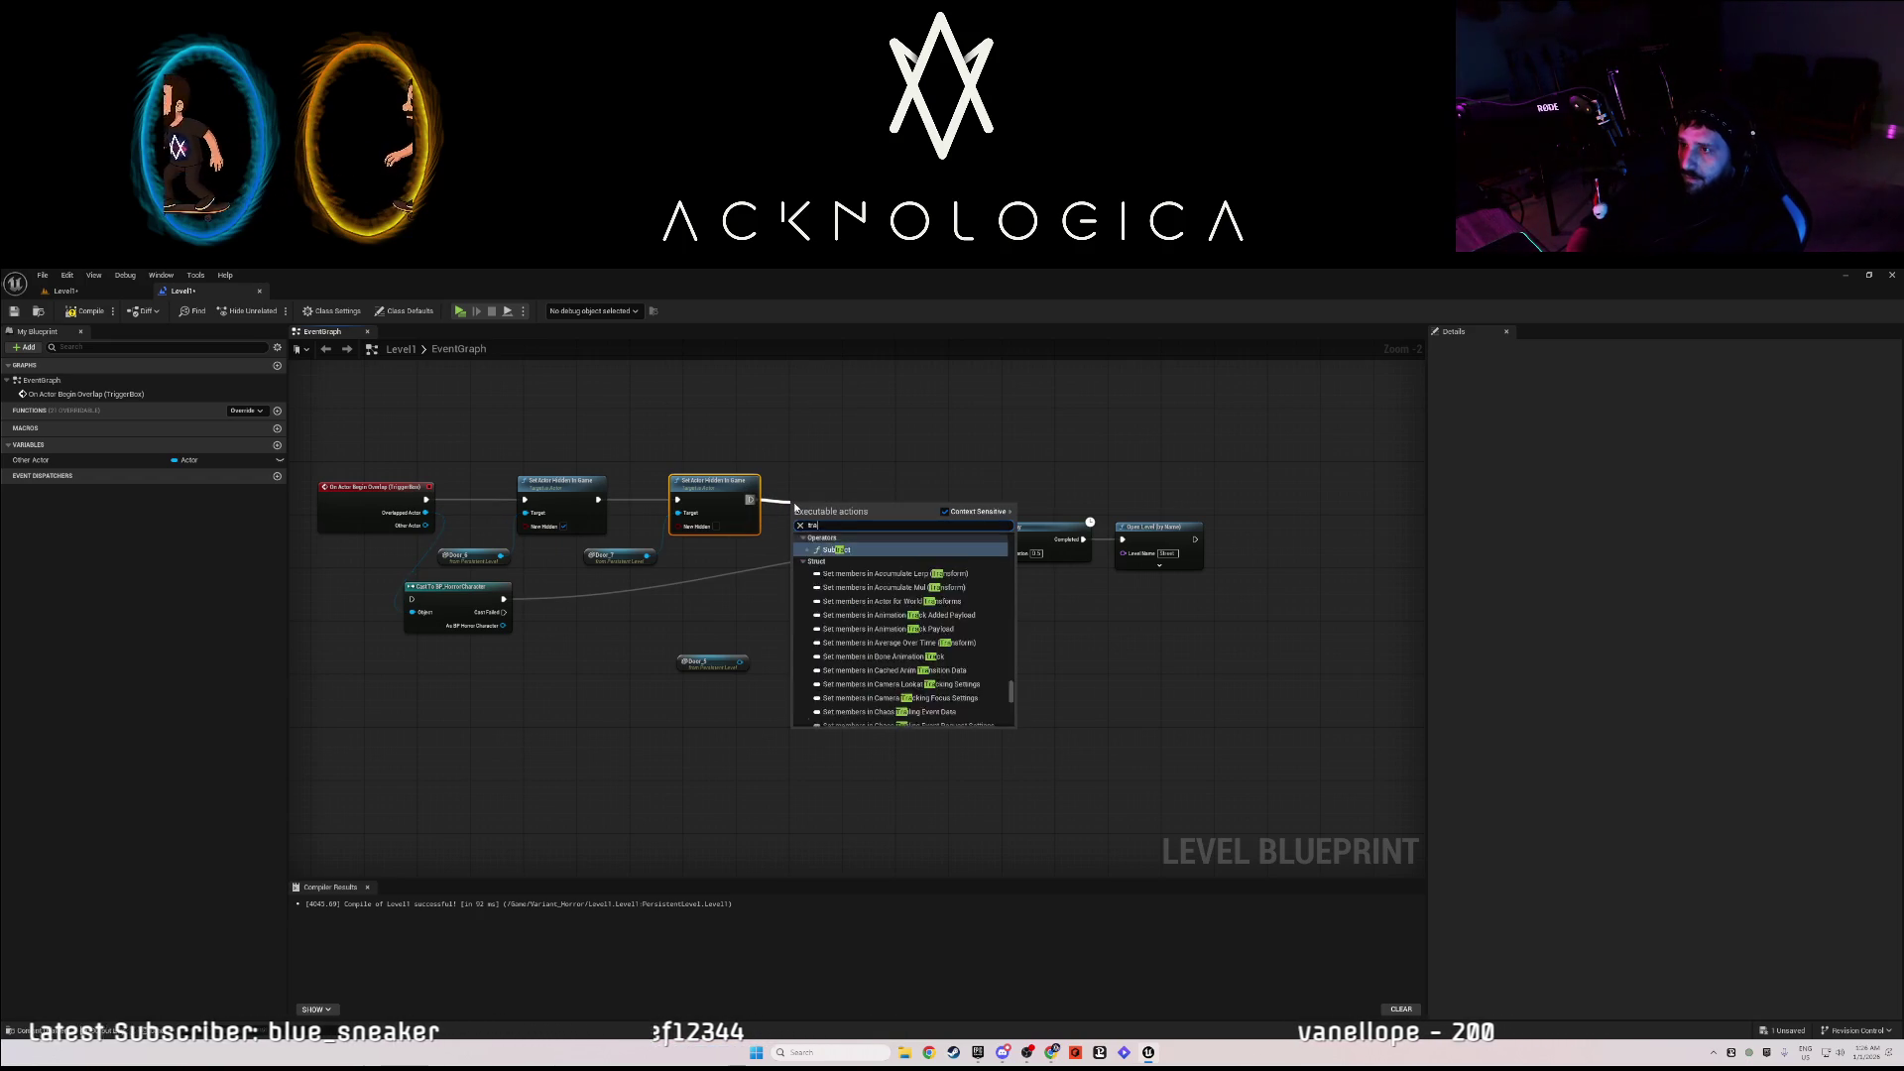
pyautogui.write('nsf')
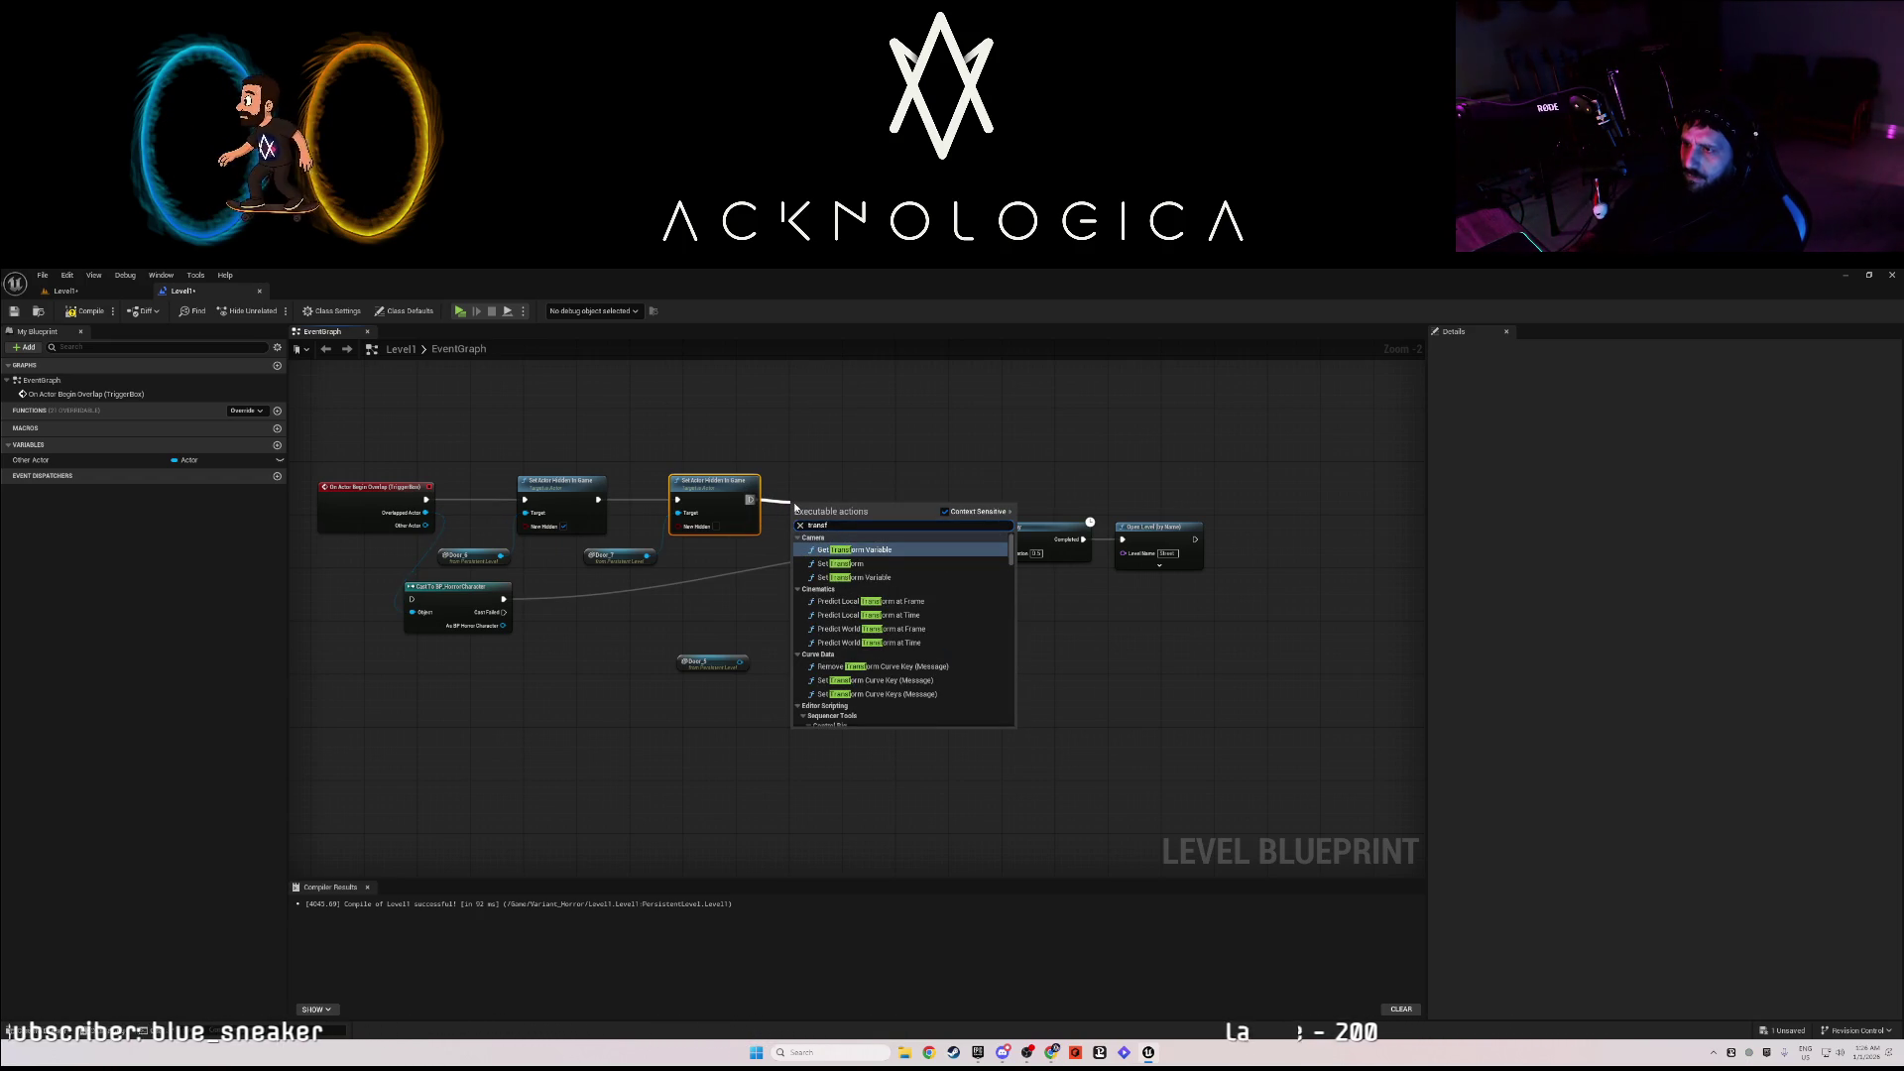
pyautogui.click(840, 563)
pyautogui.moveTo(807, 505); pyautogui.dragTo(784, 425)
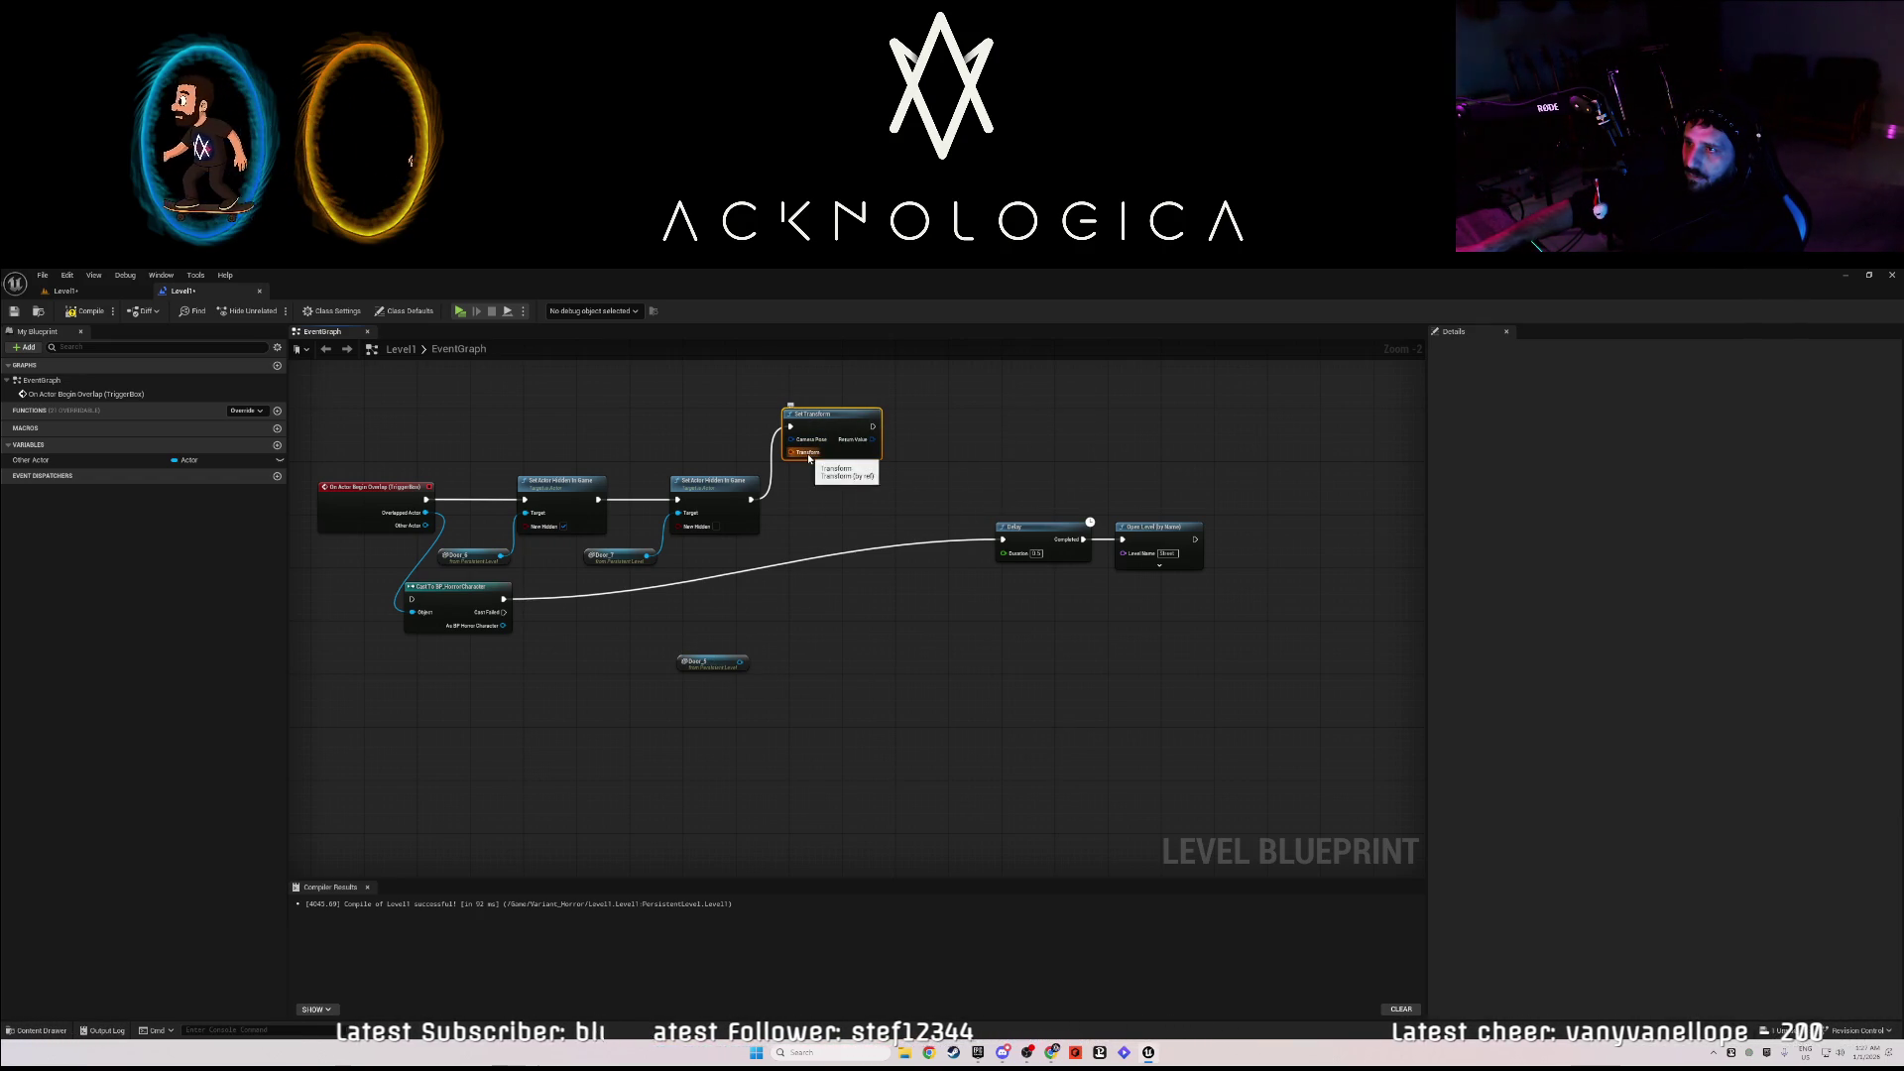
pyautogui.rightClick(809, 456)
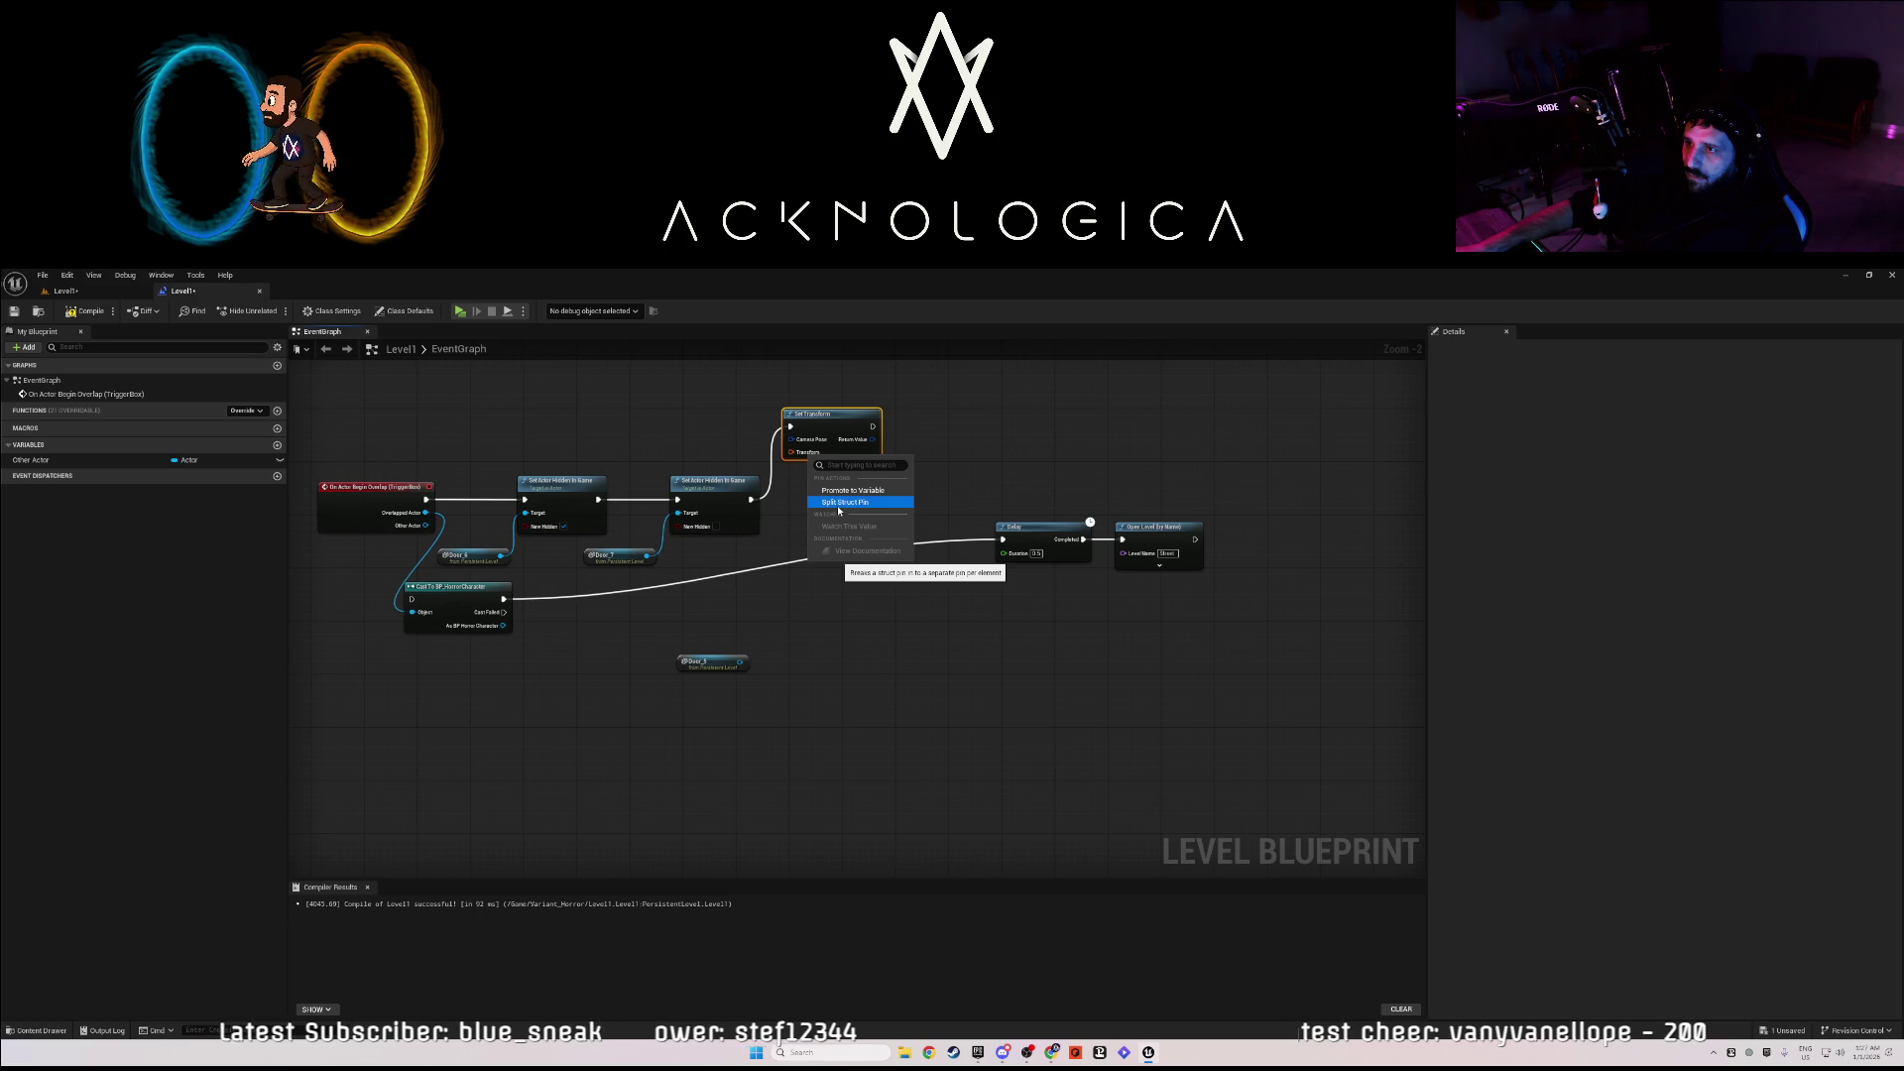
pyautogui.click(843, 503)
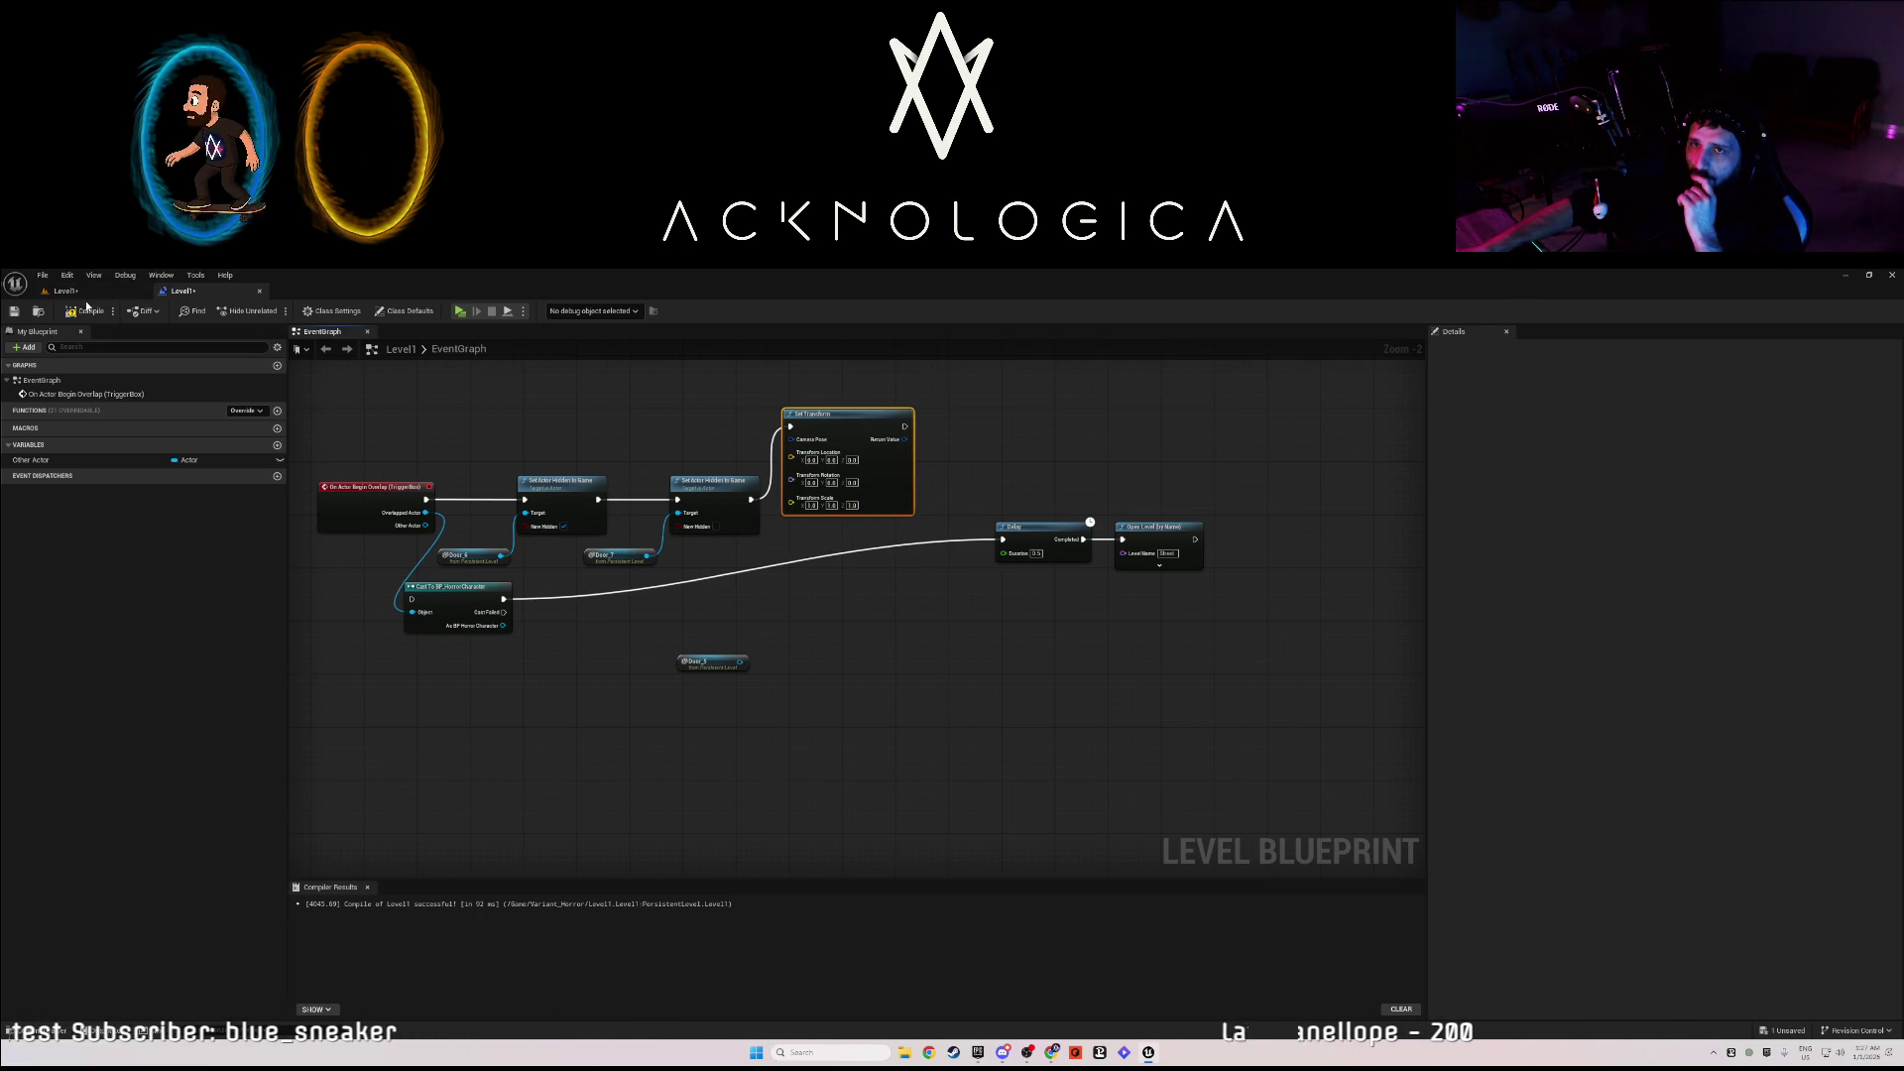
pyautogui.click(70, 292)
pyautogui.click(850, 548)
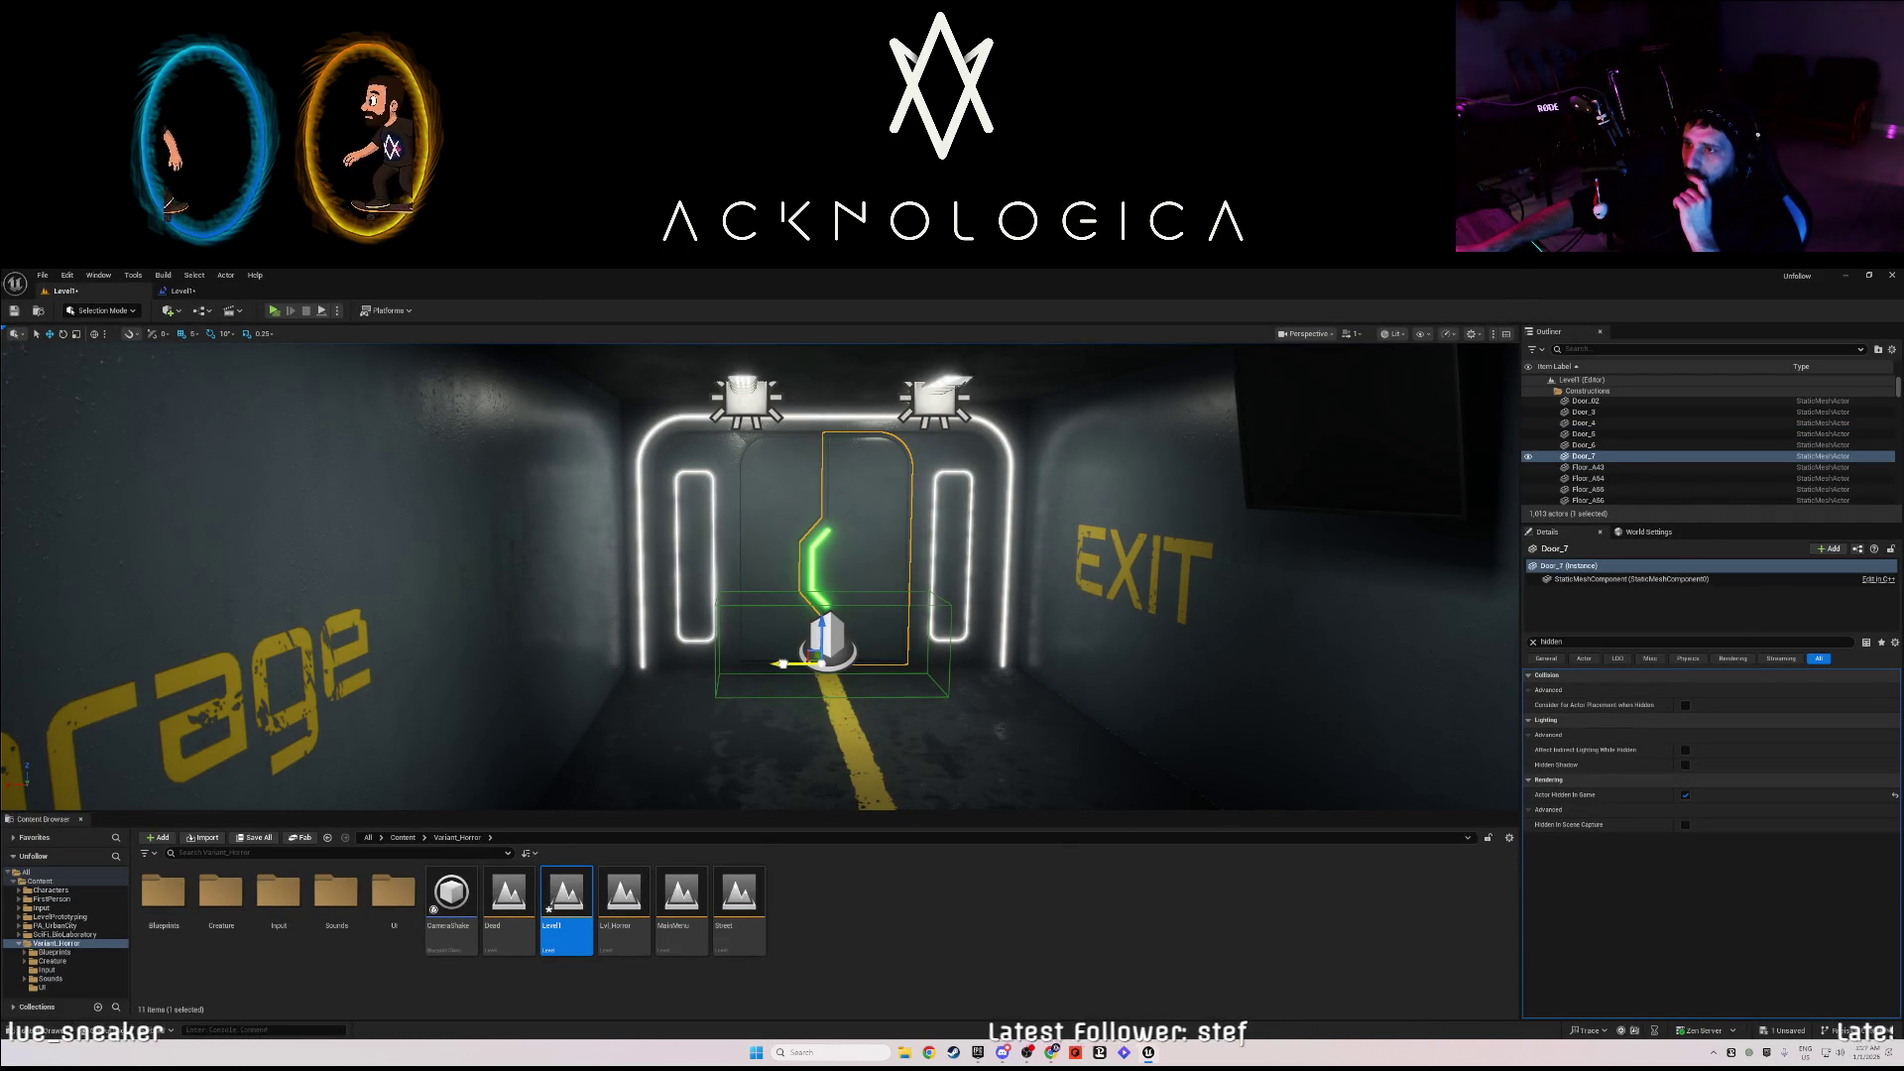
pyautogui.moveTo(783, 664); pyautogui.dragTo(838, 664)
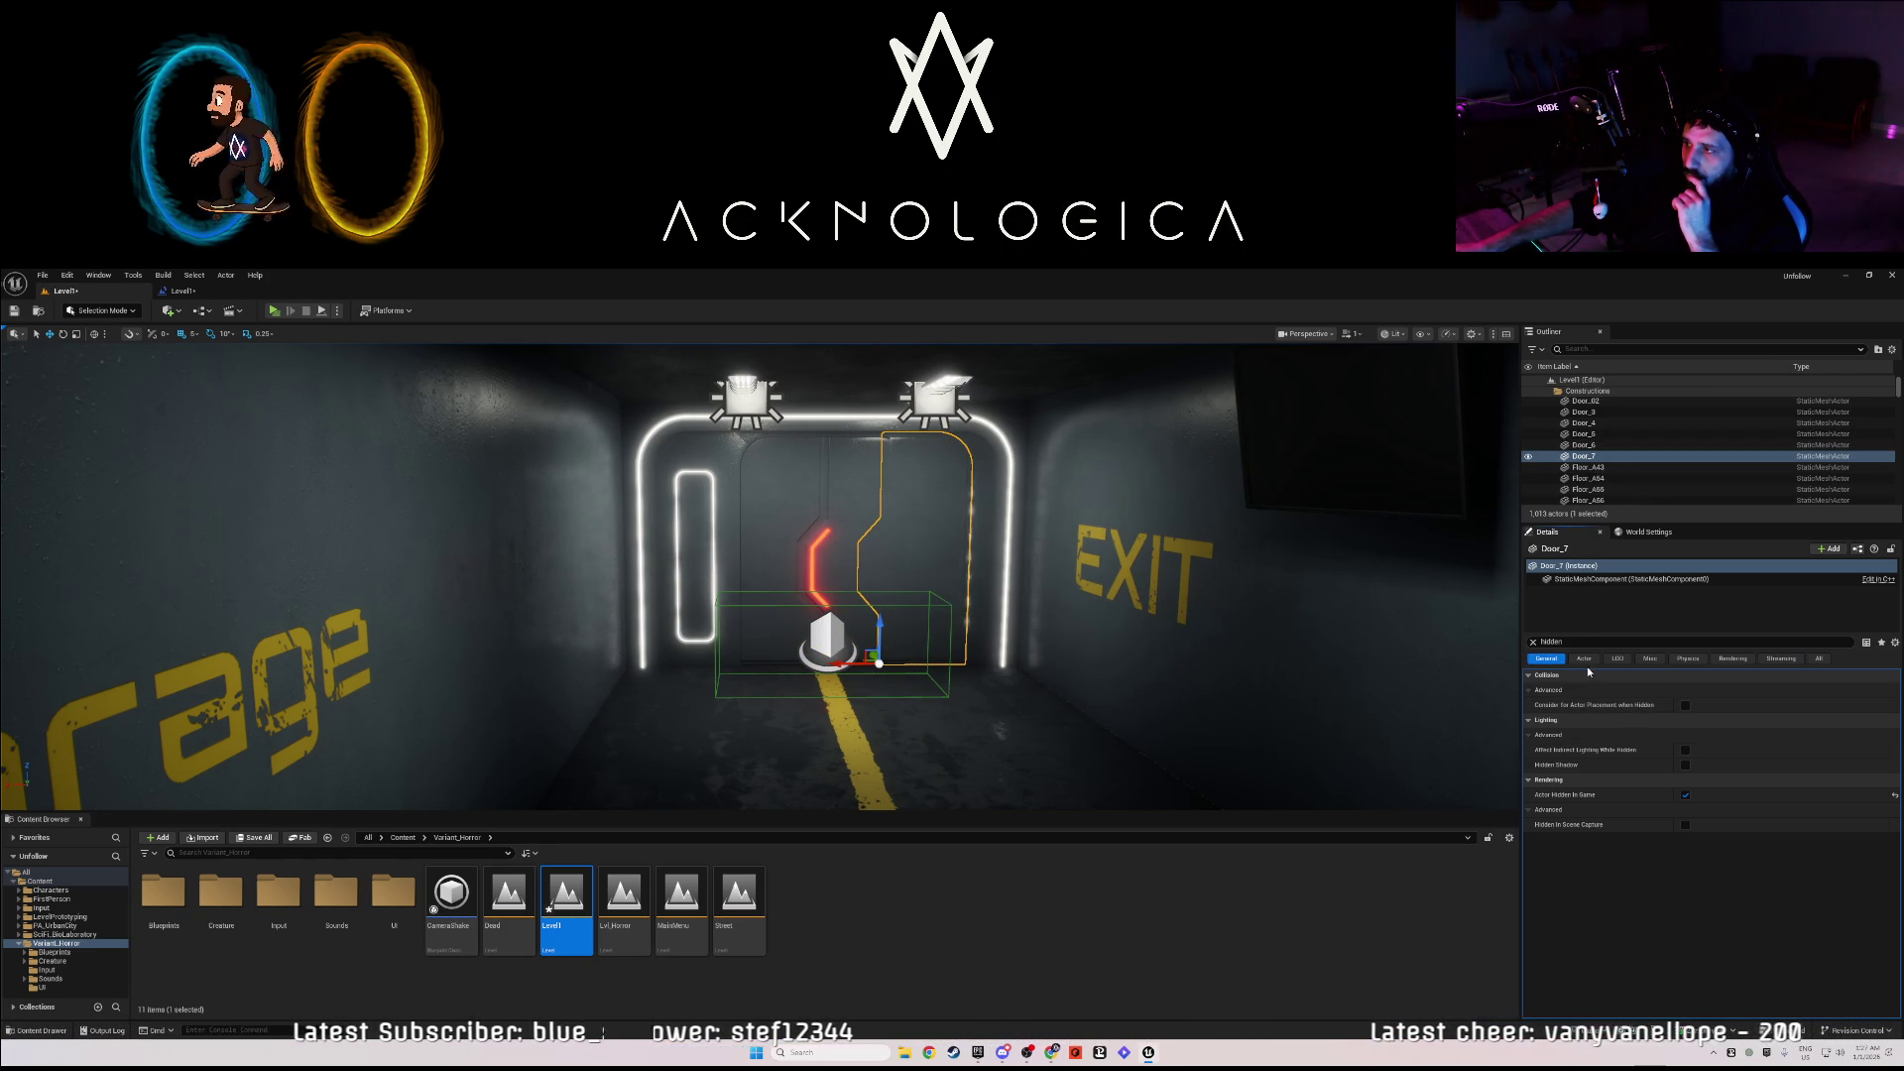
pyautogui.click(1533, 642)
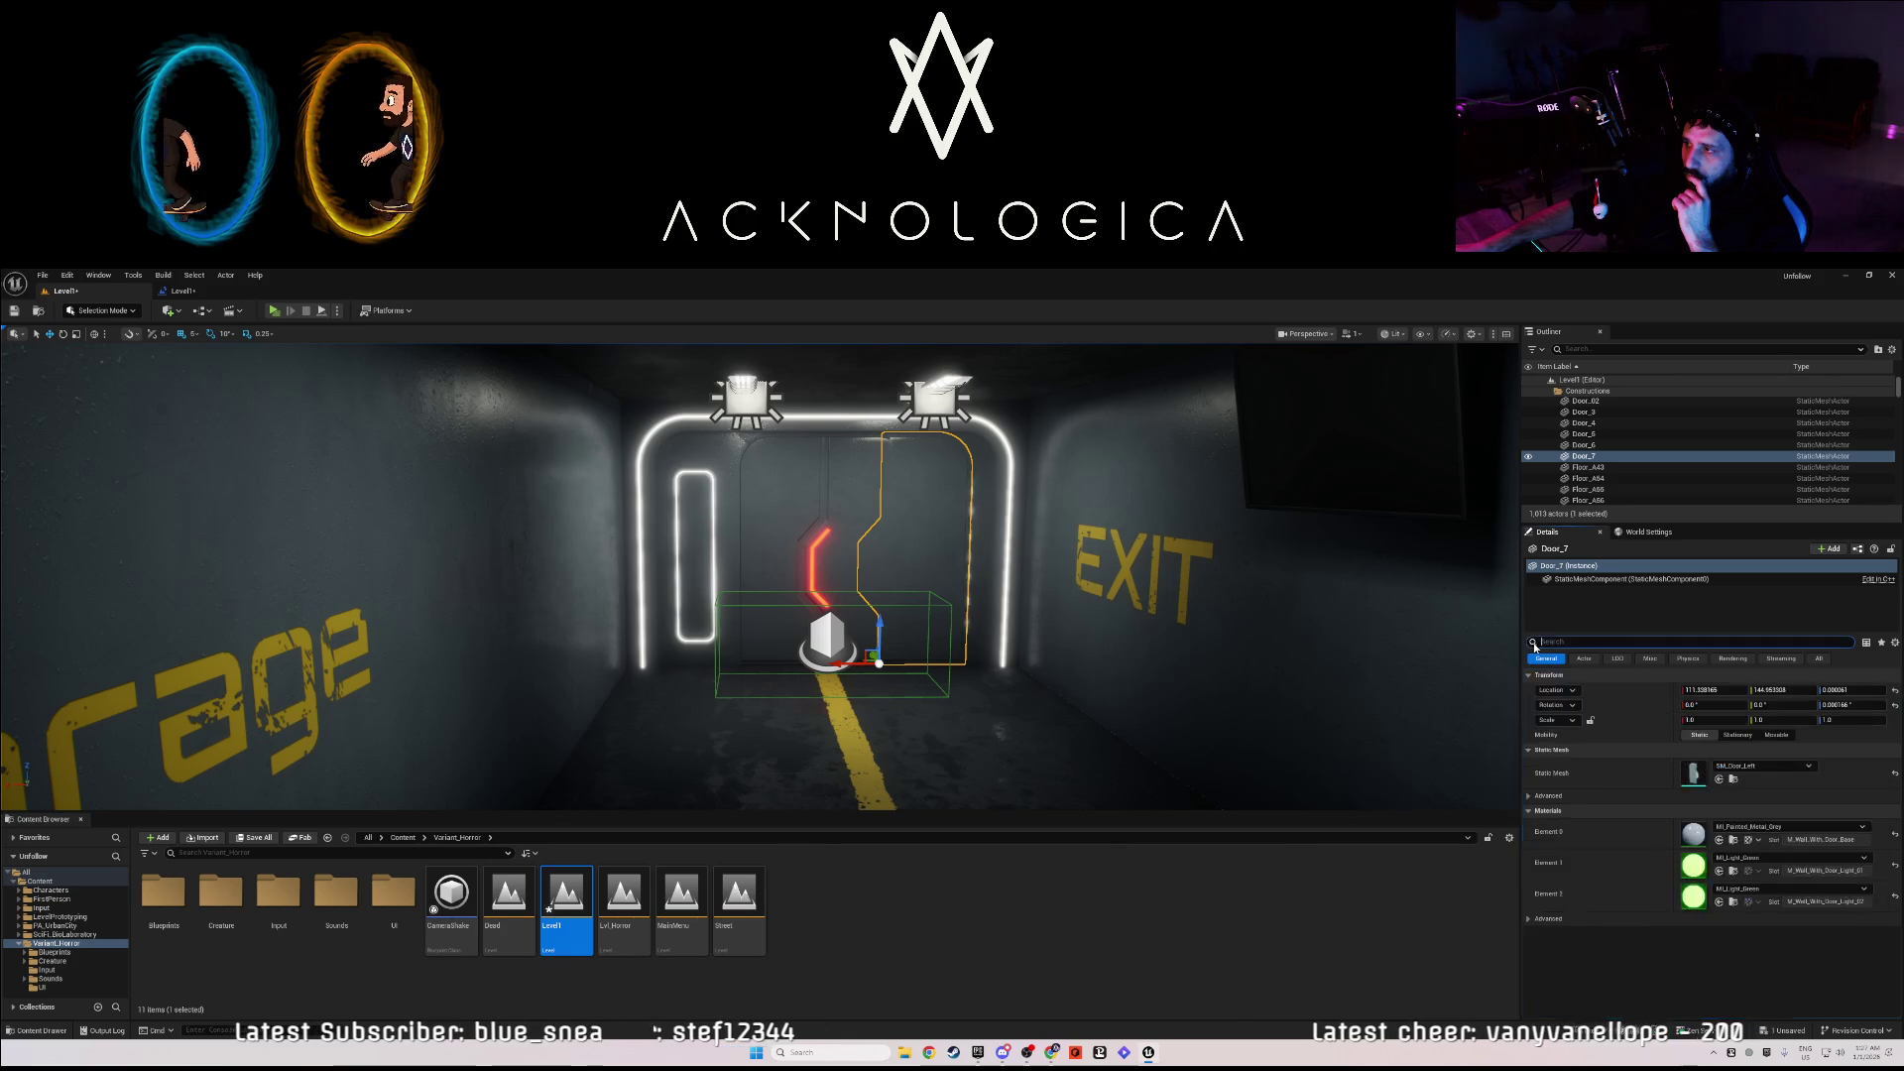
pyautogui.click(1819, 659)
pyautogui.rightClick(1617, 693)
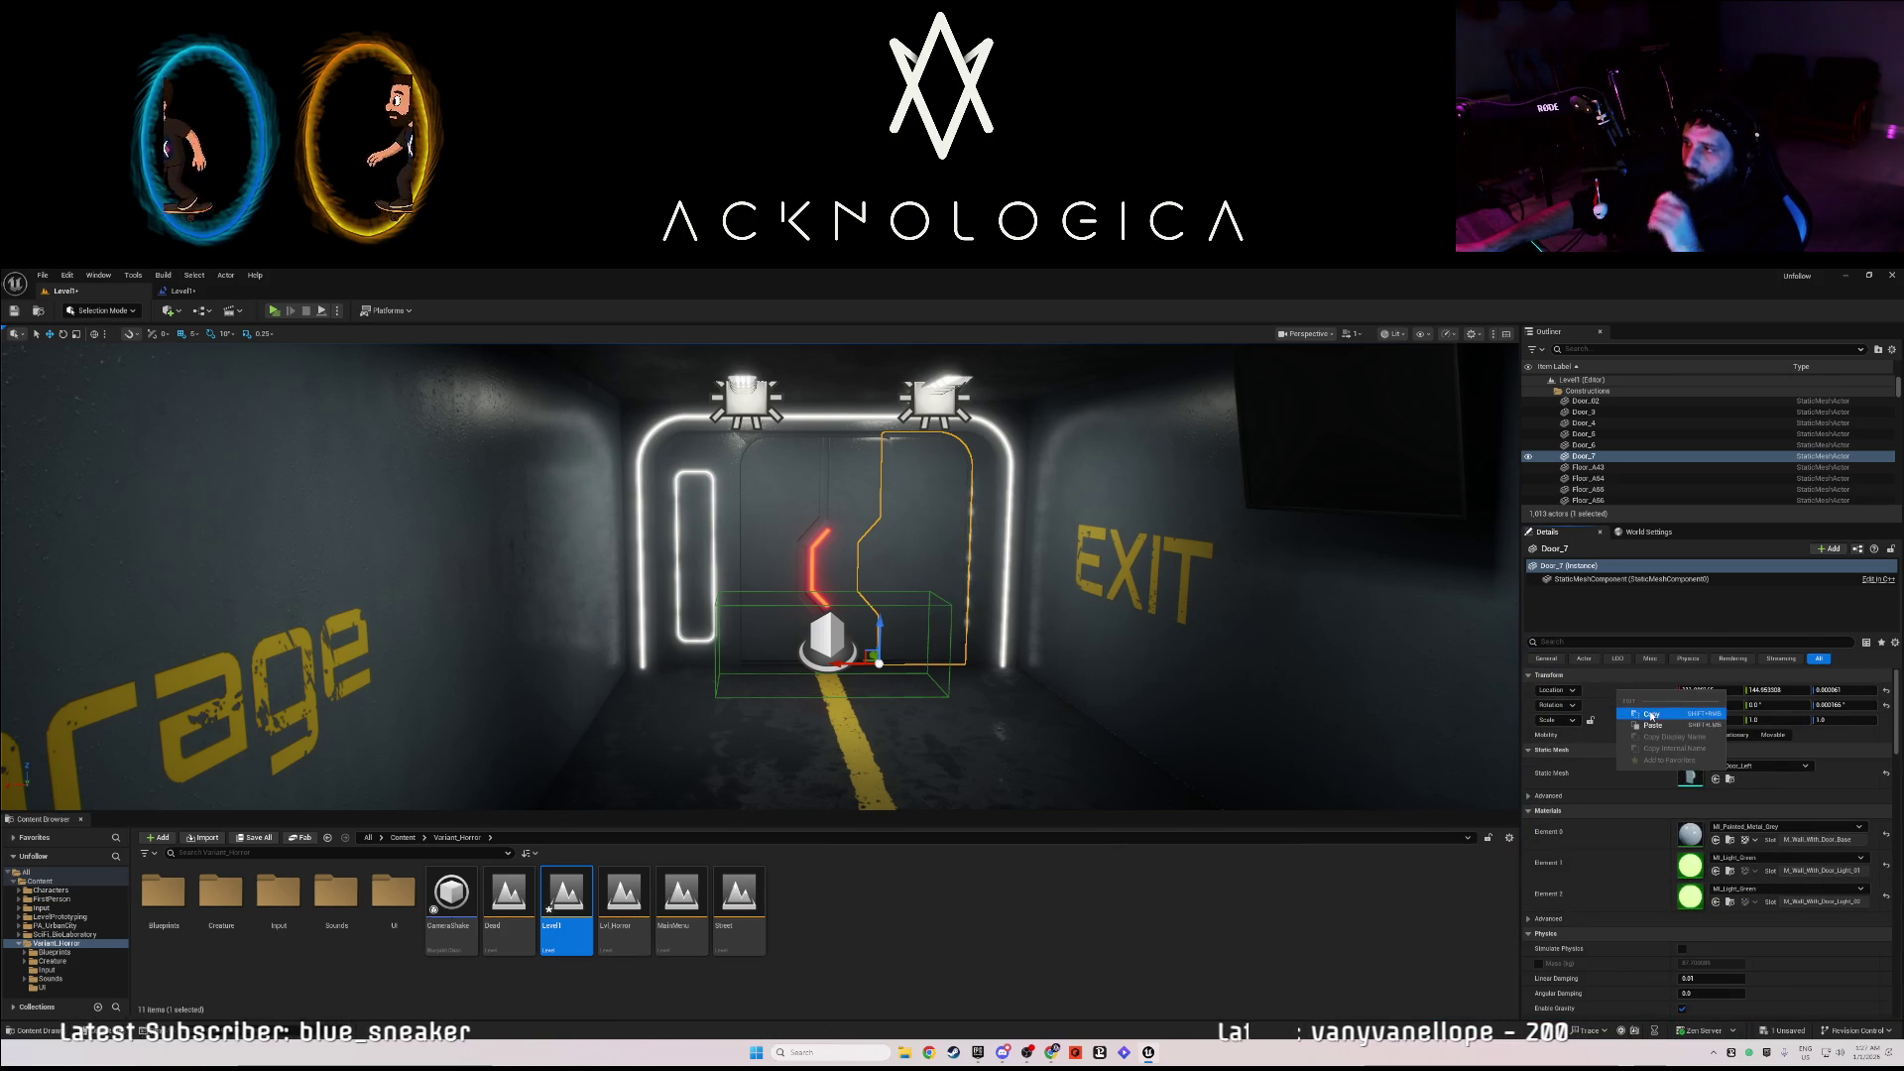
pyautogui.click(1651, 715)
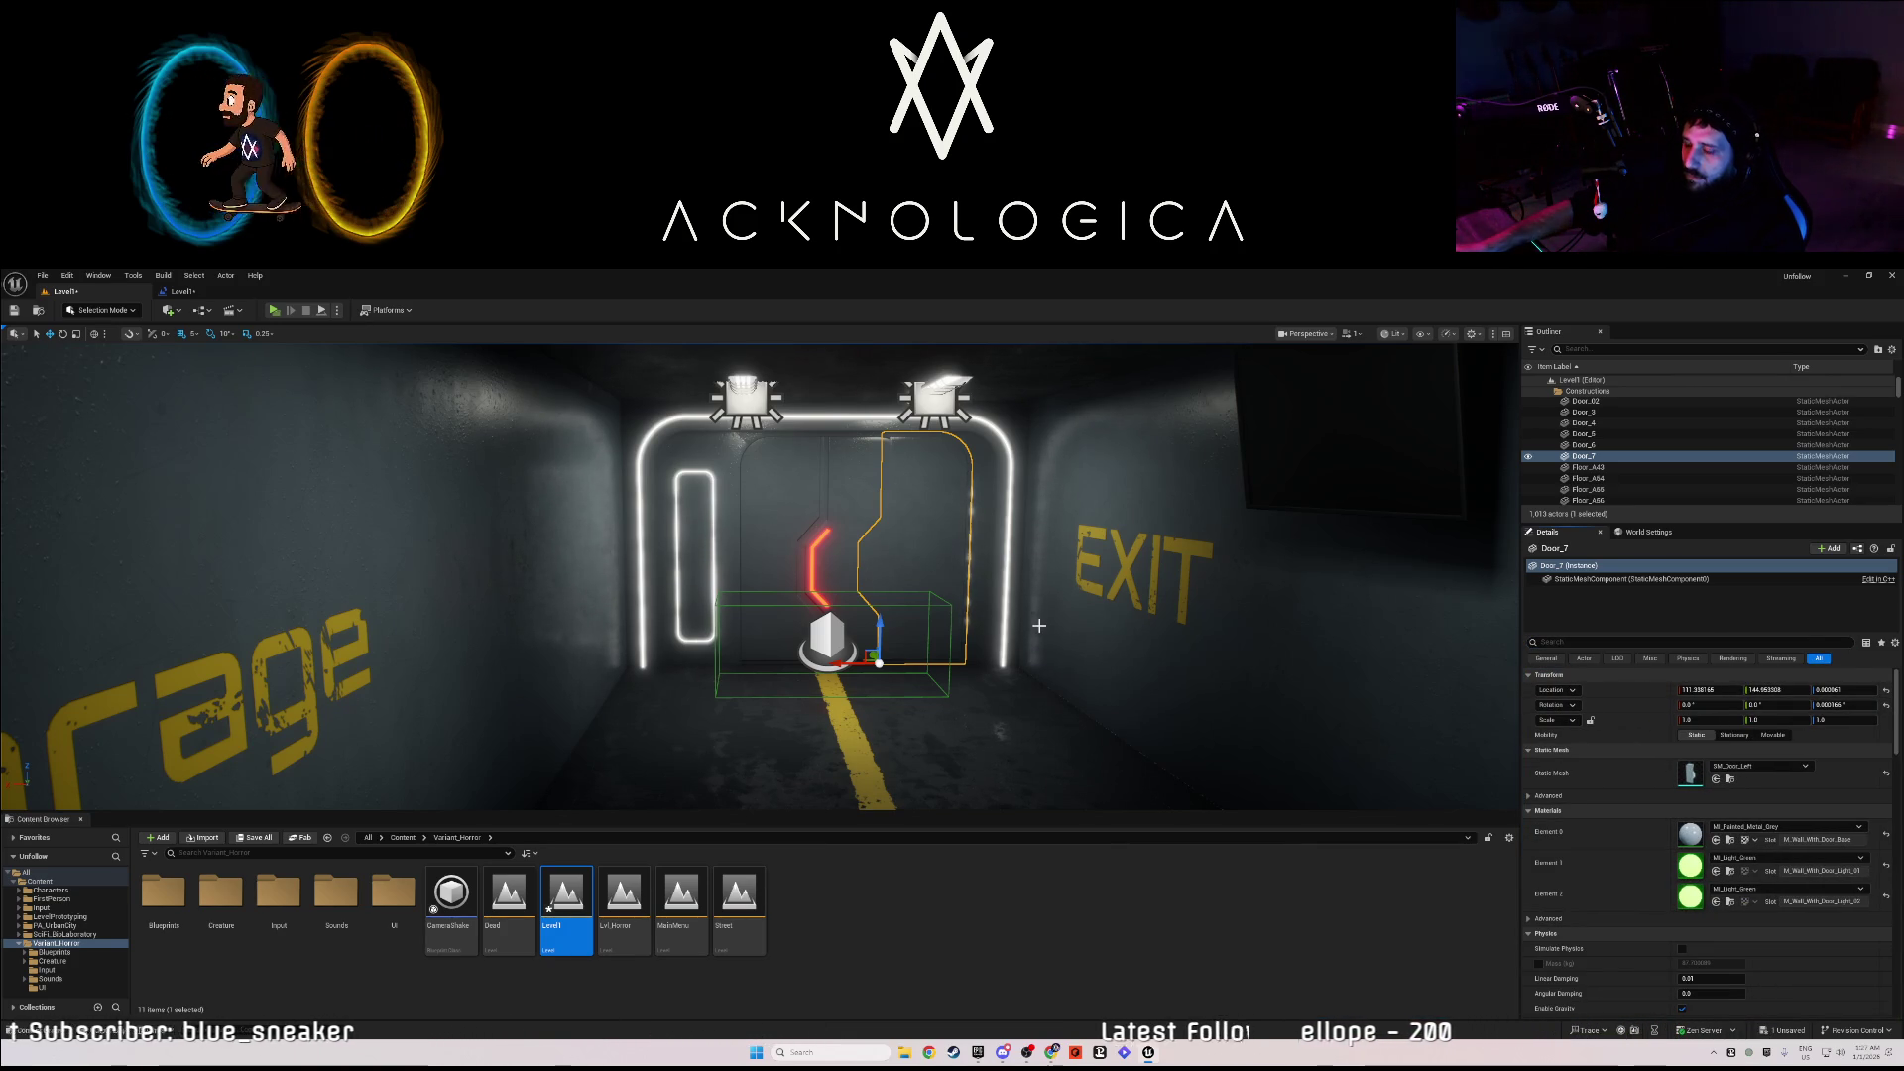
pyautogui.hotkey('ctrl', 'z')
pyautogui.click(189, 292)
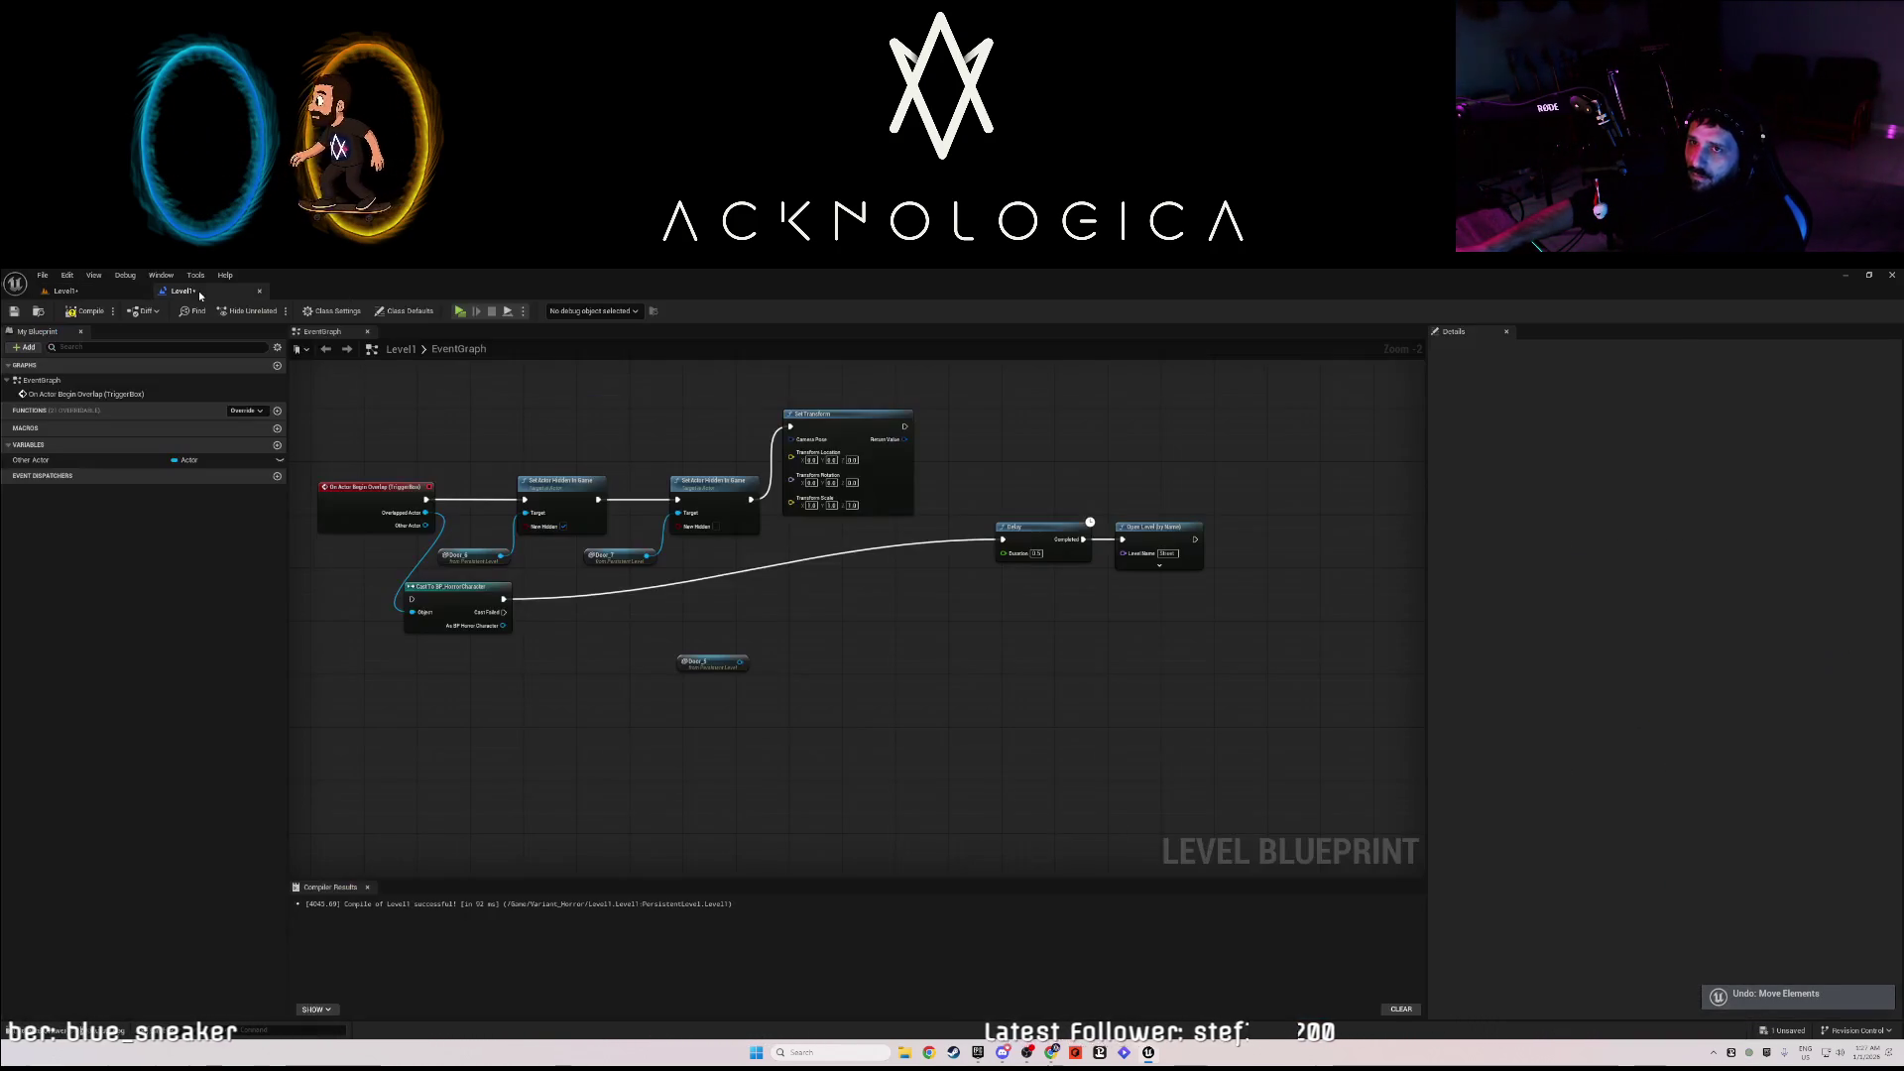
pyautogui.rightClick(819, 461)
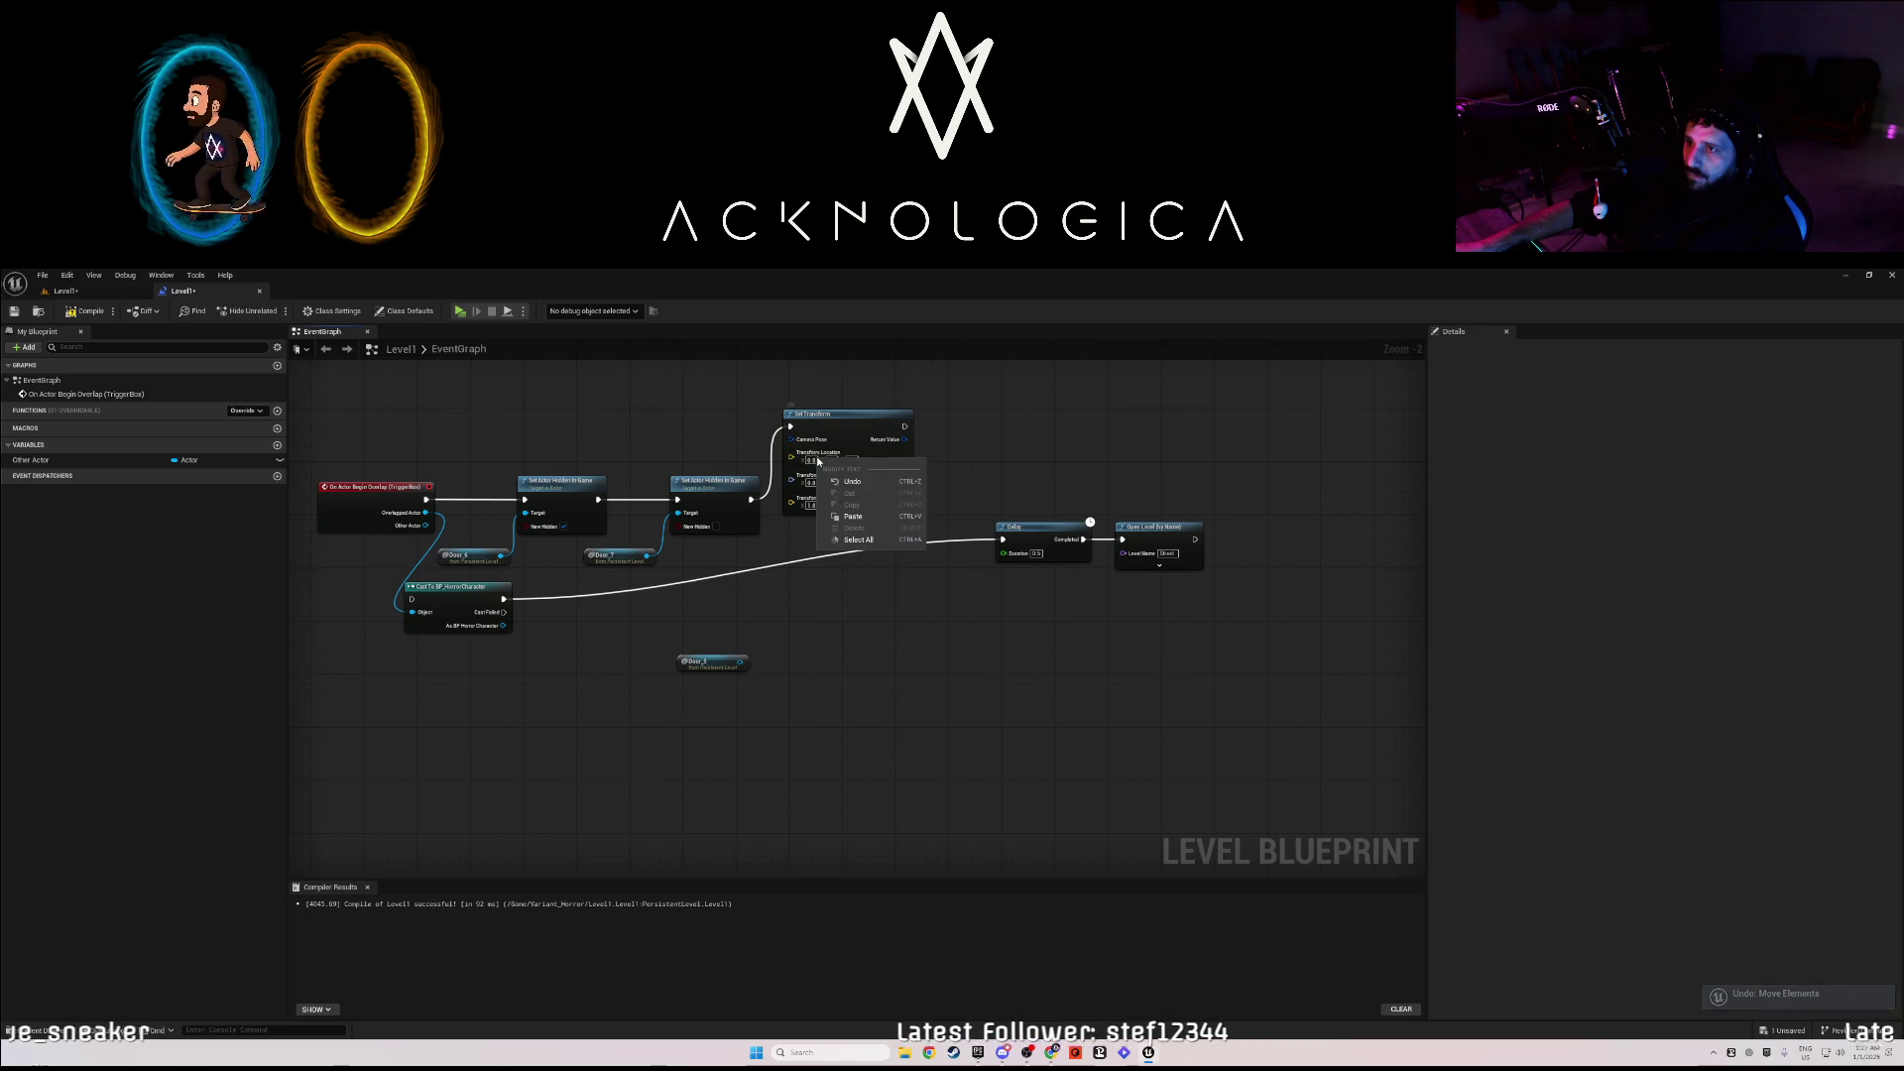
pyautogui.click(853, 515)
pyautogui.click(857, 560)
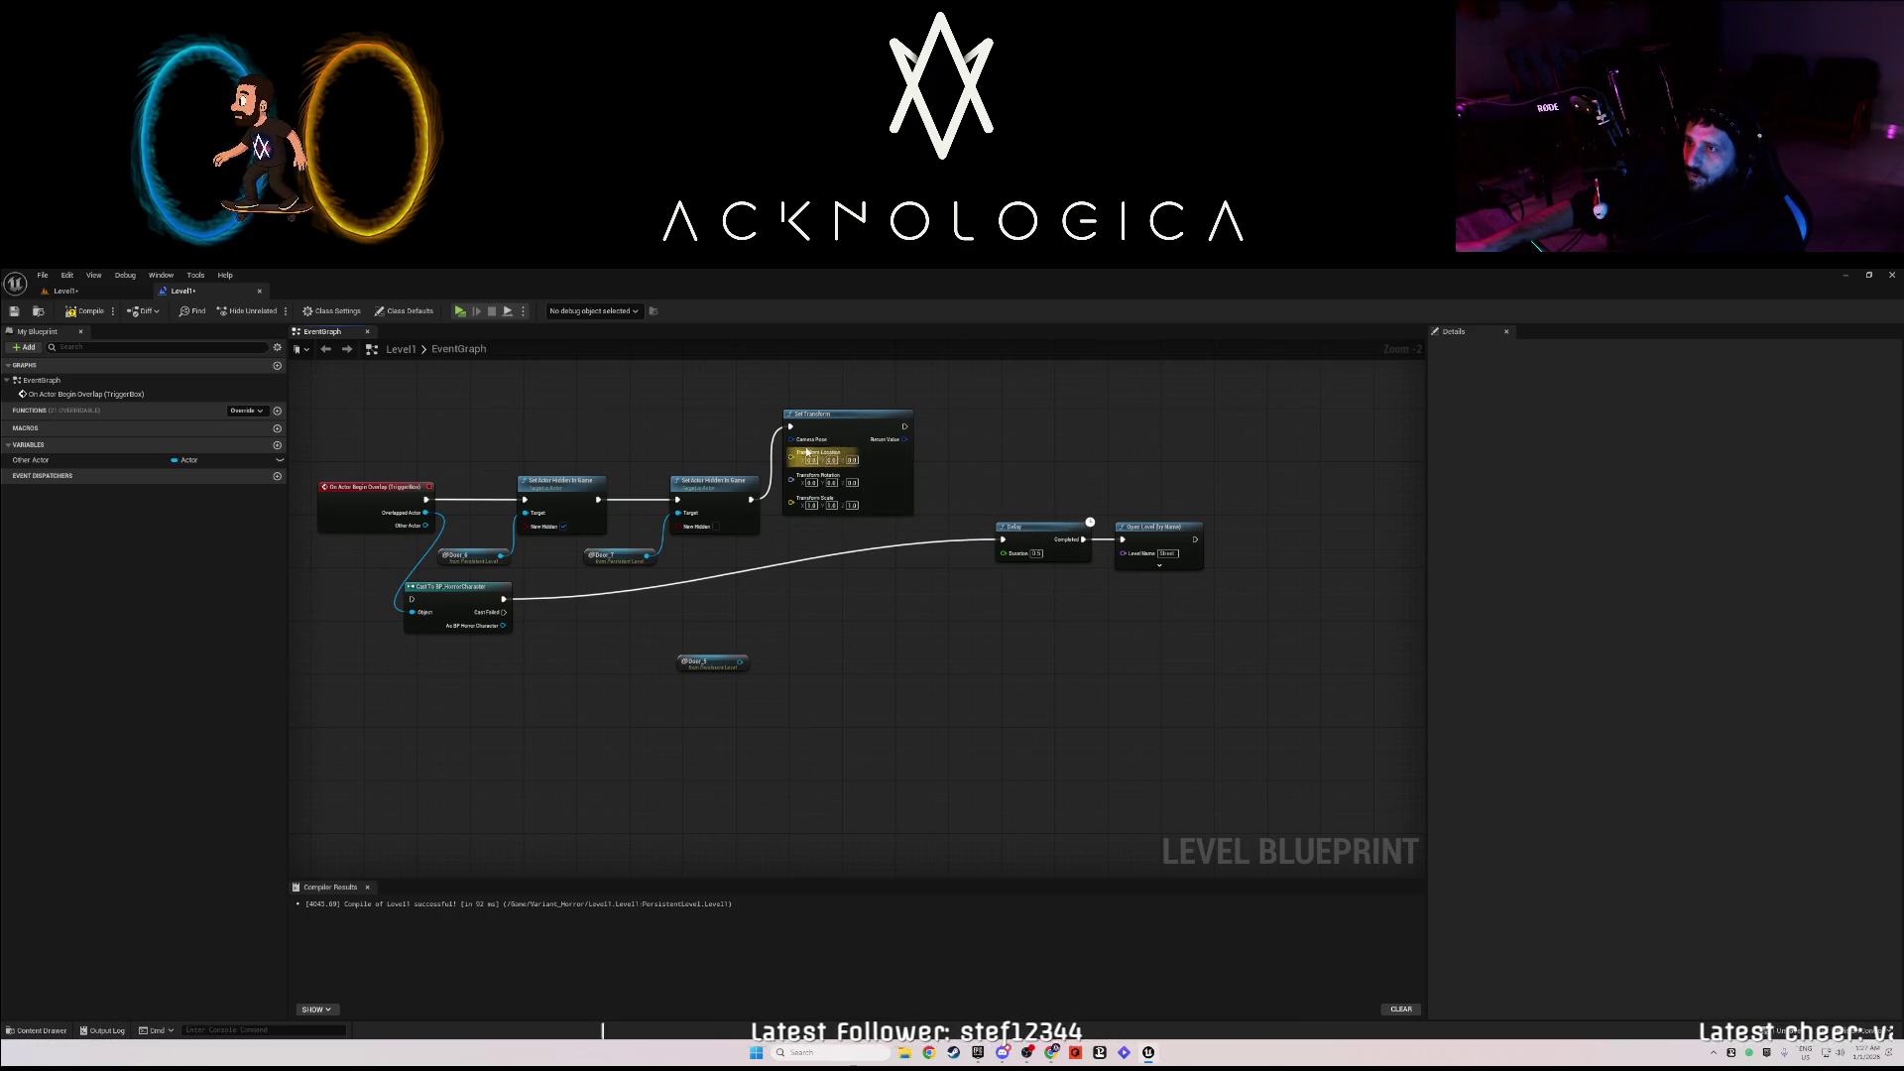
pyautogui.click(112, 293)
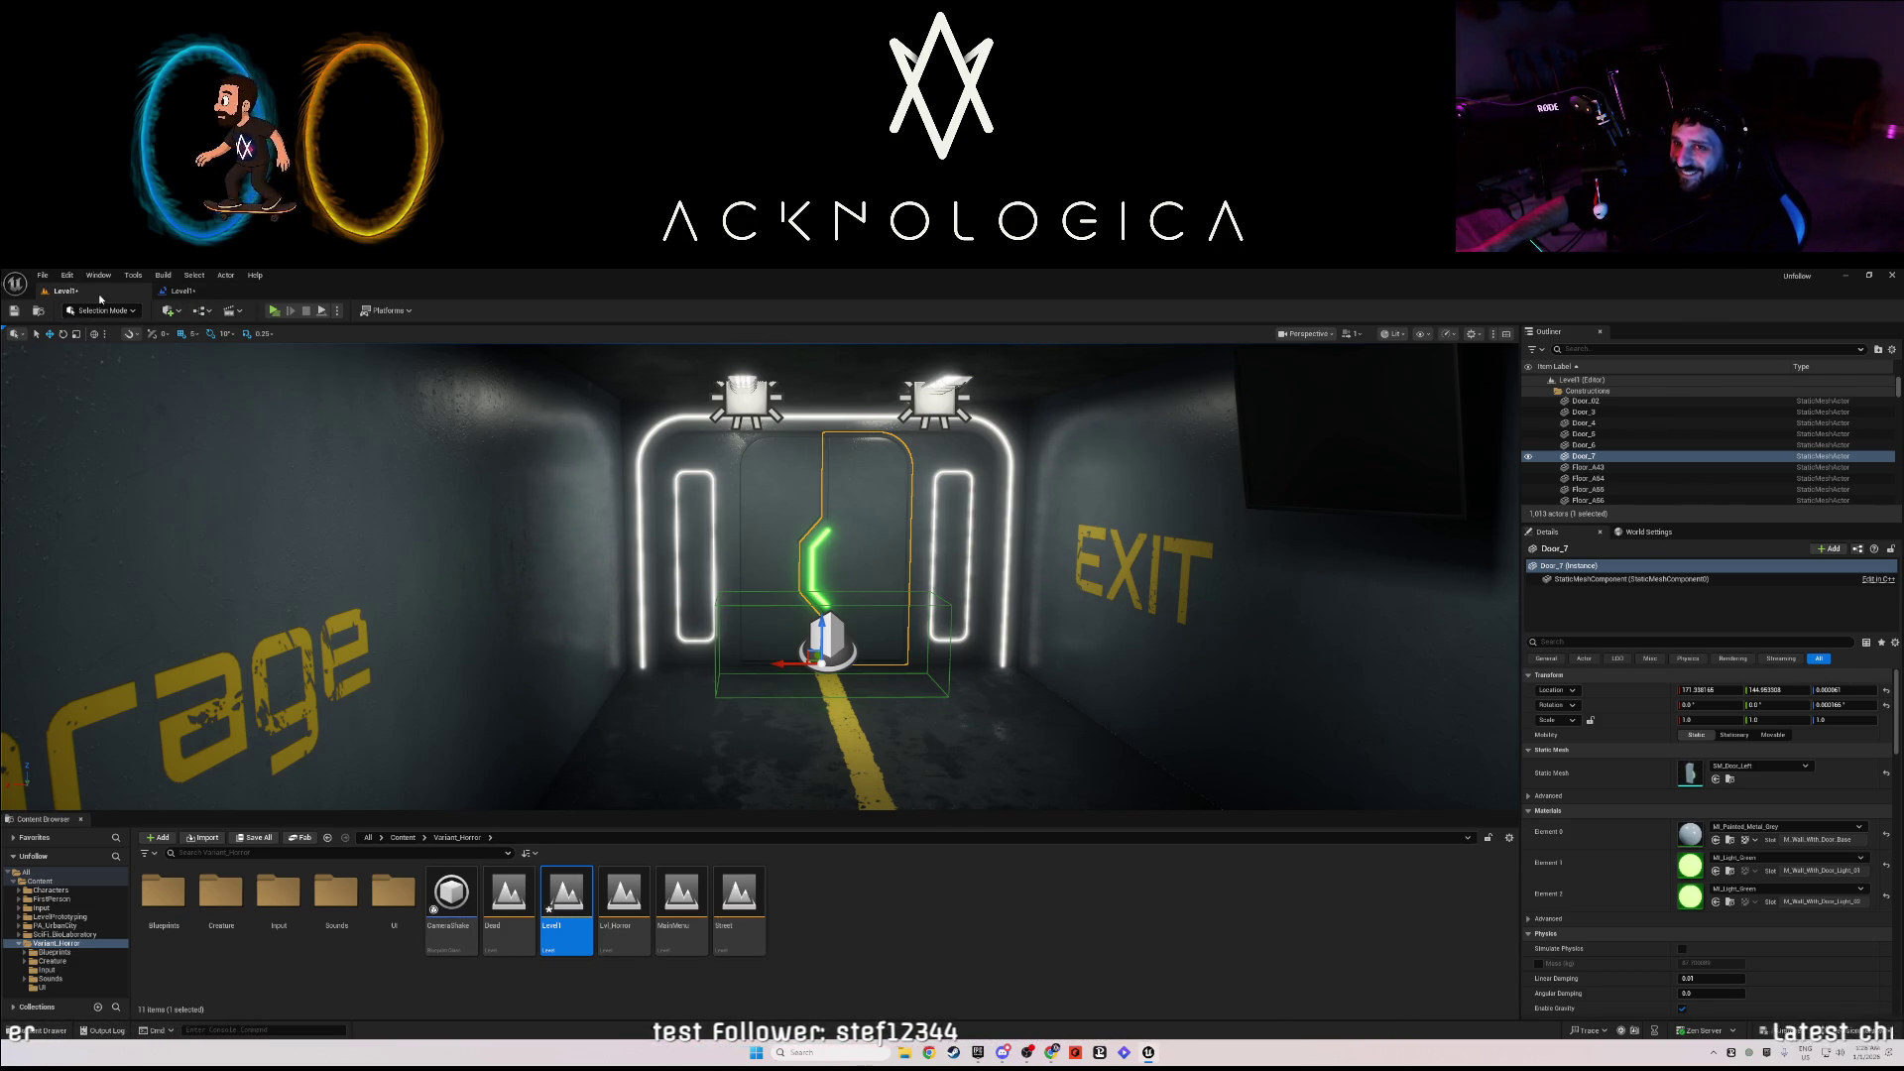
# - Redo Door_7's move to its open position in the level
pyautogui.click(179, 292)
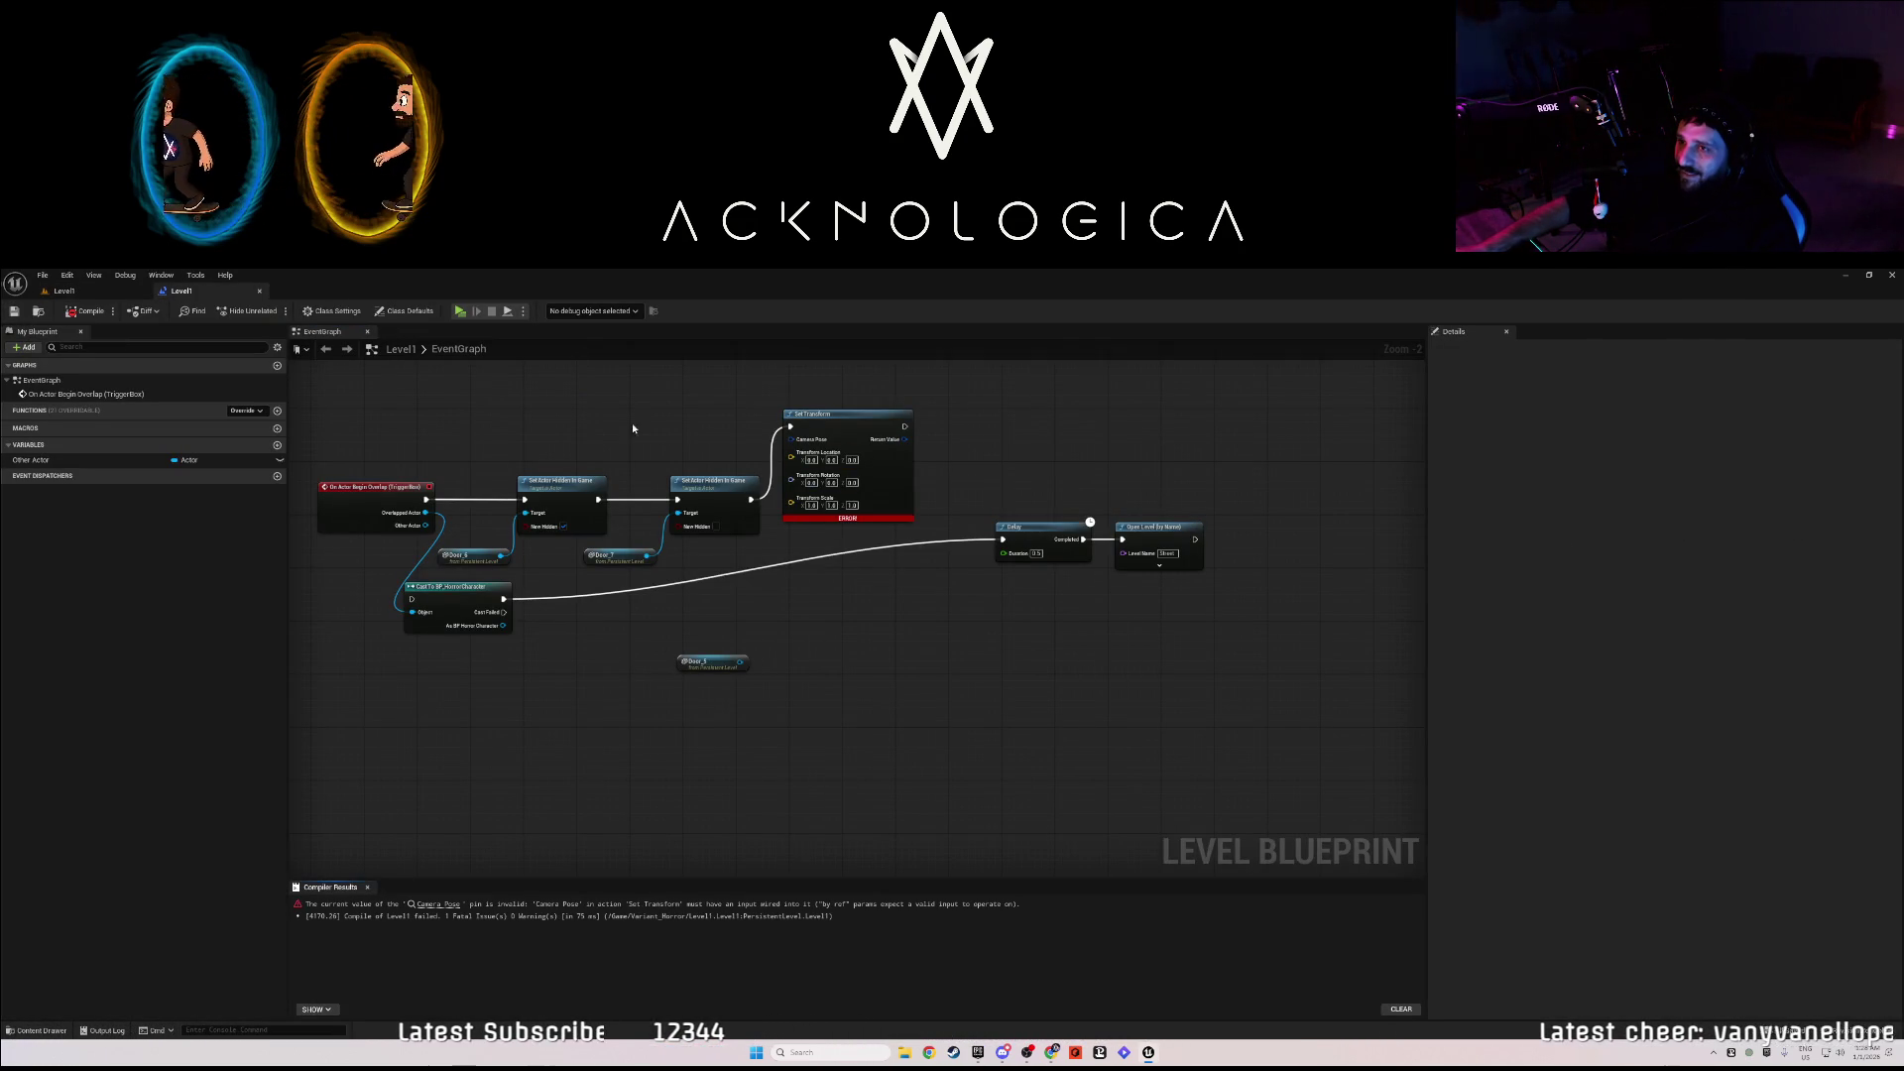
pyautogui.hotkey('ctrl', 'Tab')
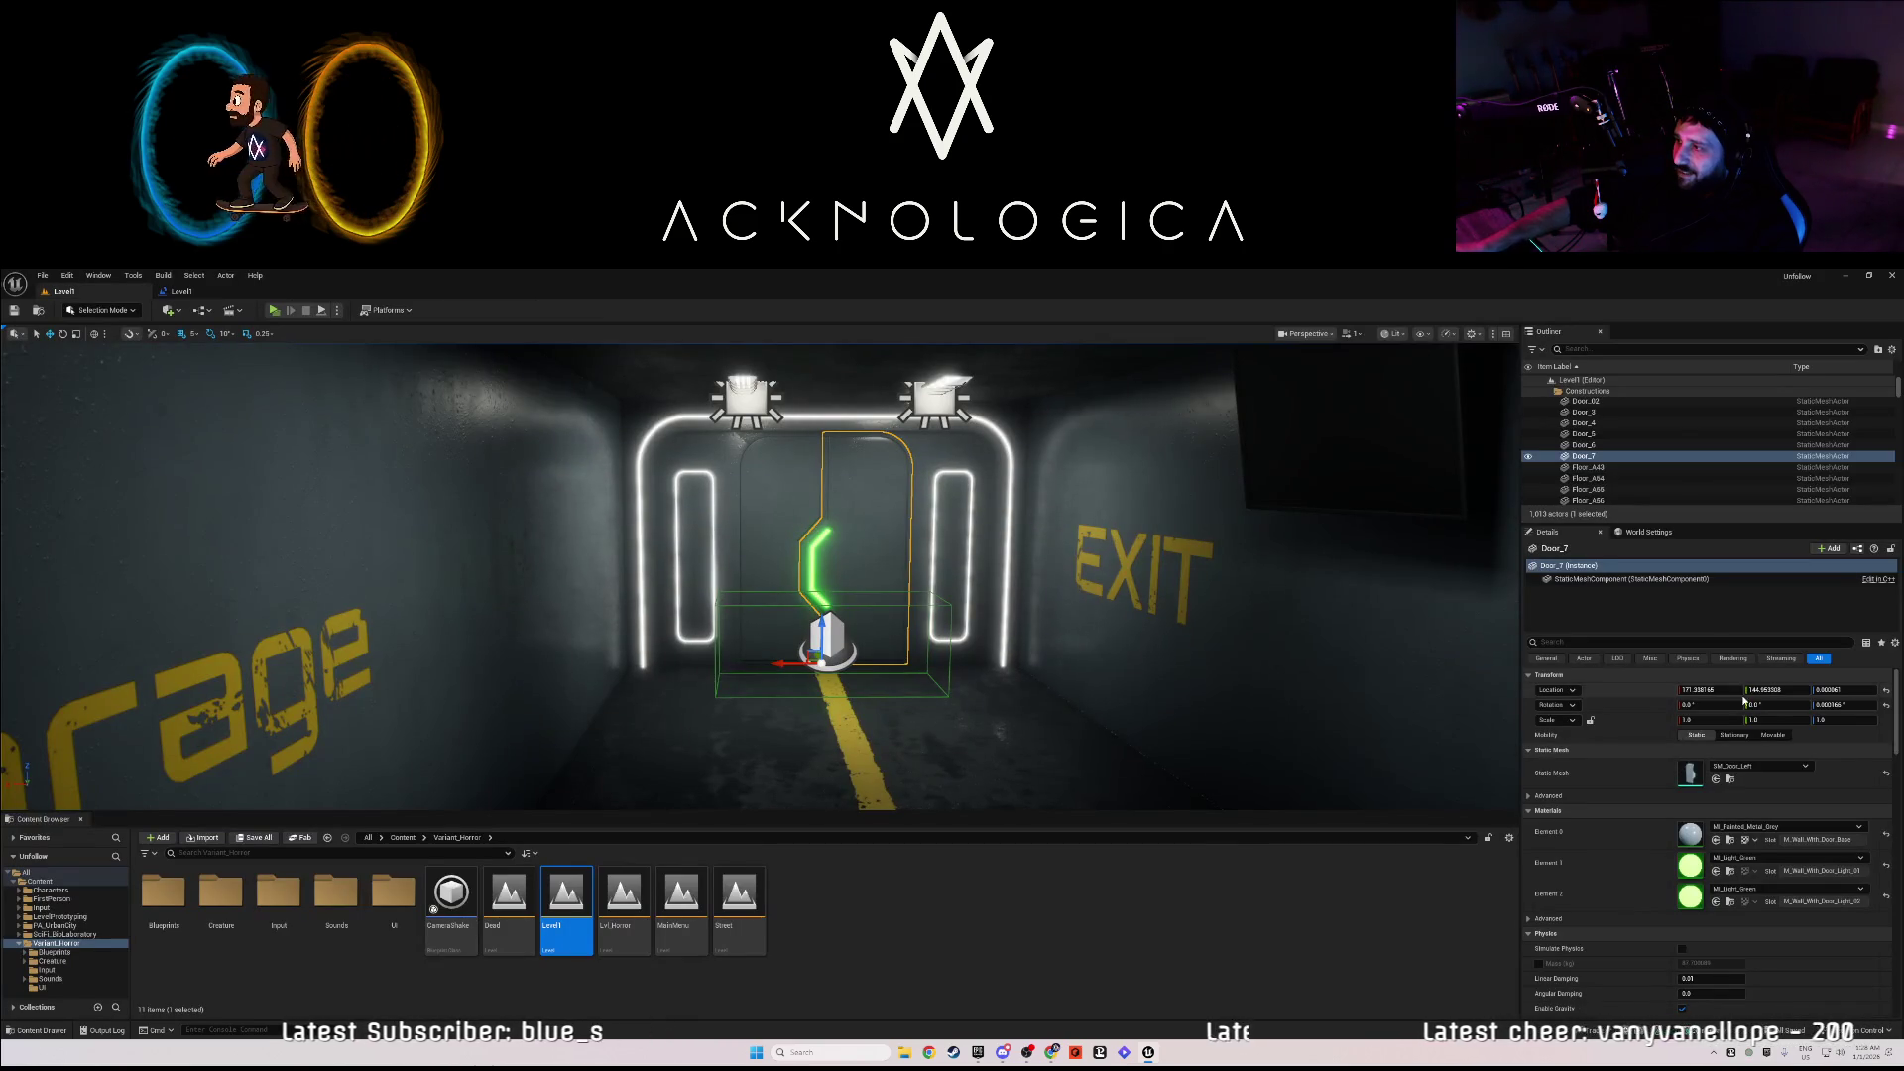
pyautogui.hotkey('ctrl', 'y')
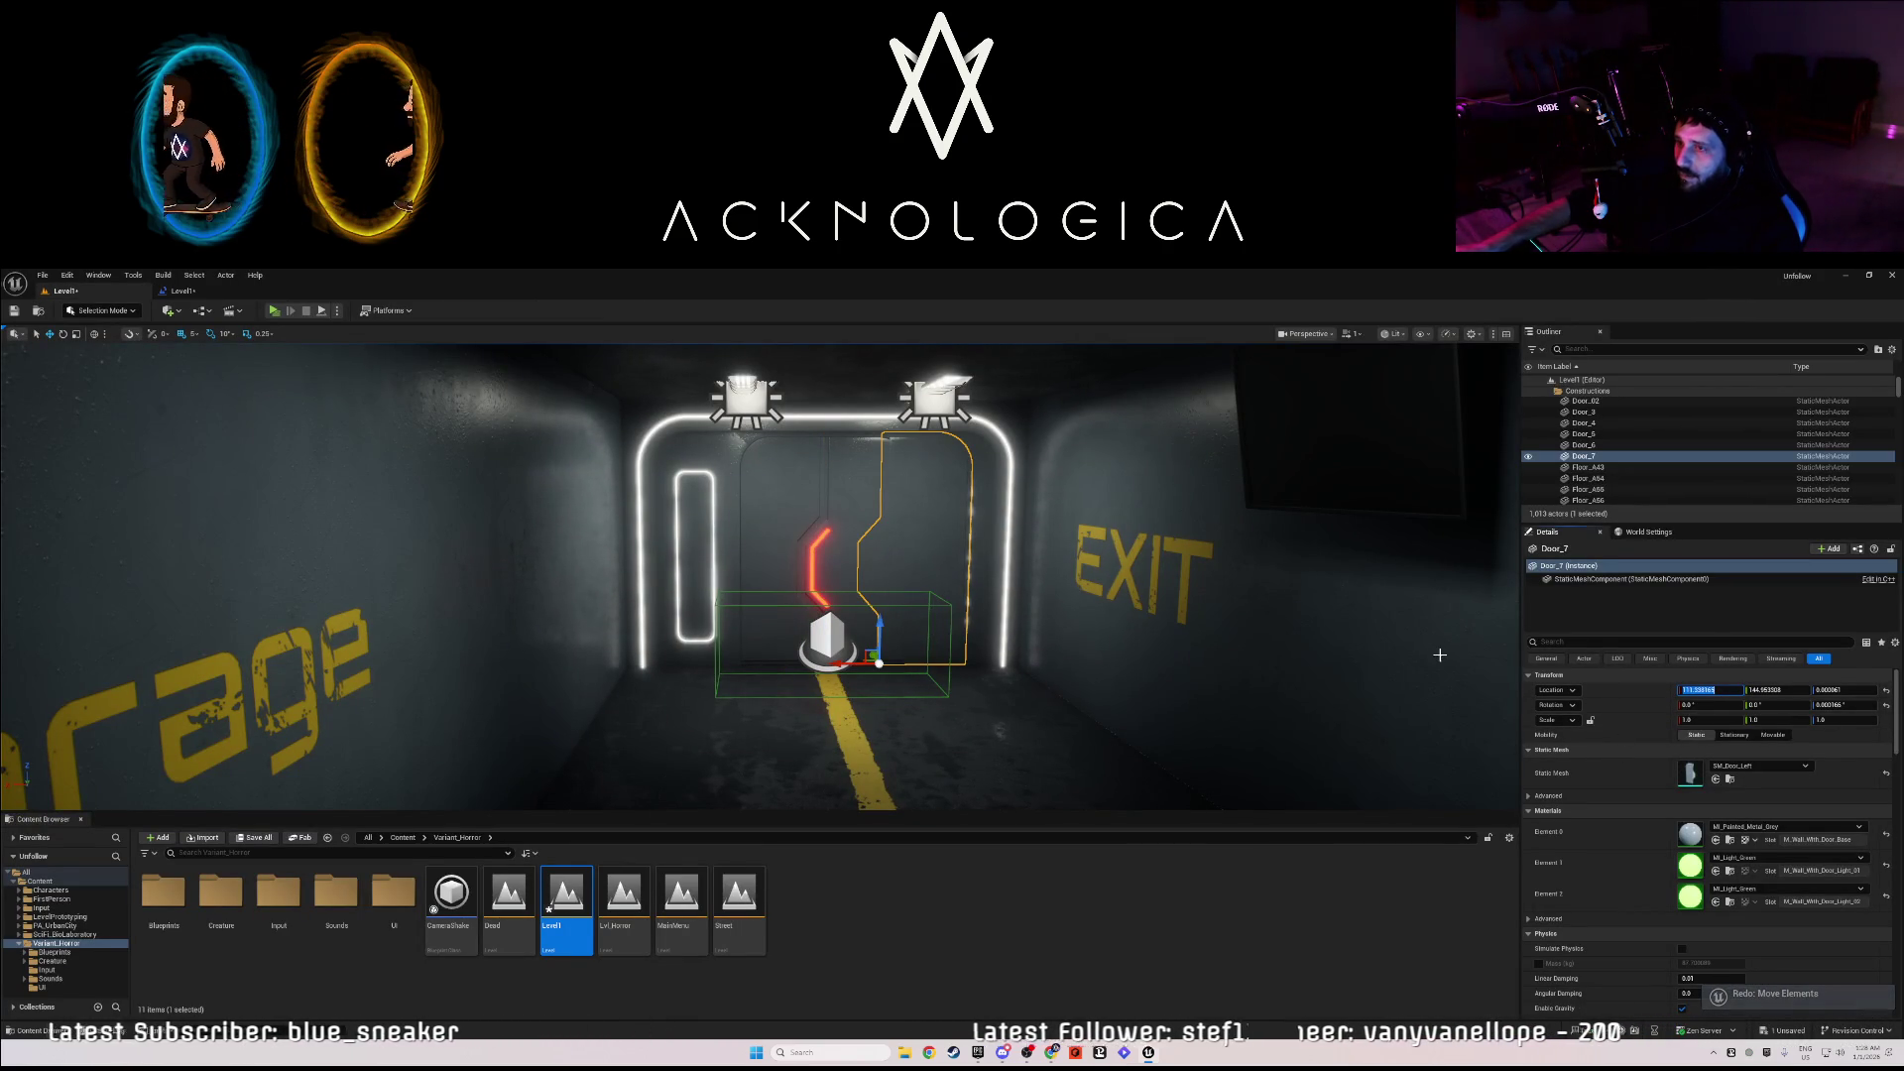
# - Copy Door_7's location into Set Transform's Location, including Y 144.953398 and Z 0.000061
pyautogui.click(195, 292)
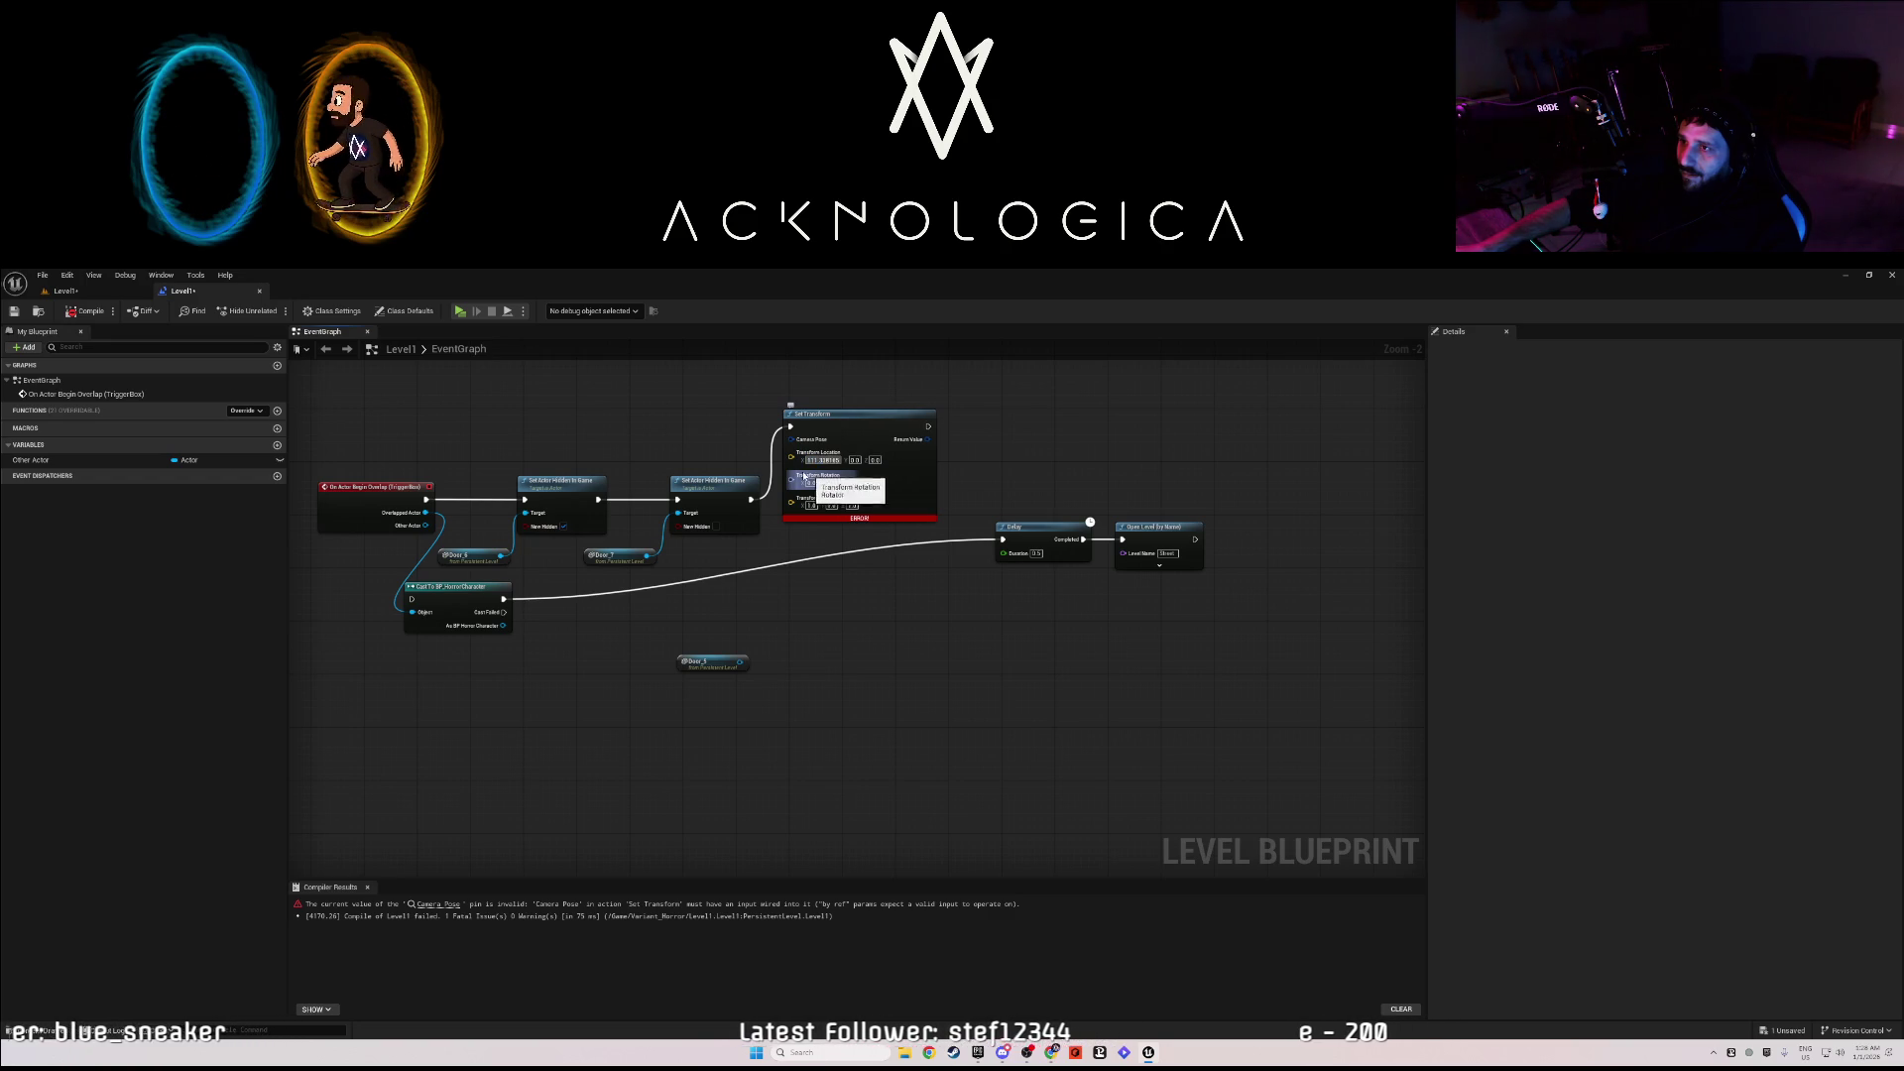
pyautogui.click(96, 293)
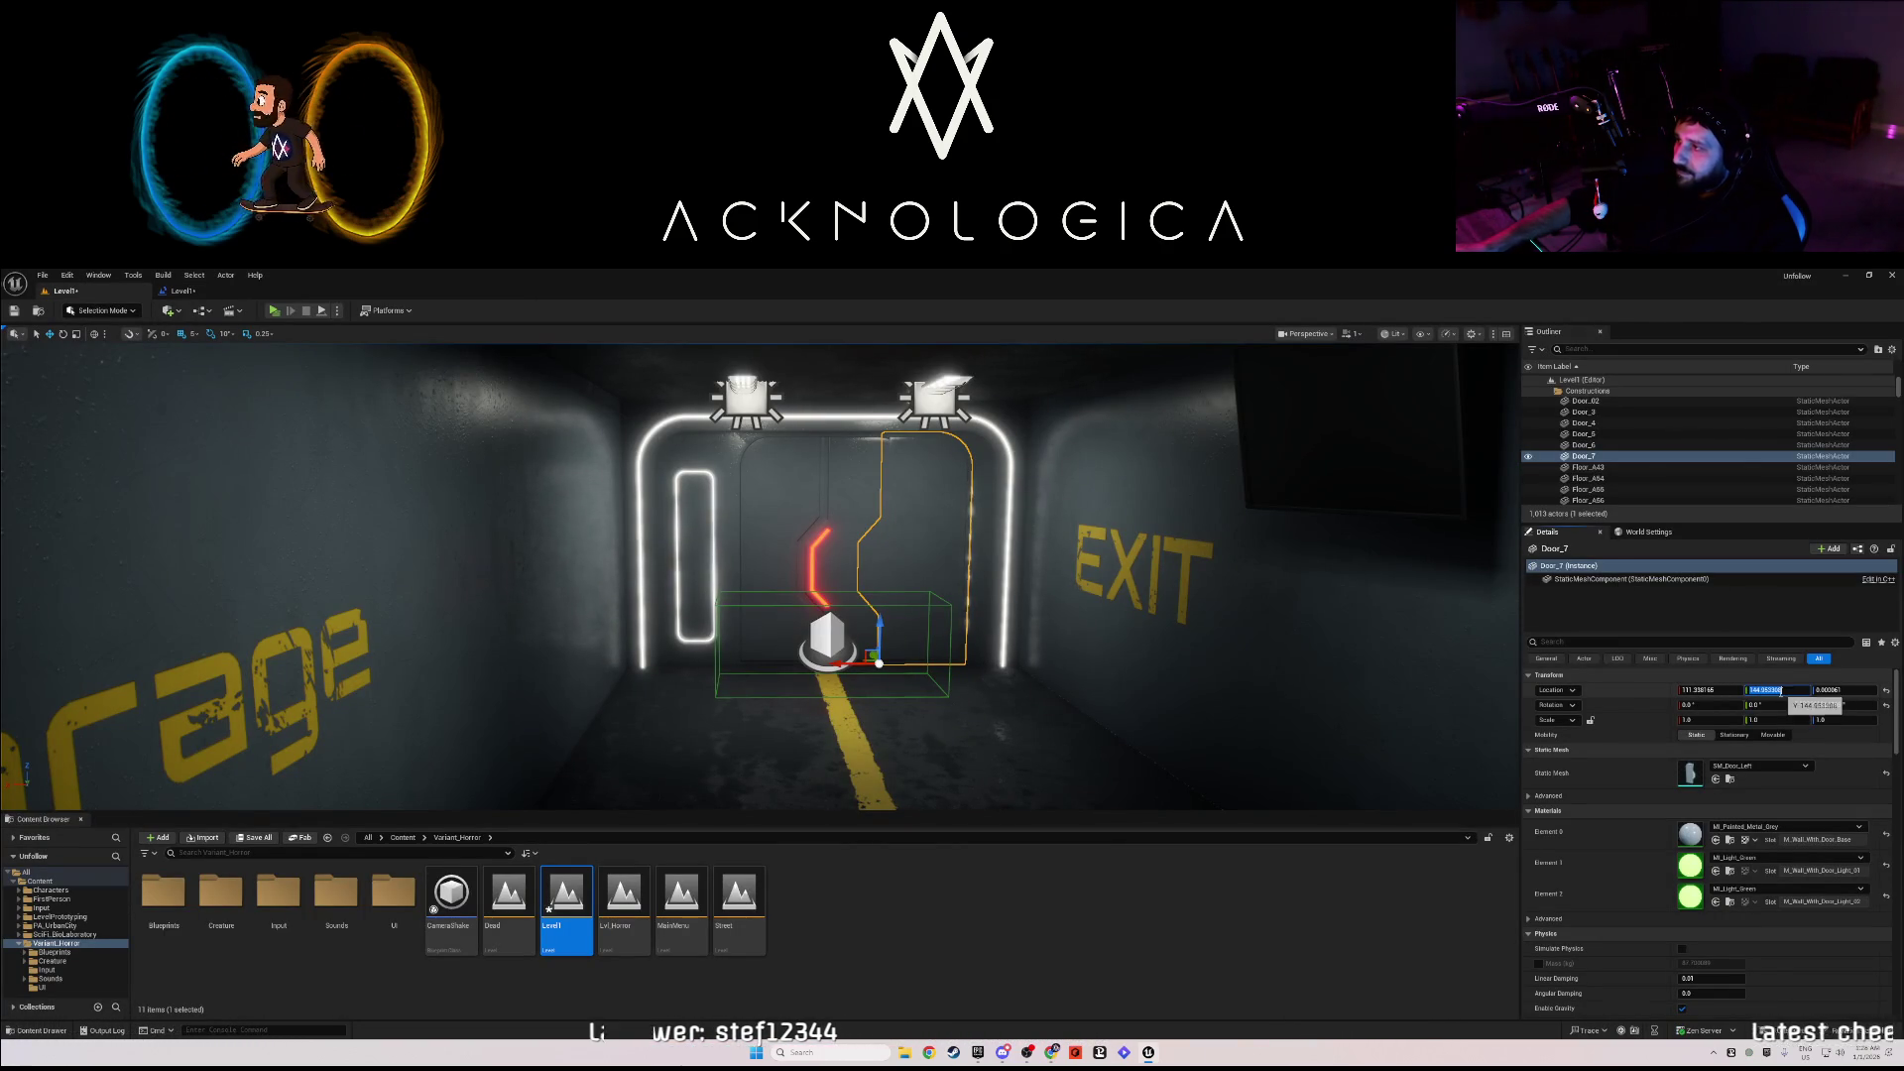
pyautogui.click(182, 292)
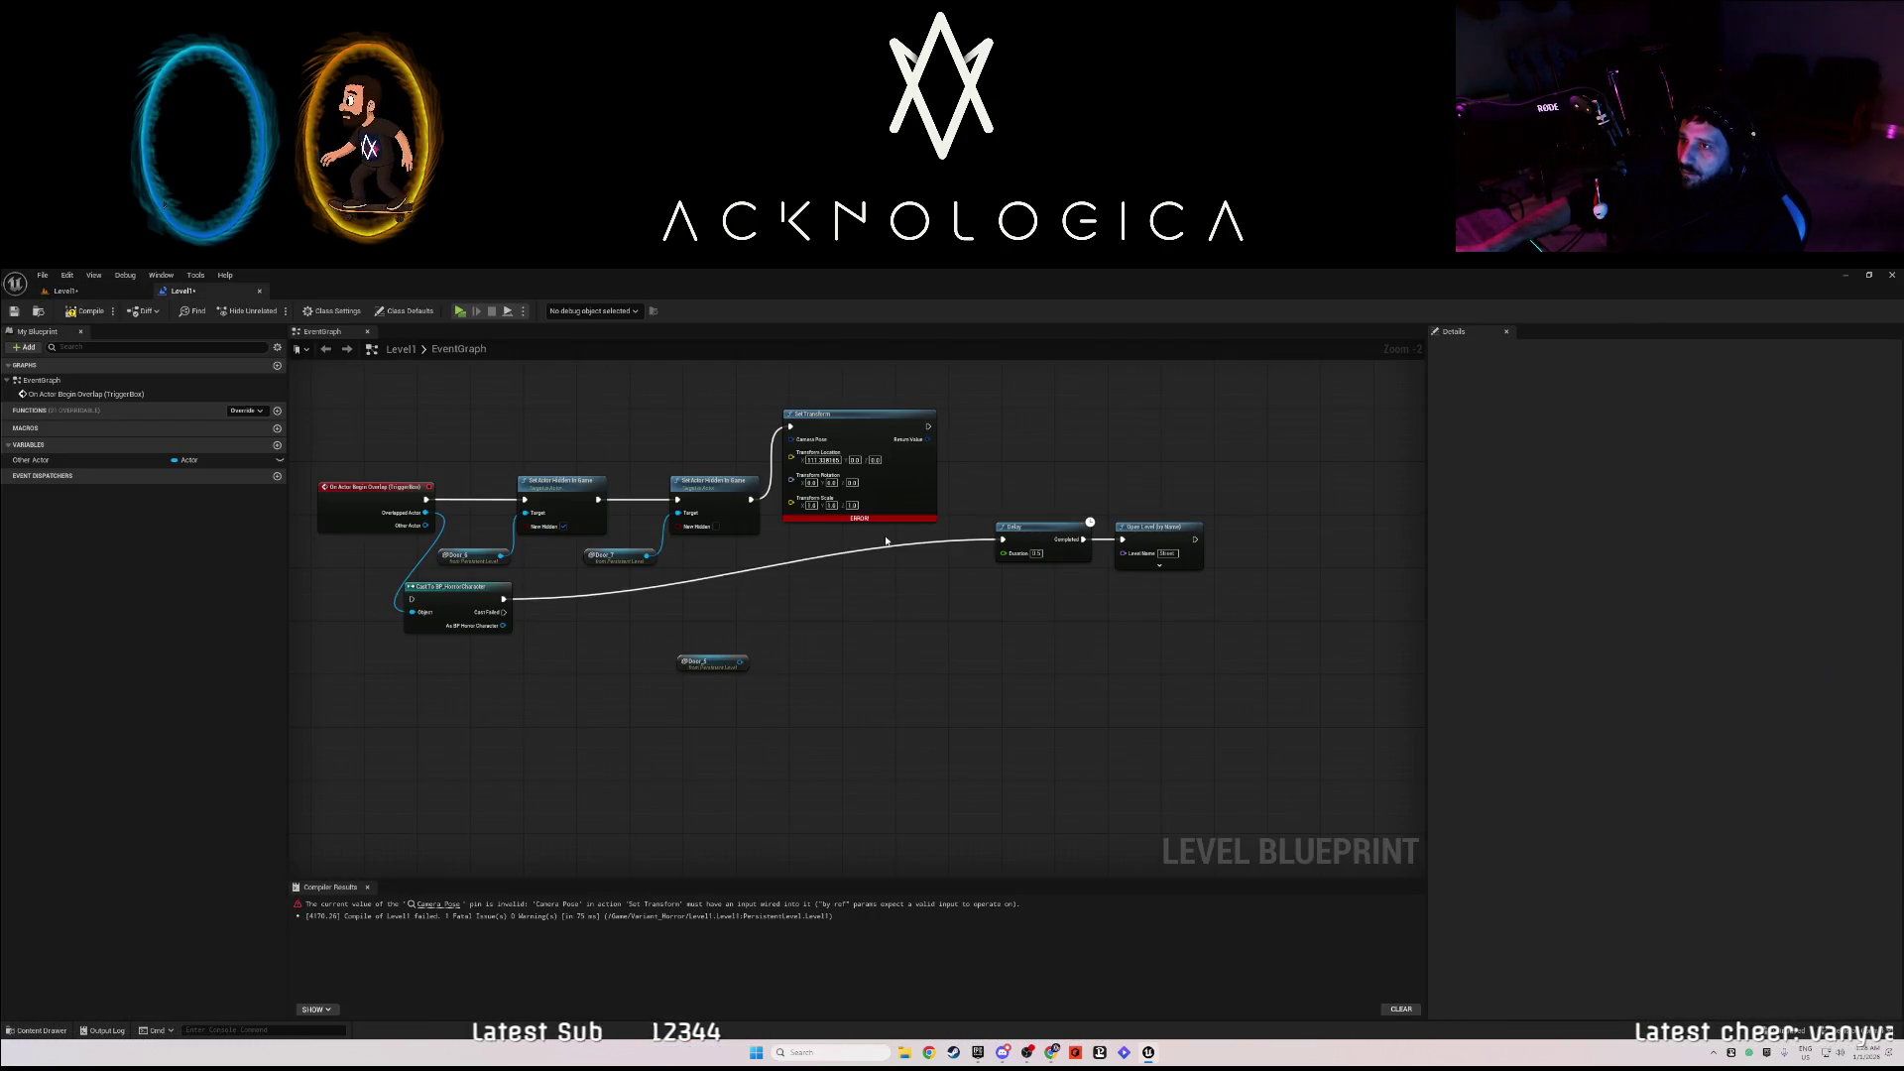
pyautogui.hotkey('ctrl', 'v')
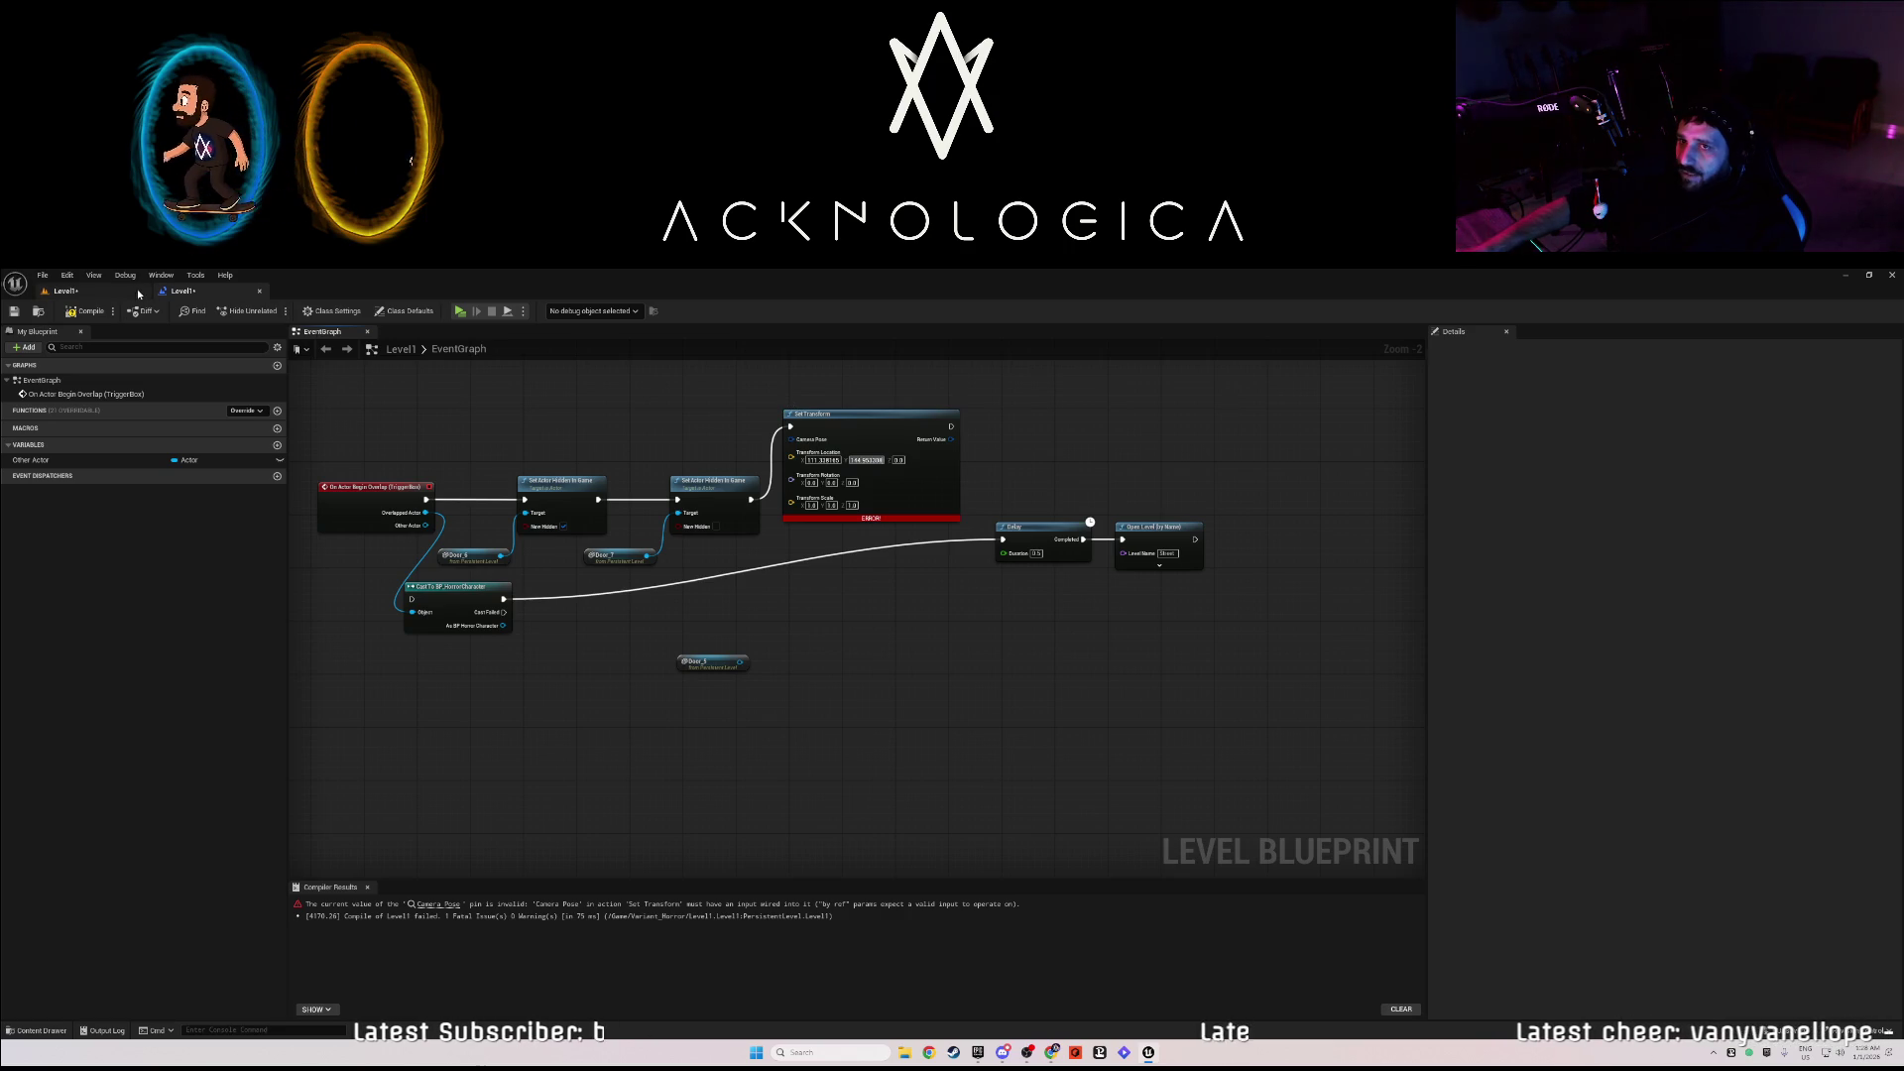
pyautogui.click(64, 291)
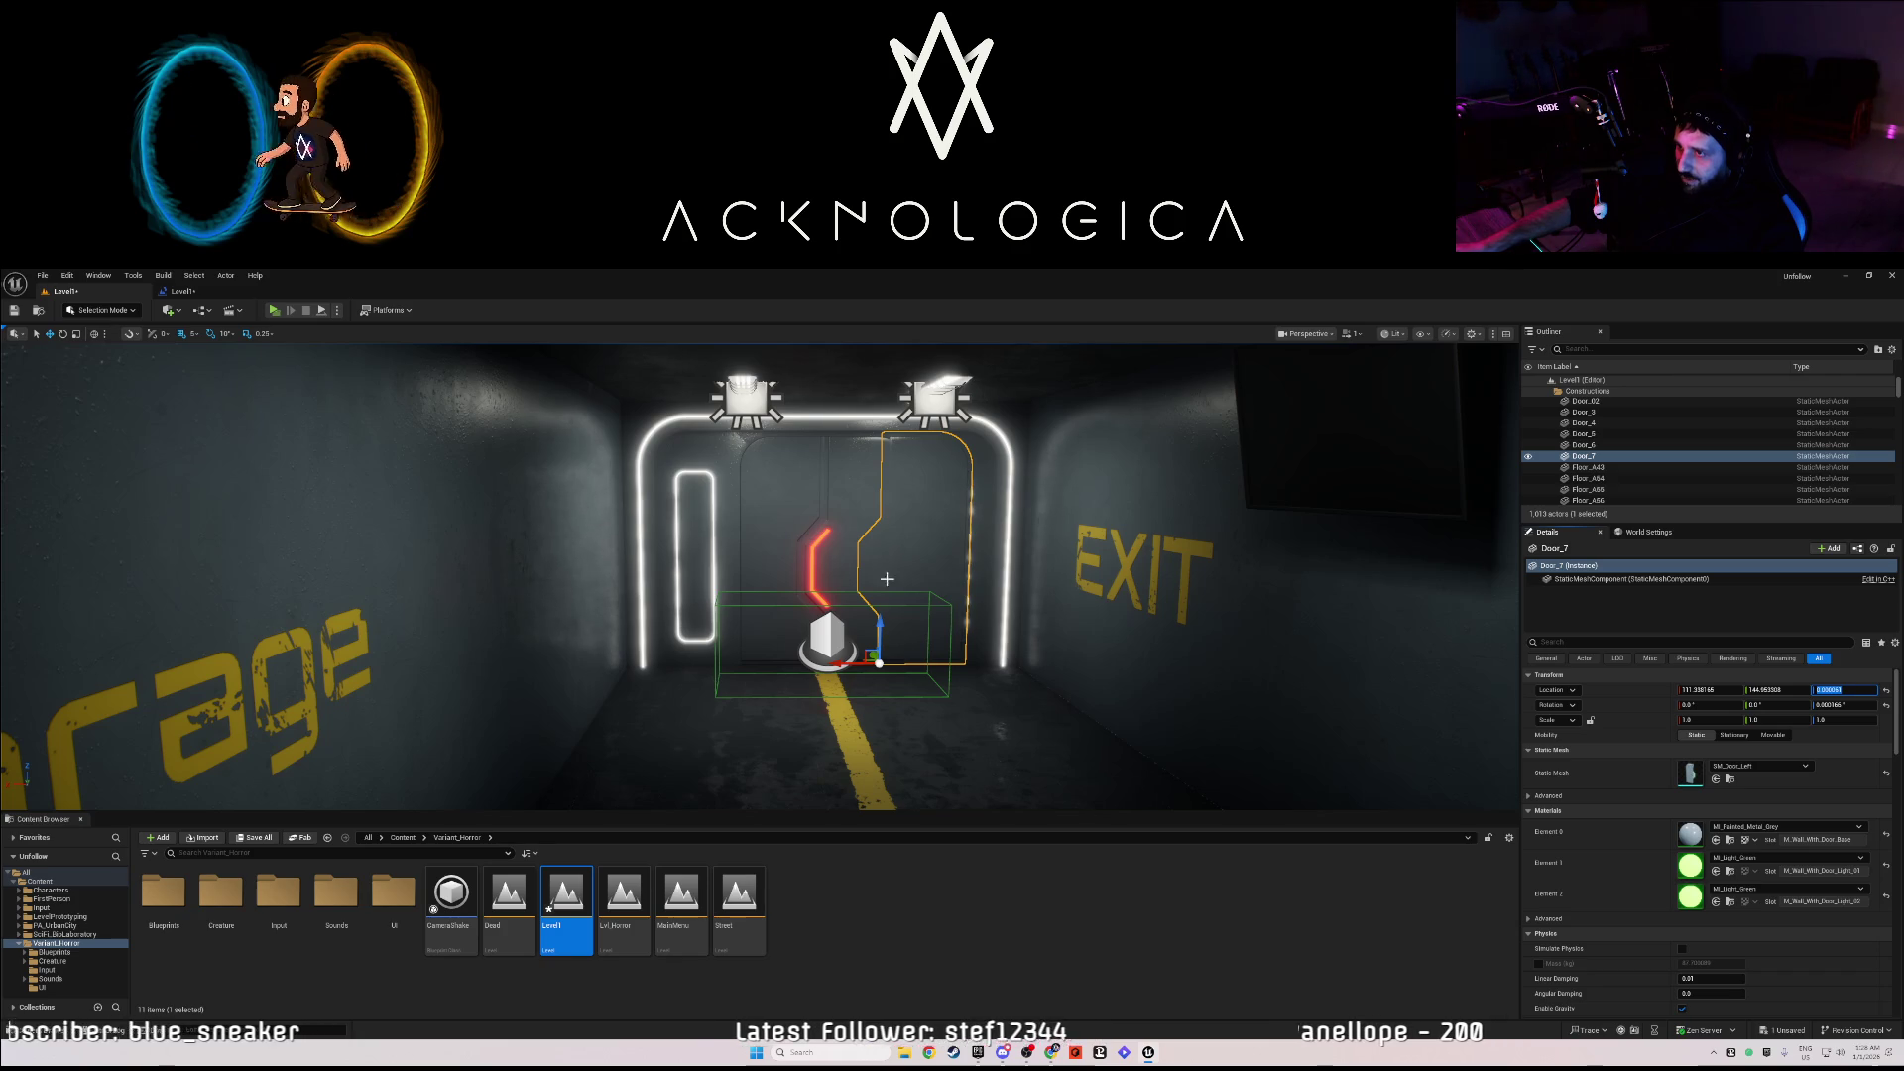
pyautogui.click(180, 292)
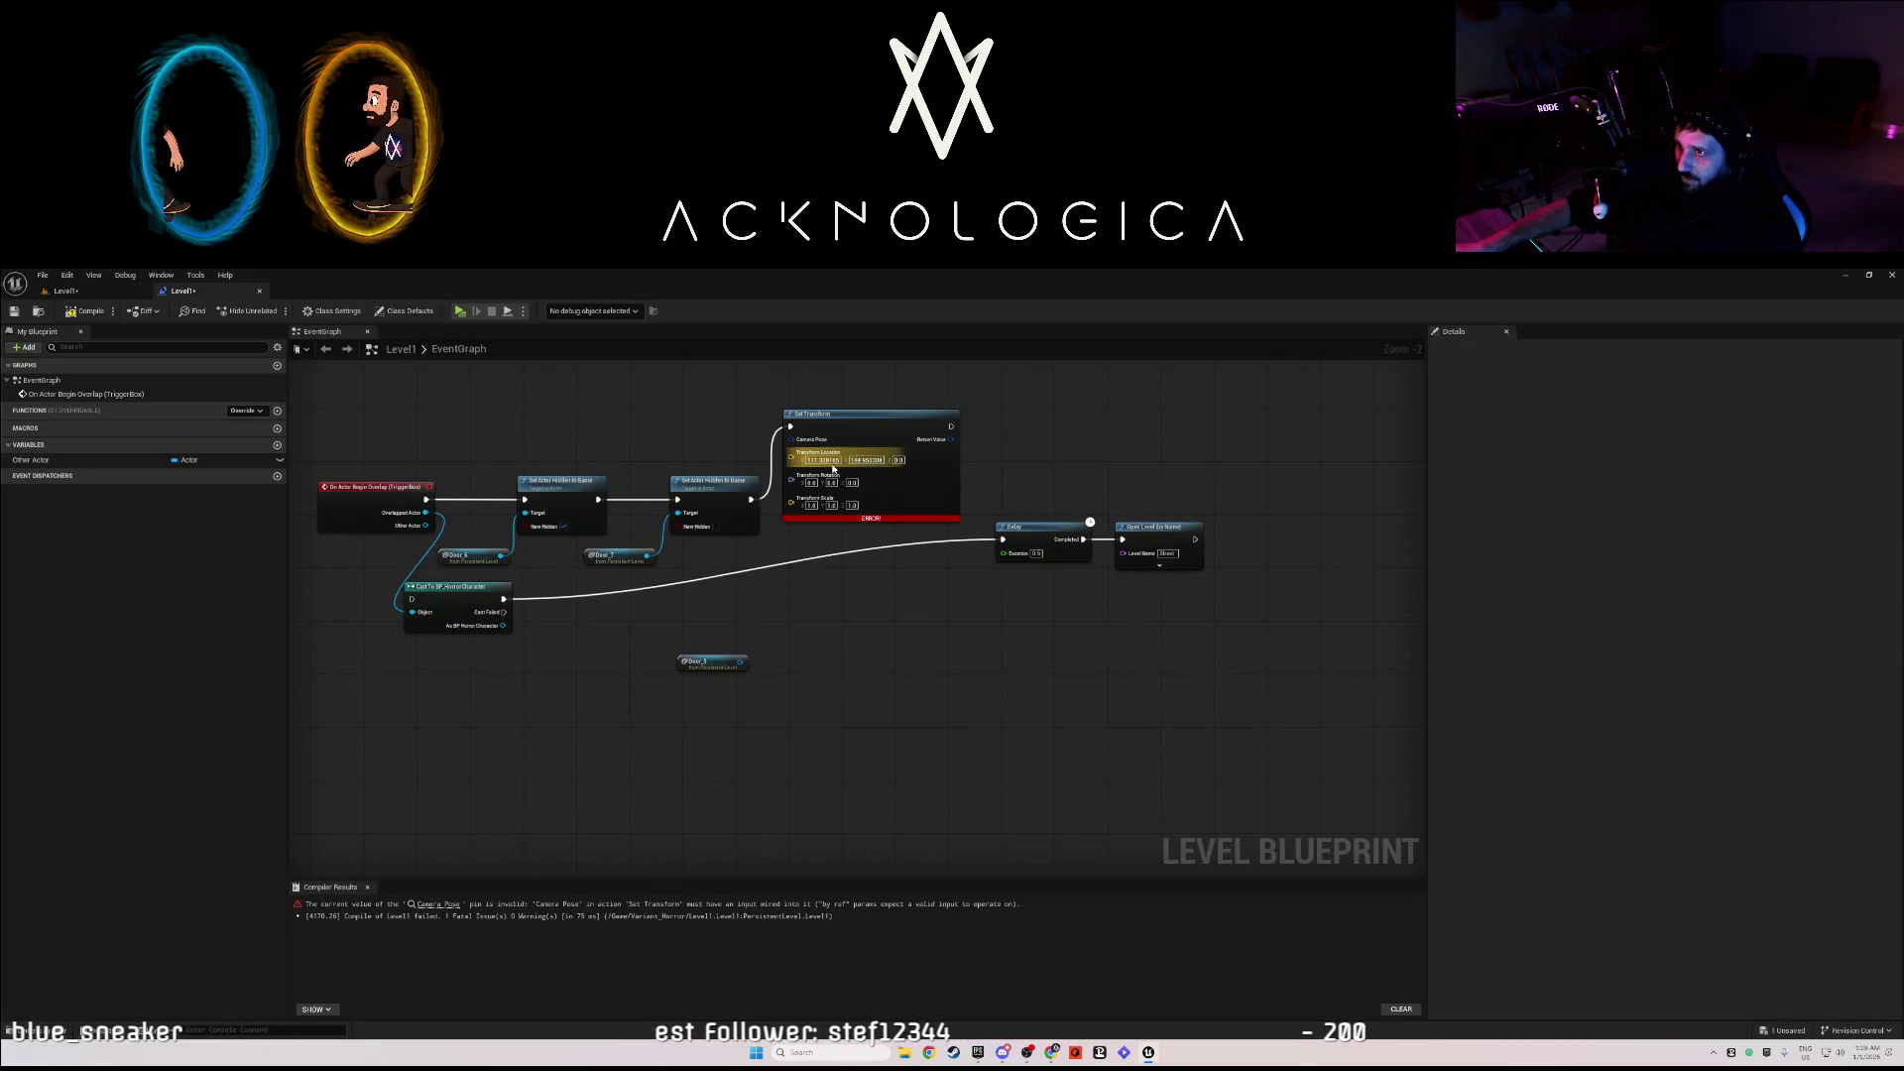
pyautogui.press('Return')
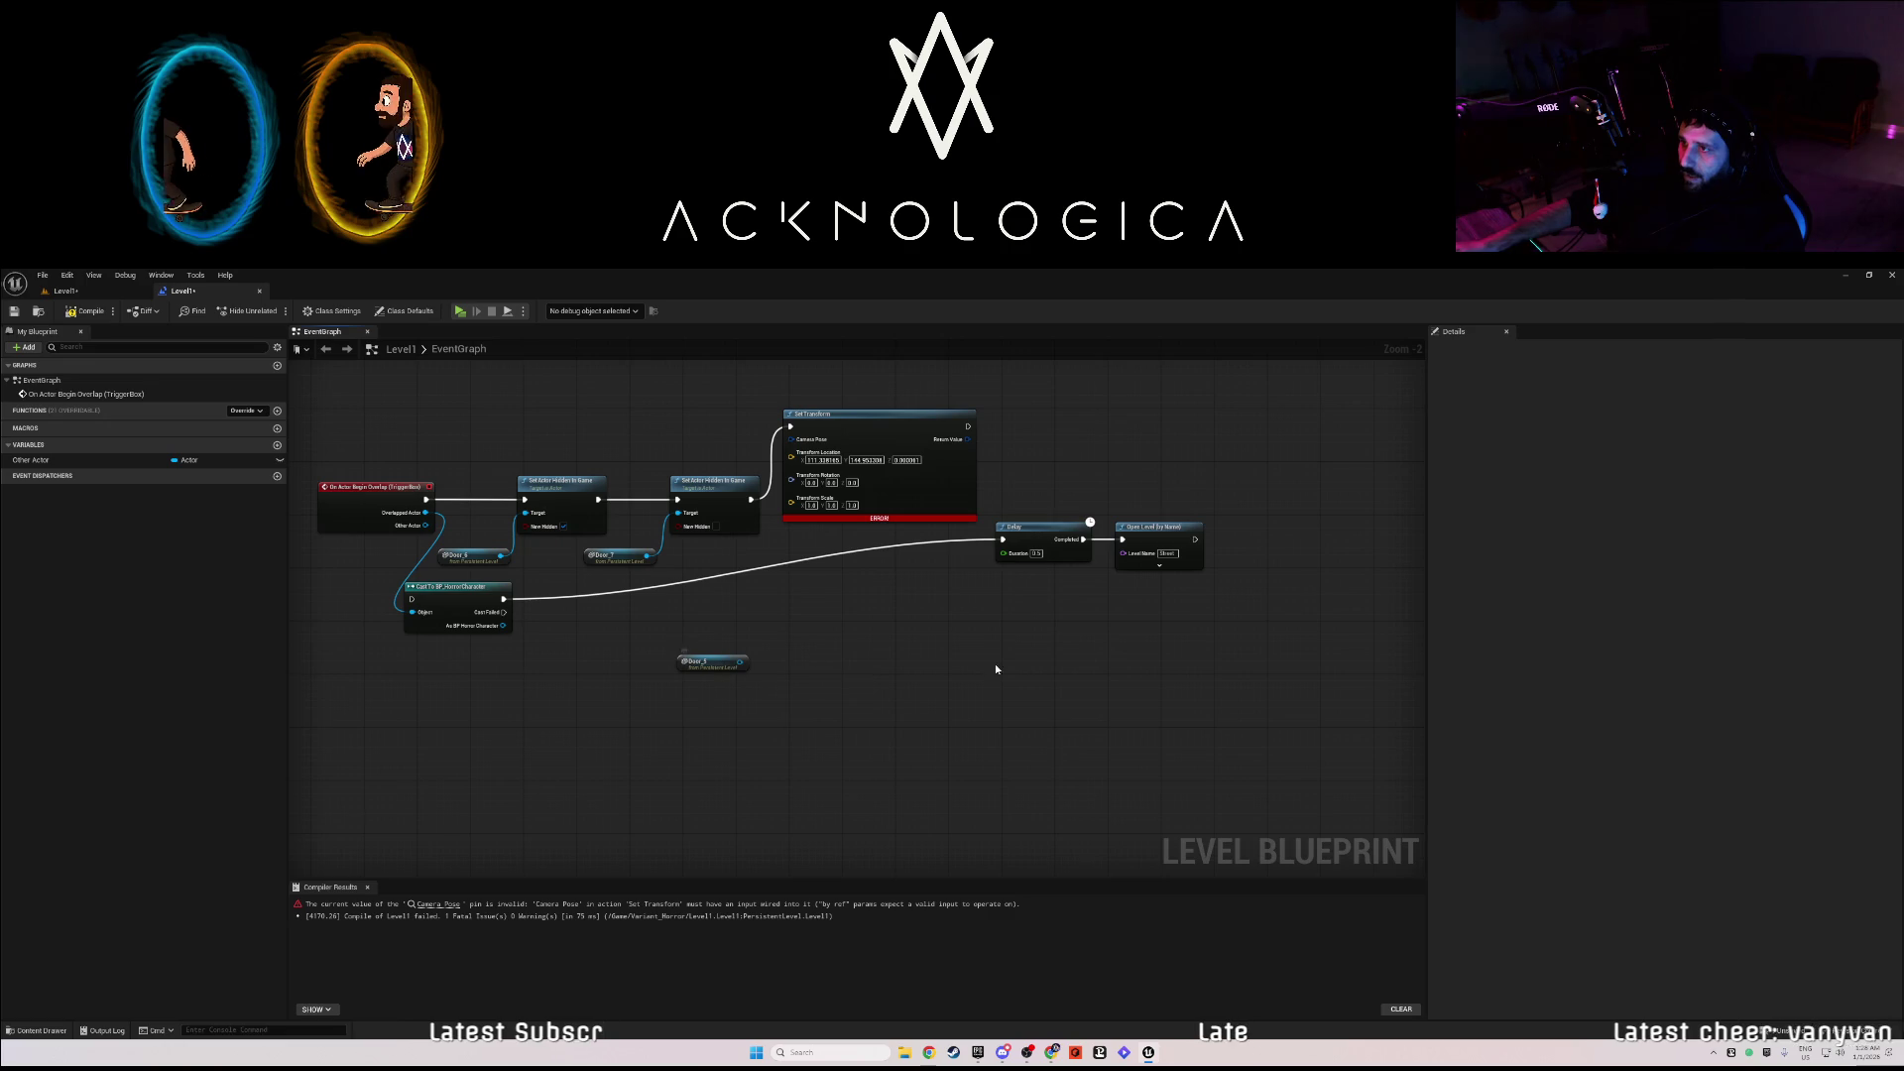
# - Move Delay and Open Level right, undo an accidental Set Transform collapse, and lower Set Transform
pyautogui.moveTo(1056, 524); pyautogui.dragTo(1243, 524)
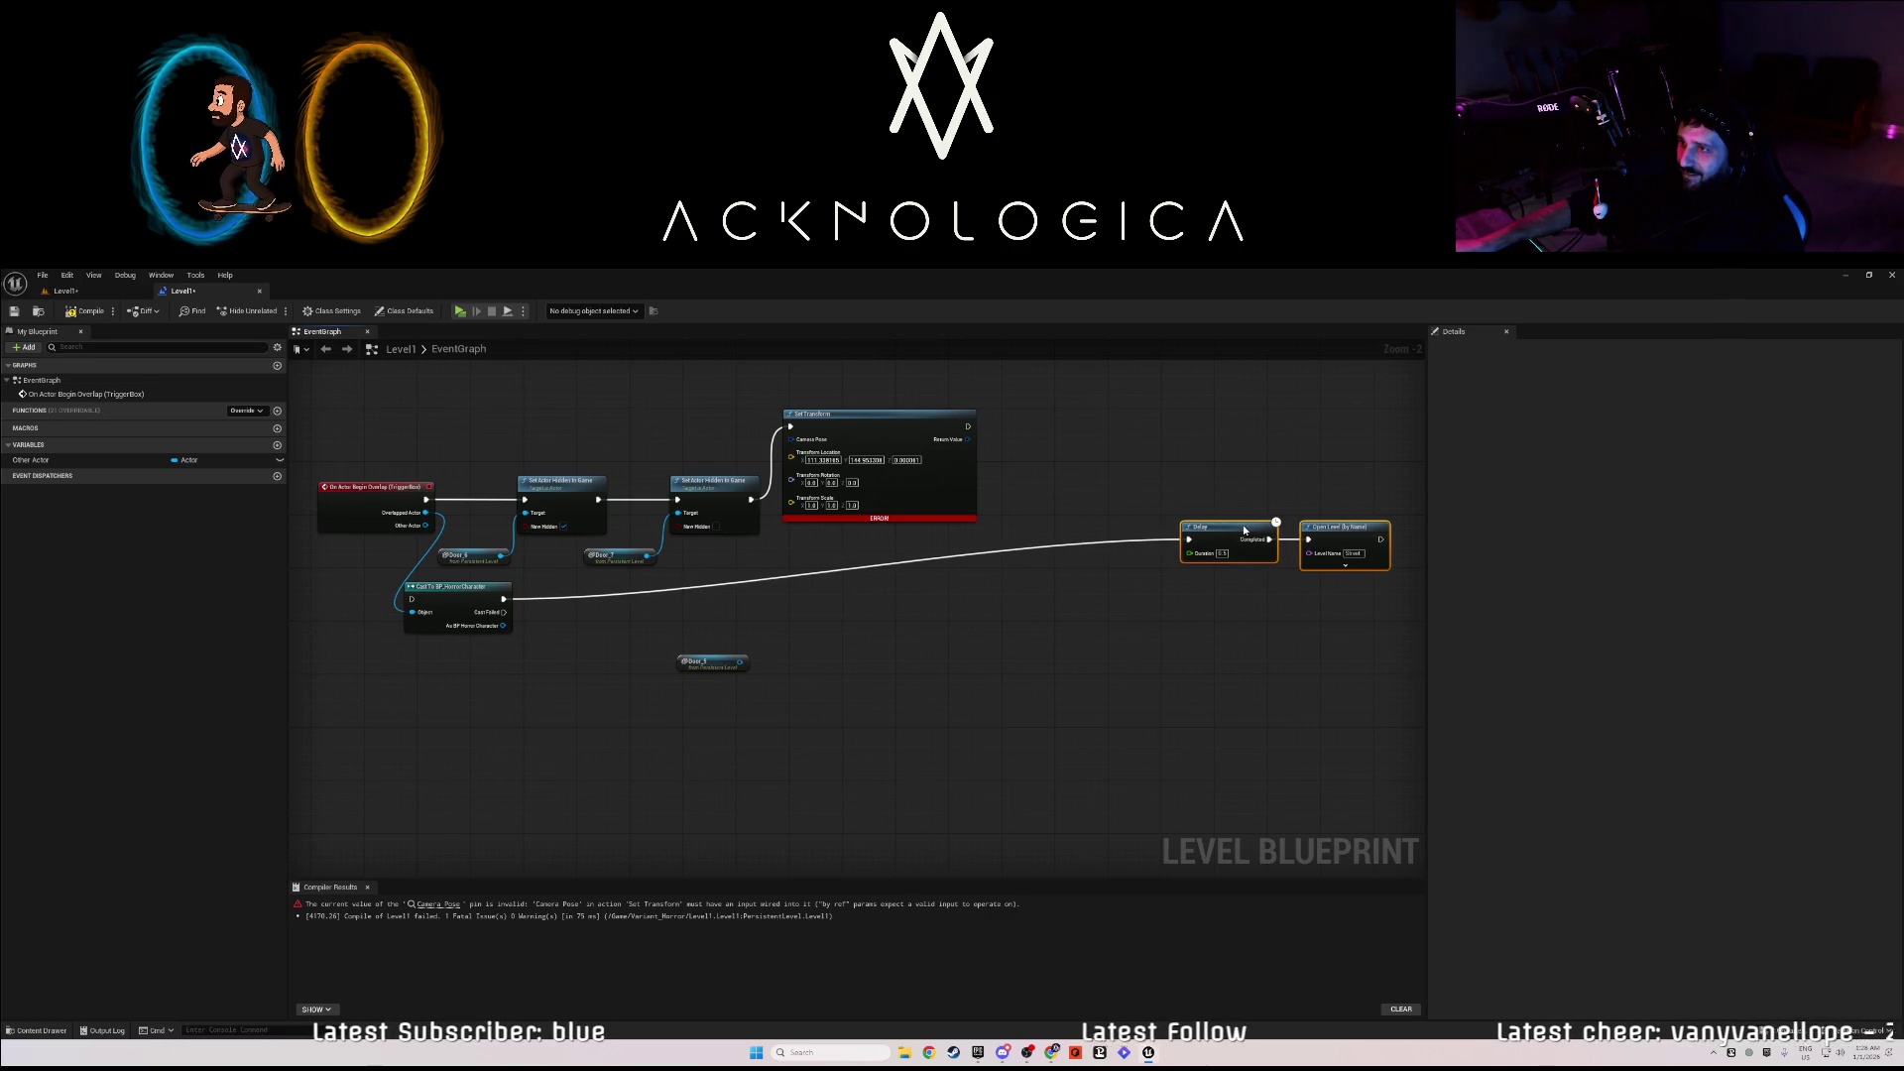
pyautogui.rightClick(876, 516)
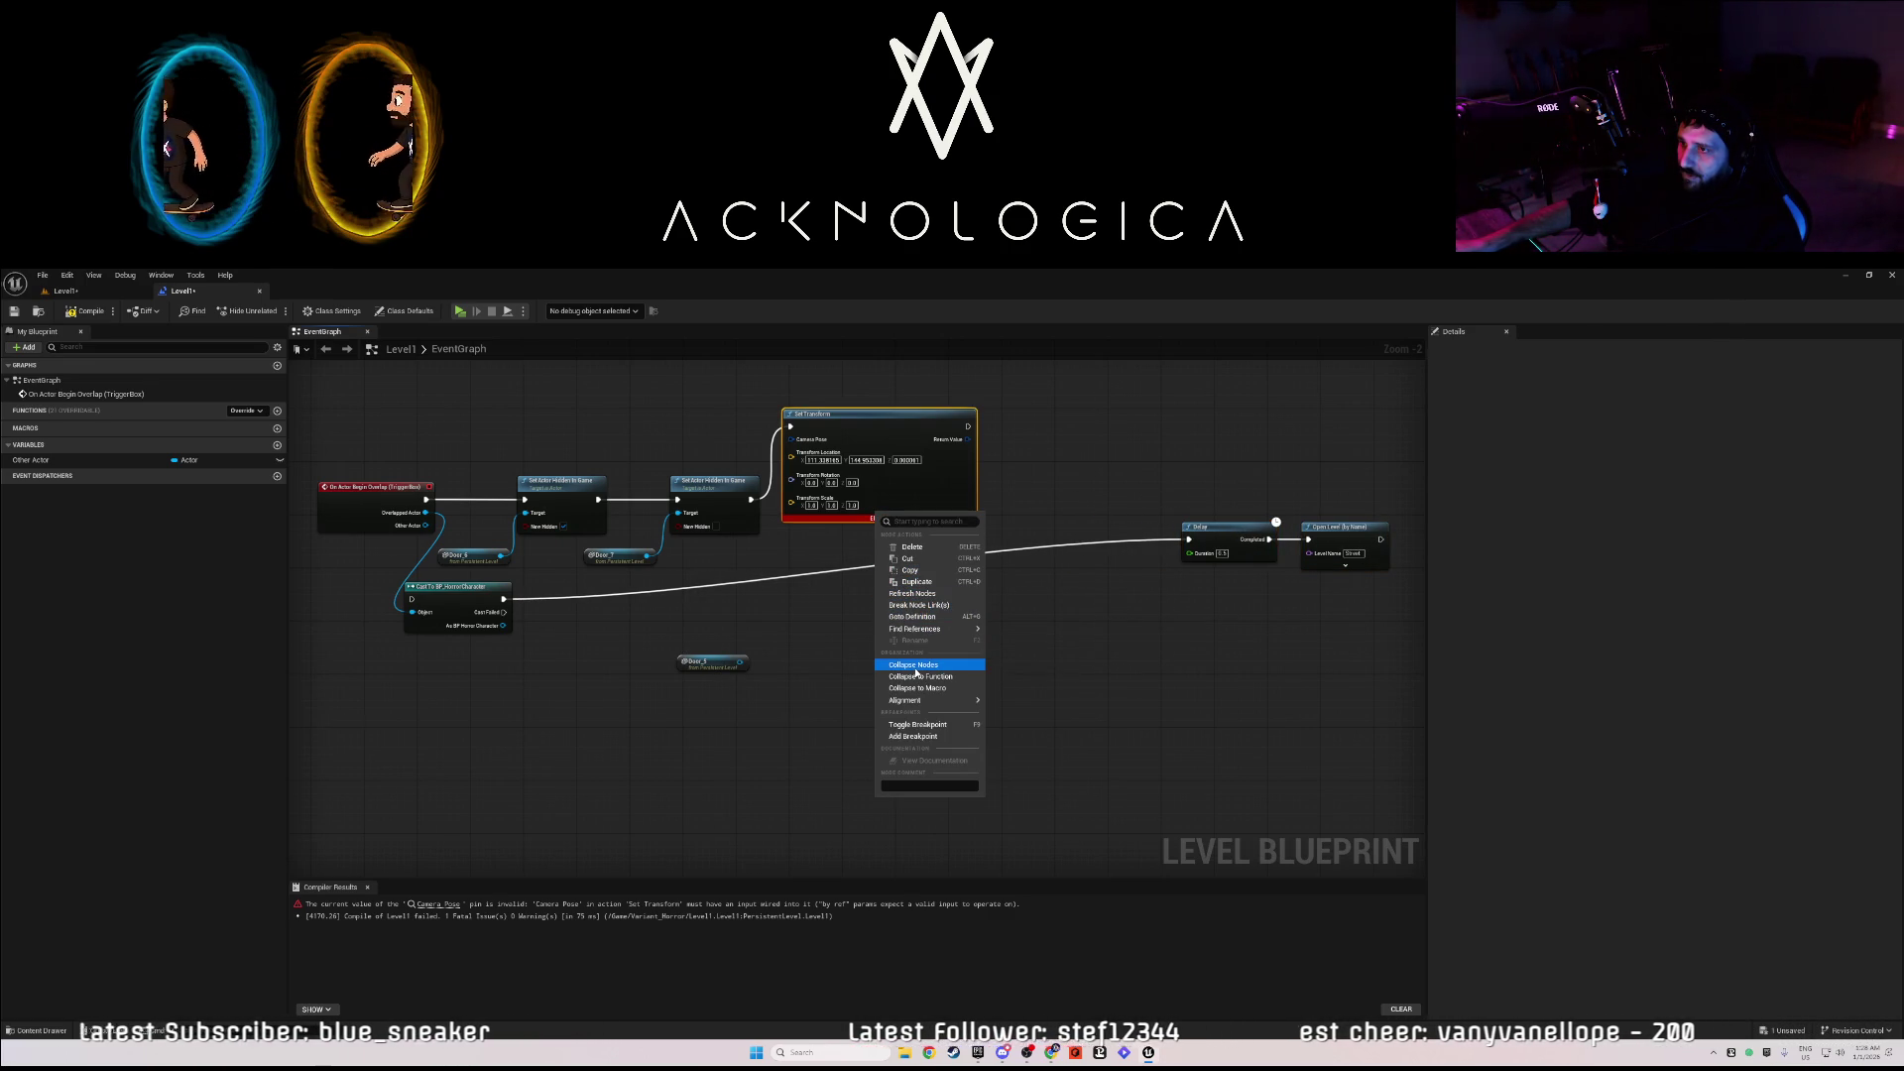
pyautogui.click(915, 666)
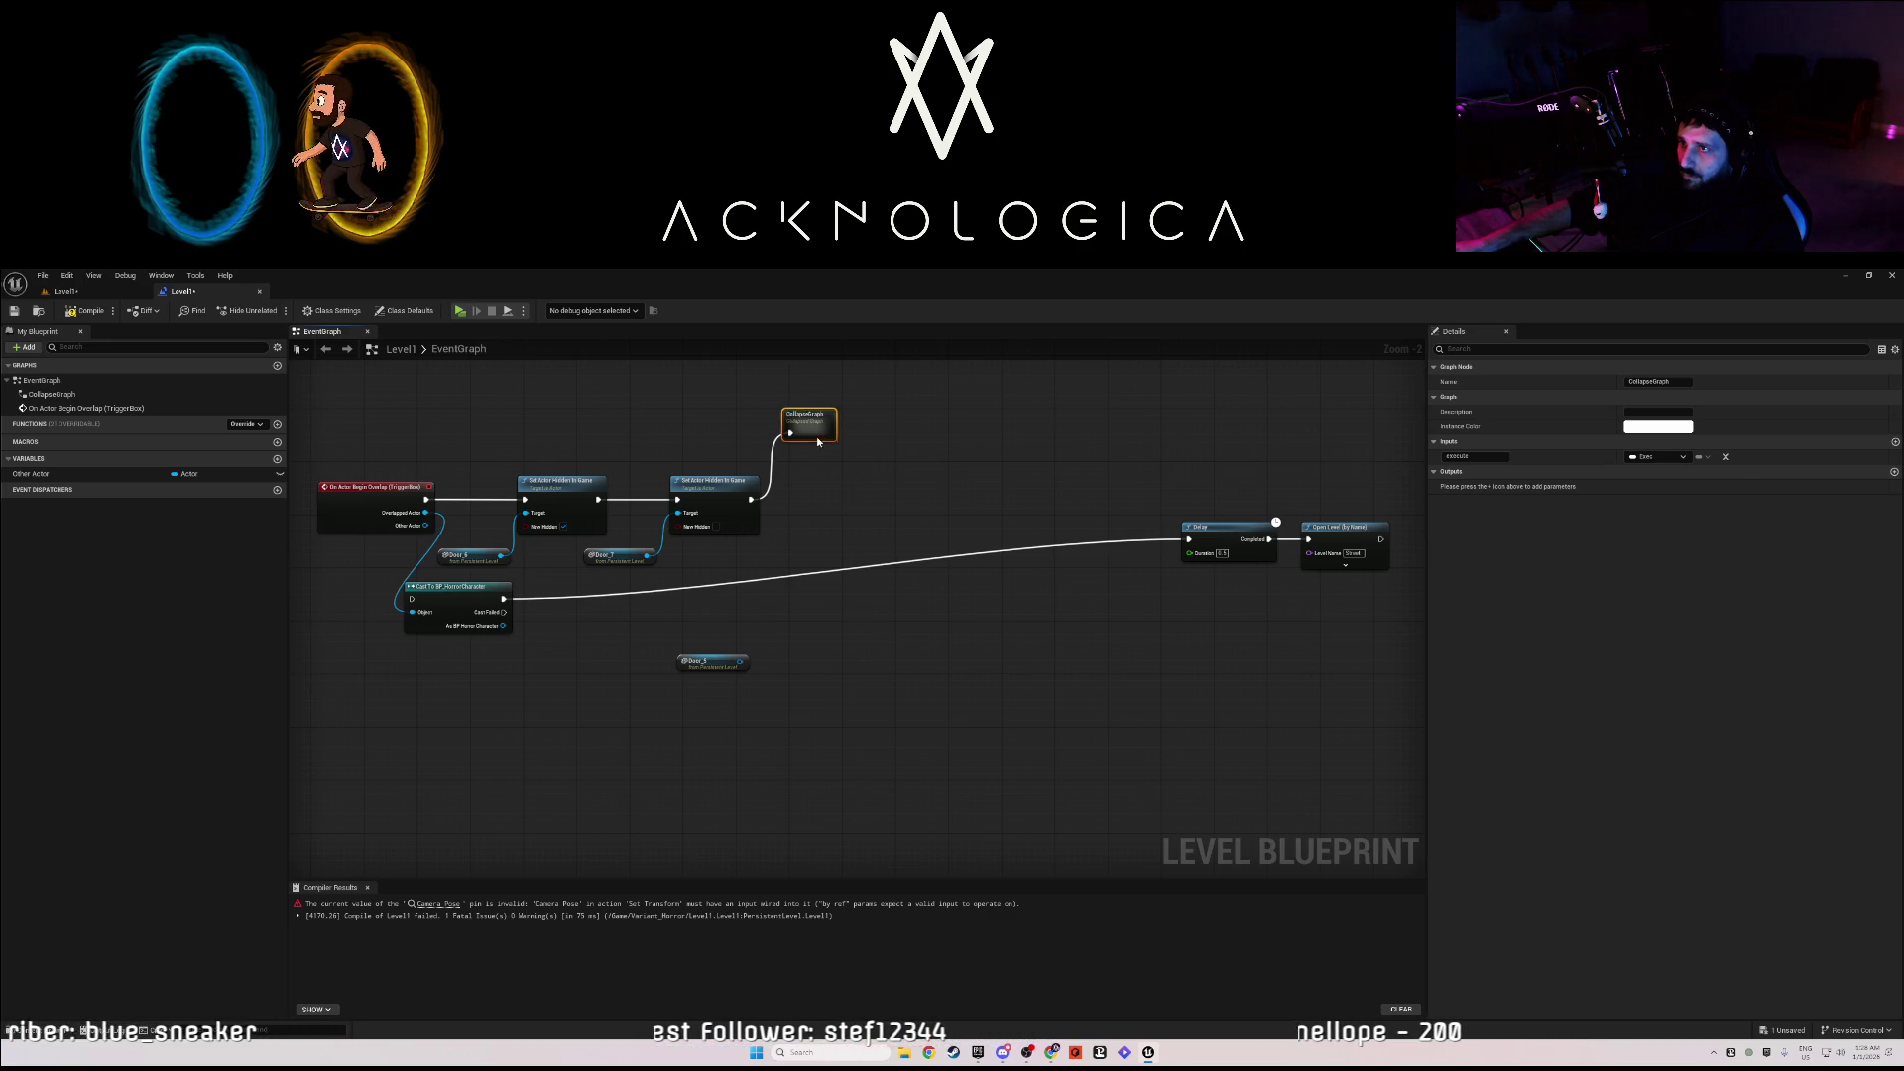
pyautogui.hotkey('ctrl', 'z')
pyautogui.rightClick(894, 514)
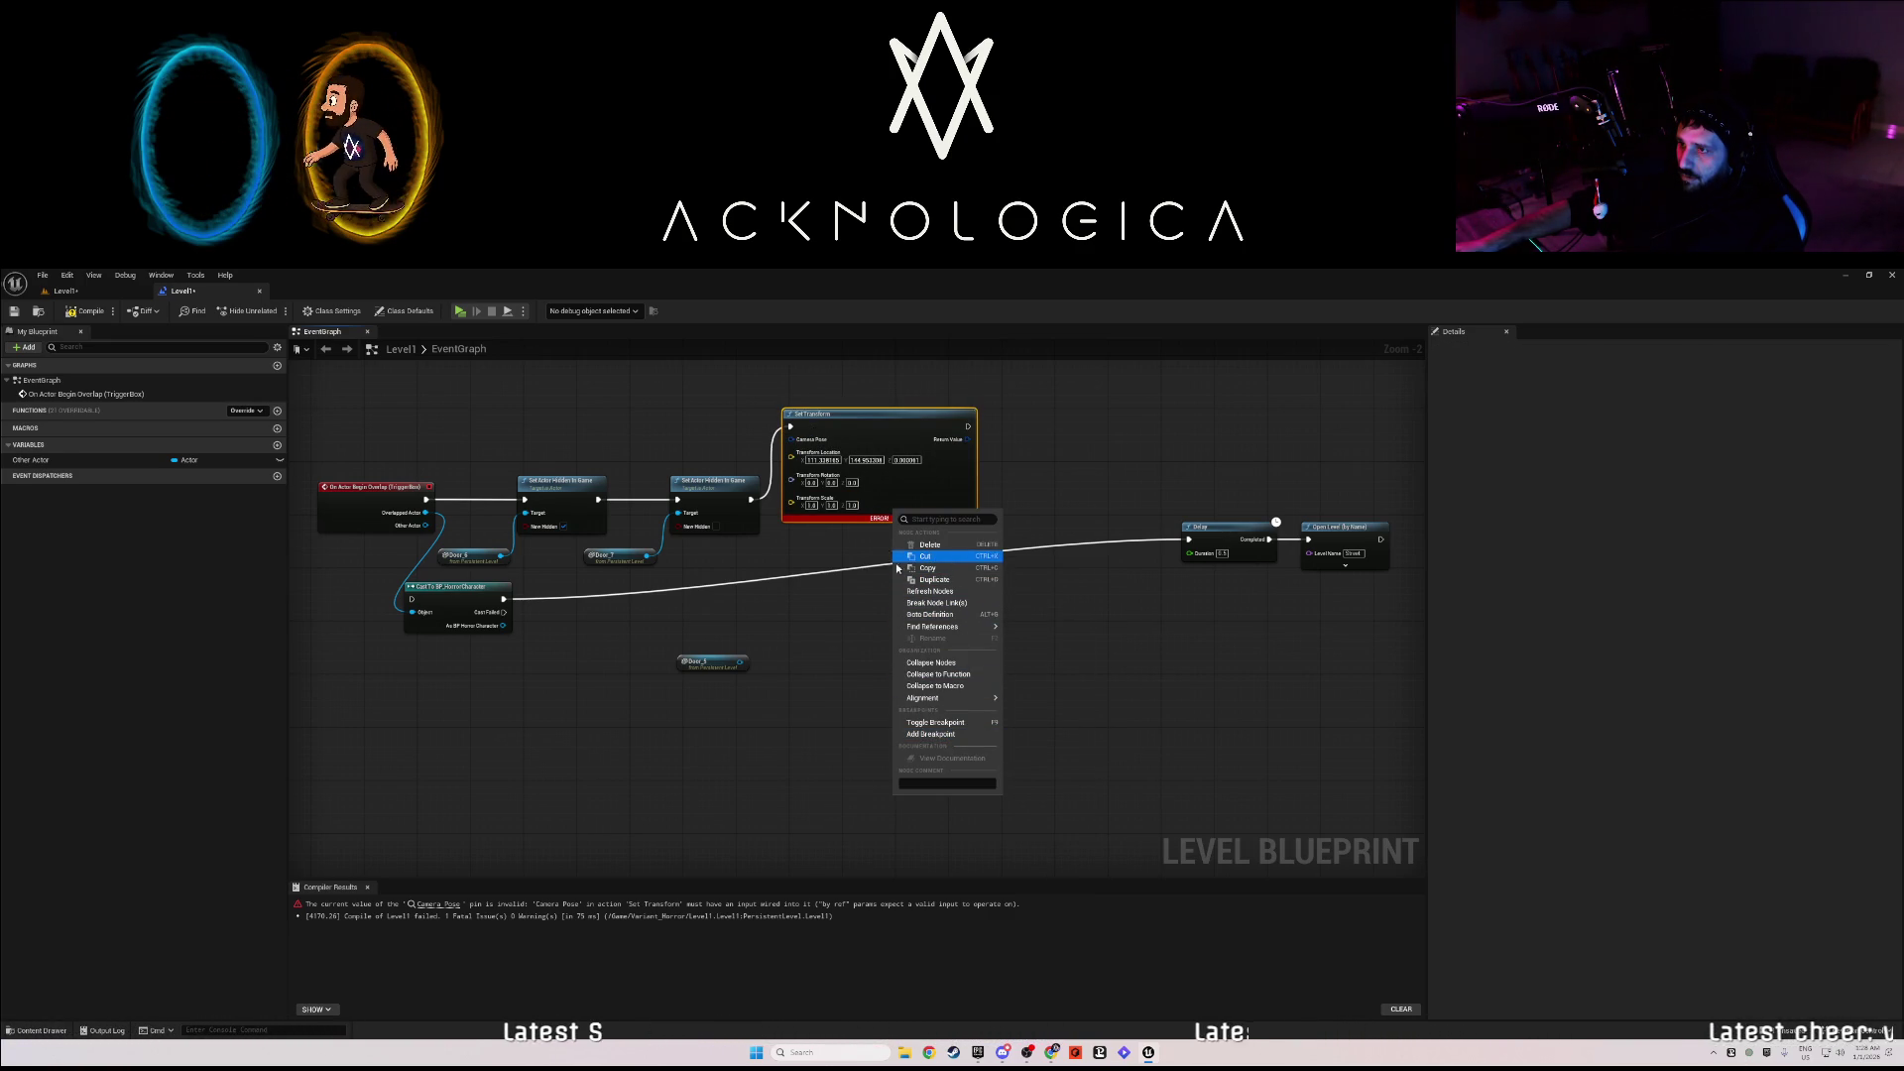
pyautogui.click(843, 625)
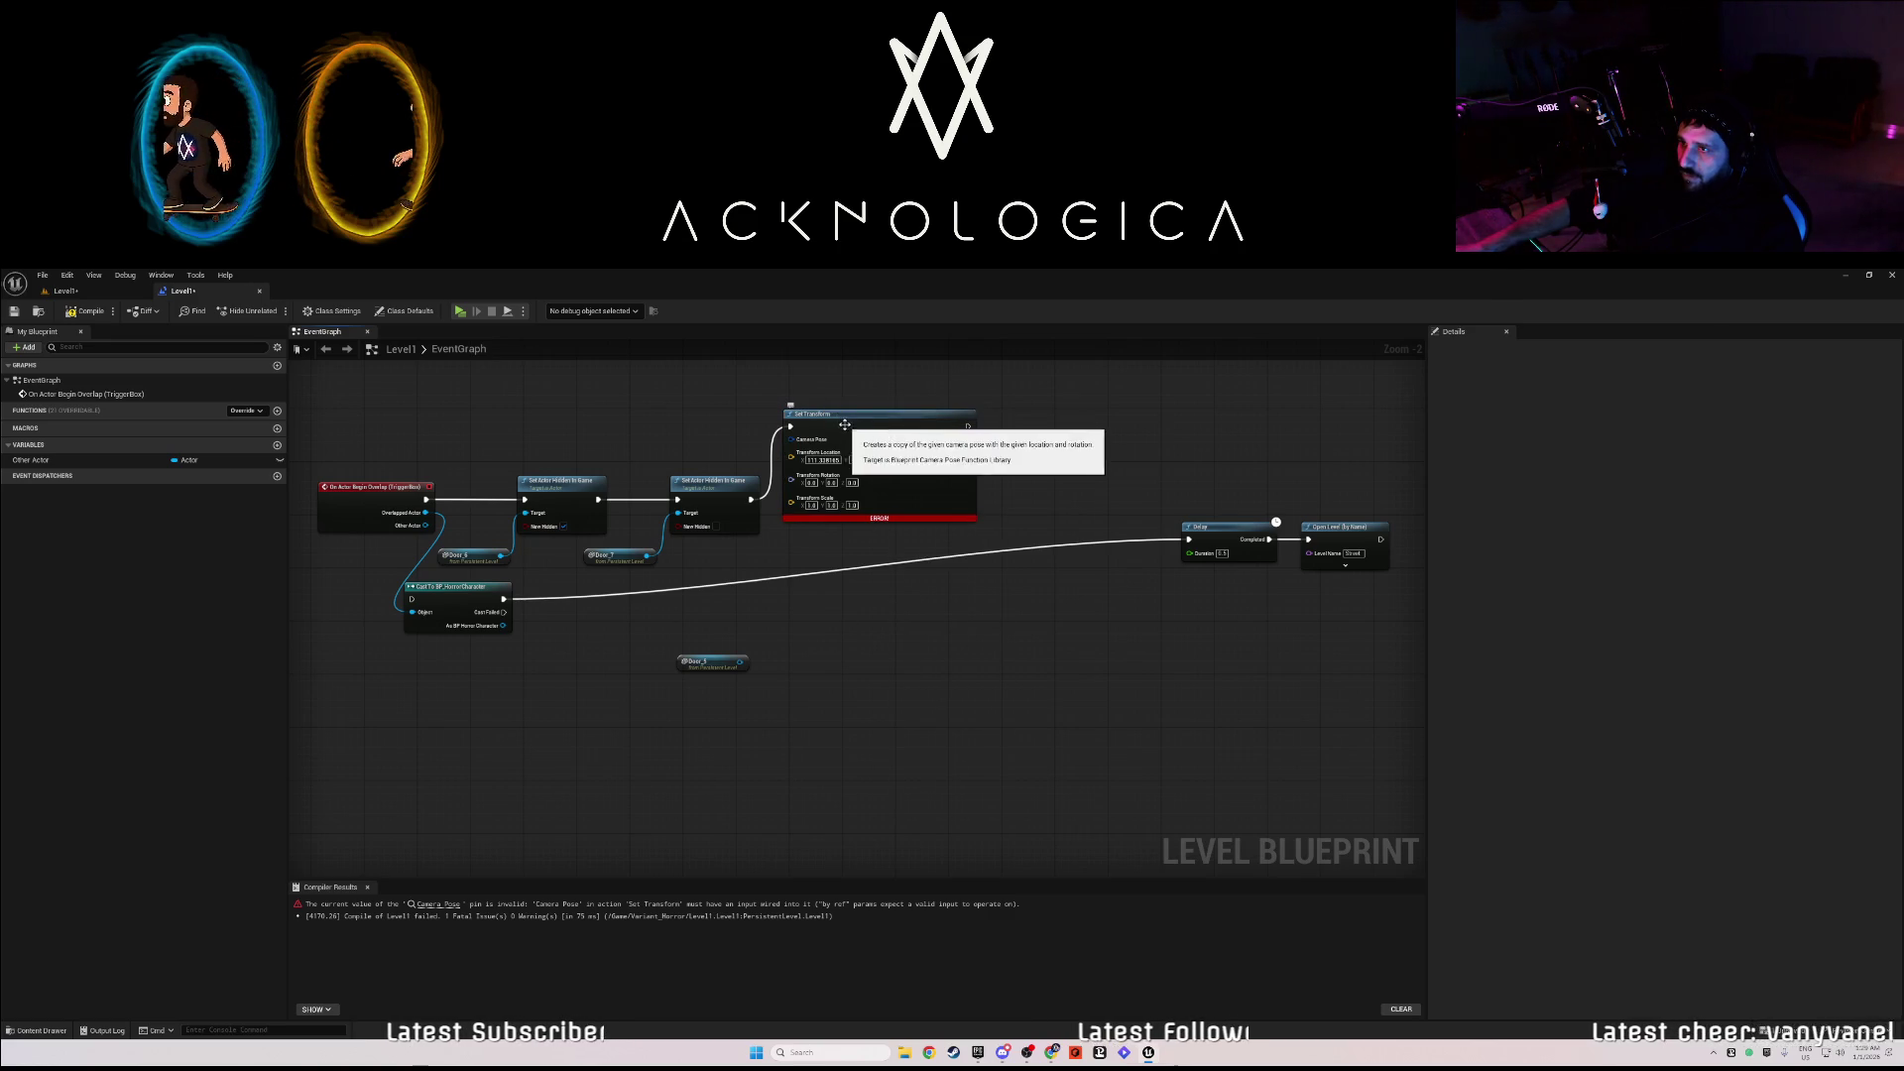
pyautogui.moveTo(831, 415); pyautogui.dragTo(836, 489)
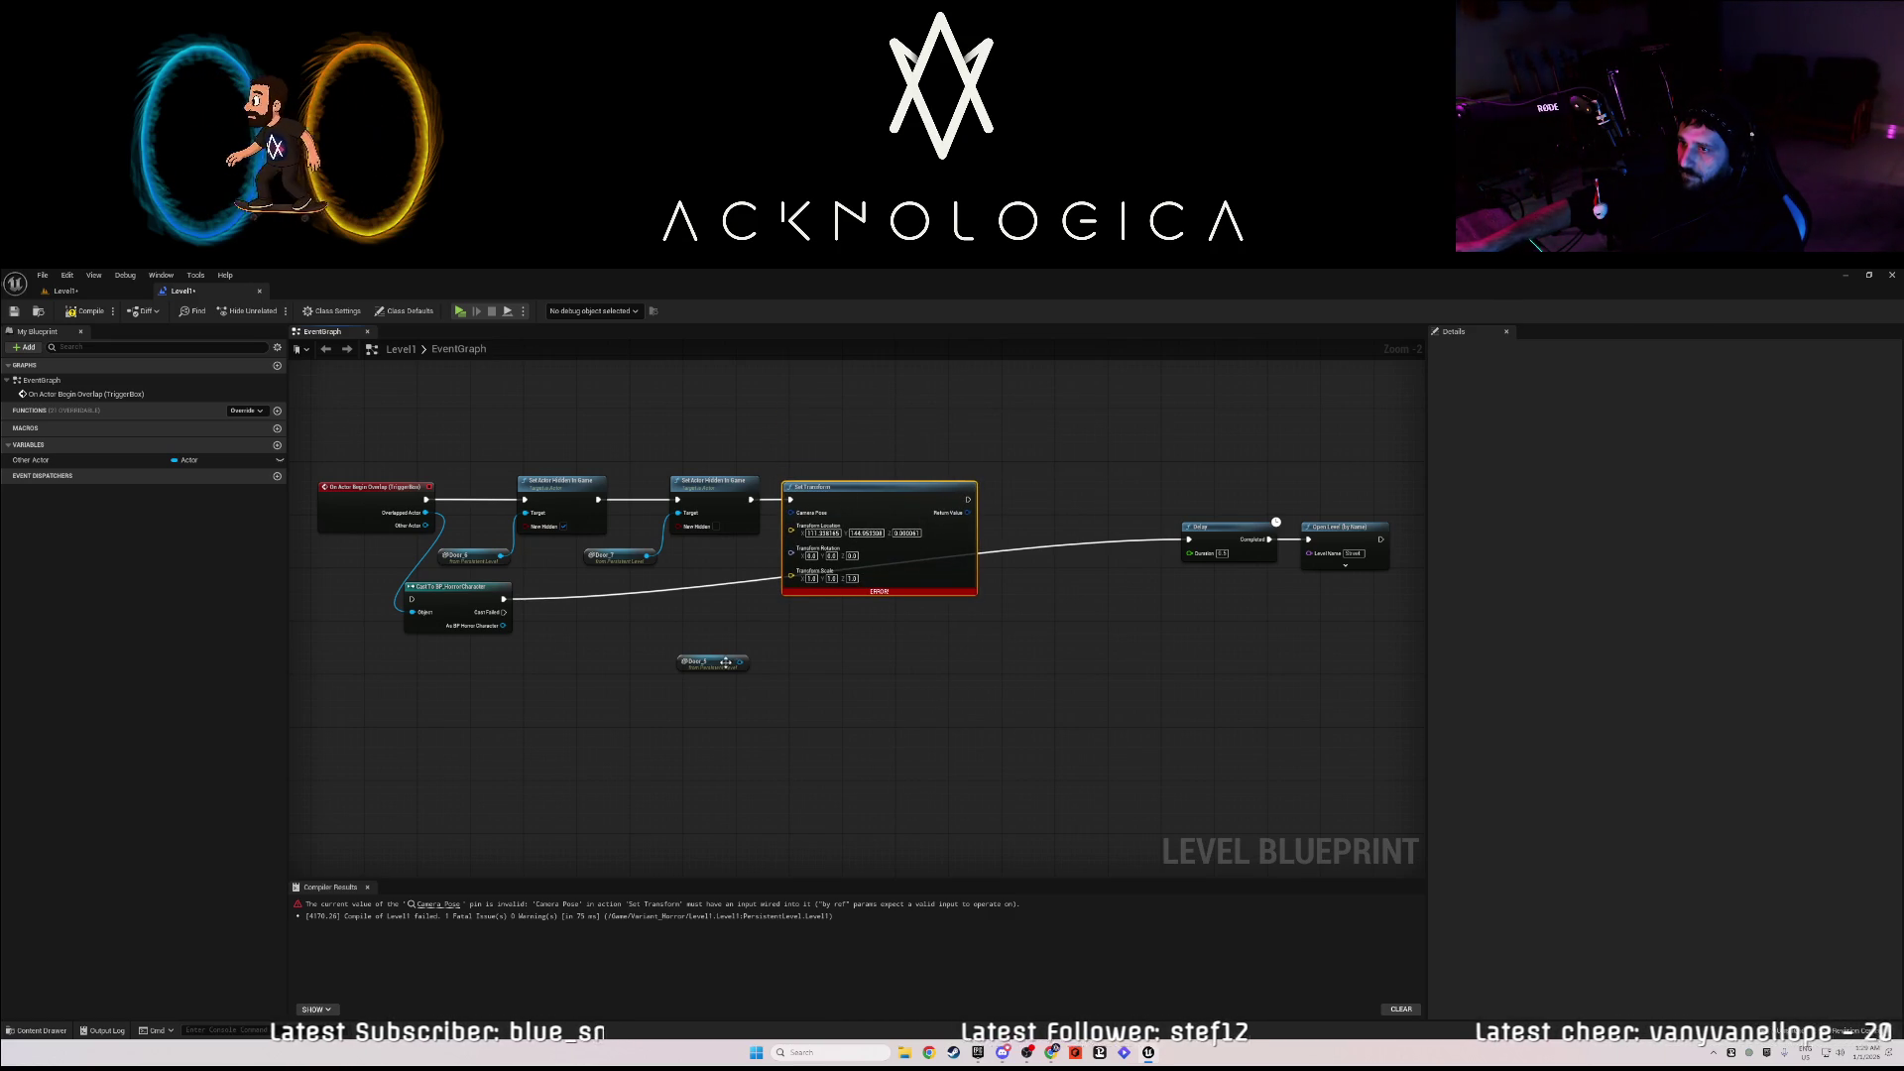
# - Line up the Door_5 reference with the hide and Set Transform nodes, then duplicate that pair
pyautogui.moveTo(717, 670)
pyautogui.mouseDown()
pyautogui.moveTo(888, 648)
pyautogui.moveTo(1029, 570)
pyautogui.mouseUp()
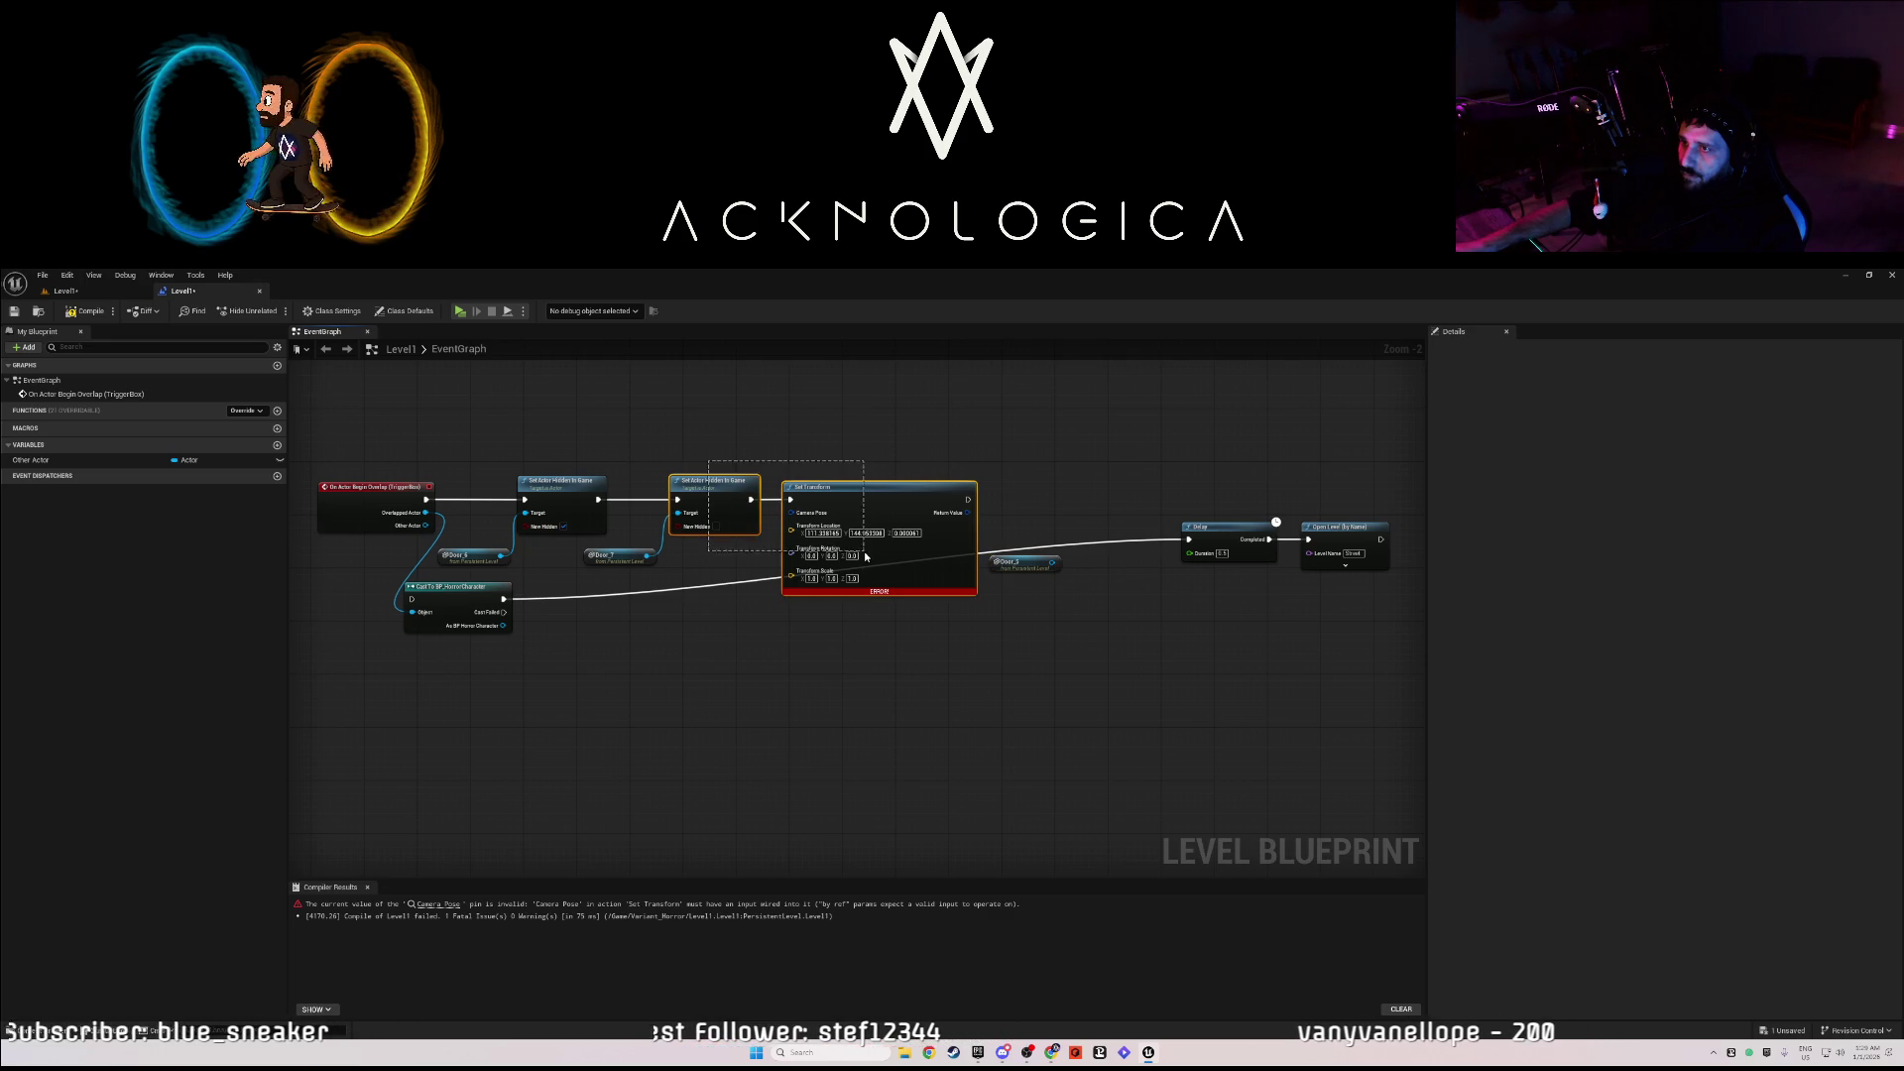
pyautogui.moveTo(699, 487)
pyautogui.mouseDown()
pyautogui.moveTo(801, 478)
pyautogui.moveTo(710, 487)
pyautogui.mouseUp()
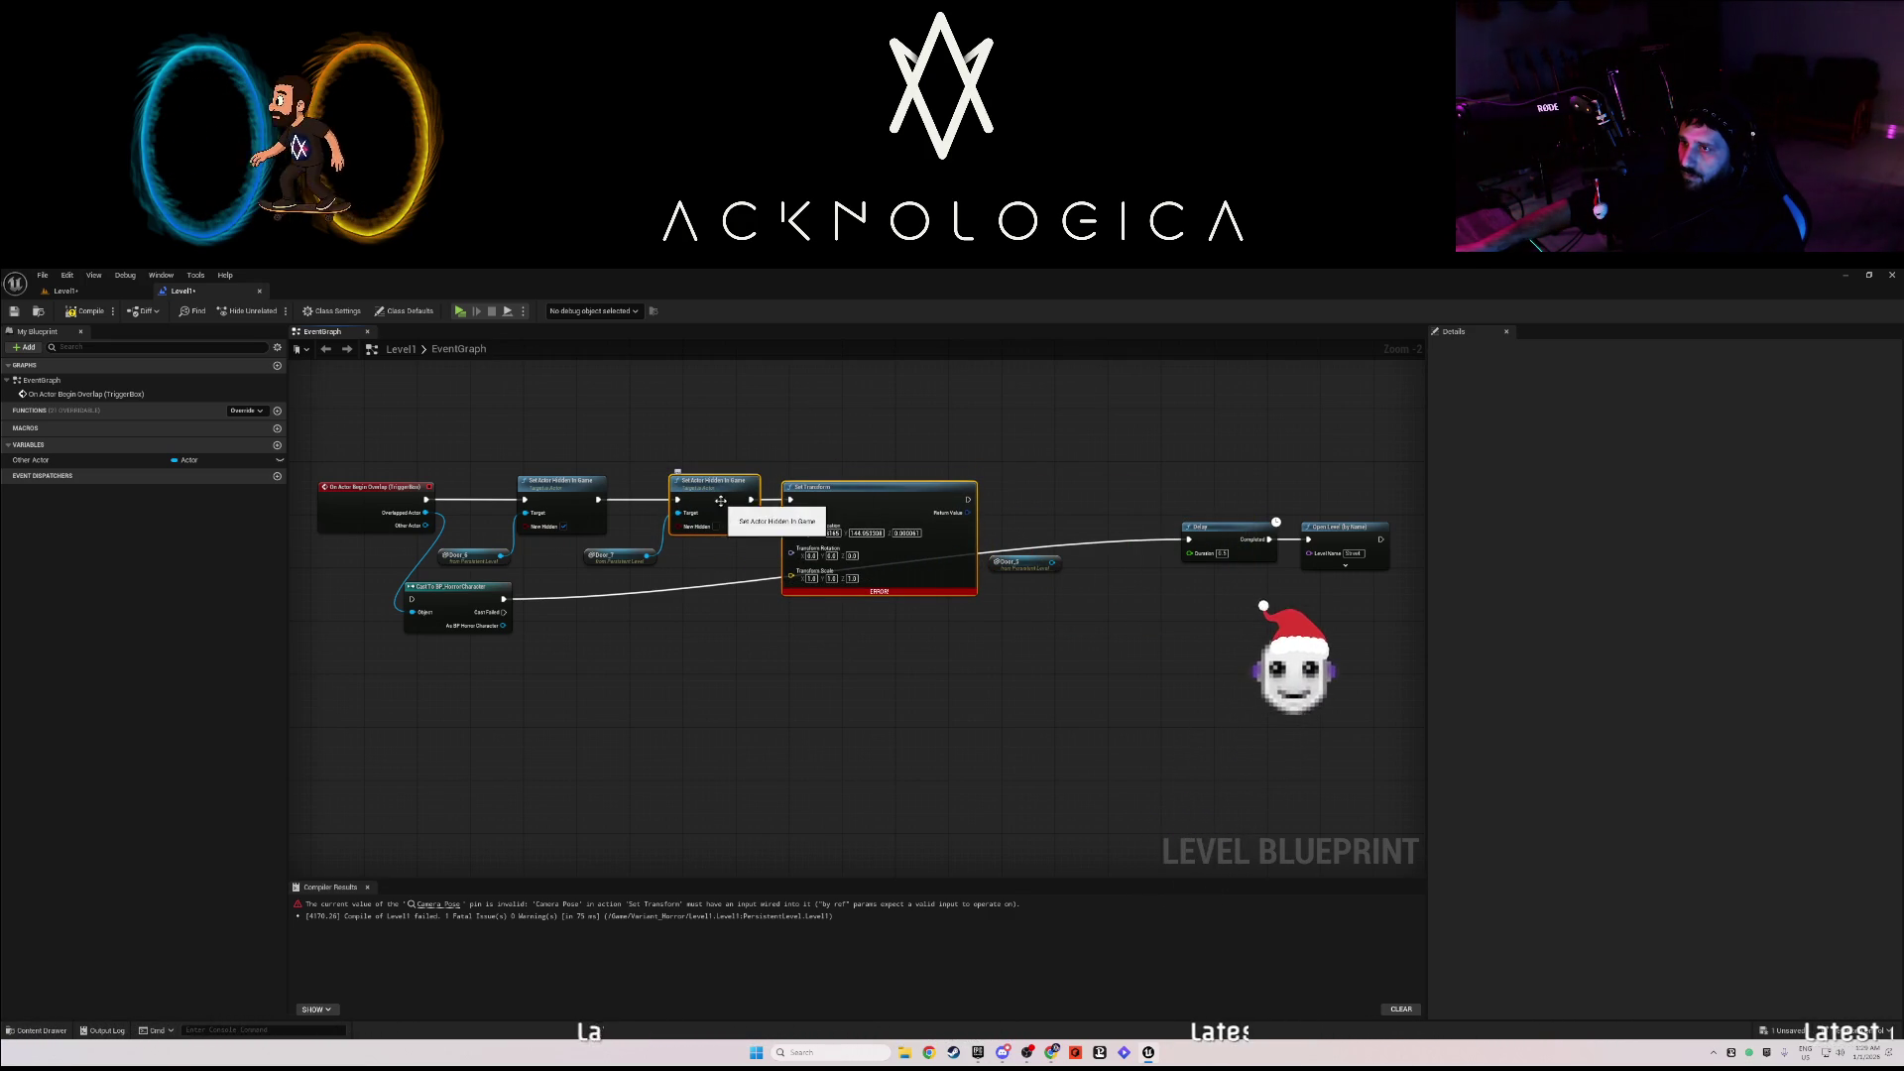
pyautogui.moveTo(715, 507)
pyautogui.mouseDown()
pyautogui.moveTo(990, 443)
pyautogui.moveTo(1033, 407)
pyautogui.mouseUp()
pyautogui.hotkey('ctrl', 'd')
# - Wire the new Set Transform into the Delay, straighten the wires, and compile the Level Blueprint
pyautogui.moveTo(1368, 684)
pyautogui.mouseDown()
pyautogui.moveTo(1305, 638)
pyautogui.moveTo(973, 651)
pyautogui.moveTo(986, 633)
pyautogui.moveTo(786, 539)
pyautogui.moveTo(1073, 554)
pyautogui.moveTo(1077, 591)
pyautogui.mouseUp()
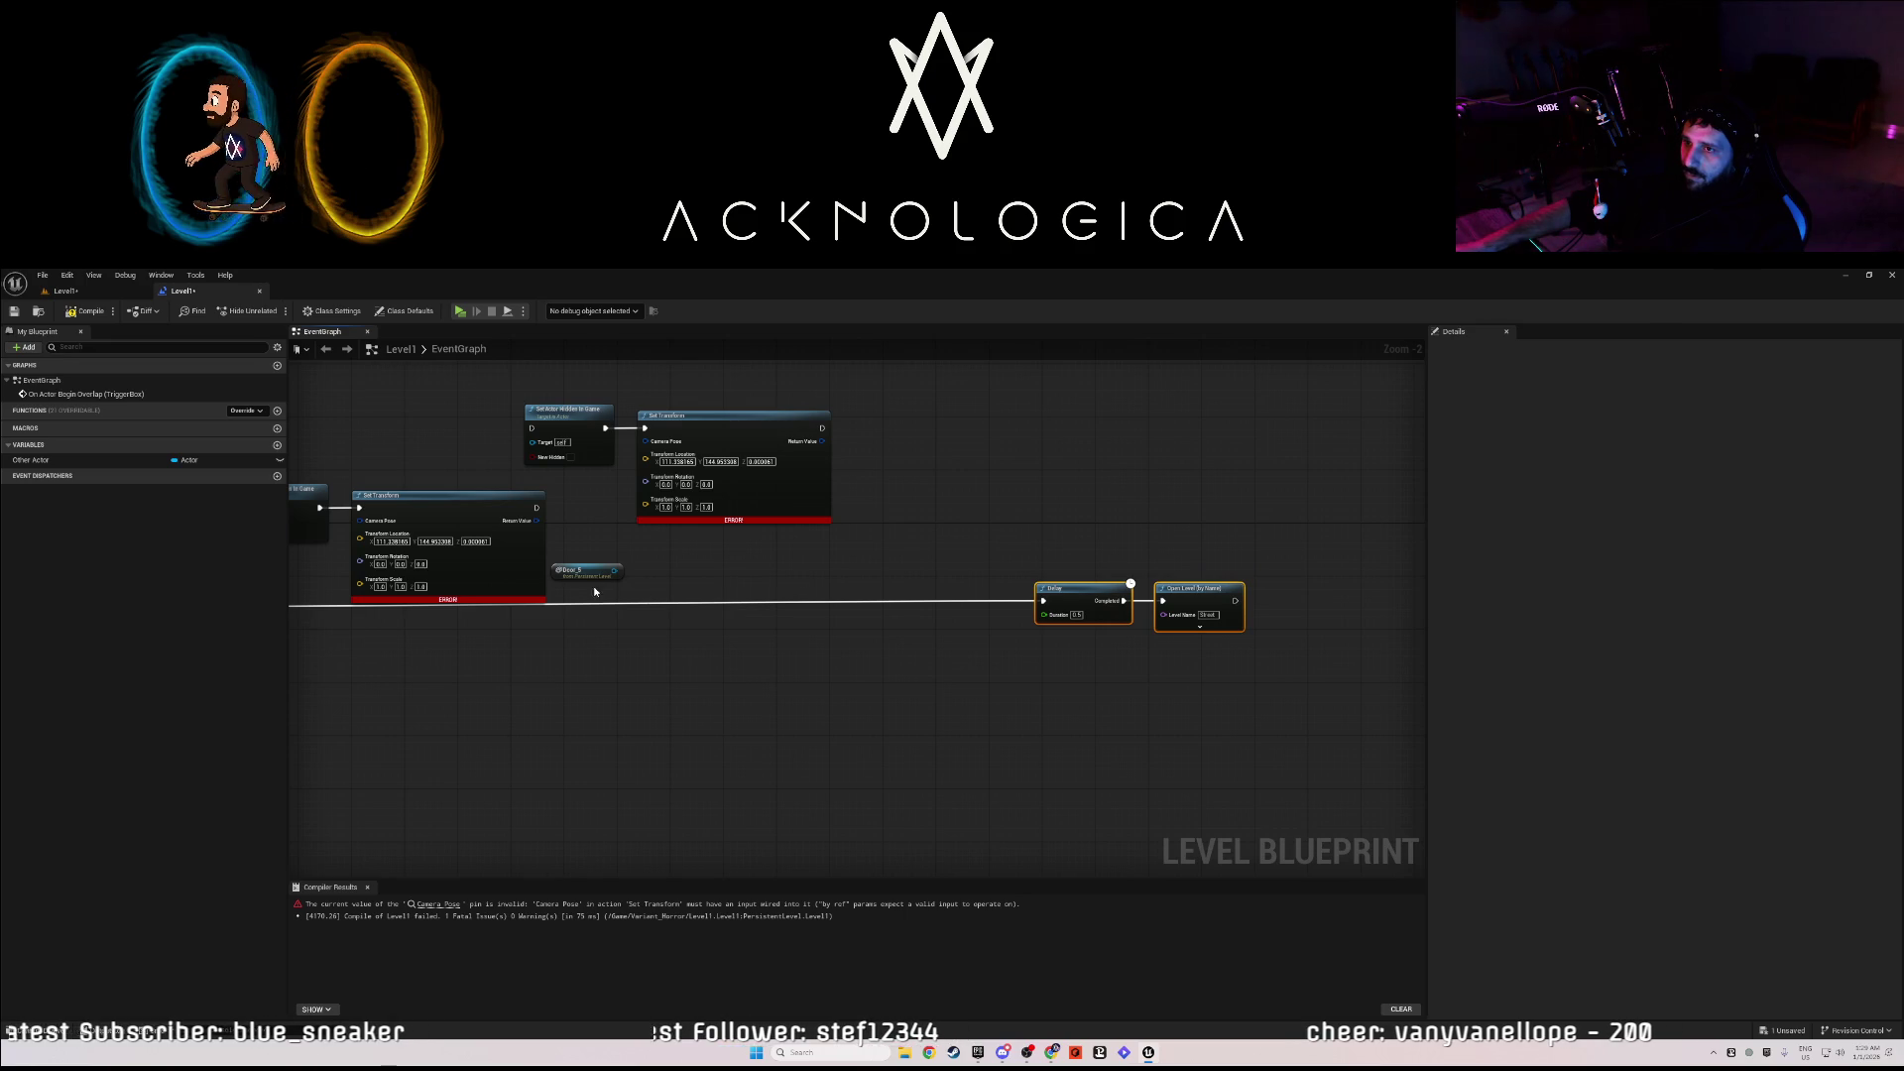
pyautogui.moveTo(952, 483)
pyautogui.mouseDown()
pyautogui.moveTo(541, 396)
pyautogui.moveTo(671, 510)
pyautogui.mouseUp()
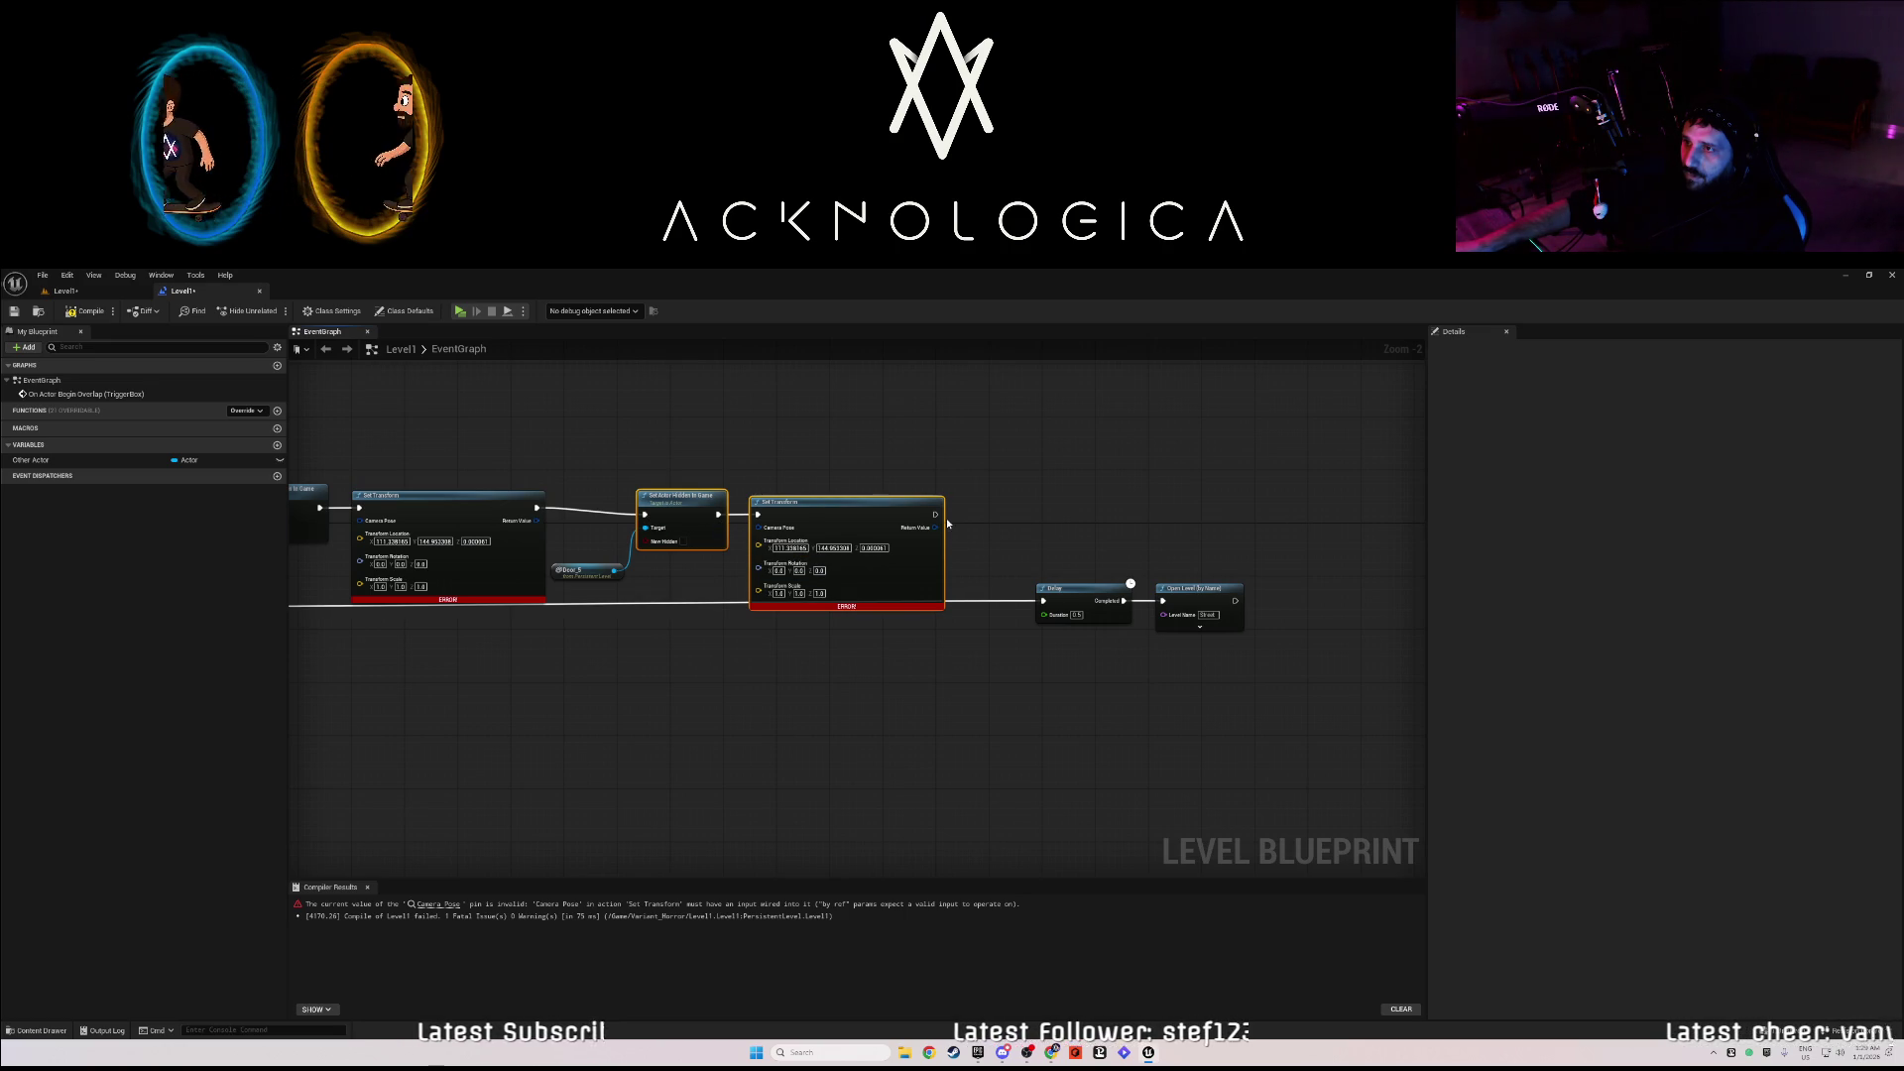
pyautogui.moveTo(933, 516); pyautogui.dragTo(1043, 606)
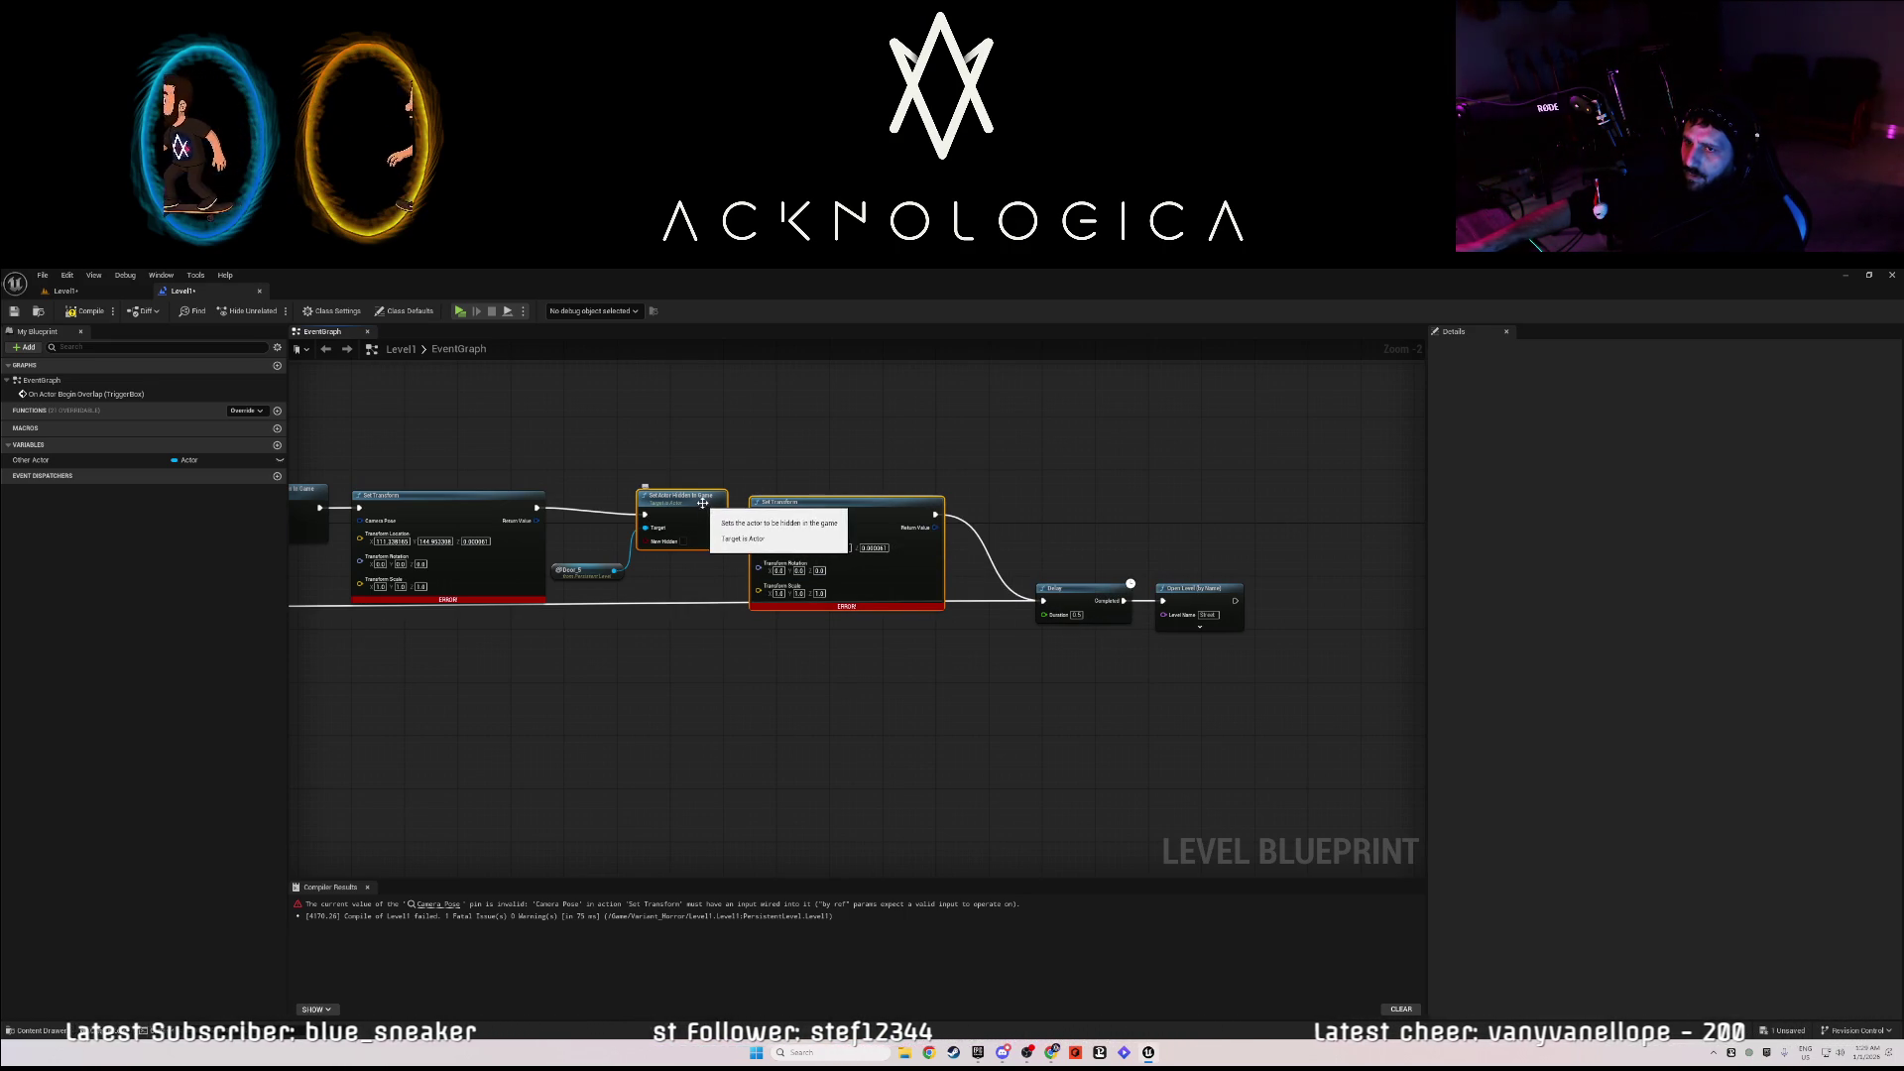
pyautogui.press('q')
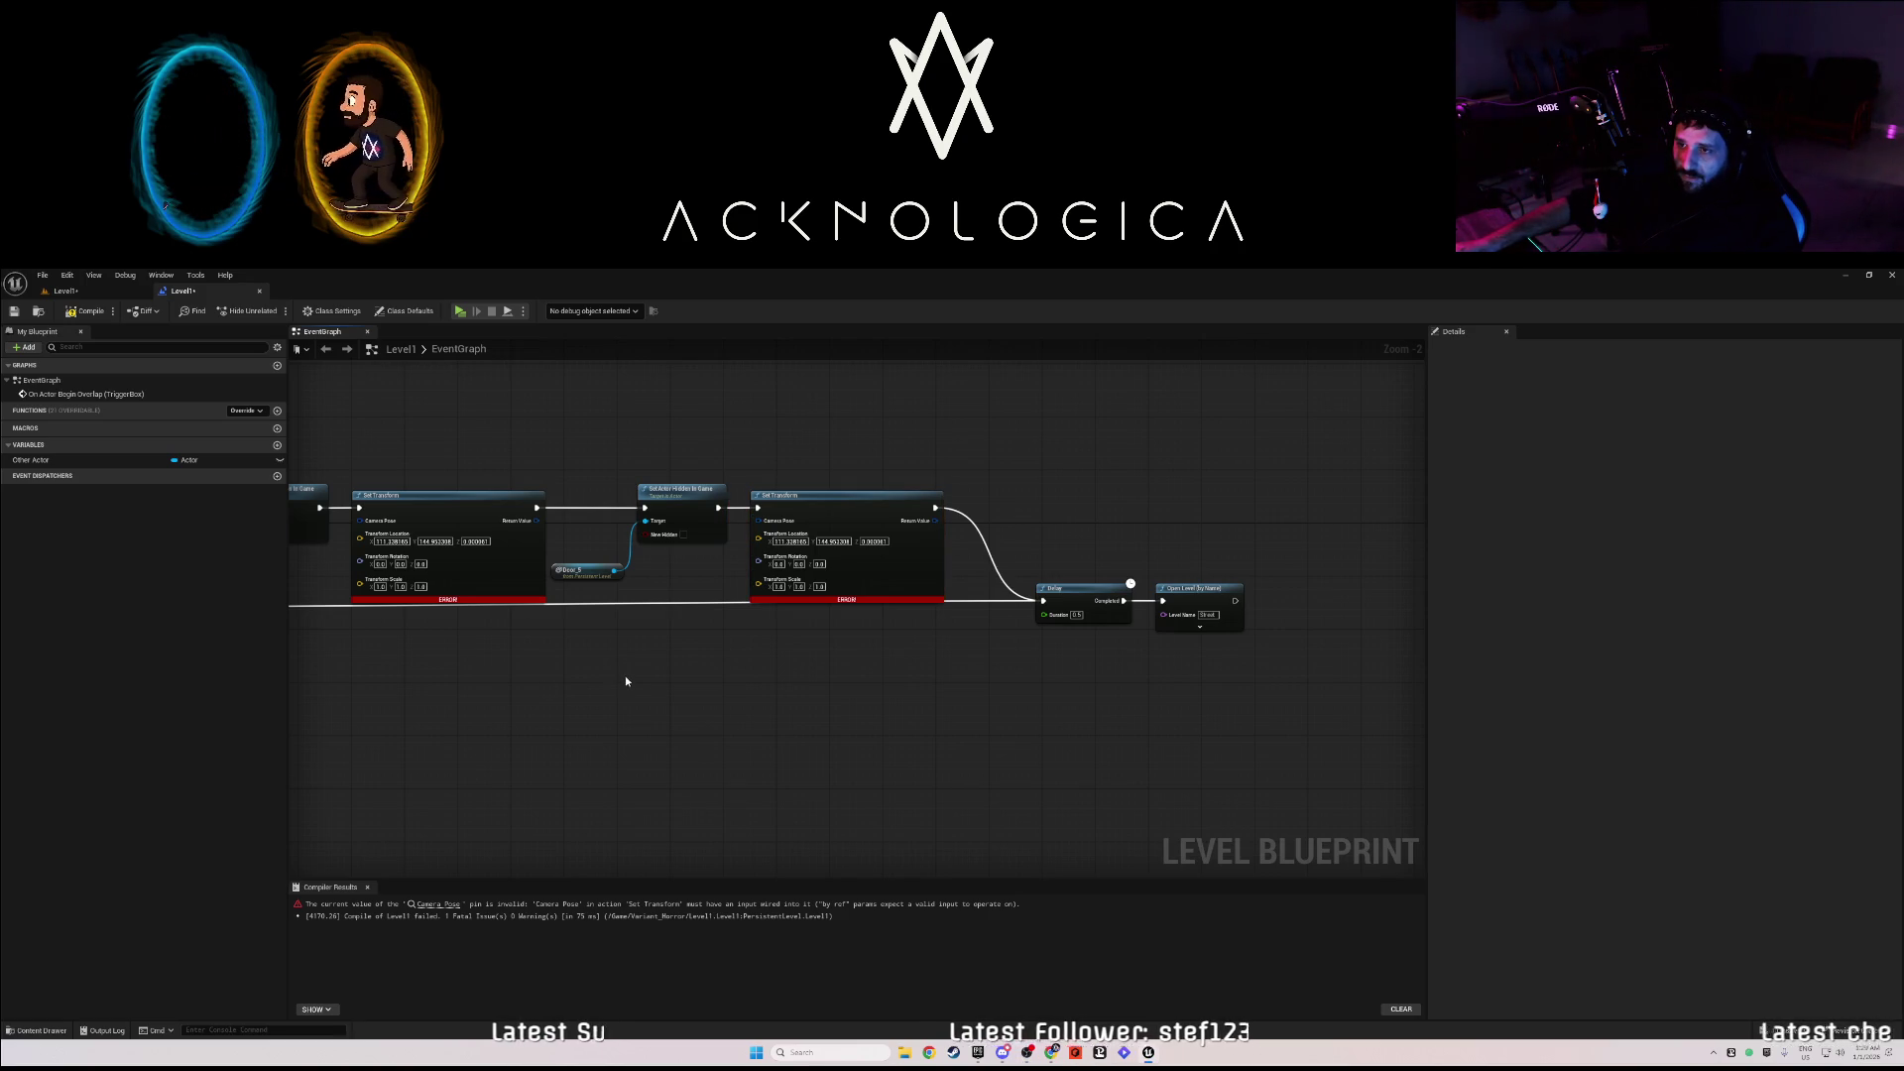
pyautogui.click(85, 312)
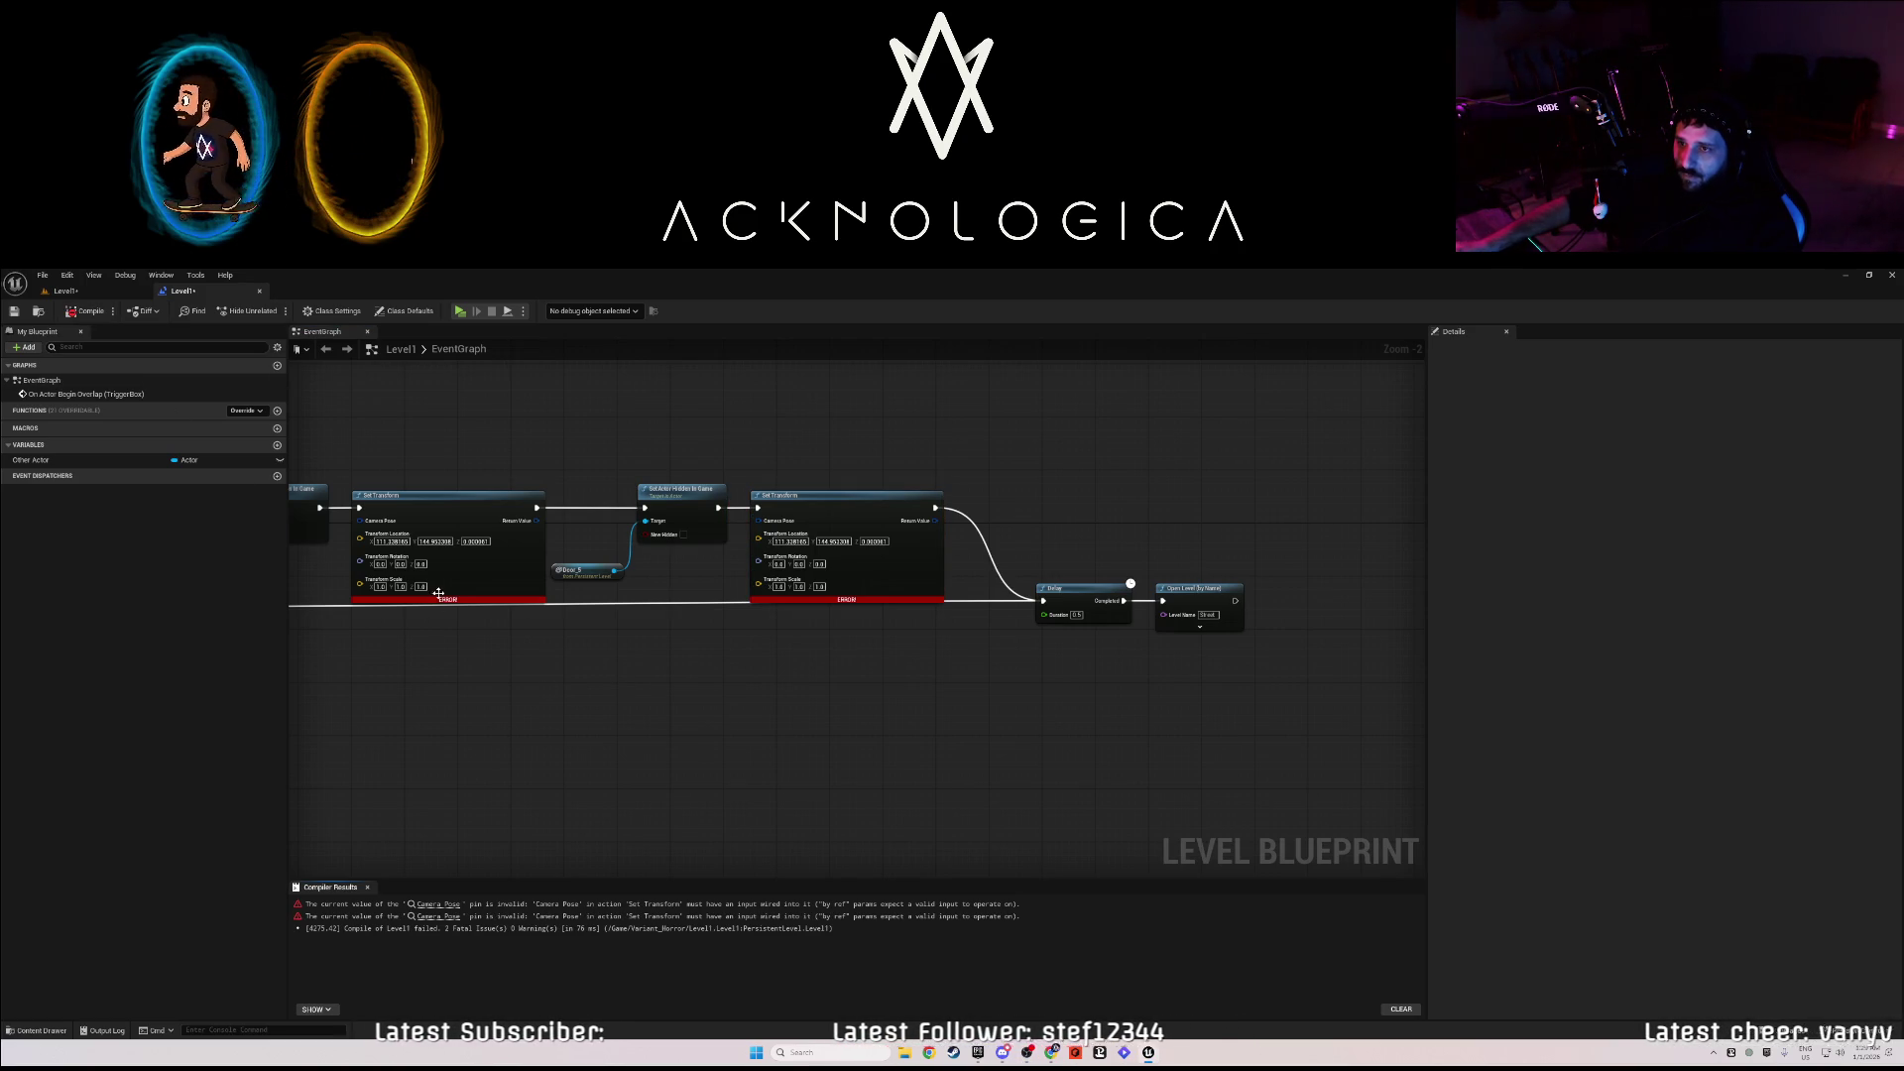
# - Pan to the left-hand nodes and delete the first, erroring Set Transform node
pyautogui.moveTo(407, 653); pyautogui.dragTo(628, 683)
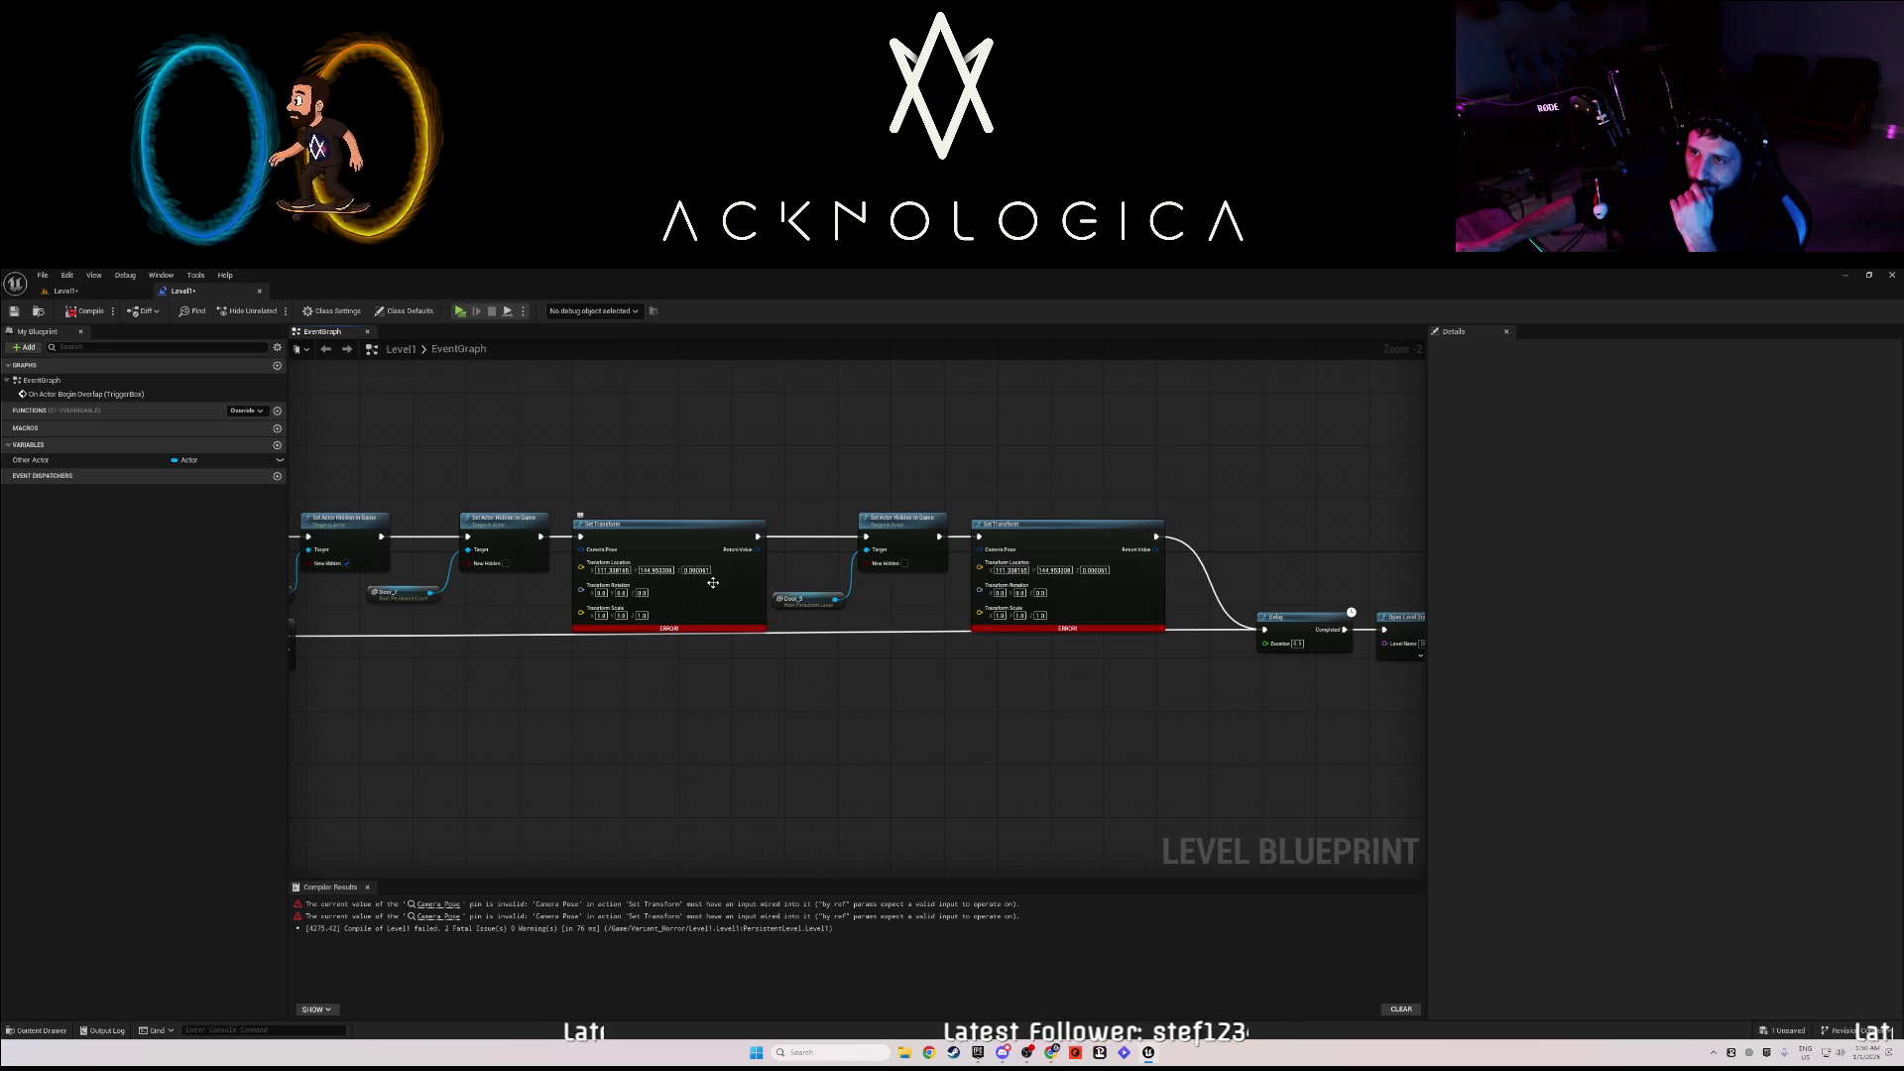
pyautogui.moveTo(431, 592); pyautogui.dragTo(439, 596)
pyautogui.press('Escape')
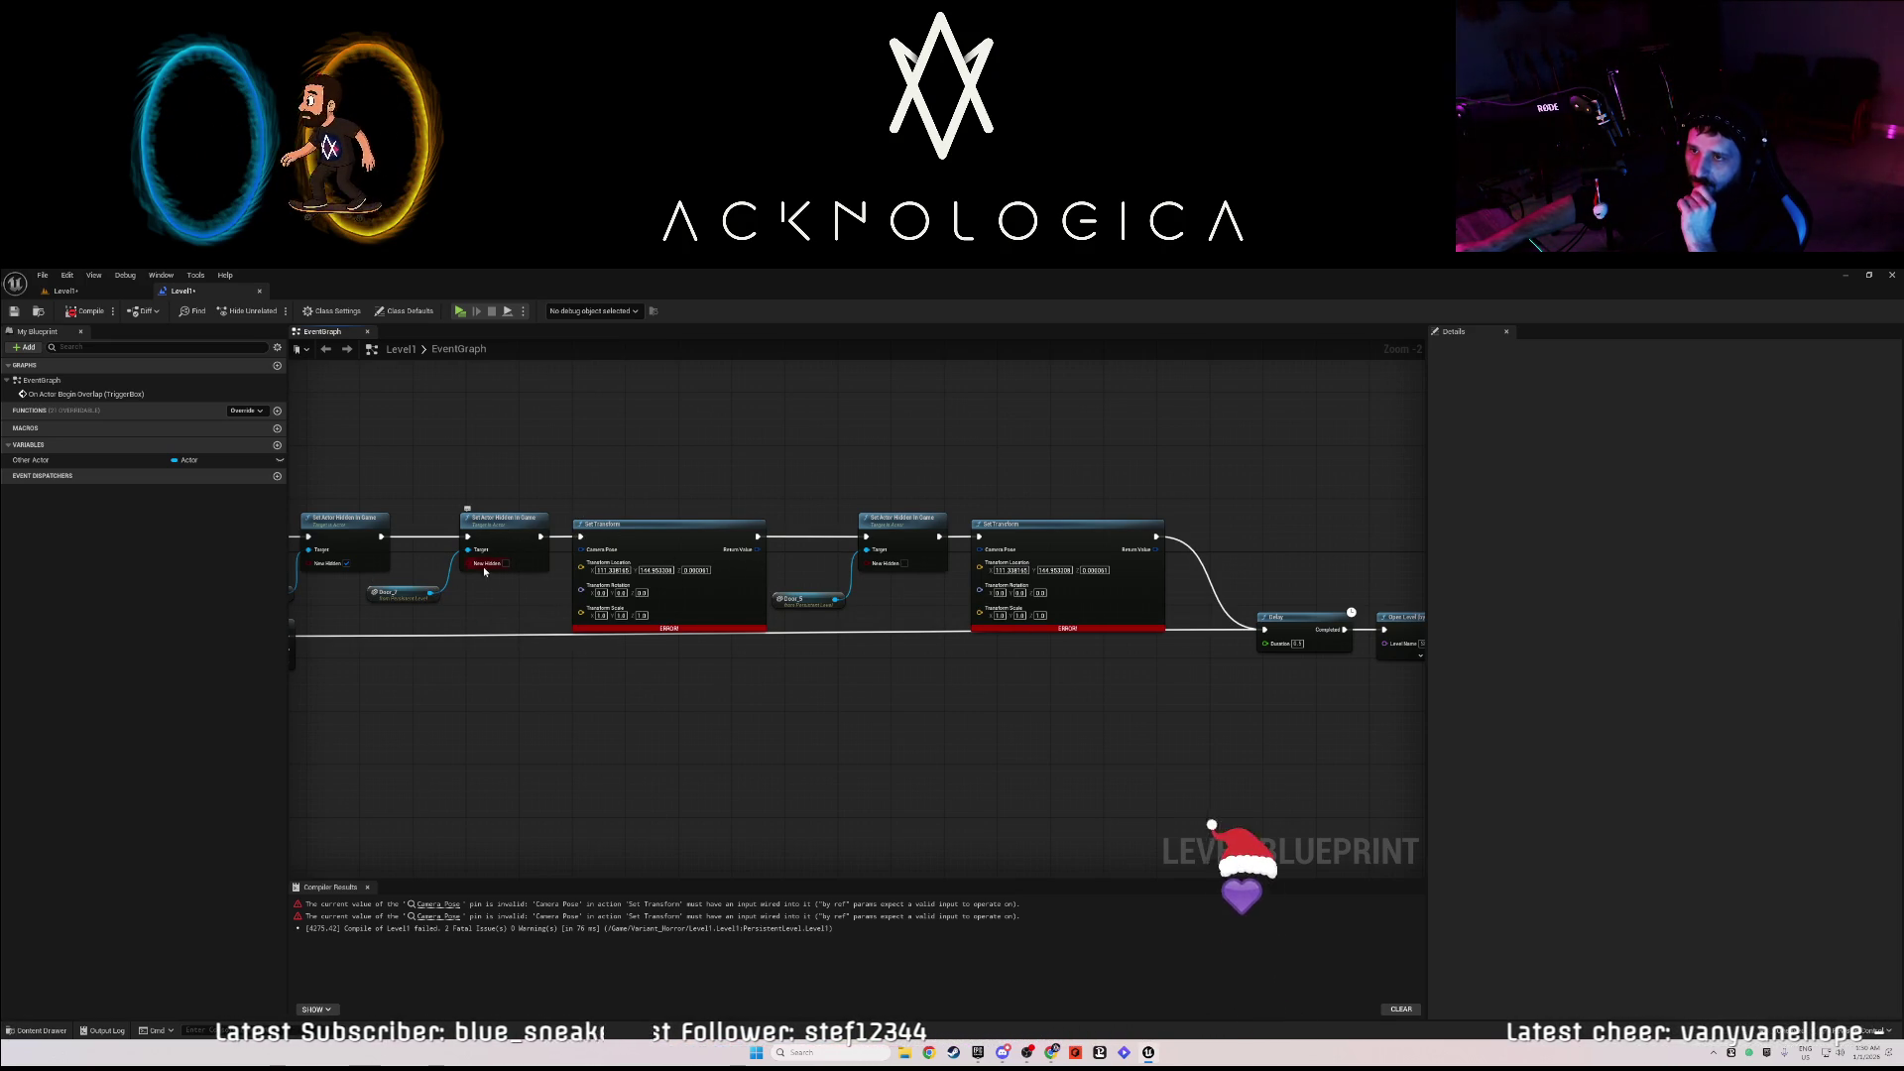
pyautogui.click(719, 576)
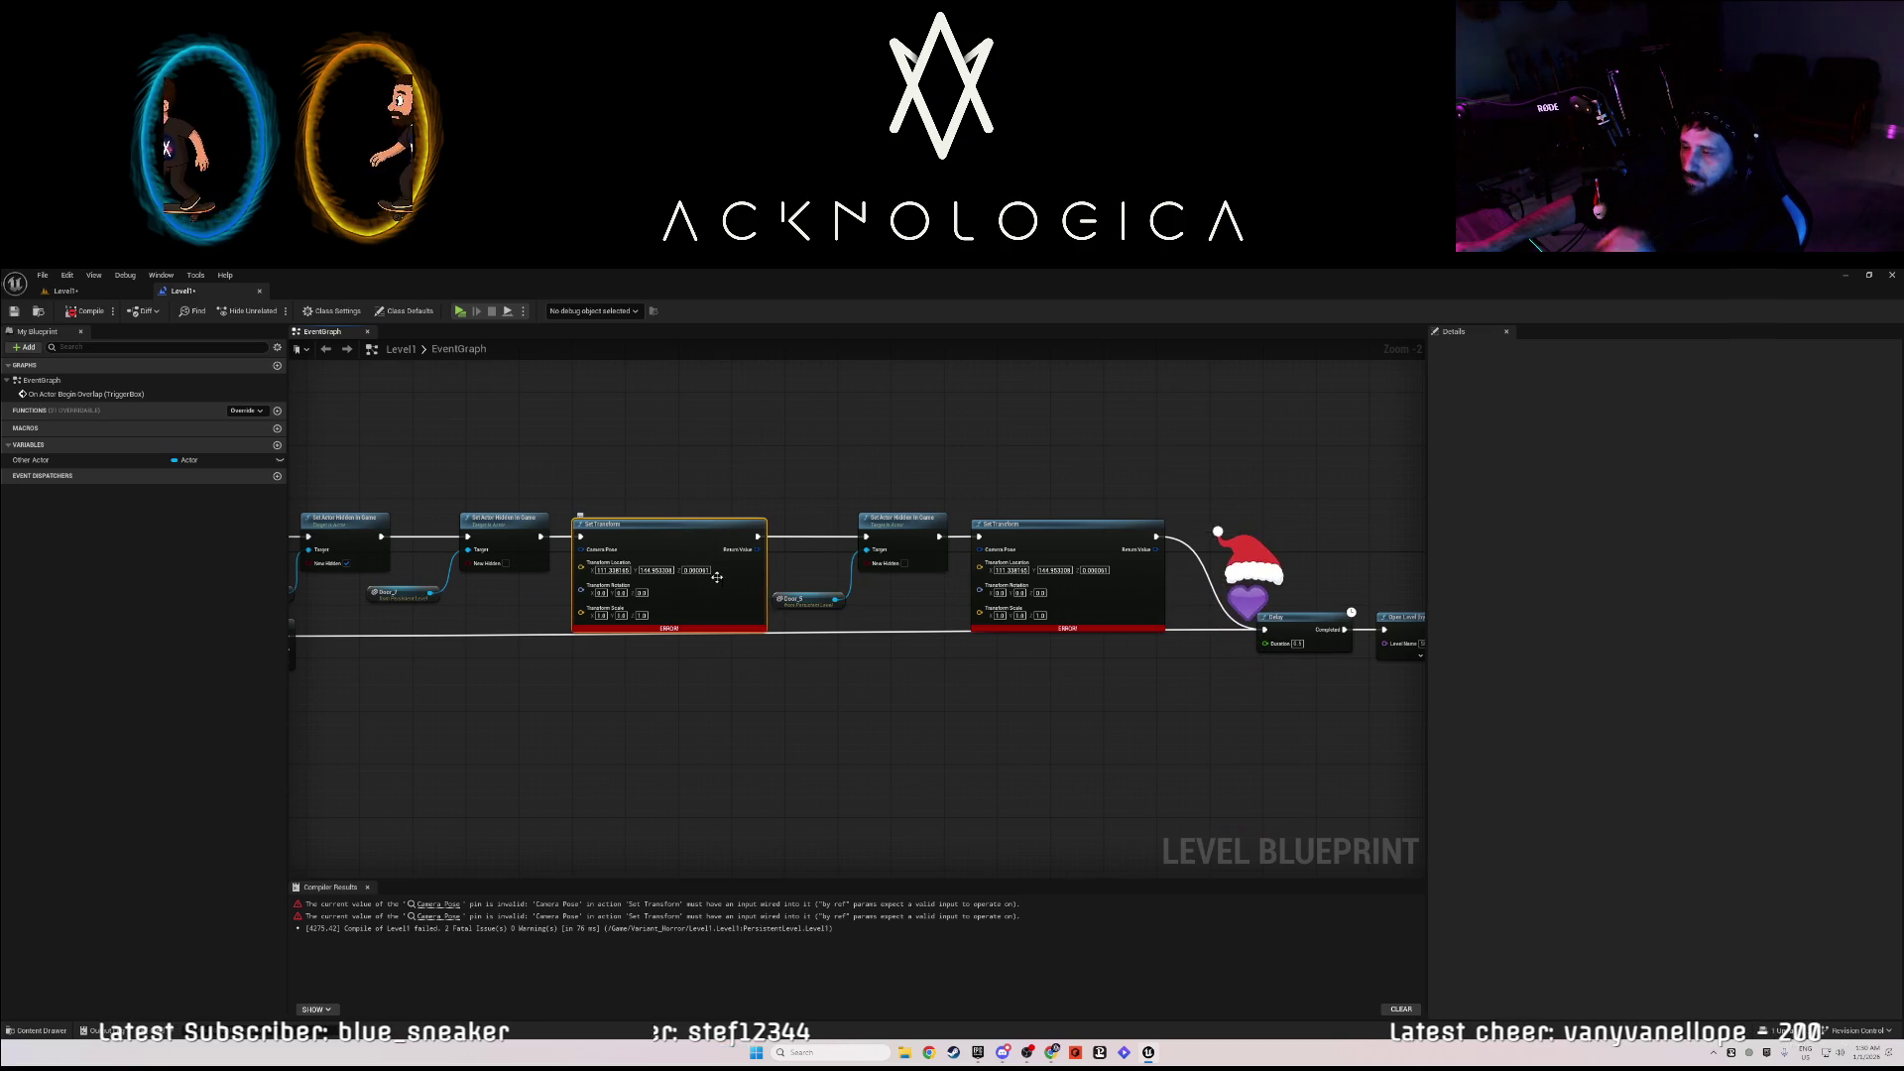
pyautogui.press('Delete')
# - Drag from the Door_7 reference, search 'transform', then cancel without adding a node
pyautogui.moveTo(430, 593)
pyautogui.mouseDown()
pyautogui.moveTo(559, 608)
pyautogui.moveTo(587, 581)
pyautogui.mouseUp()
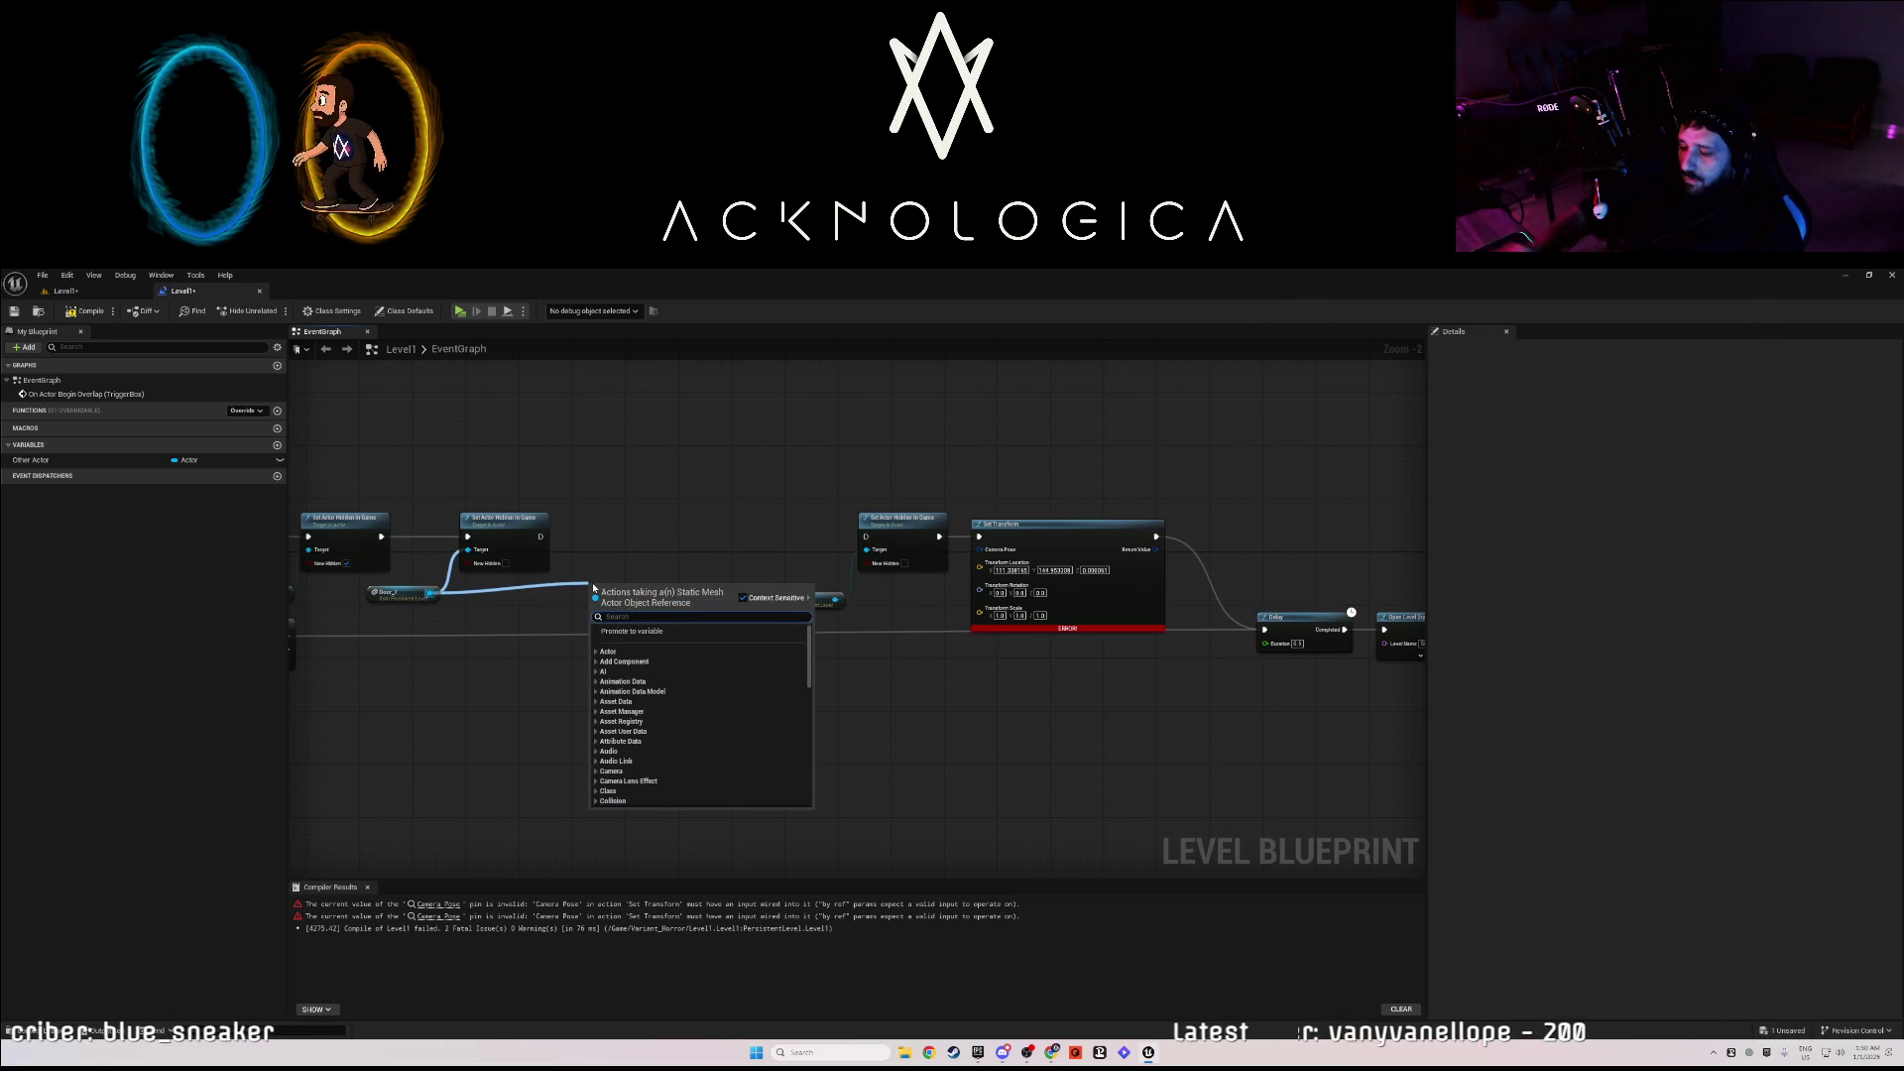
pyautogui.write('set transform')
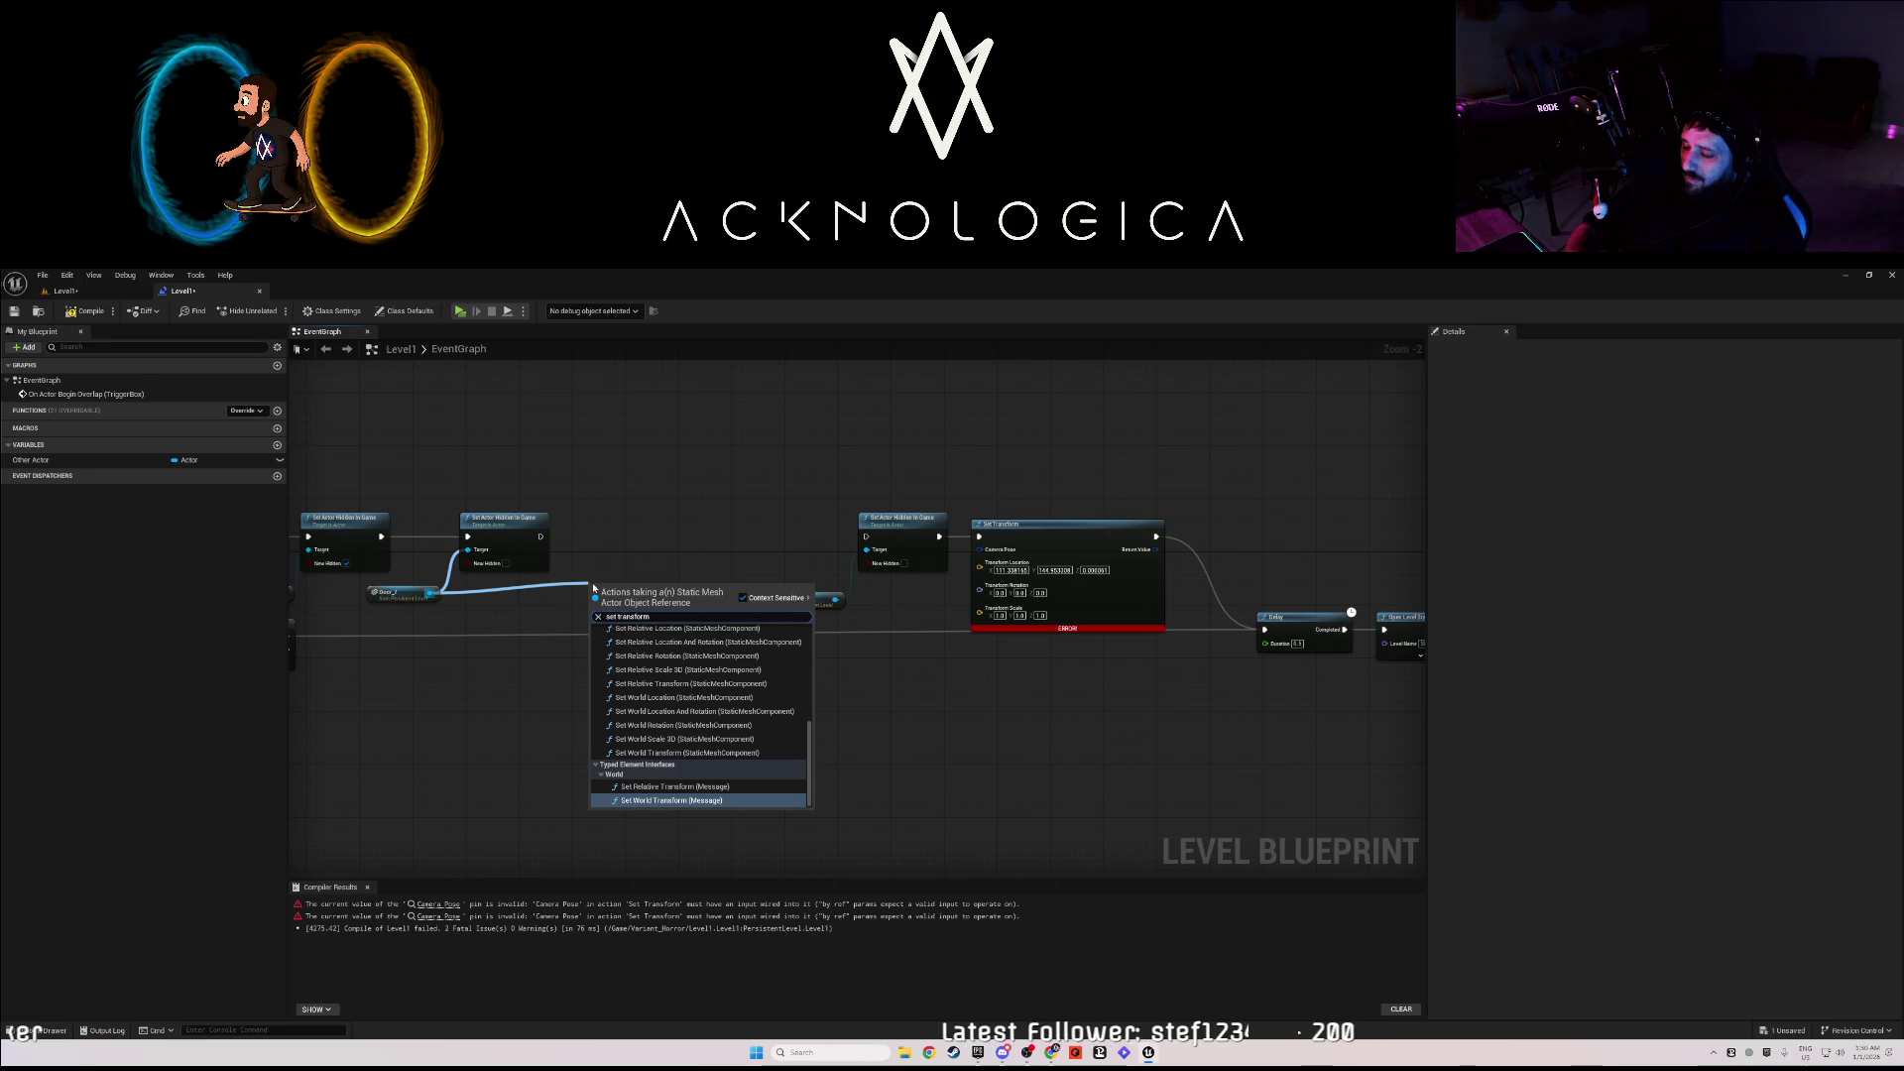
pyautogui.hotkey('ctrl', 'a')
pyautogui.write('transfo')
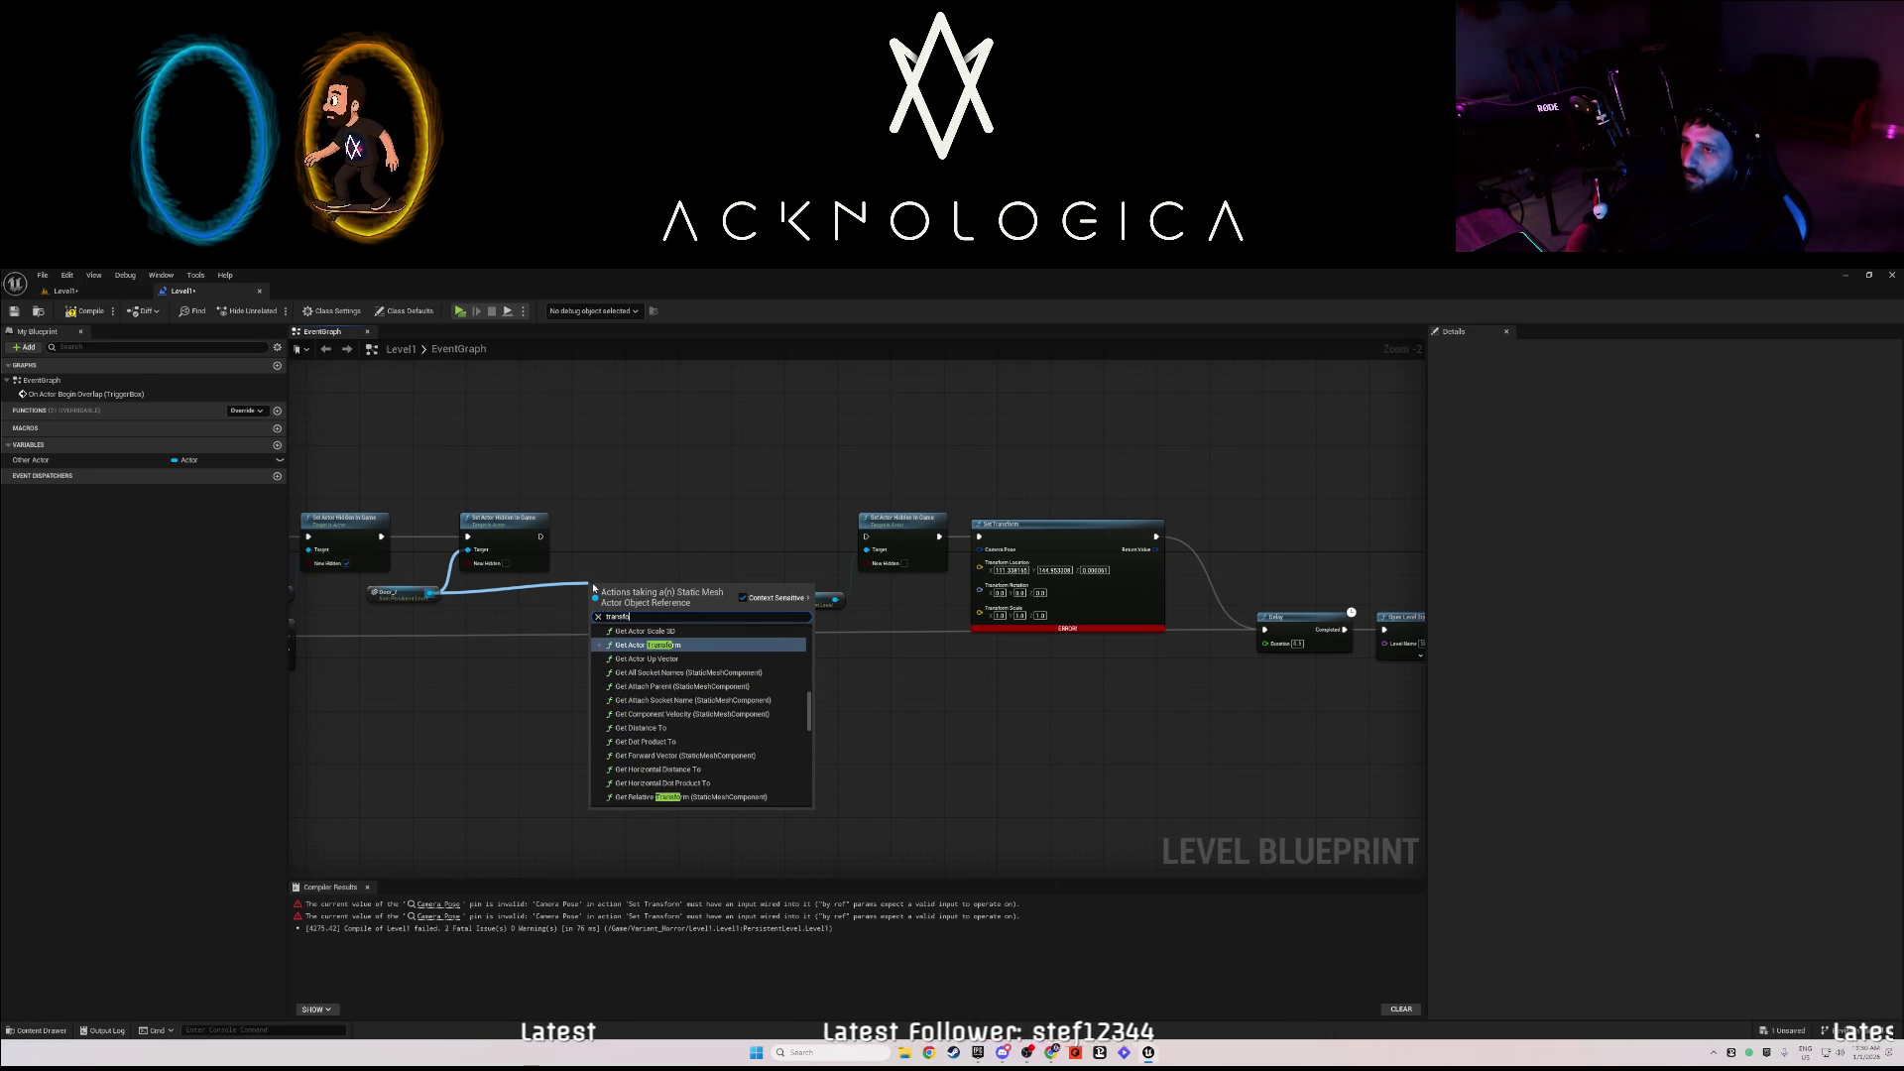
pyautogui.write('rm')
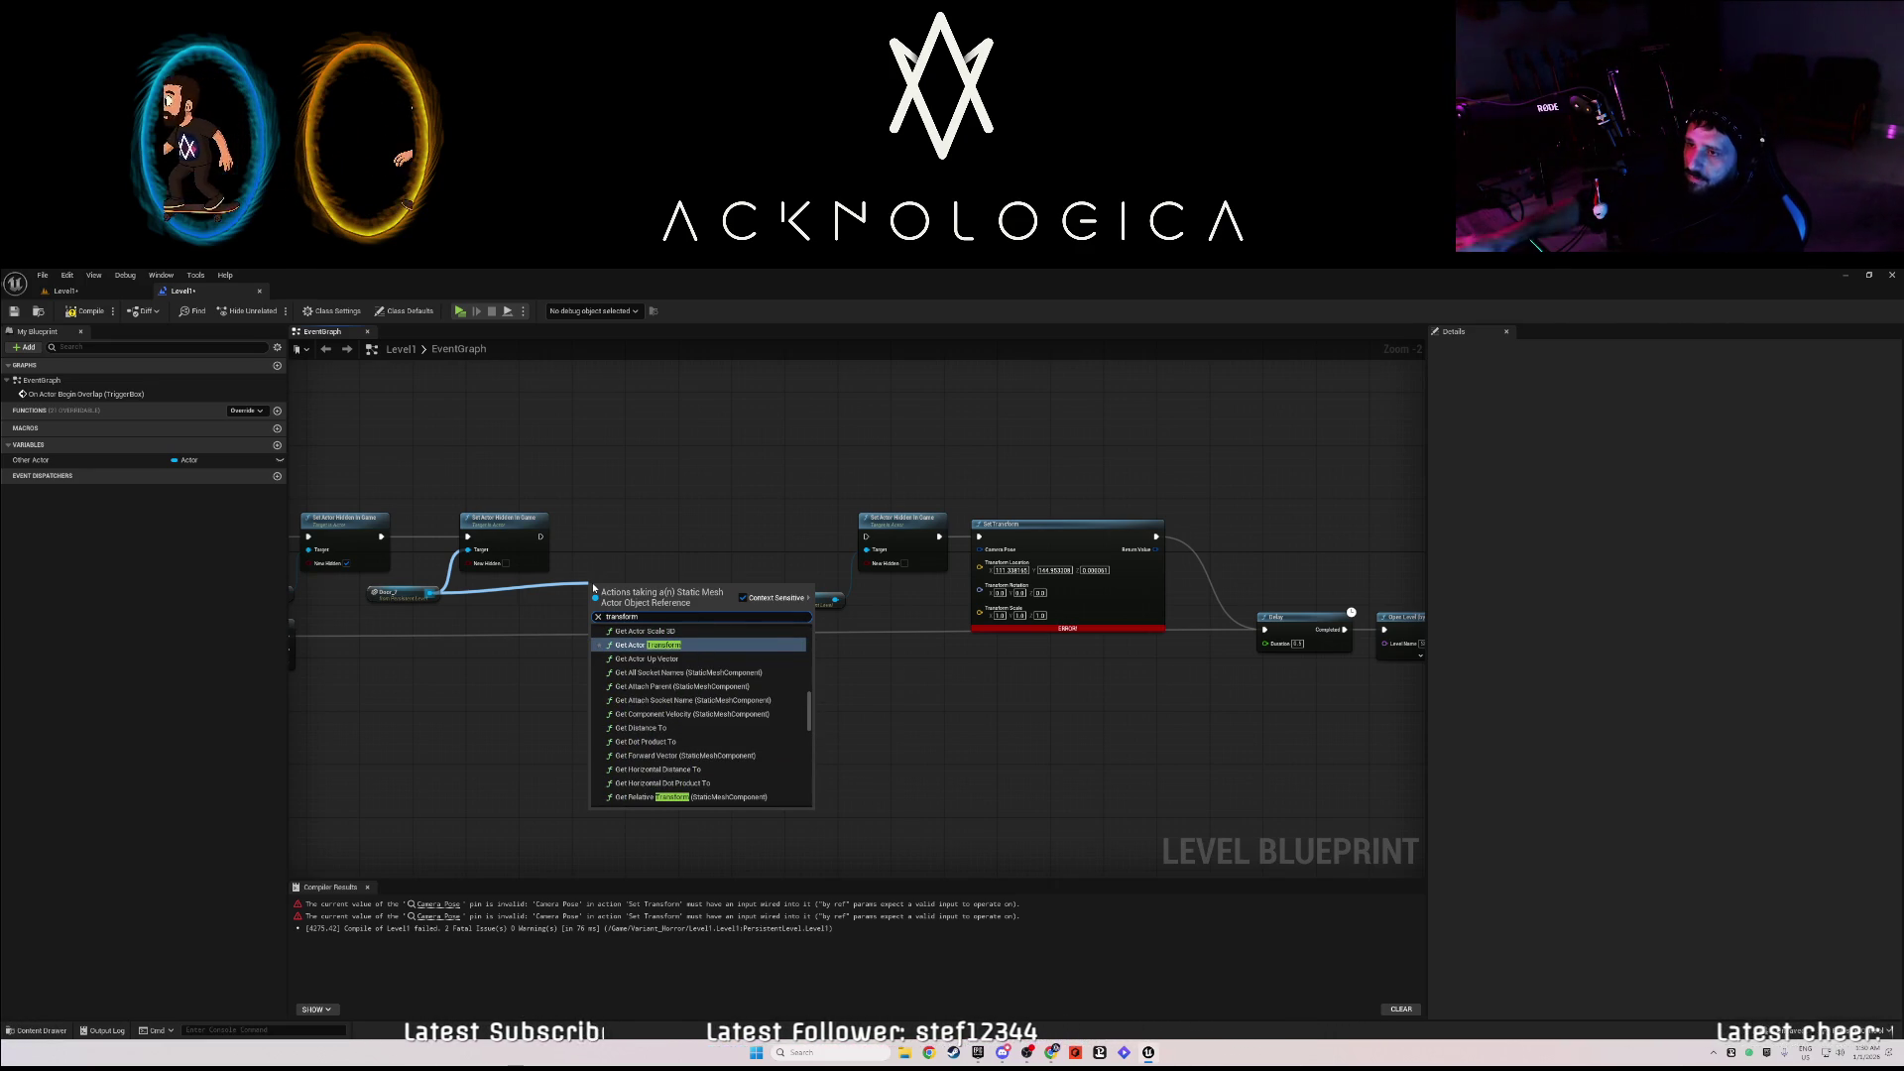
pyautogui.scroll(5, 668, 758)
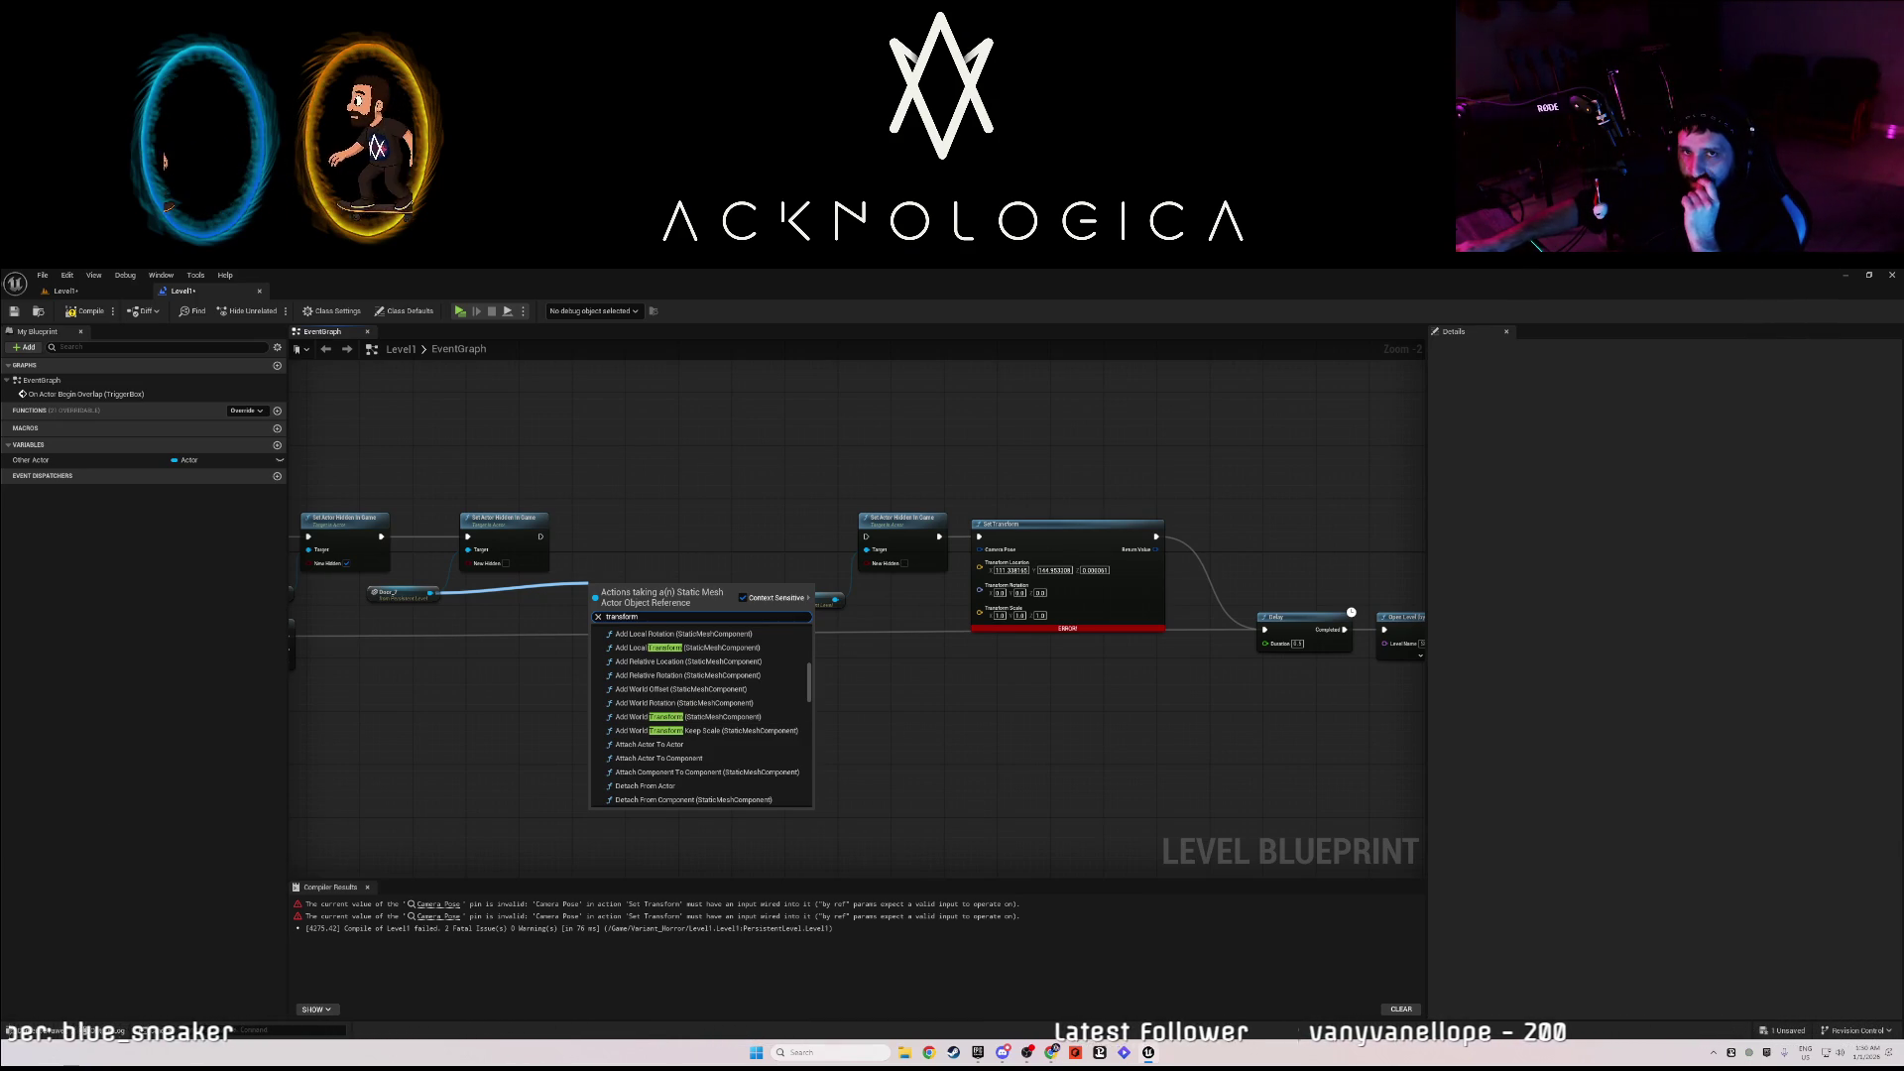
pyautogui.press('Escape')
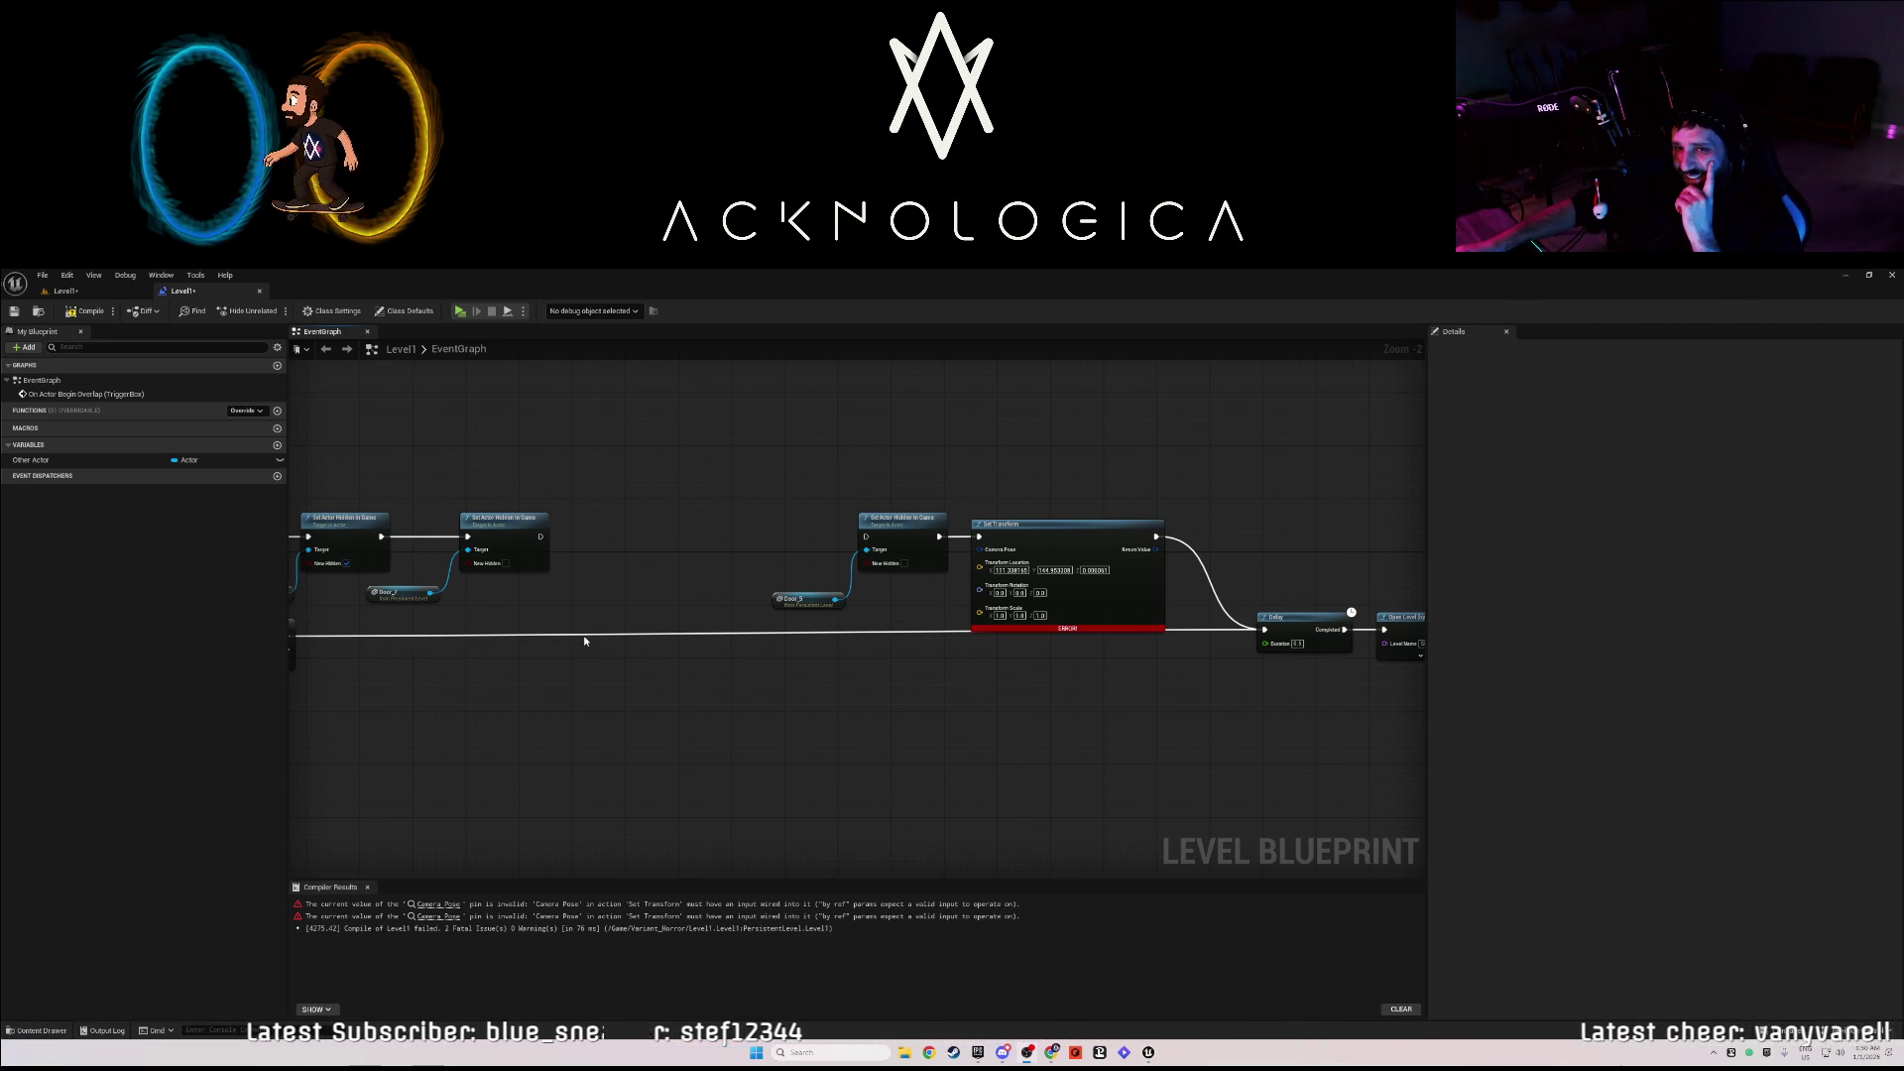
# - Delete the extra Door_3 reference, its hide node and the remaining Set Transform
pyautogui.moveTo(581, 635); pyautogui.dragTo(660, 675)
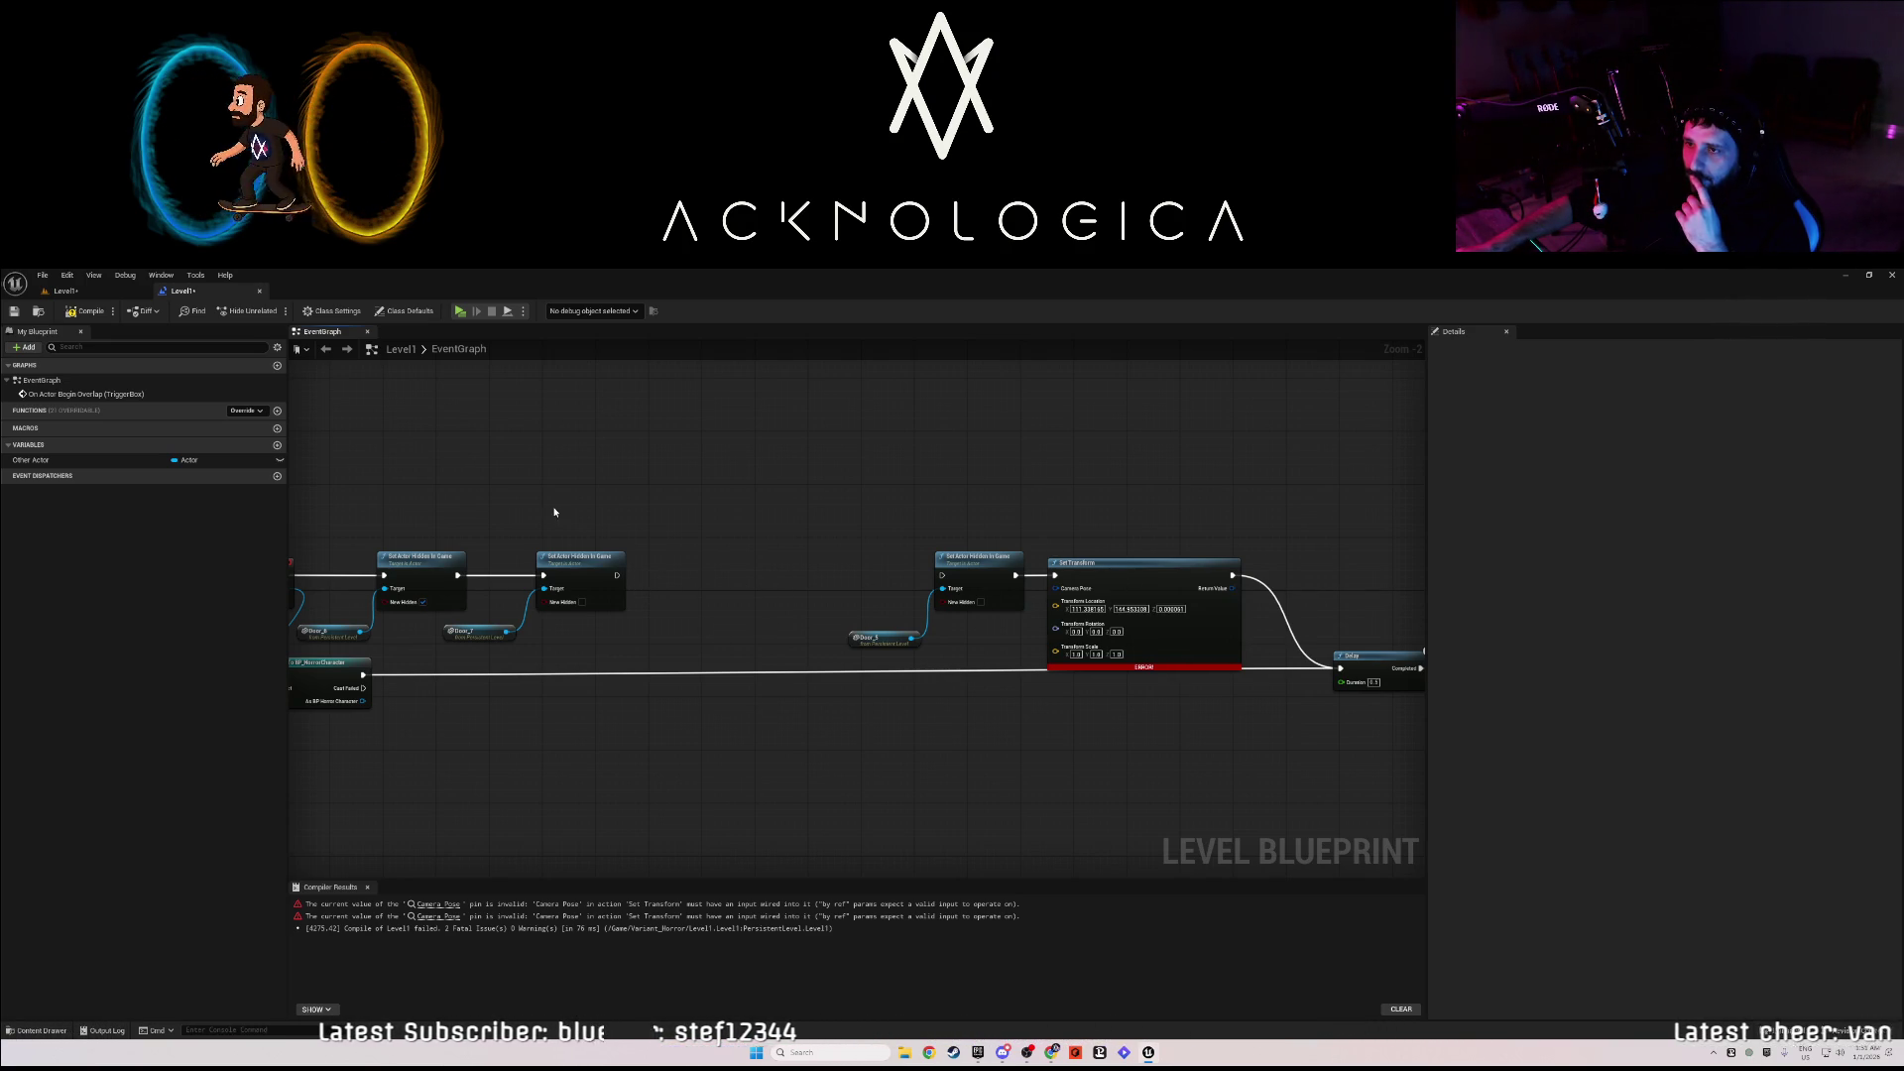
pyautogui.moveTo(732, 672); pyautogui.dragTo(853, 653)
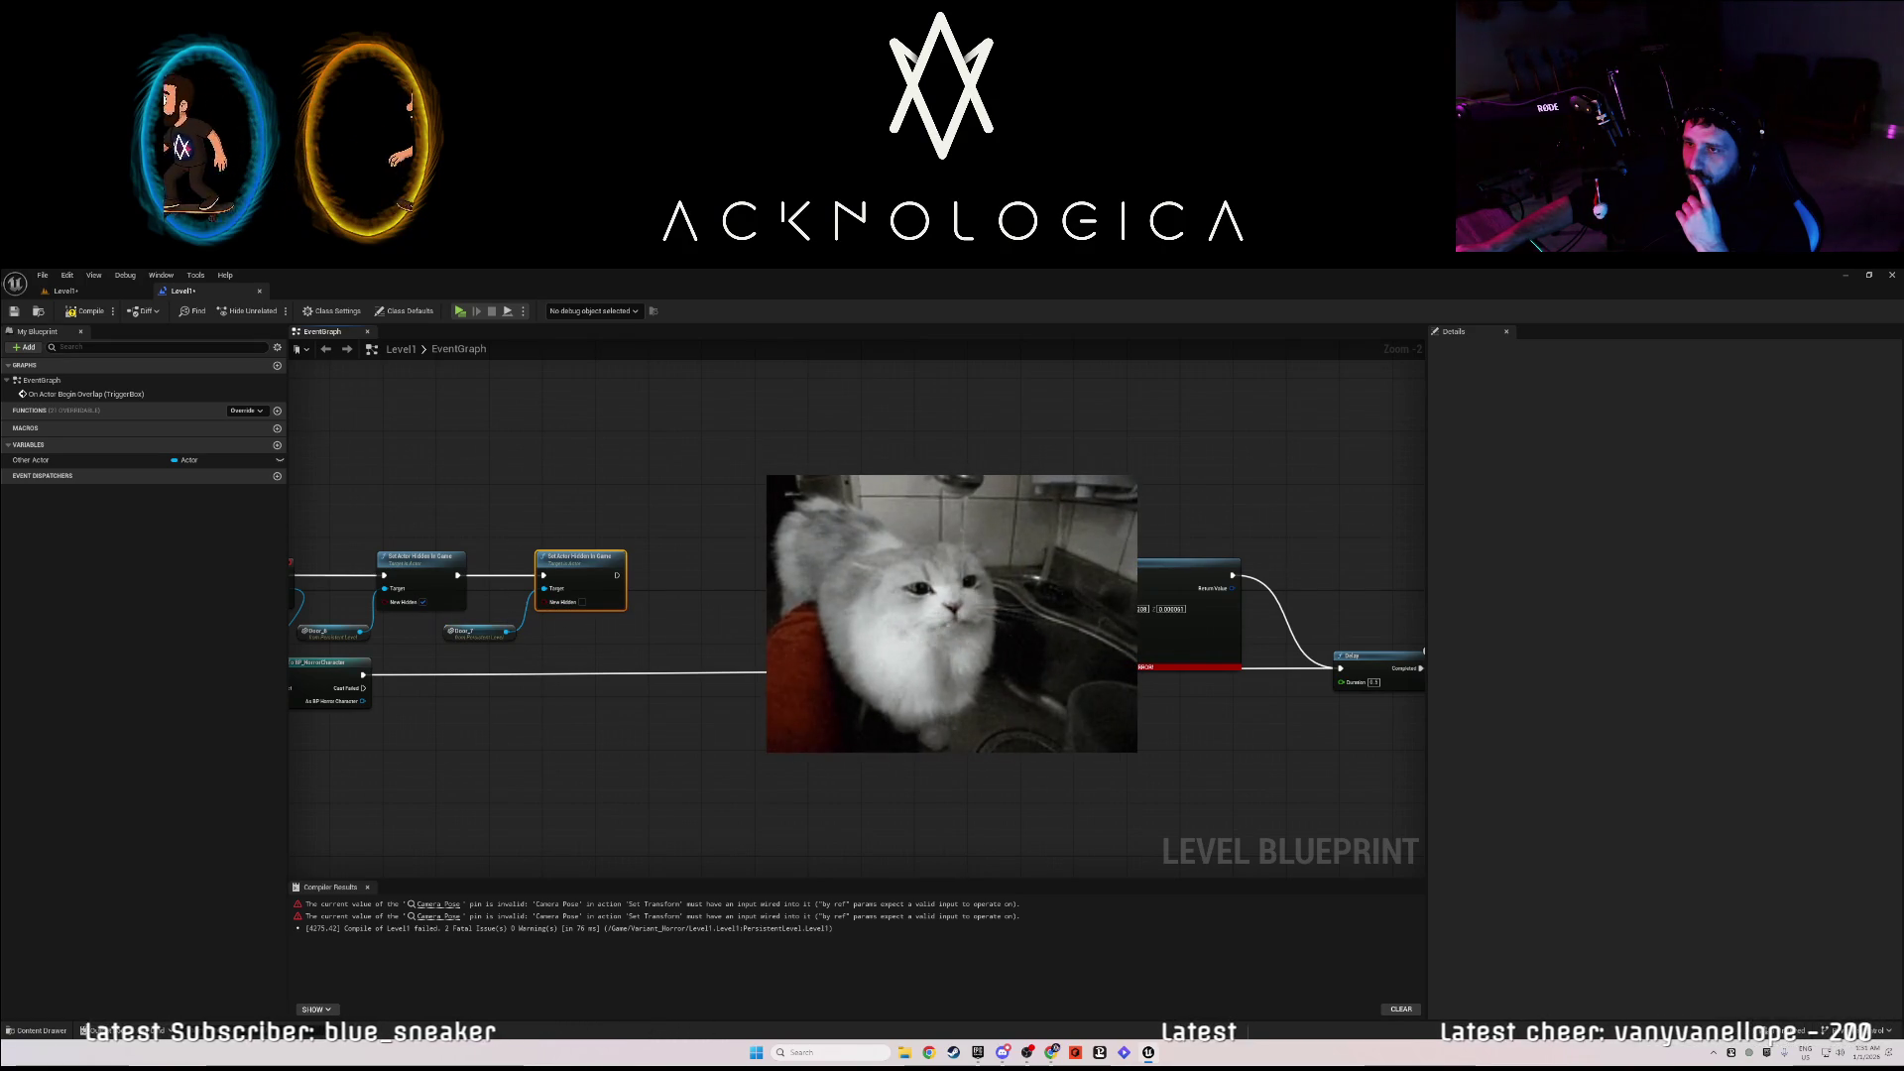
pyautogui.click(350, 542)
pyautogui.moveTo(350, 542); pyautogui.dragTo(476, 649)
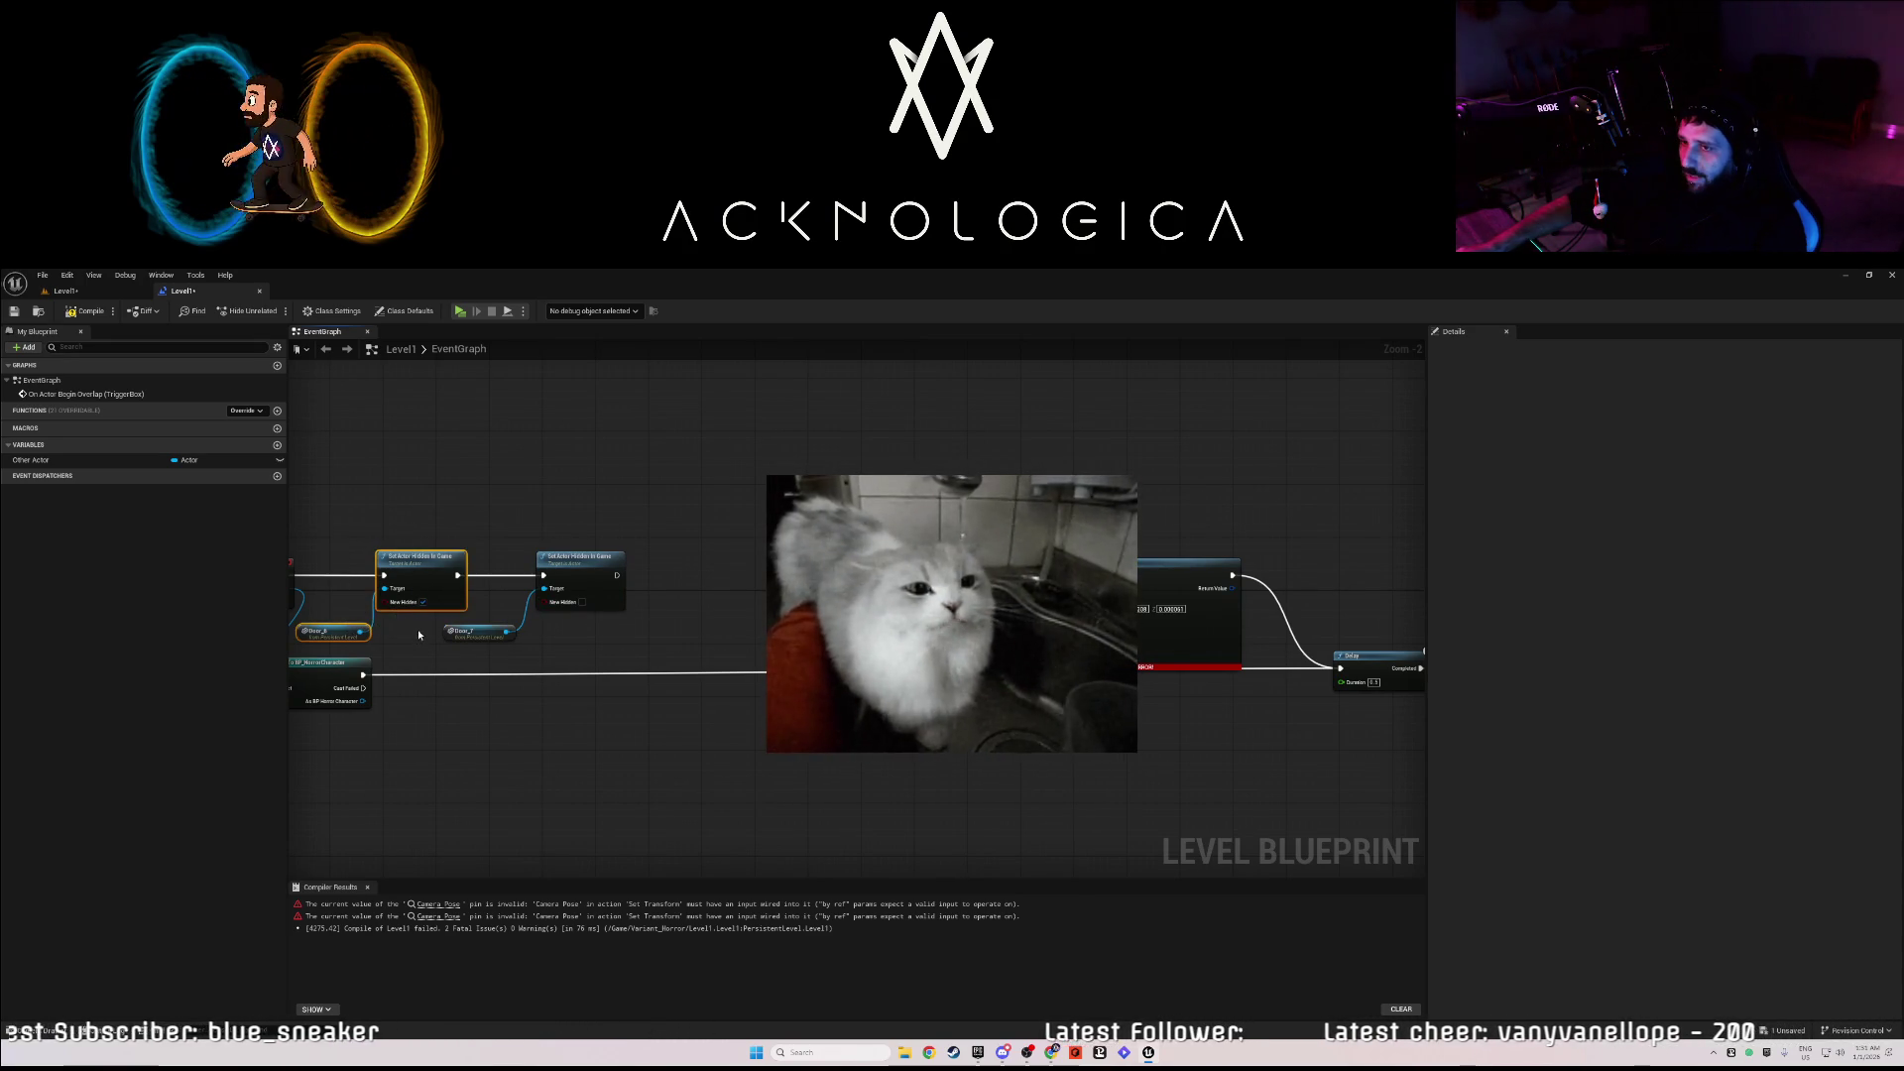
pyautogui.moveTo(397, 585); pyautogui.dragTo(921, 590)
pyautogui.moveTo(873, 526)
pyautogui.mouseDown()
pyautogui.moveTo(1091, 694)
pyautogui.moveTo(714, 658)
pyautogui.mouseUp()
pyautogui.press('Delete')
# - Move Delay and Open Level up and left beside the remaining Door_7 hide node
pyautogui.moveTo(1031, 605); pyautogui.dragTo(1255, 703)
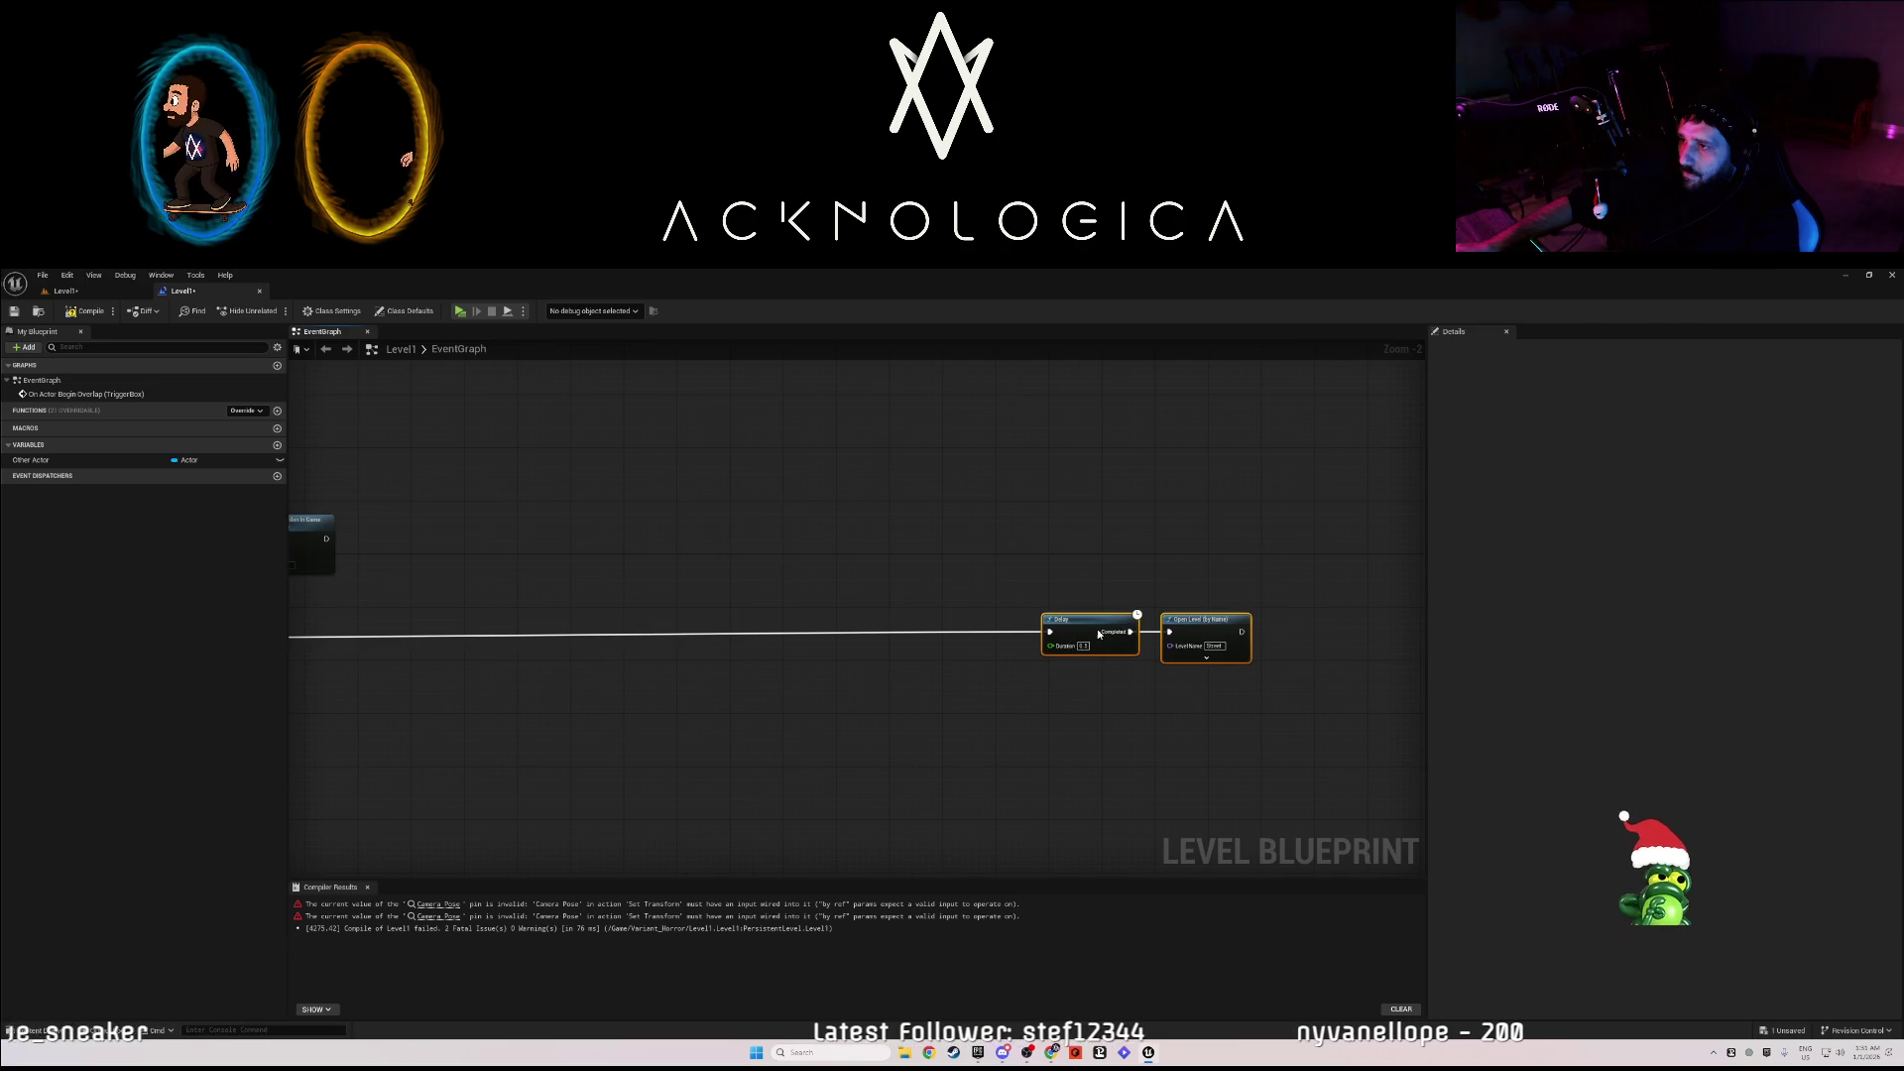
pyautogui.moveTo(1103, 652)
pyautogui.mouseDown()
pyautogui.moveTo(676, 508)
pyautogui.moveTo(543, 545)
pyautogui.mouseUp()
pyautogui.moveTo(631, 667); pyautogui.dragTo(1188, 690)
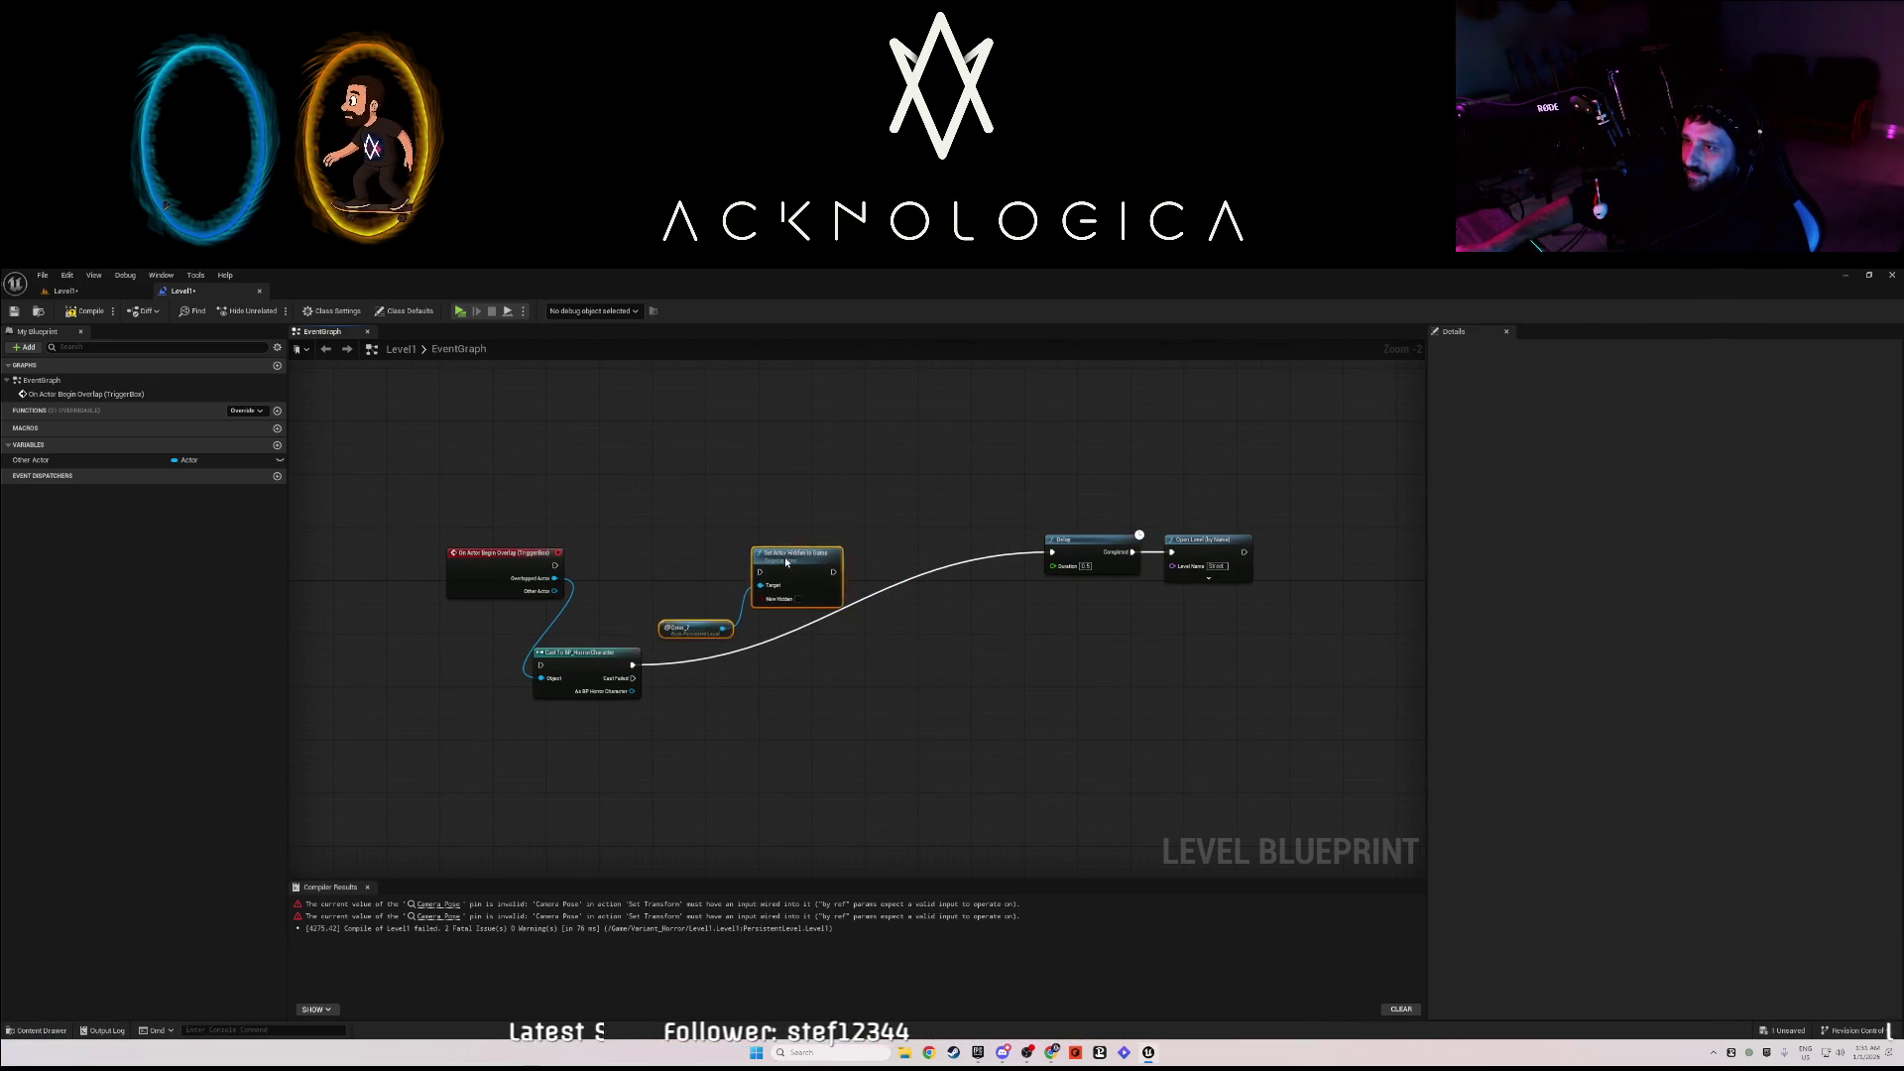
pyautogui.moveTo(786, 563); pyautogui.dragTo(743, 569)
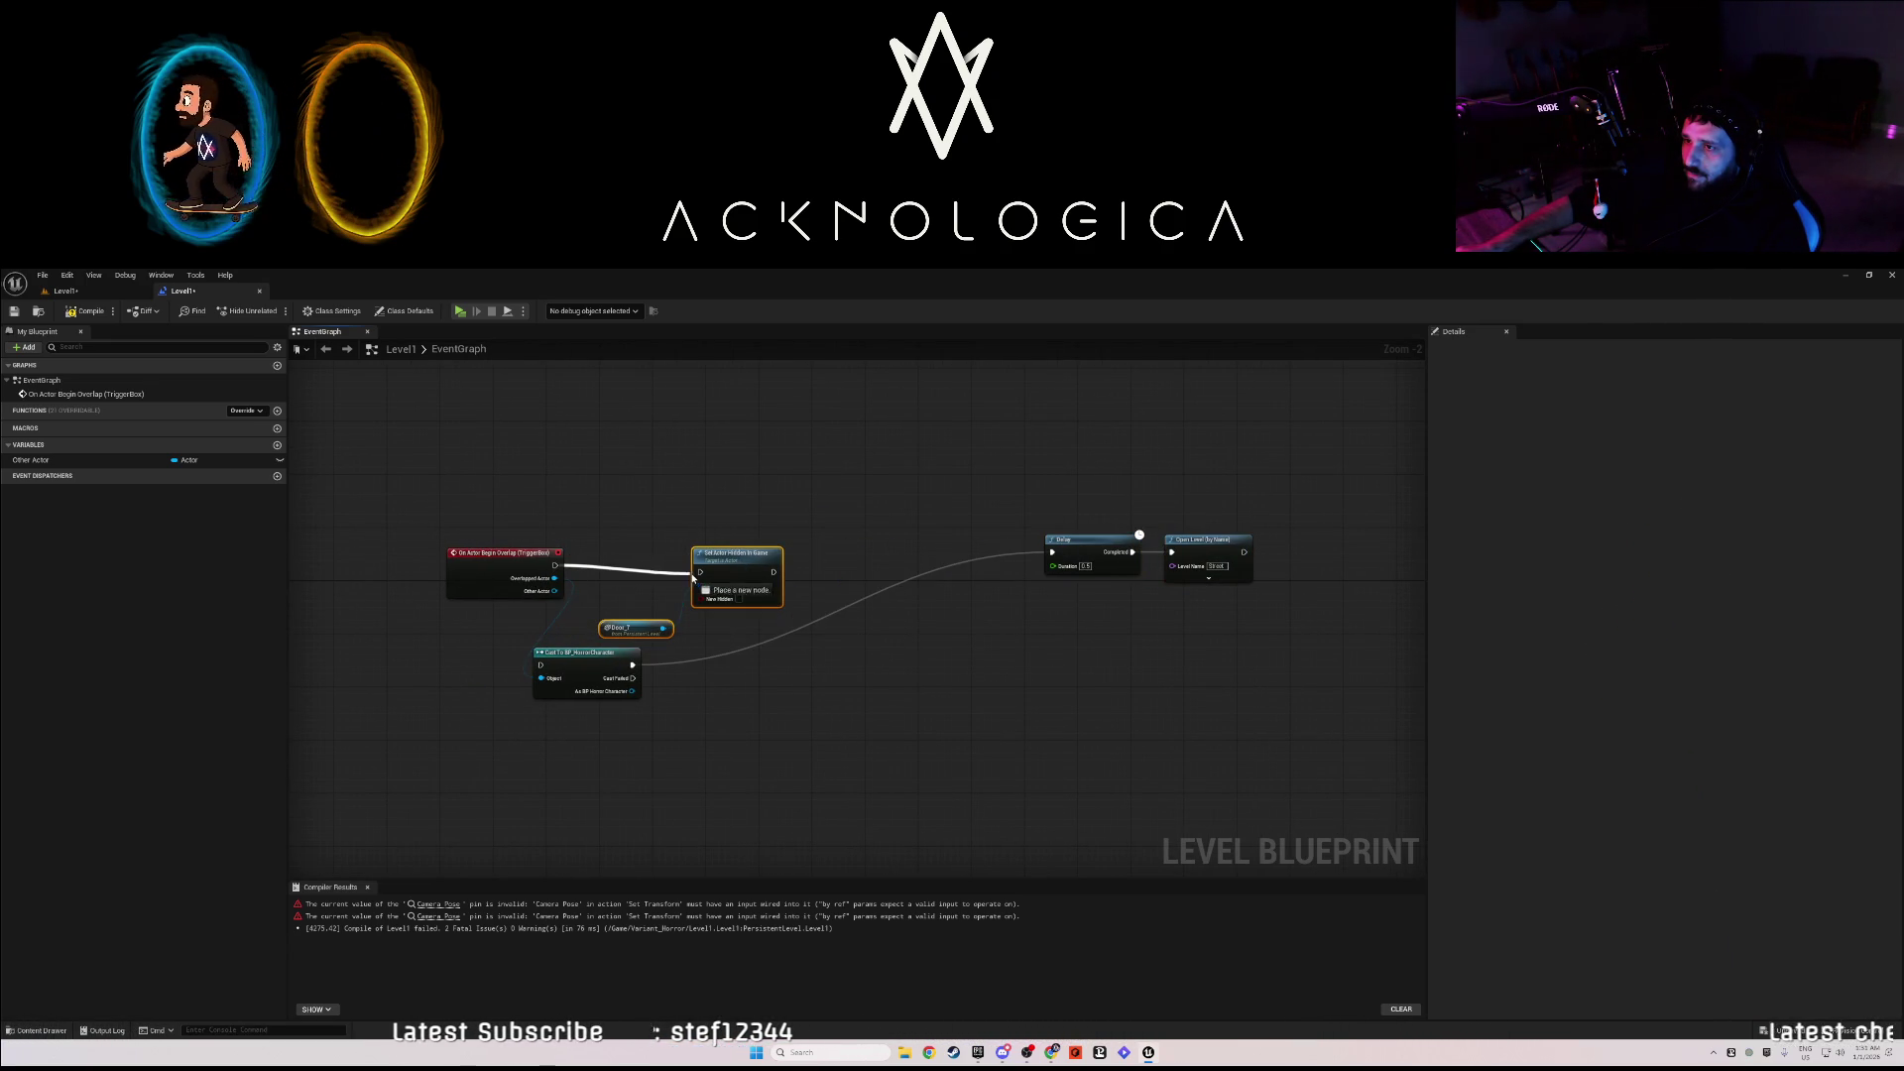
# - Wire Door_7's Set Actor Hidden in Game into the Delay, tidy the nodes, and compile
pyautogui.moveTo(1057, 569); pyautogui.dragTo(1056, 557)
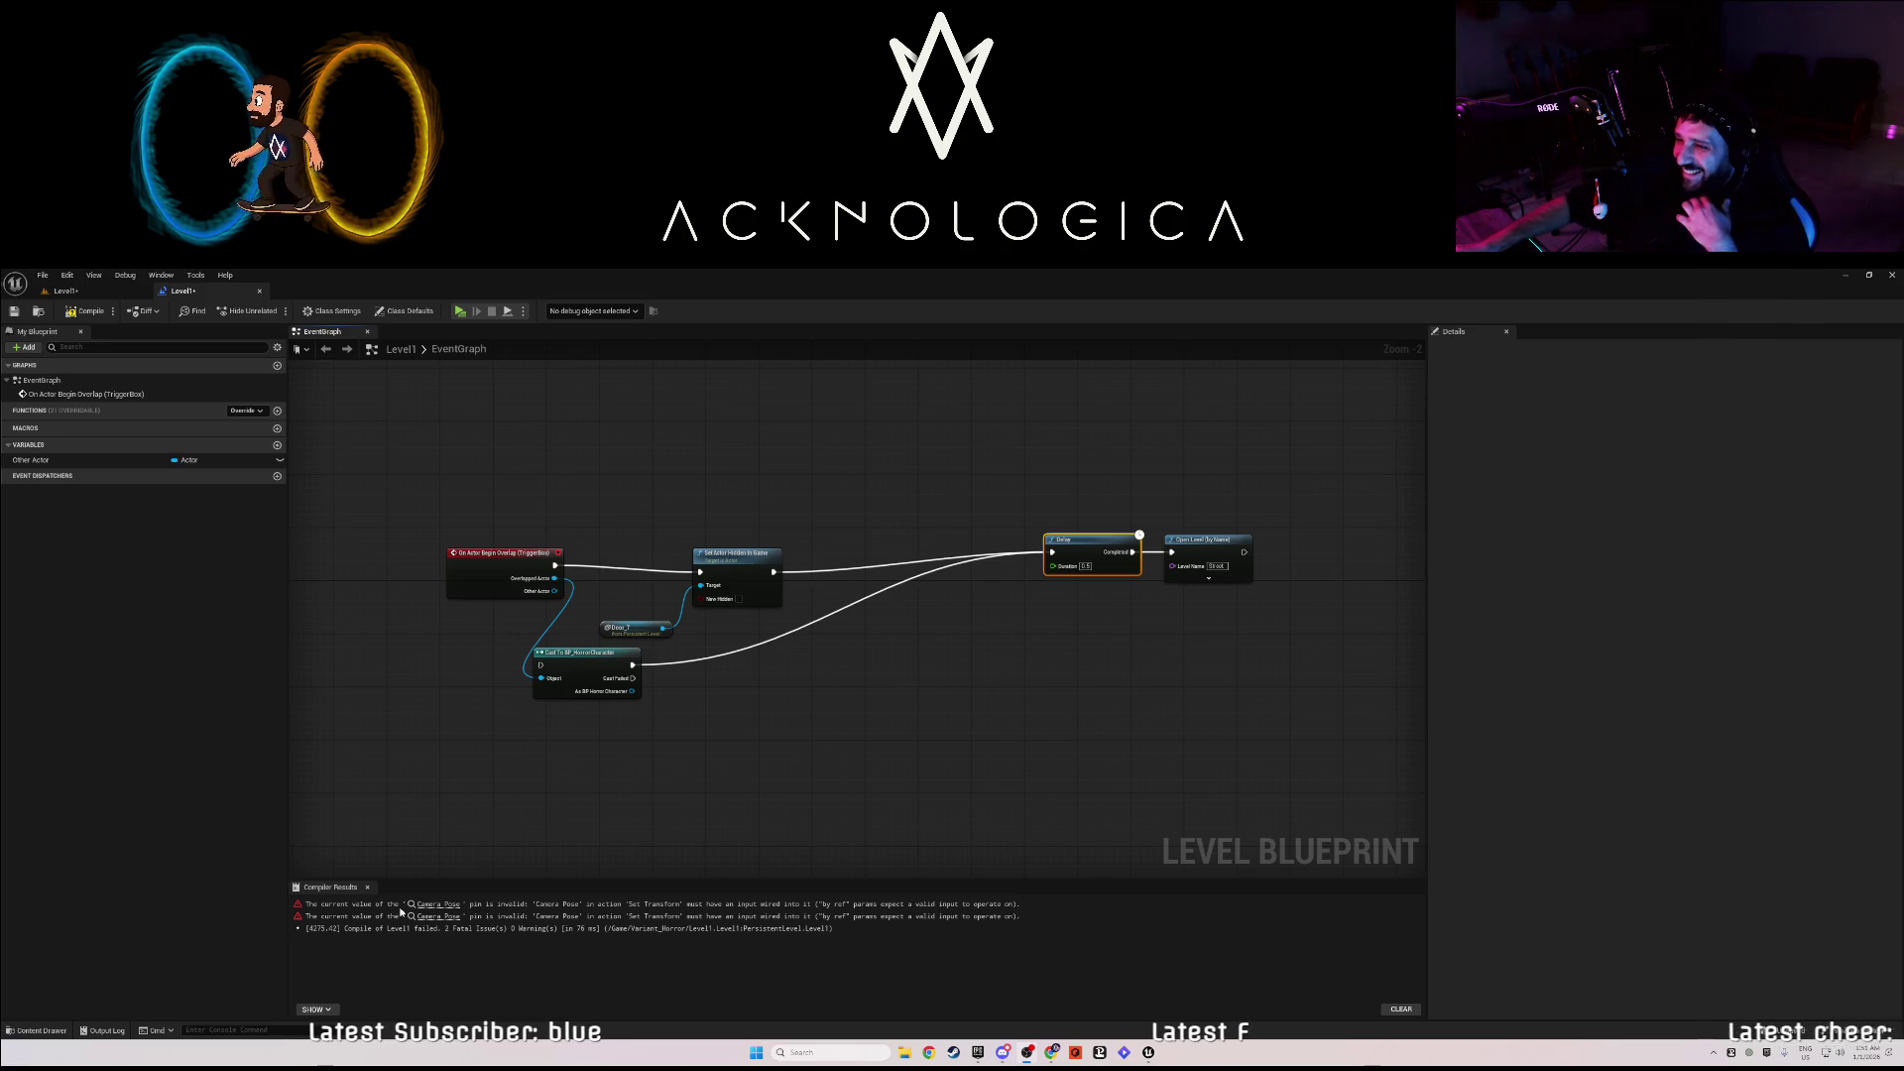
pyautogui.moveTo(747, 585); pyautogui.dragTo(750, 583)
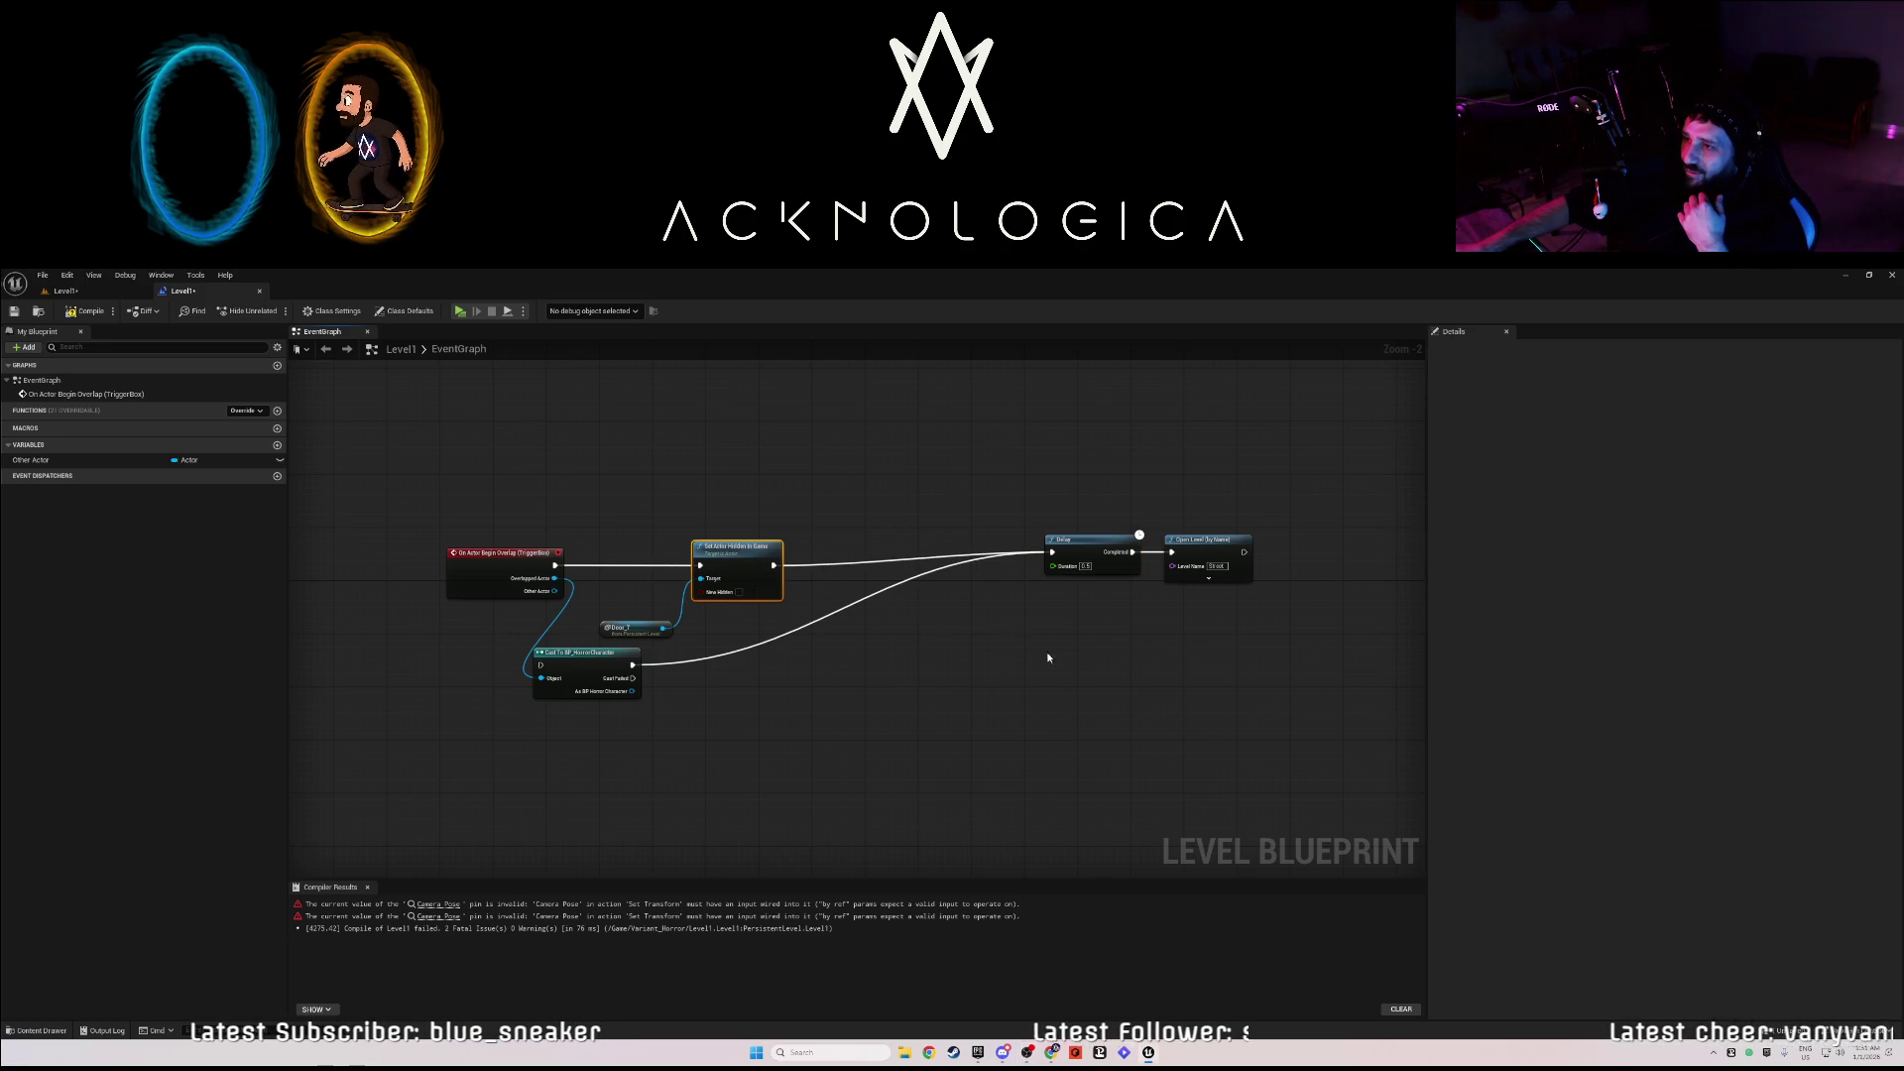
pyautogui.moveTo(1271, 616)
pyautogui.mouseDown()
pyautogui.moveTo(1144, 545)
pyautogui.moveTo(930, 546)
pyautogui.mouseUp()
pyautogui.keyDown('shift'); pyautogui.click(1088, 539); pyautogui.keyUp('shift')
pyautogui.moveTo(597, 669); pyautogui.dragTo(677, 680)
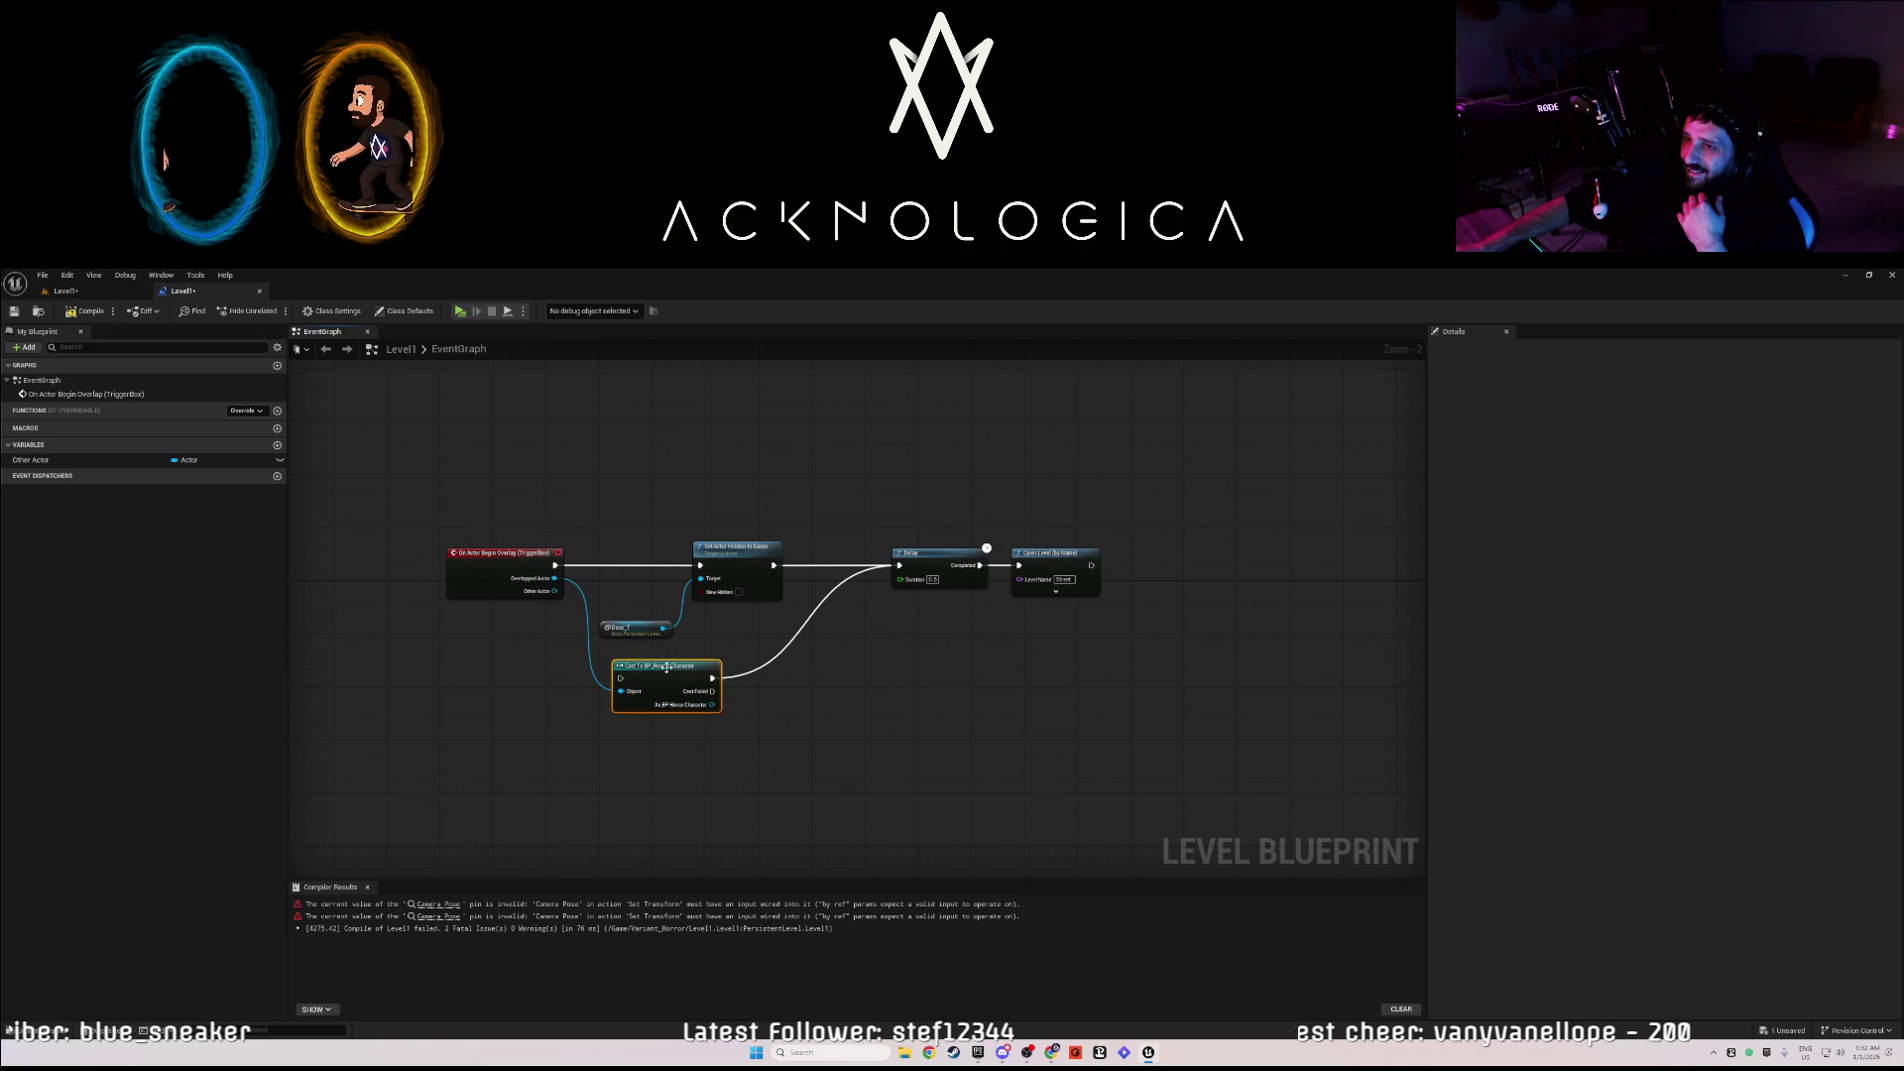
pyautogui.click(77, 312)
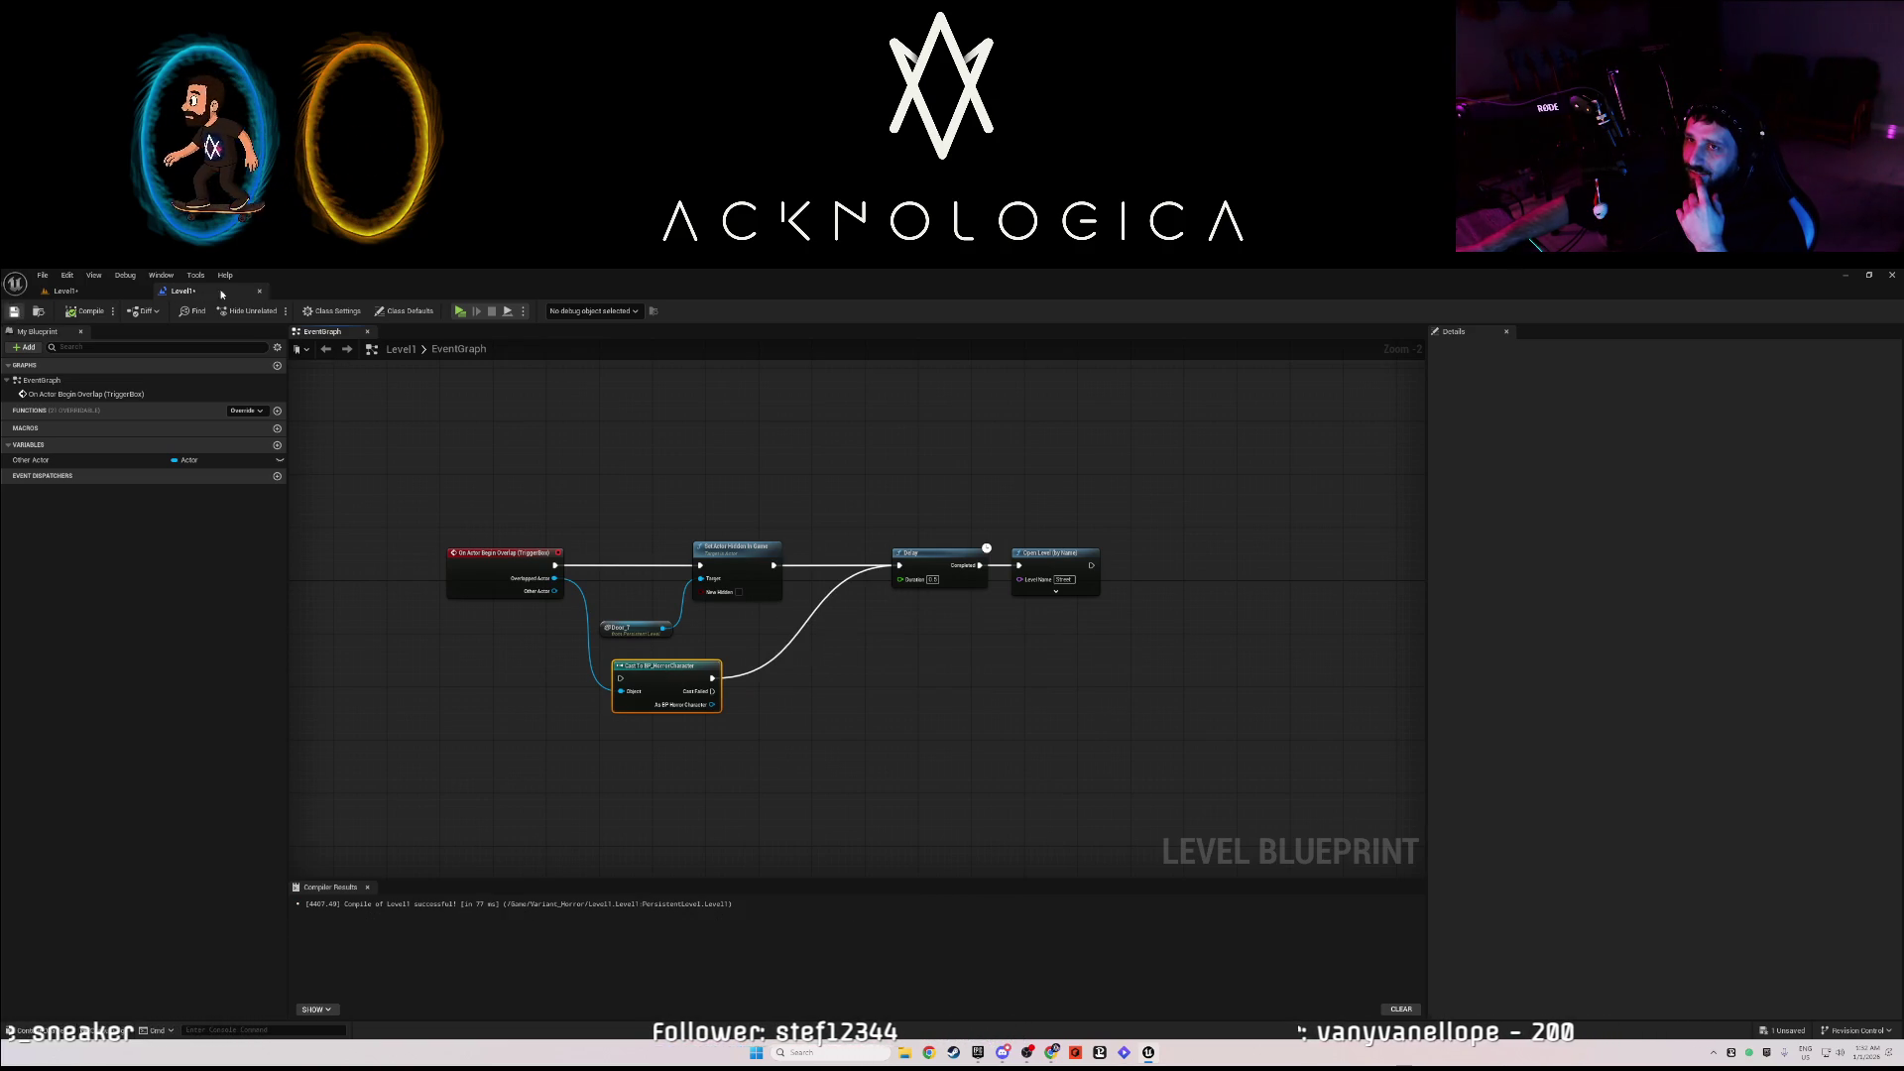
pyautogui.hotkey('alt', 'p')
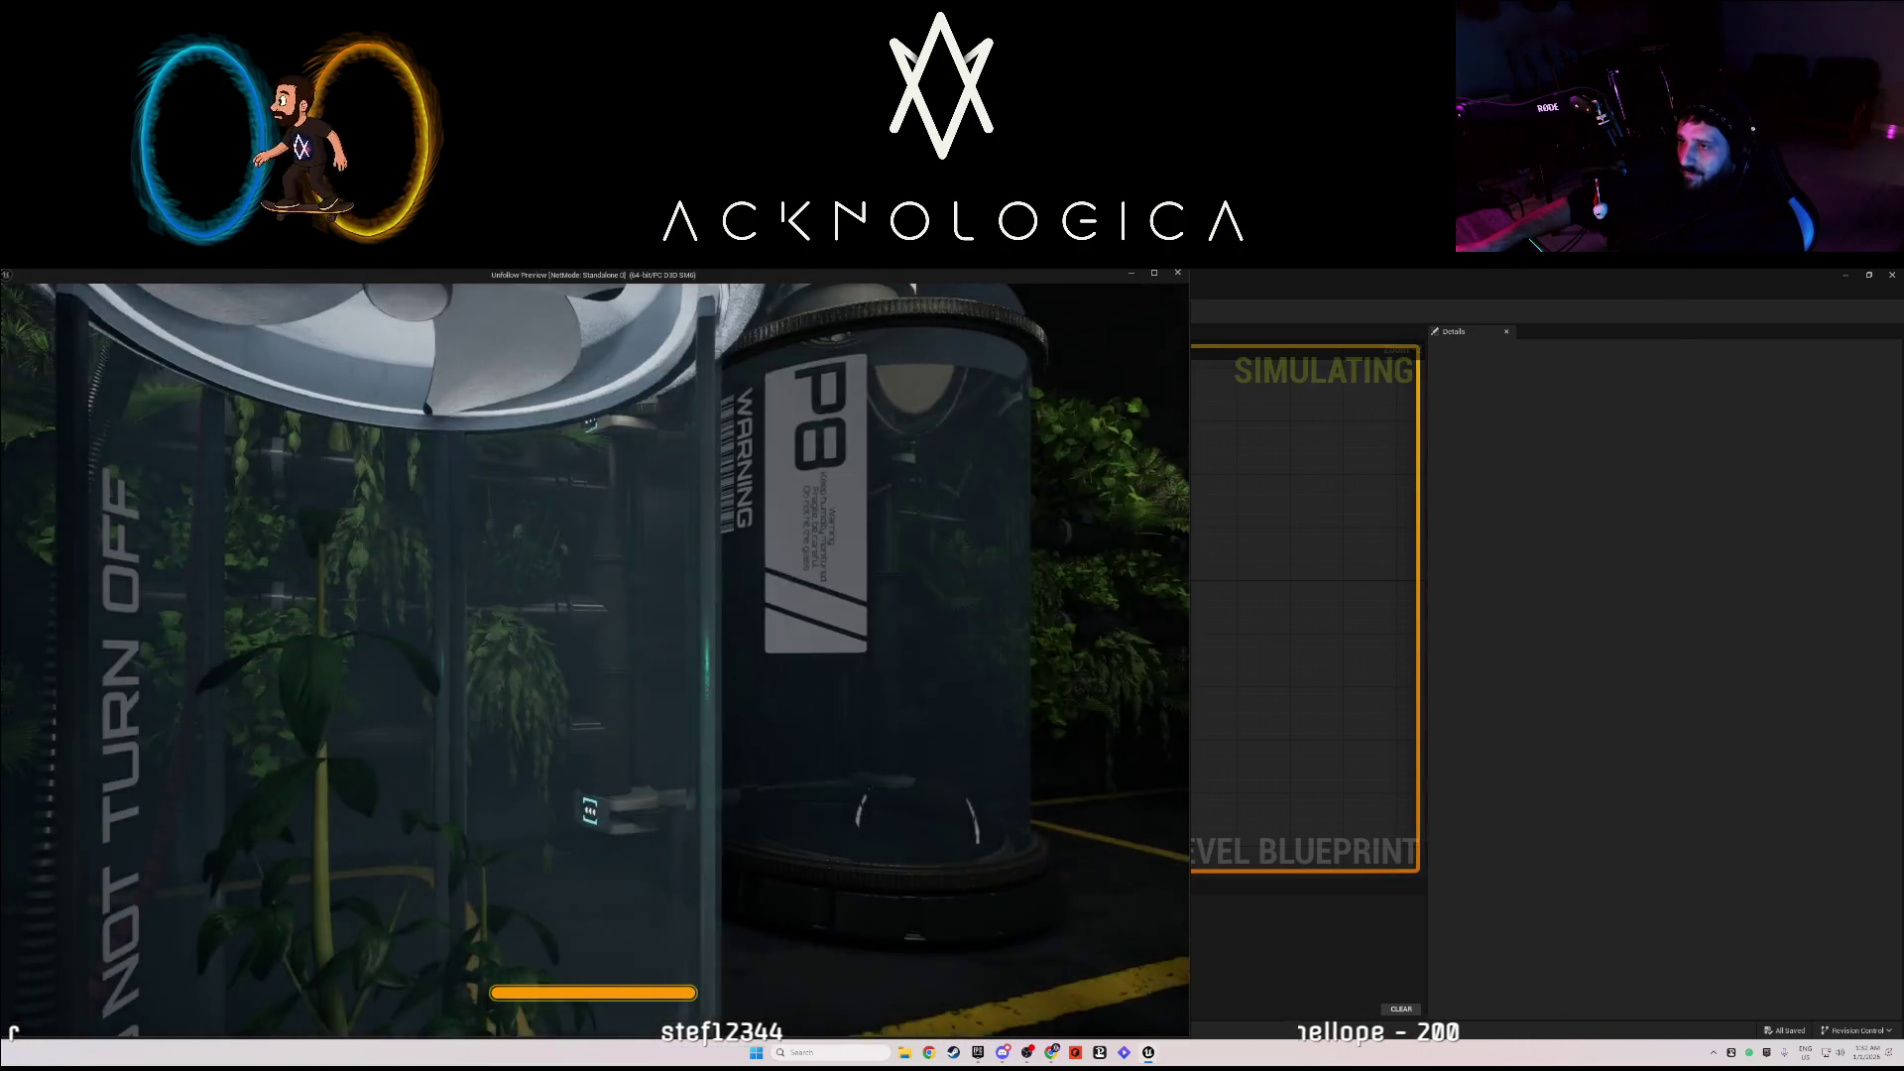
pyautogui.press('w')
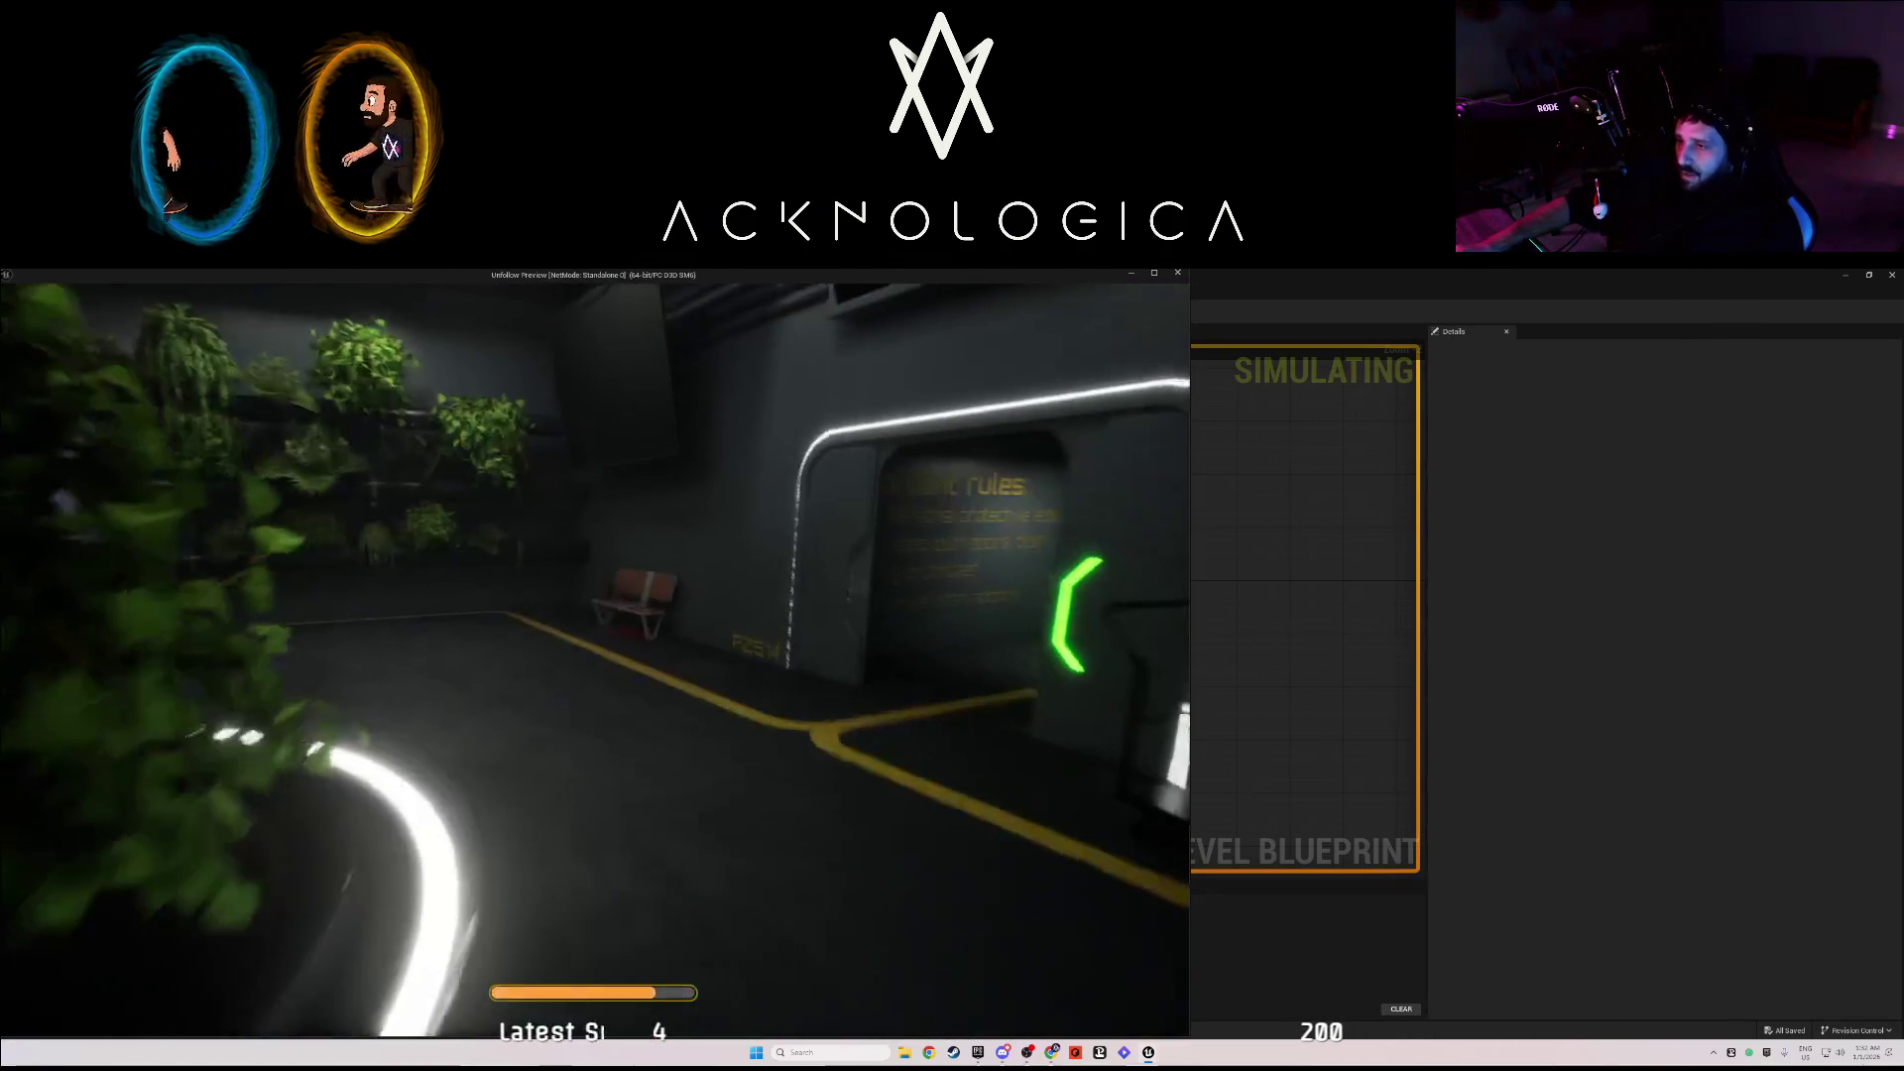
pyautogui.press('w')
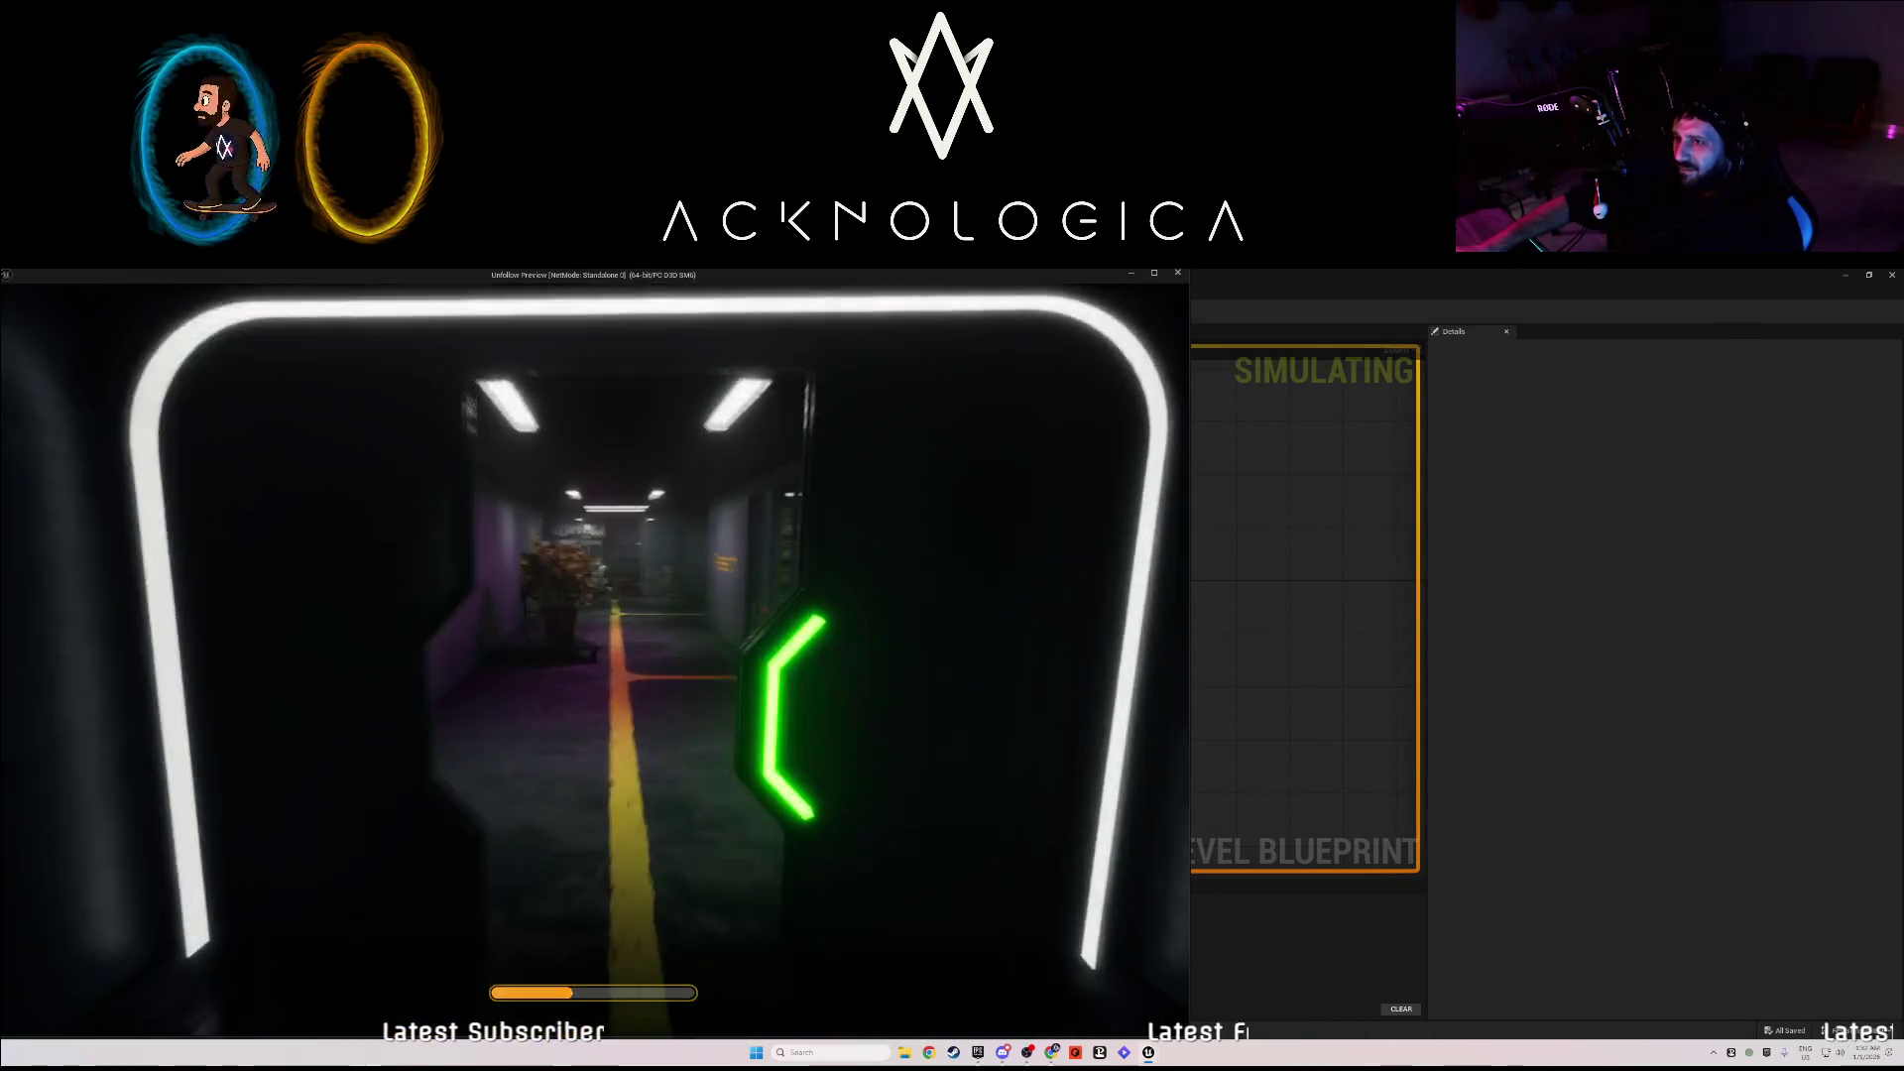
pyautogui.press('w')
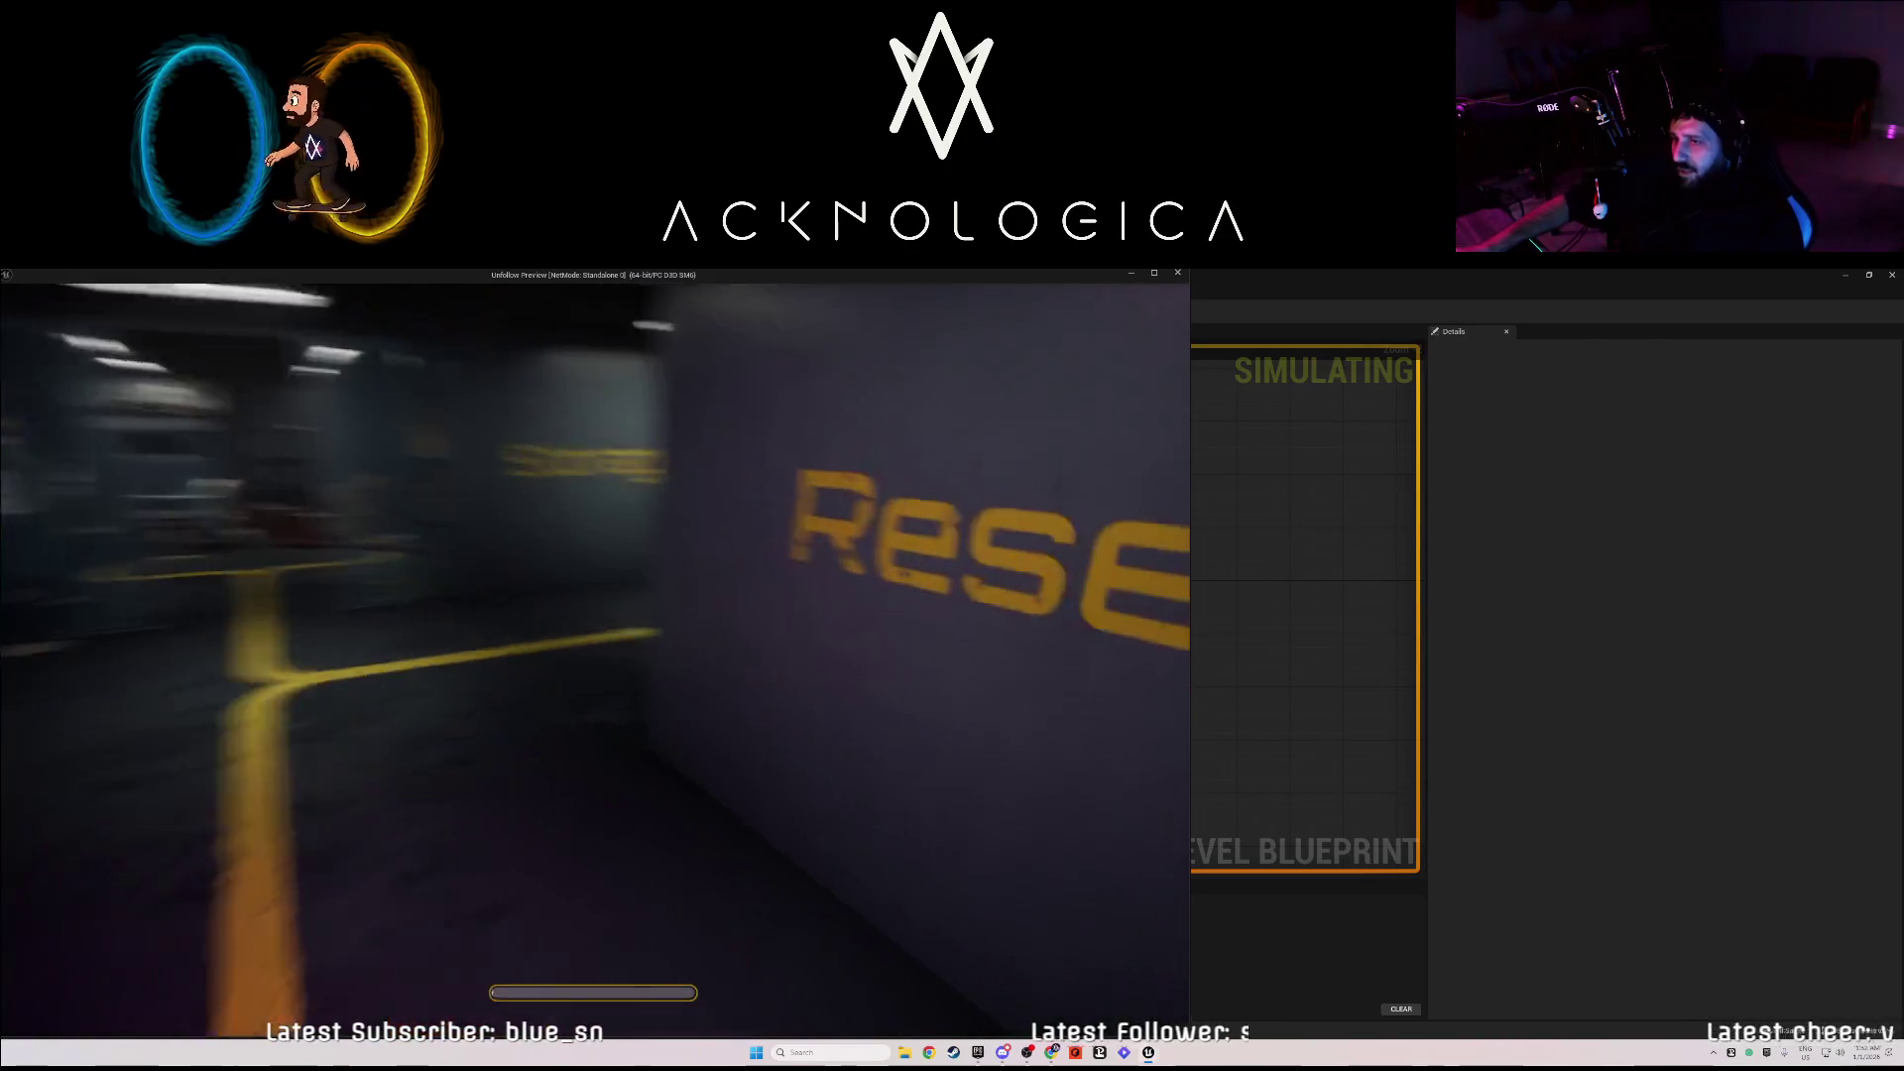
pyautogui.press('w')
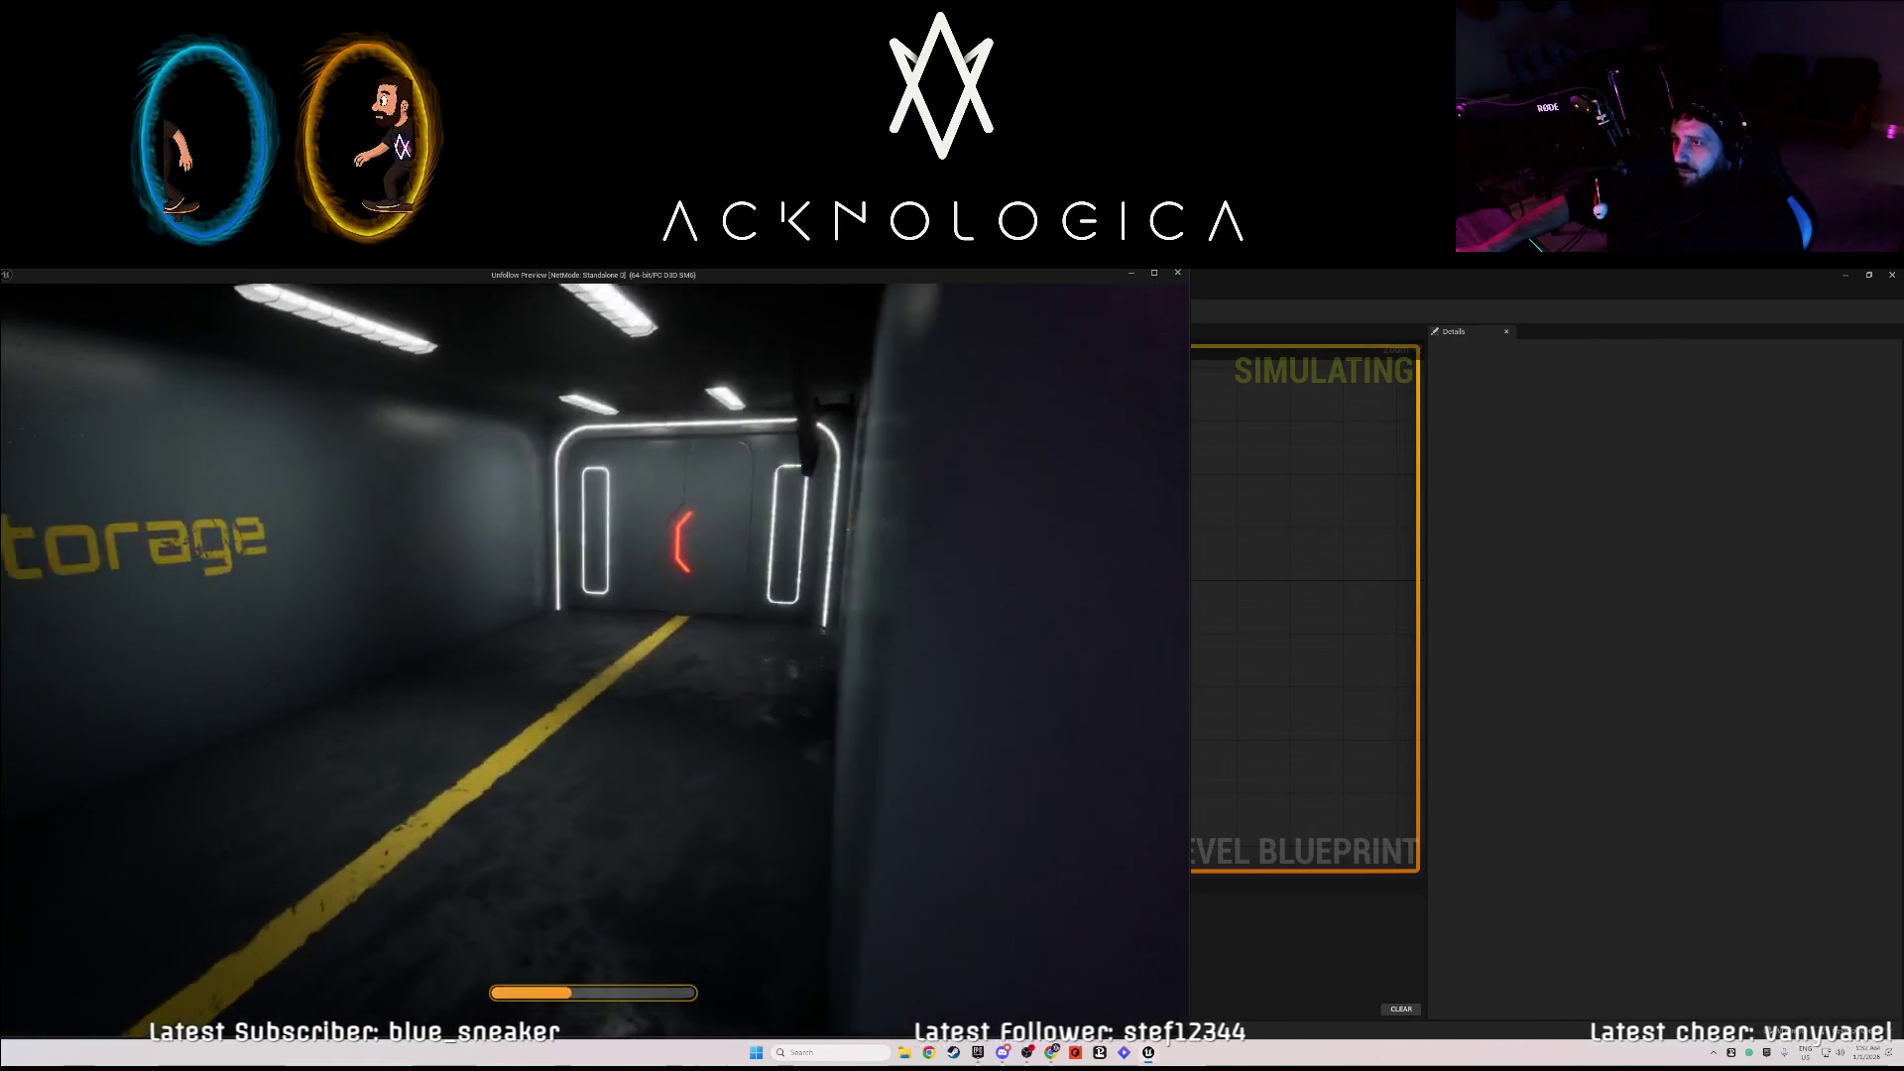
pyautogui.press('w')
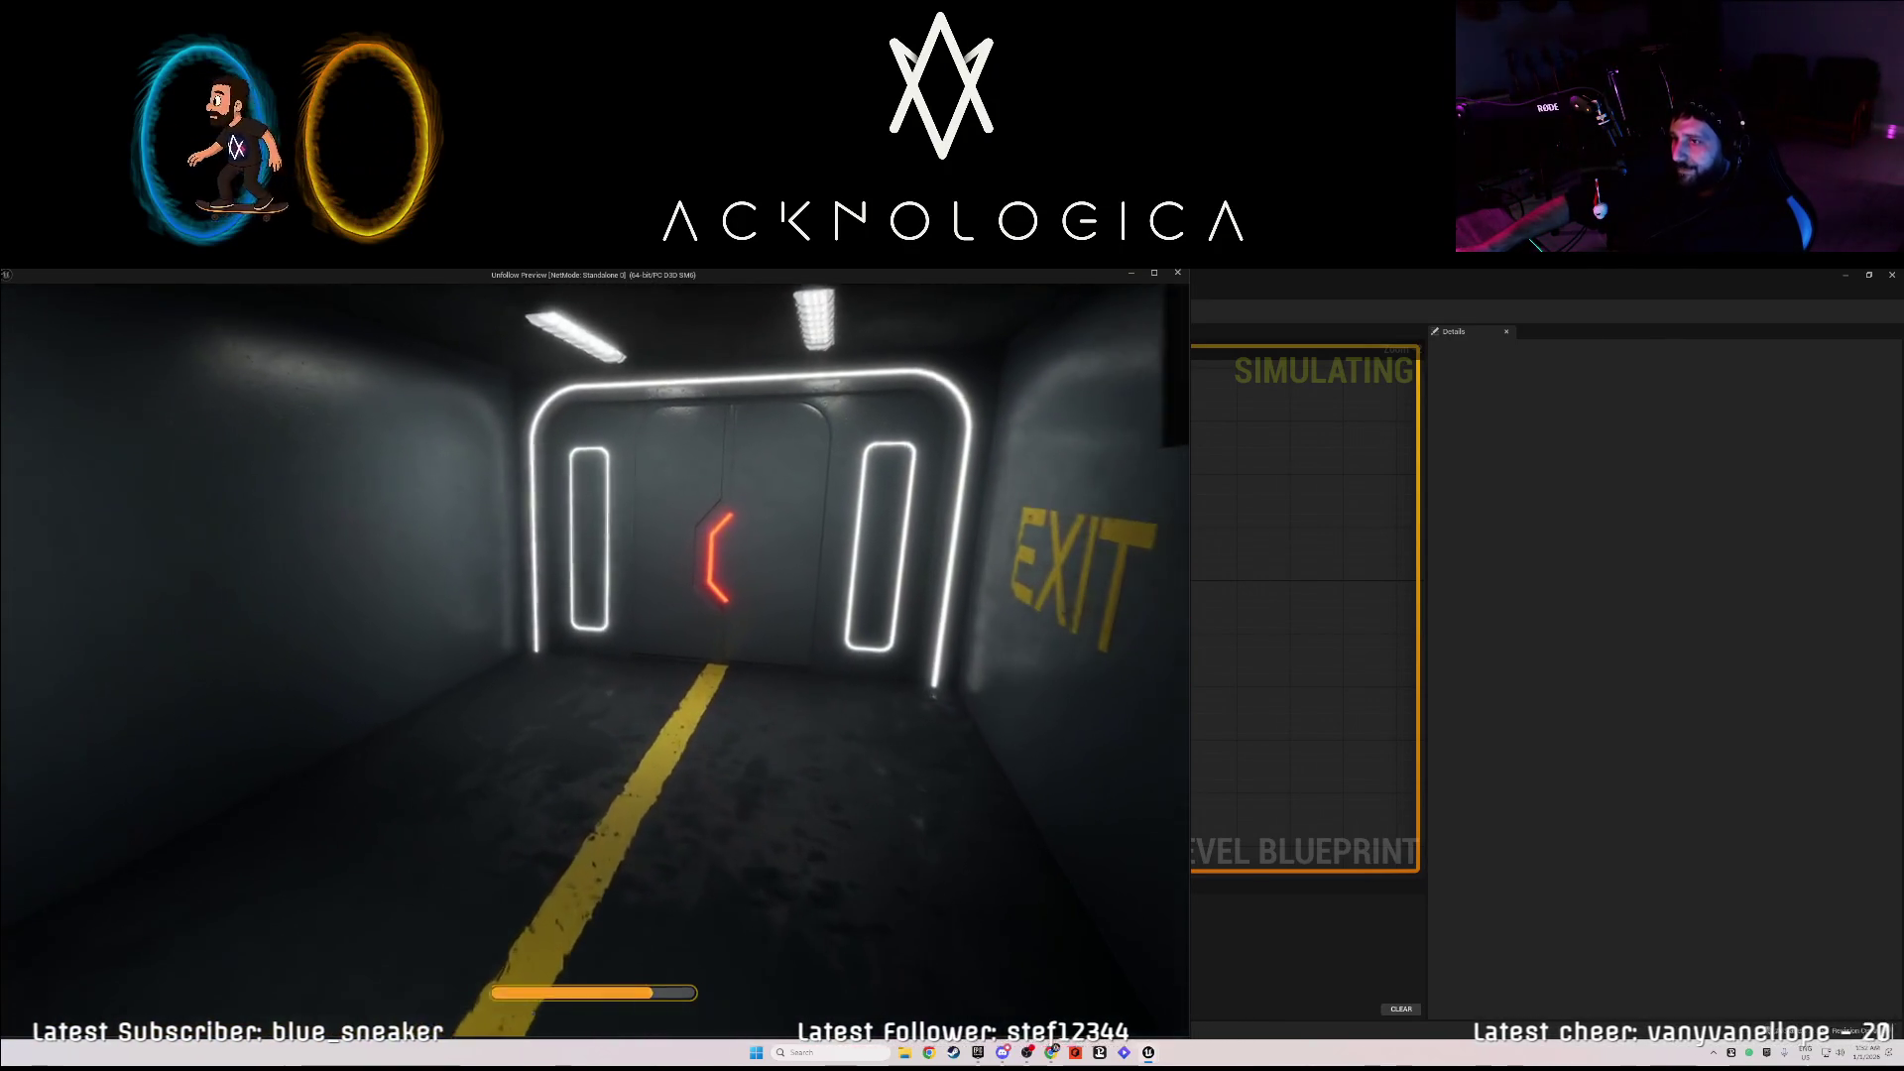
pyautogui.press('w')
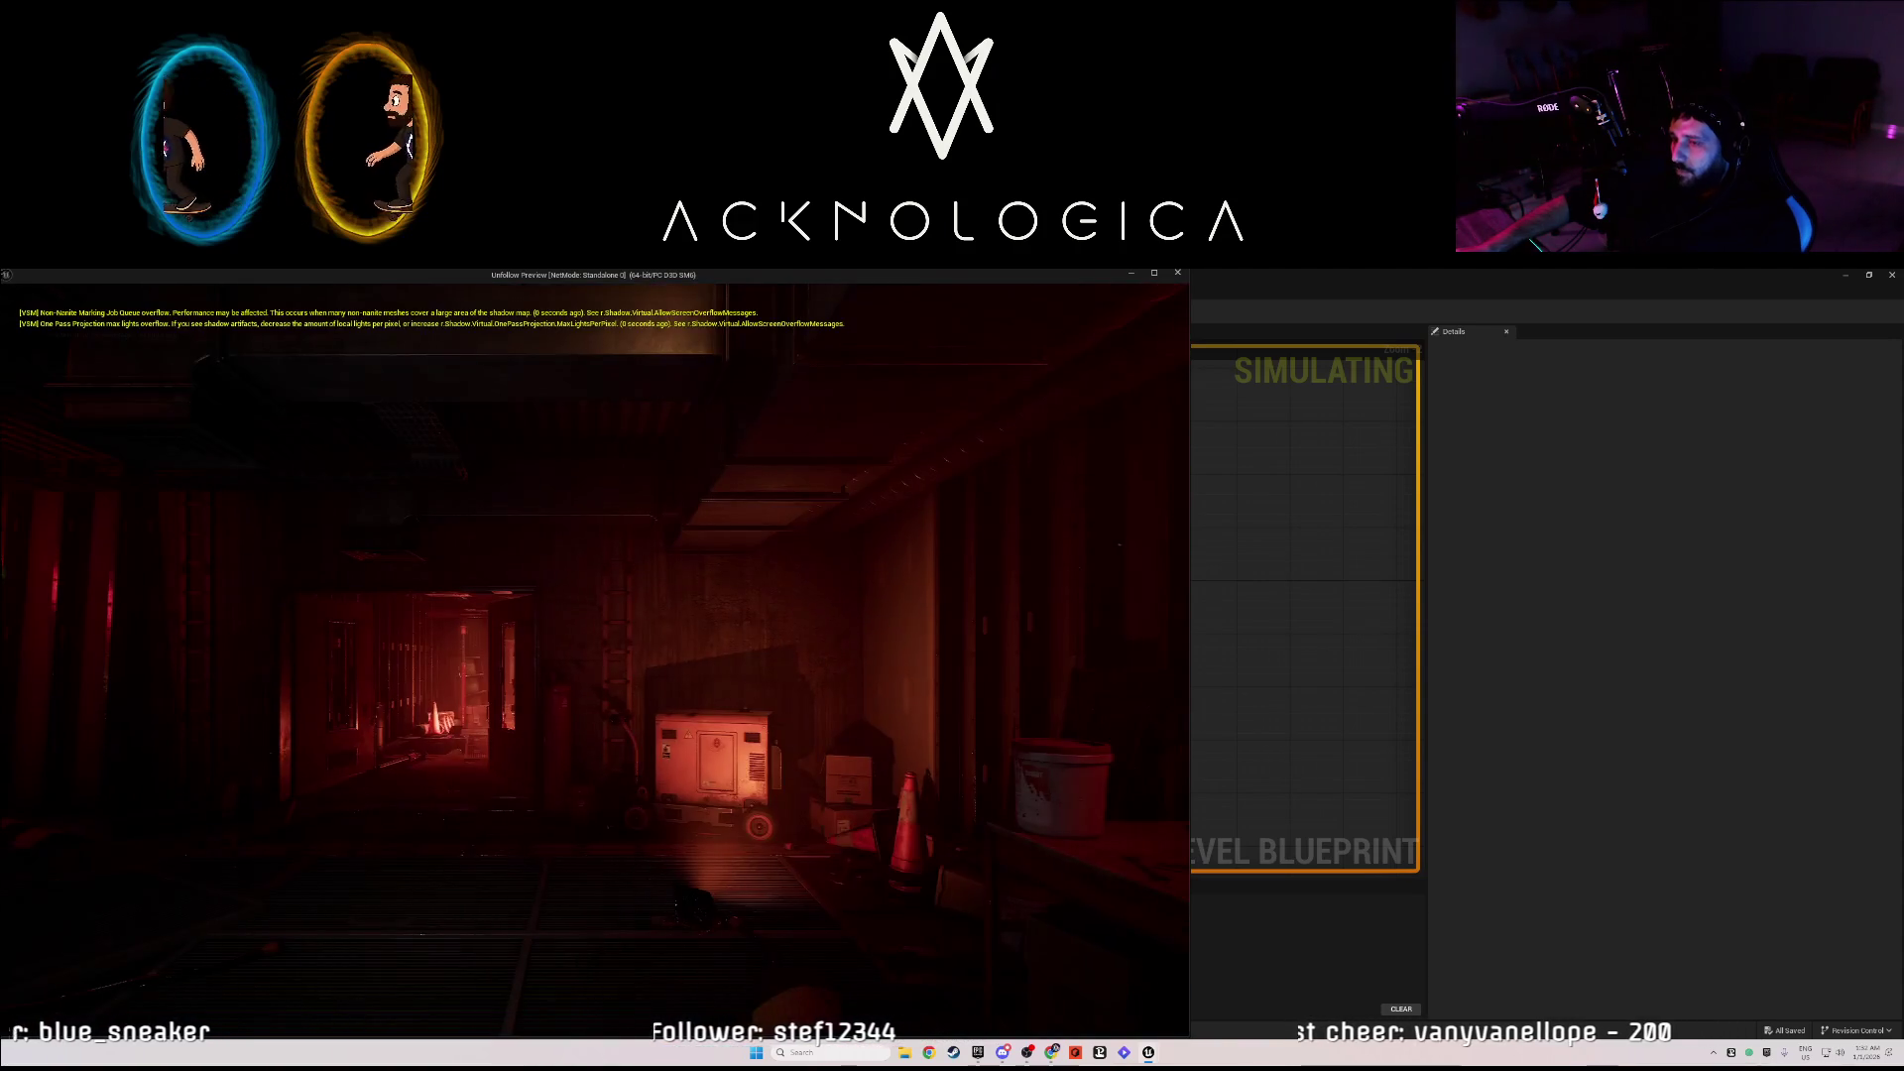
pyautogui.press('Escape')
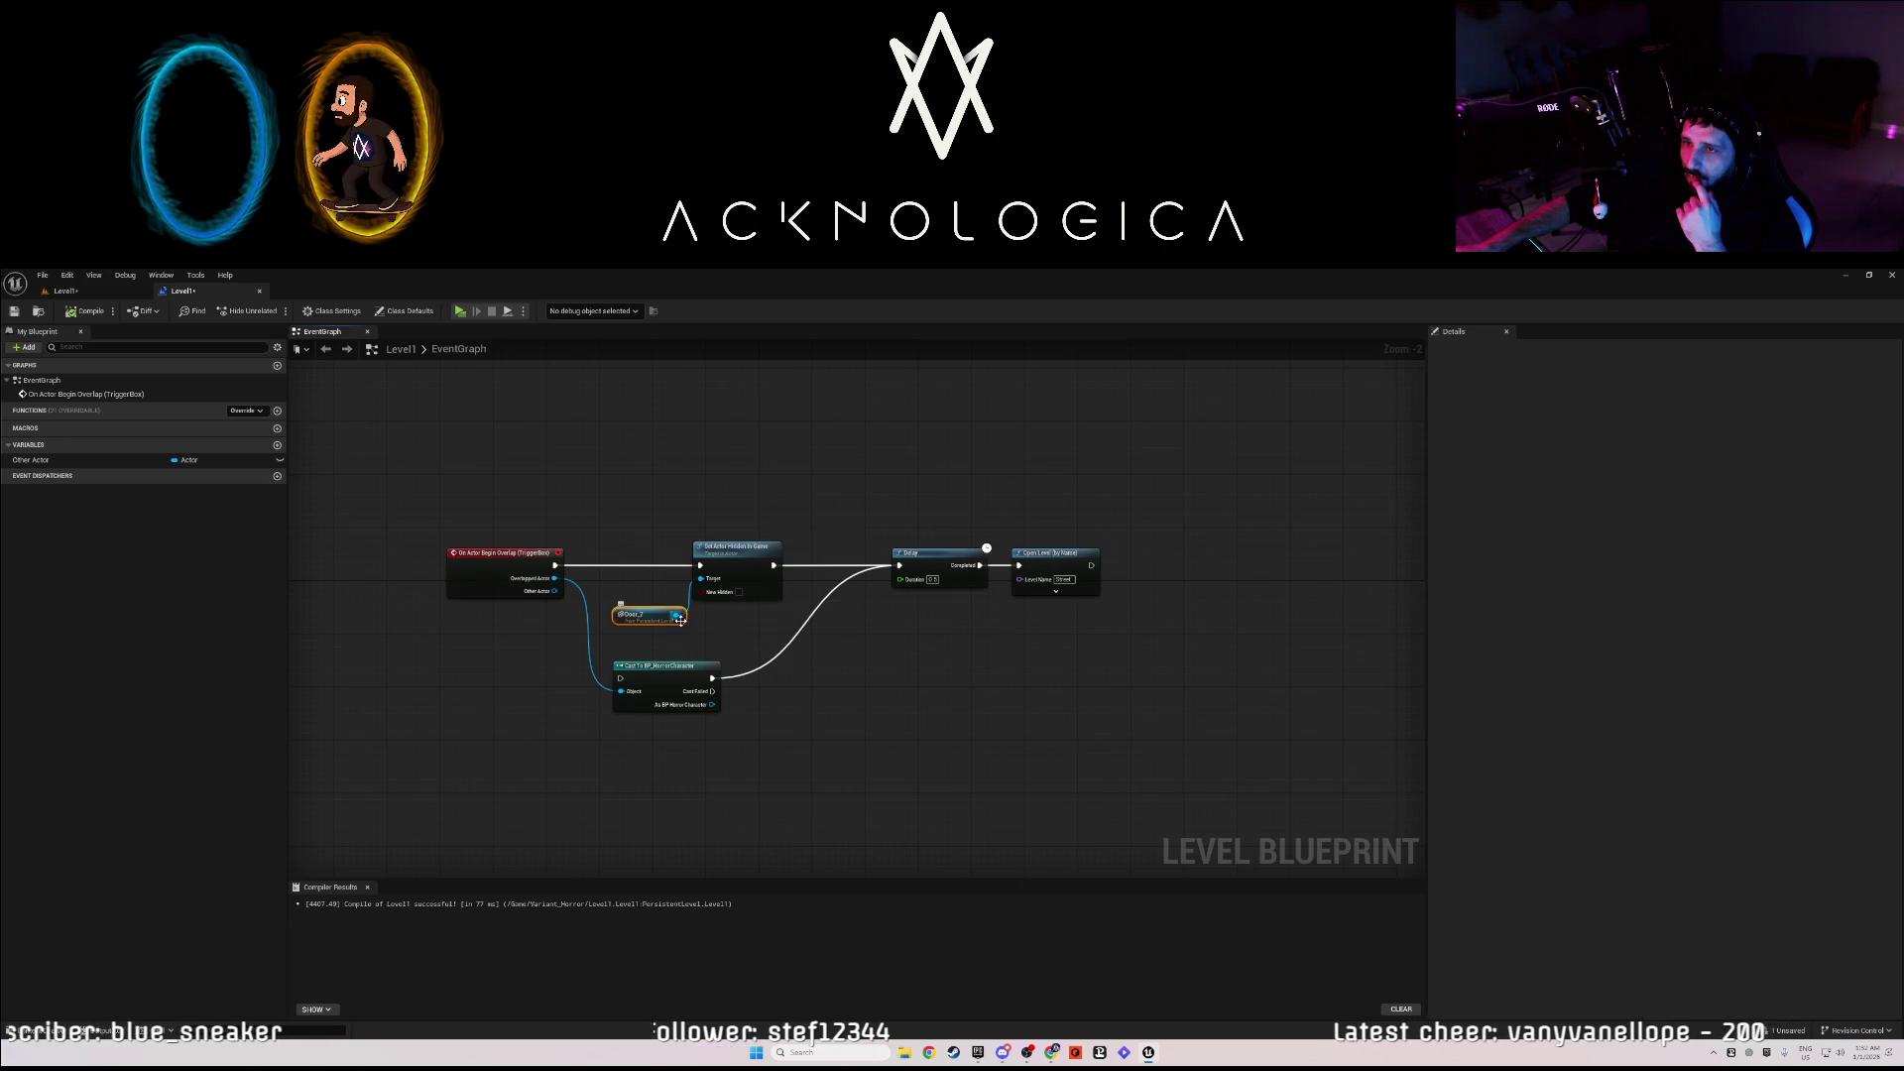
# - Redo the last node move in the level blueprint and return to the Level1 viewport
pyautogui.click(112, 294)
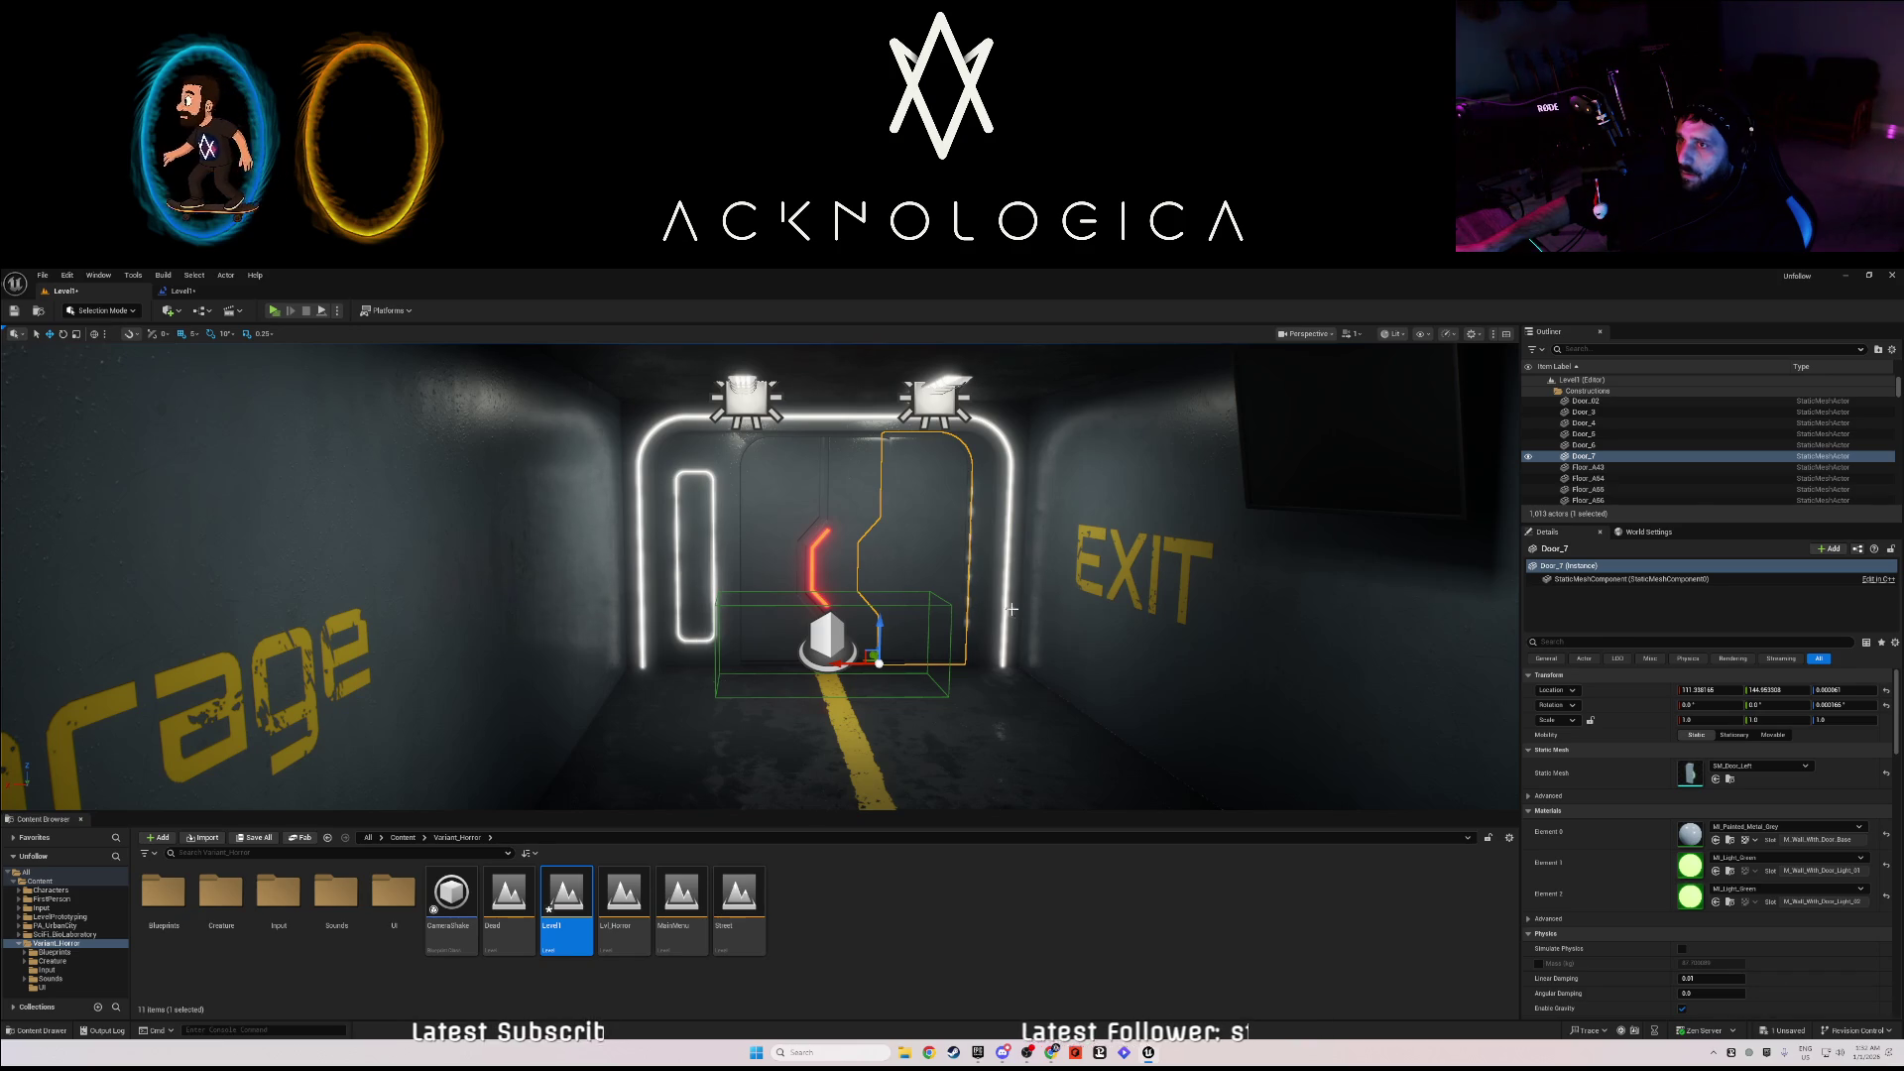
pyautogui.click(220, 294)
pyautogui.hotkey('ctrl', 'y')
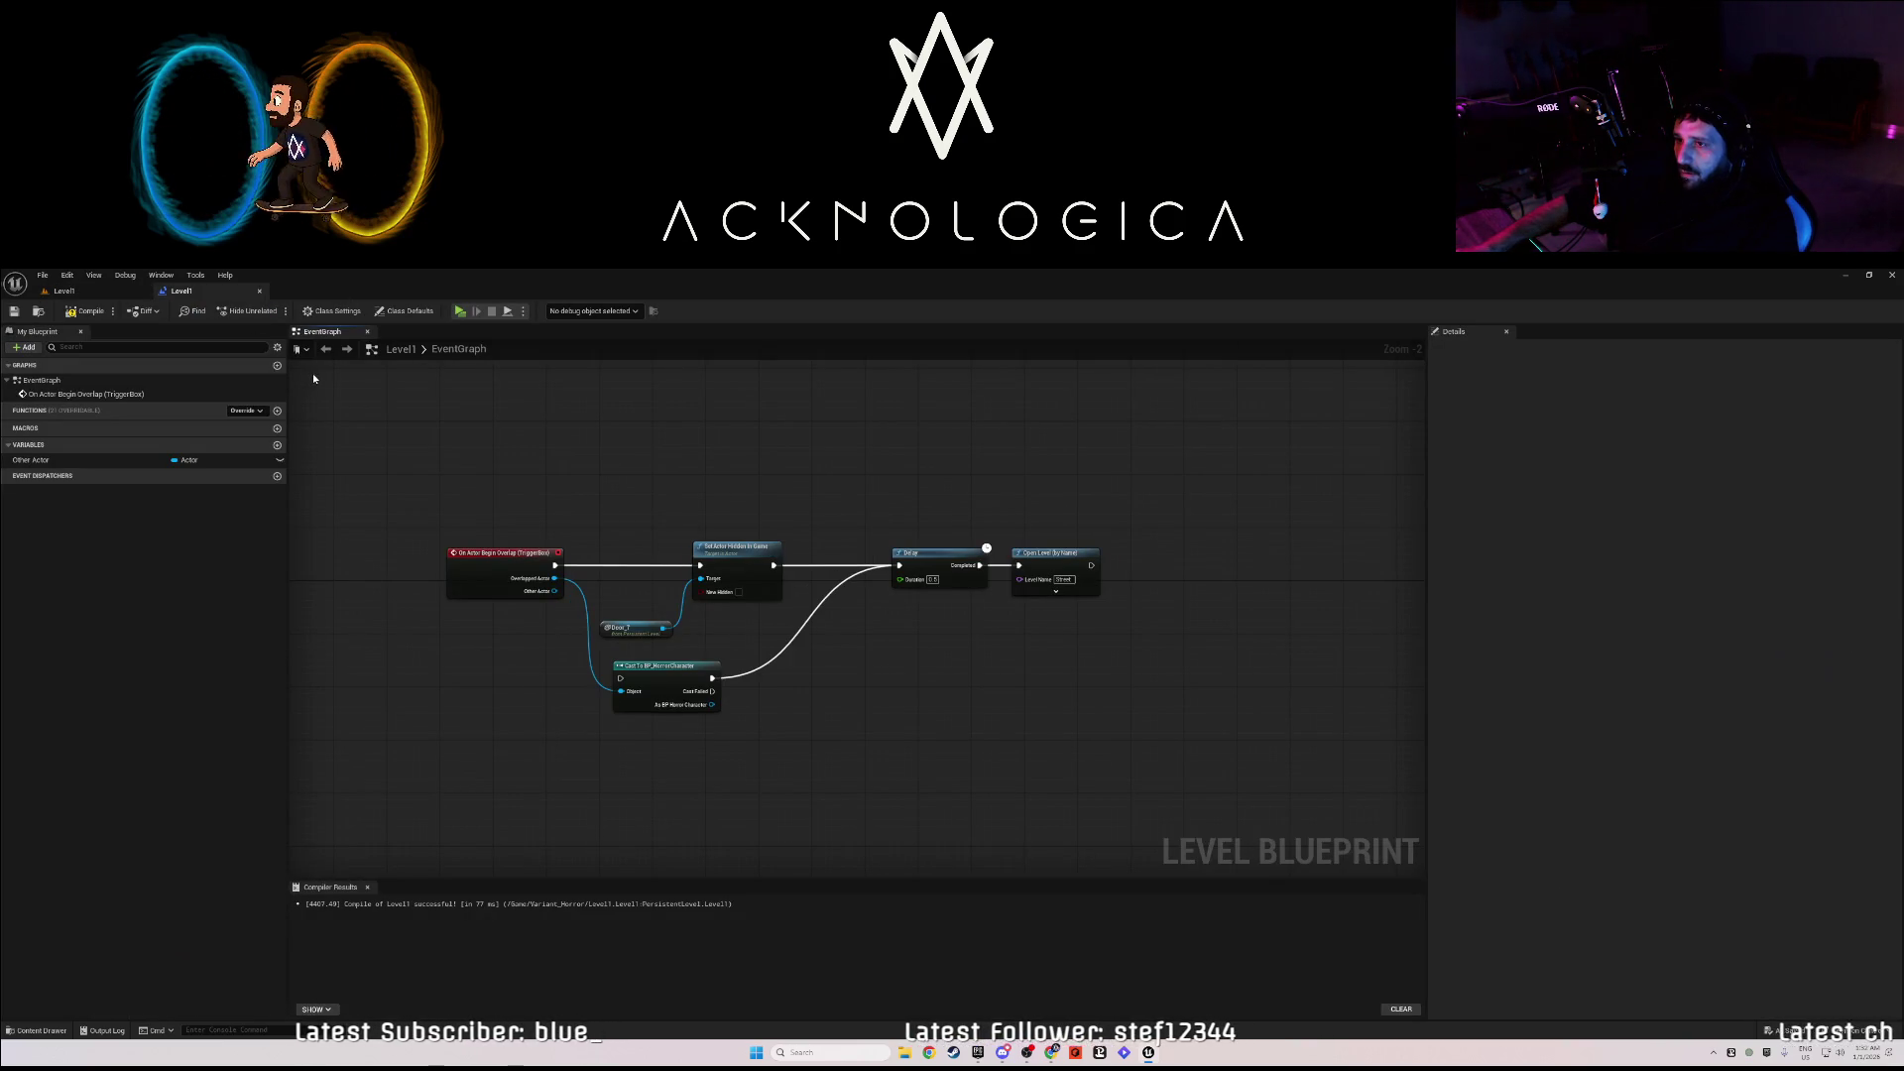
pyautogui.click(64, 290)
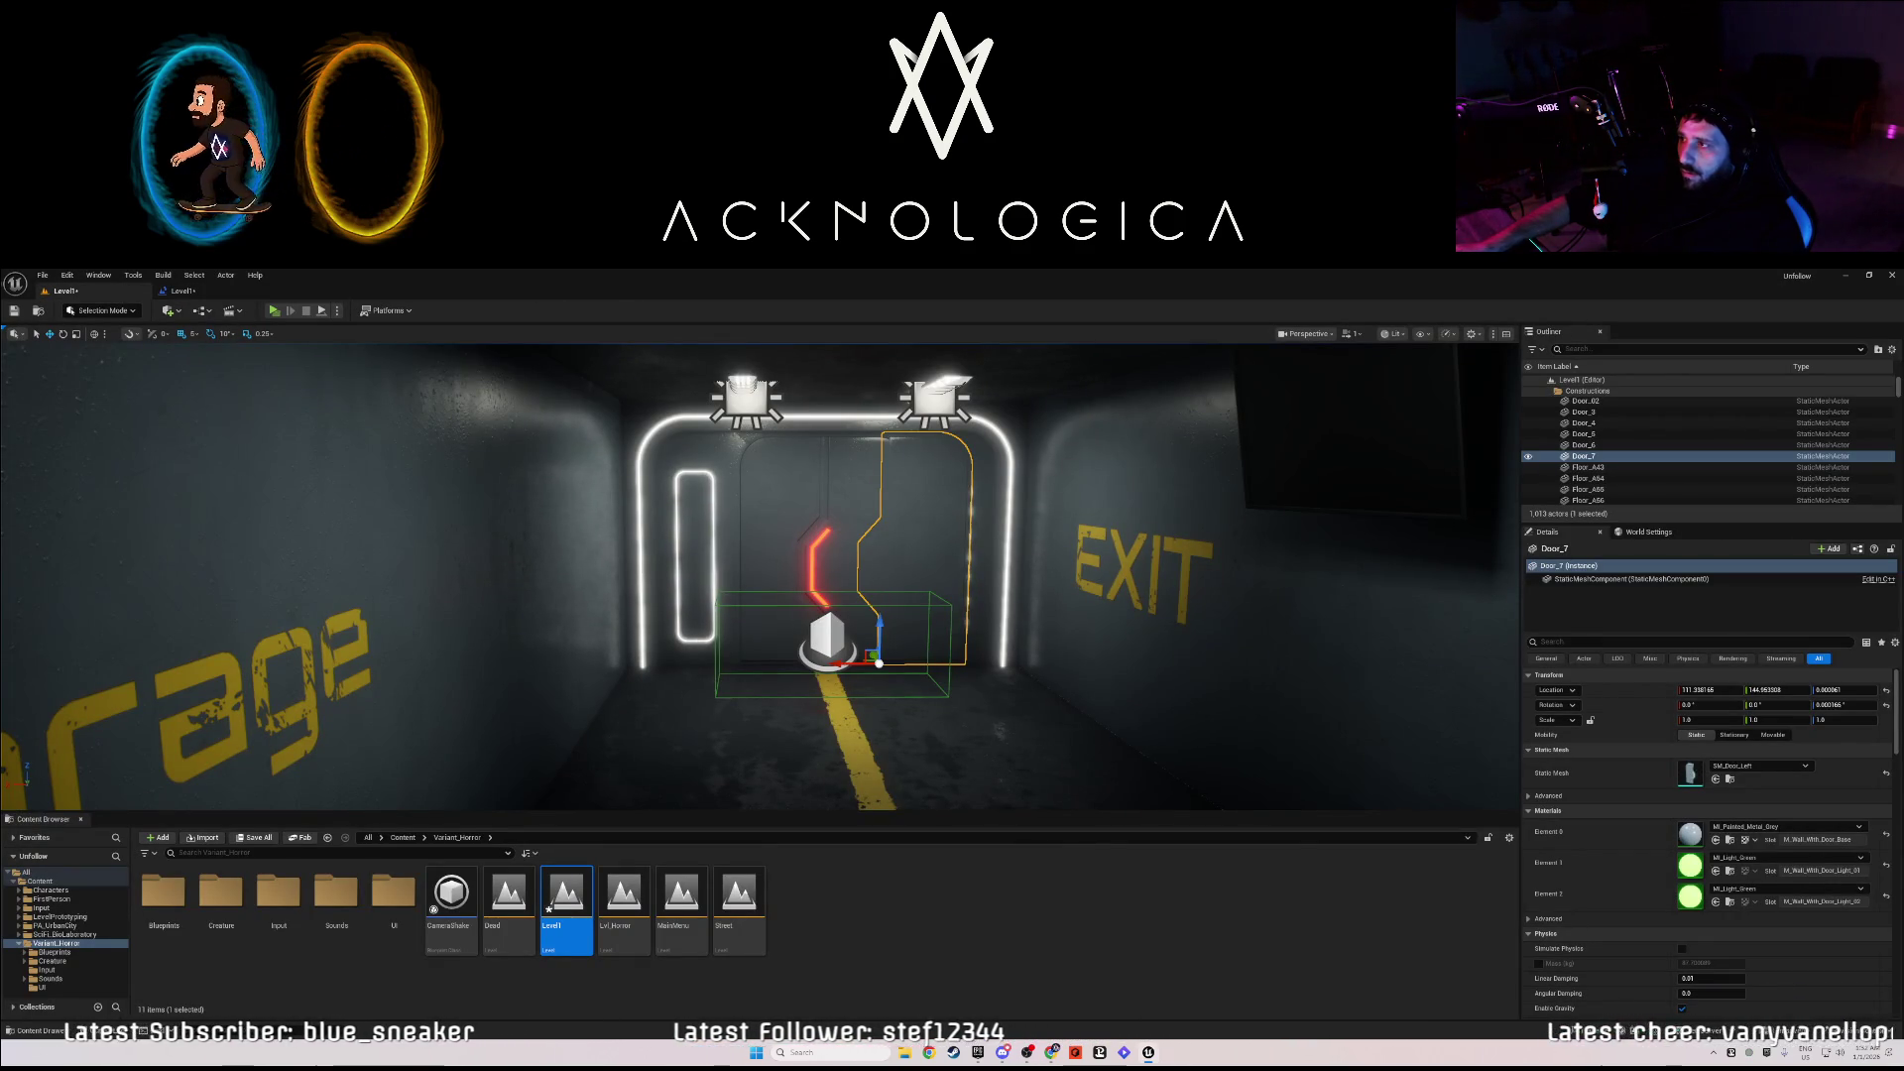
# - Copy Door_6's location and paste the location and rotation onto Door_7
pyautogui.click(1584, 445)
pyautogui.rightClick(1641, 694)
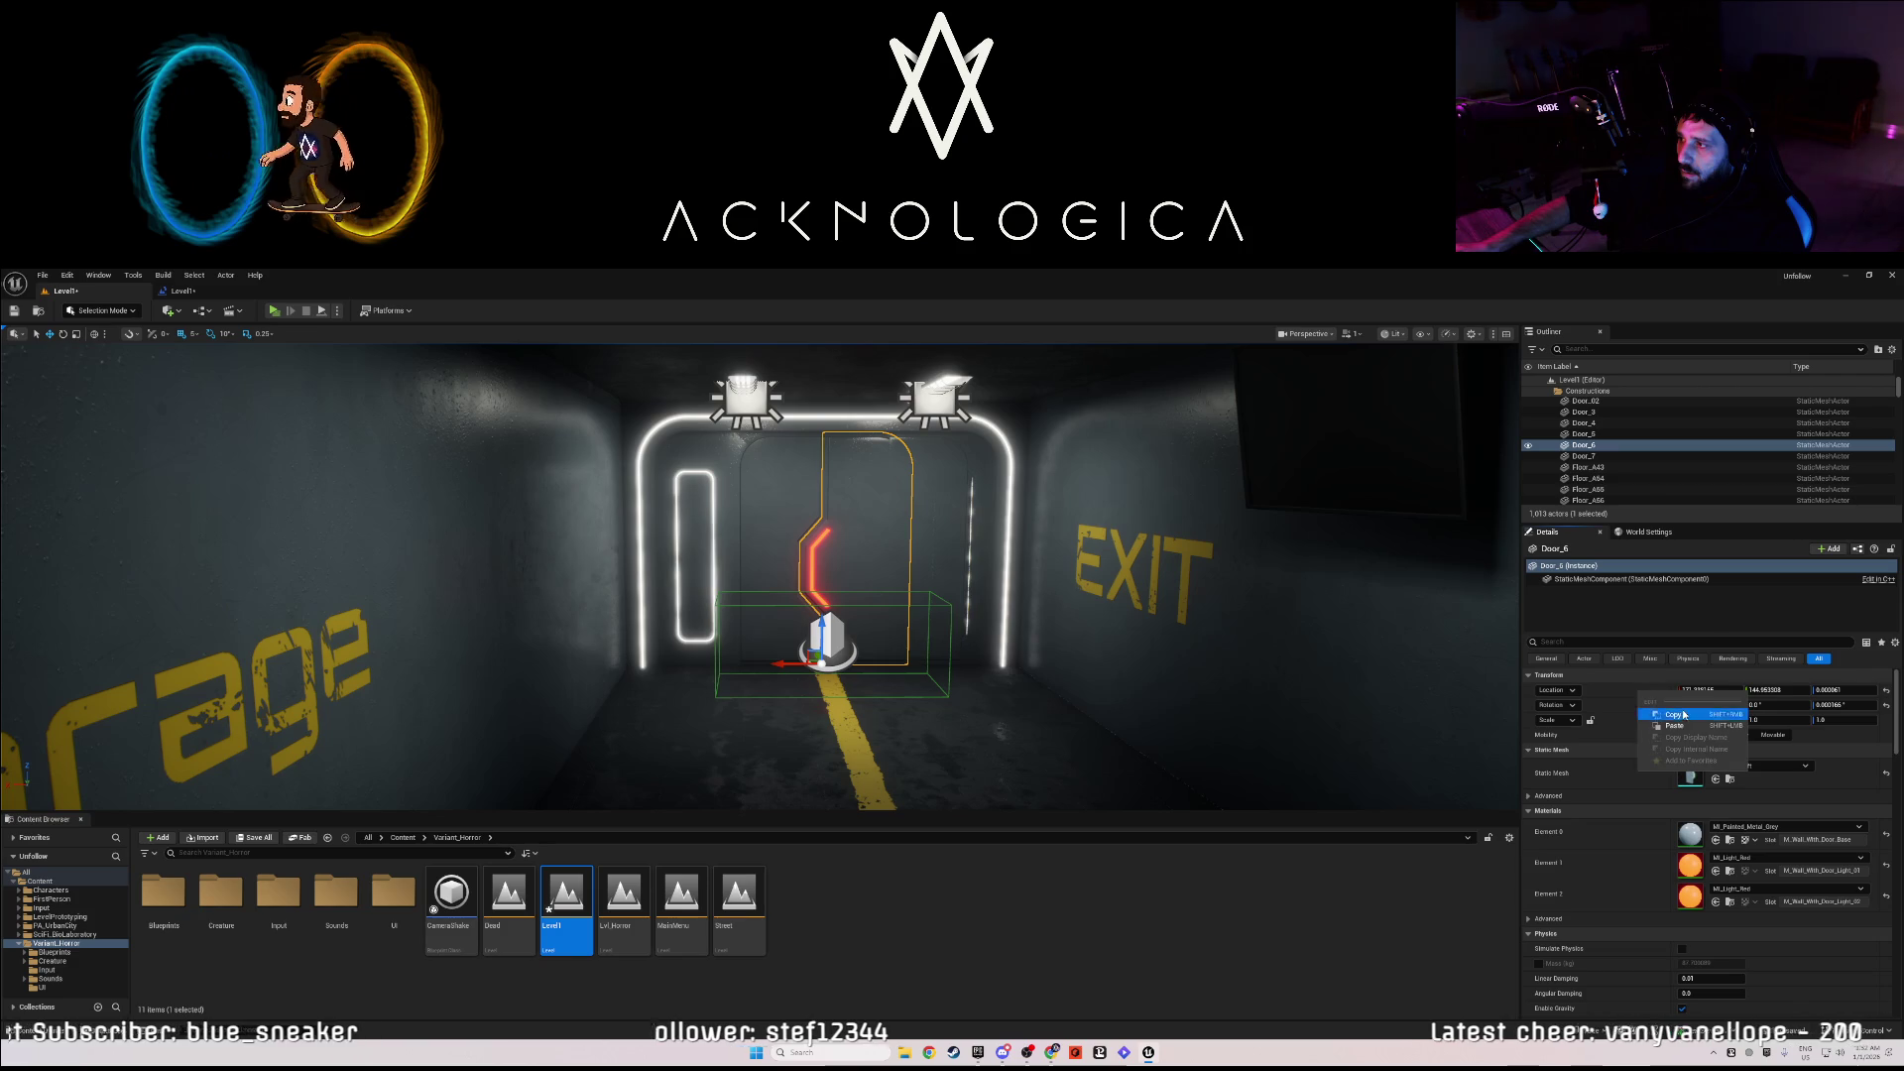
pyautogui.click(1683, 714)
pyautogui.click(1584, 456)
pyautogui.rightClick(1649, 699)
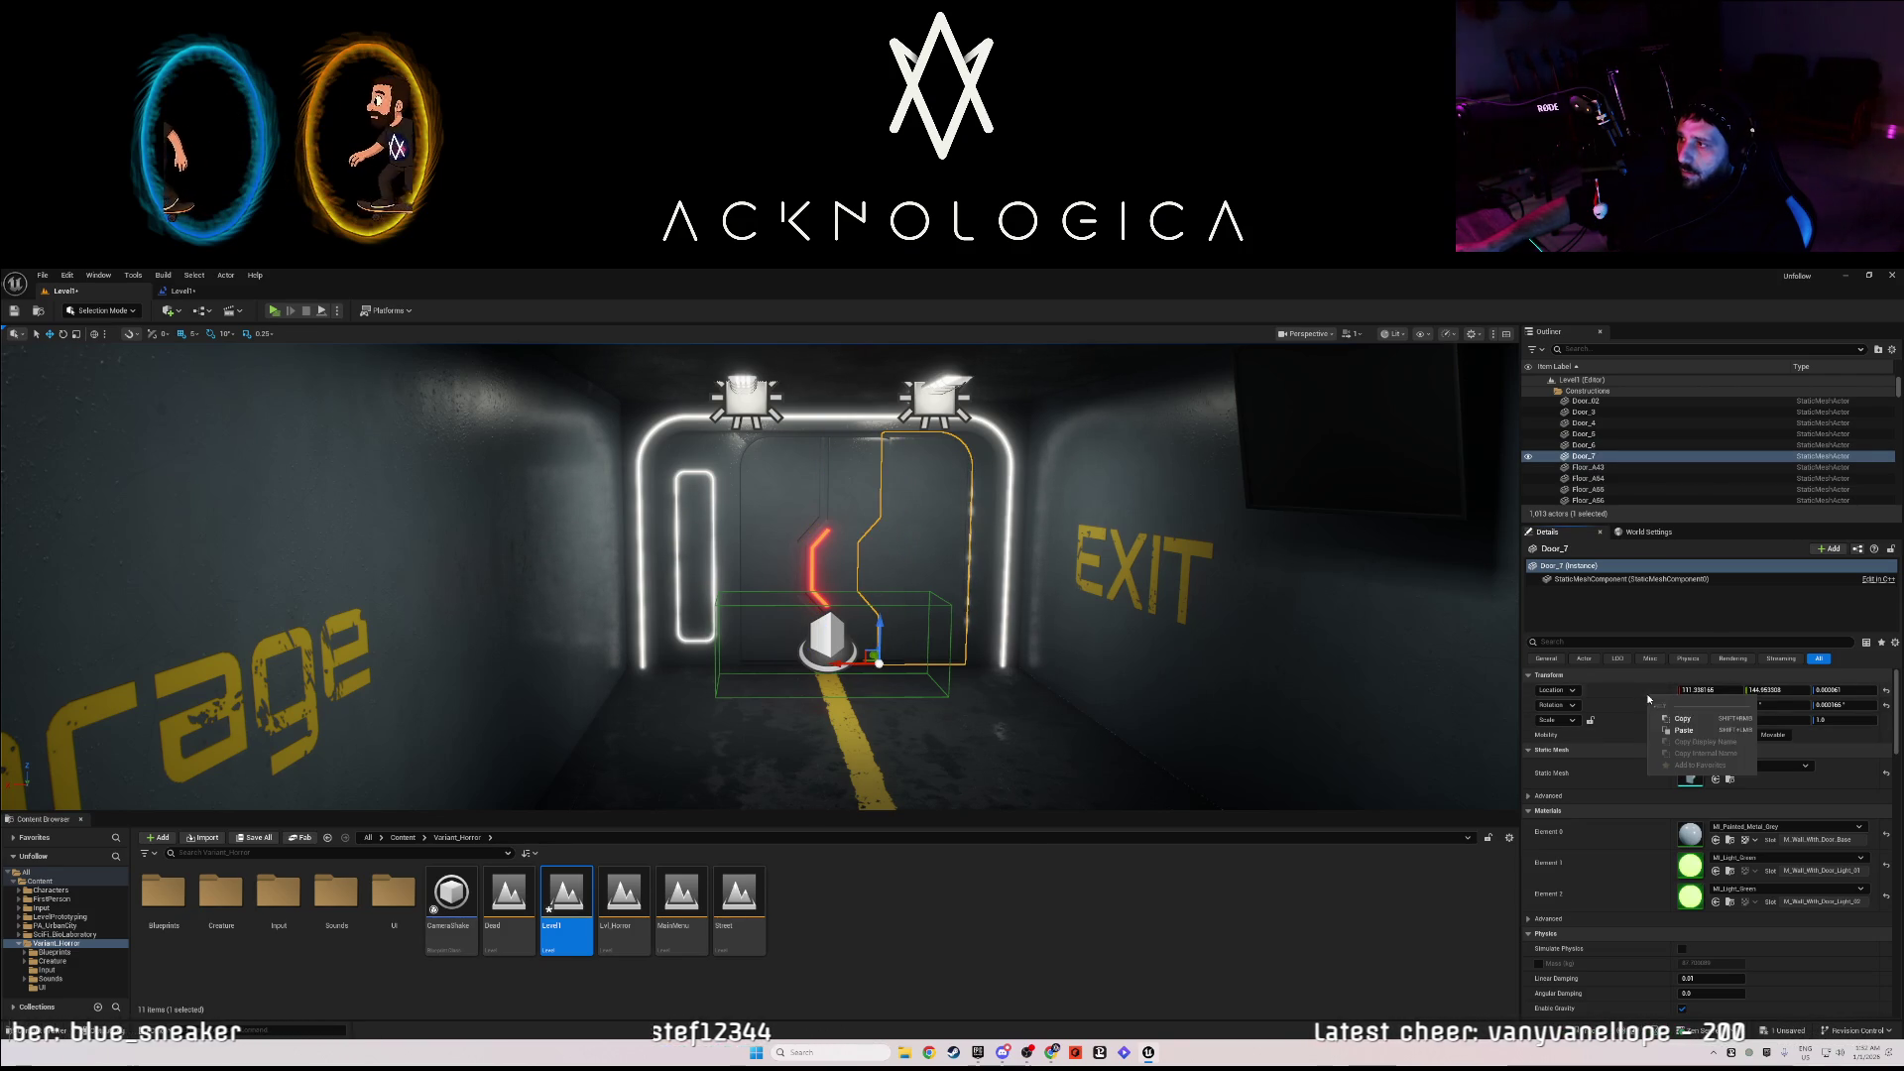
pyautogui.click(1686, 731)
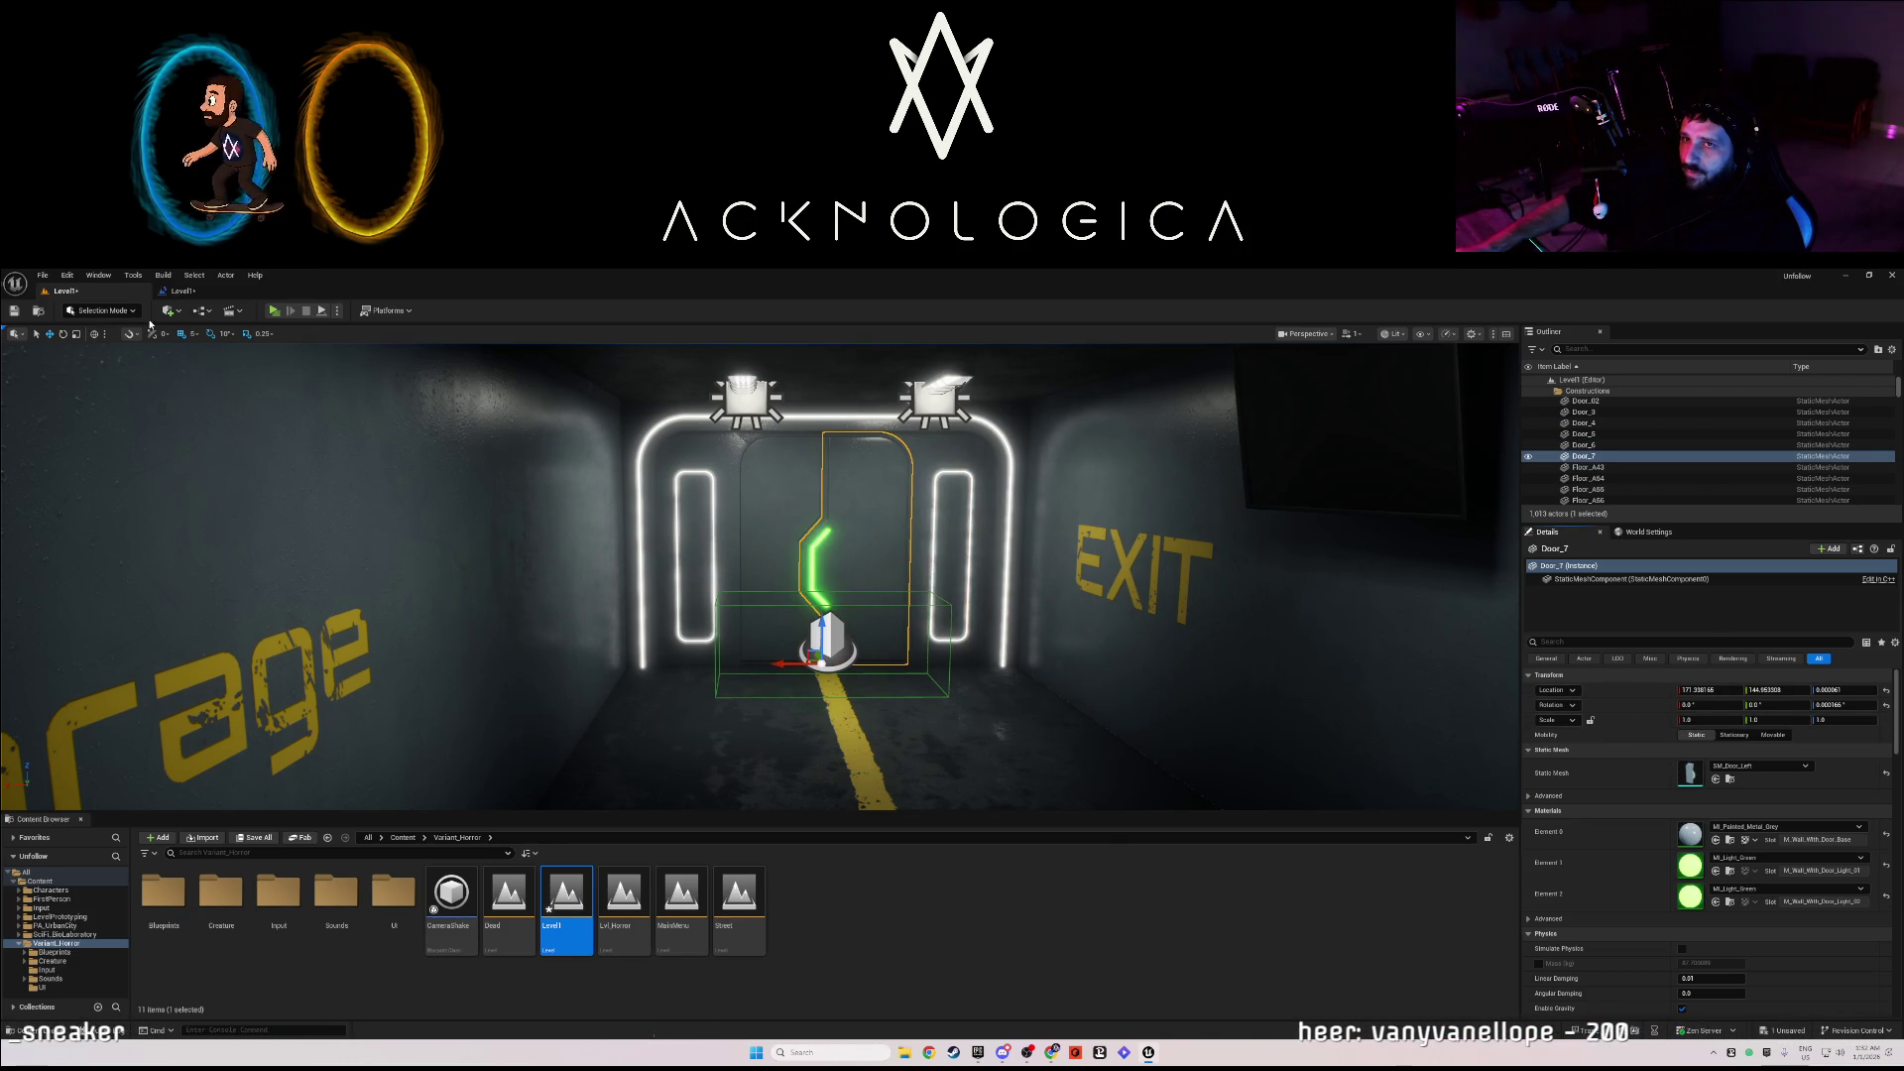
pyautogui.click(187, 294)
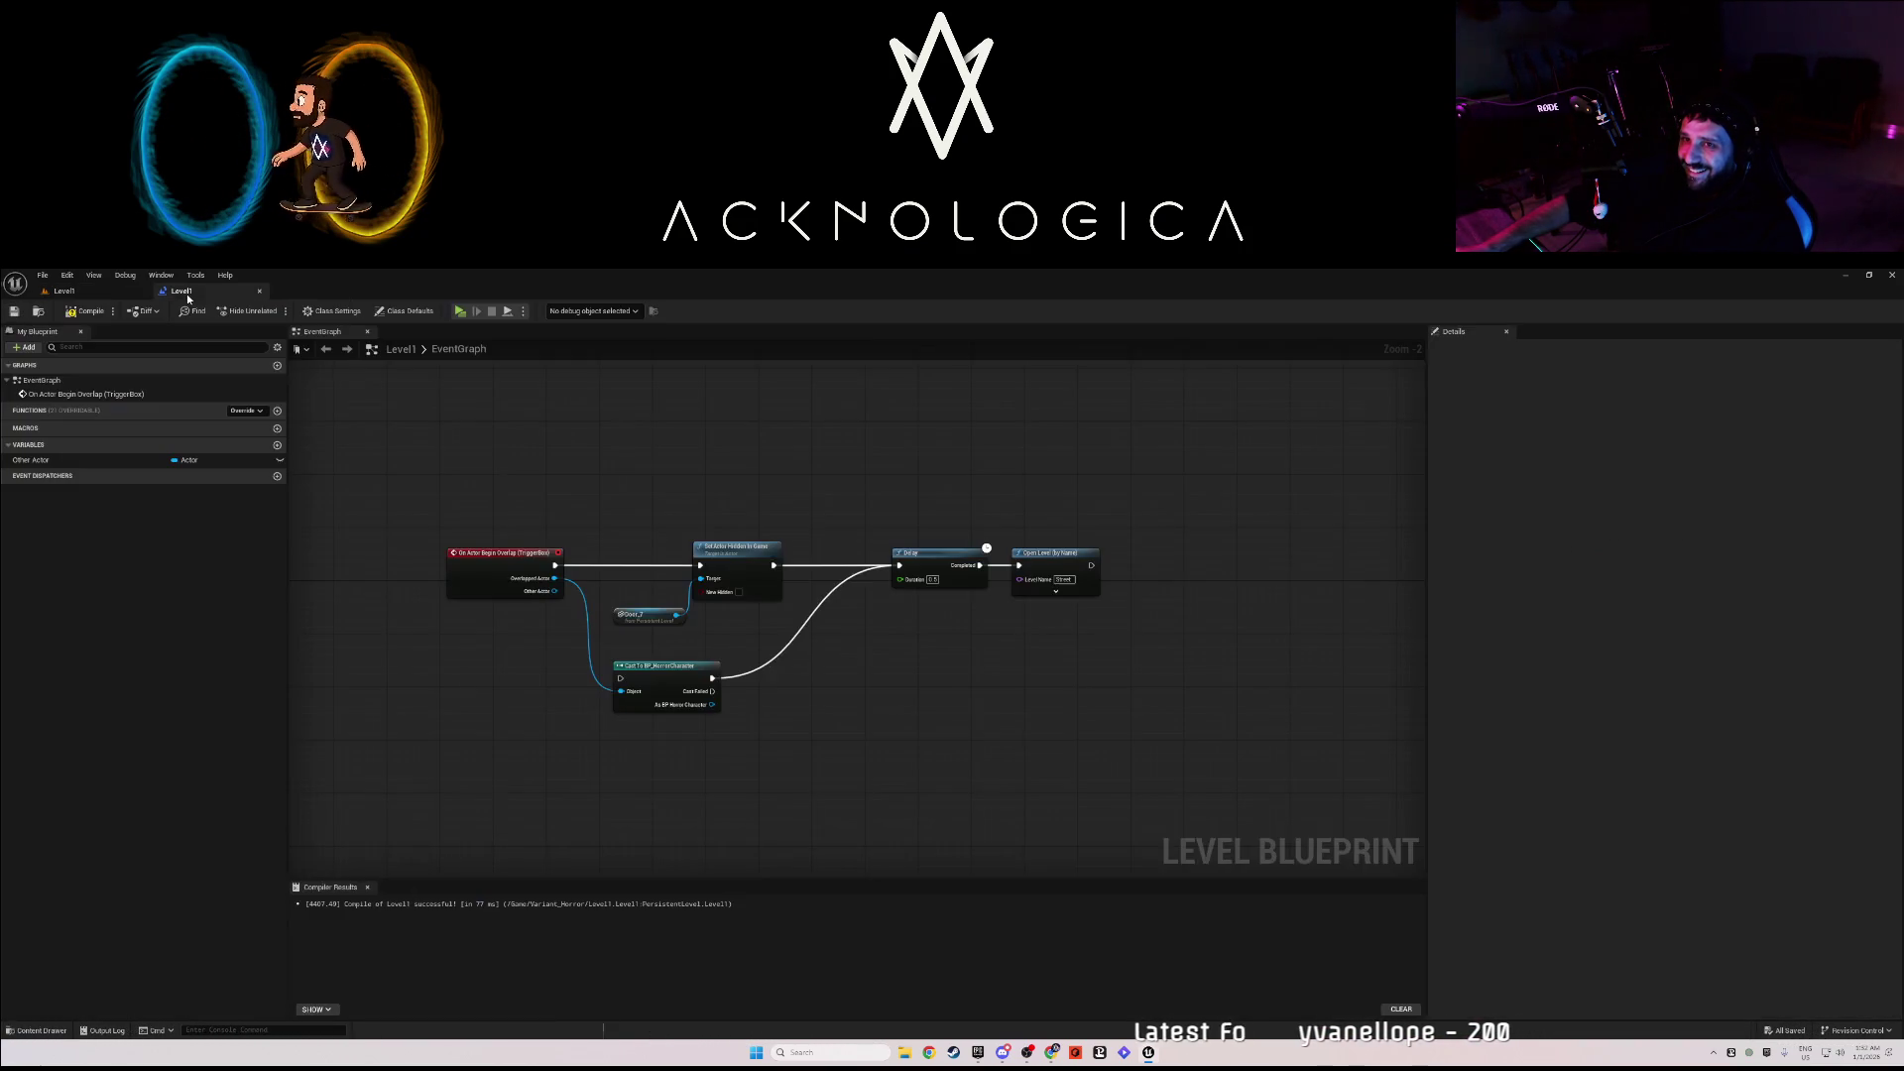
pyautogui.click(81, 295)
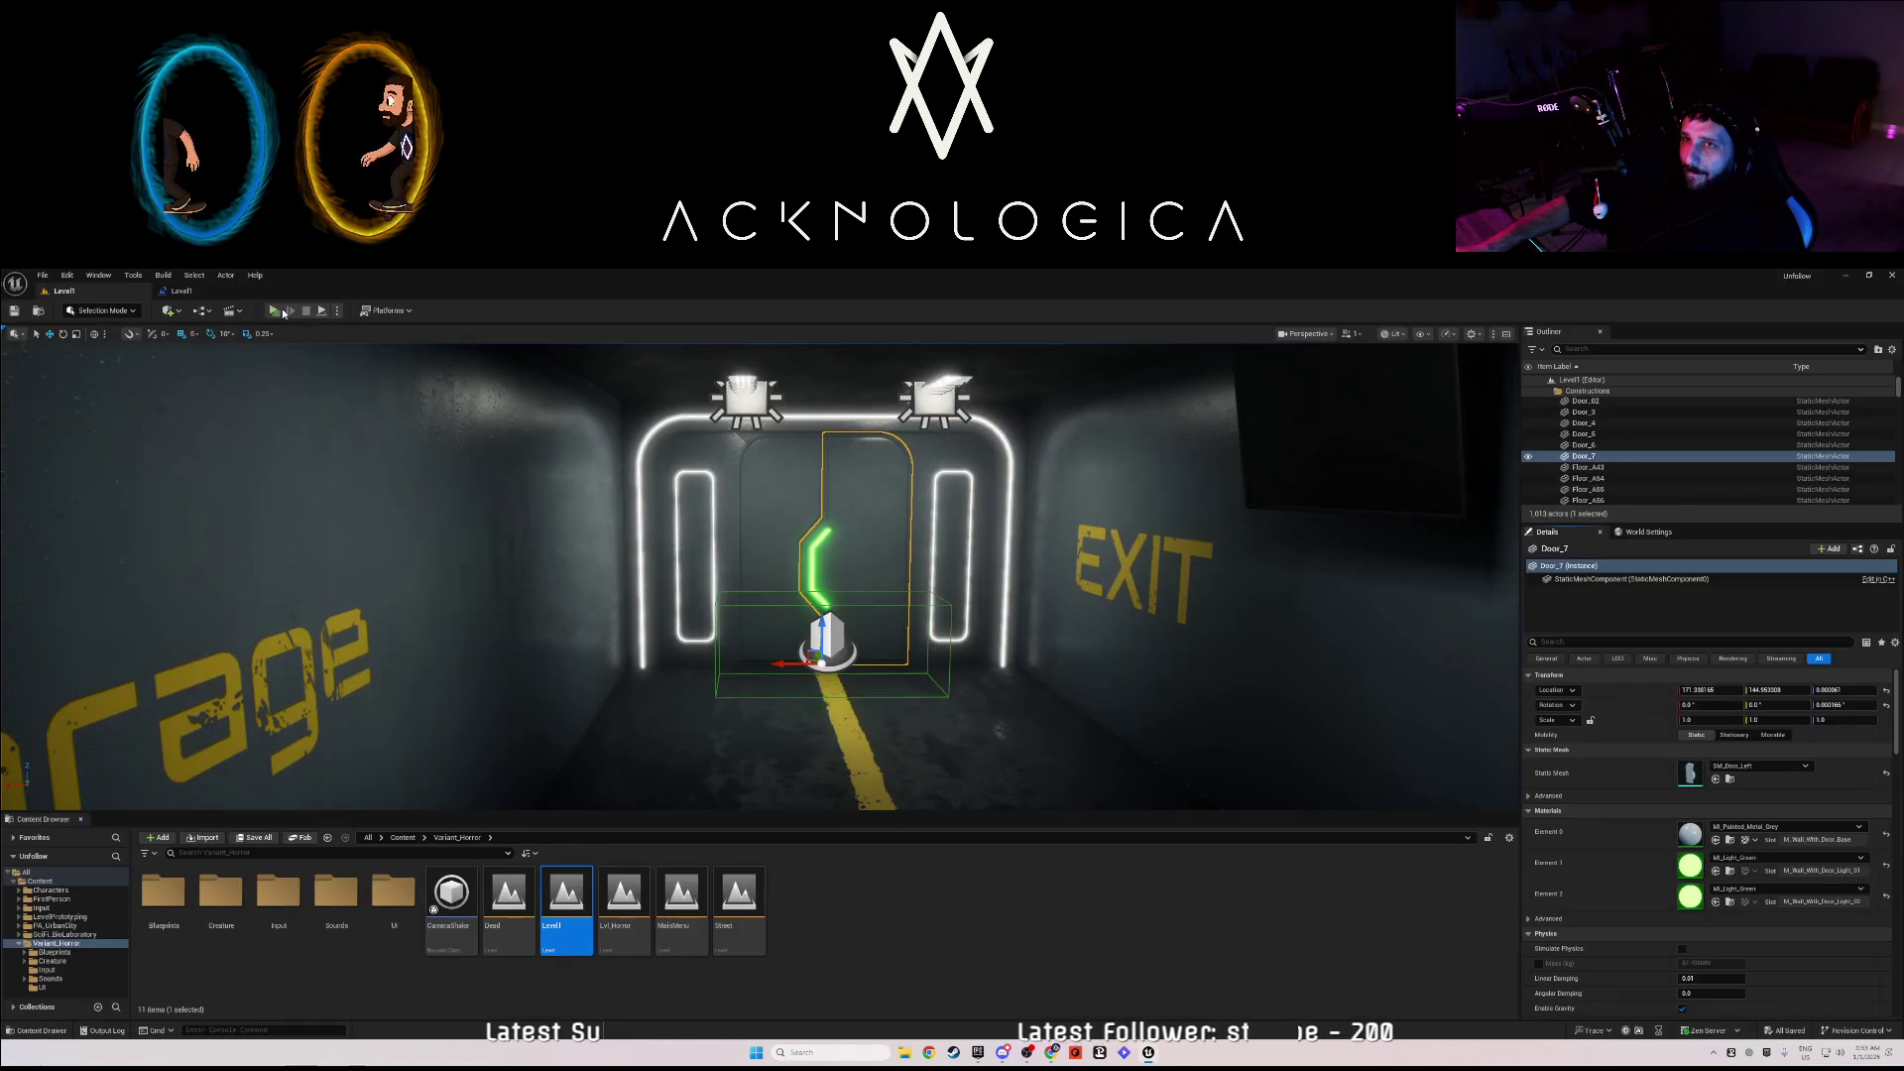
# - Play the level, walk into the door trigger until its light turns green, then stop
pyautogui.hotkey('alt', 'p')
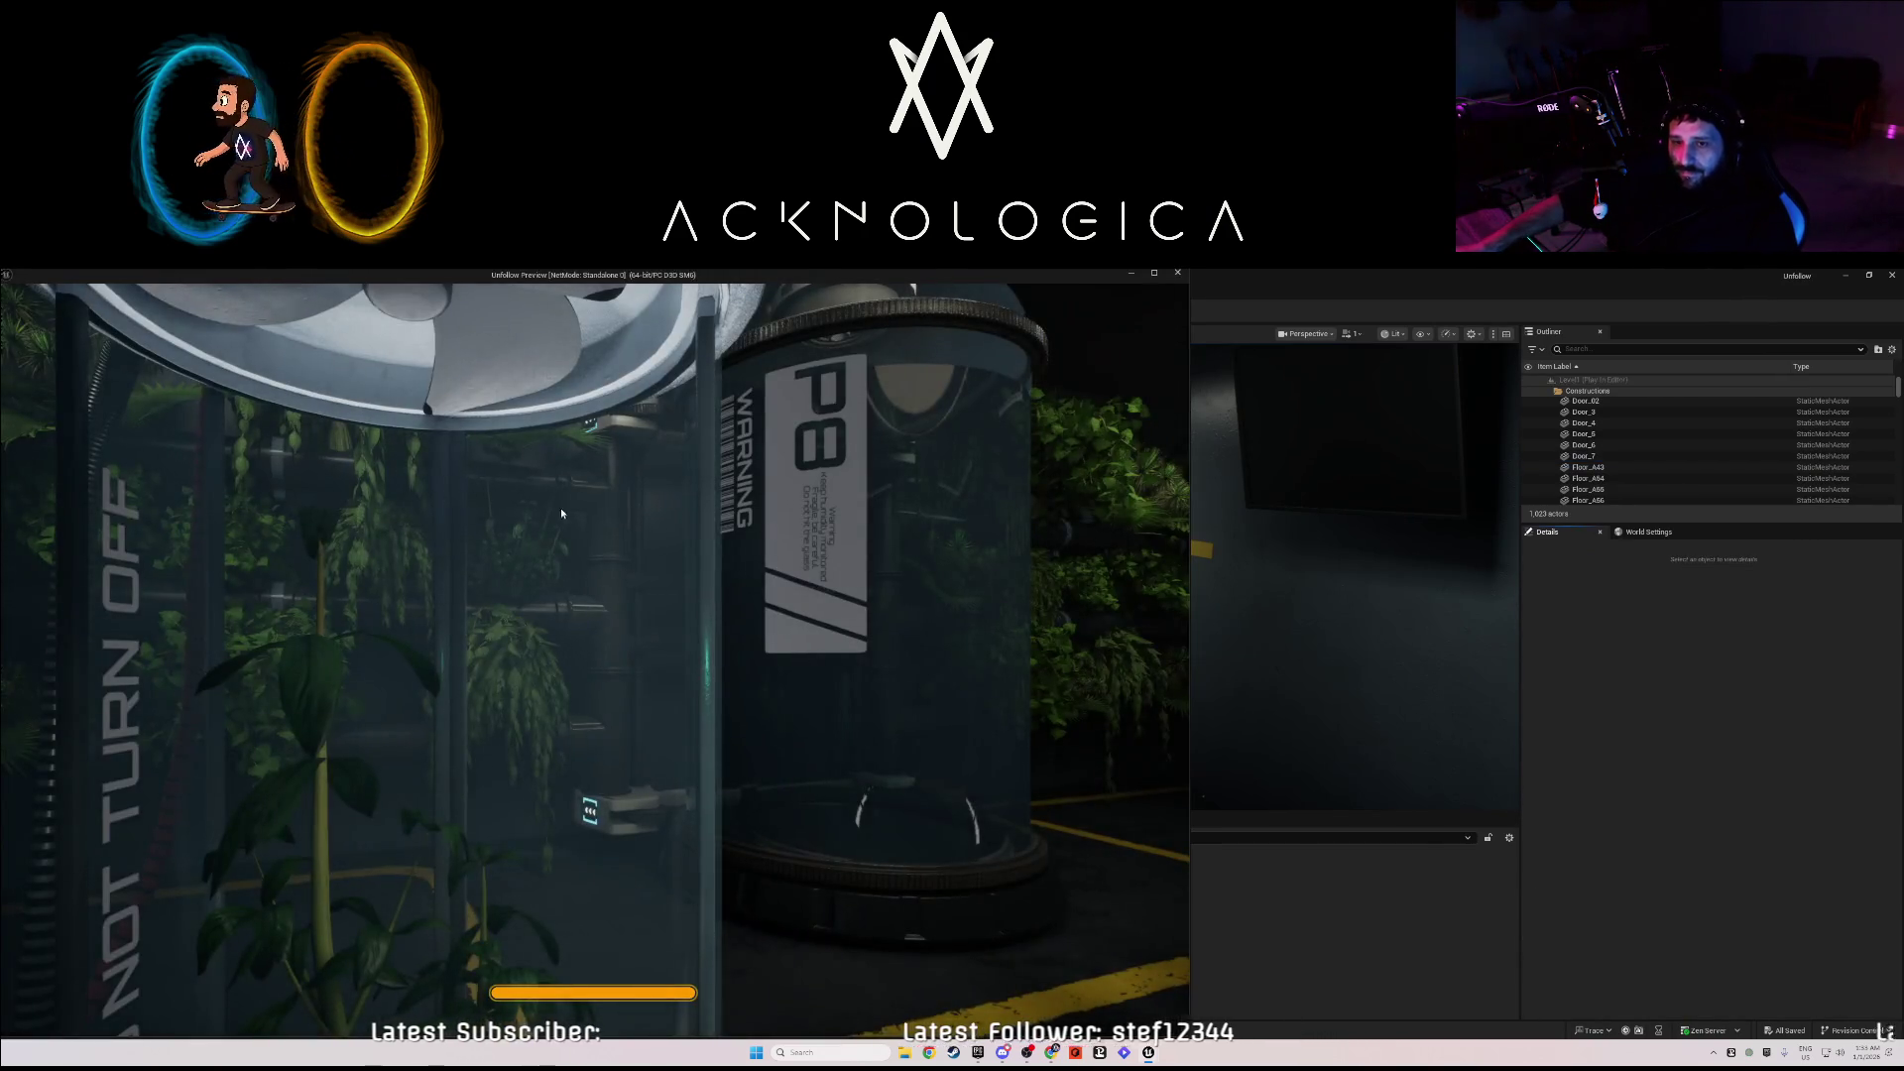
pyautogui.click(562, 513)
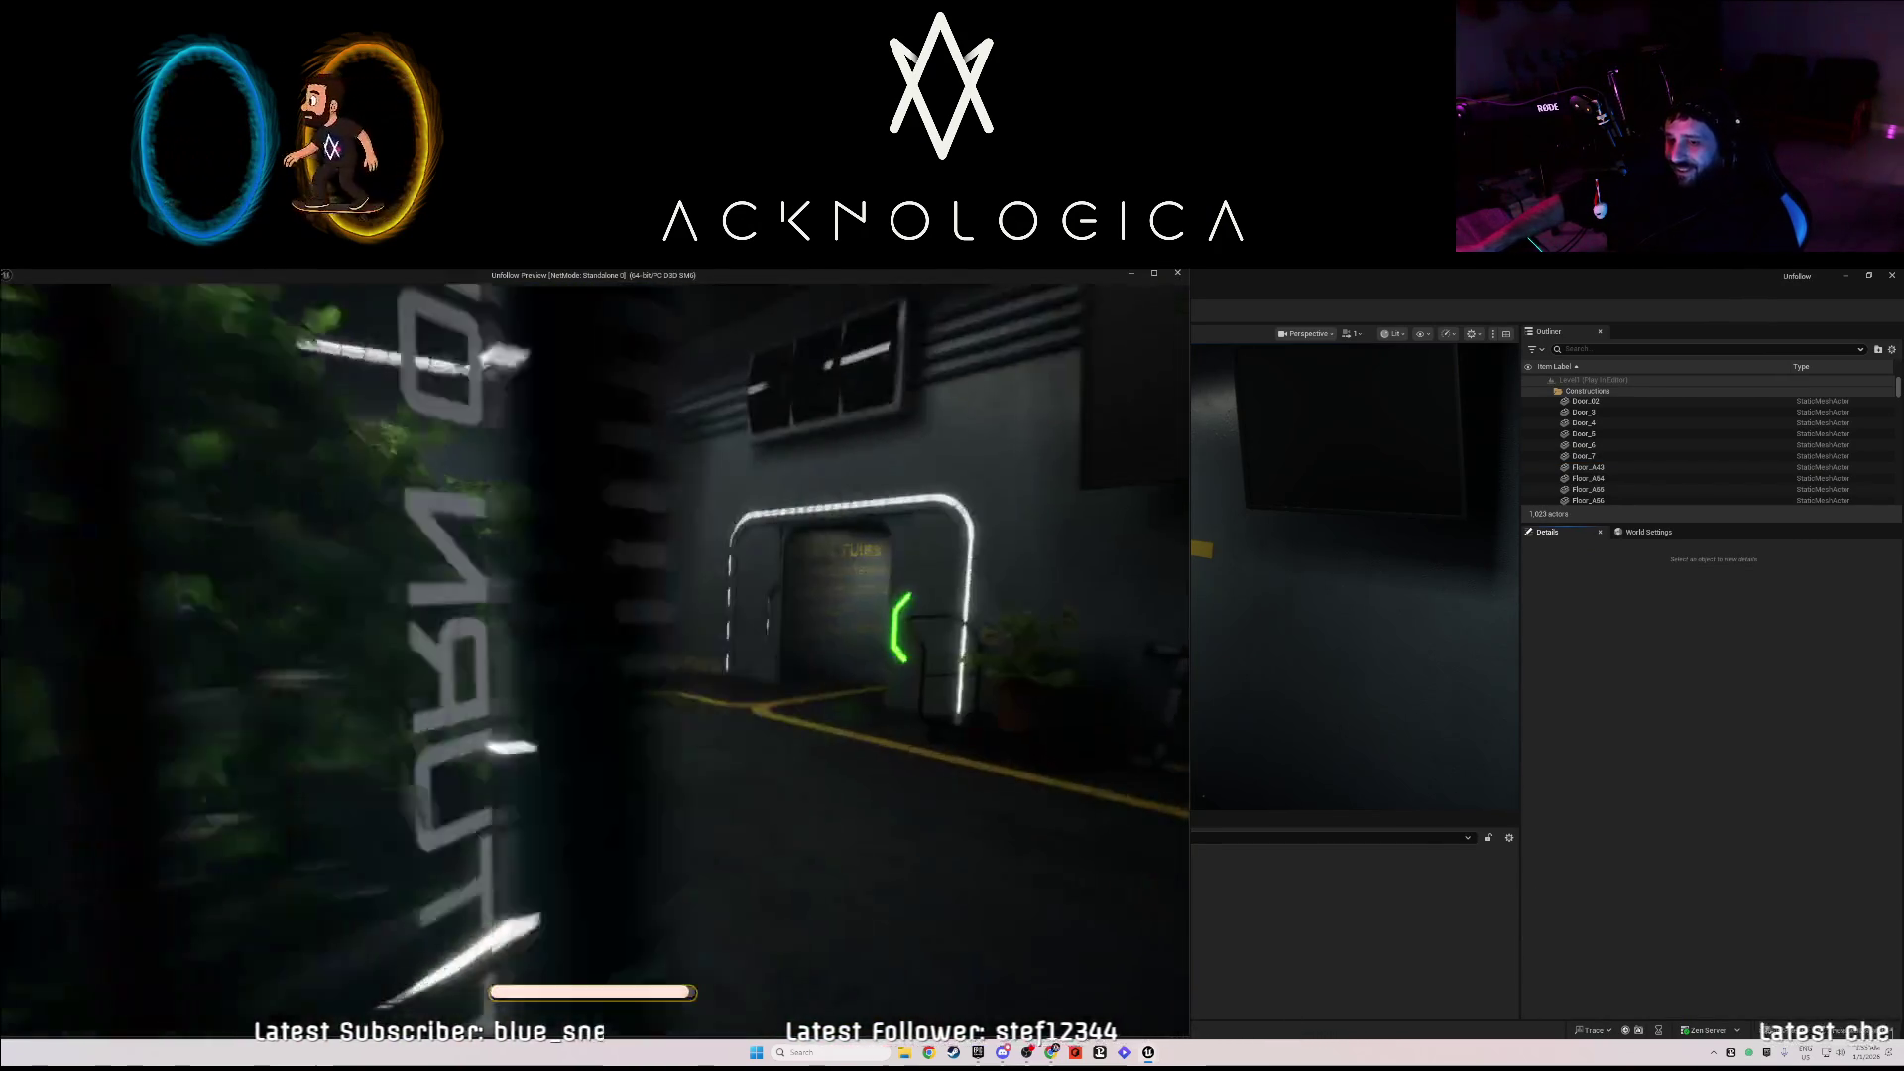
pyautogui.press('w')
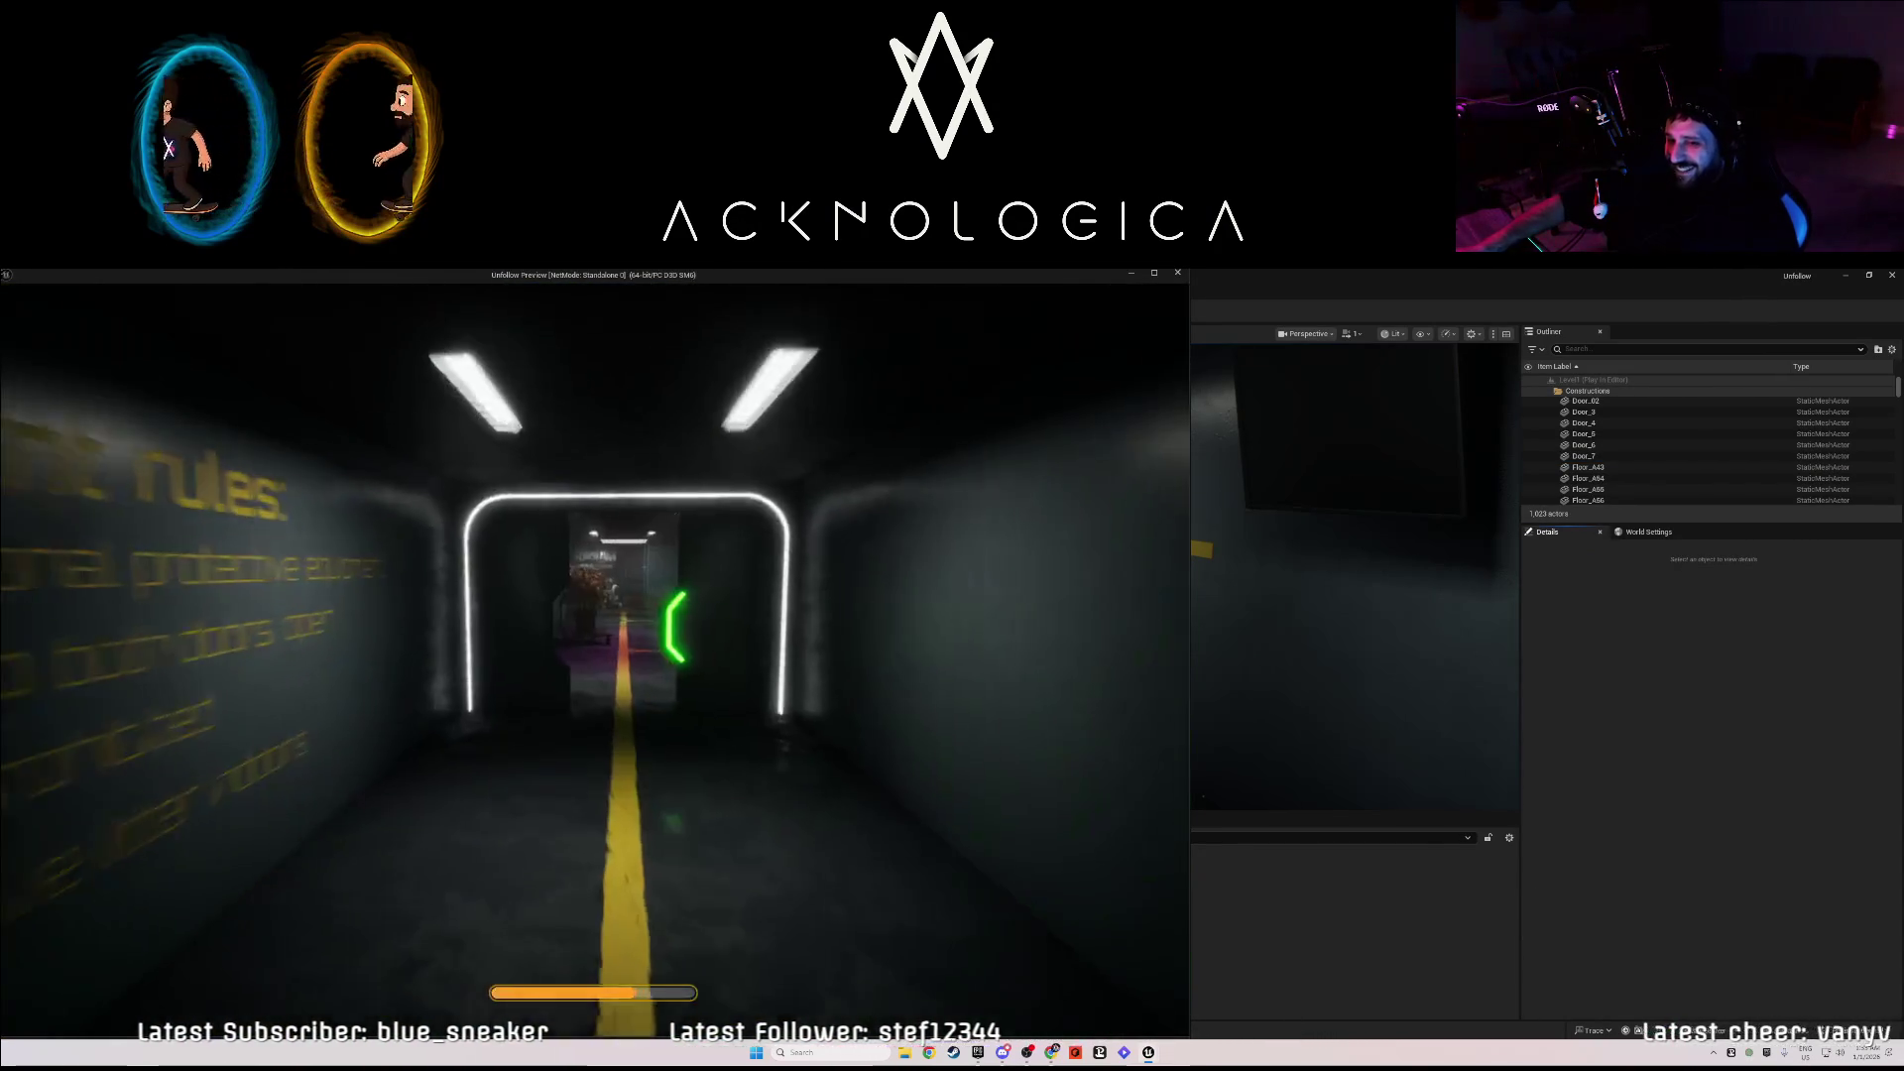
pyautogui.press('w')
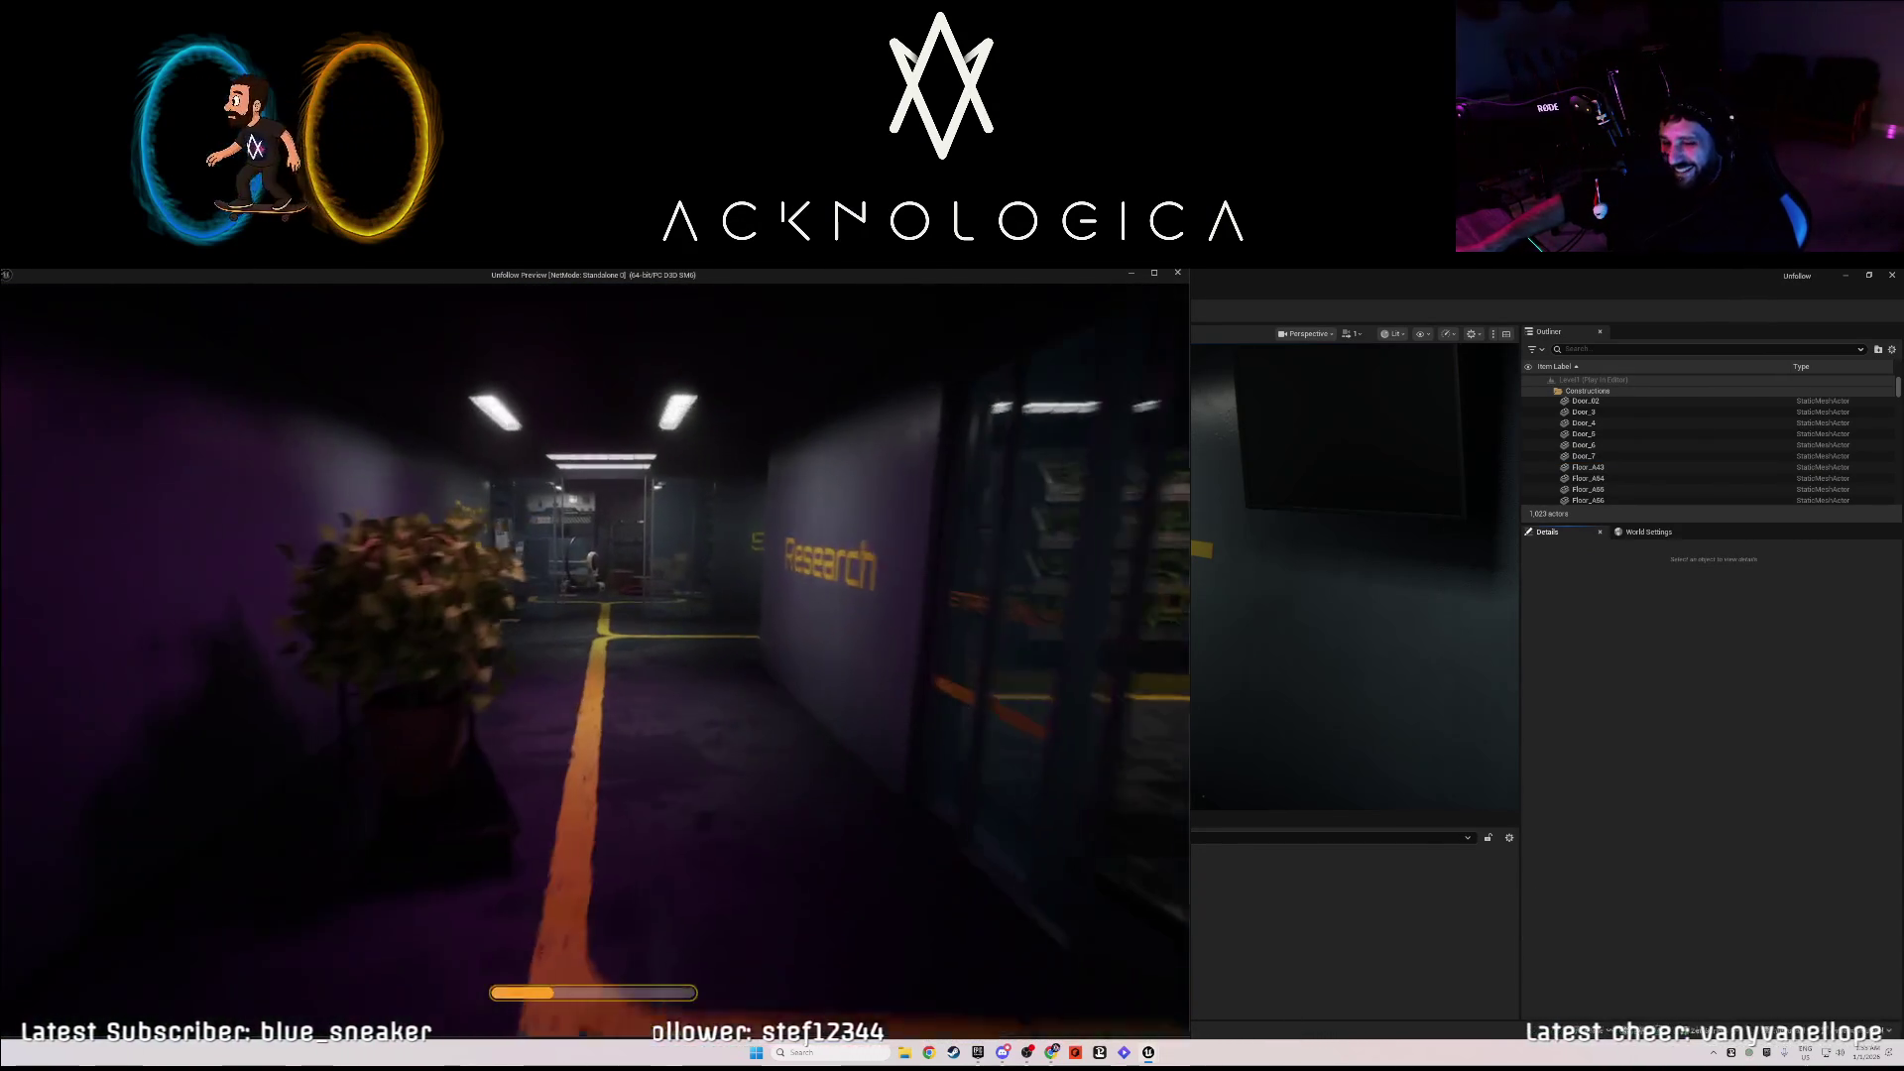
pyautogui.press('w')
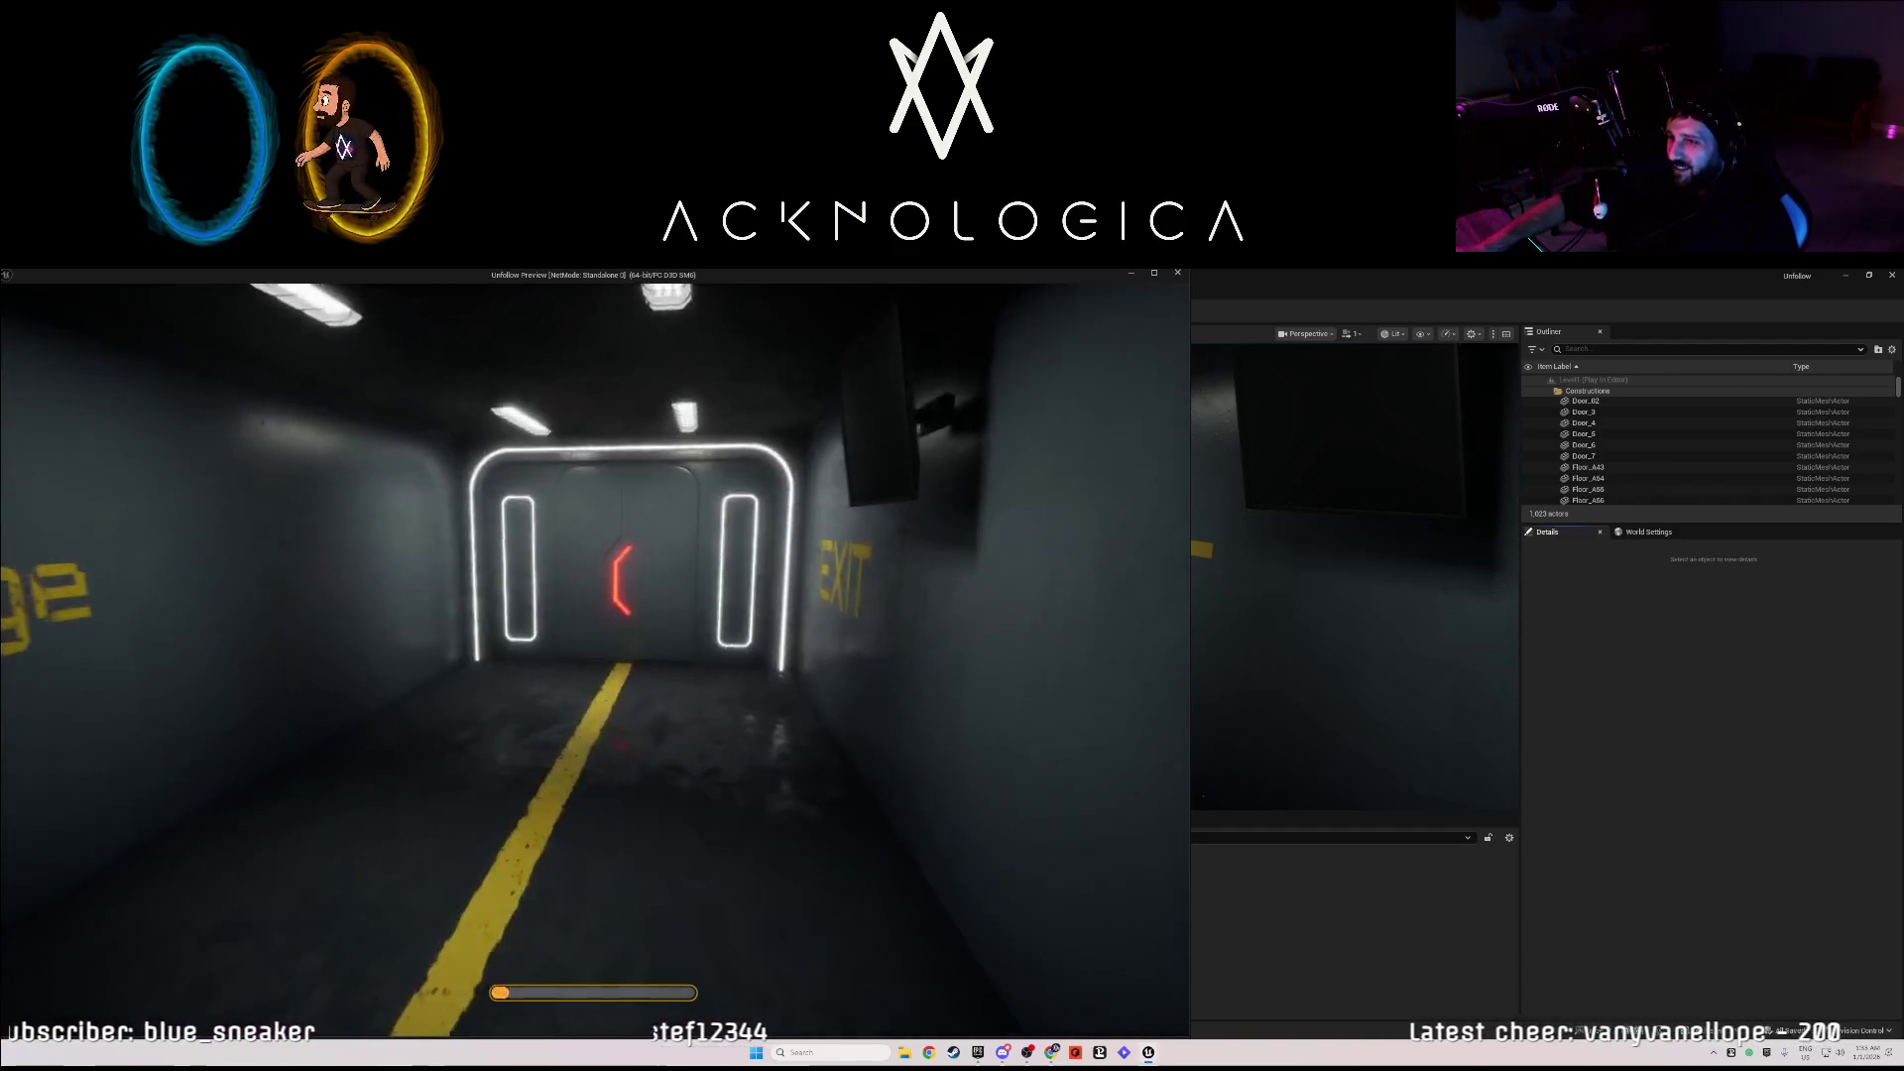
pyautogui.press('w')
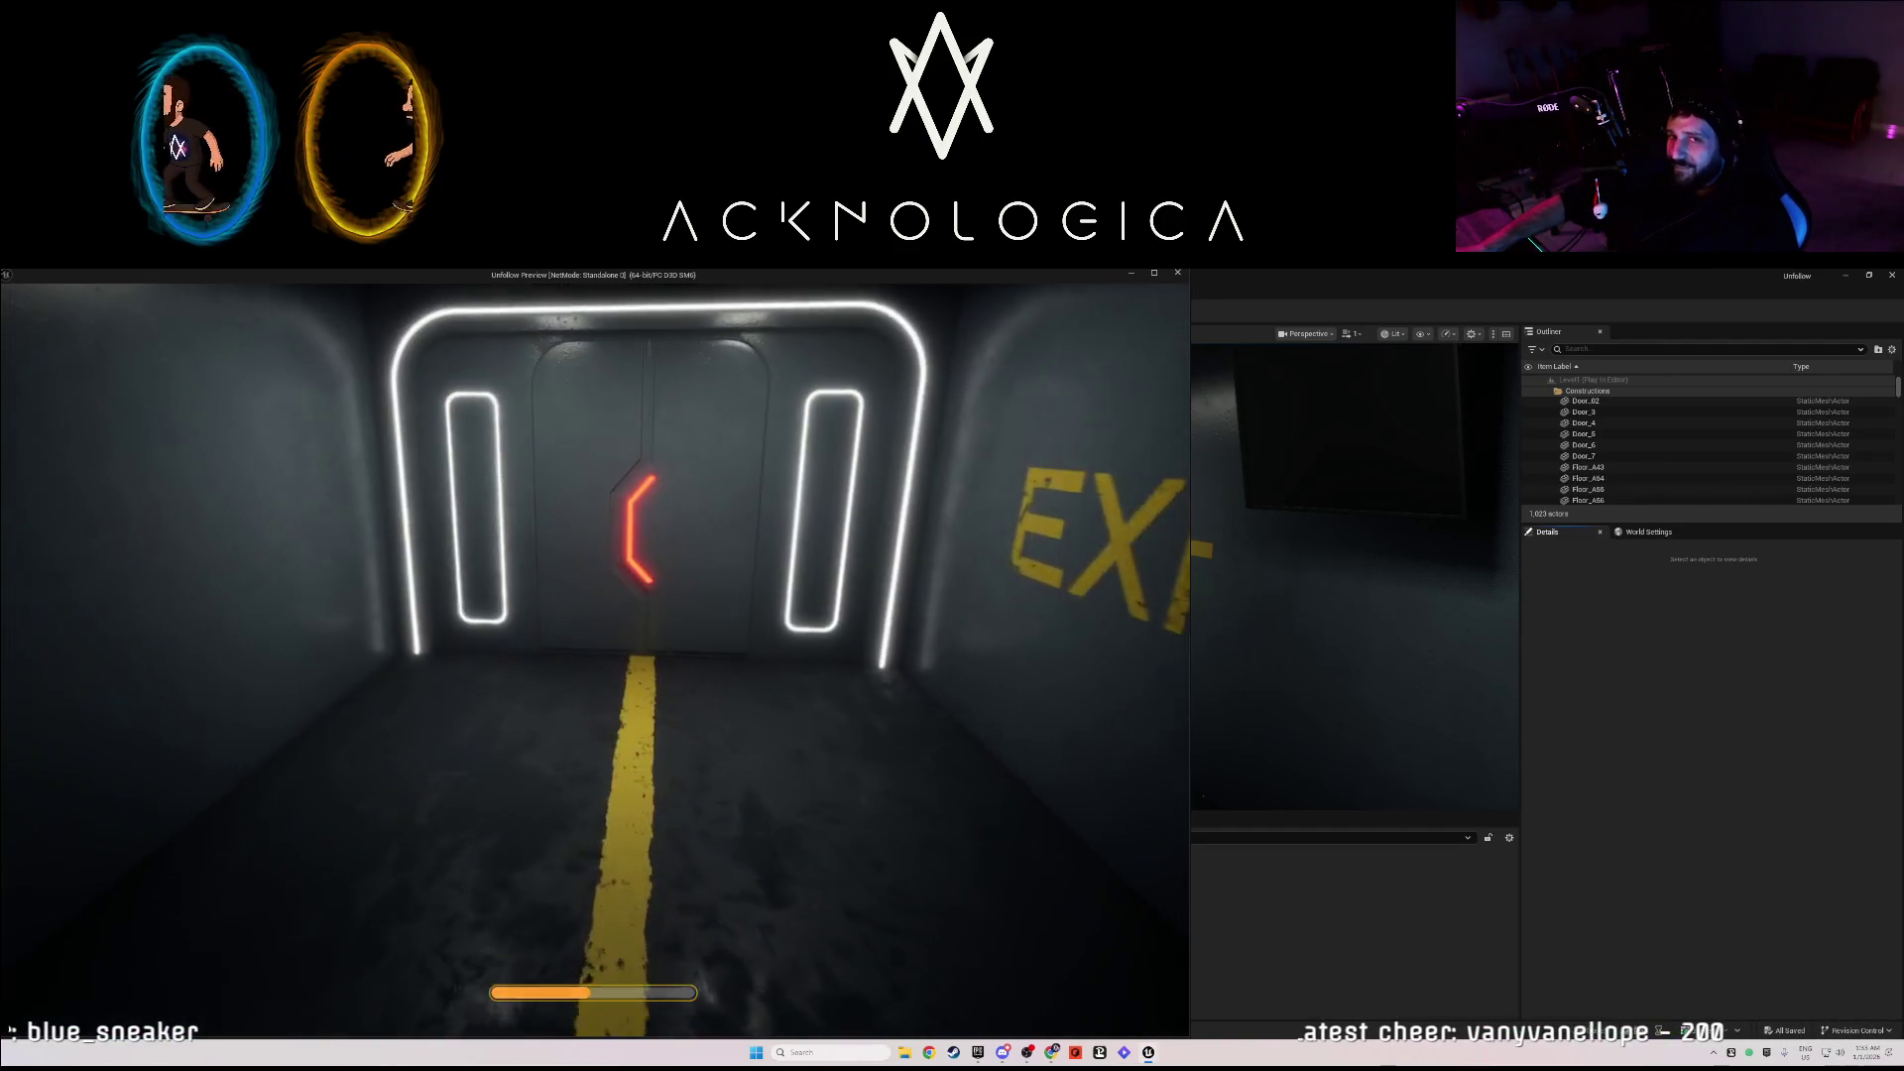
pyautogui.press('w')
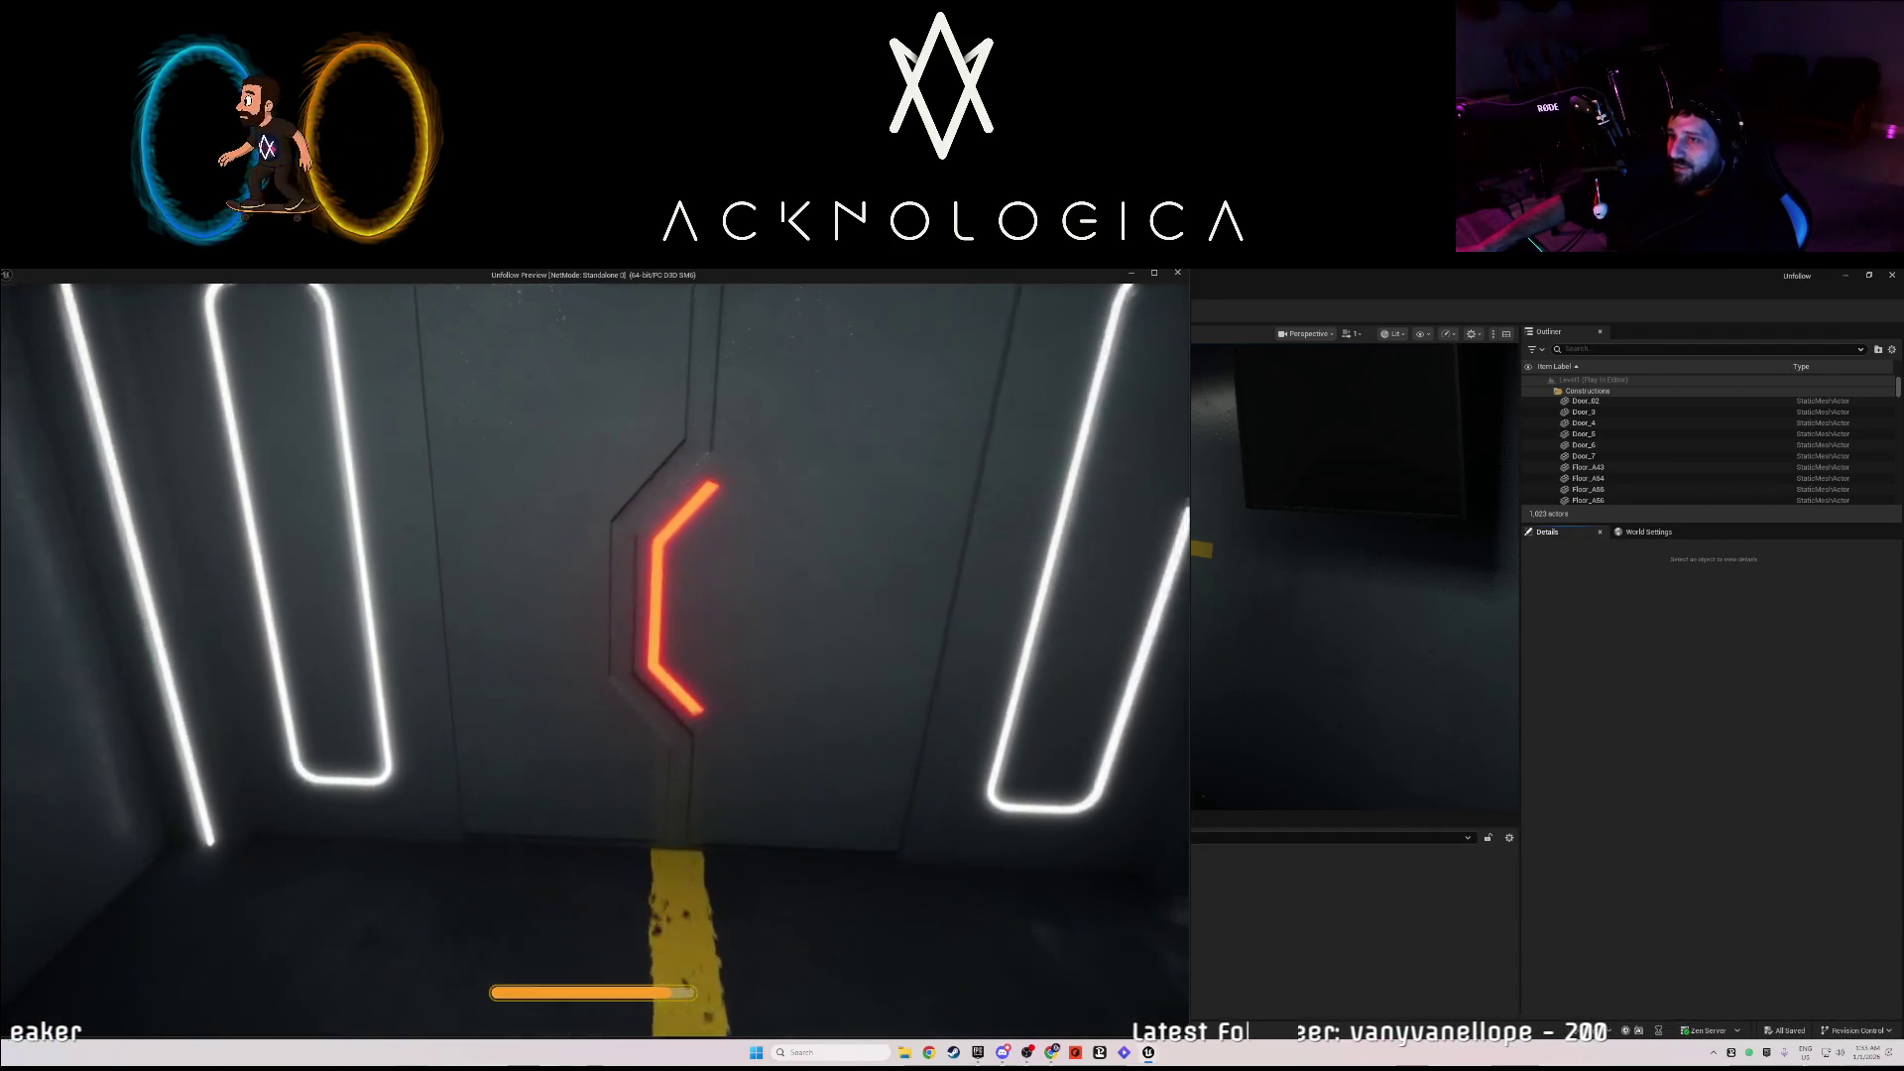
pyautogui.press('w')
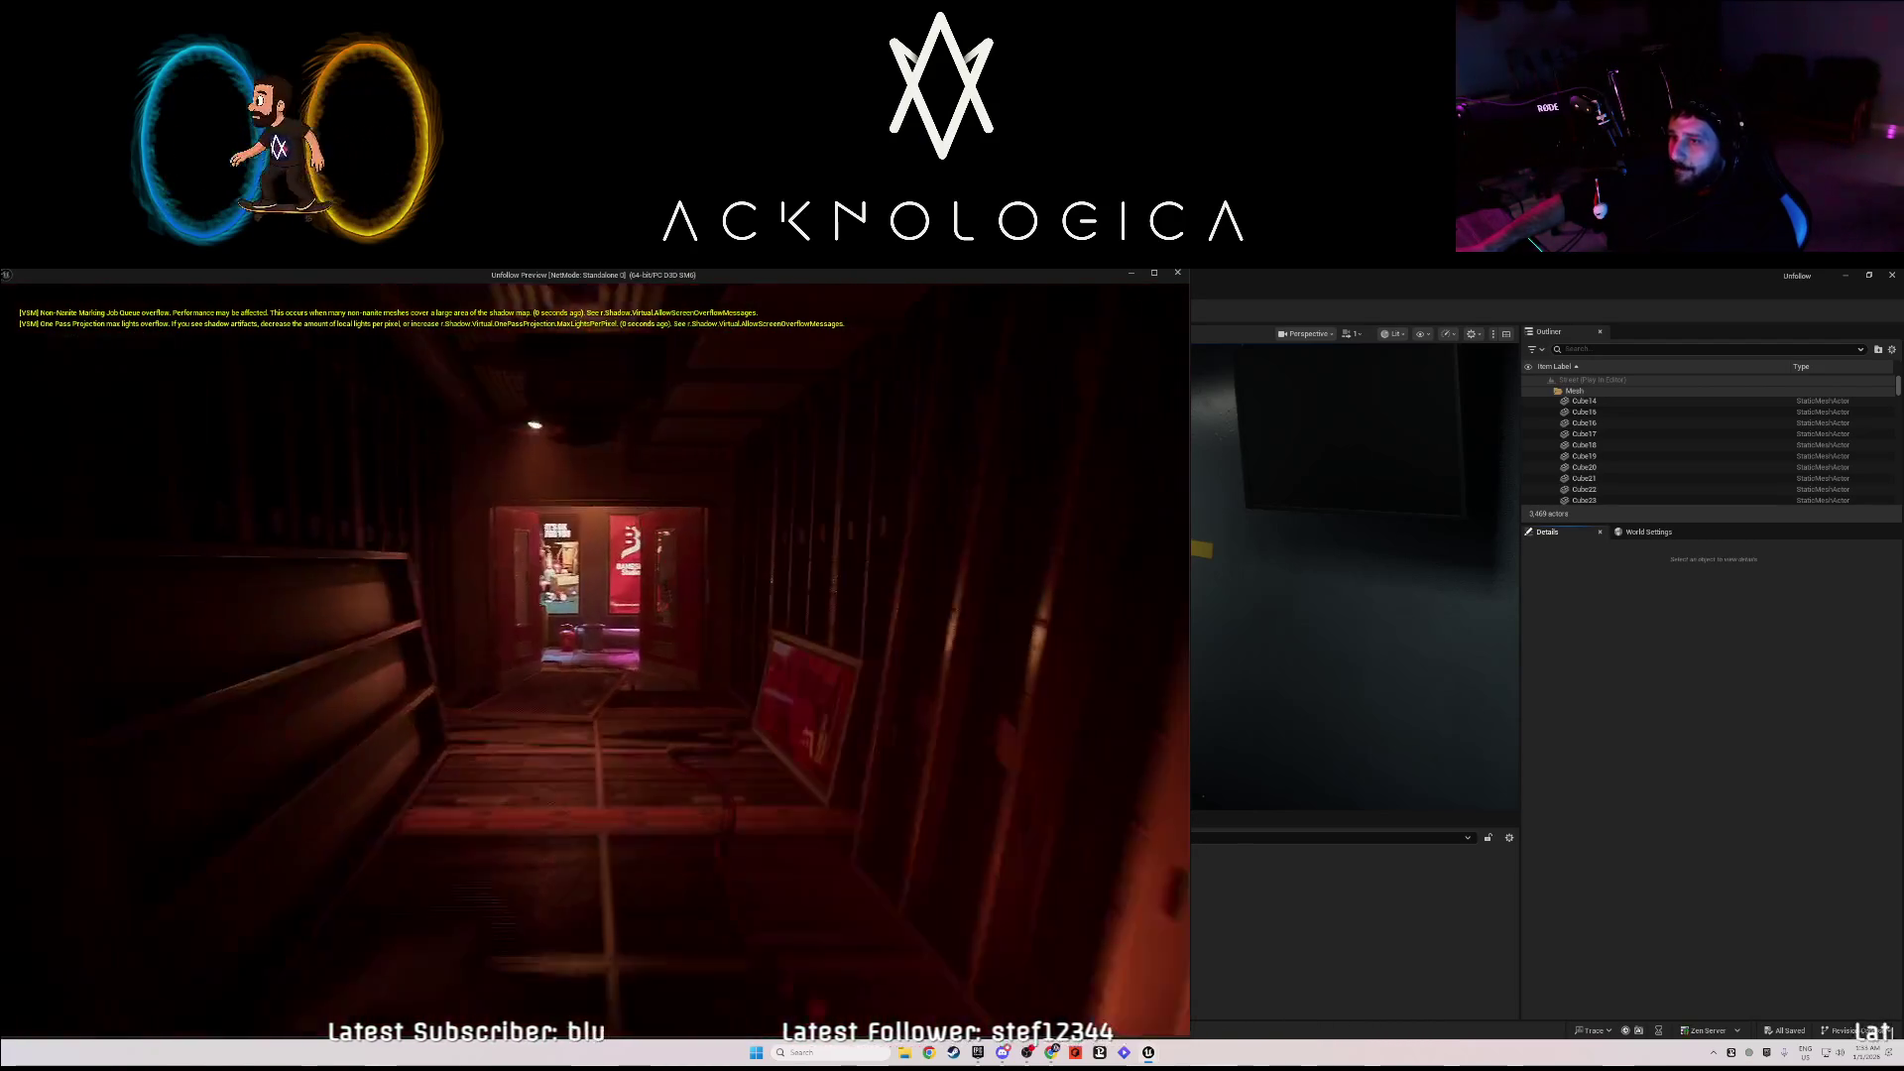
pyautogui.press('w')
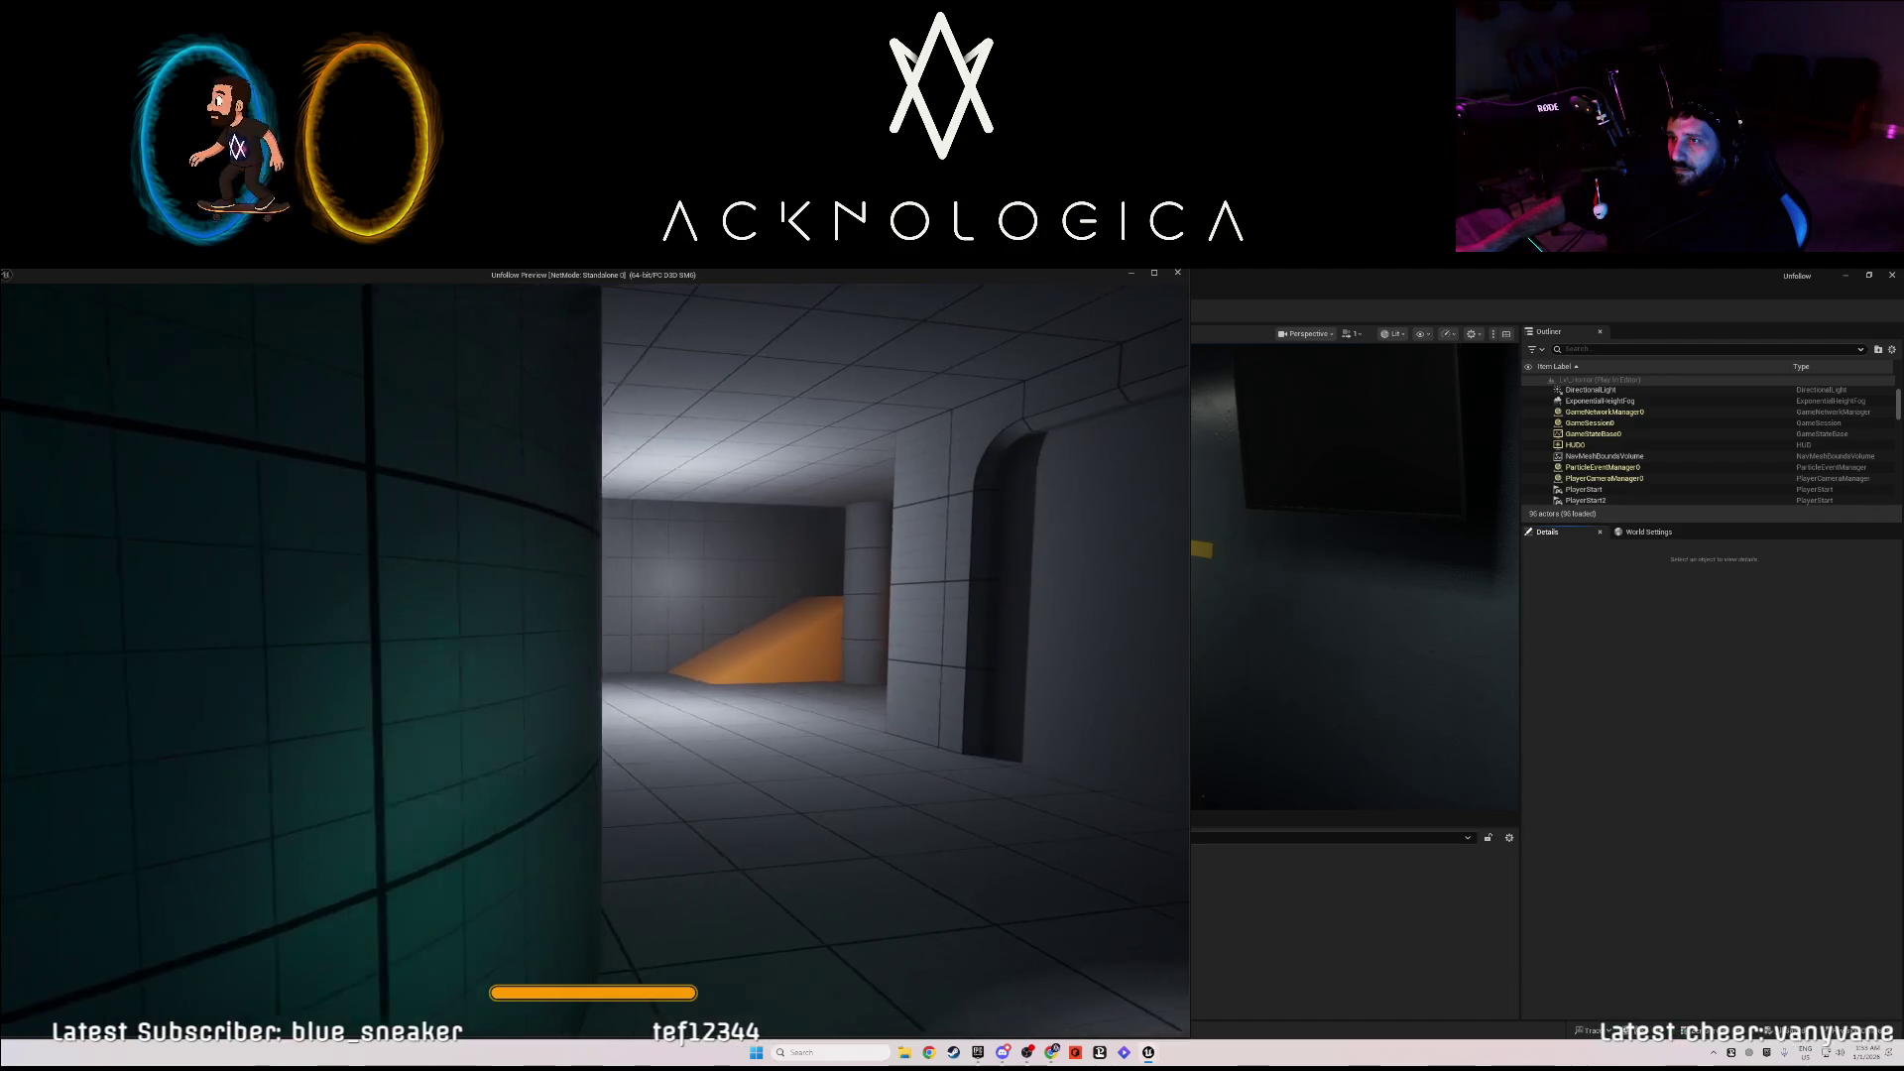
pyautogui.press('Escape')
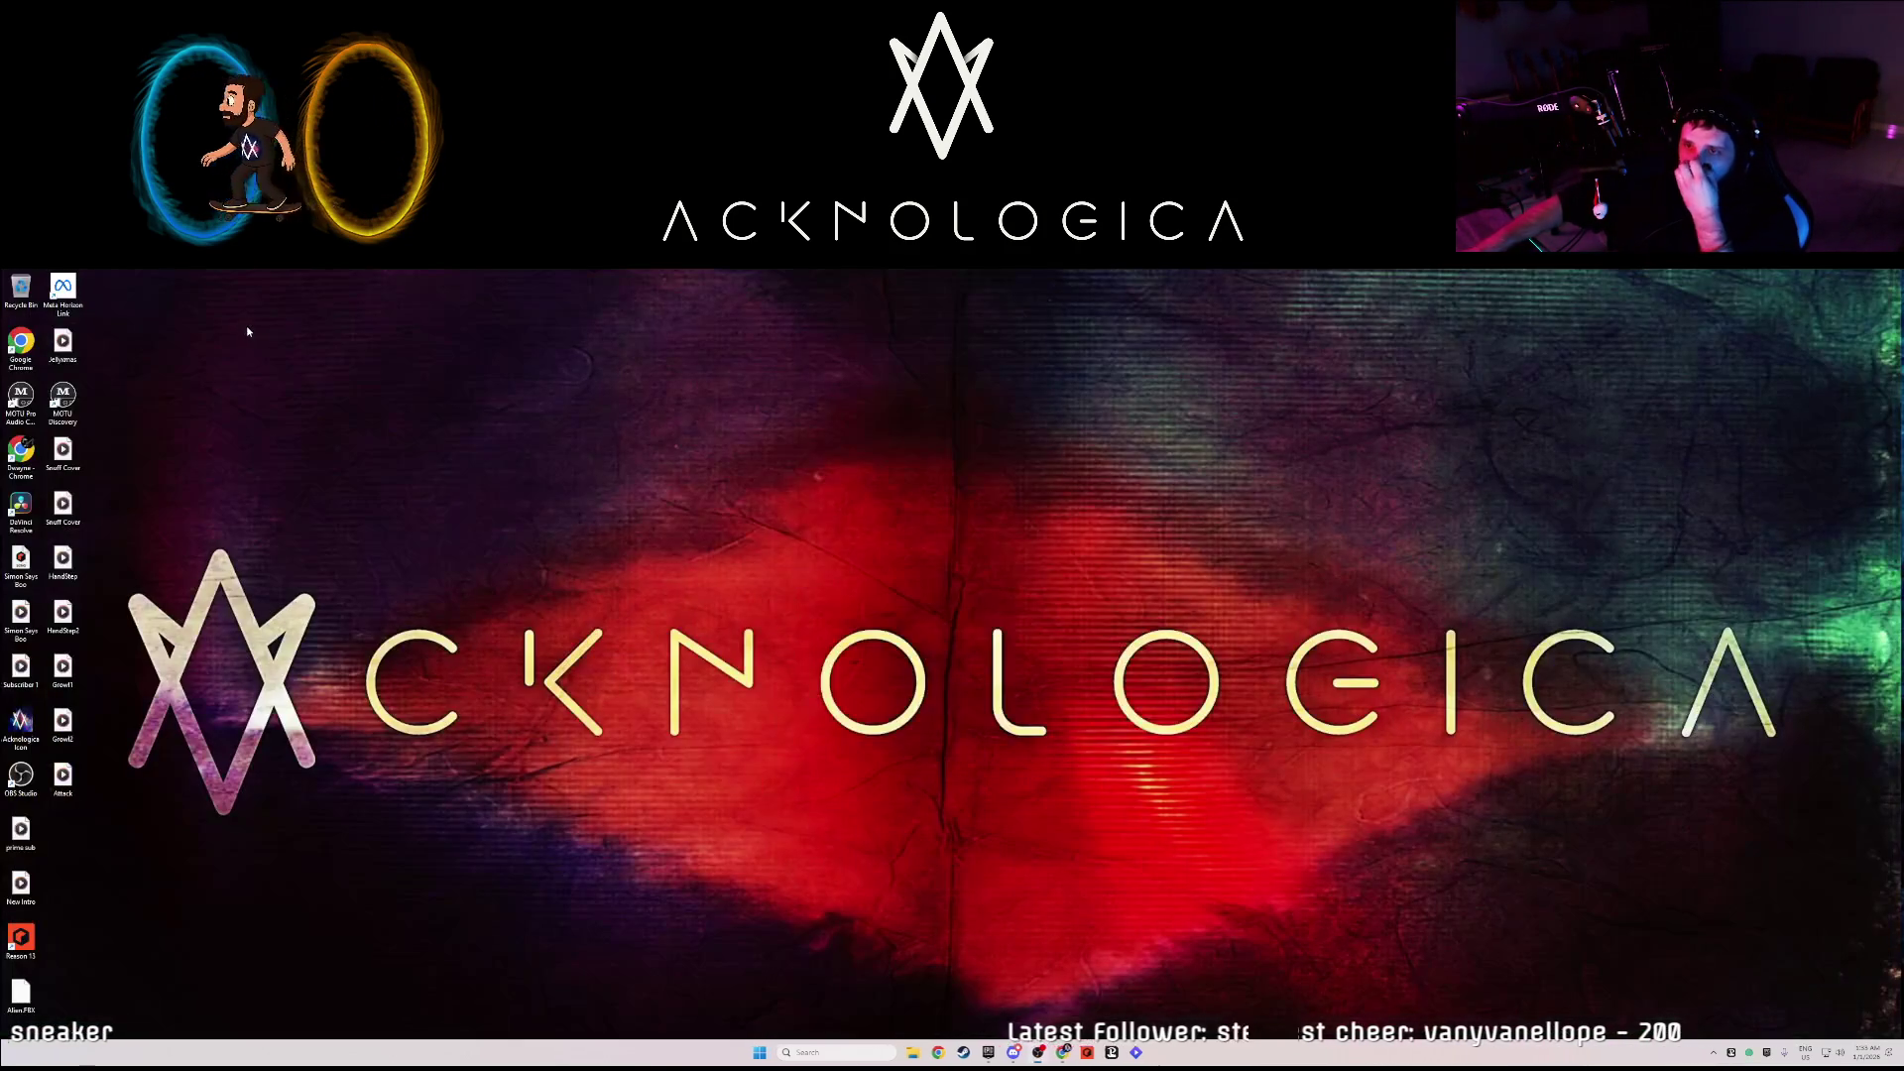
# - Close the Unfollow crash report without sending it
pyautogui.click(774, 804)
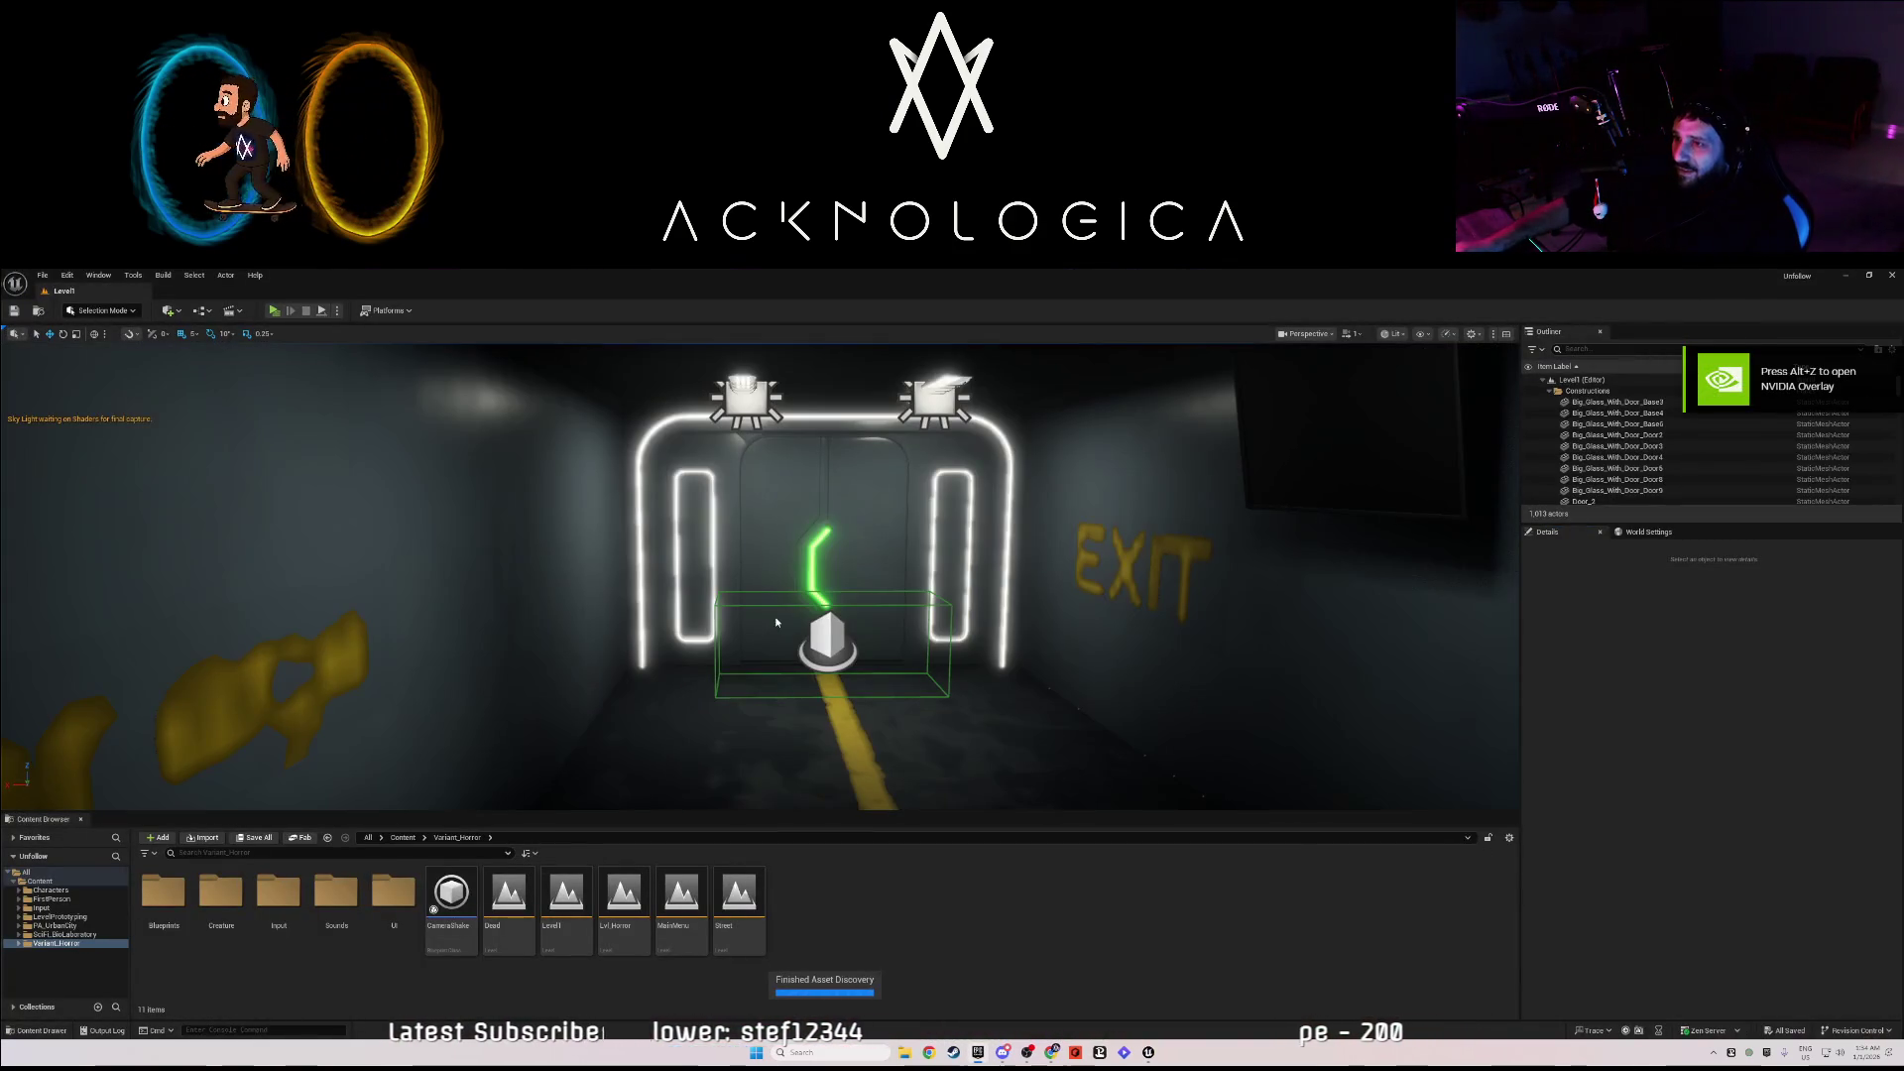
# - Fly the viewport camera down the corridor and start Play In Editor with Alt+P
pyautogui.moveTo(823, 548); pyautogui.dragTo(823, 548)
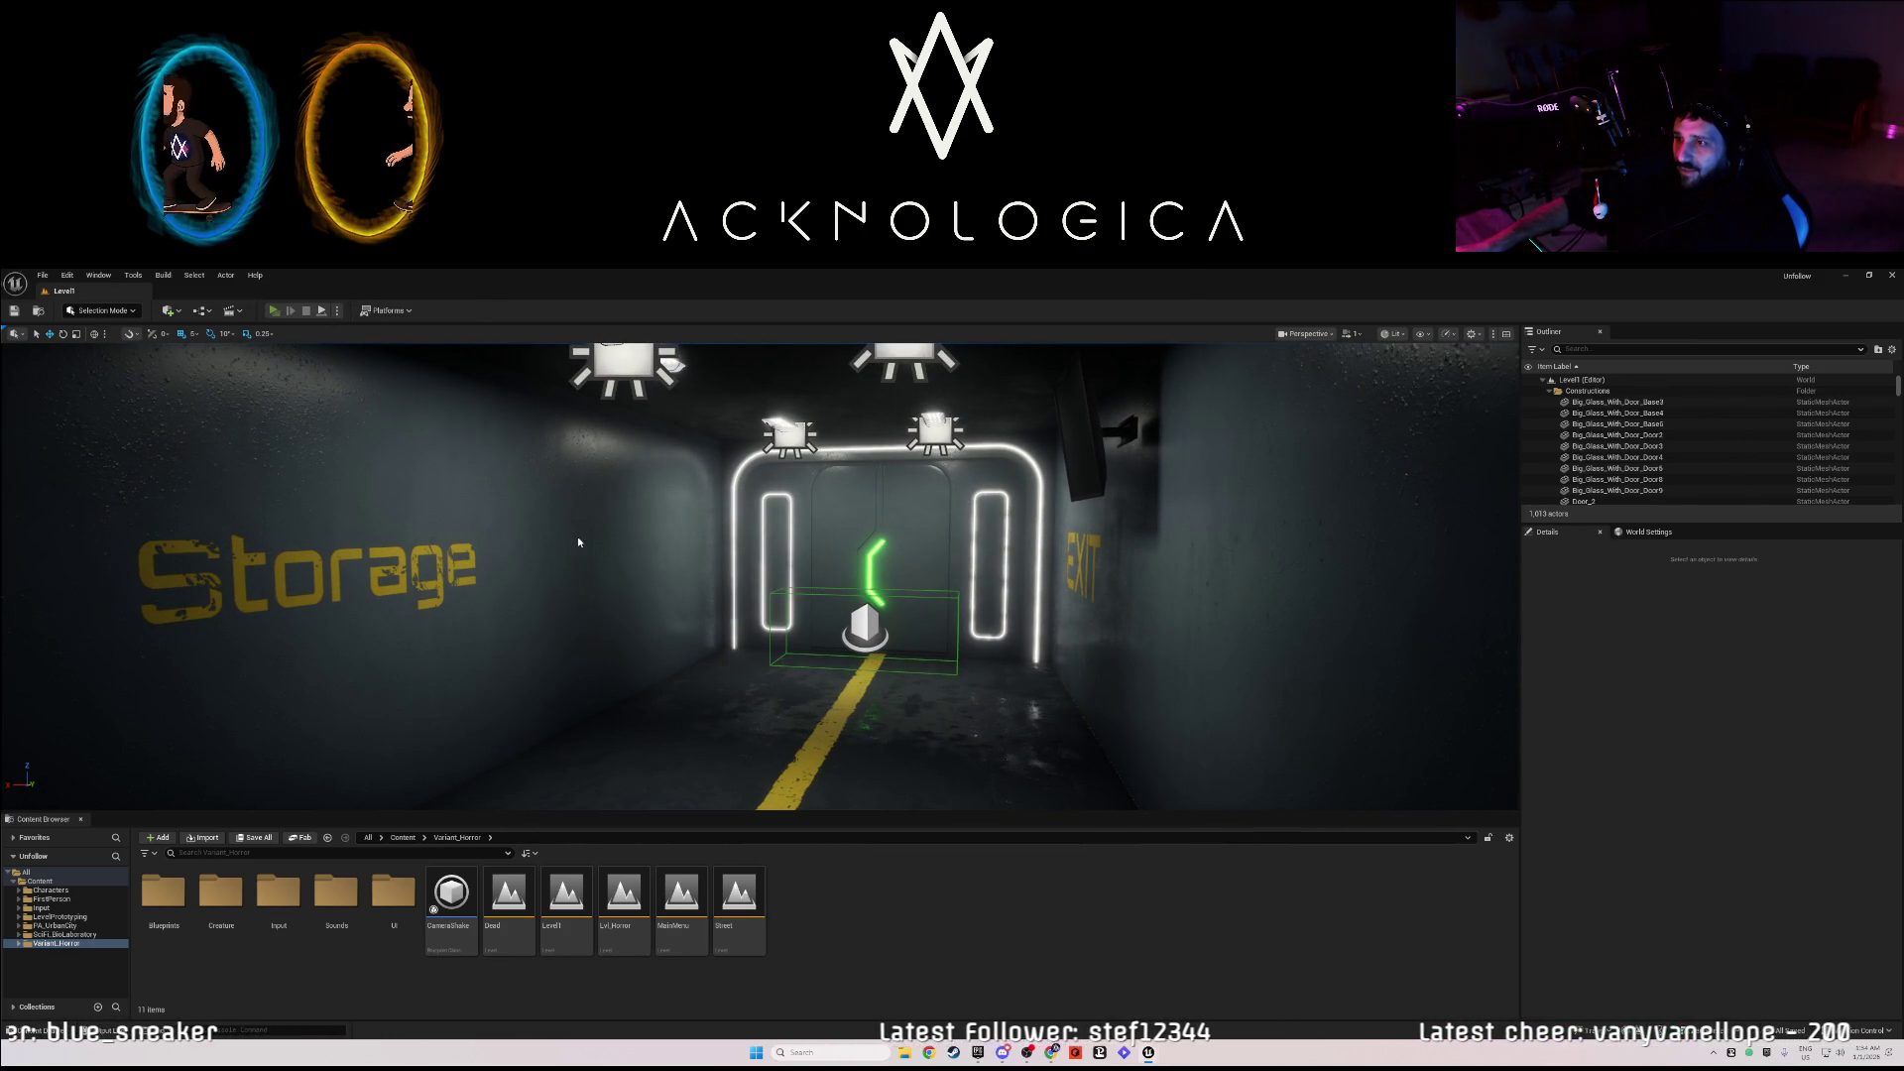
pyautogui.hotkey('alt', 'p')
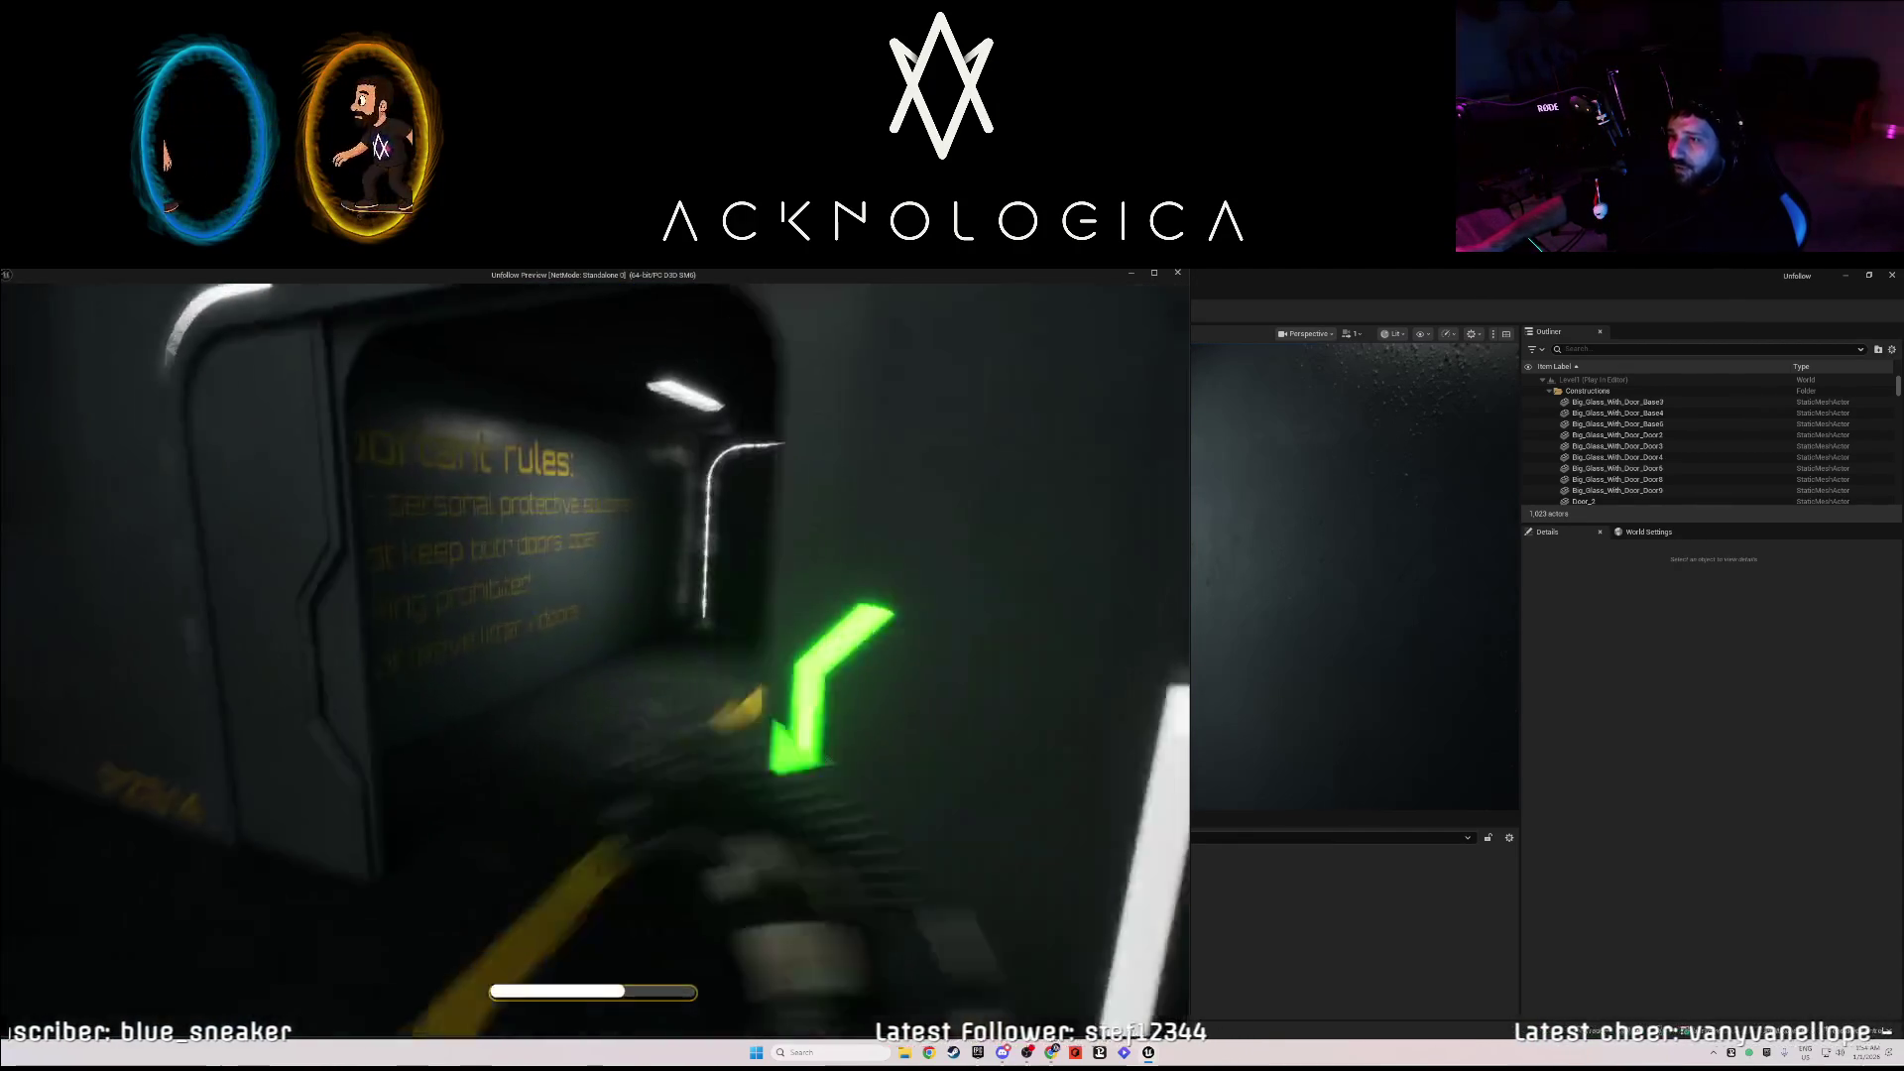
# - Walk to the door so its light turns green, then look into the dark side room
pyautogui.press('w')
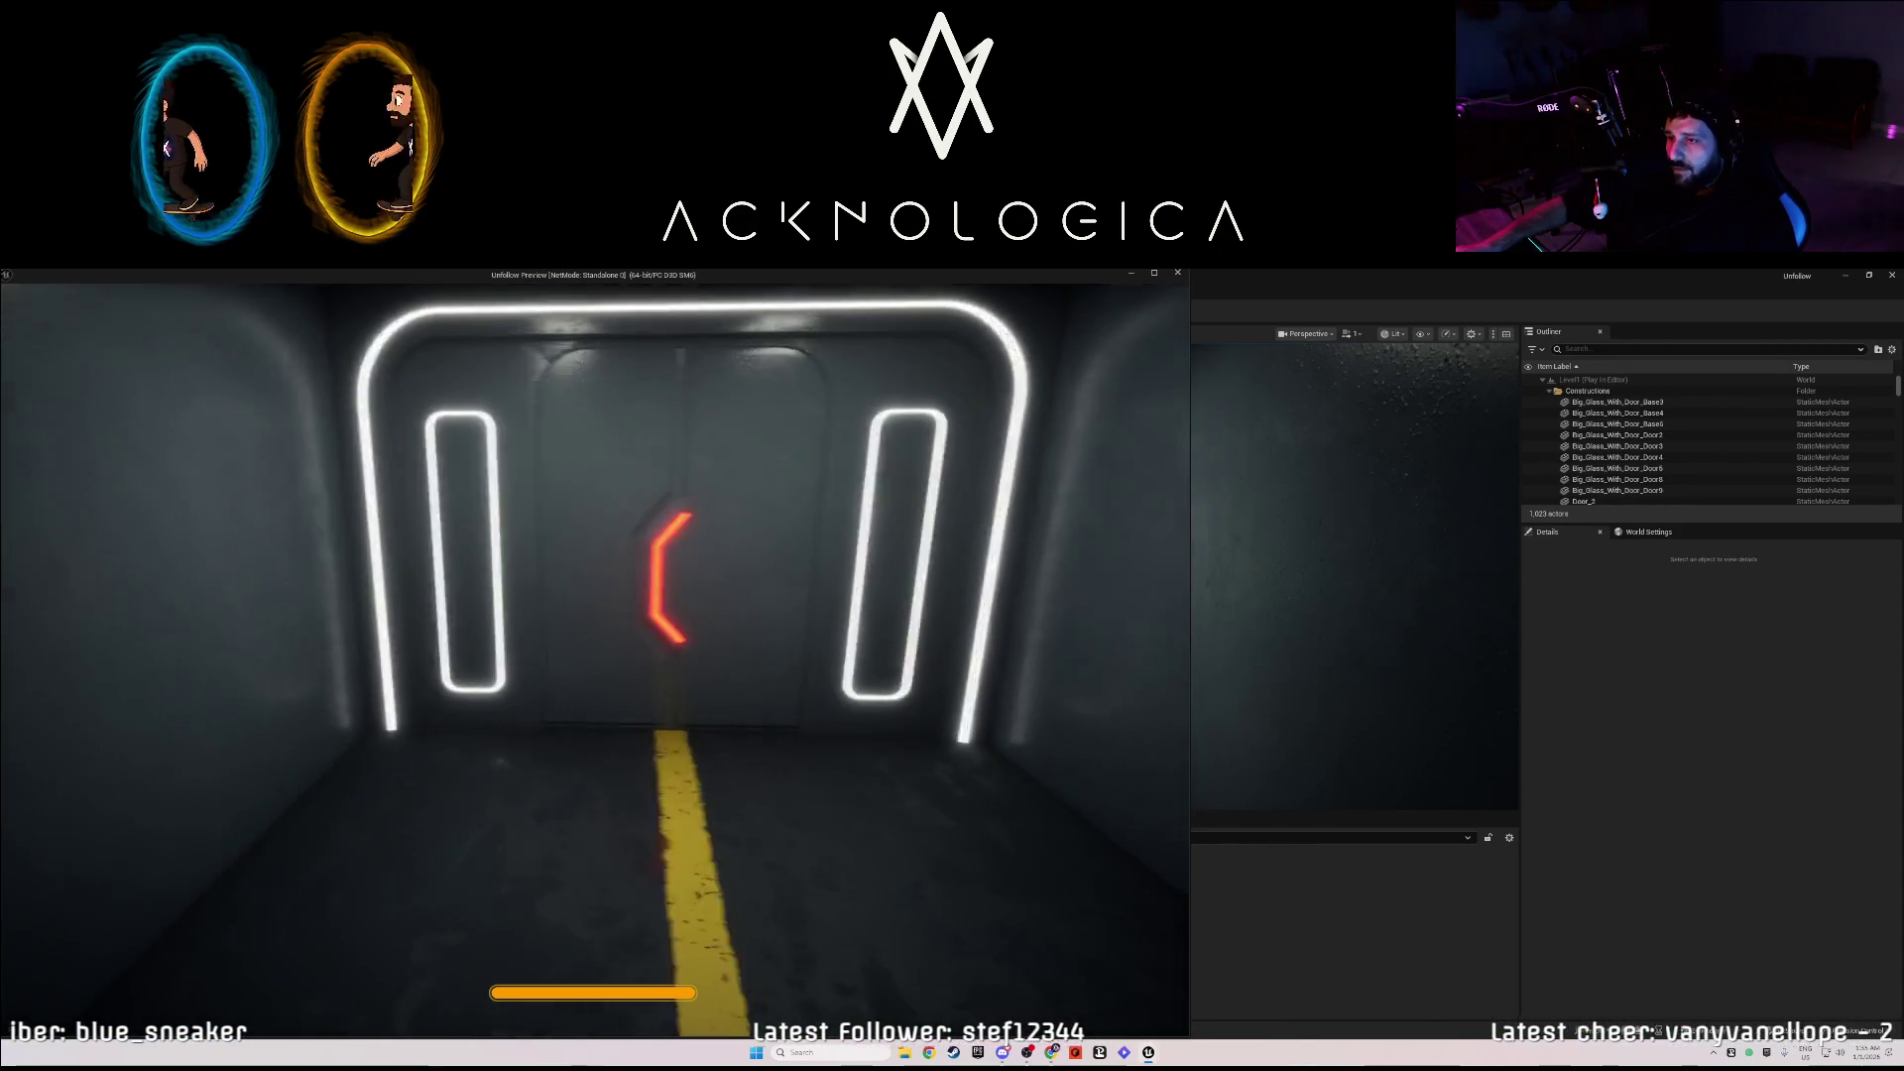
pyautogui.press('w')
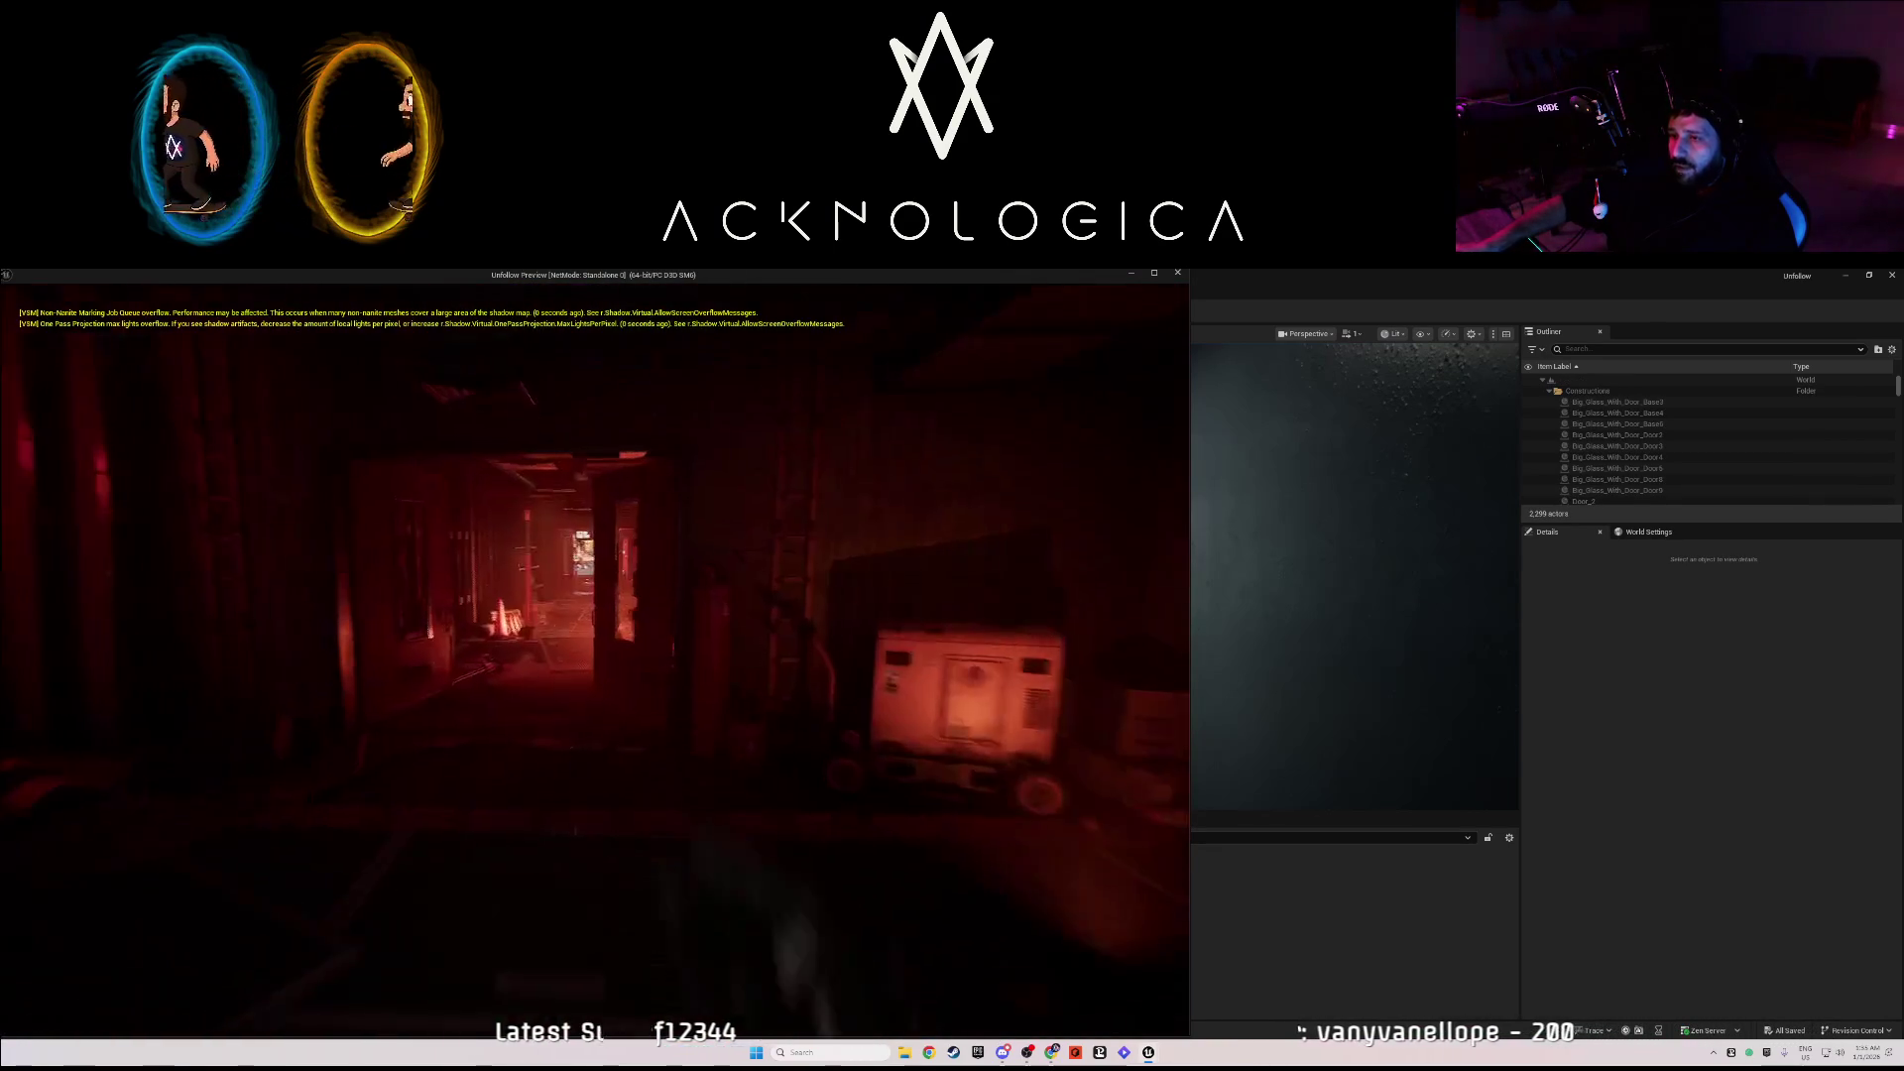
pyautogui.press('w')
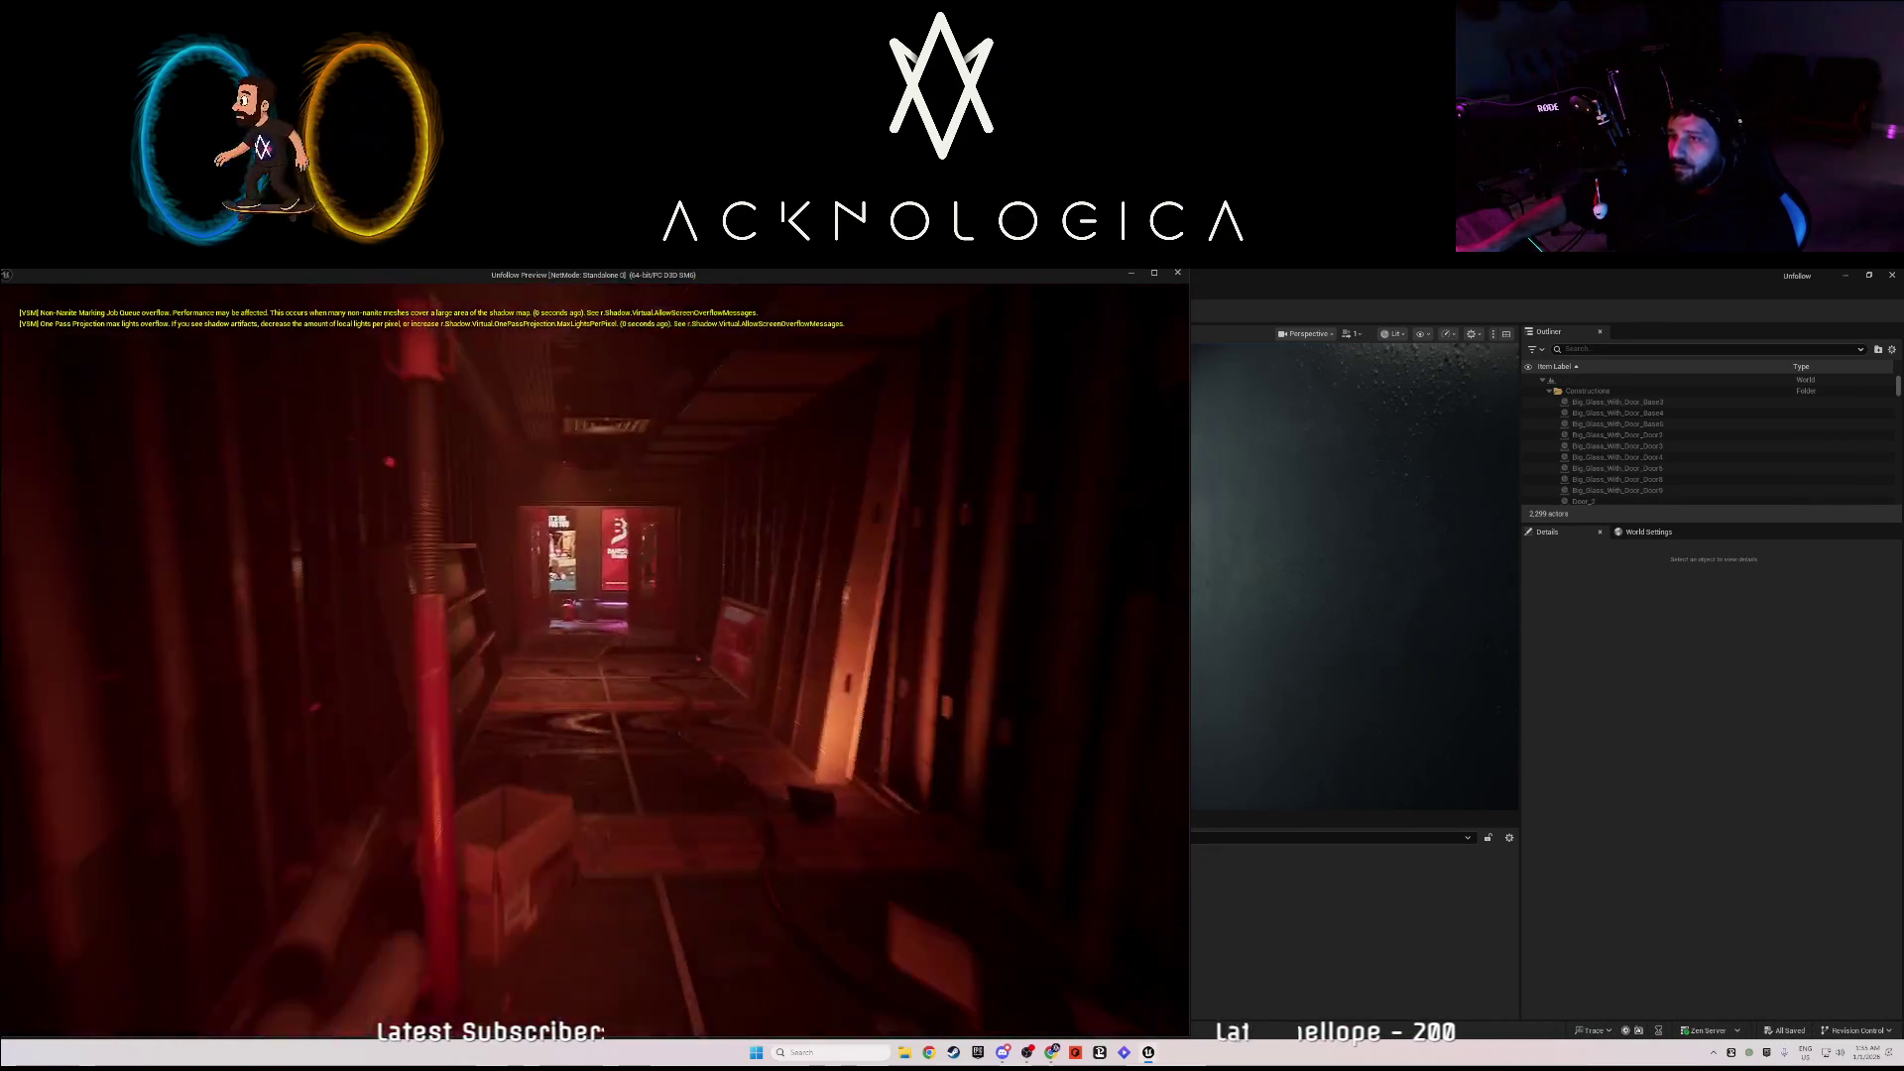
pyautogui.press('w')
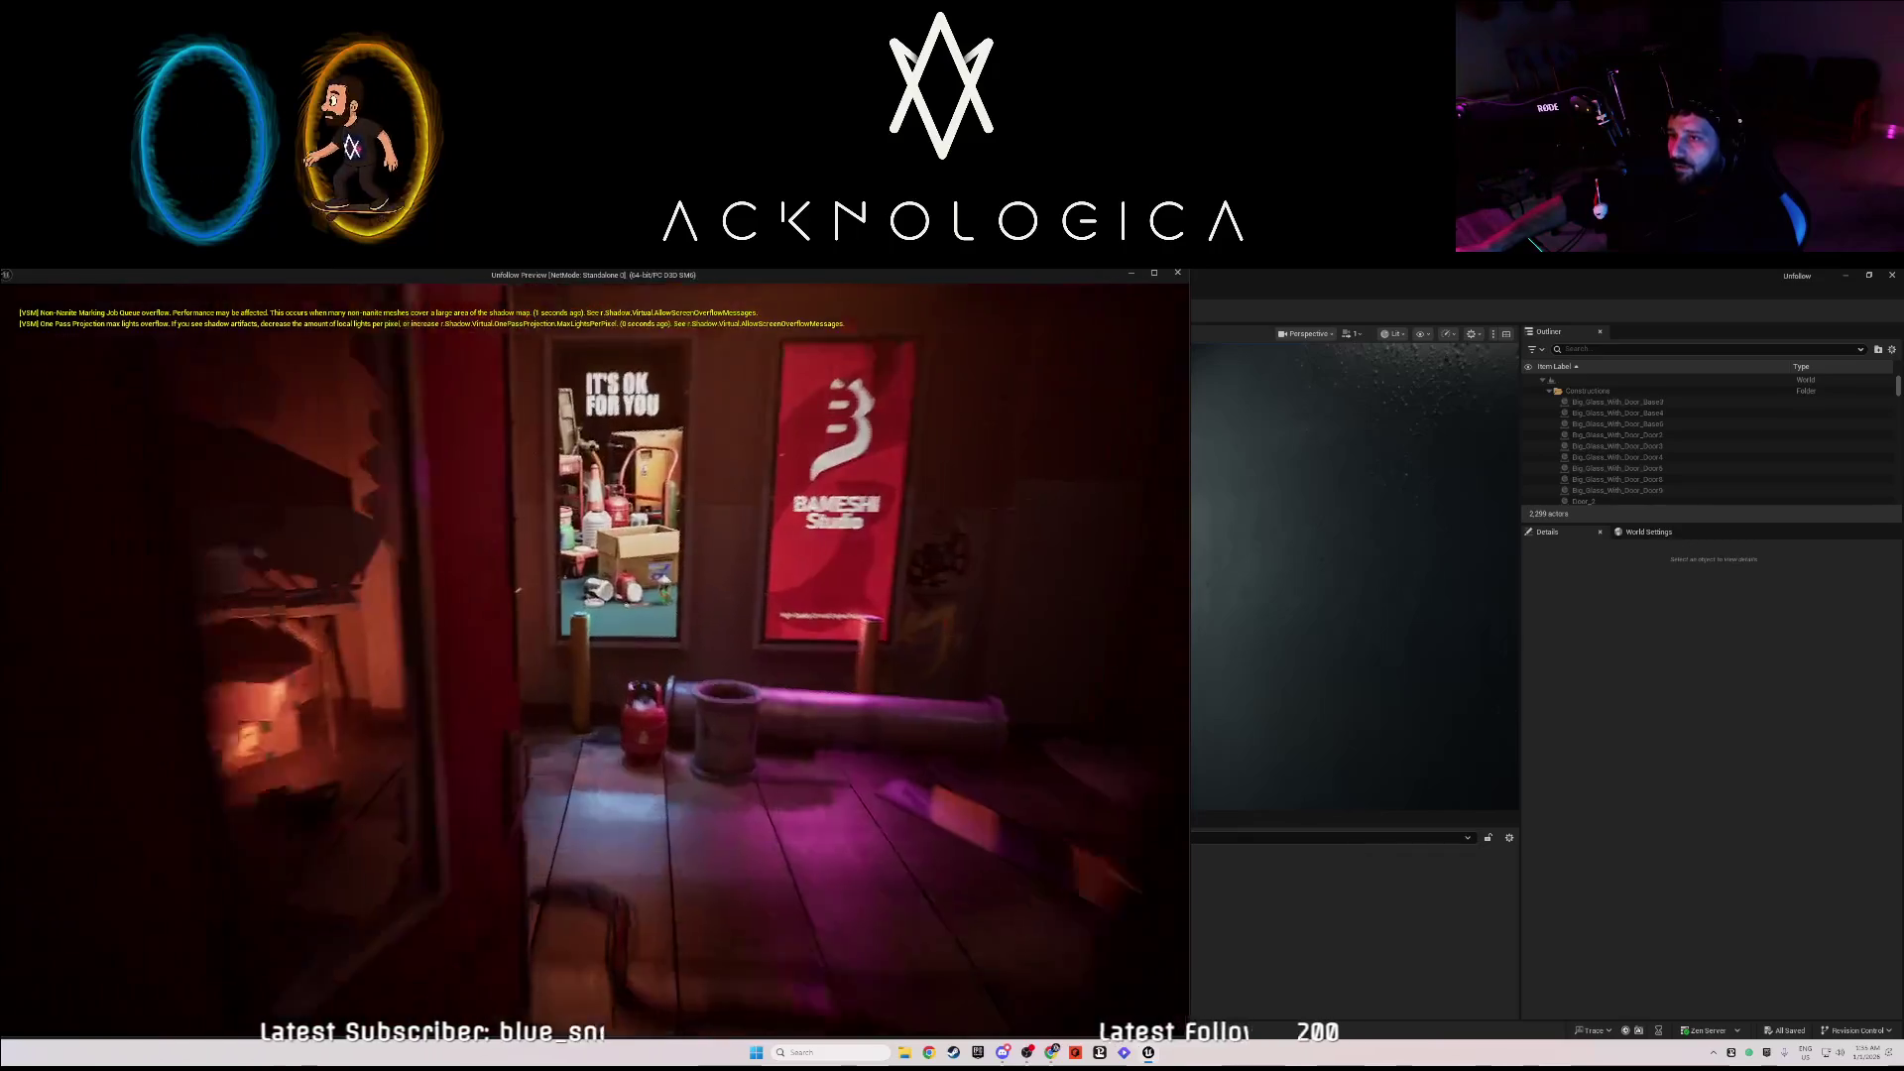
pyautogui.press('w')
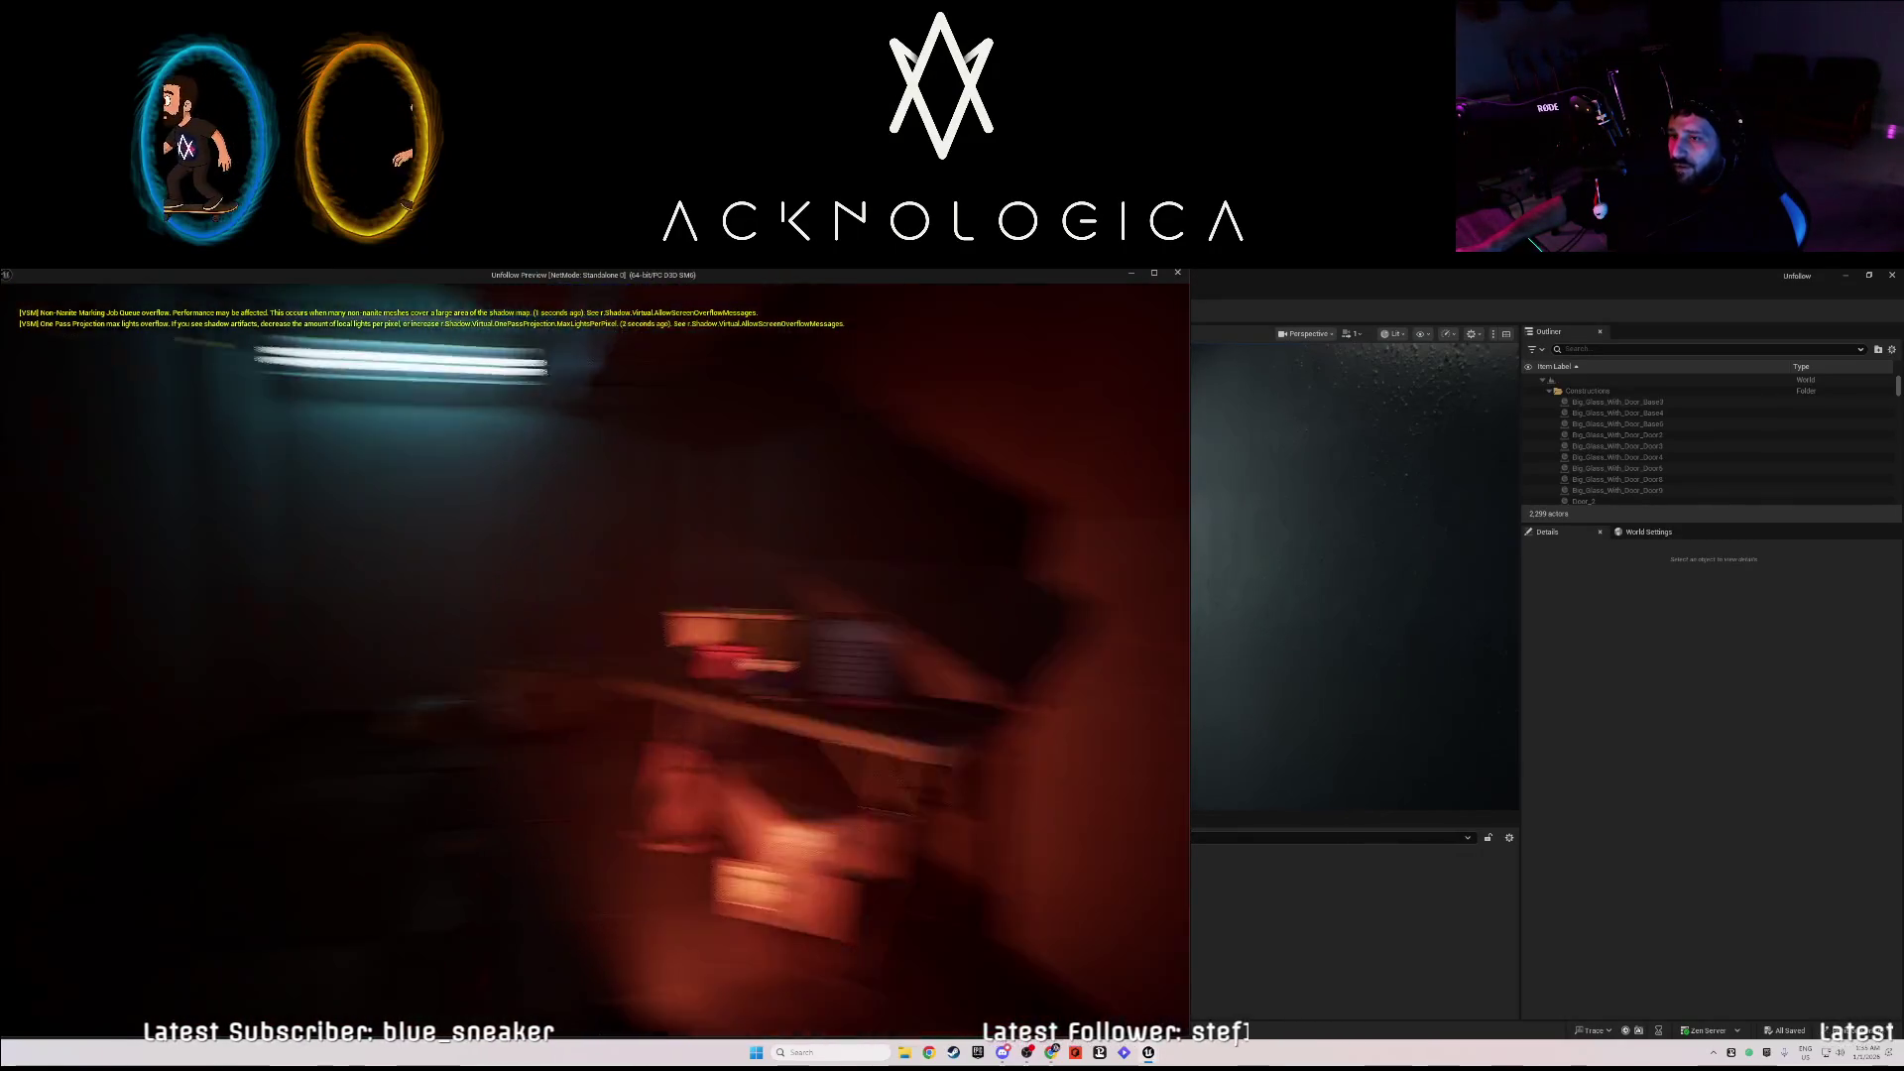
# - Continue through the red corridors, bin room and poster alley to the orange-pillar corridor
pyautogui.press('w')
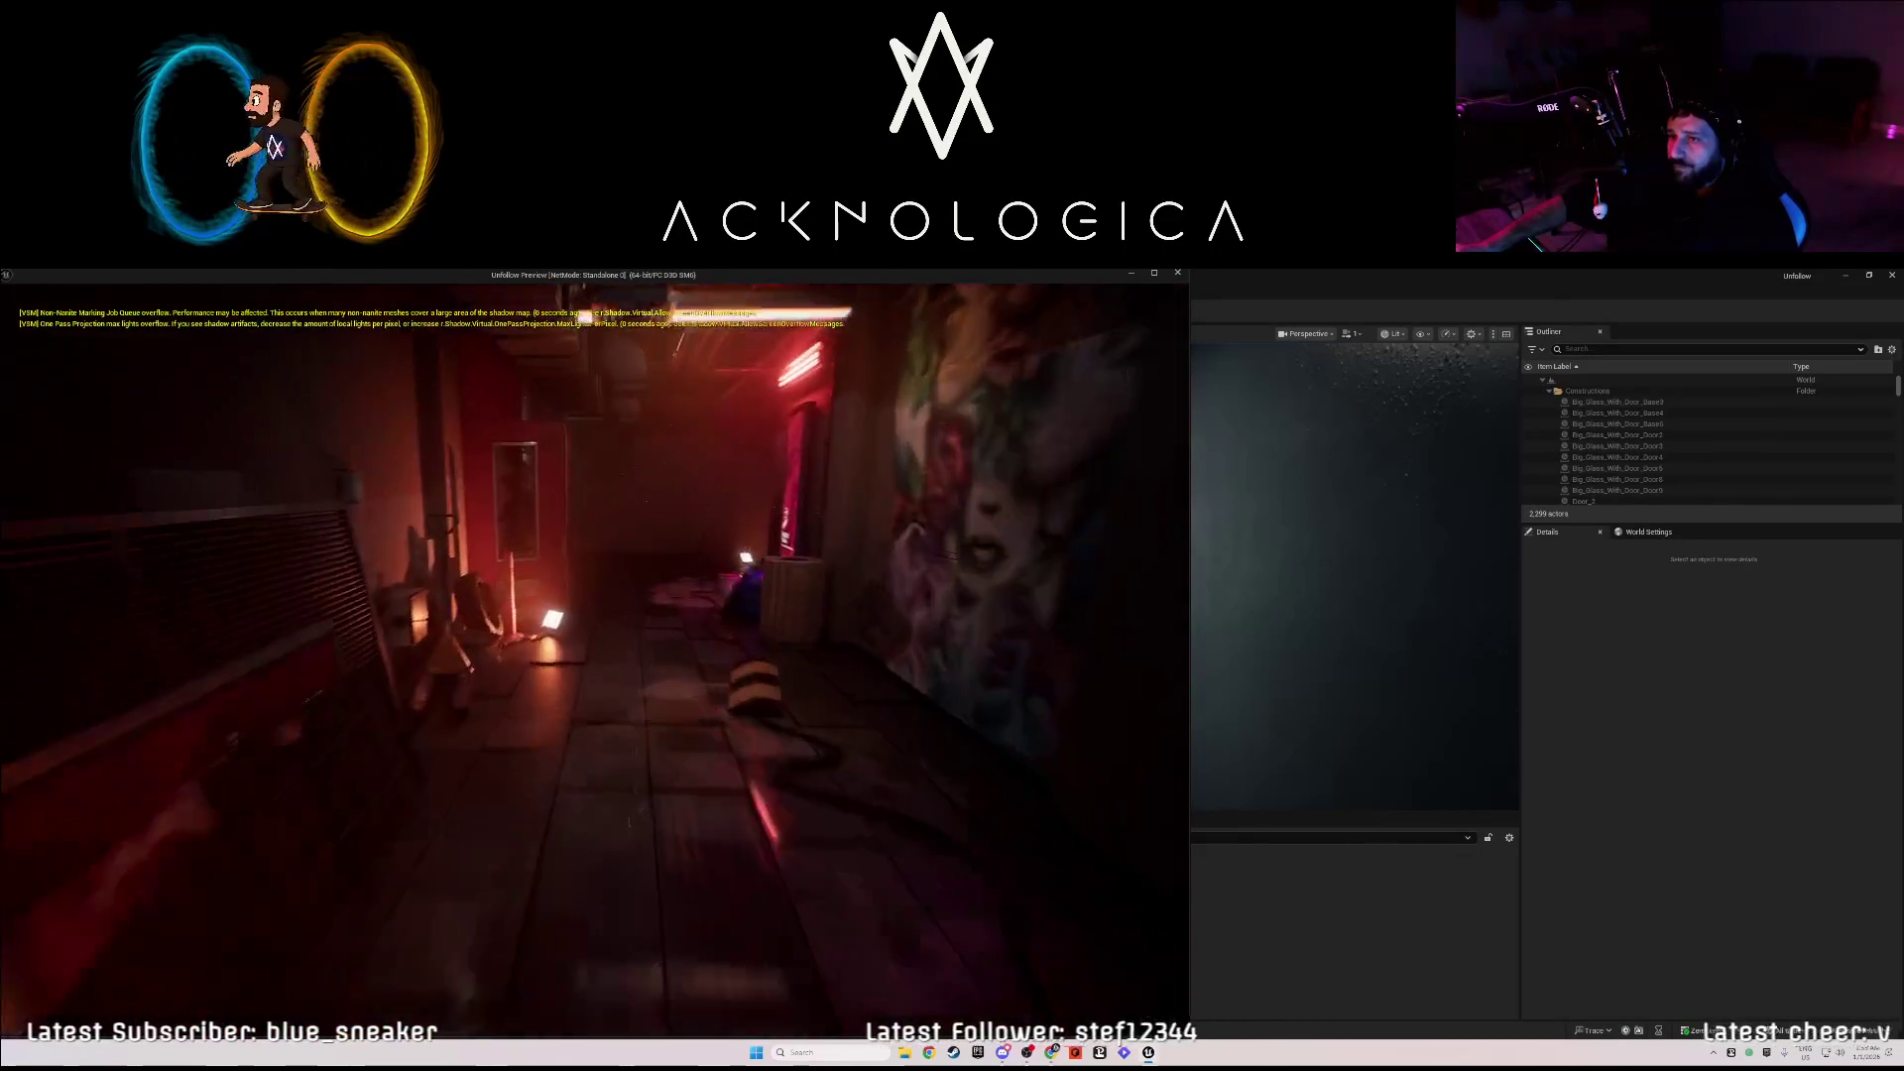
pyautogui.press('w')
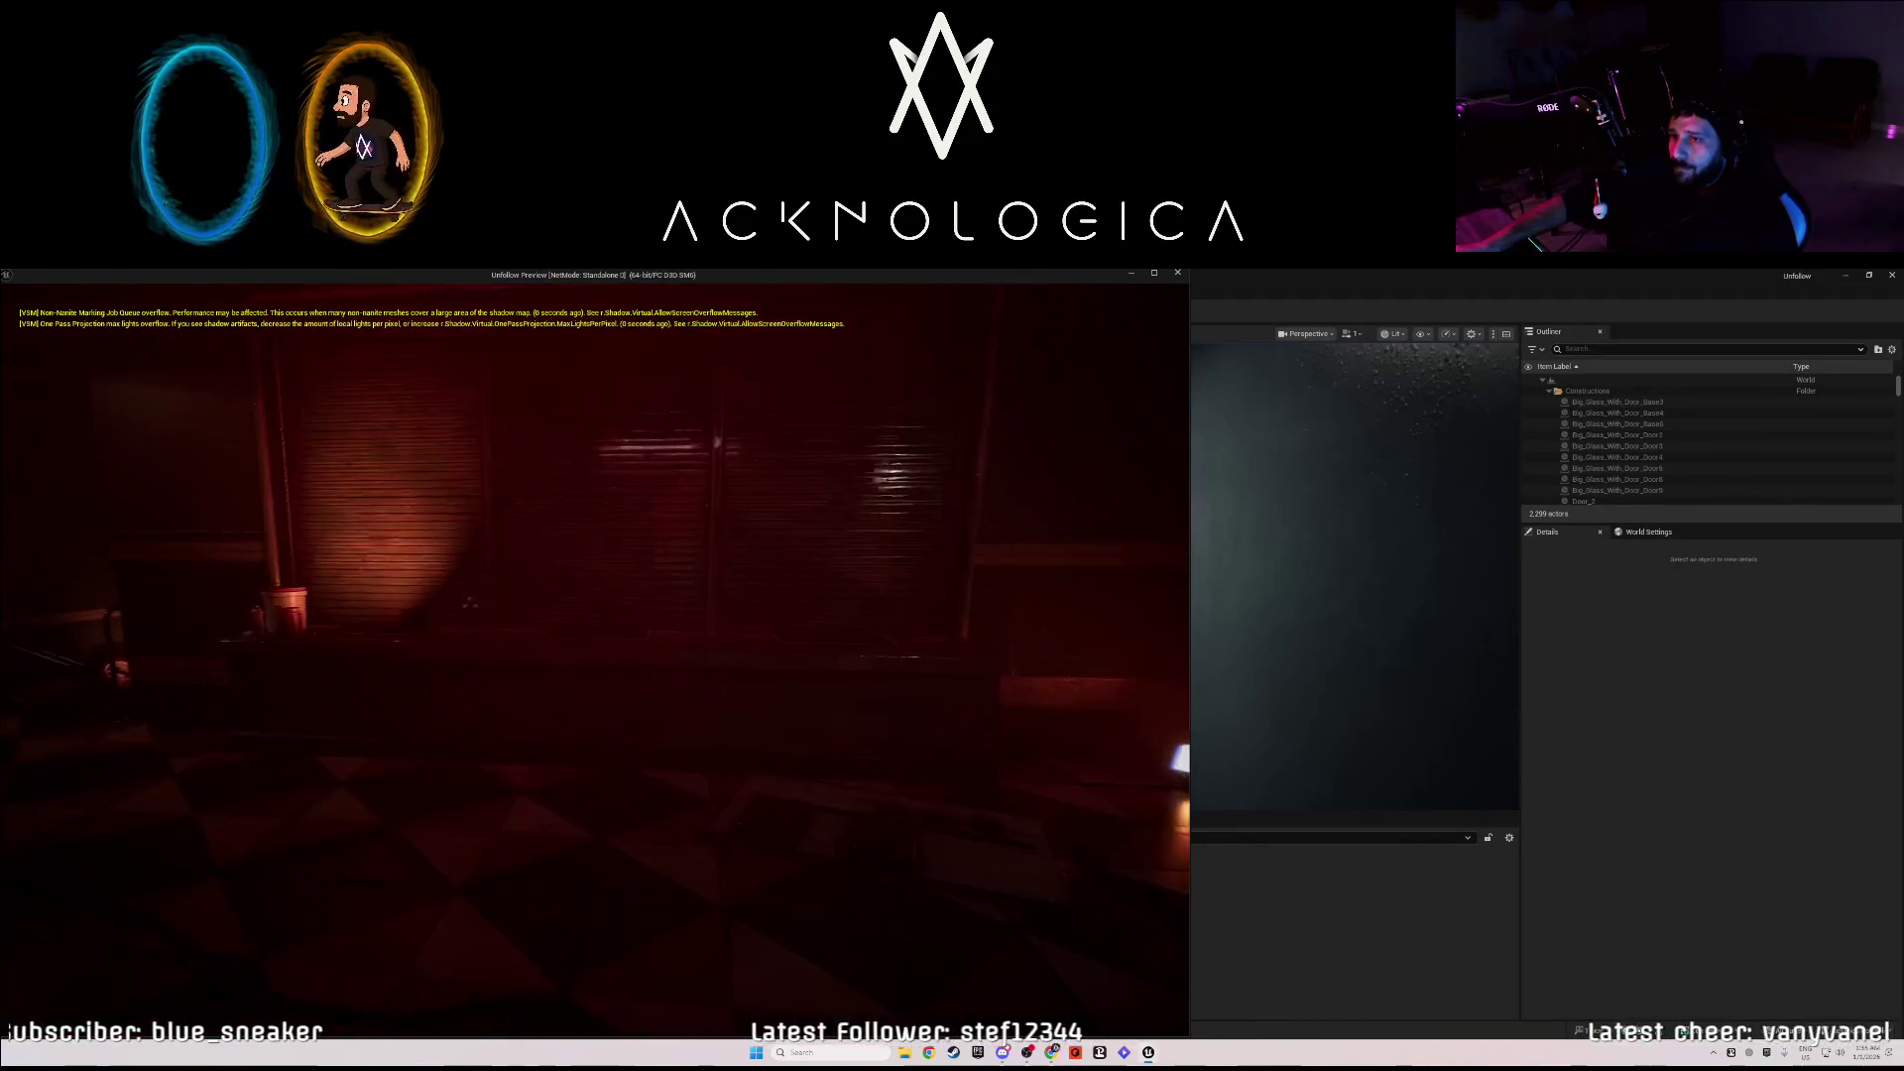
pyautogui.press('w')
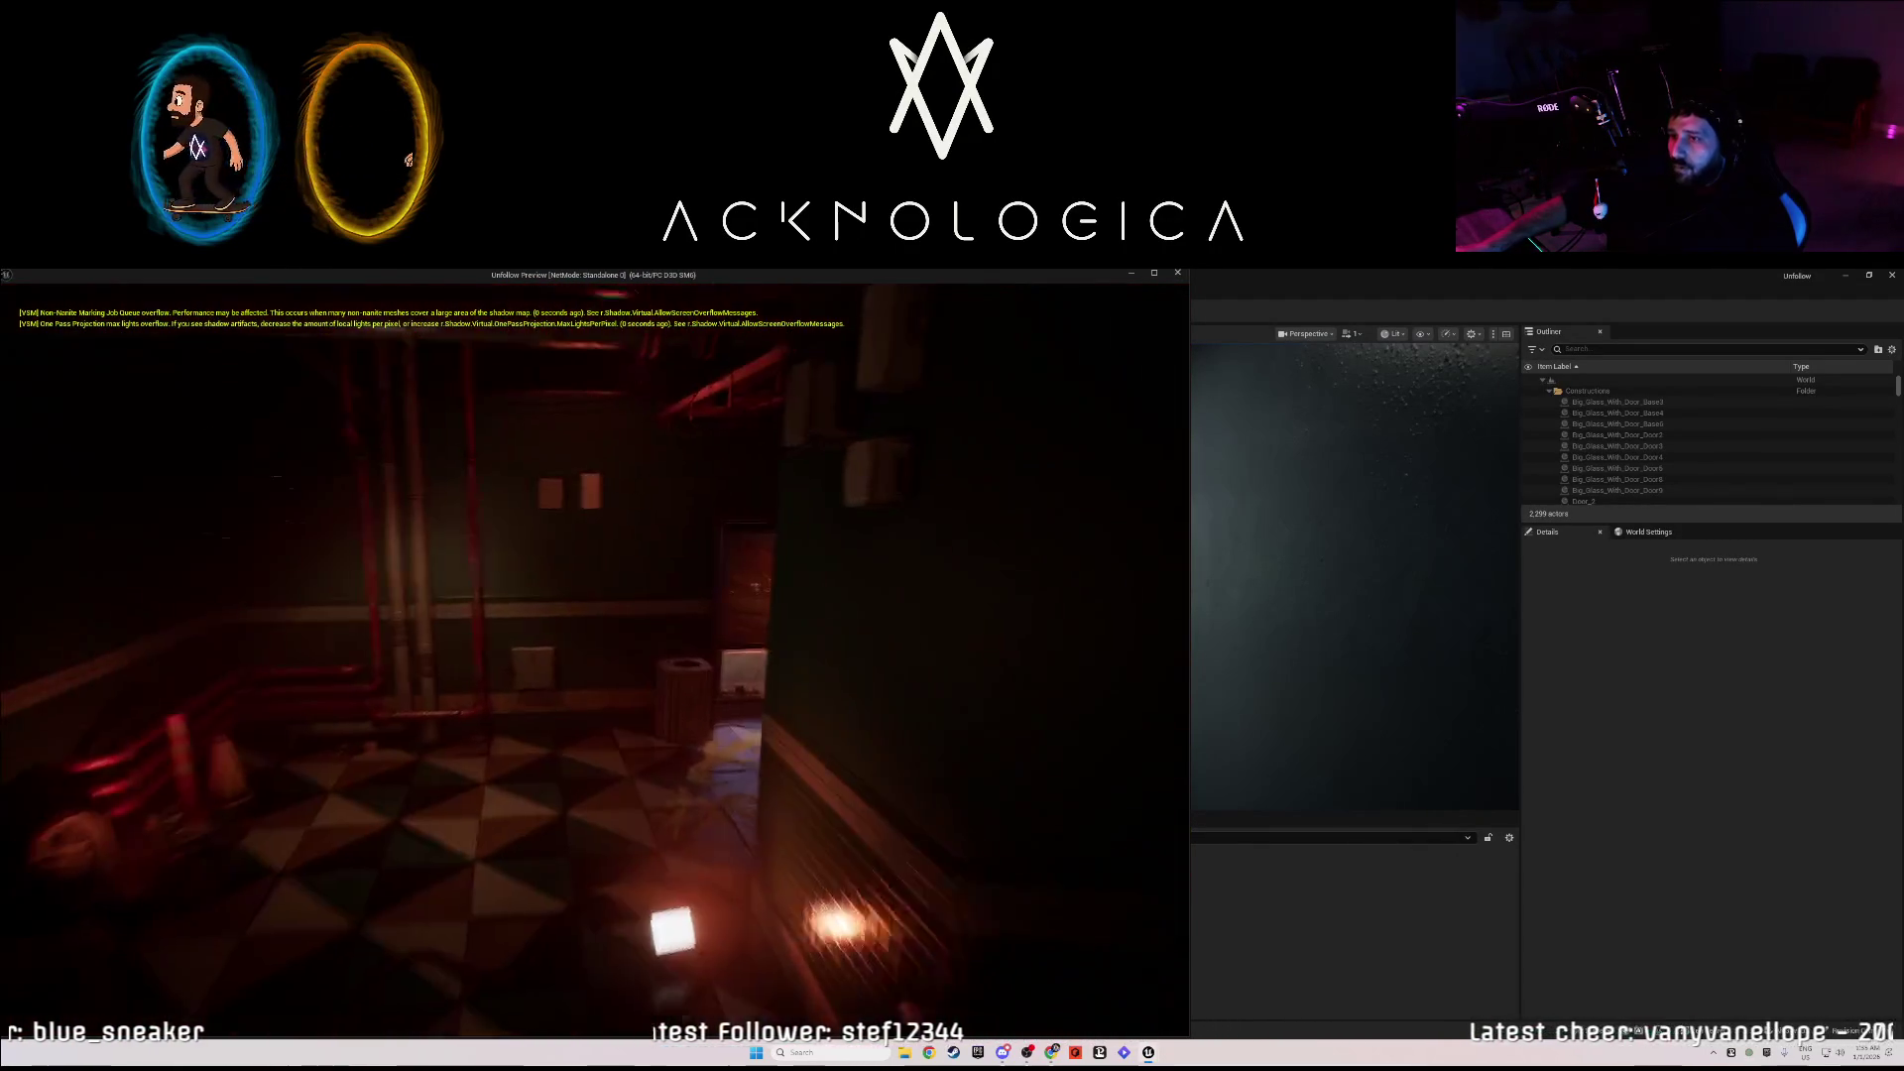
pyautogui.press('w')
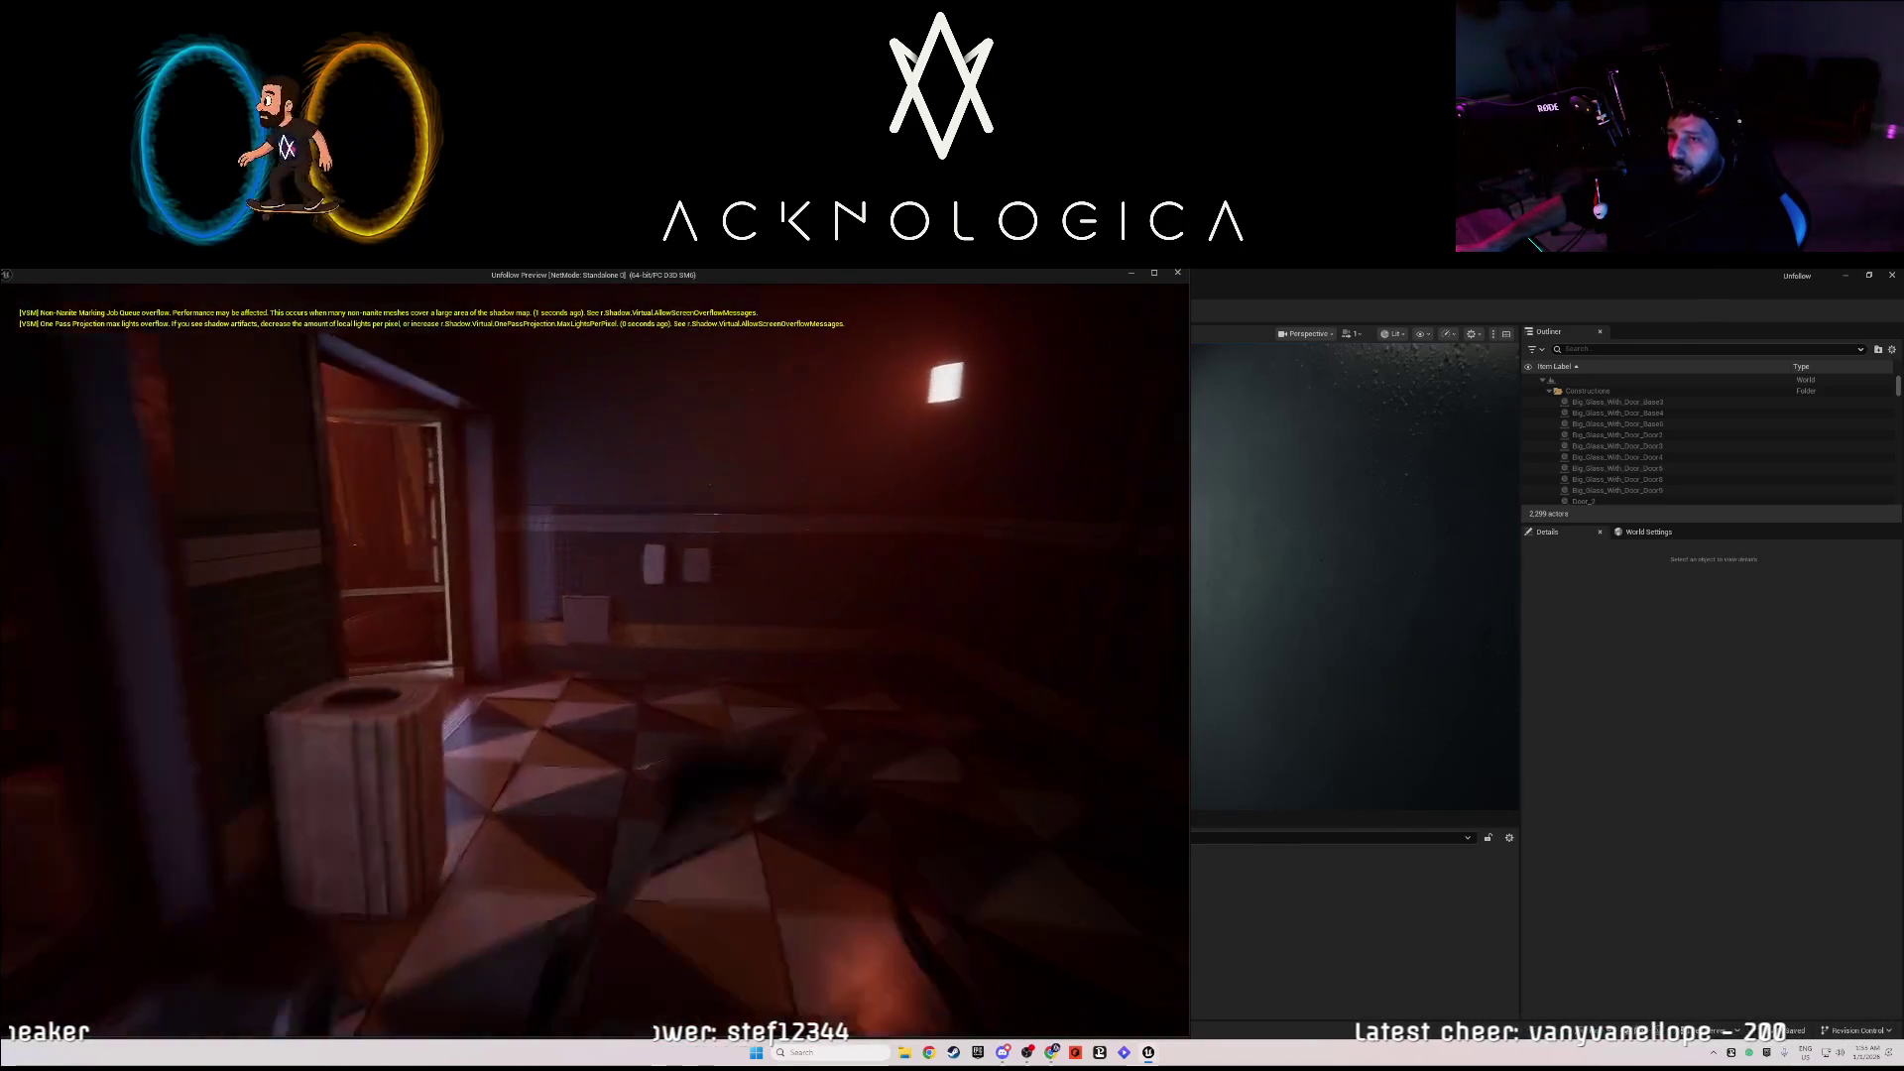
pyautogui.press('w')
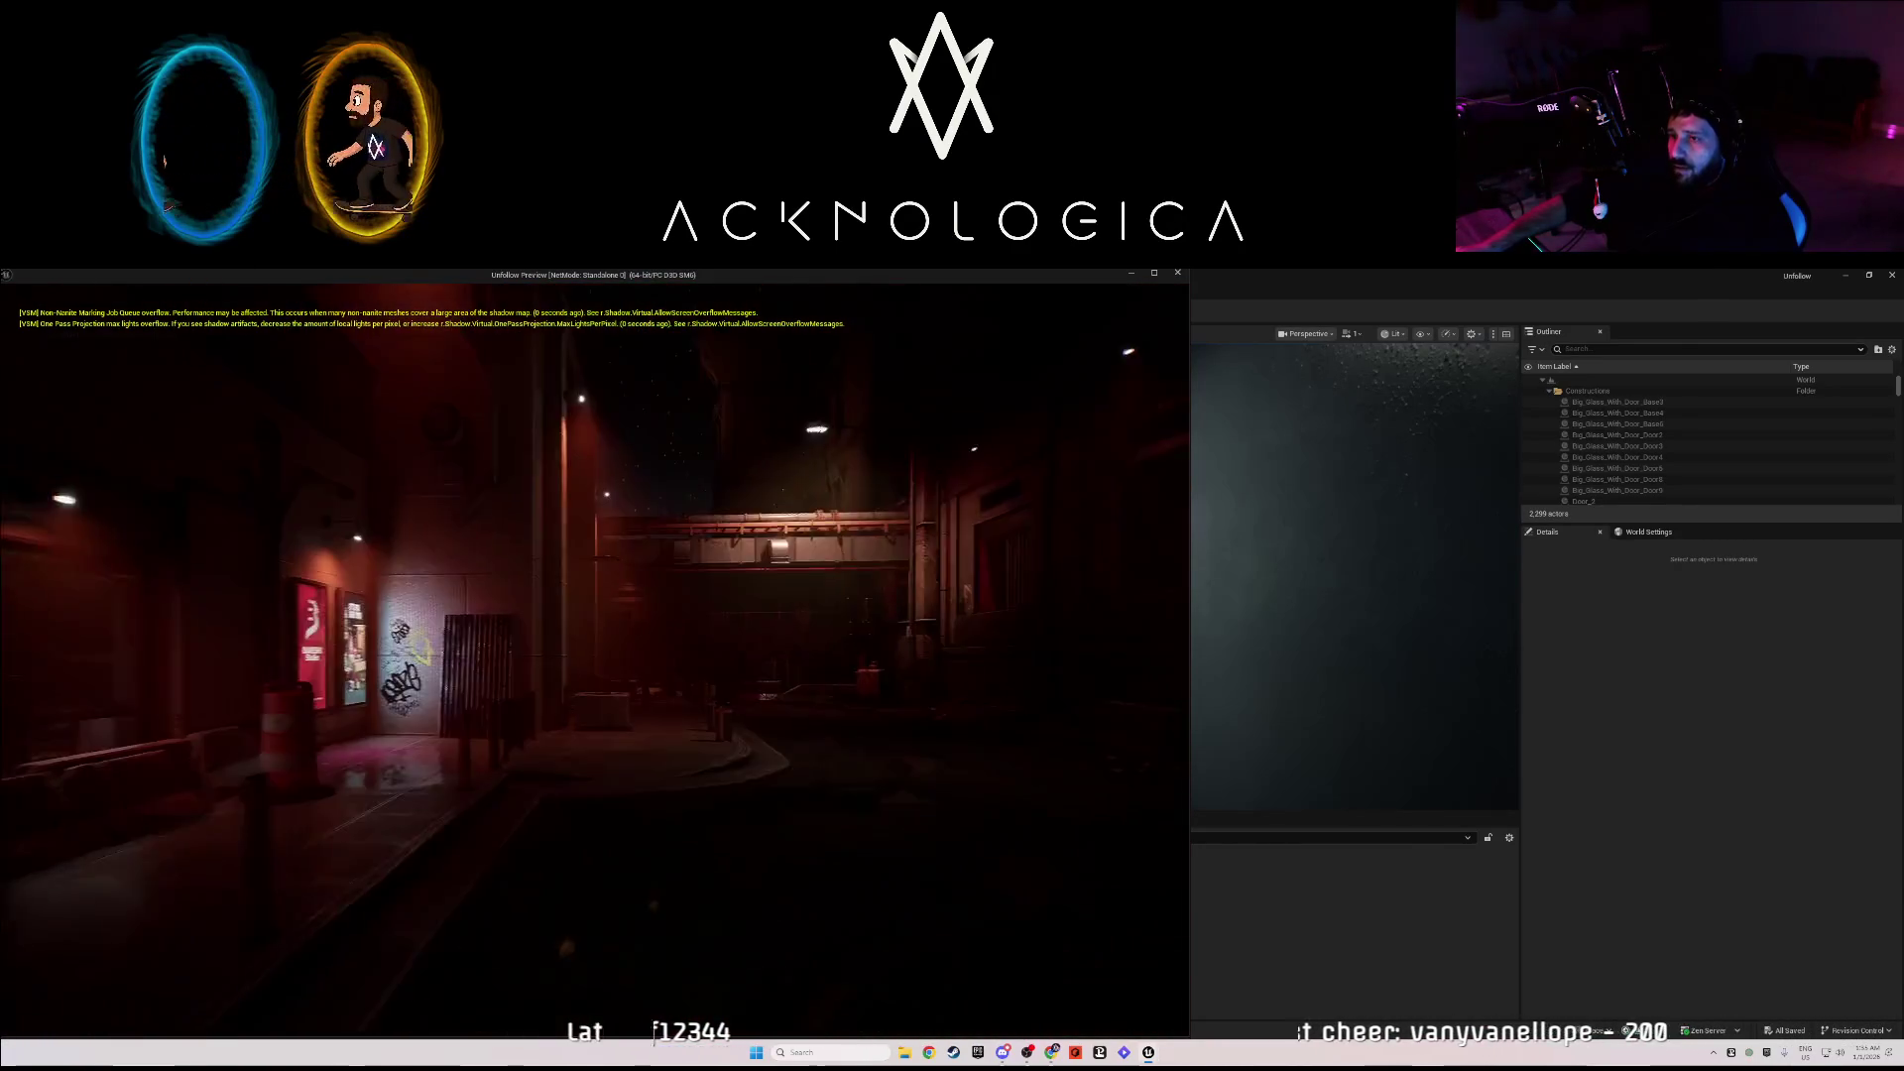
pyautogui.press('w')
pyautogui.press('w')
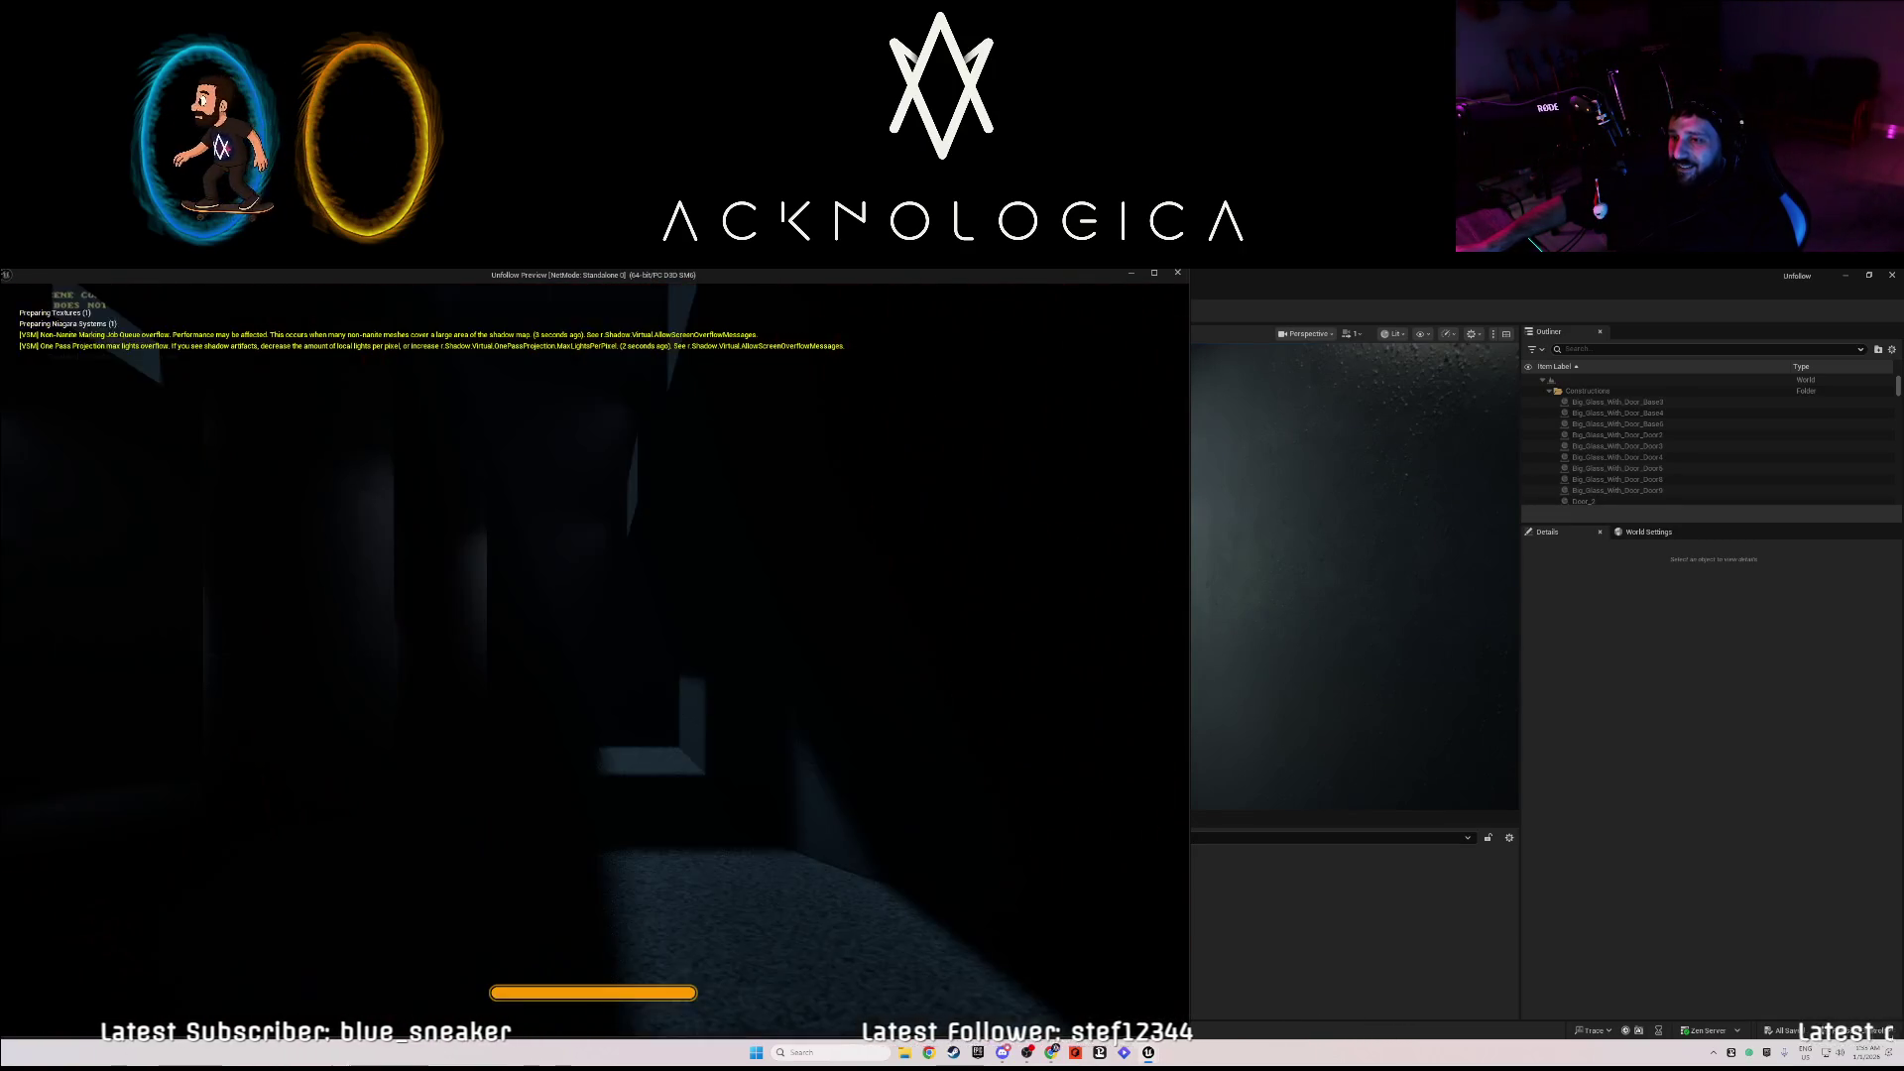
pyautogui.press('w')
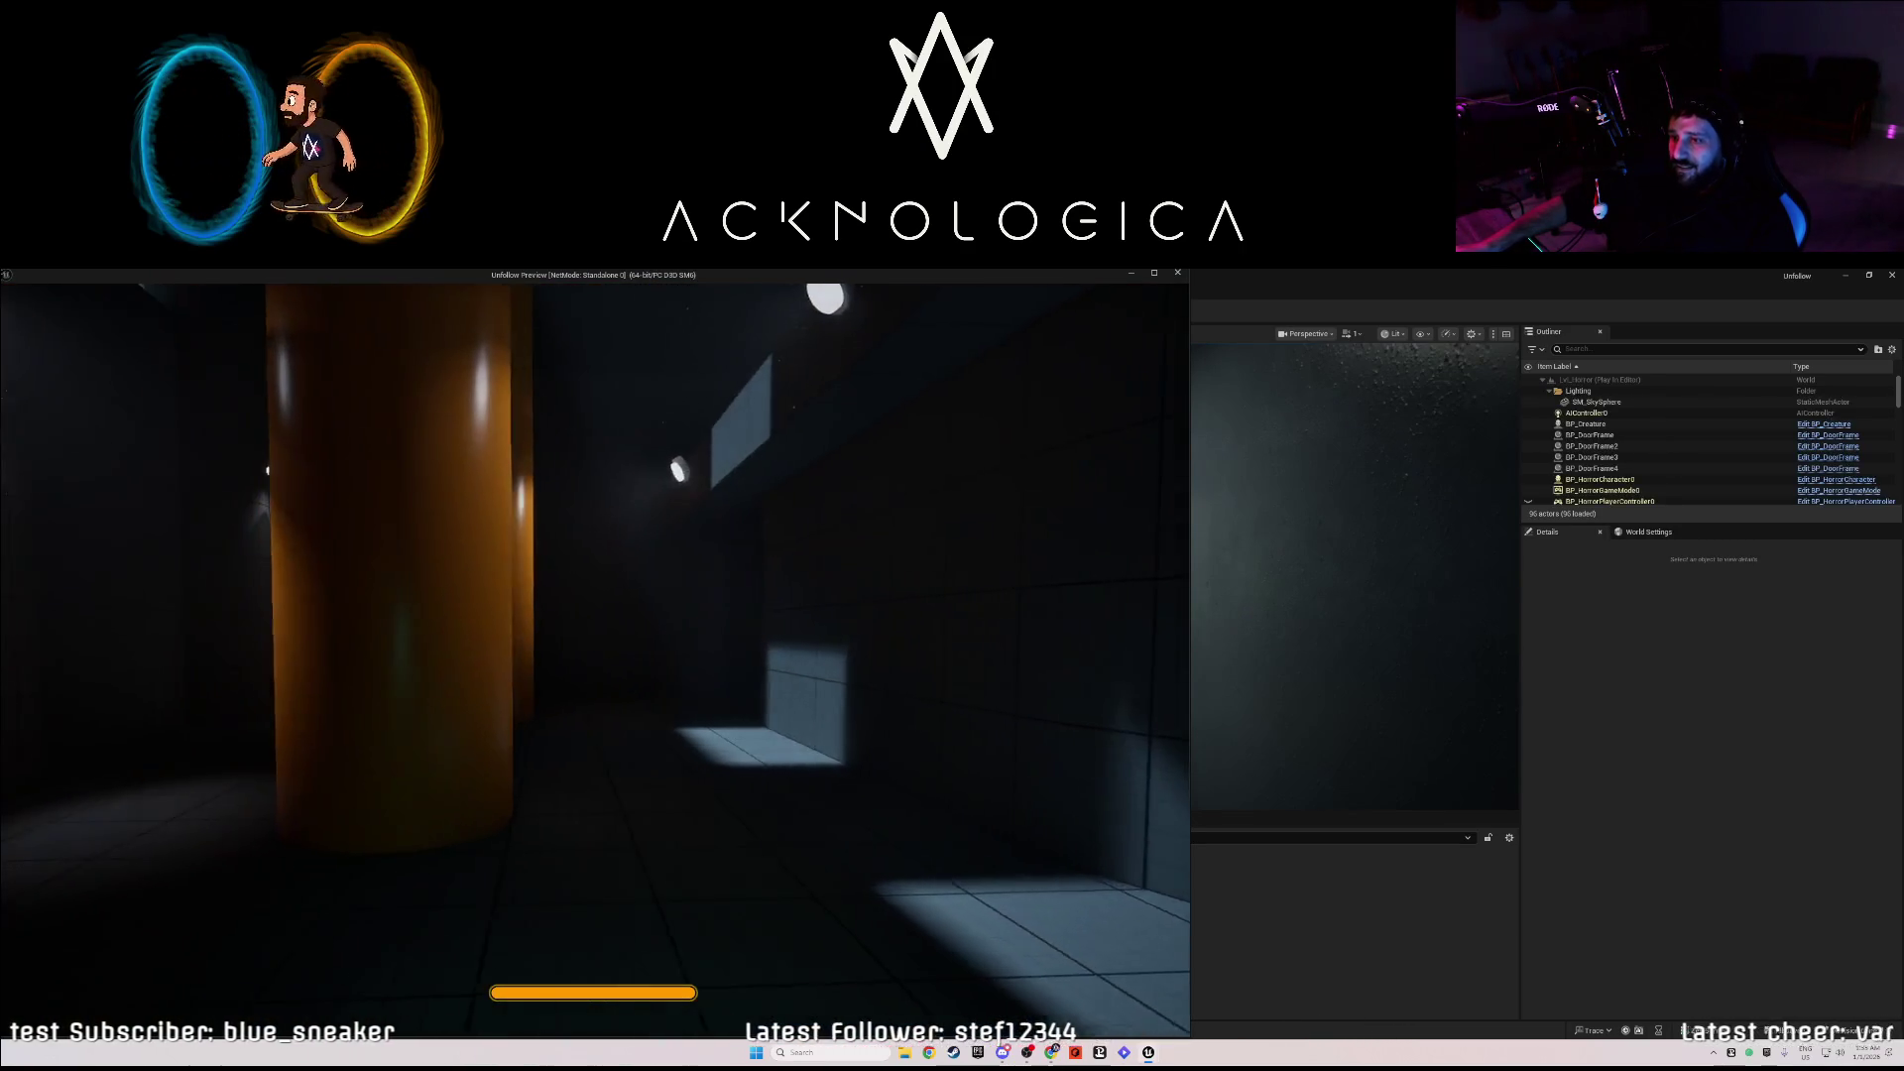
# - Stop playing and fly the editor camera through the tunnel into the boxed storage room
pyautogui.press('Escape')
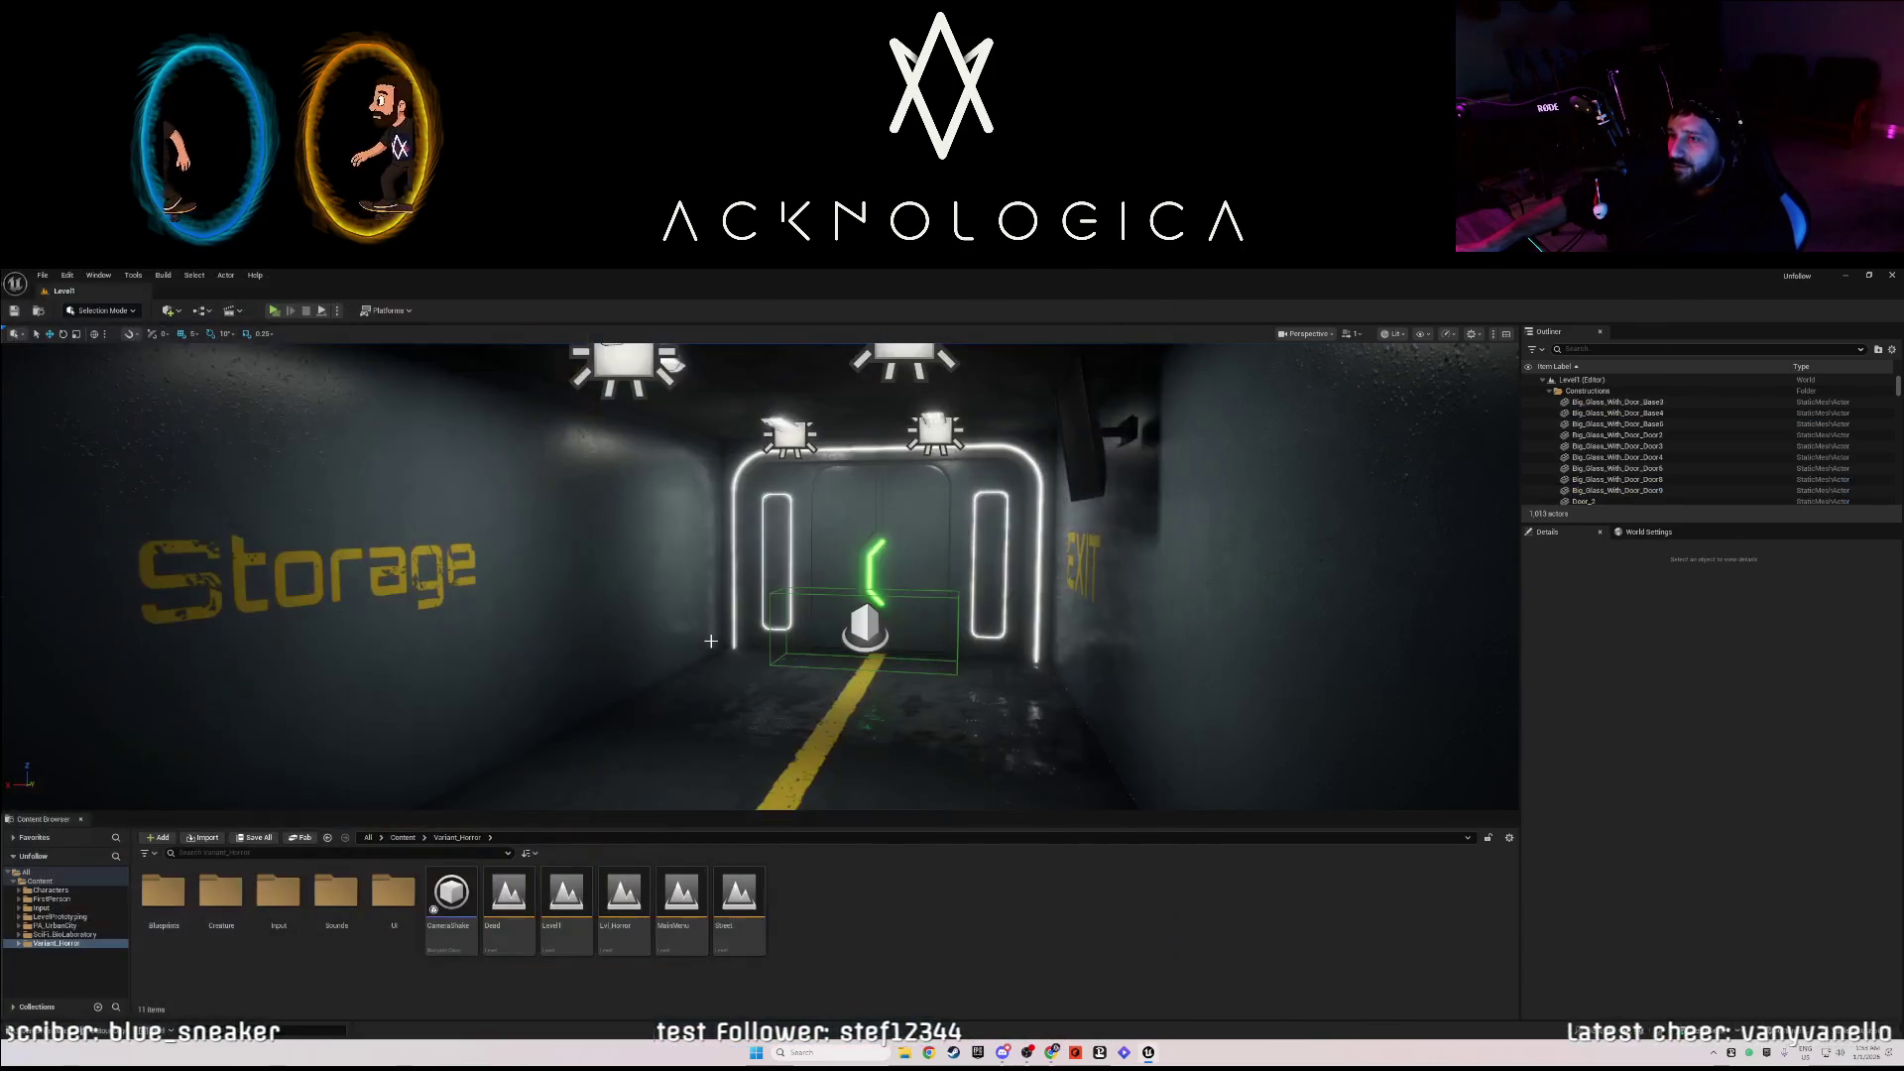
pyautogui.moveTo(710, 669)
pyautogui.mouseDown()
pyautogui.moveTo(892, 663)
pyautogui.moveTo(754, 655)
pyautogui.moveTo(734, 556)
pyautogui.mouseUp()
pyautogui.press('w')
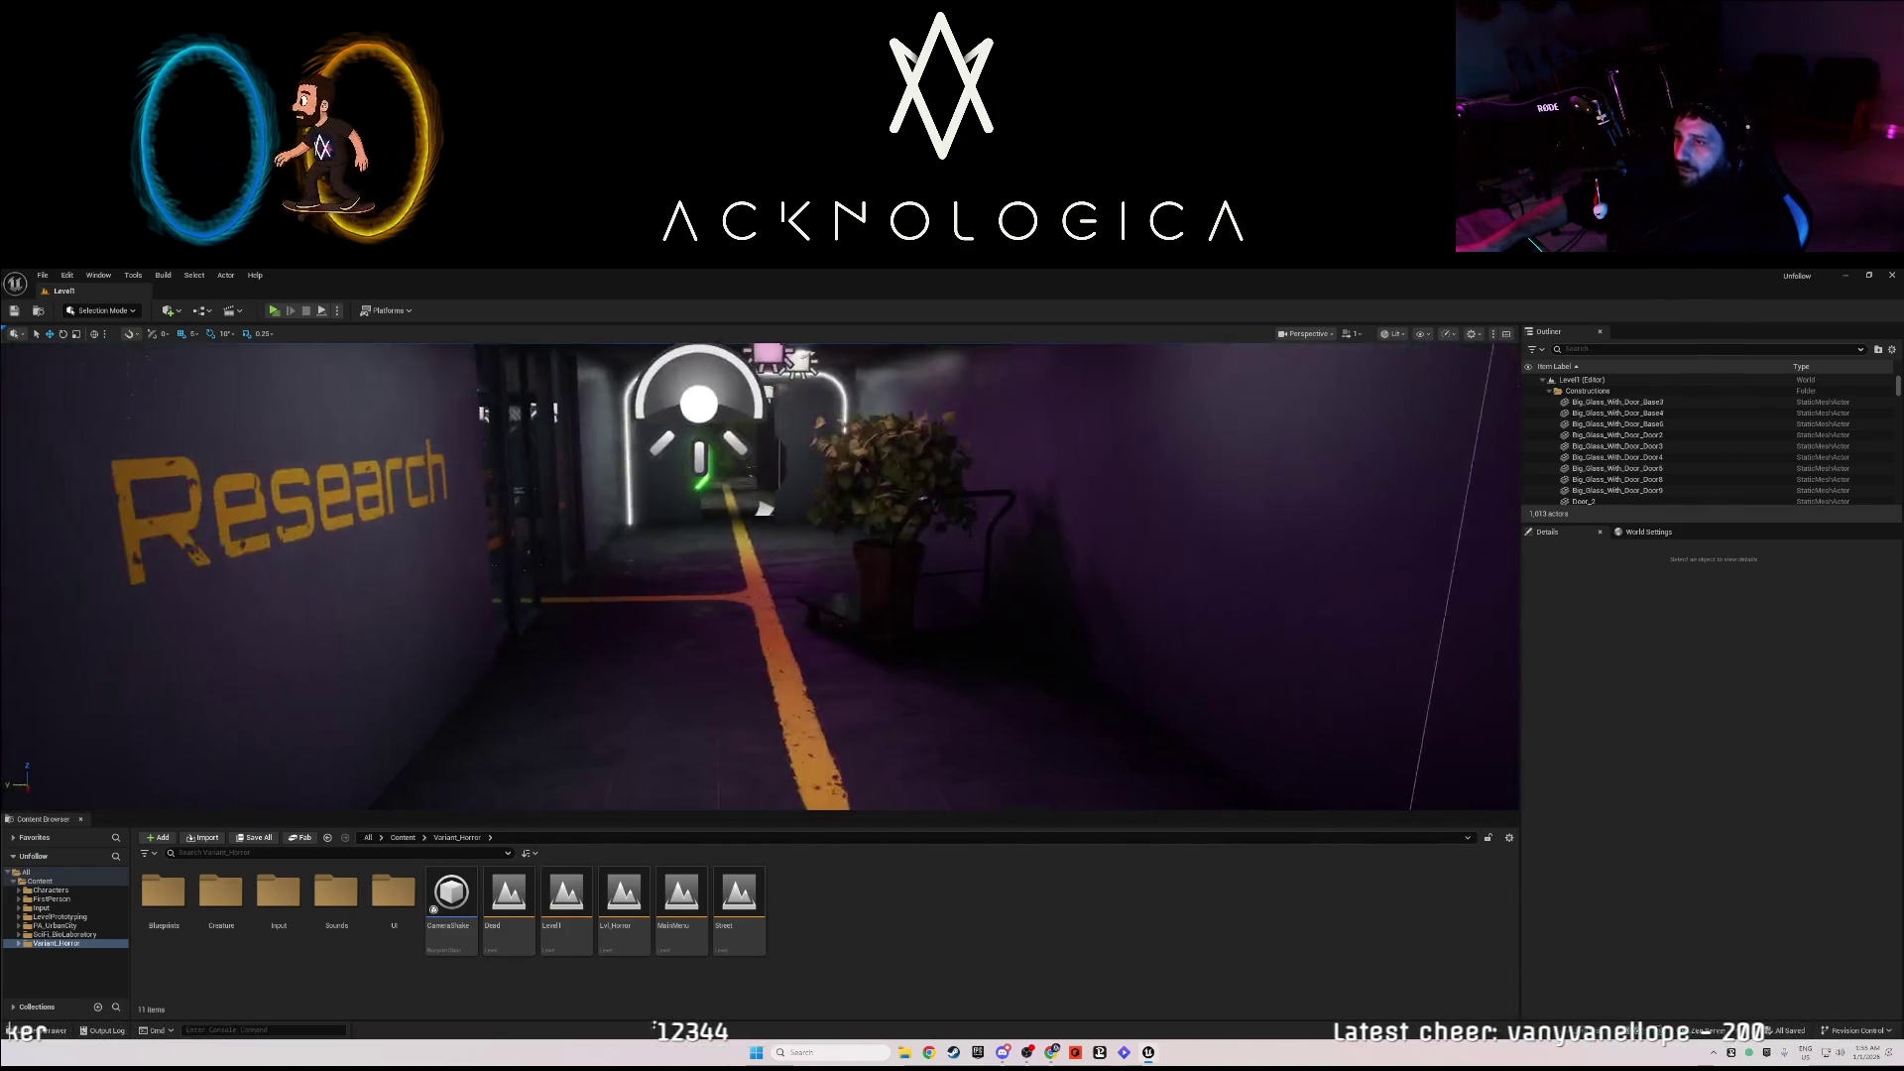
pyautogui.press('w')
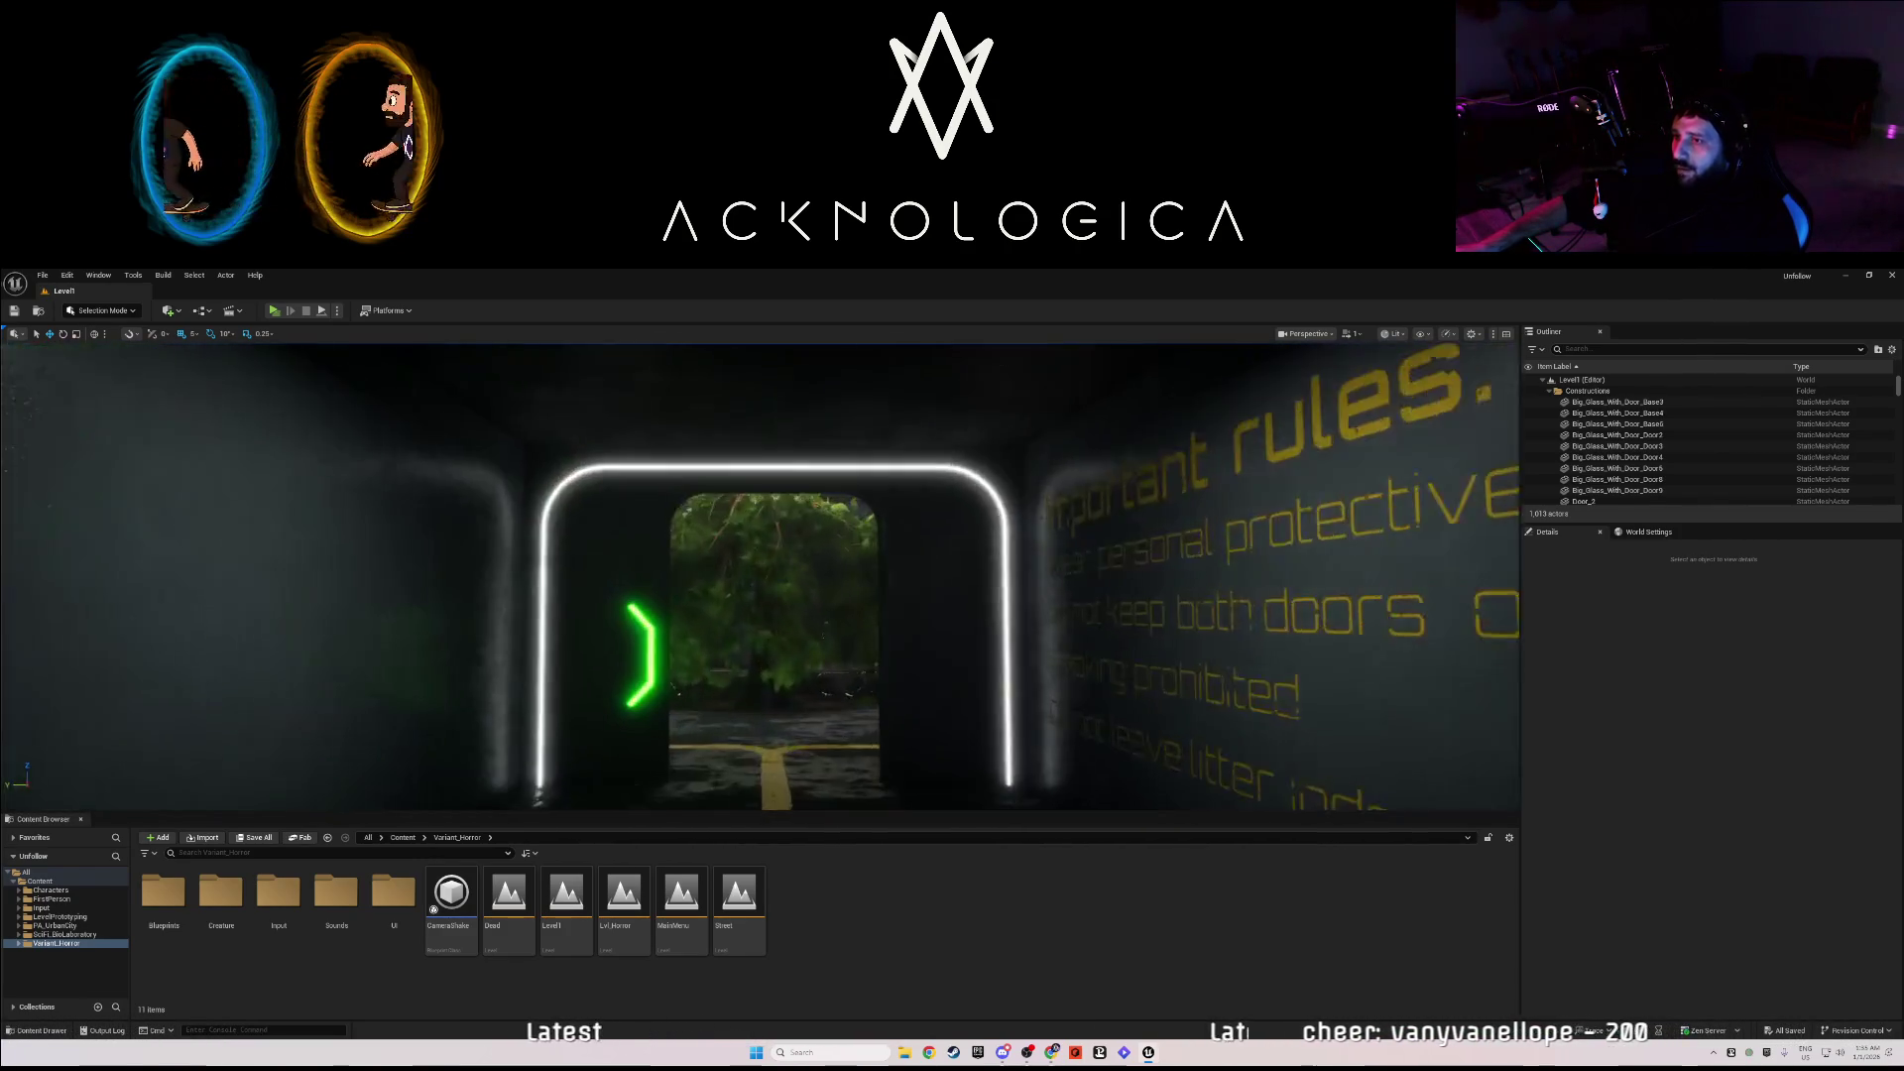
pyautogui.moveTo(734, 556); pyautogui.dragTo(595, 555)
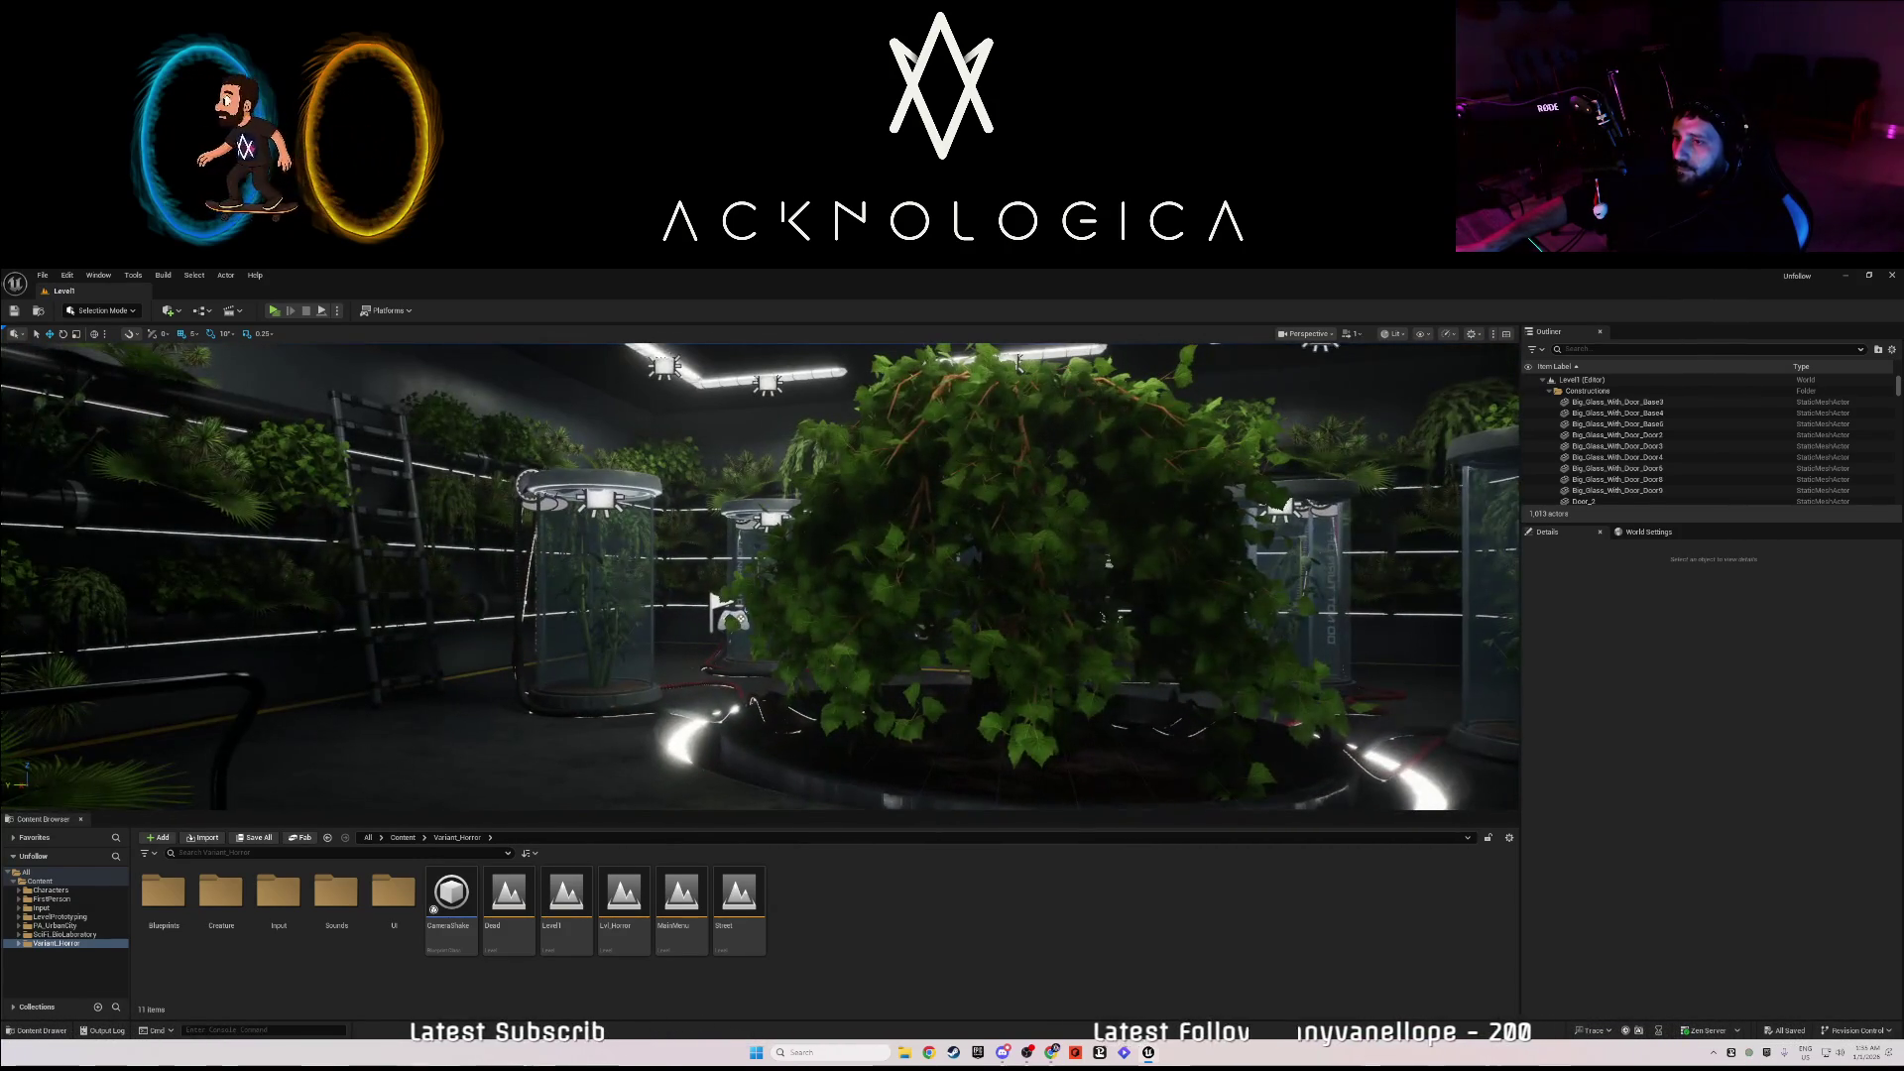
pyautogui.press('s')
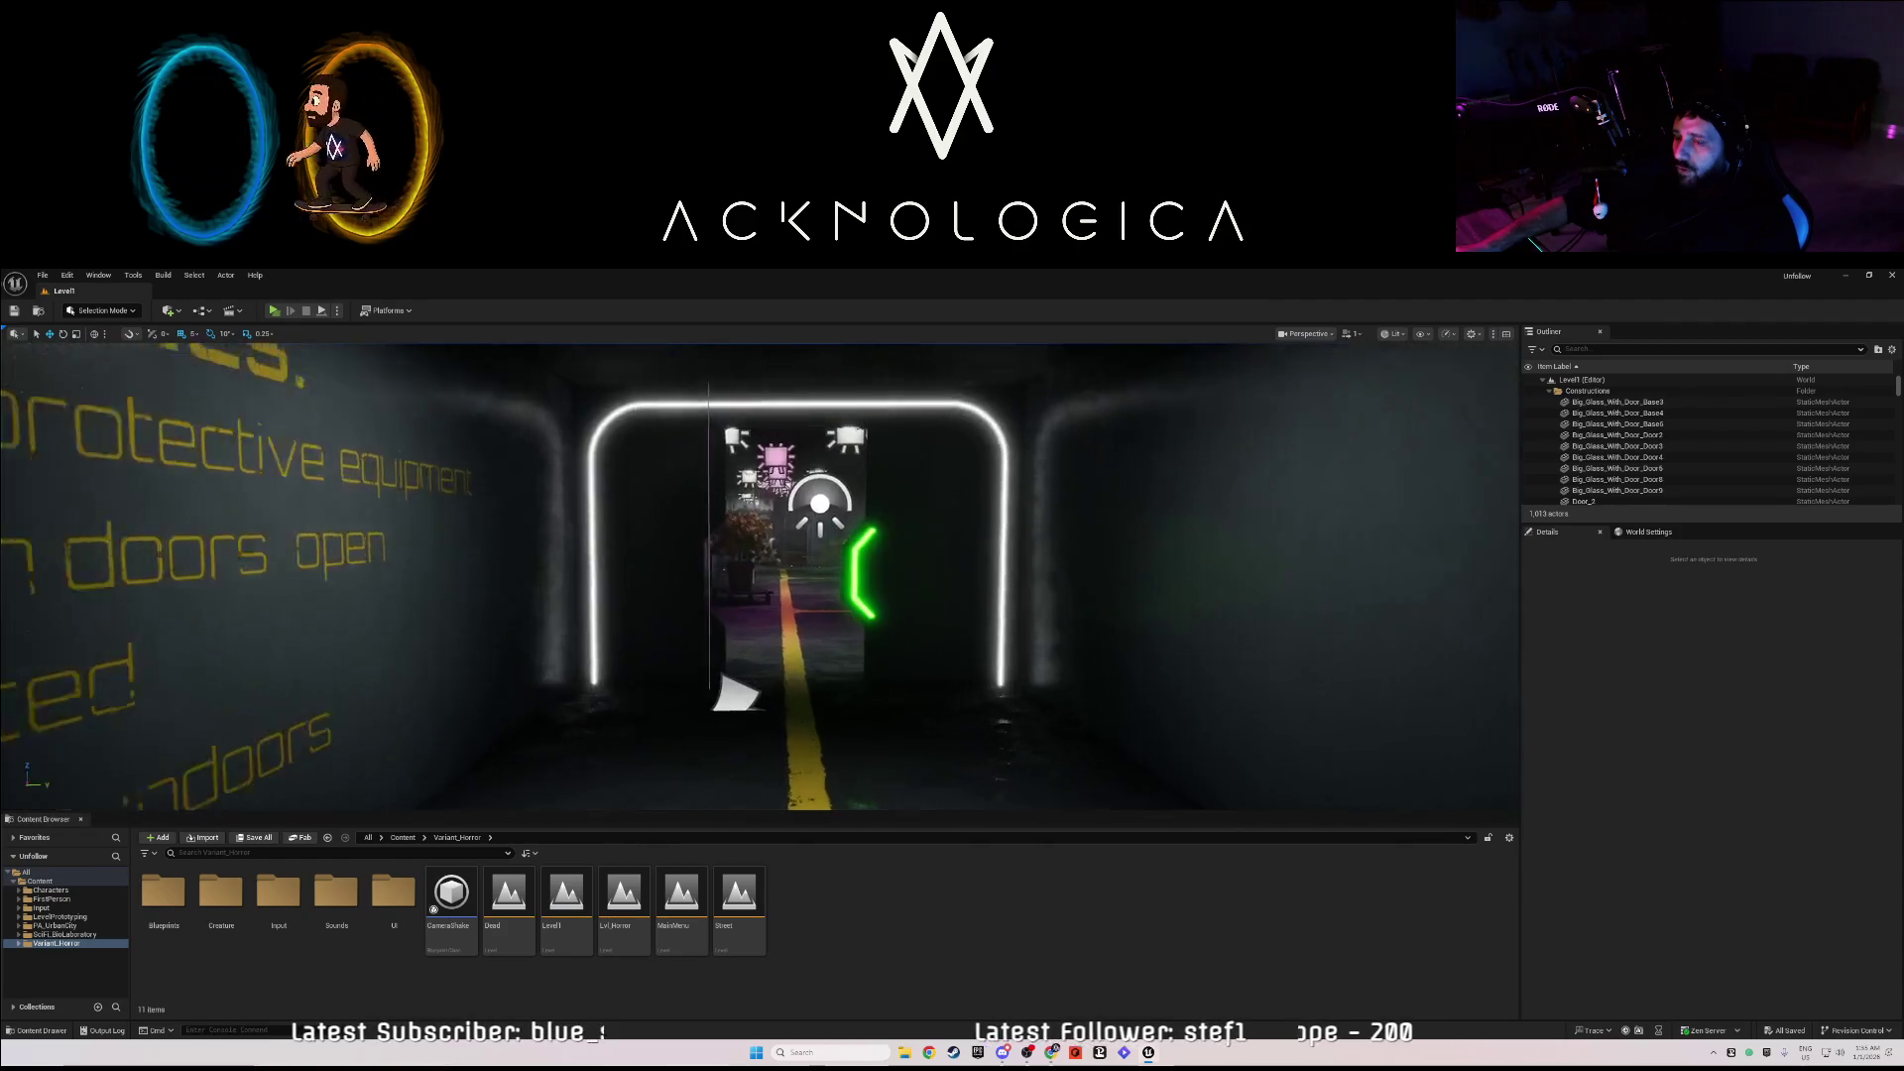
pyautogui.press('w')
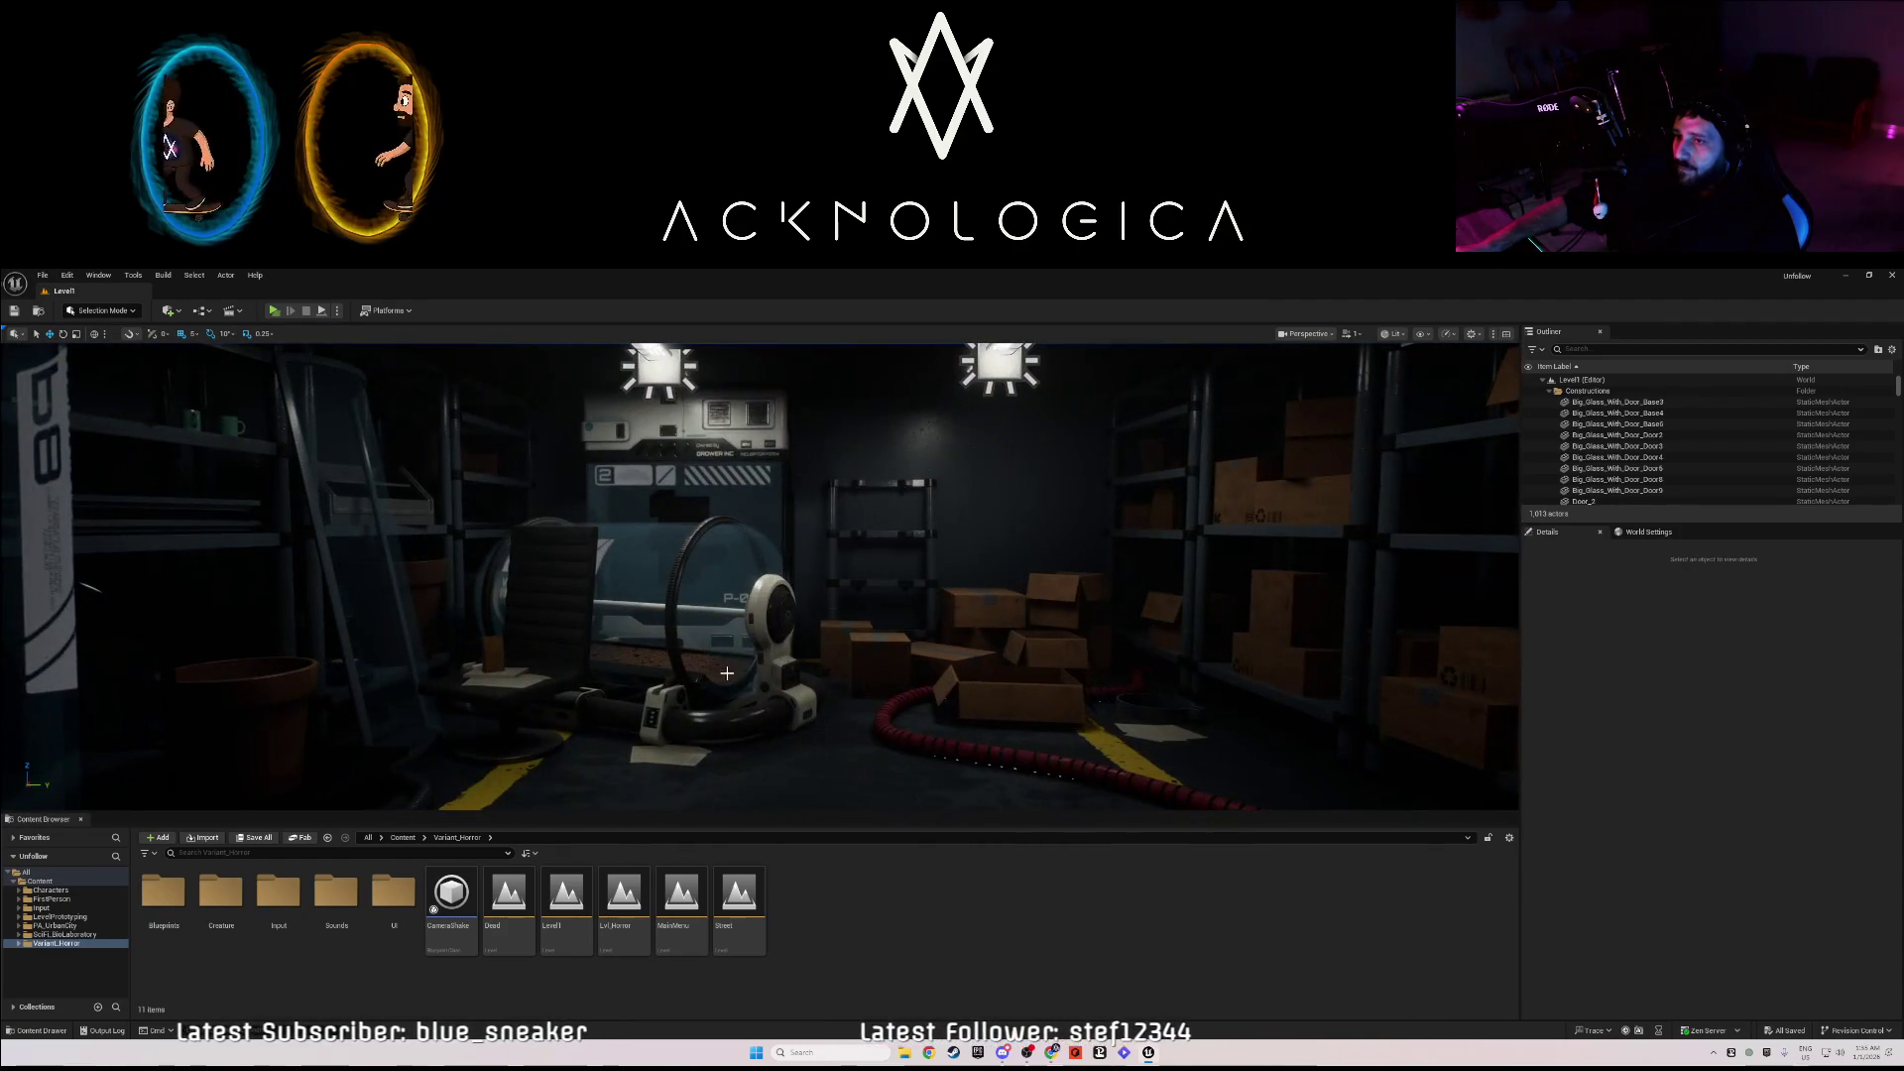
# - Place BP_Creature from Content > Variant_Horror > Creature in the storage room, save, and play
pyautogui.click(402, 839)
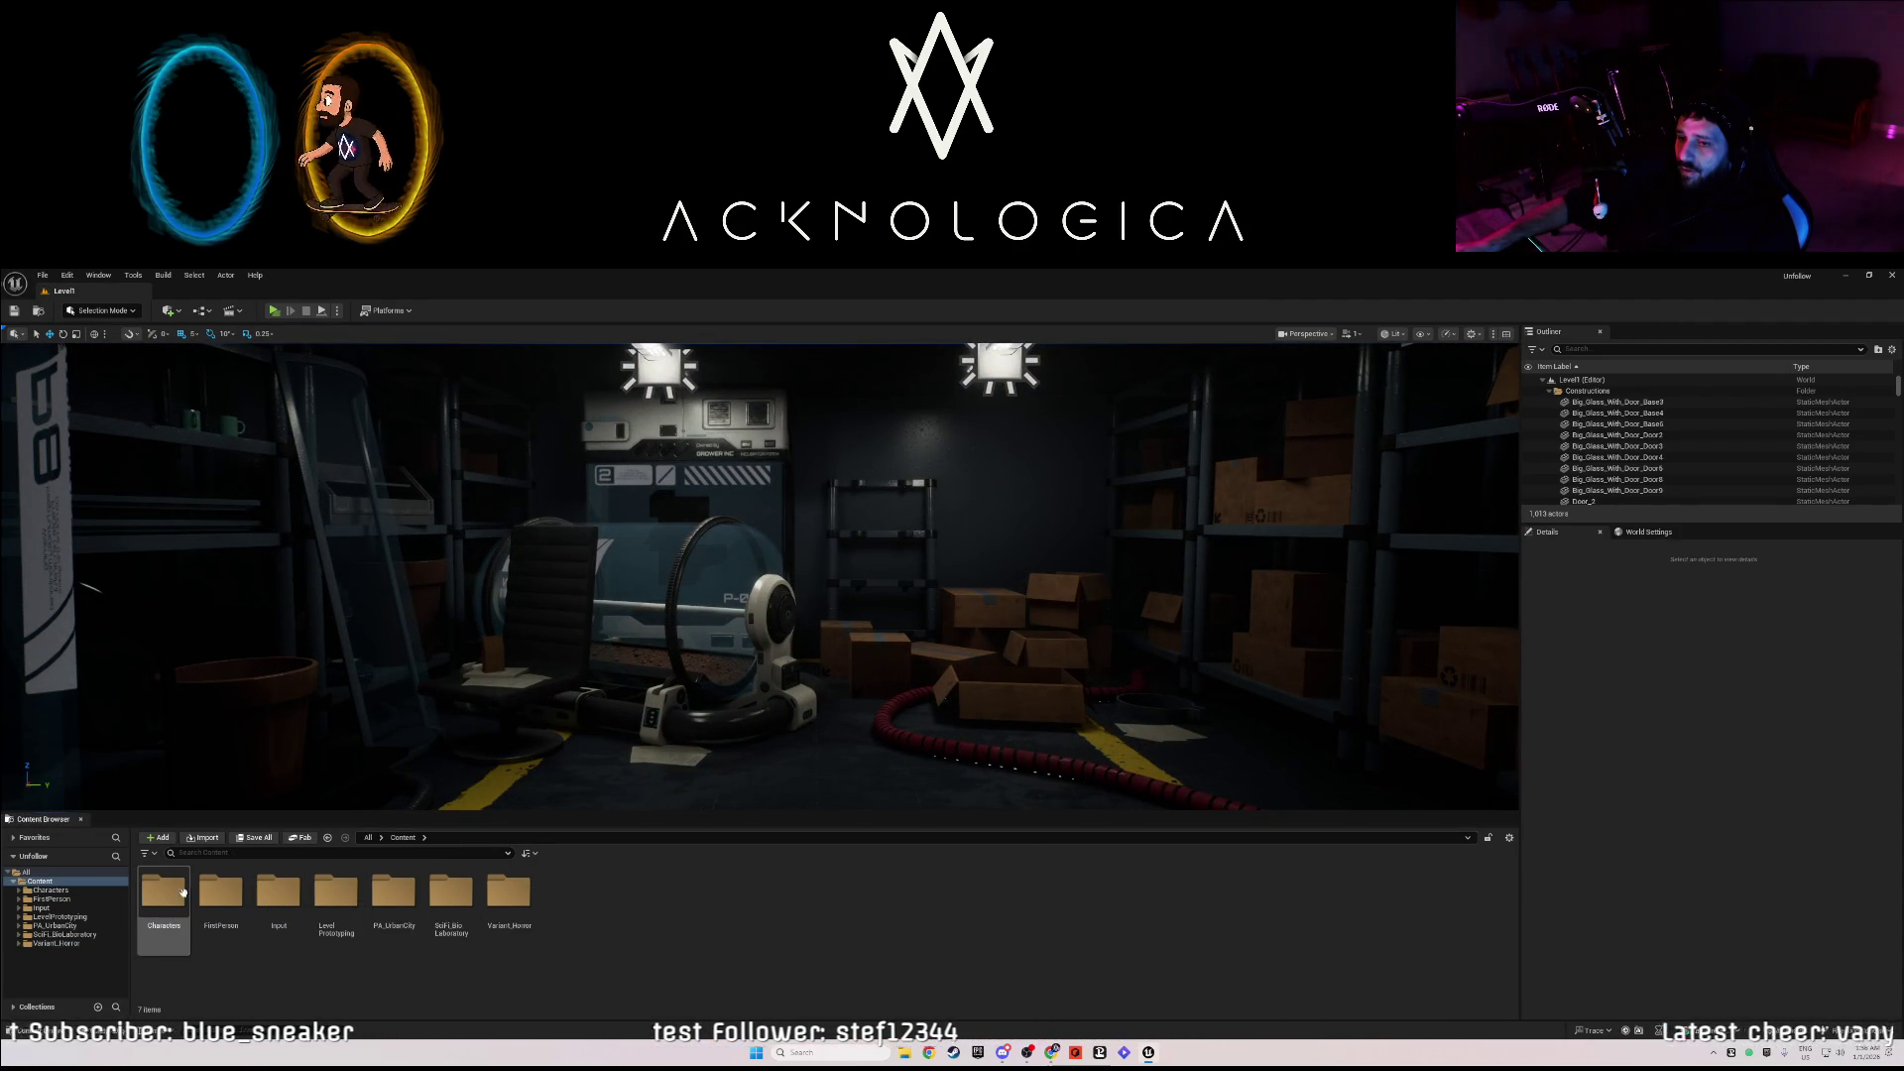
pyautogui.doubleClick(509, 892)
pyautogui.doubleClick(220, 896)
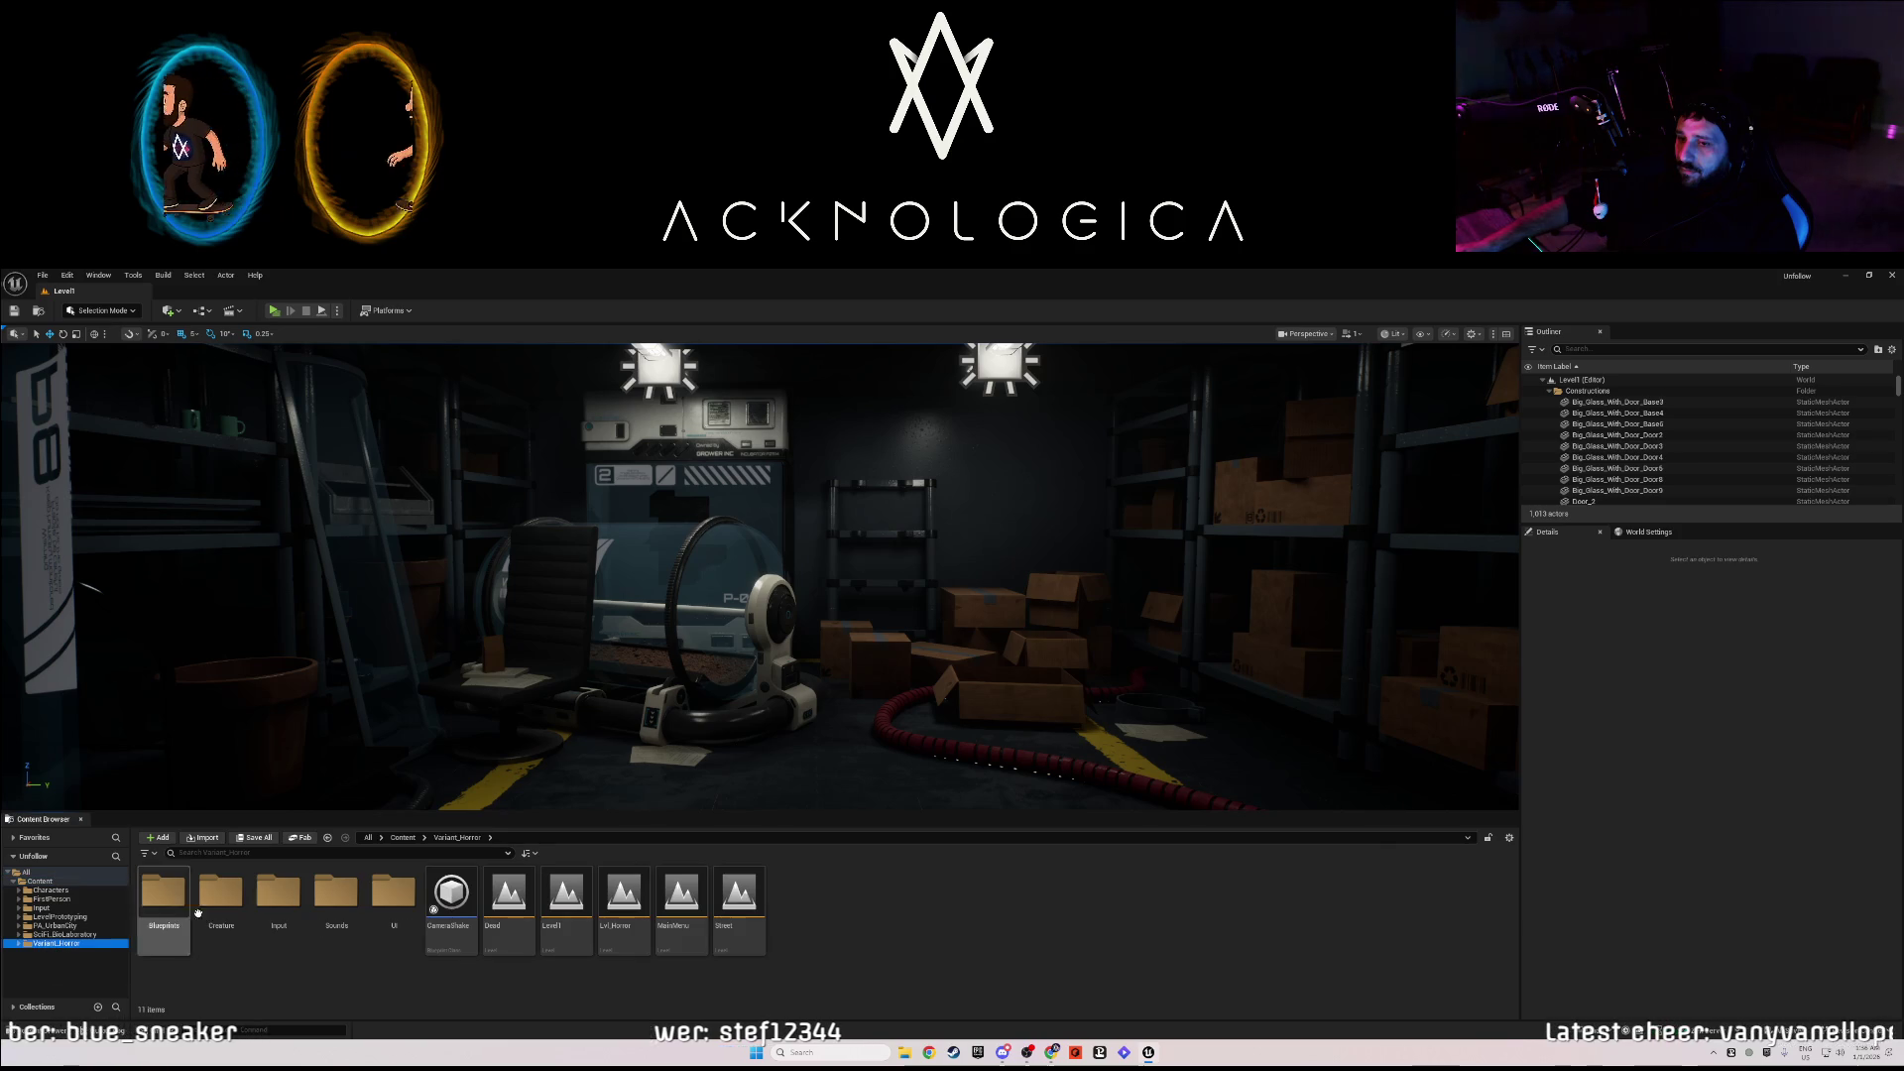
pyautogui.moveTo(278, 893)
pyautogui.mouseDown()
pyautogui.moveTo(338, 903)
pyautogui.moveTo(615, 816)
pyautogui.moveTo(611, 781)
pyautogui.mouseUp()
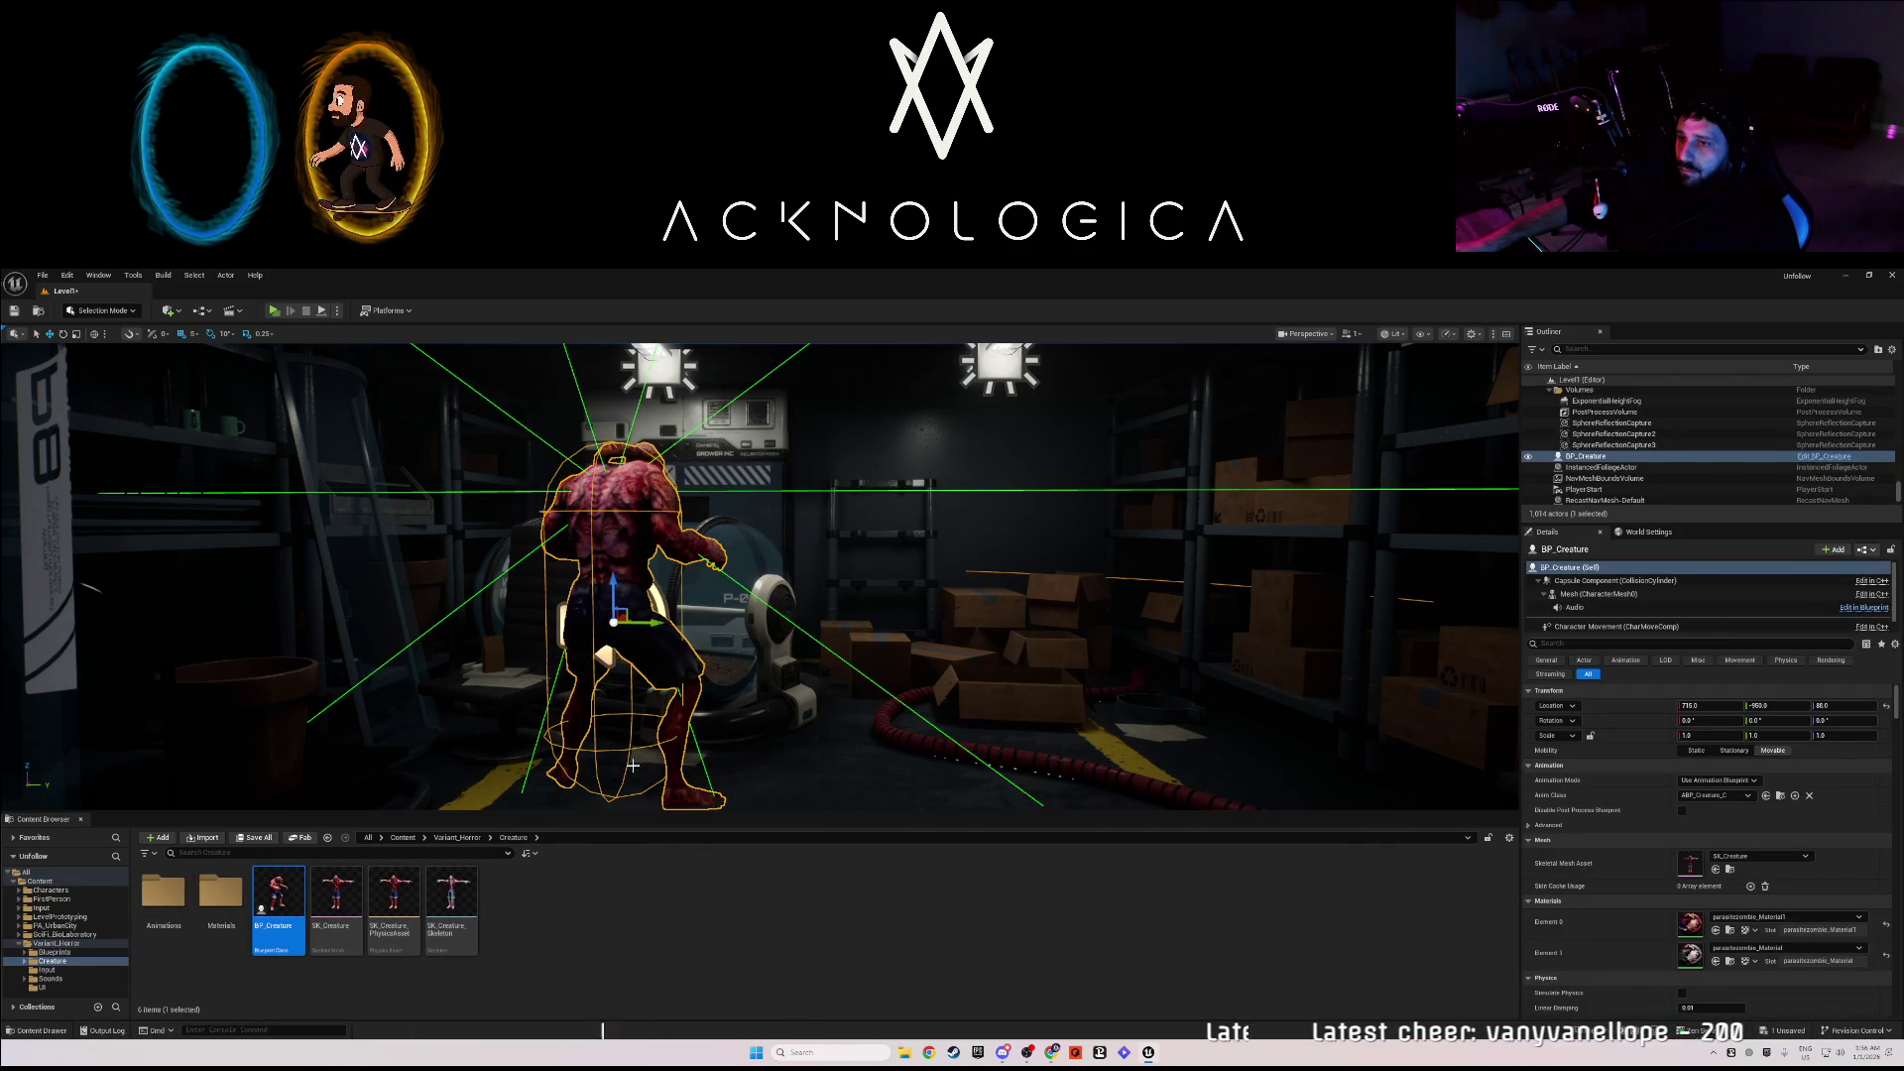
pyautogui.click(24, 312)
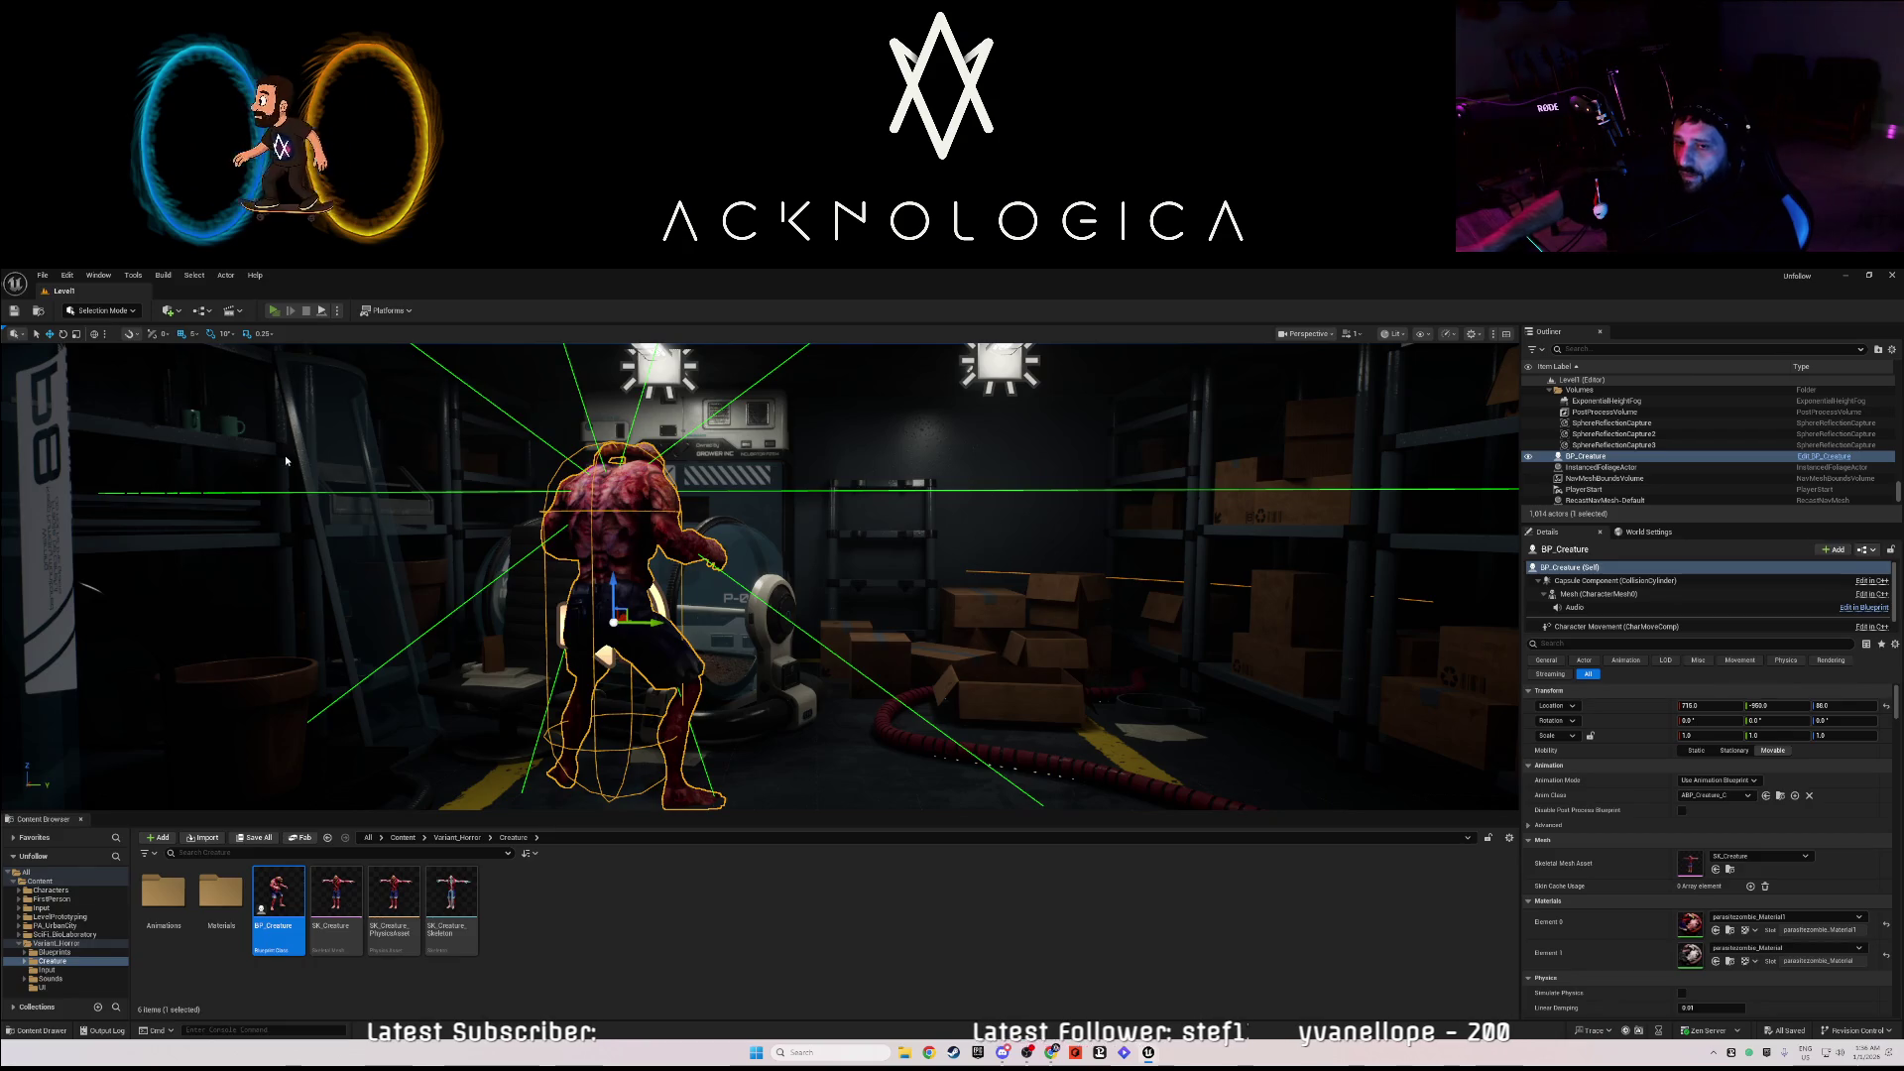
pyautogui.hotkey('alt', 'p')
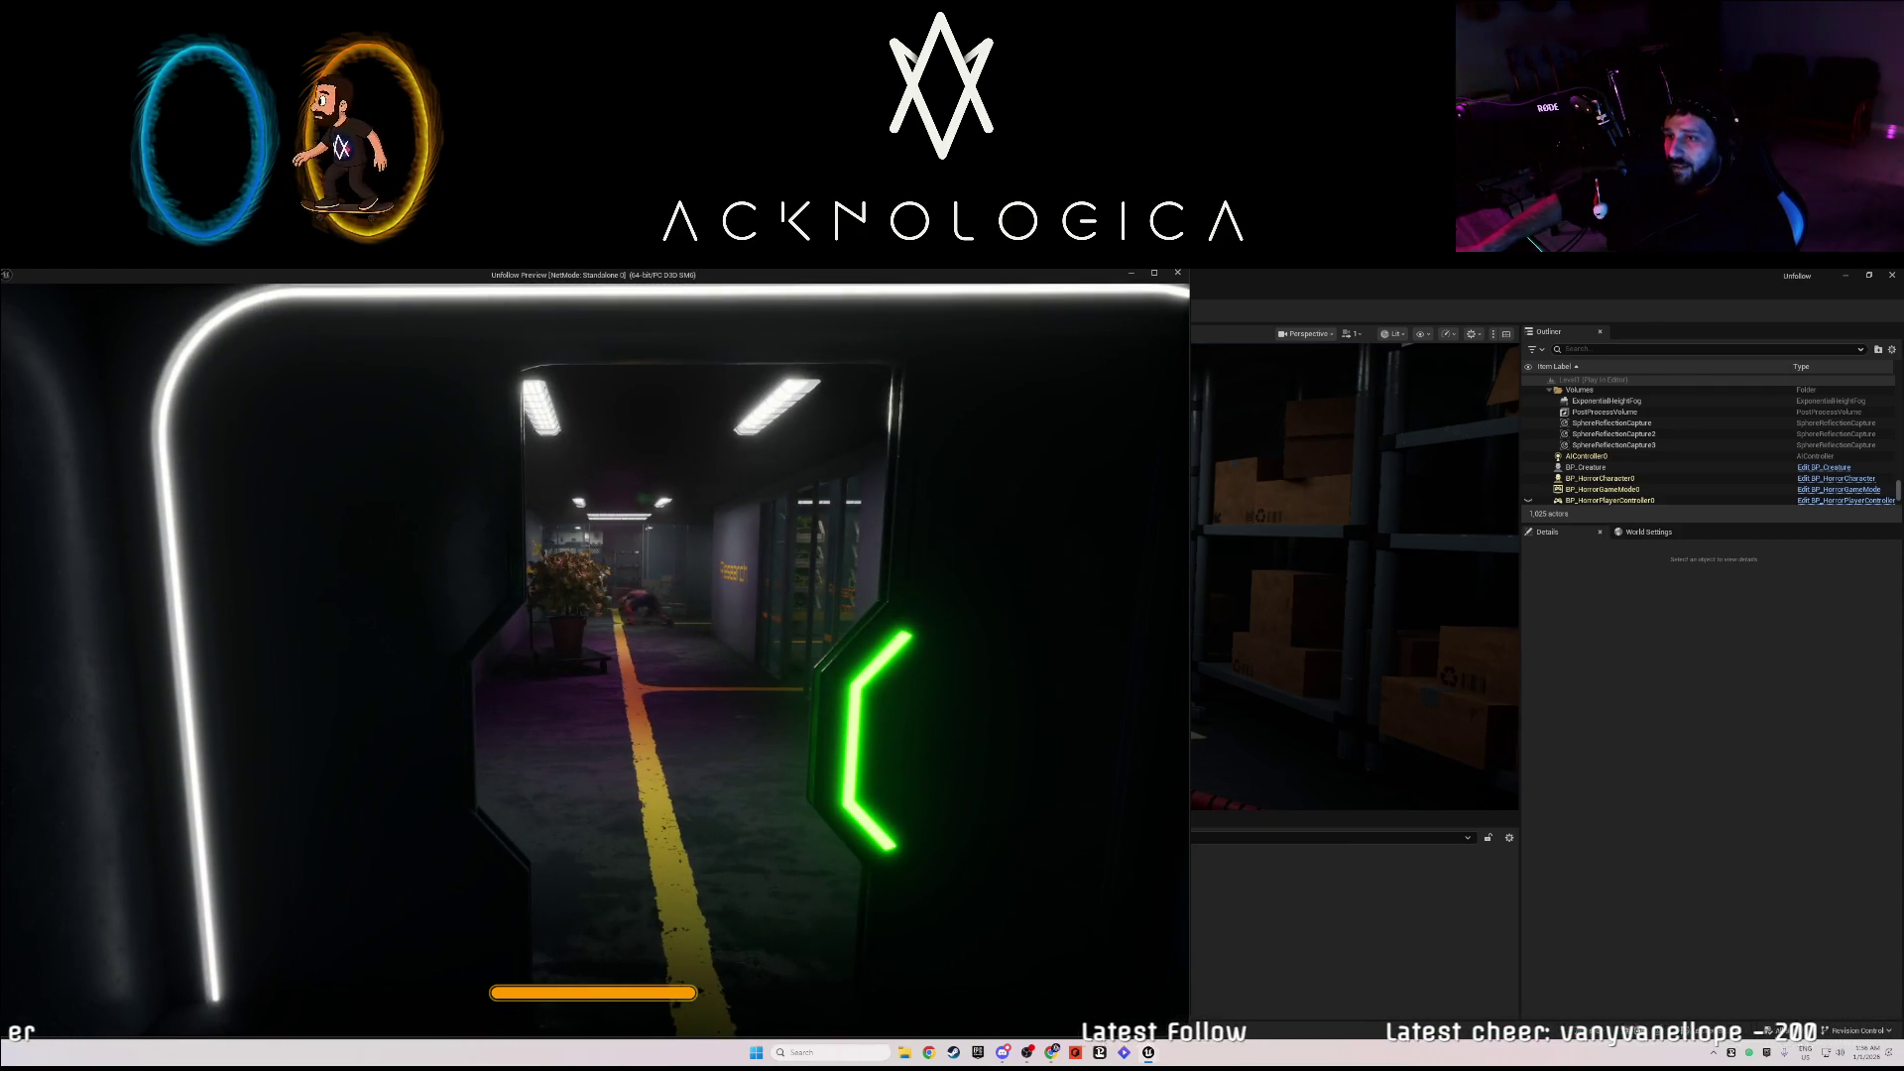
# - Run down the corridor past the Storage wall to the exit door, then end the playtest
pyautogui.hotkey('shift', 'w')
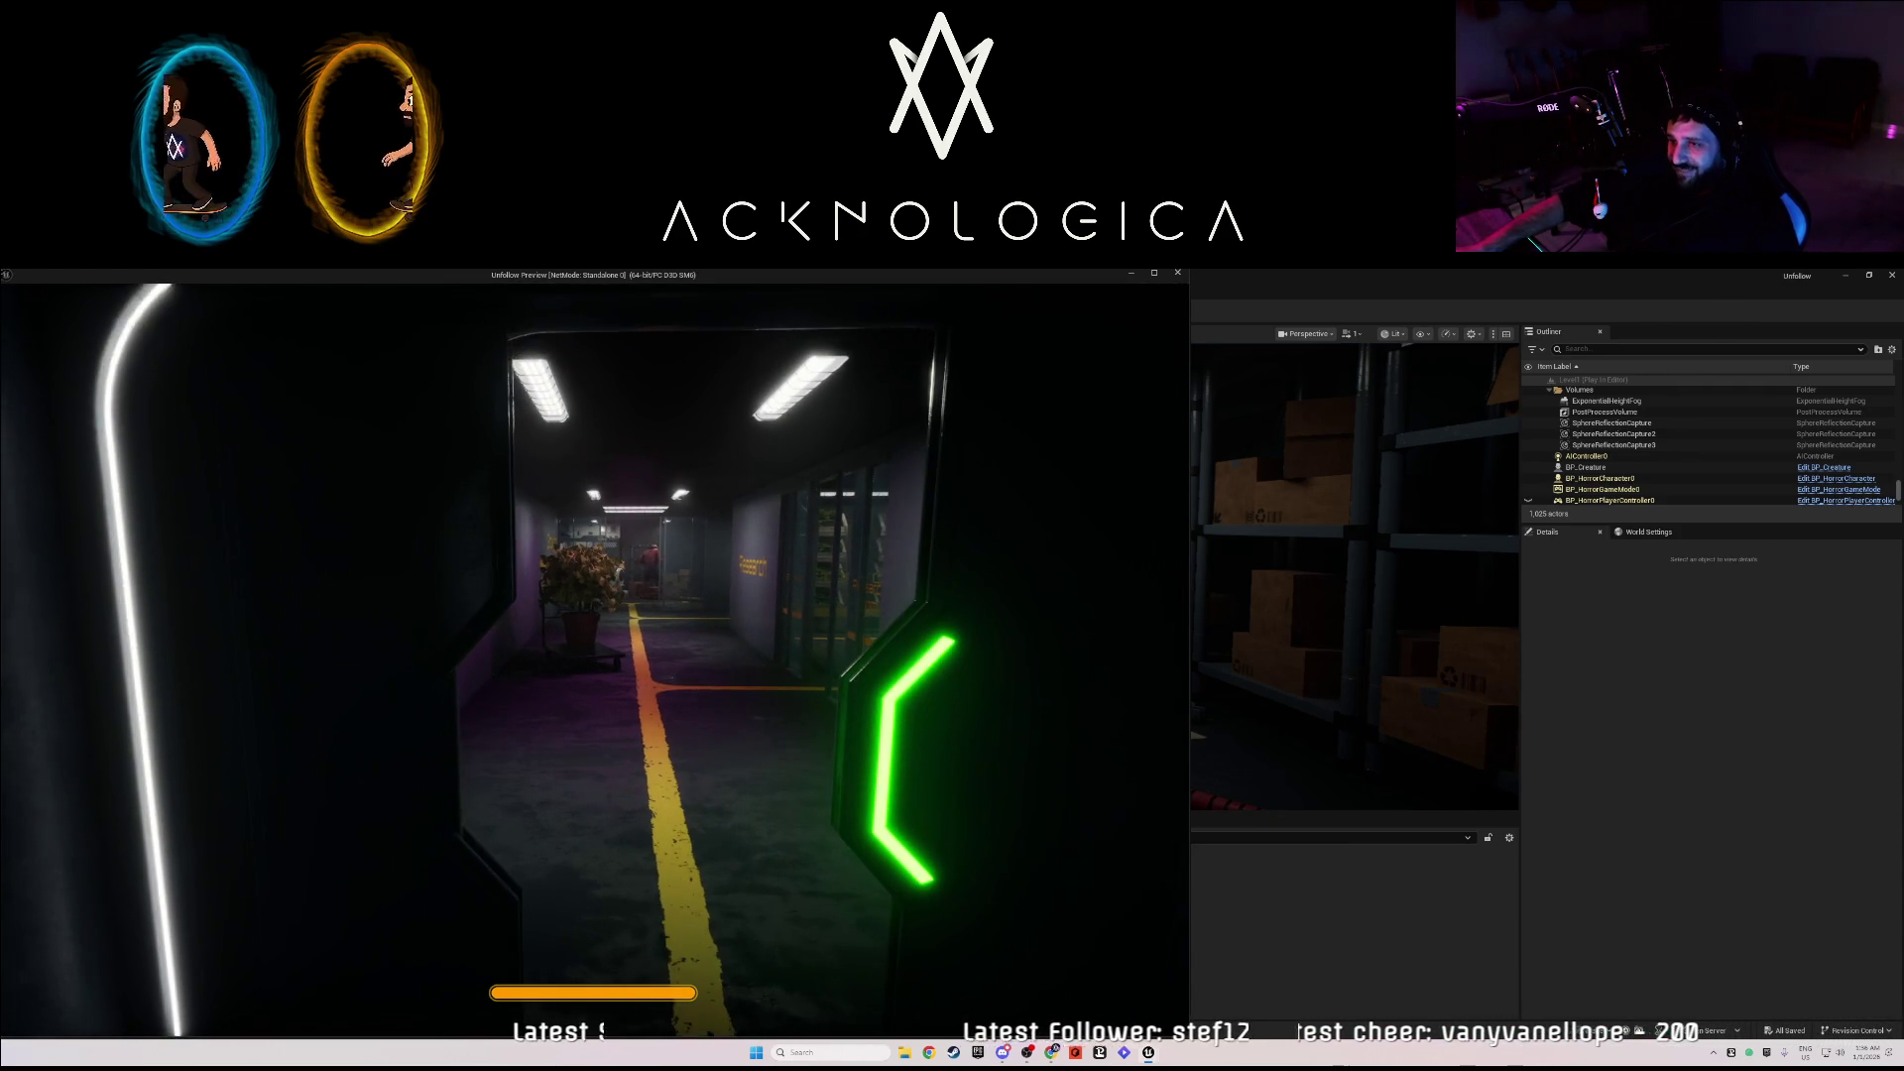
pyautogui.hotkey('shift', 'w')
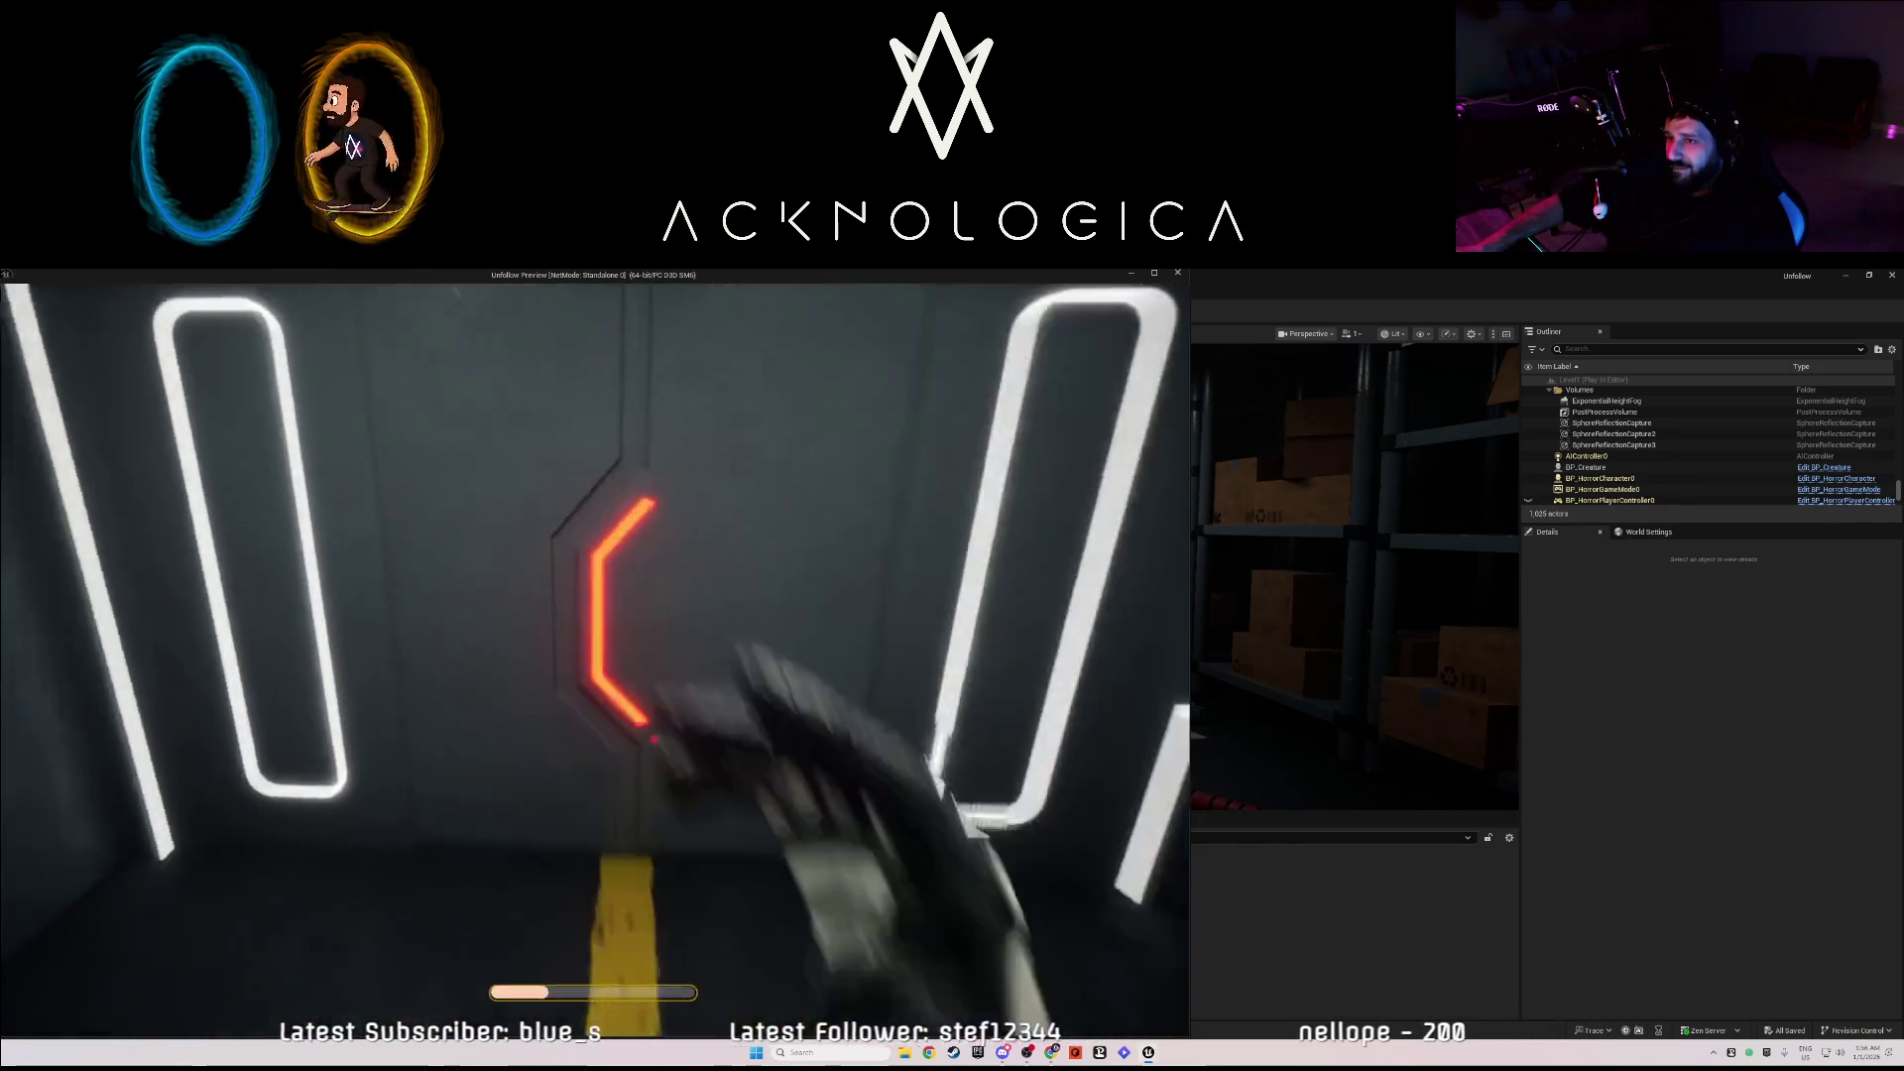
pyautogui.press('Escape')
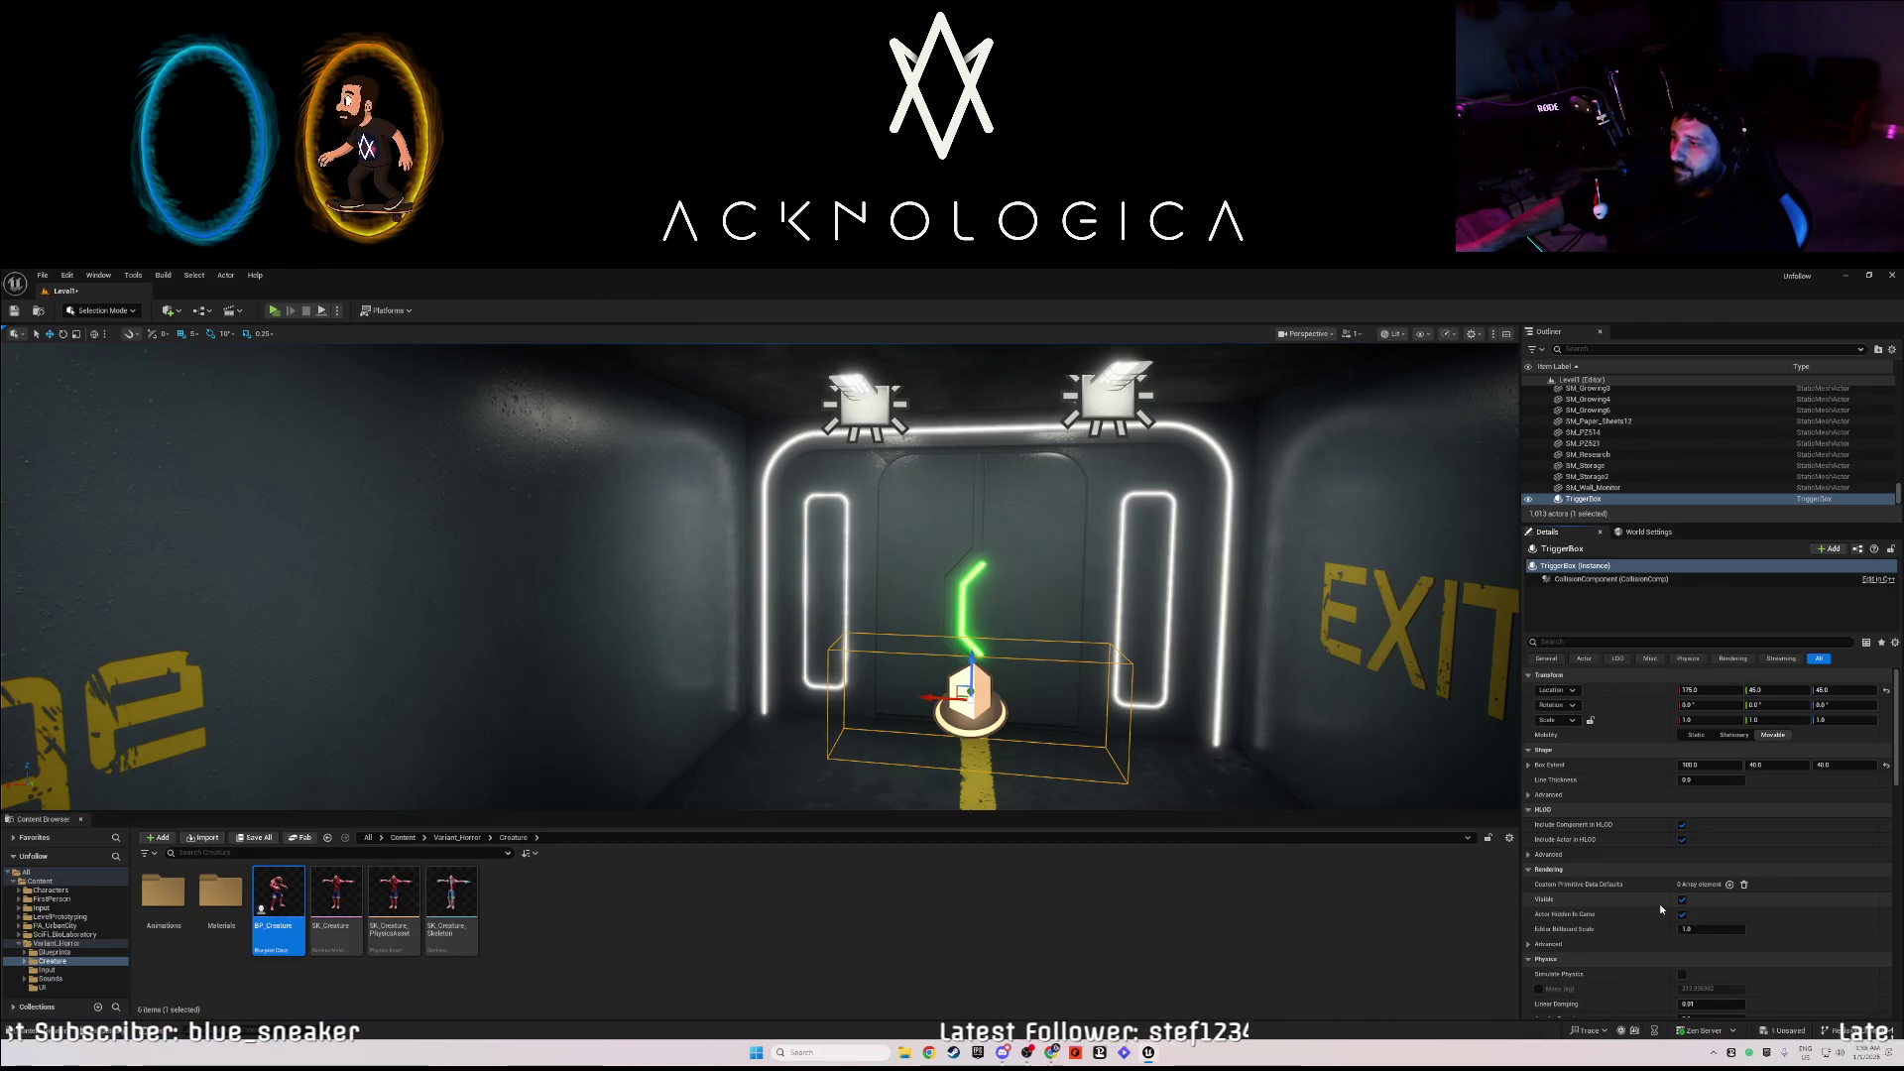
# - Tick Visible under Rendering for the TriggerBox in front of the exit door
pyautogui.scroll(-1, 1658, 902)
pyautogui.scroll(-2, 1640, 881)
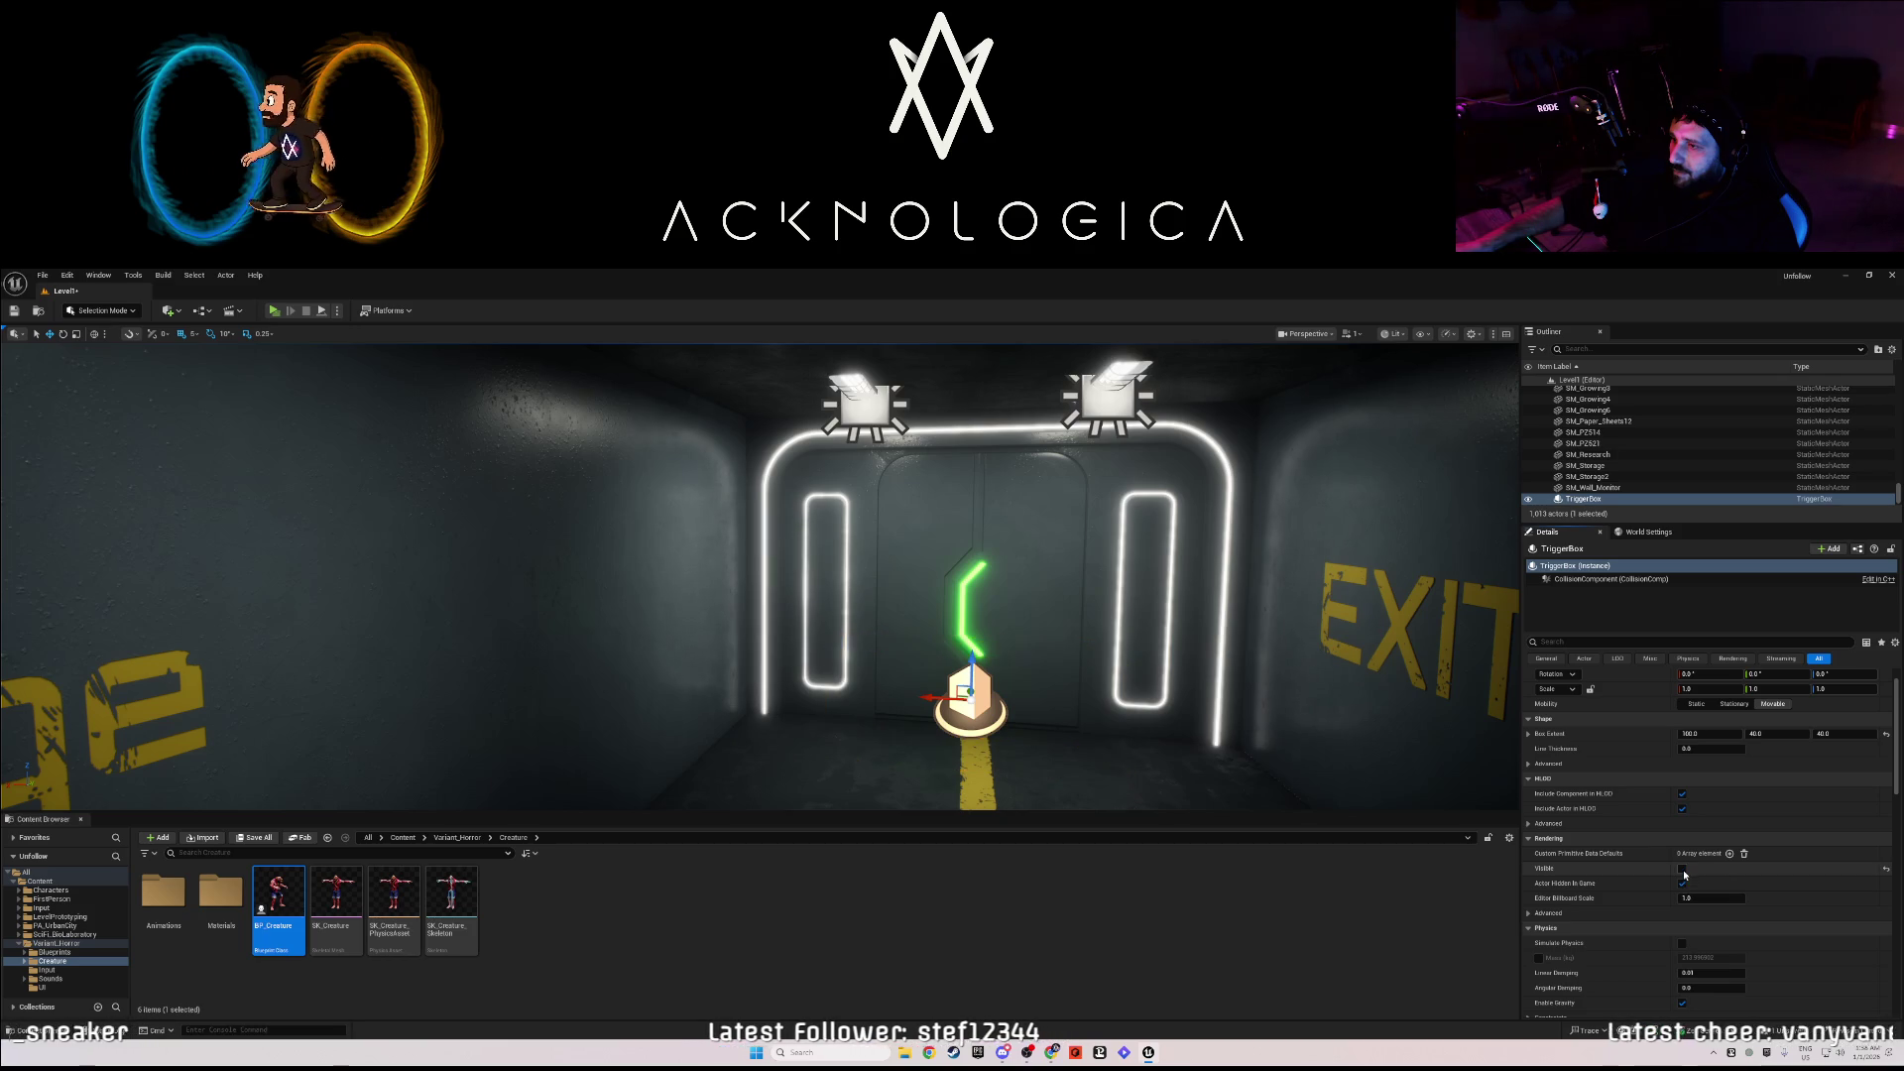
pyautogui.click(1684, 870)
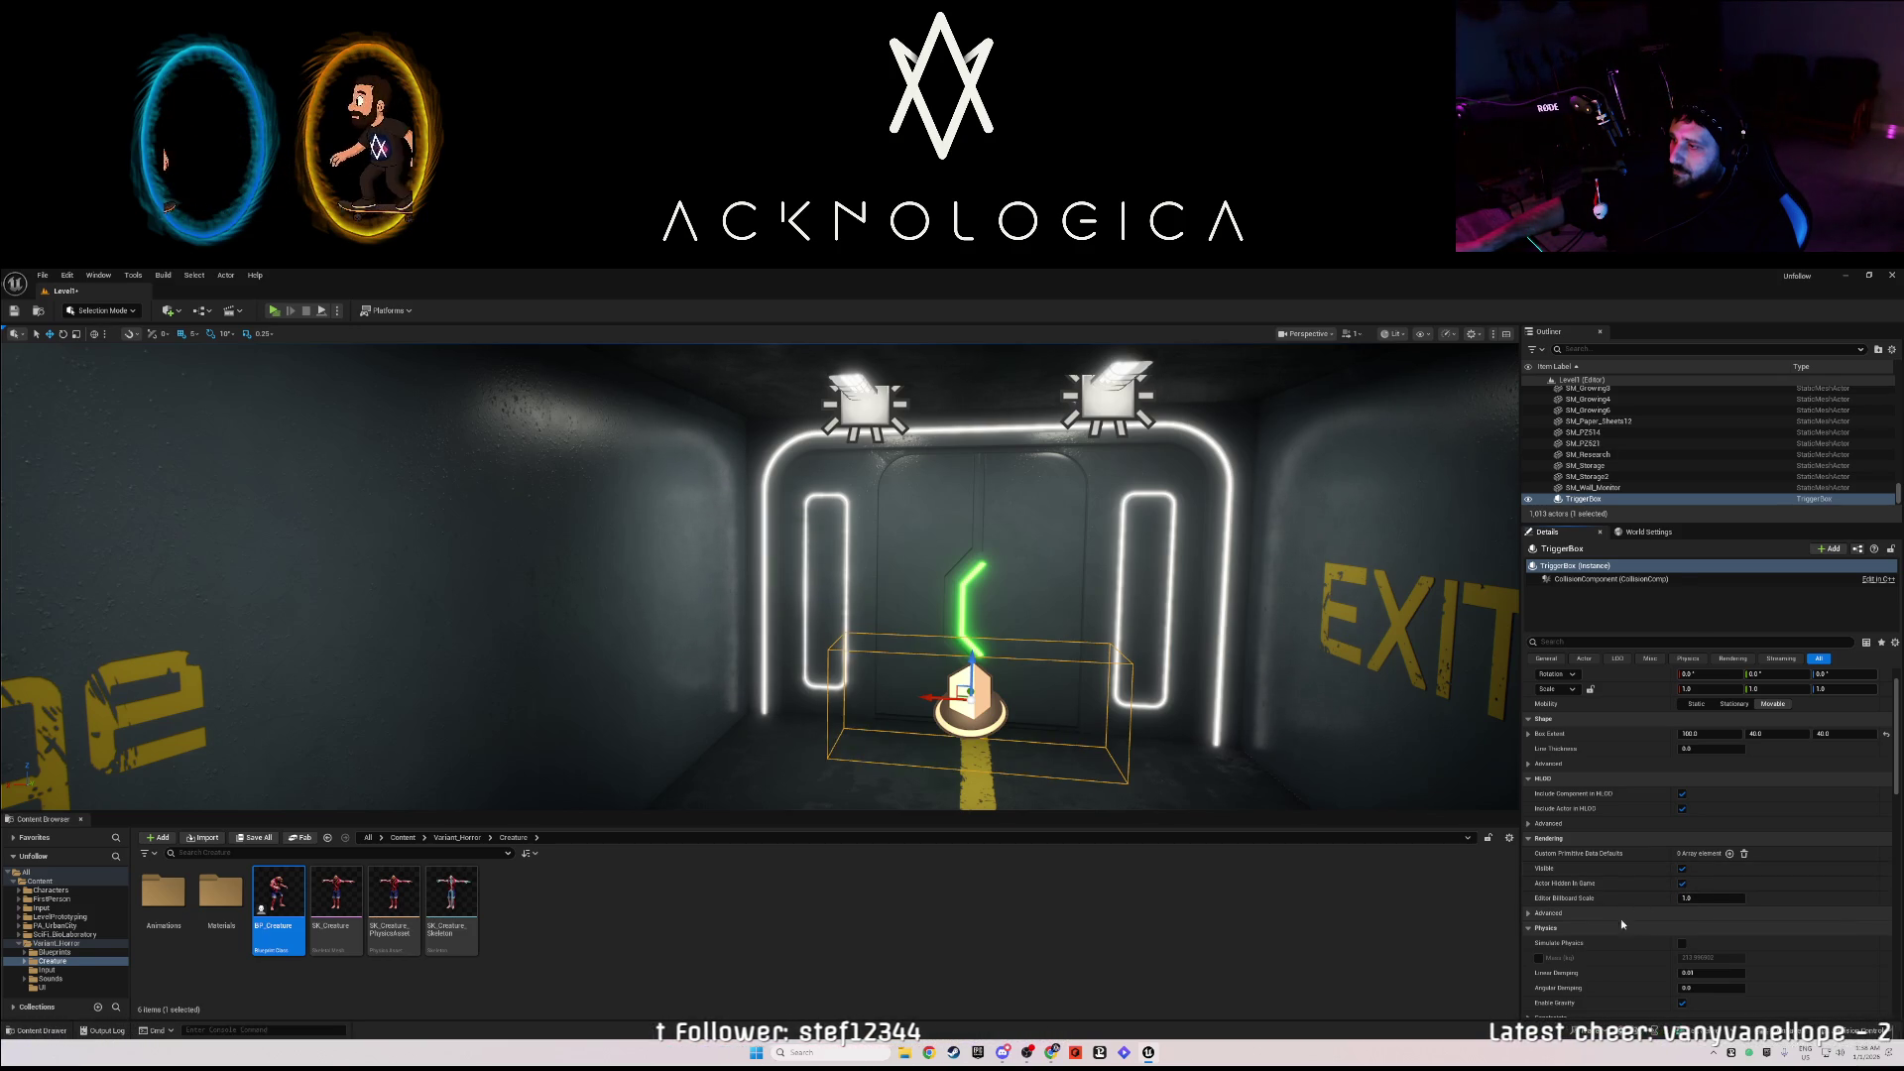
pyautogui.scroll(-1, 1604, 915)
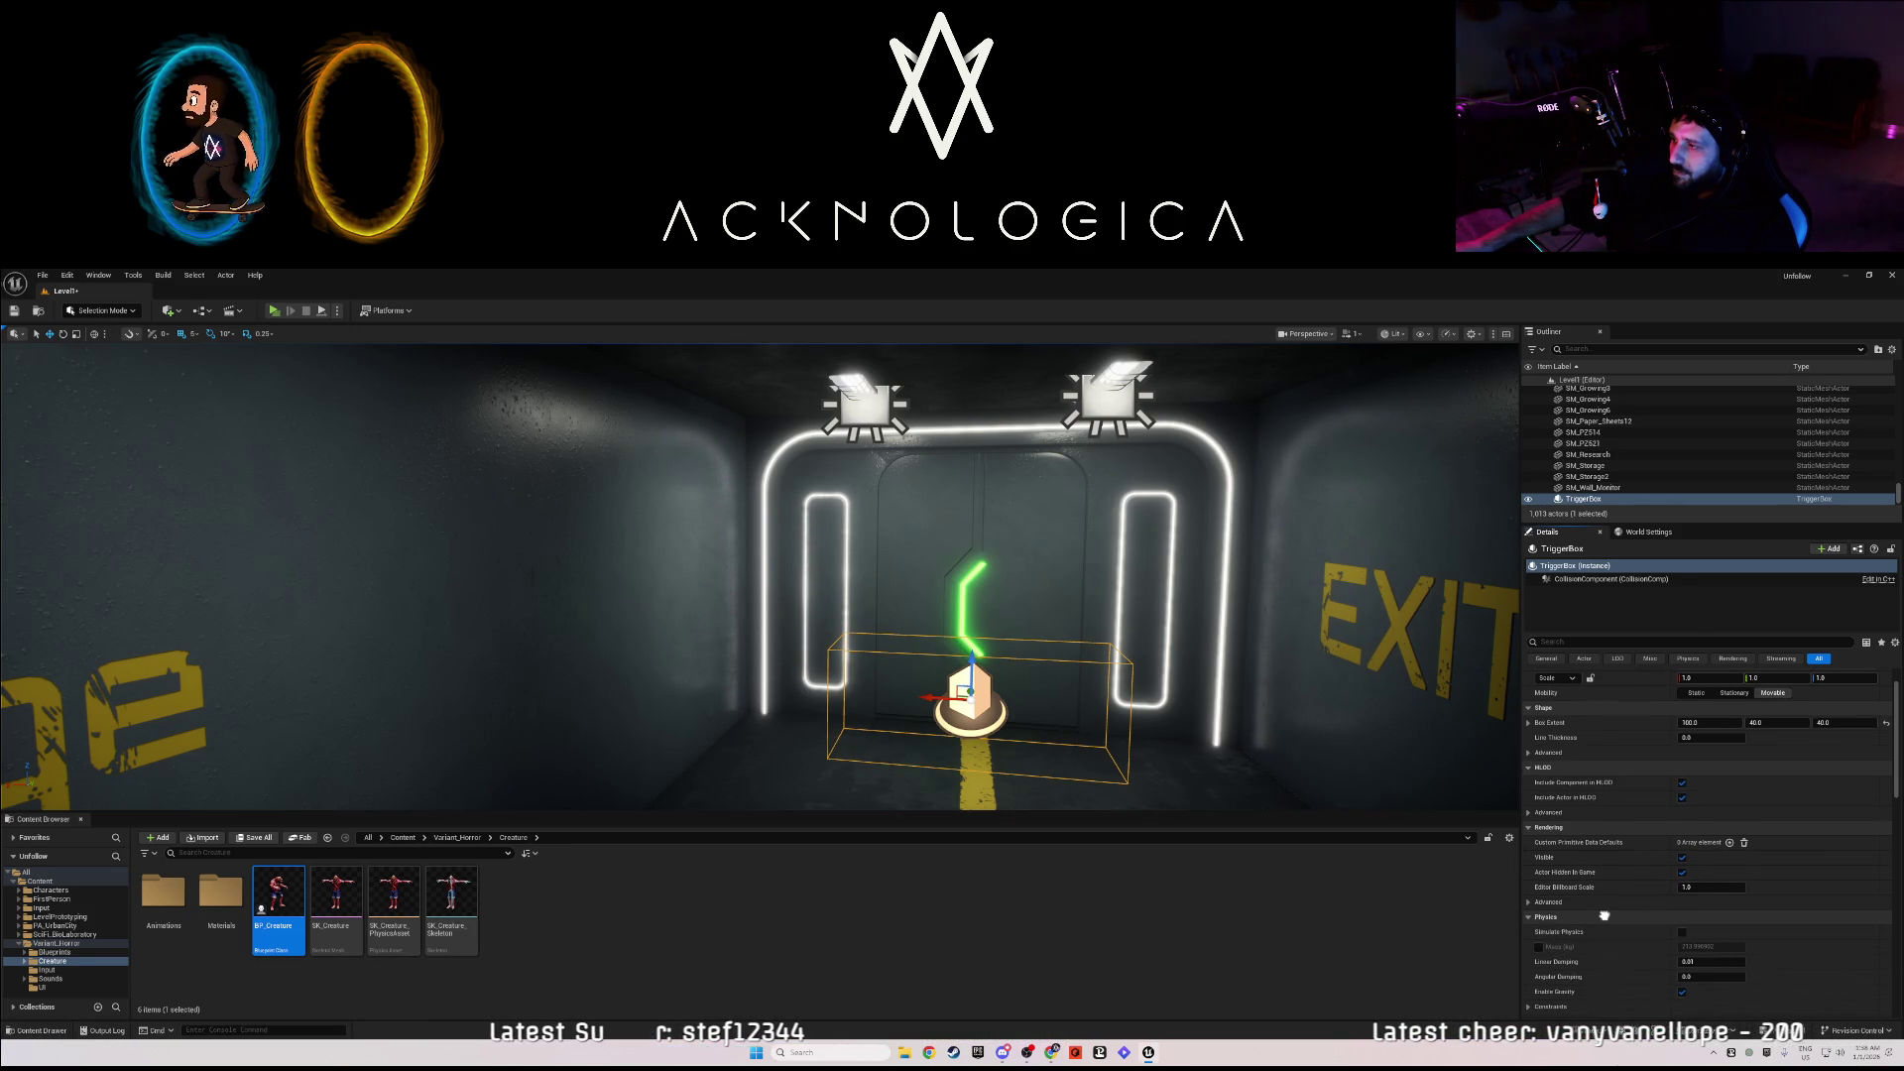
pyautogui.scroll(4, 1604, 913)
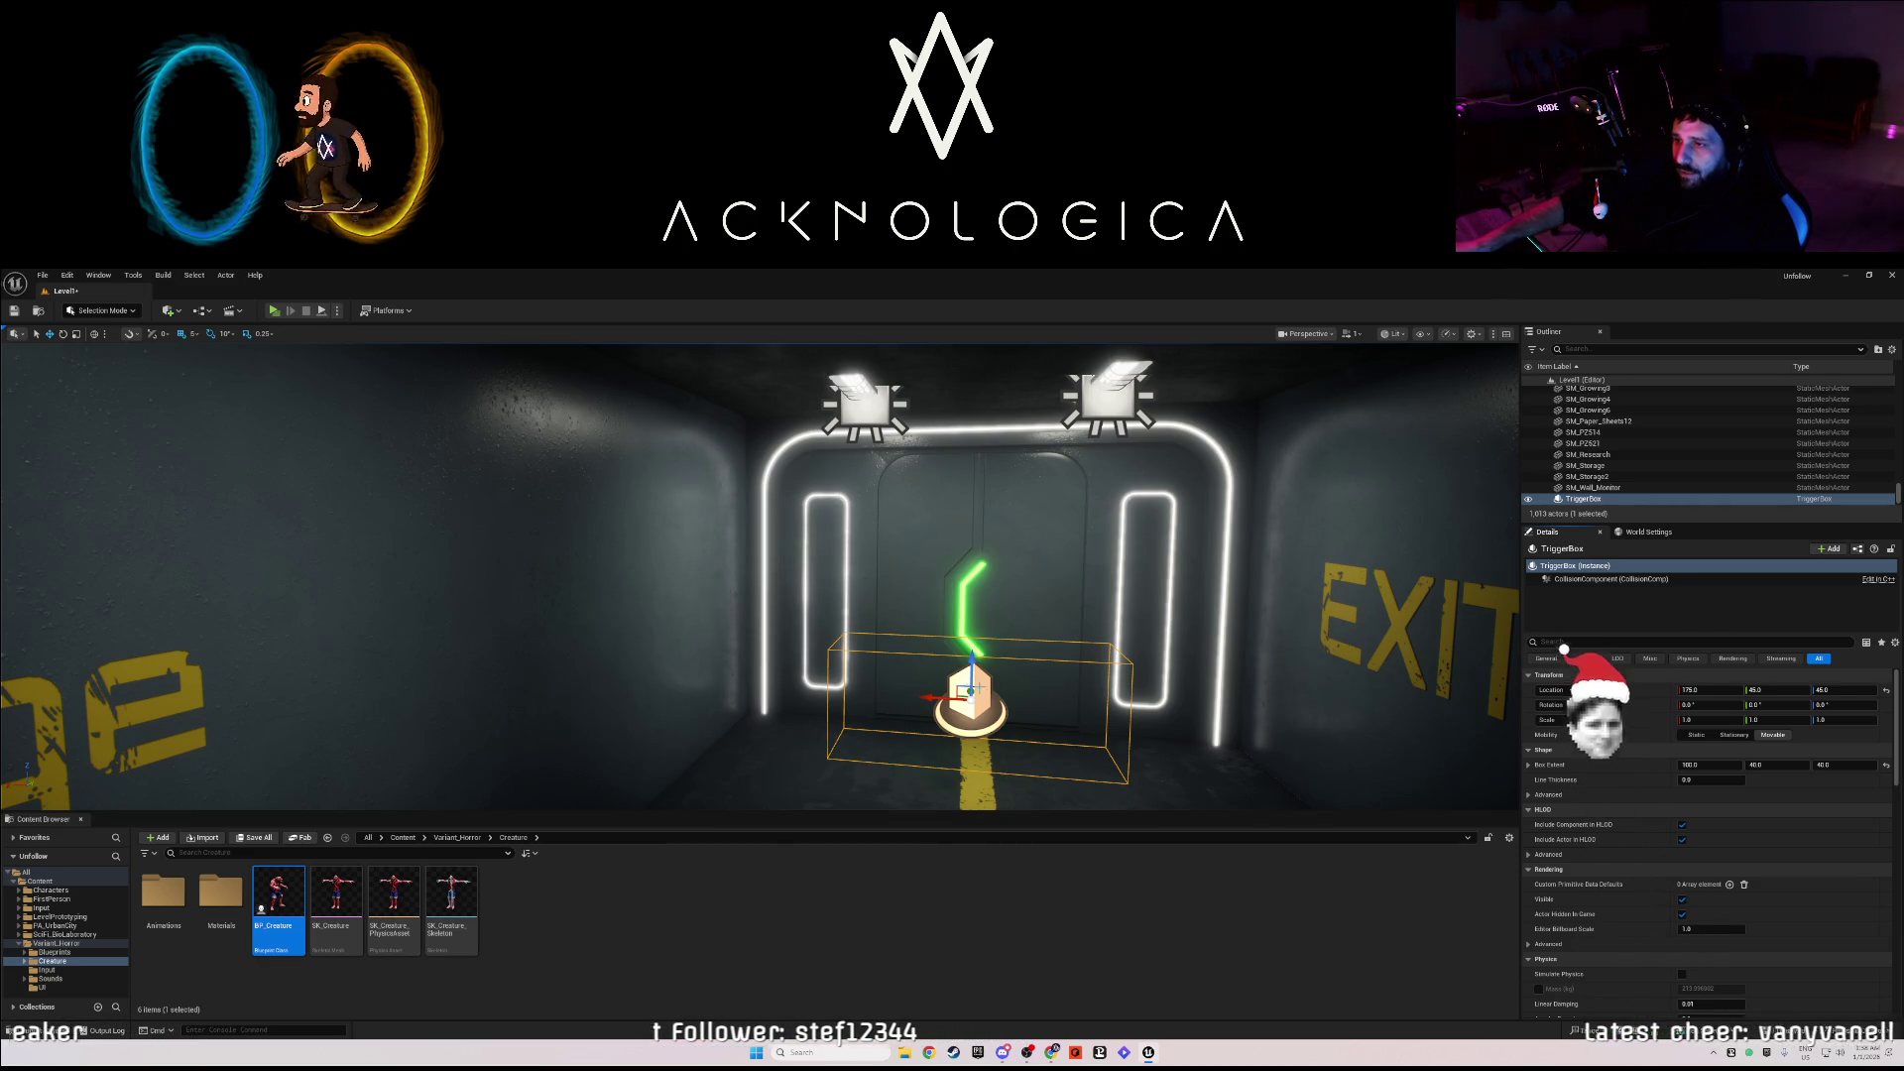
# - Move the trigger box aside, undo it back to the exit door centre, and save the level
pyautogui.moveTo(937, 697); pyautogui.dragTo(311, 675)
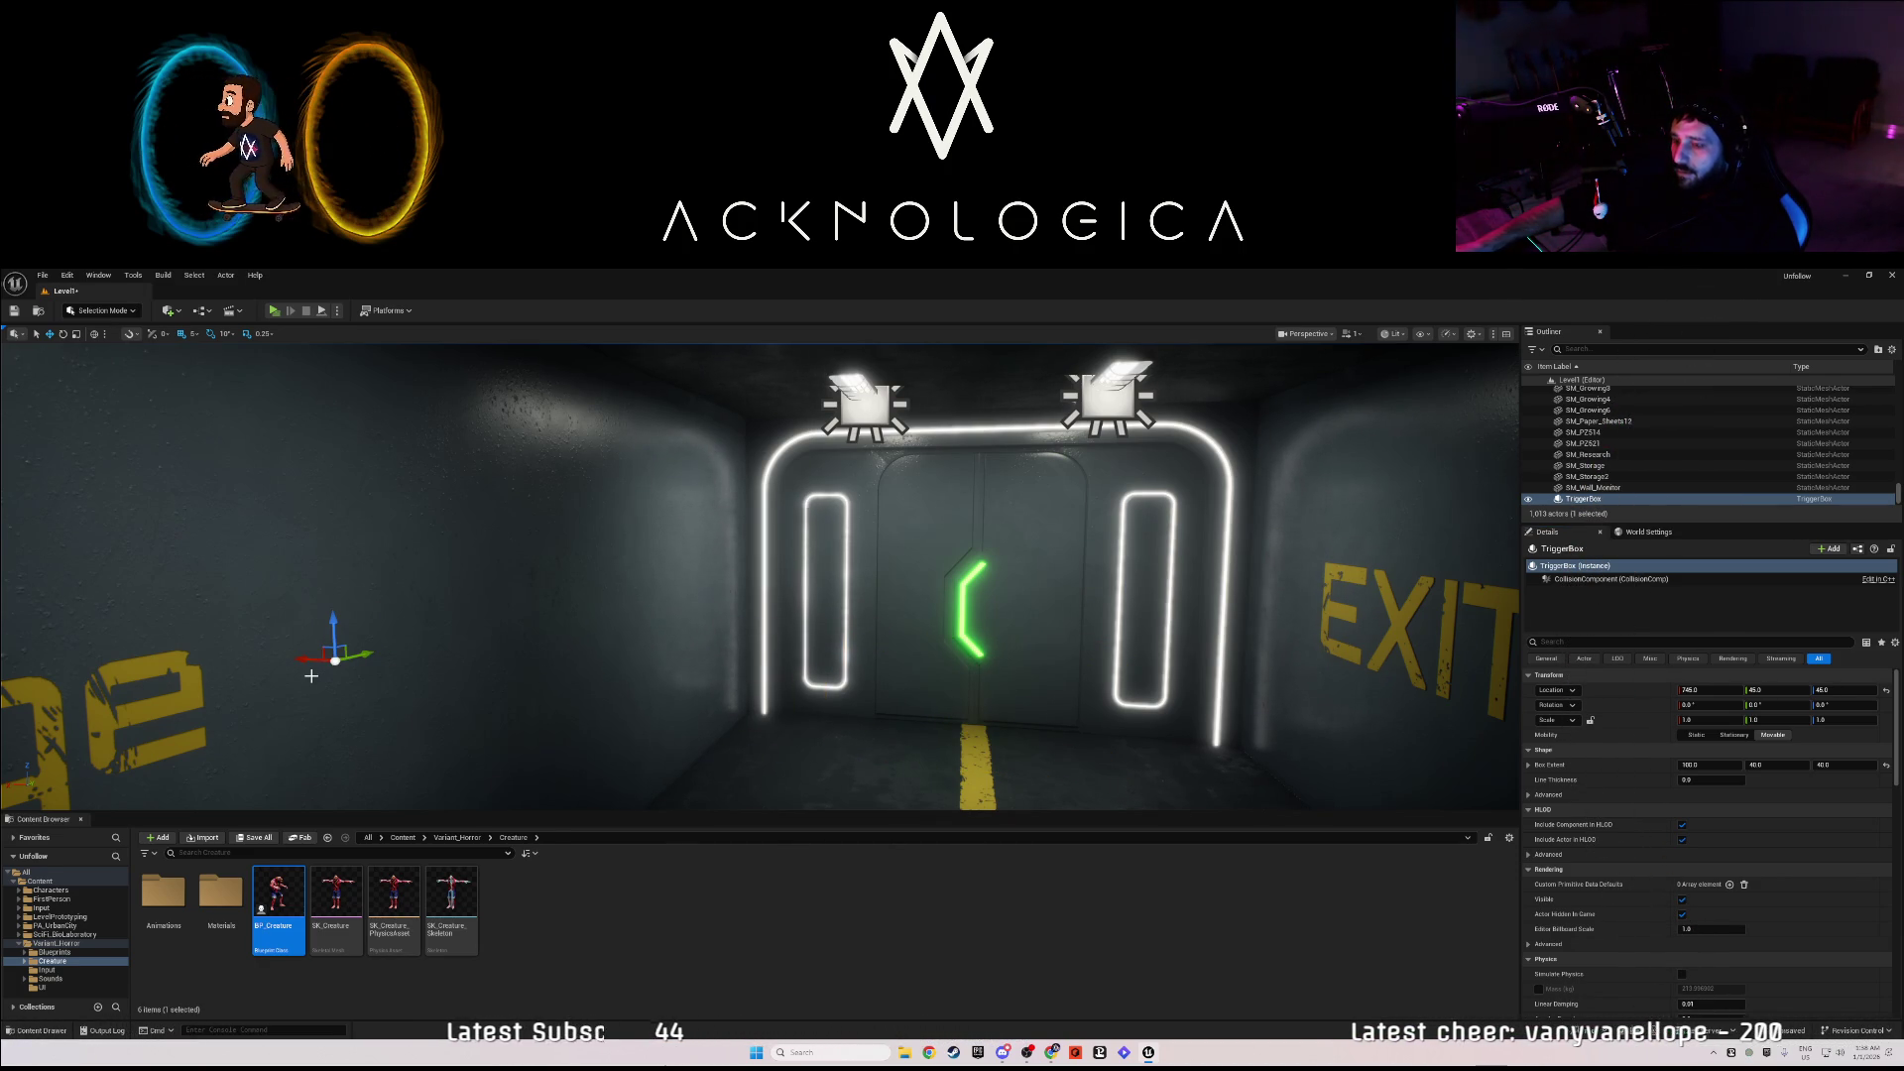
pyautogui.hotkey('ctrl', 'z')
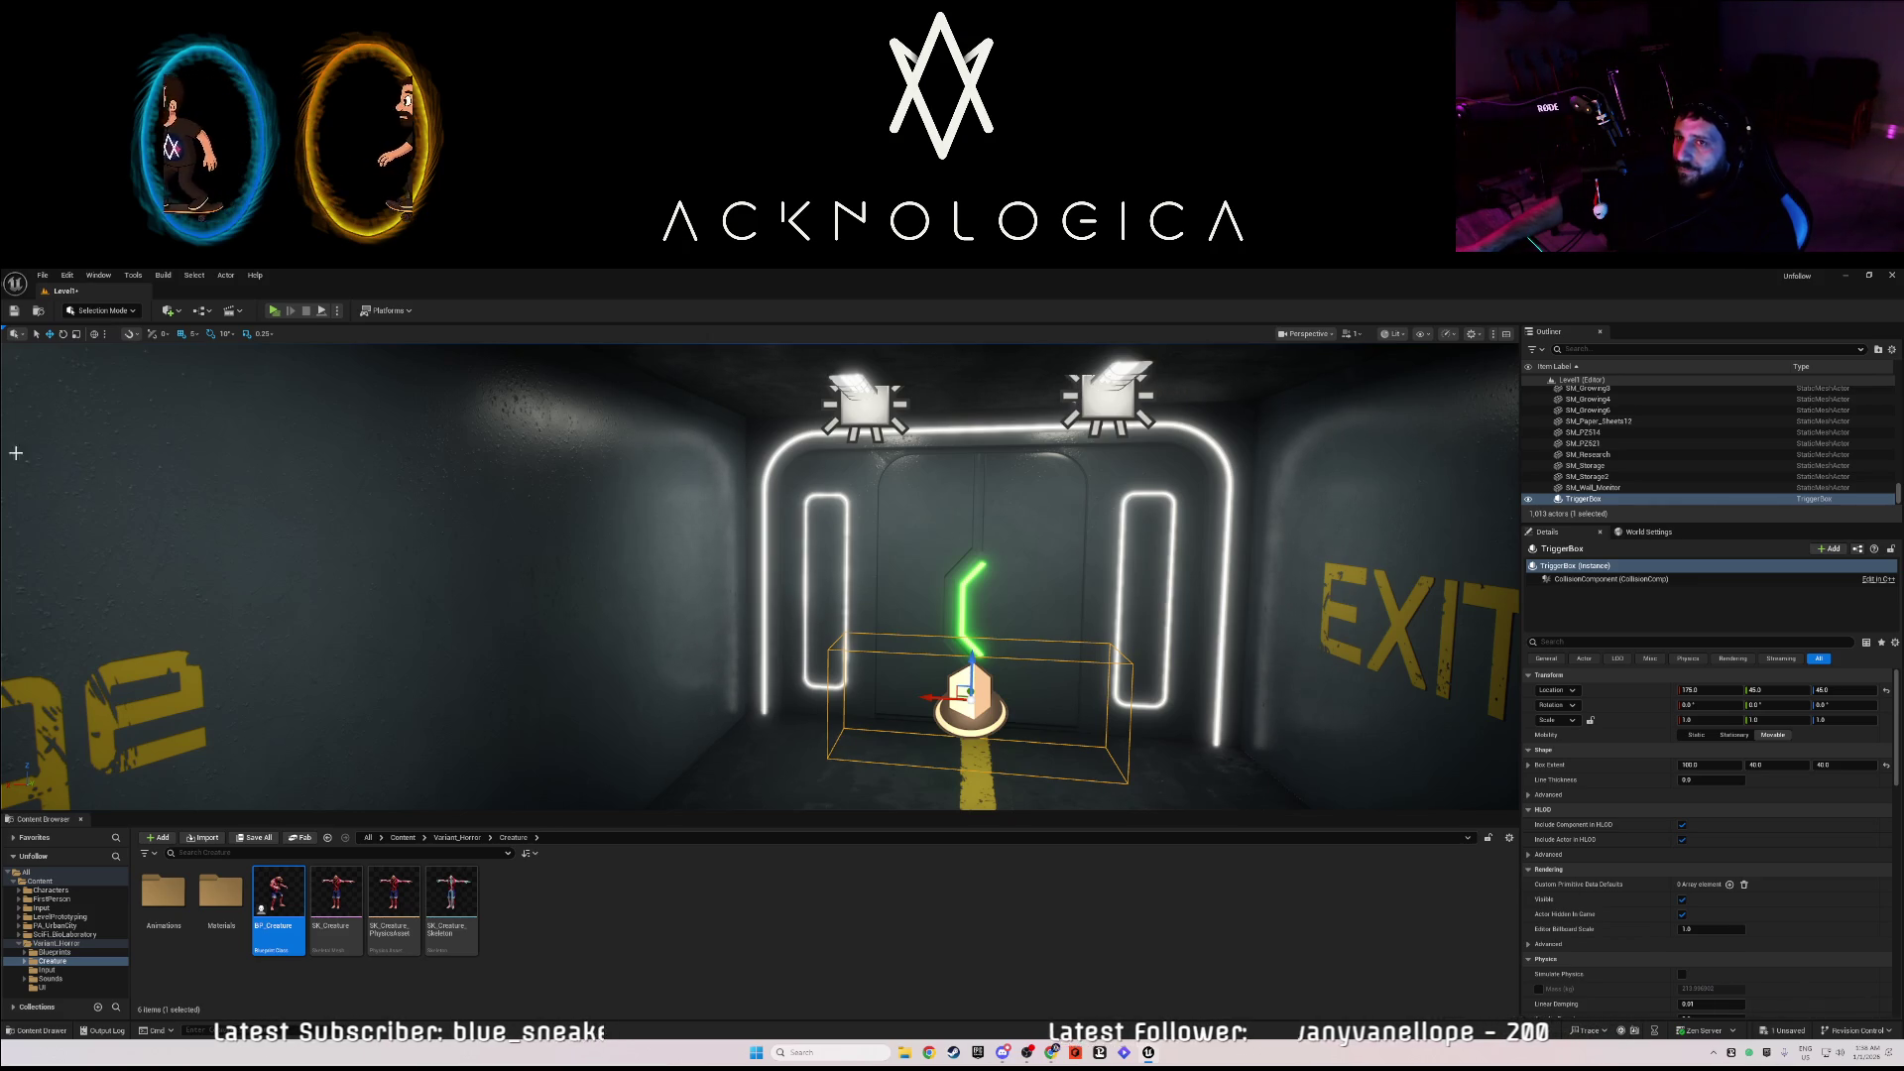
pyautogui.hotkey('ctrl', 's')
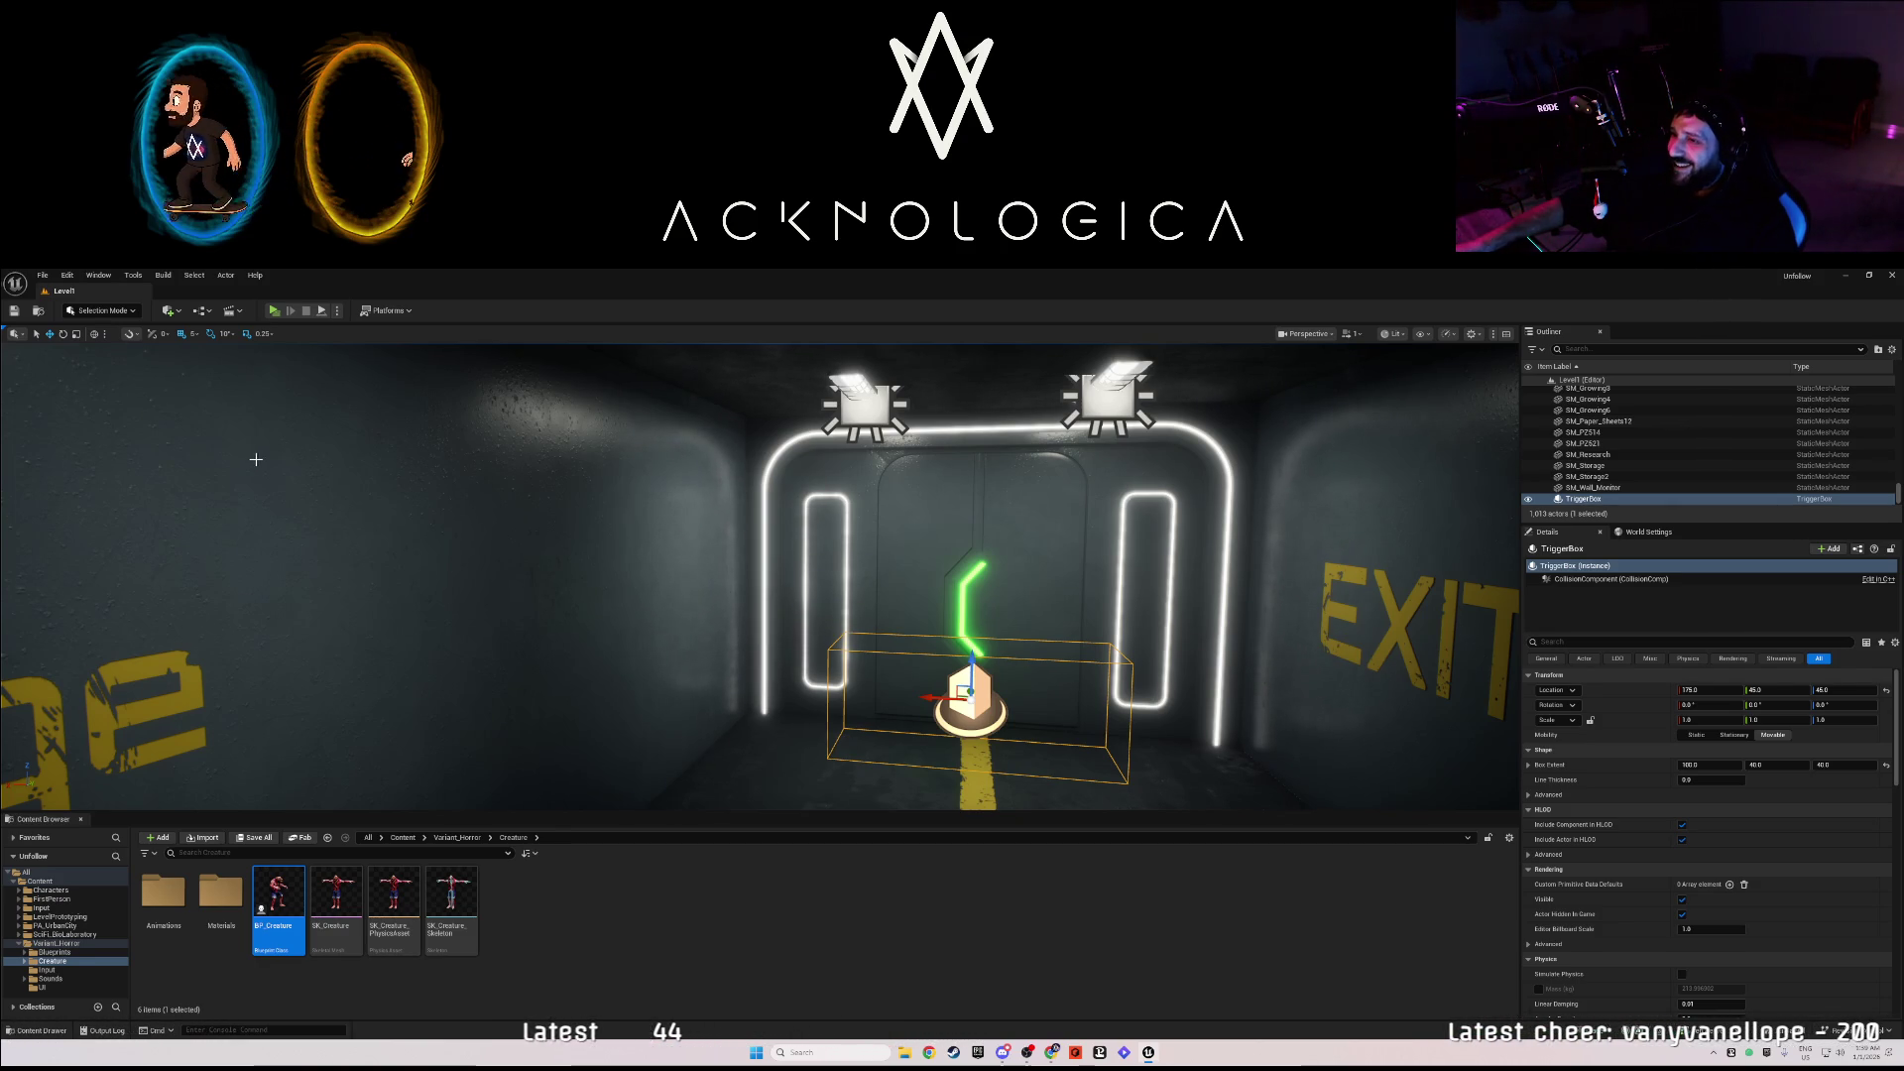
# - Turn toward the Growing/Research wall and fly from the plant room down the corridor into the office
pyautogui.moveTo(570, 555)
pyautogui.mouseDown()
pyautogui.moveTo(1170, 562)
pyautogui.moveTo(932, 558)
pyautogui.moveTo(932, 476)
pyautogui.moveTo(1081, 479)
pyautogui.moveTo(1052, 565)
pyautogui.moveTo(992, 580)
pyautogui.mouseUp()
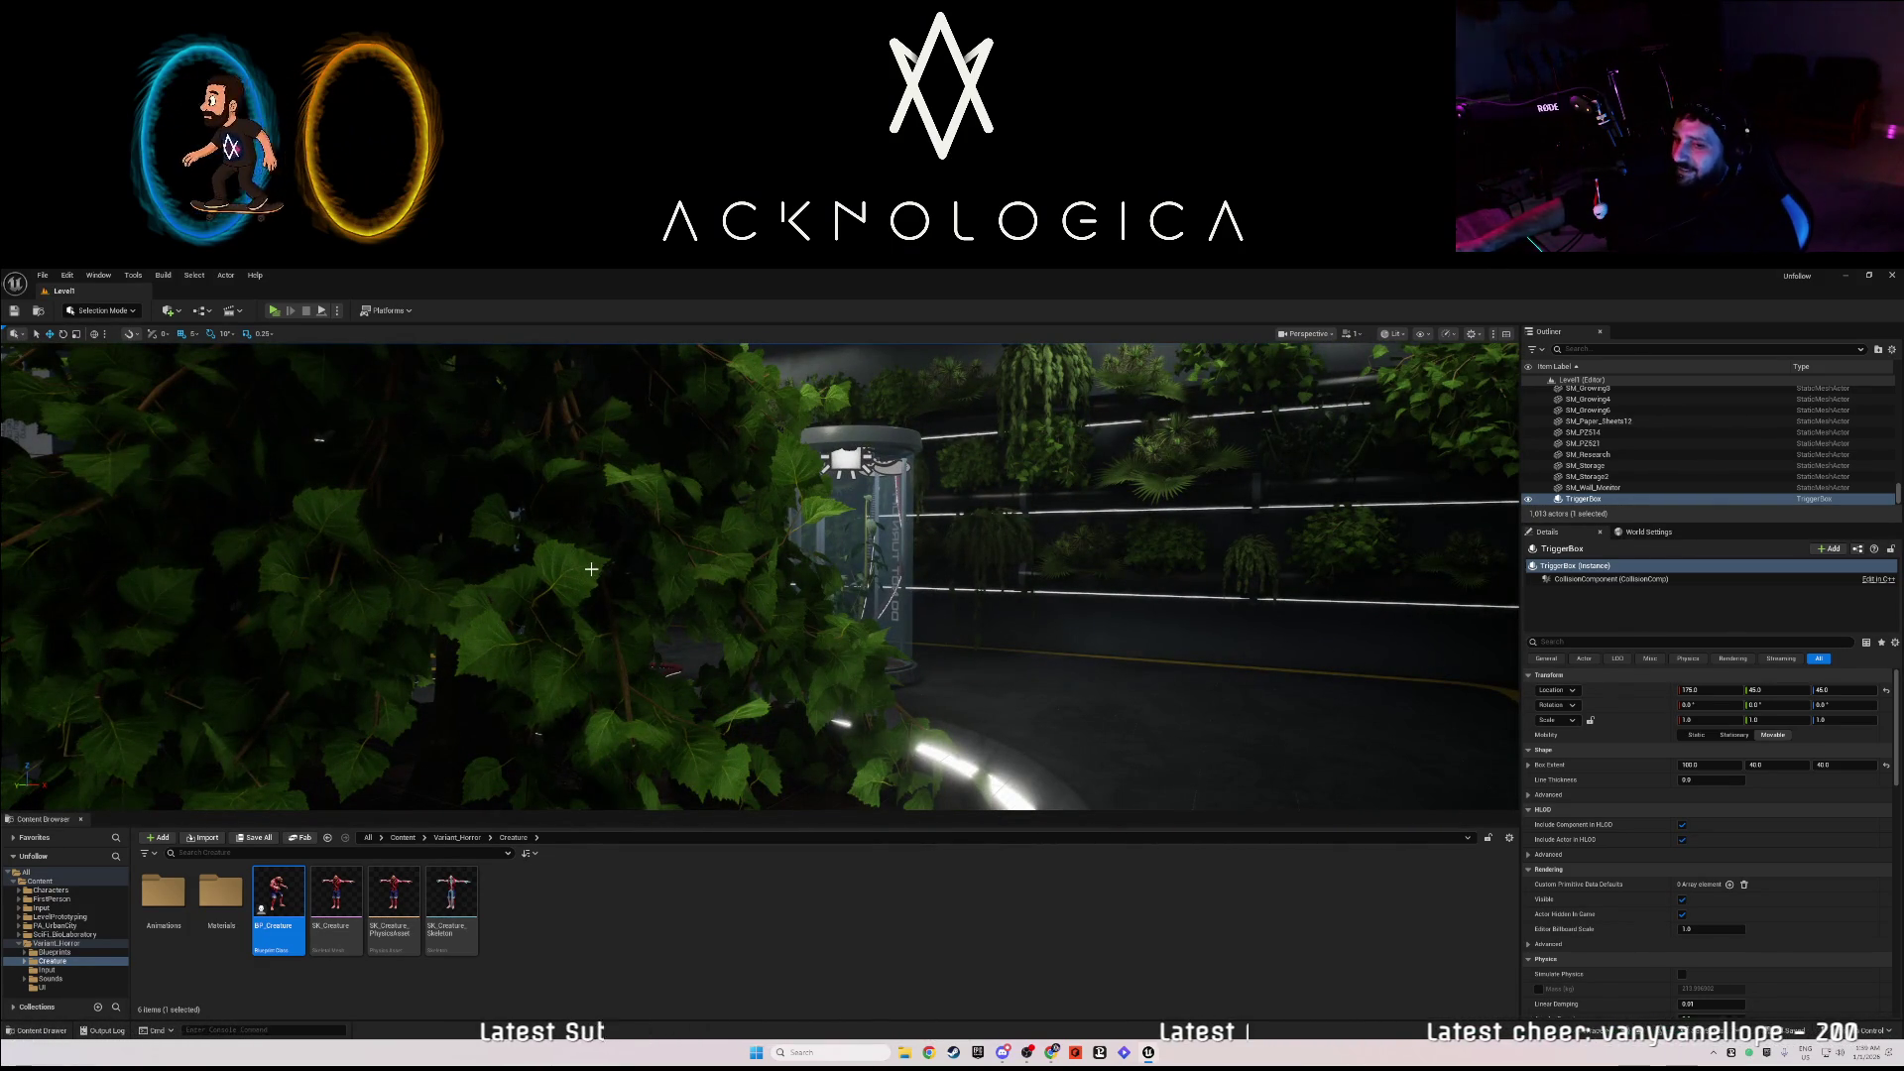
pyautogui.moveTo(606, 570)
pyautogui.mouseDown()
pyautogui.moveTo(615, 511)
pyautogui.moveTo(580, 515)
pyautogui.moveTo(711, 573)
pyautogui.mouseUp()
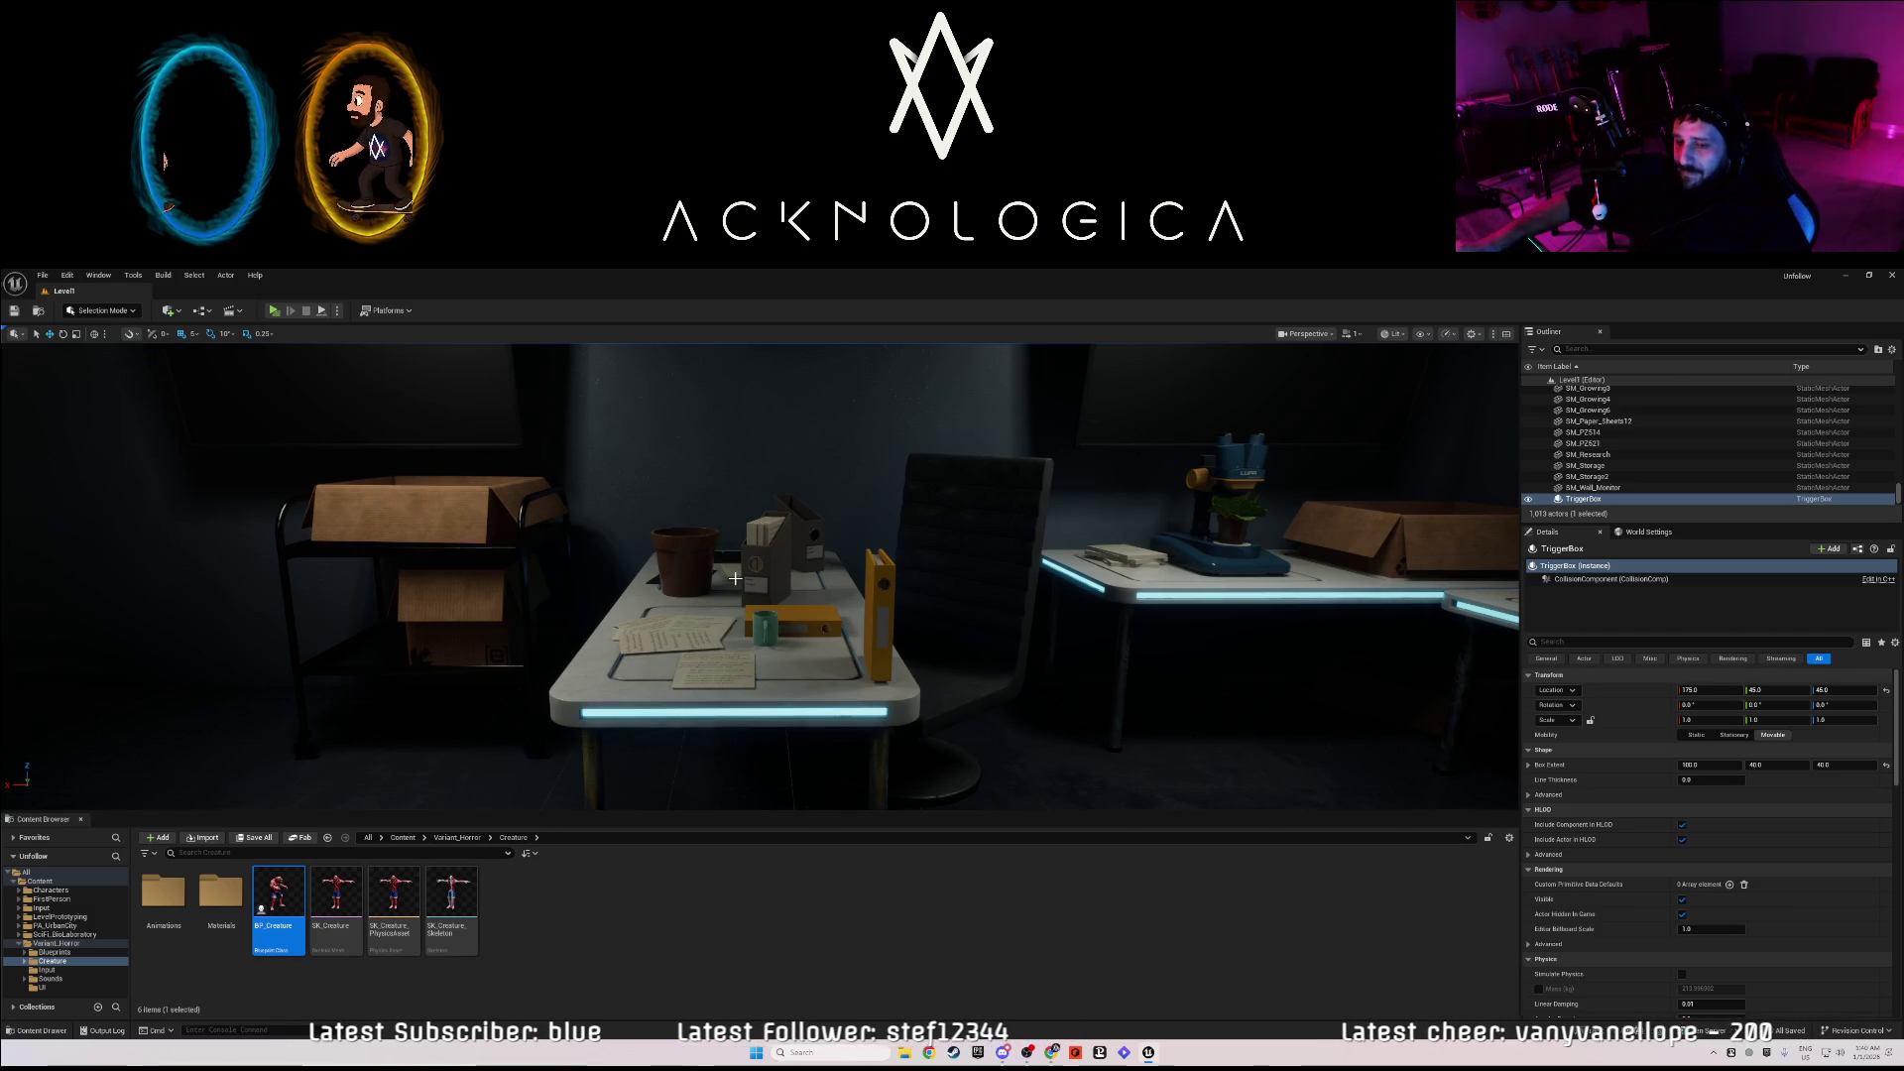
# - Fly in close to the desk's papers, yellow folder and mug, then back off slightly
pyautogui.moveTo(735, 578); pyautogui.dragTo(759, 571)
pyautogui.press('w')
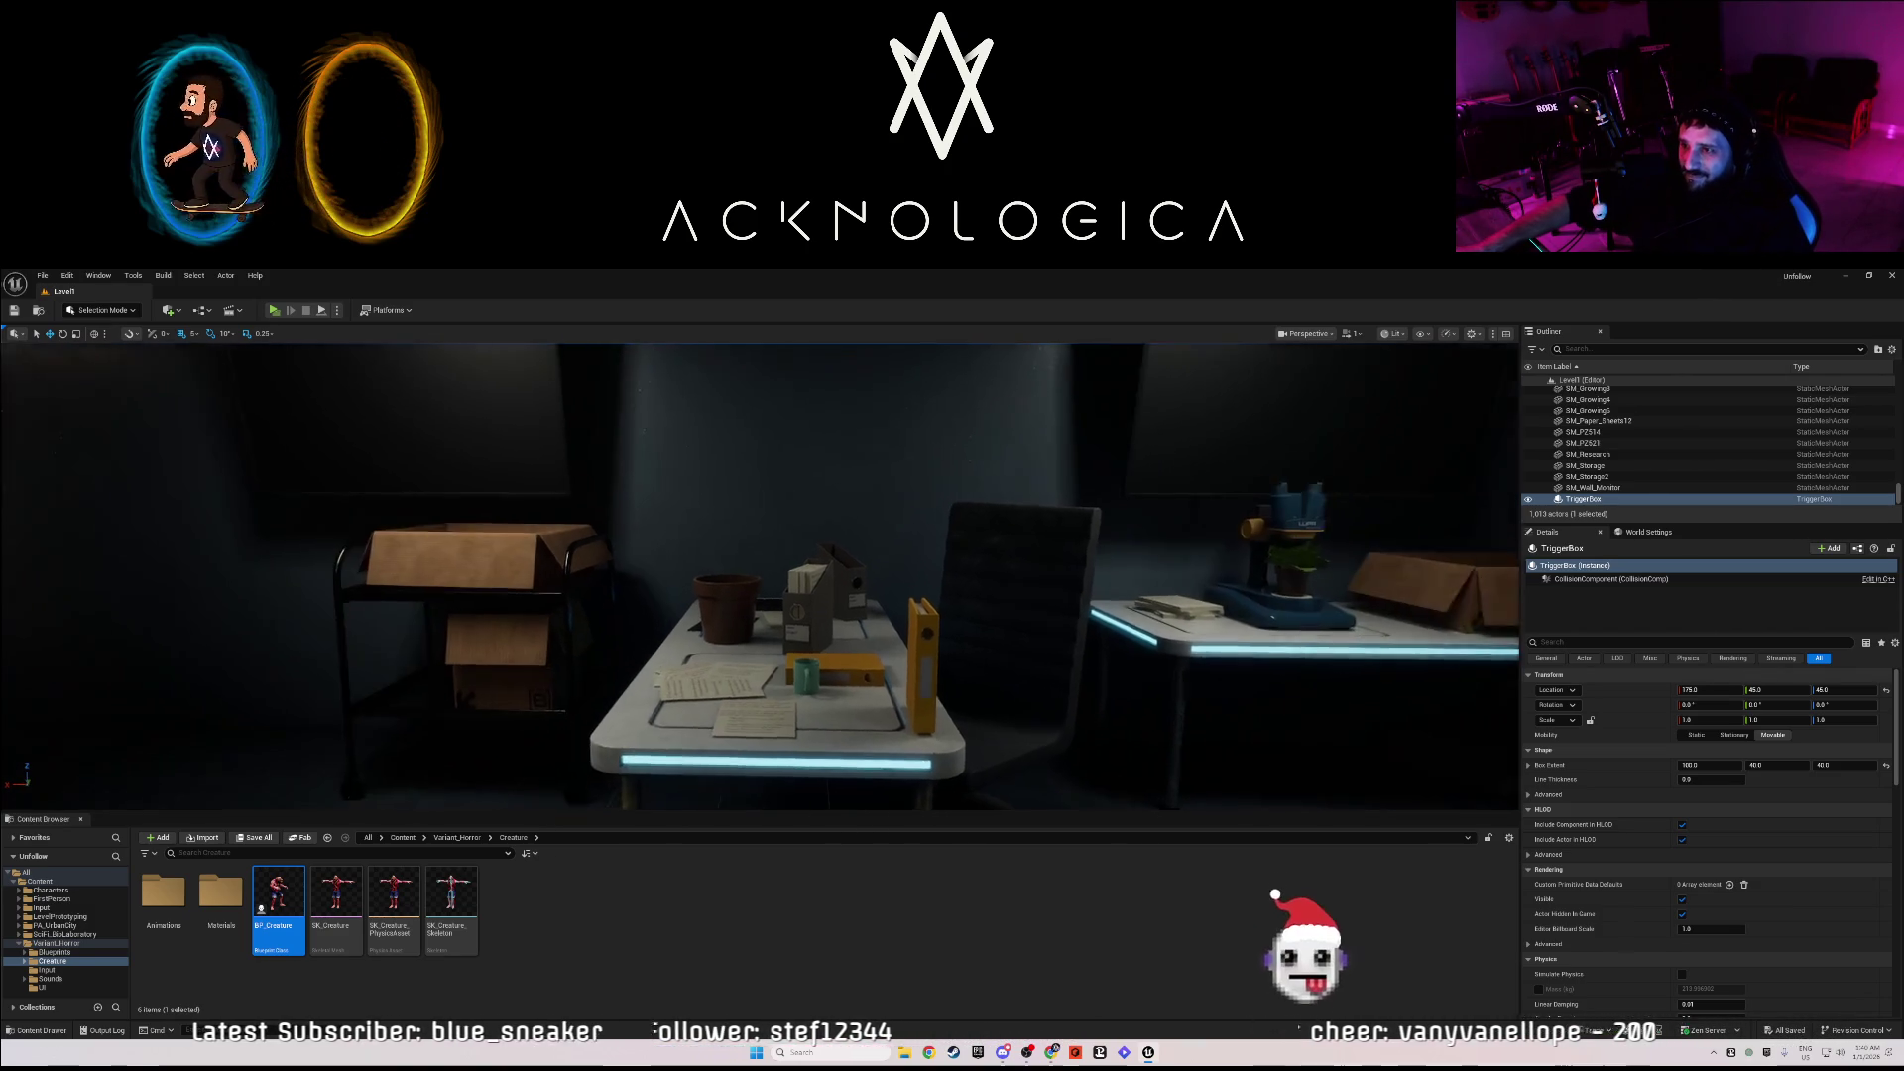
pyautogui.press('s')
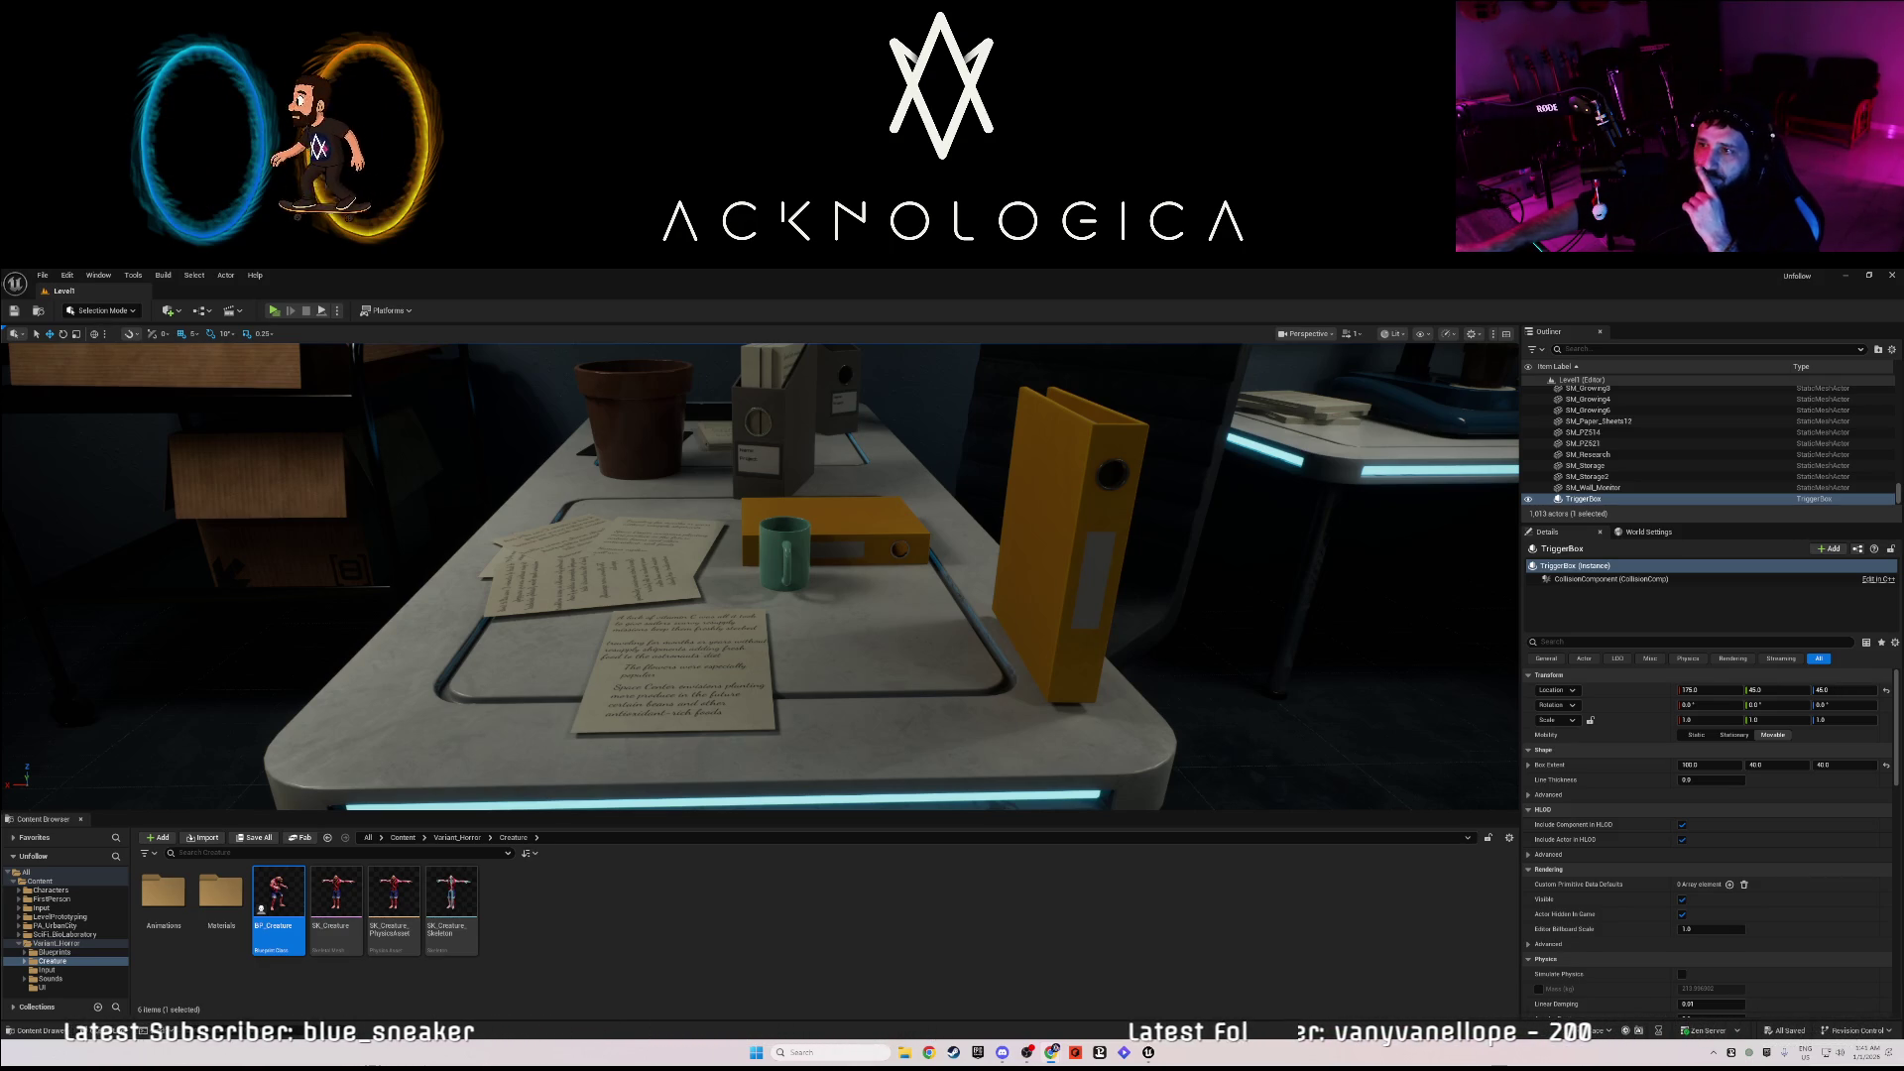
# - Frame the trigger box in Unreal, then close Reason's Companion window and maximize Reason
pyautogui.press('f')
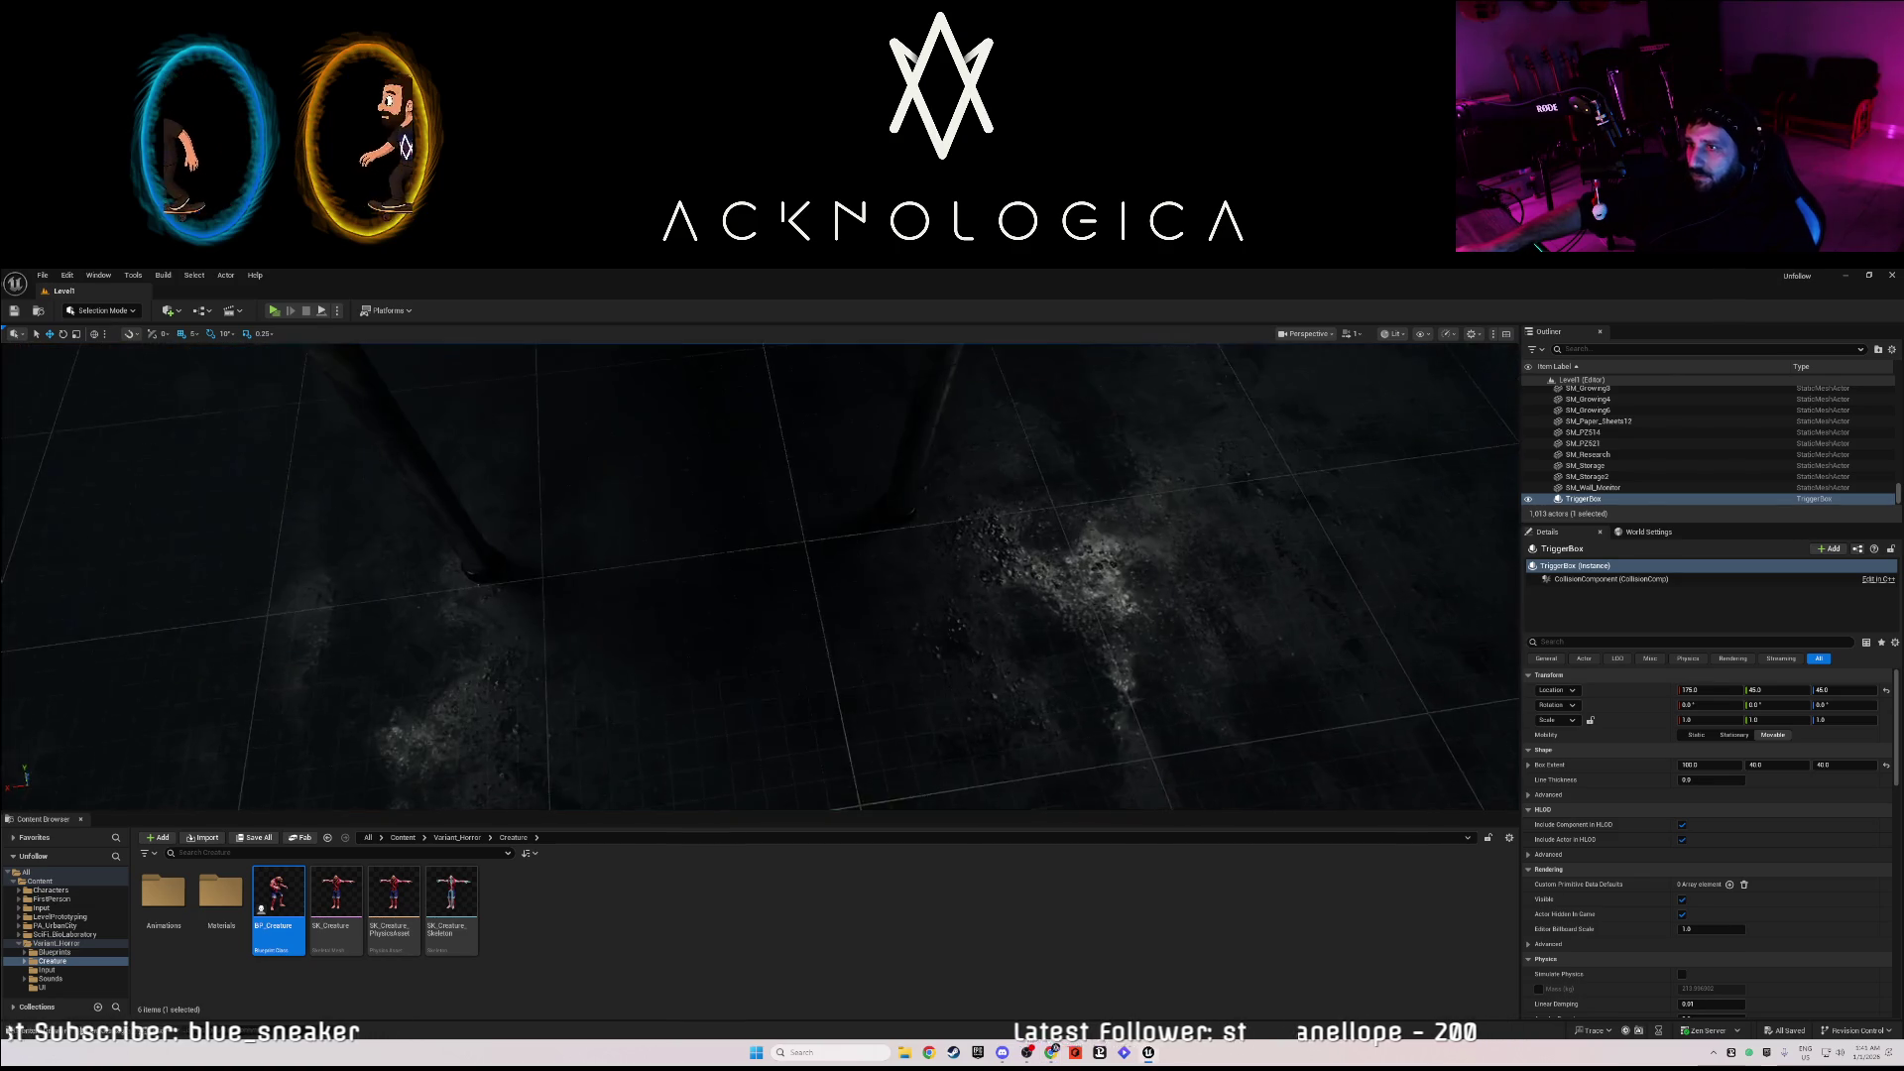
pyautogui.scroll(-10, 759, 578)
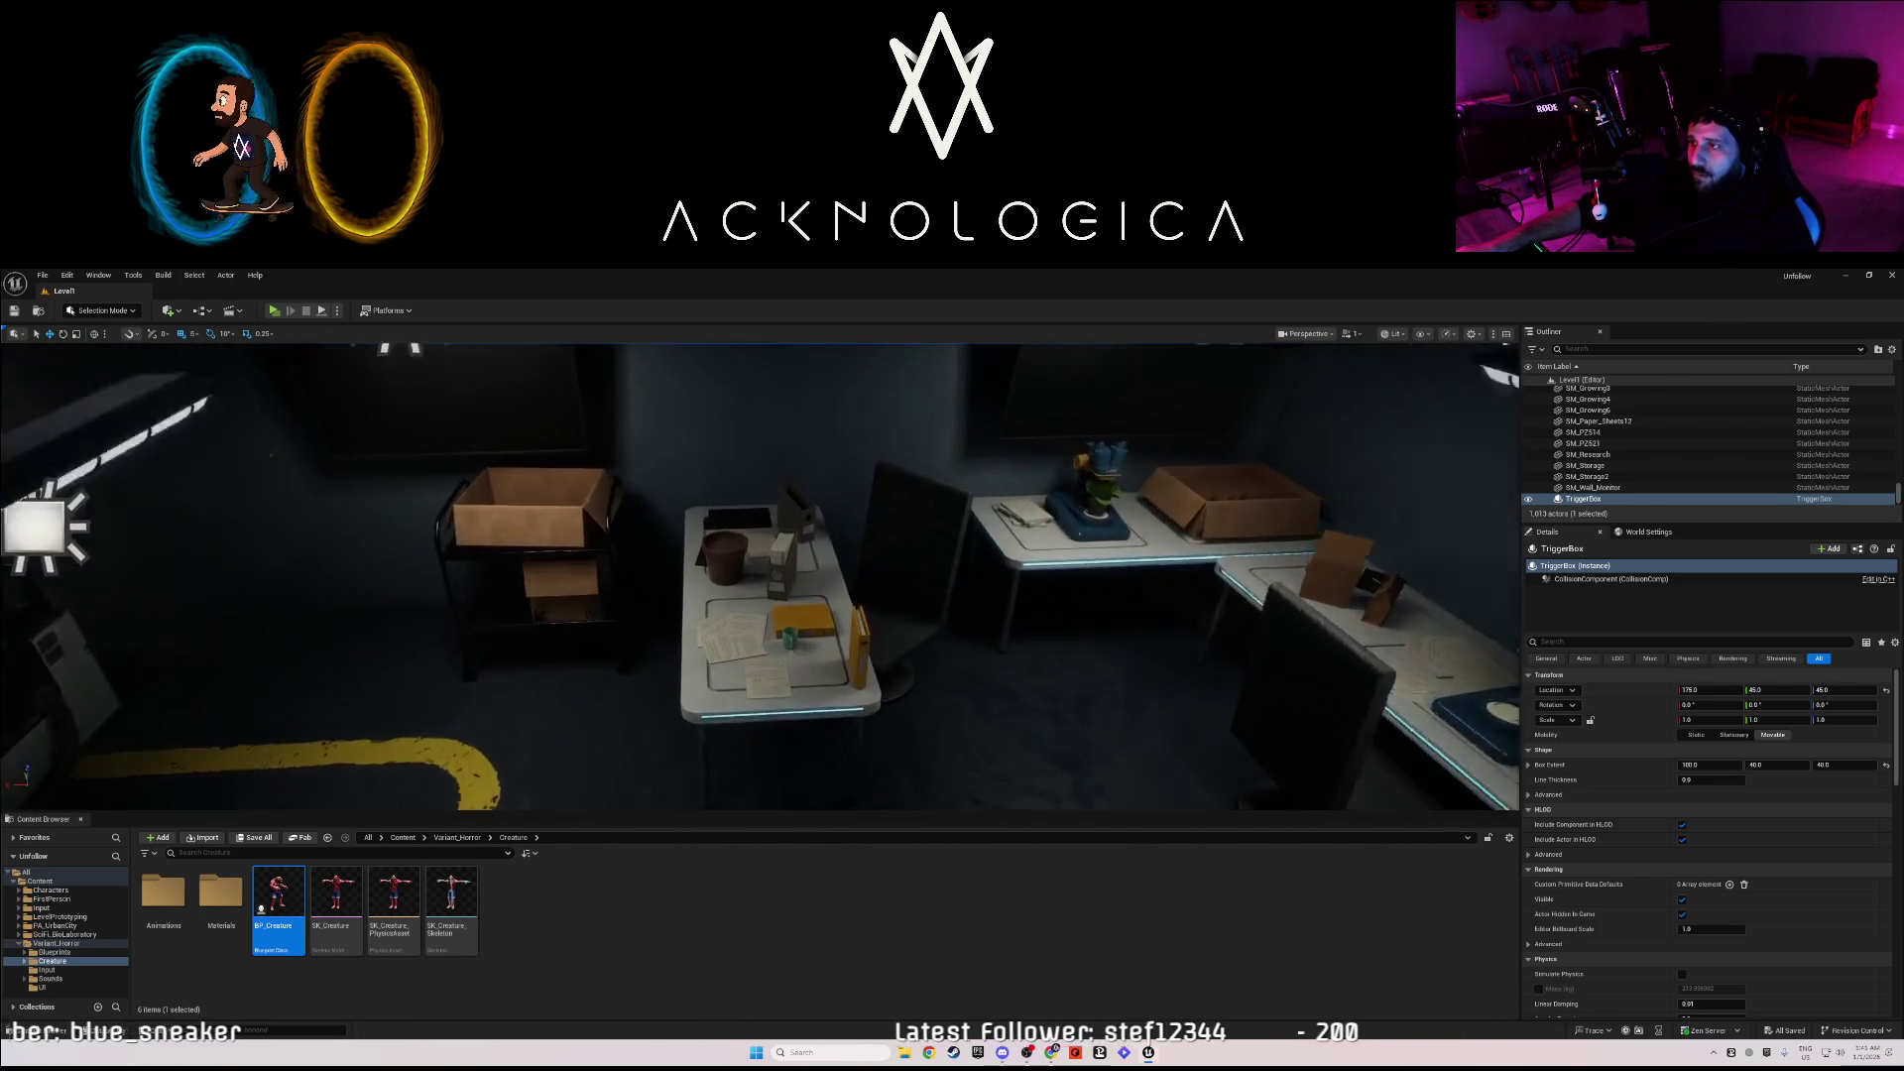
pyautogui.scroll(10, 759, 577)
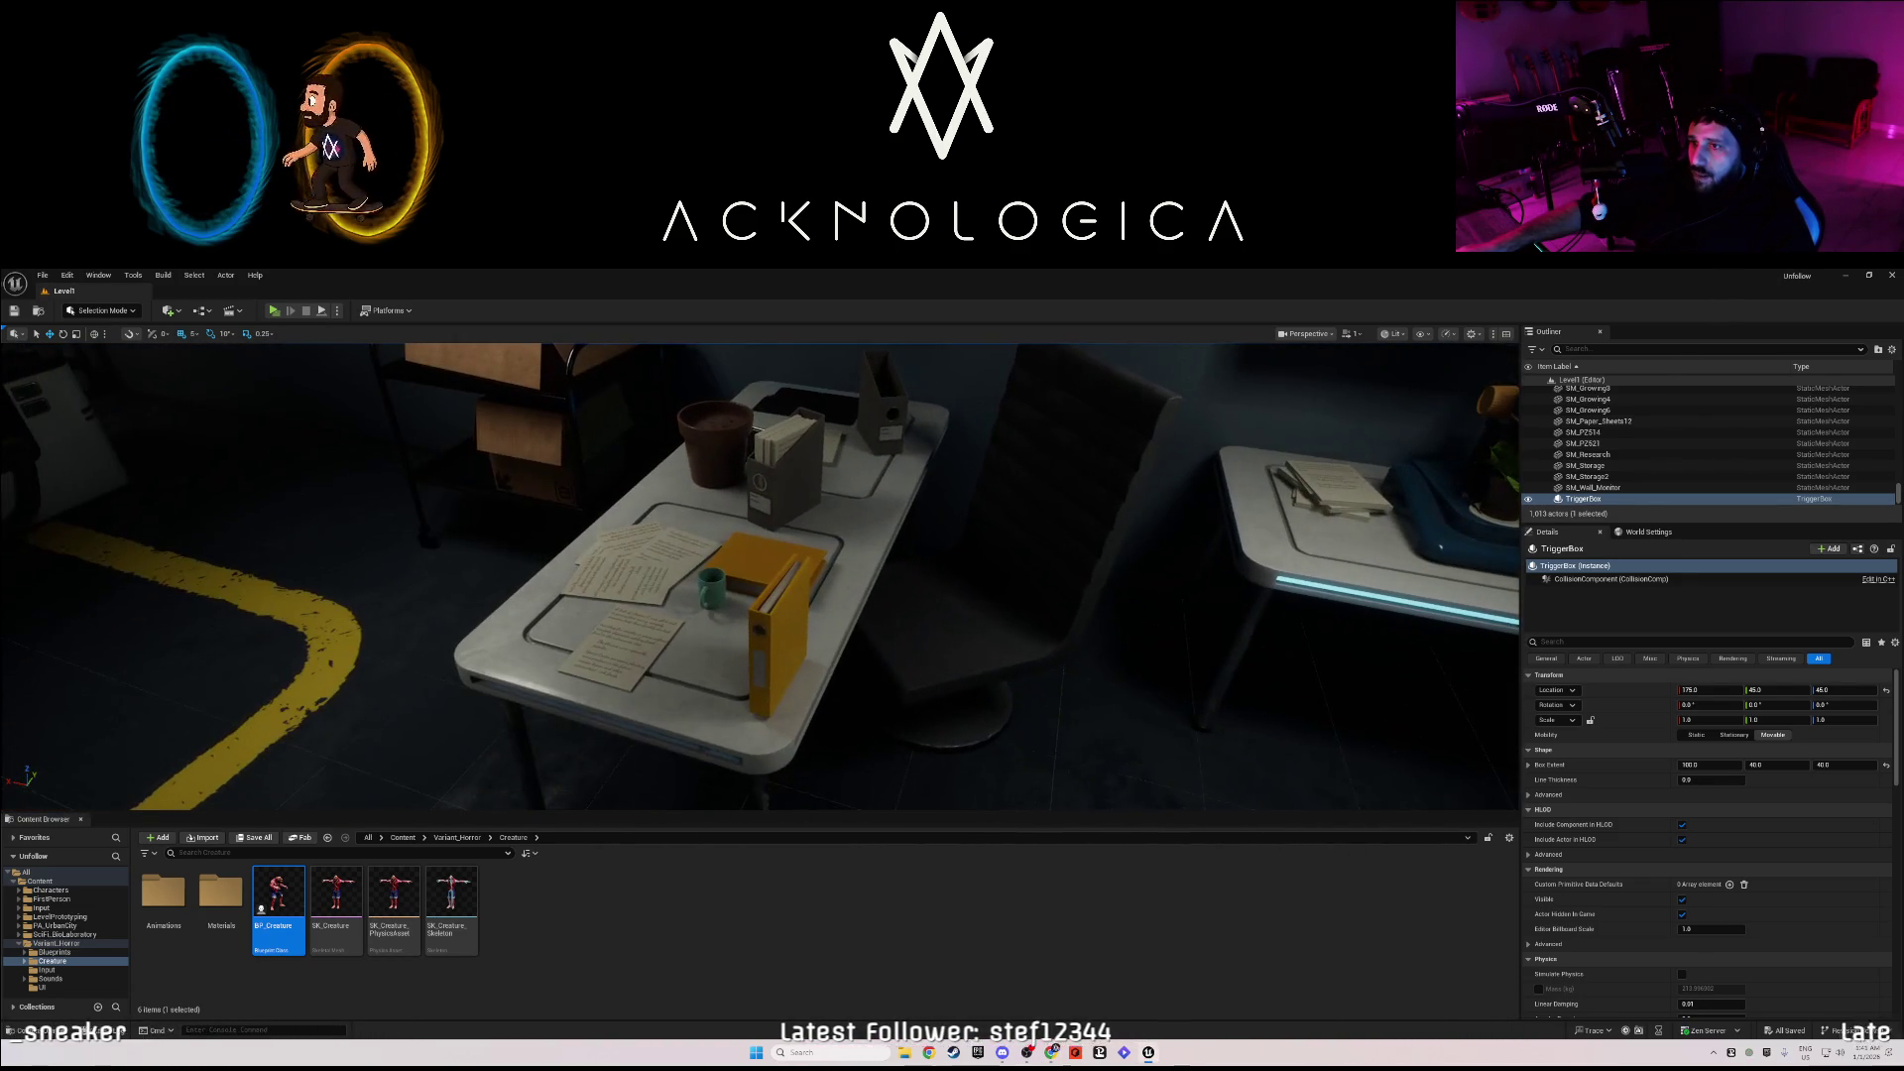
pyautogui.scroll(-10, 759, 577)
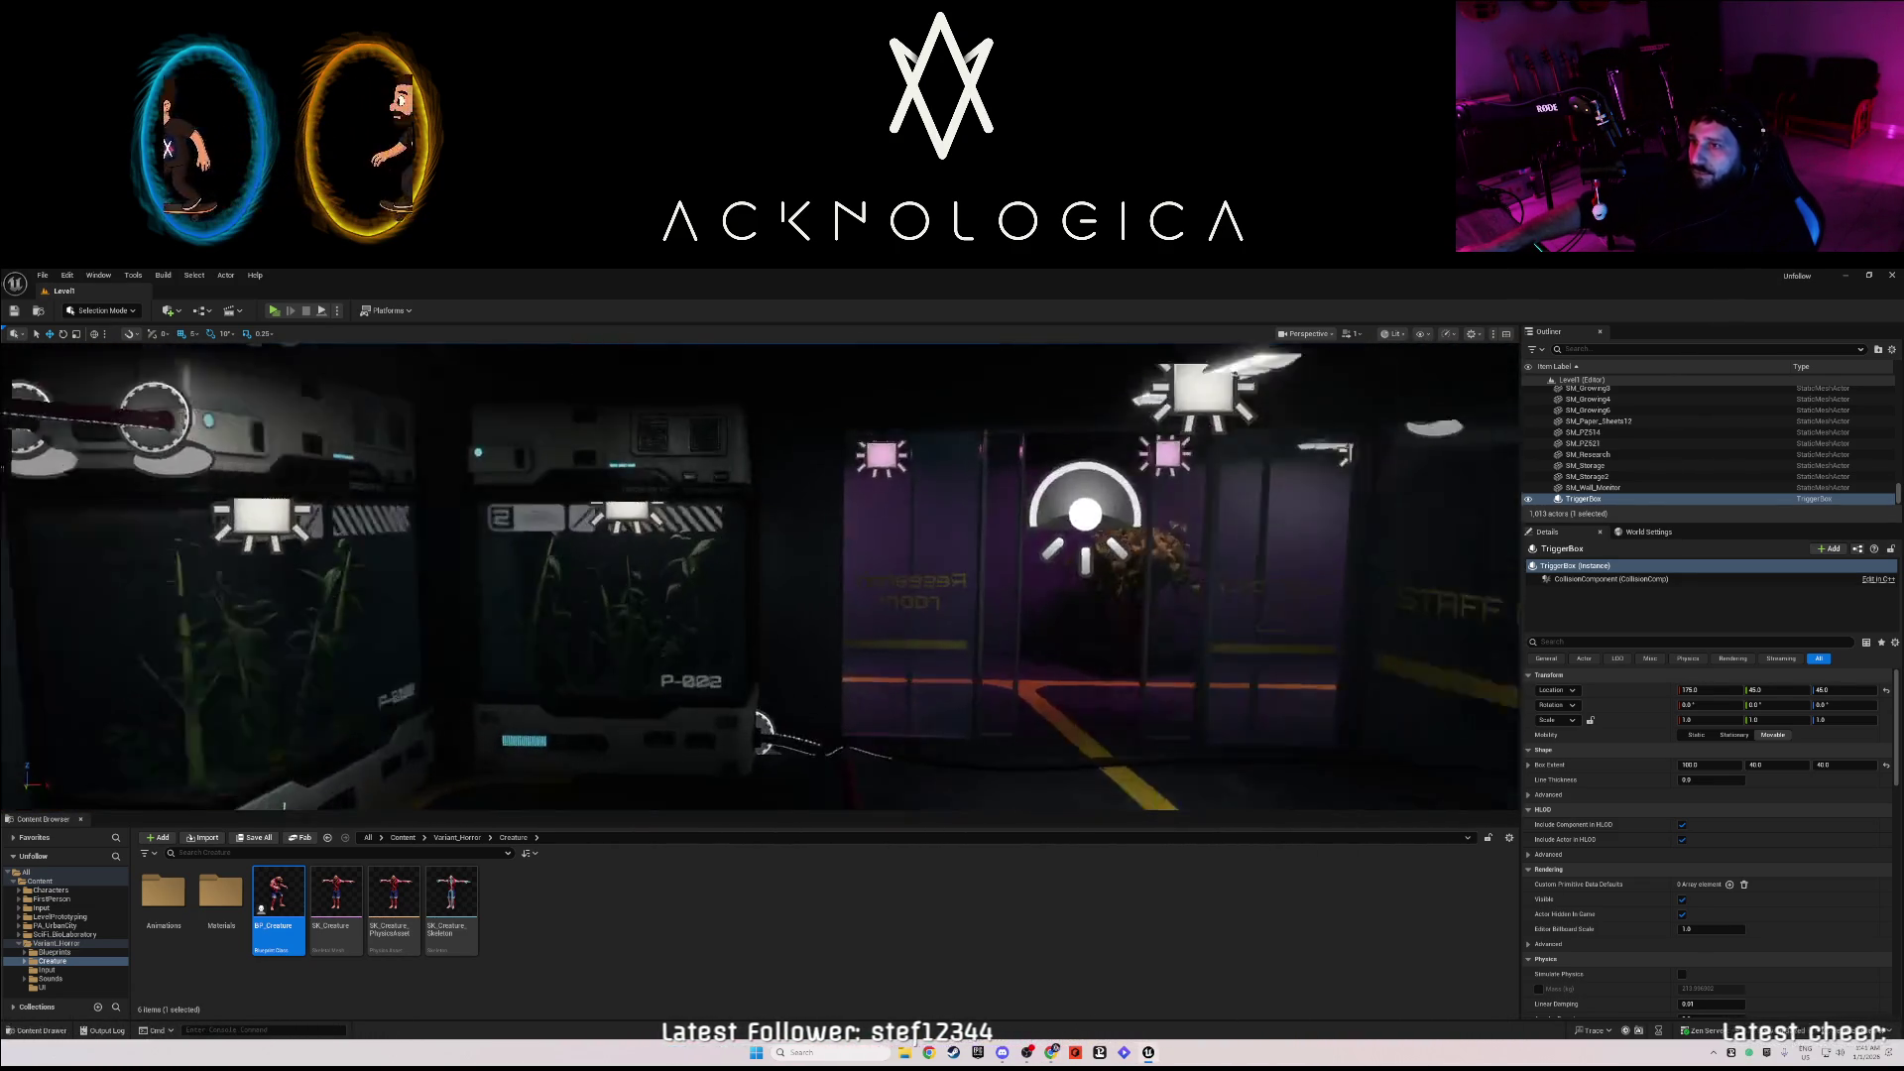
pyautogui.scroll(-10, 760, 578)
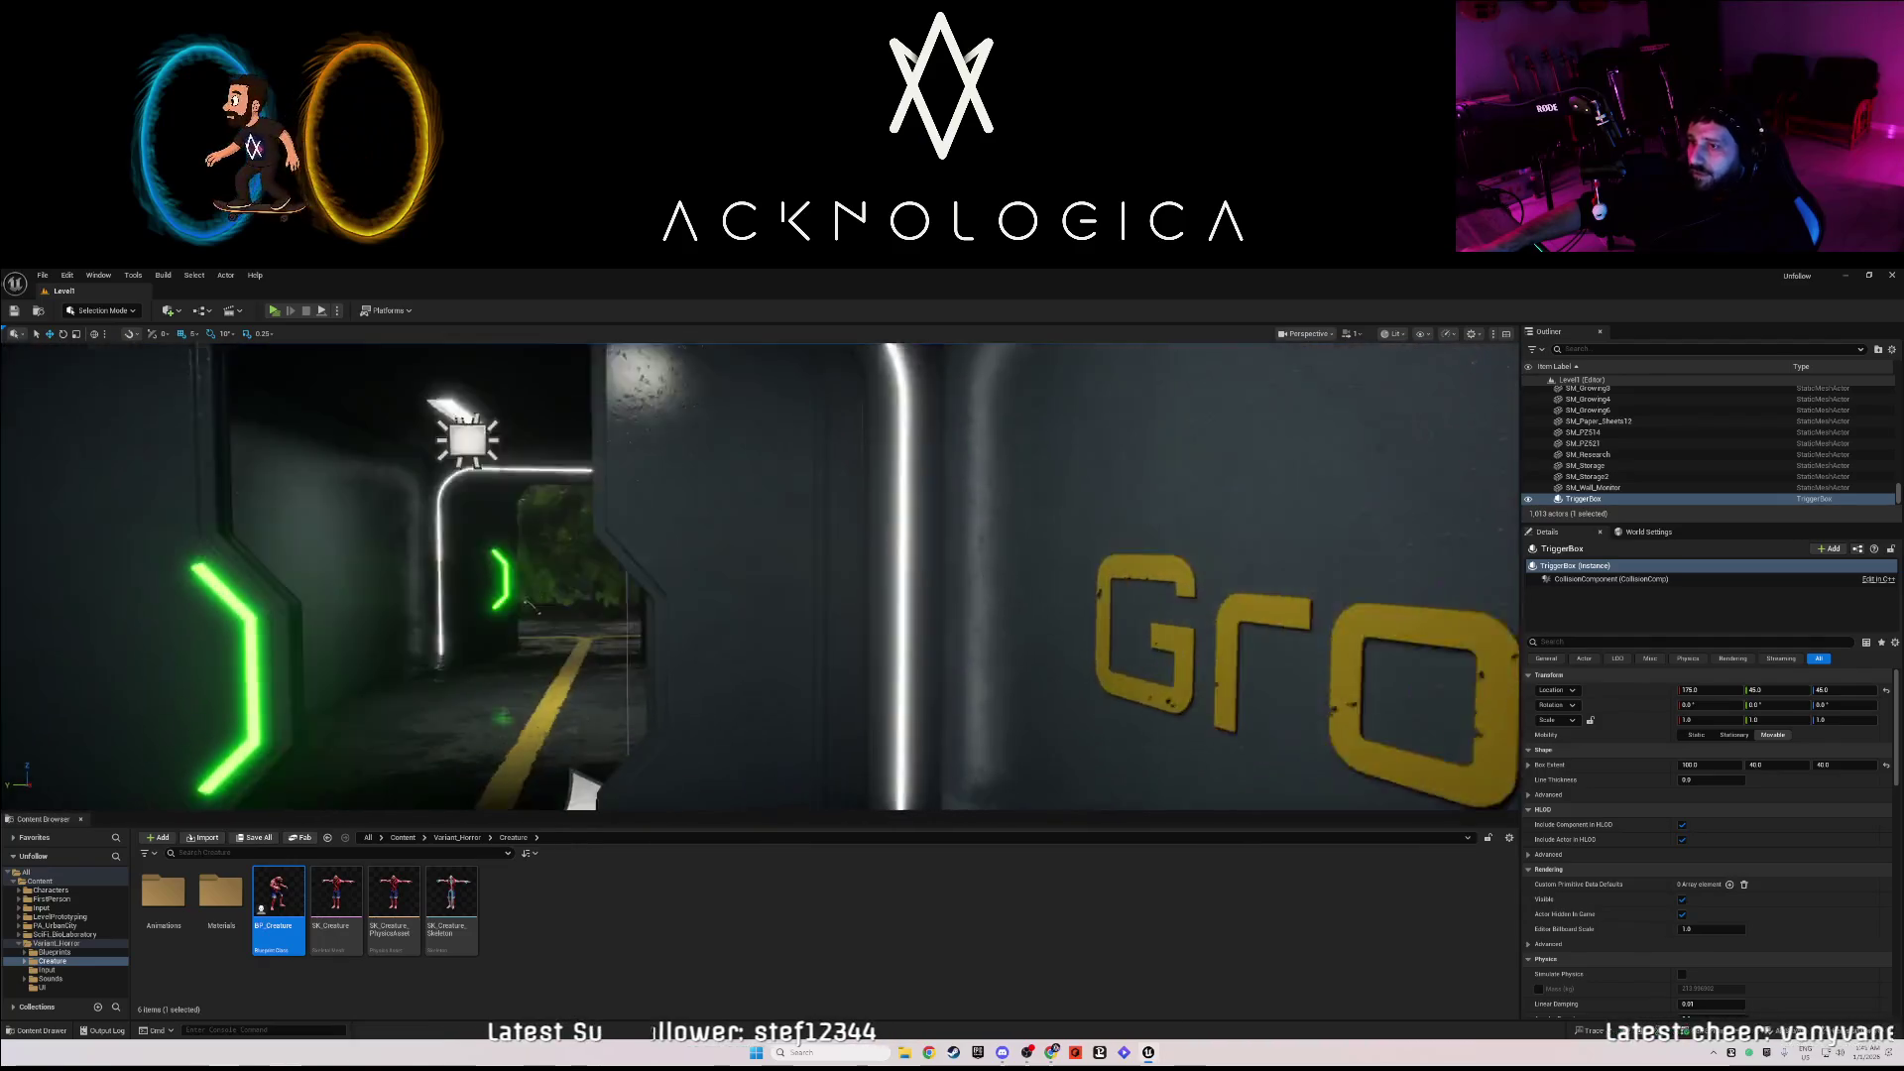
pyautogui.scroll(-10, 760, 577)
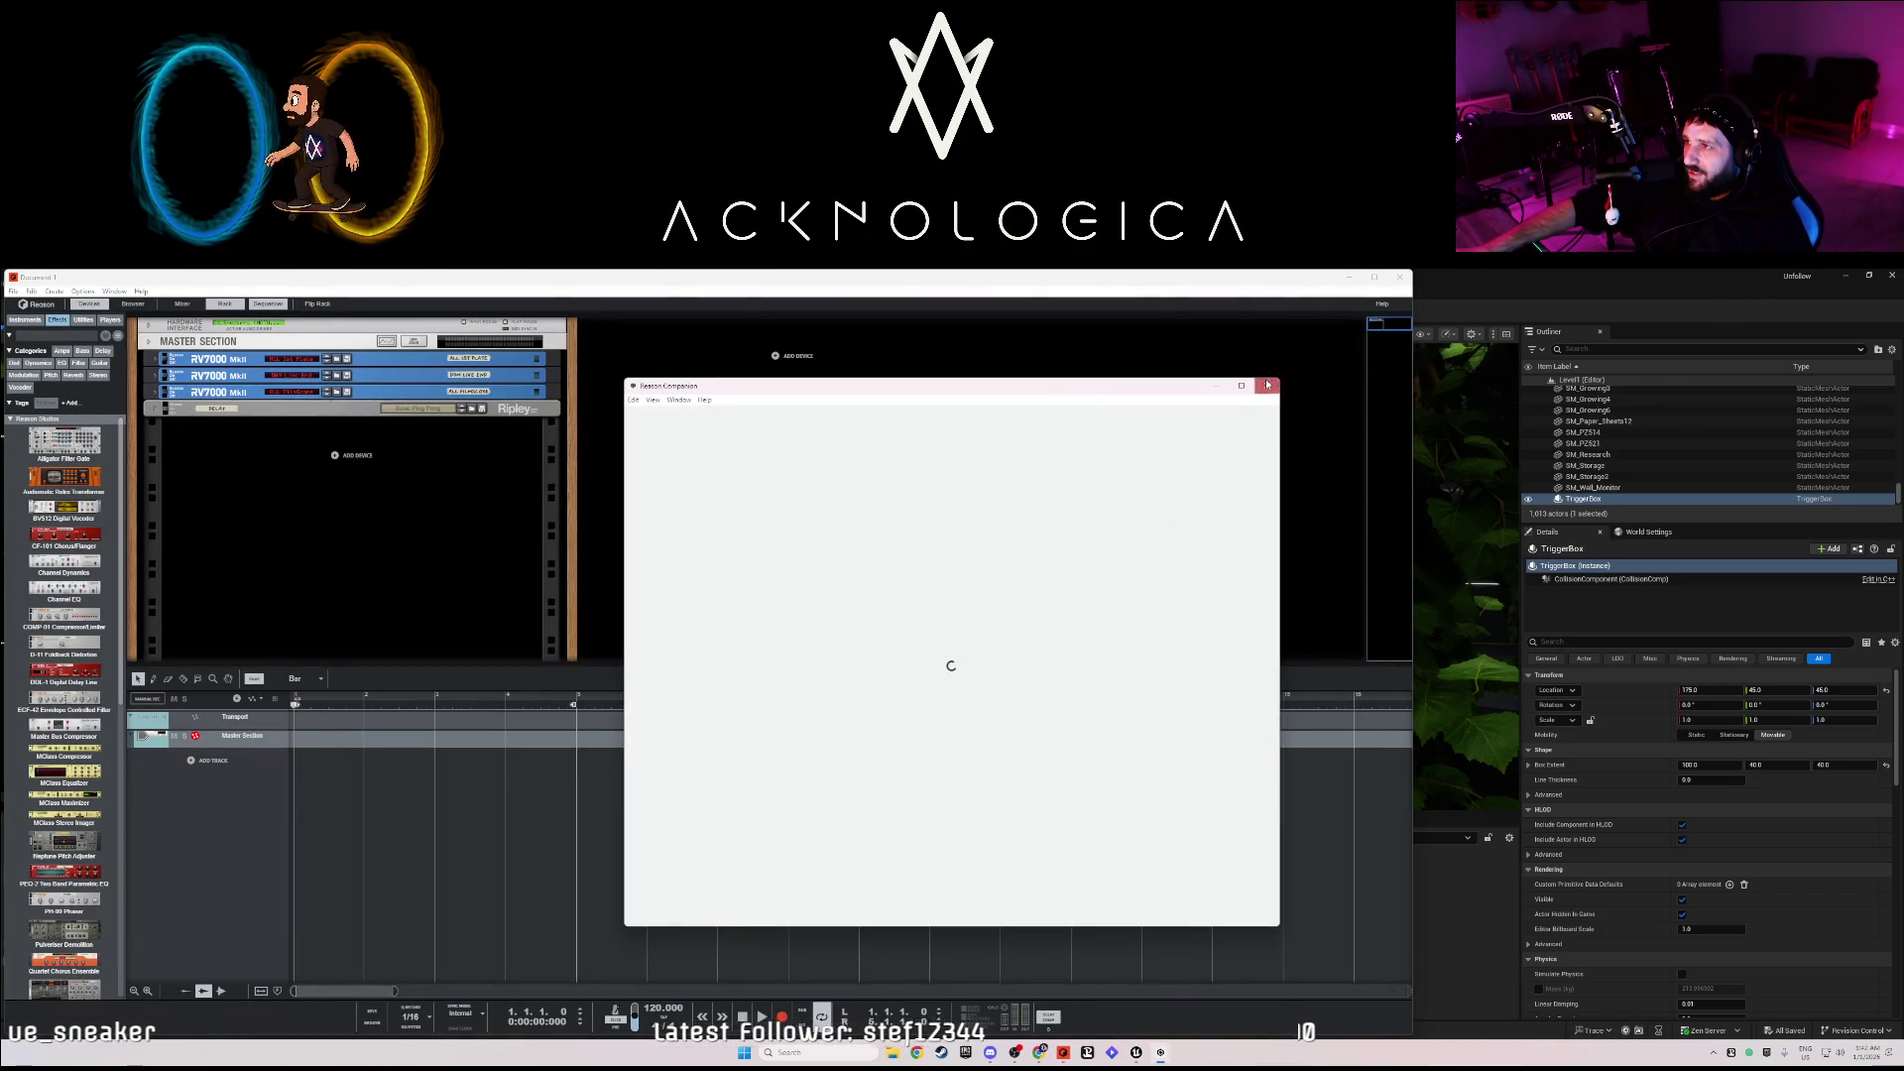
pyautogui.click(1268, 385)
pyautogui.click(1373, 278)
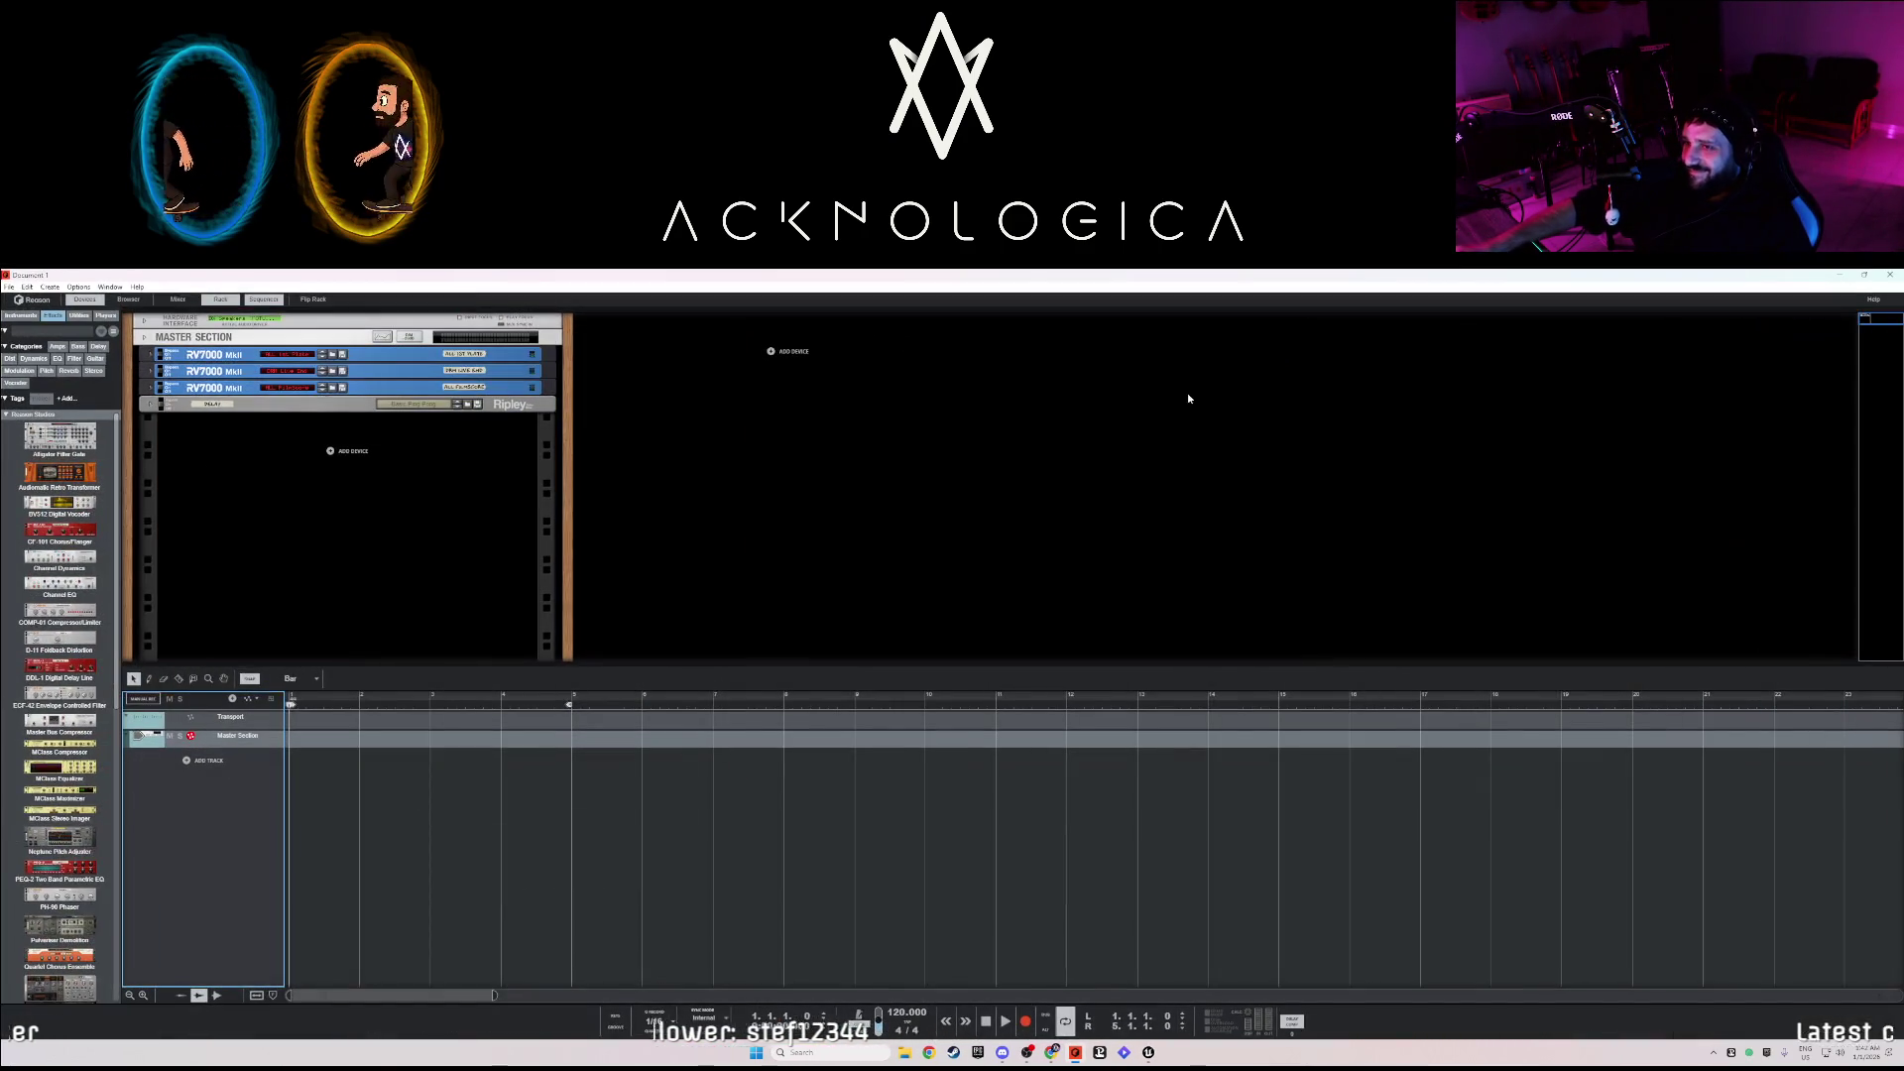
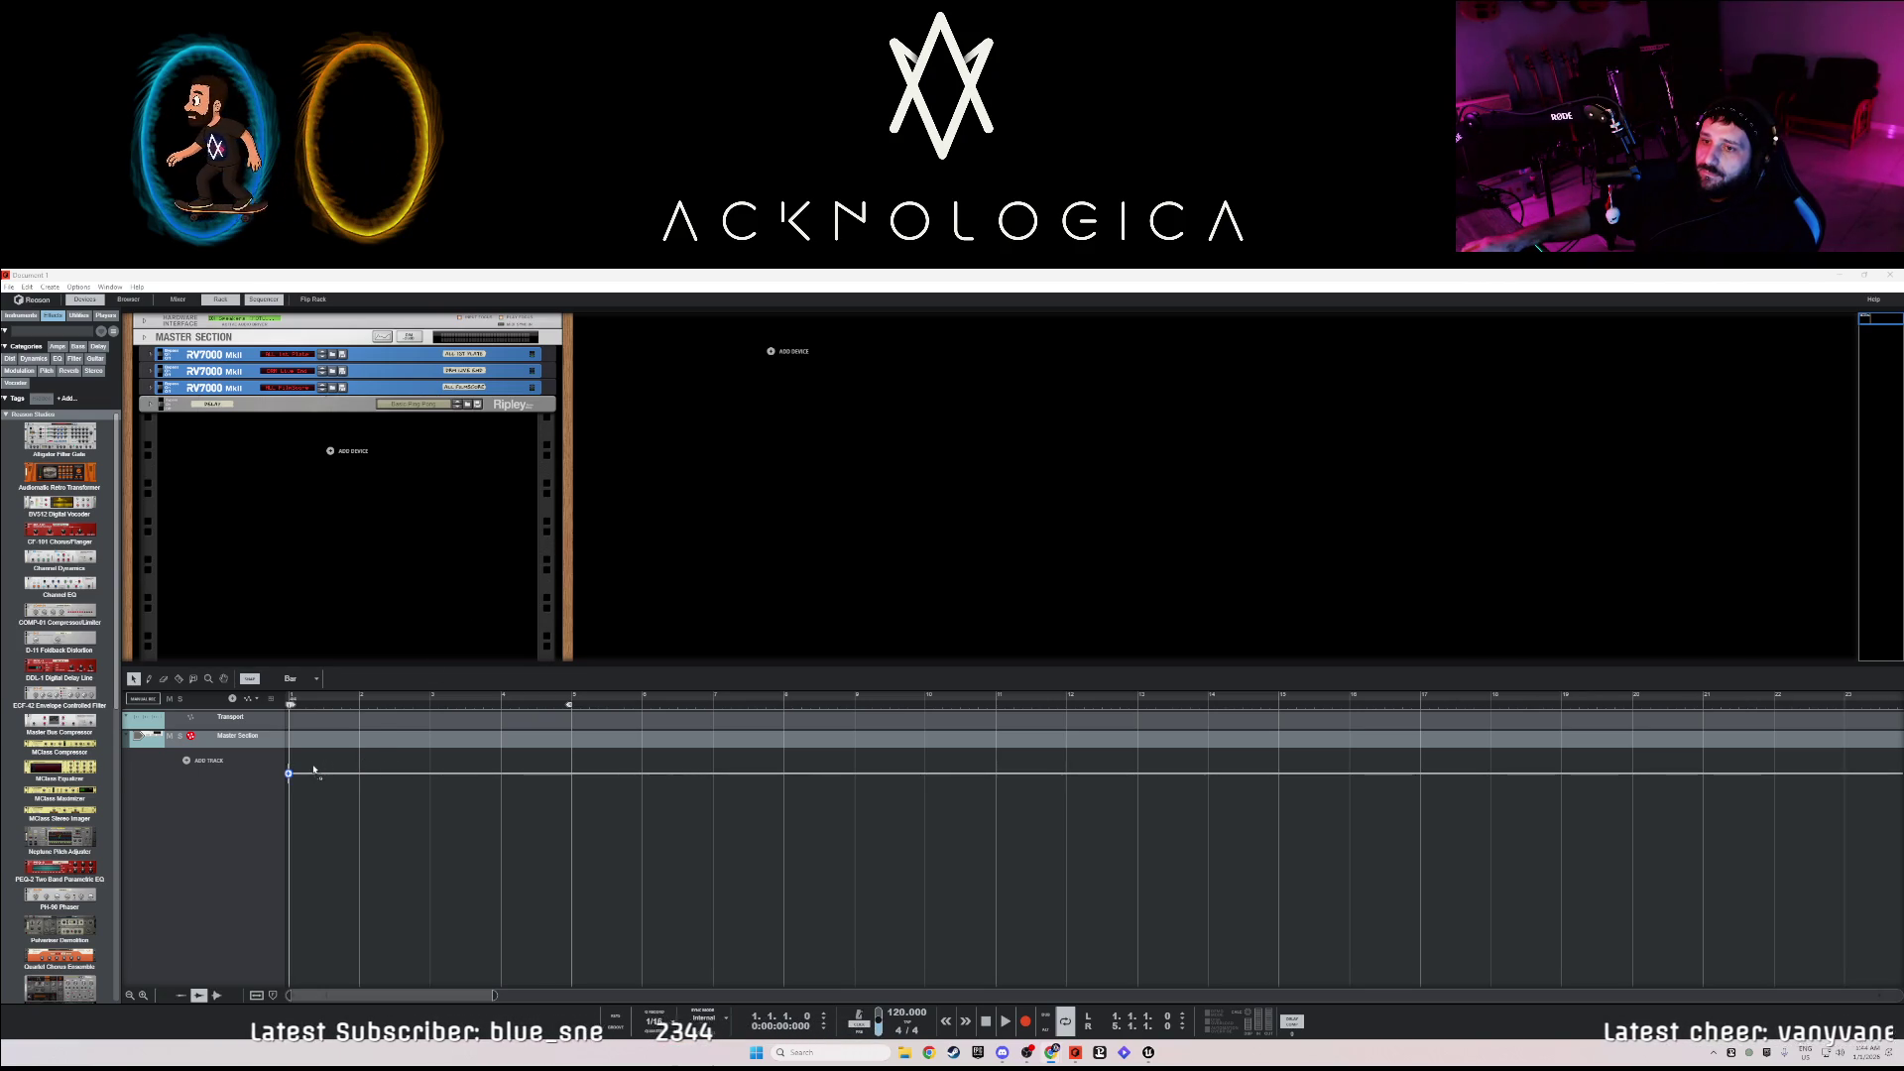
# - Drop the broken-glass-impact file into the sequencer at bar 1, play it, then briefly hide Reason
pyautogui.moveTo(314, 769); pyautogui.dragTo(314, 769)
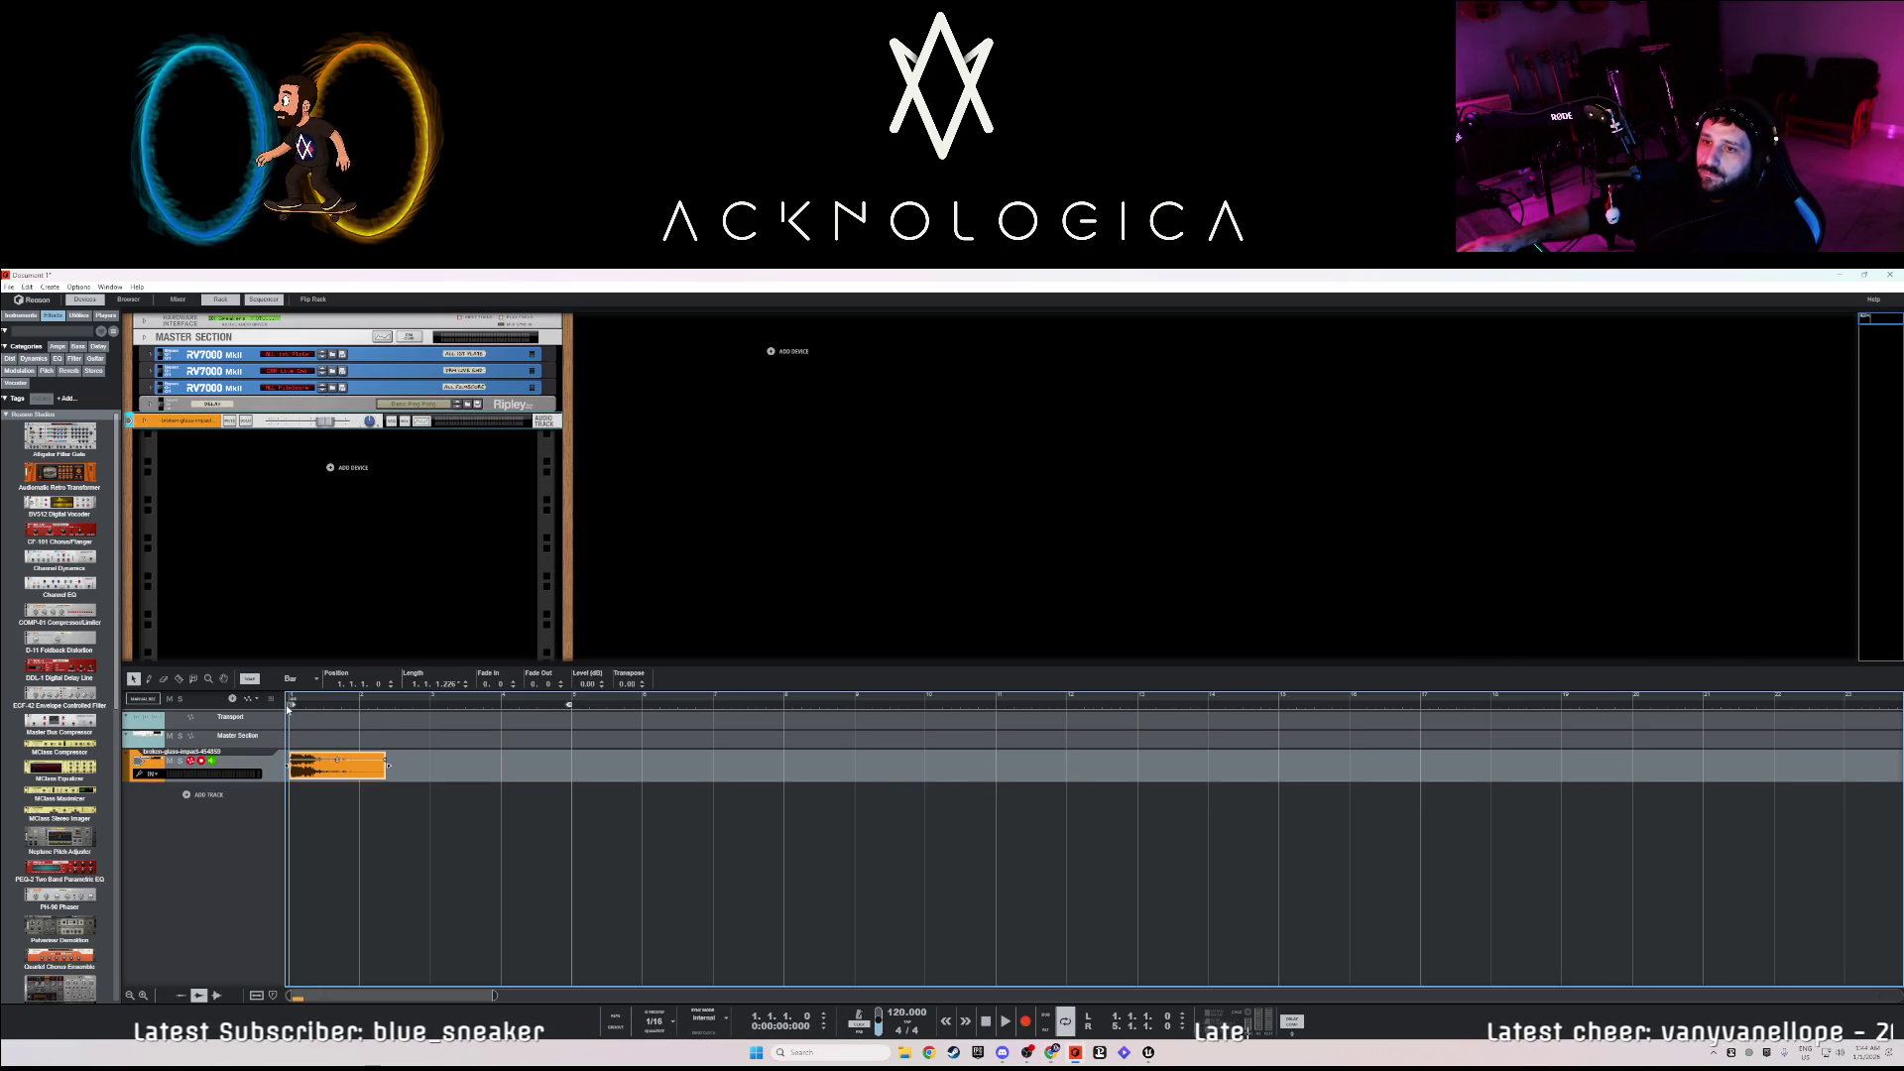
pyautogui.press('space')
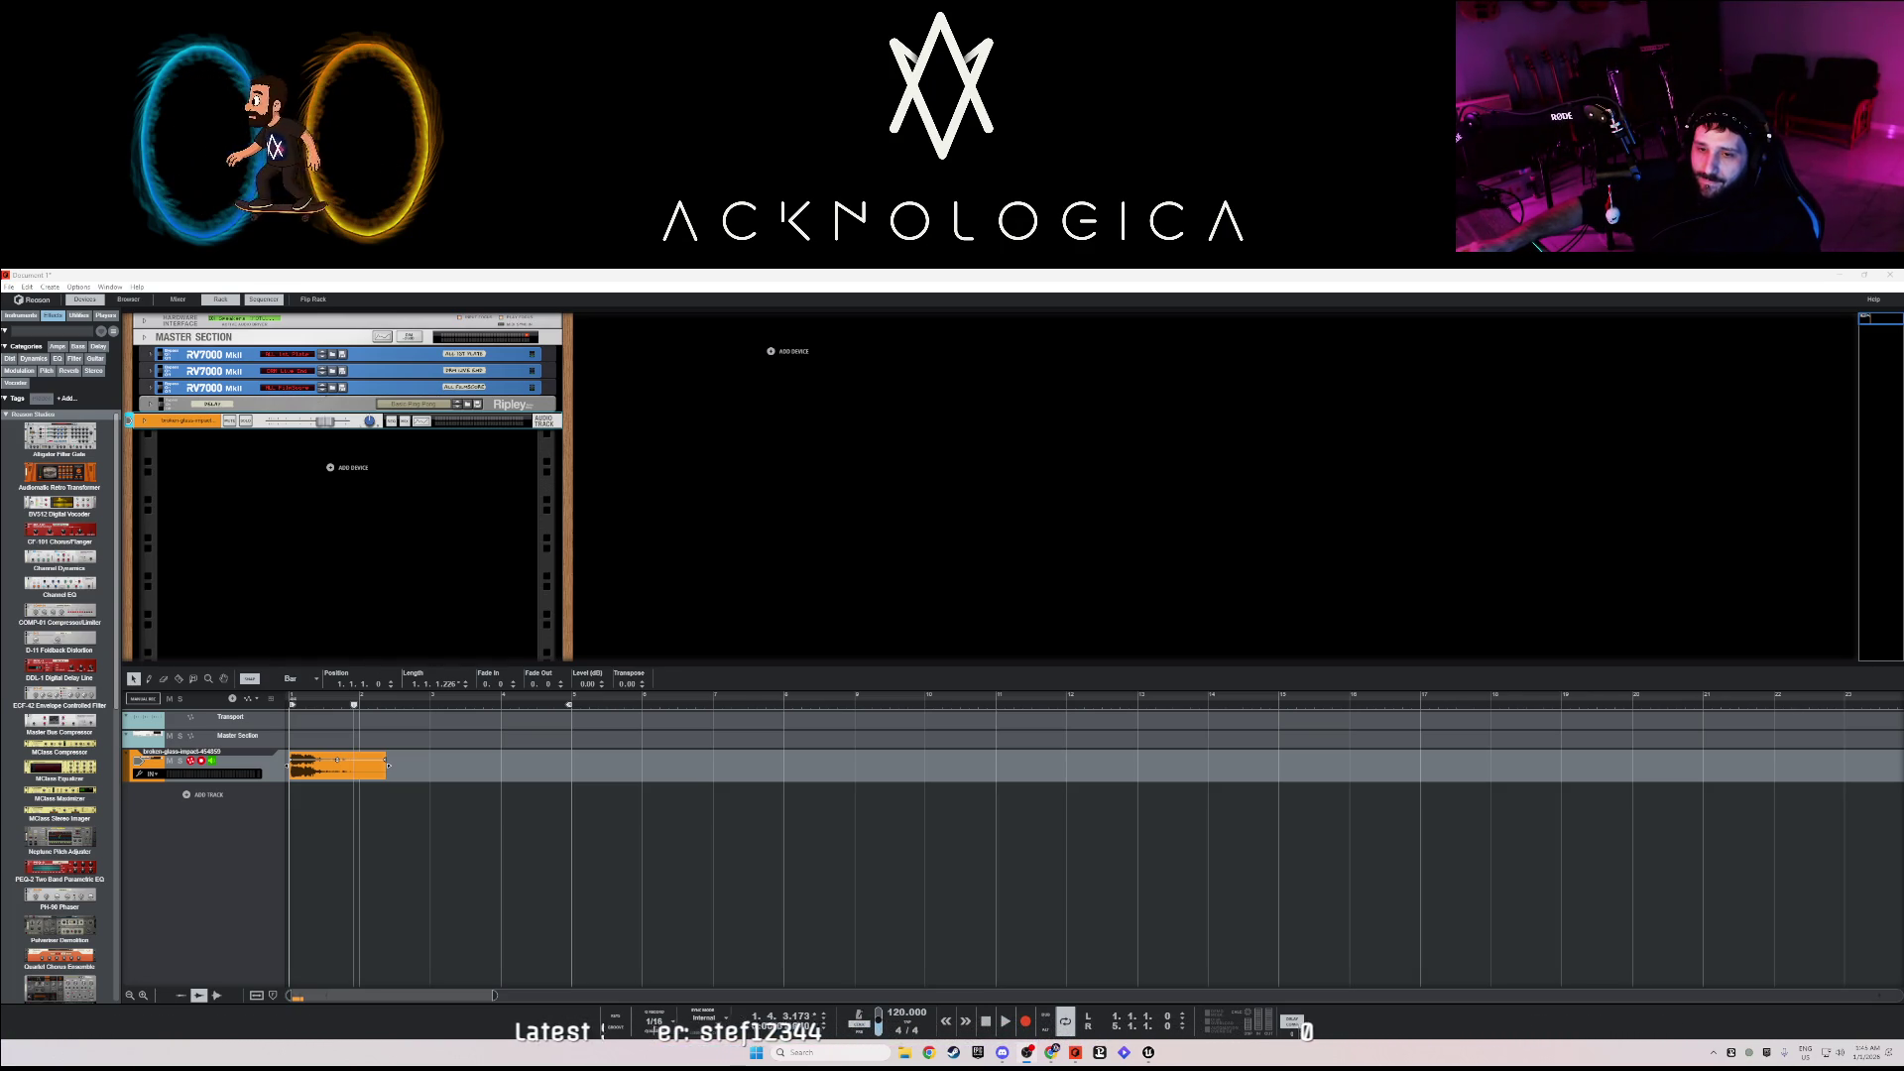
pyautogui.click(1841, 278)
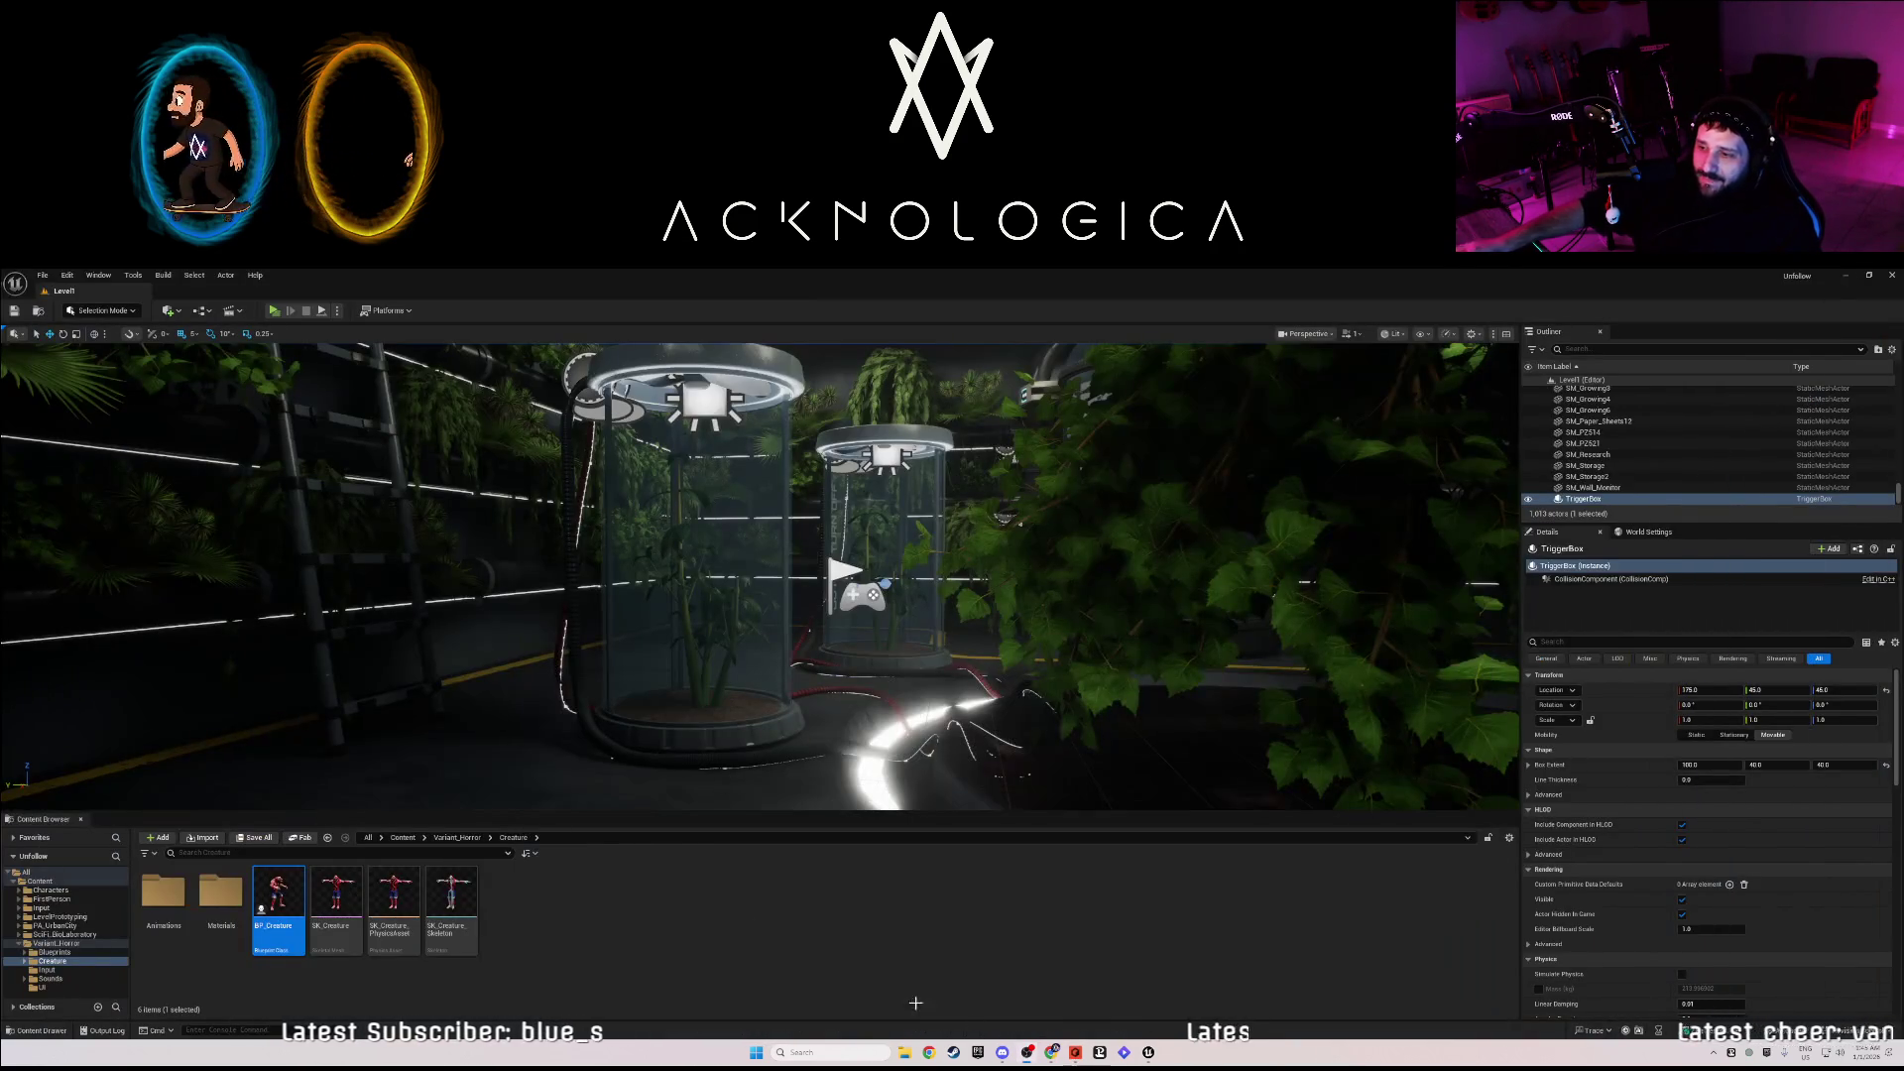
pyautogui.click(1077, 1053)
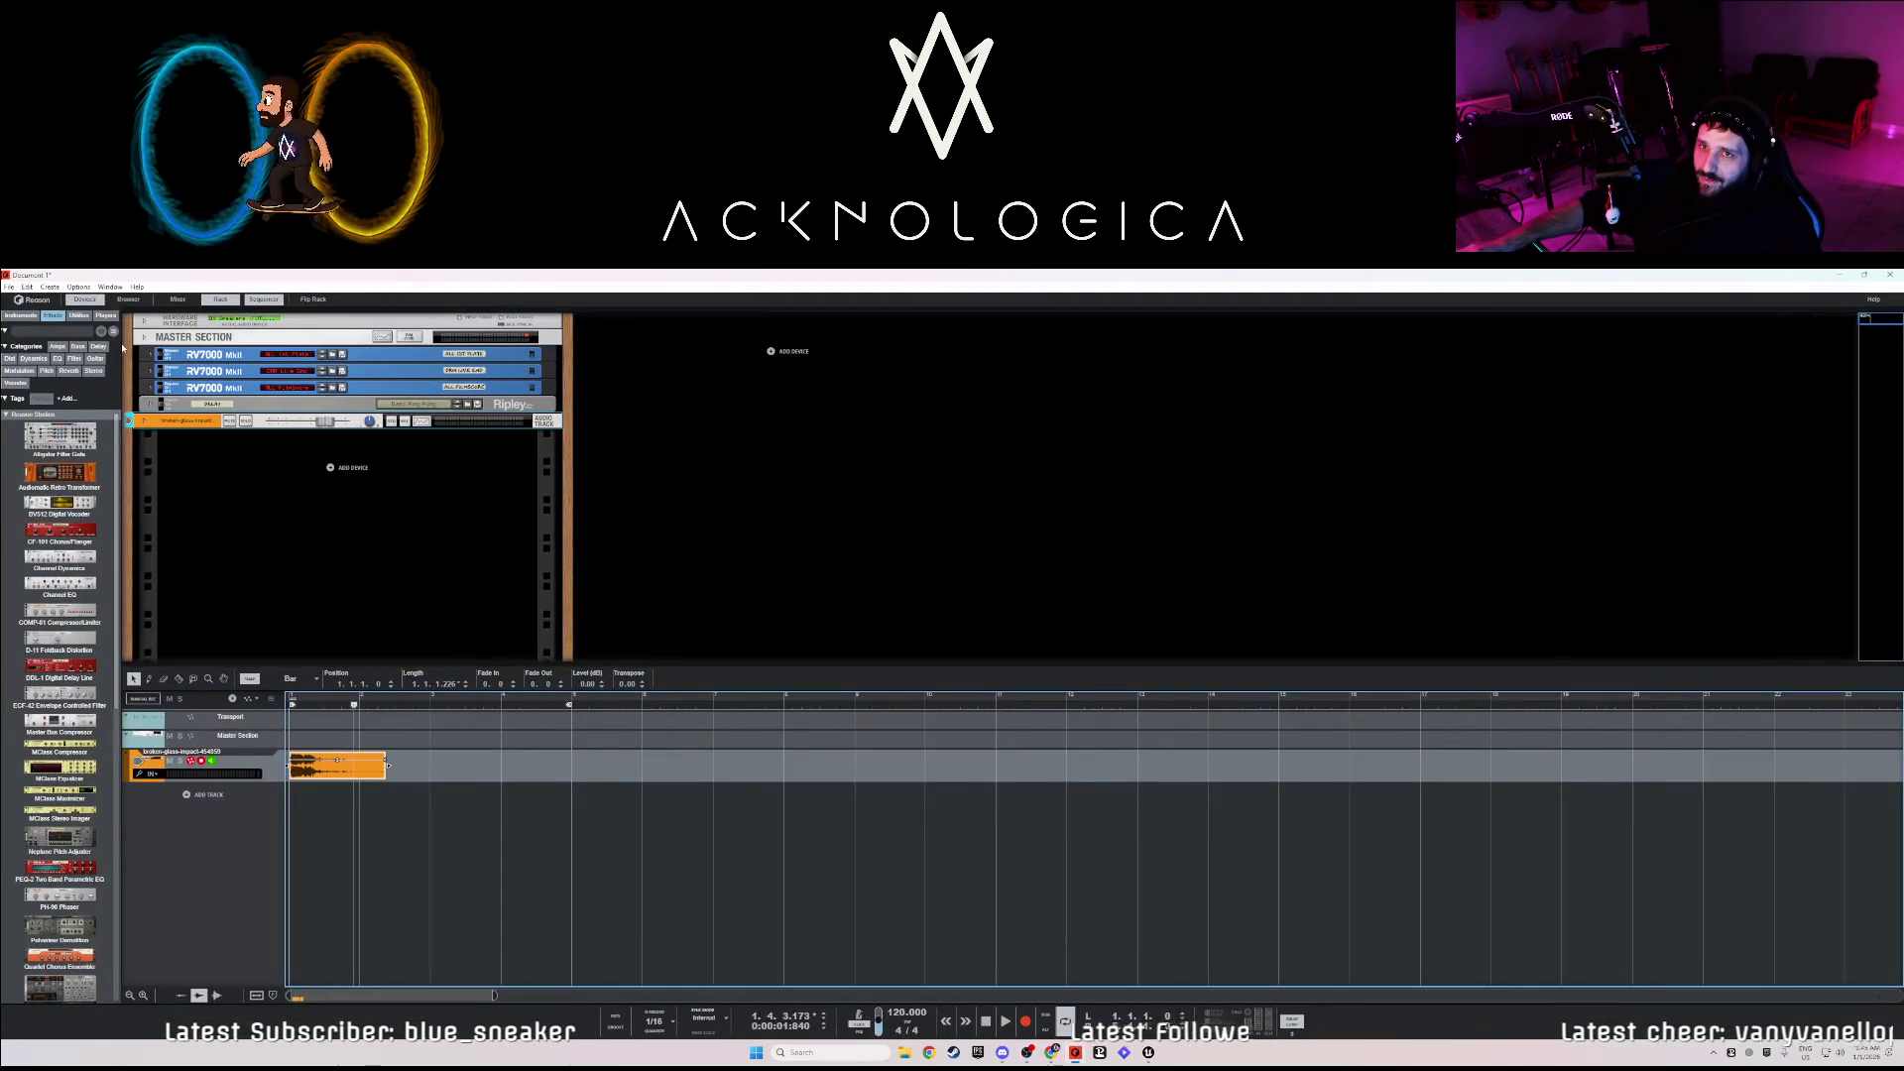
# - Open the recent '2 Snuff Cover.reason' song and bring up the Audio preferences page
pyautogui.click(10, 287)
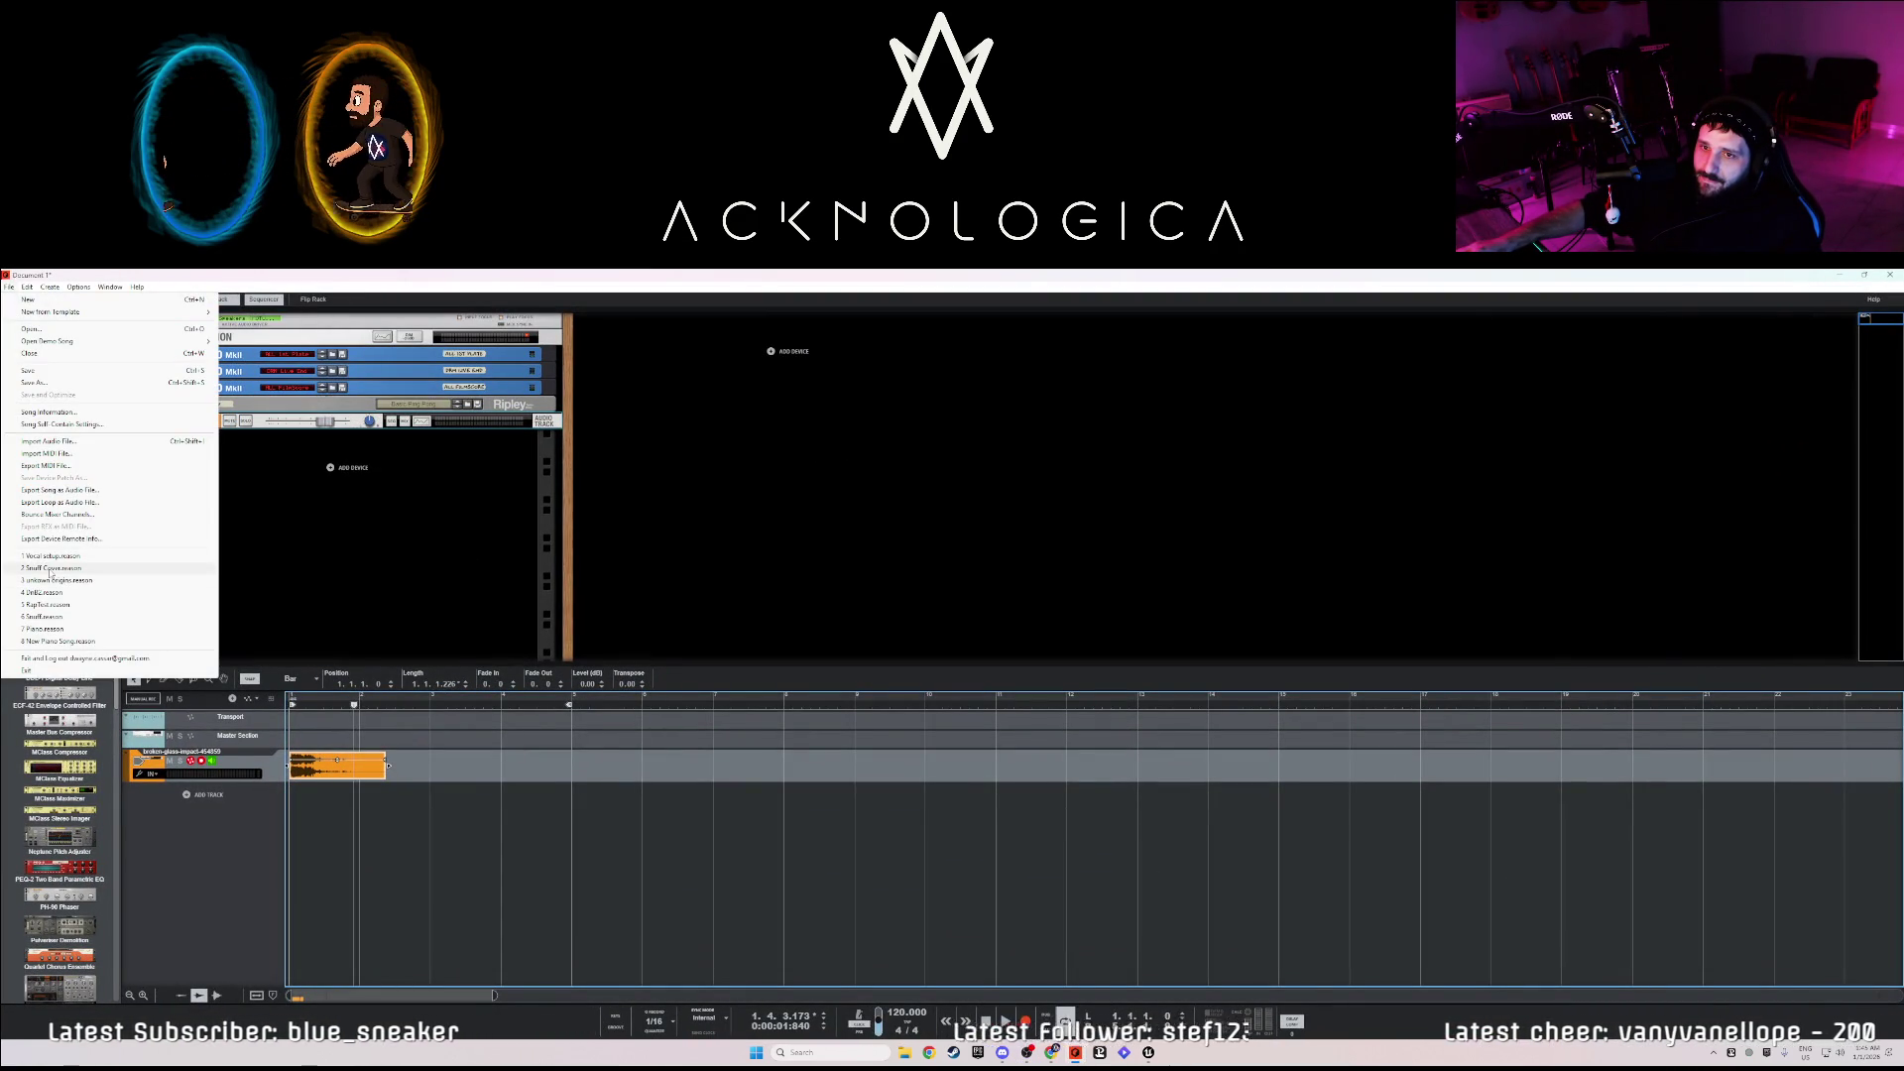
pyautogui.click(178, 564)
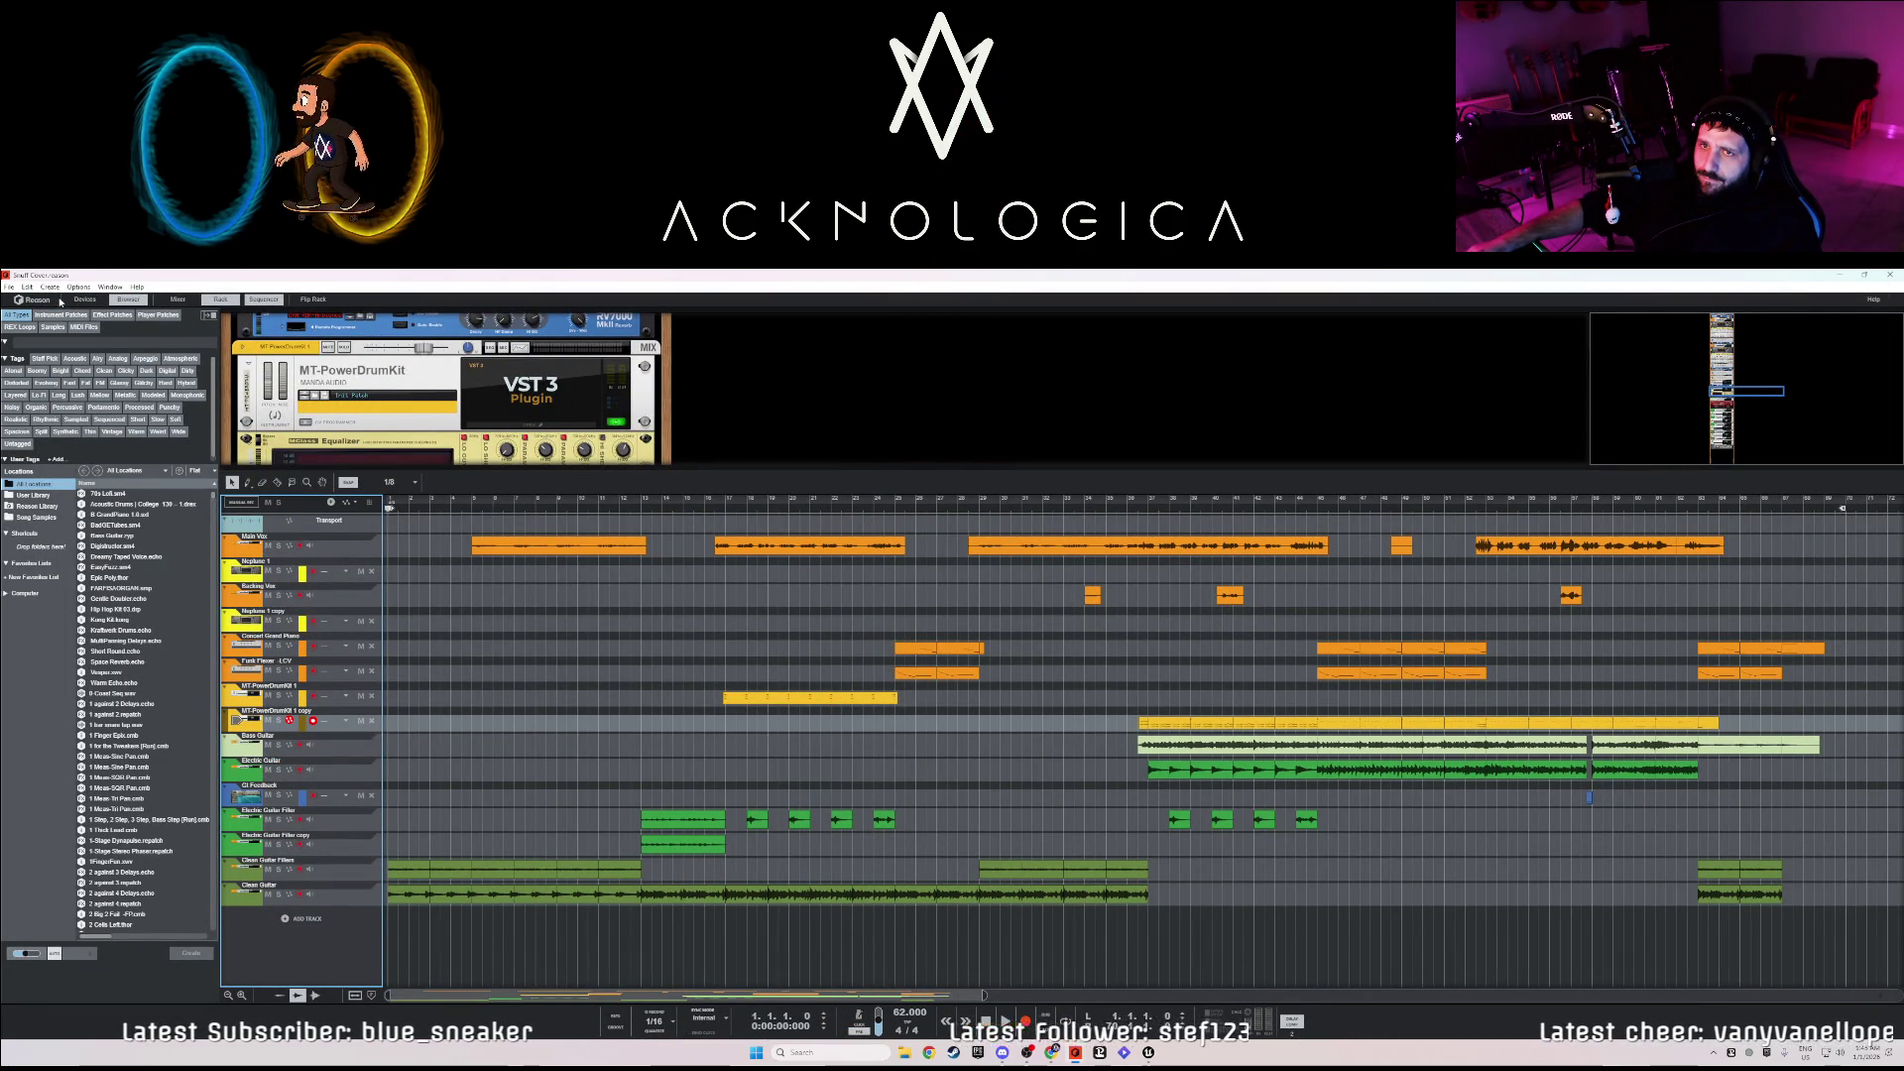
pyautogui.click(27, 286)
pyautogui.click(49, 565)
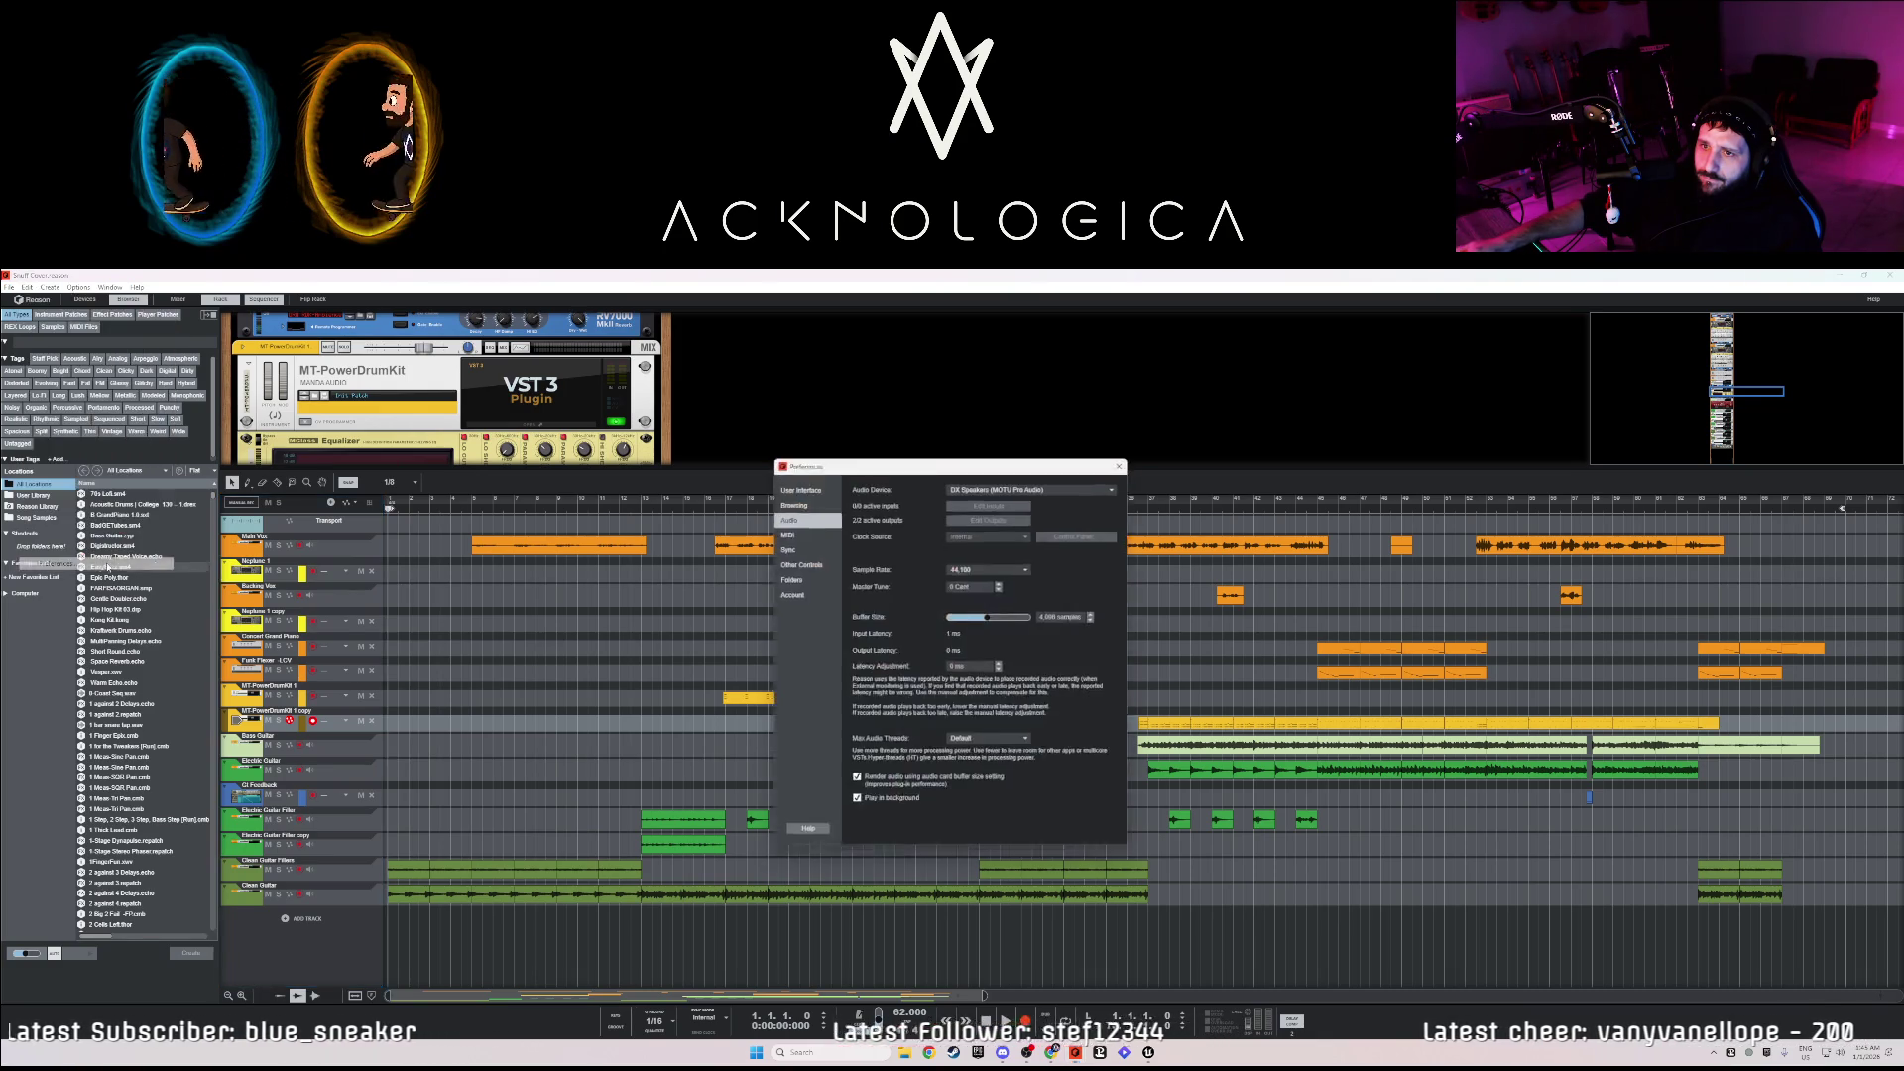
# - Choose ASIO MOTU Pro Audio as the audio device, then close Preferences
pyautogui.click(988, 487)
pyautogui.click(1109, 469)
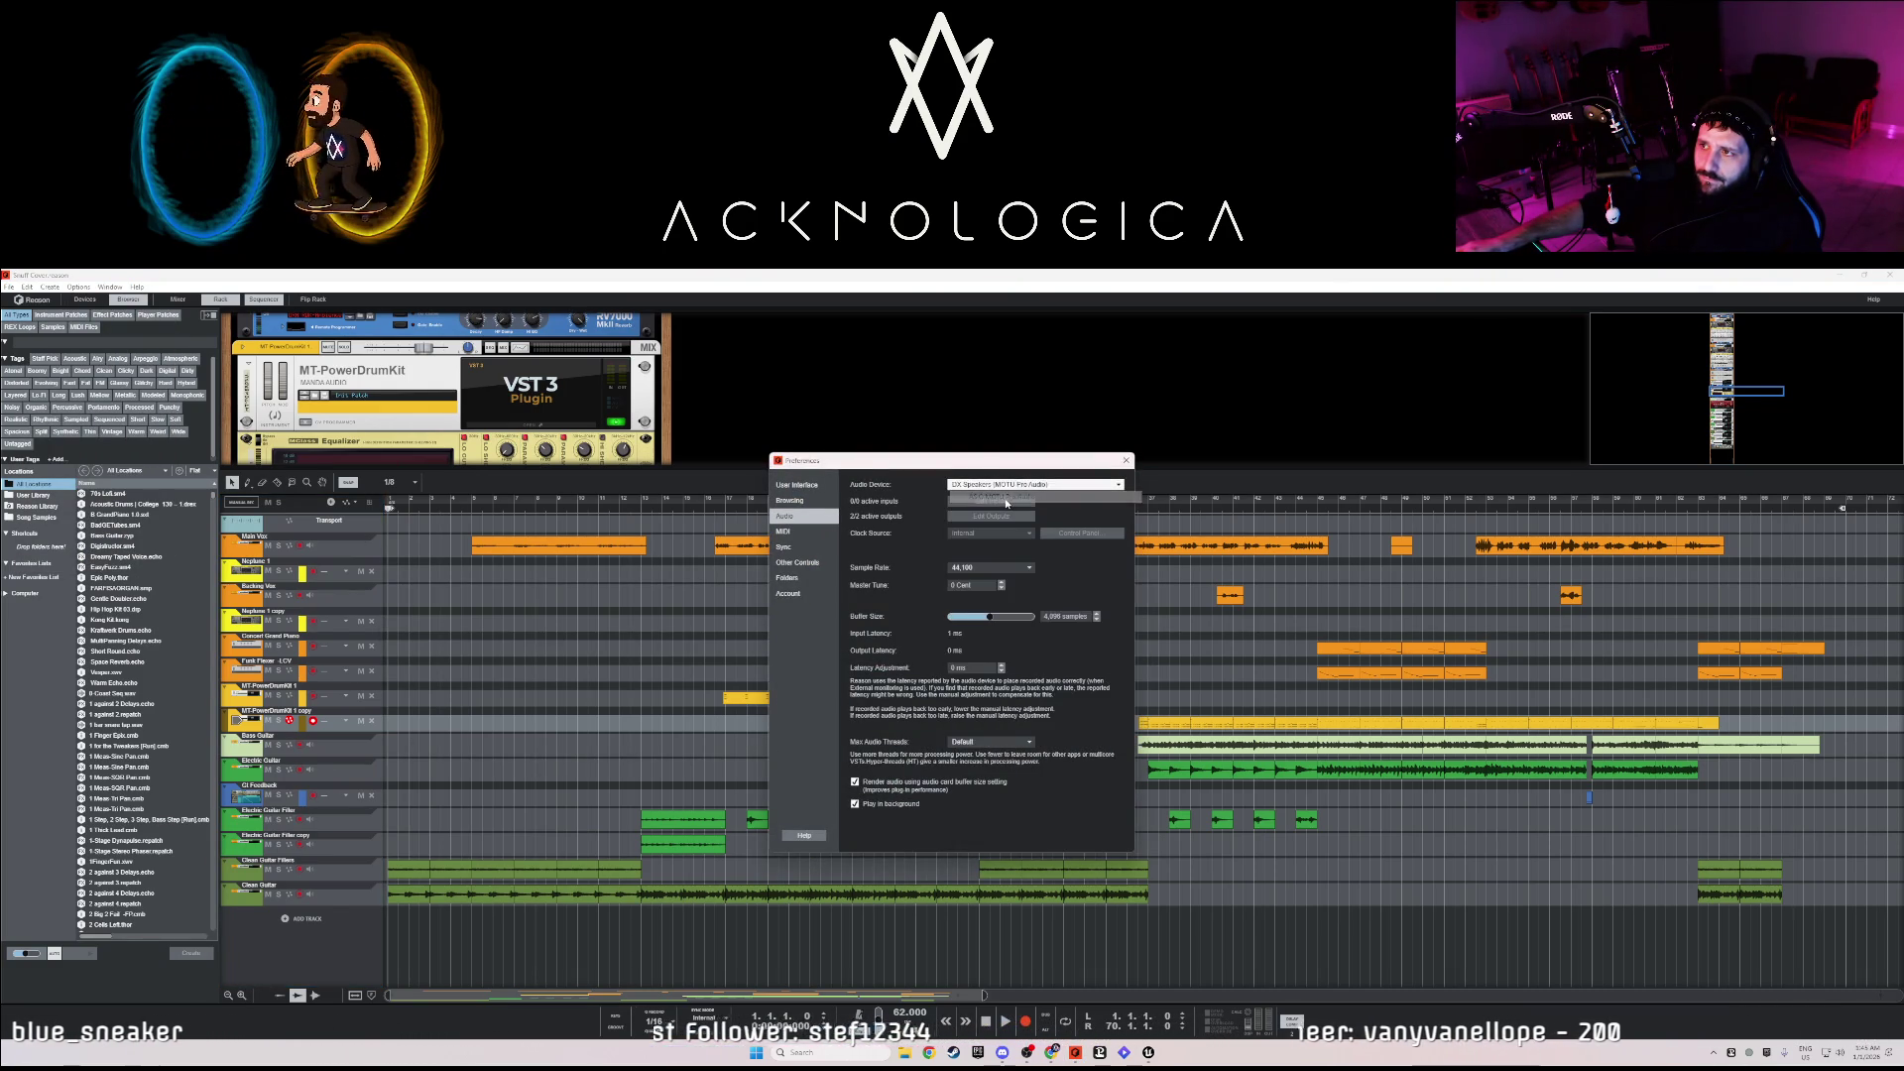
pyautogui.click(1127, 462)
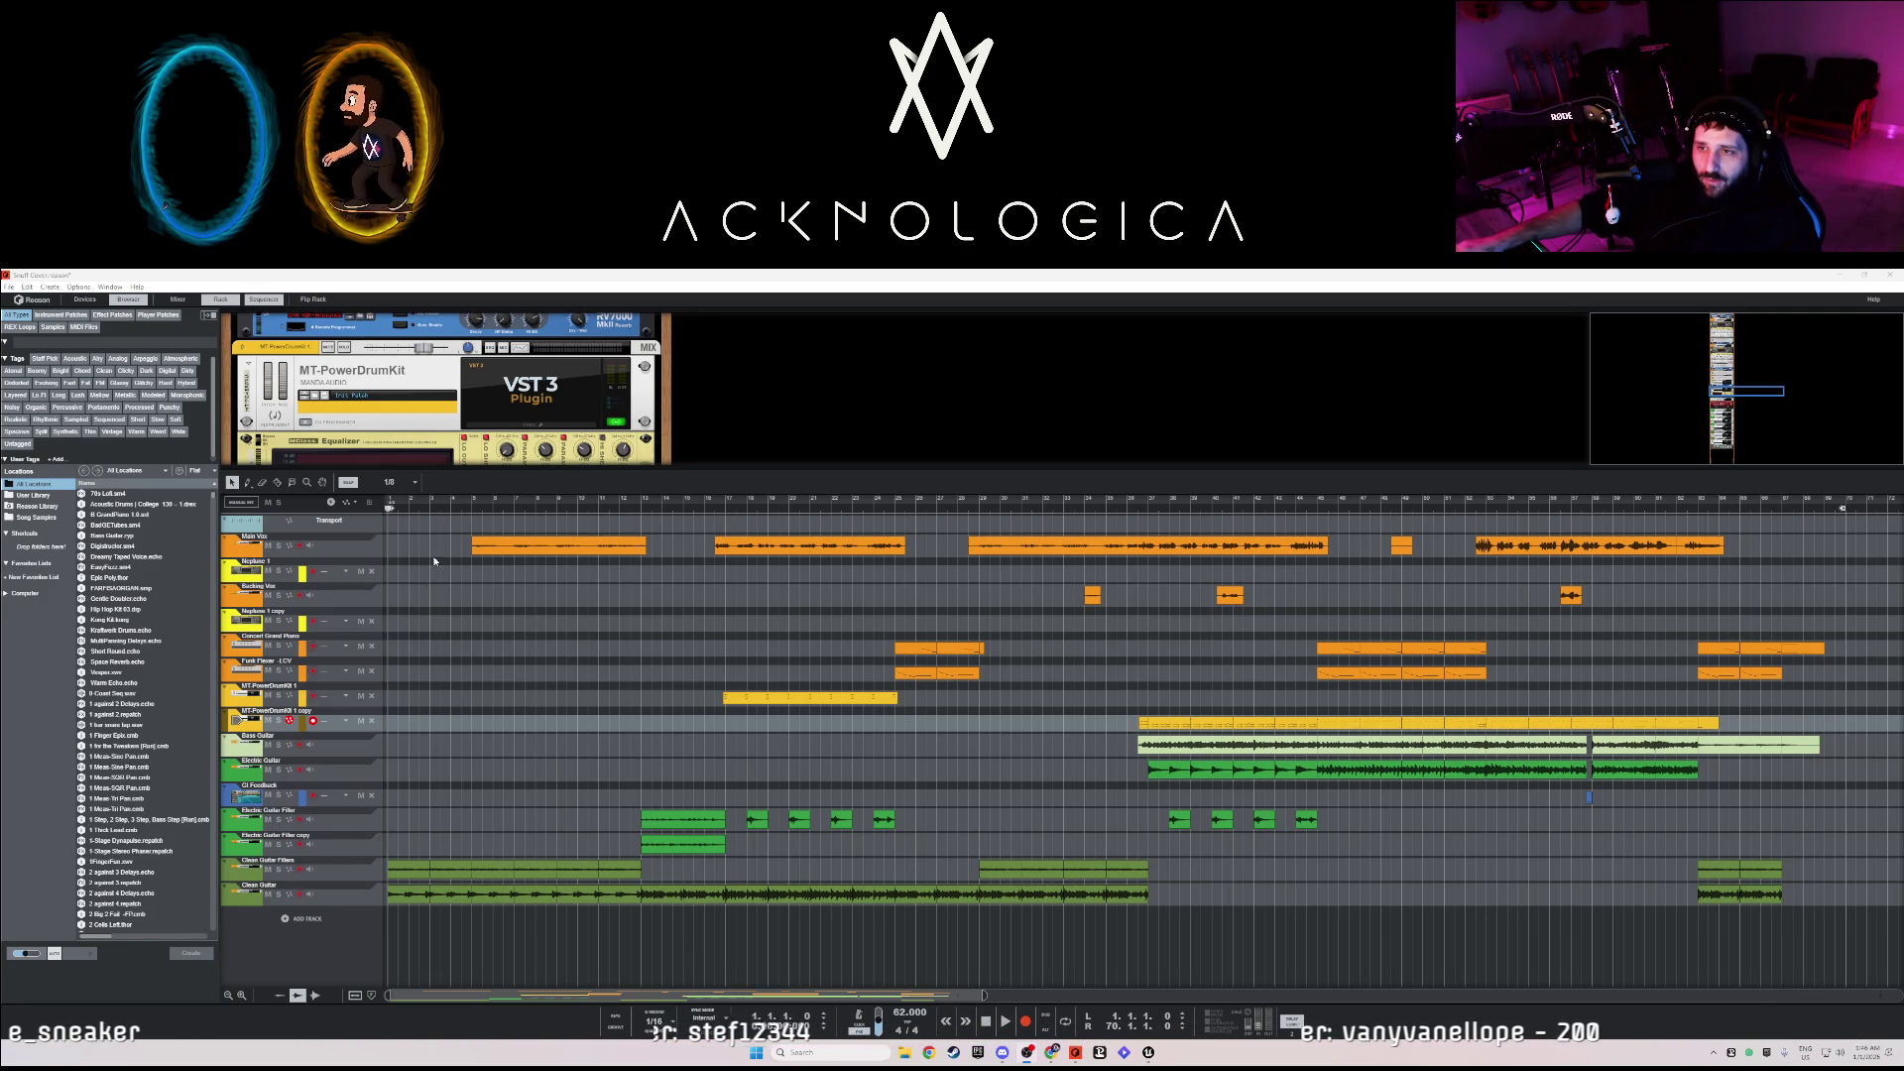
# - Move the playhead to bar 3, enlarge the rack view, then switch to the Document 1 window
pyautogui.moveTo(389, 507); pyautogui.dragTo(444, 508)
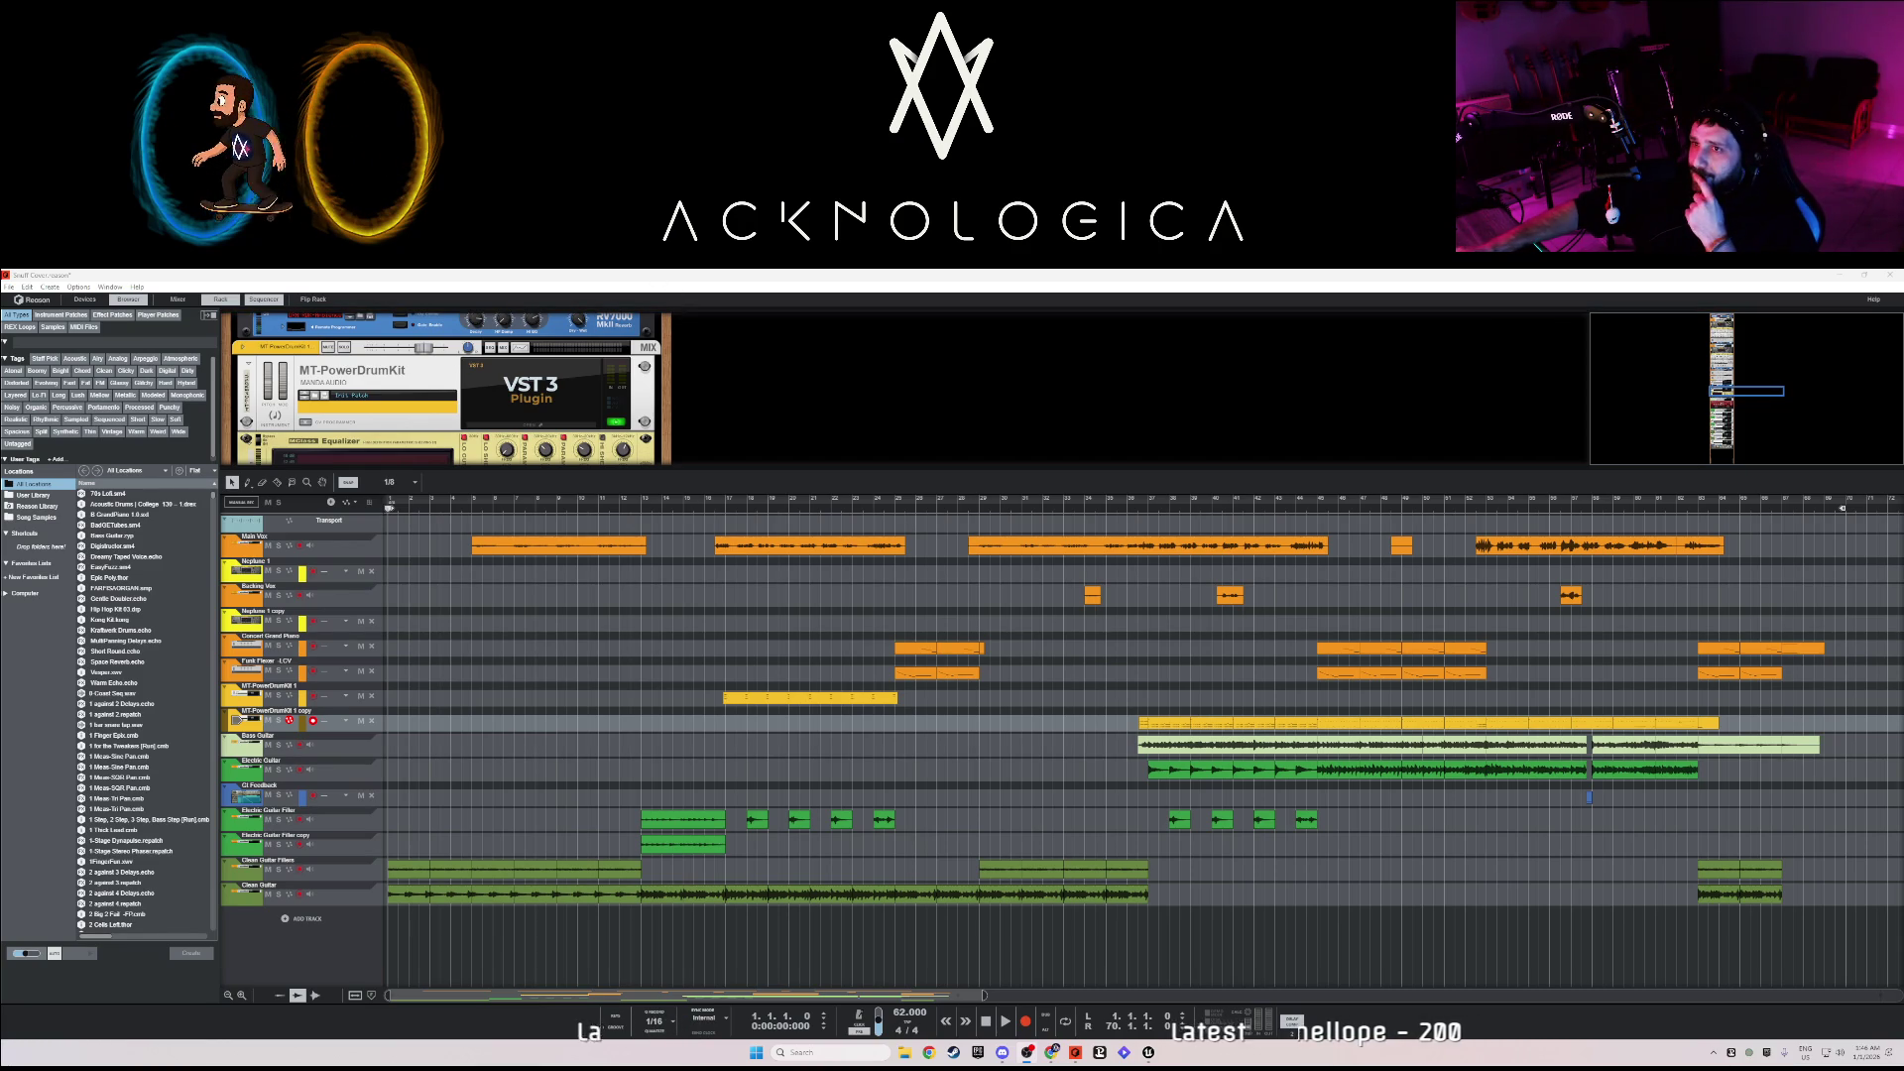
pyautogui.moveTo(447, 466); pyautogui.dragTo(453, 546)
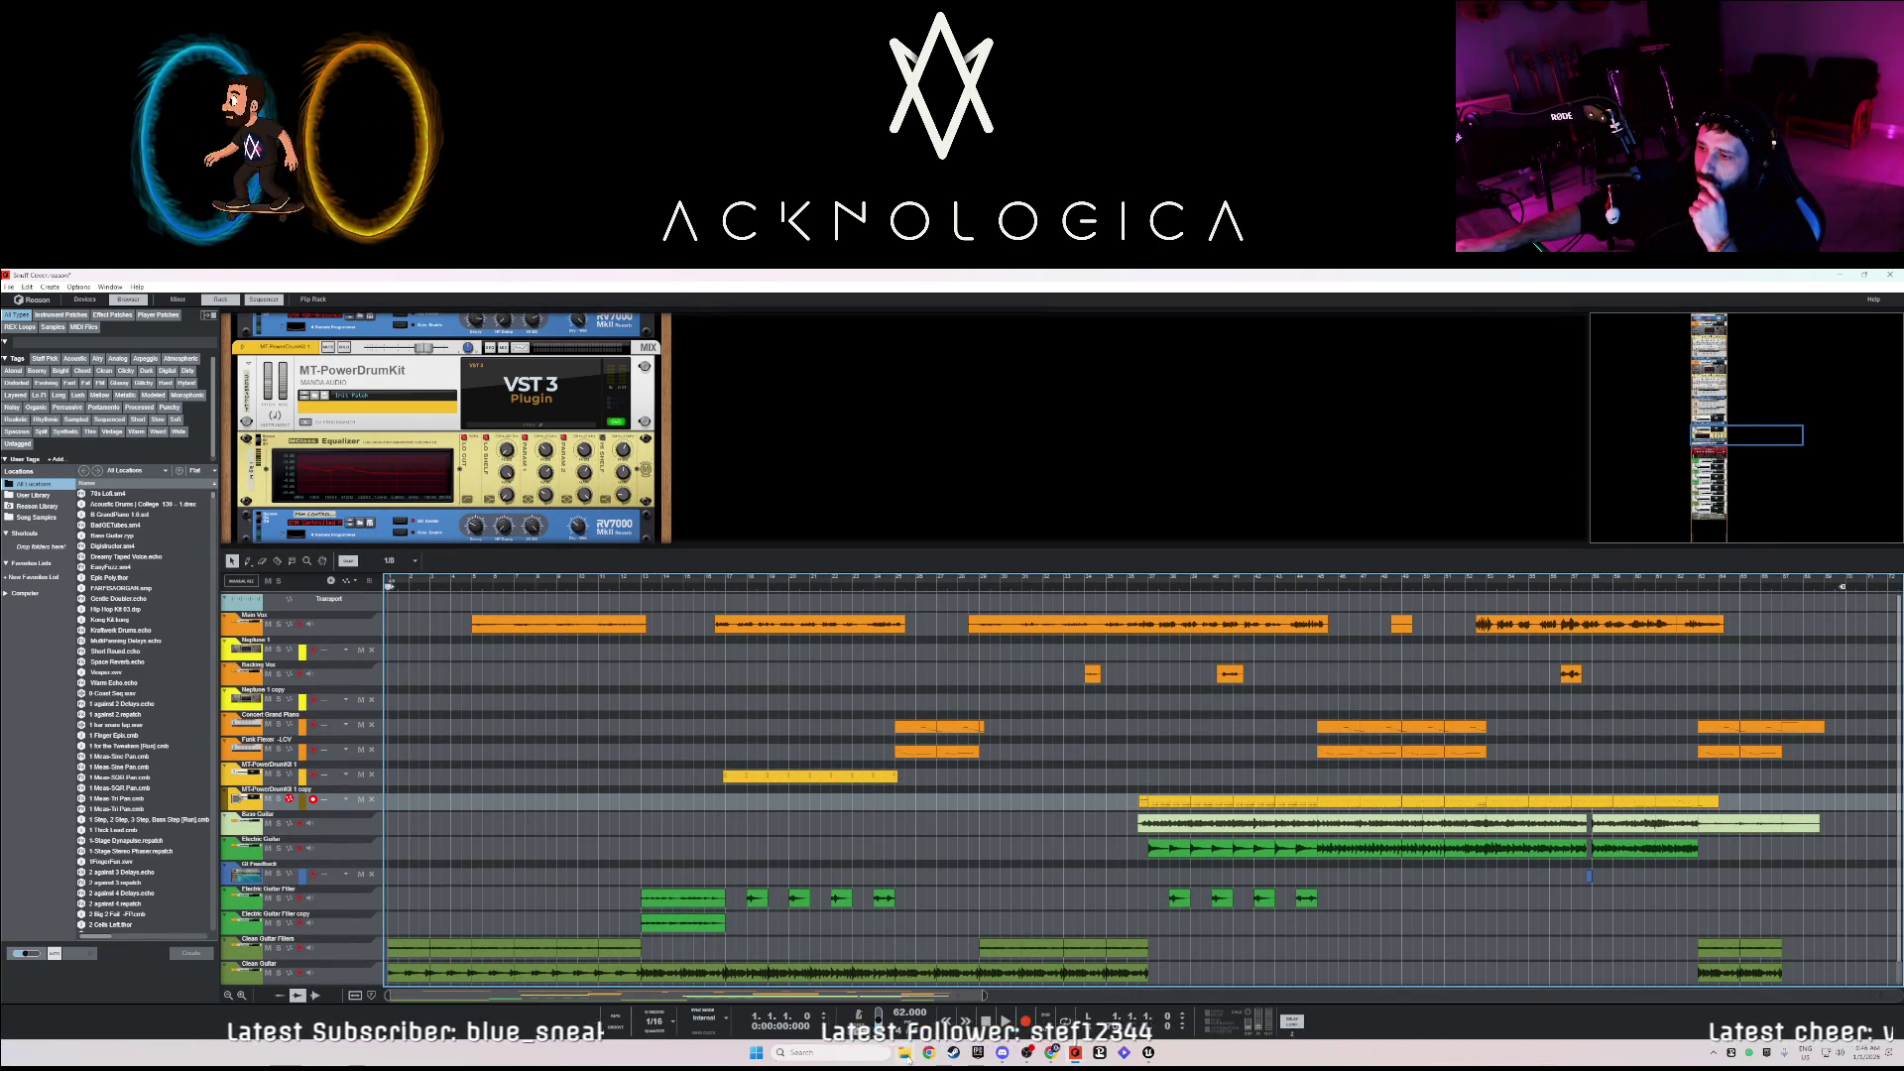
pyautogui.moveTo(1075, 1053)
pyautogui.click(1011, 997)
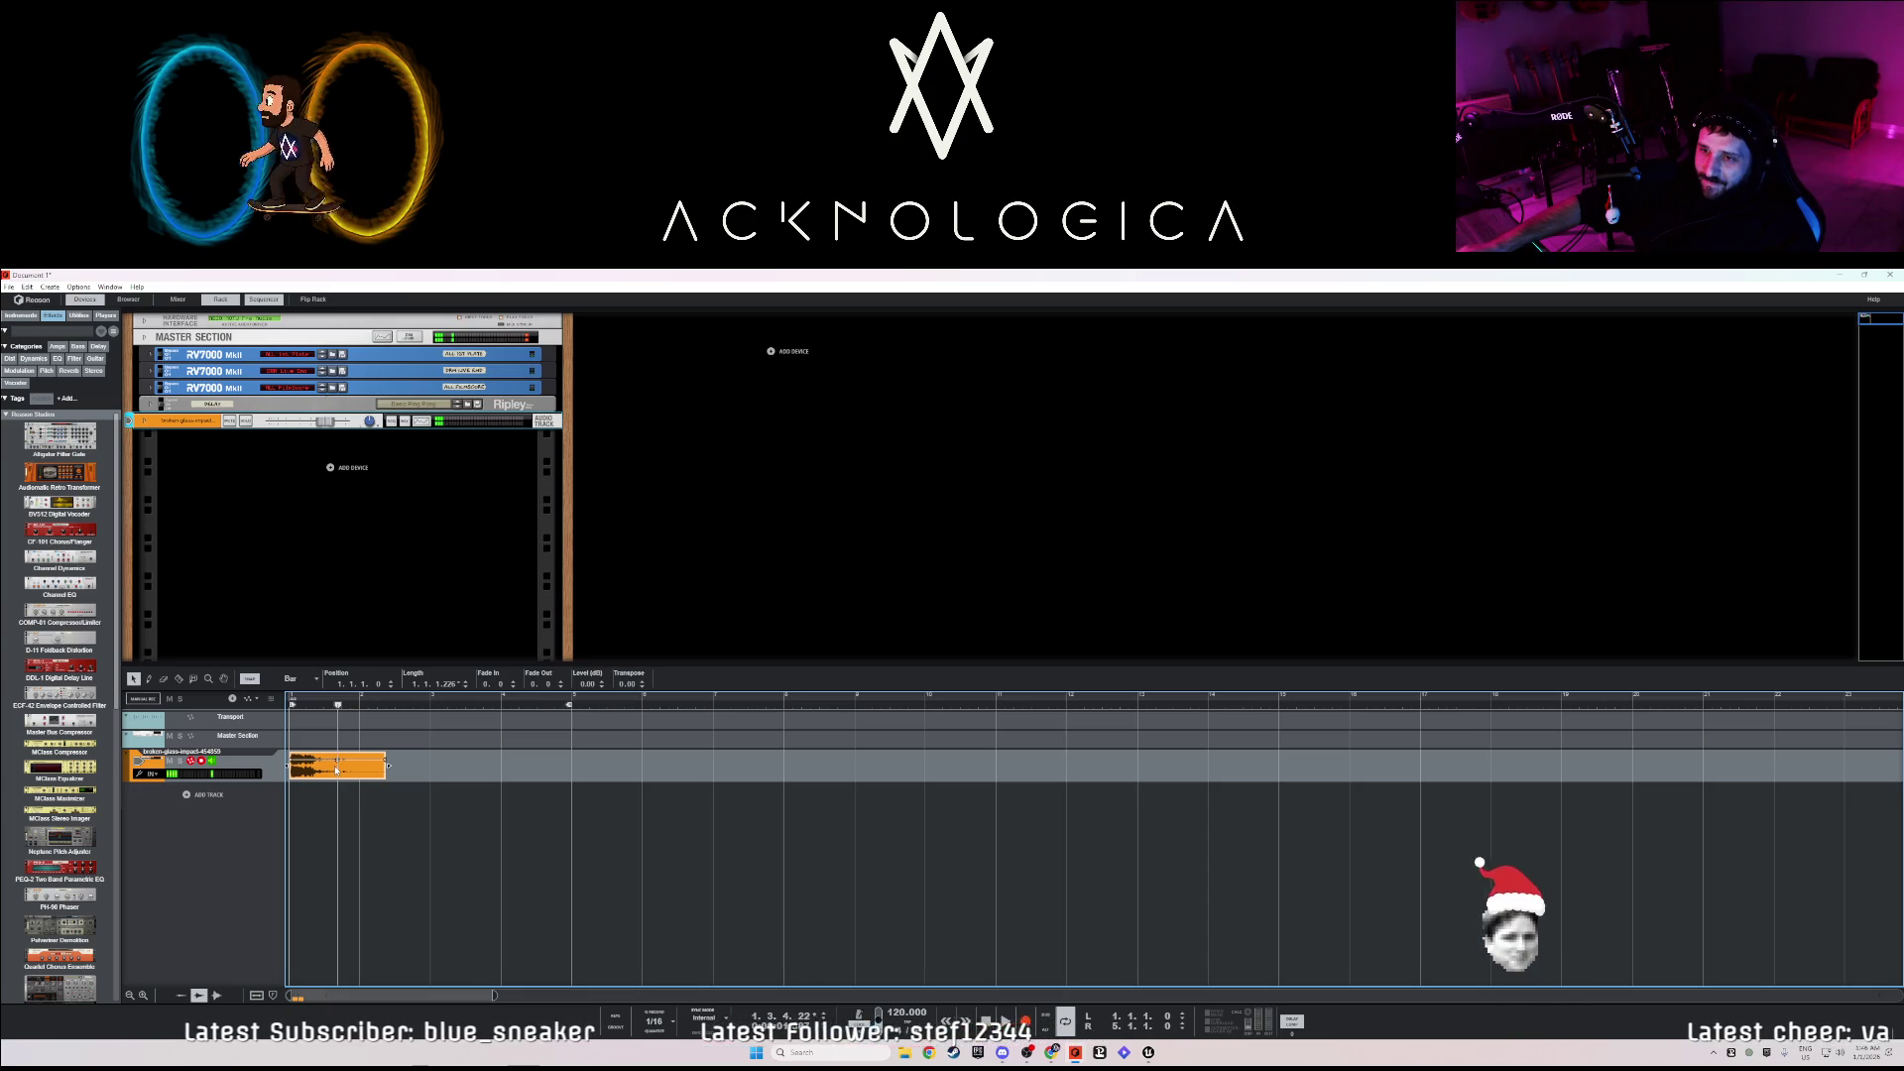
# - Reselect the broken-glass-impact clip, then switch back to the Snuff Cover song window
pyautogui.click(307, 736)
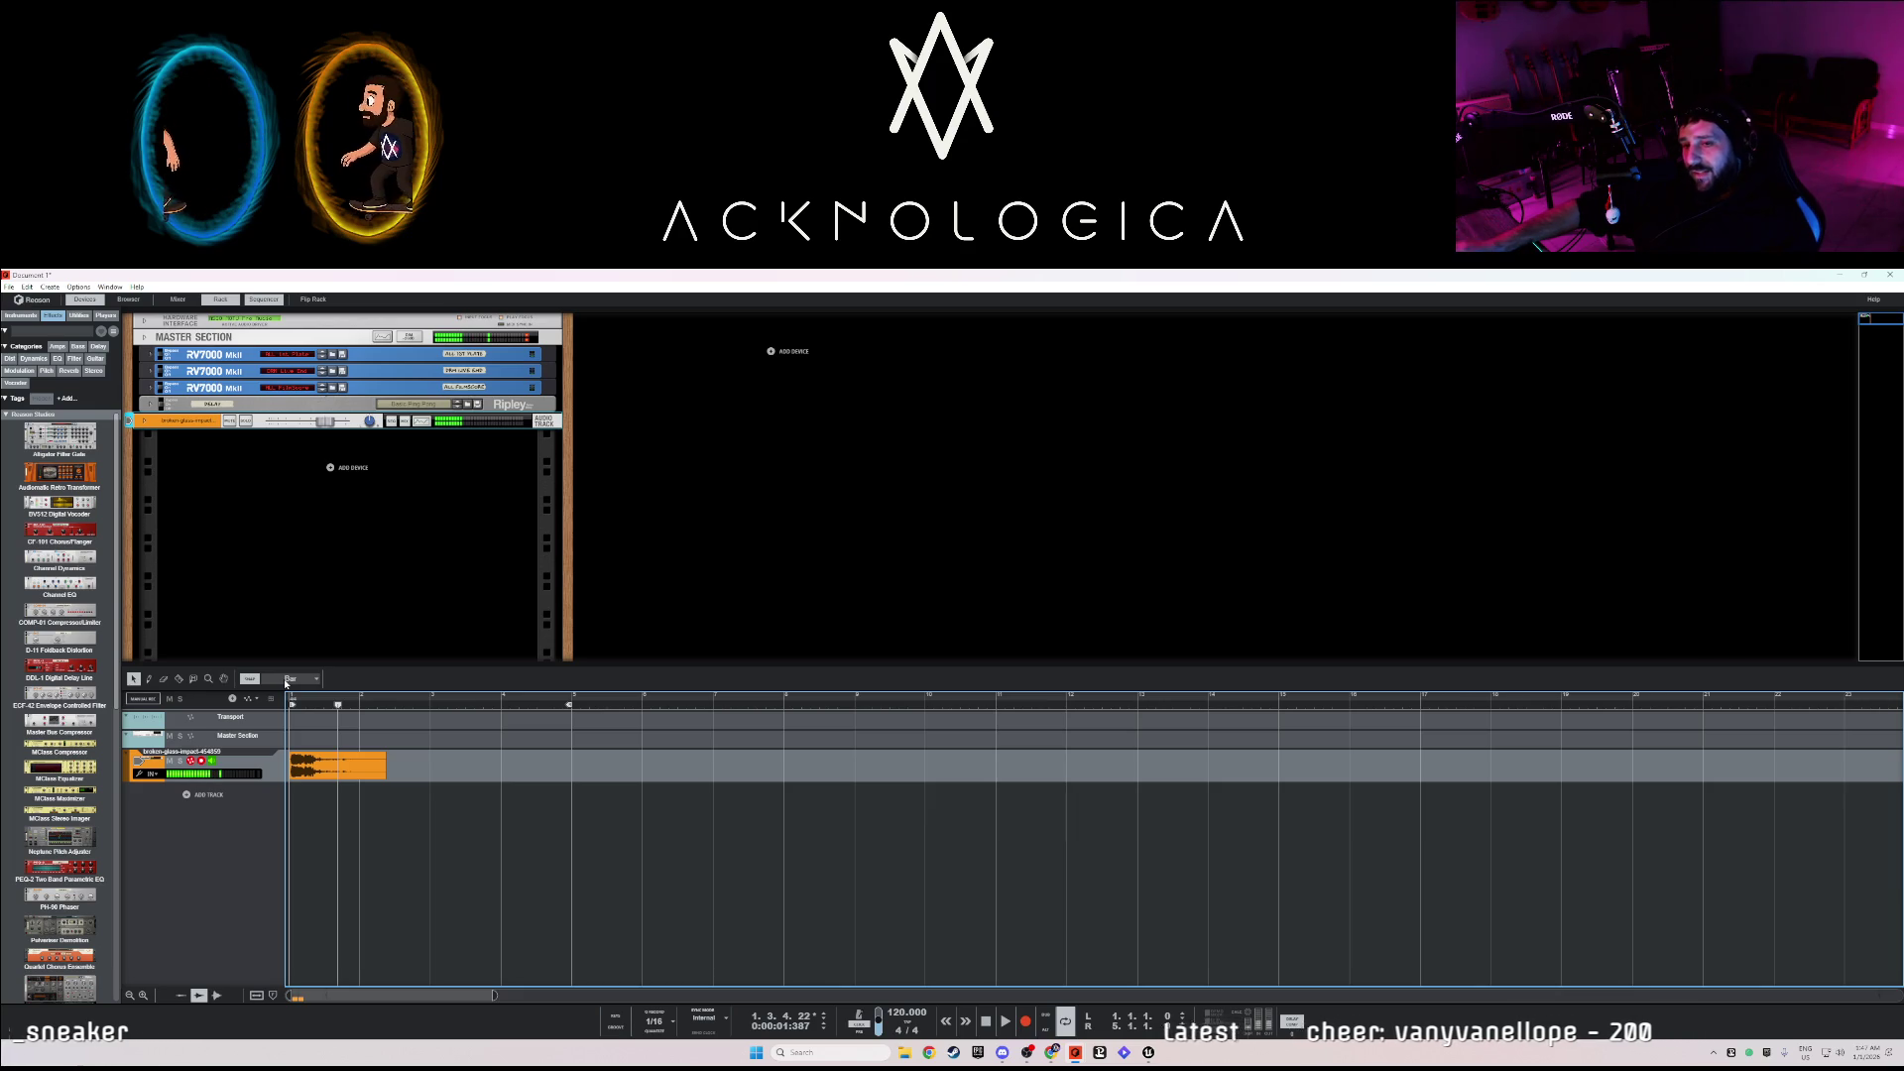
pyautogui.click(211, 762)
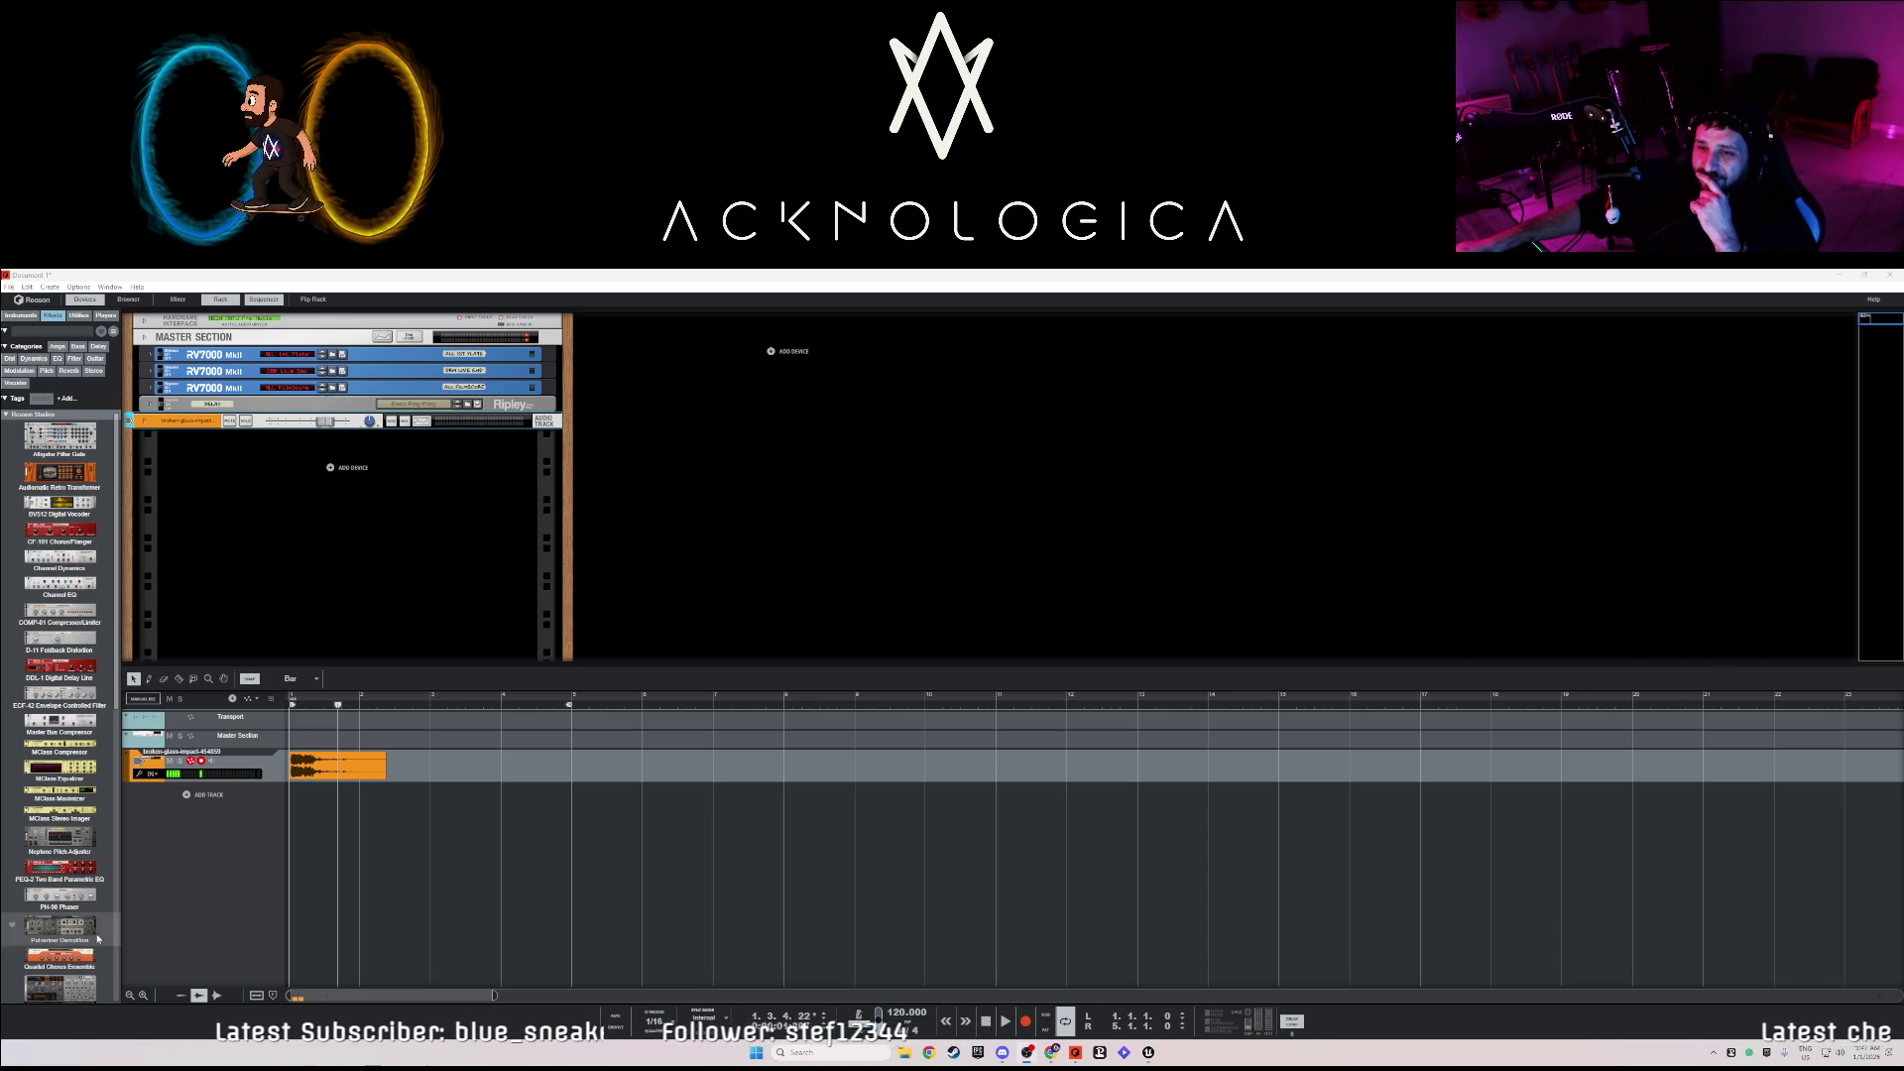
pyautogui.click(313, 765)
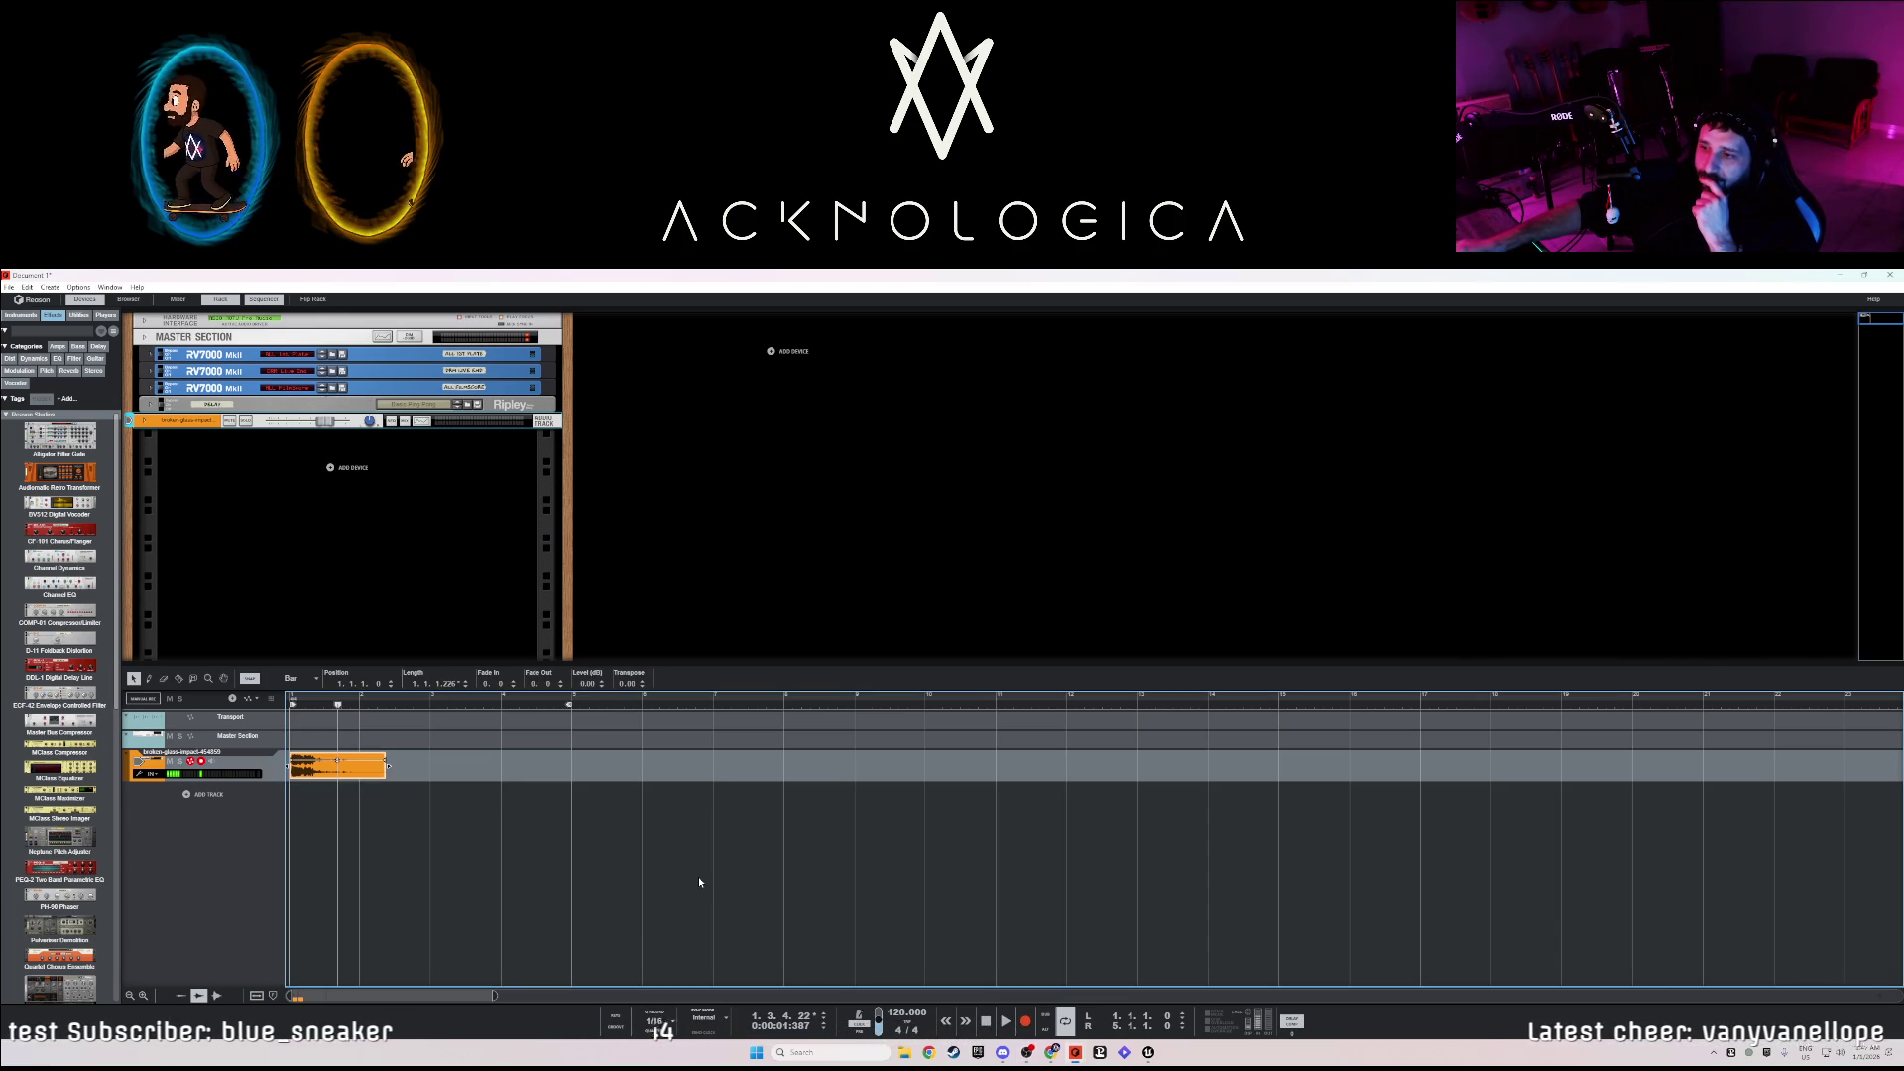
pyautogui.moveTo(1075, 1052)
pyautogui.click(1015, 1002)
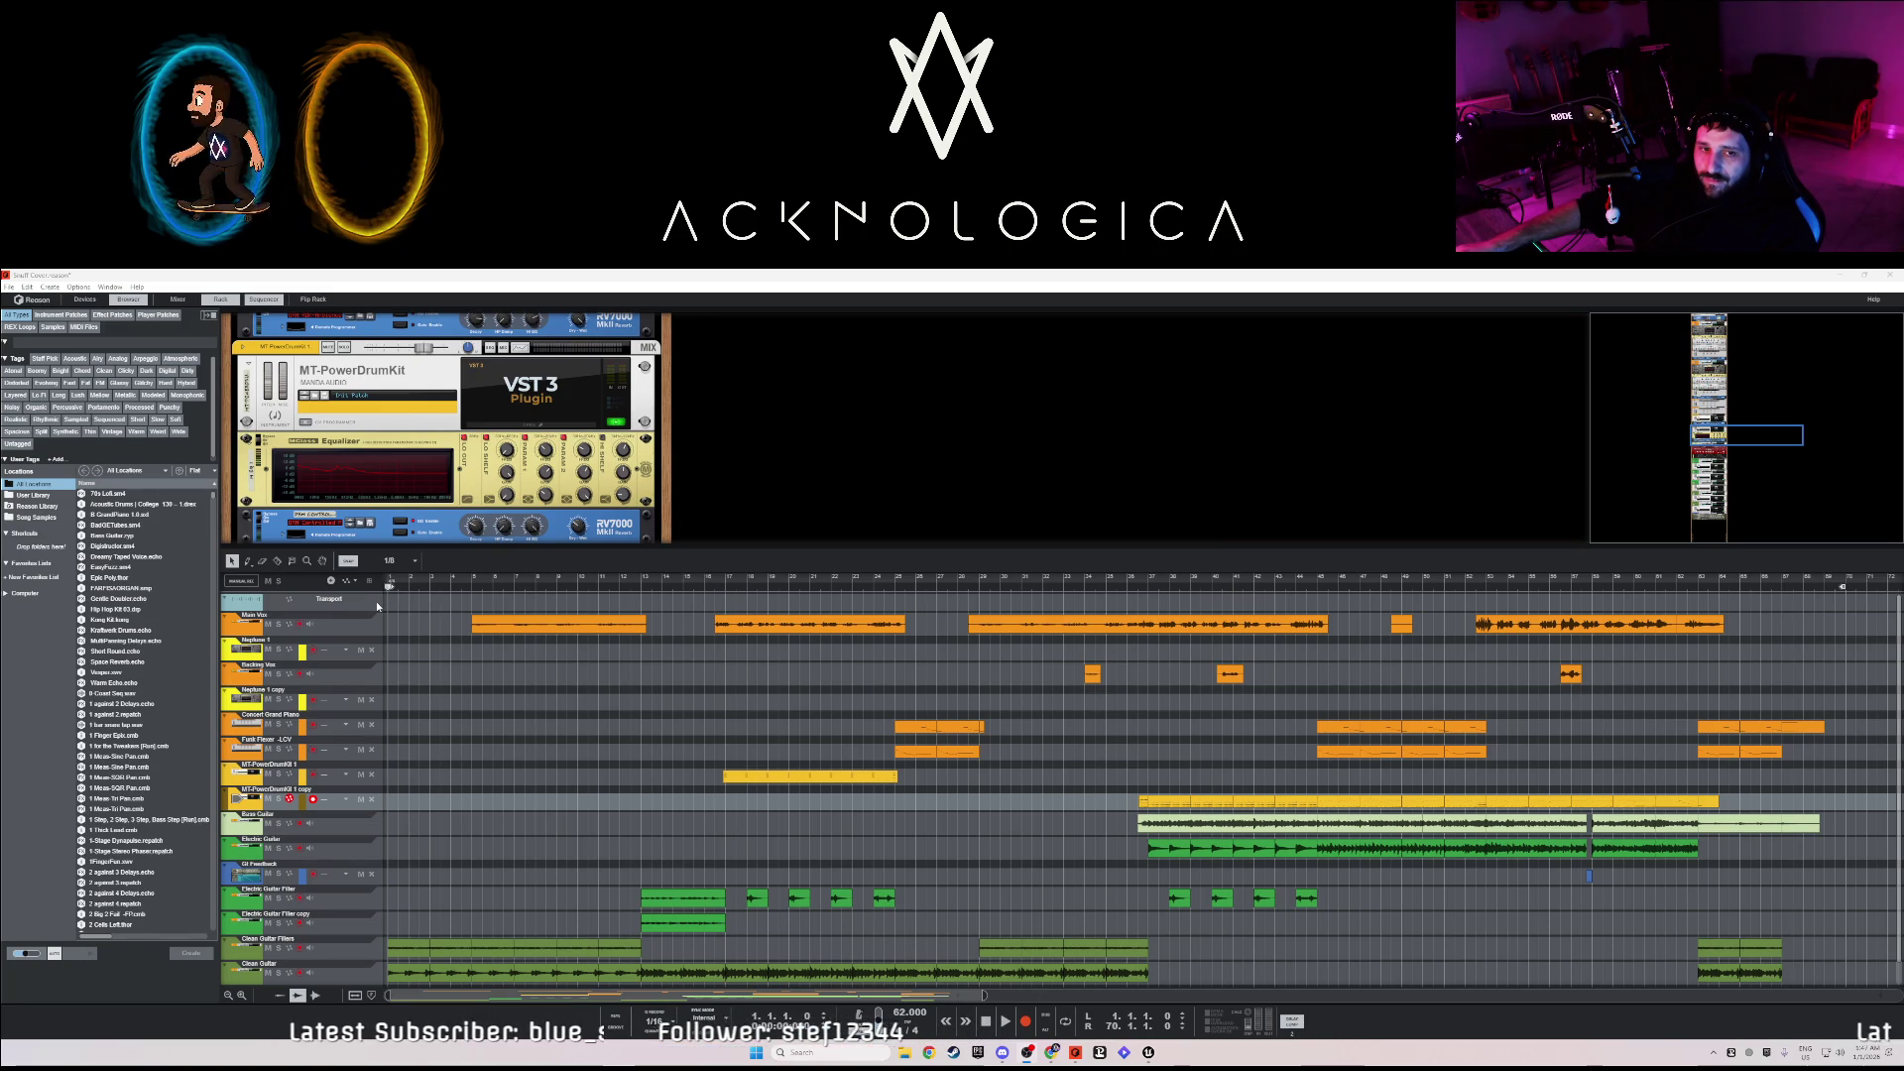
# - Play the Snuff Cover song from its arrangement
pyautogui.click(306, 597)
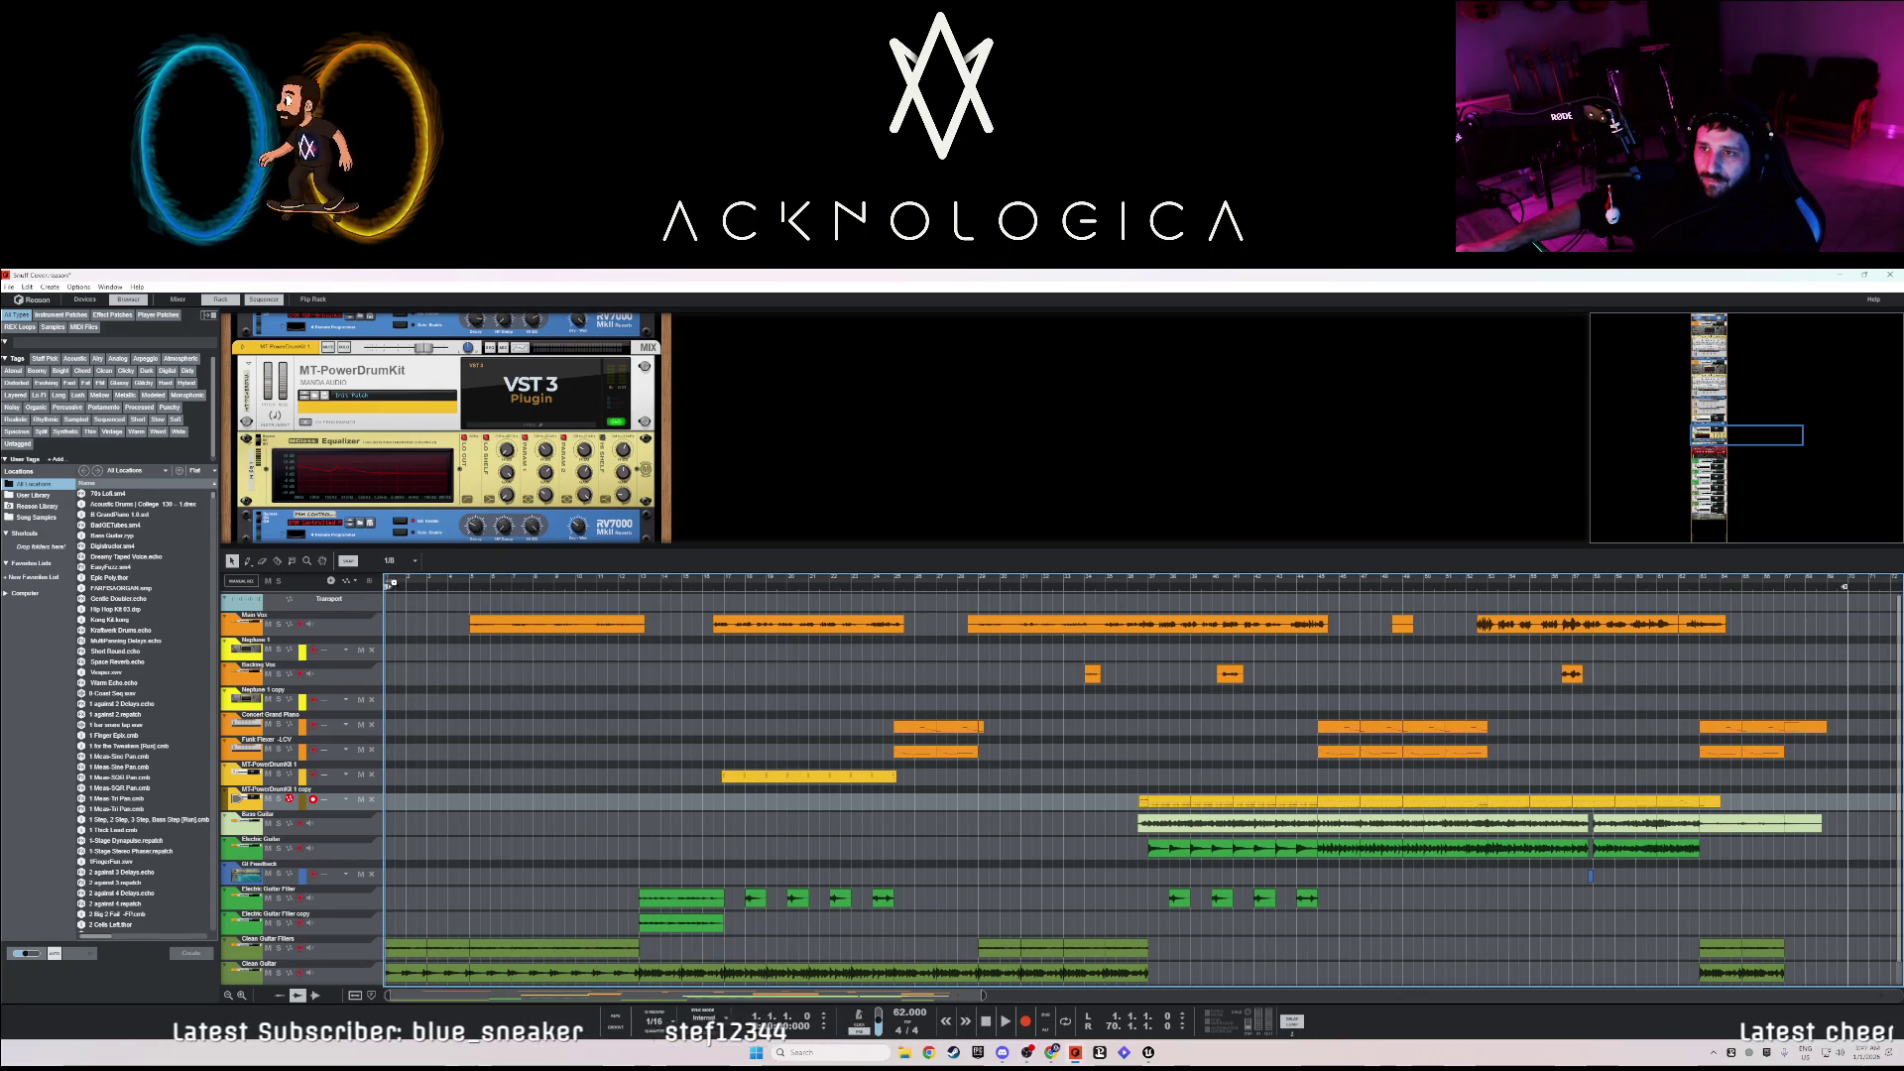
pyautogui.press('space')
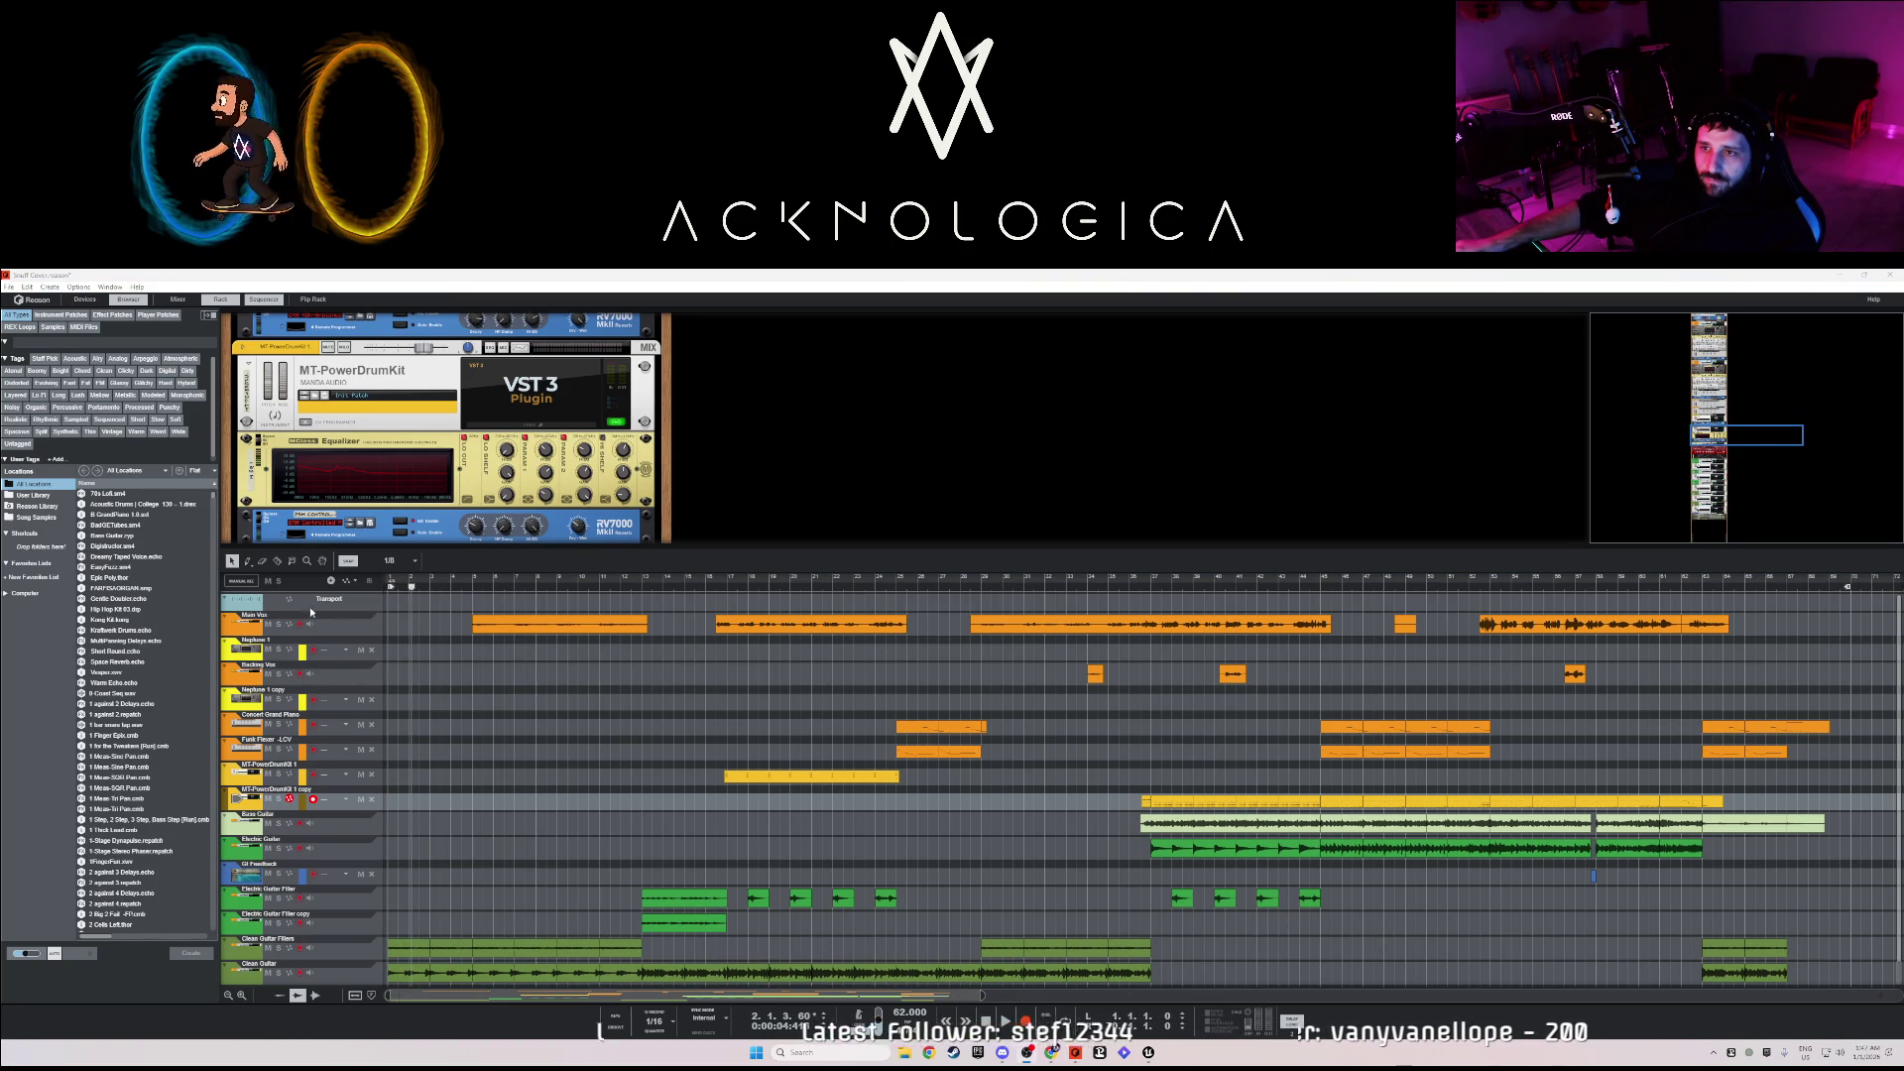
pyautogui.click(436, 570)
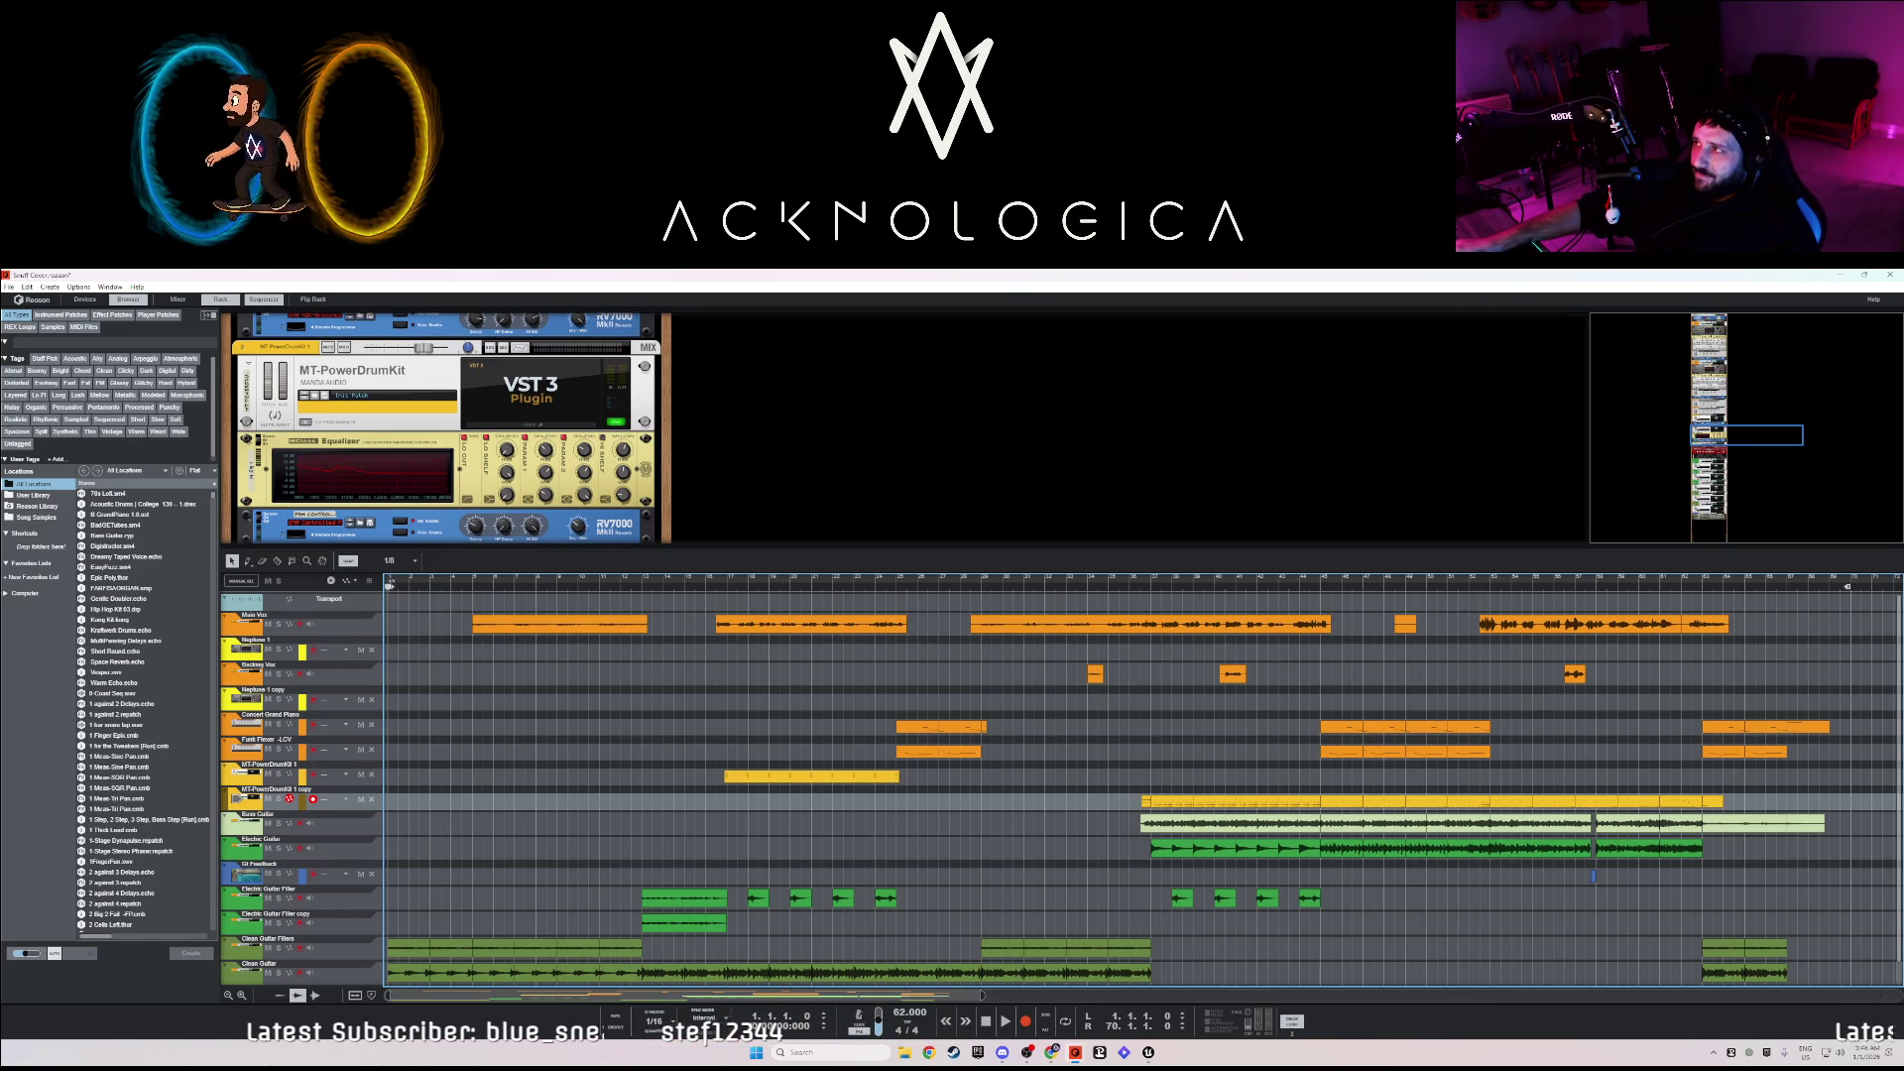
# - Cancel closing the song to keep it open, then bring up the audio preferences
pyautogui.click(1889, 276)
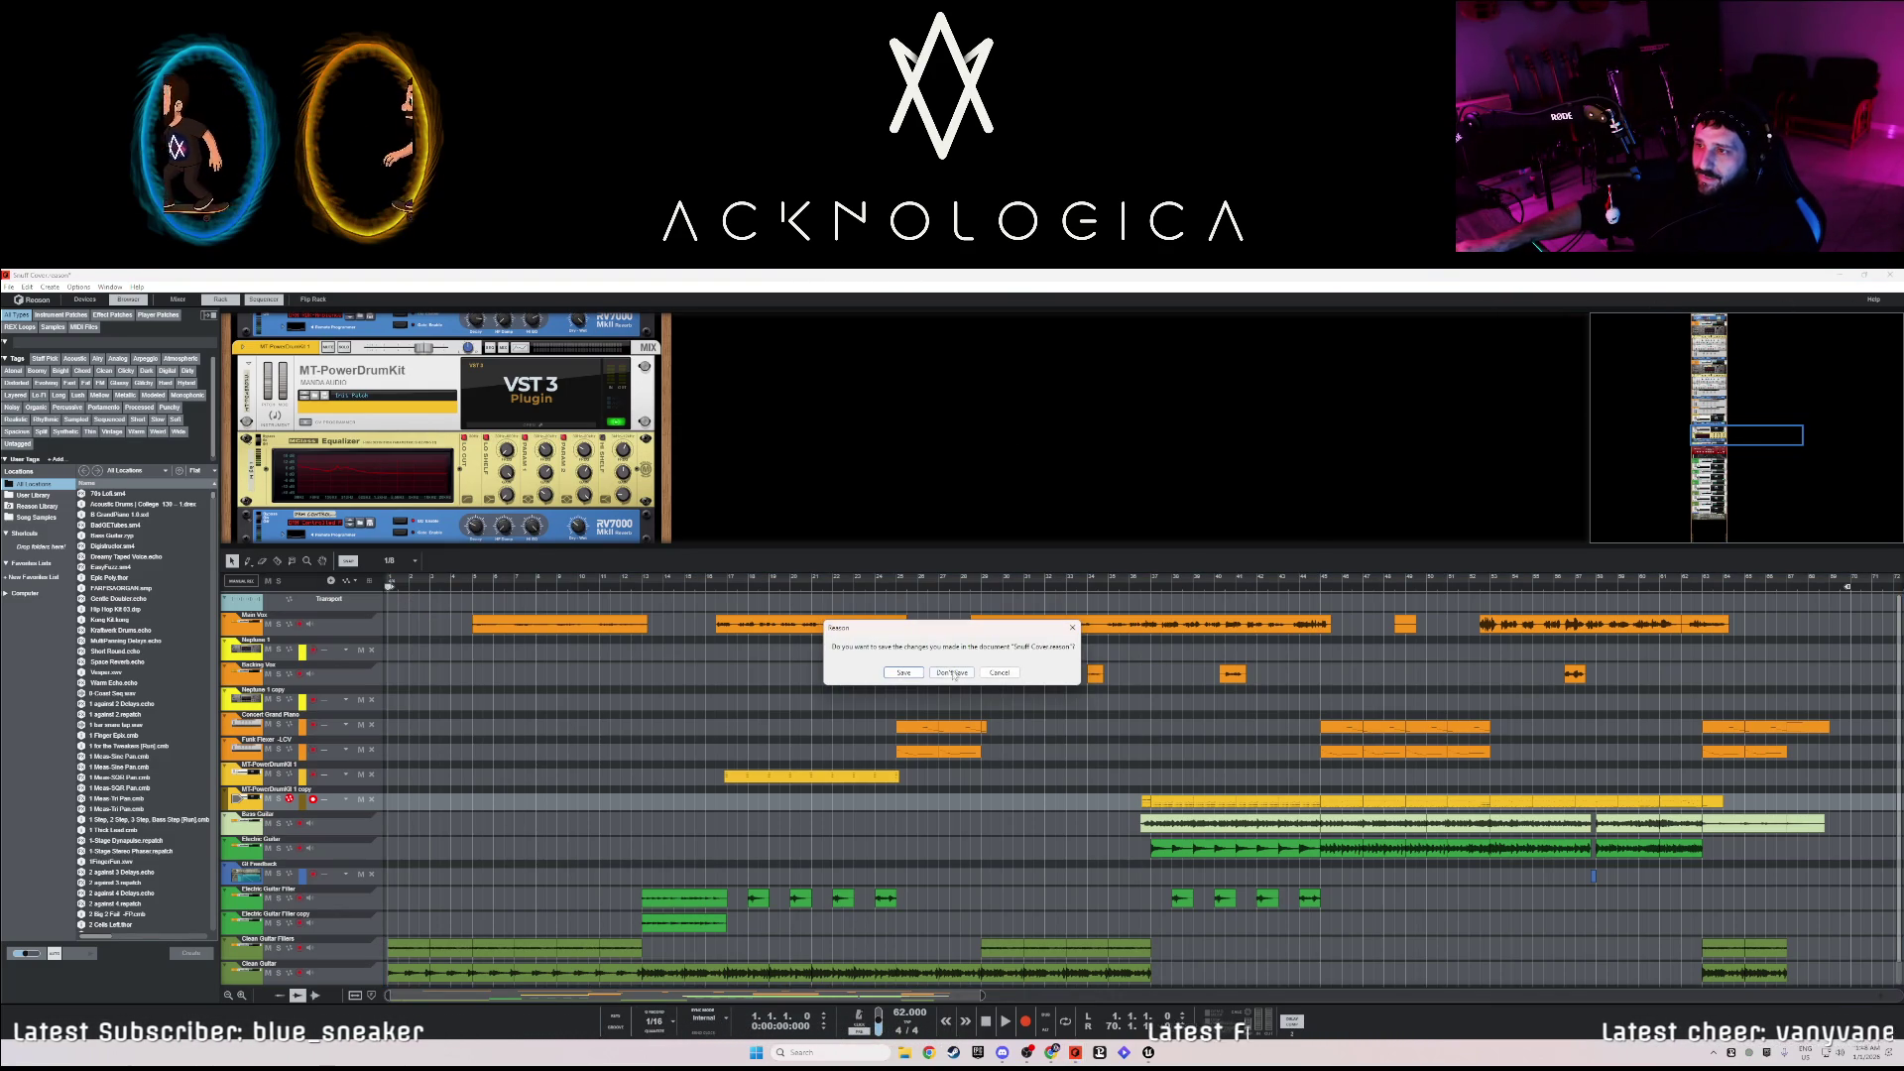
pyautogui.click(999, 672)
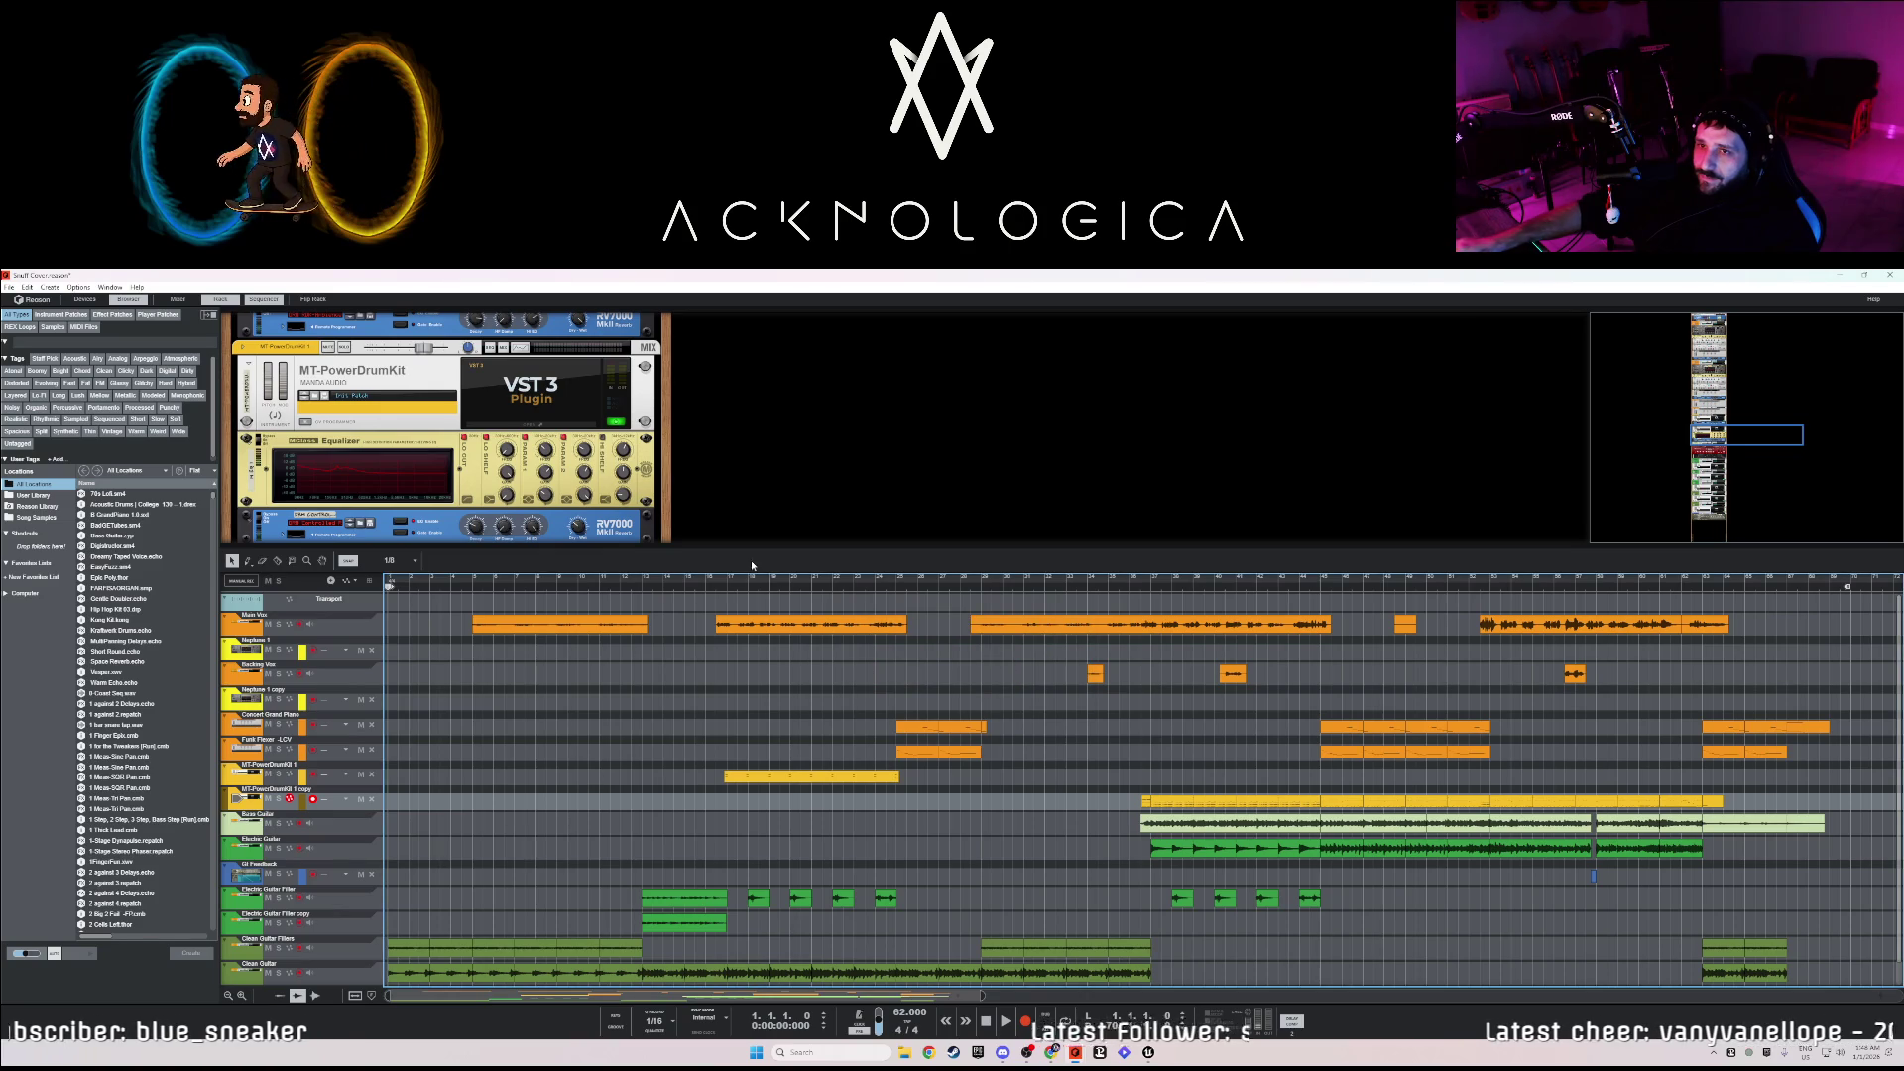
pyautogui.click(27, 287)
pyautogui.click(44, 433)
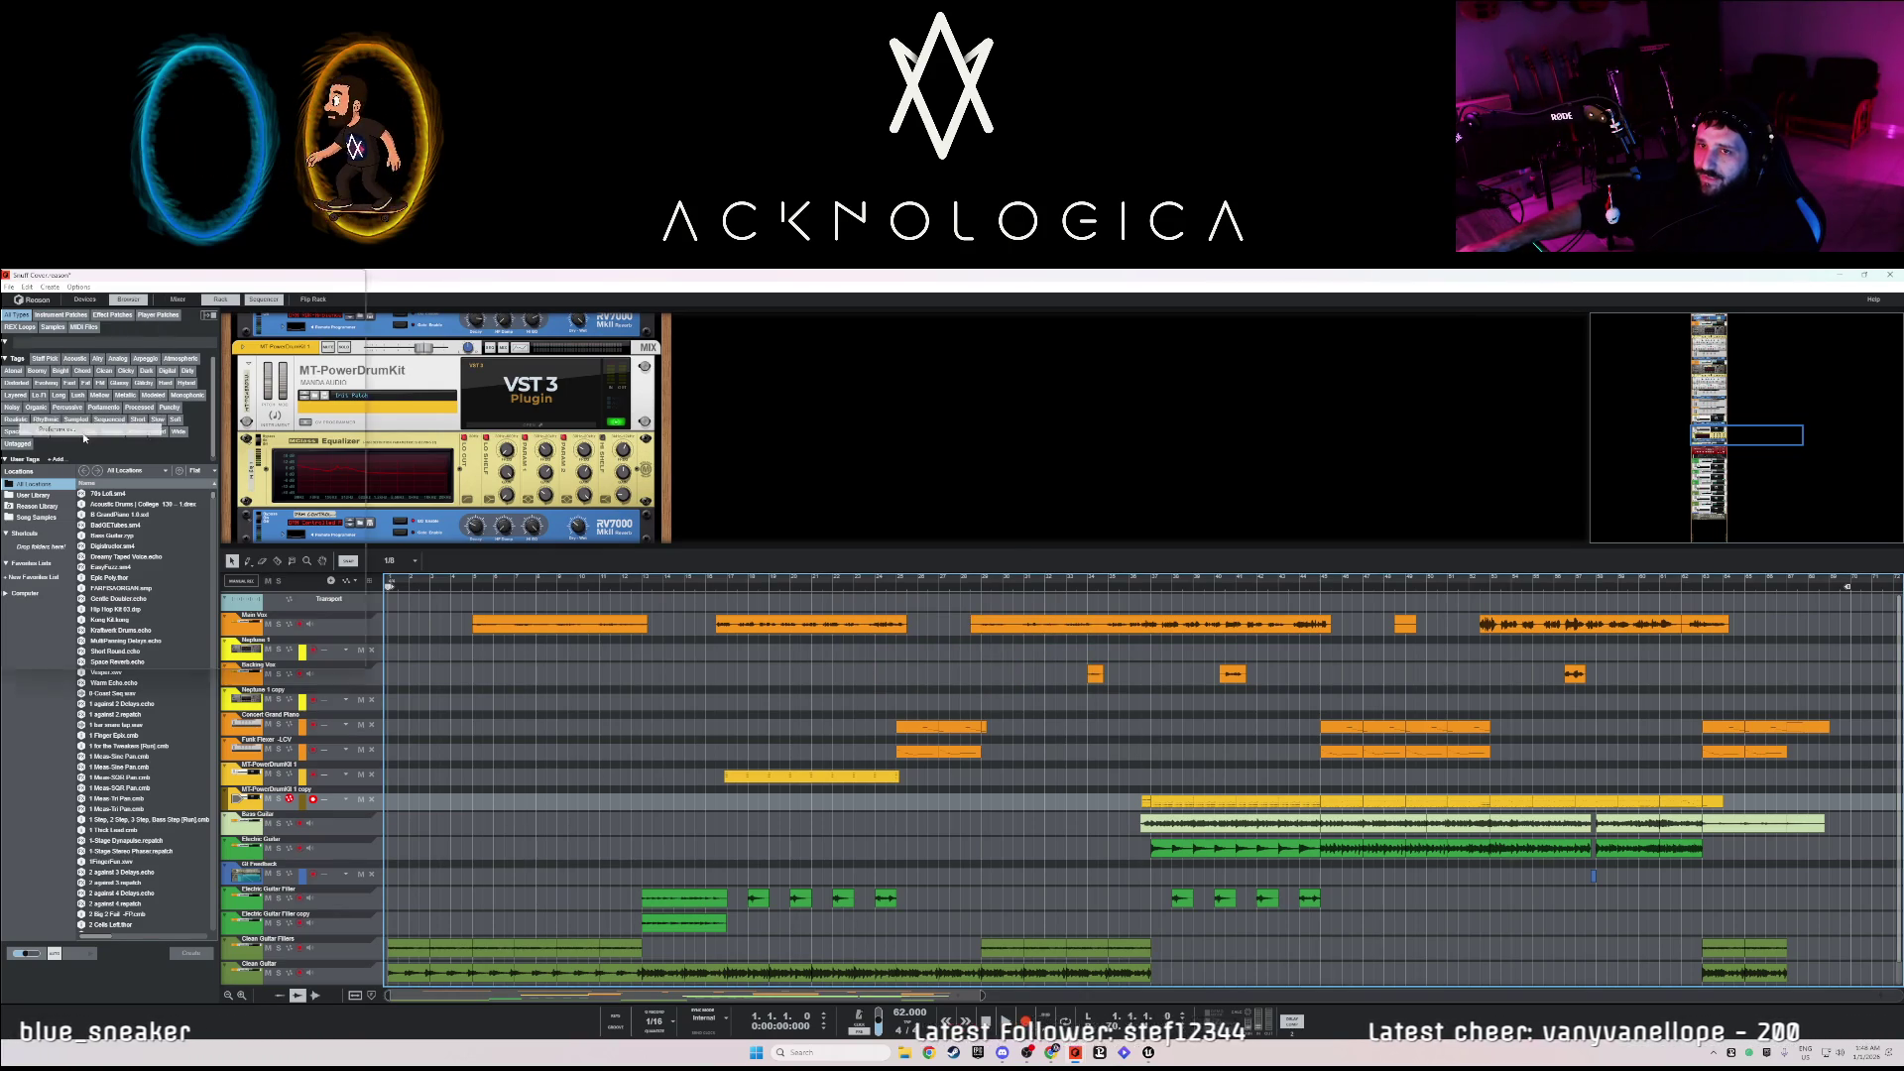
pyautogui.click(983, 485)
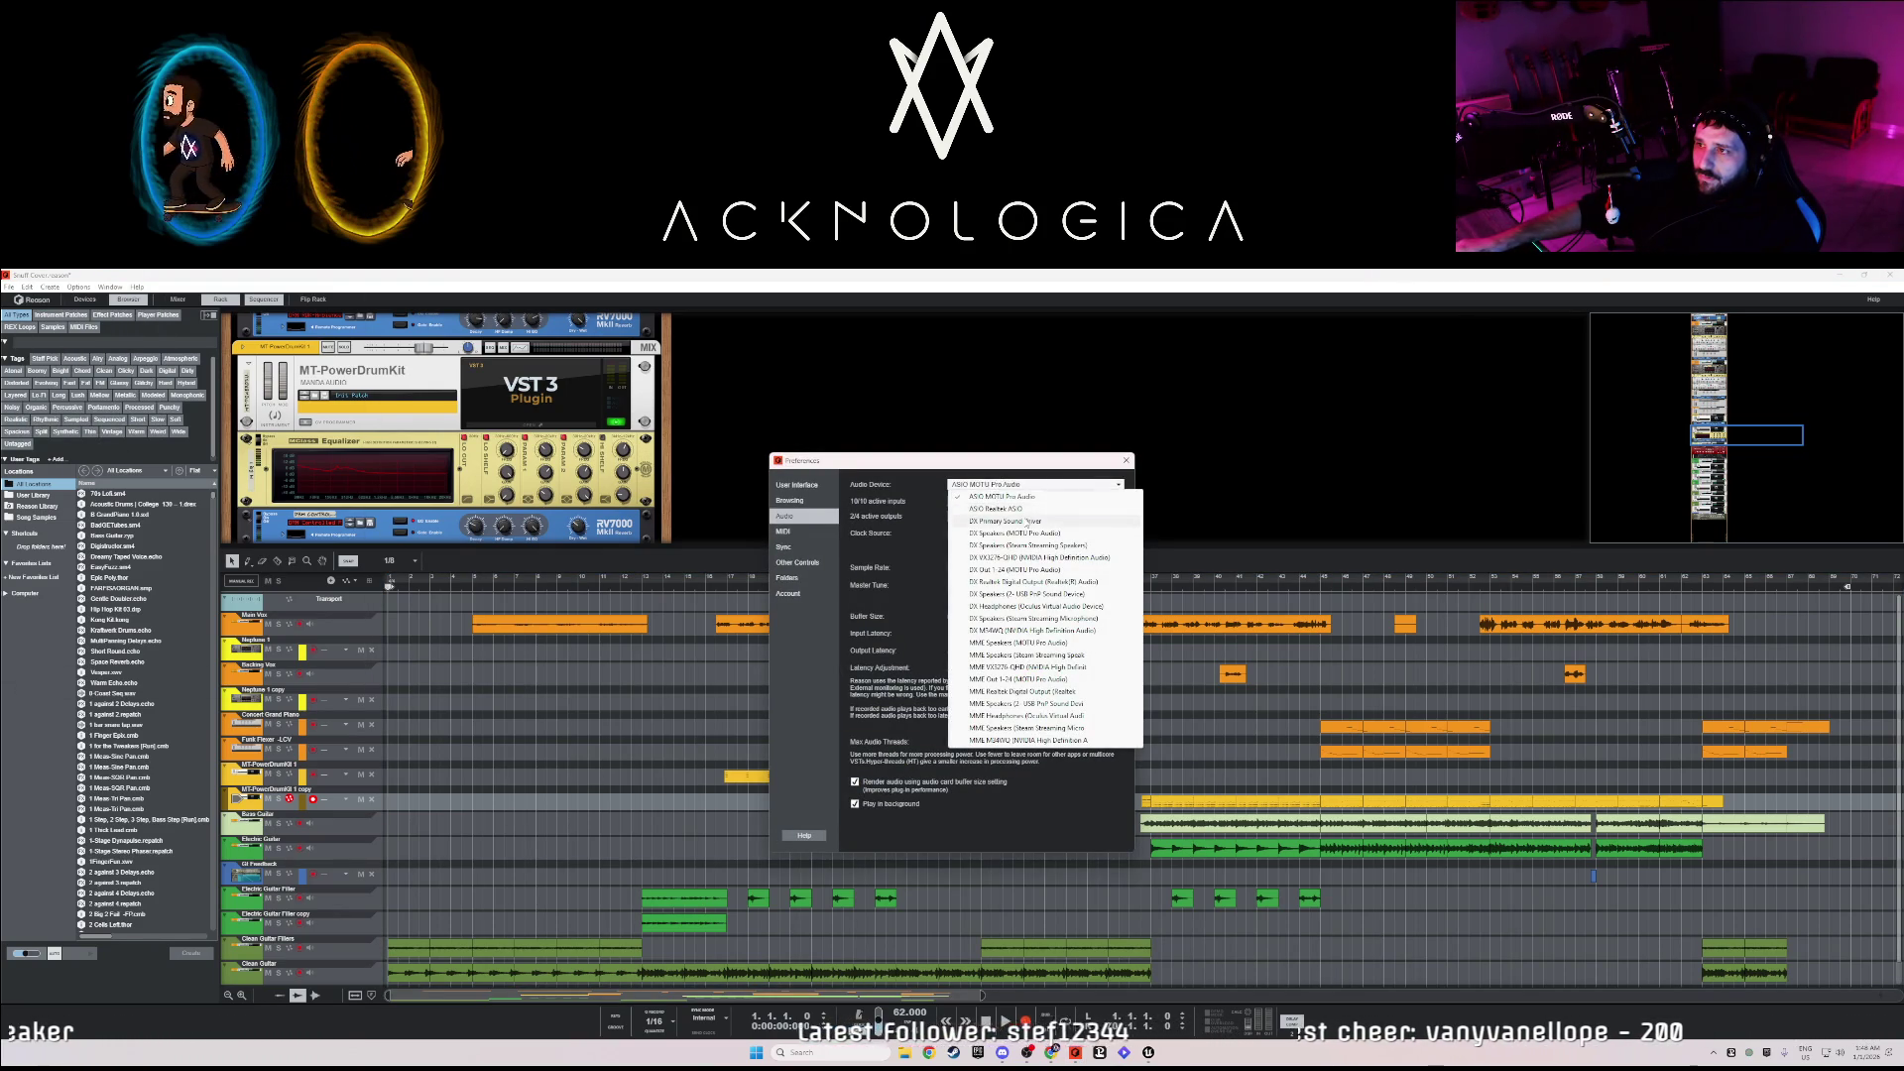
pyautogui.click(1032, 485)
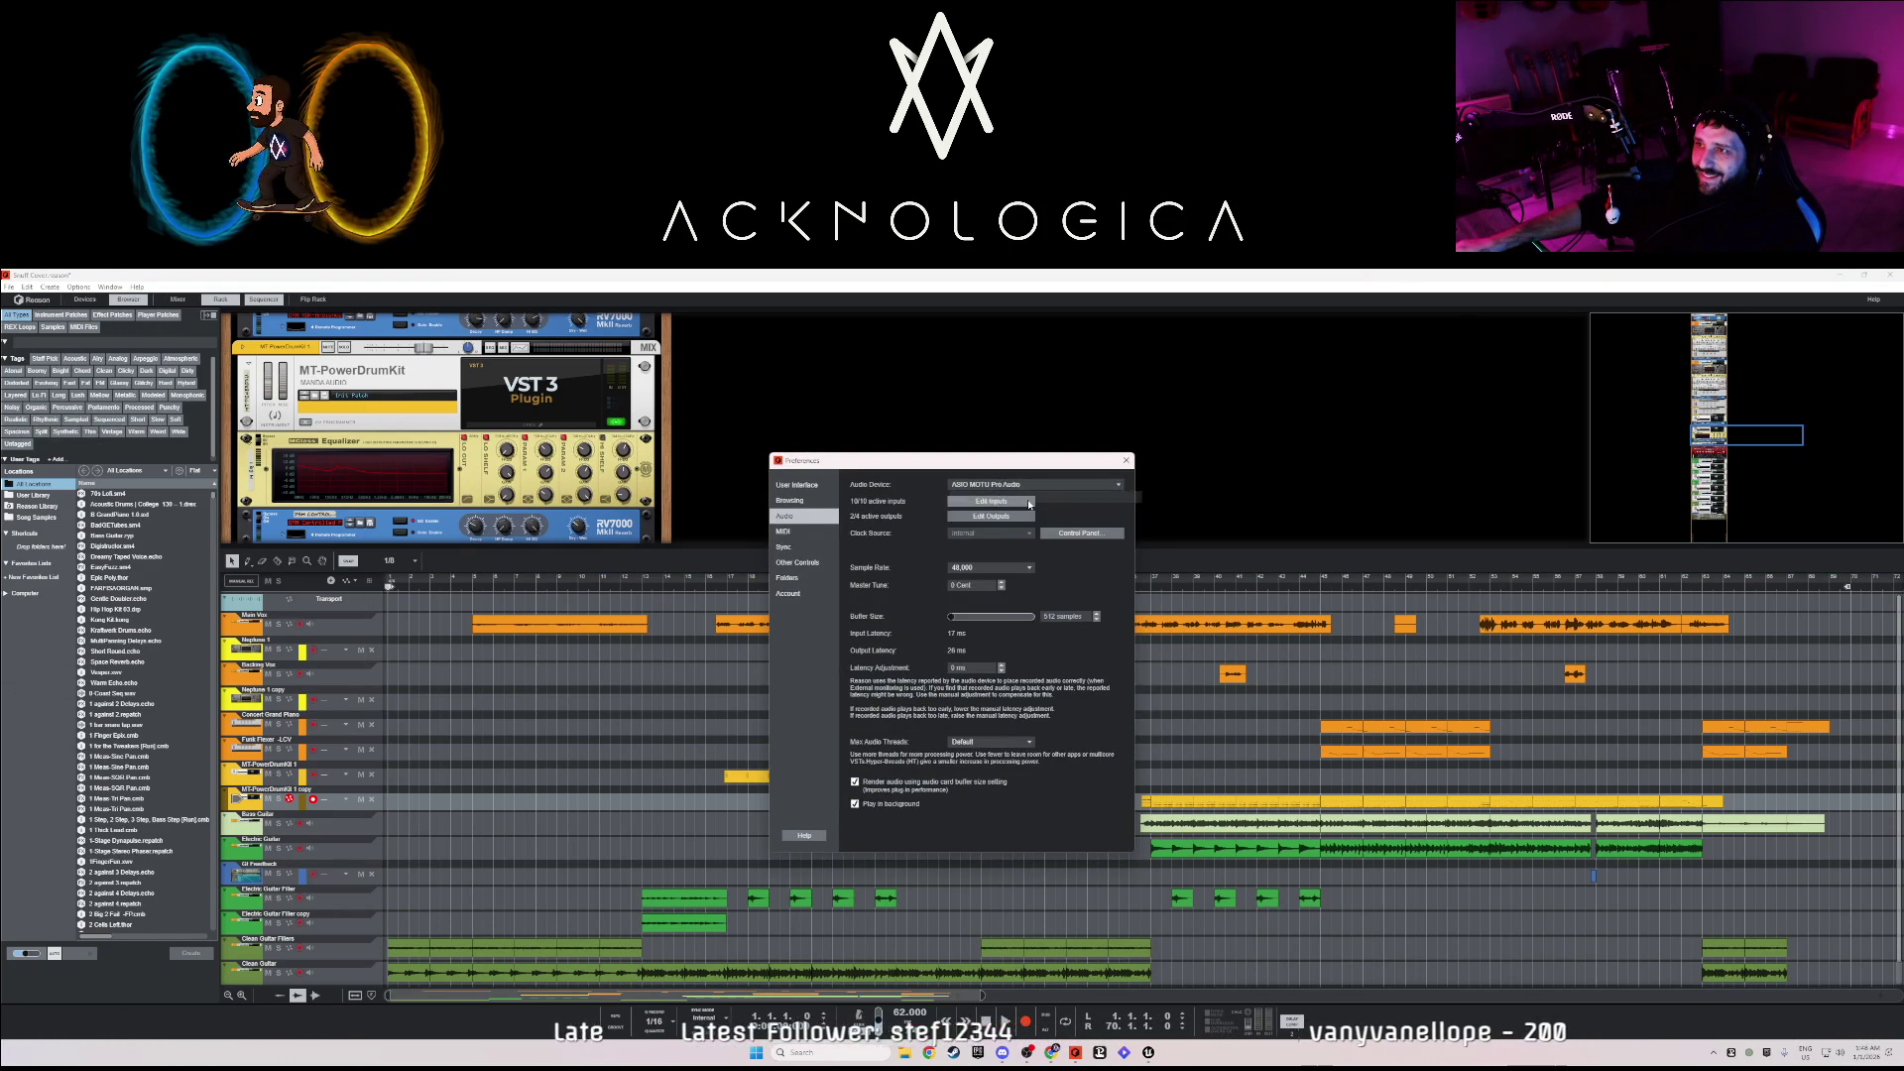
pyautogui.click(1032, 485)
pyautogui.press('Escape')
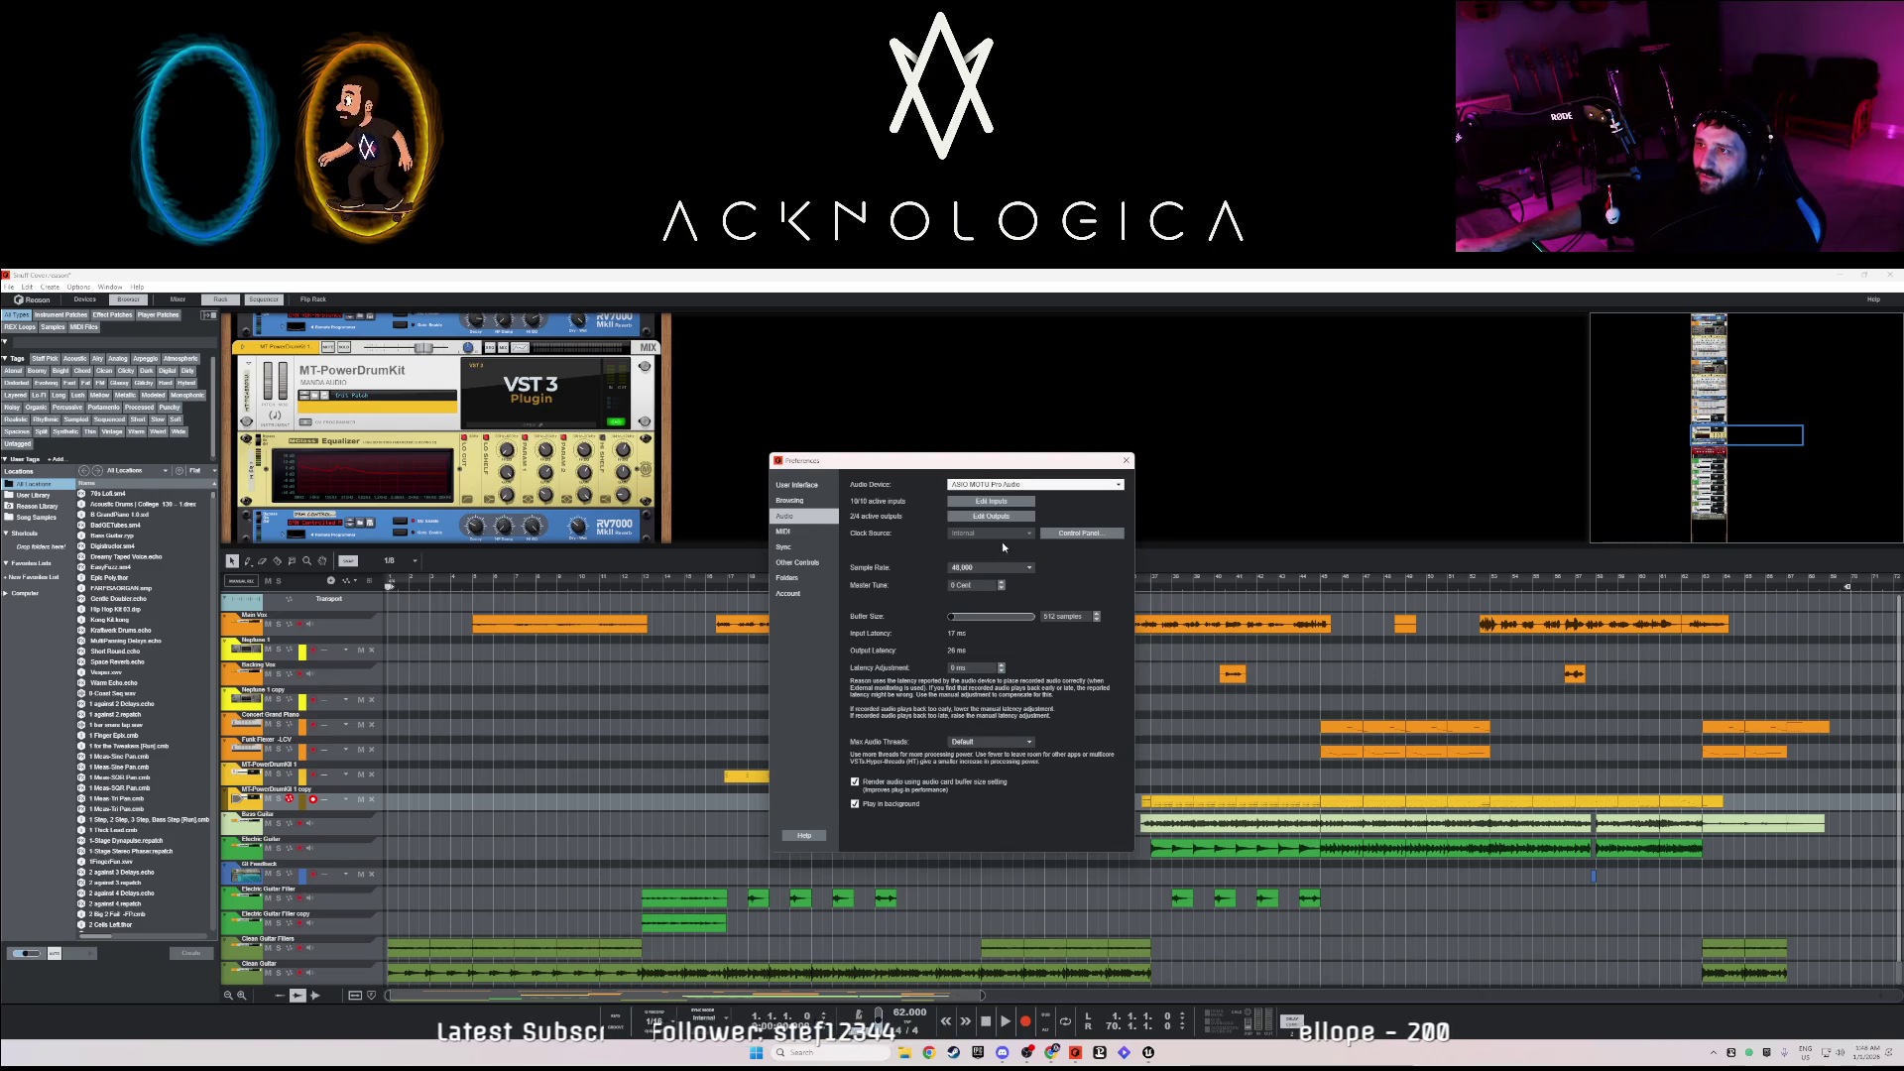
pyautogui.click(1125, 460)
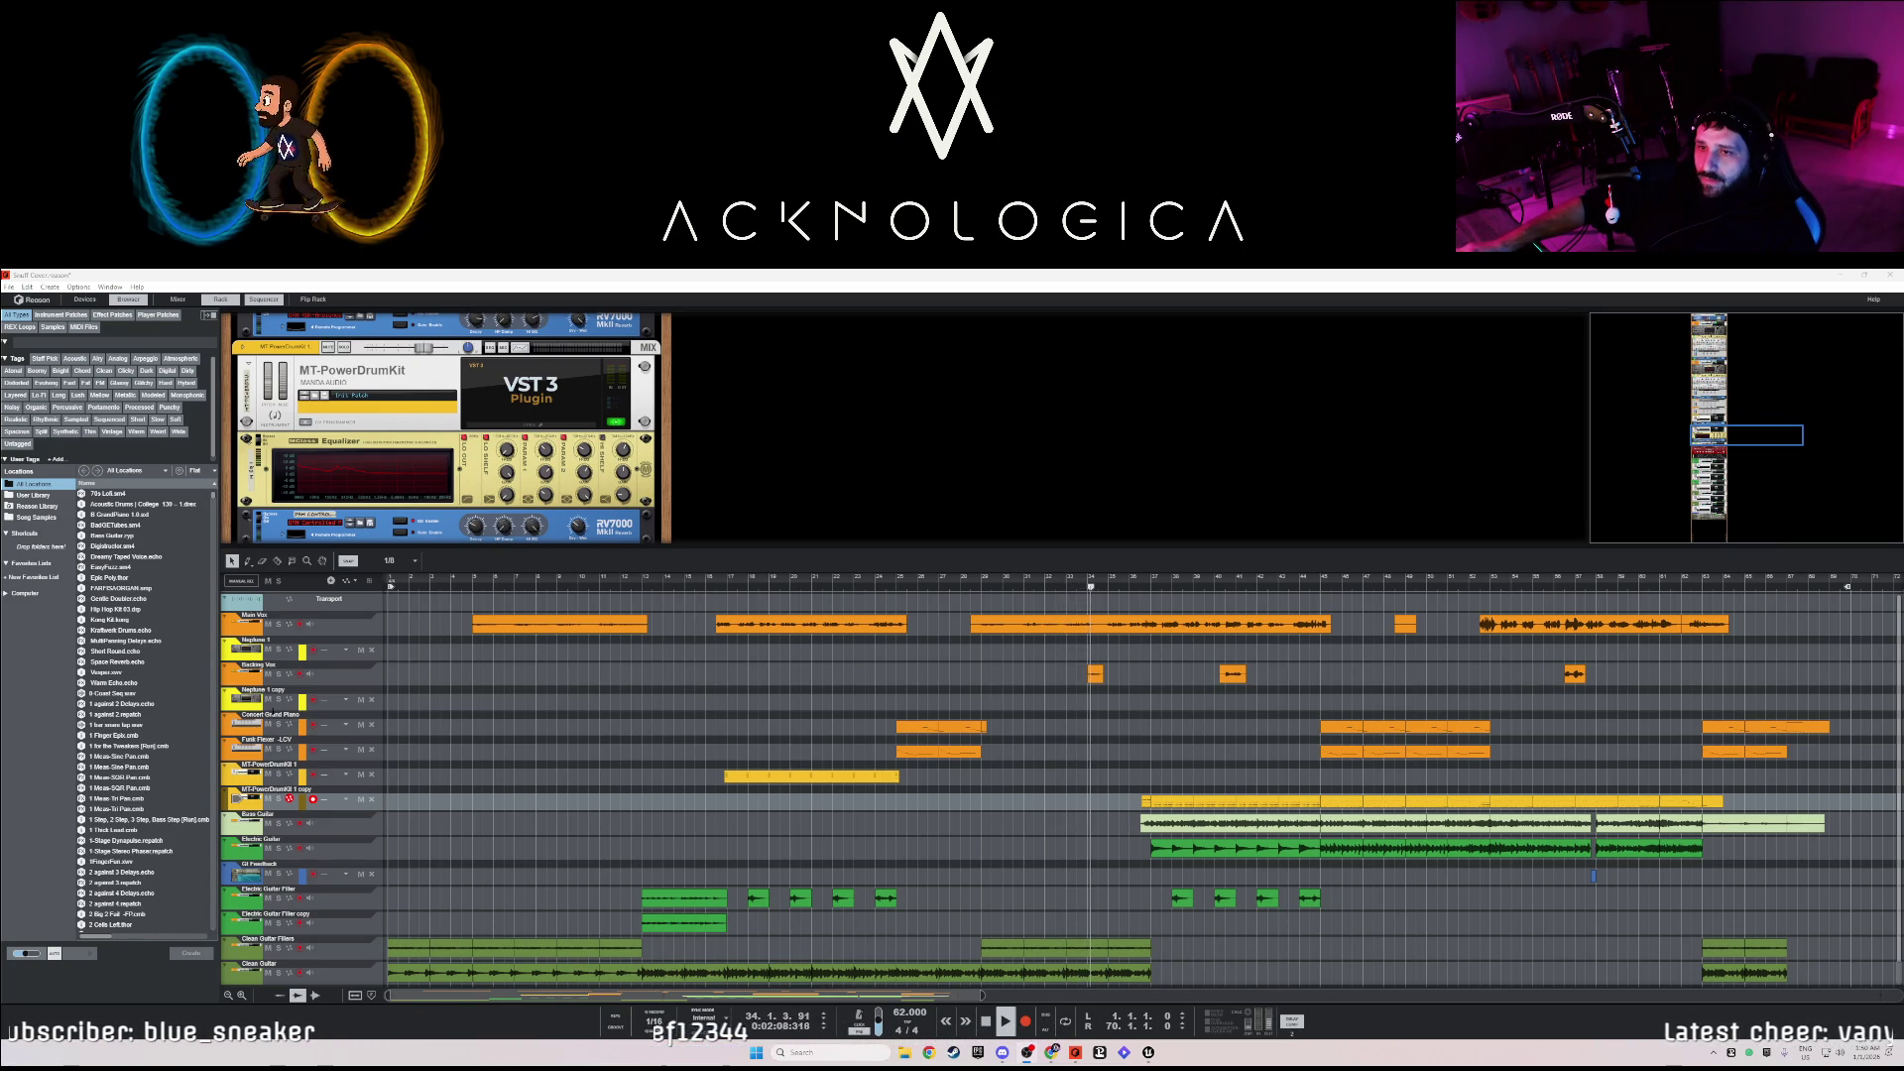
# - Record-arm both MT-PowerDrumKit tracks, dismiss the drum kit start screen, then close the song
pyautogui.click(285, 770)
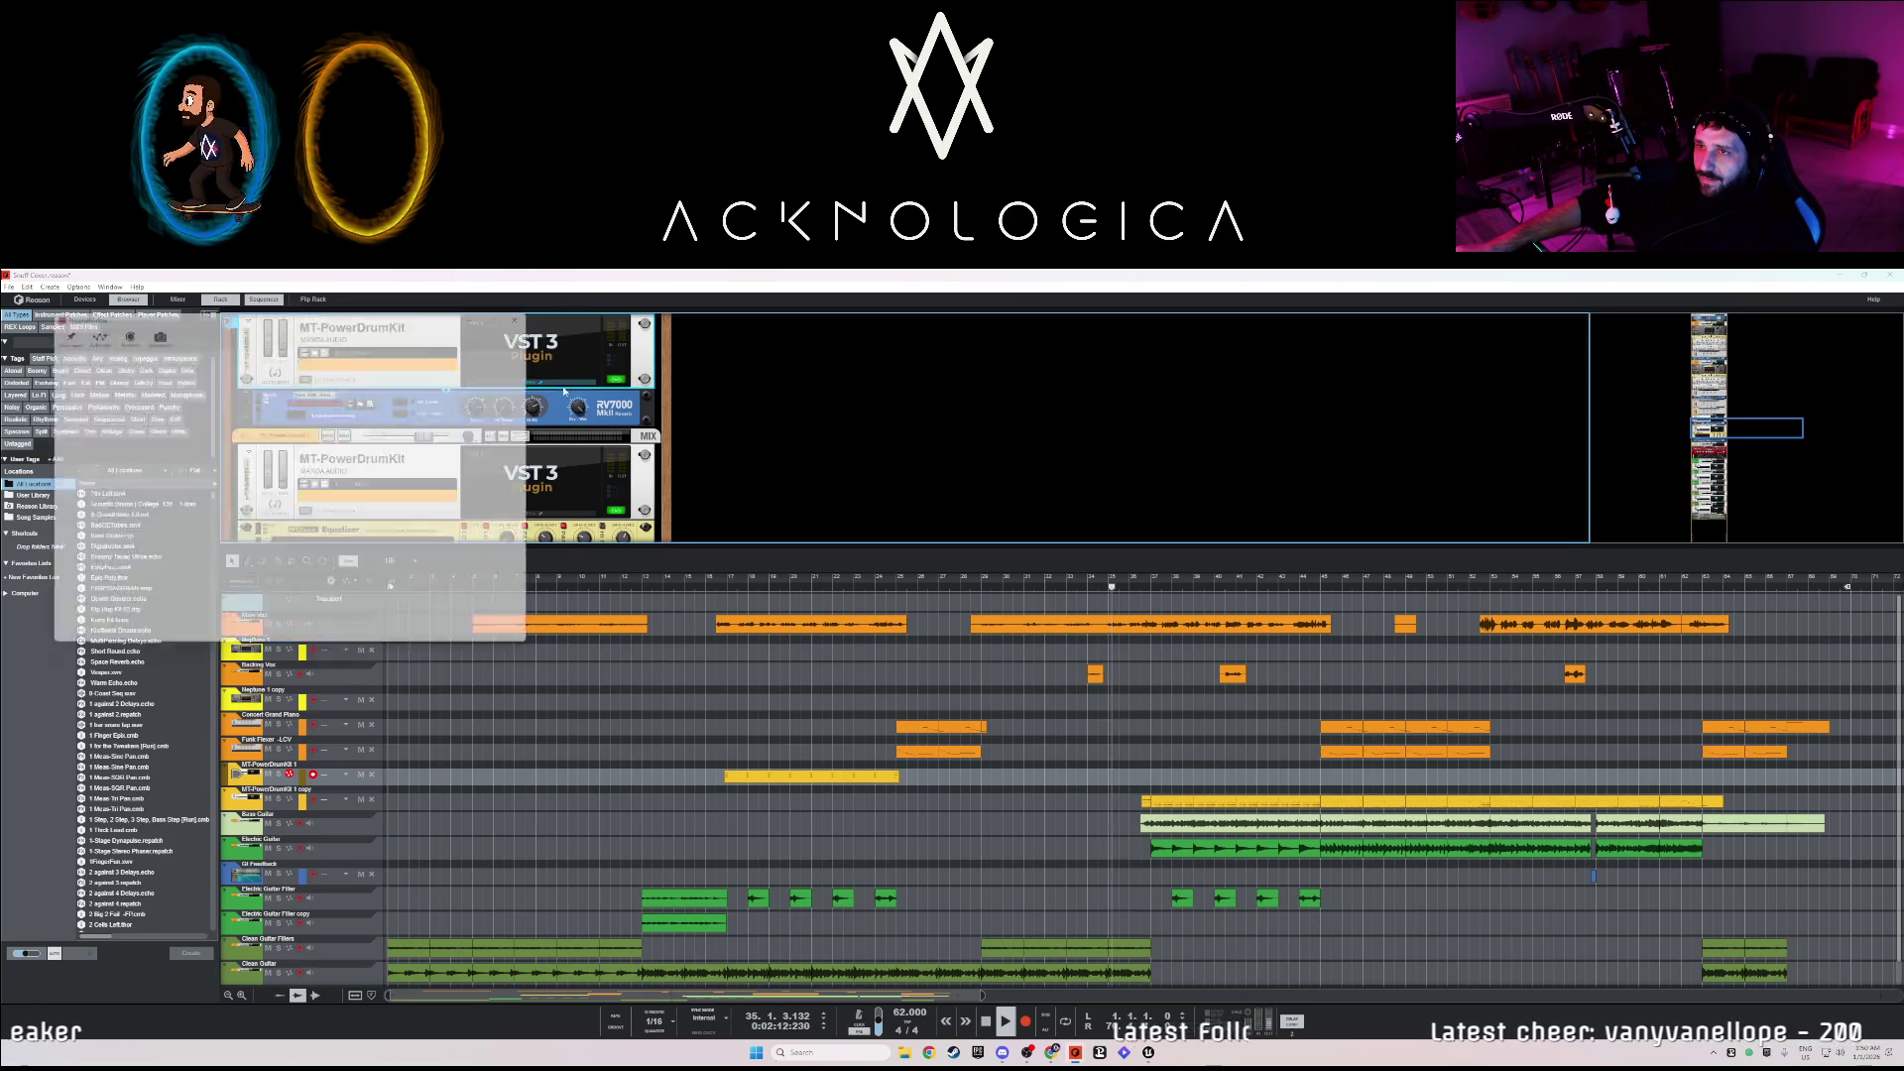
pyautogui.click(514, 634)
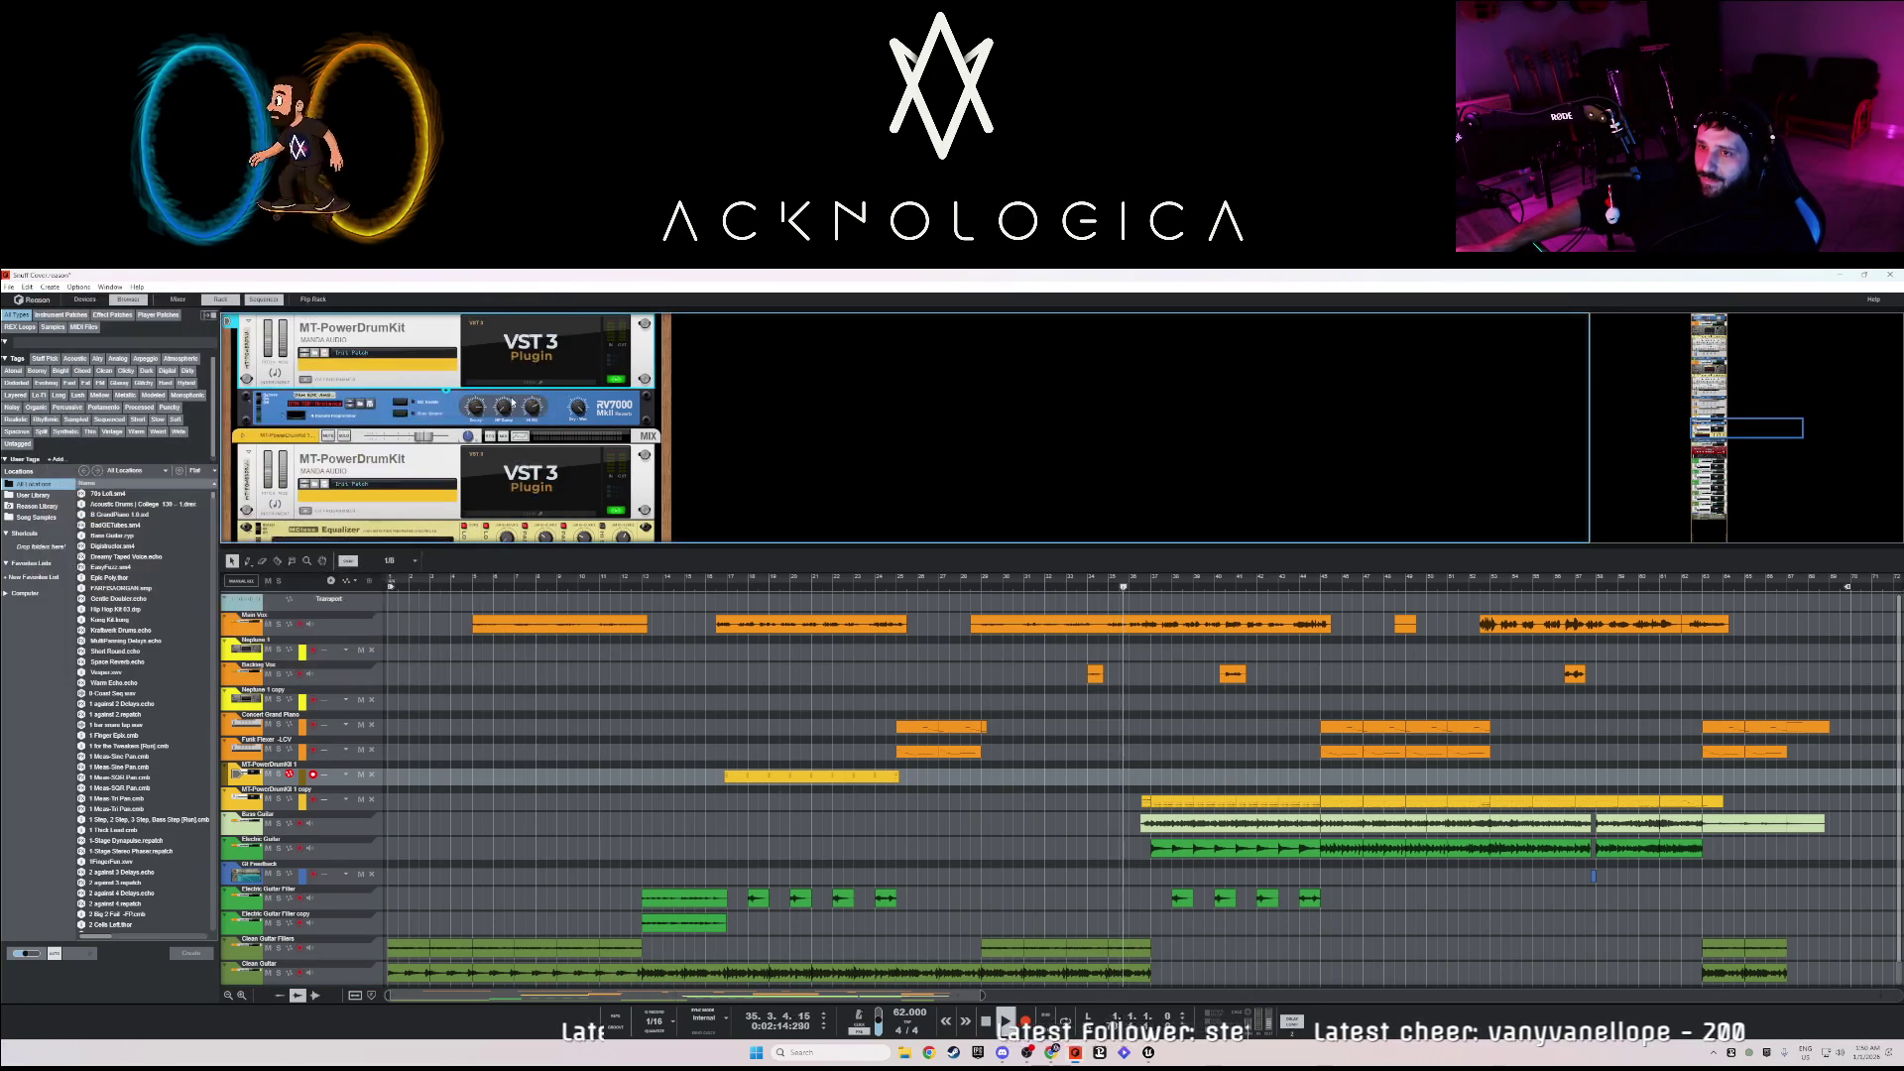
pyautogui.click(311, 790)
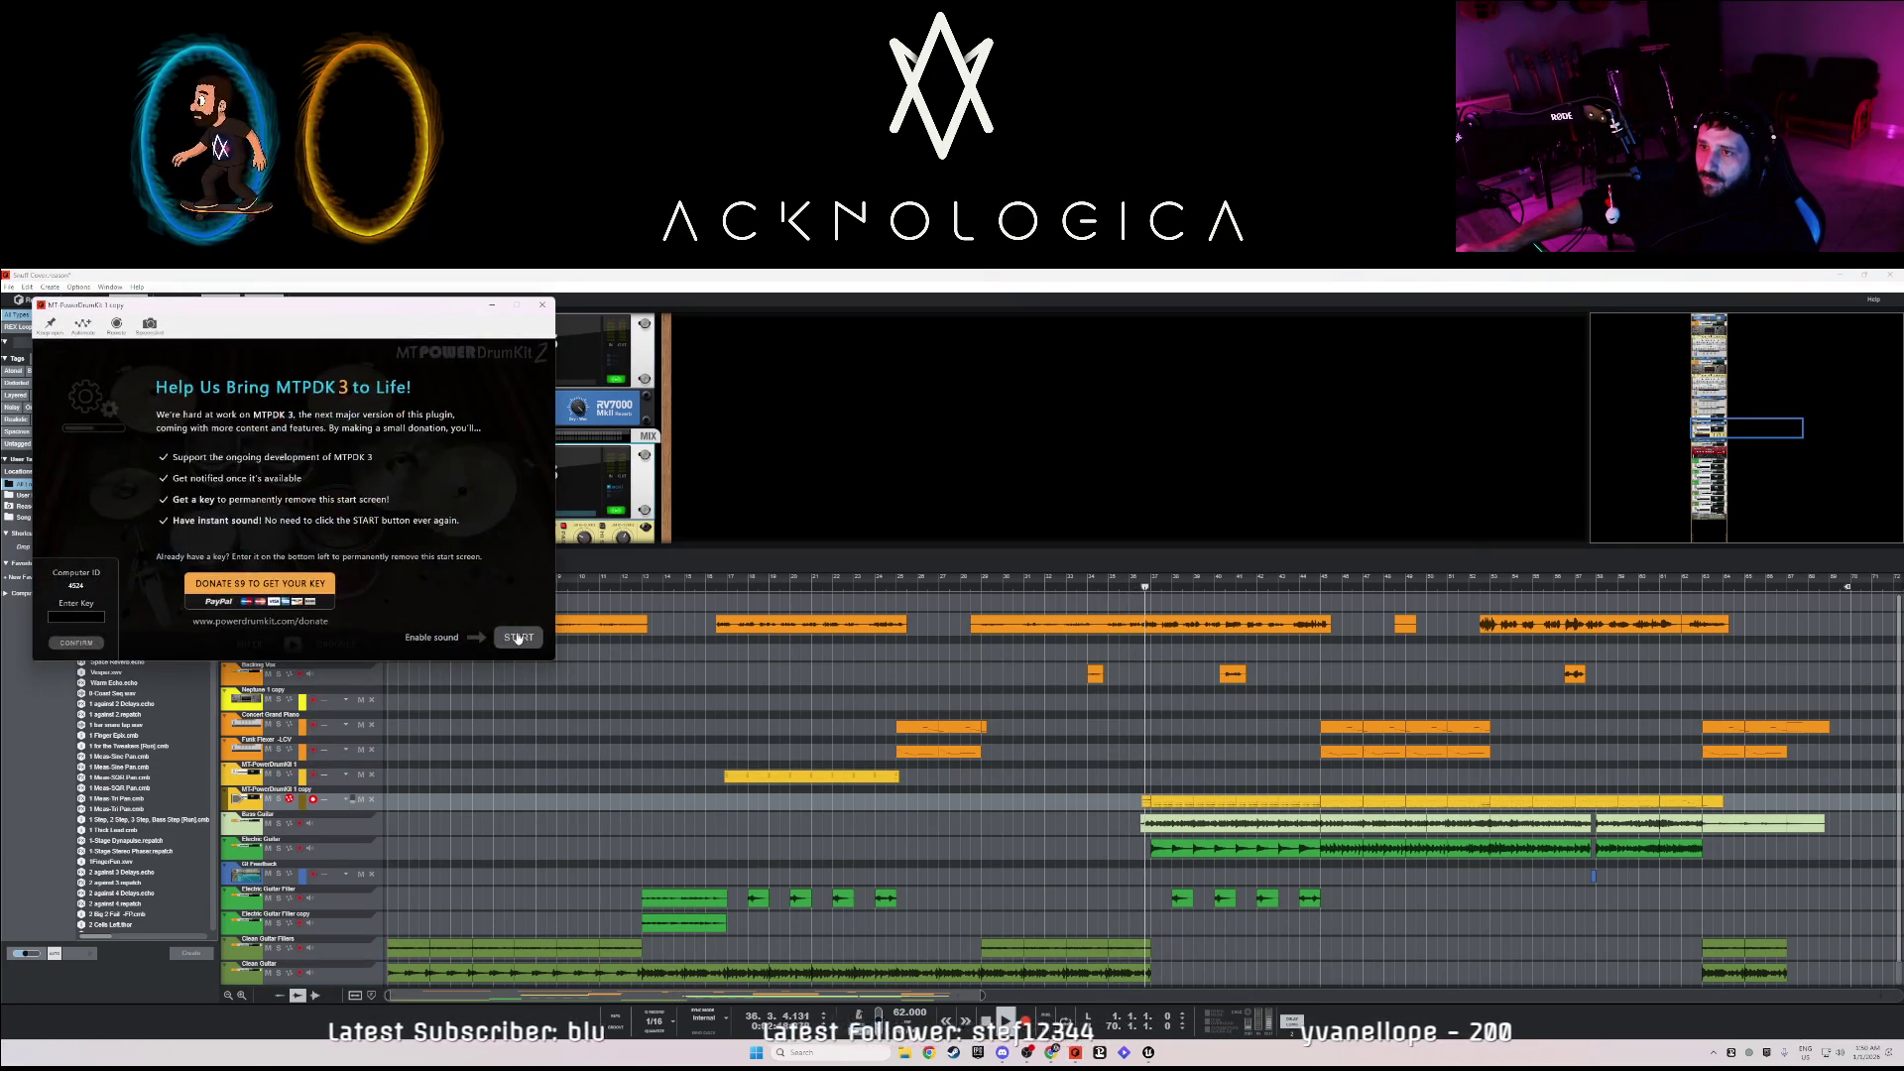
pyautogui.click(517, 638)
pyautogui.click(746, 394)
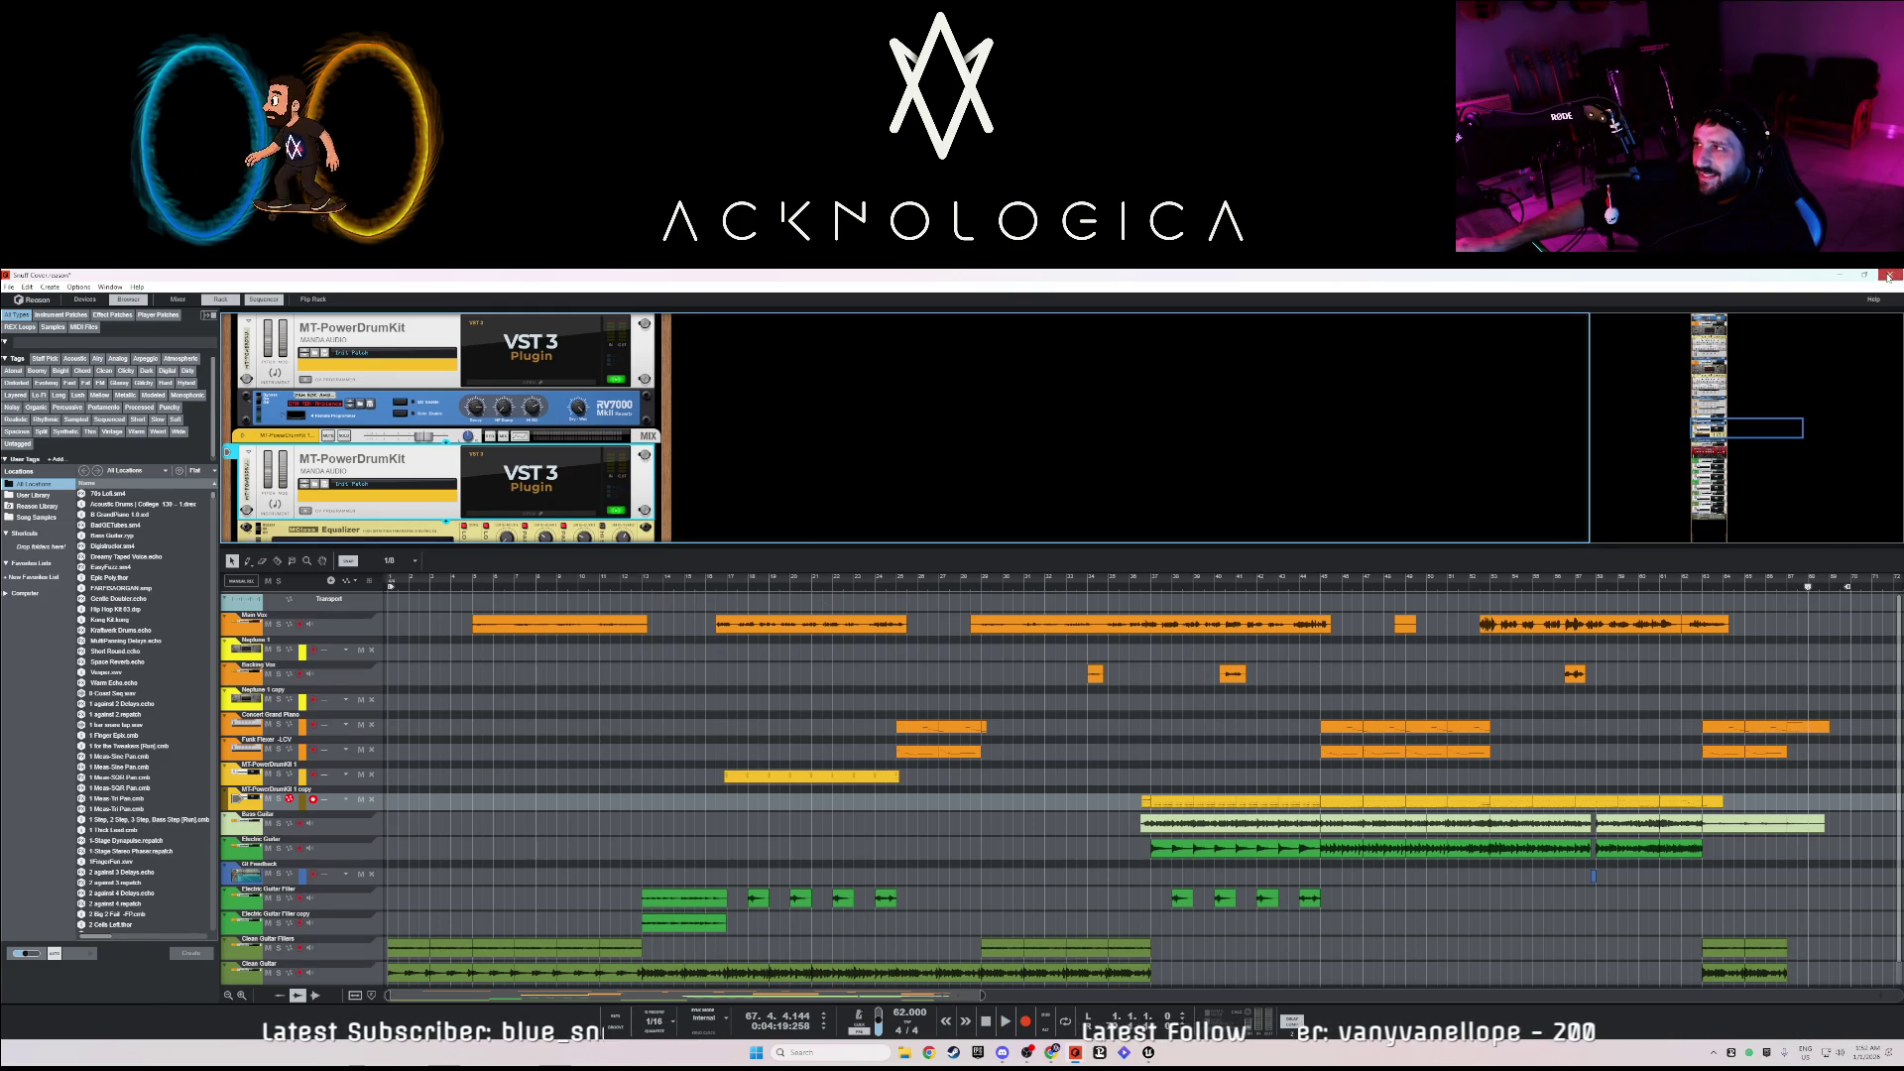
pyautogui.hotkey('ctrl', 'w')
# - Discard the song's changes and drag the Attack file from File Explorer onto the glass track
pyautogui.click(937, 675)
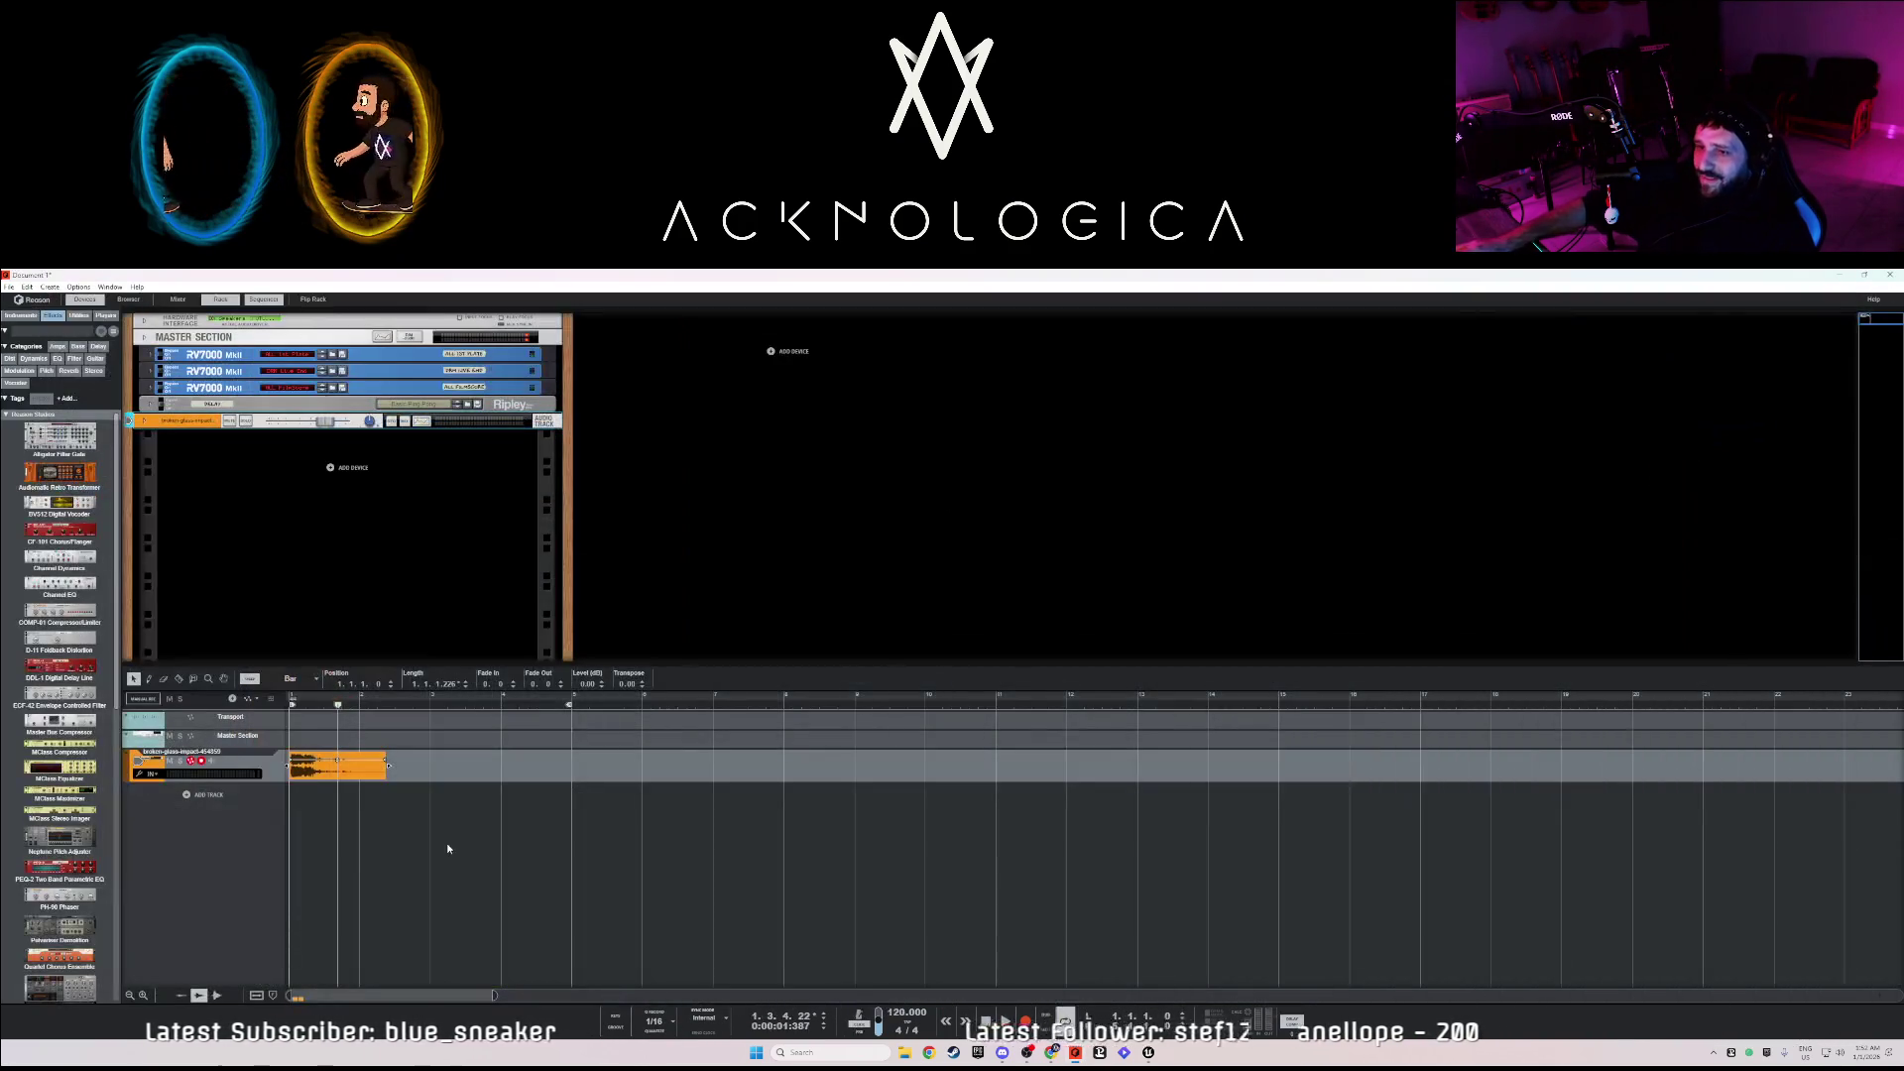
pyautogui.click(904, 1054)
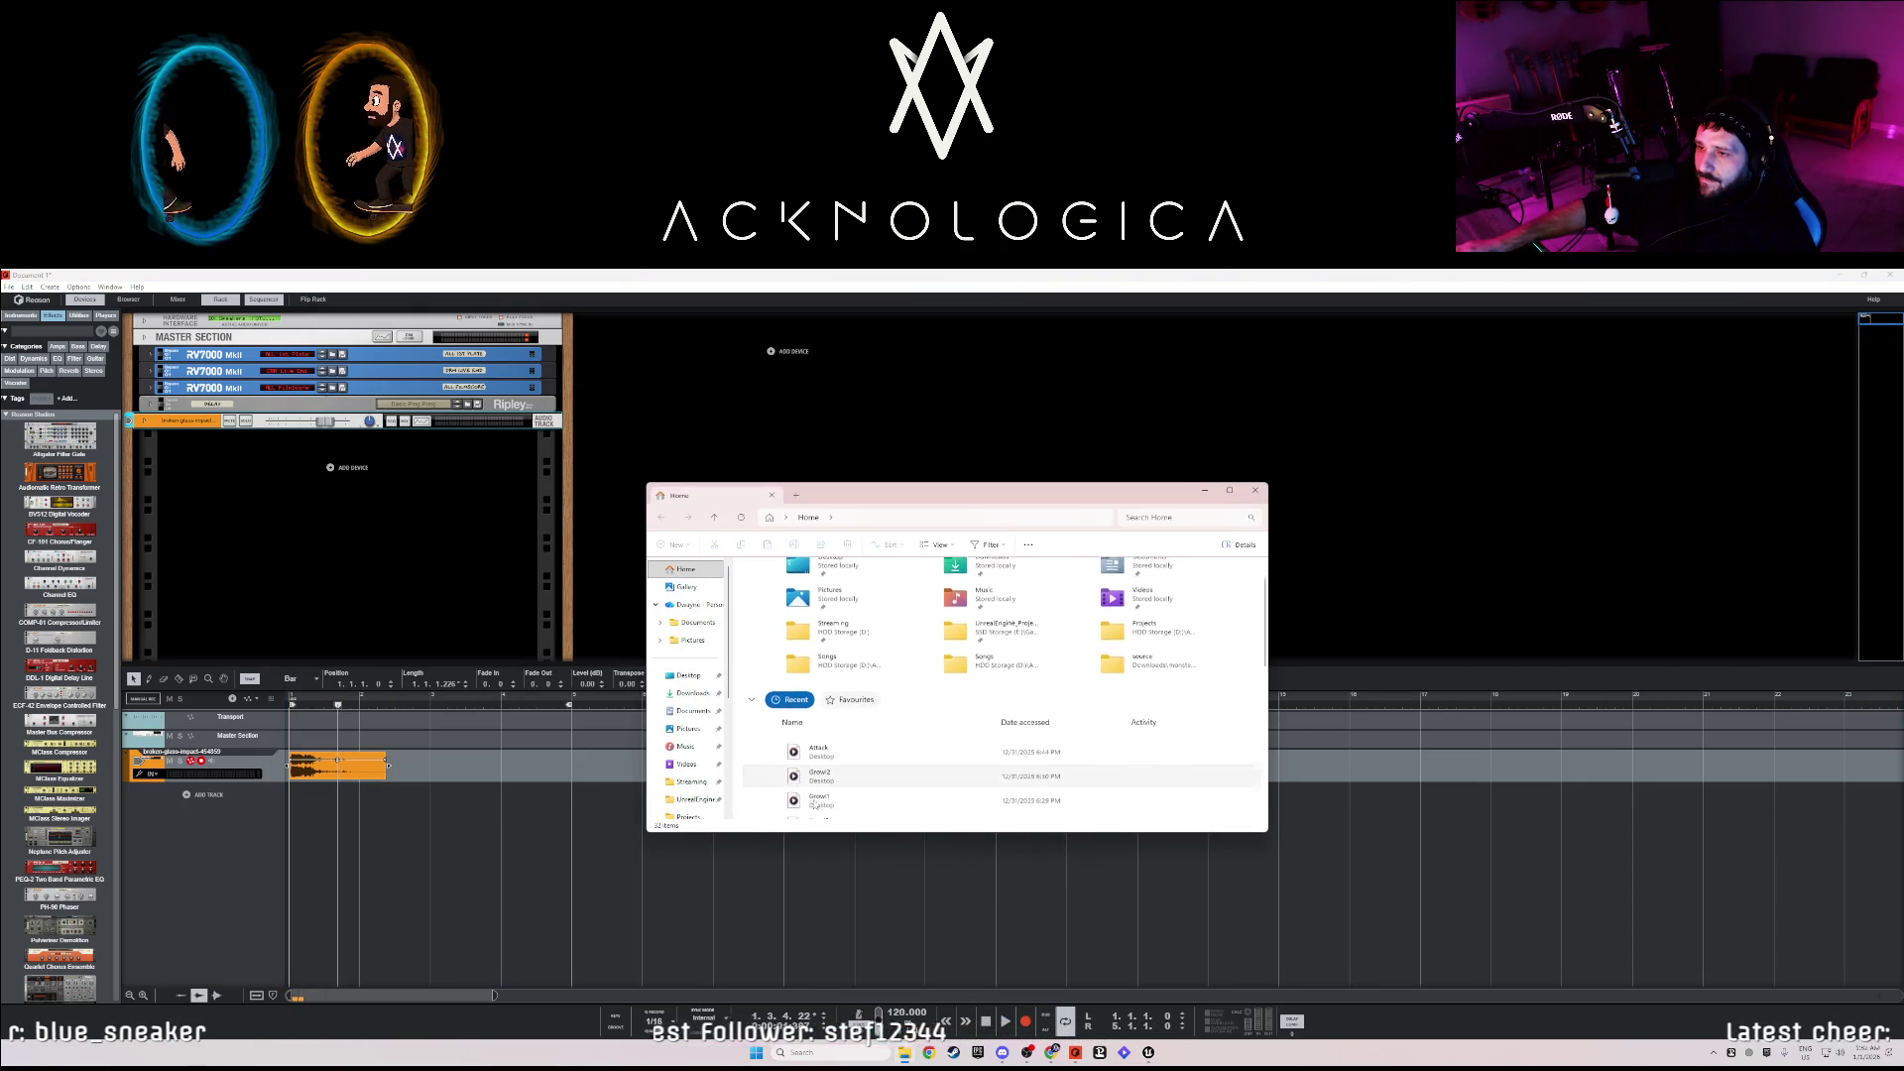
pyautogui.scroll(-1, 804, 742)
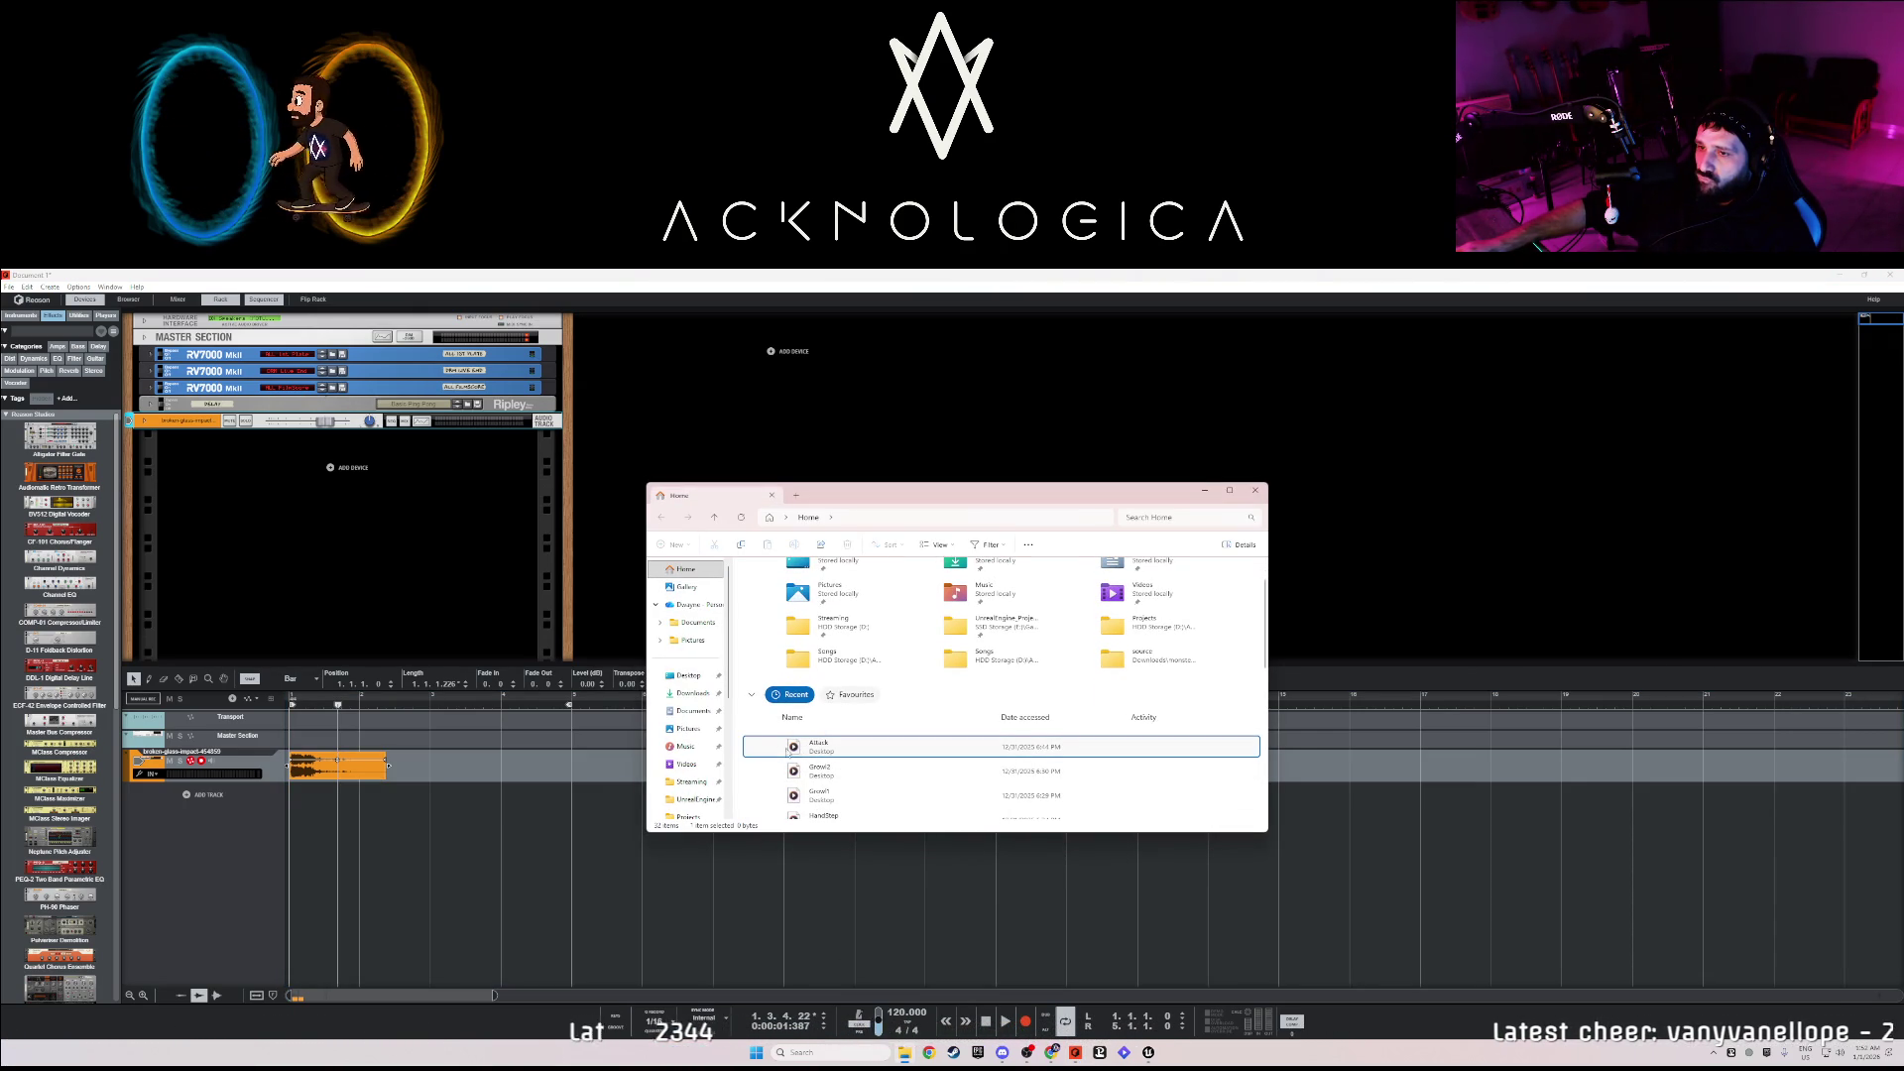
pyautogui.moveTo(791, 752); pyautogui.dragTo(442, 780)
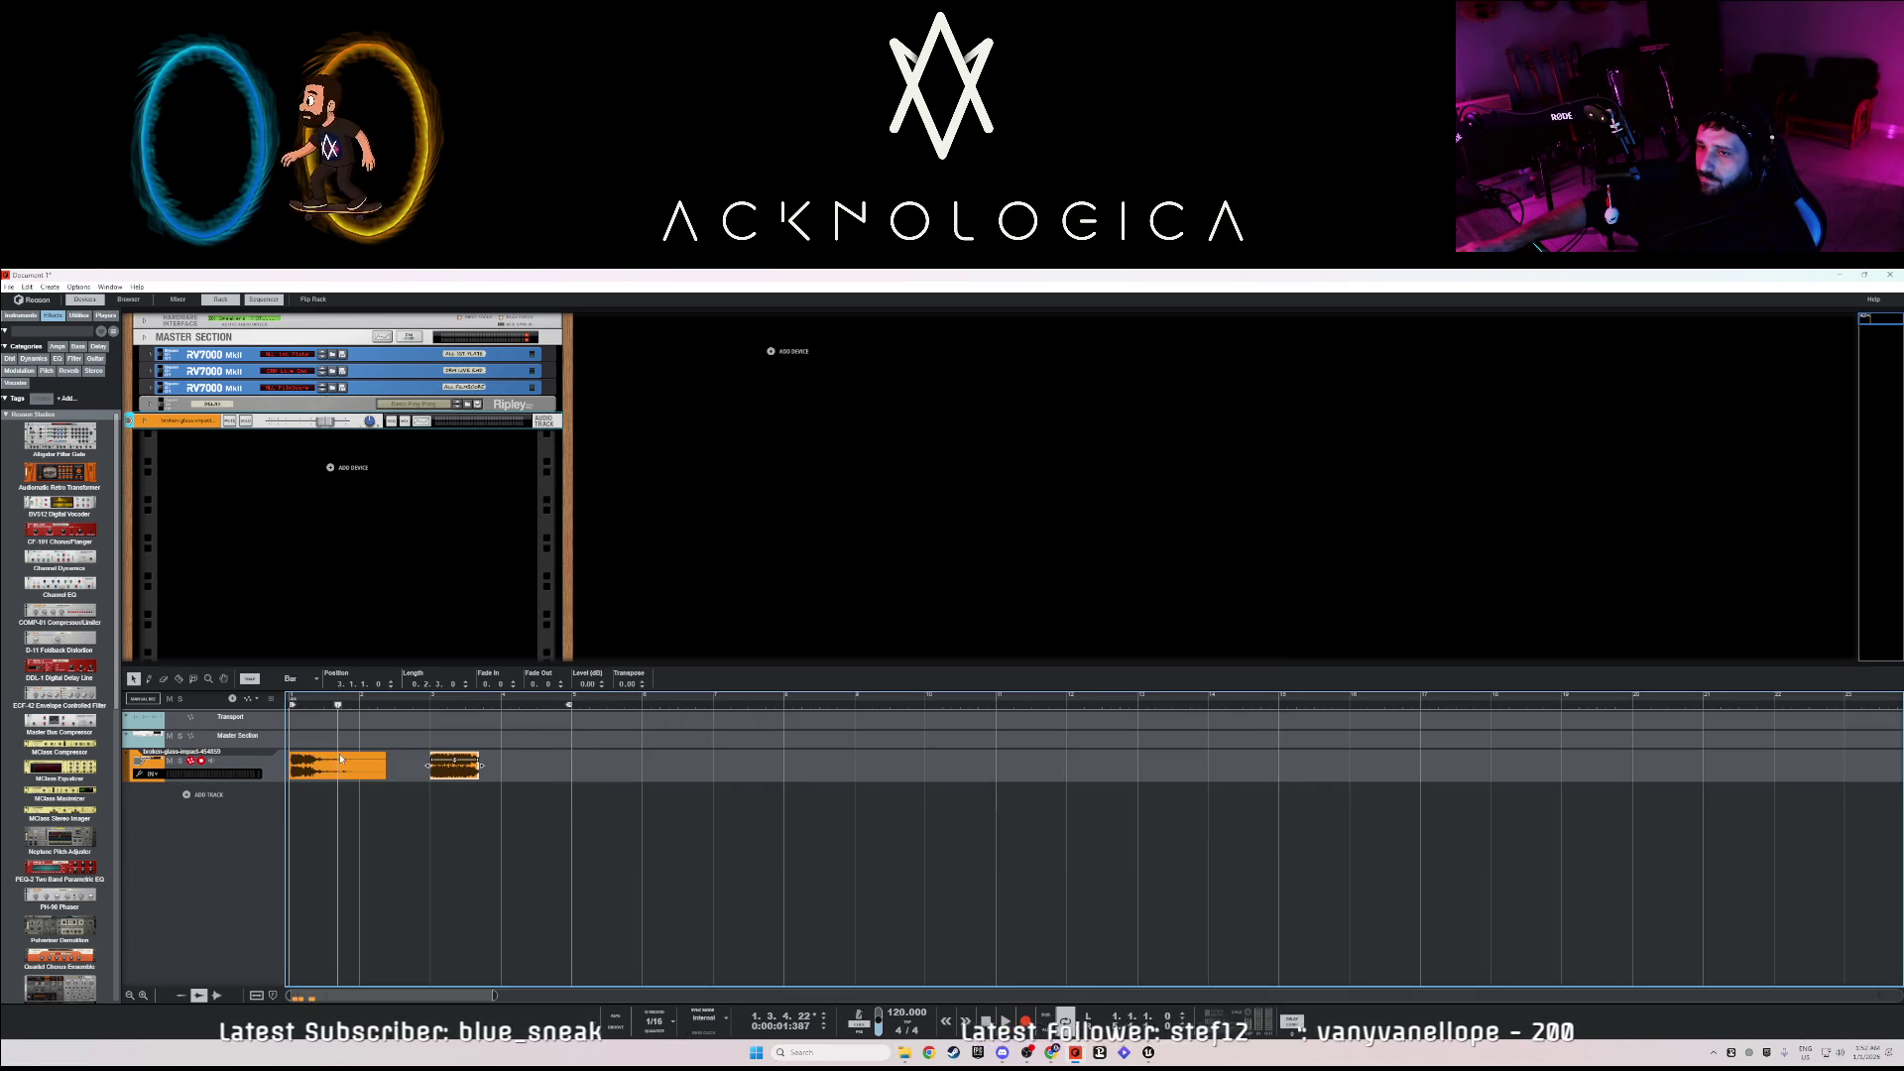
# - Try a clip move, undo it, and check the snap resolution options
pyautogui.moveTo(385, 768); pyautogui.dragTo(456, 769)
pyautogui.hotkey('ctrl', 'z')
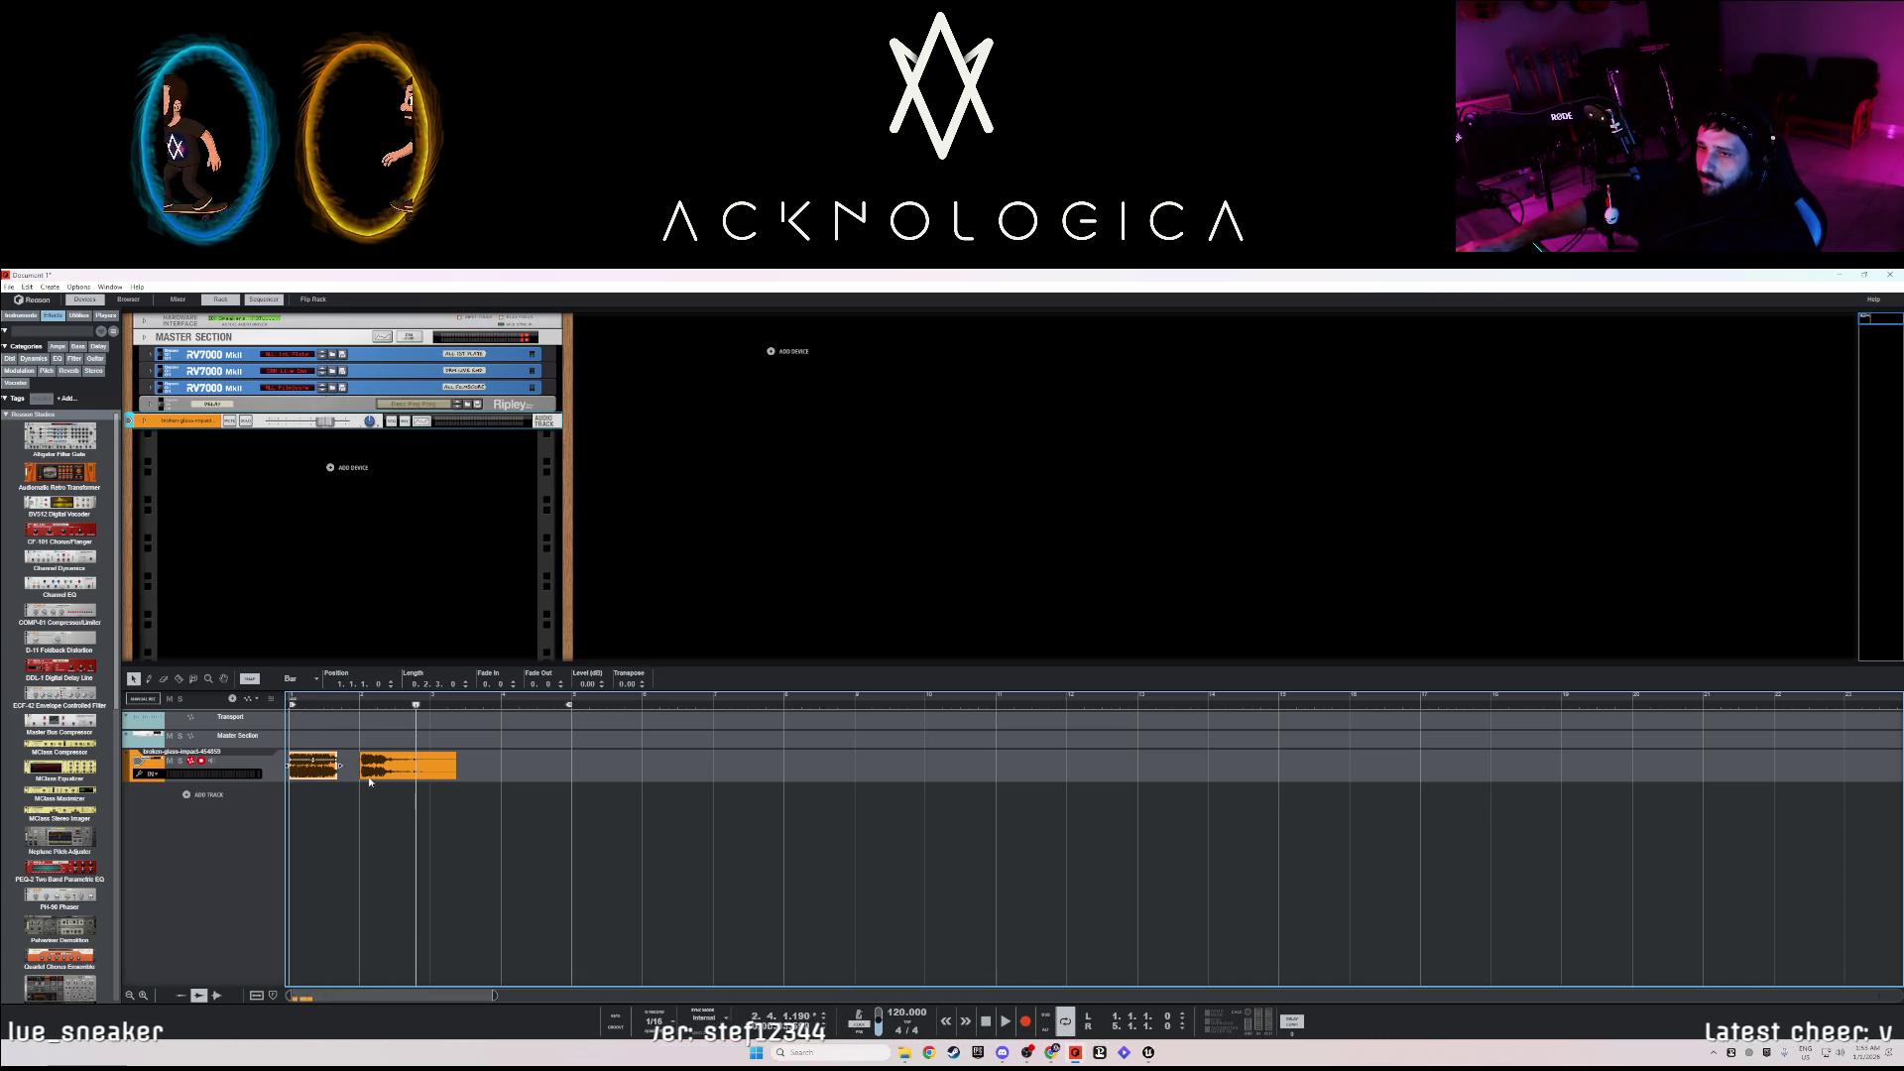
pyautogui.click(290, 678)
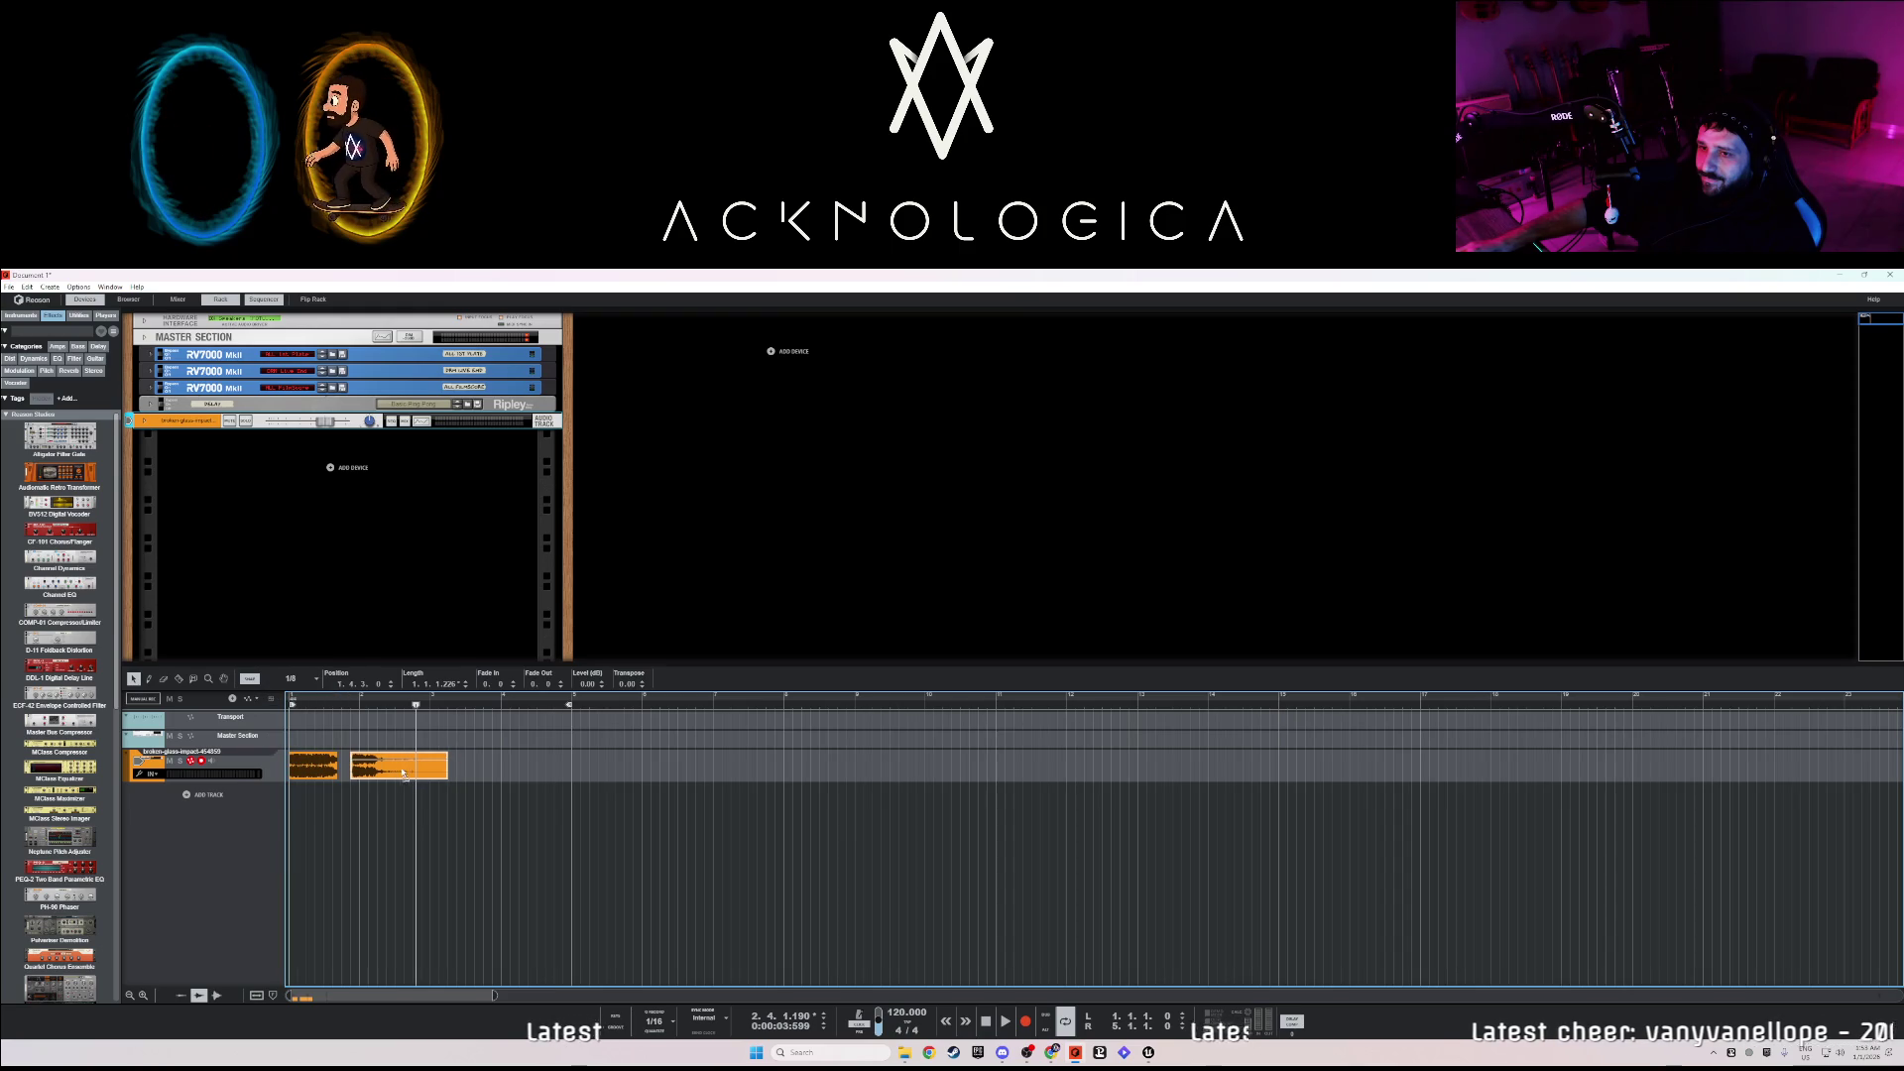
pyautogui.moveTo(390, 772); pyautogui.dragTo(386, 772)
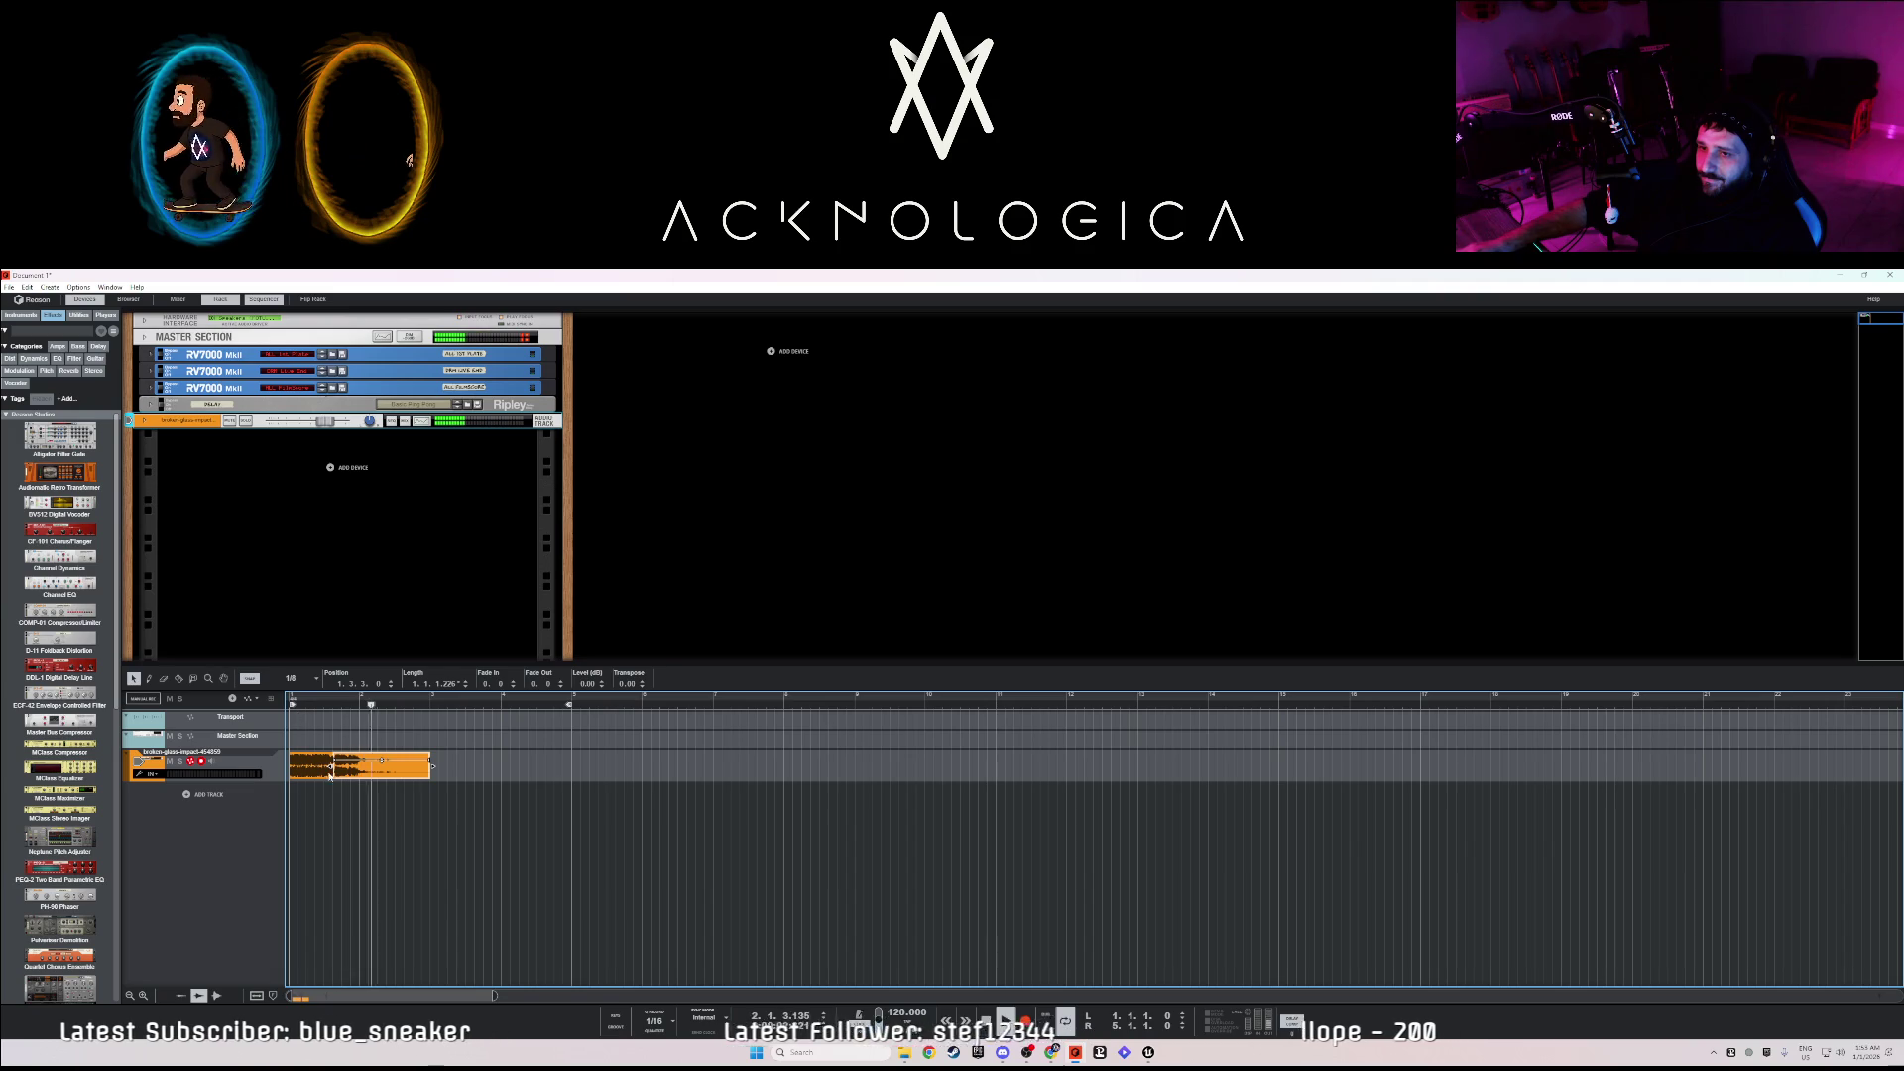
pyautogui.press('space')
# - Move the second clip to 2.2.1.0 and lengthen the first clip to one full bar
pyautogui.moveTo(357, 772); pyautogui.dragTo(402, 772)
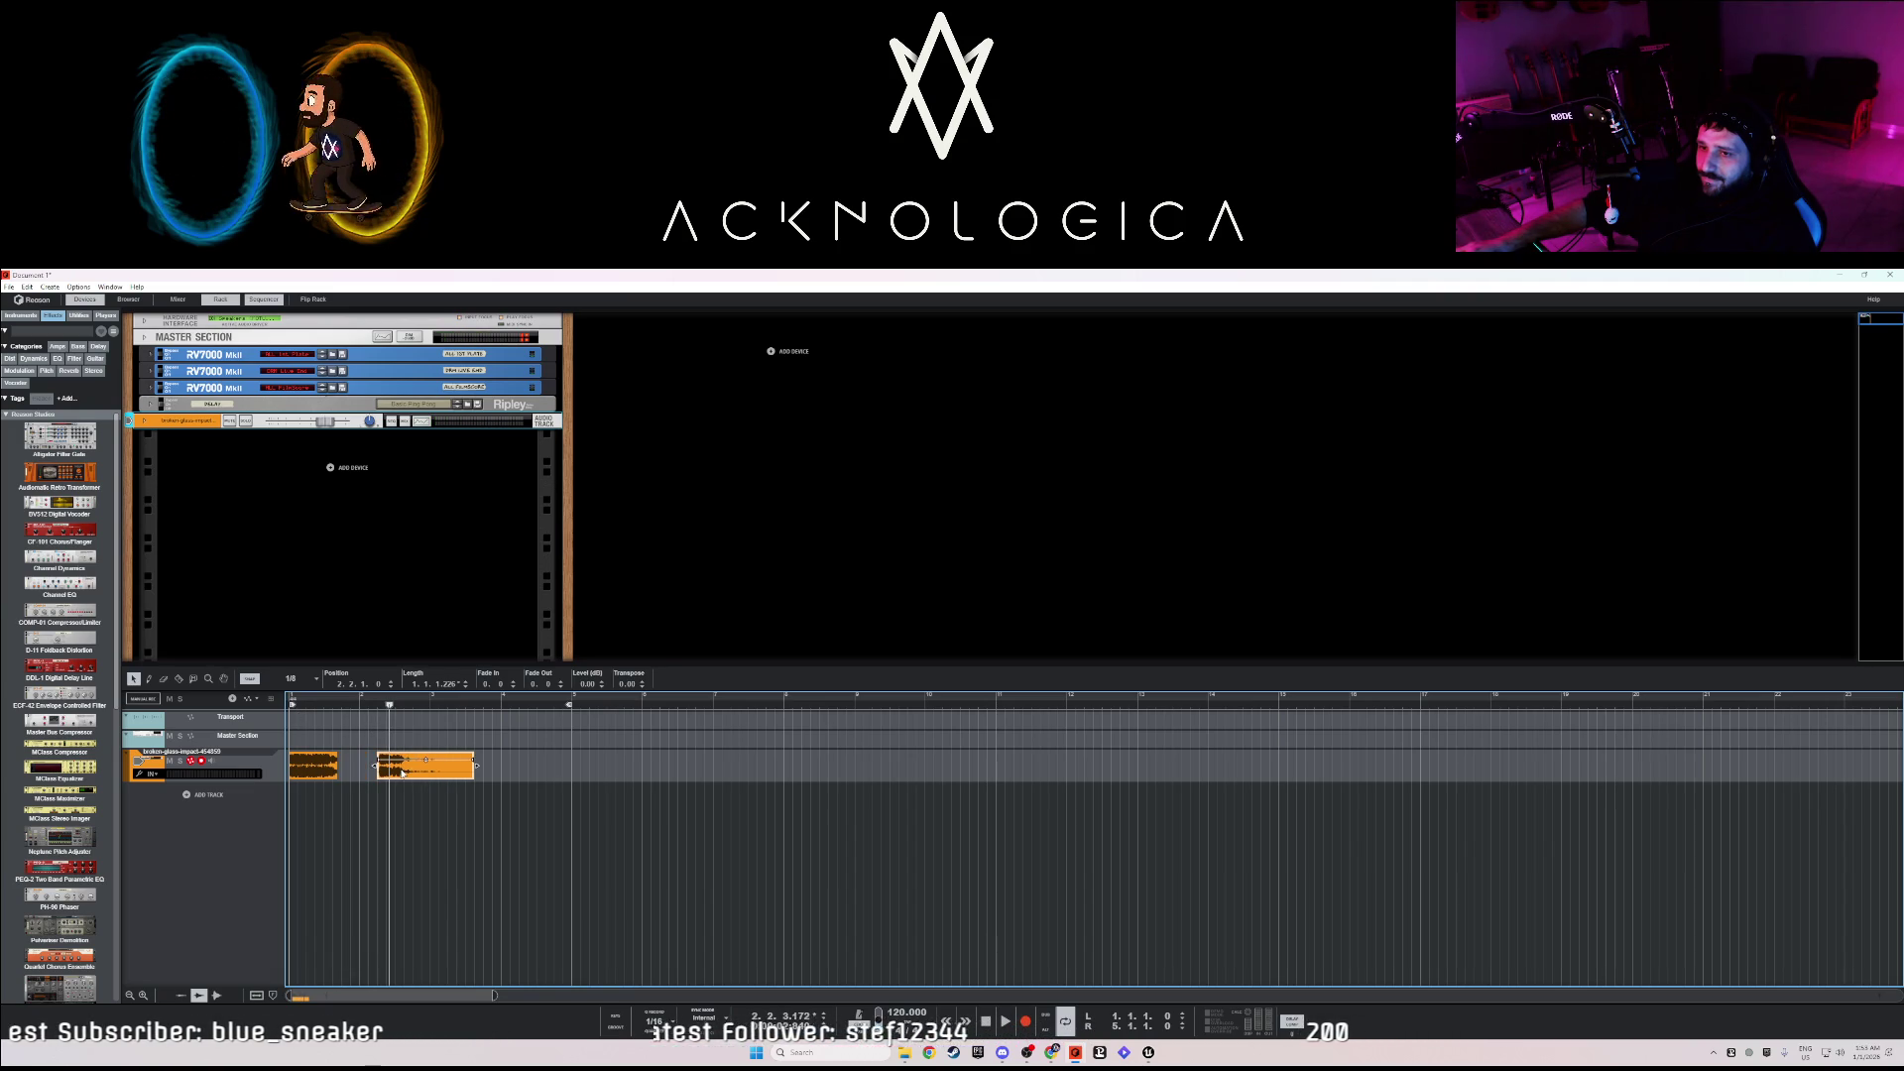
pyautogui.click(341, 777)
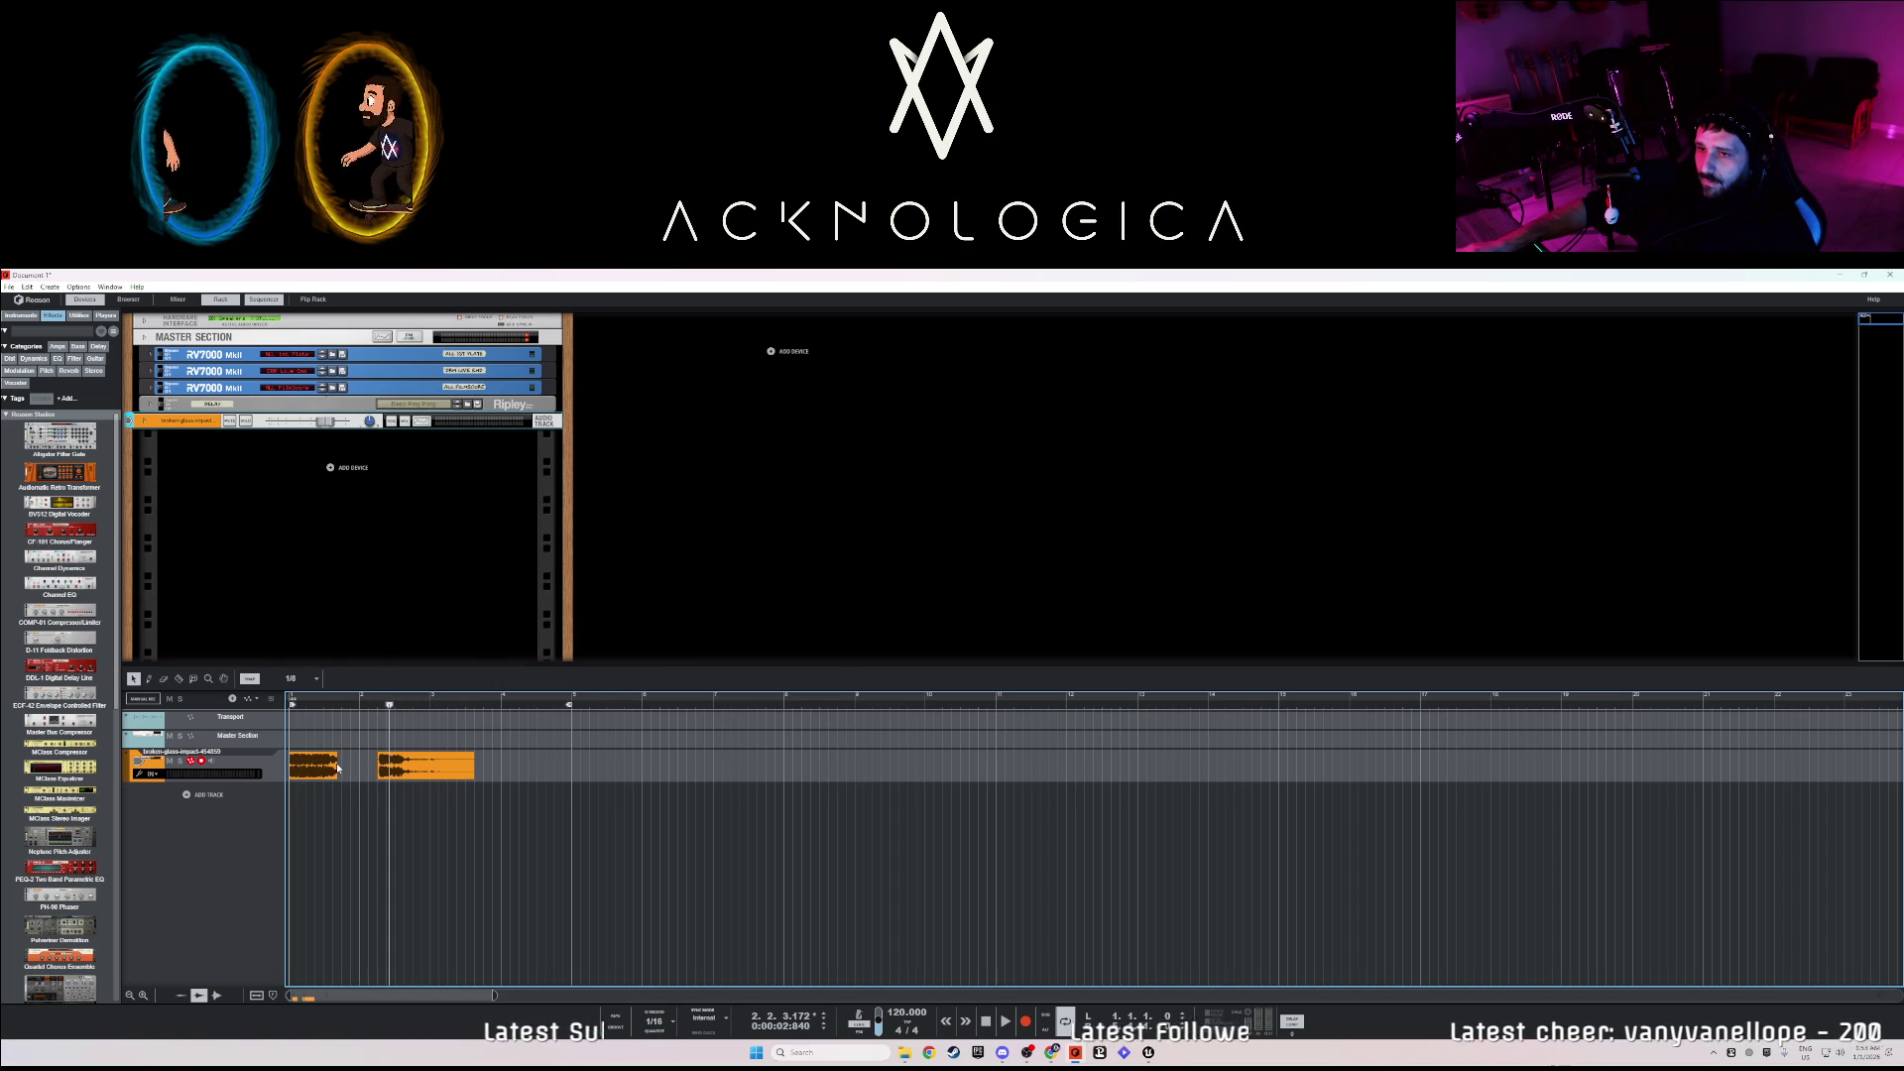
pyautogui.click(338, 770)
pyautogui.moveTo(344, 770); pyautogui.dragTo(376, 768)
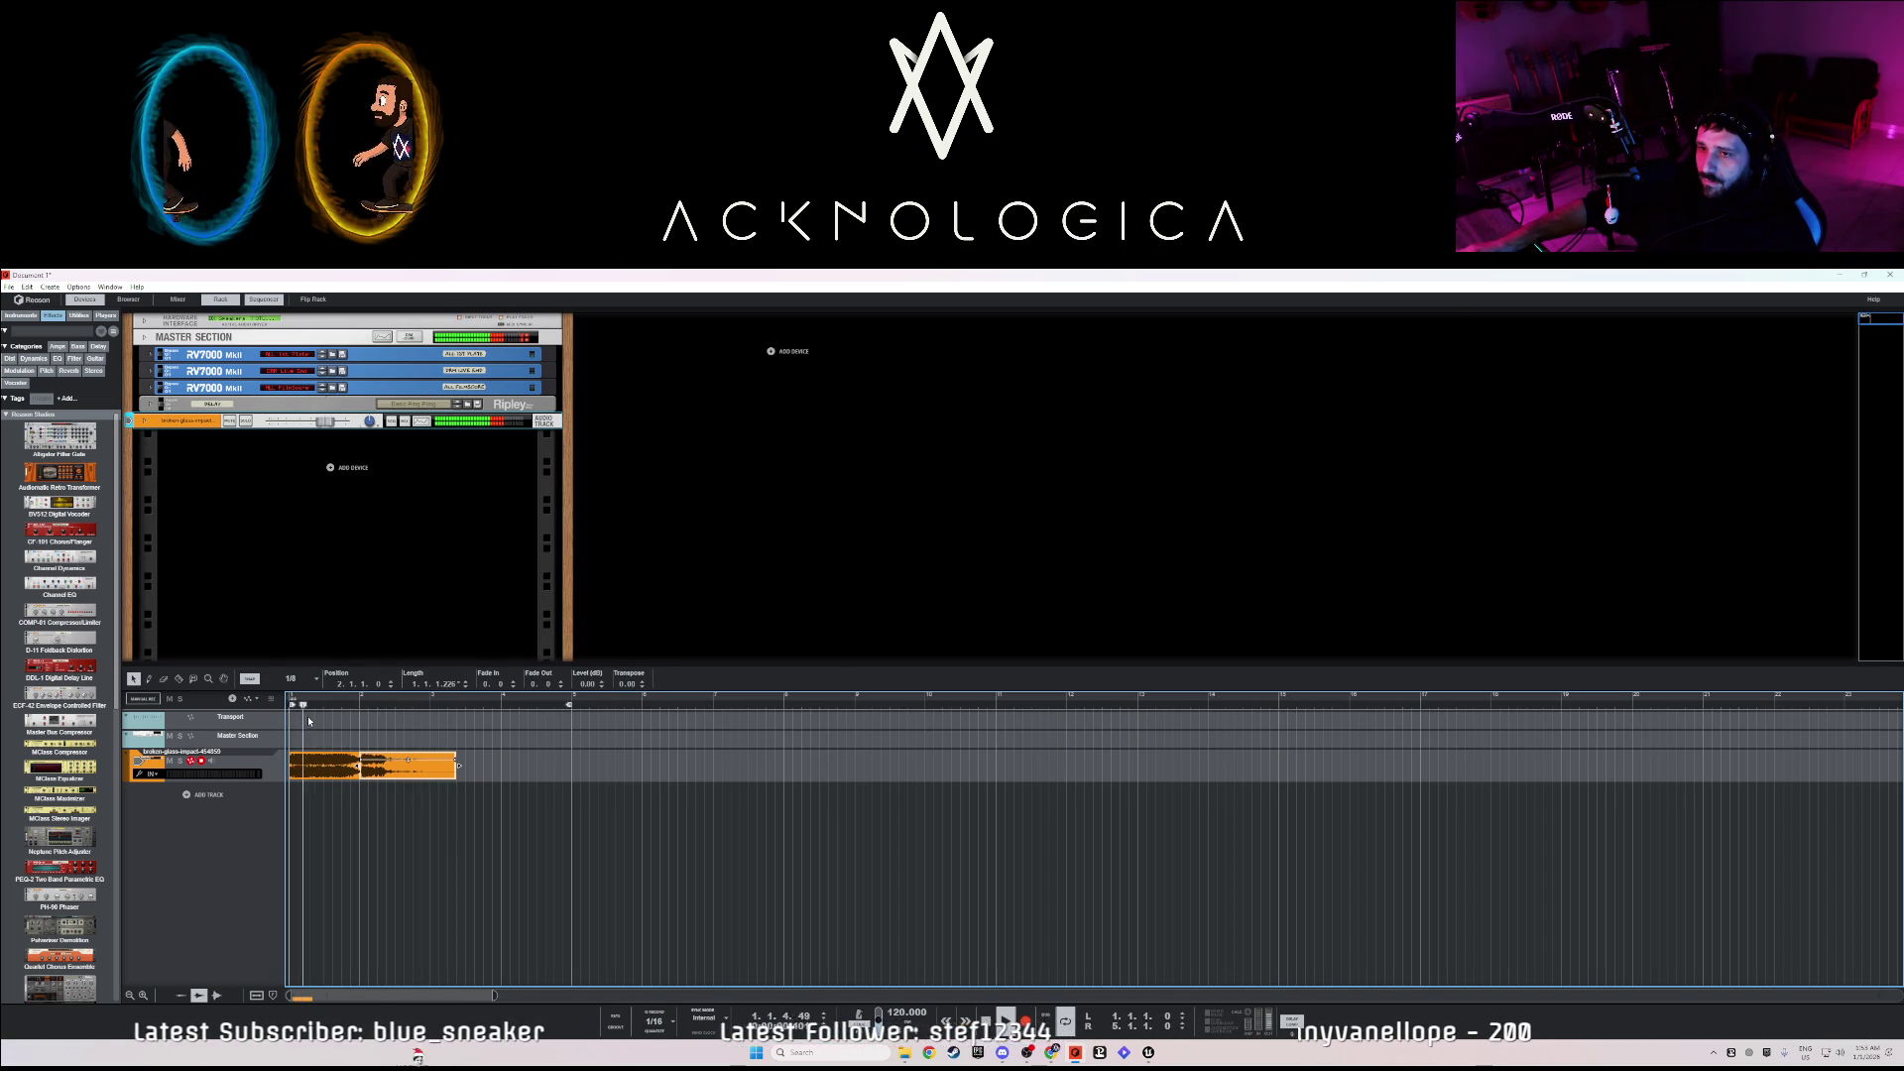
pyautogui.press('space')
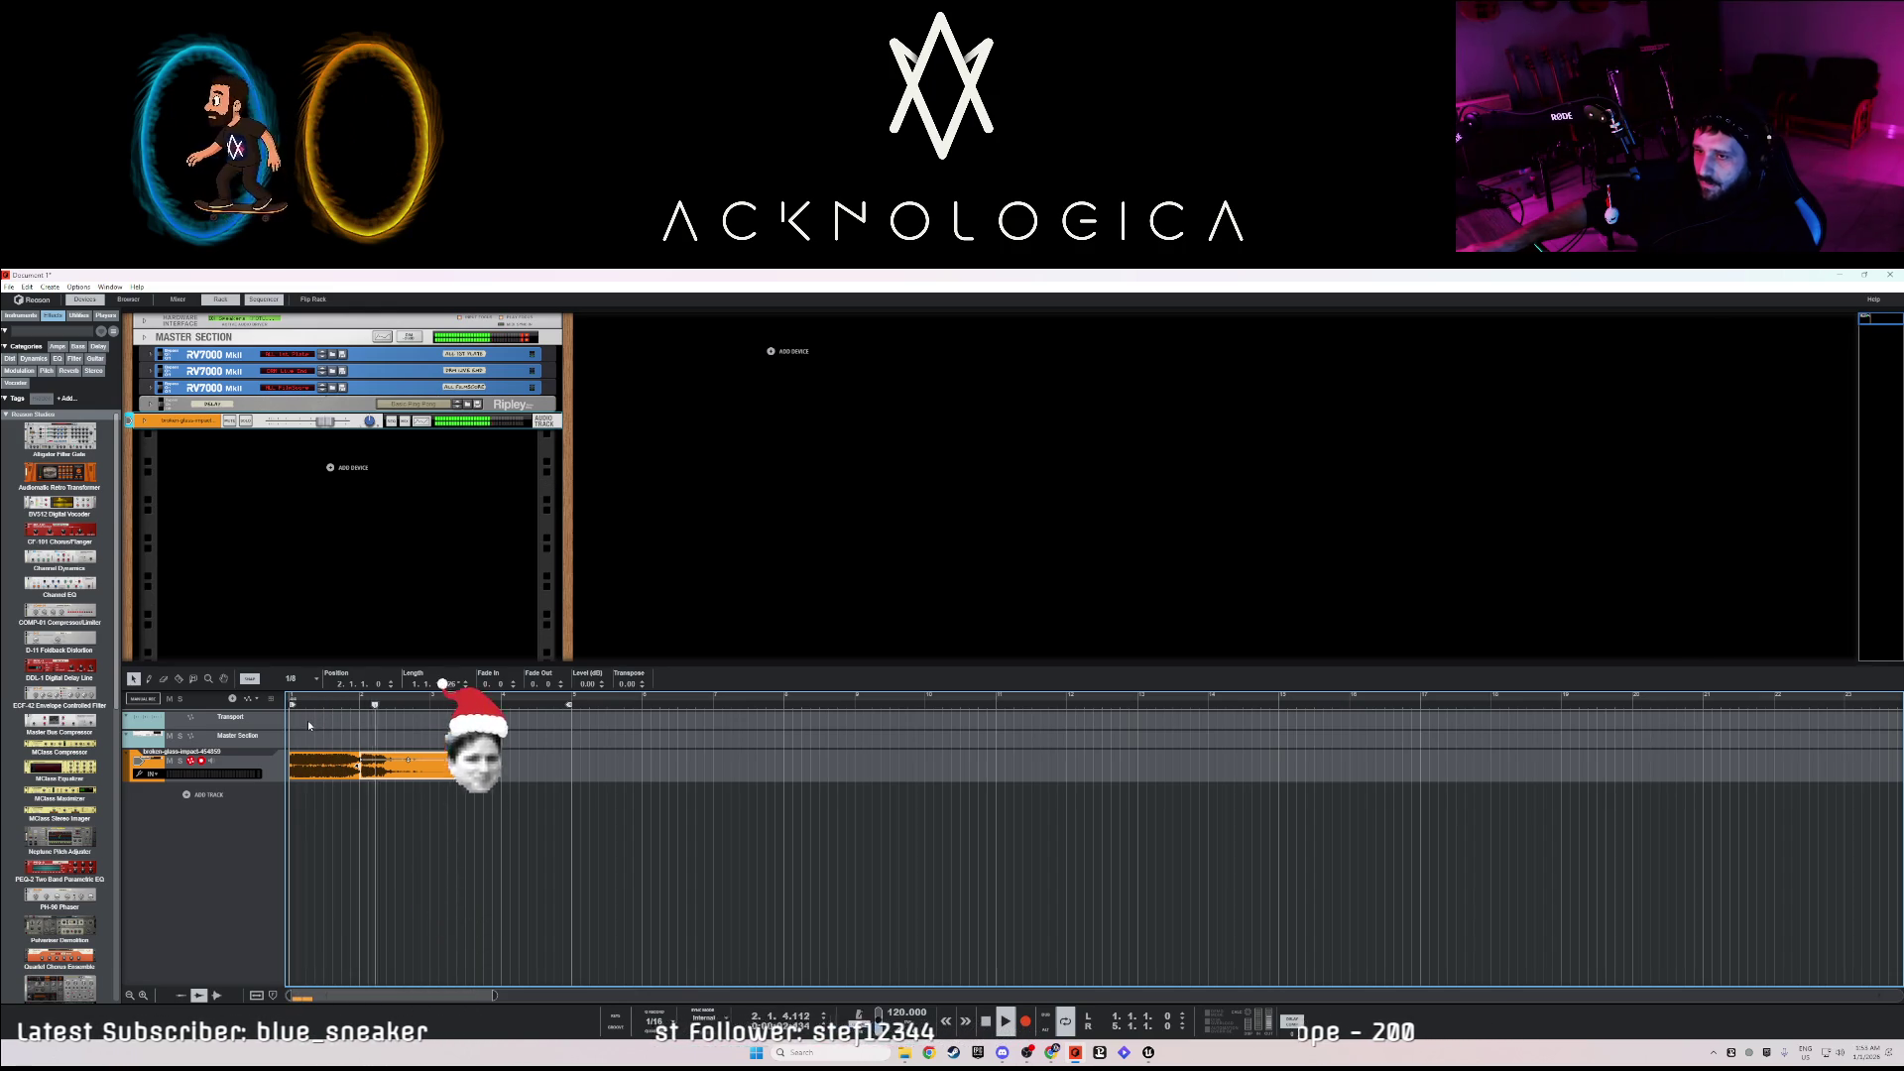
# - Apply an option from the audio clip's context menu and play the glass sounds back
pyautogui.rightClick(331, 768)
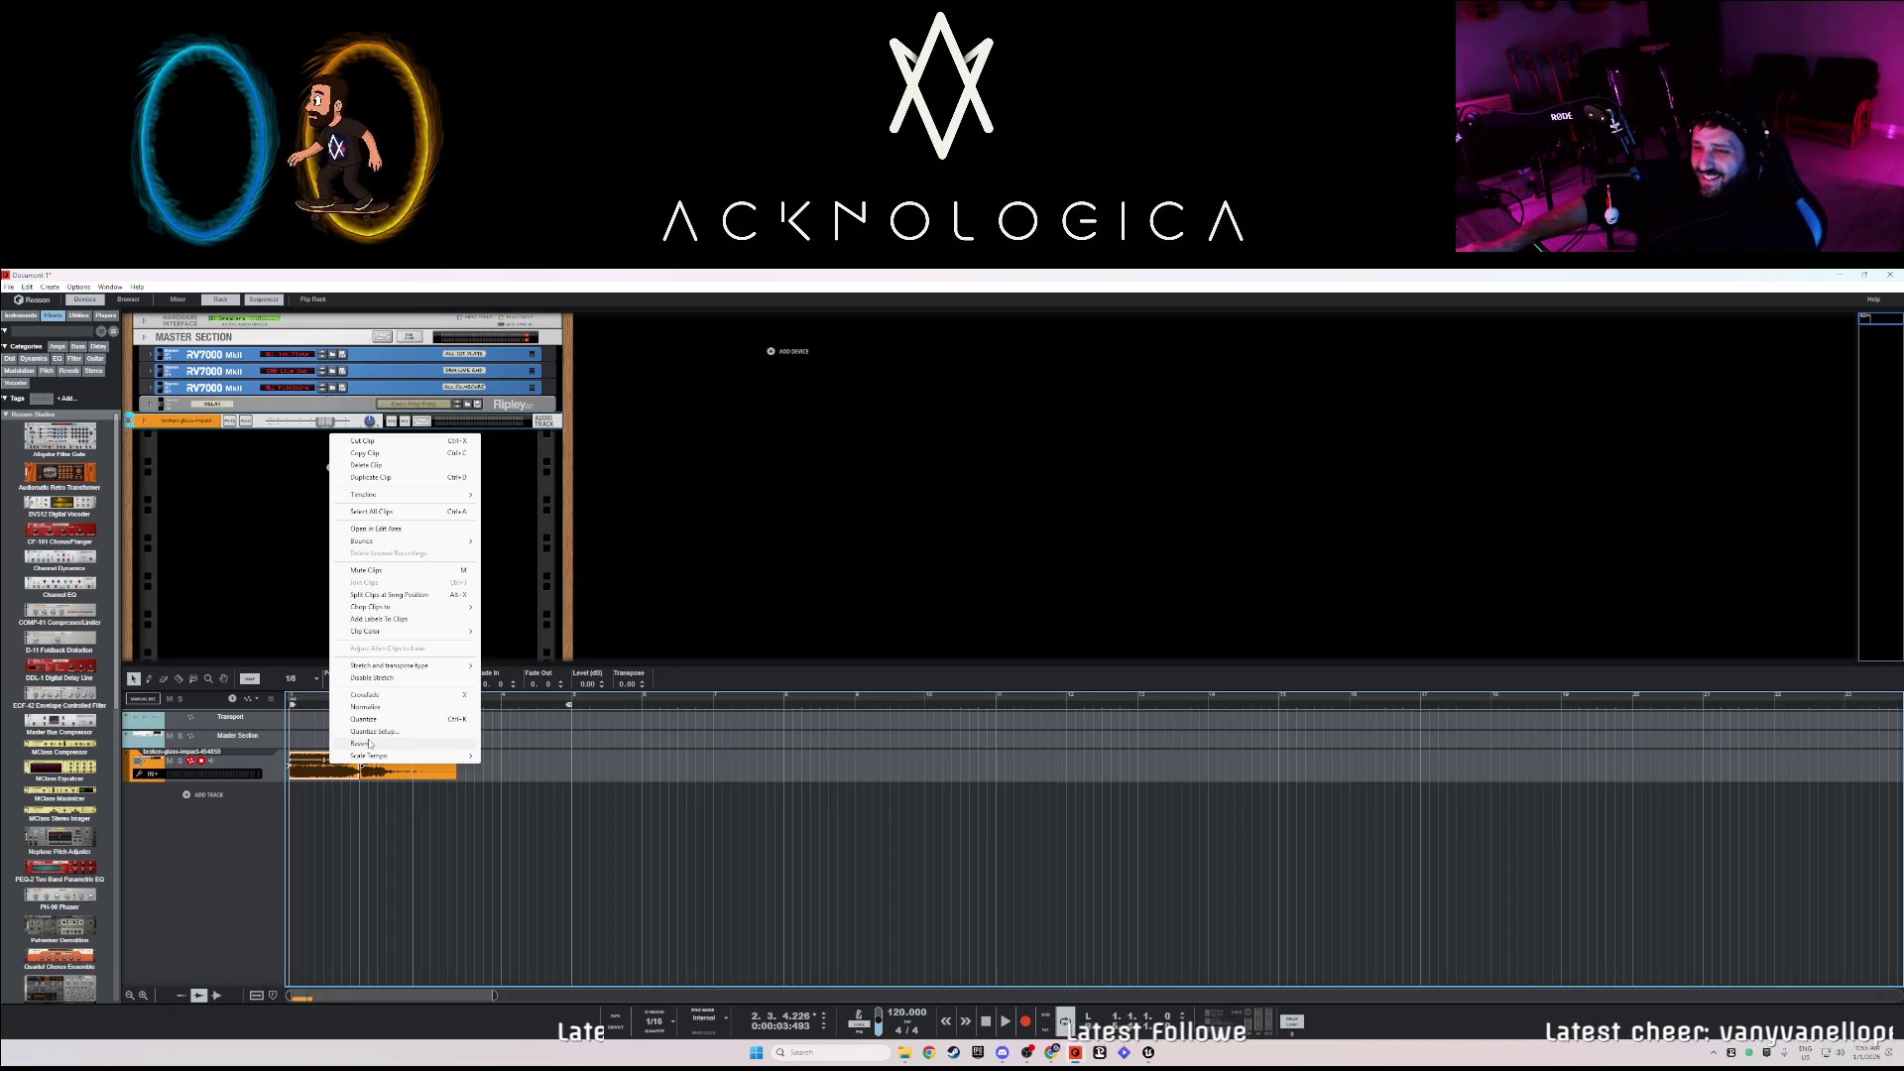
pyautogui.click(308, 707)
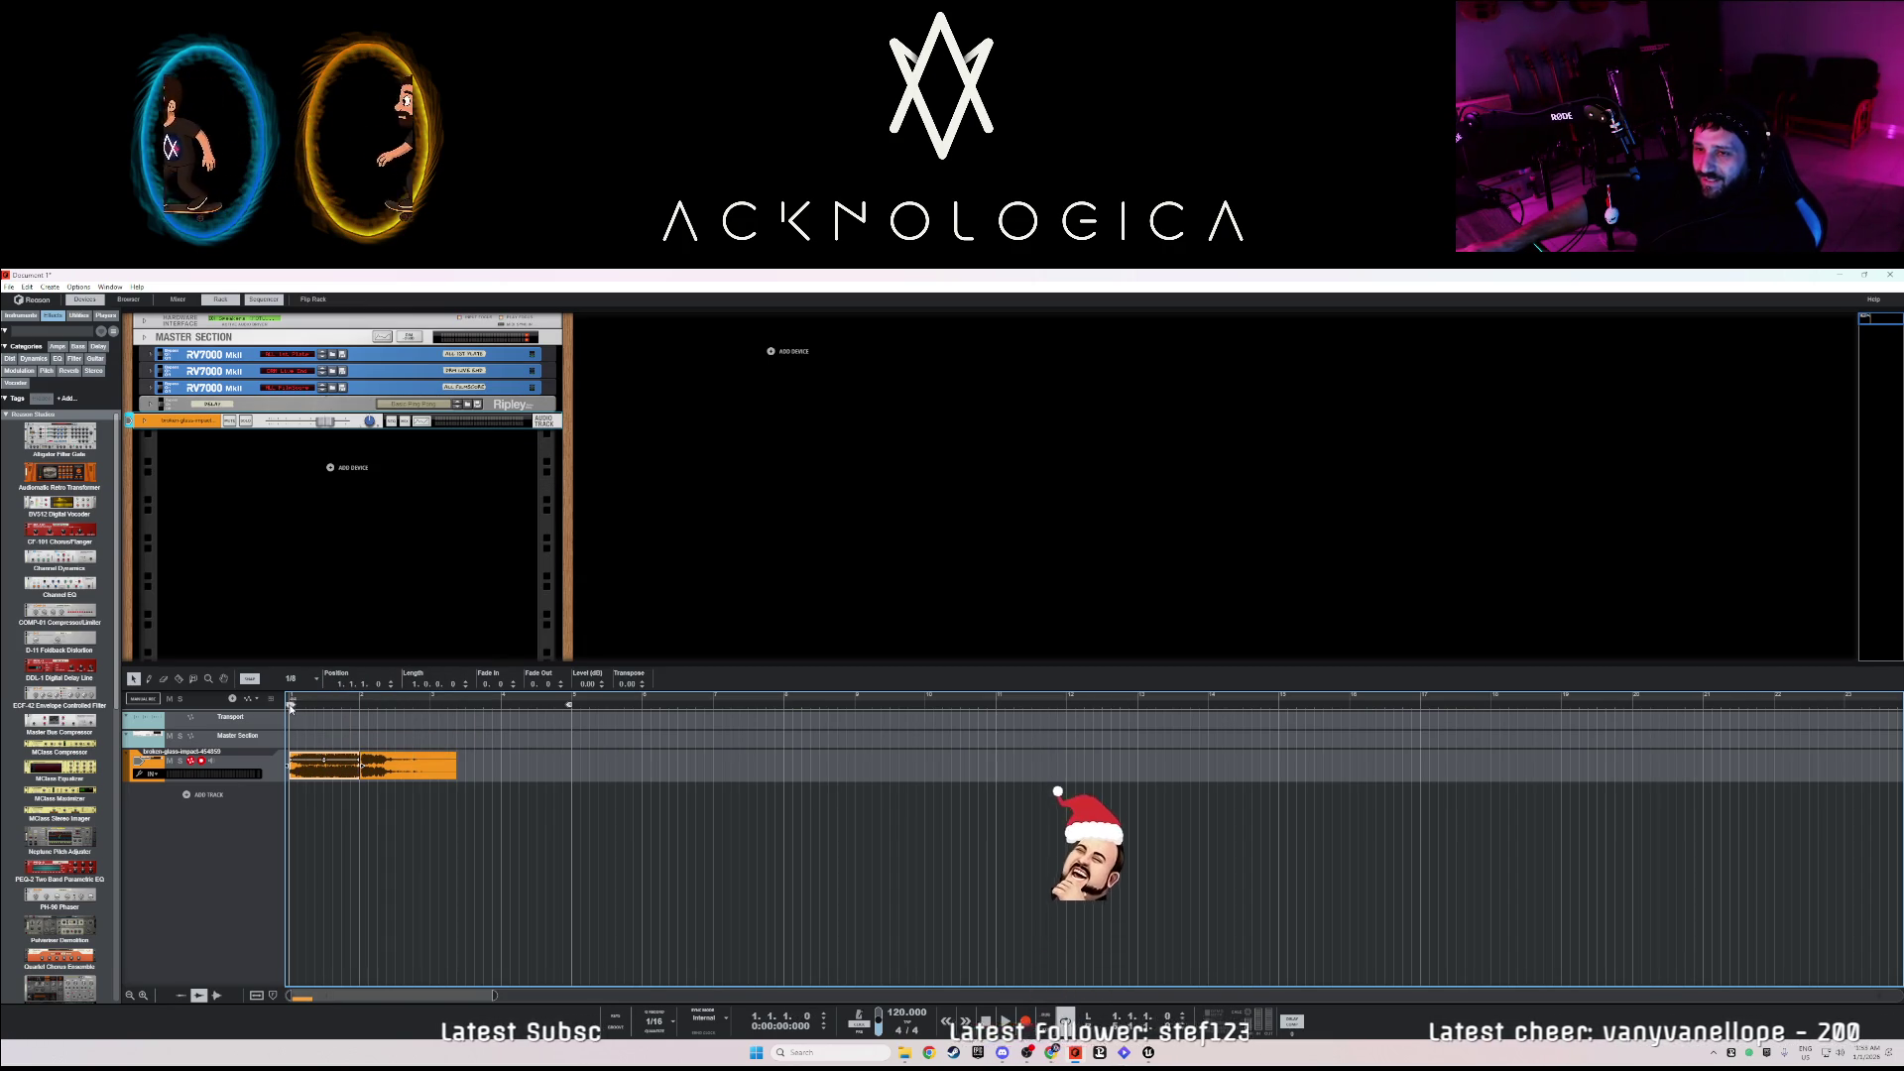
pyautogui.press('space')
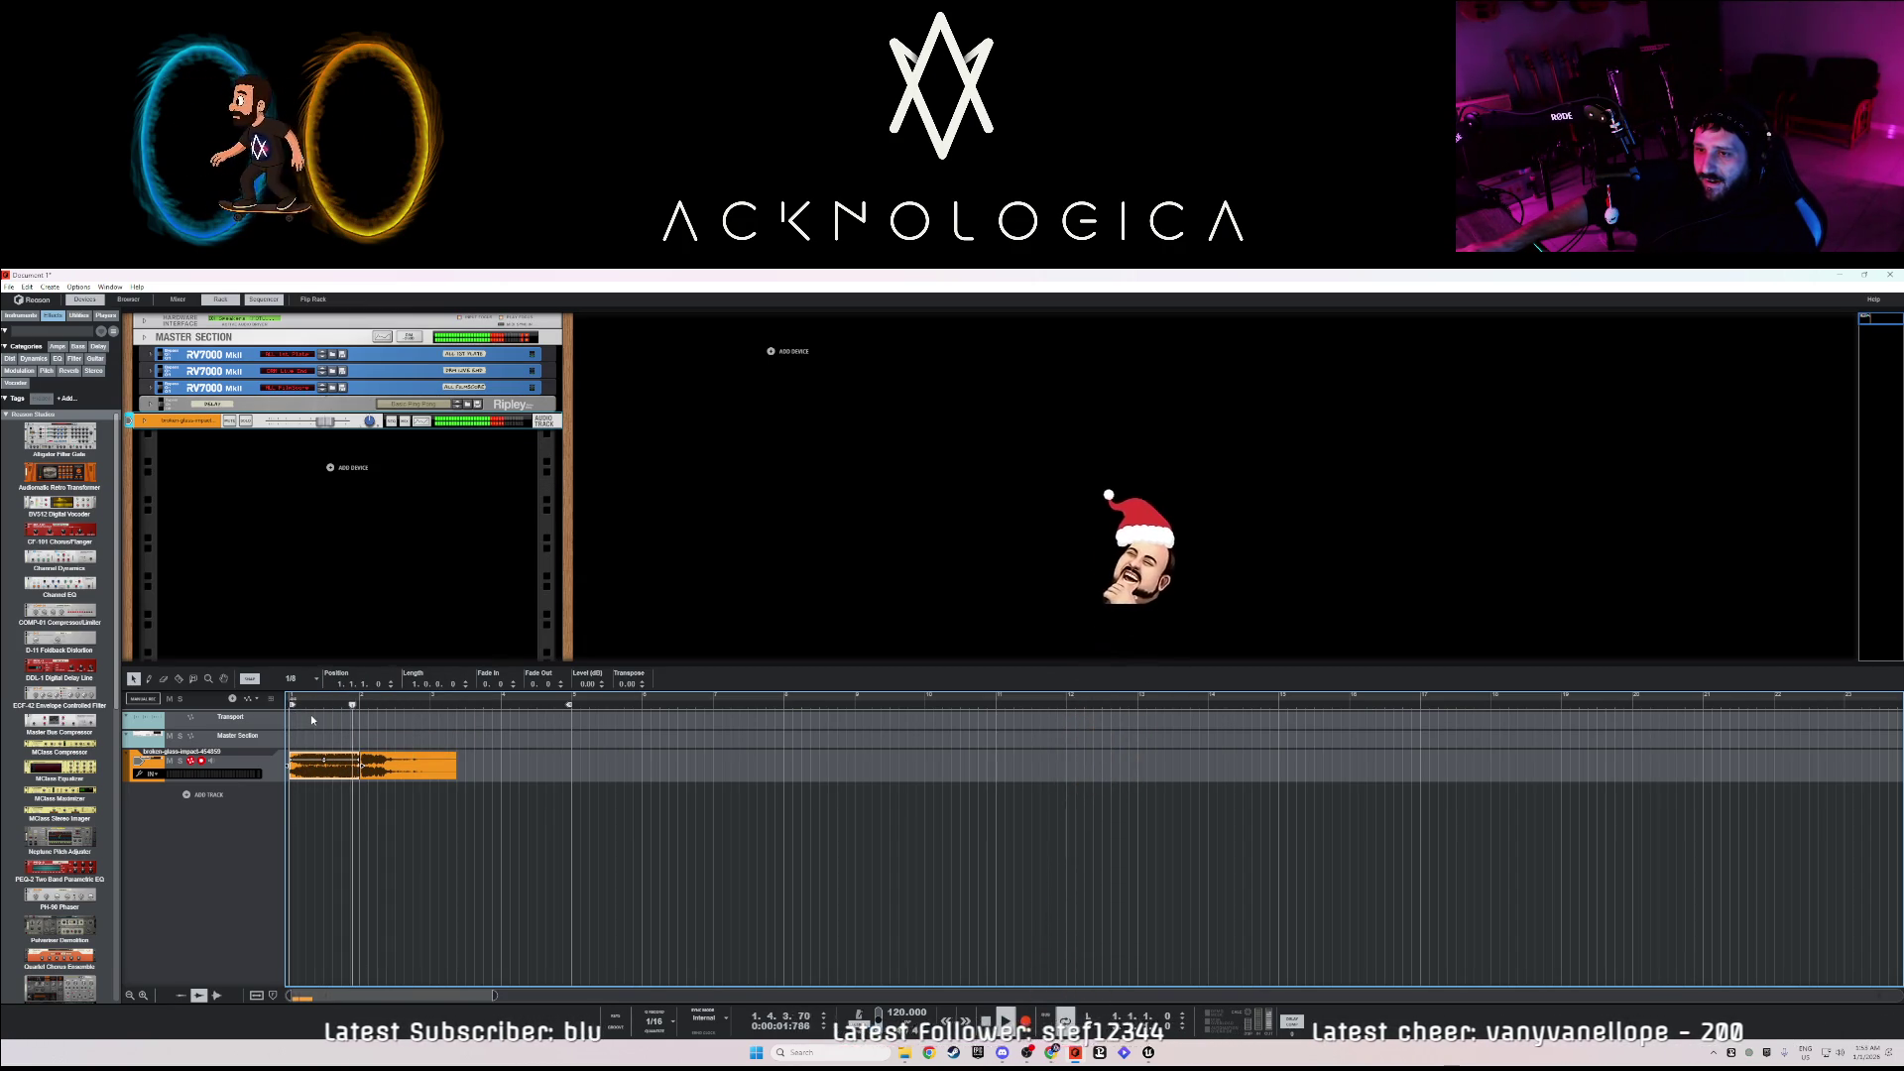
pyautogui.press('space')
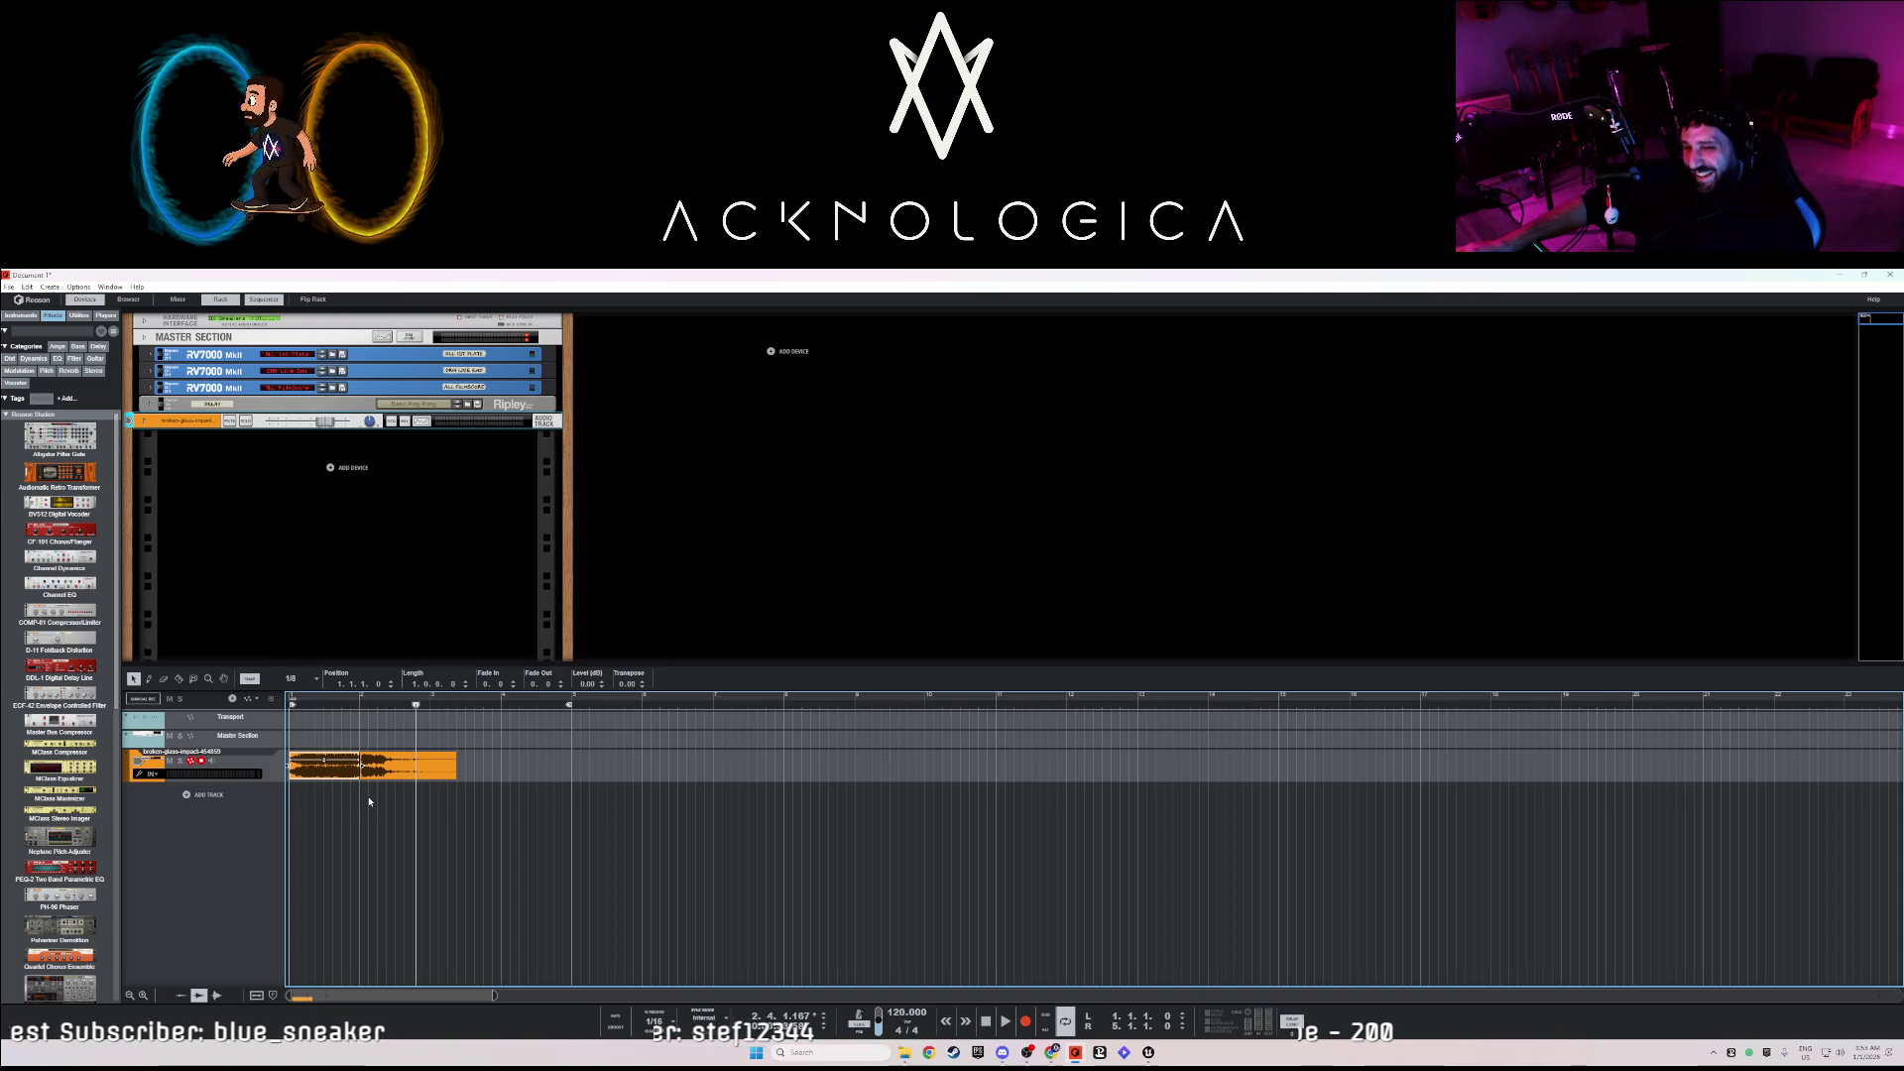
# - Return the playhead to the song start and set the snap resolution to 1/32
pyautogui.click(295, 706)
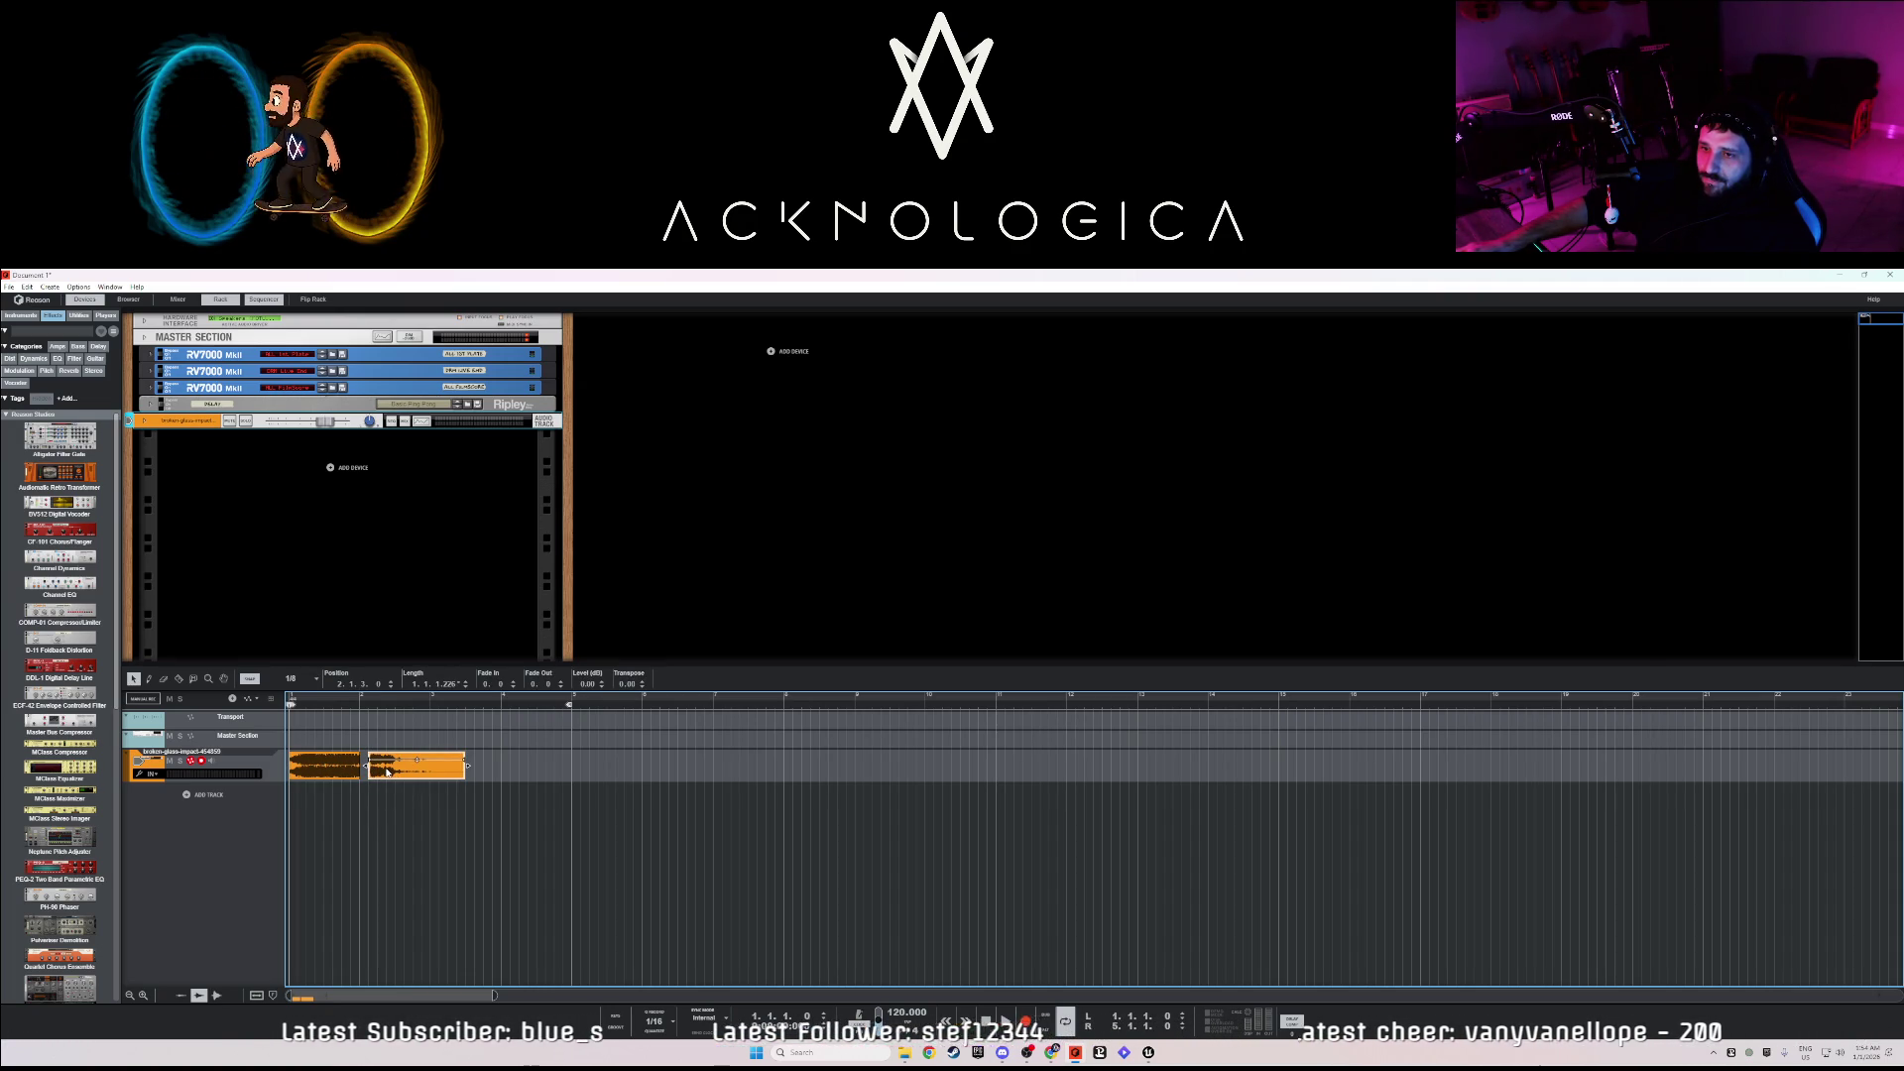
pyautogui.click(300, 682)
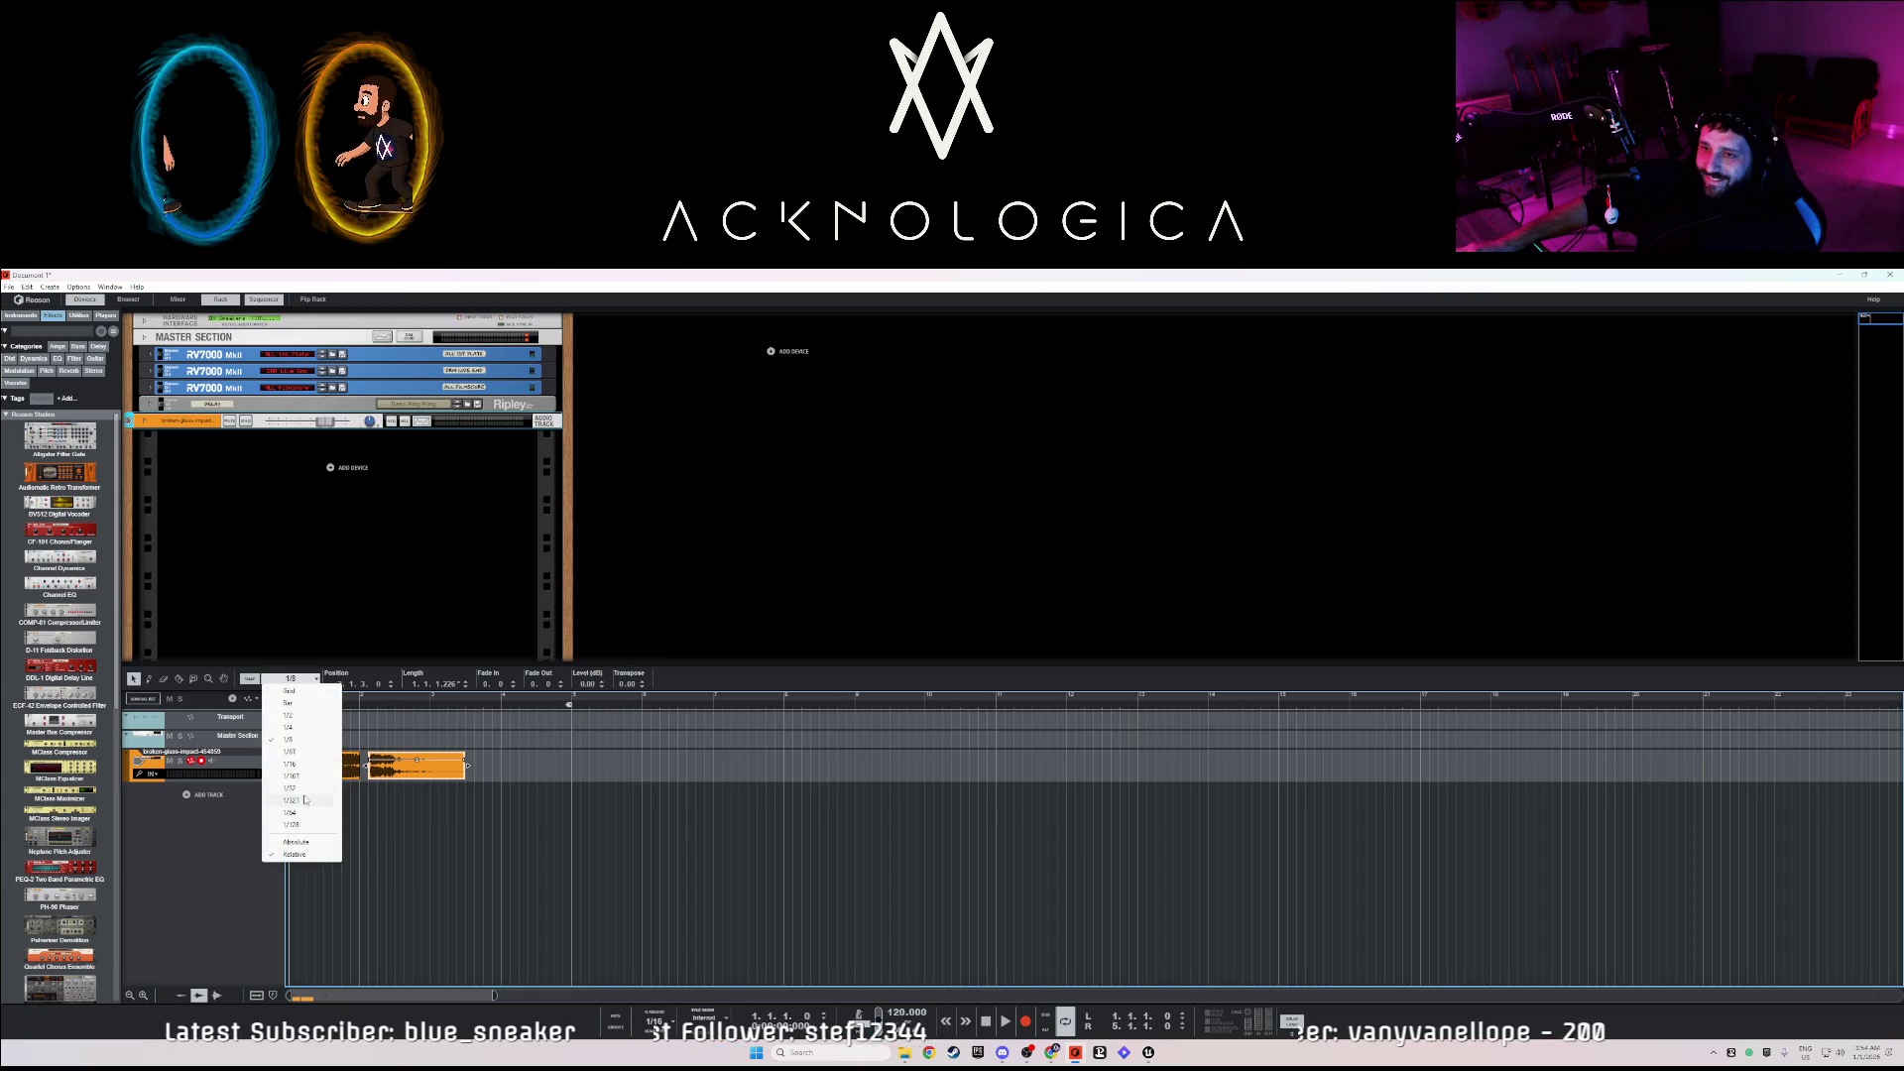
pyautogui.click(293, 754)
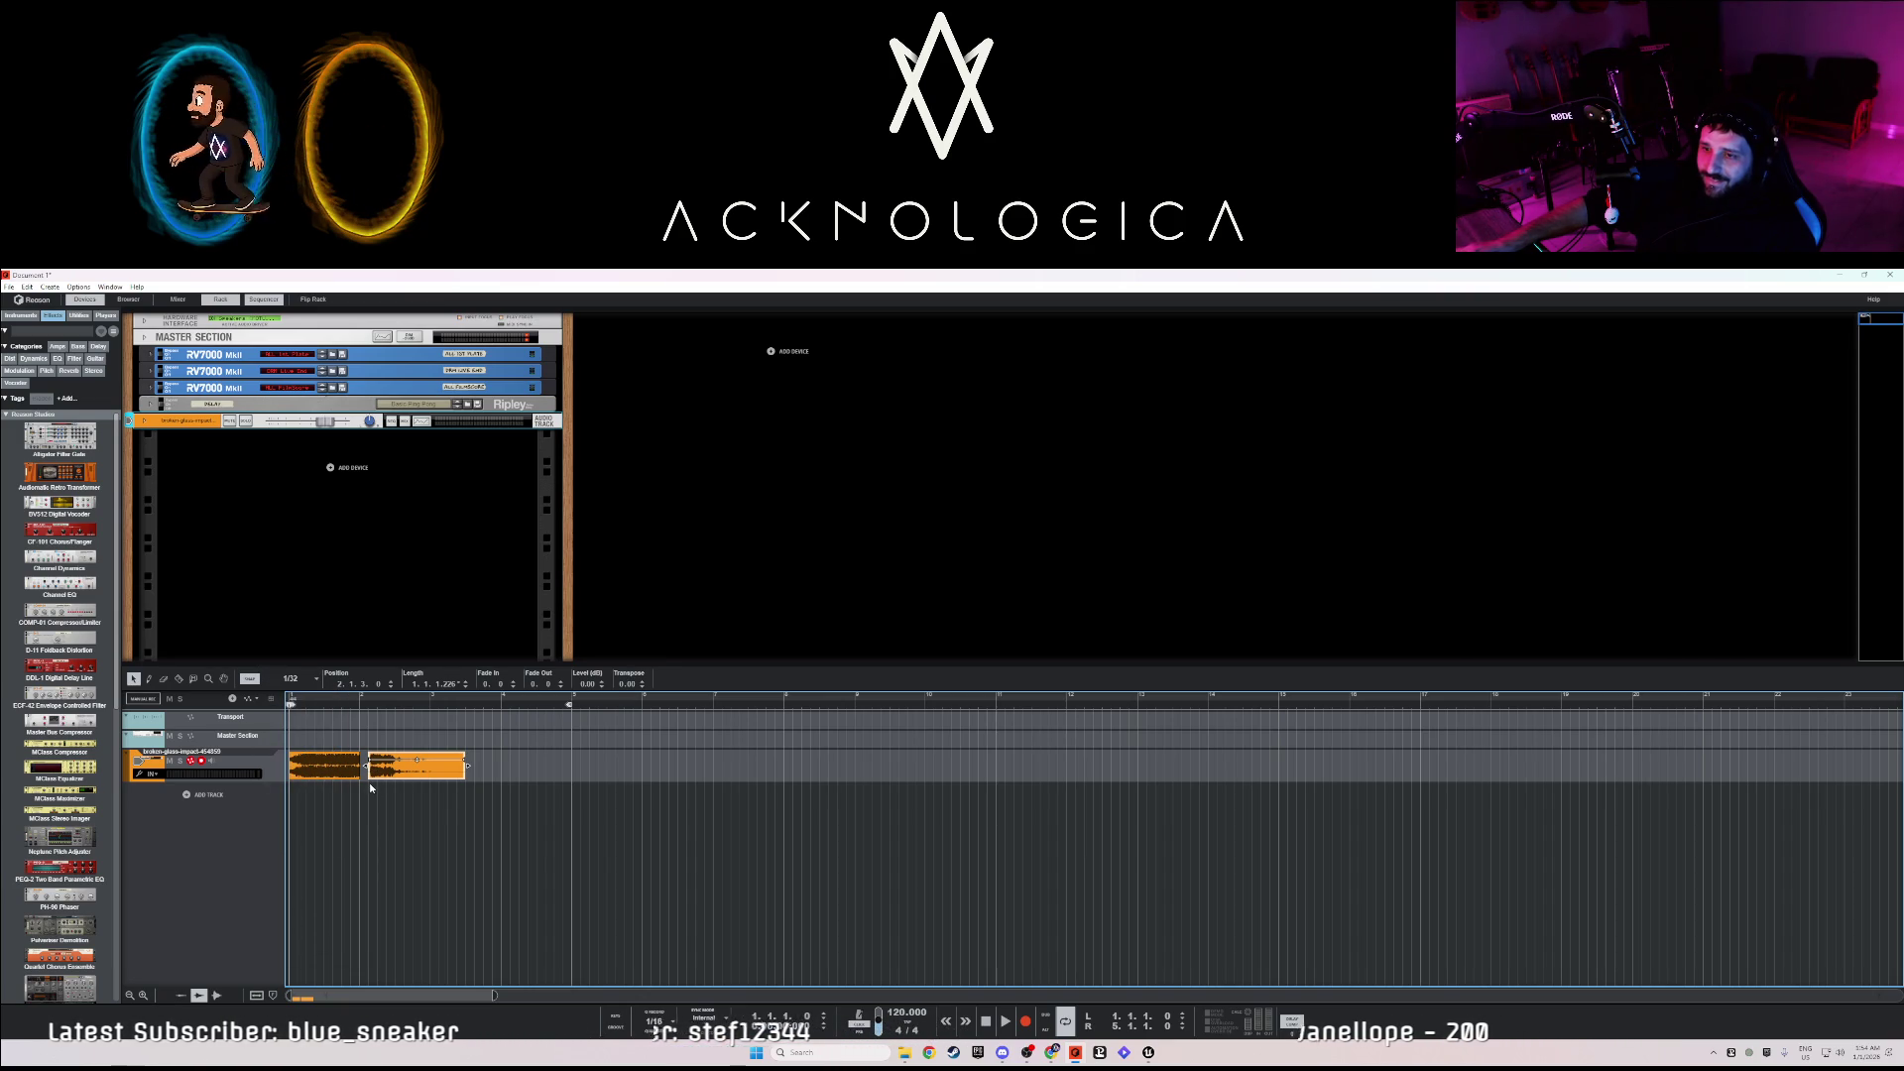
# - Trim the second clip's start and slide it slightly earlier on the timeline
pyautogui.scroll(3, 373, 792)
pyautogui.moveTo(296, 765); pyautogui.dragTo(305, 765)
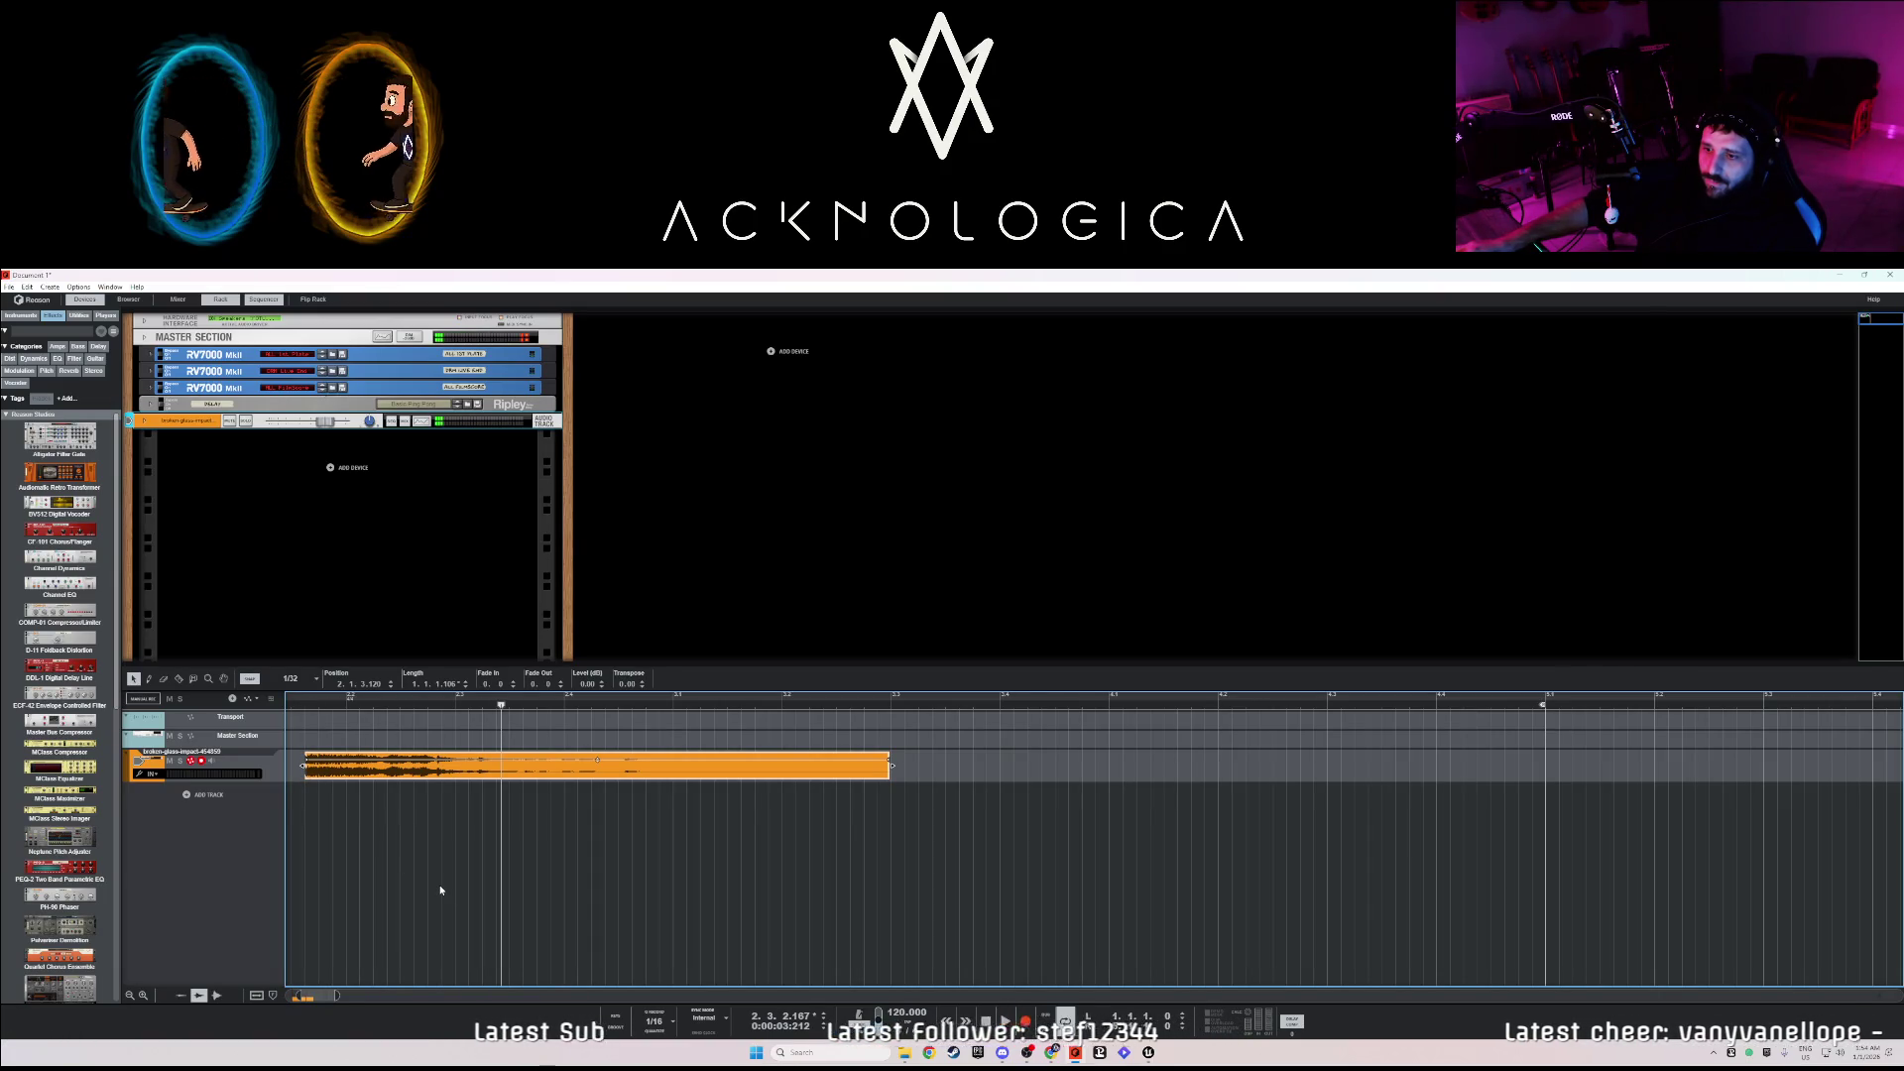
pyautogui.scroll(-2, 440, 890)
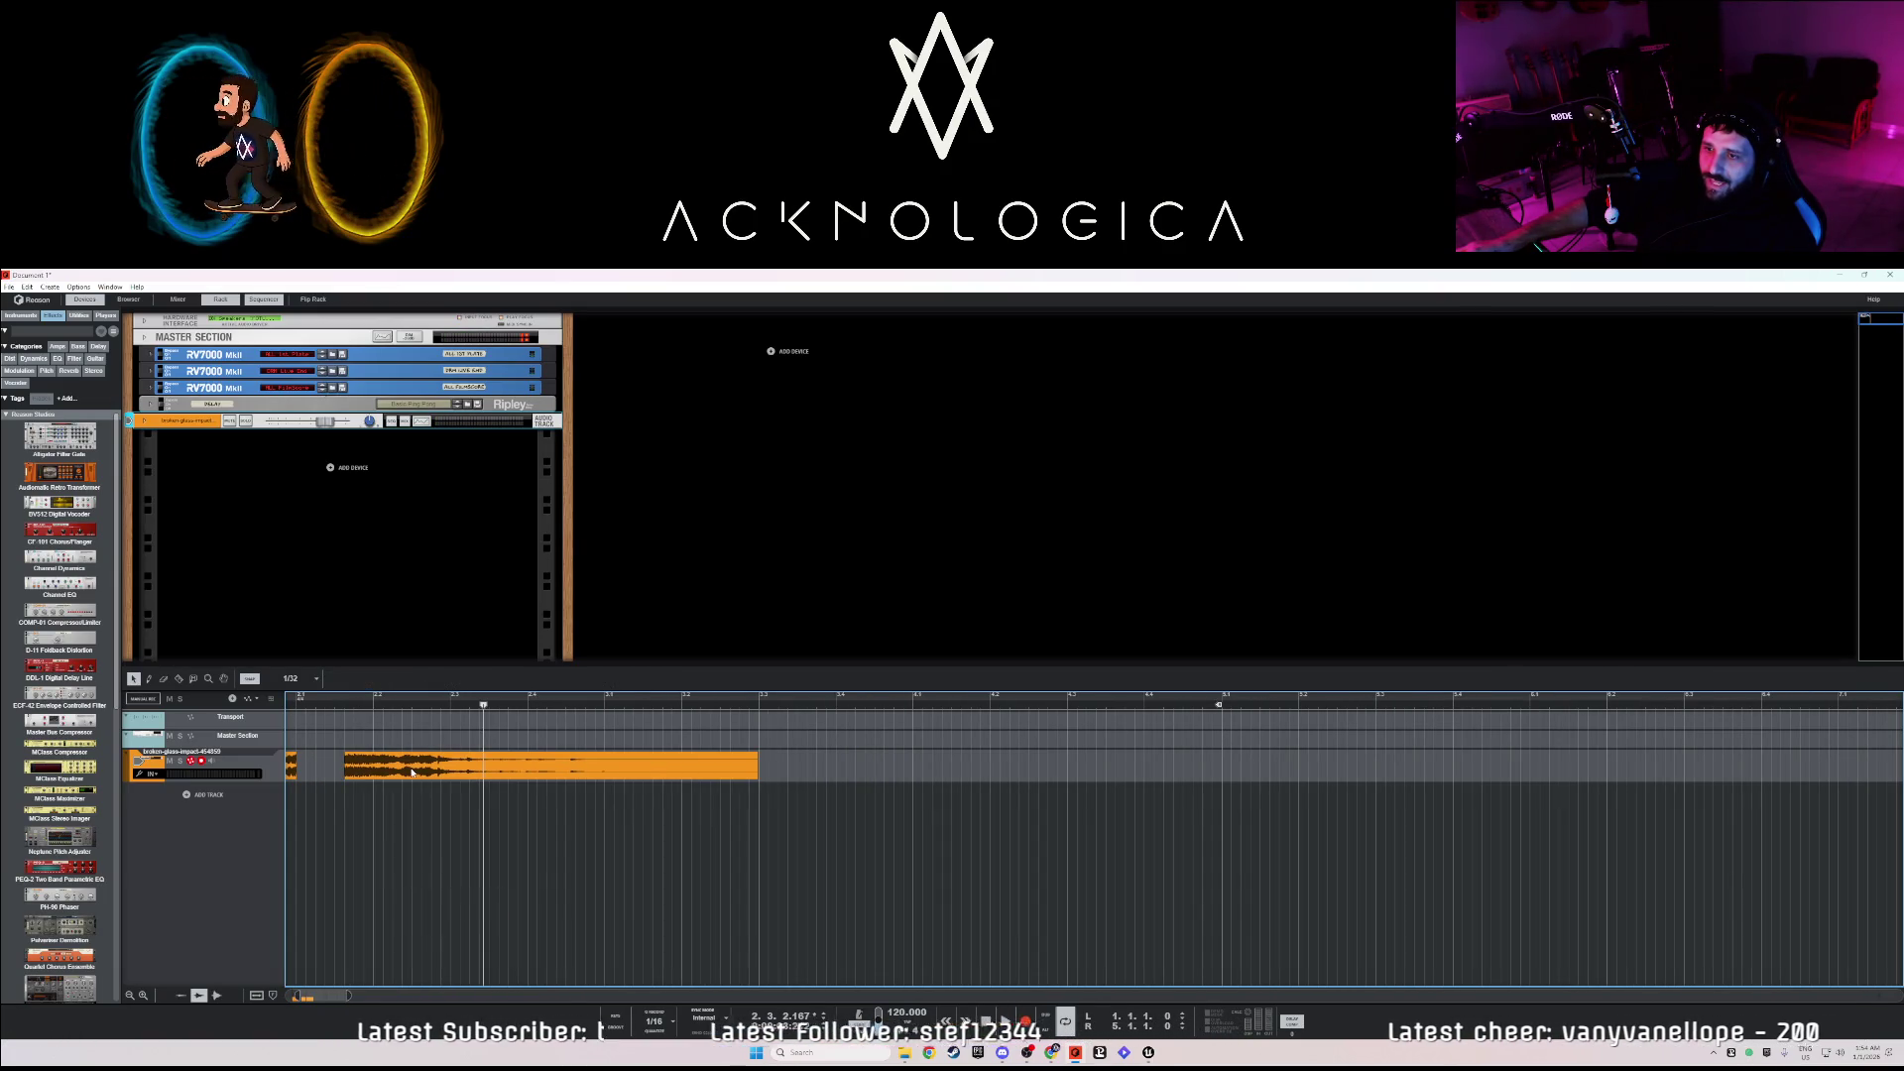
pyautogui.moveTo(413, 773); pyautogui.dragTo(377, 773)
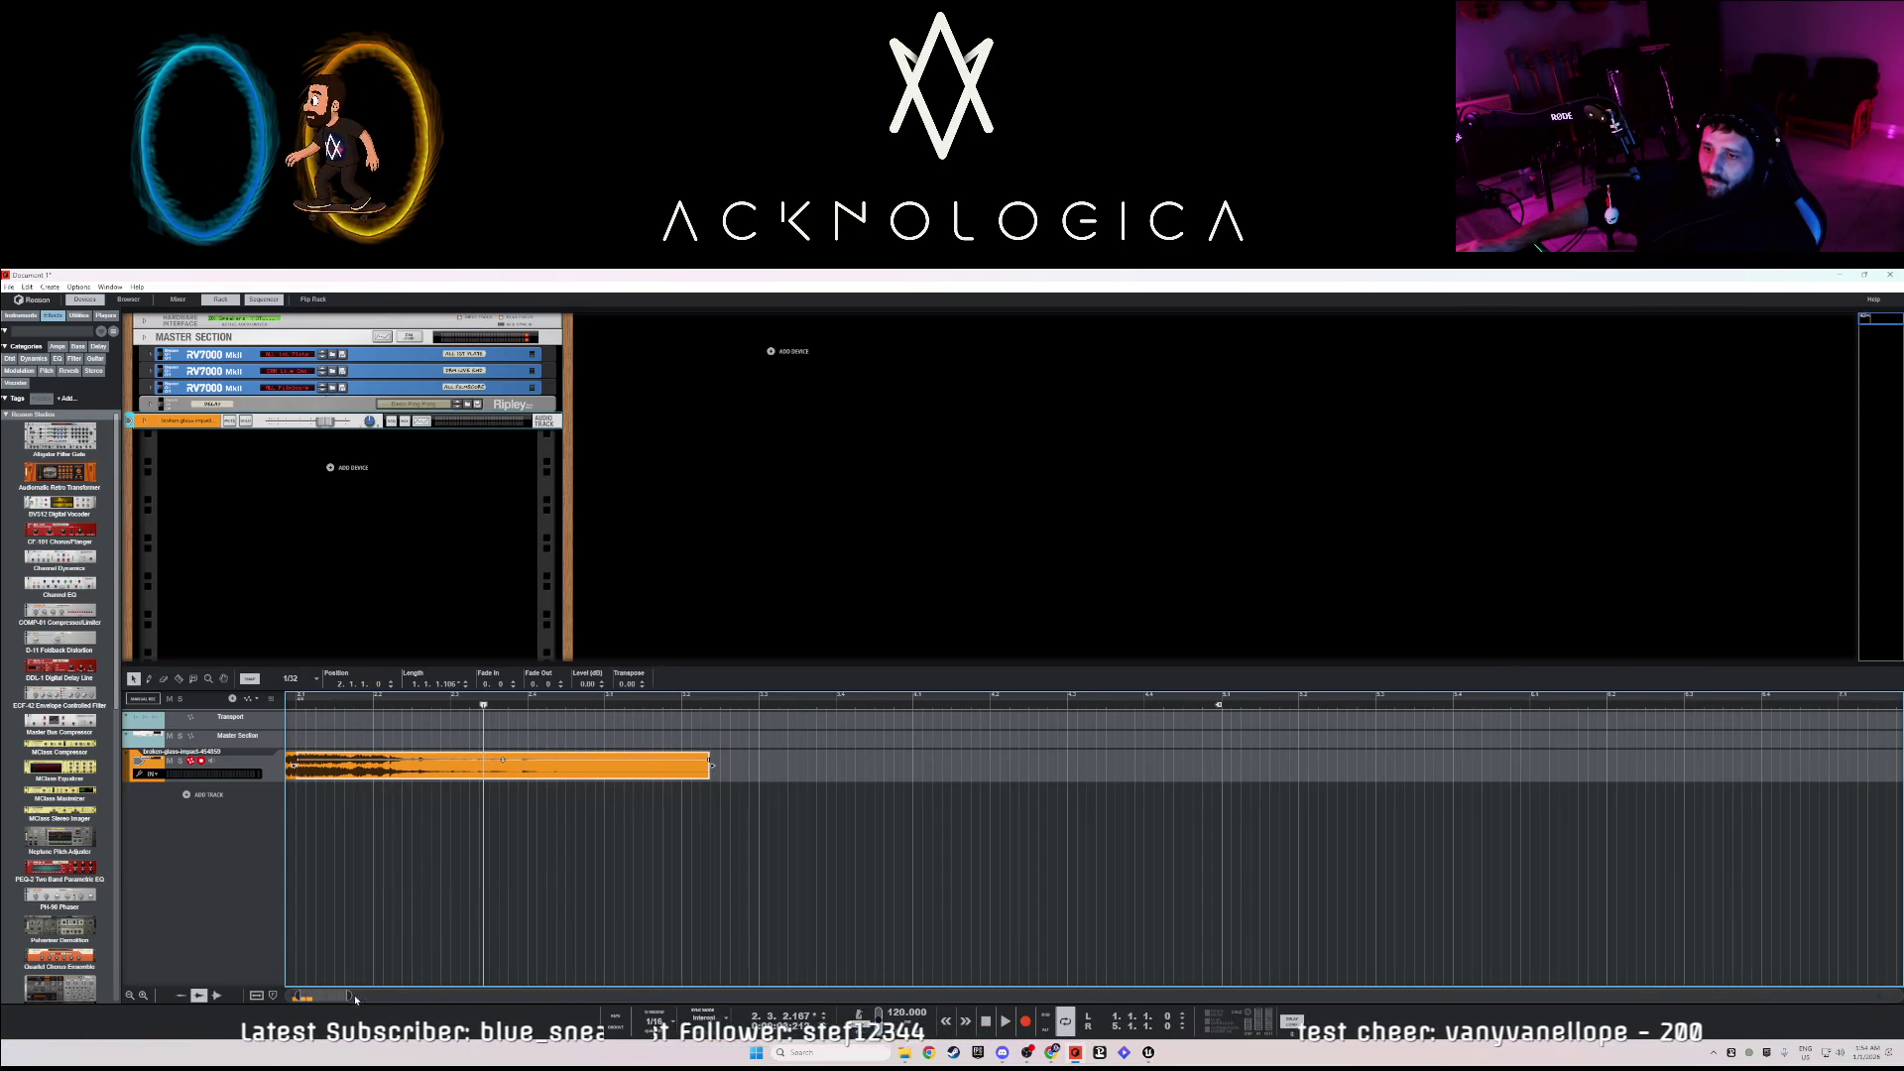
pyautogui.moveTo(354, 996); pyautogui.dragTo(342, 996)
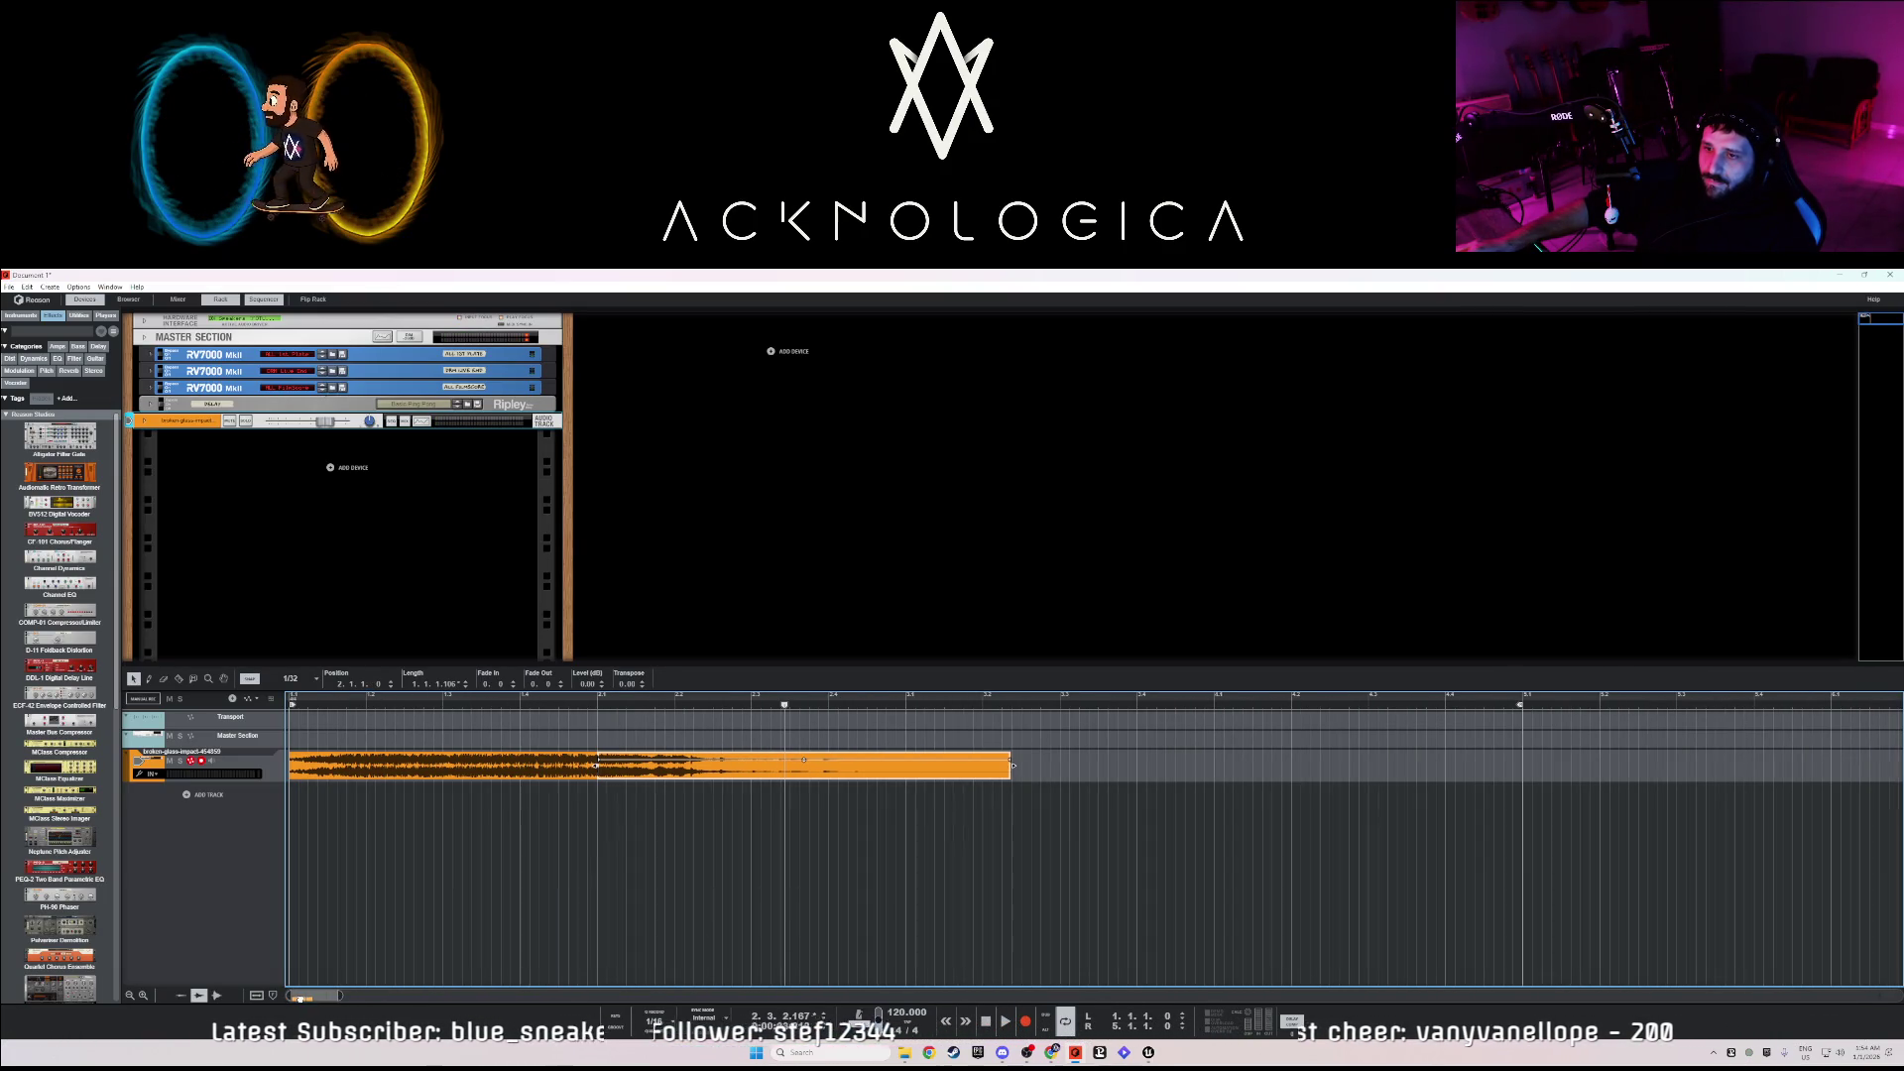
# - Add a new audio track, move the broken-glass clip's latter part onto it, and audition both
pyautogui.rightClick(233, 756)
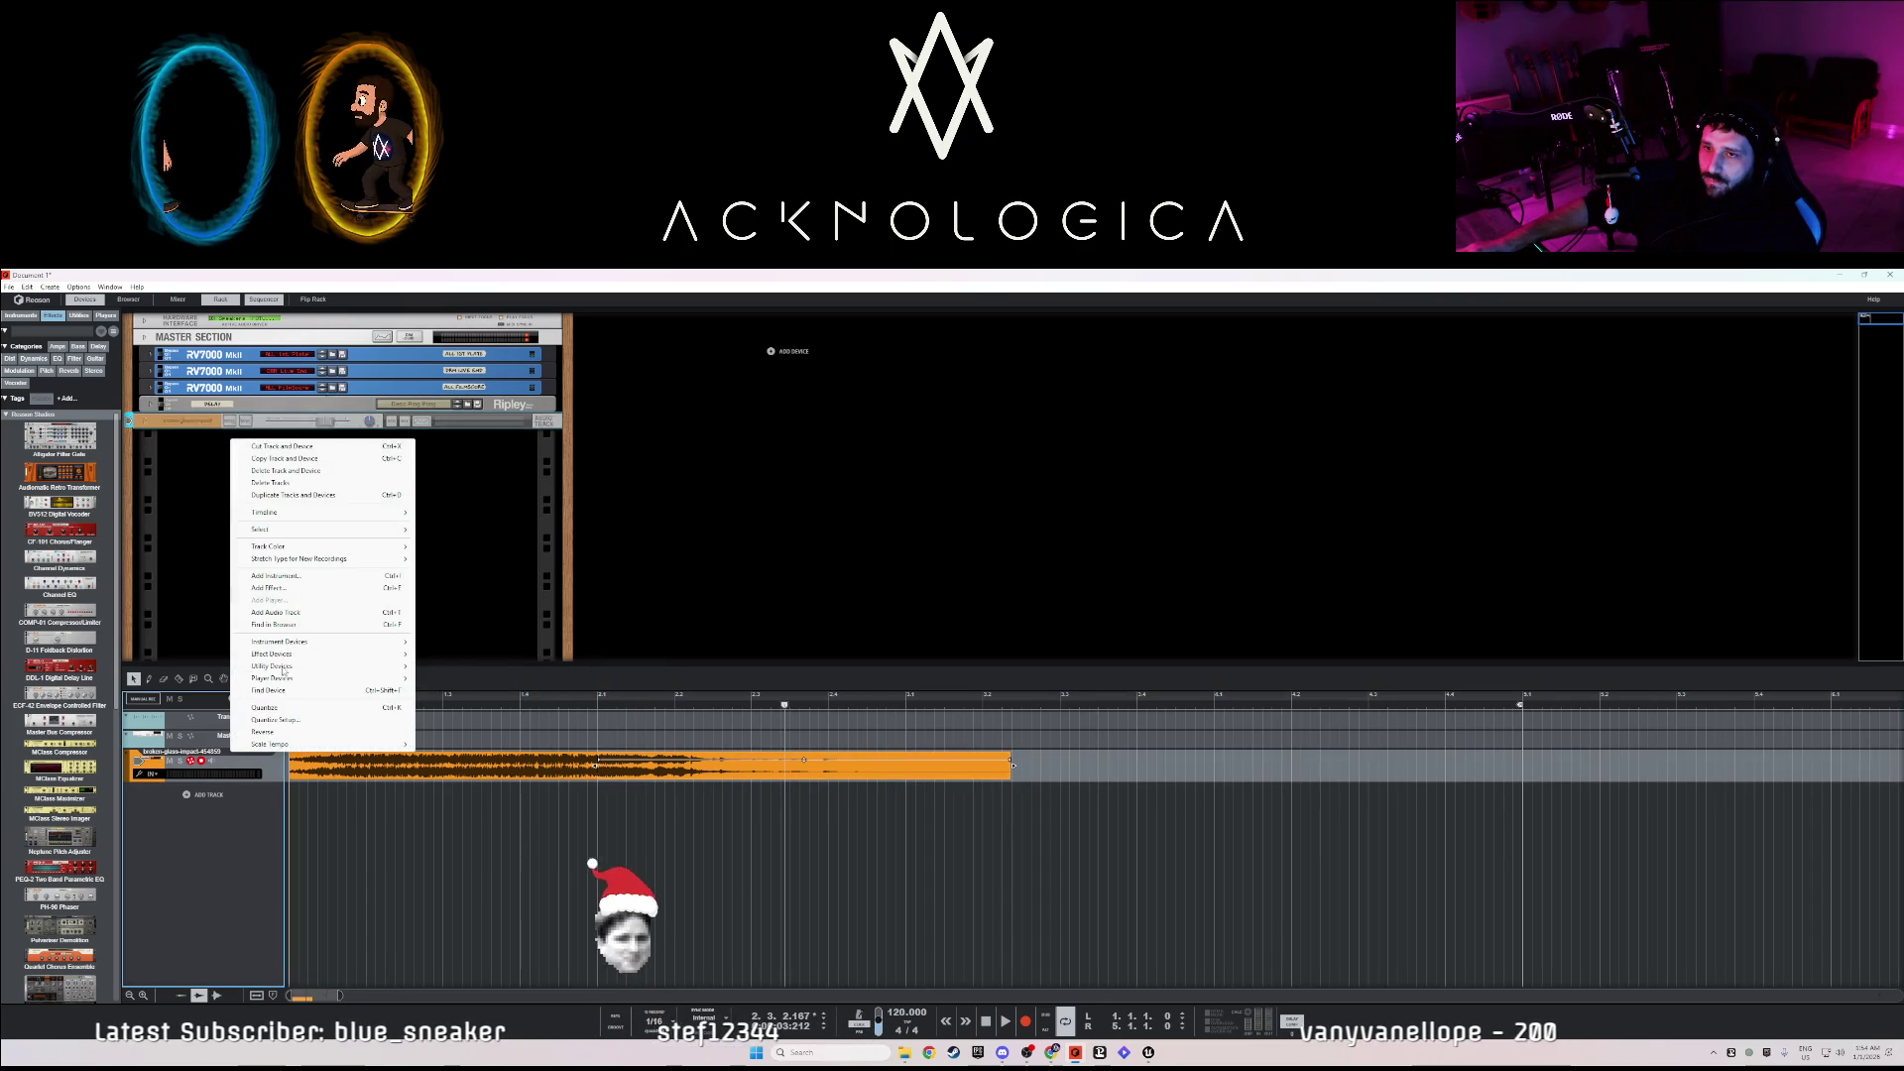
pyautogui.click(275, 612)
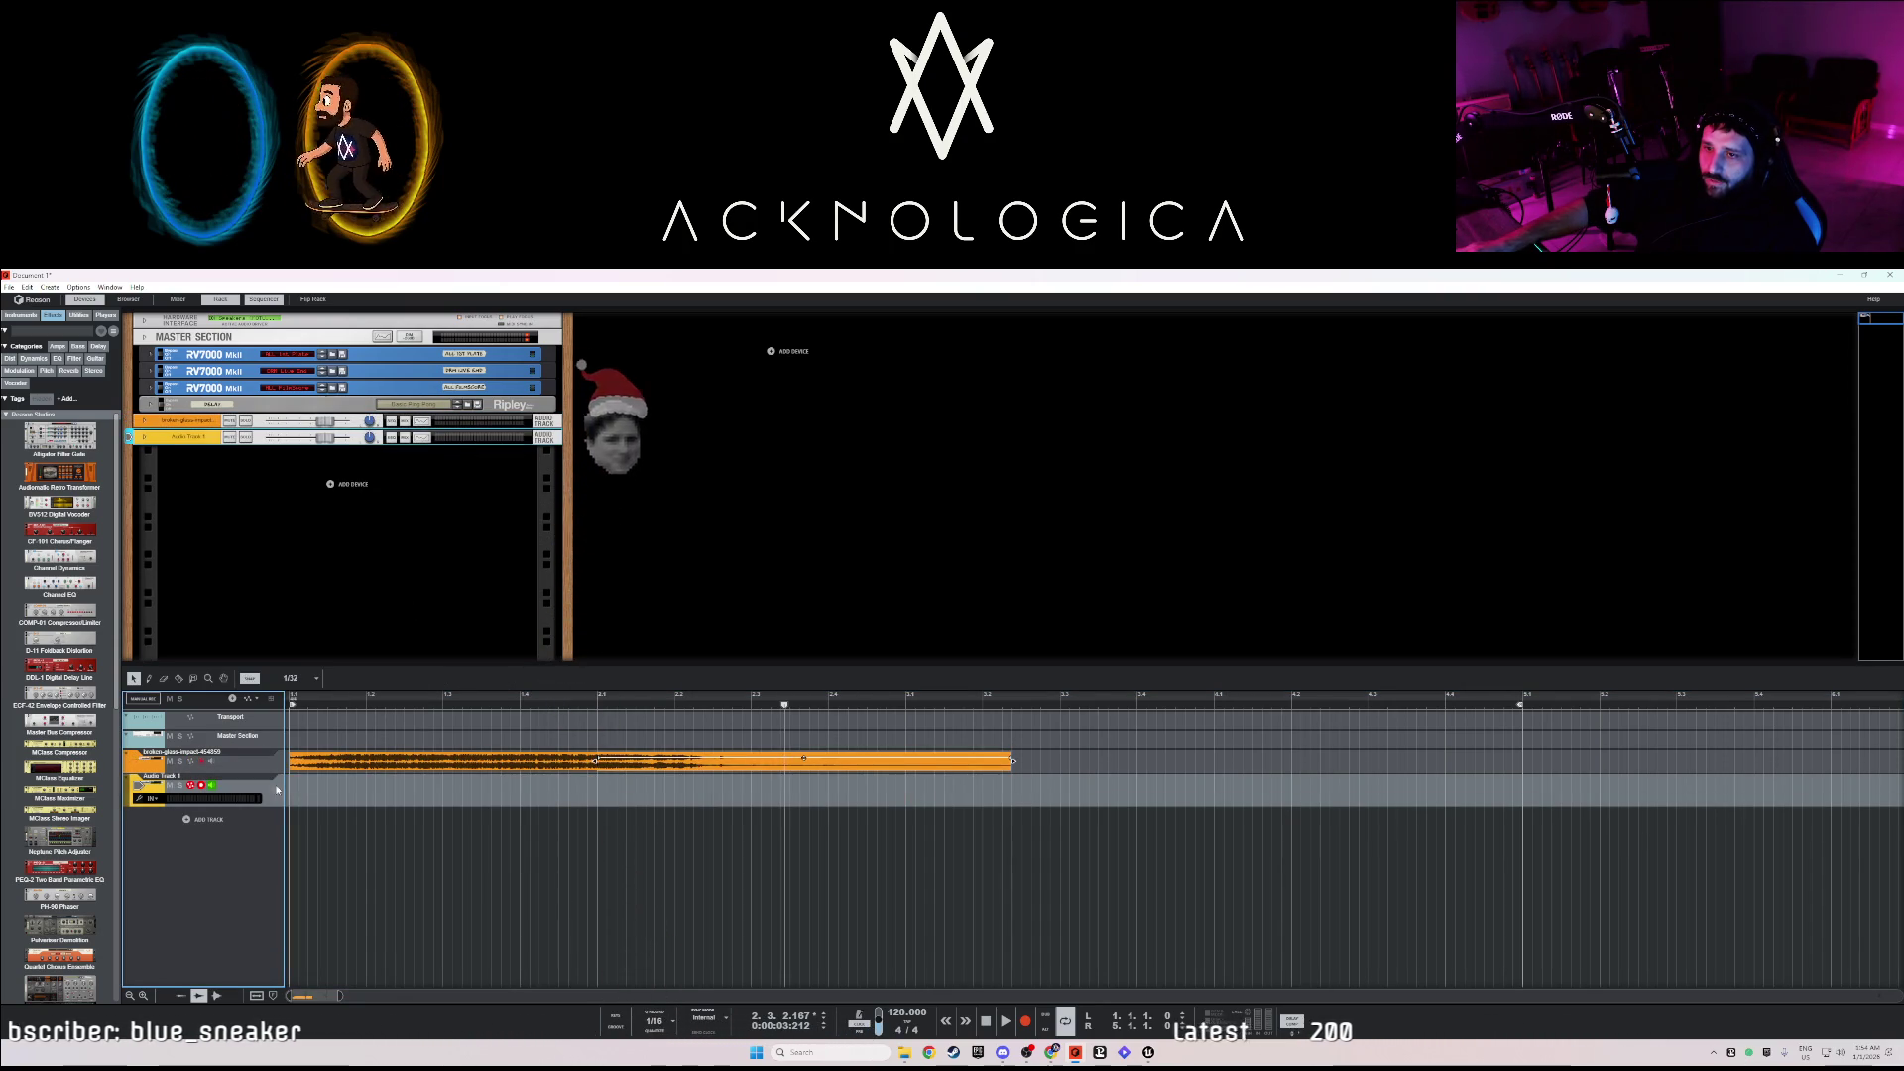
pyautogui.click(746, 765)
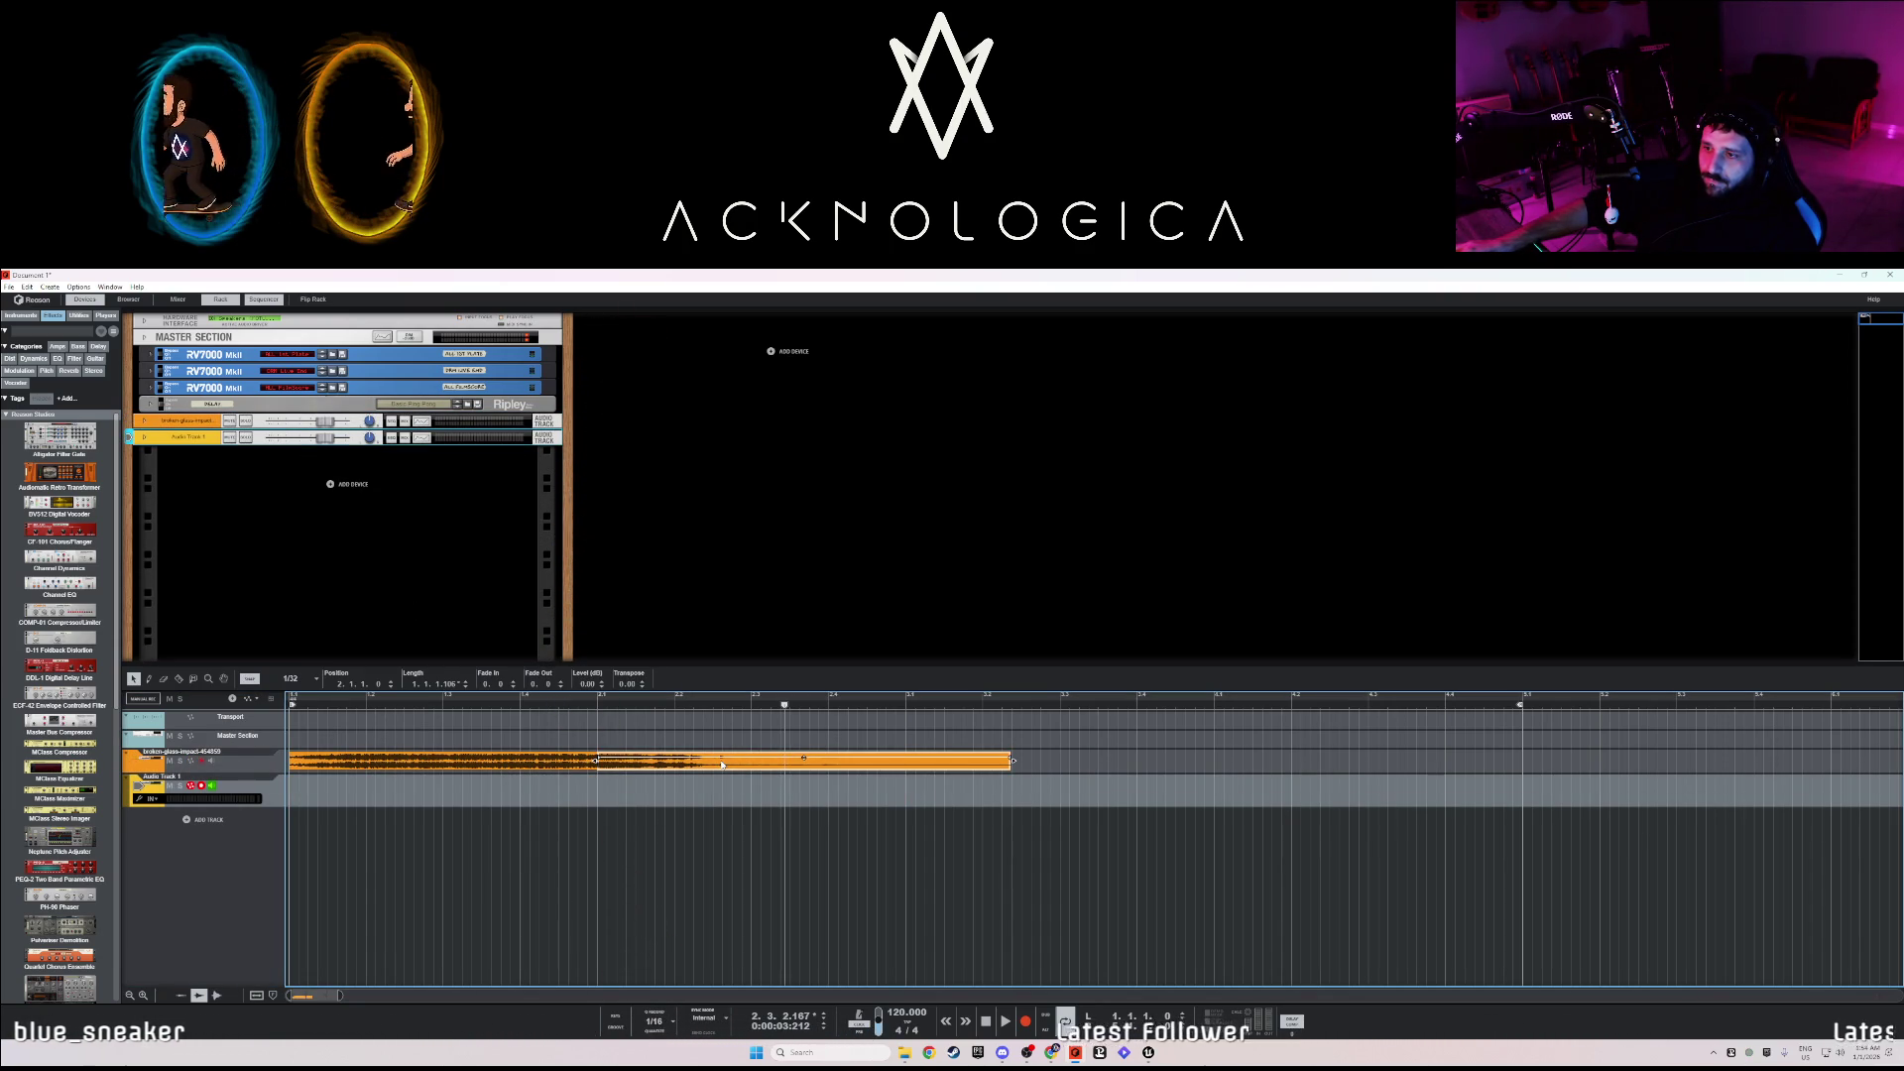
pyautogui.moveTo(722, 778); pyautogui.dragTo(645, 794)
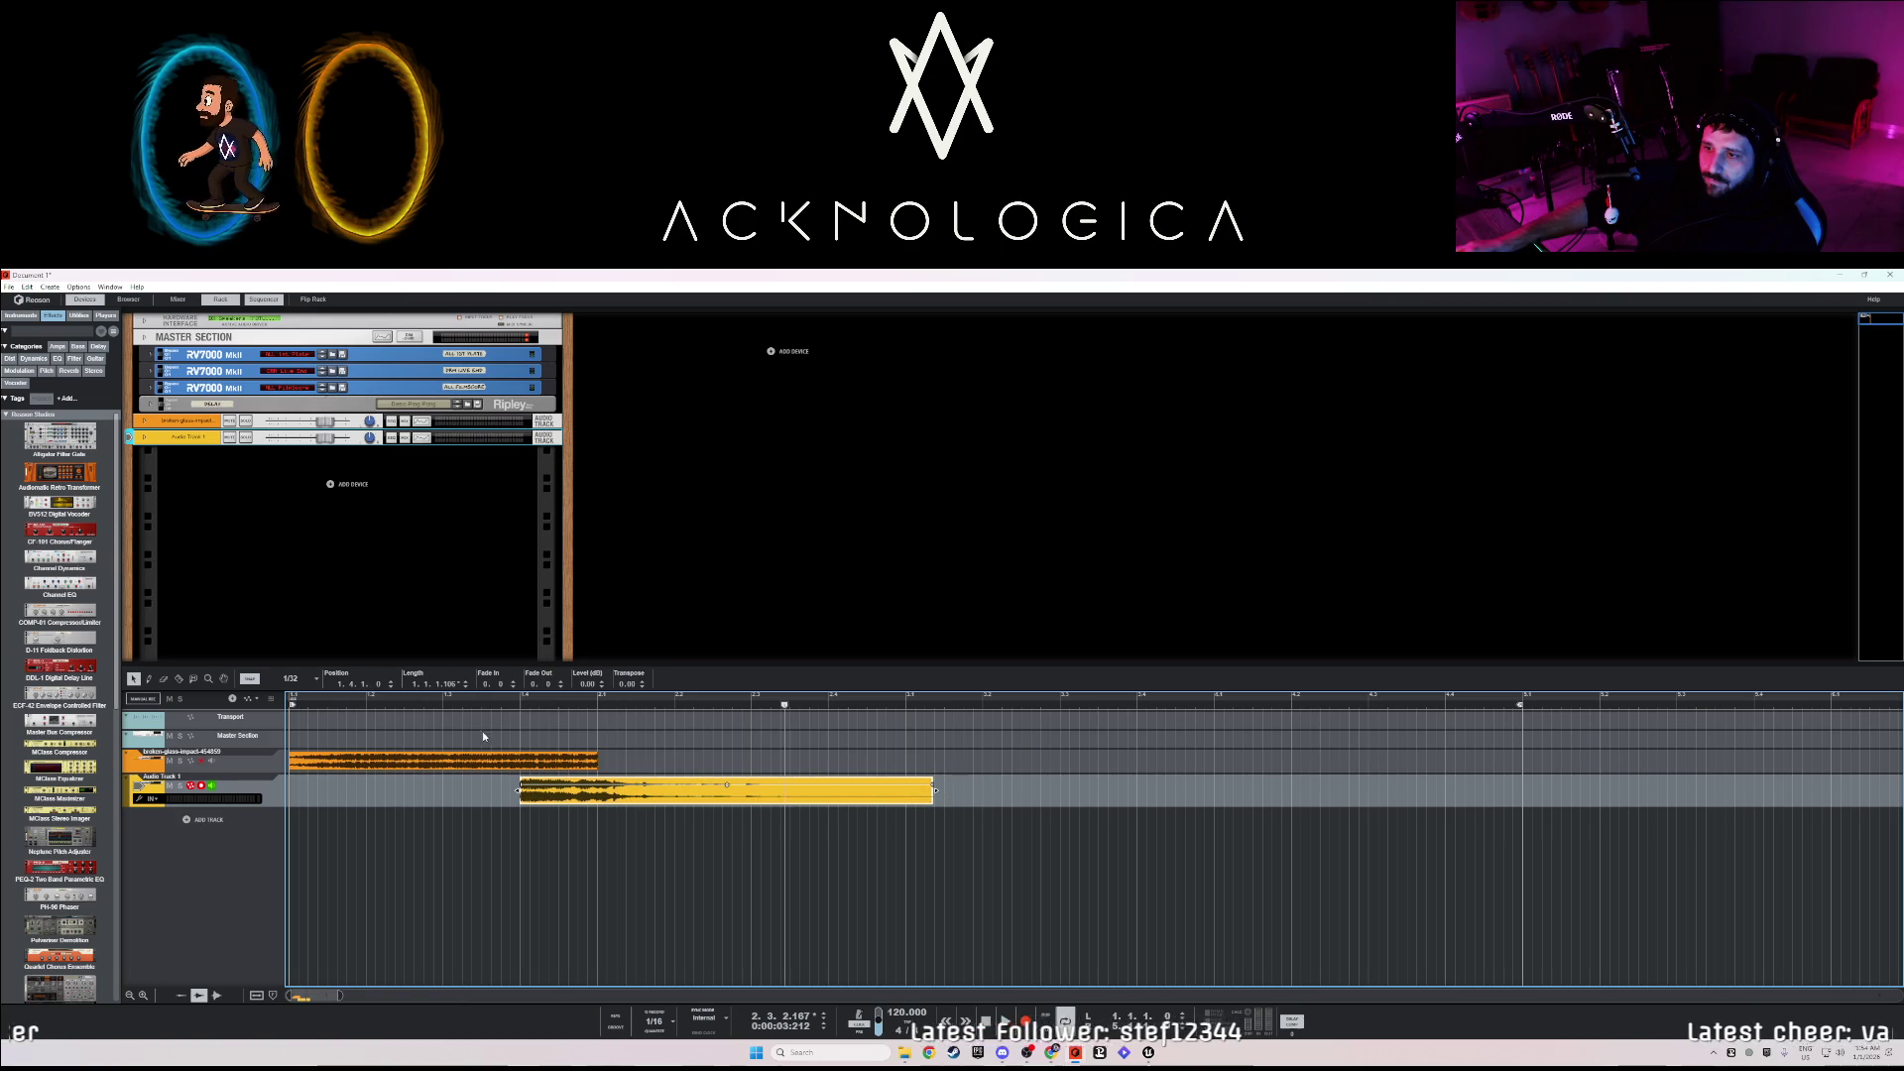
pyautogui.click(354, 711)
pyautogui.press('space')
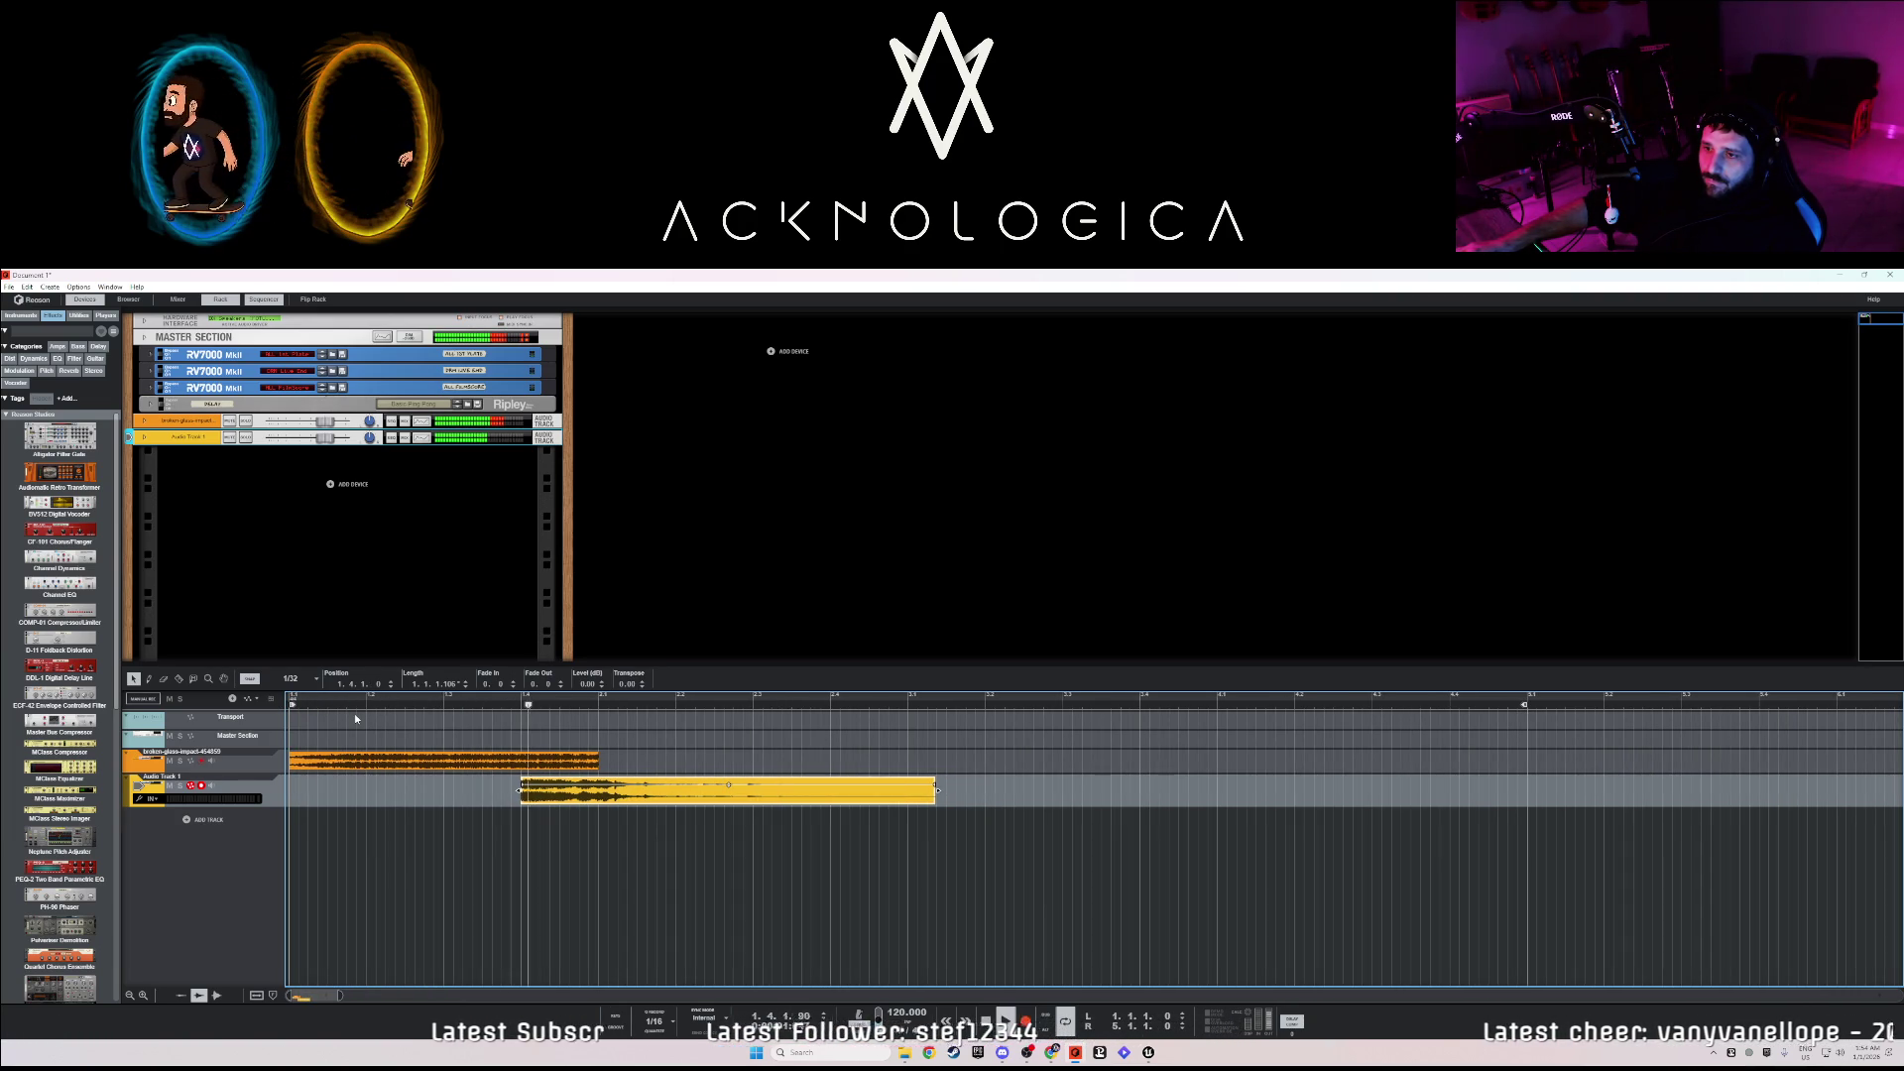
pyautogui.press('space')
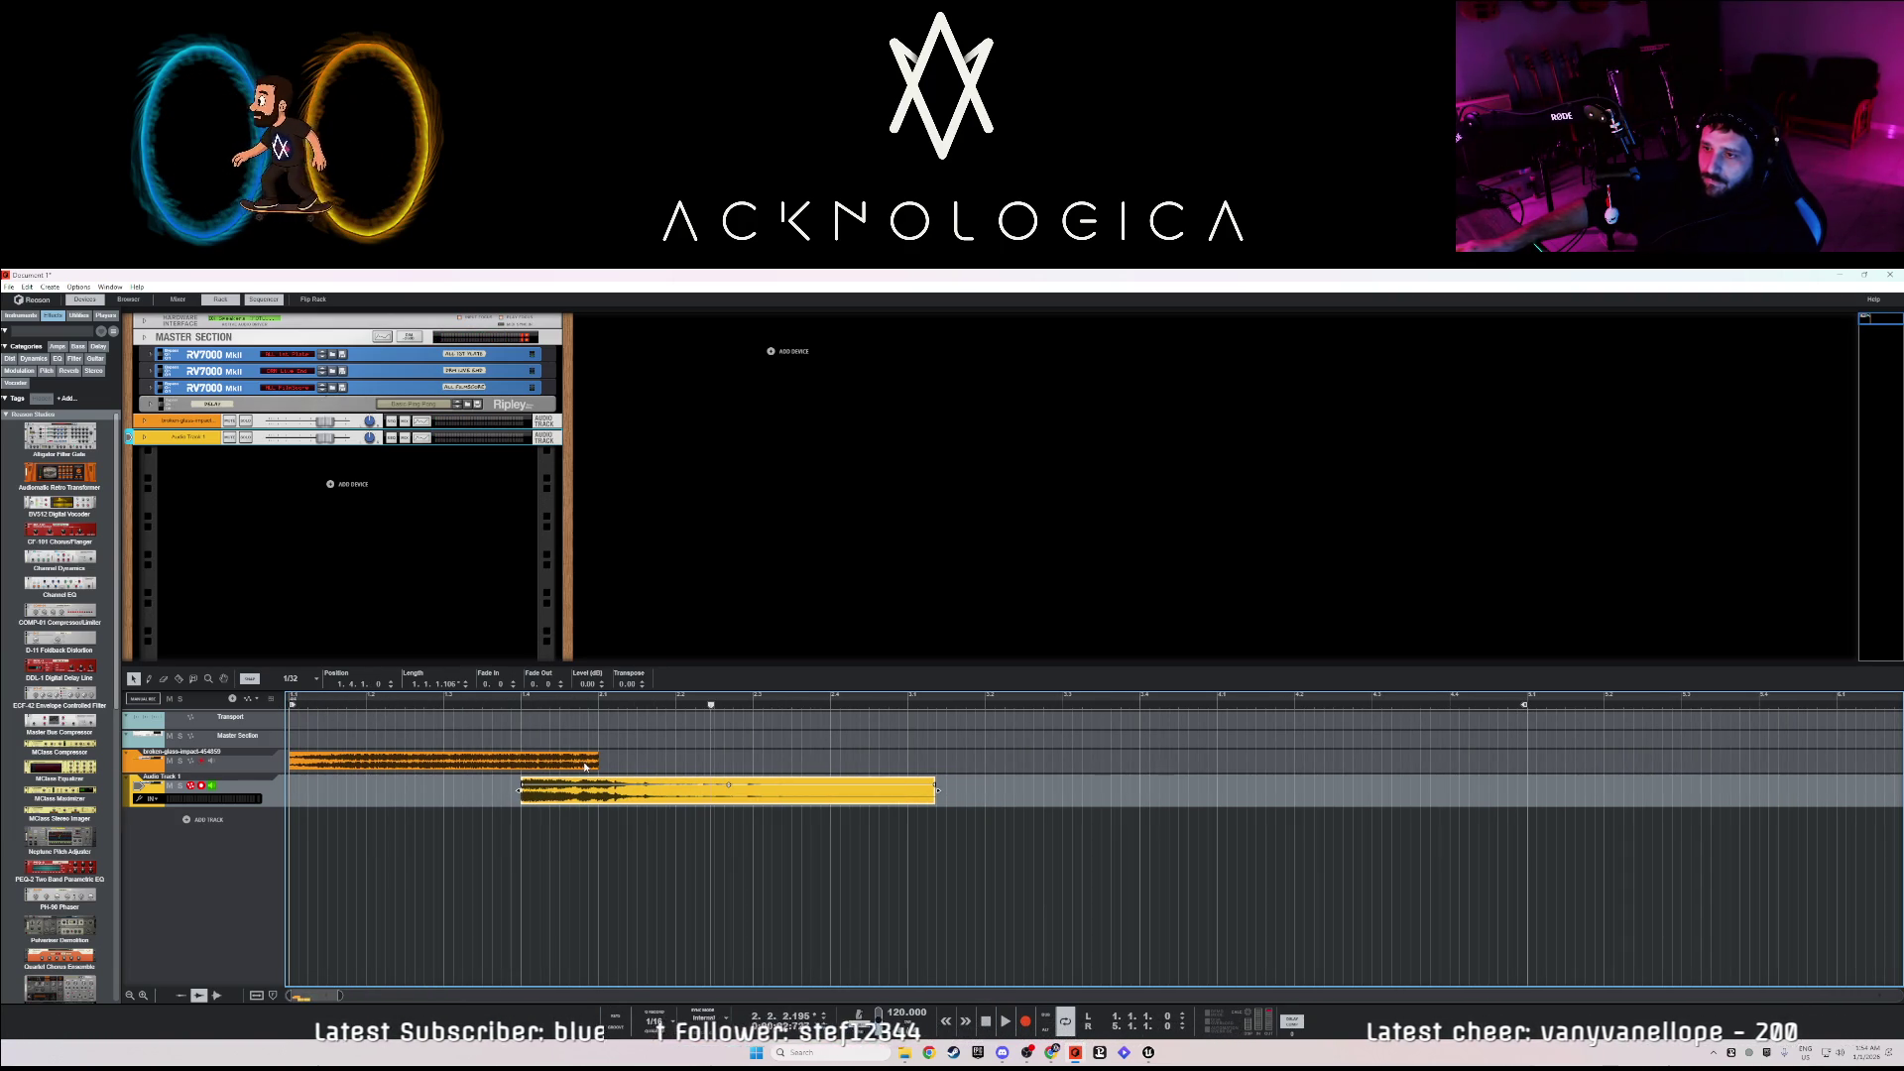
# - Lengthen the broken-glass clip slightly, then place a reversed duplicate right after it and play
pyautogui.click(598, 762)
pyautogui.moveTo(598, 762); pyautogui.dragTo(606, 762)
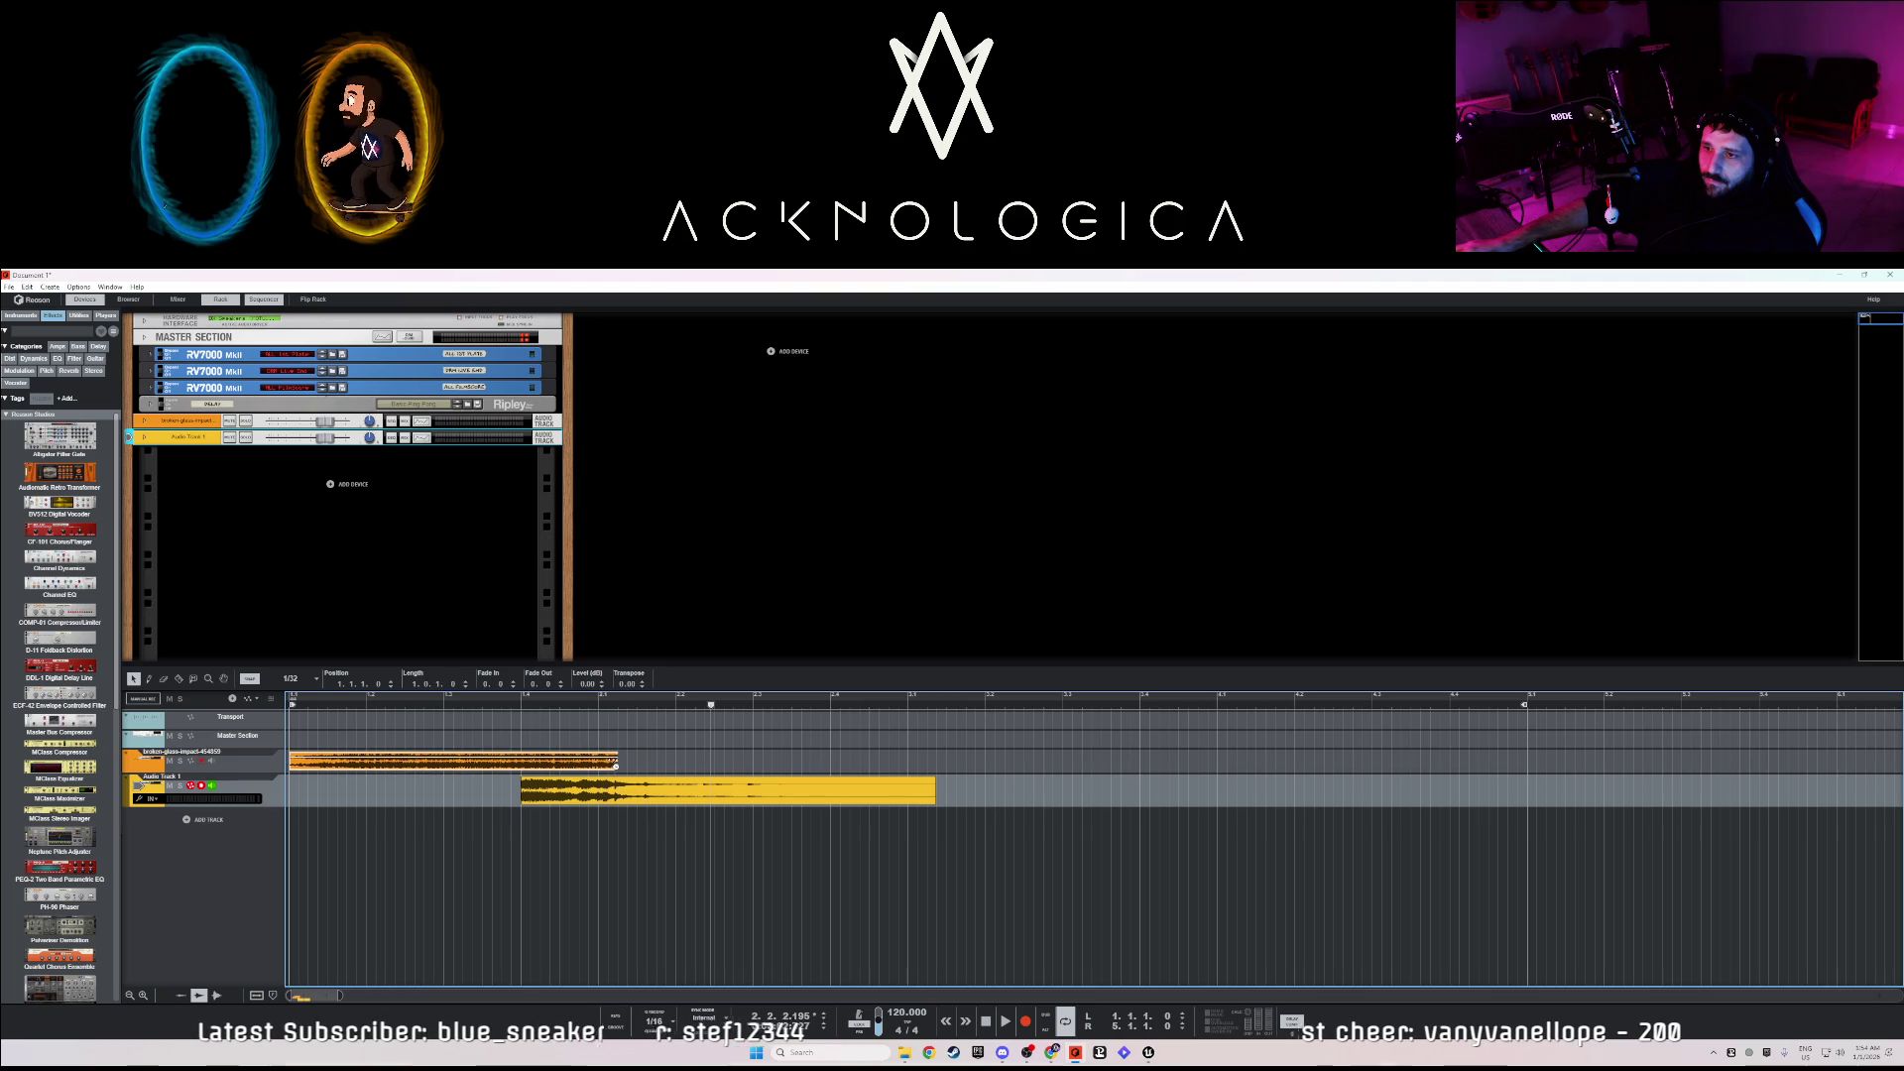
pyautogui.rightClick(465, 766)
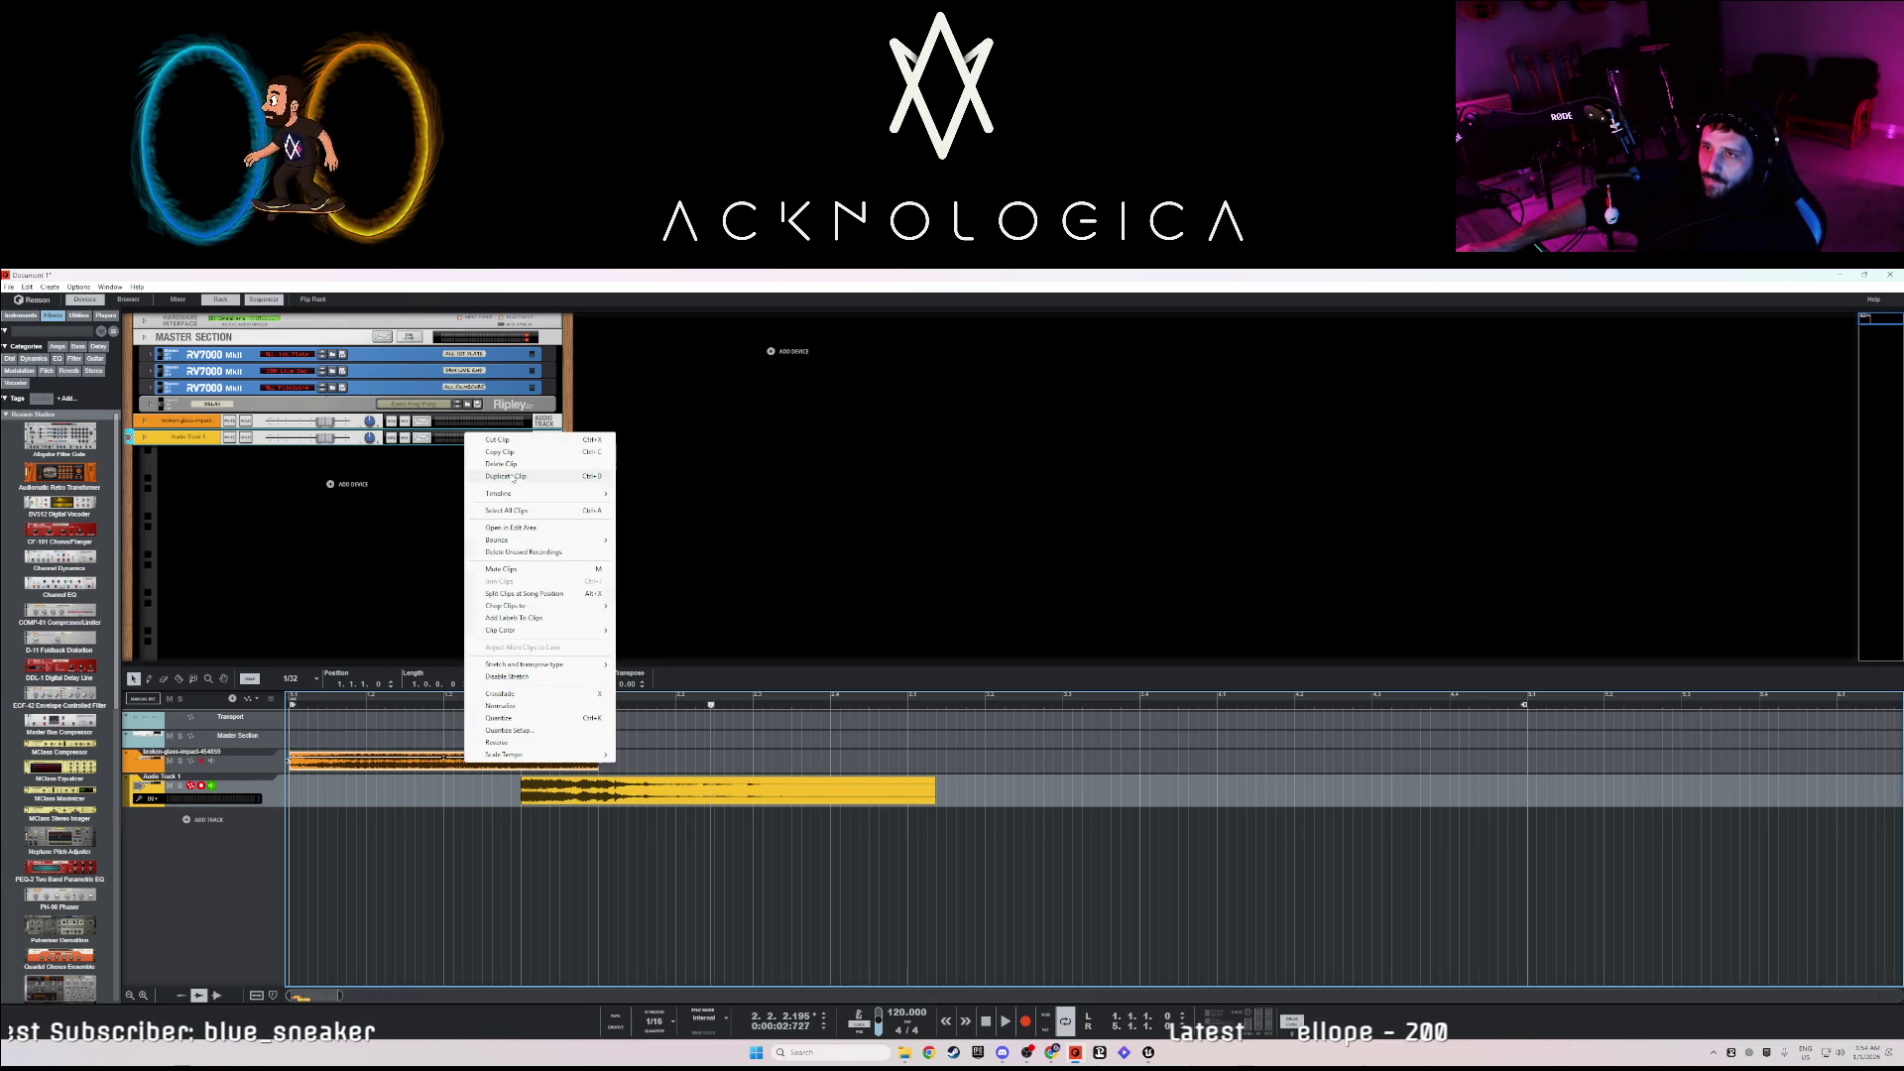
pyautogui.click(514, 477)
pyautogui.rightClick(636, 764)
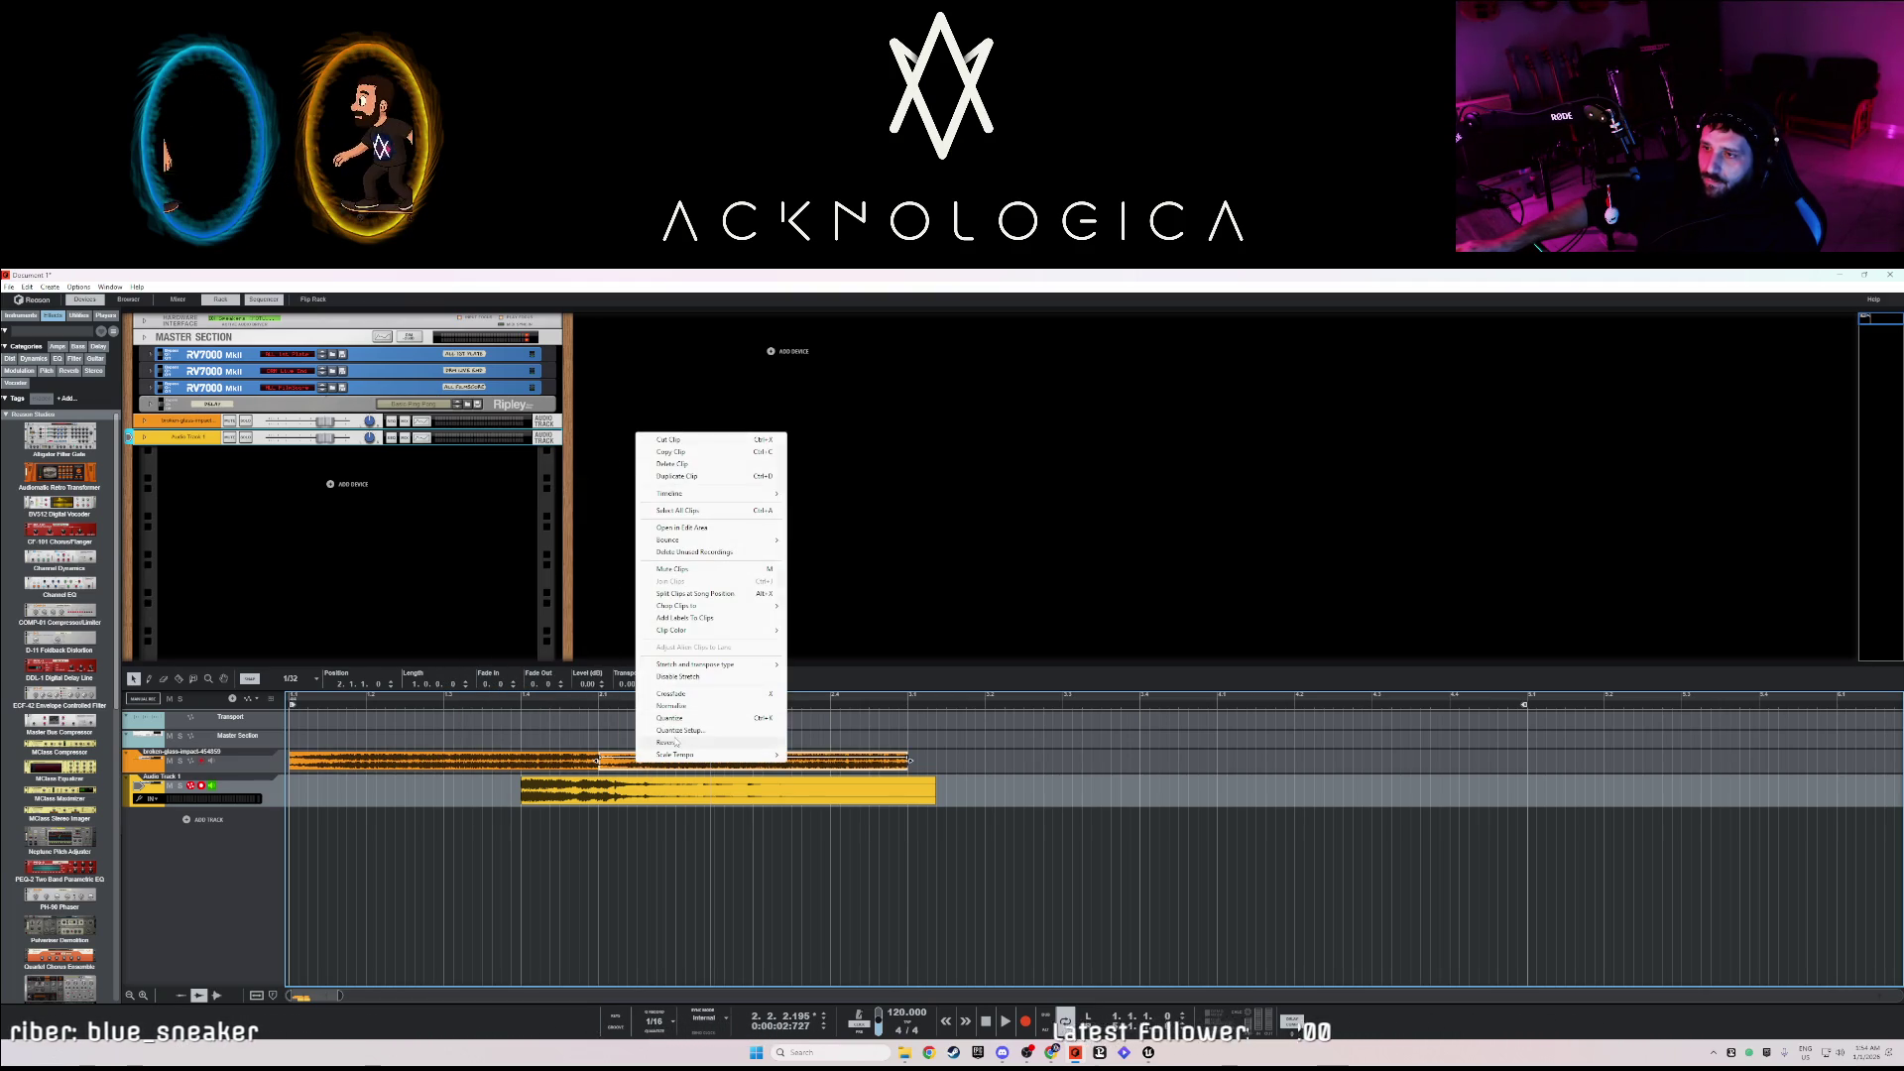
pyautogui.click(676, 743)
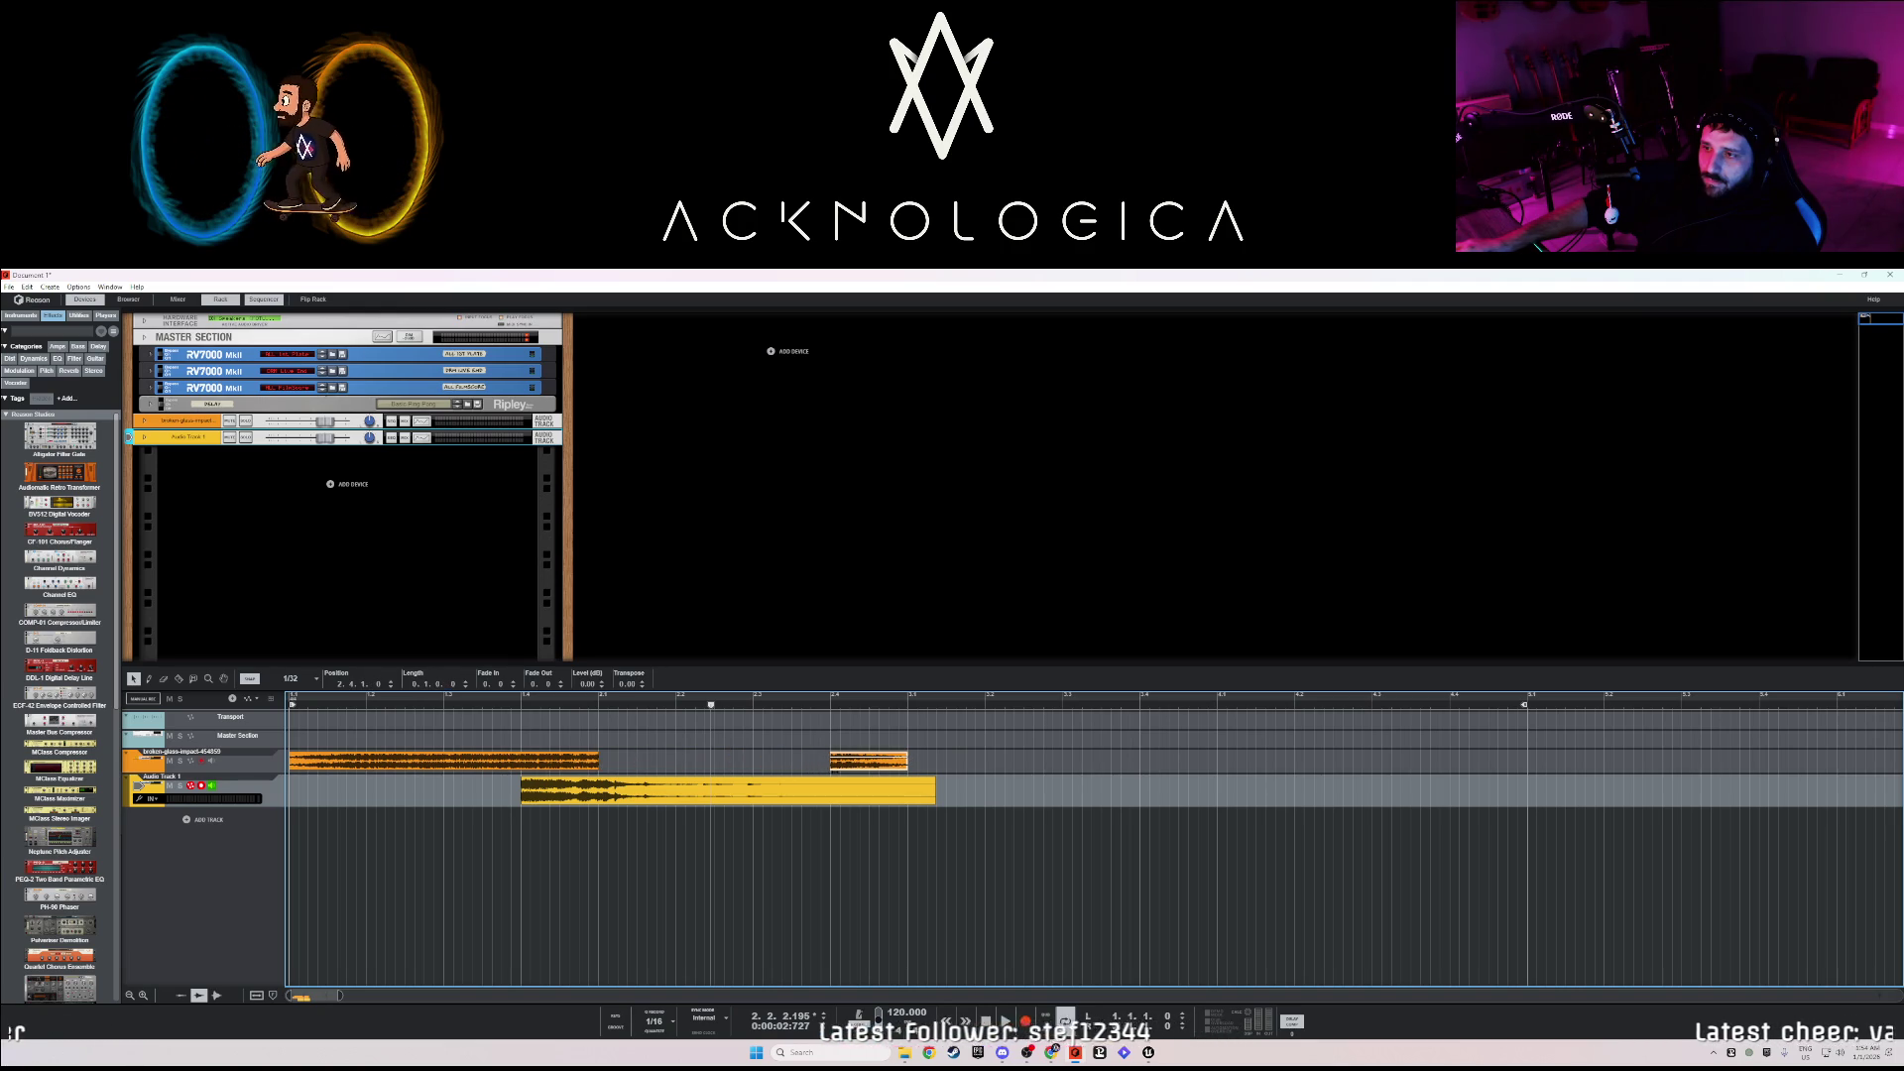
pyautogui.moveTo(798, 765); pyautogui.dragTo(614, 766)
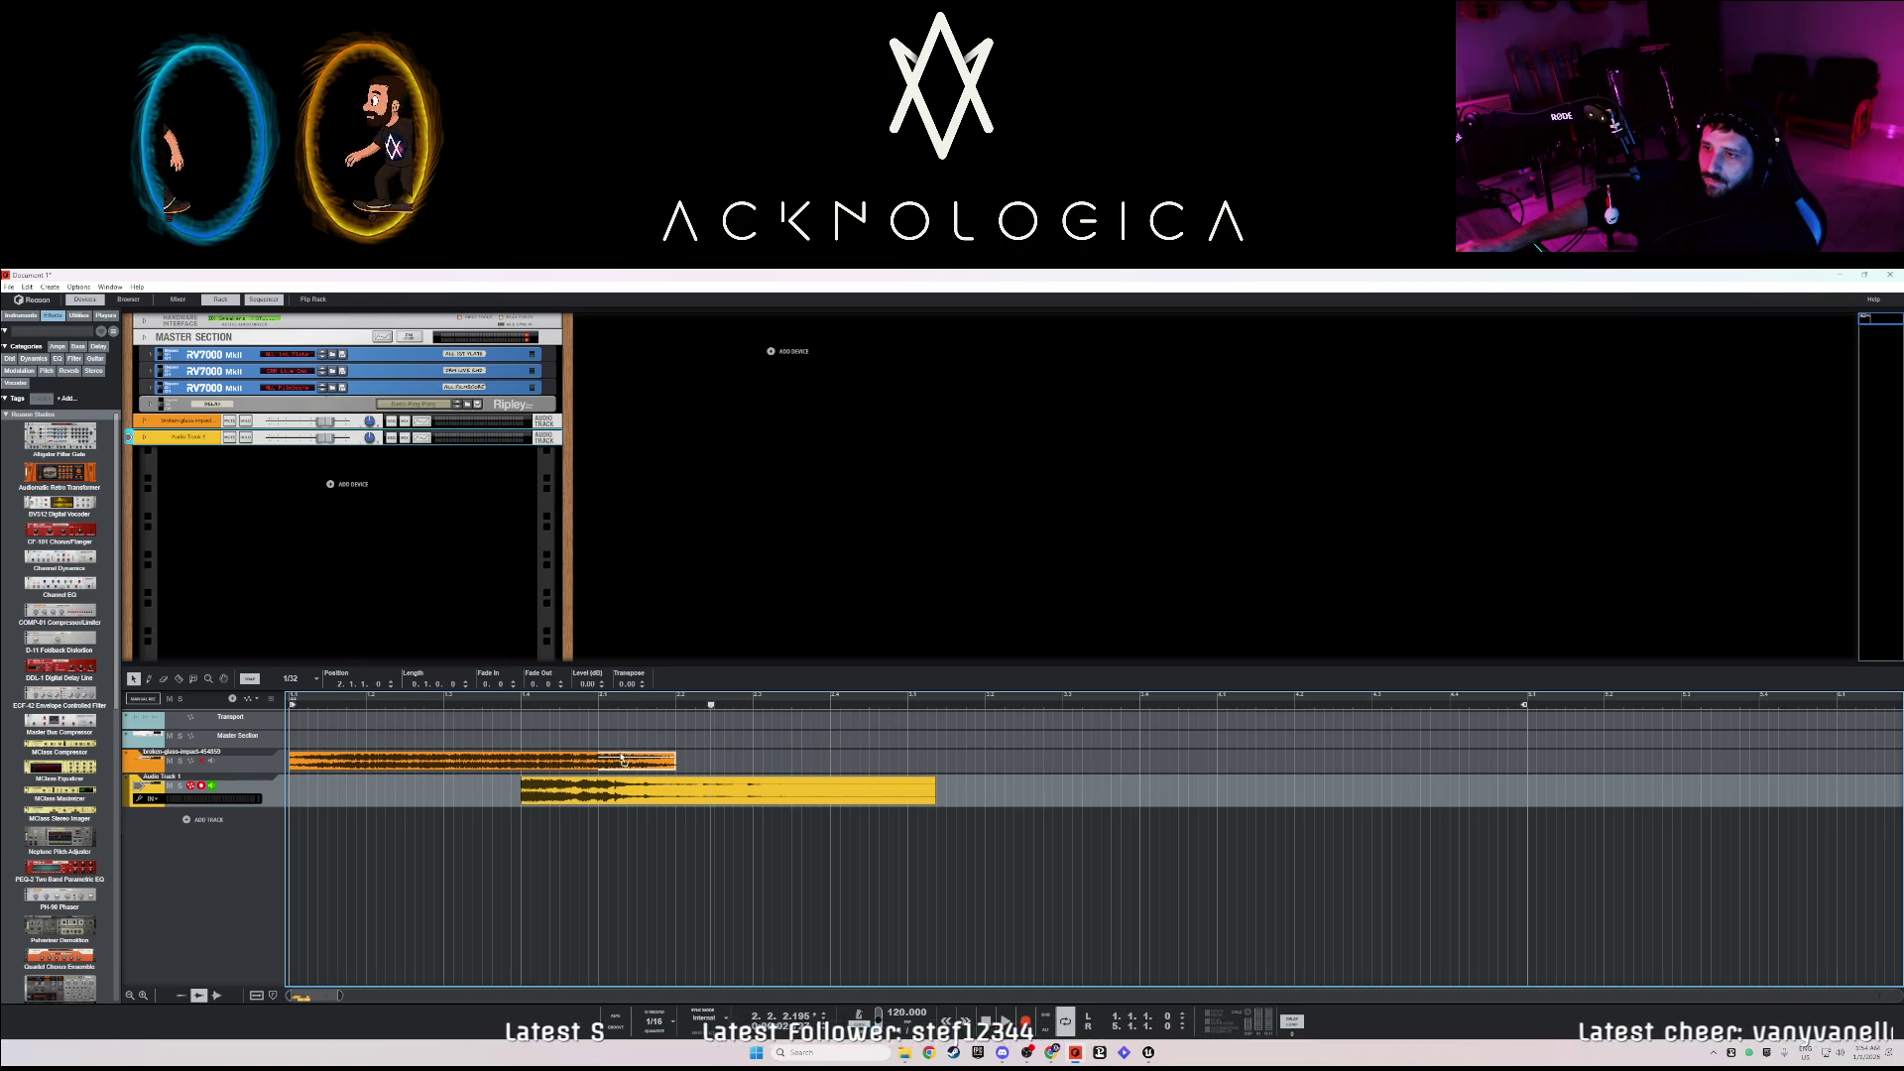
pyautogui.click(307, 707)
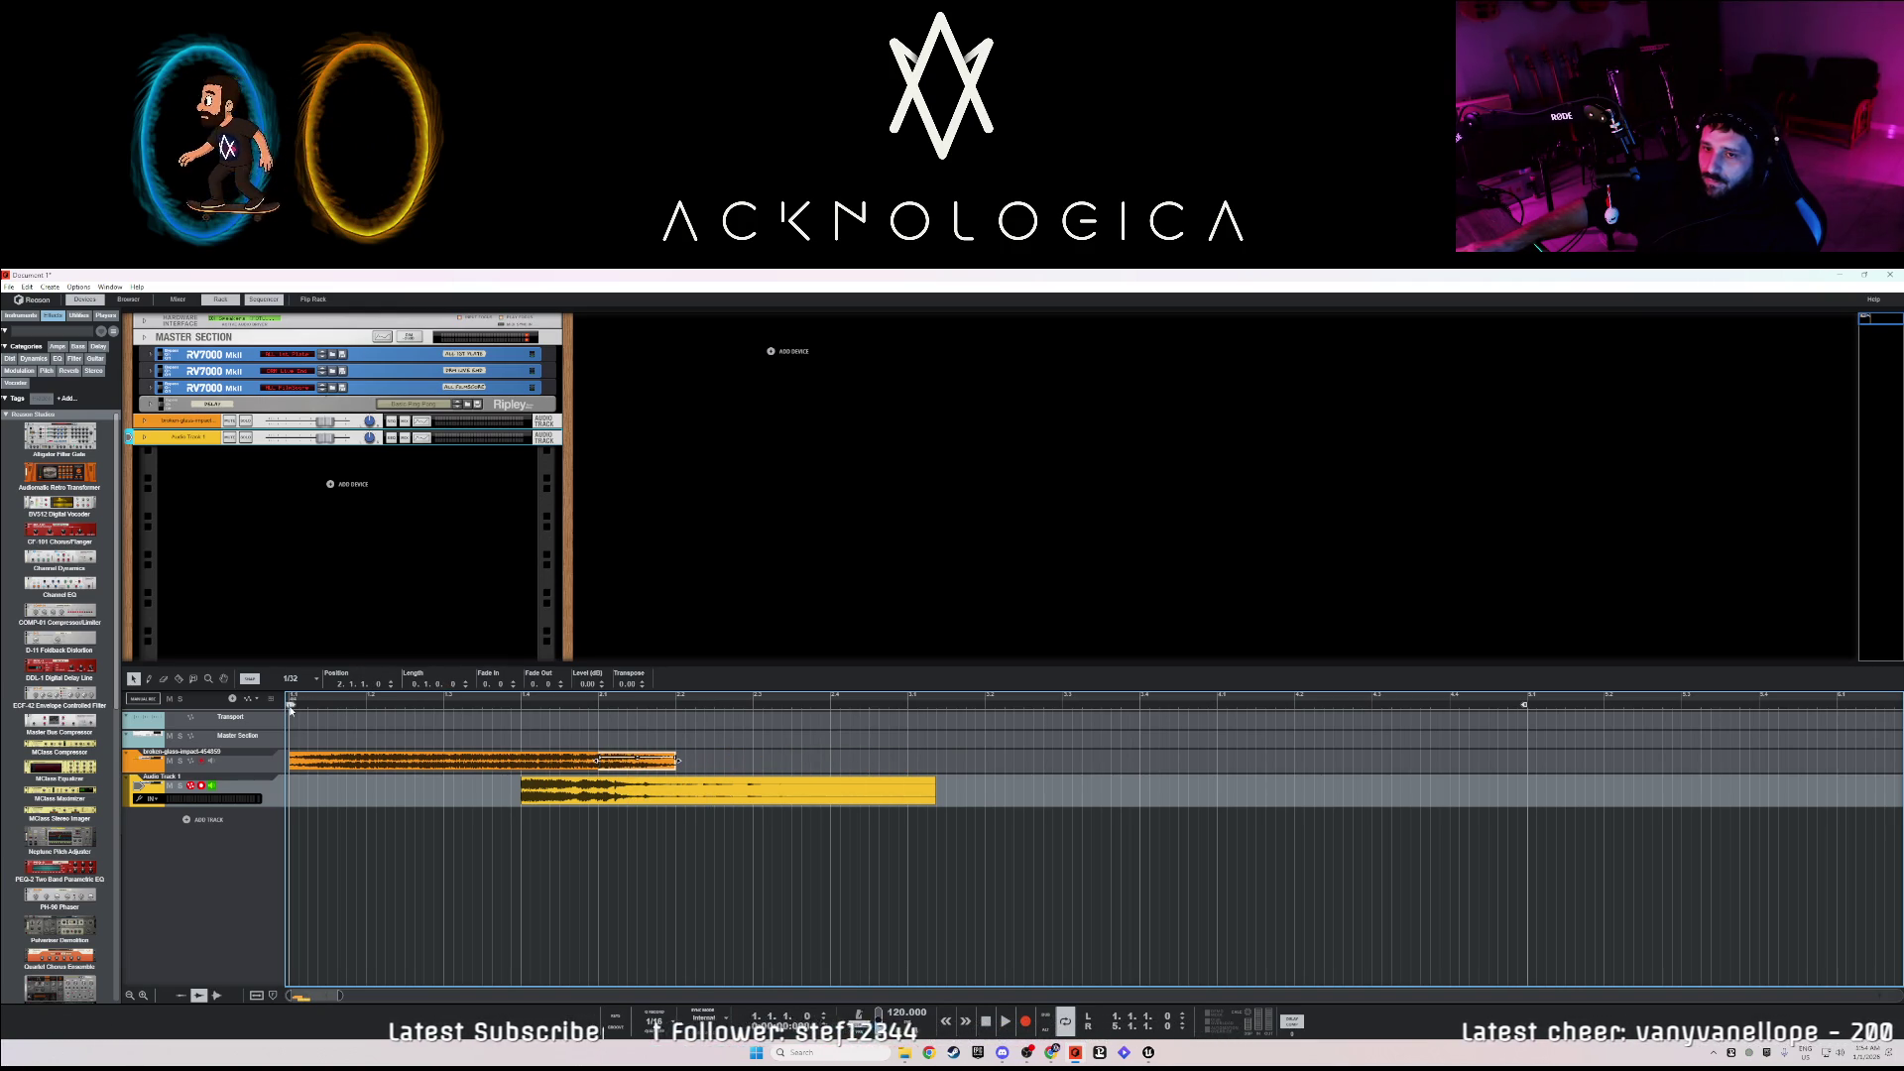
pyautogui.press('space')
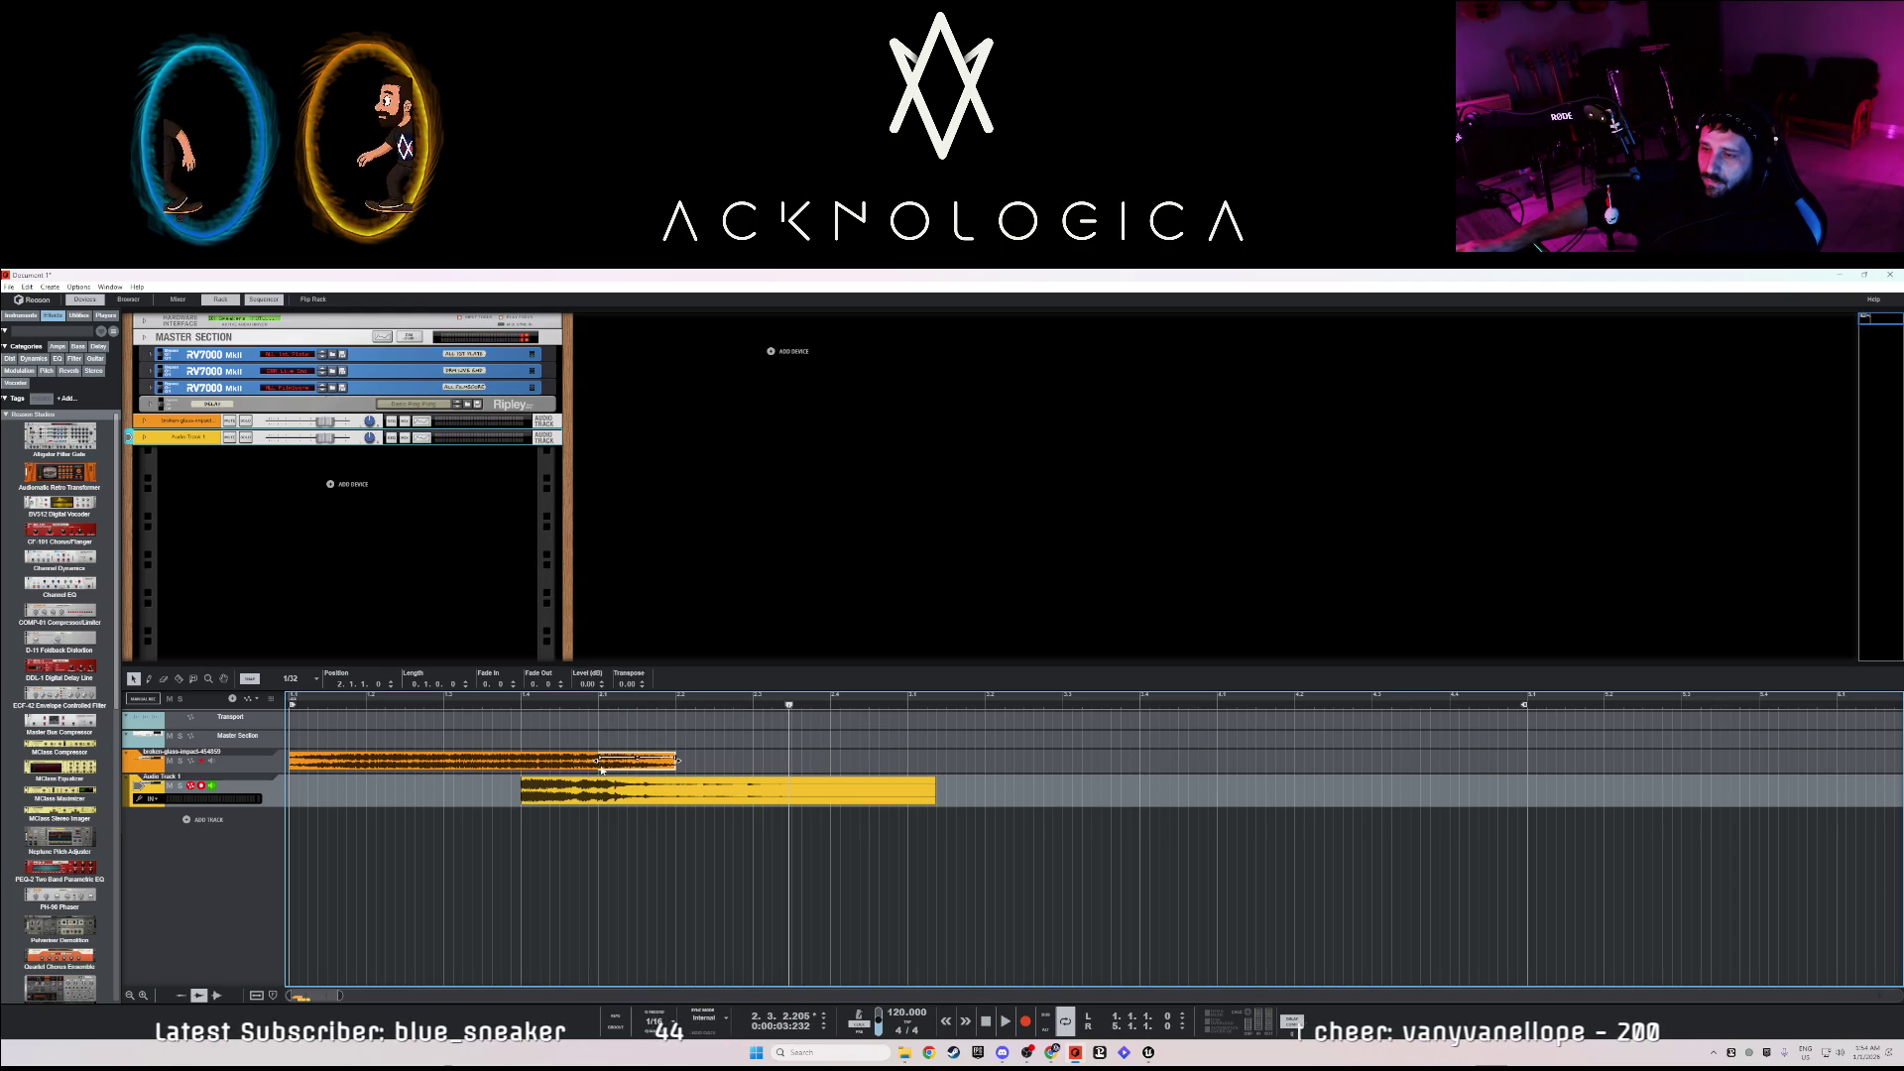
# - Raise the broken-glass clip to 1.72 dB, play it back, and end the loop at the audio clip's end
pyautogui.moveTo(677, 761); pyautogui.dragTo(491, 708)
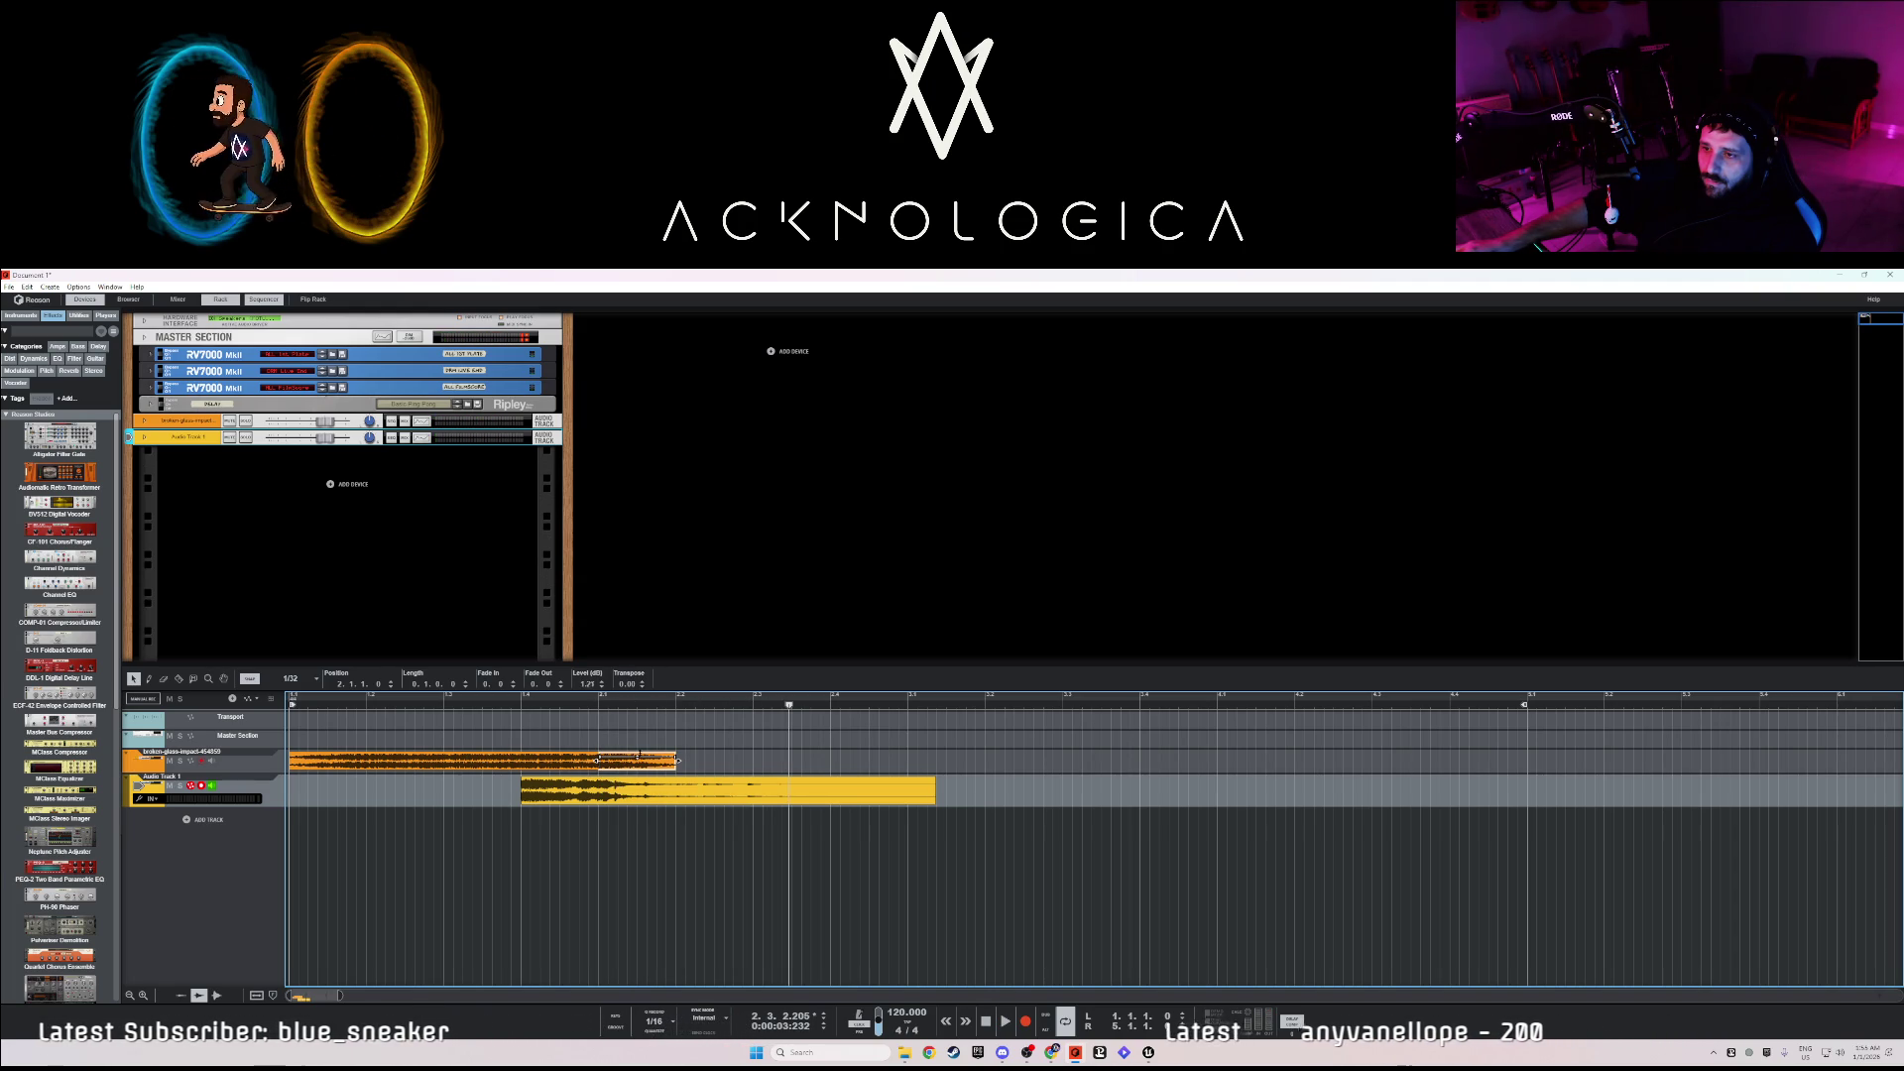
pyautogui.click(490, 708)
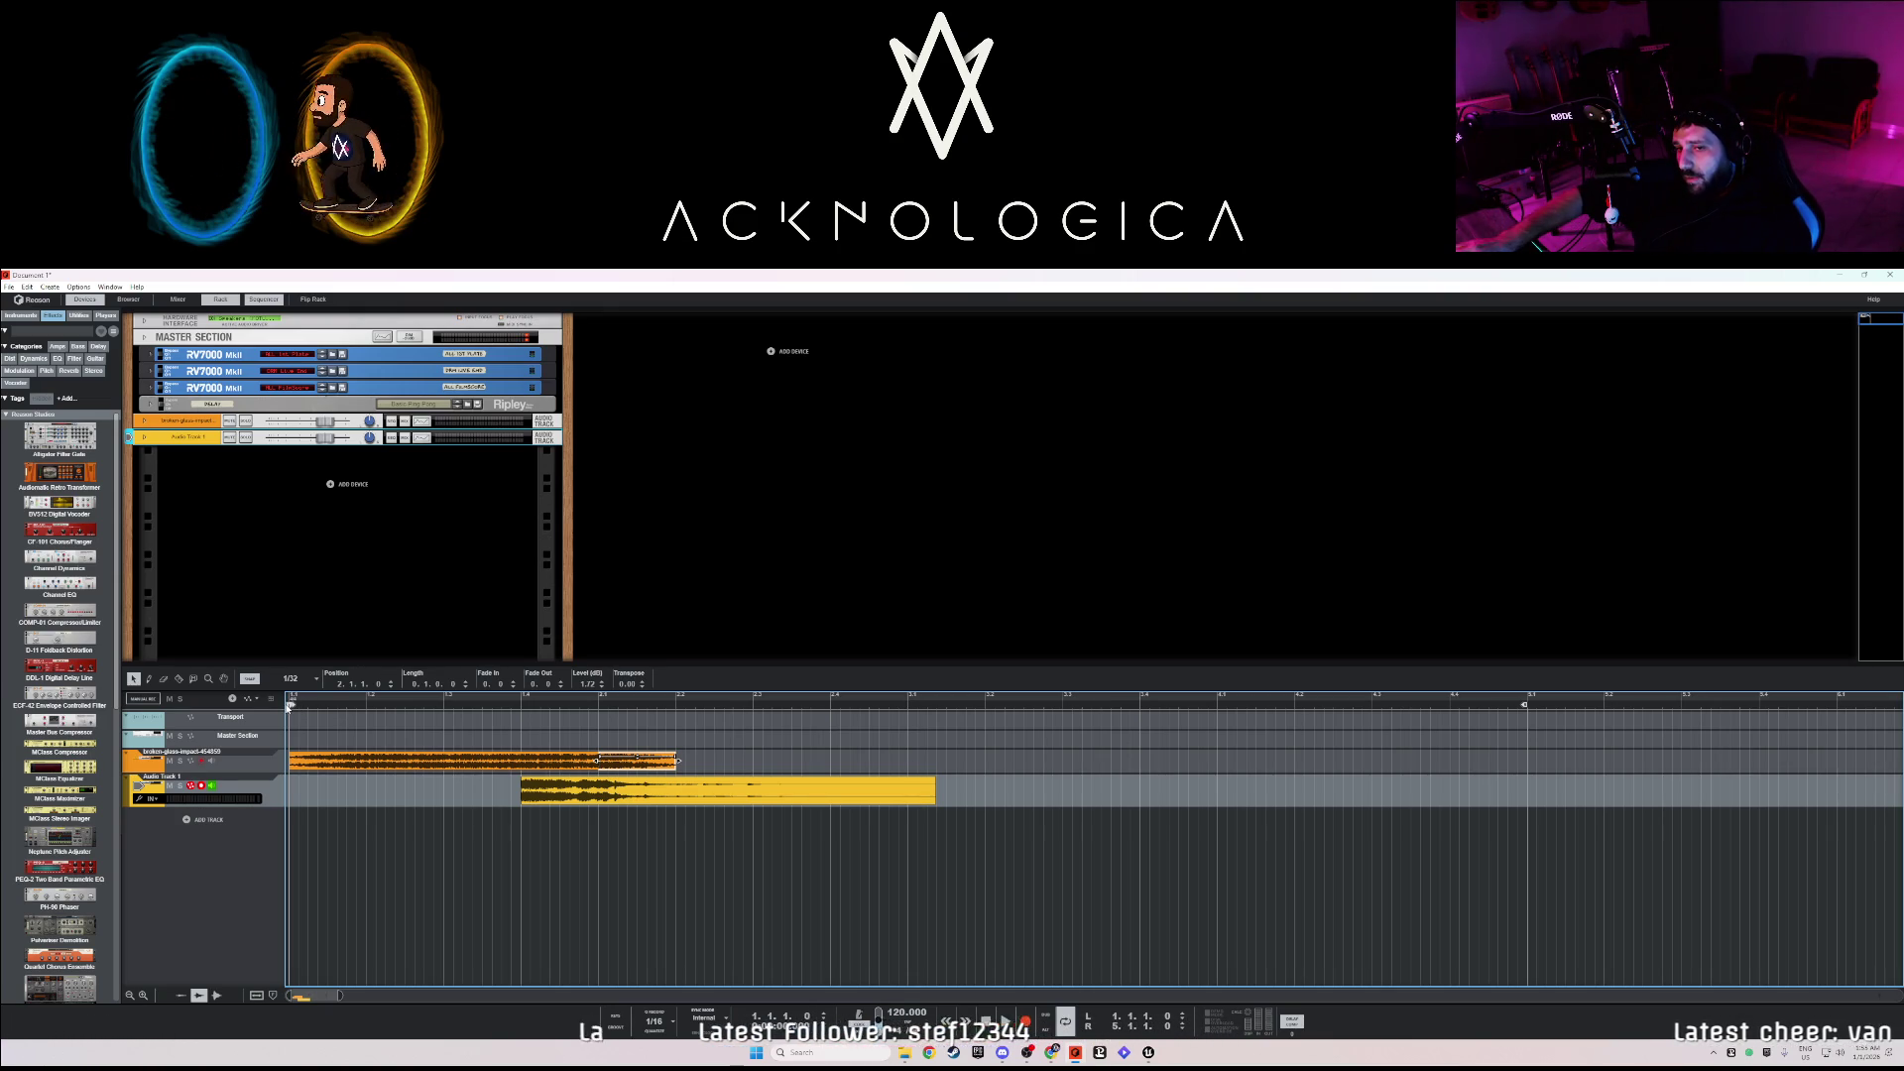
pyautogui.press('space')
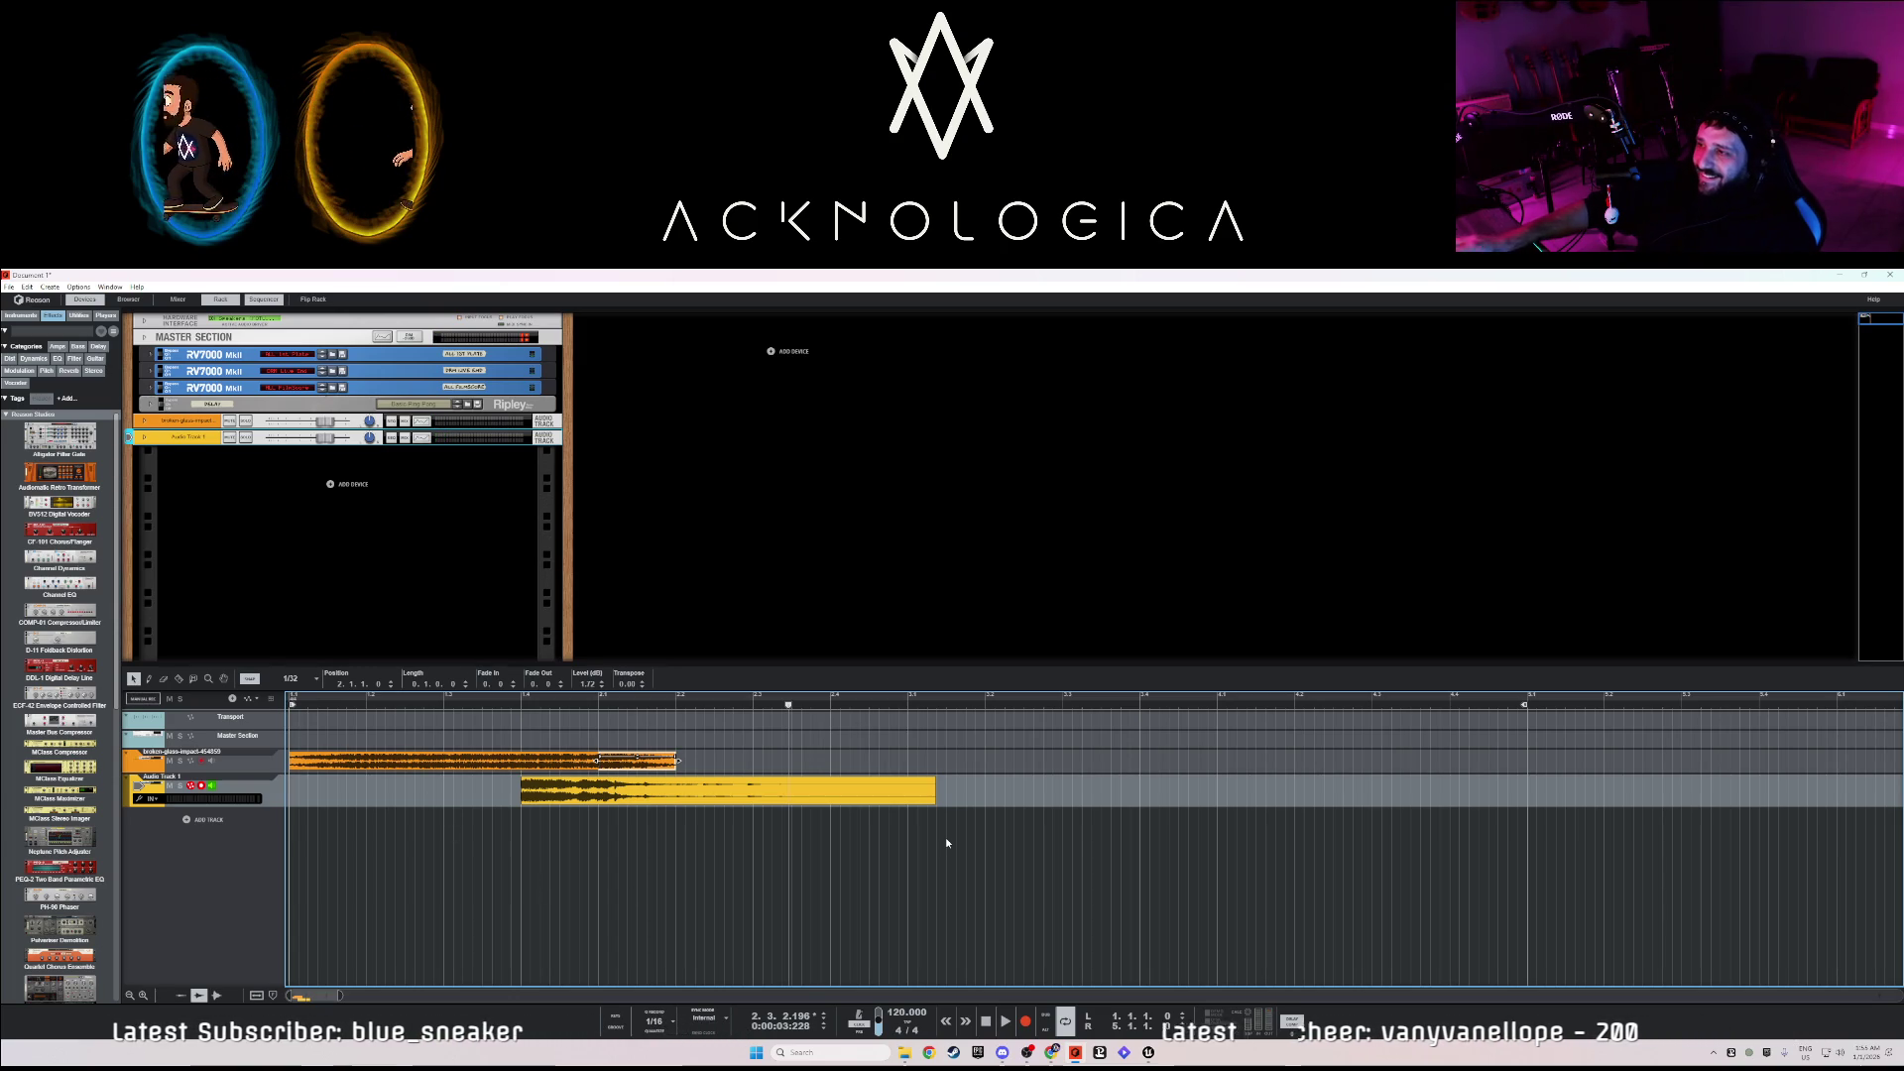
pyautogui.moveTo(1524, 707); pyautogui.dragTo(933, 706)
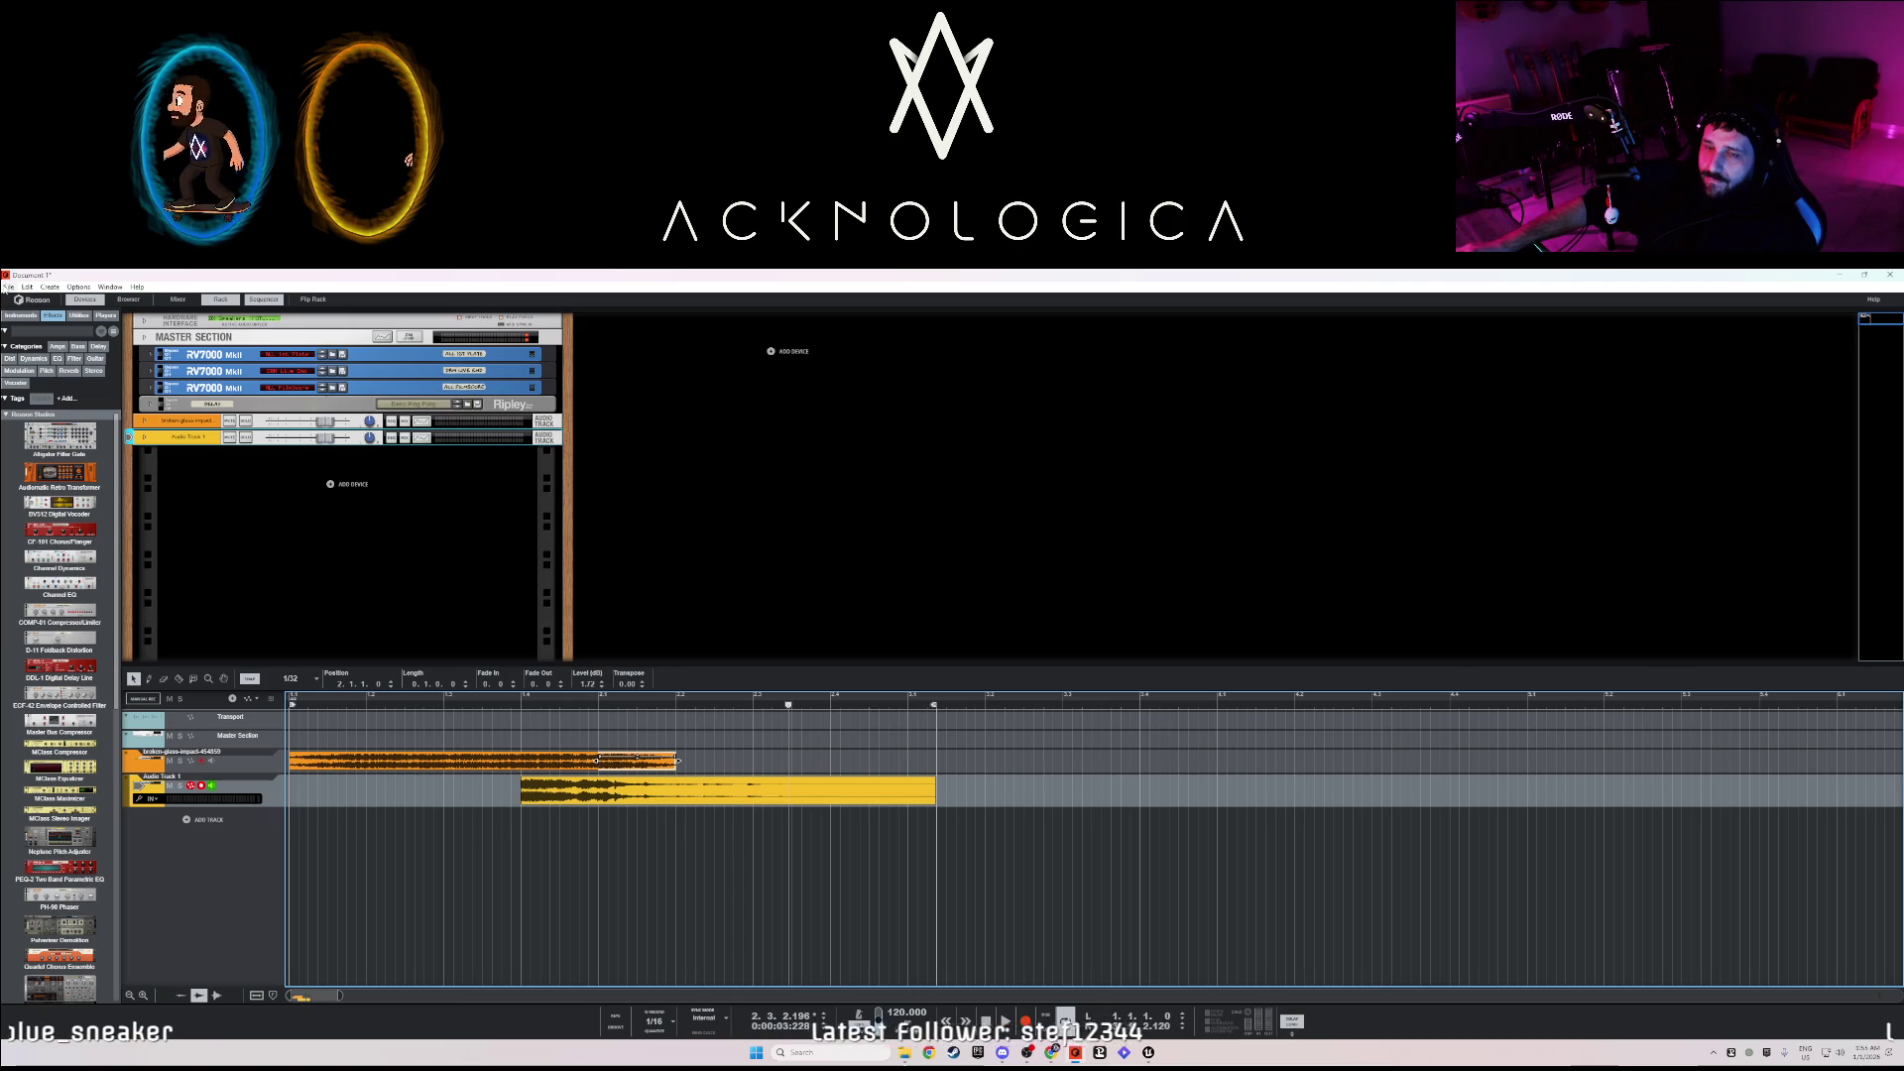
# - Export the loop as an audio file named BeginLevelScream with the default export settings
pyautogui.click(8, 286)
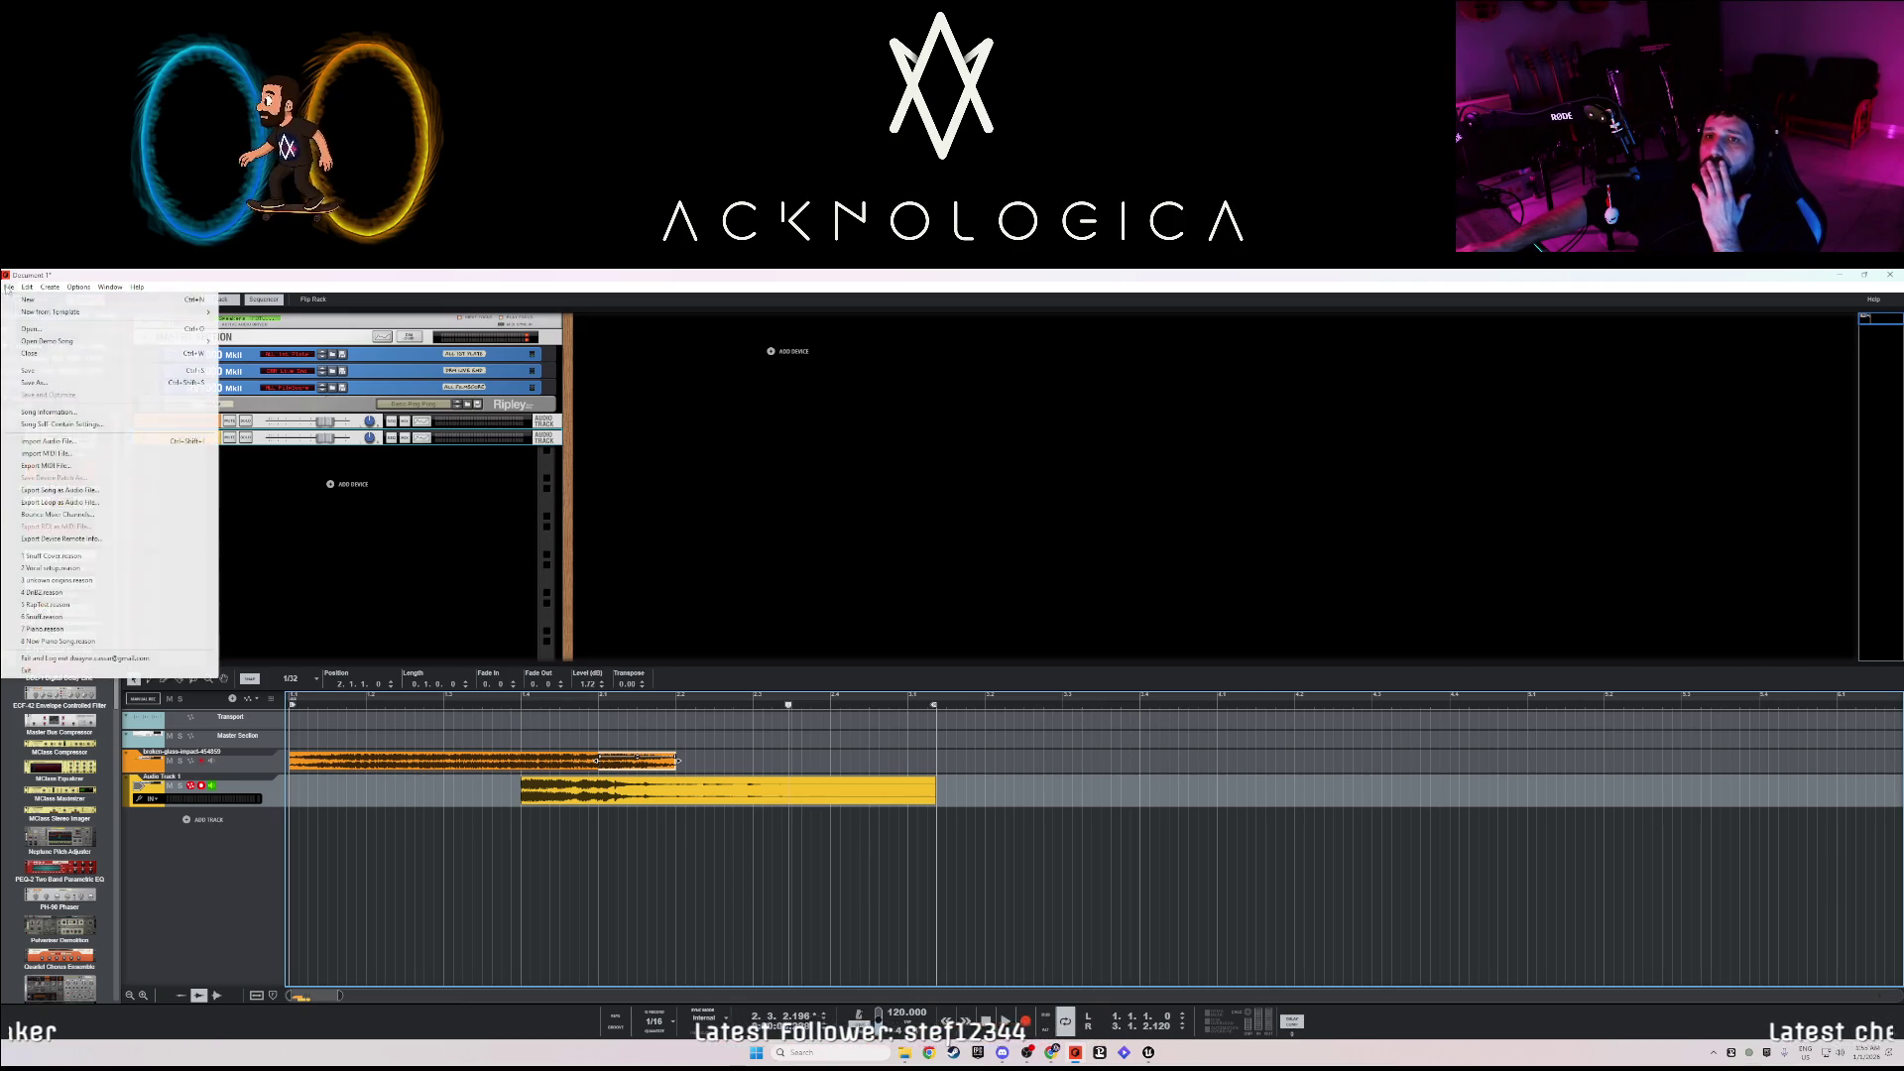
pyautogui.click(91, 505)
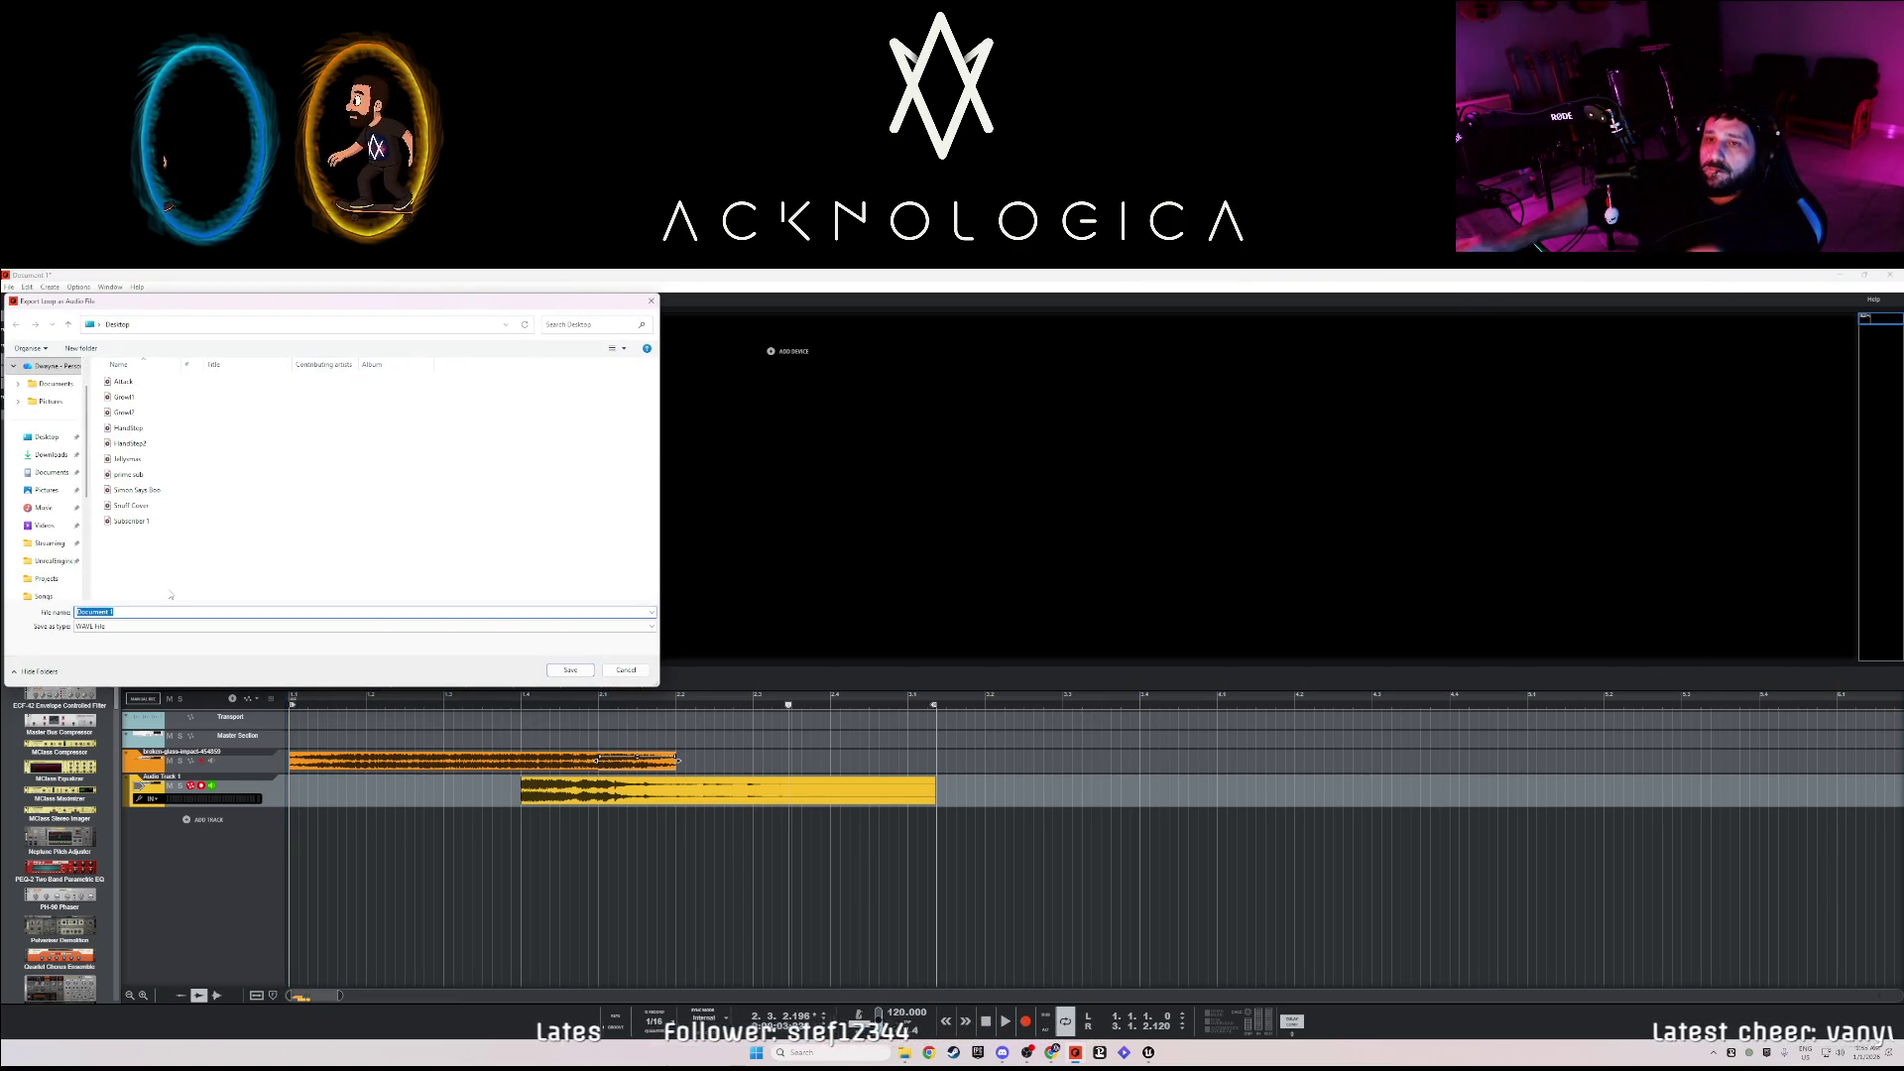
pyautogui.write('Begin key')
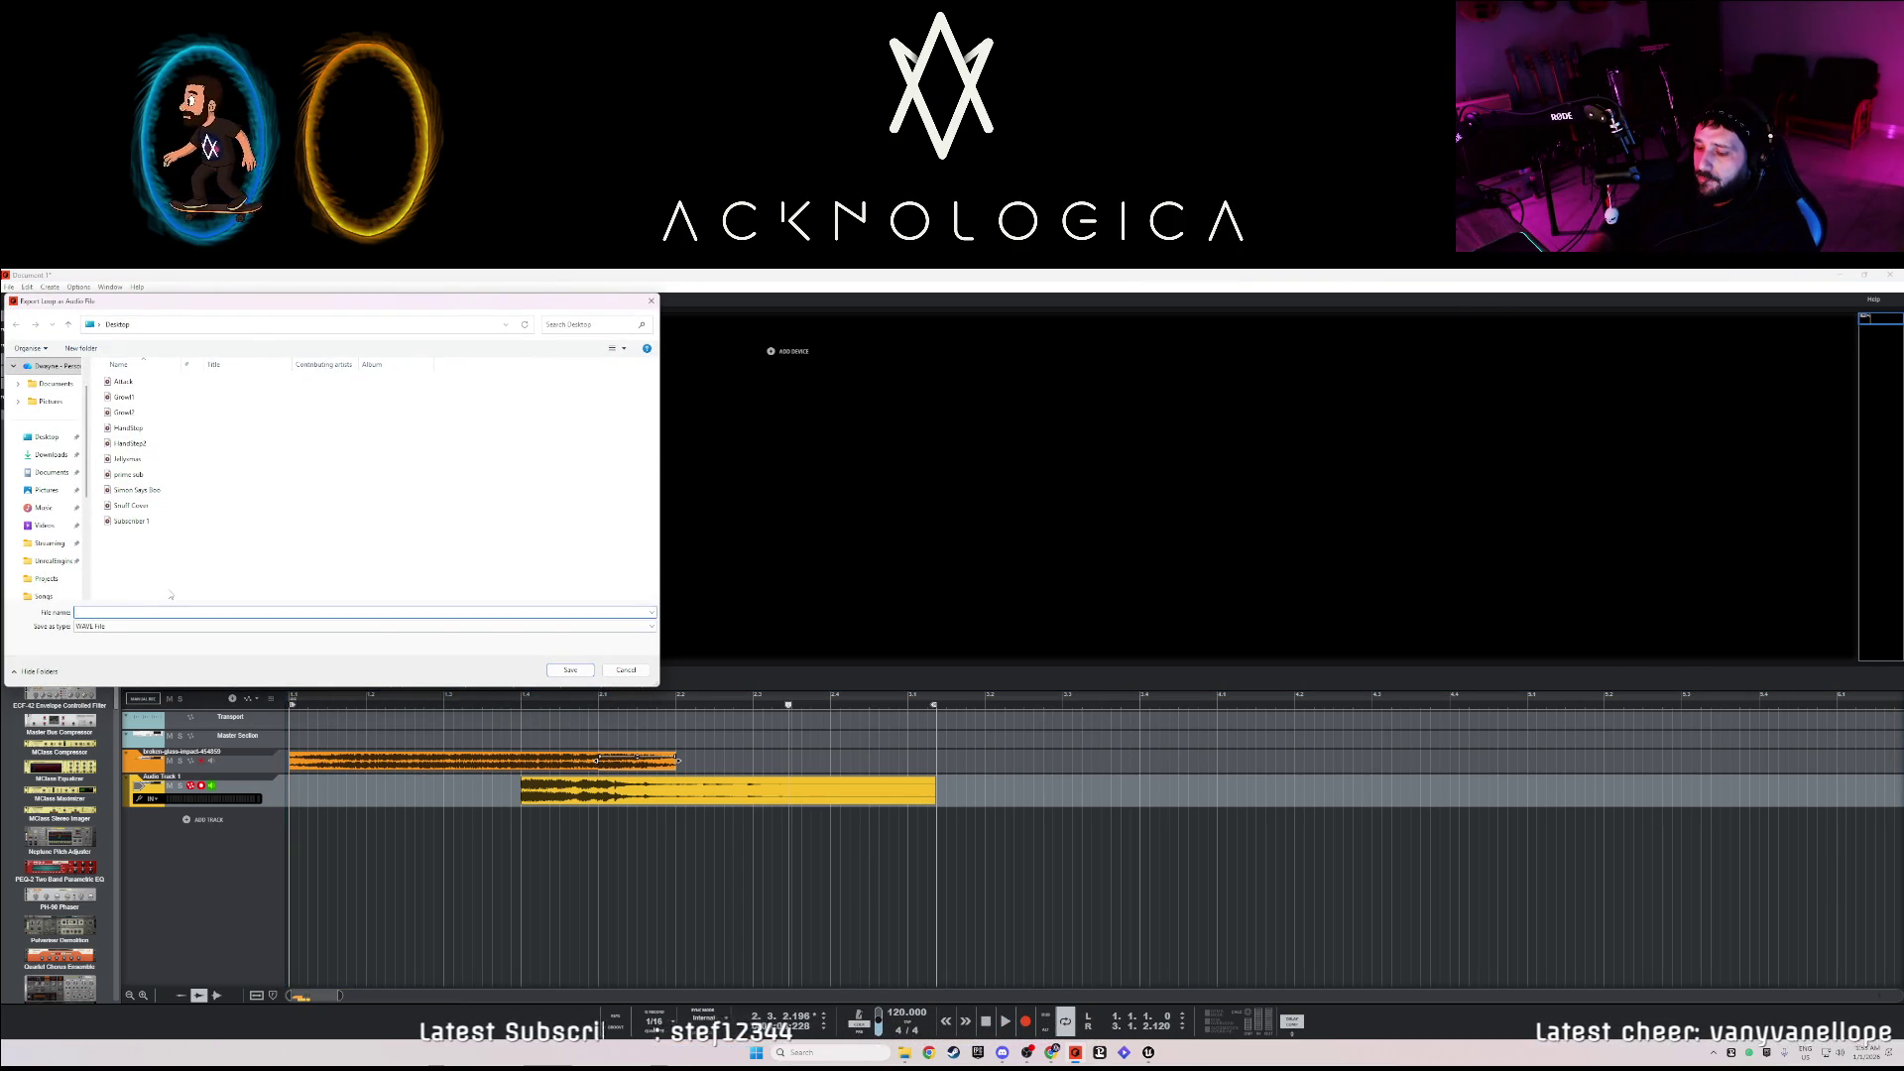
pyautogui.write('e')
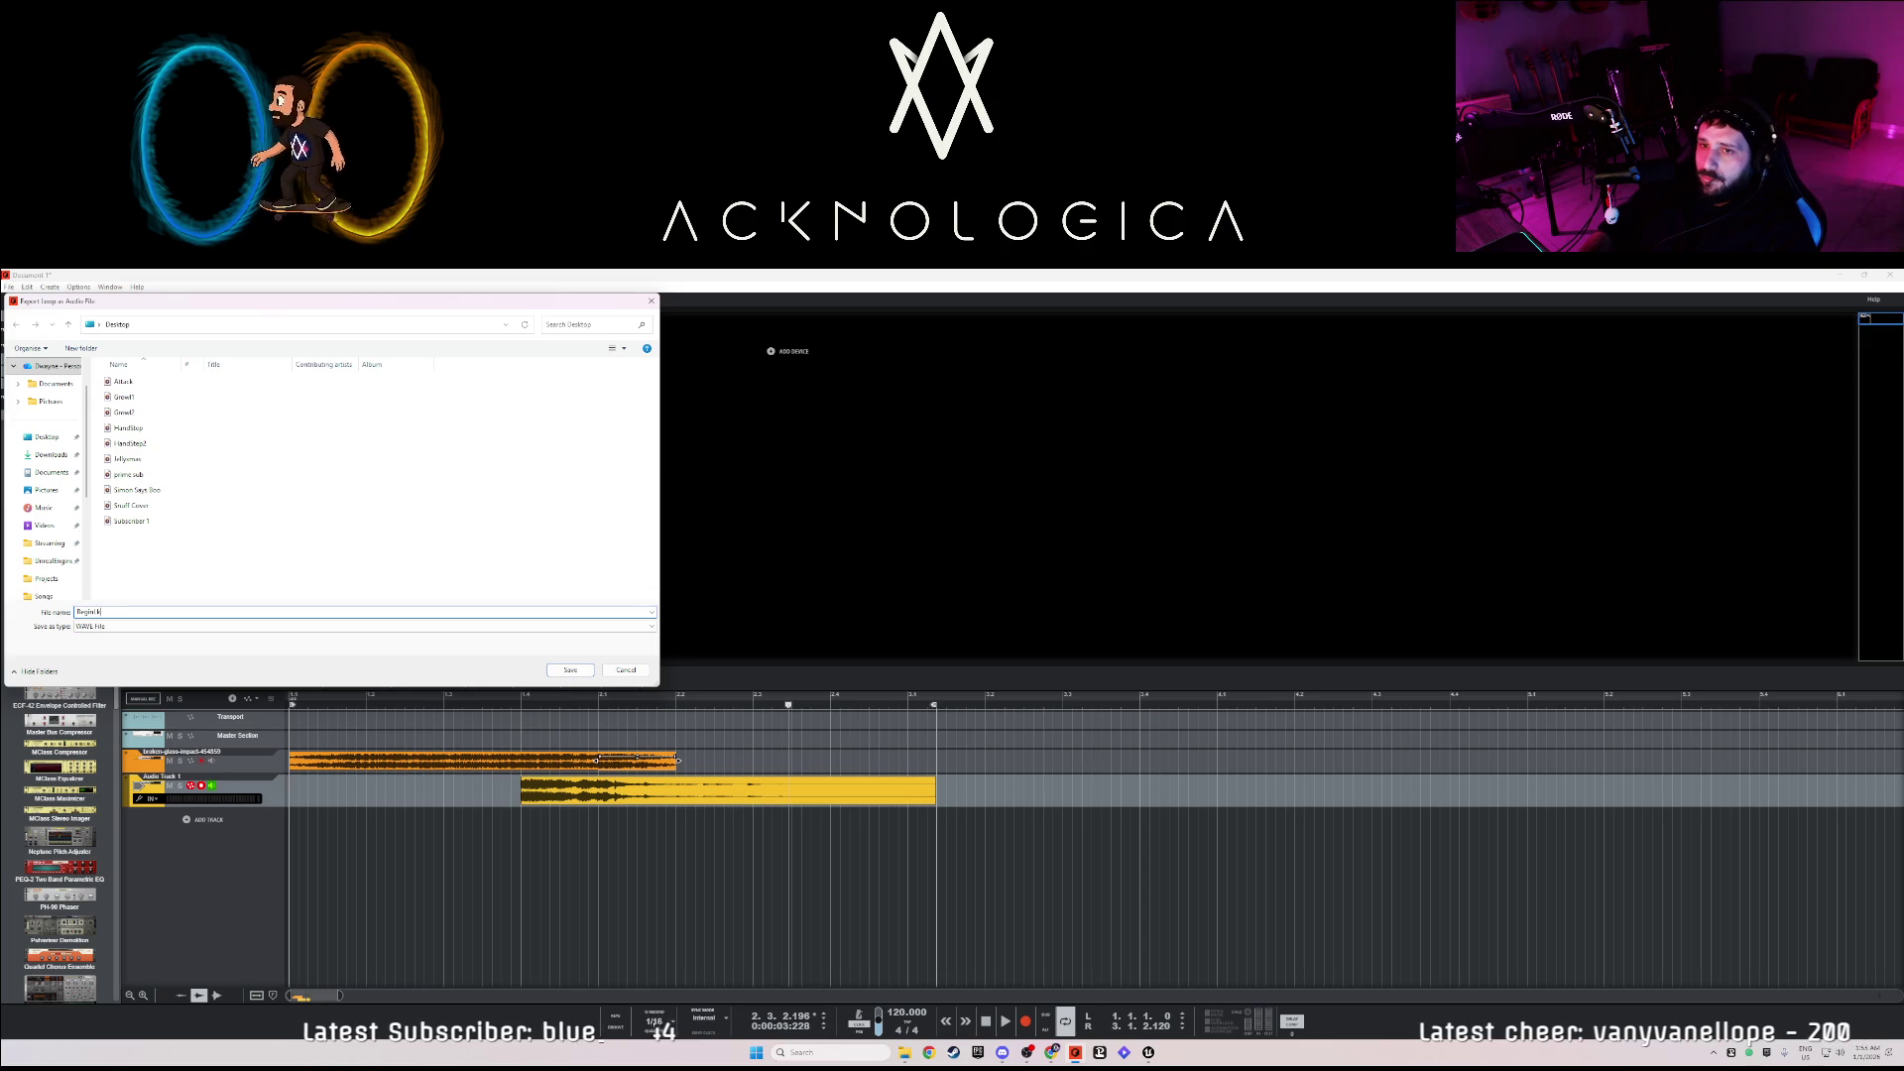
pyautogui.write('velScream')
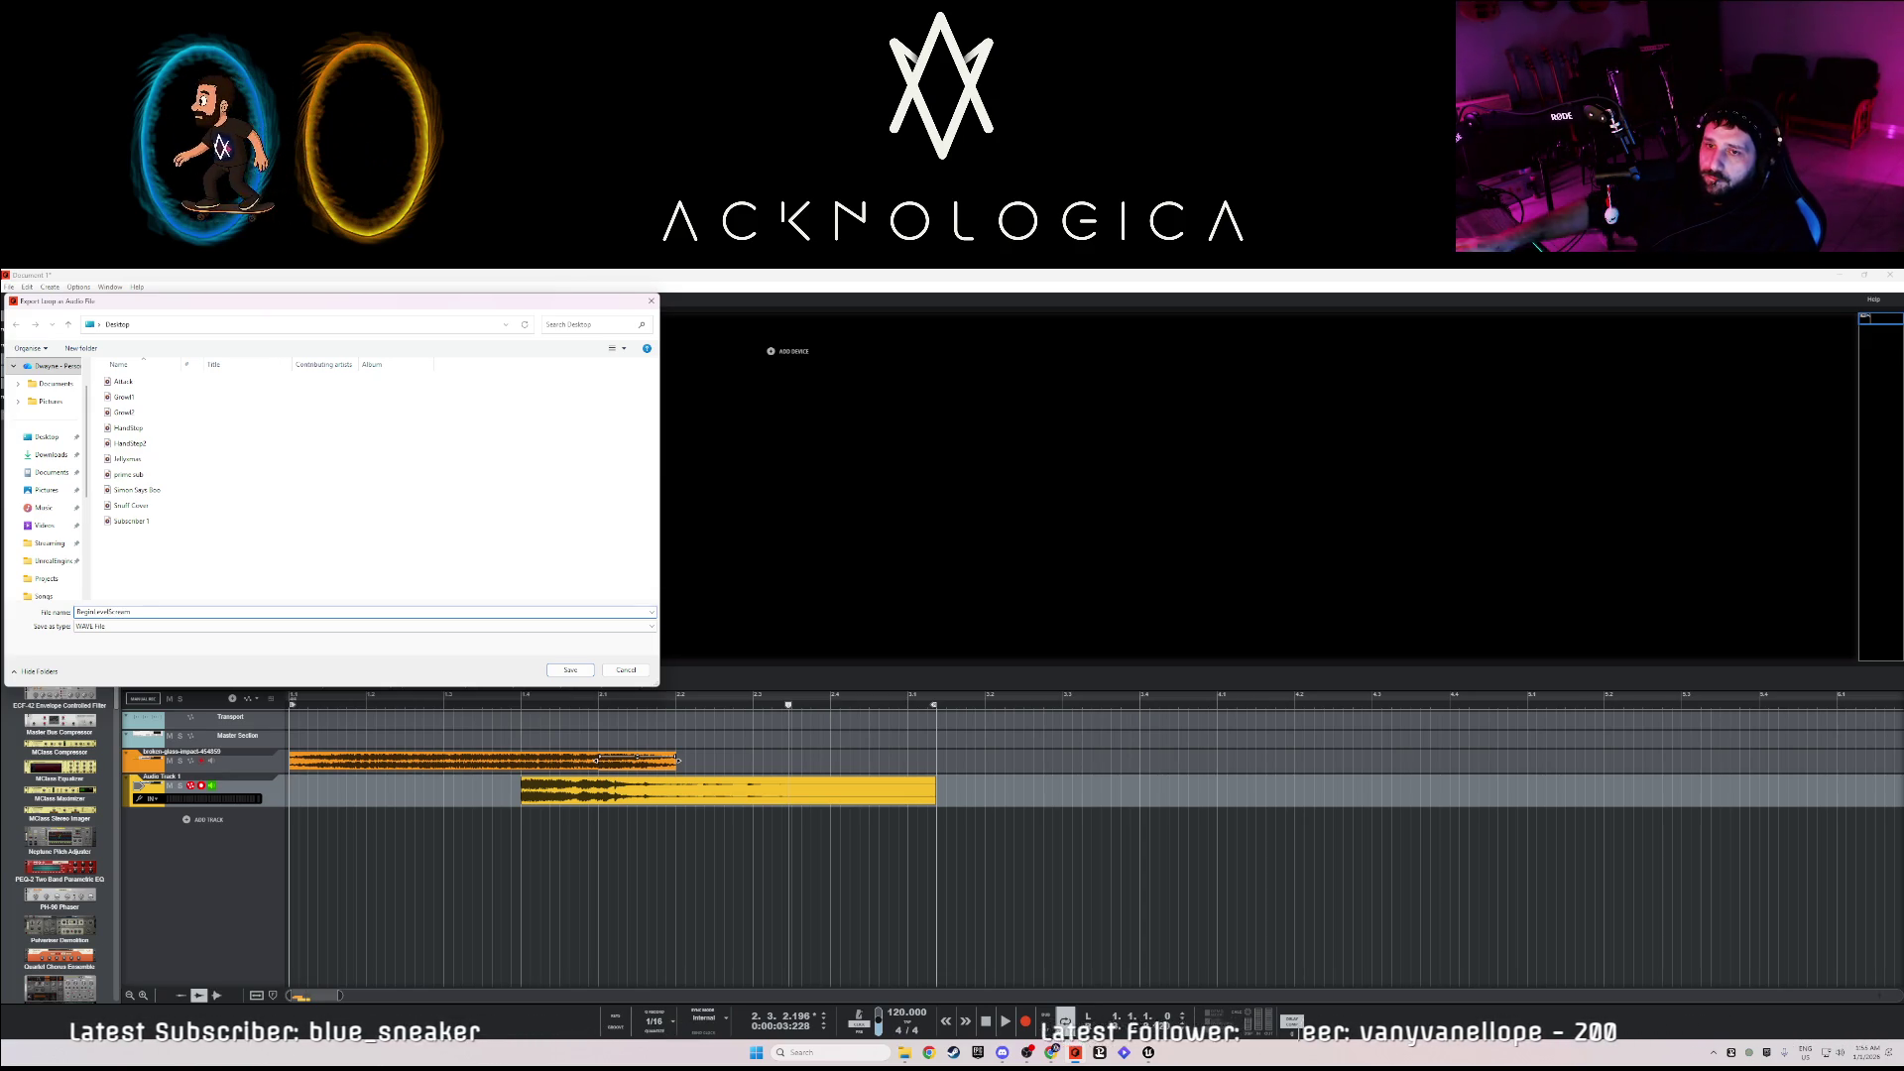
pyautogui.click(573, 673)
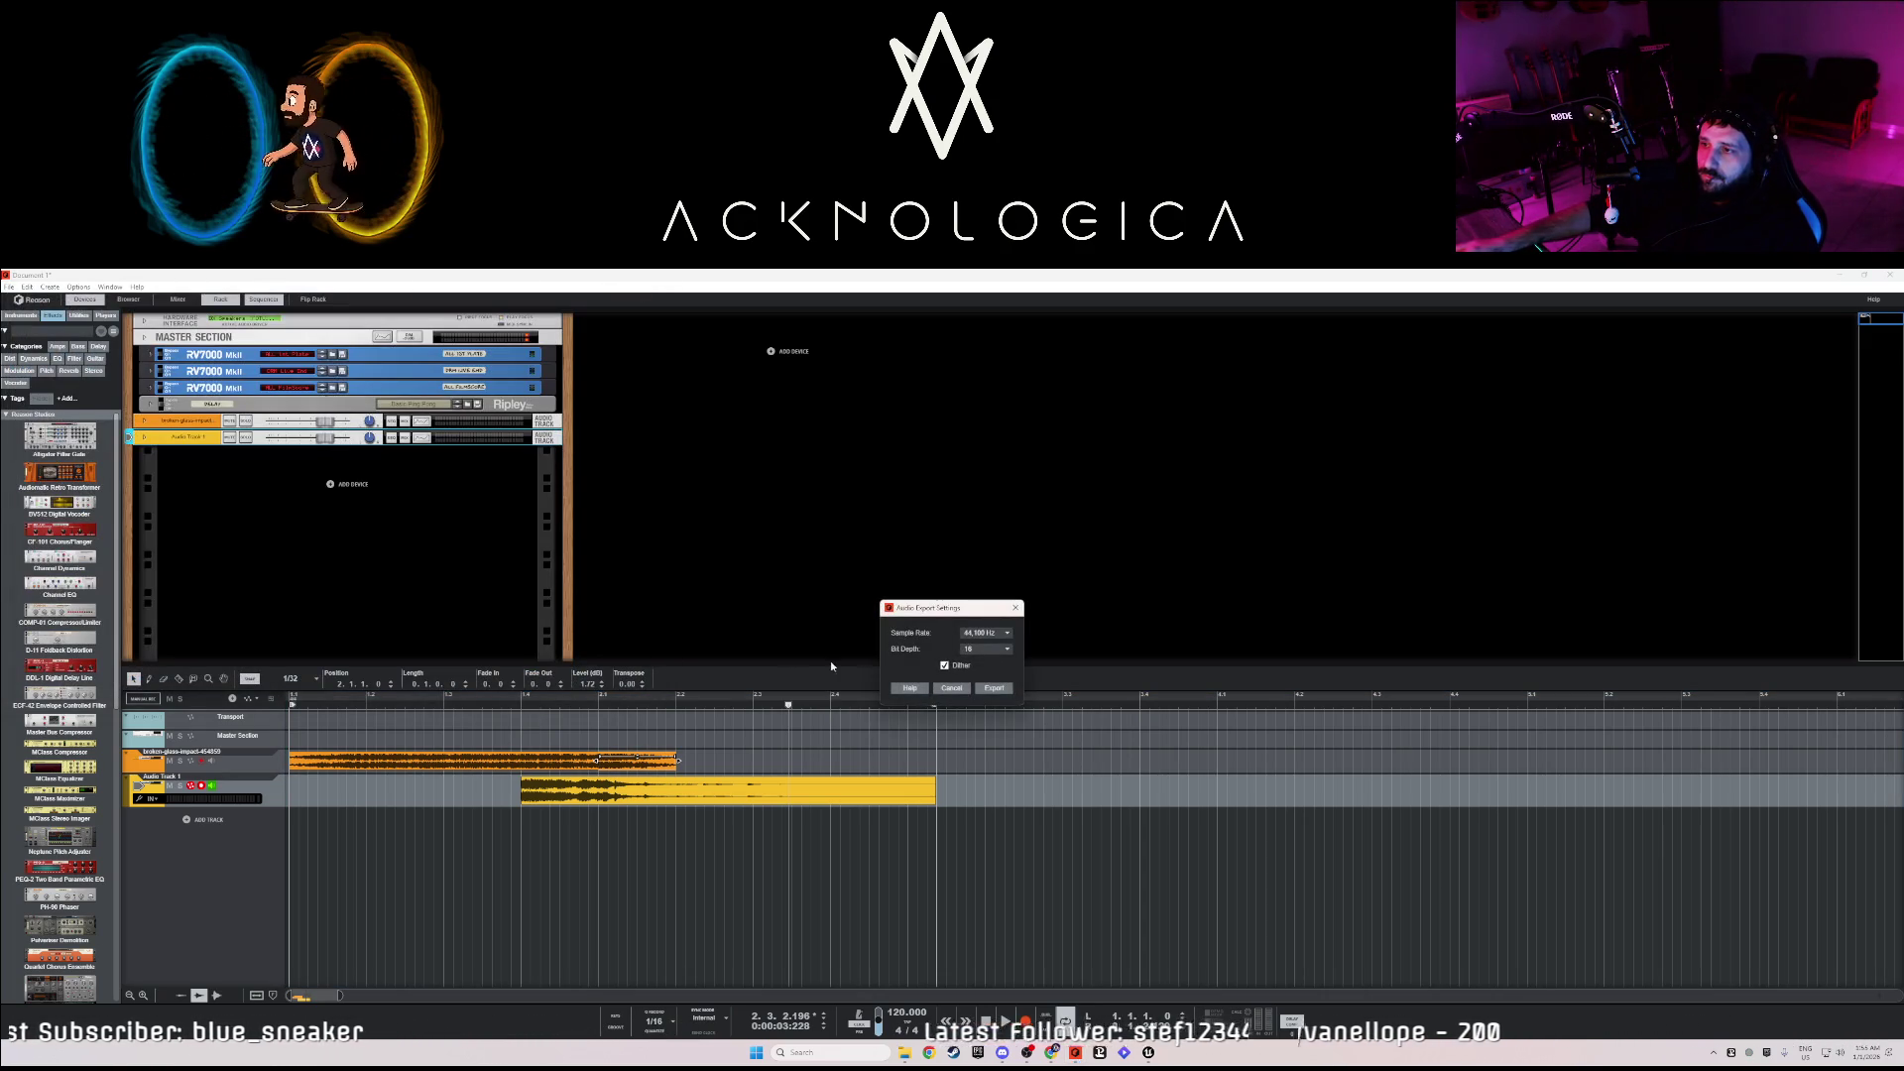
pyautogui.click(994, 687)
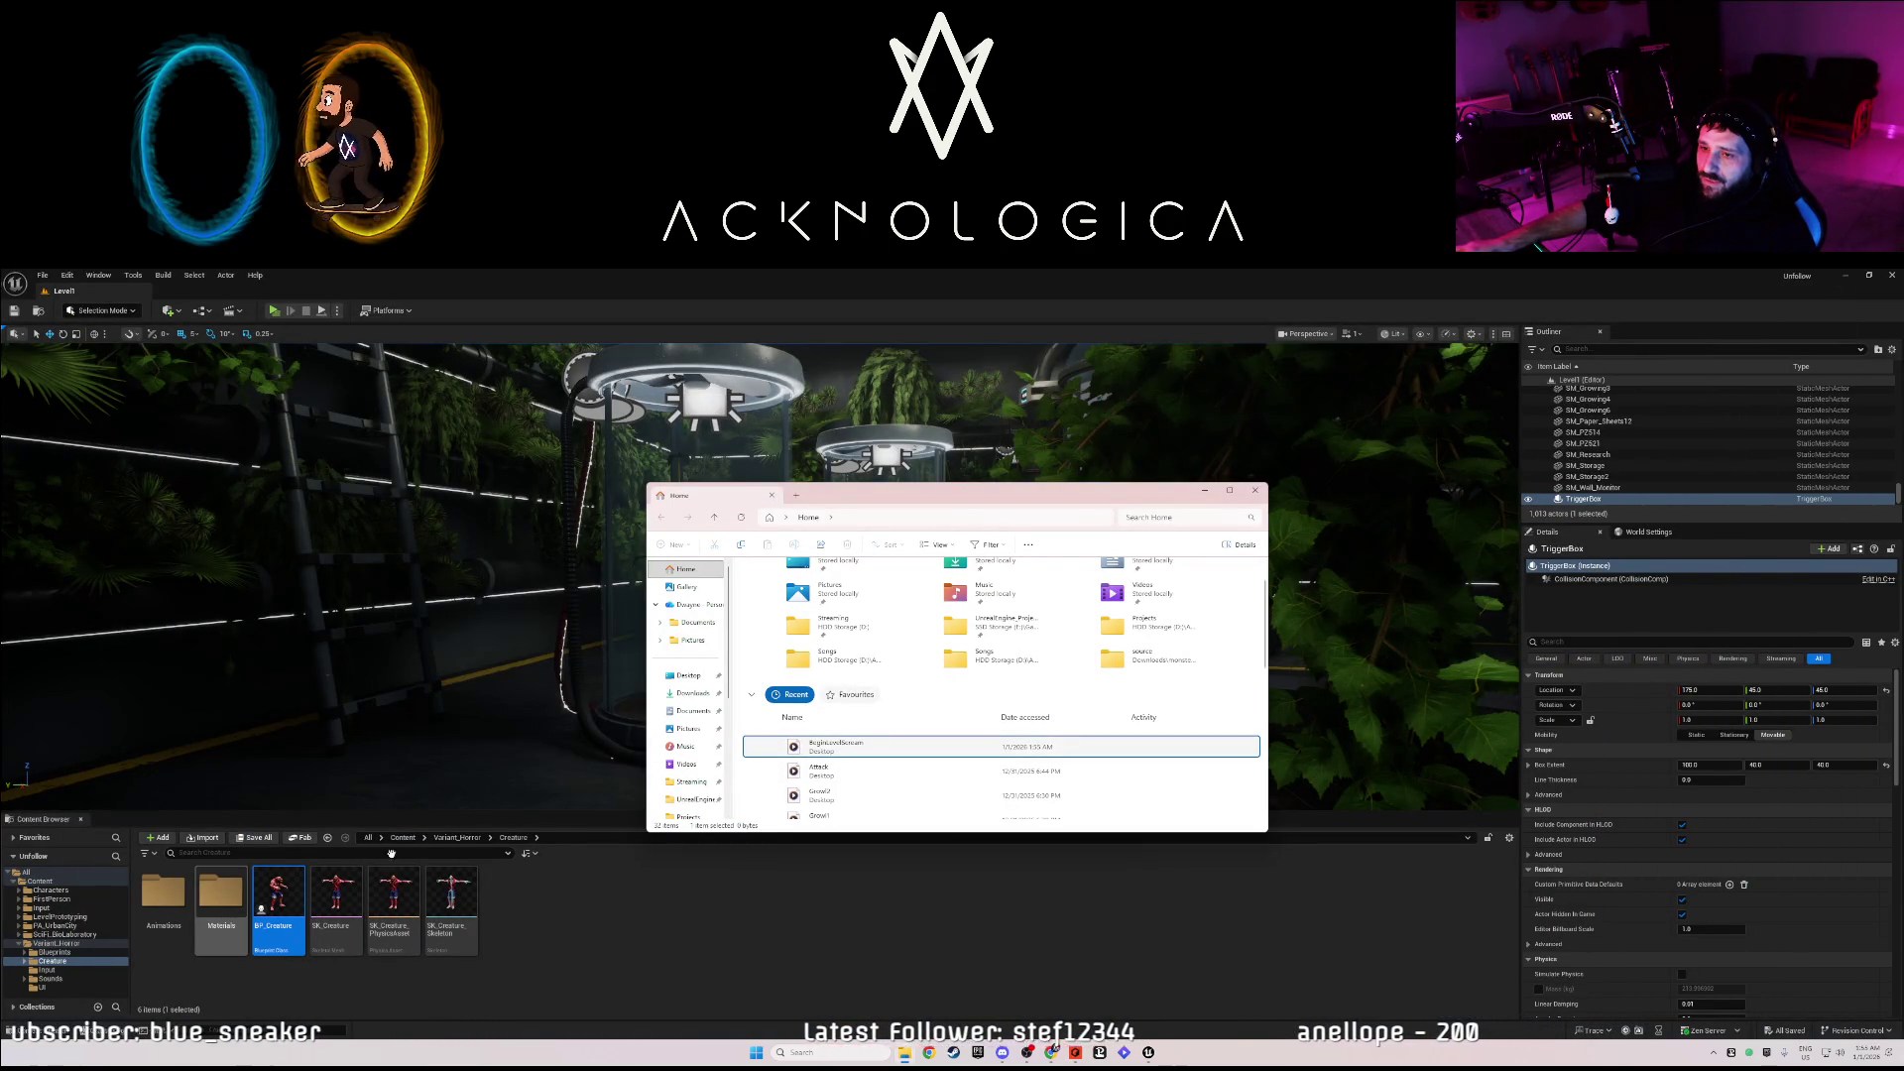
# - Import BeginLevelScream into Variant_Horror/Sounds/Player from Explorer and open the Level Blueprint
pyautogui.click(457, 837)
pyautogui.doubleClick(335, 893)
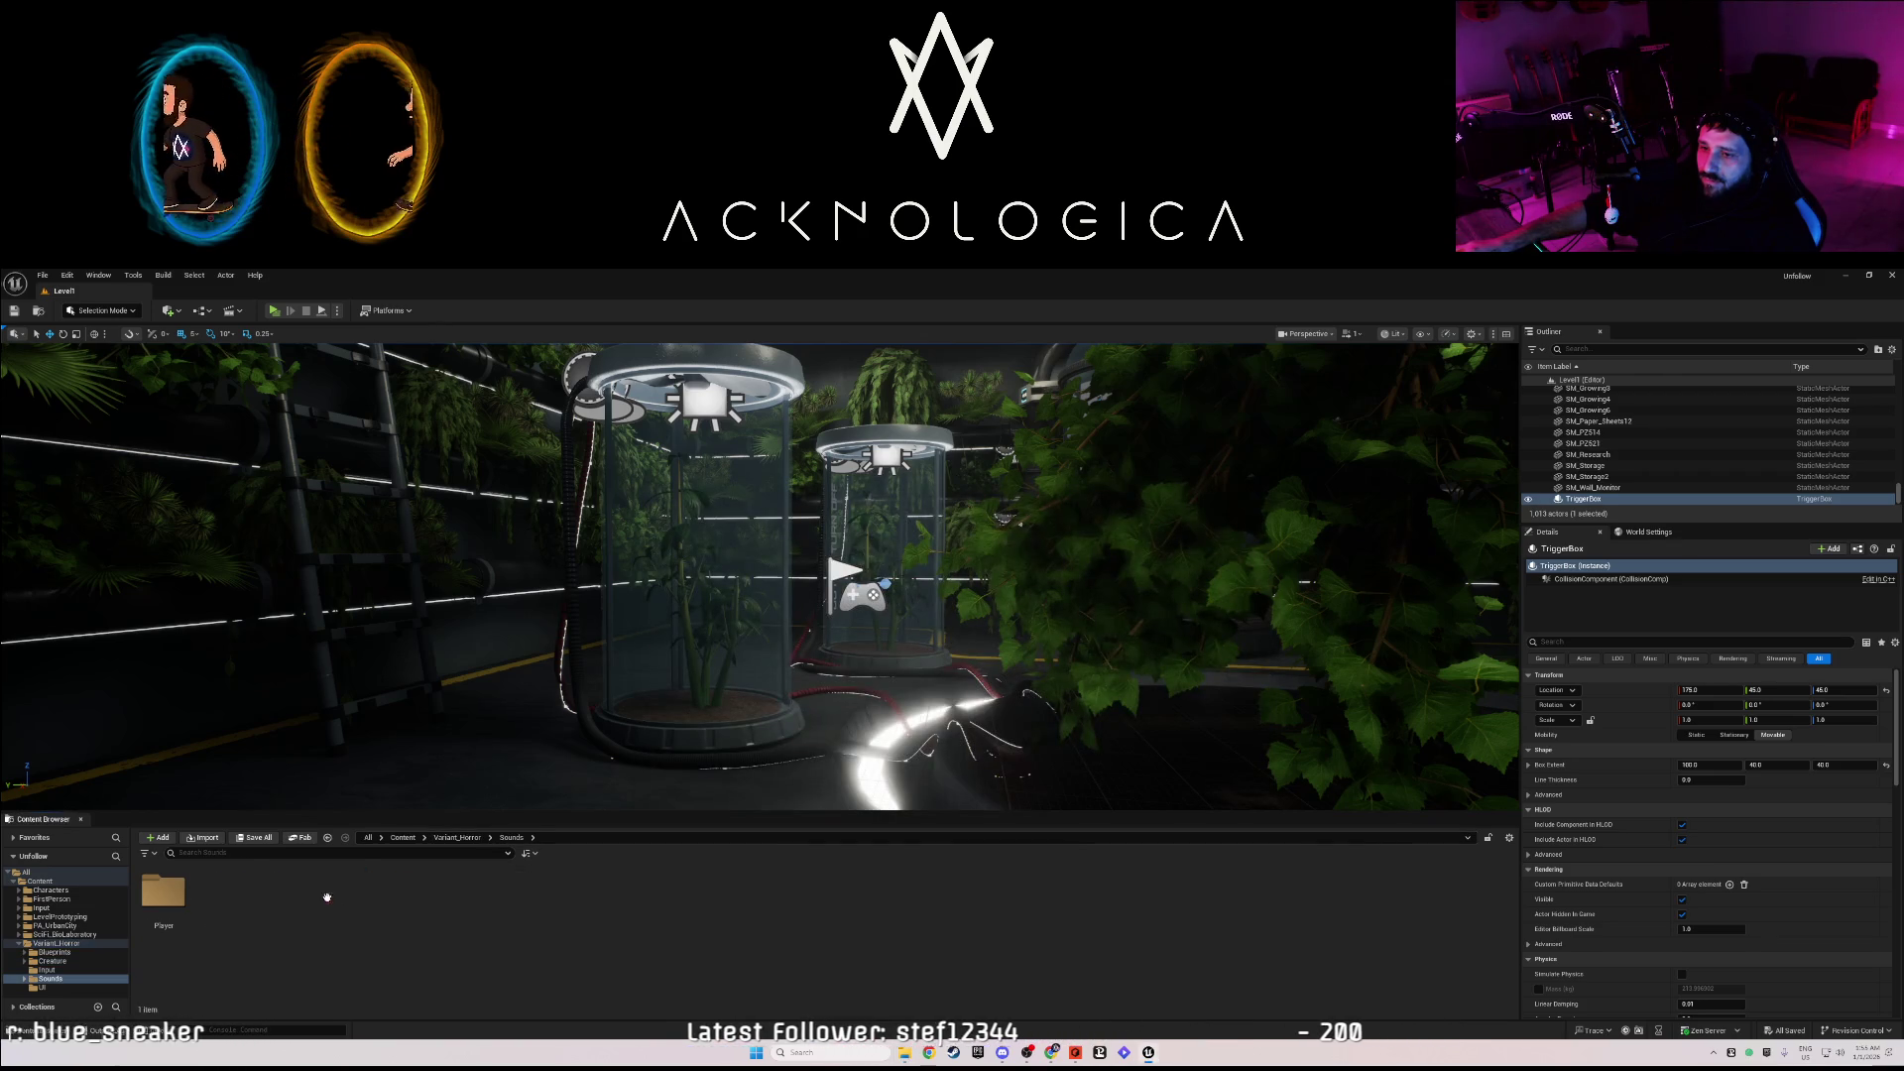
pyautogui.doubleClick(189, 892)
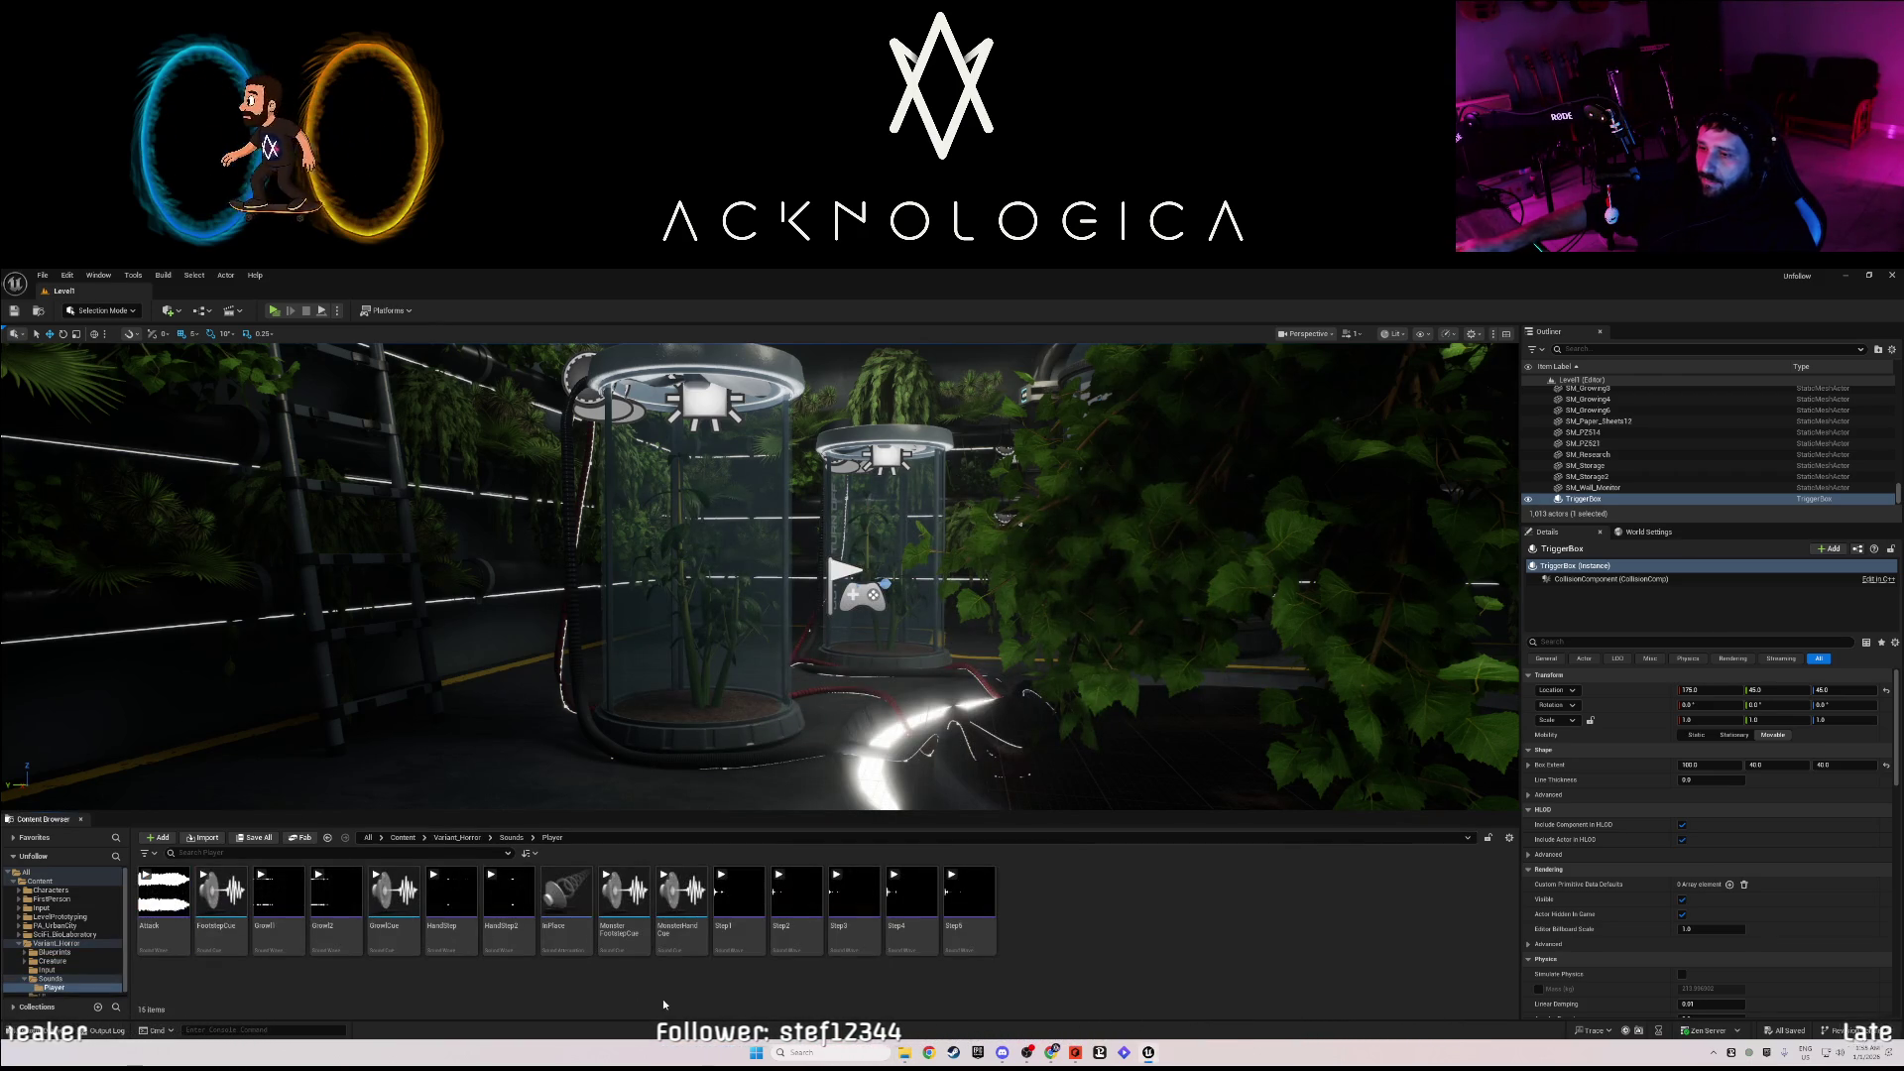
pyautogui.click(907, 1055)
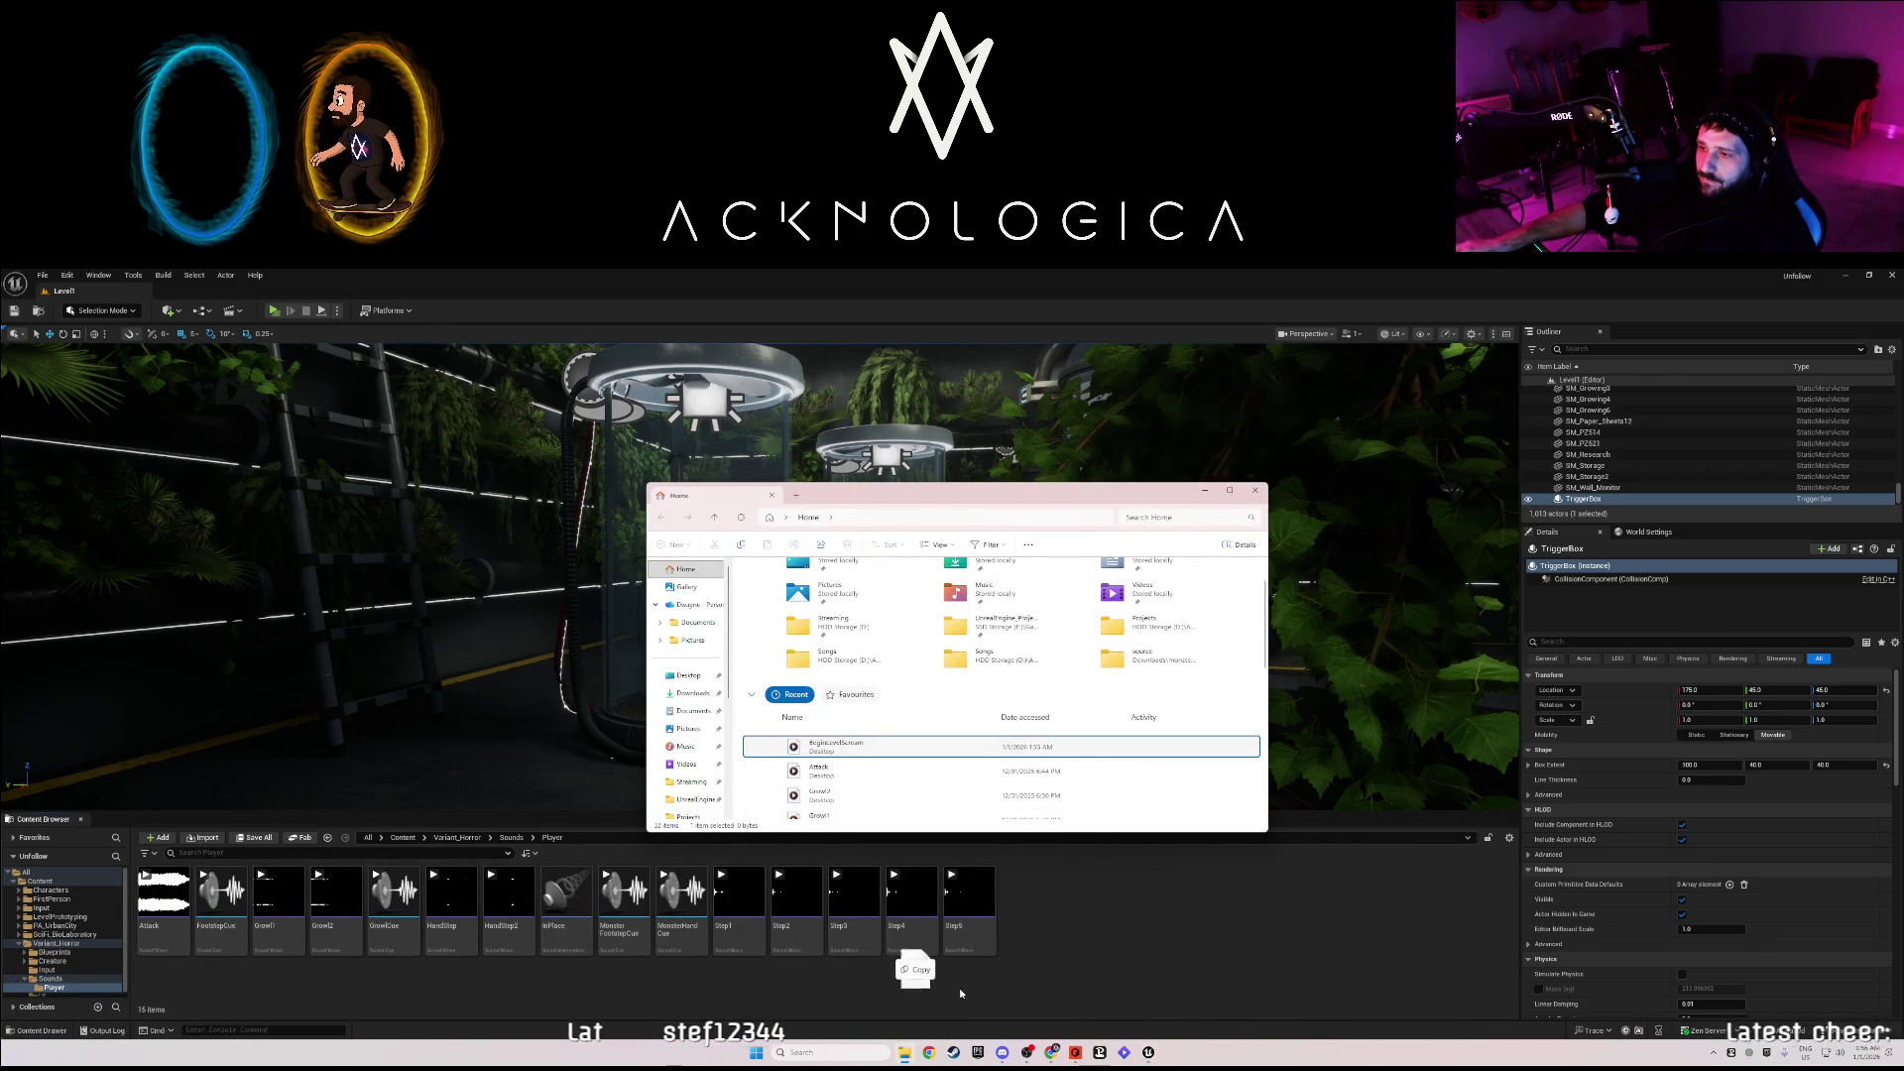
pyautogui.moveTo(960, 993); pyautogui.dragTo(957, 932)
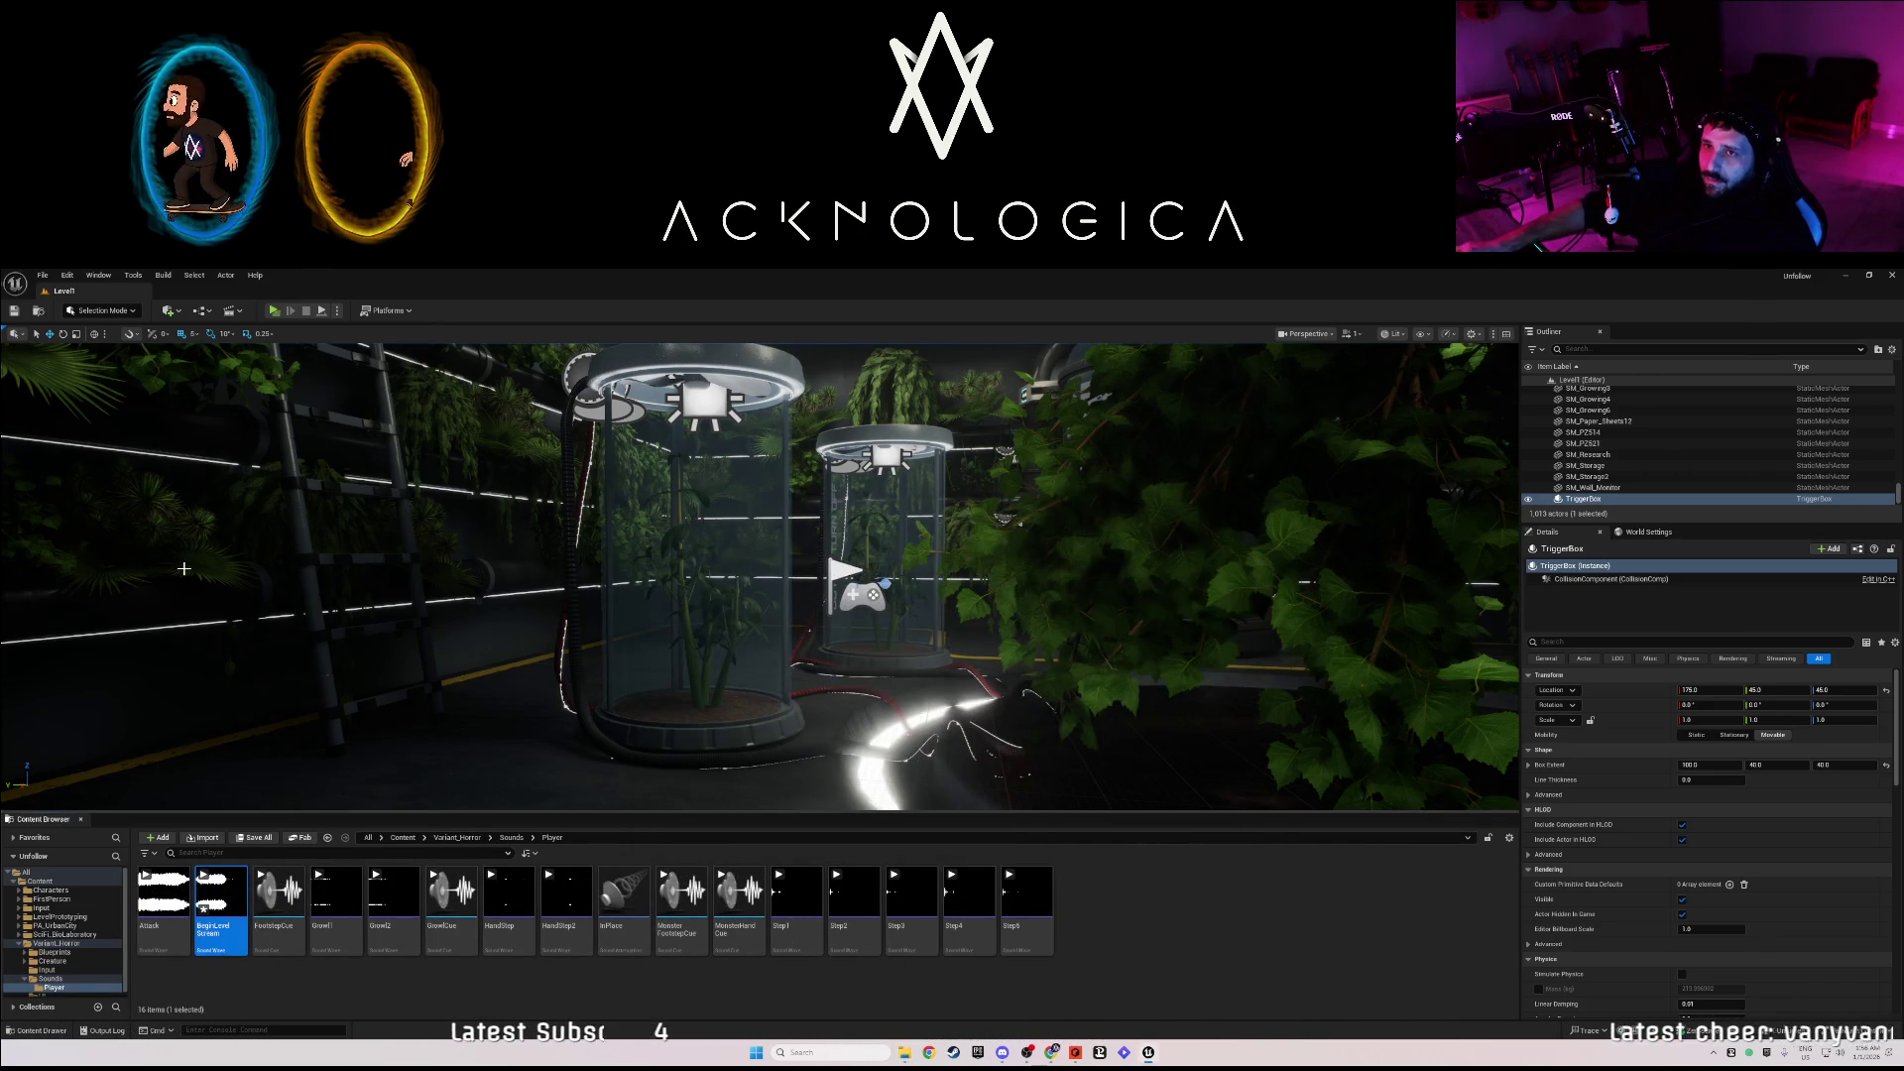
pyautogui.click(201, 311)
pyautogui.click(252, 392)
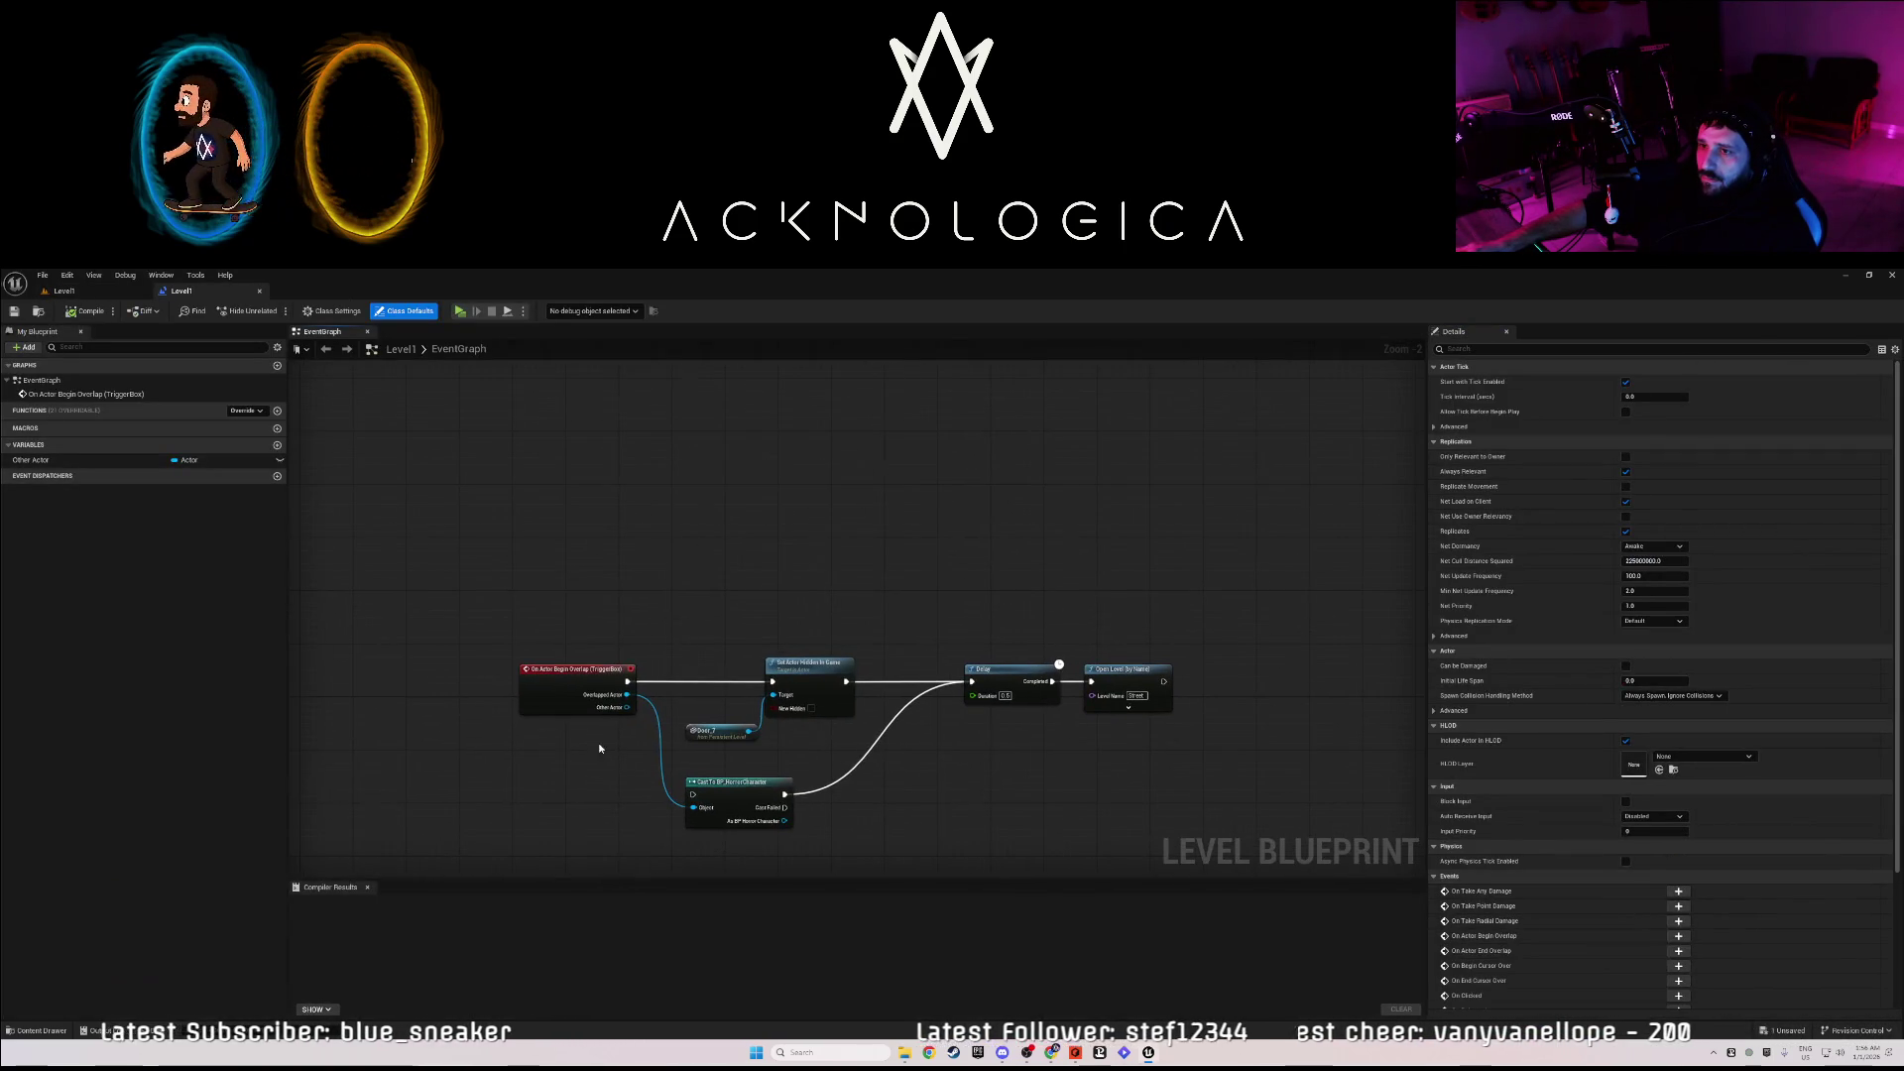
# - Place an Event BeginPlay node followed by a Delay node in the Event Graph
pyautogui.rightClick(574, 564)
pyautogui.write('begin')
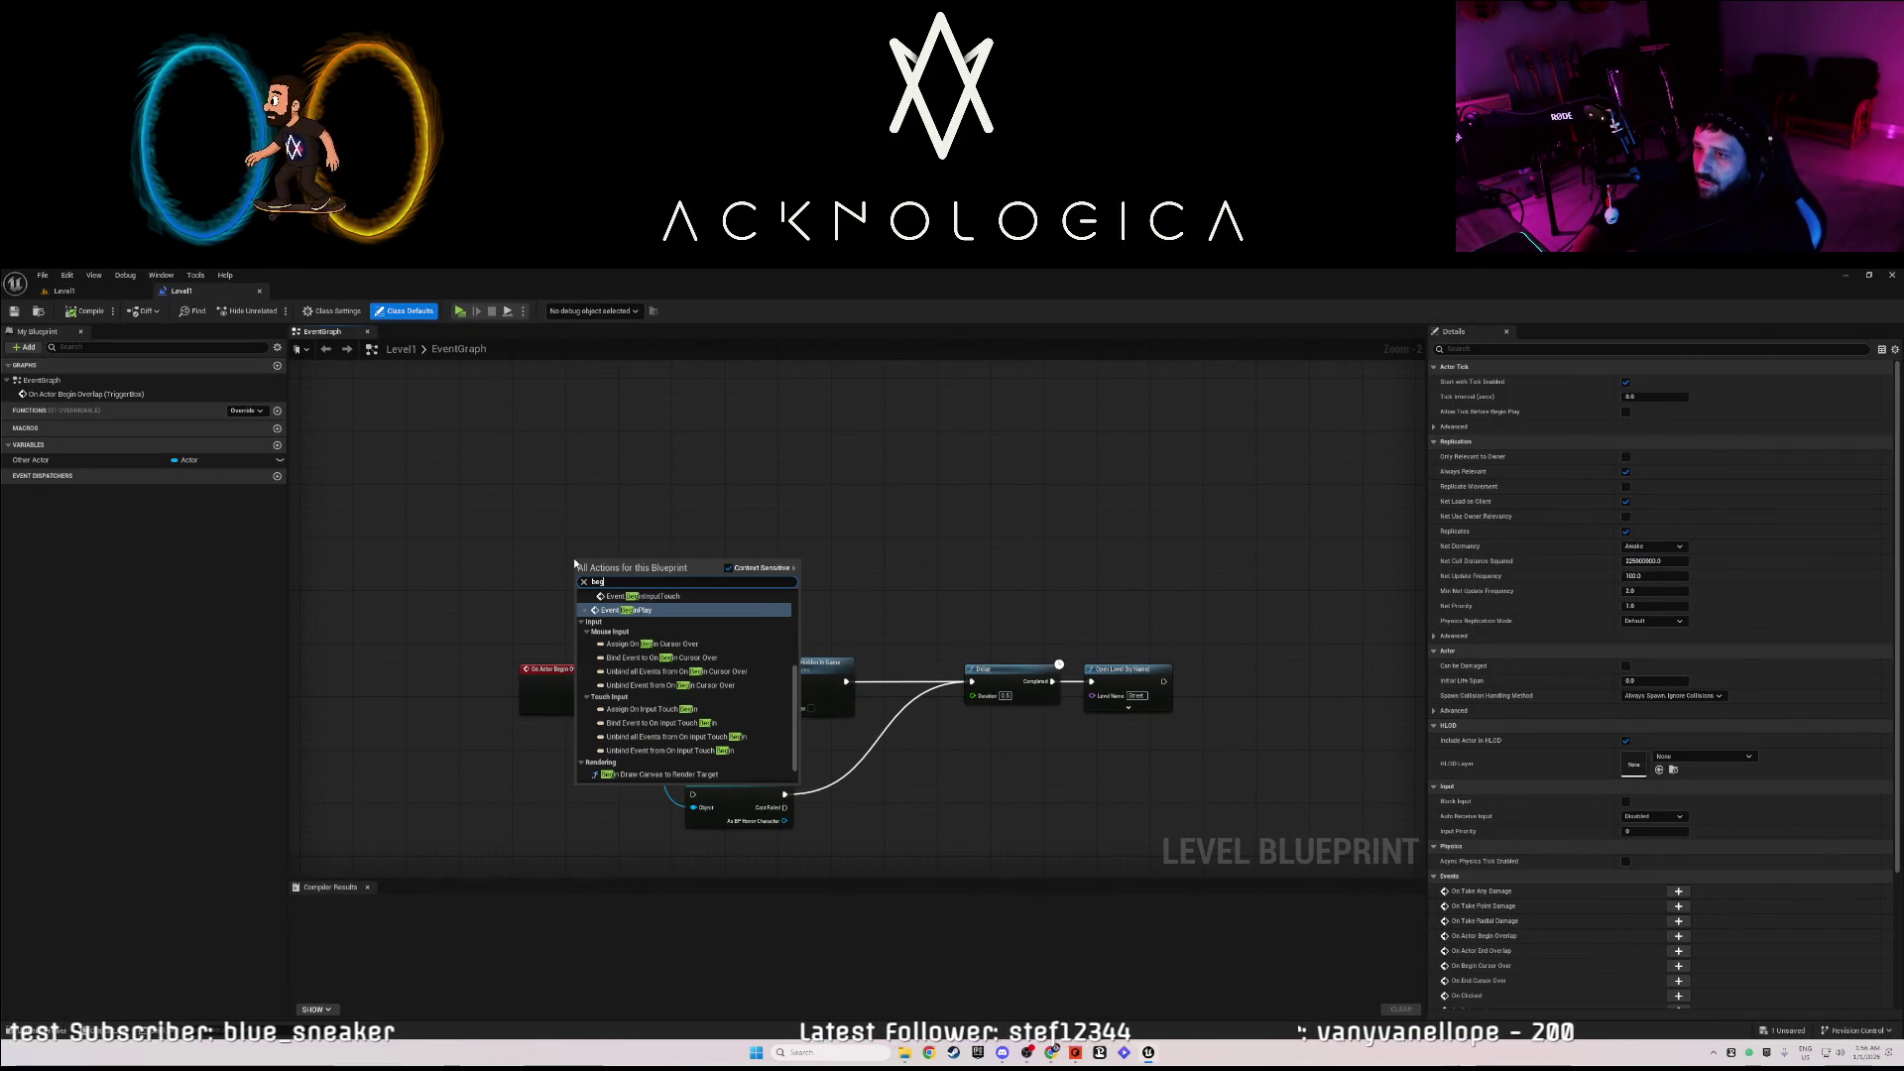
pyautogui.press('Return')
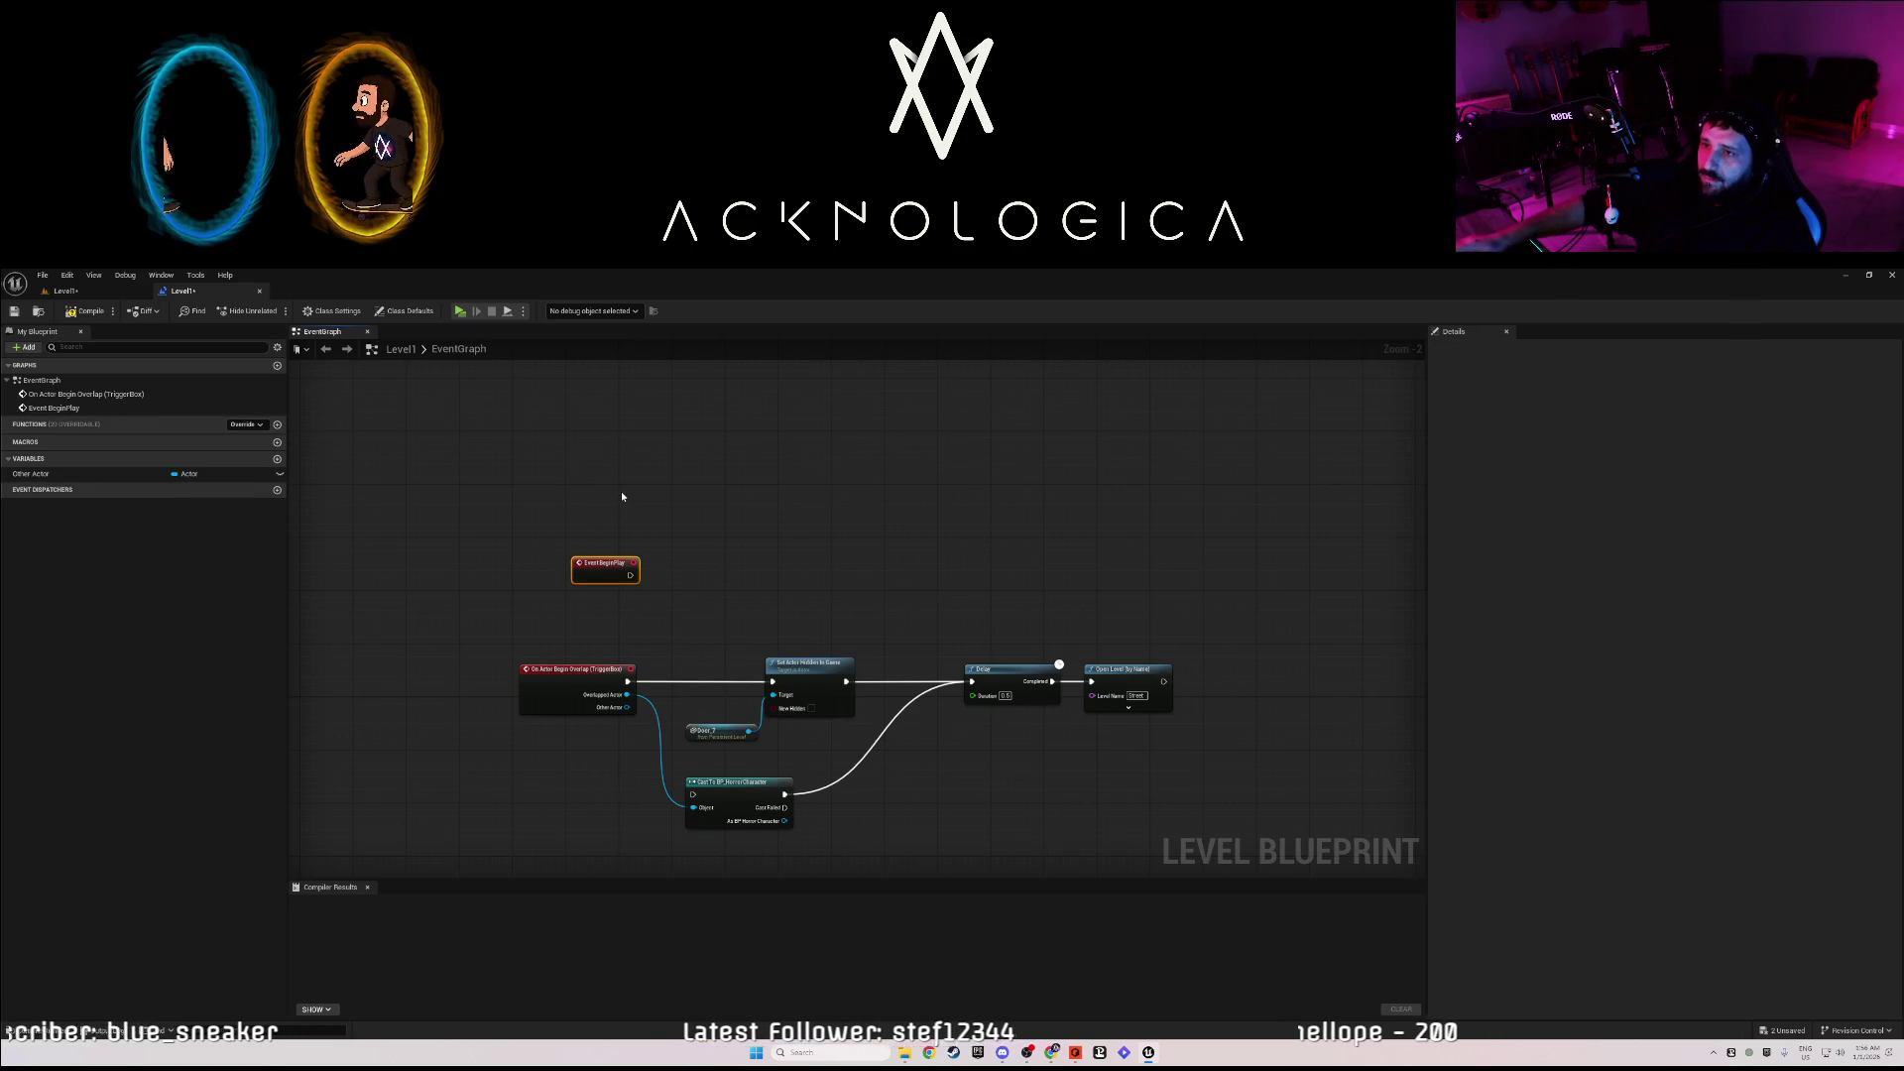
pyautogui.moveTo(601, 558)
pyautogui.mouseDown()
pyautogui.moveTo(563, 540)
pyautogui.moveTo(639, 558)
pyautogui.mouseUp()
pyautogui.write('delay')
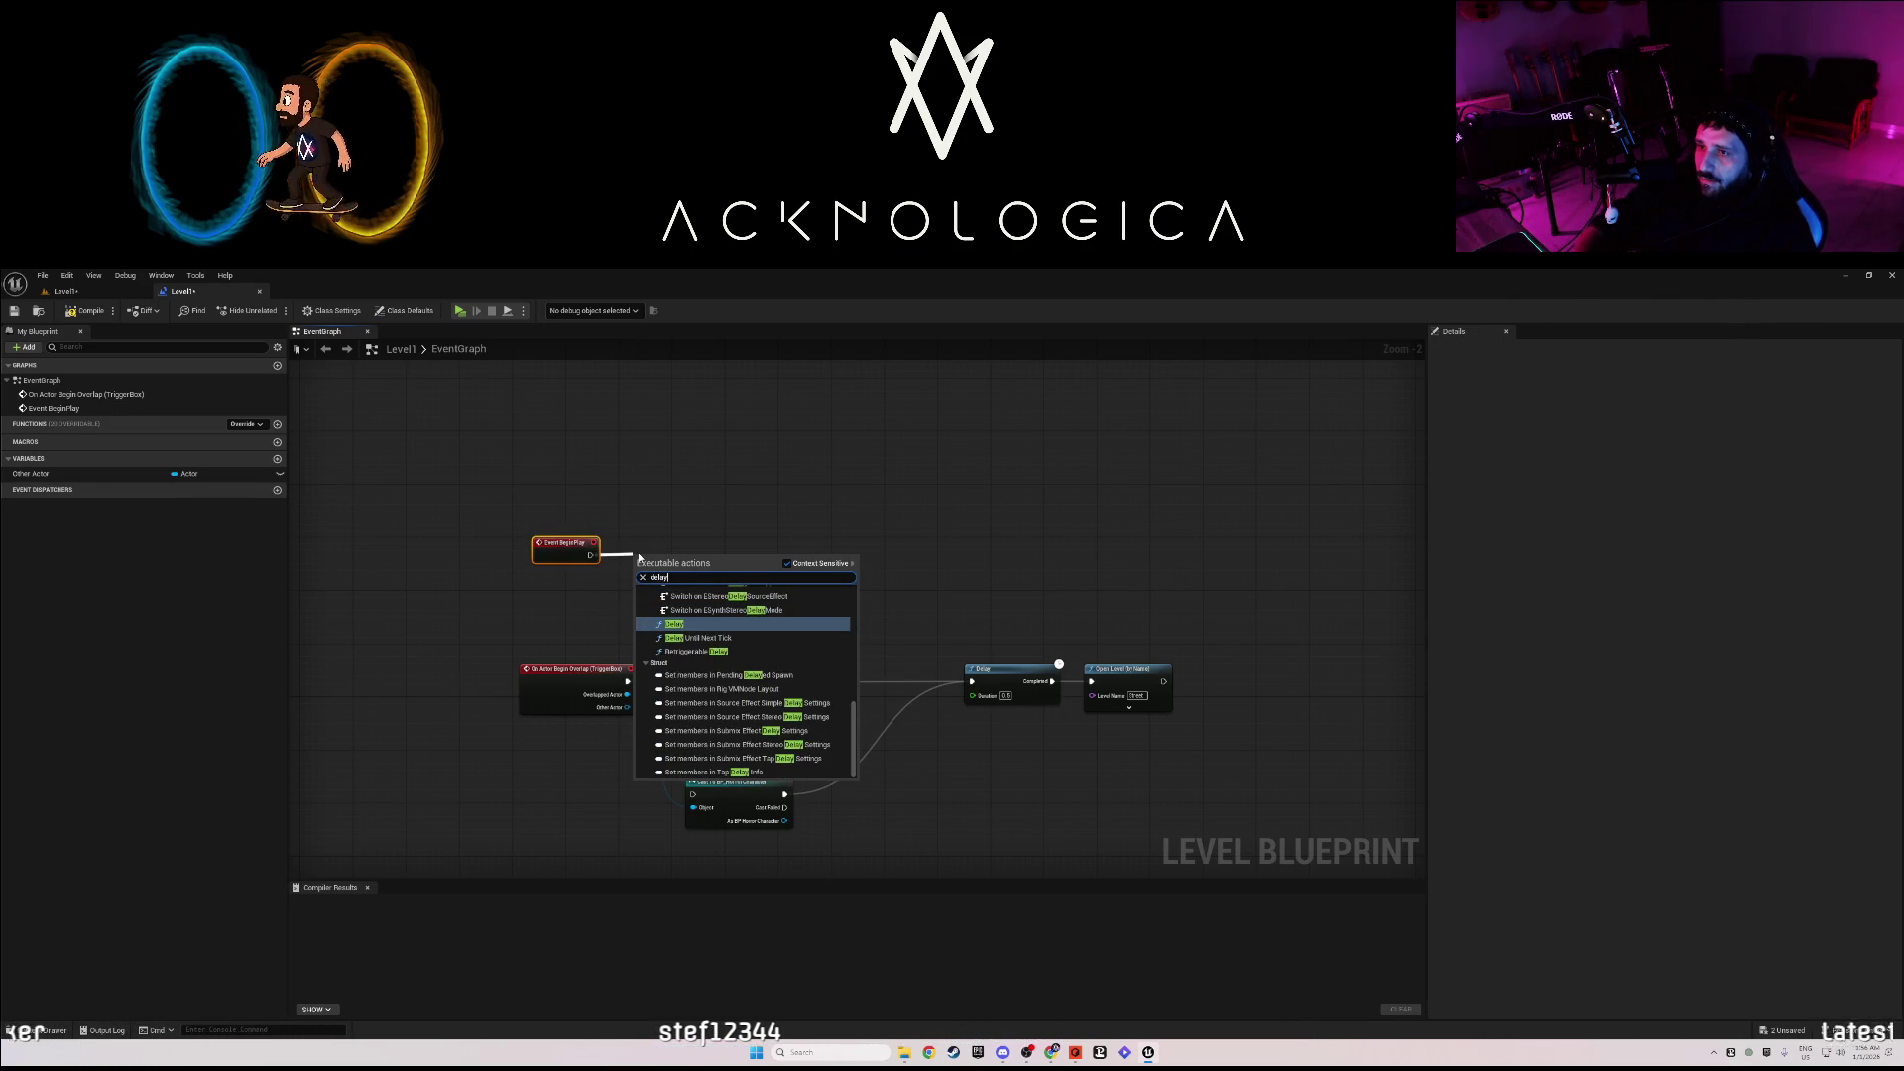
pyautogui.click(704, 622)
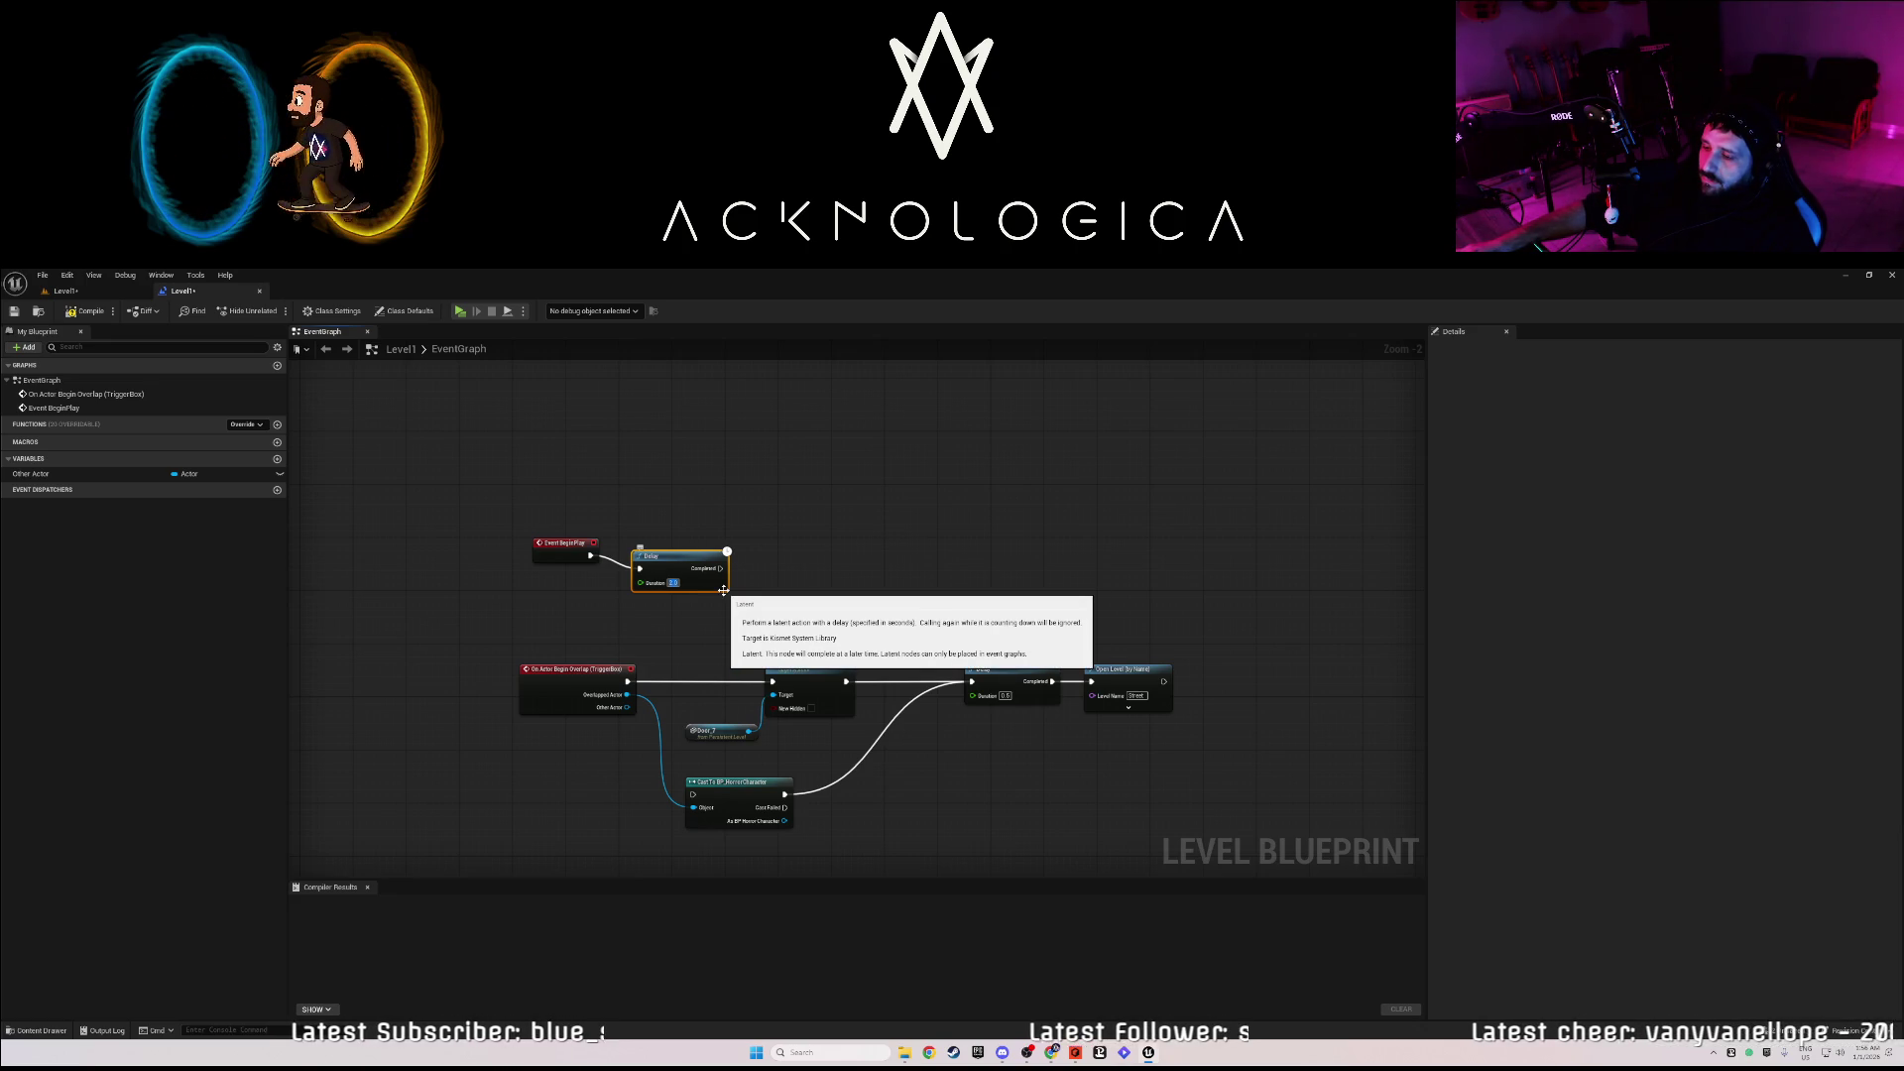
pyautogui.moveTo(727, 573); pyautogui.dragTo(791, 541)
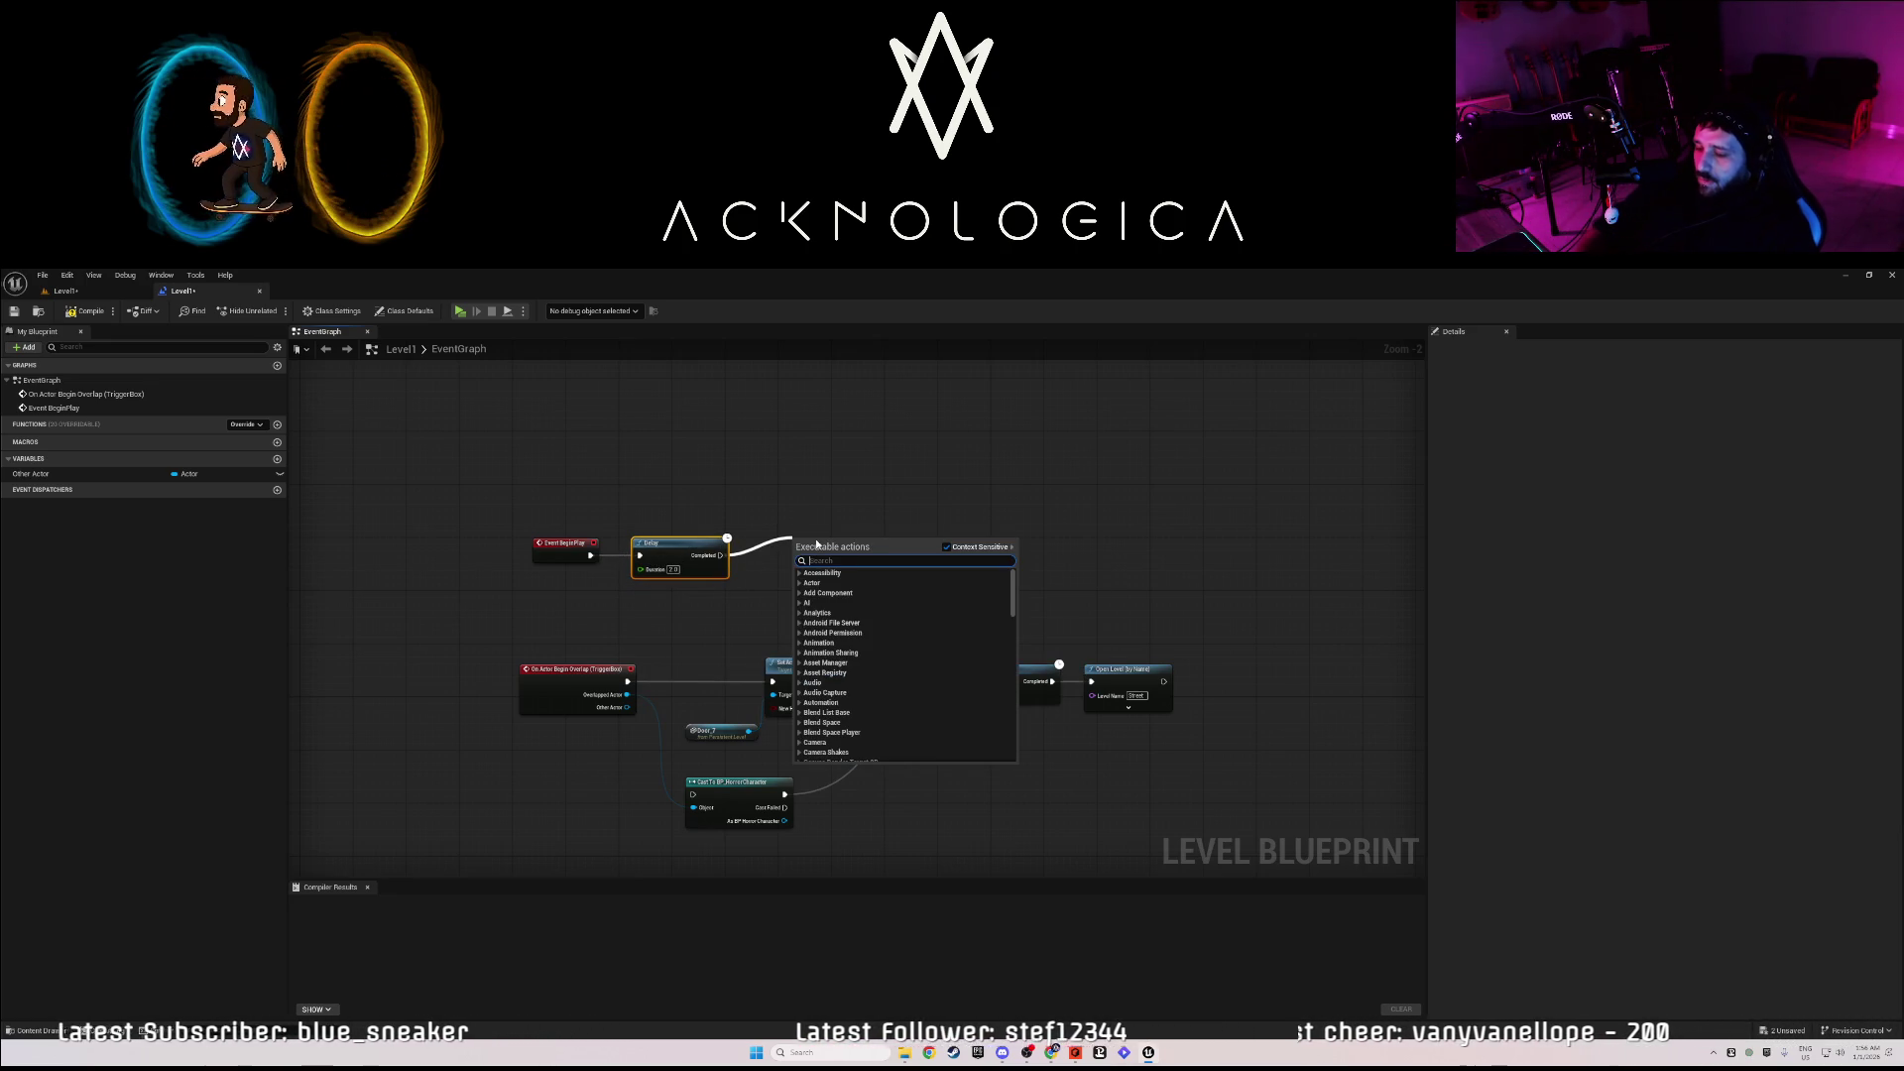
# - Add a Play Sound 2D node playing BeginLevelScream, expand its advanced pins, and edit Volume Multiplier
pyautogui.write('audio')
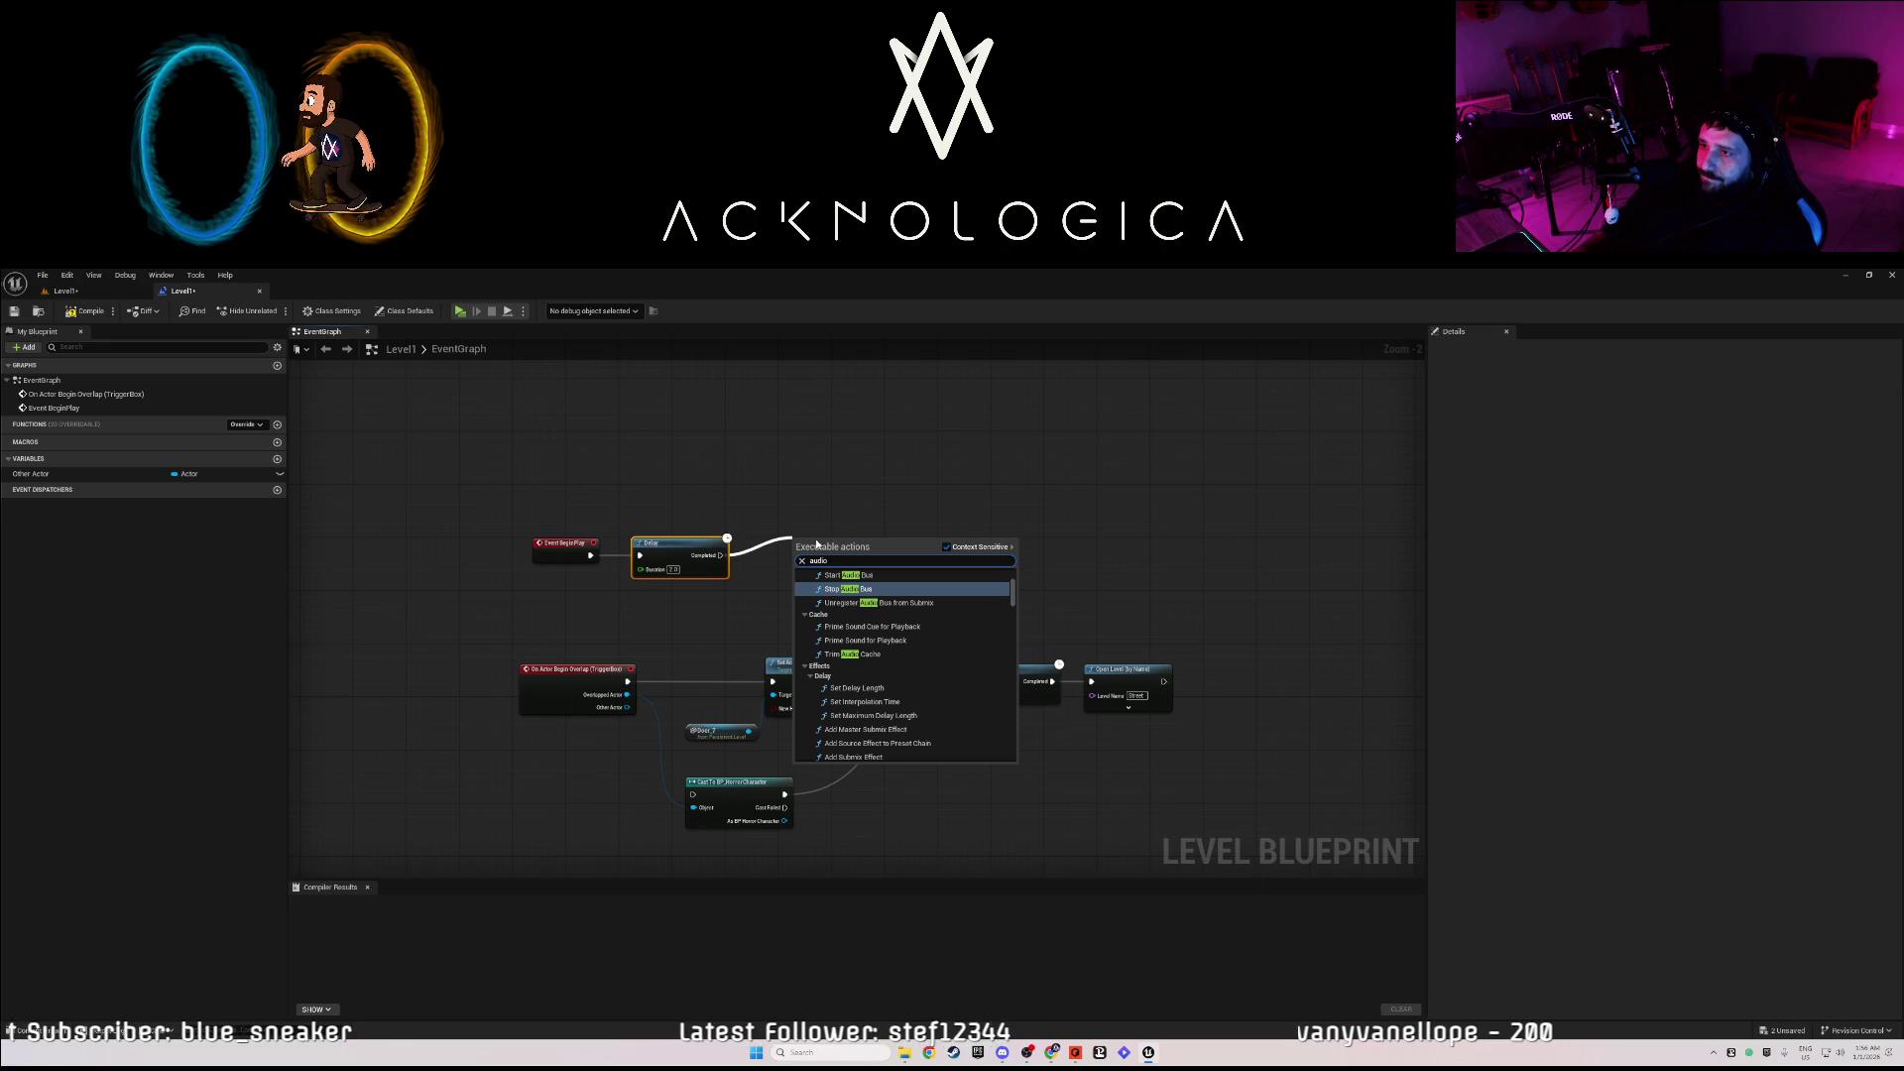
pyautogui.write('play')
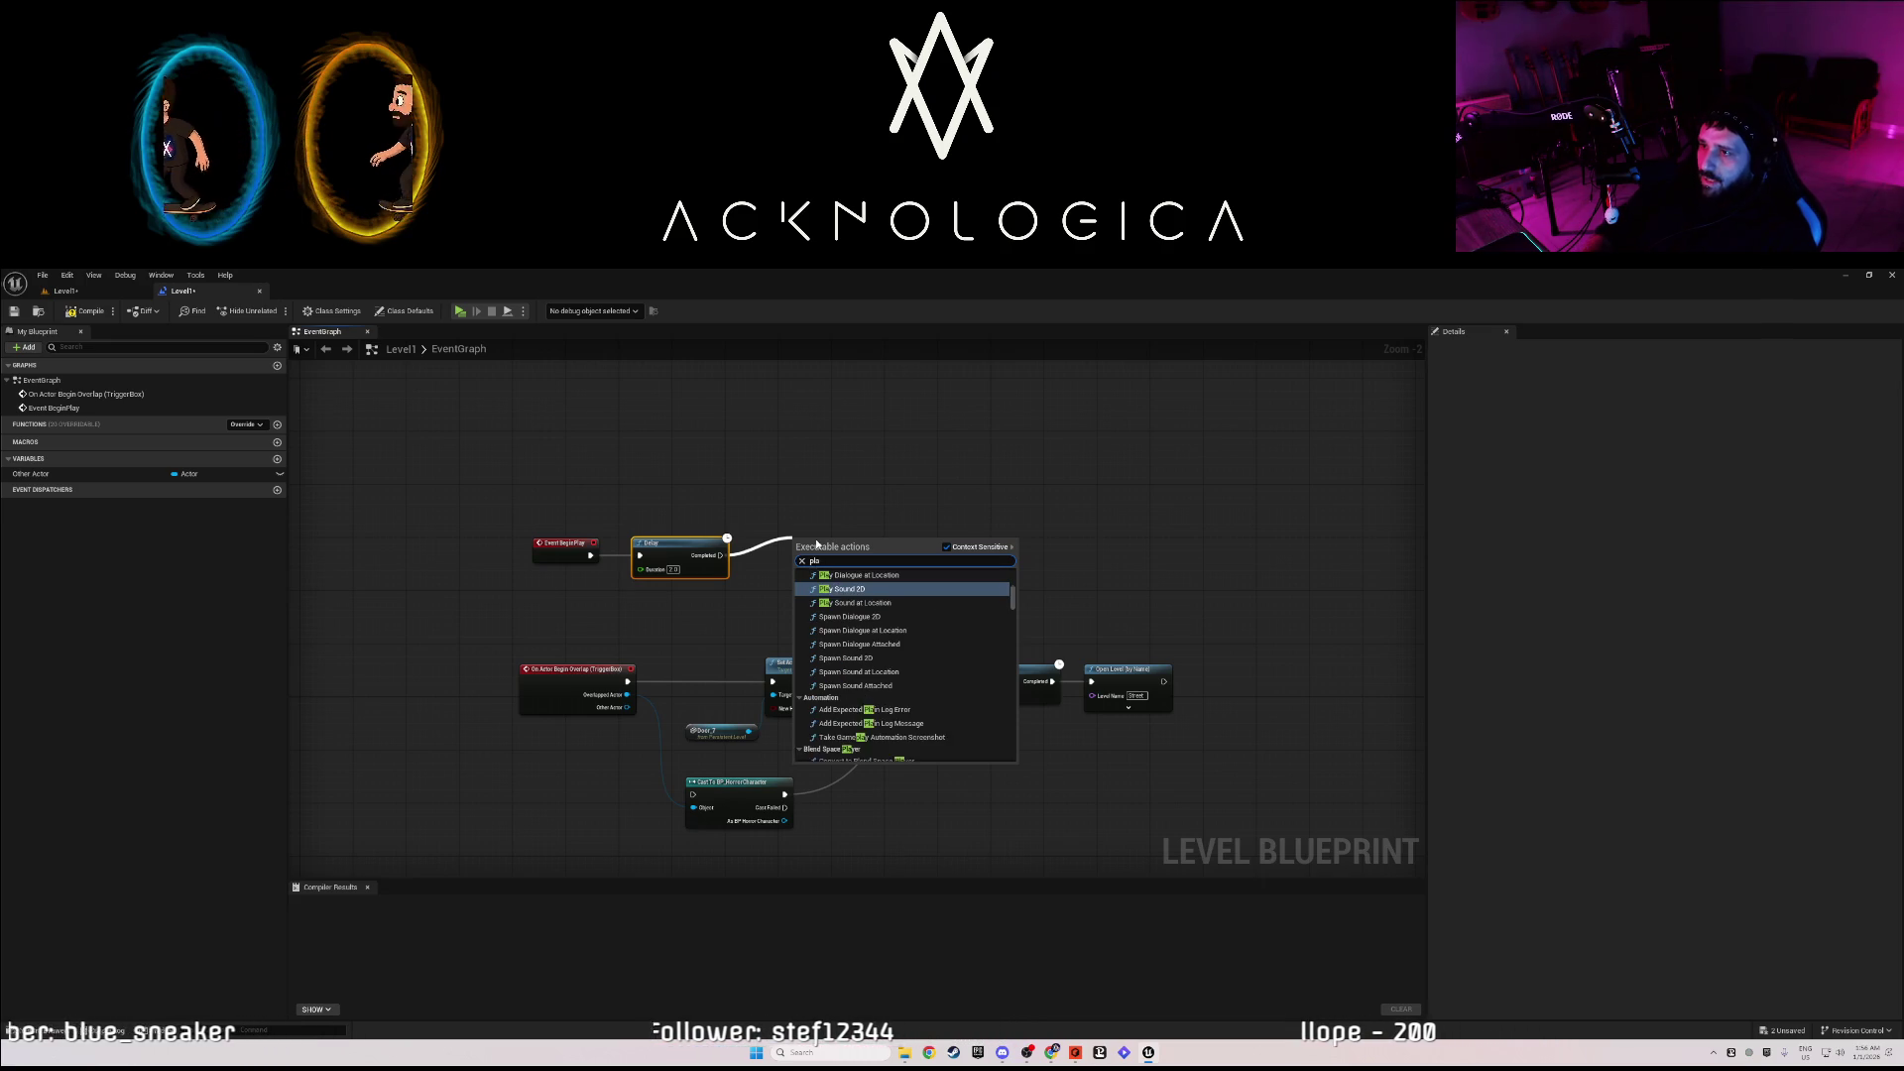
pyautogui.click(852, 590)
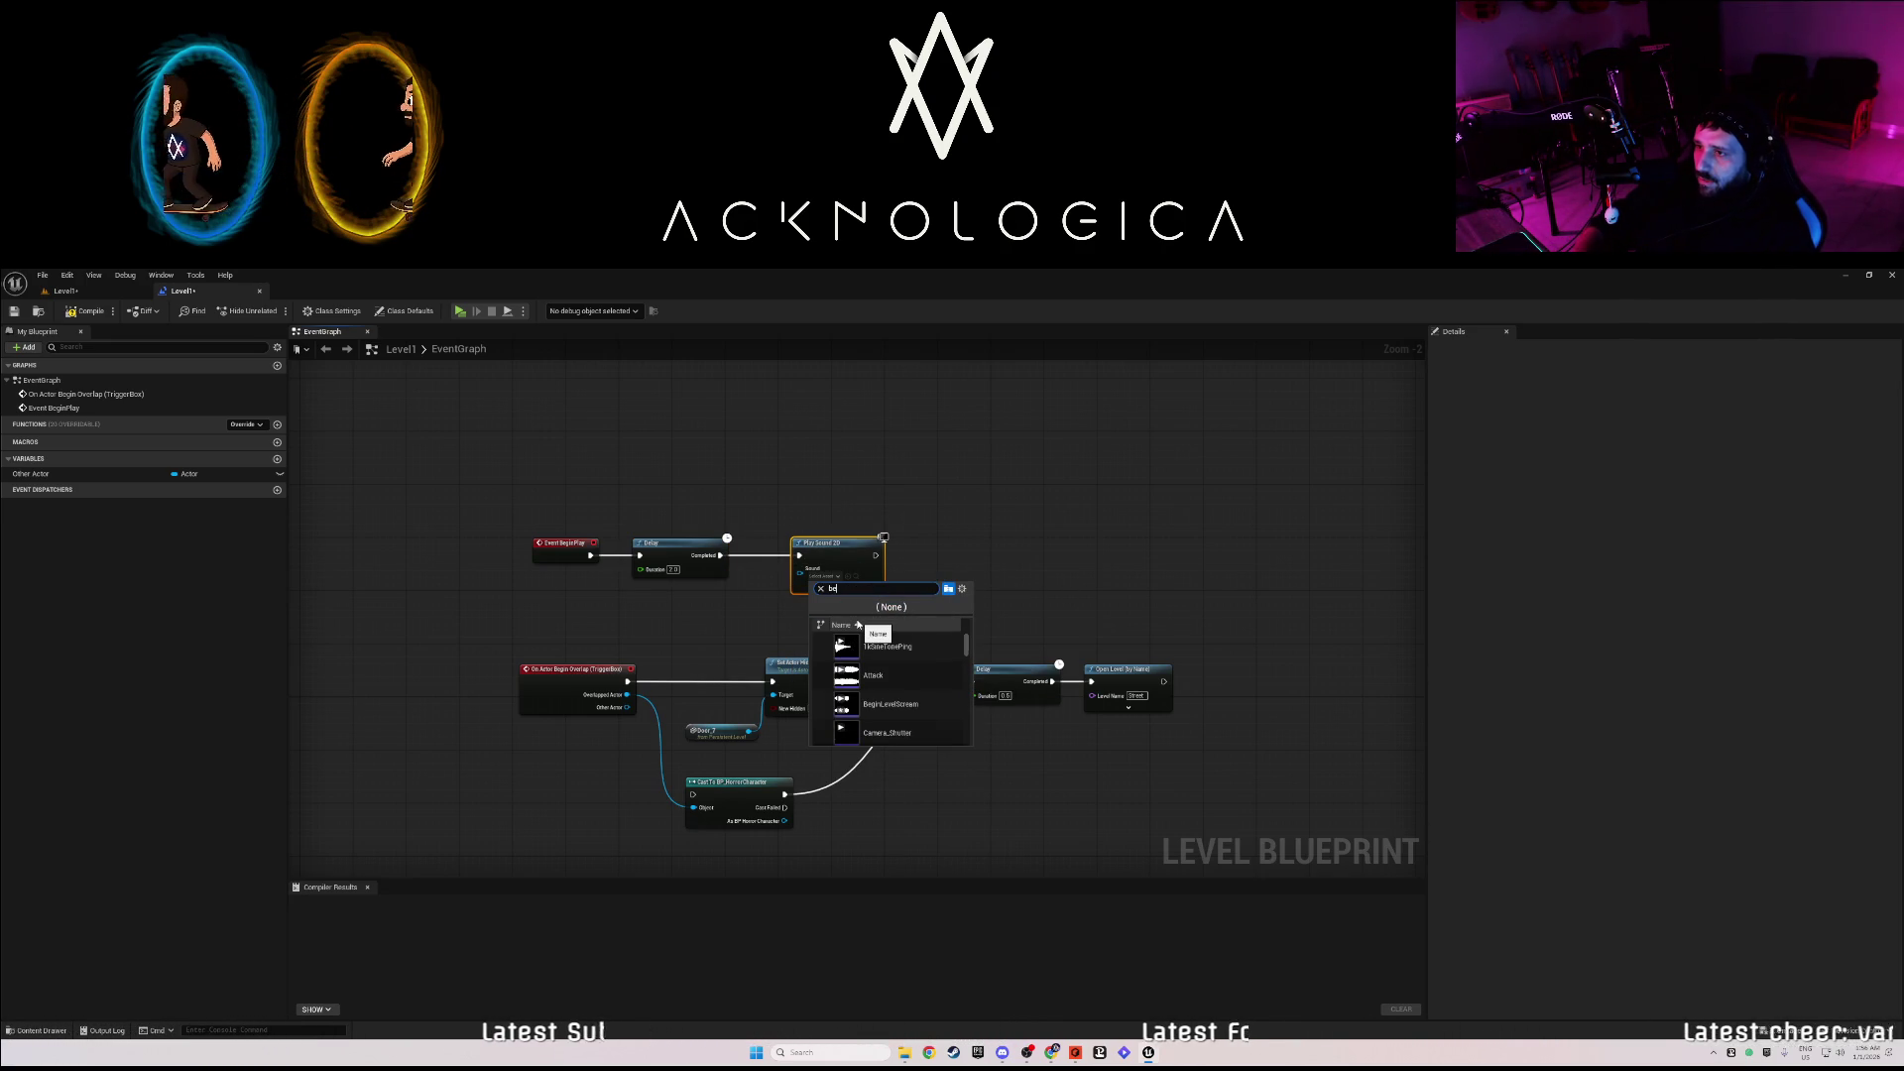
pyautogui.click(876, 645)
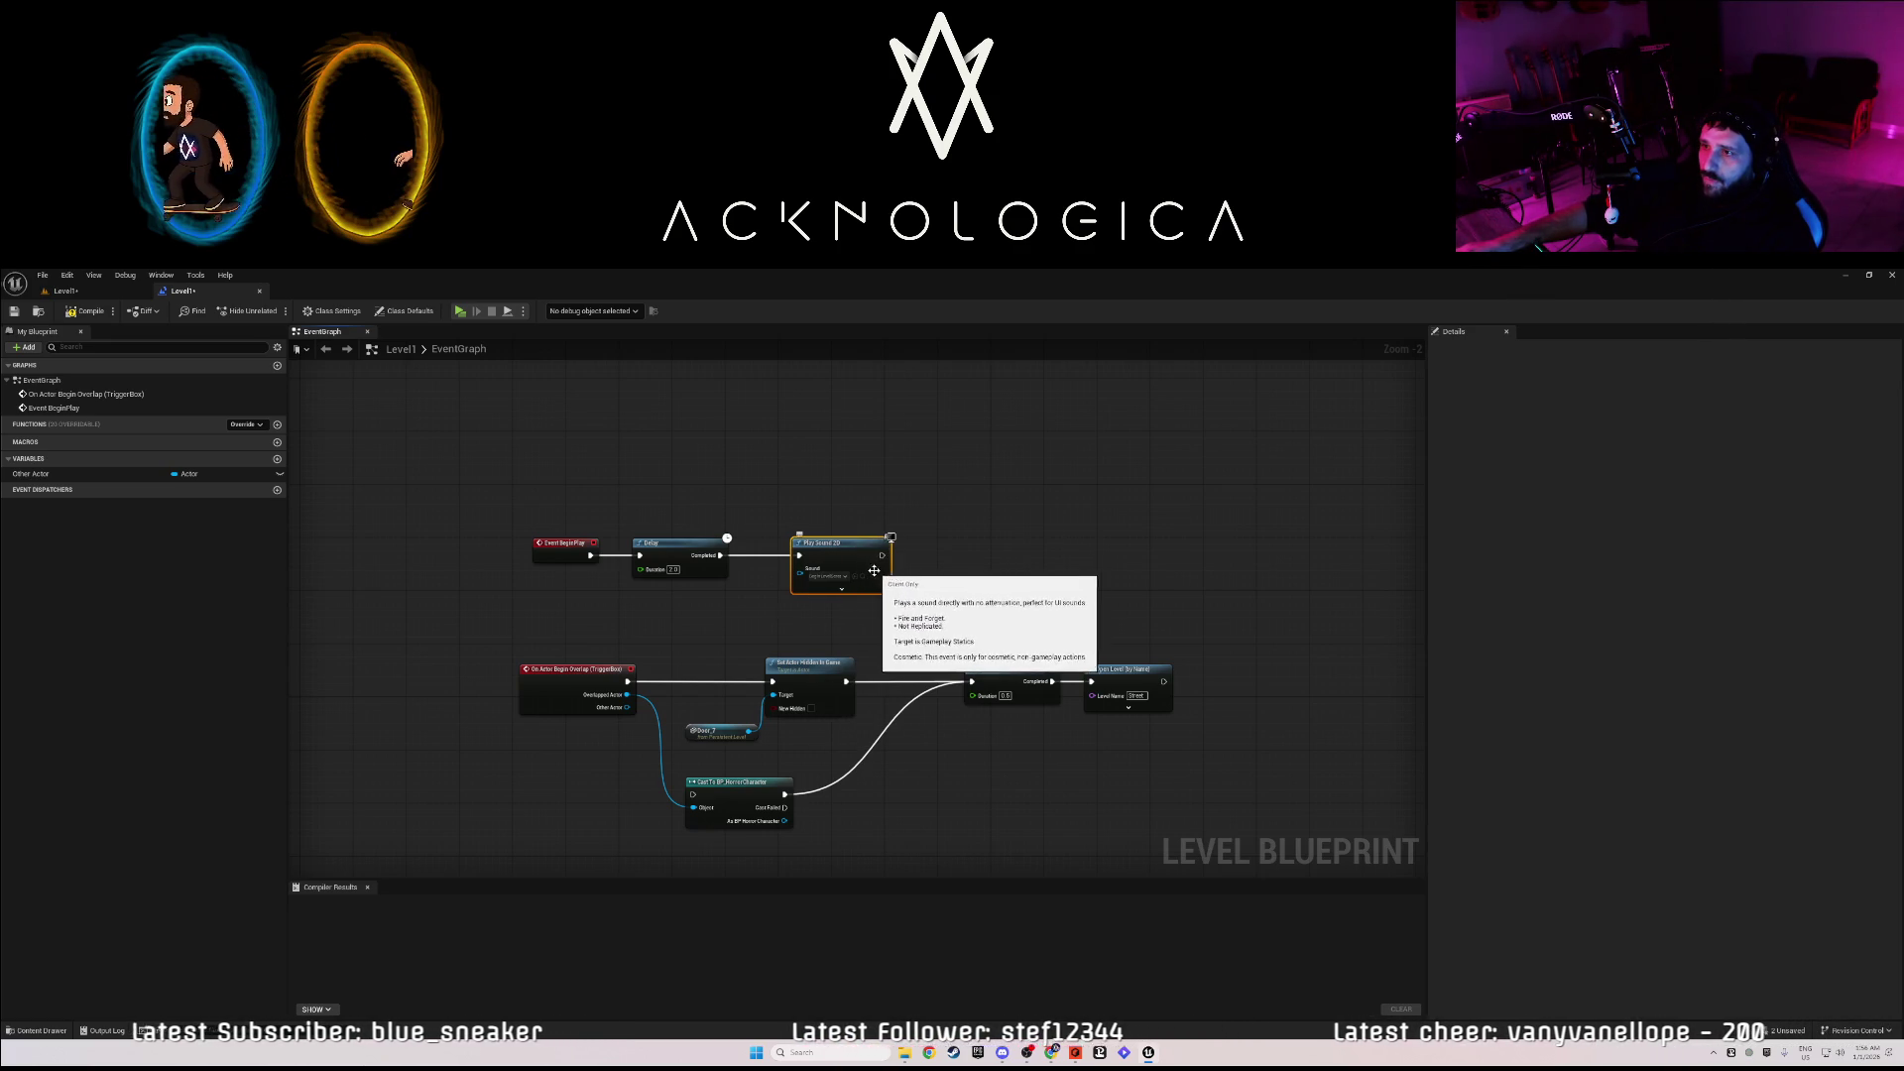
pyautogui.click(839, 593)
pyautogui.moveTo(826, 673); pyautogui.dragTo(833, 567)
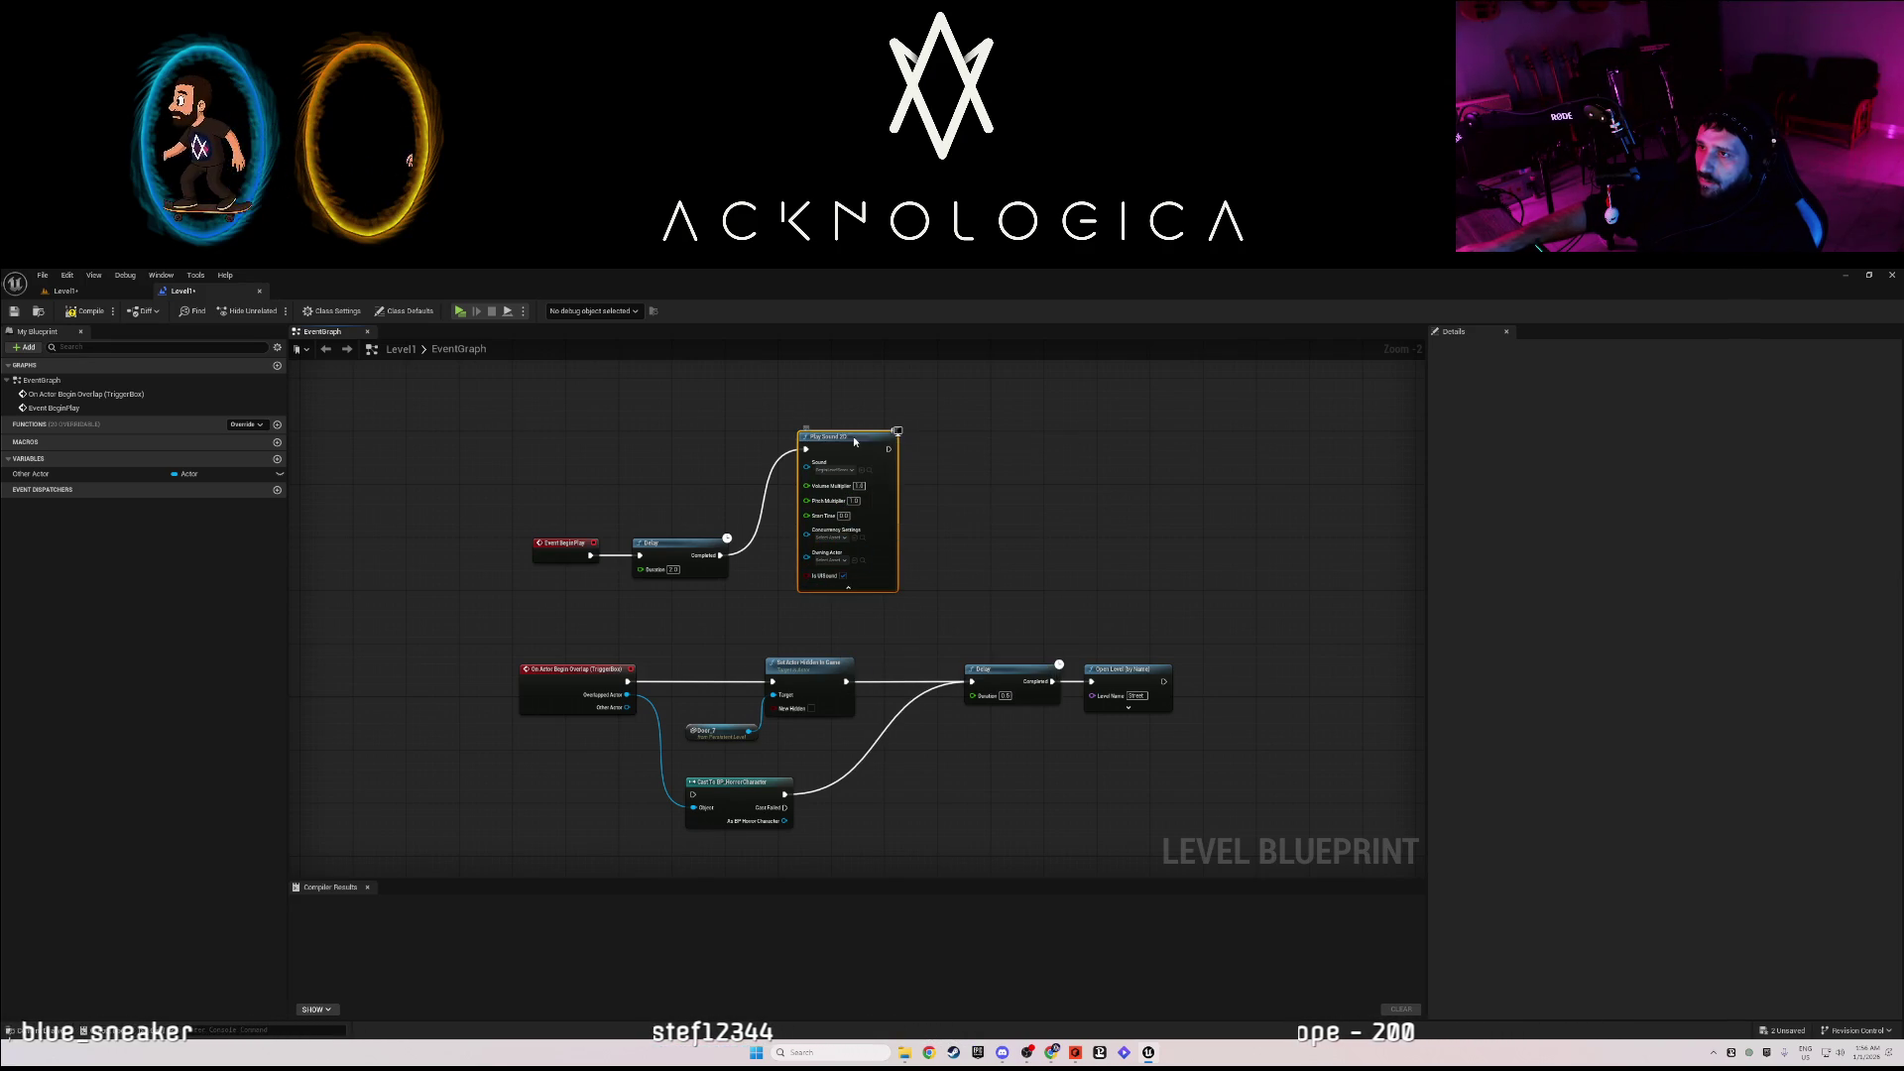
pyautogui.moveTo(851, 443); pyautogui.dragTo(852, 476)
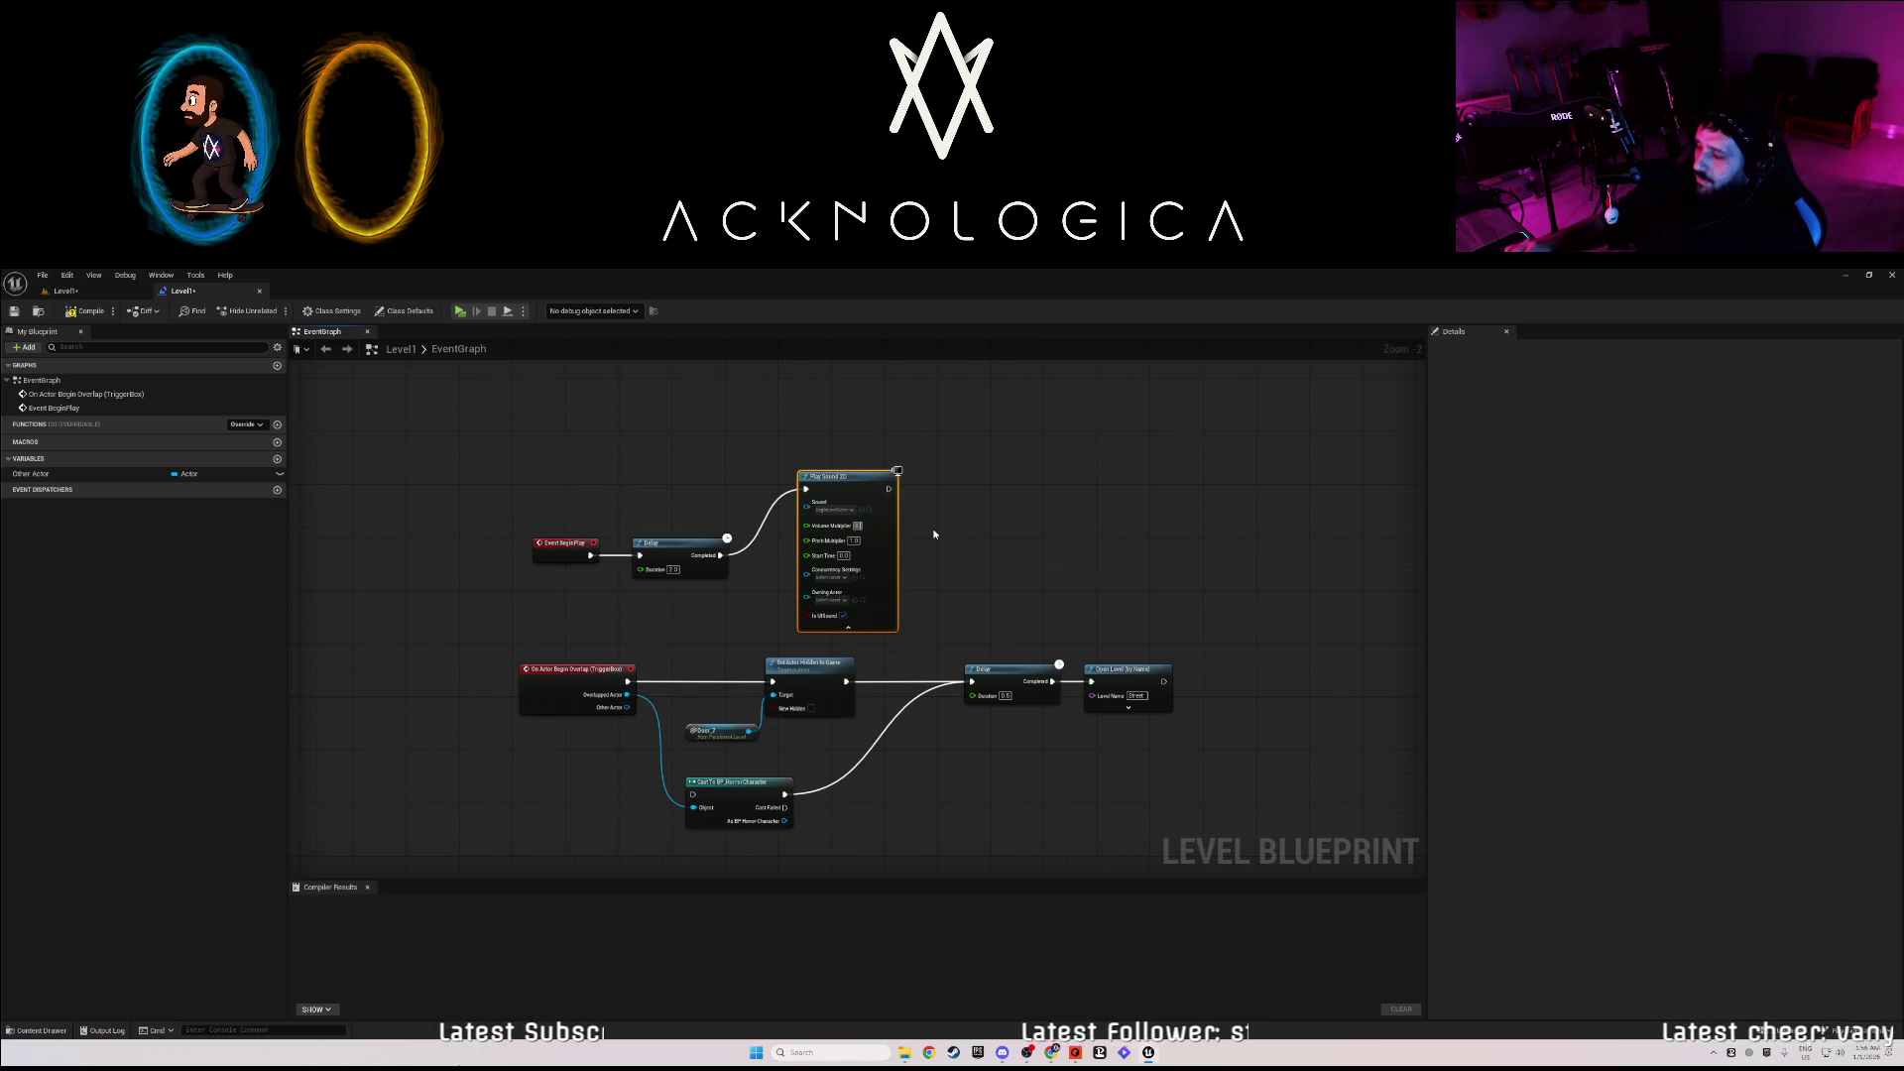
pyautogui.click(858, 526)
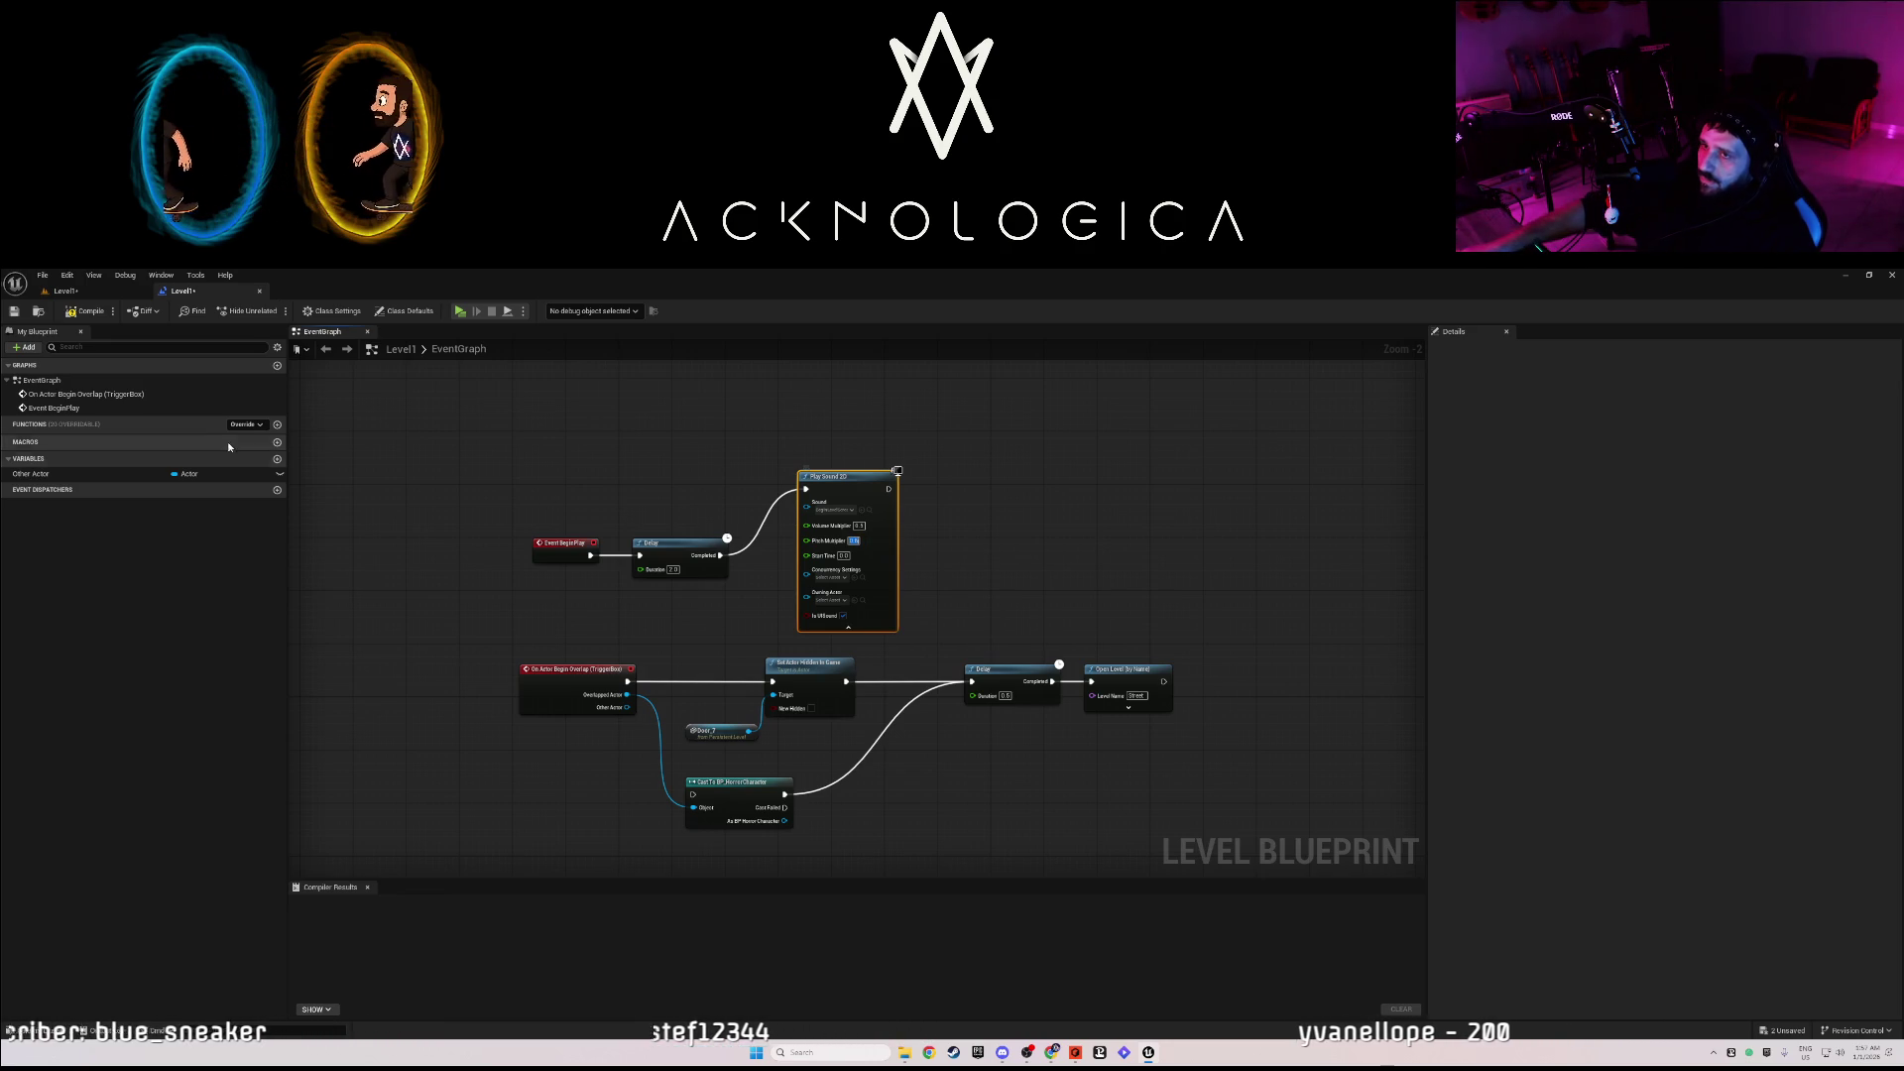
# - Save Level1, return to the level editor, and run a brief play test with Alt+P
pyautogui.click(14, 312)
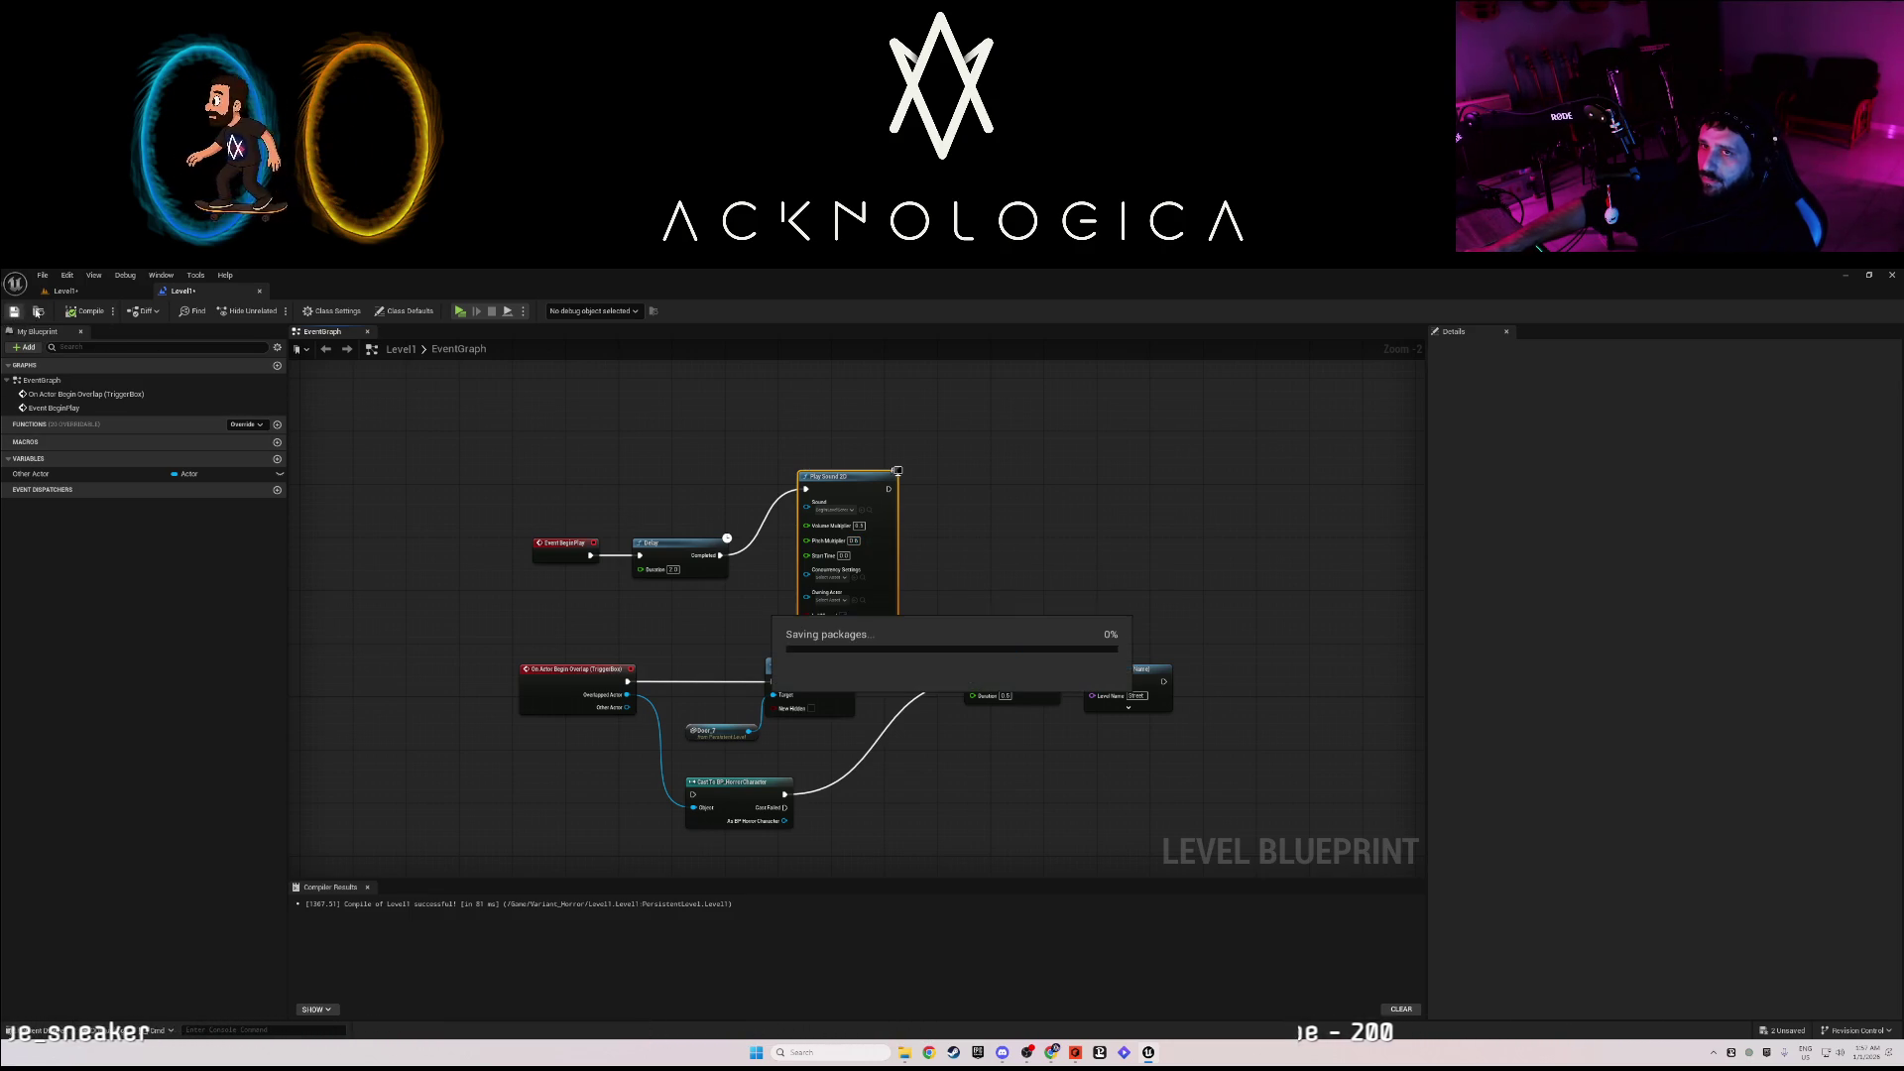
pyautogui.click(93, 291)
pyautogui.hotkey('alt', 'p')
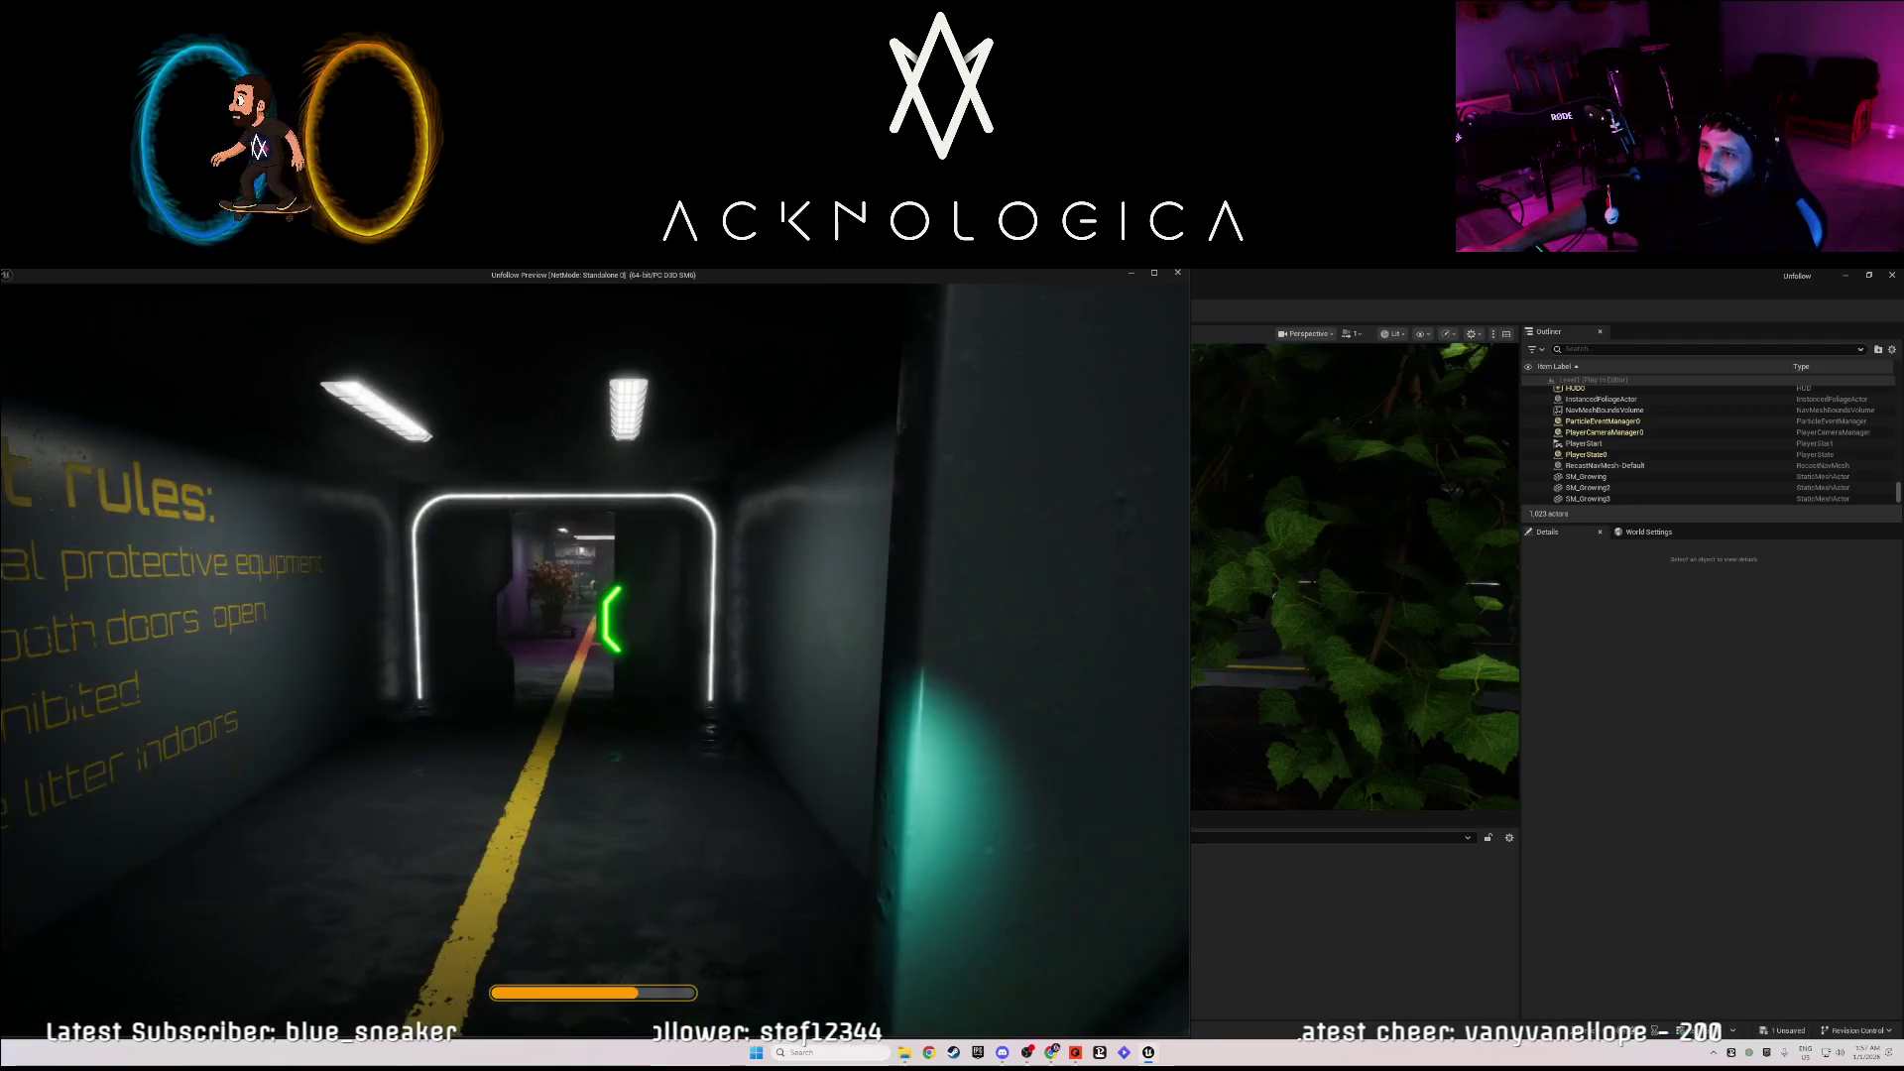
pyautogui.press('Escape')
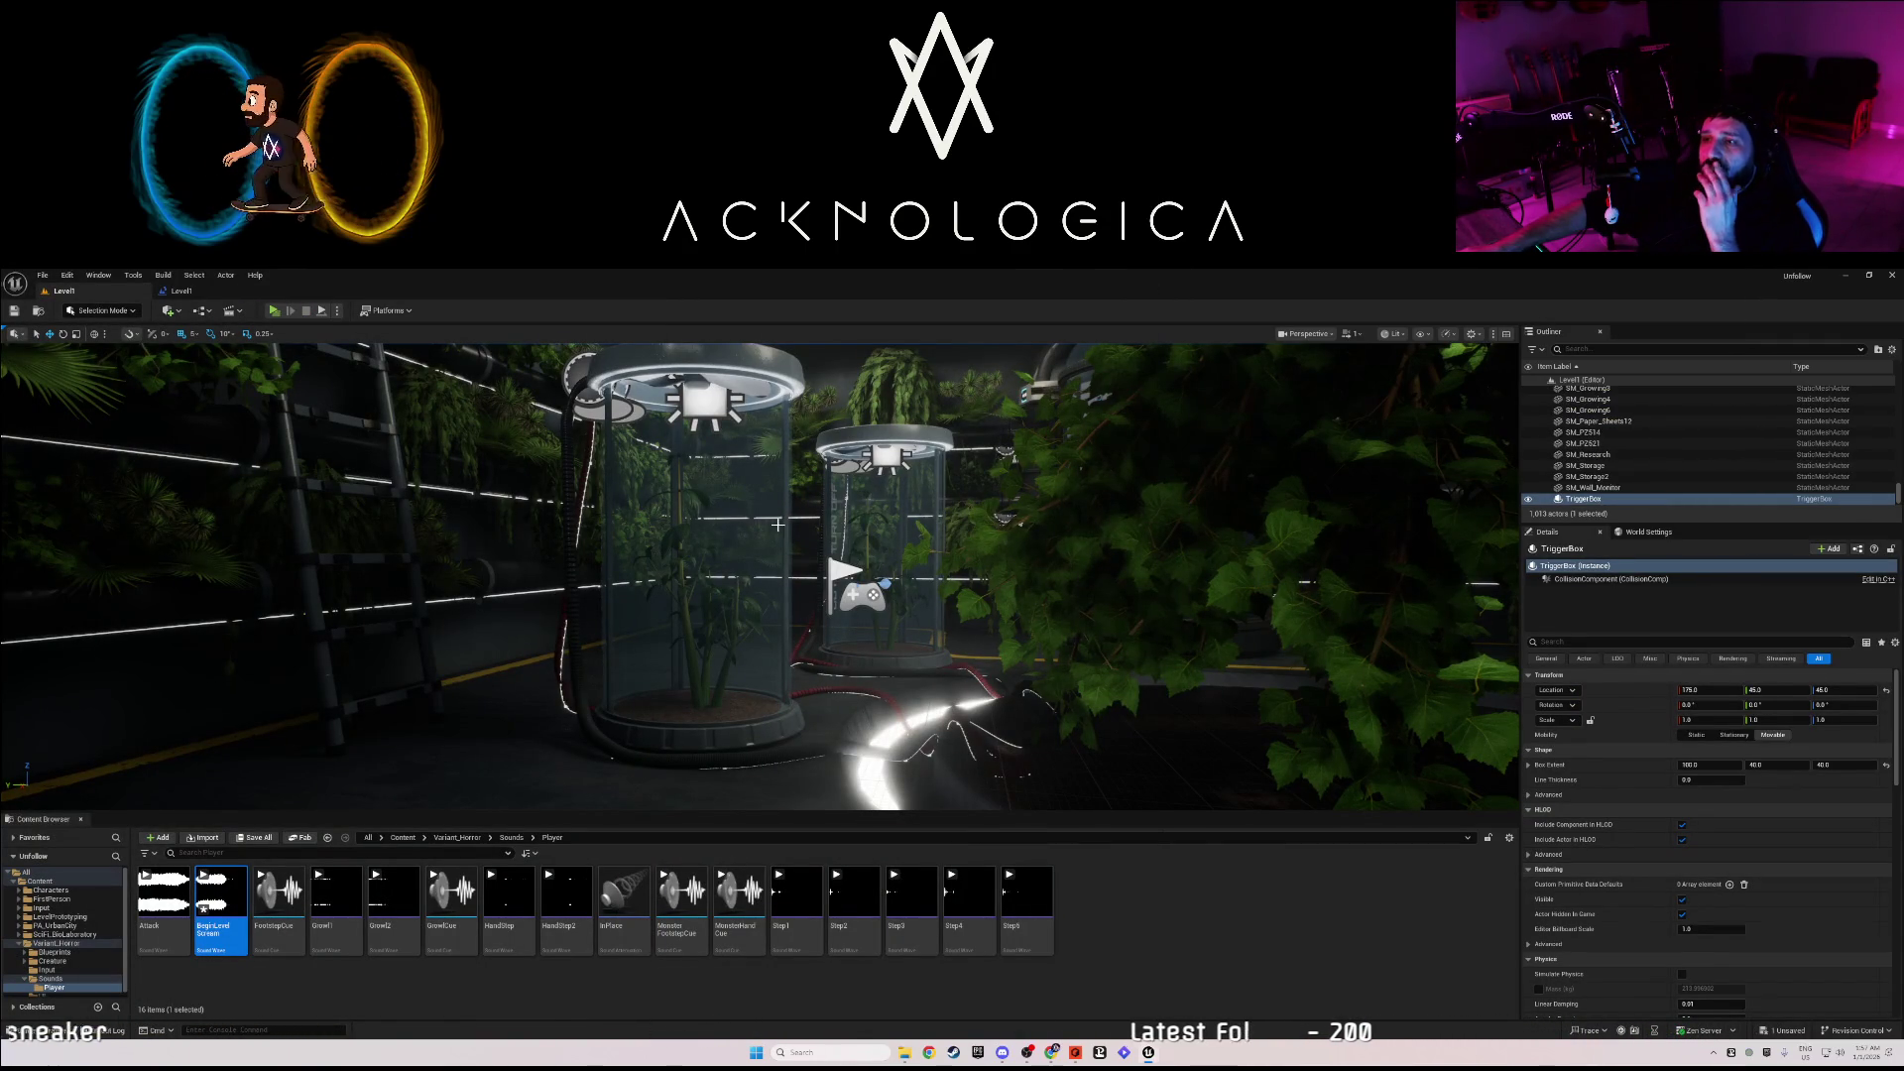
# - Fly into the storage room and drag BP_Creature from Variant_Horror/Creature into it
pyautogui.press('w')
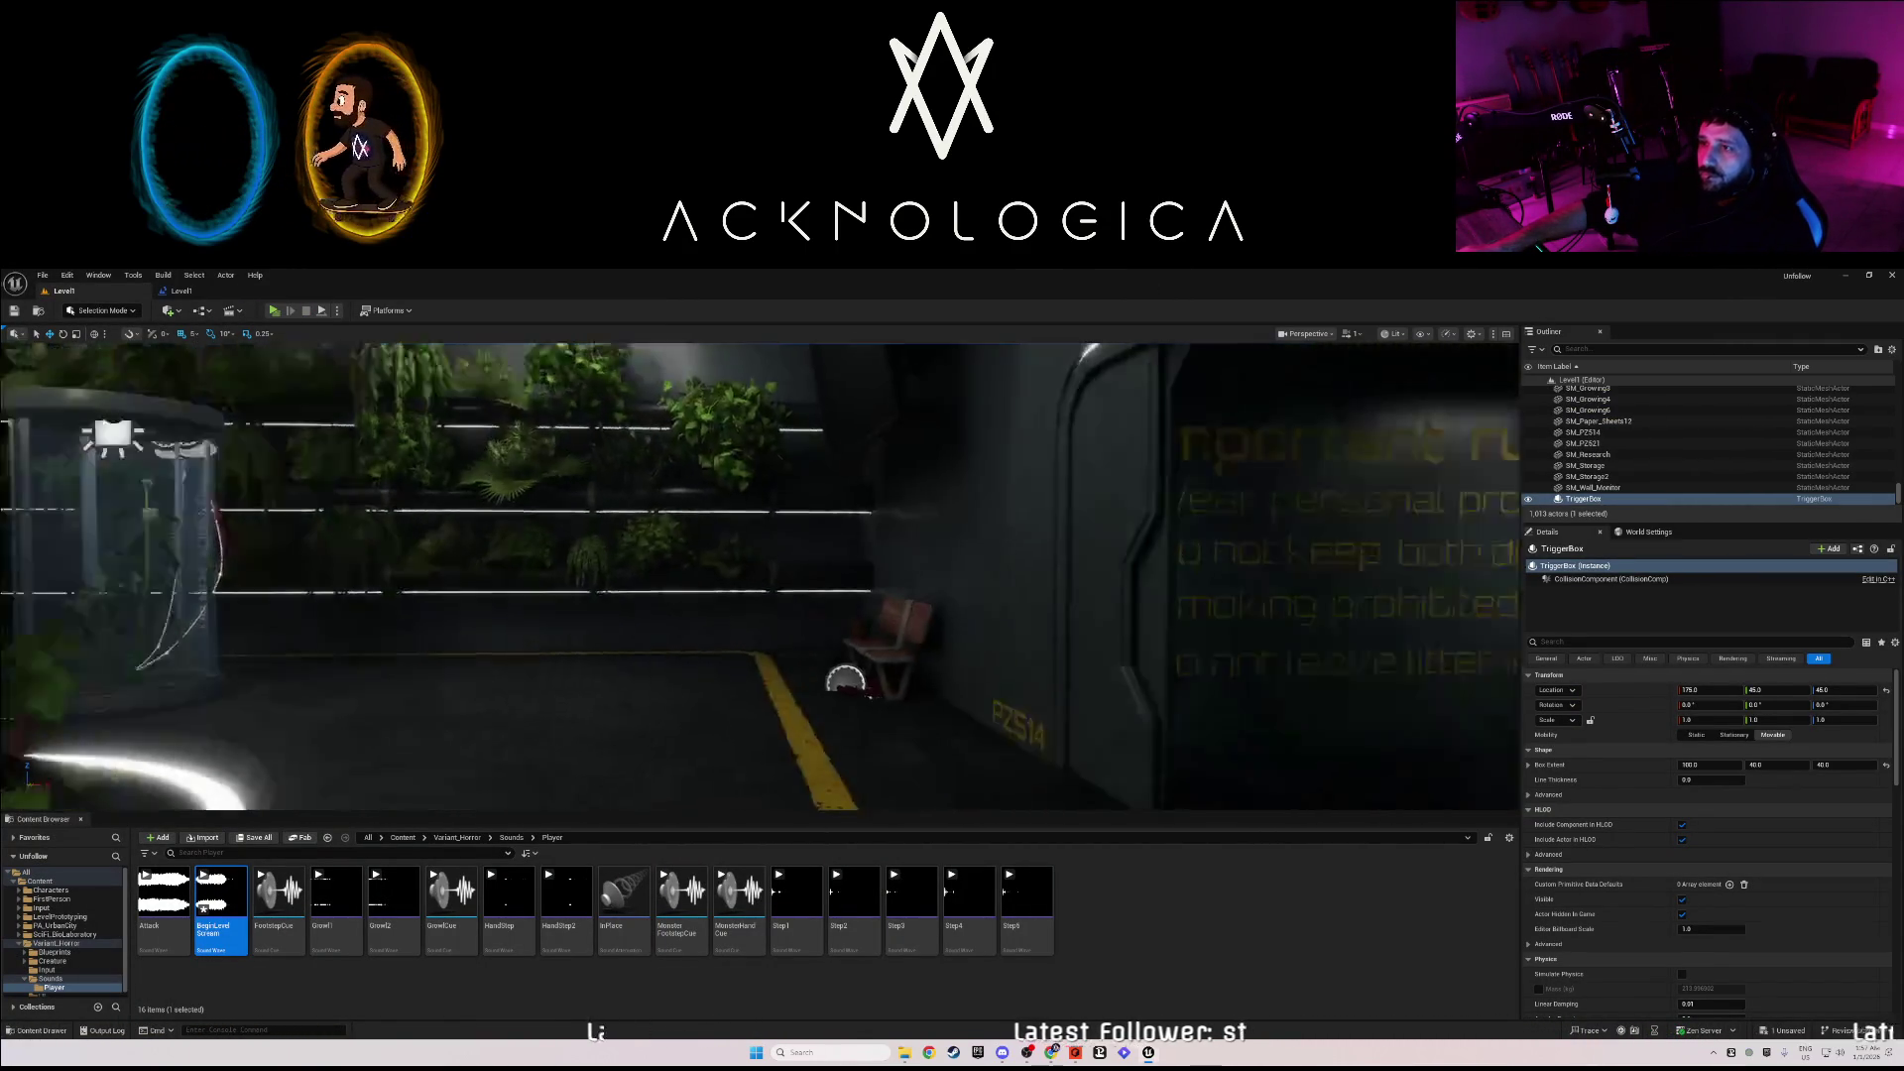
pyautogui.press('w')
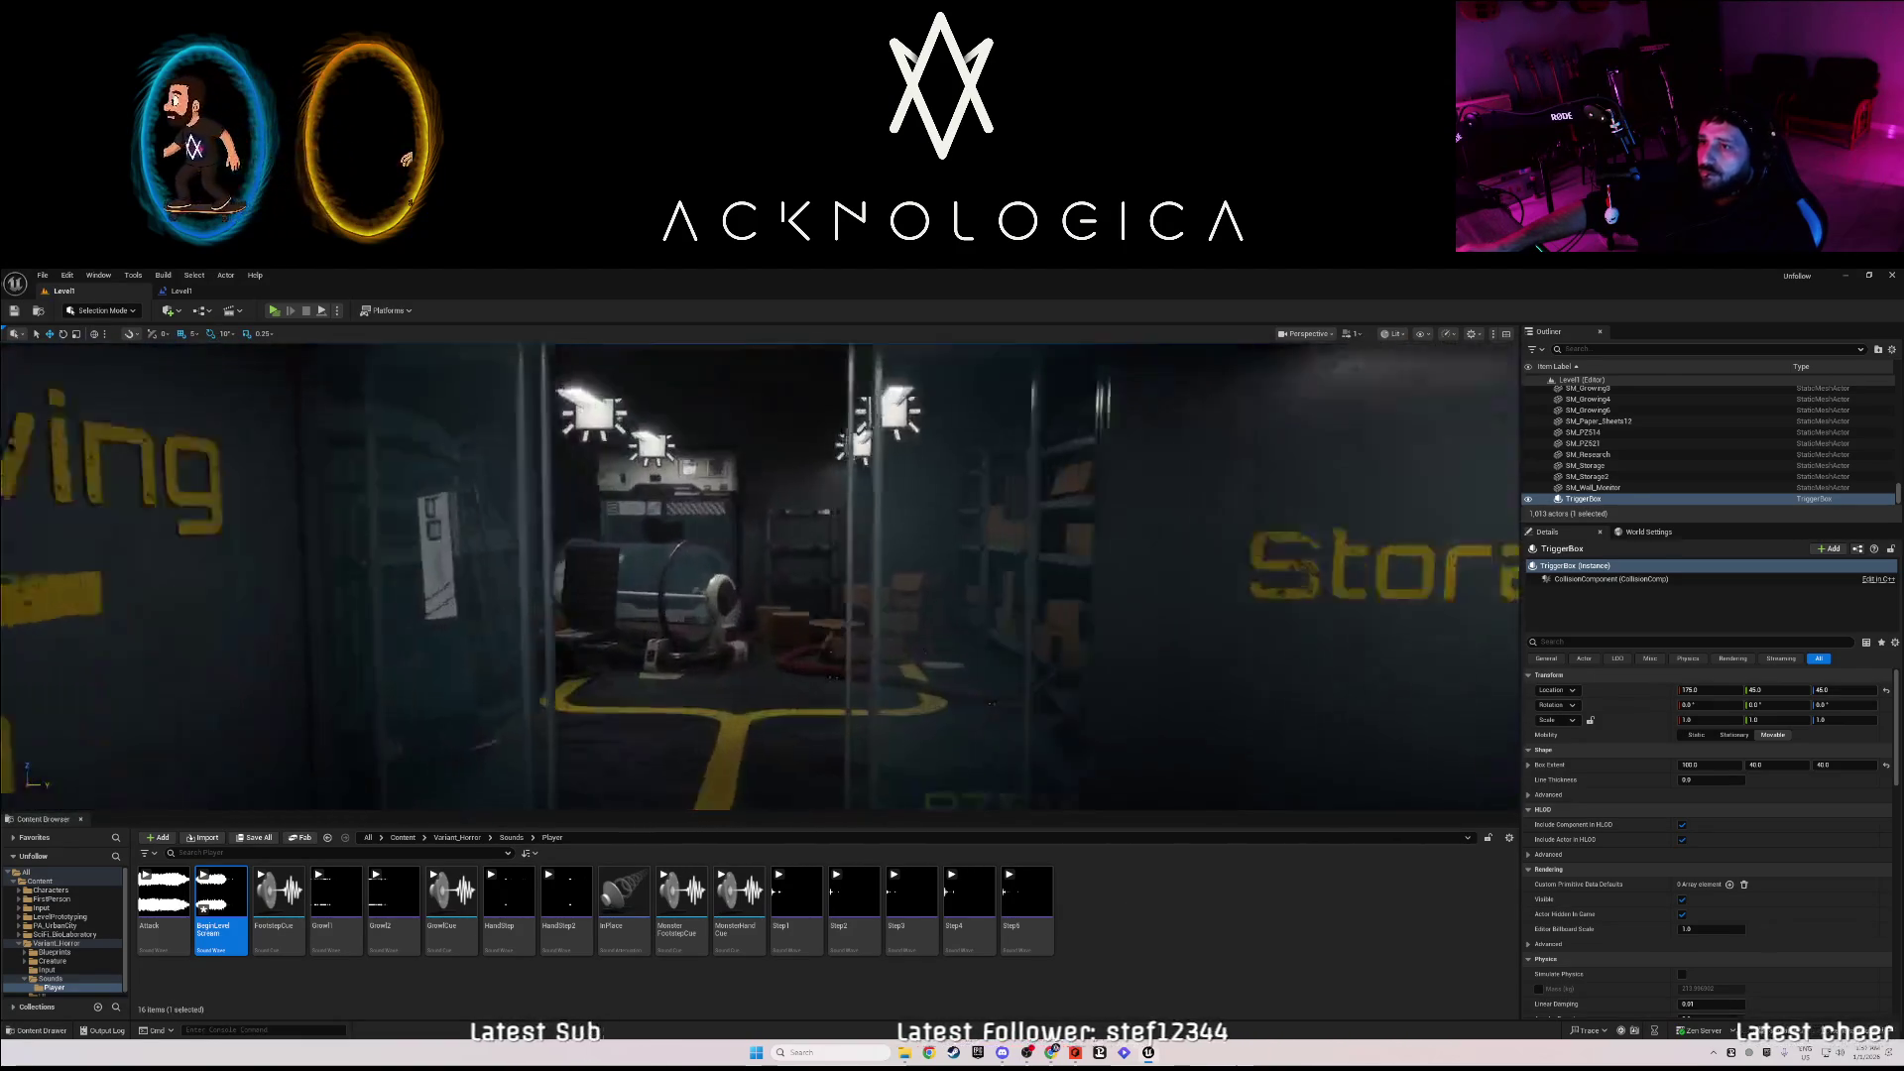
pyautogui.press('w')
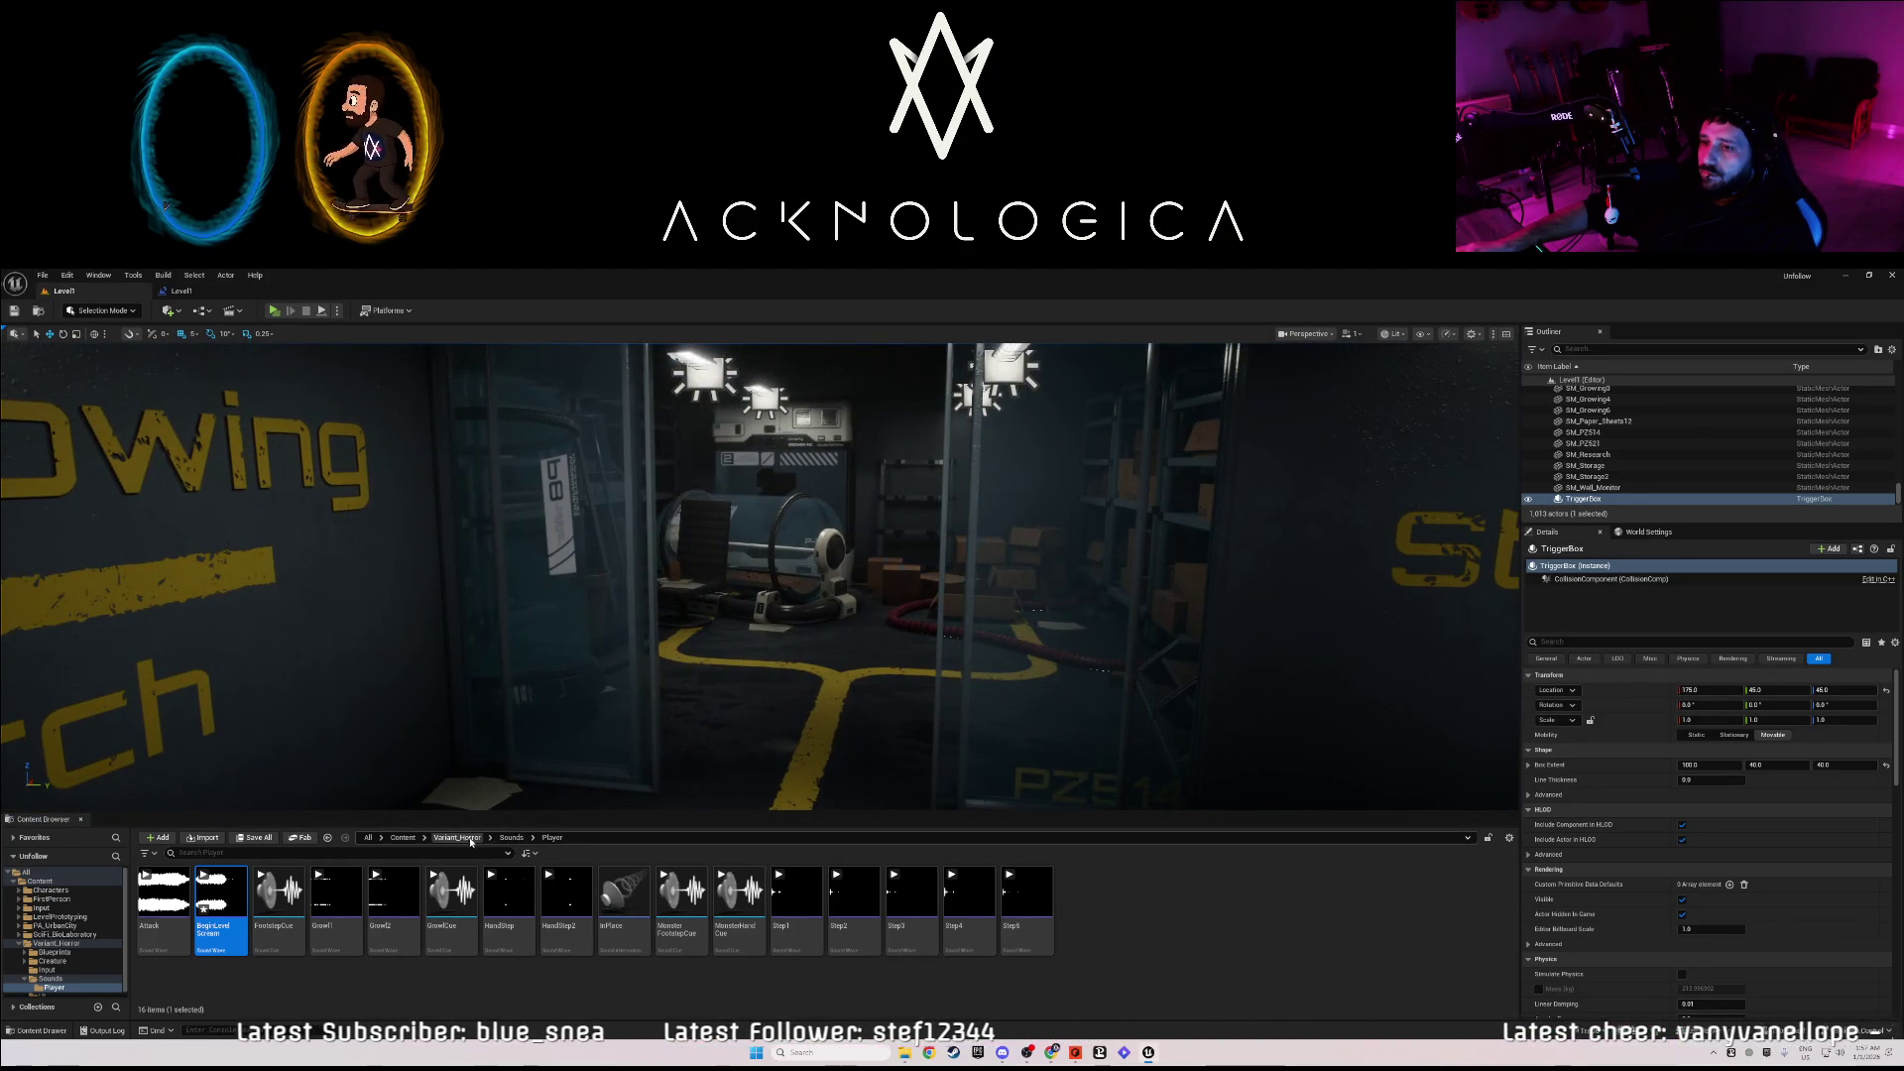
pyautogui.click(470, 839)
pyautogui.doubleClick(221, 893)
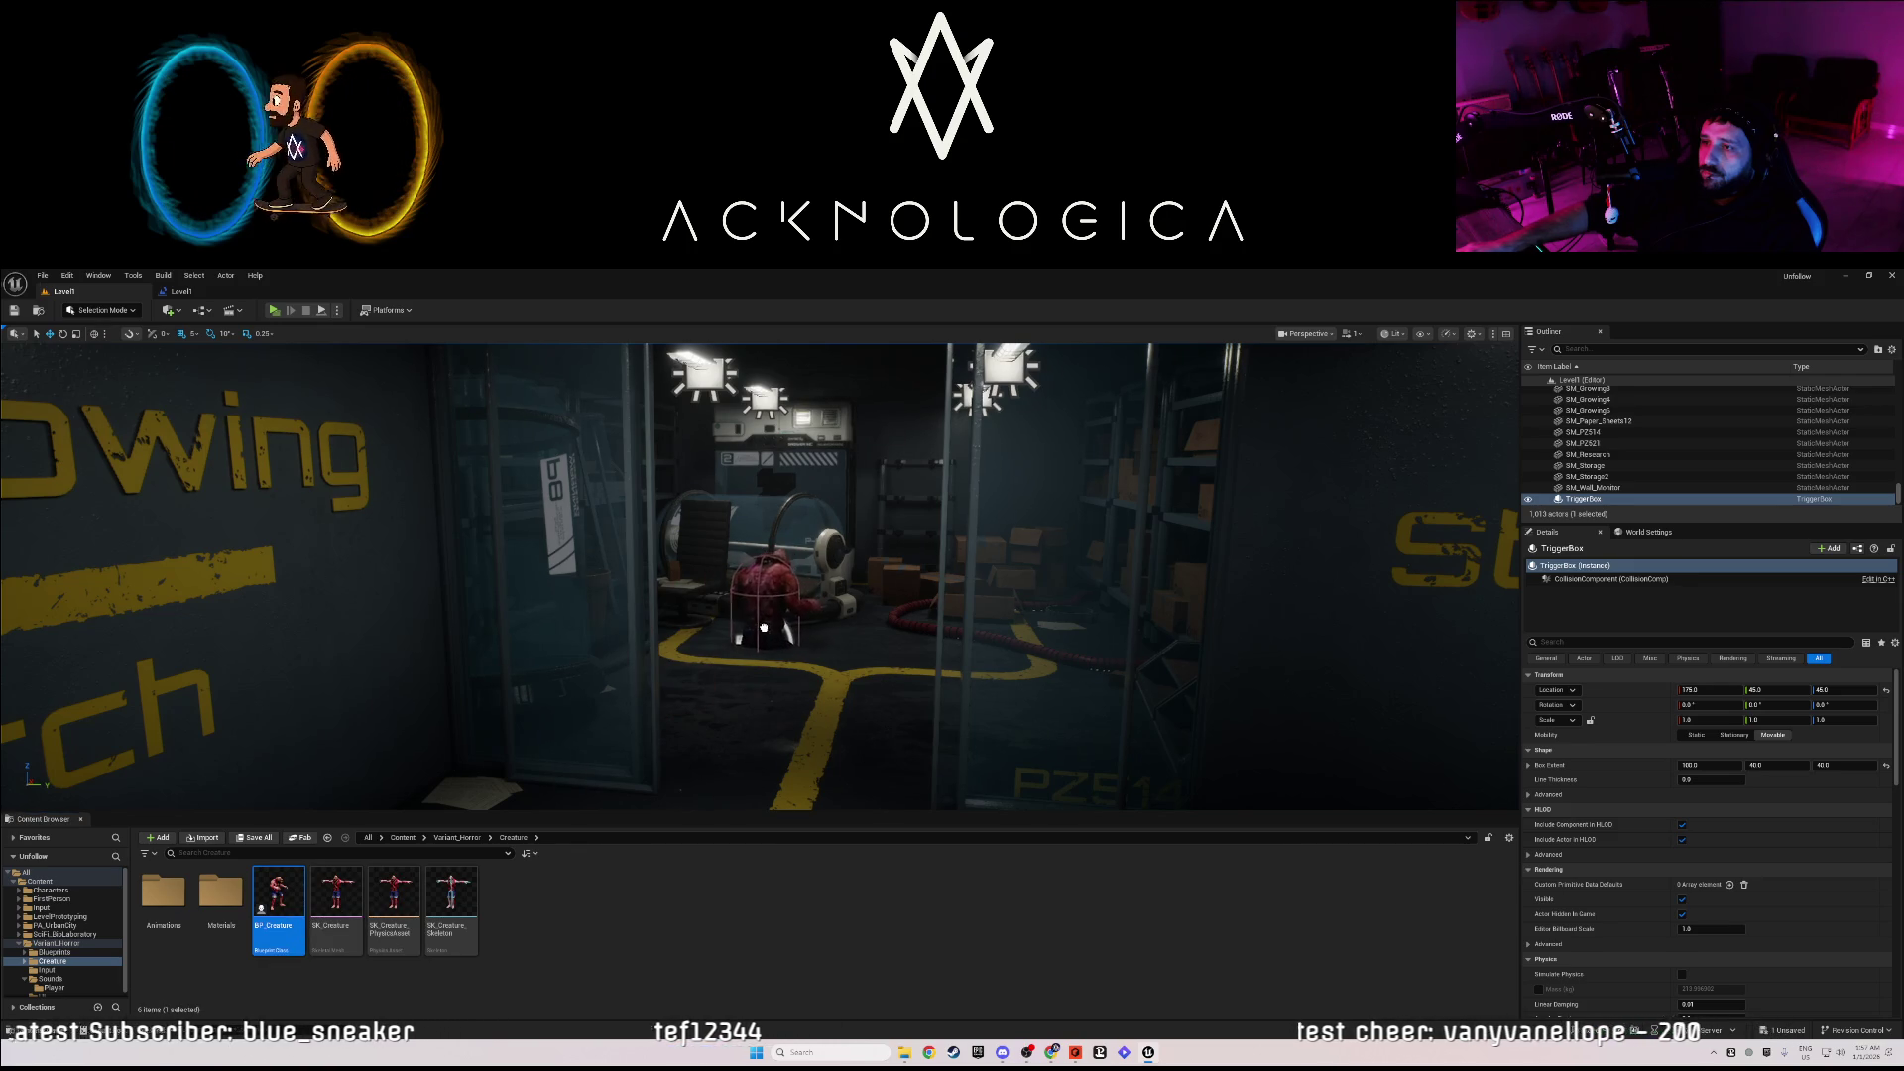
pyautogui.moveTo(758, 635); pyautogui.dragTo(756, 623)
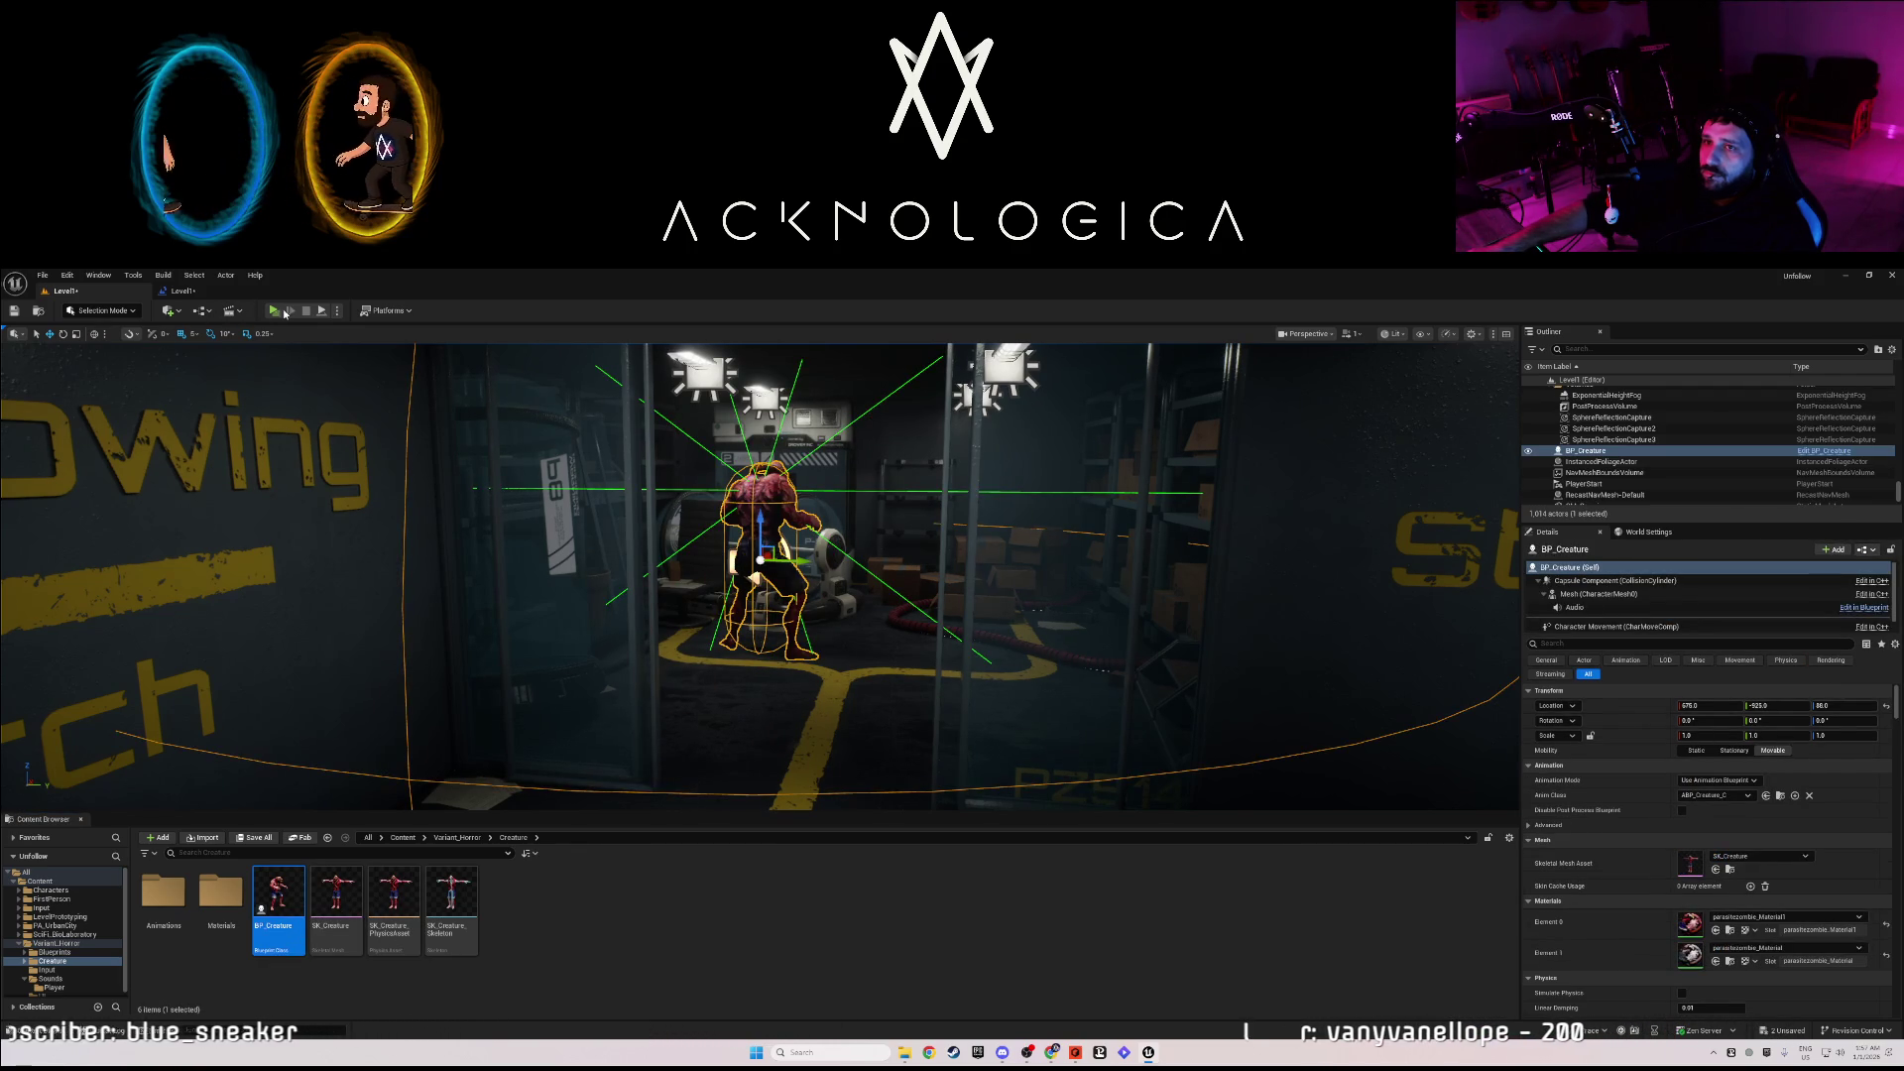
# - Play the level and walk through the lit doorway and down the hallway to the EXIT door
pyautogui.hotkey('alt', 'p')
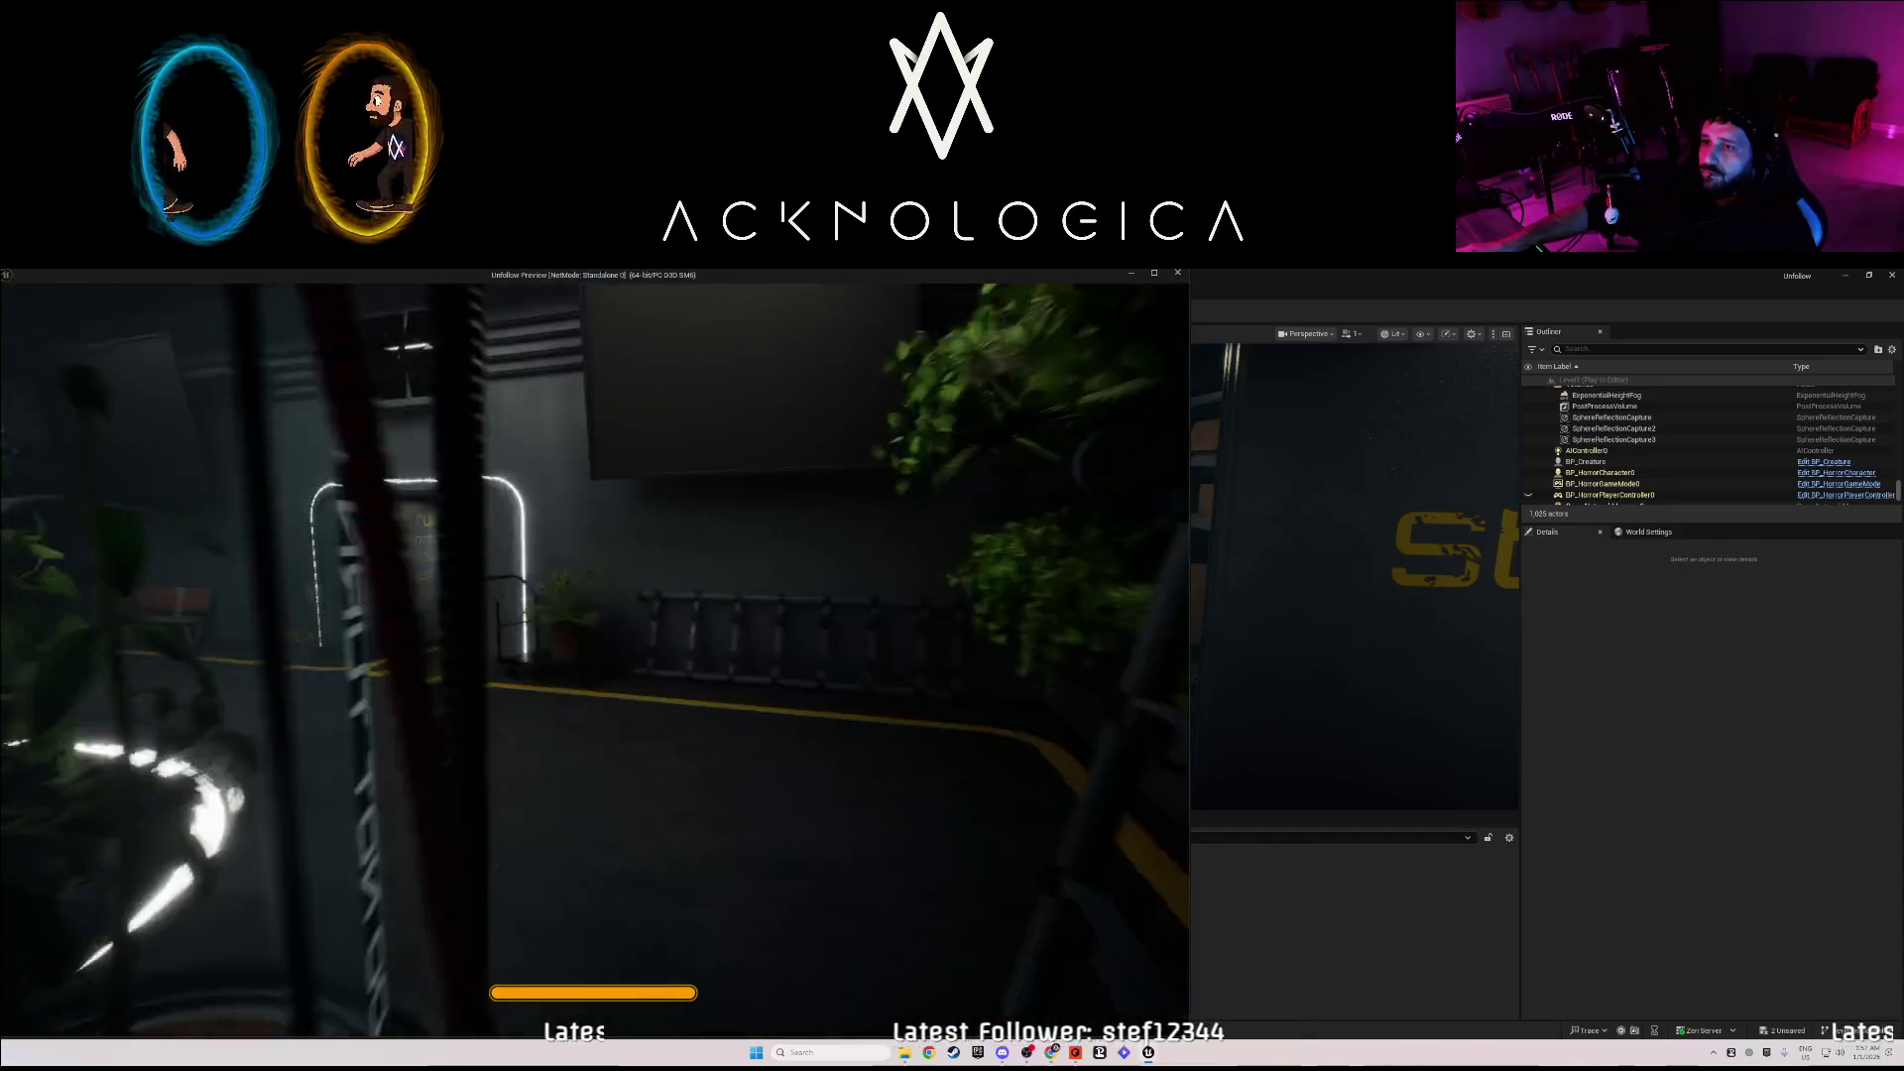
pyautogui.press('w')
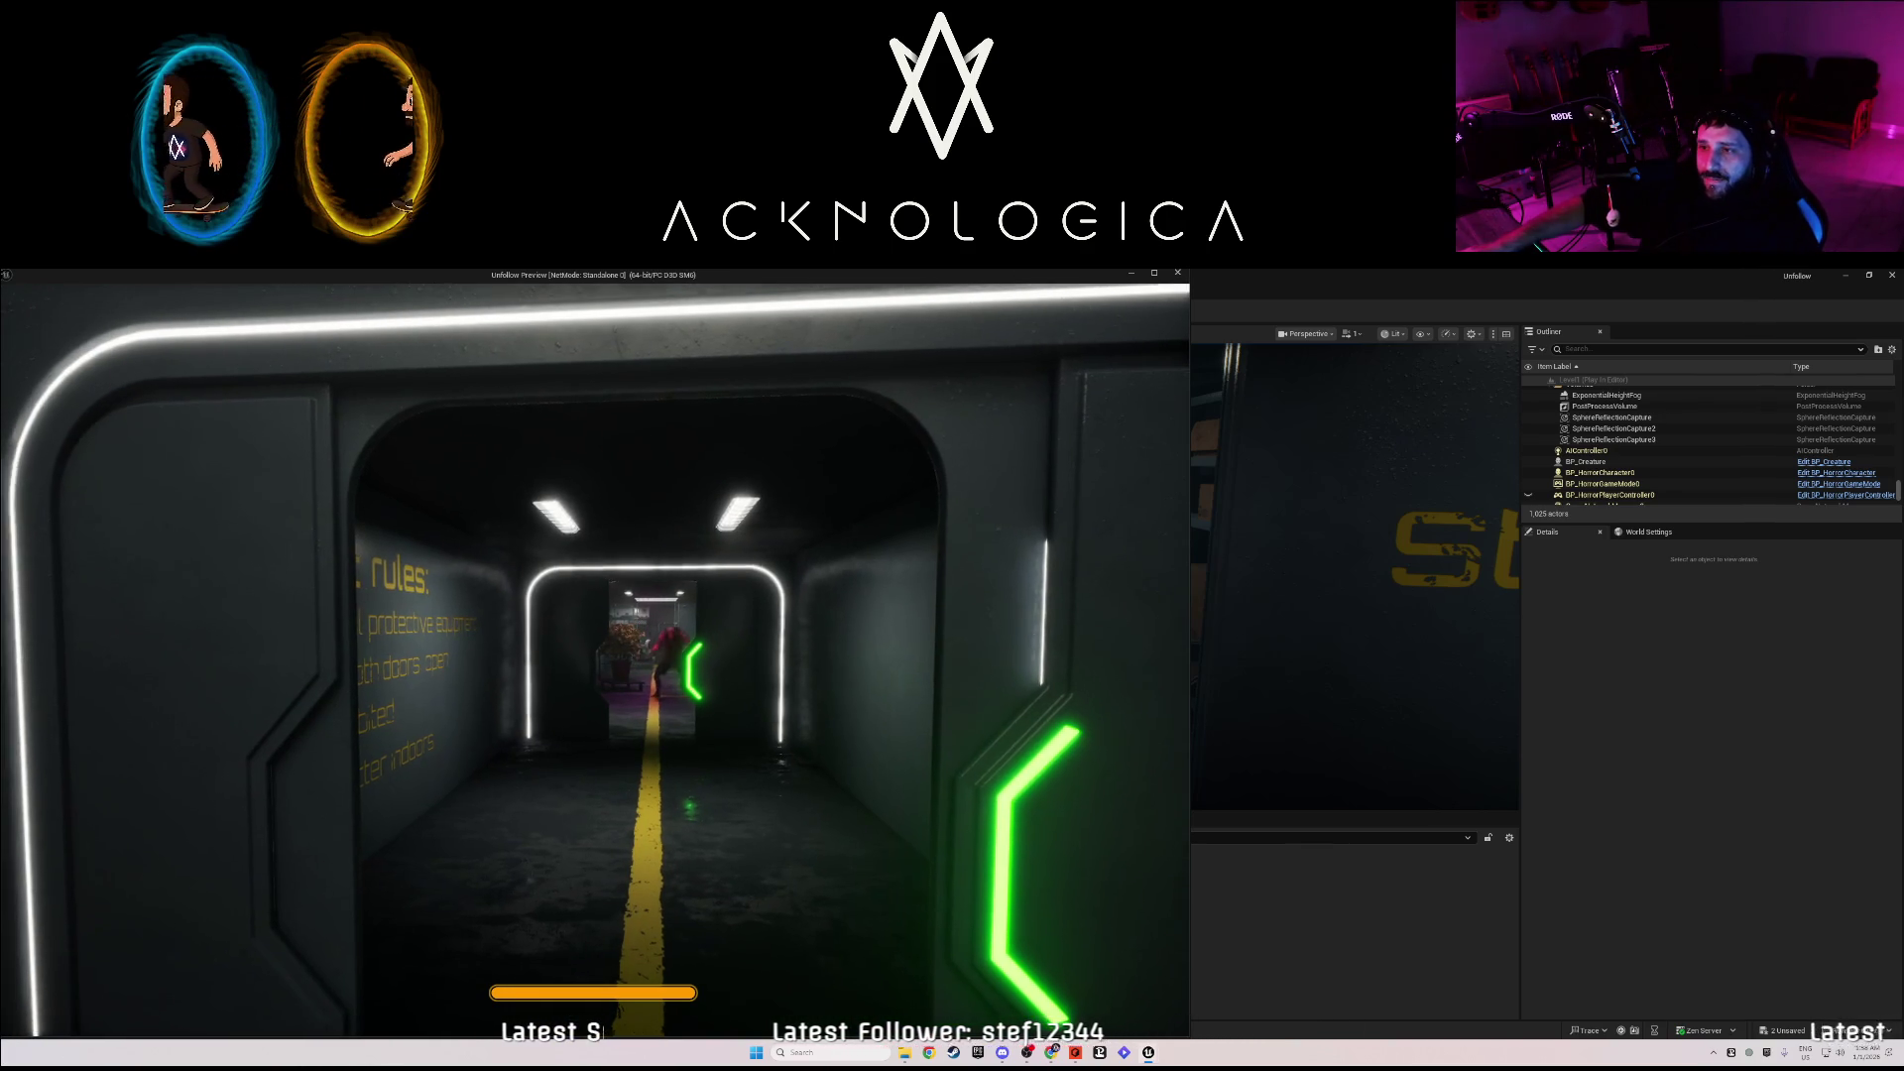
pyautogui.press('w')
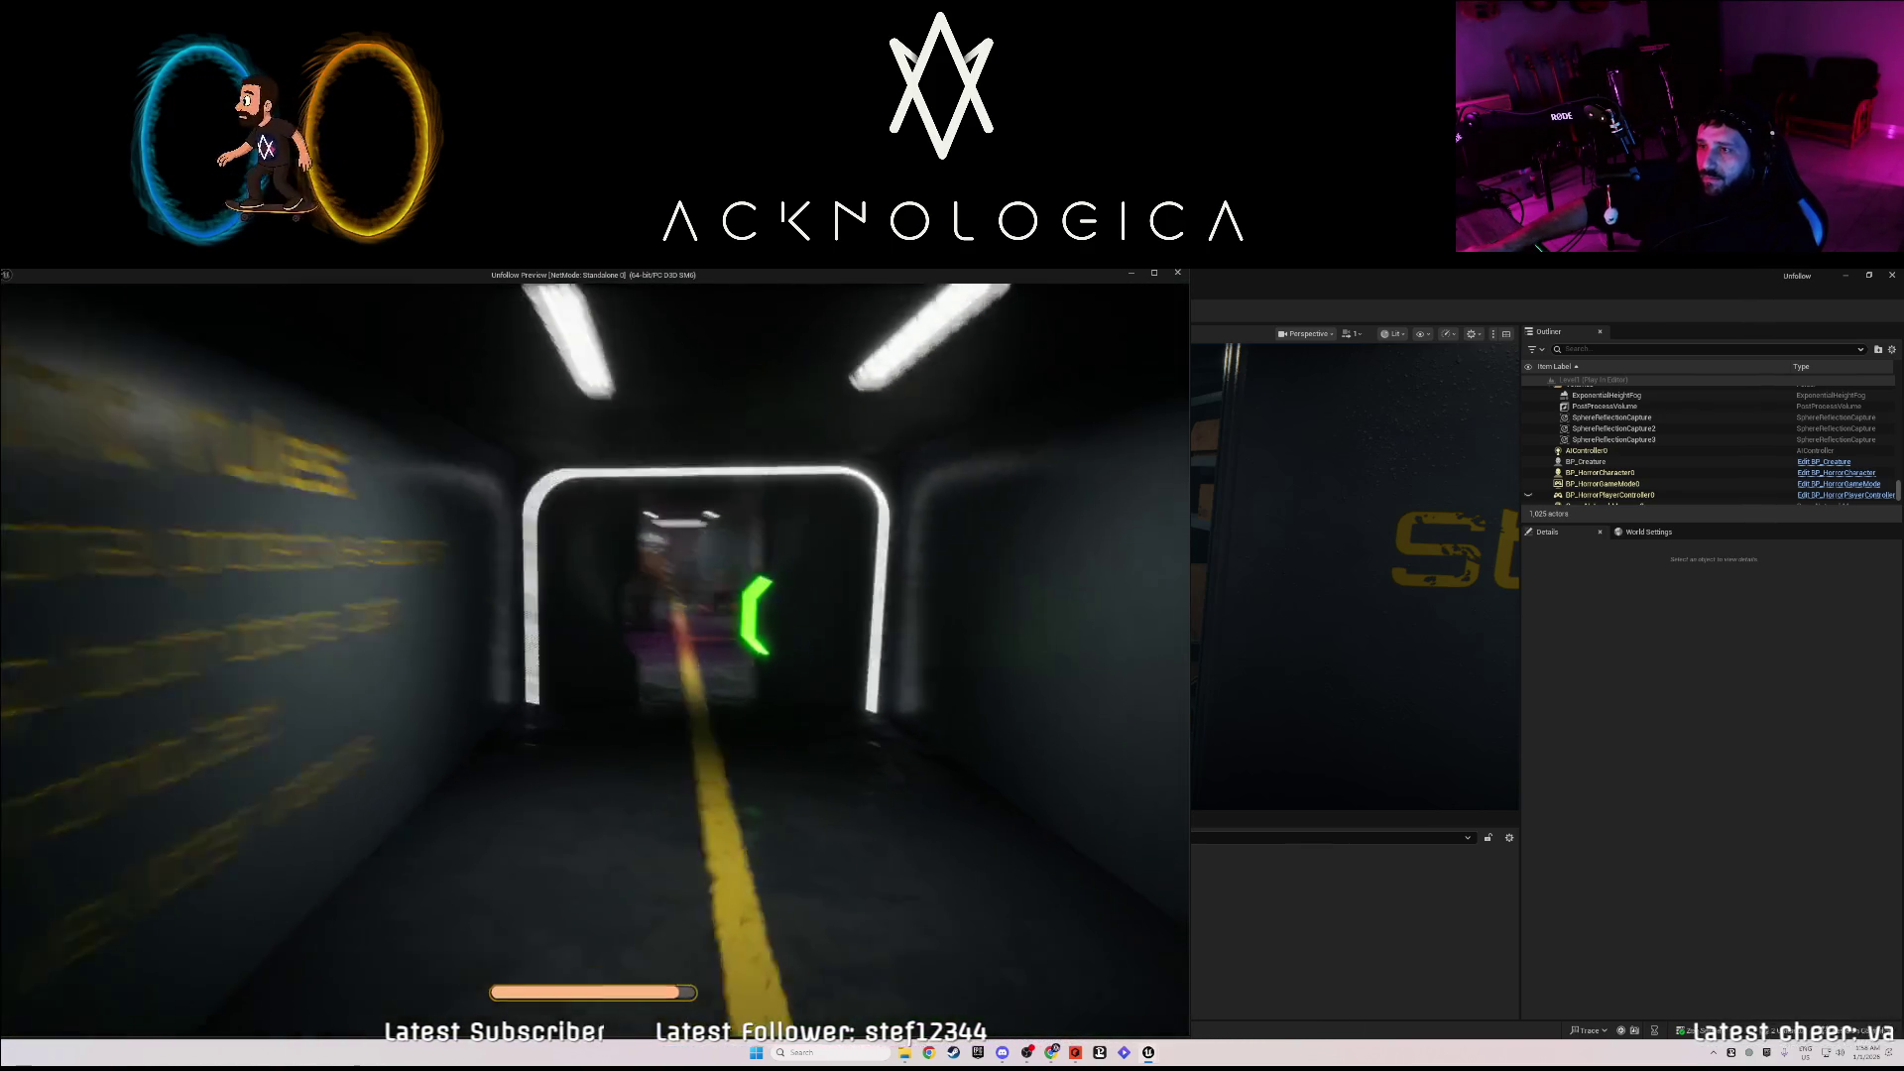
pyautogui.press('s')
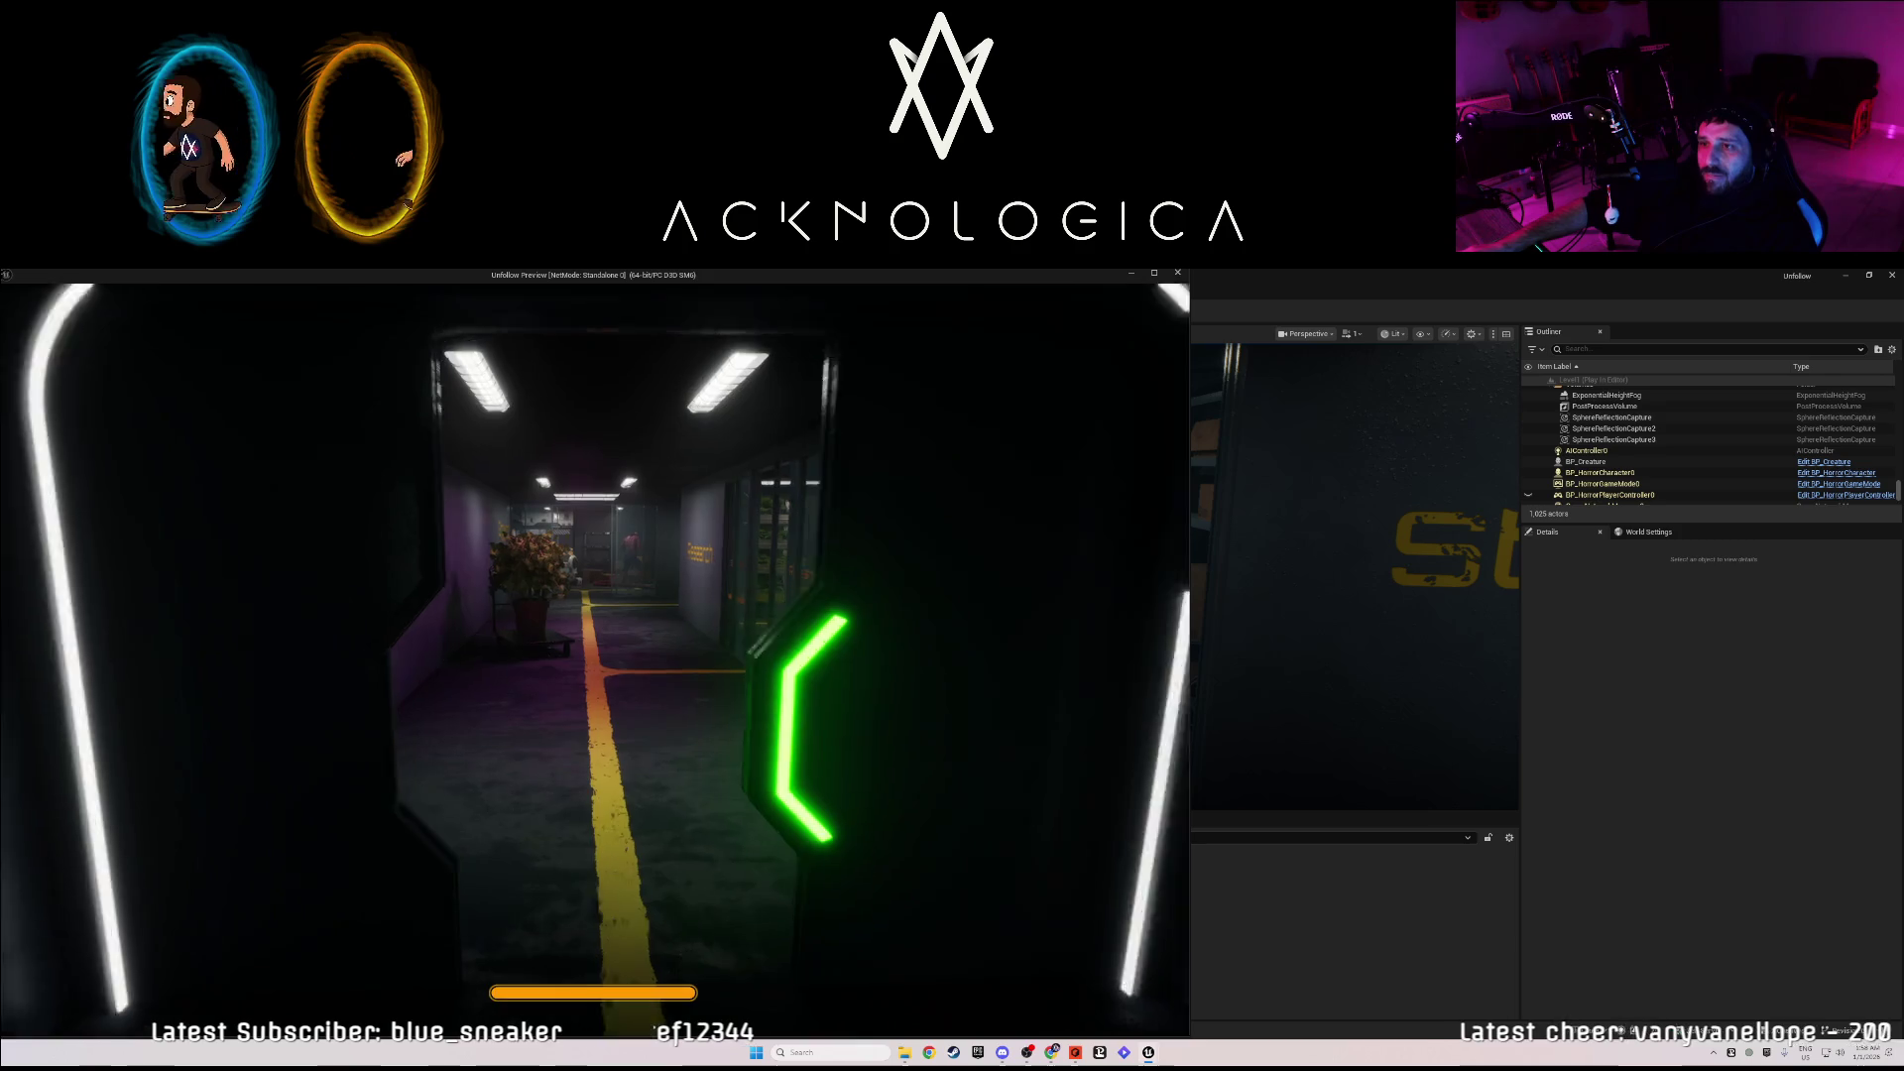
pyautogui.press('w')
pyautogui.press('s')
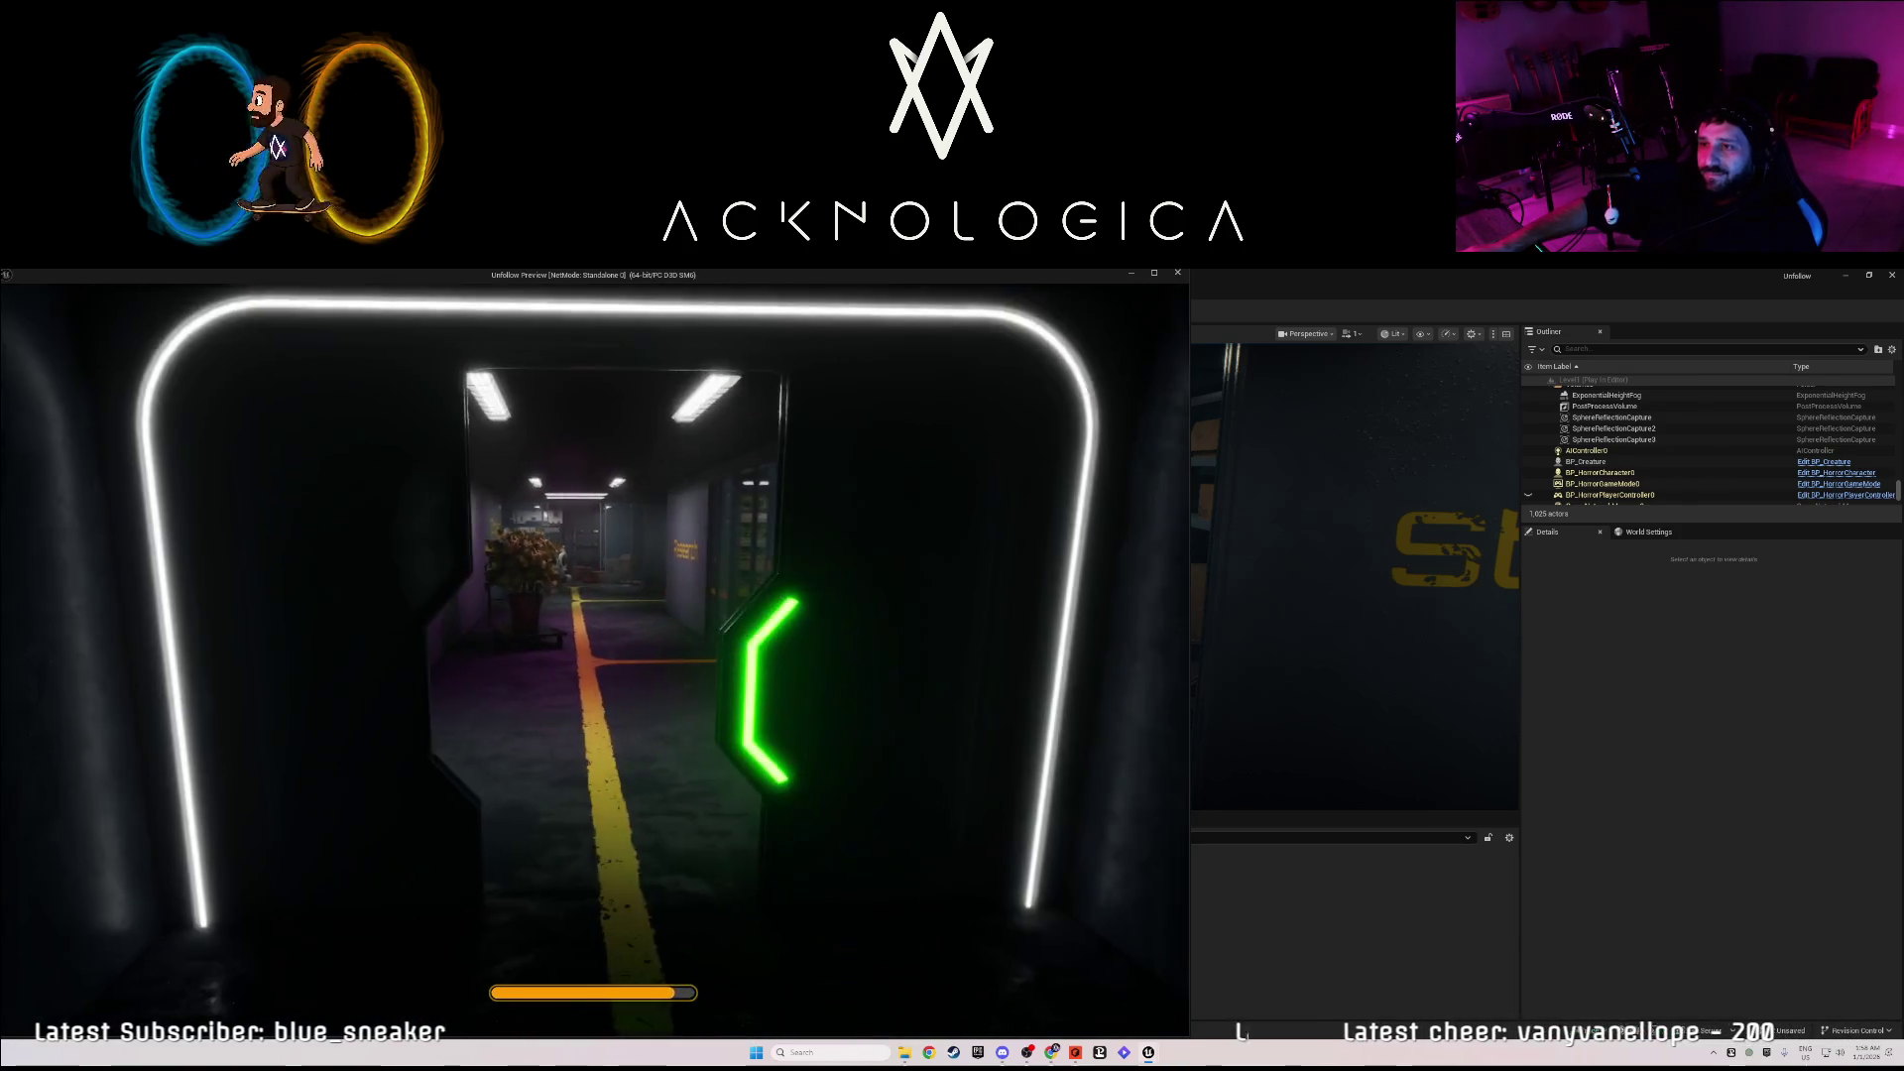
pyautogui.press('w')
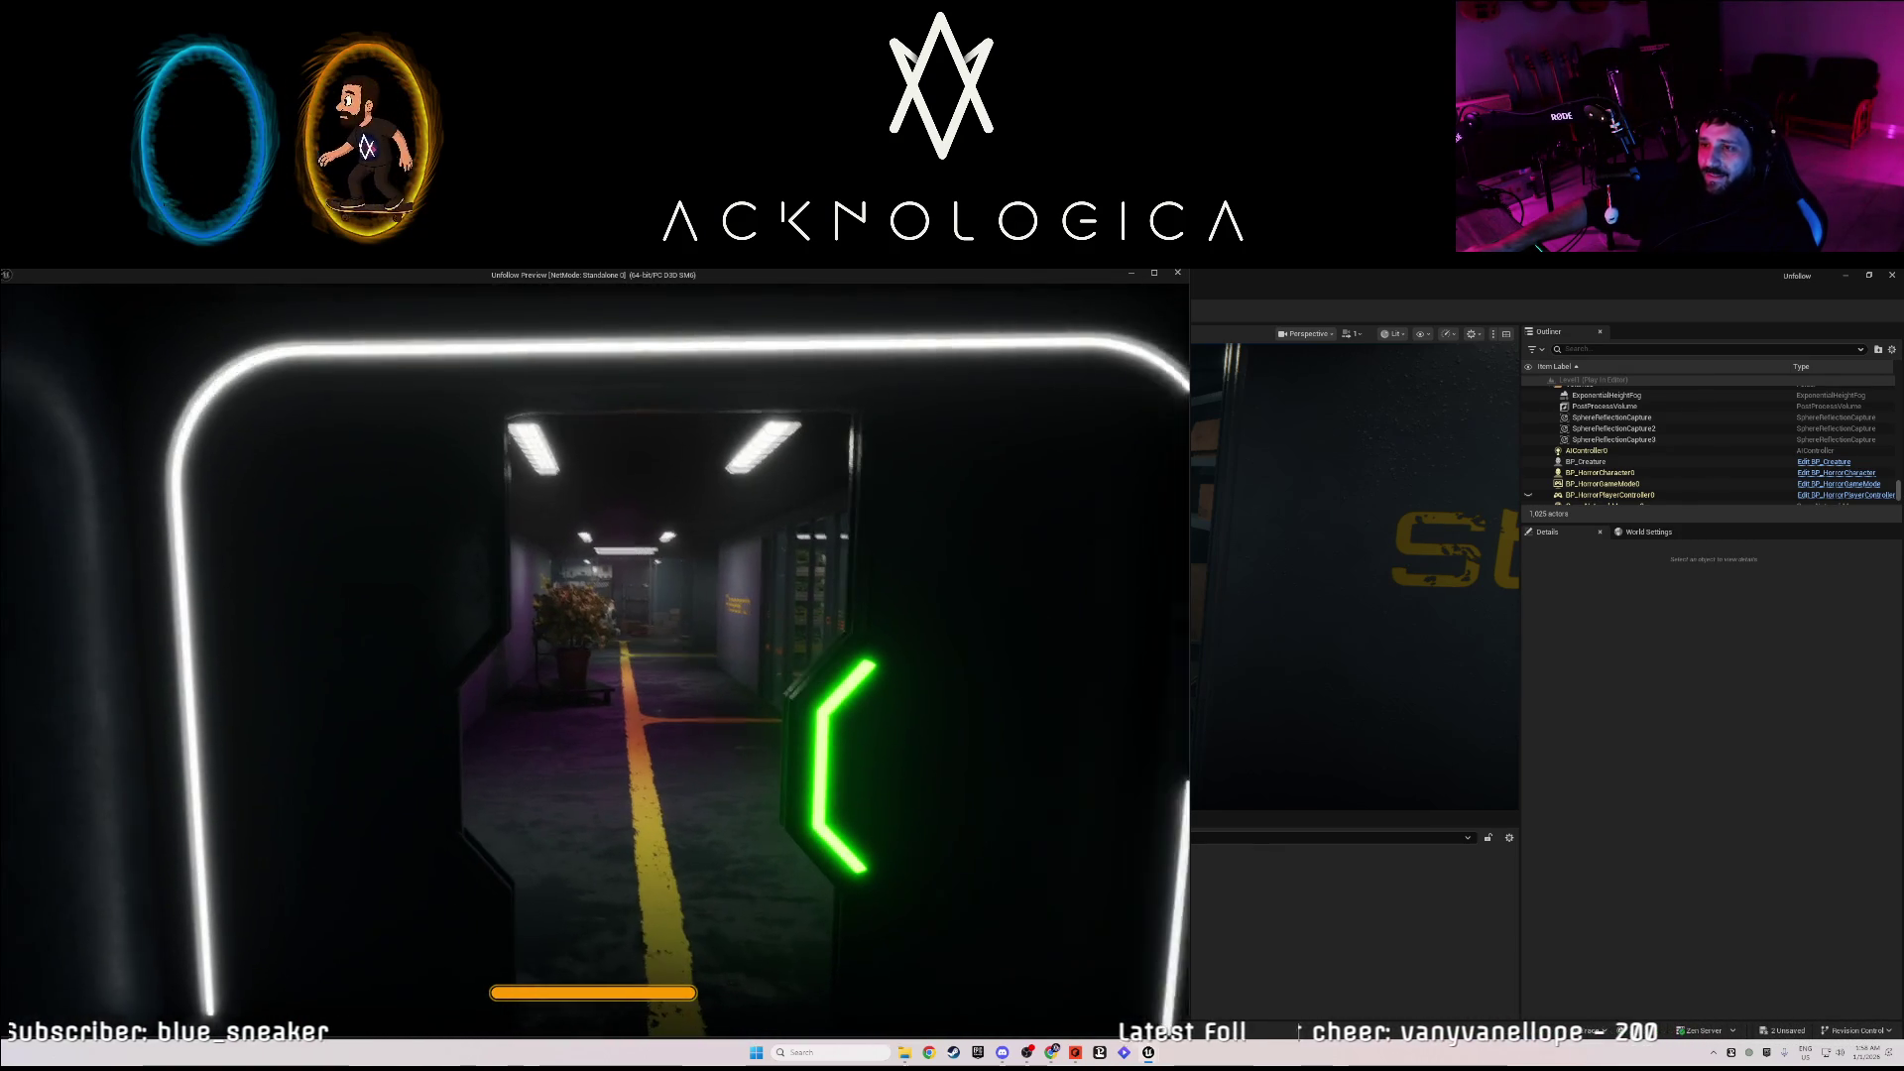
pyautogui.press('w')
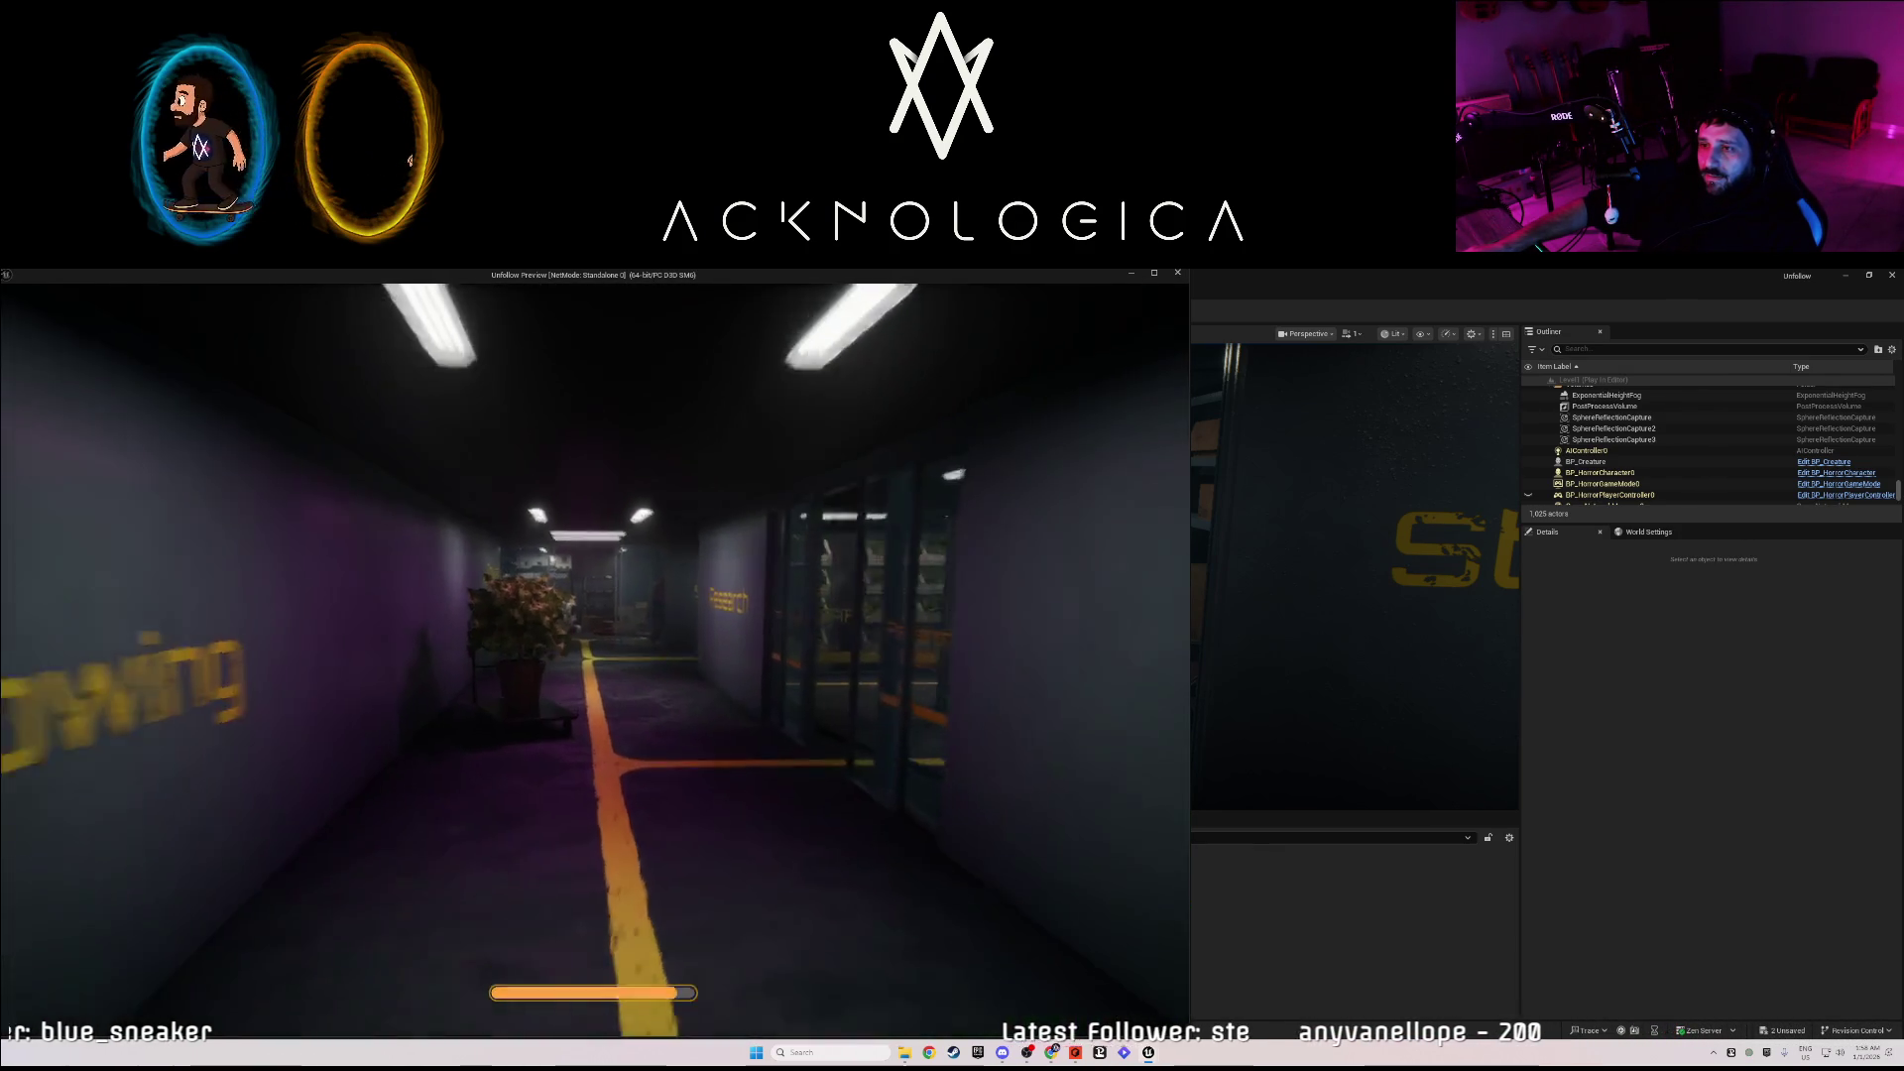
pyautogui.press('w')
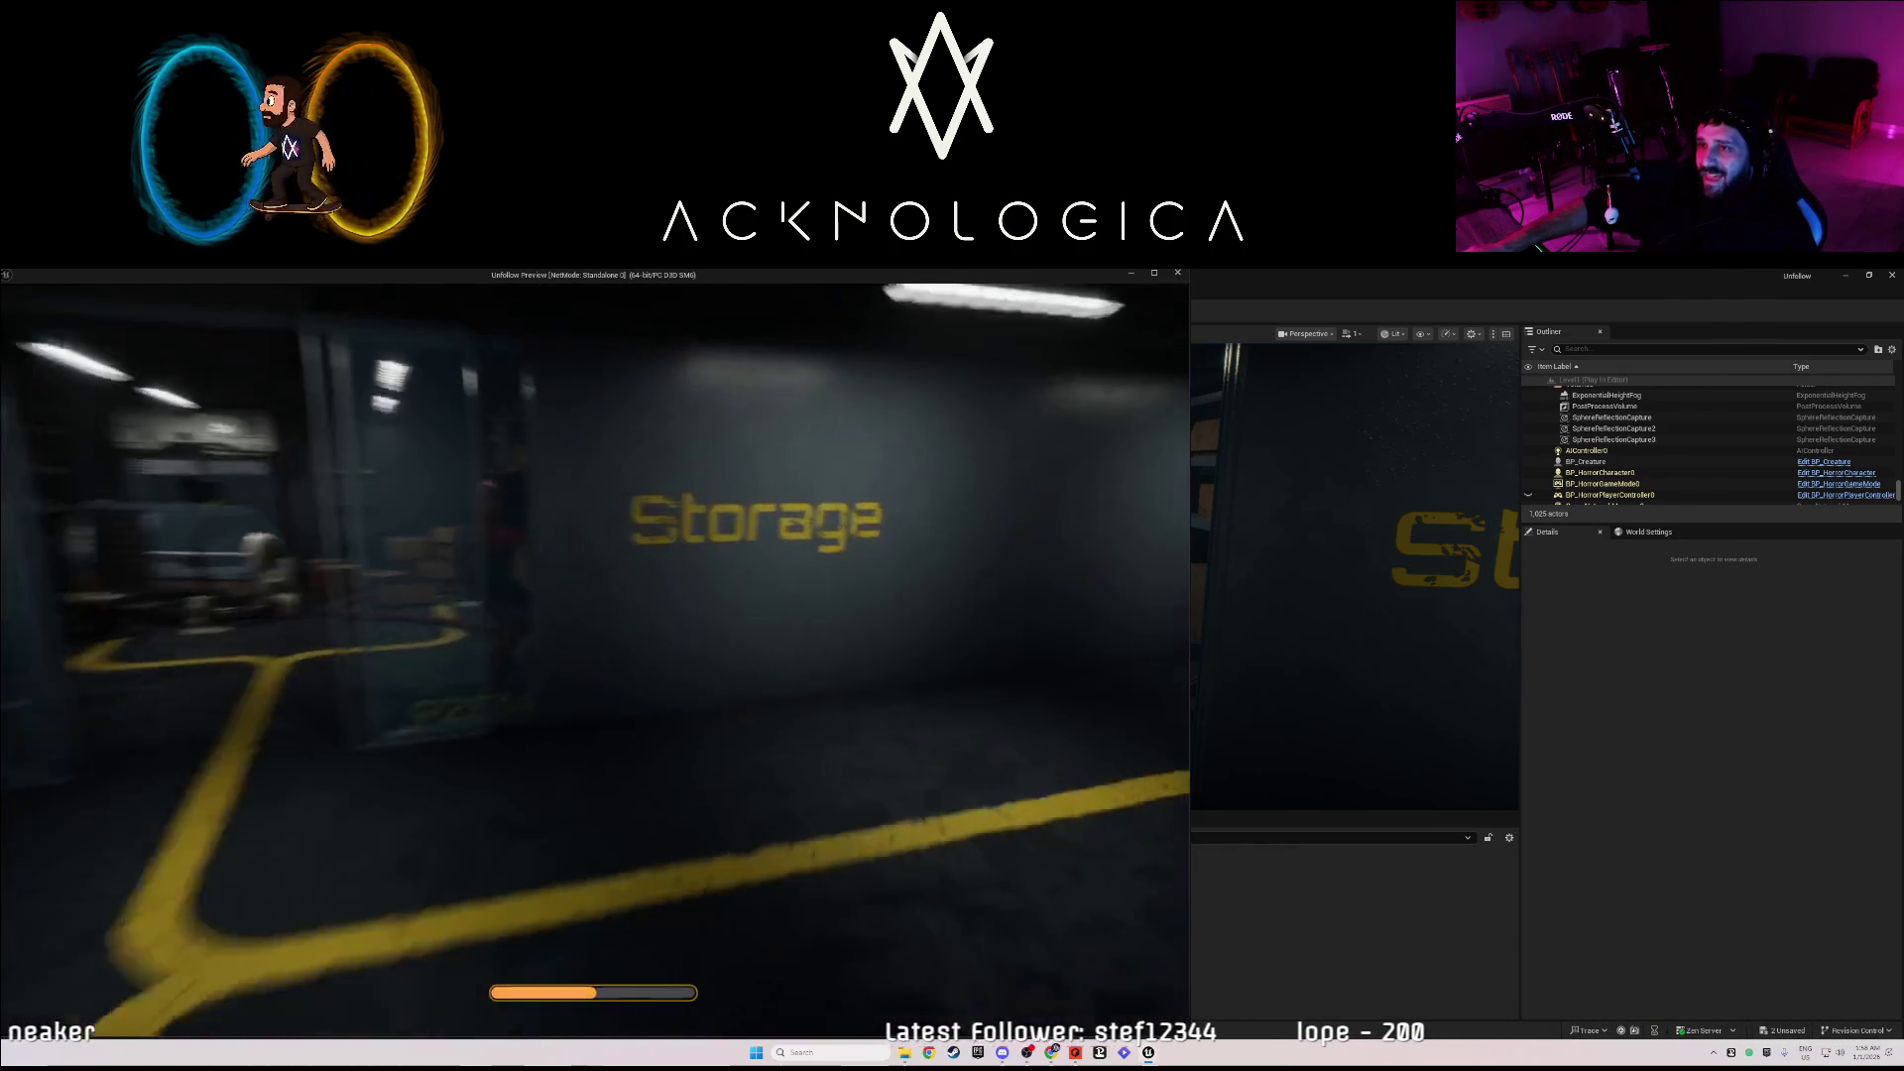
pyautogui.press('w')
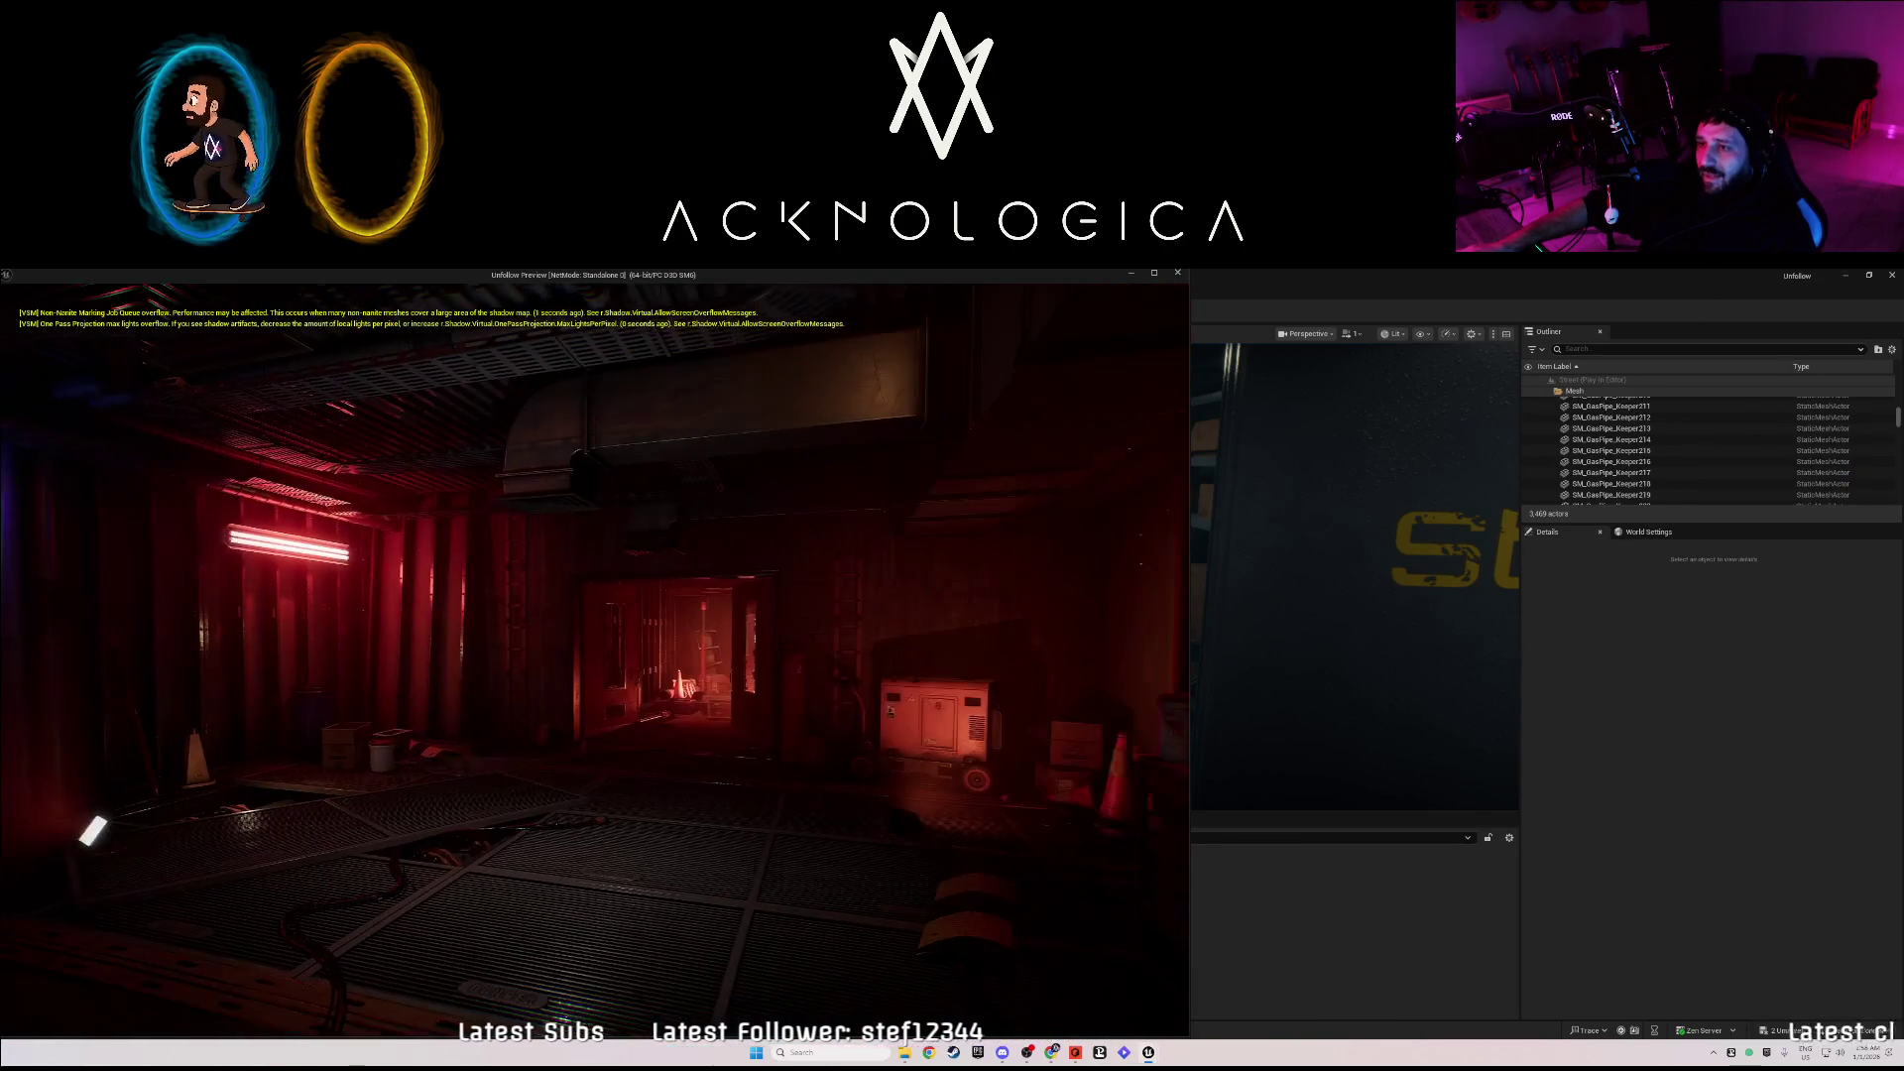
# - Stop the play session and focus the viewport on the BP_Creature's spot
pyautogui.press('Escape')
pyautogui.press('f')
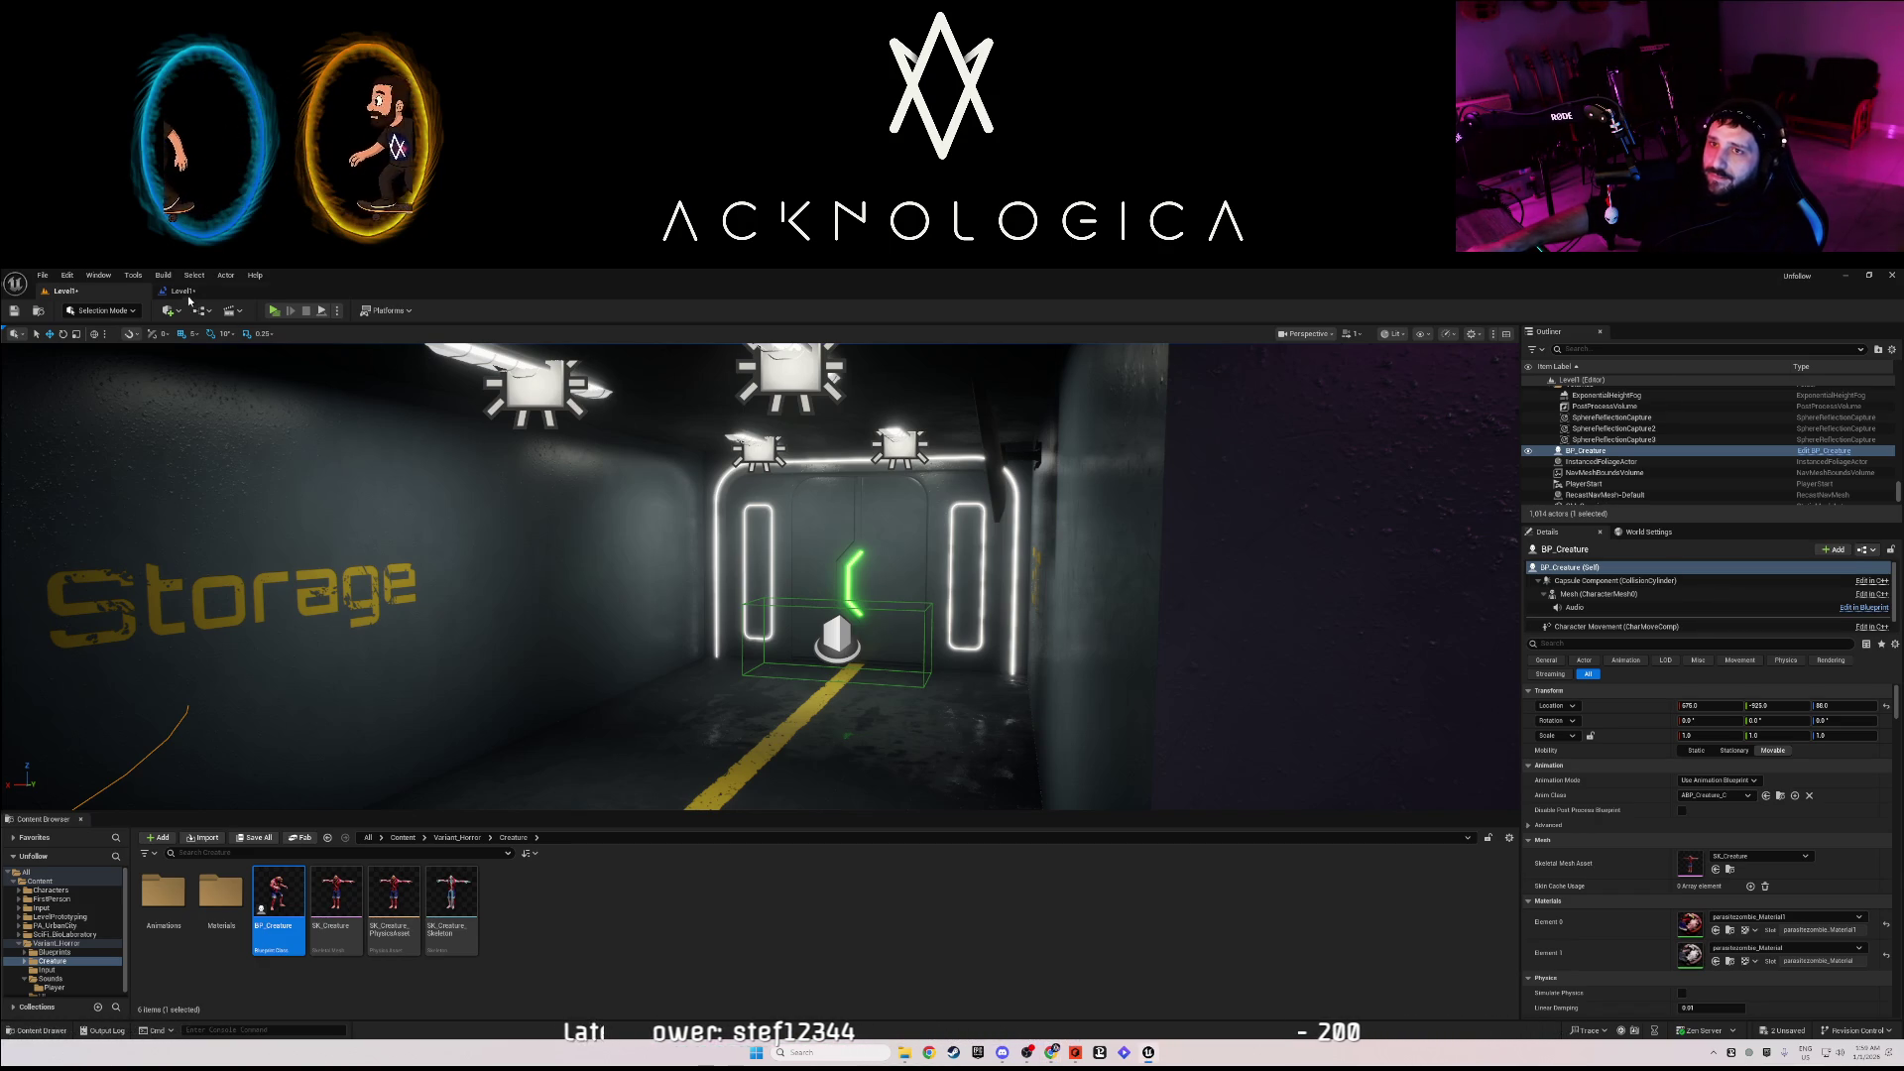
# - Save Level1, open the Street map from Variant_Horror, and look around its red corridor
pyautogui.hotkey('ctrl', 's')
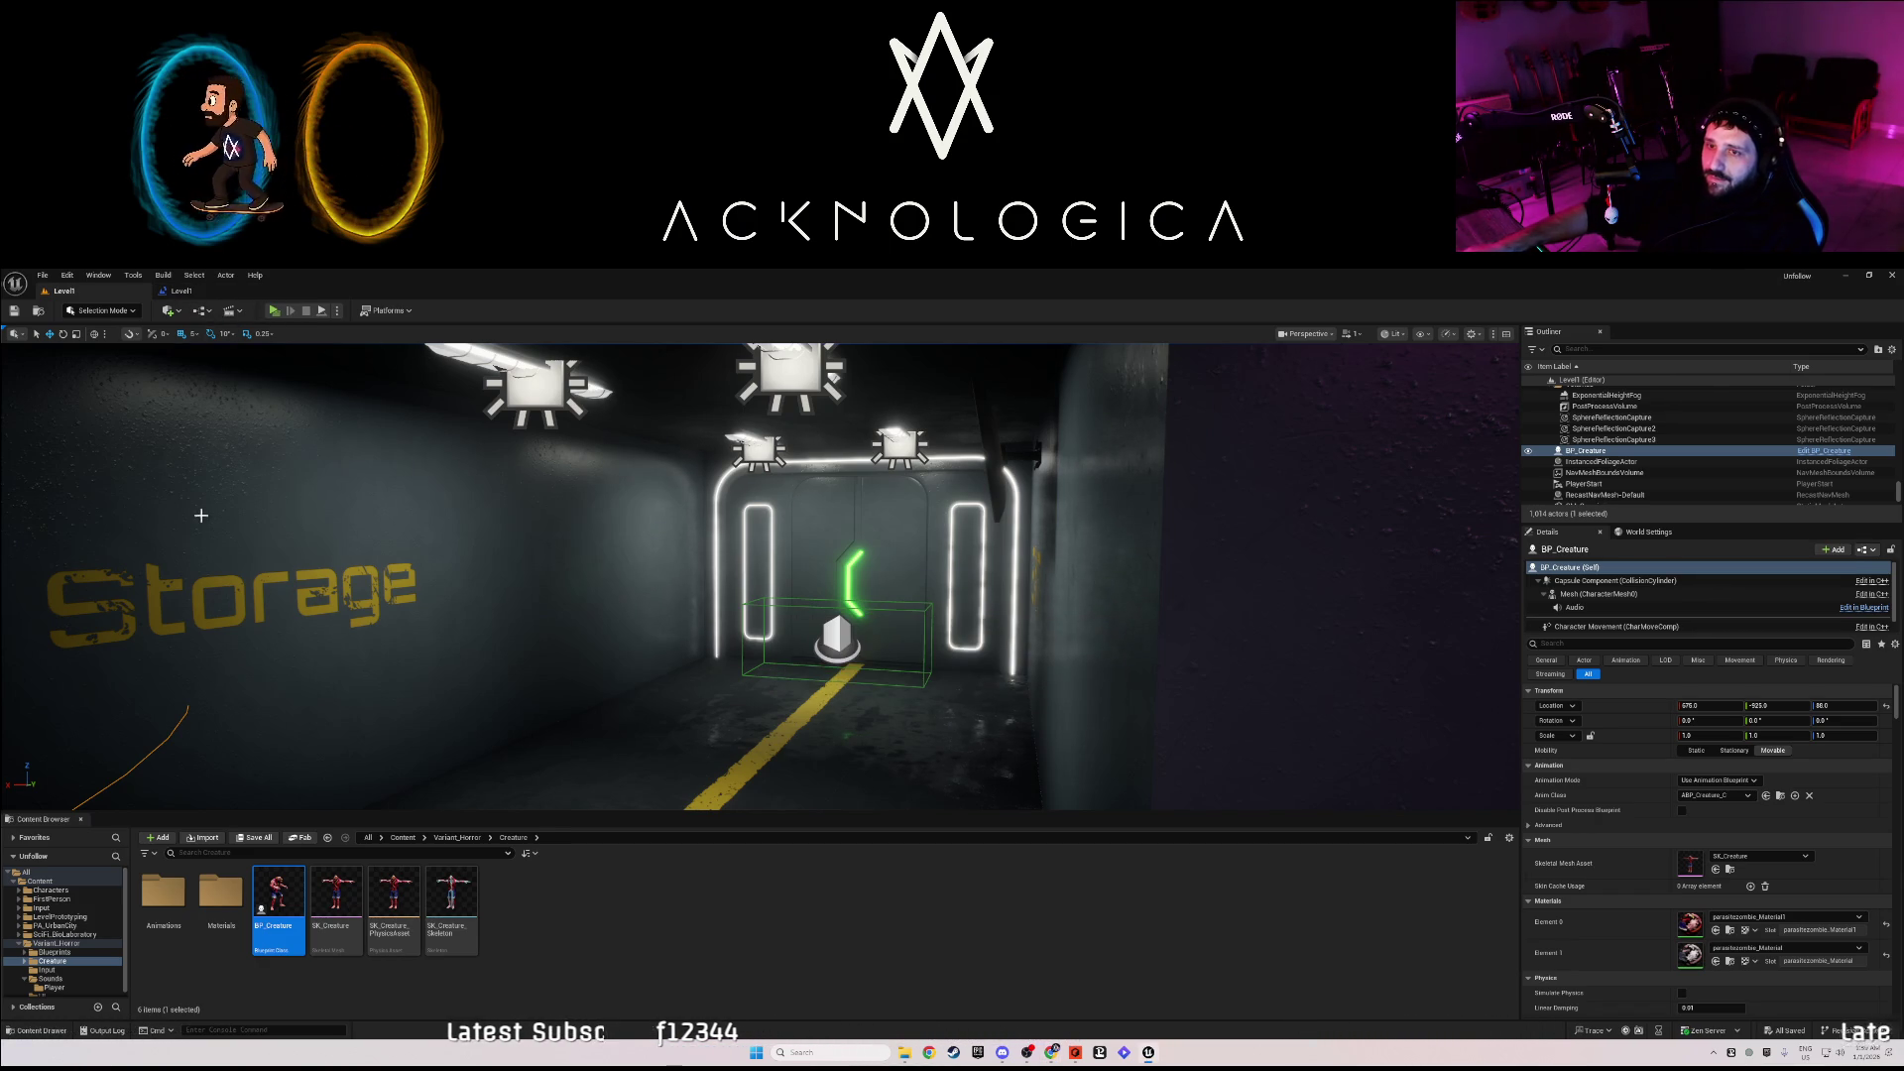
pyautogui.click(451, 838)
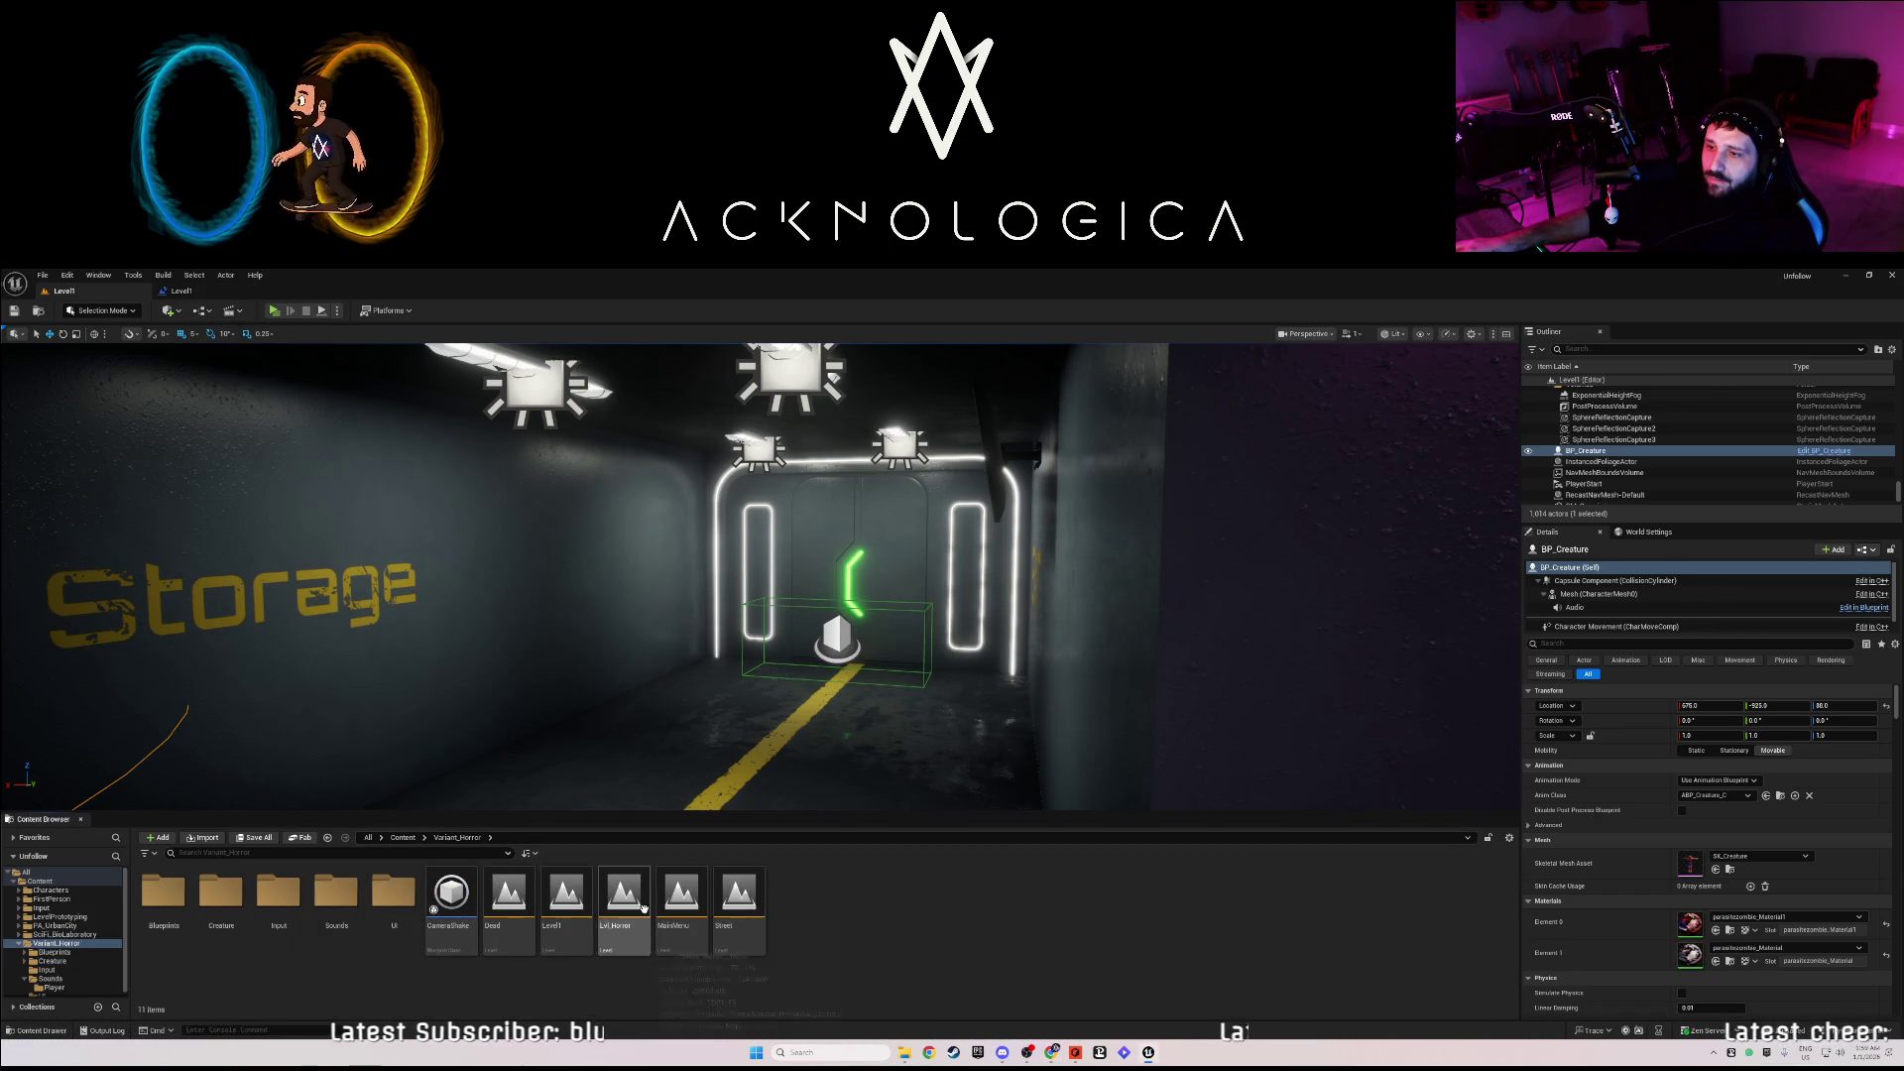
pyautogui.doubleClick(729, 898)
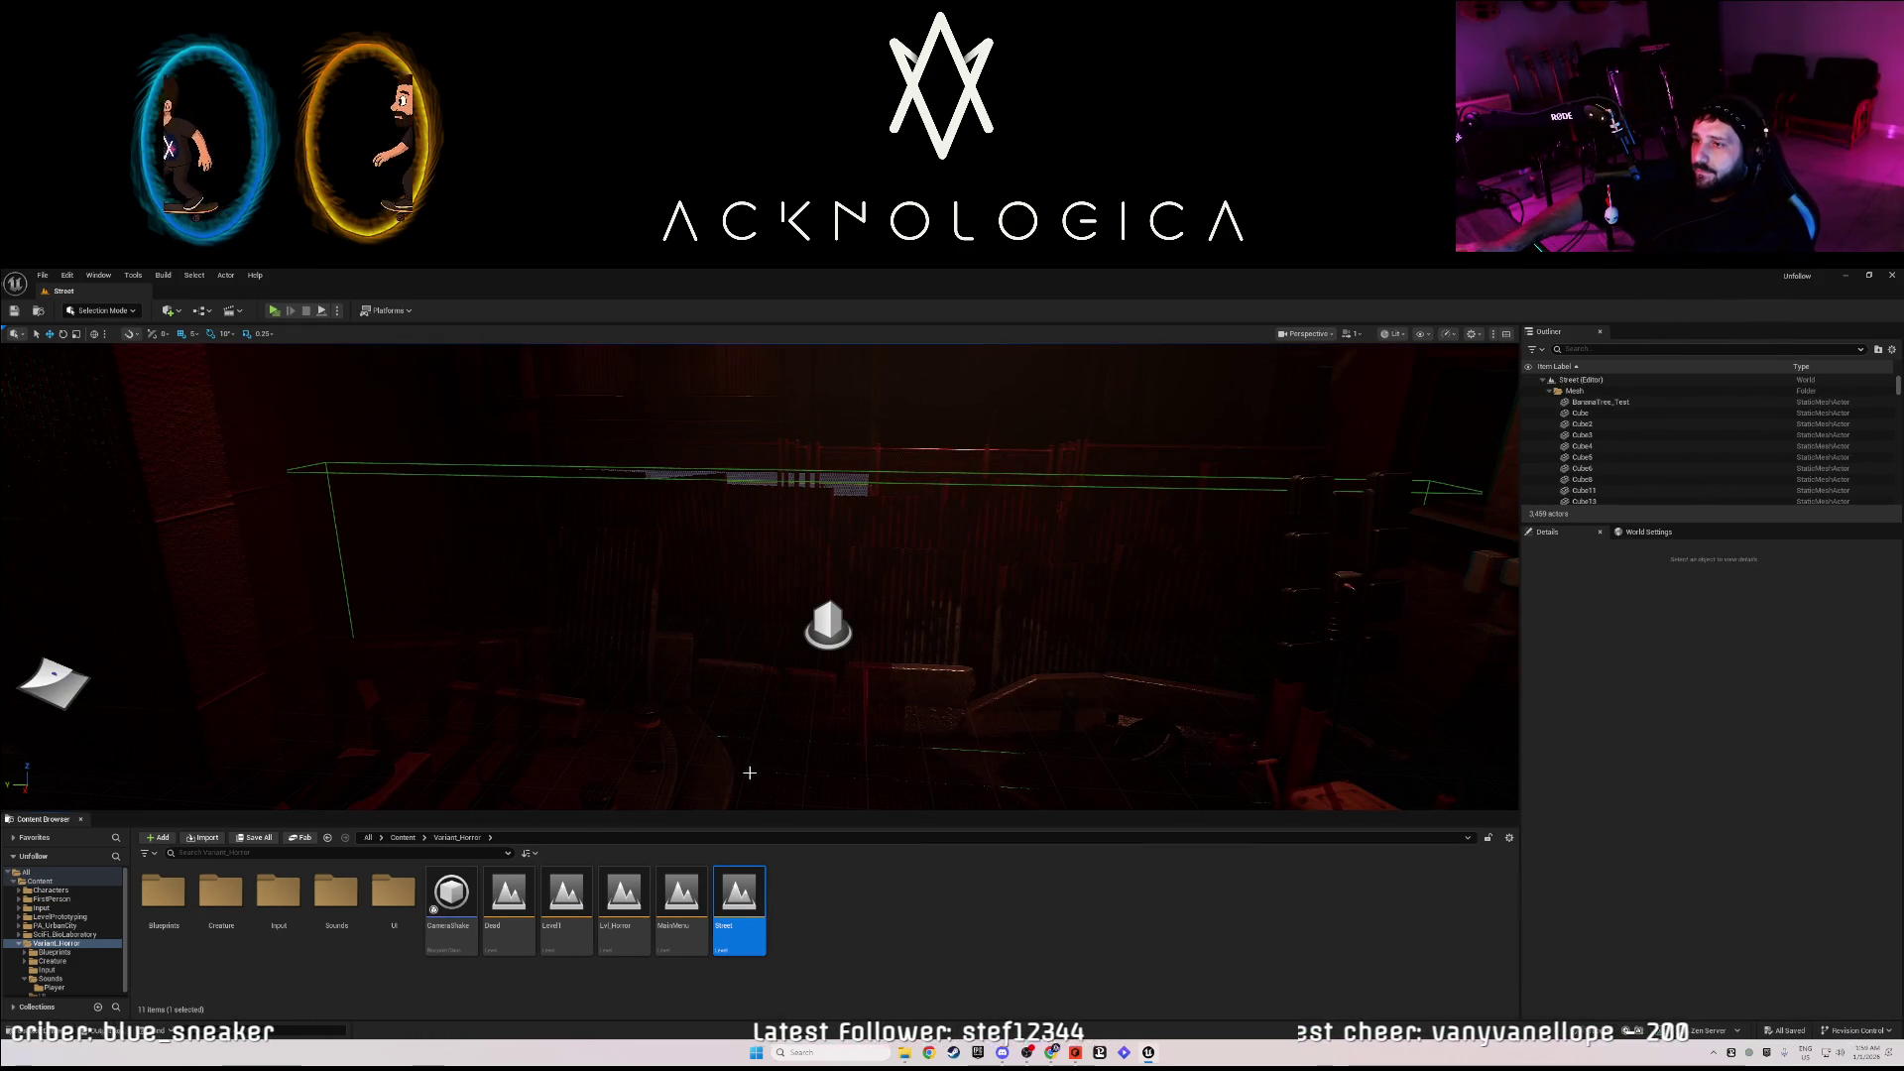
pyautogui.moveTo(750, 773)
pyautogui.mouseDown()
pyautogui.moveTo(694, 754)
pyautogui.moveTo(392, 766)
pyautogui.moveTo(665, 552)
pyautogui.mouseUp()
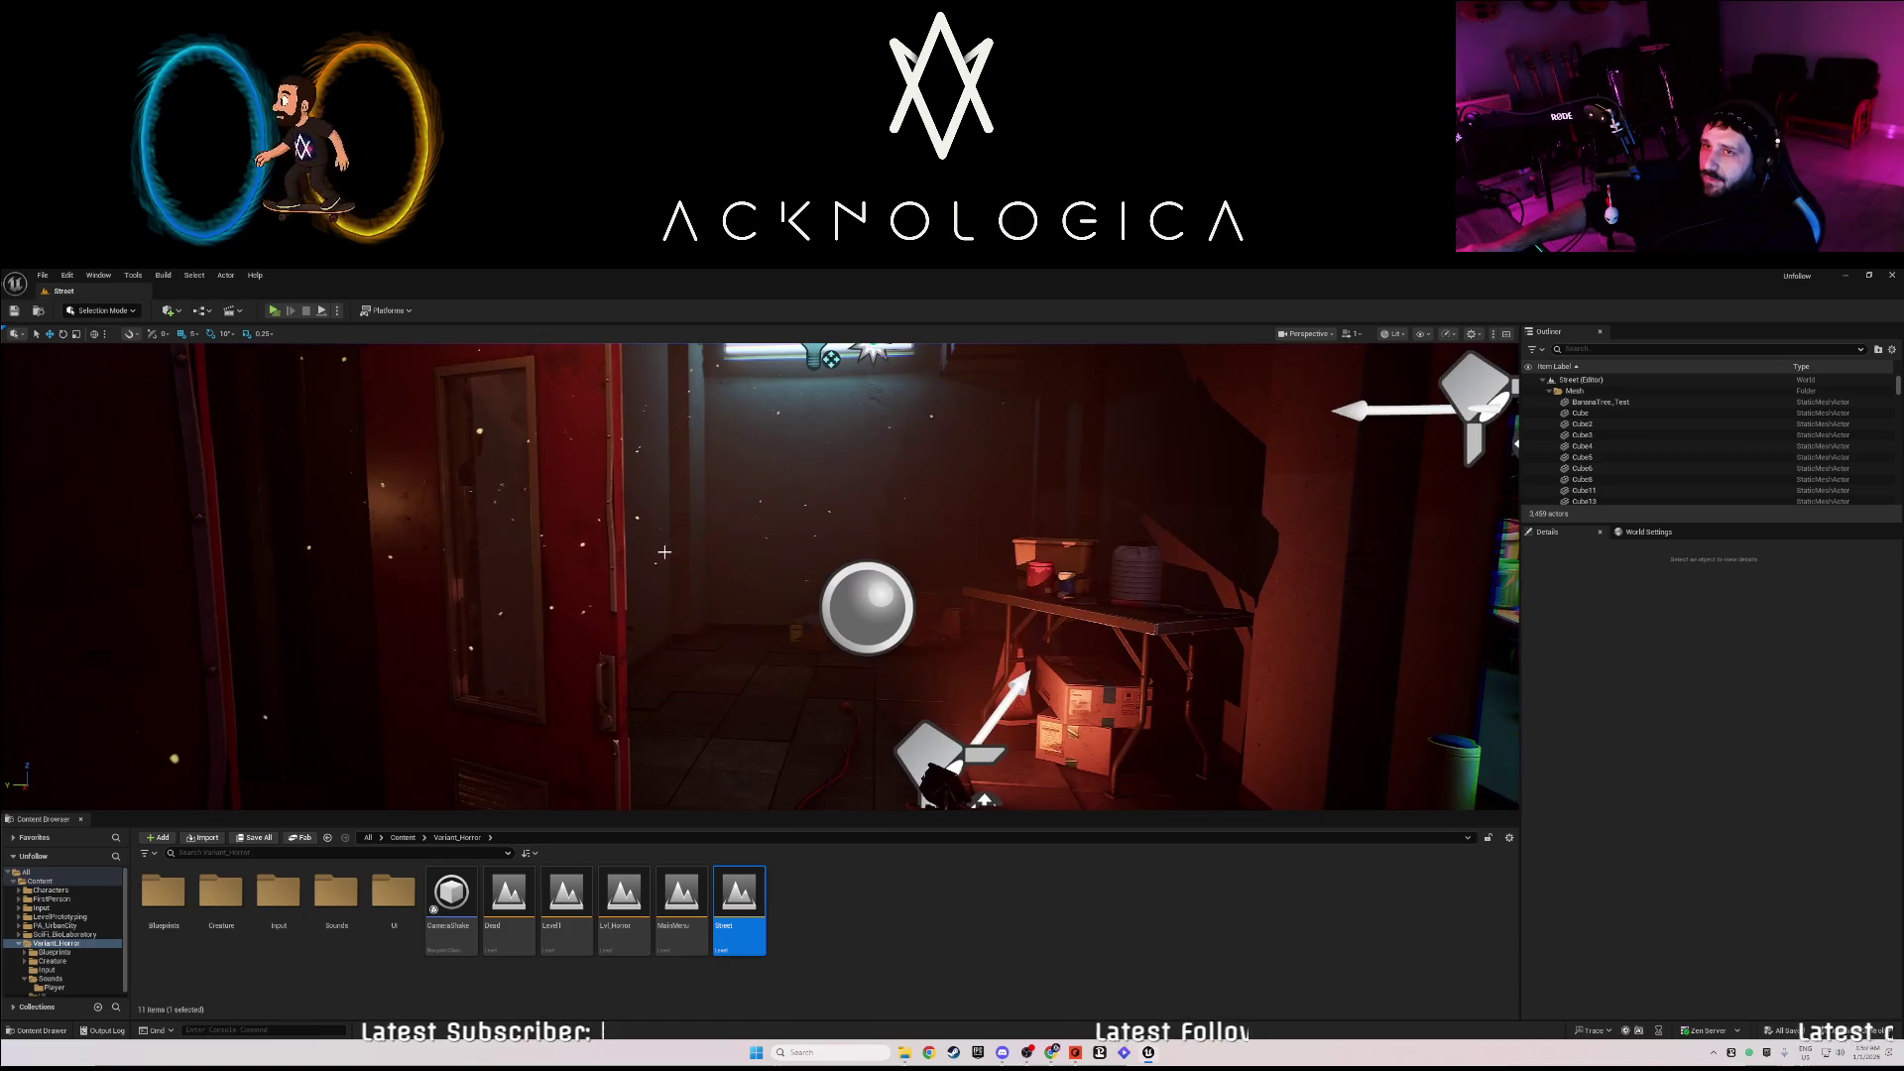
# - Set the world settings game mode override to BP_HorrorGameMode, then end the play test
pyautogui.click(1650, 532)
pyautogui.click(1745, 582)
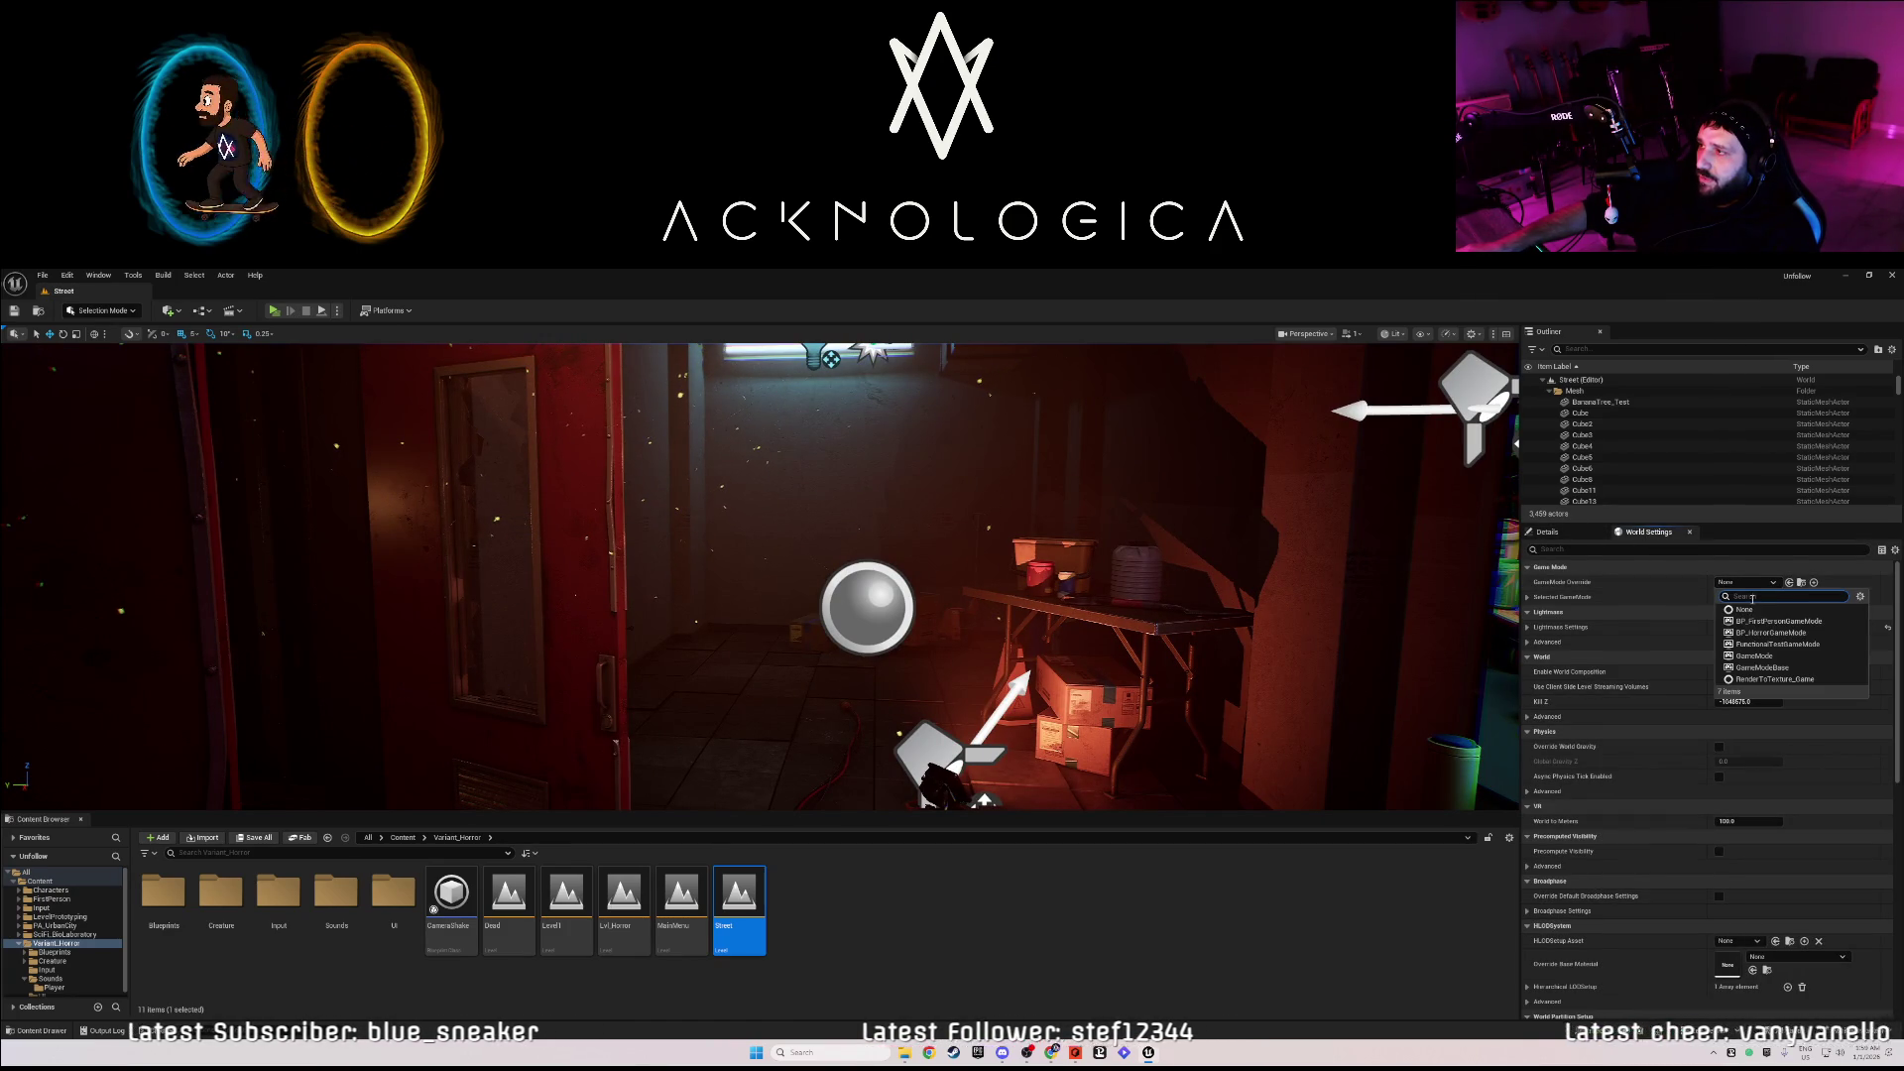
pyautogui.click(1769, 633)
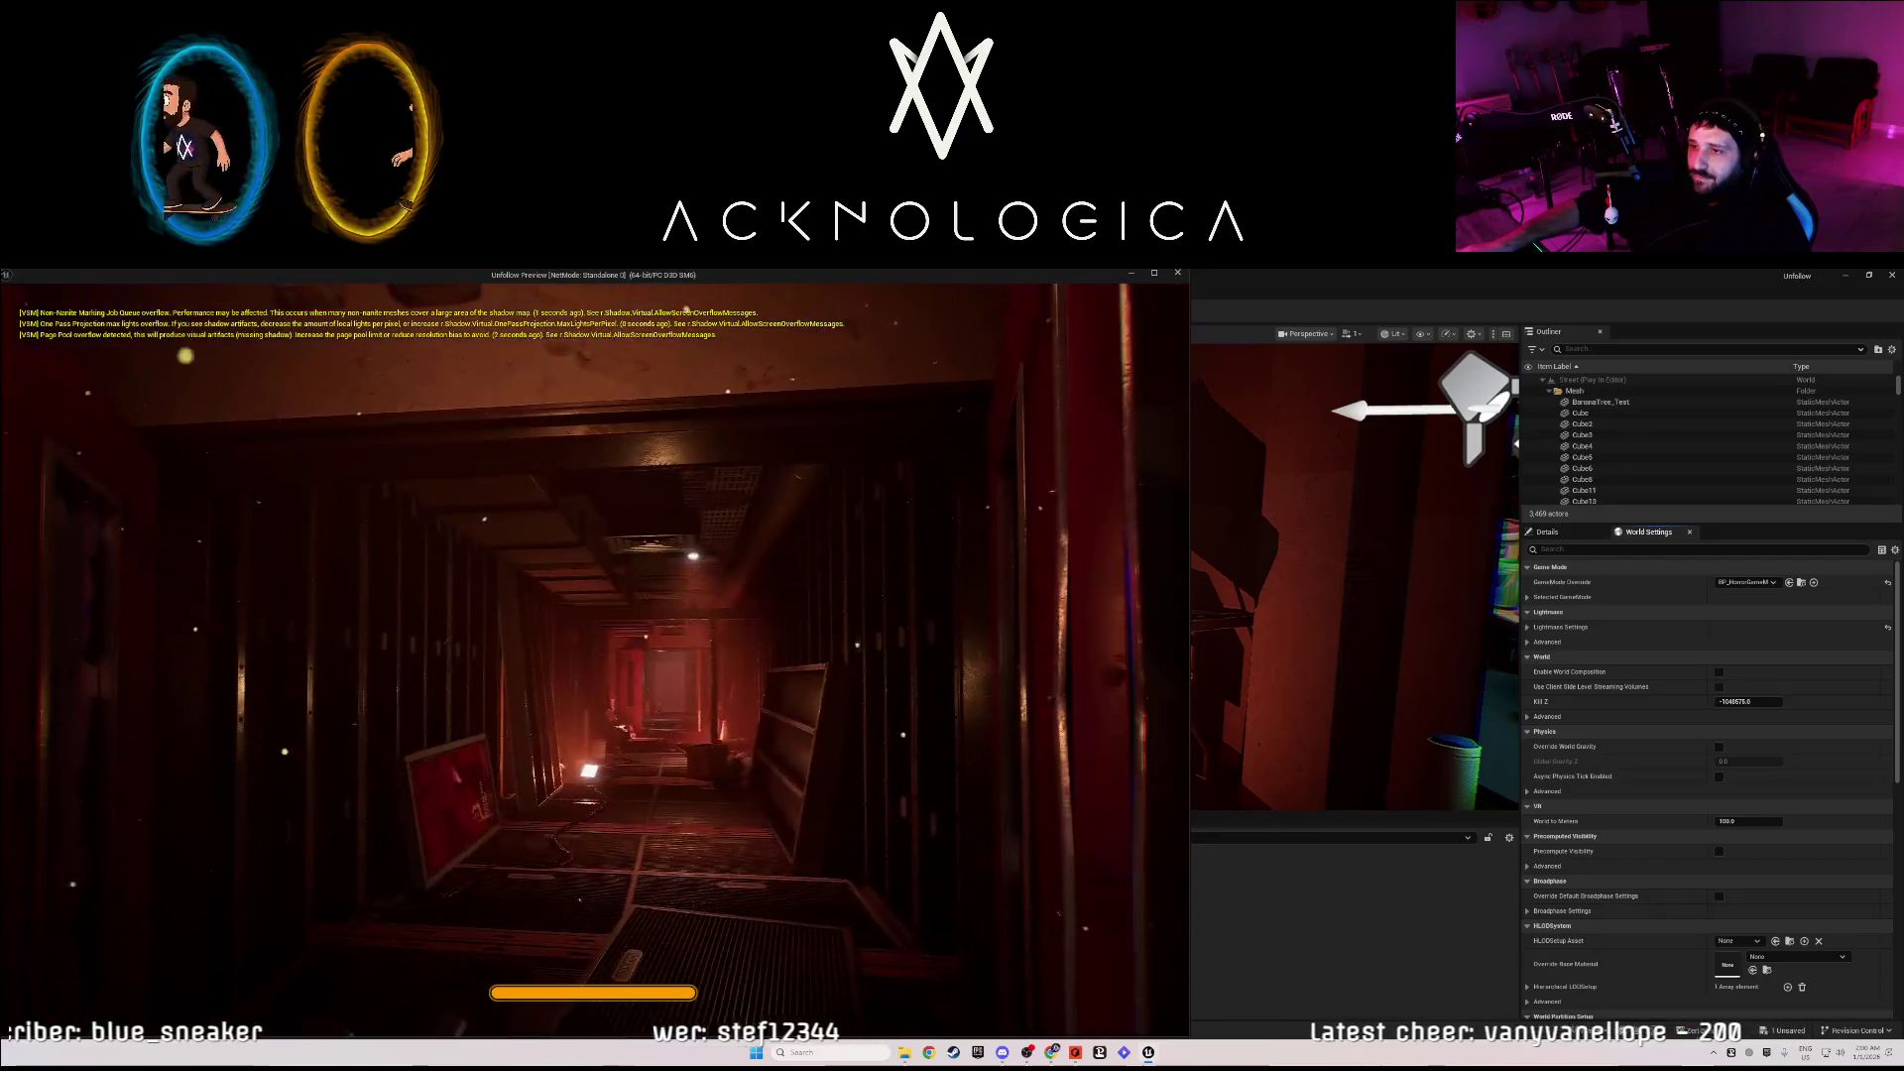
pyautogui.press('Escape')
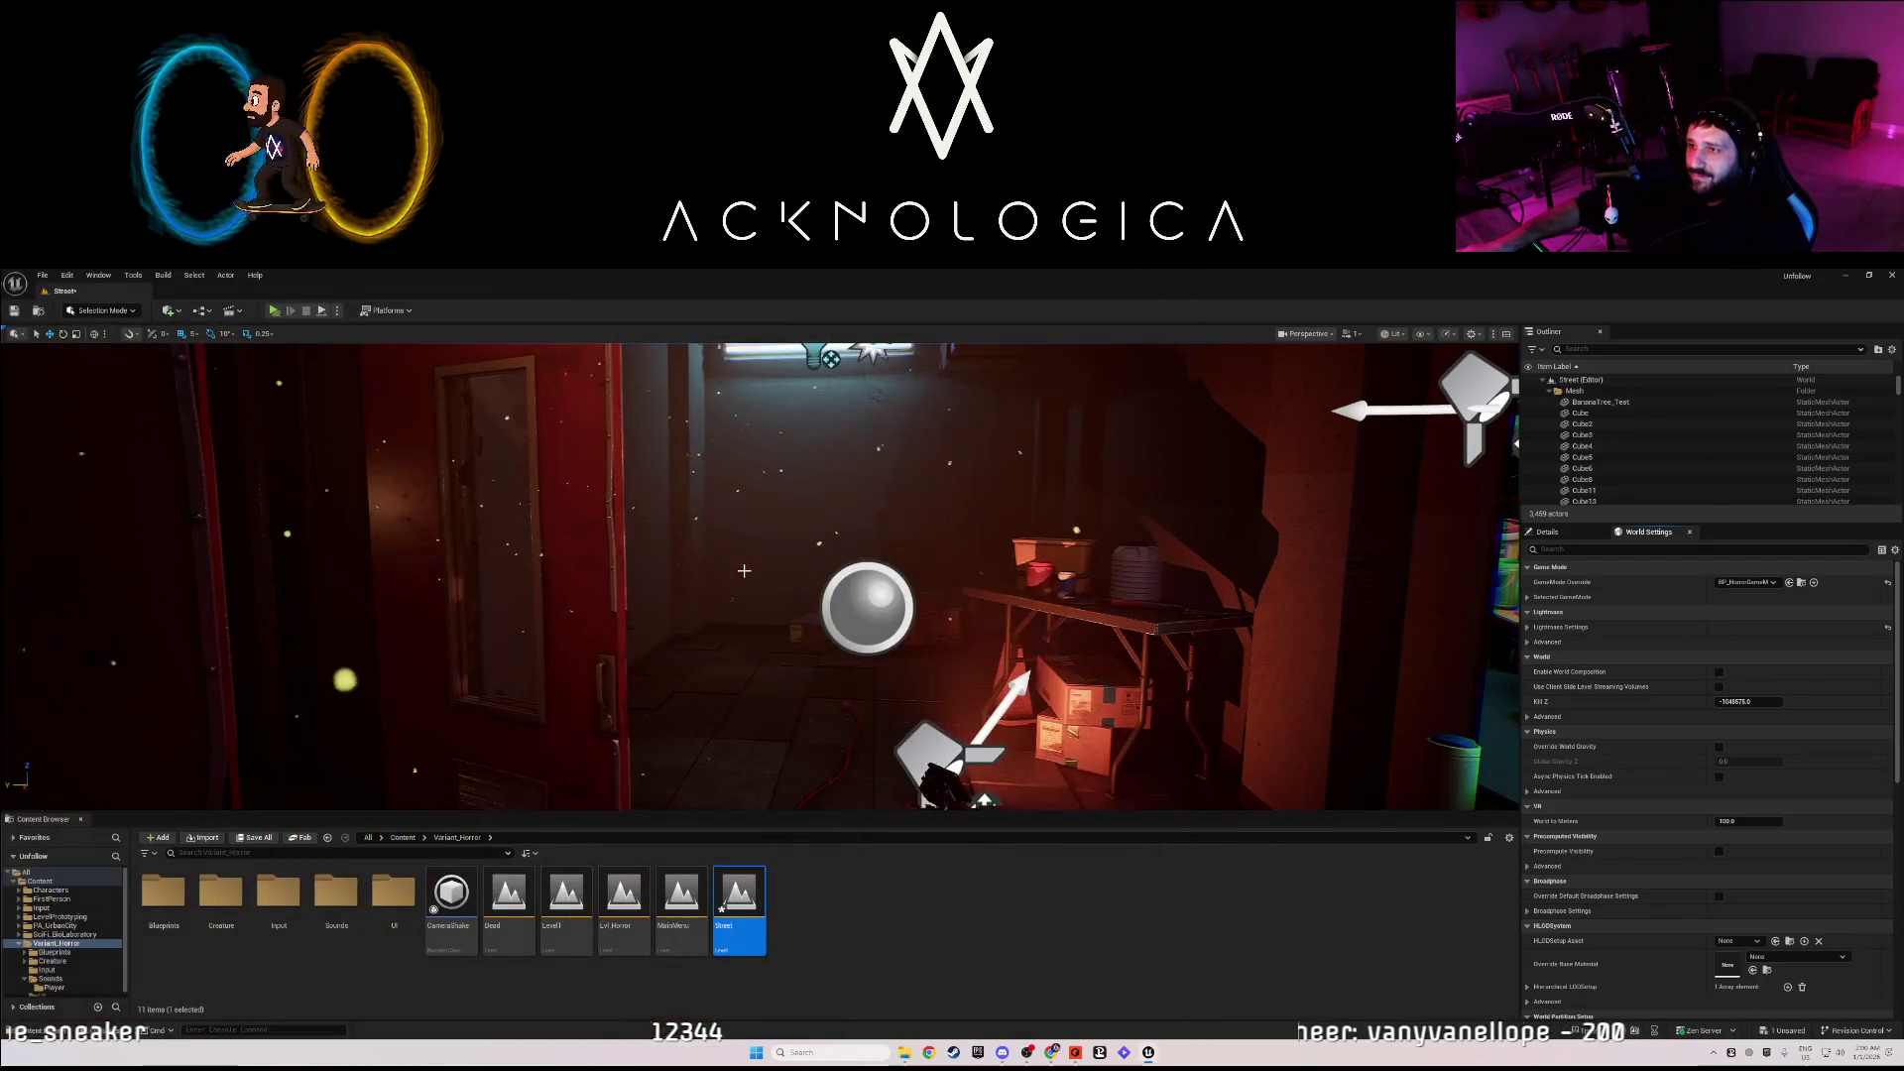
# - Fly the camera past the shelves, table room, pipe and speed bump into the red container corridor
pyautogui.click(868, 607)
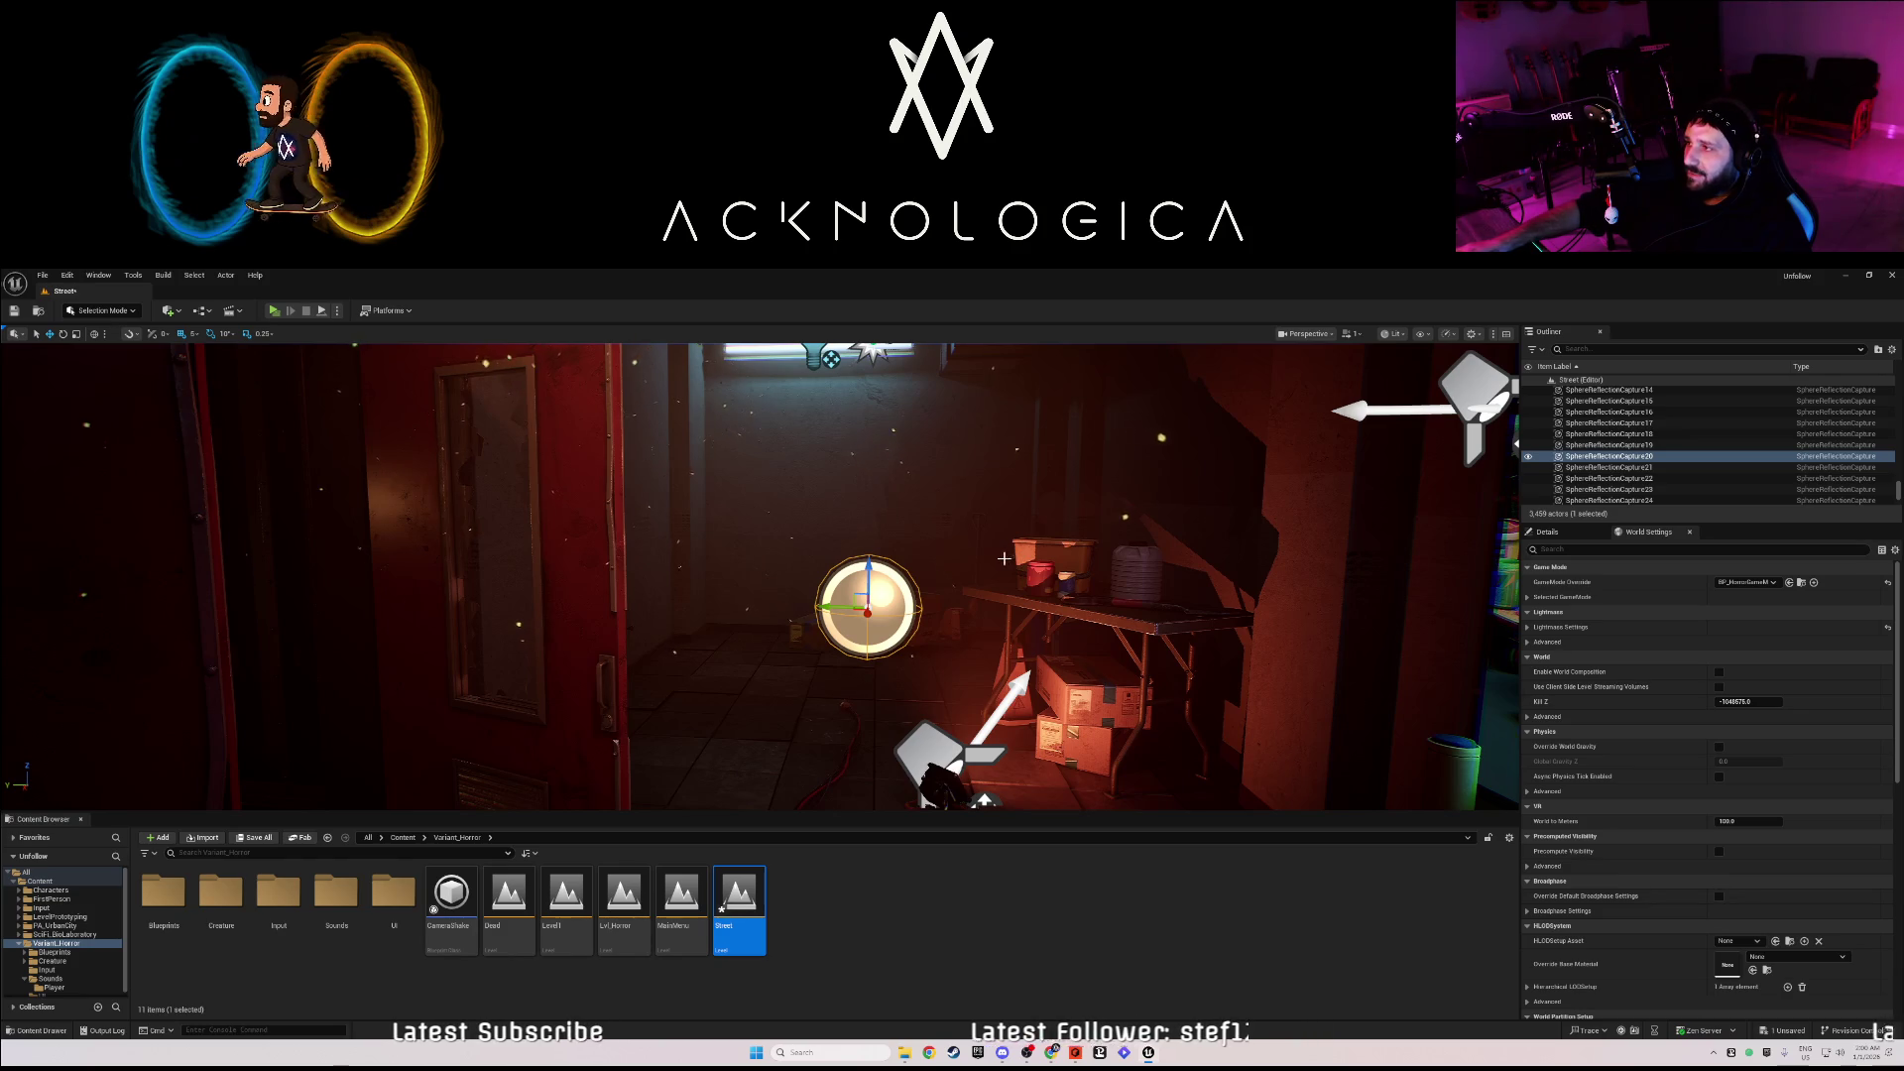
pyautogui.press('d')
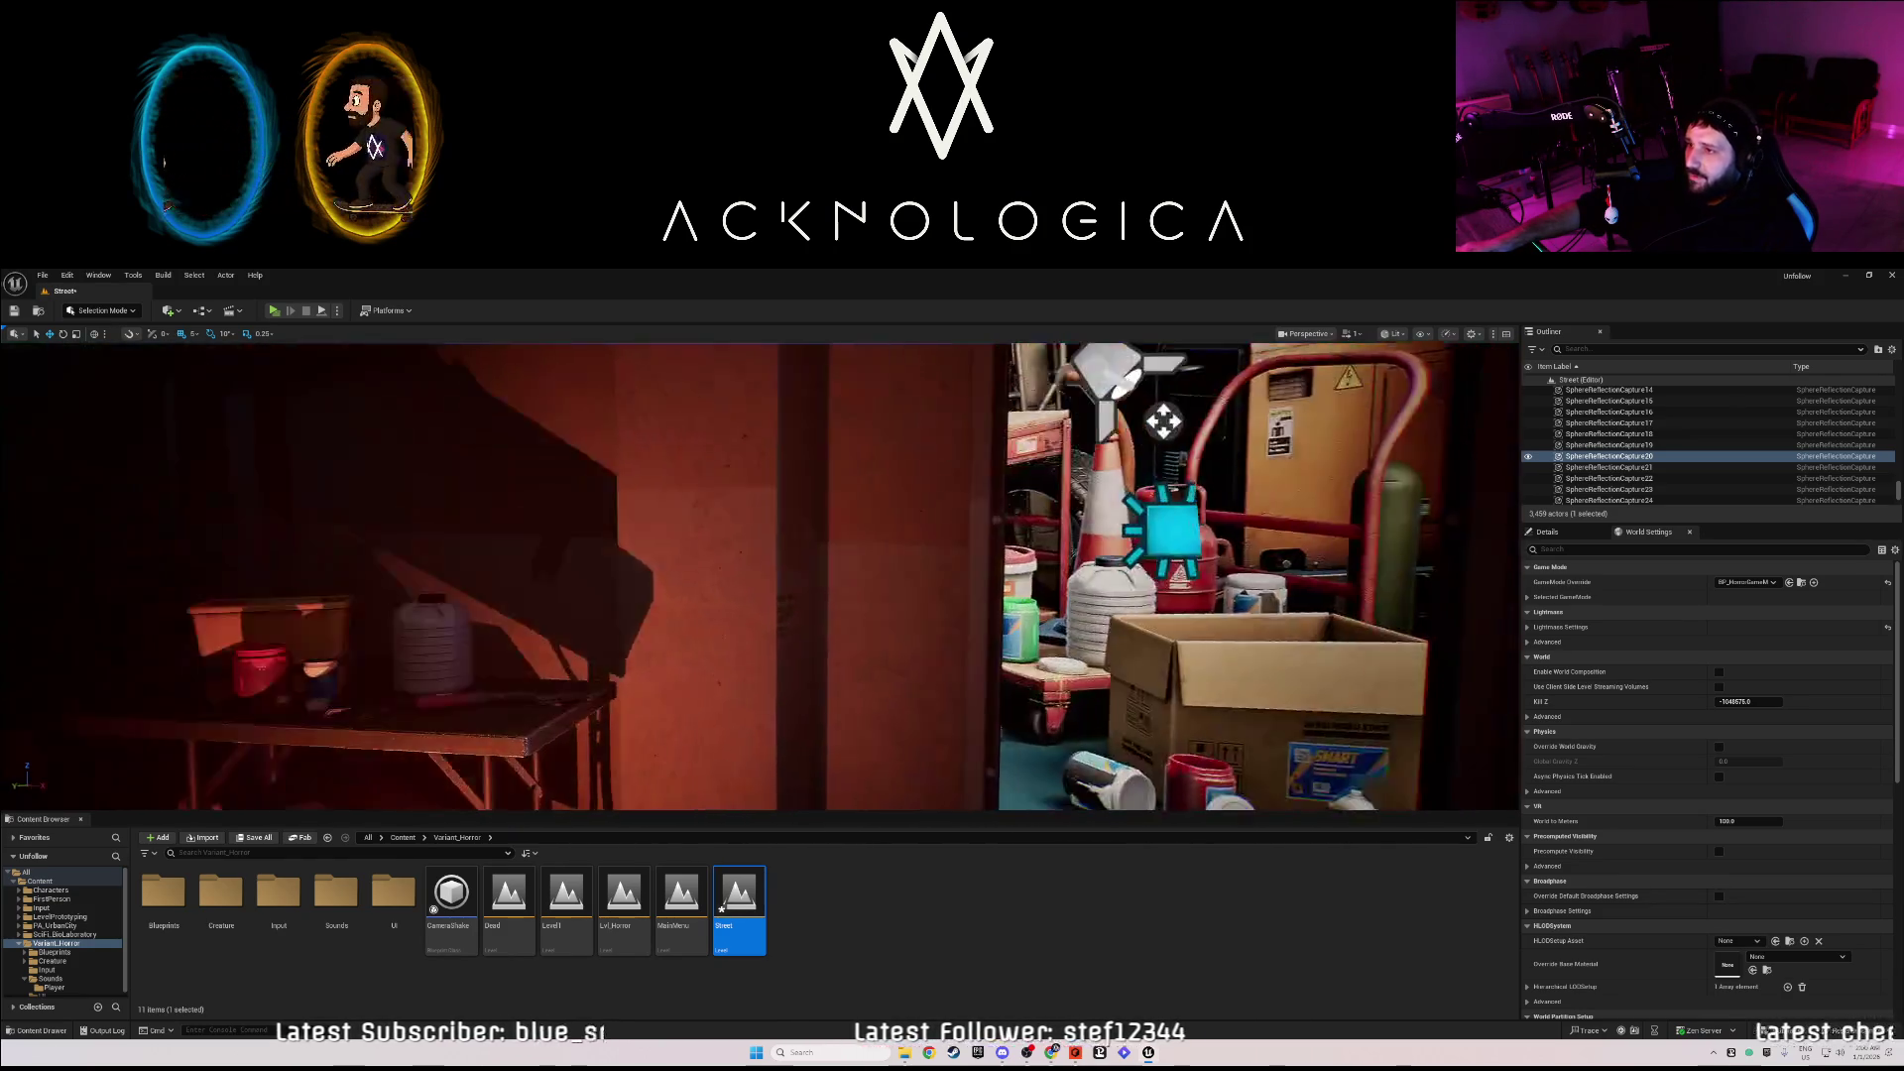
pyautogui.press('s')
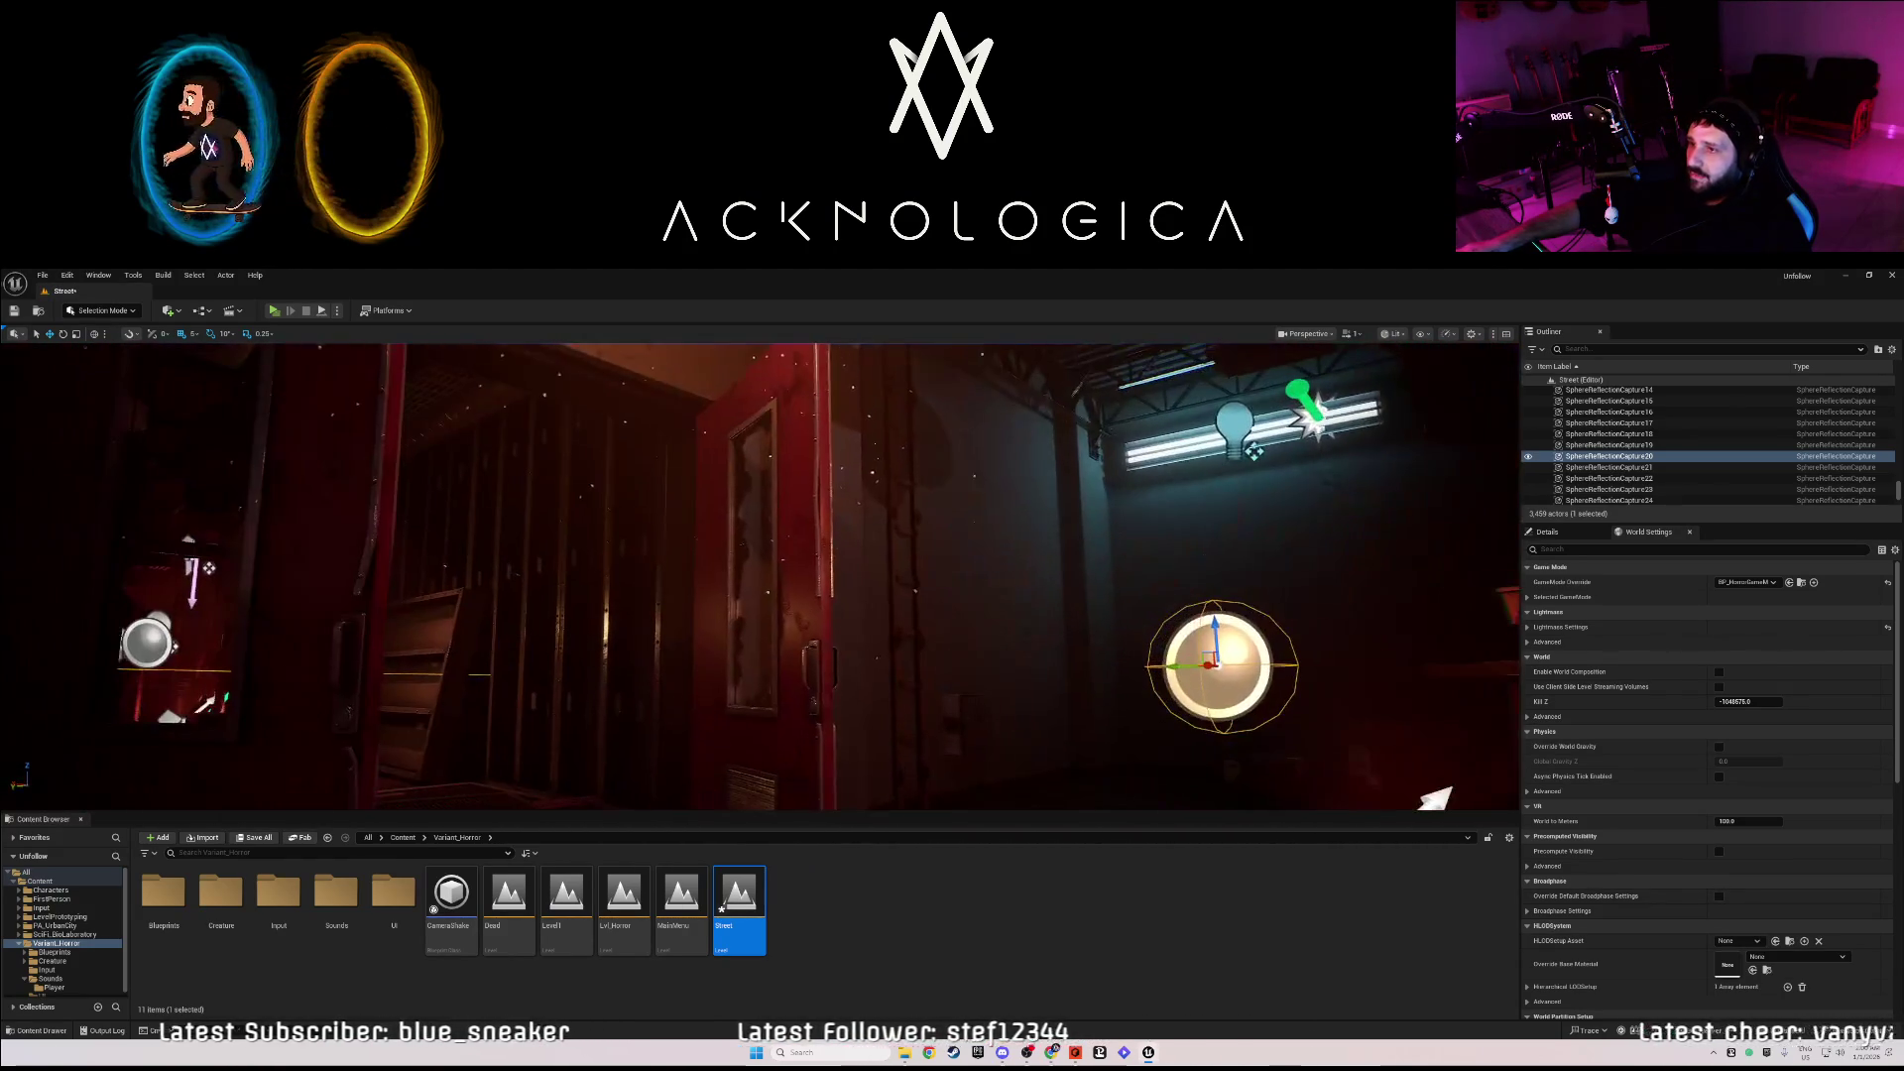
pyautogui.press('w')
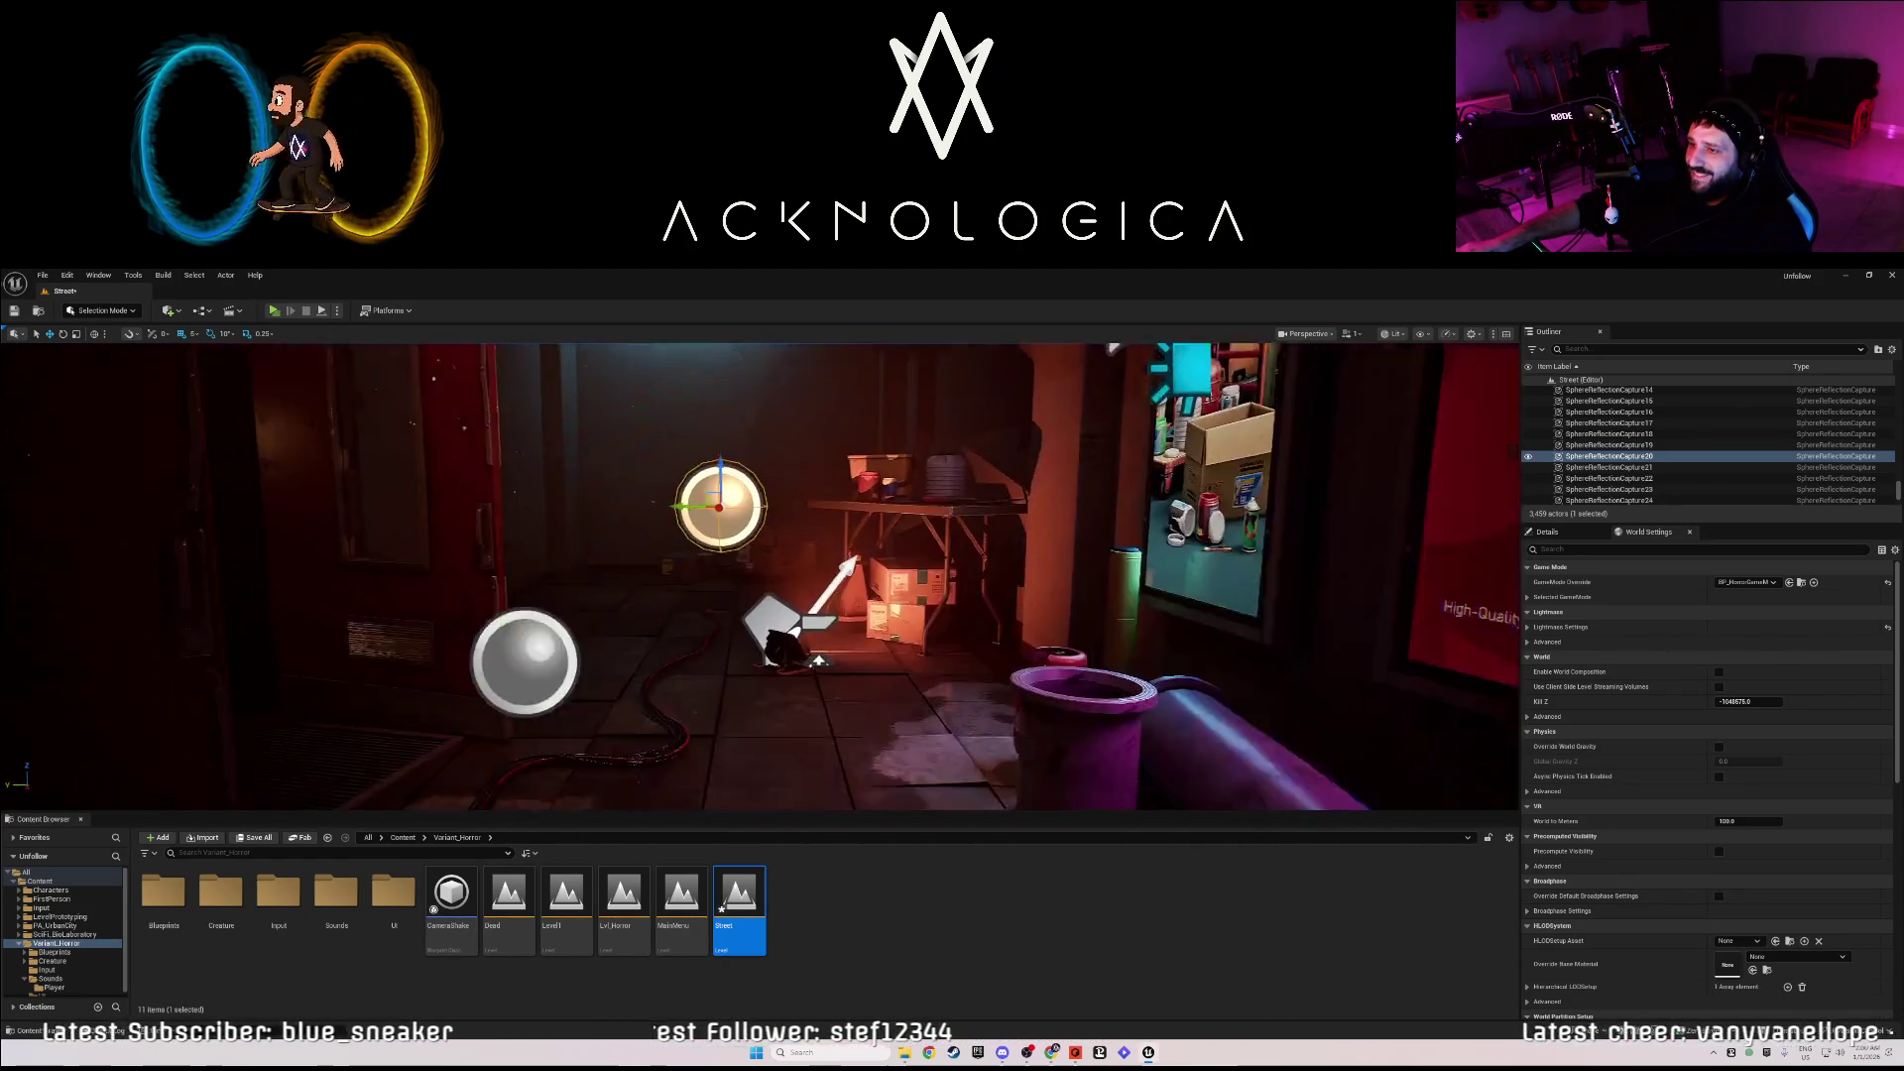
pyautogui.press('w')
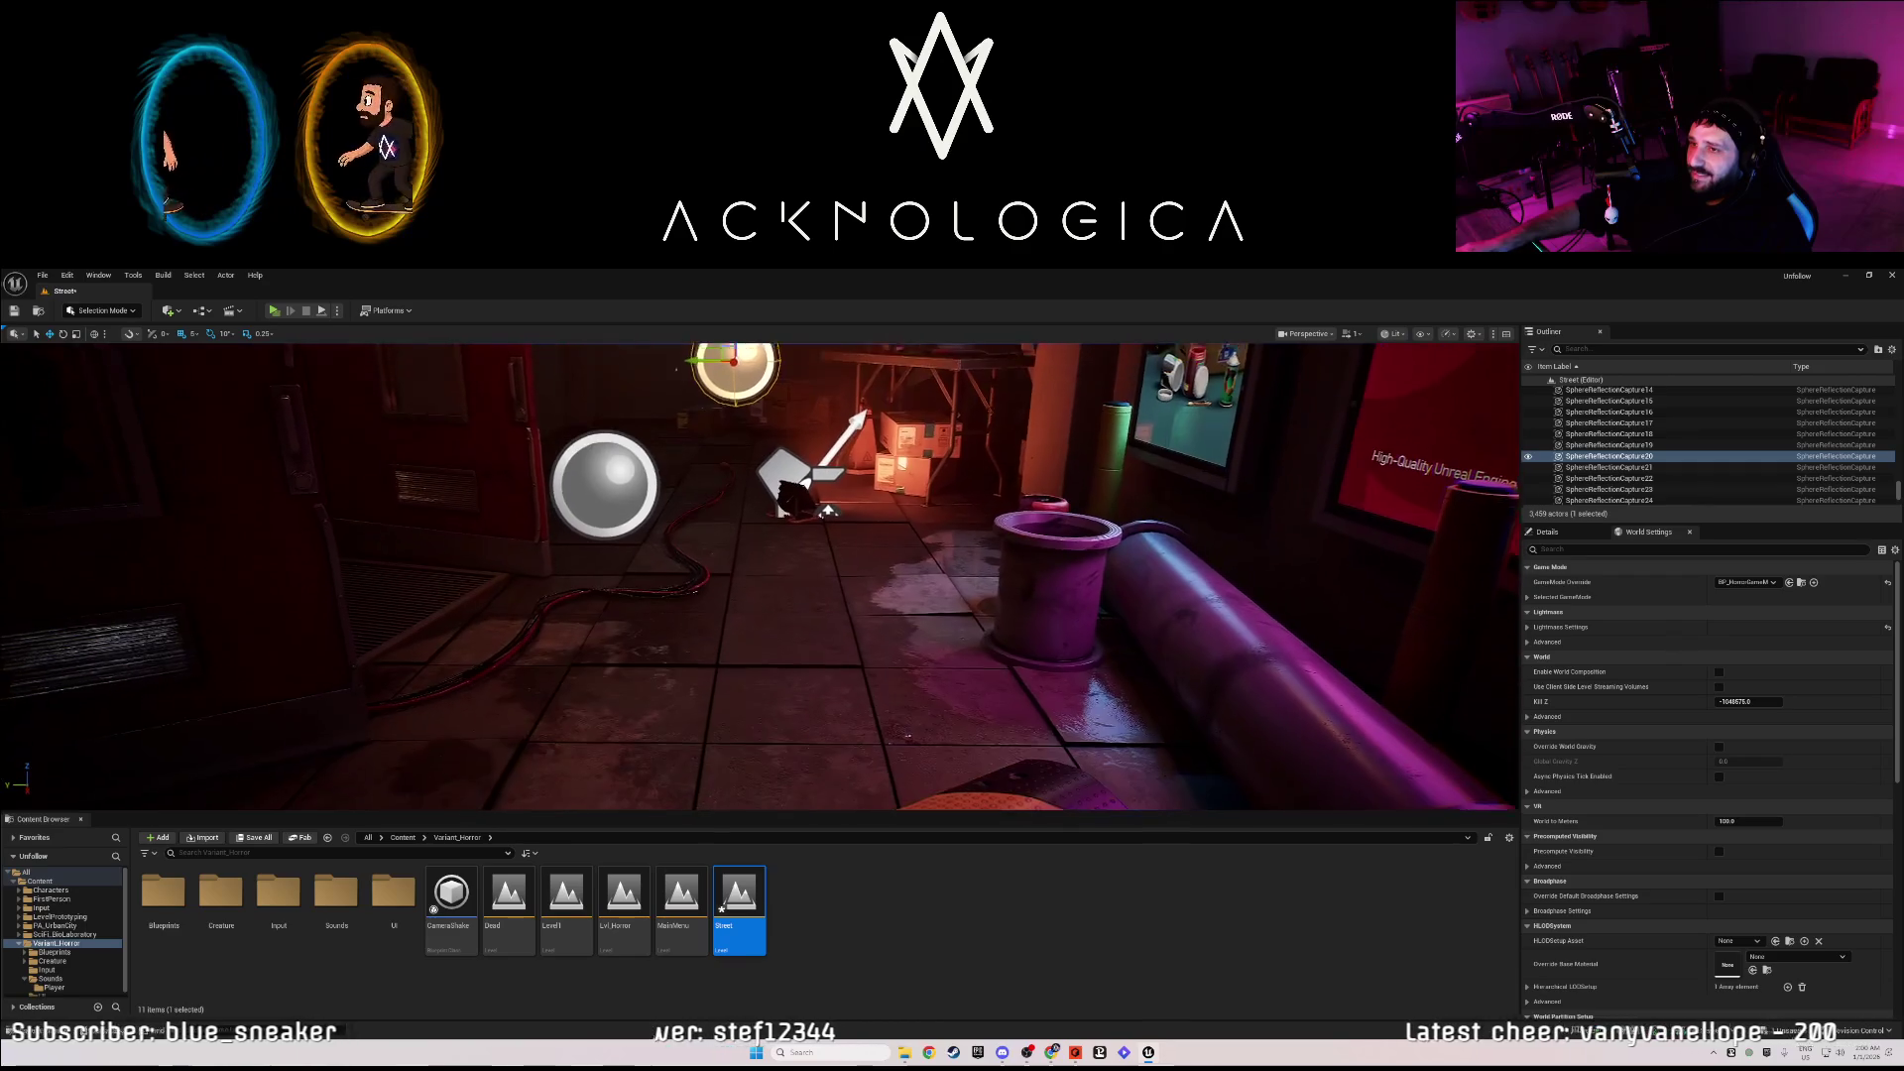
pyautogui.press('w')
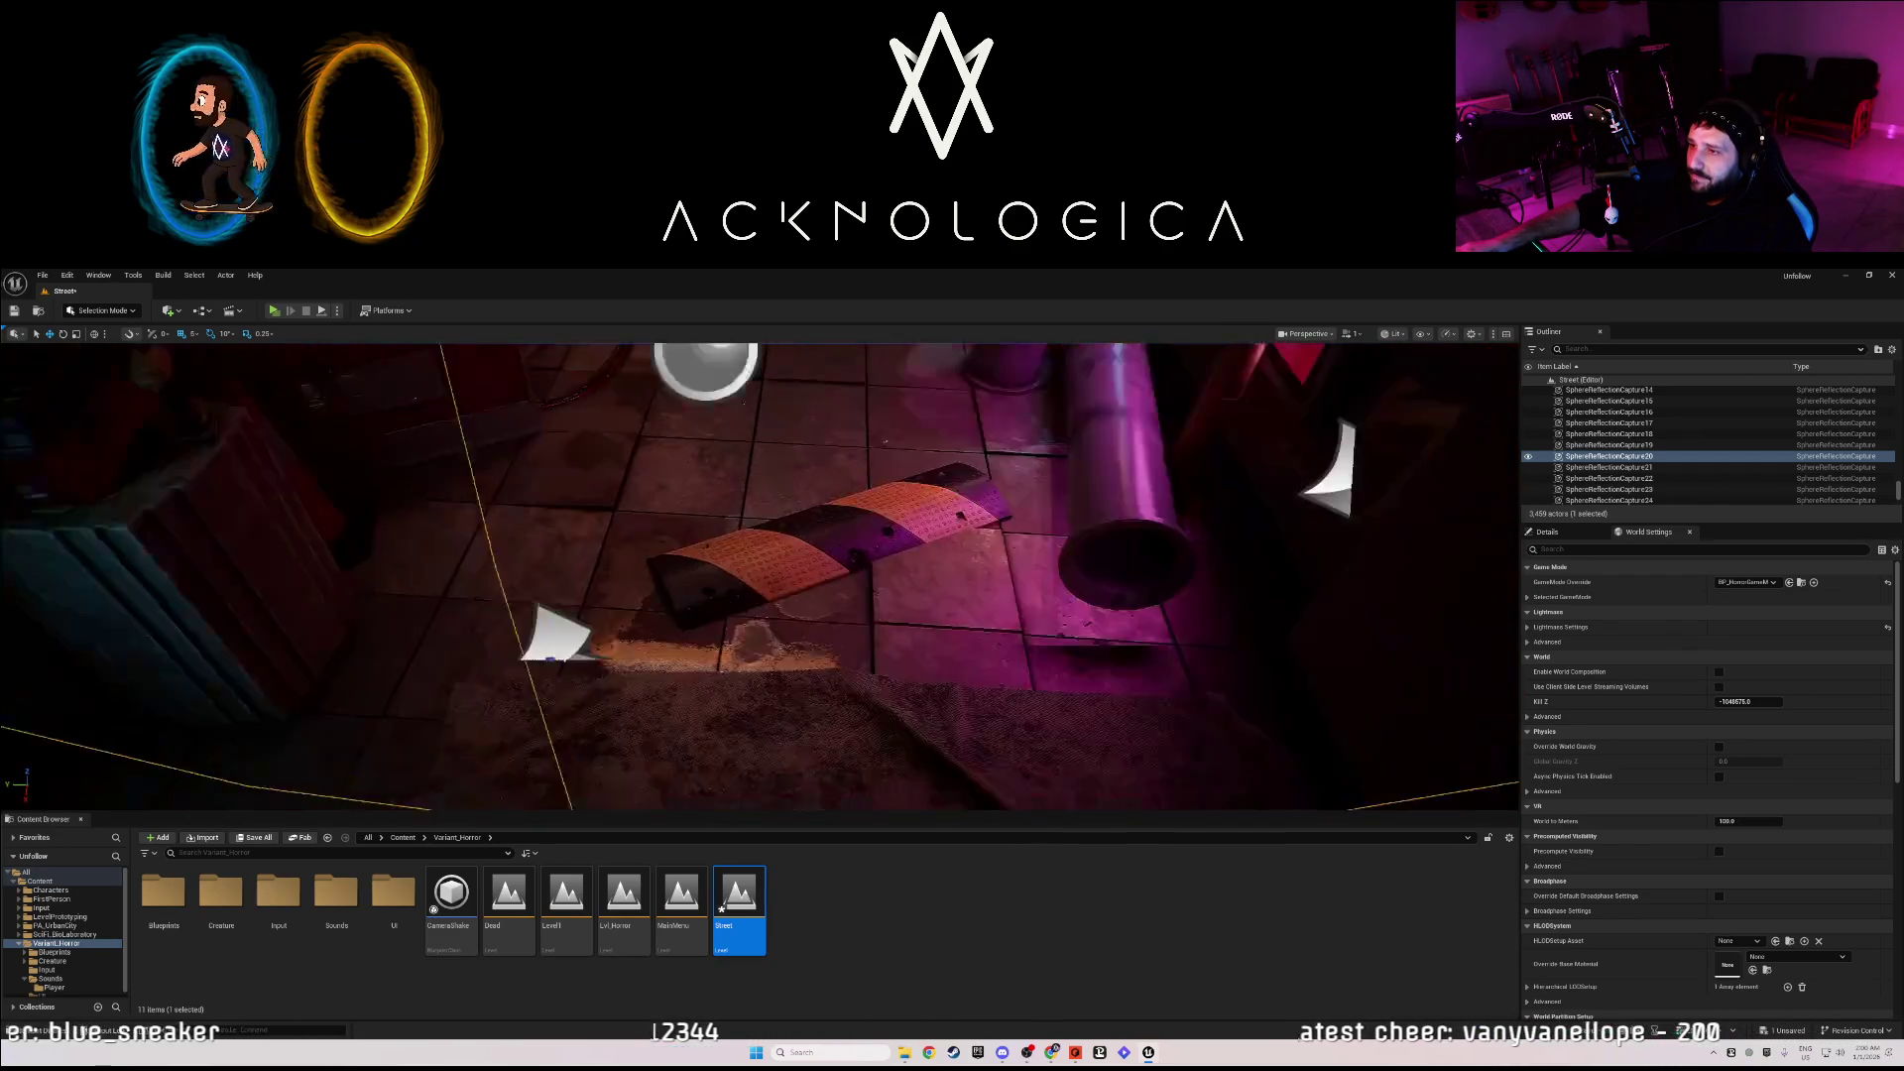
pyautogui.press('w')
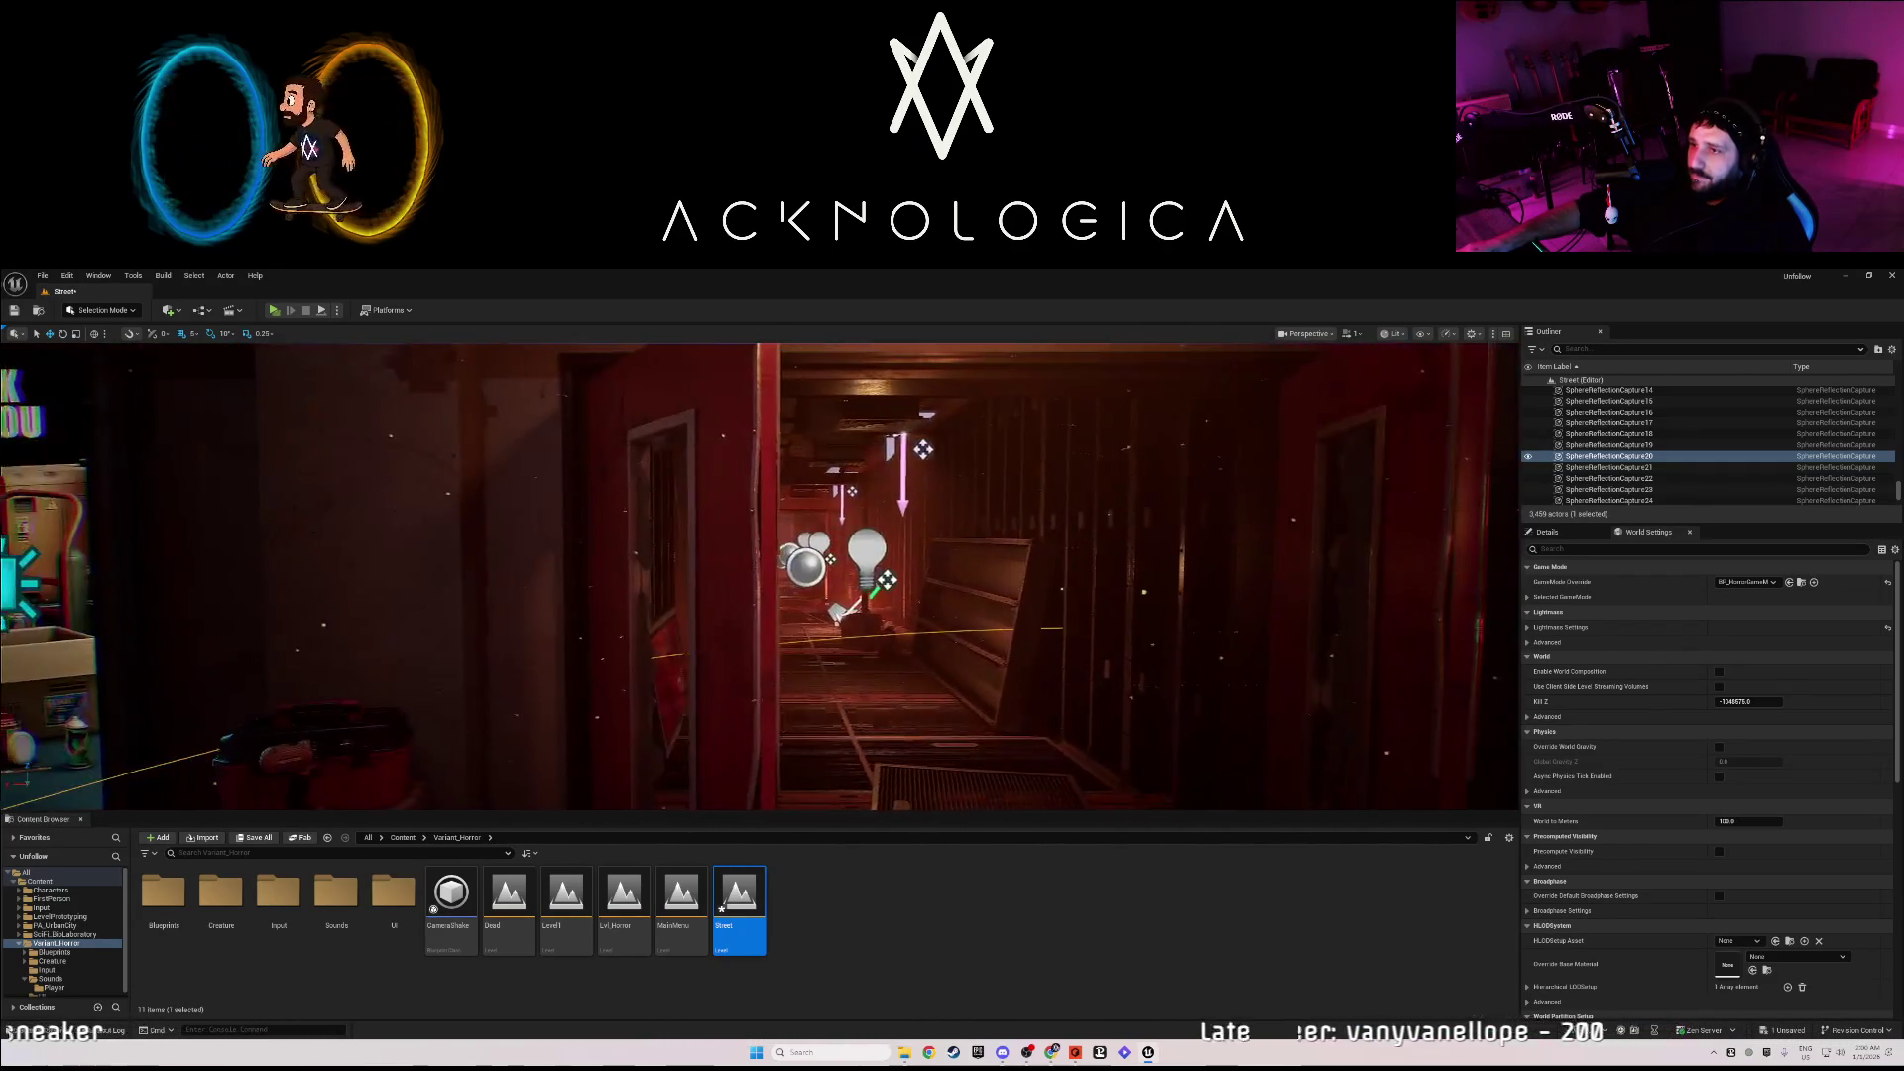
pyautogui.press('w')
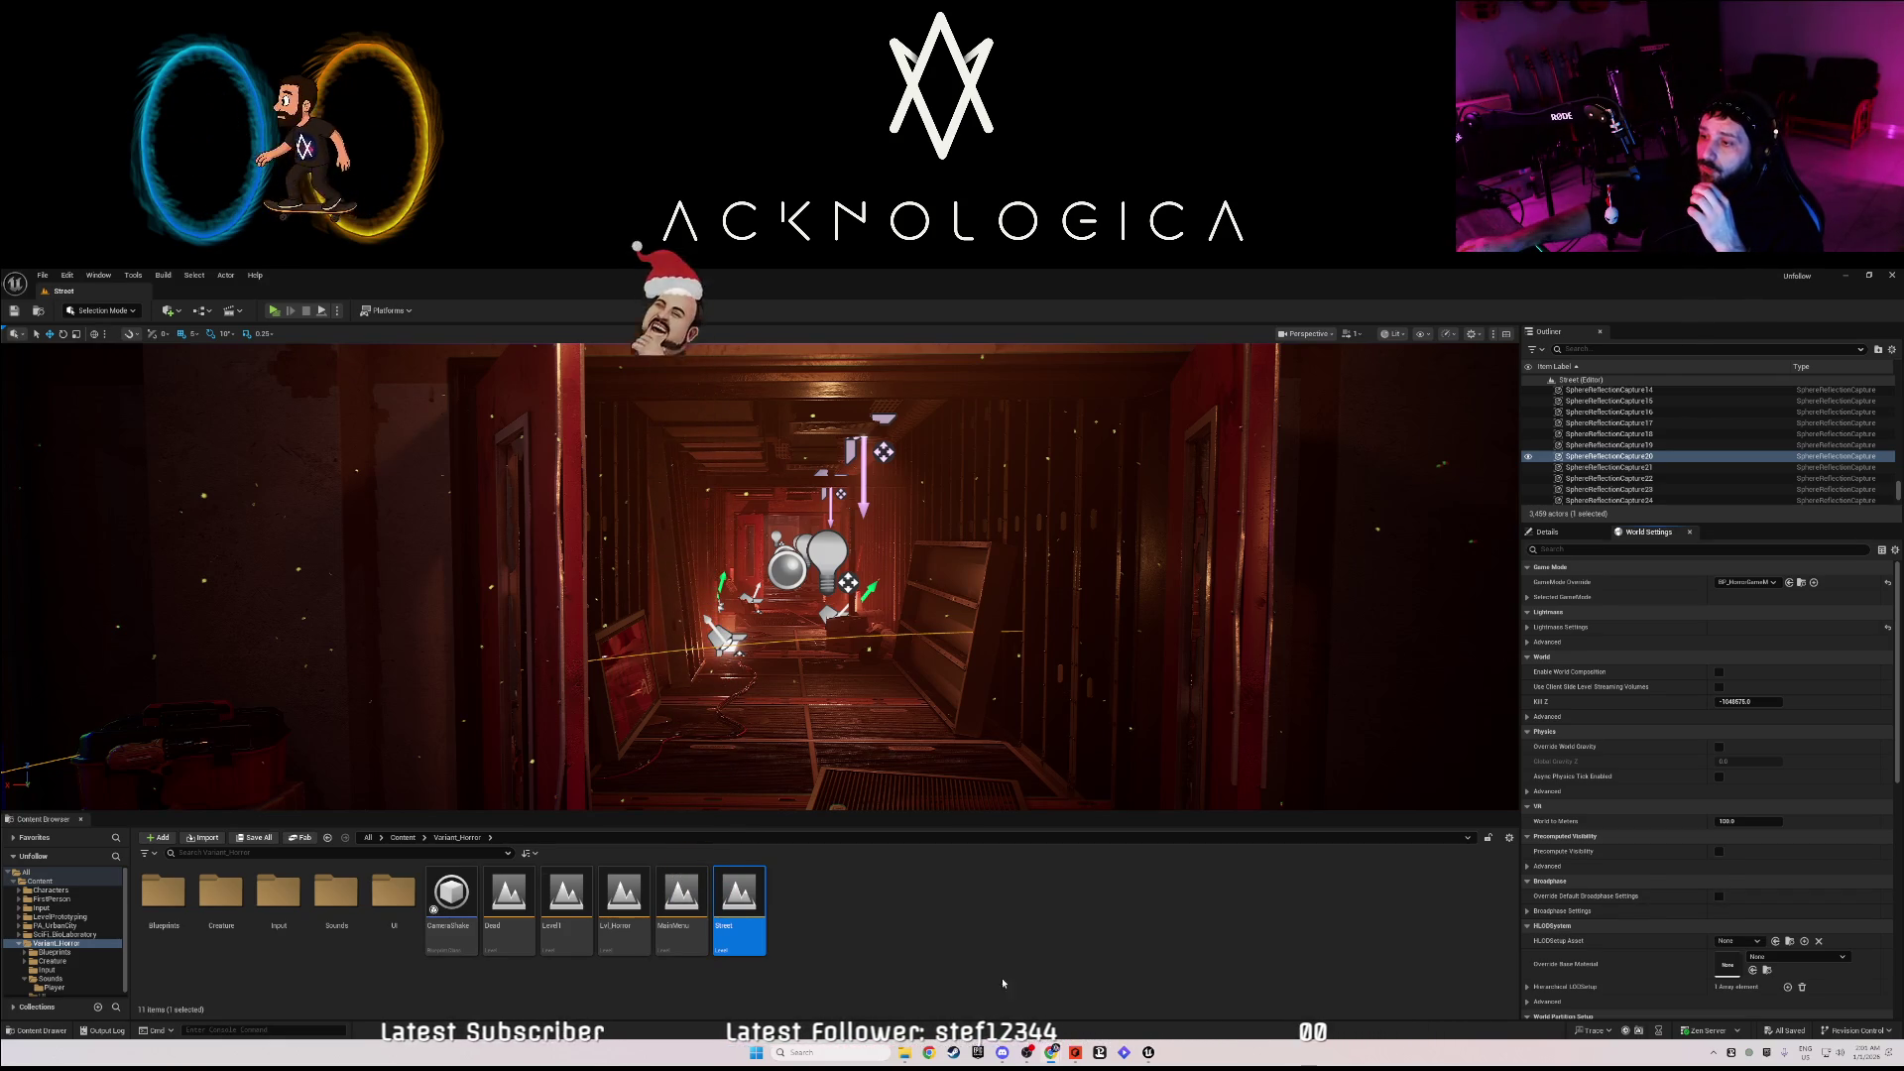
# - In Reason, trim the start of the Audio Track 1 clip and return the song position to the start
pyautogui.hotkey('alt', 'Tab')
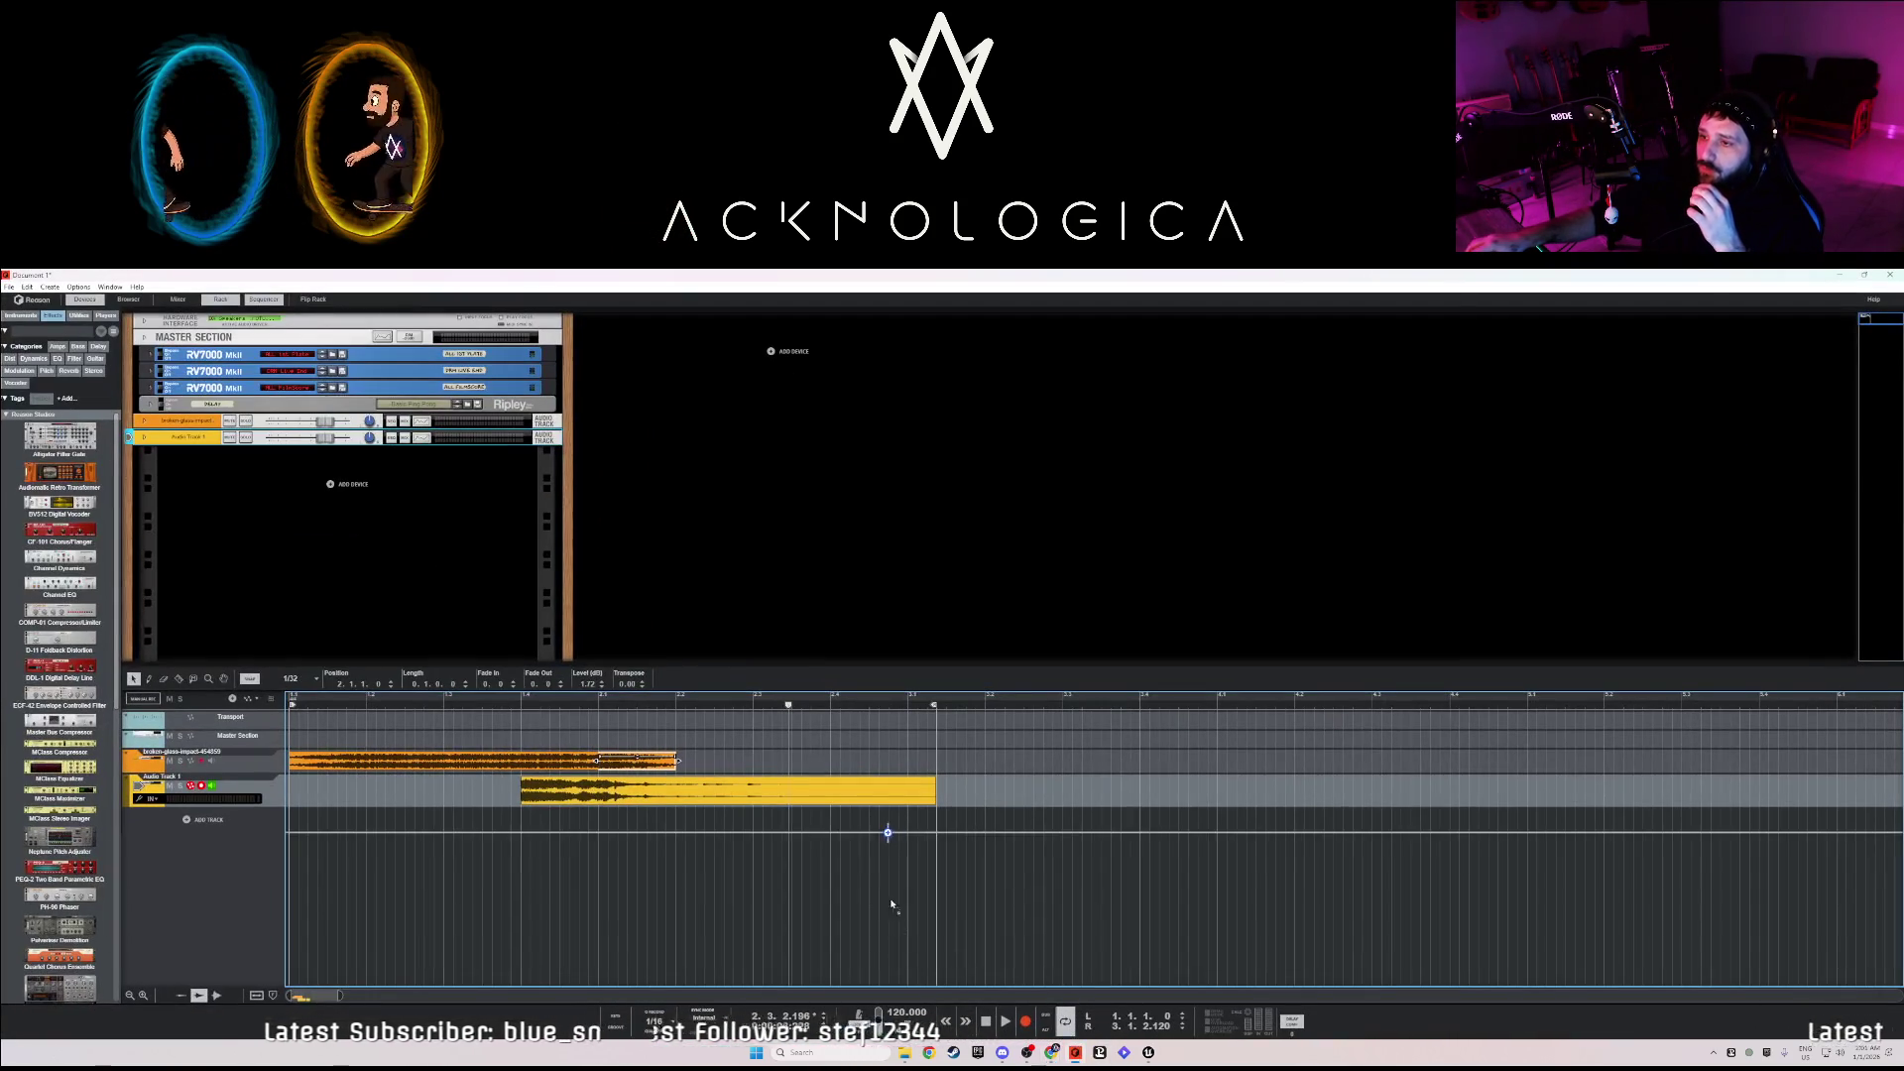
pyautogui.click(576, 826)
pyautogui.click(535, 811)
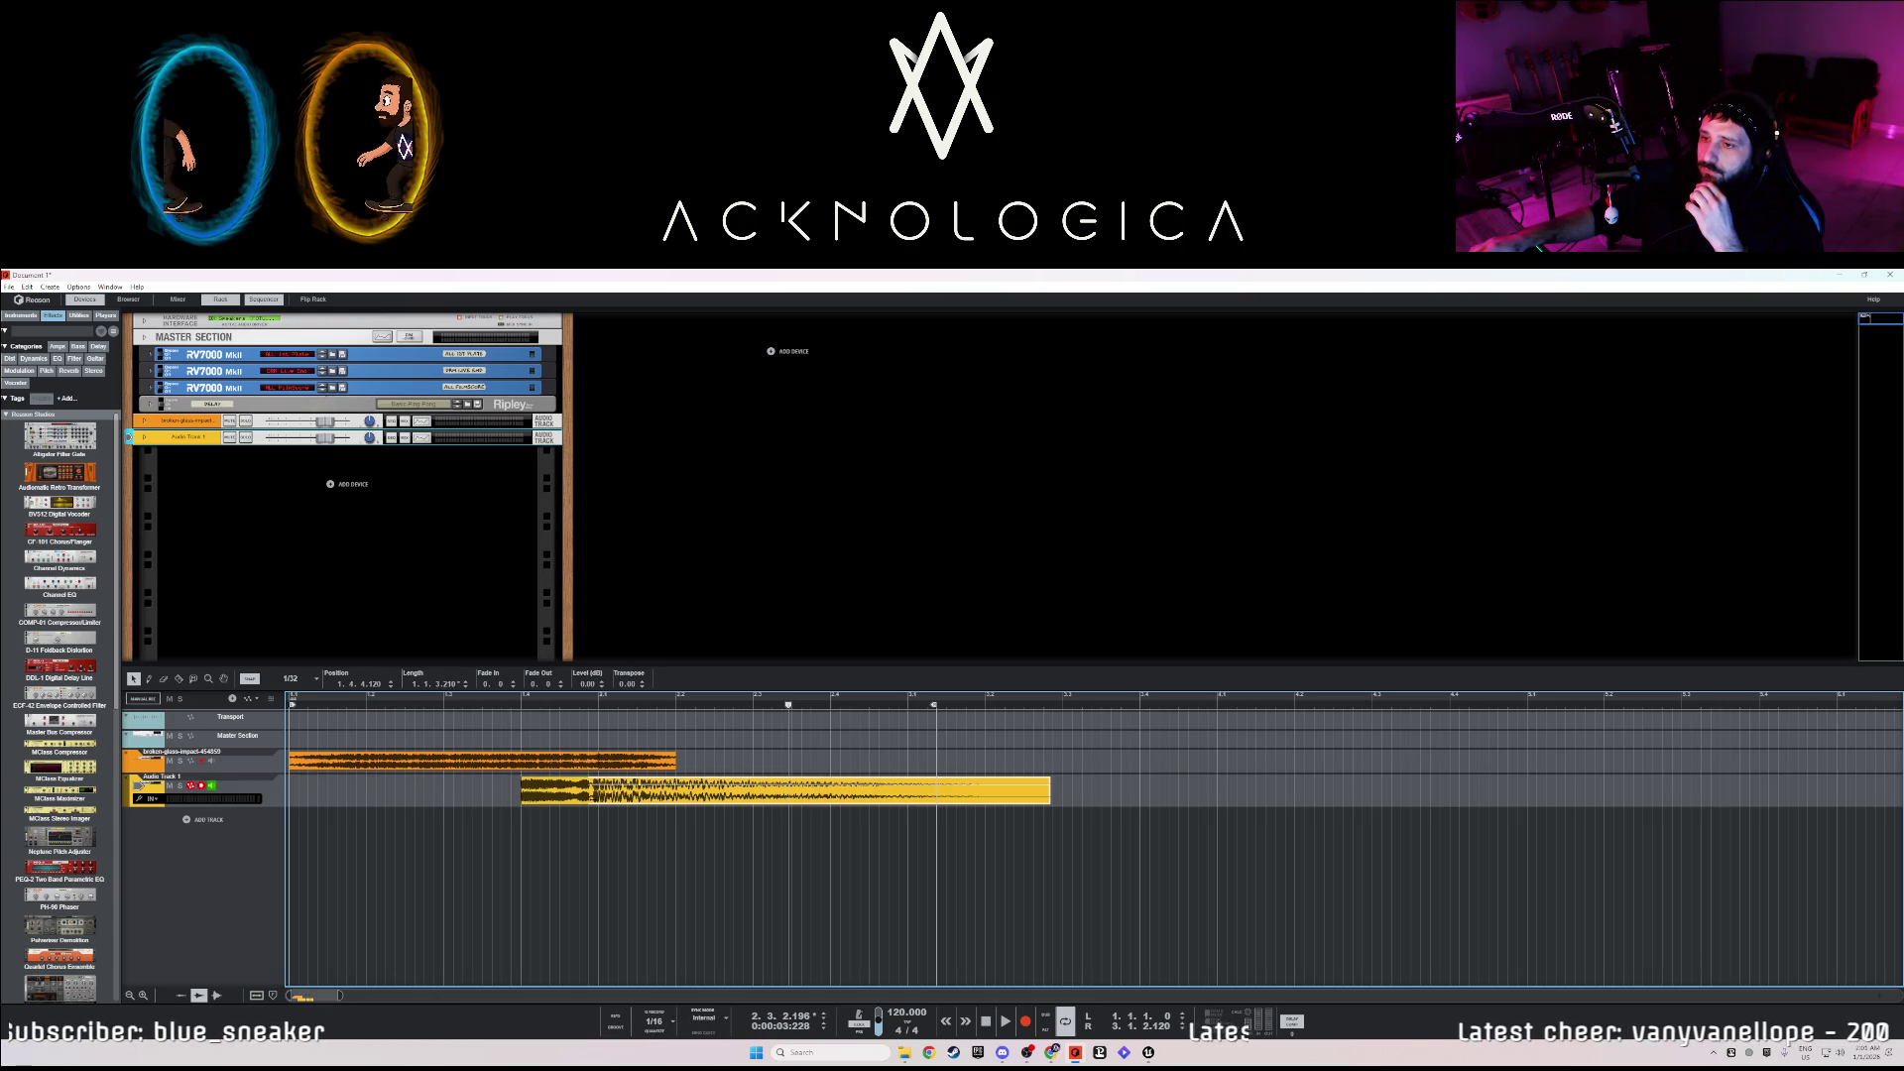
pyautogui.click(547, 787)
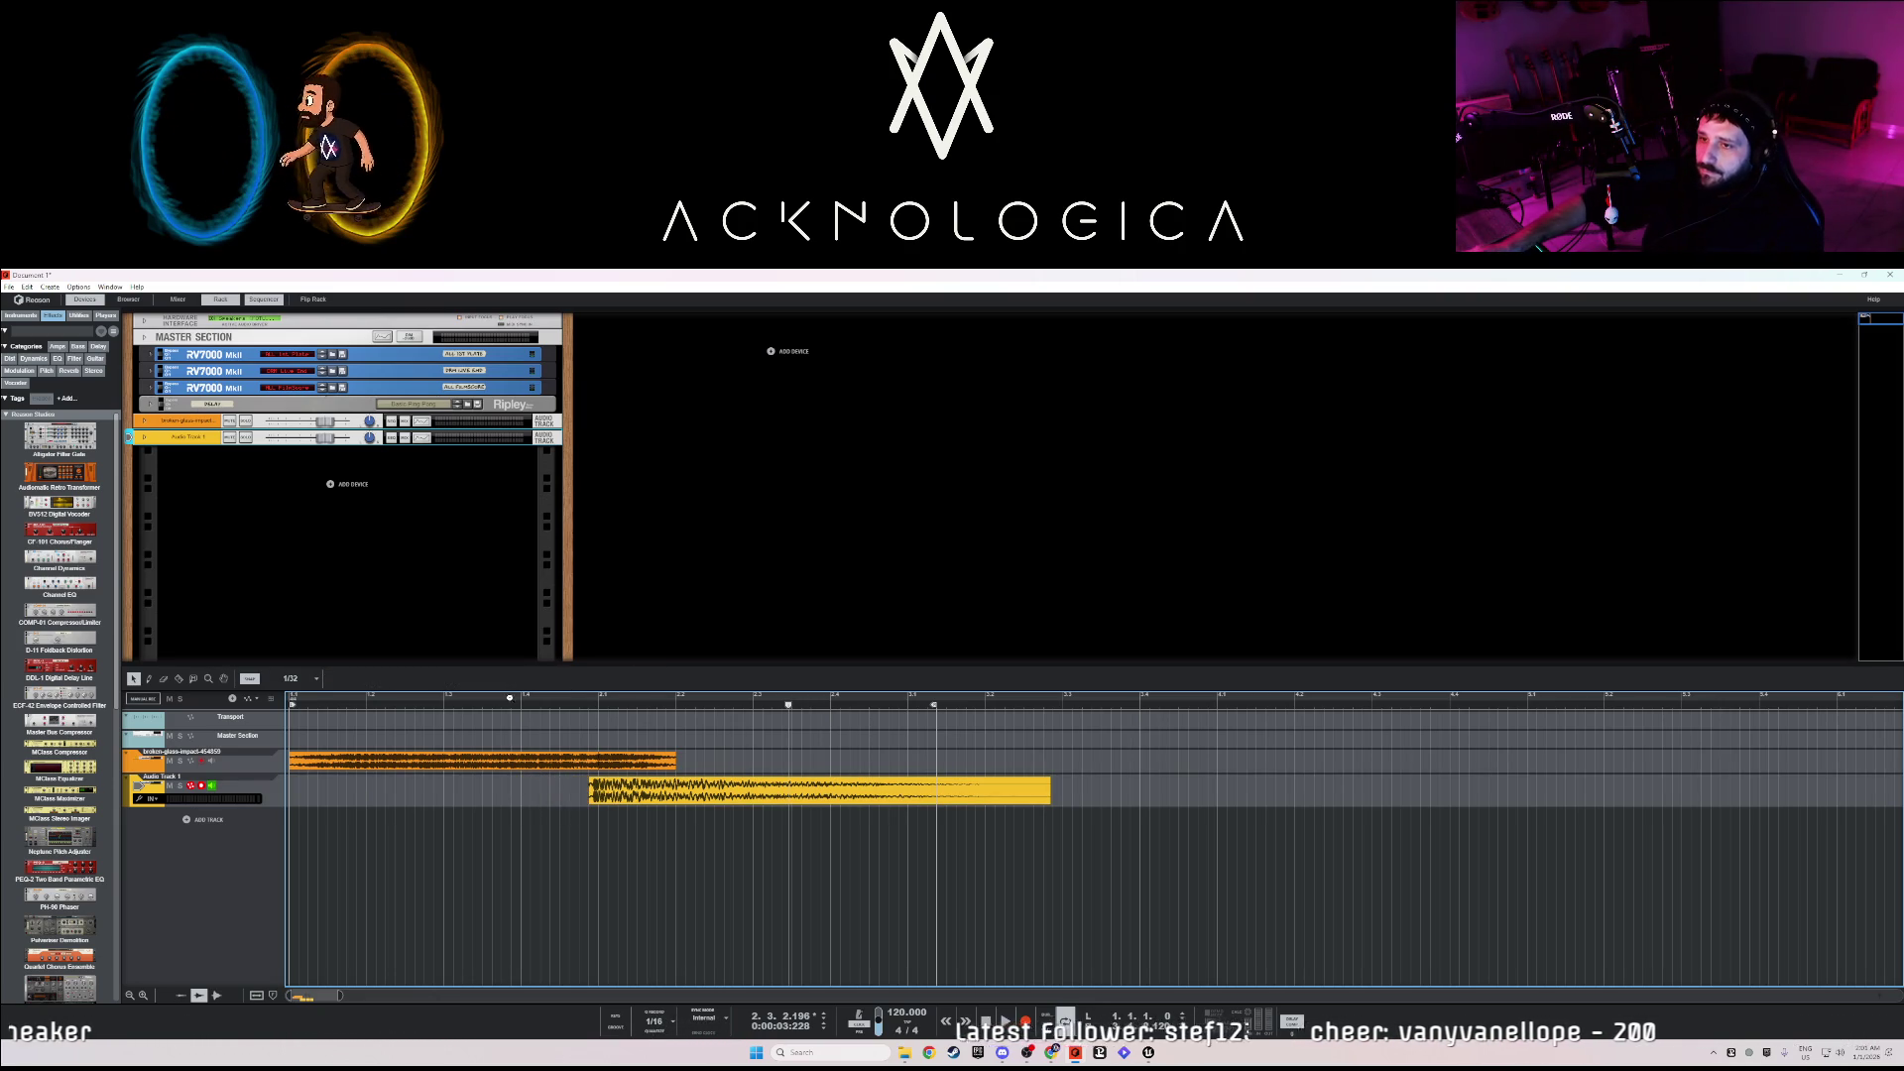
pyautogui.click(508, 706)
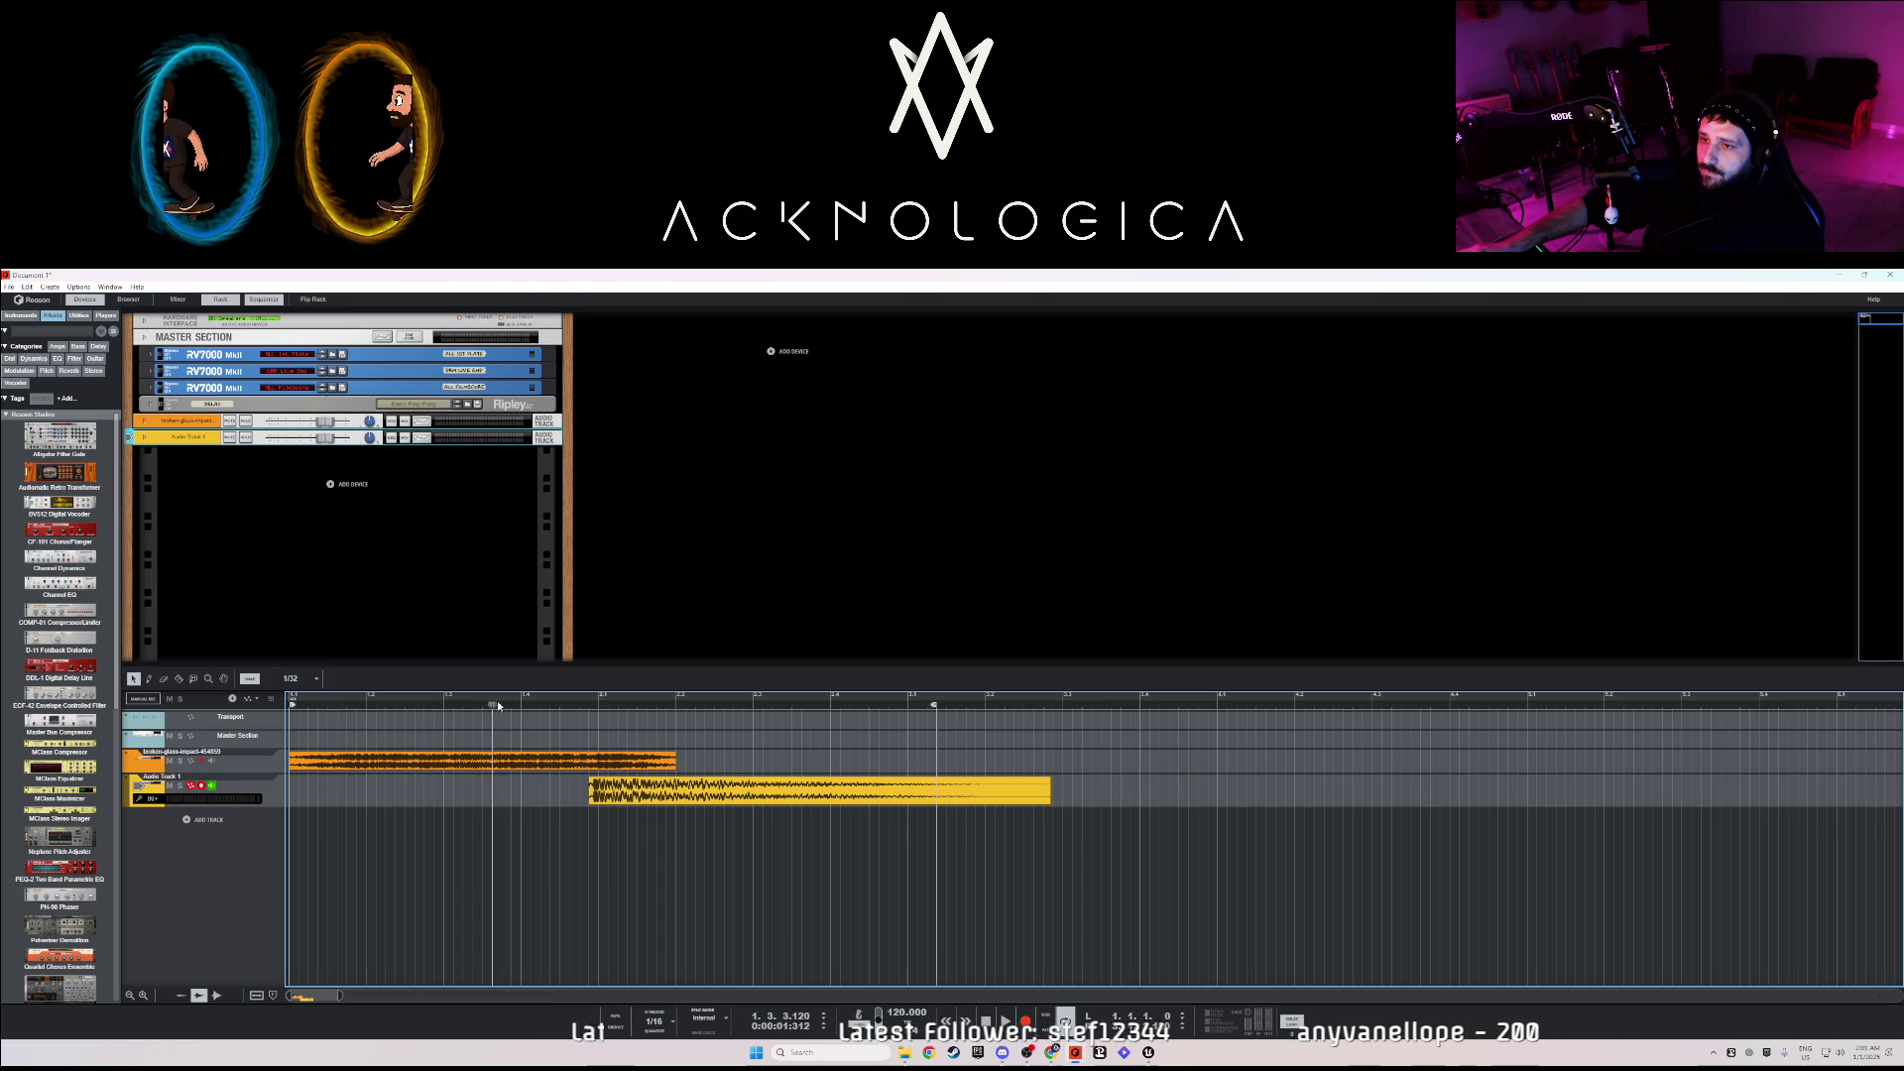
pyautogui.moveTo(329, 704); pyautogui.dragTo(292, 701)
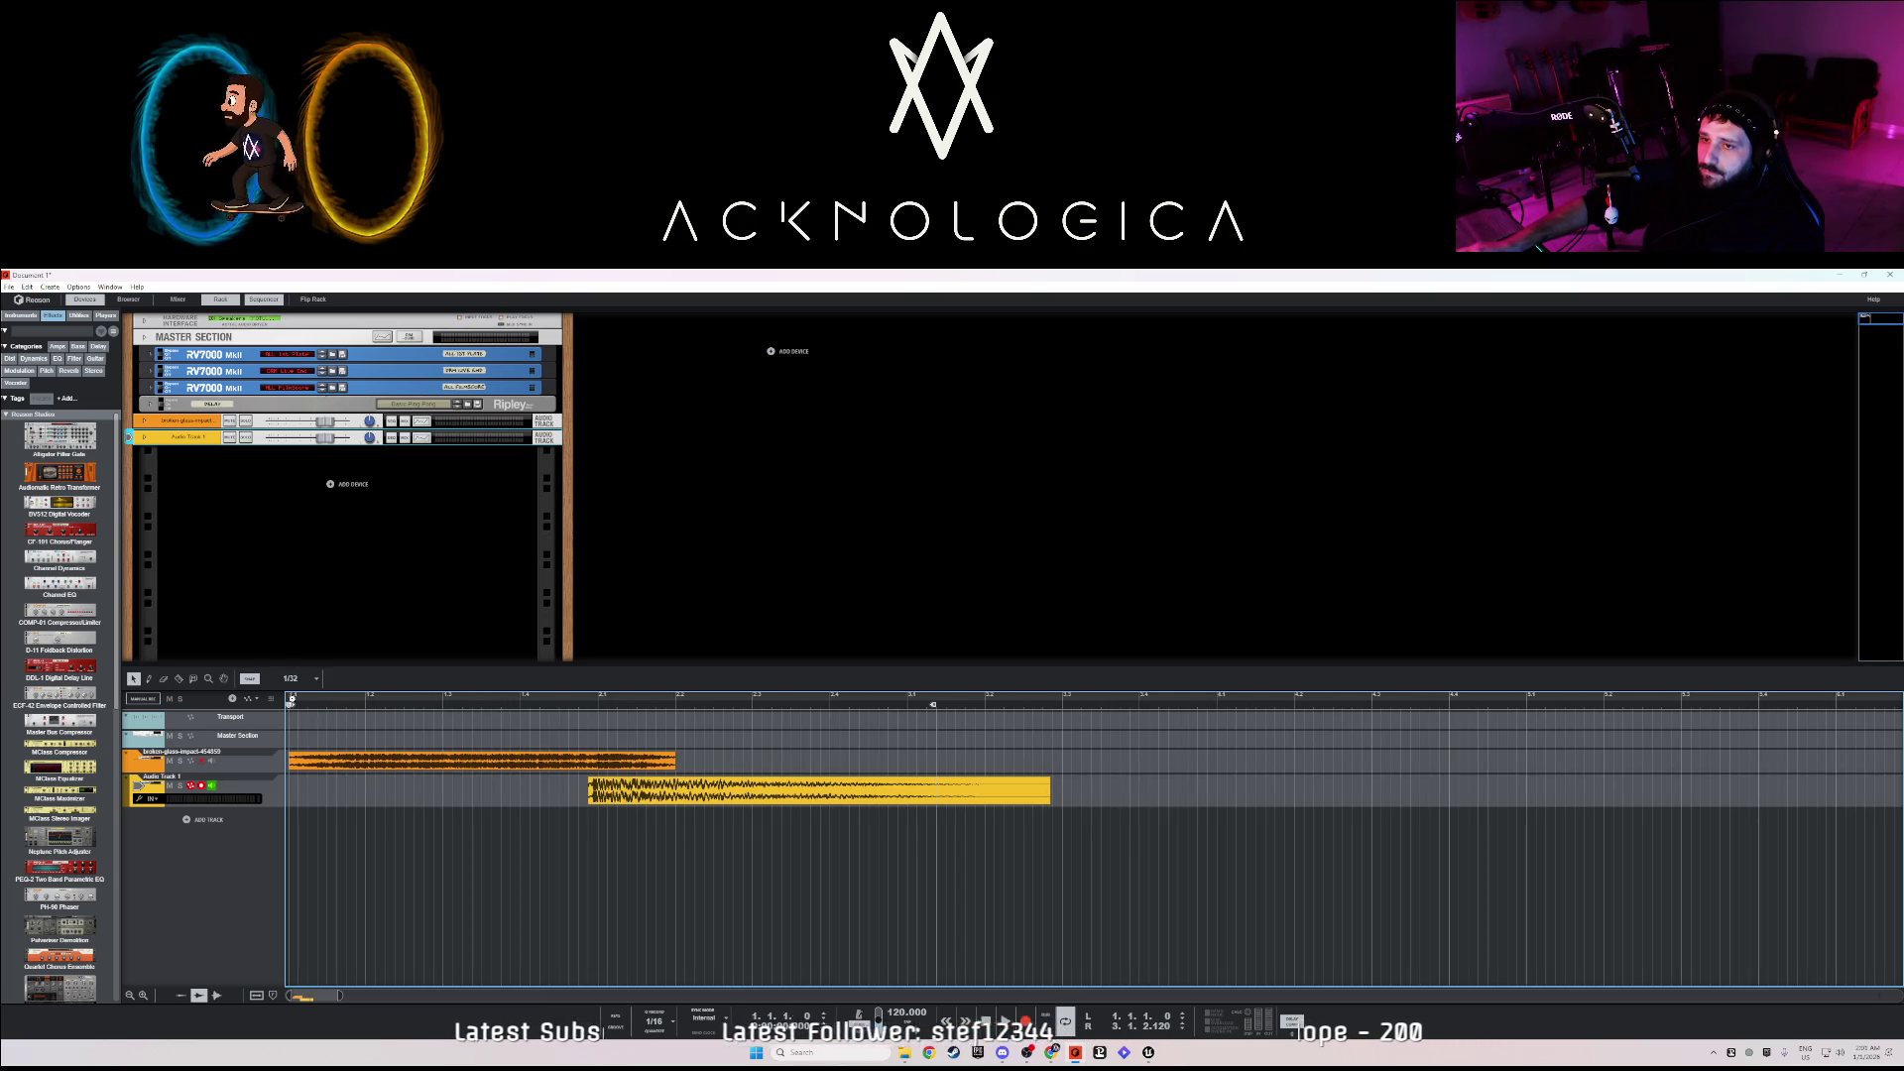
# - Shorten the broken-glass clip, move it later to overlap, and pull the loop end back
pyautogui.moveTo(344, 763)
pyautogui.mouseDown()
pyautogui.moveTo(630, 763)
pyautogui.moveTo(363, 750)
pyautogui.mouseUp()
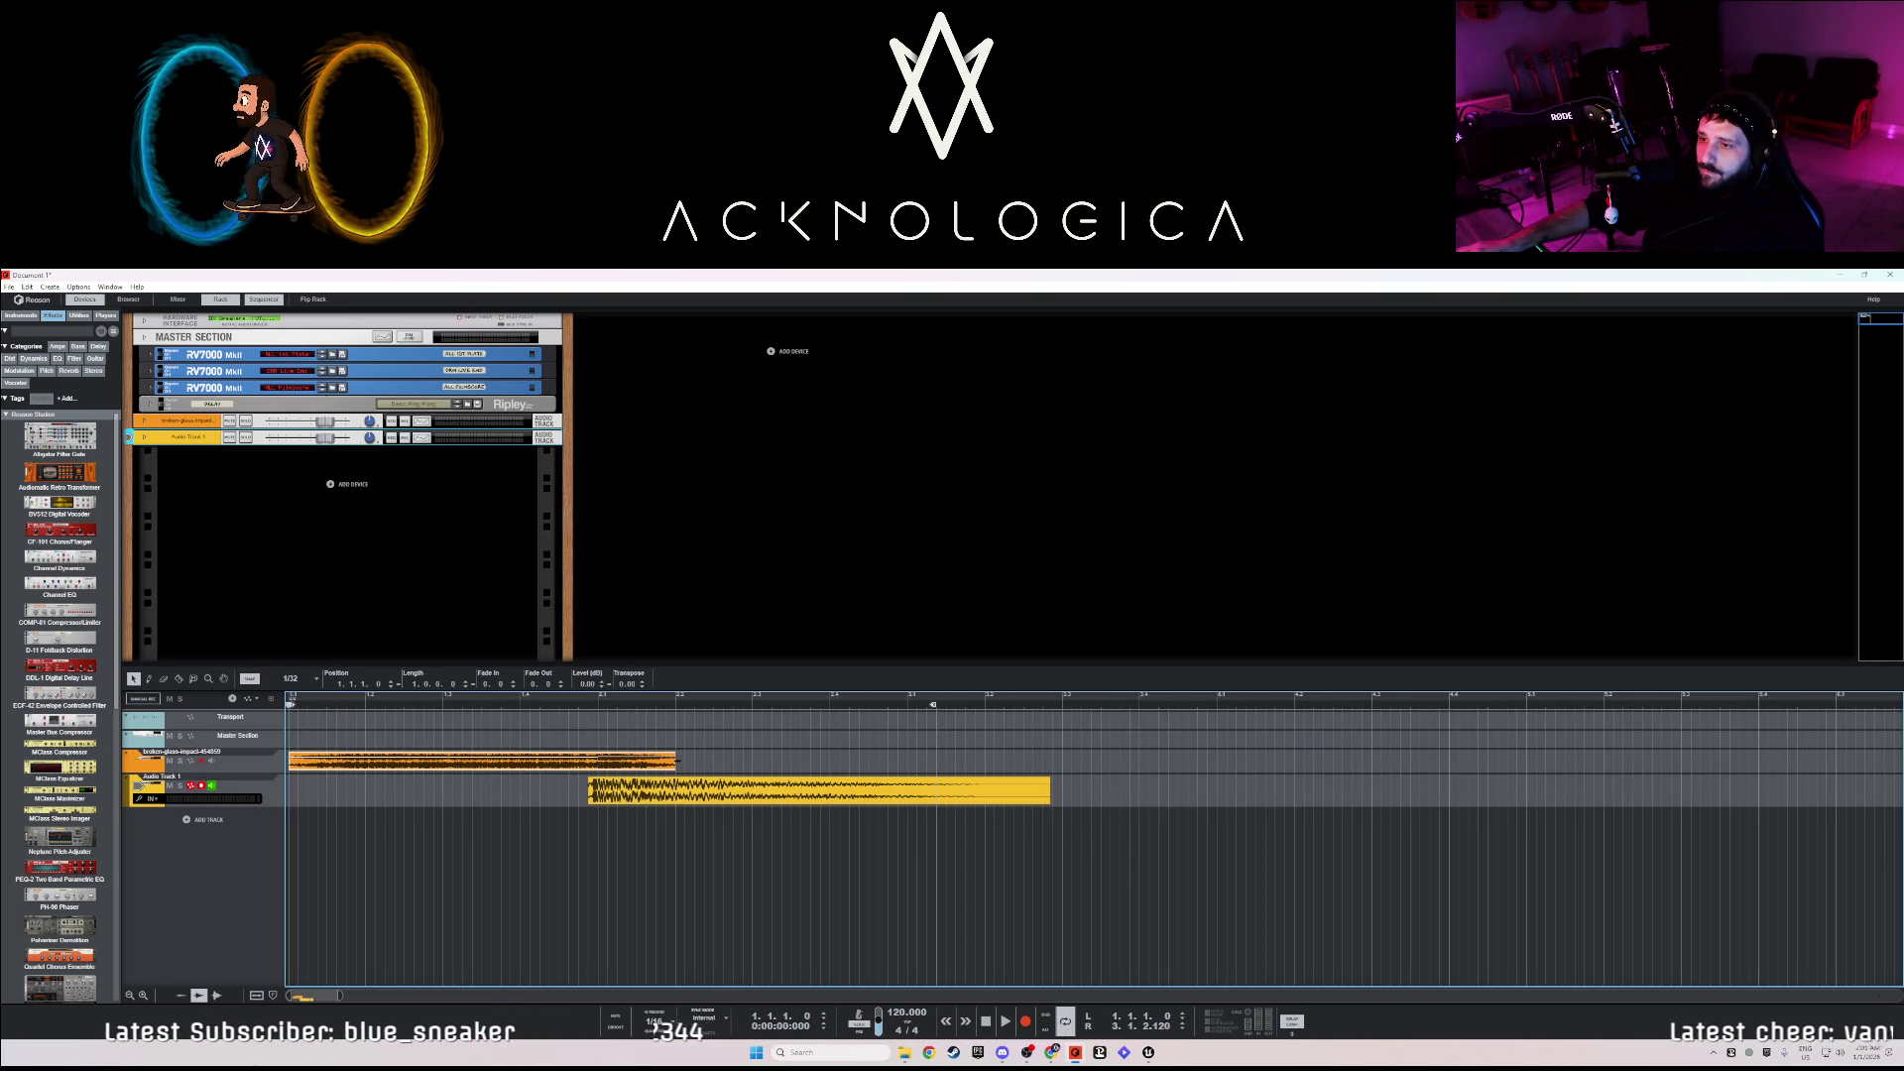
pyautogui.moveTo(676, 761); pyautogui.dragTo(597, 760)
pyautogui.rightClick(567, 759)
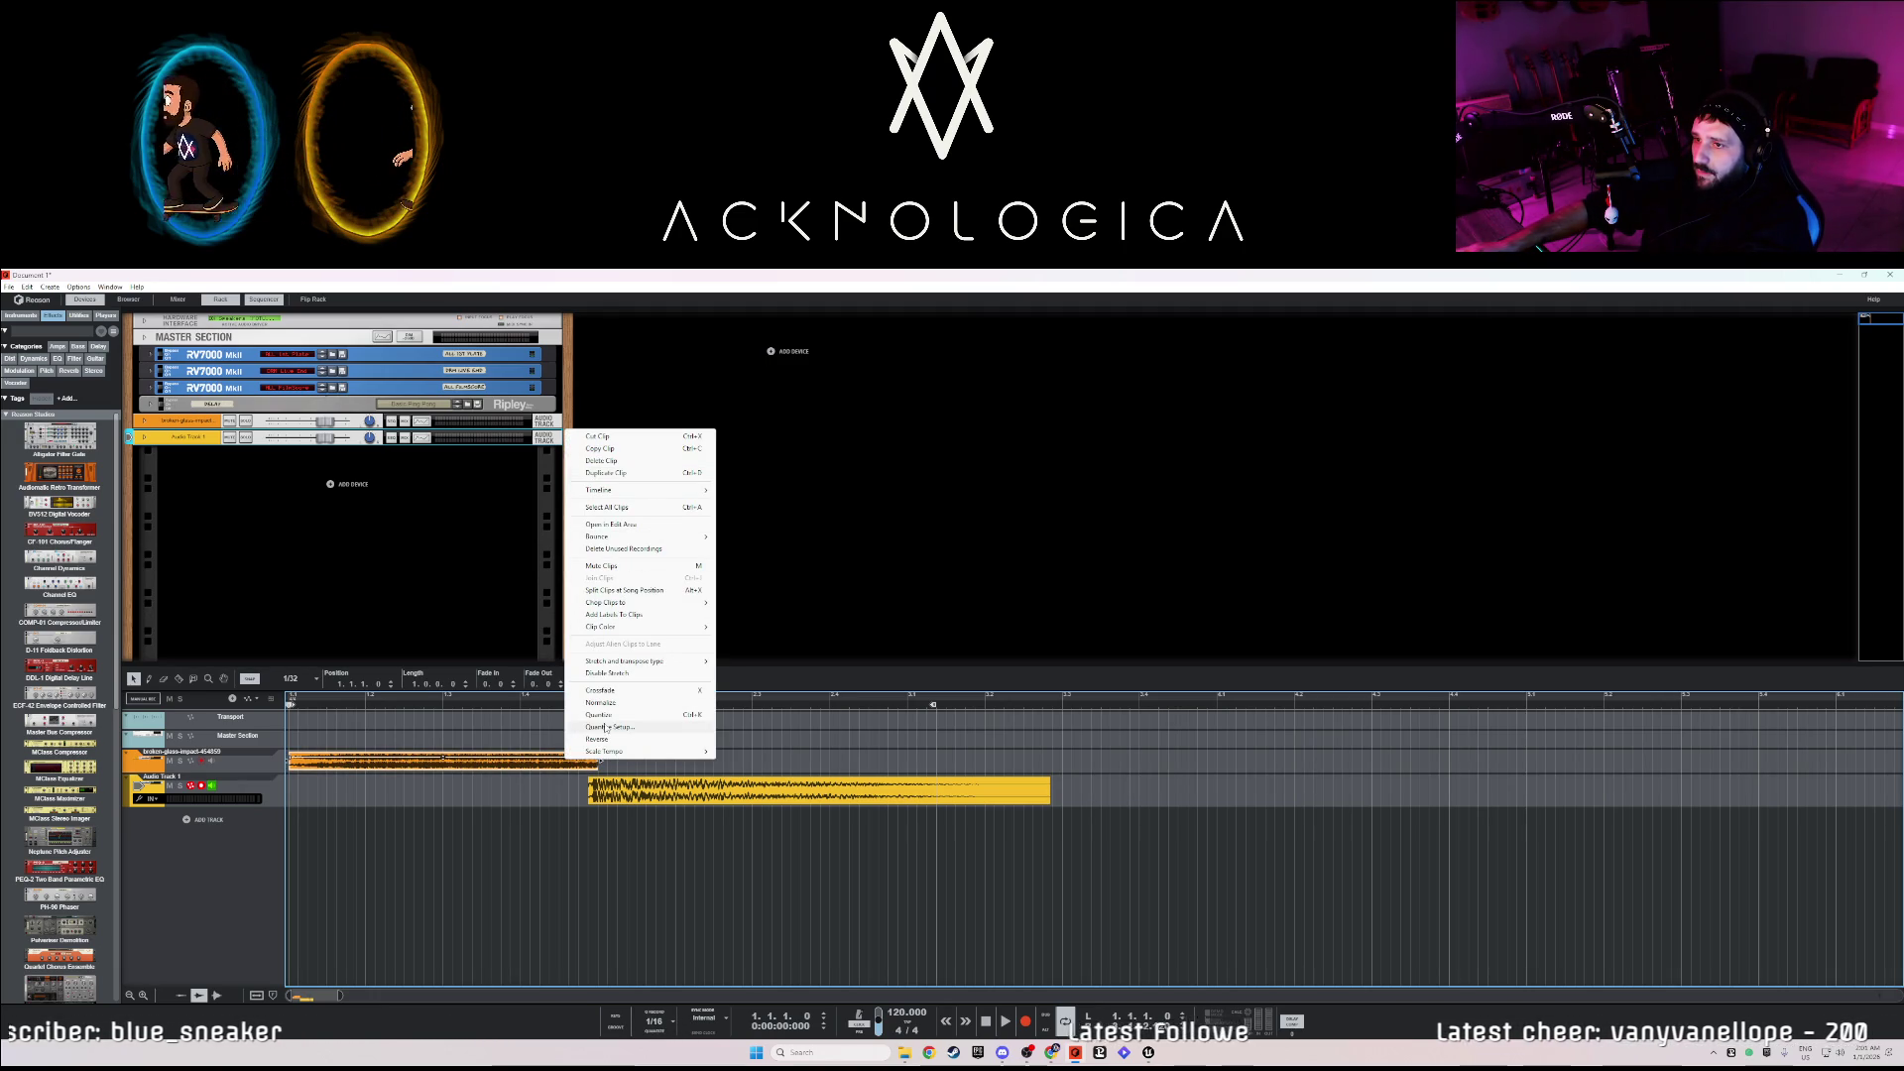
pyautogui.click(469, 764)
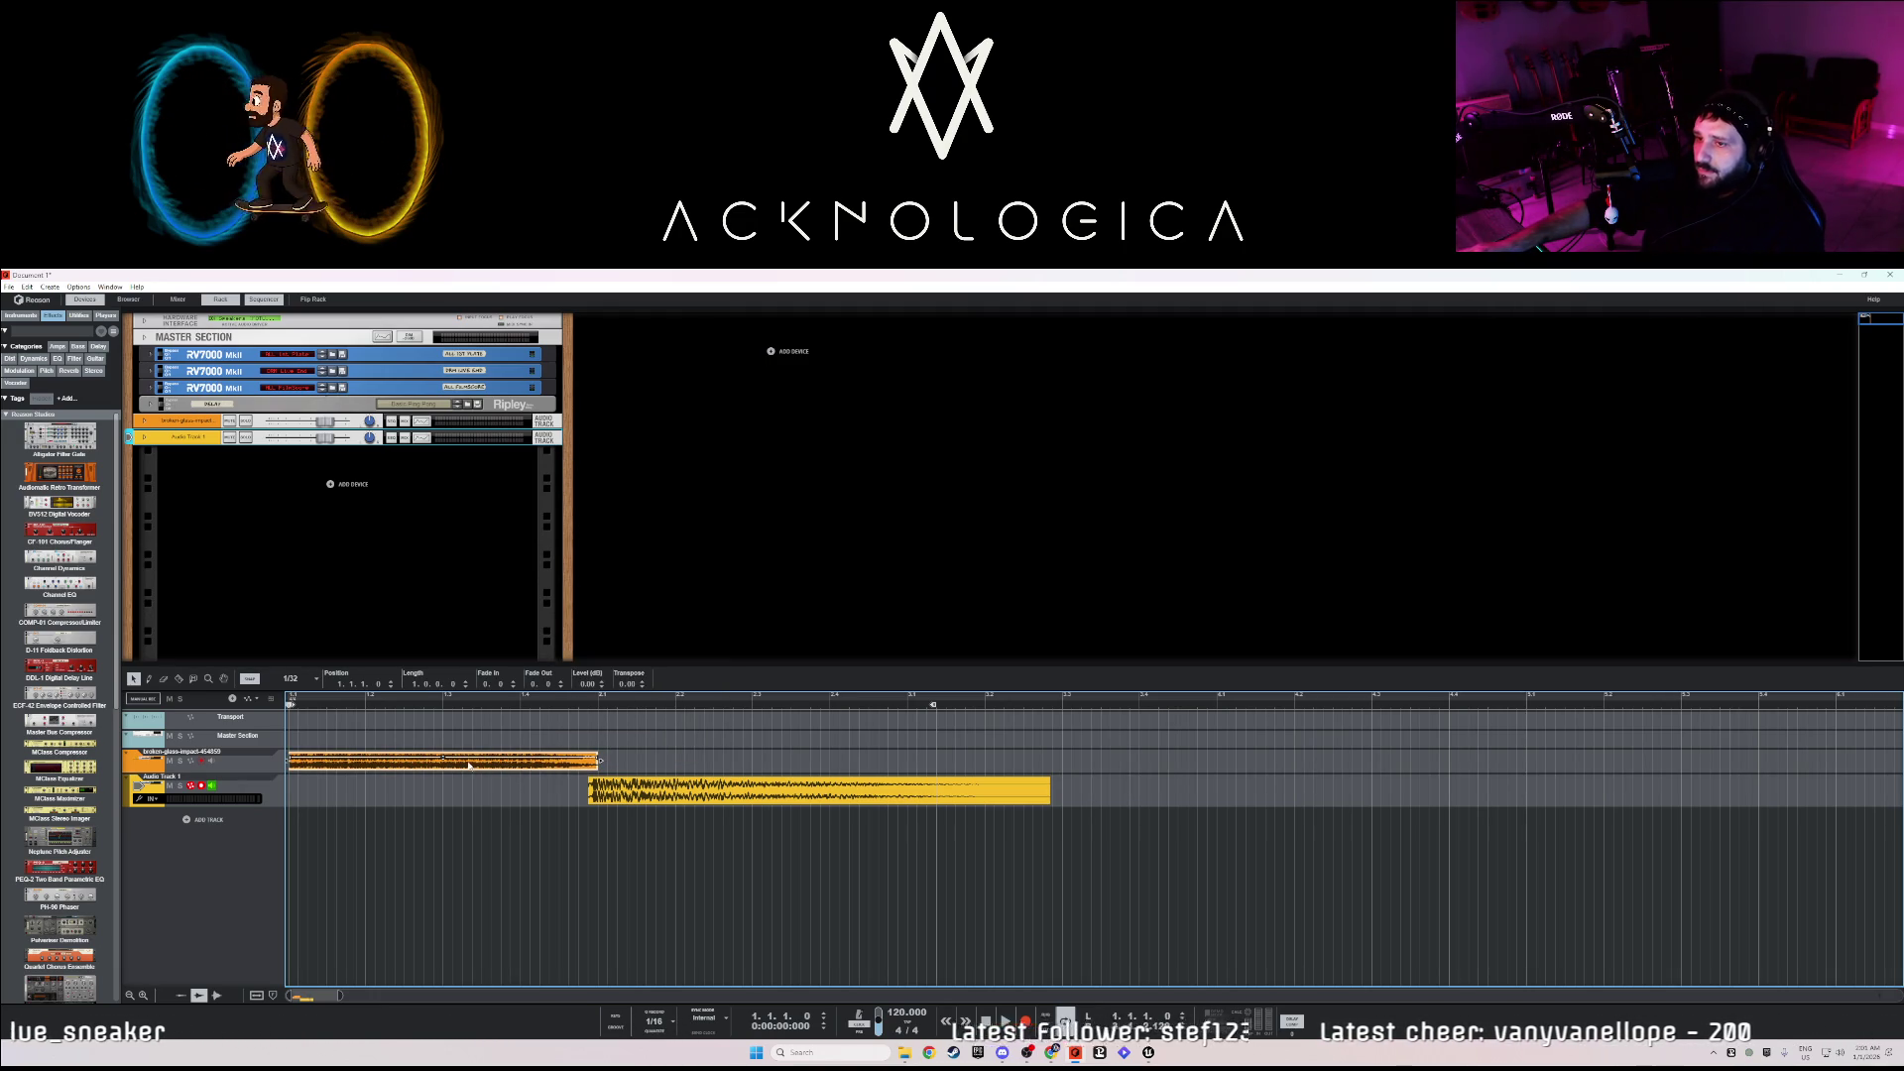
pyautogui.moveTo(469, 764)
pyautogui.mouseDown()
pyautogui.moveTo(774, 786)
pyautogui.moveTo(938, 762)
pyautogui.moveTo(531, 764)
pyautogui.mouseUp()
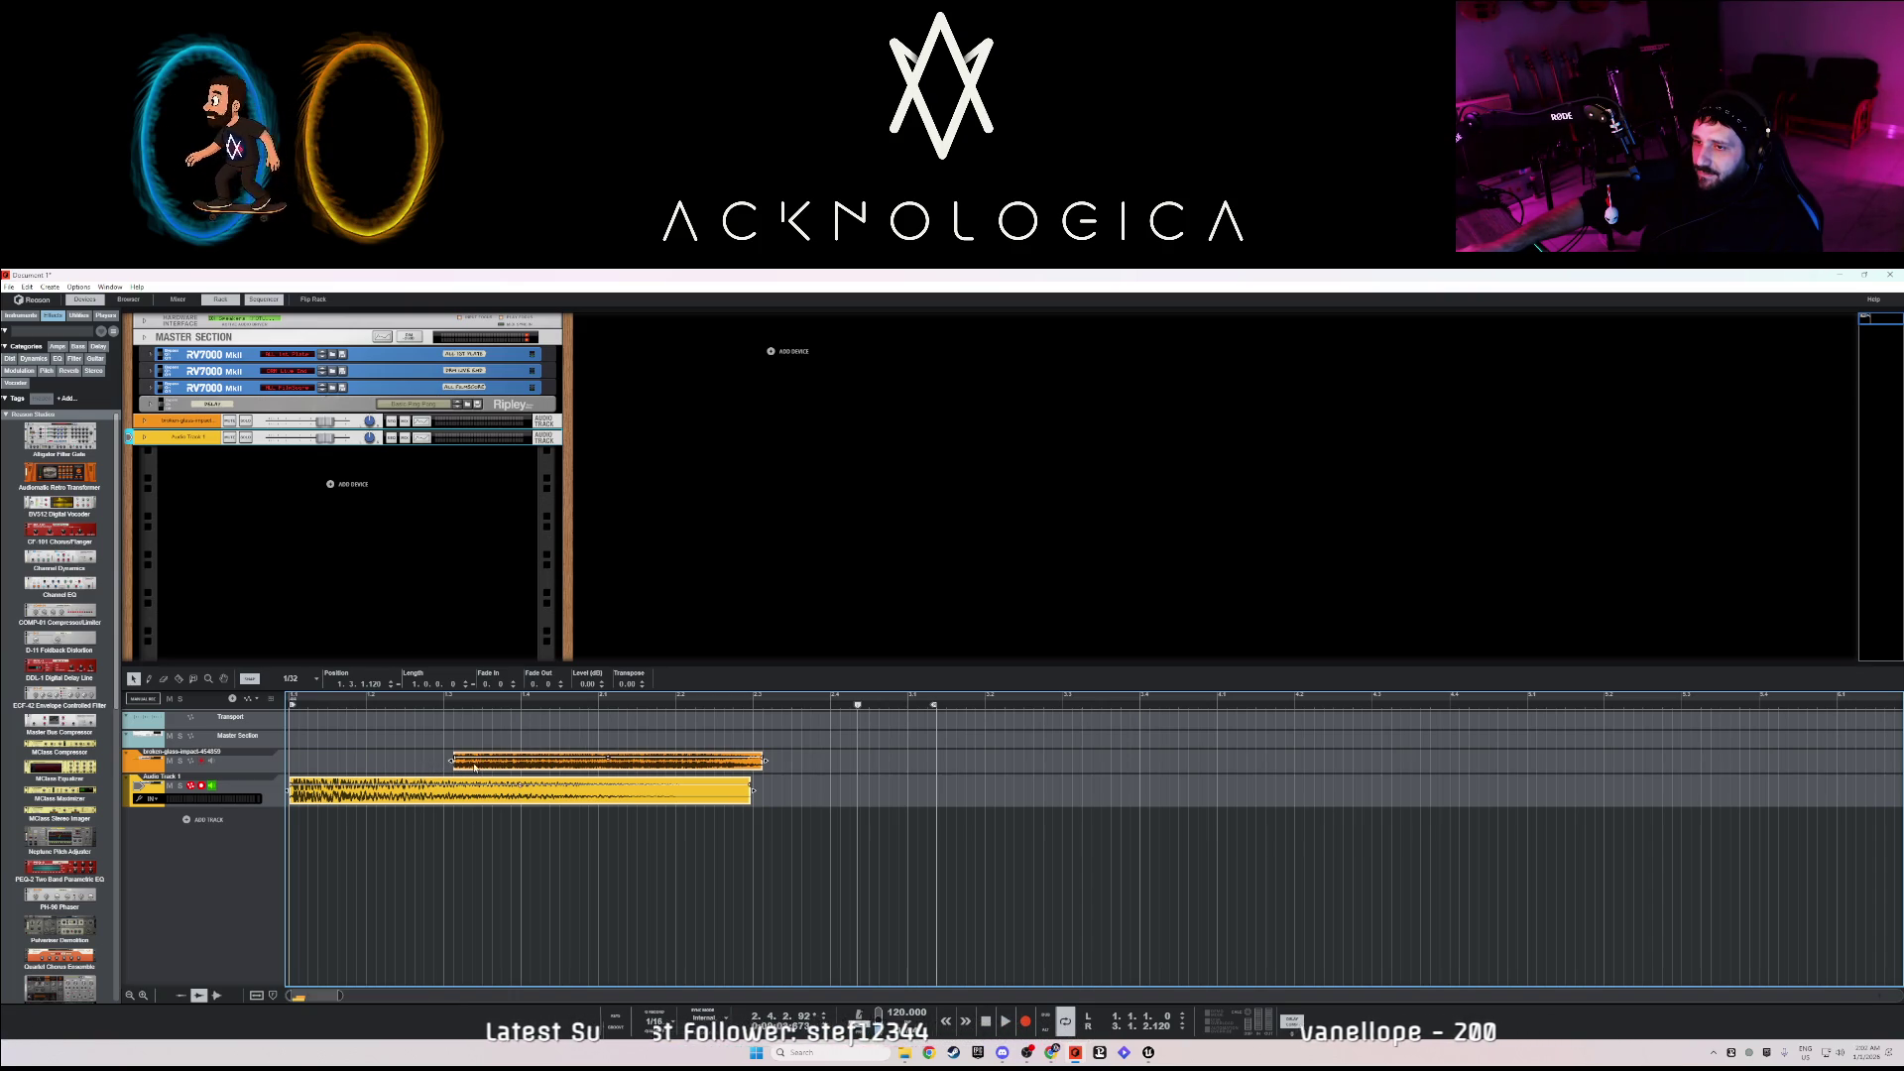
pyautogui.click(552, 772)
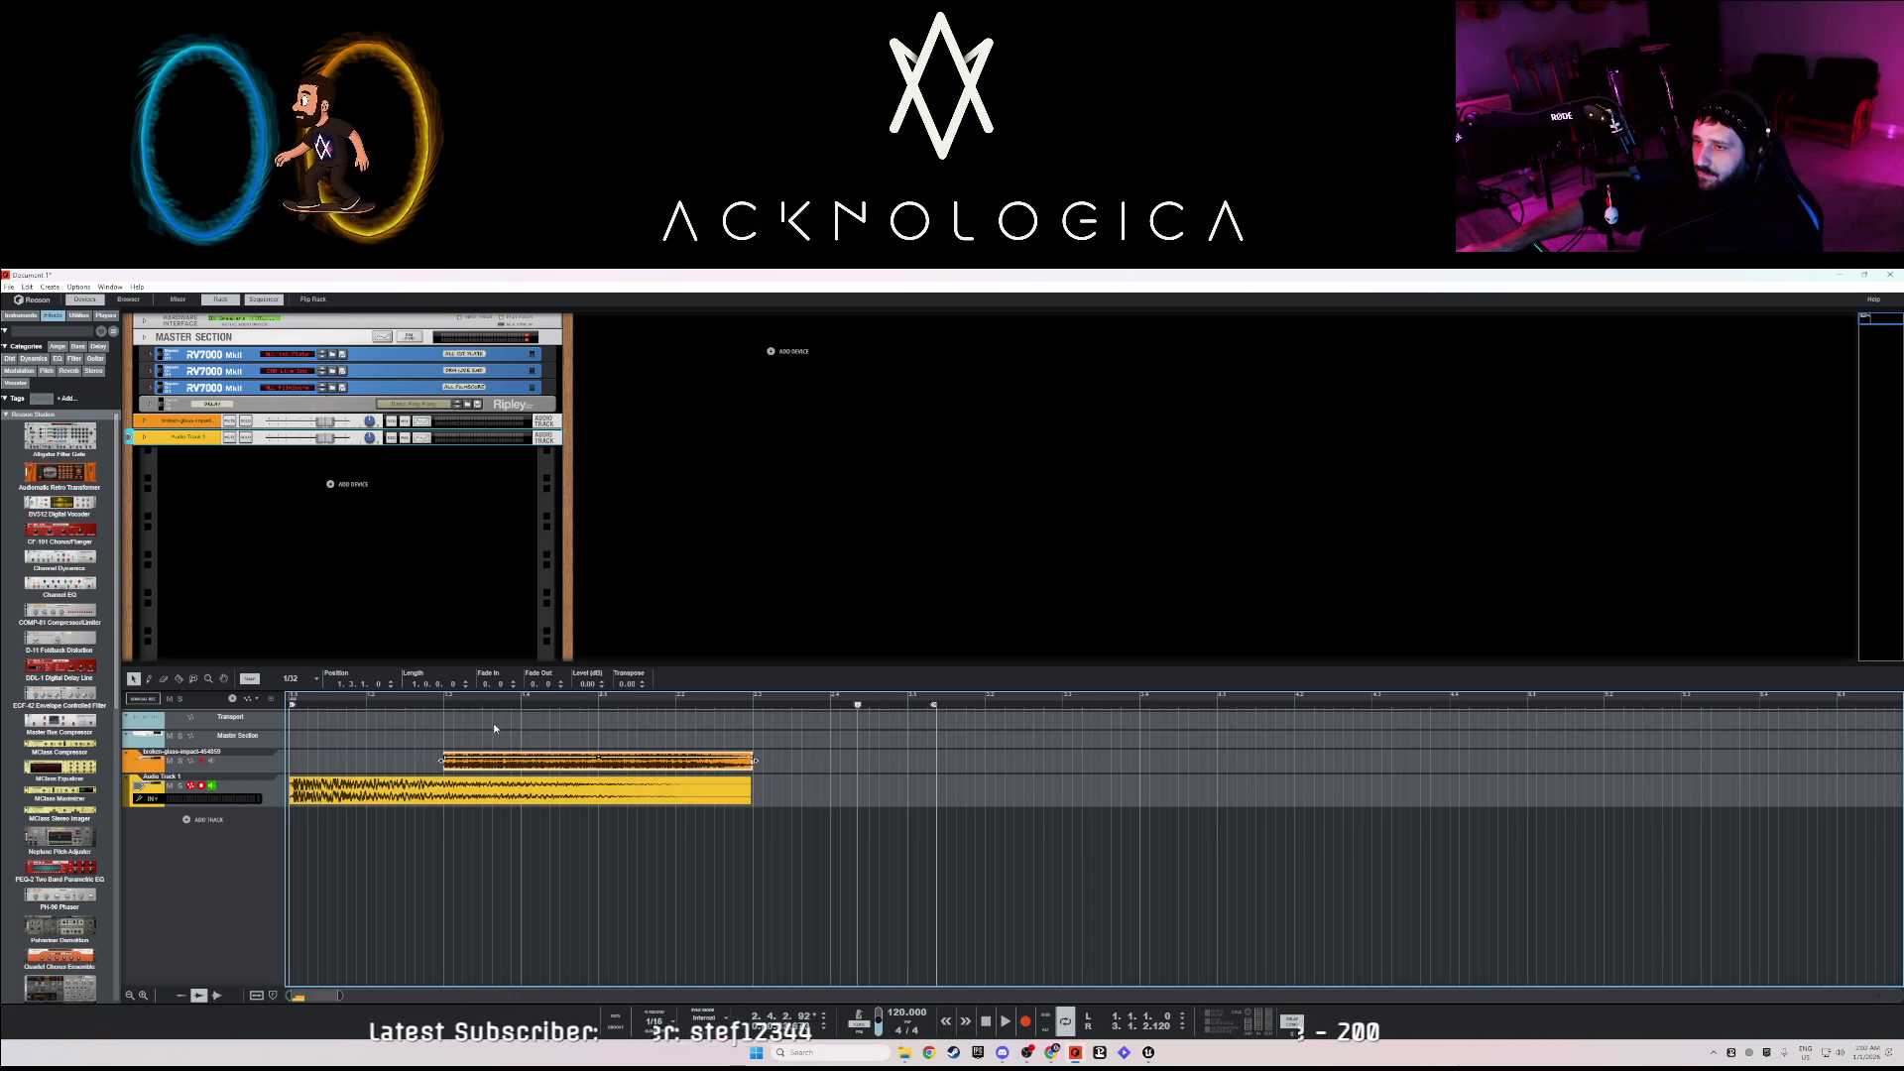
pyautogui.click(494, 728)
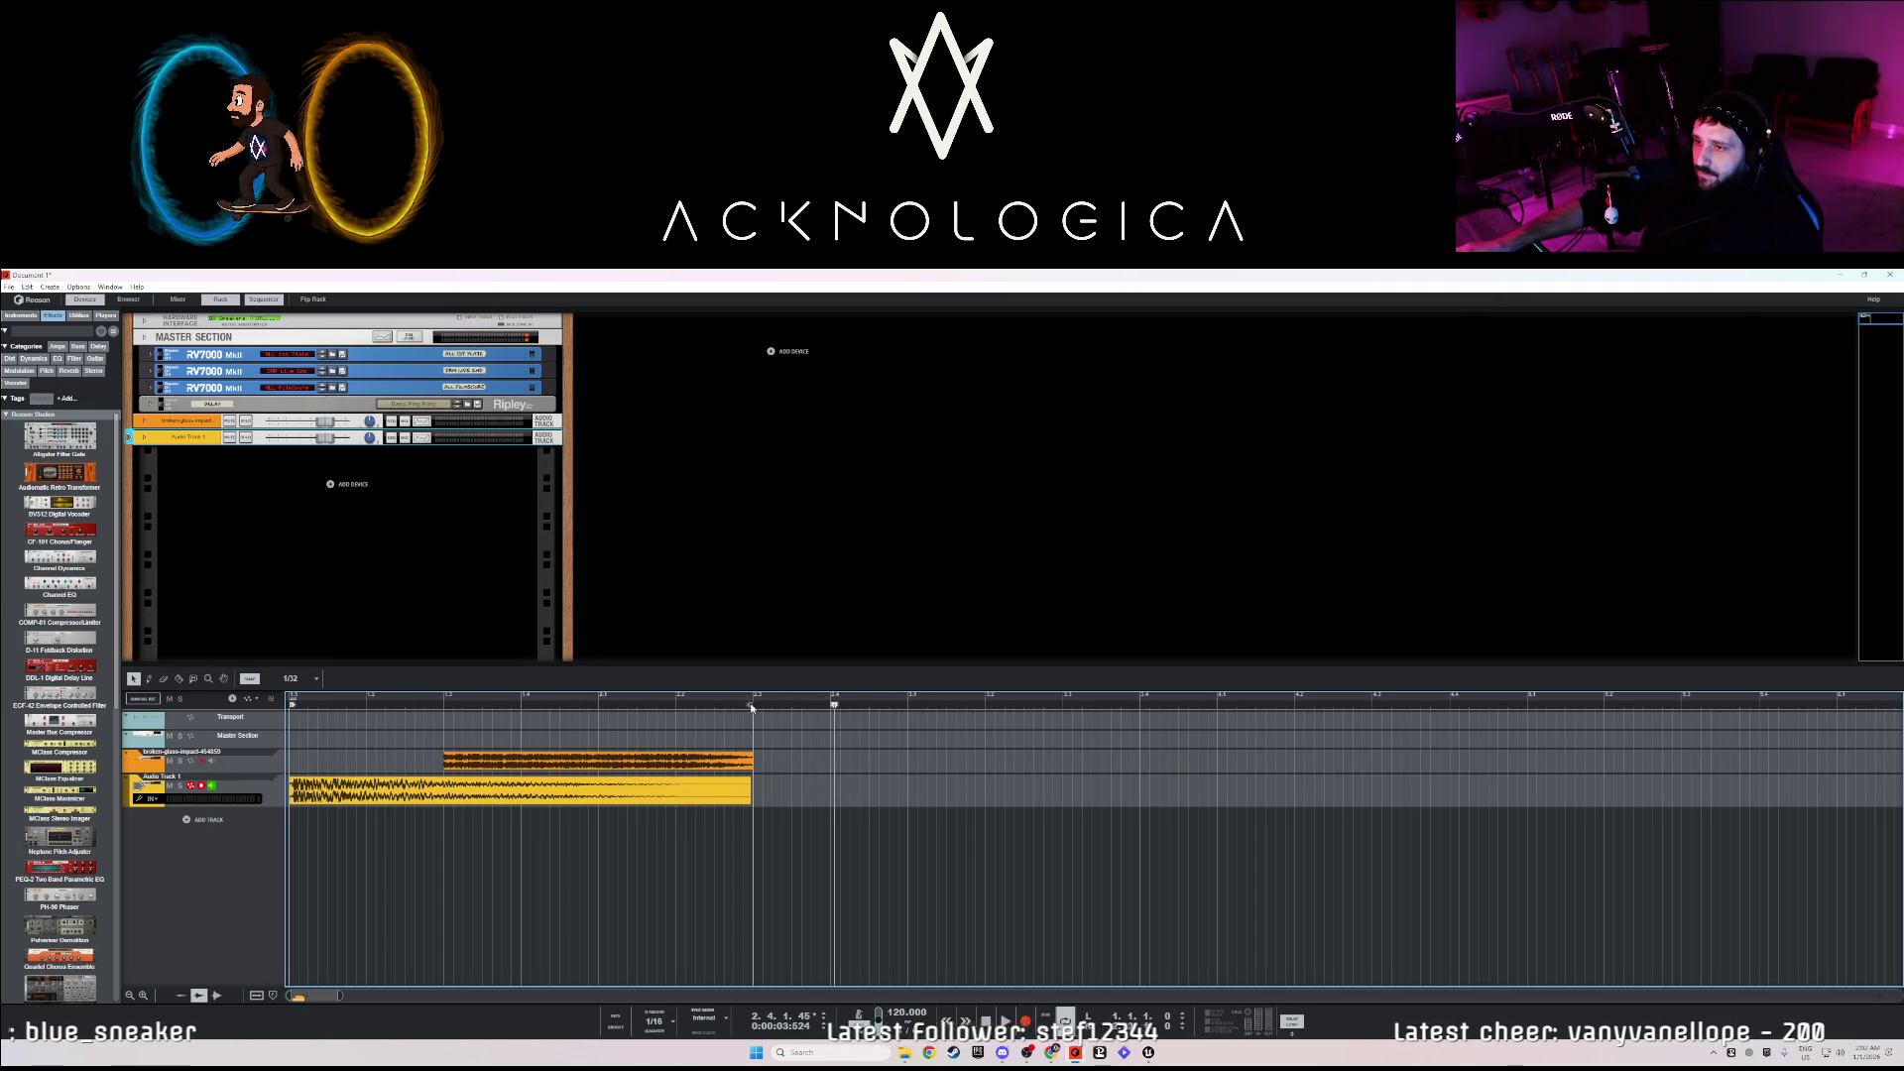
pyautogui.moveTo(935, 706); pyautogui.dragTo(857, 706)
pyautogui.click(754, 764)
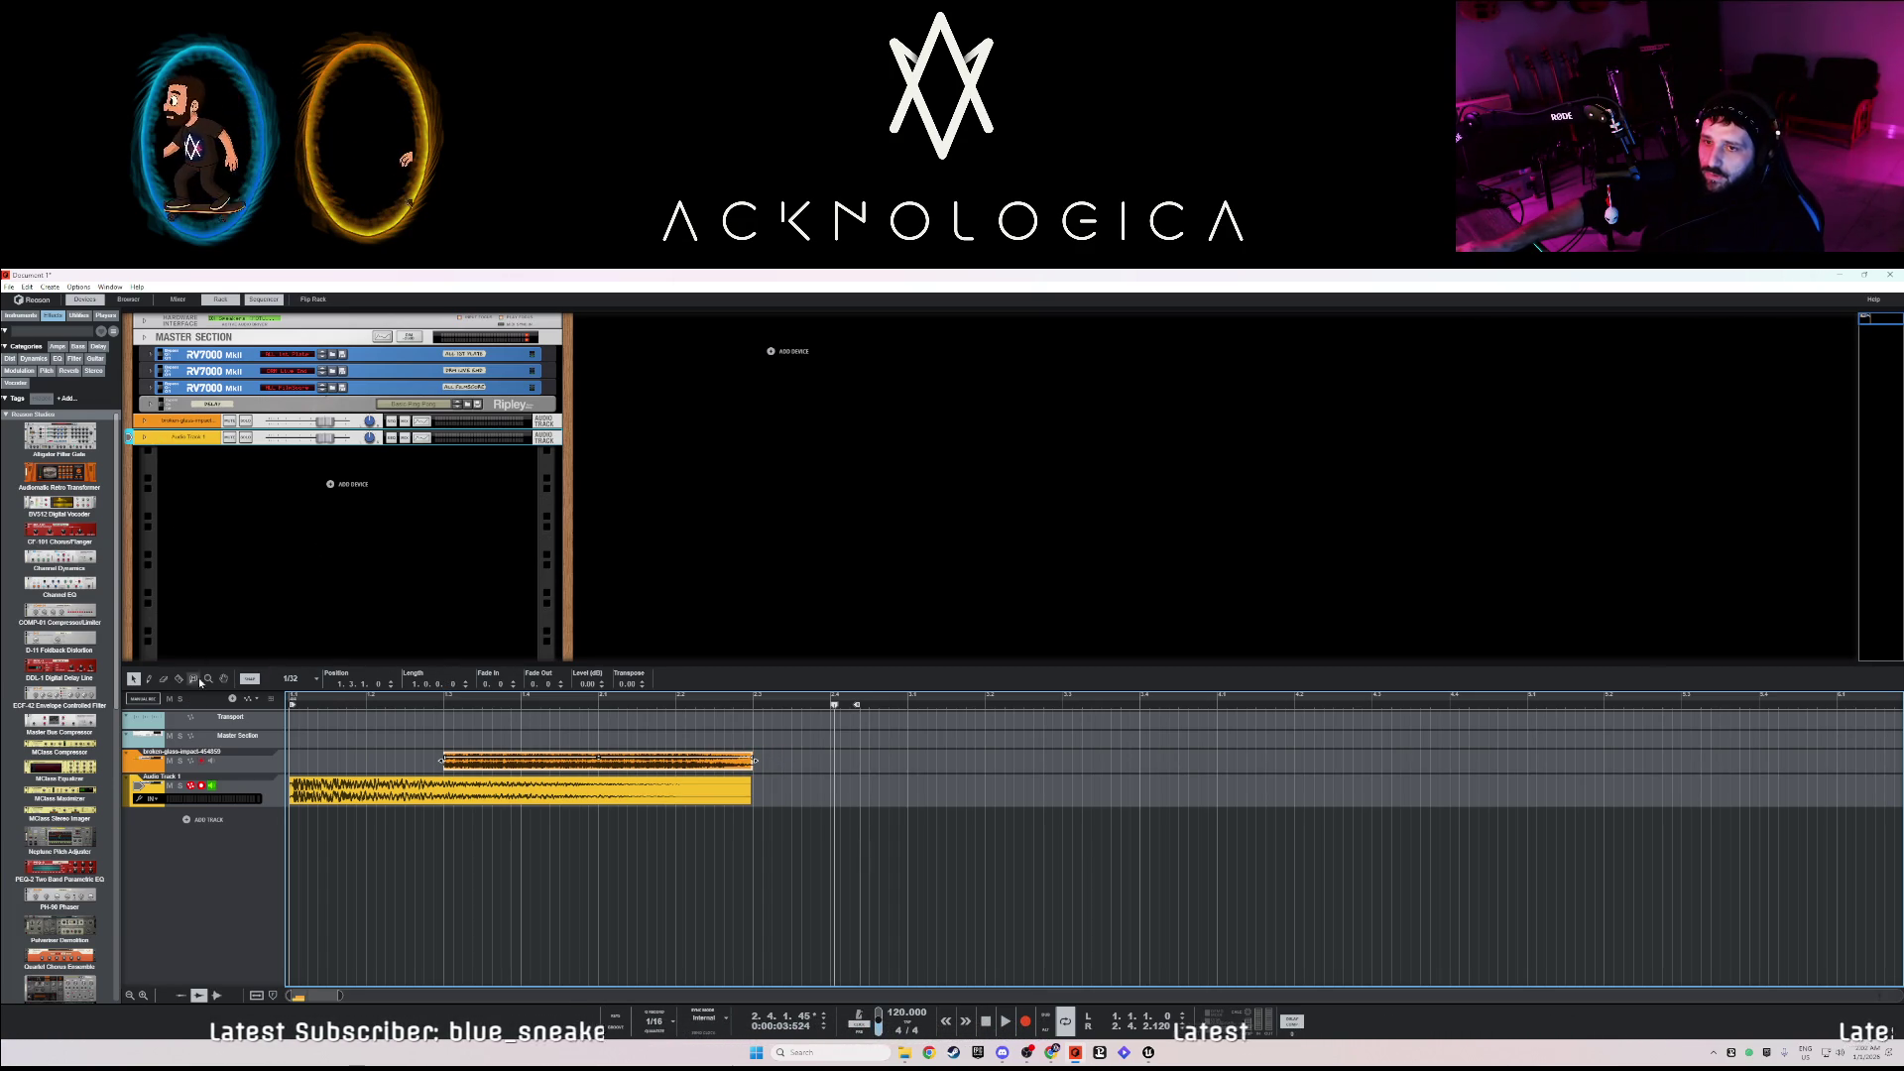
# - Add an RV7000 MkII reverb to the broken-glass track and play the song to audition it
pyautogui.scroll(-3, 50, 779)
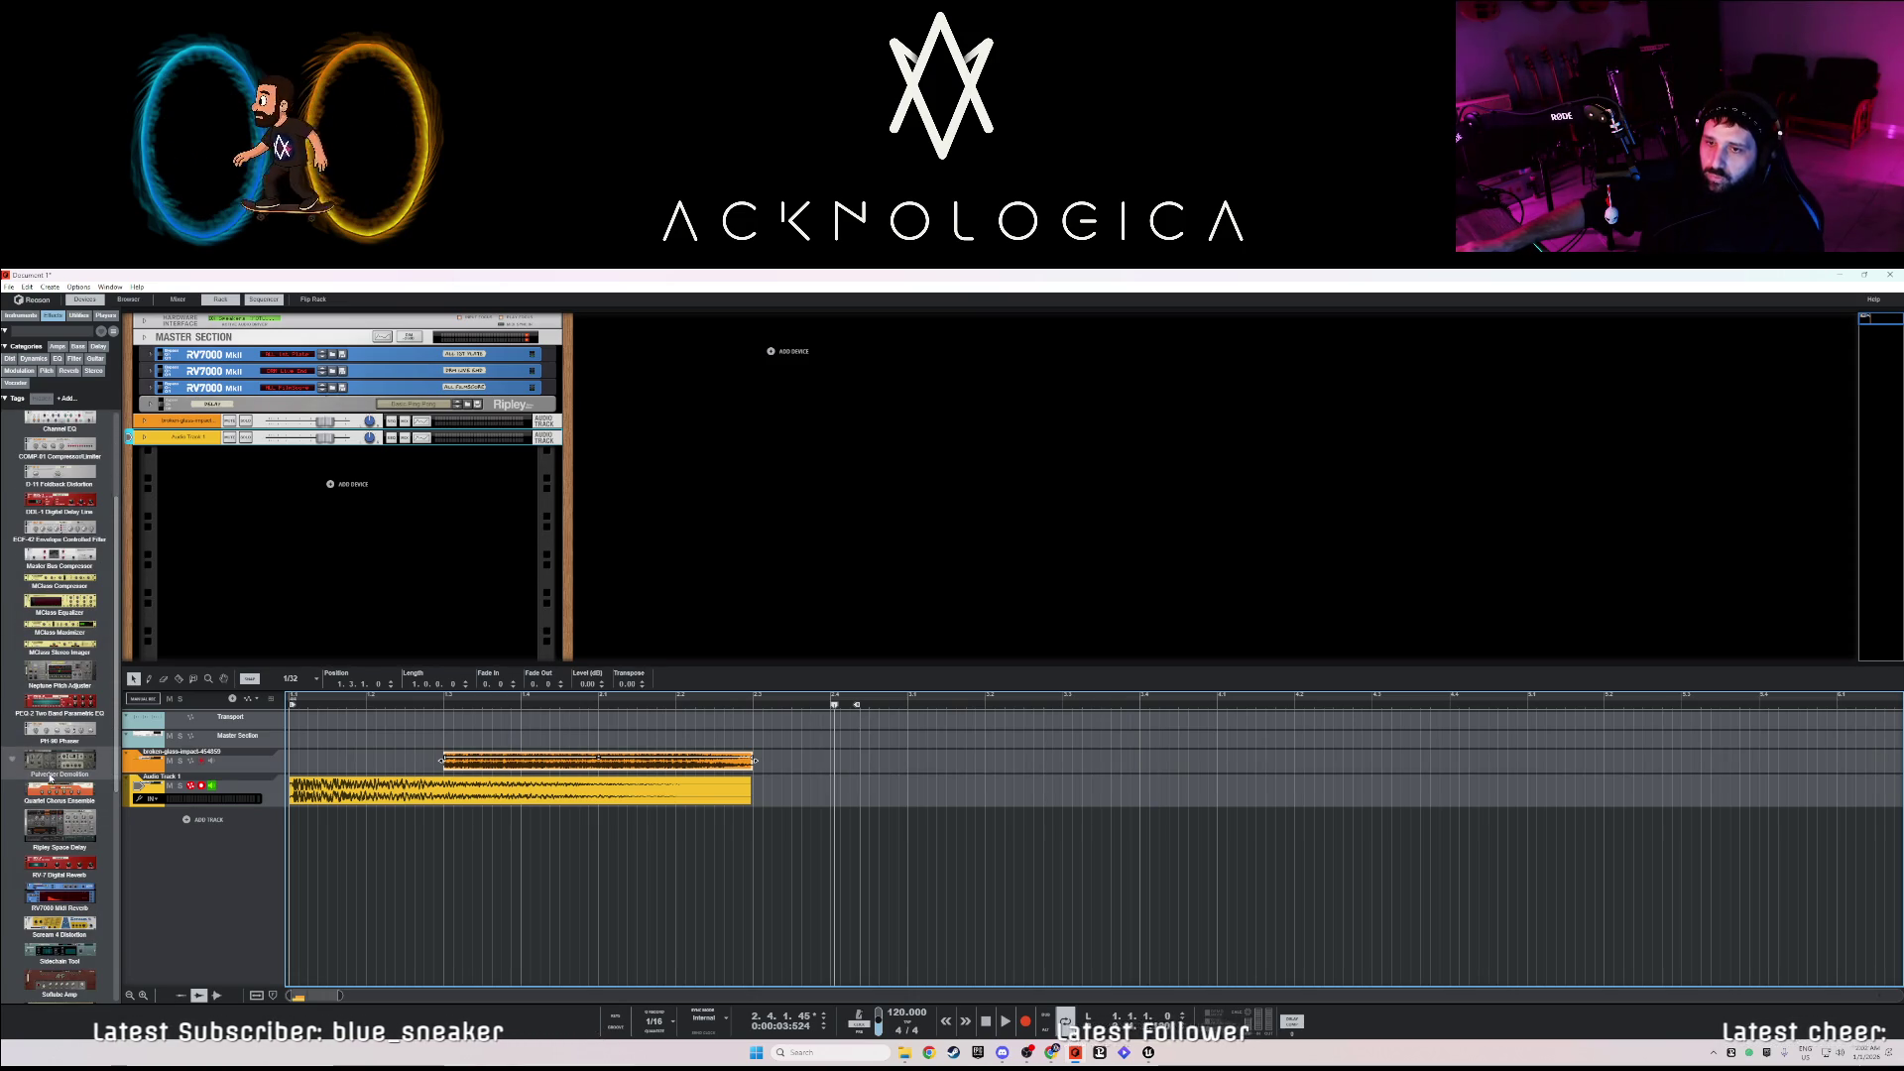
pyautogui.moveTo(60, 896)
pyautogui.mouseDown()
pyautogui.moveTo(225, 537)
pyautogui.moveTo(245, 437)
pyautogui.mouseUp()
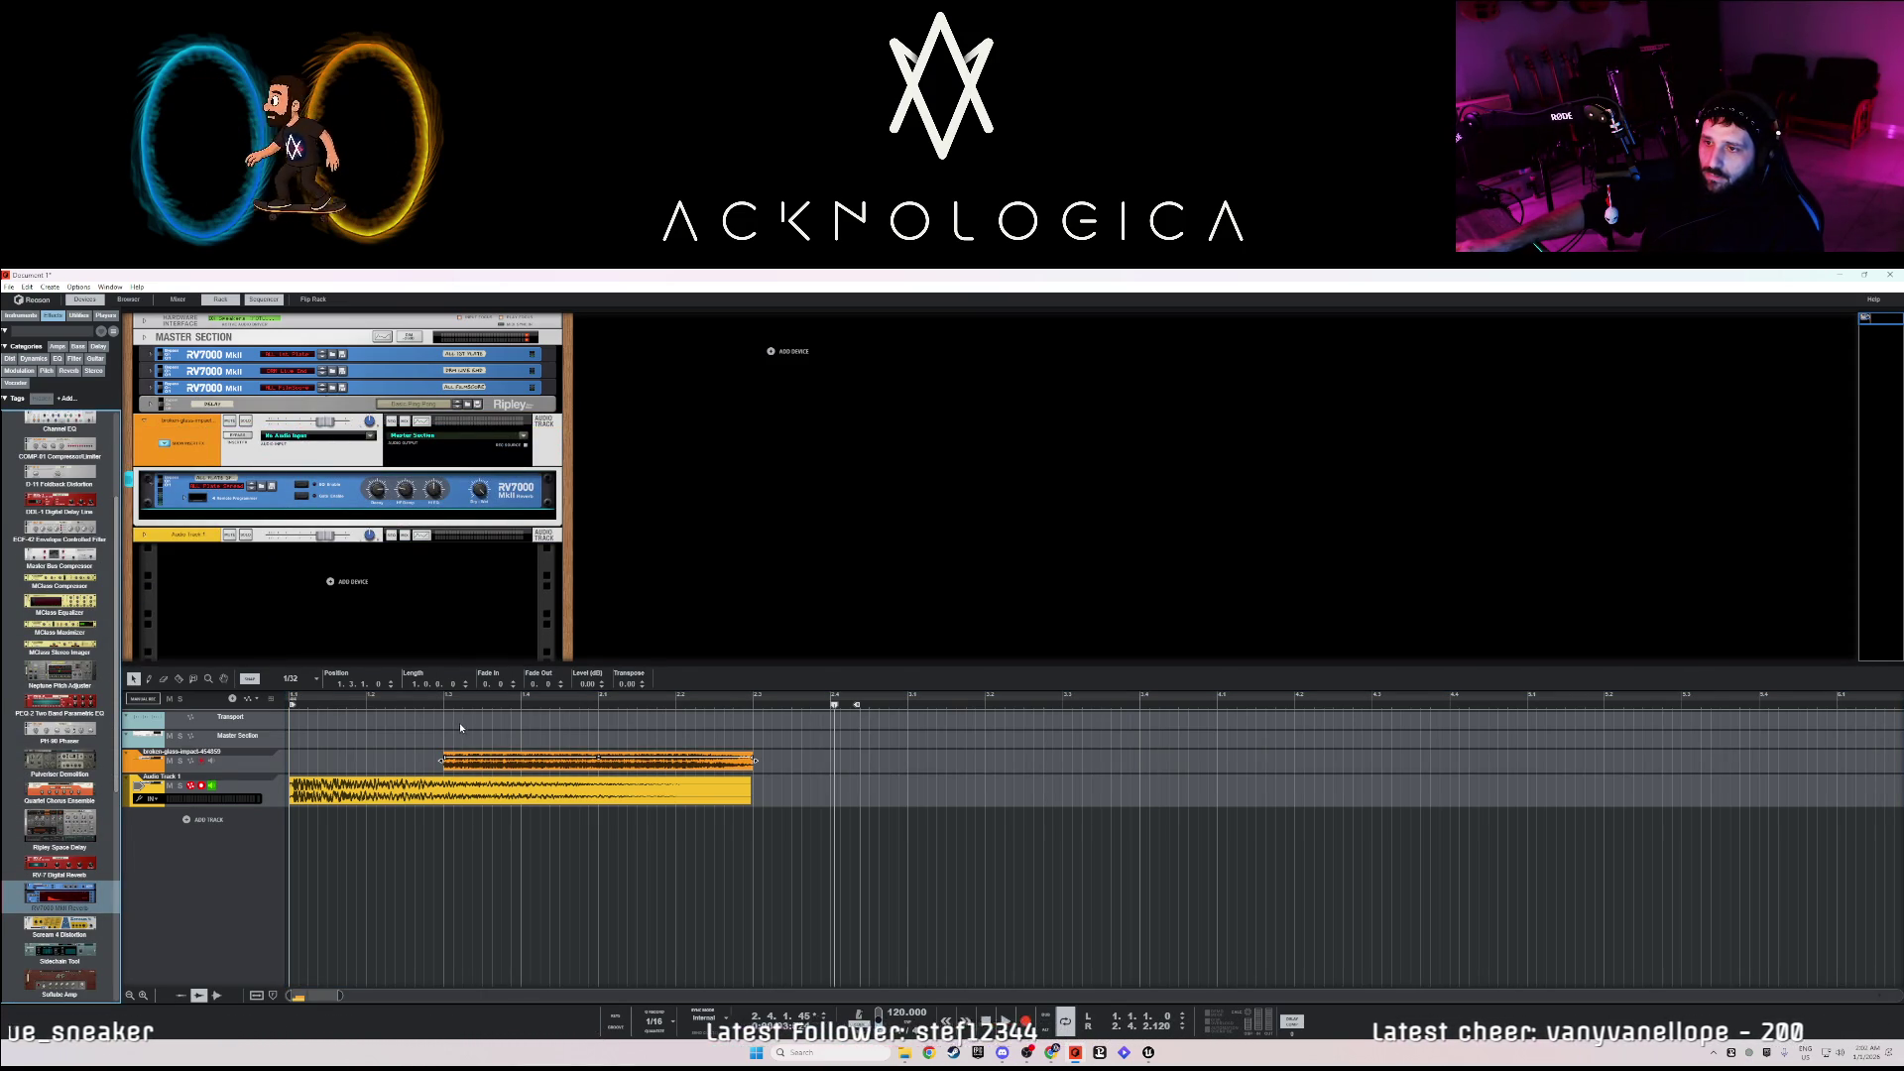
pyautogui.press('space')
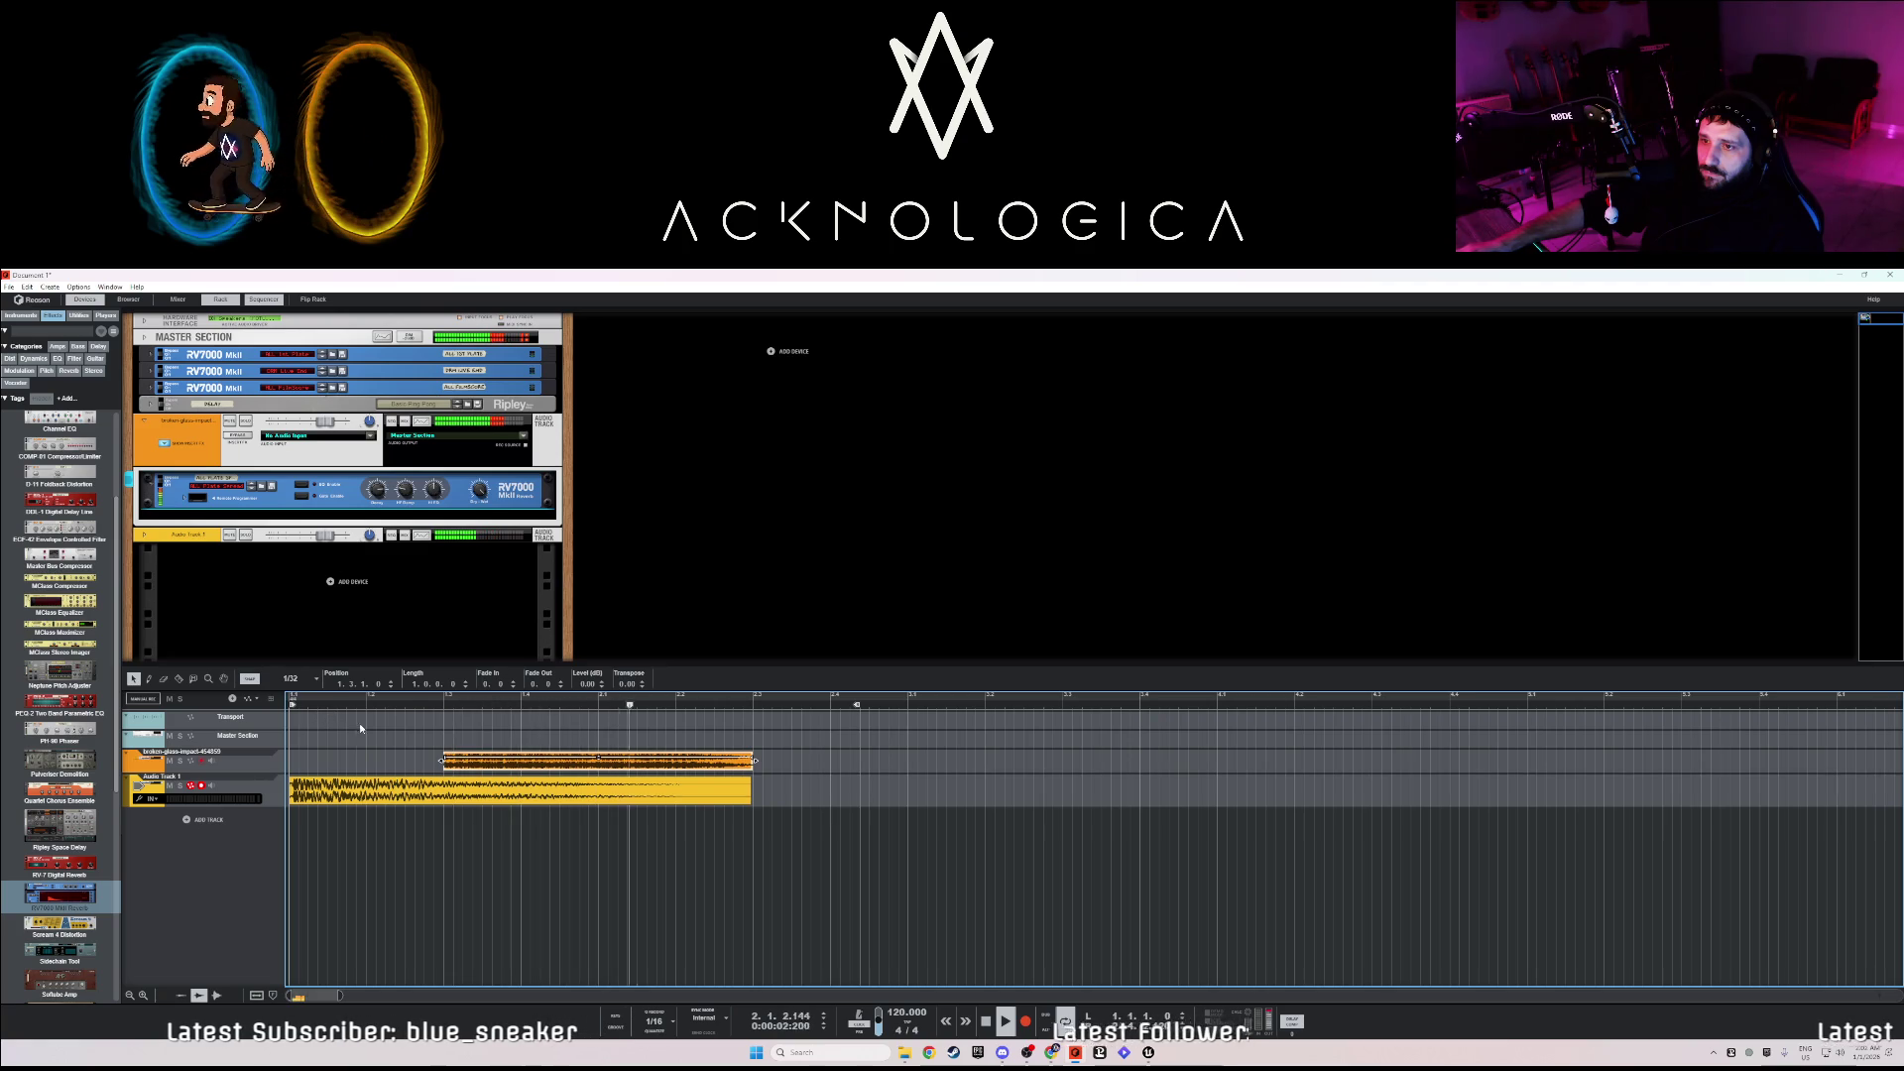
pyautogui.press('space')
pyautogui.click(567, 784)
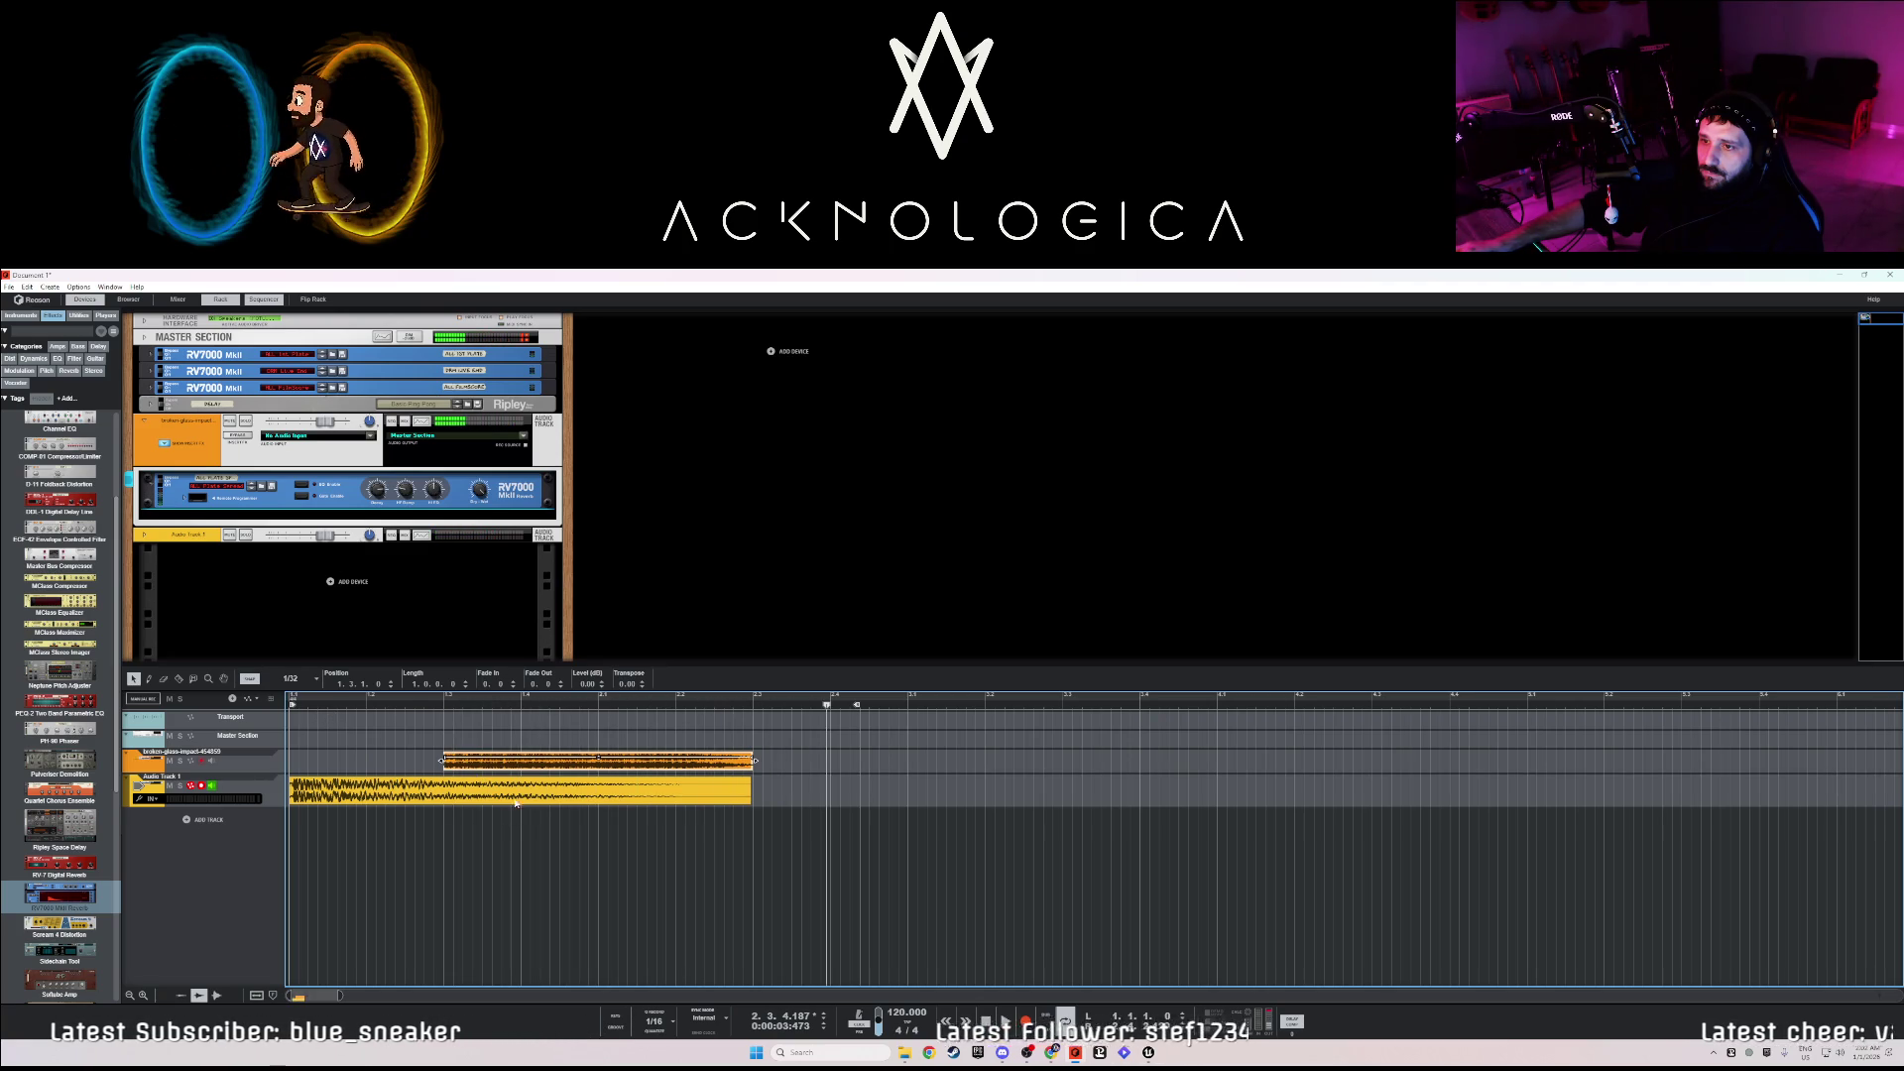
pyautogui.click(489, 570)
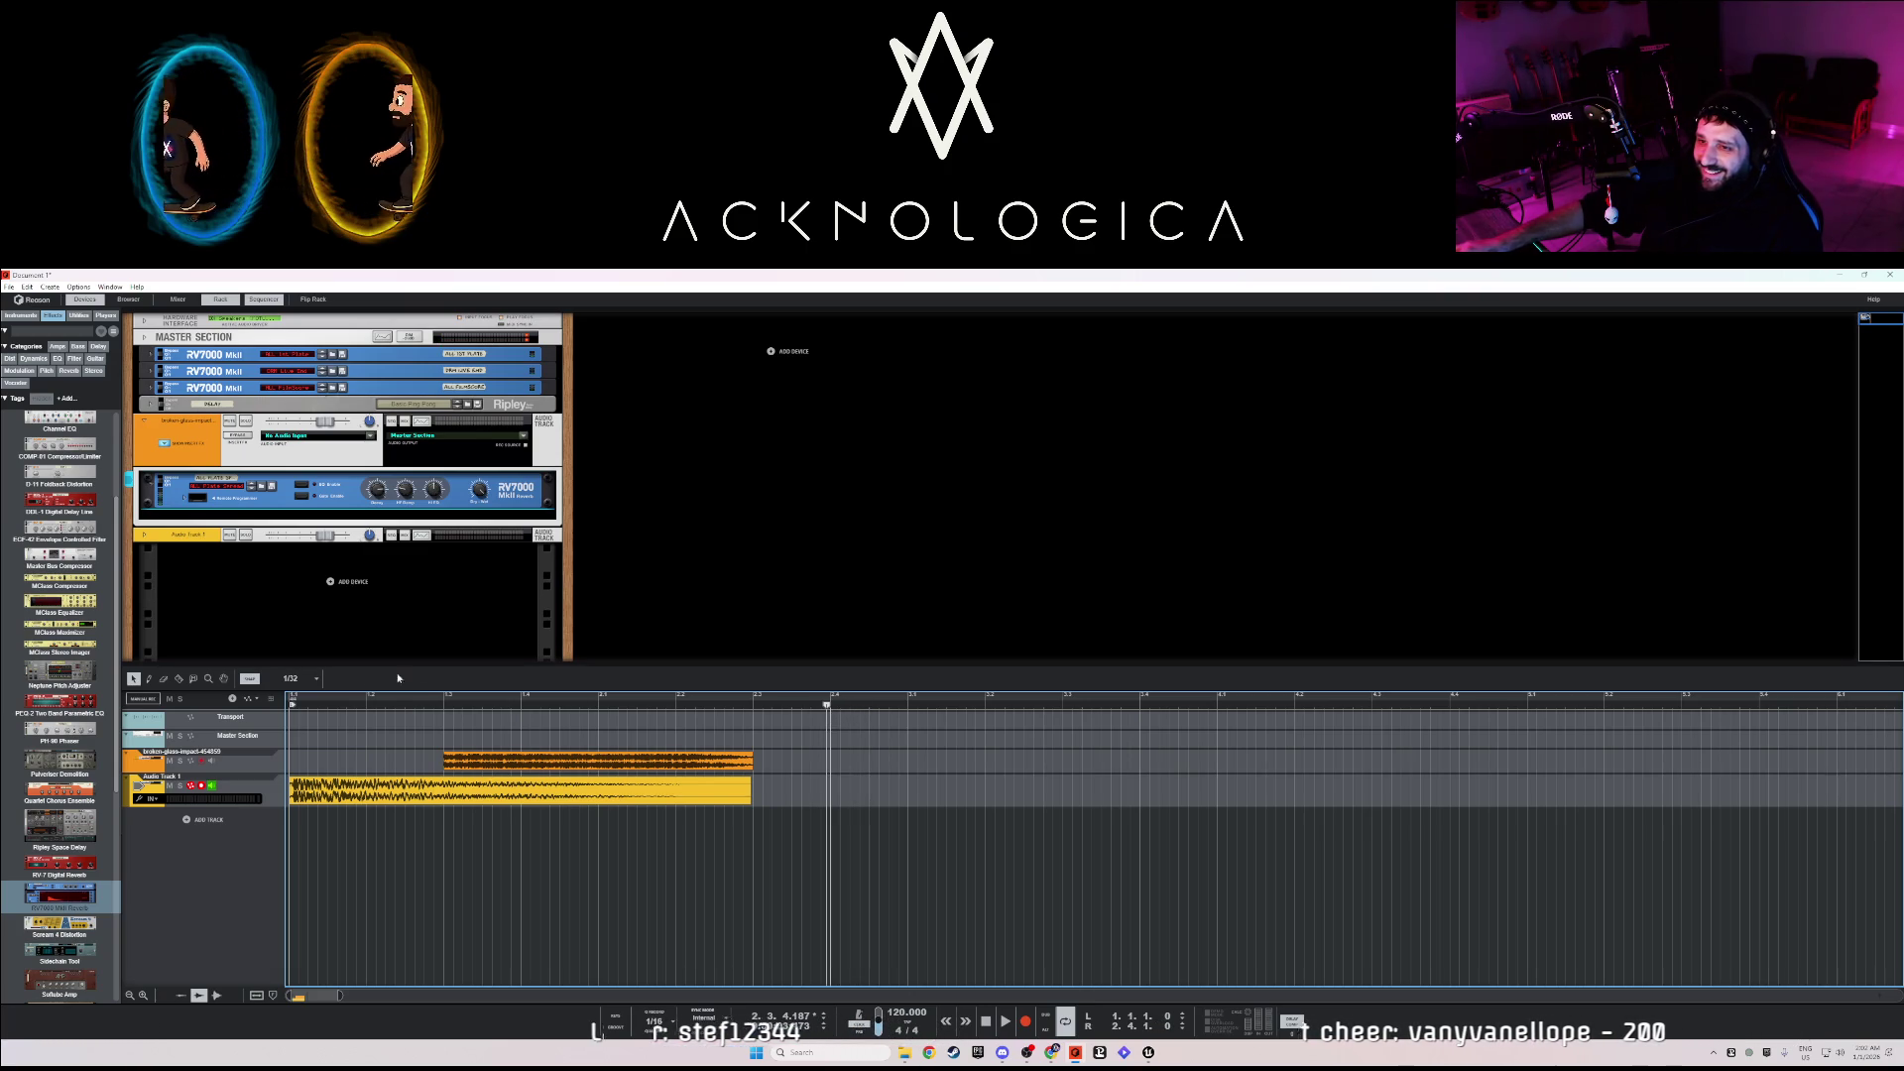
# - Export the loop as the audio file BeginLevelScream2 and minimize Reason
pyautogui.click(9, 286)
pyautogui.click(59, 503)
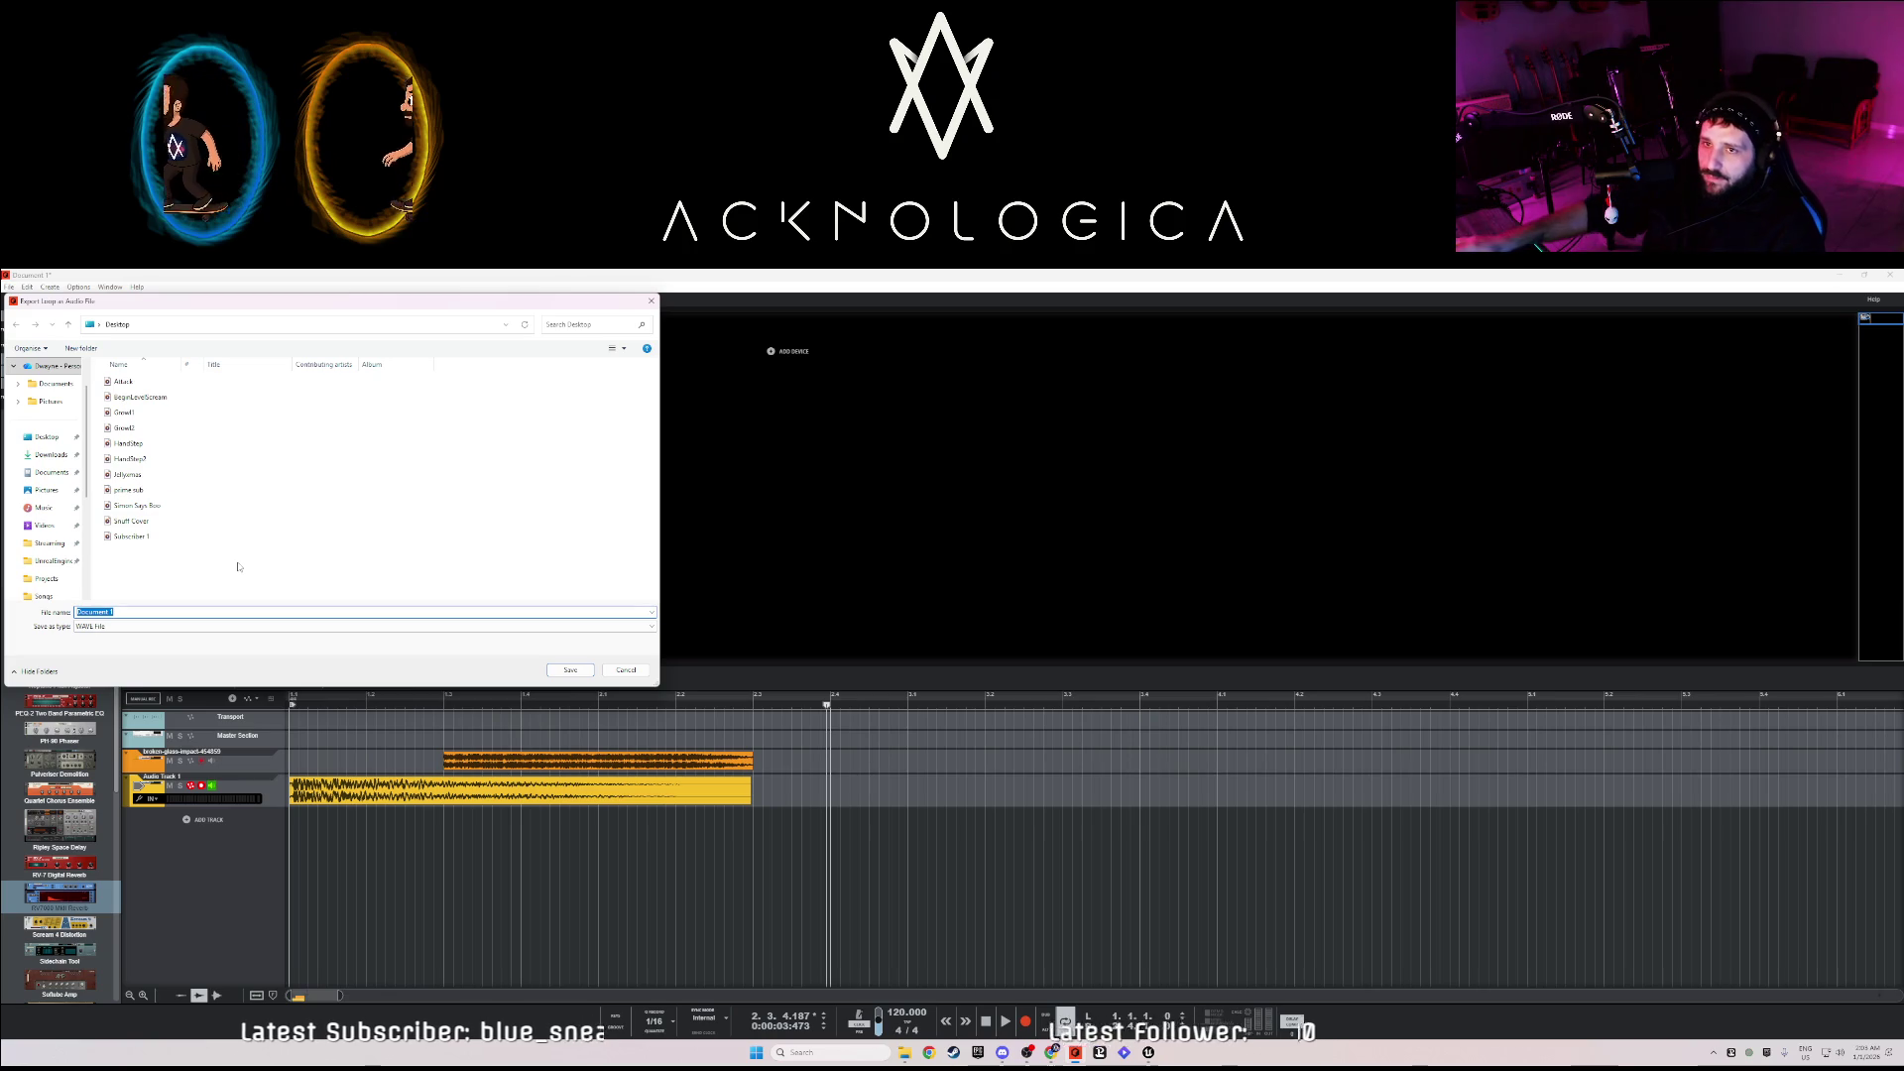
pyautogui.click(140, 397)
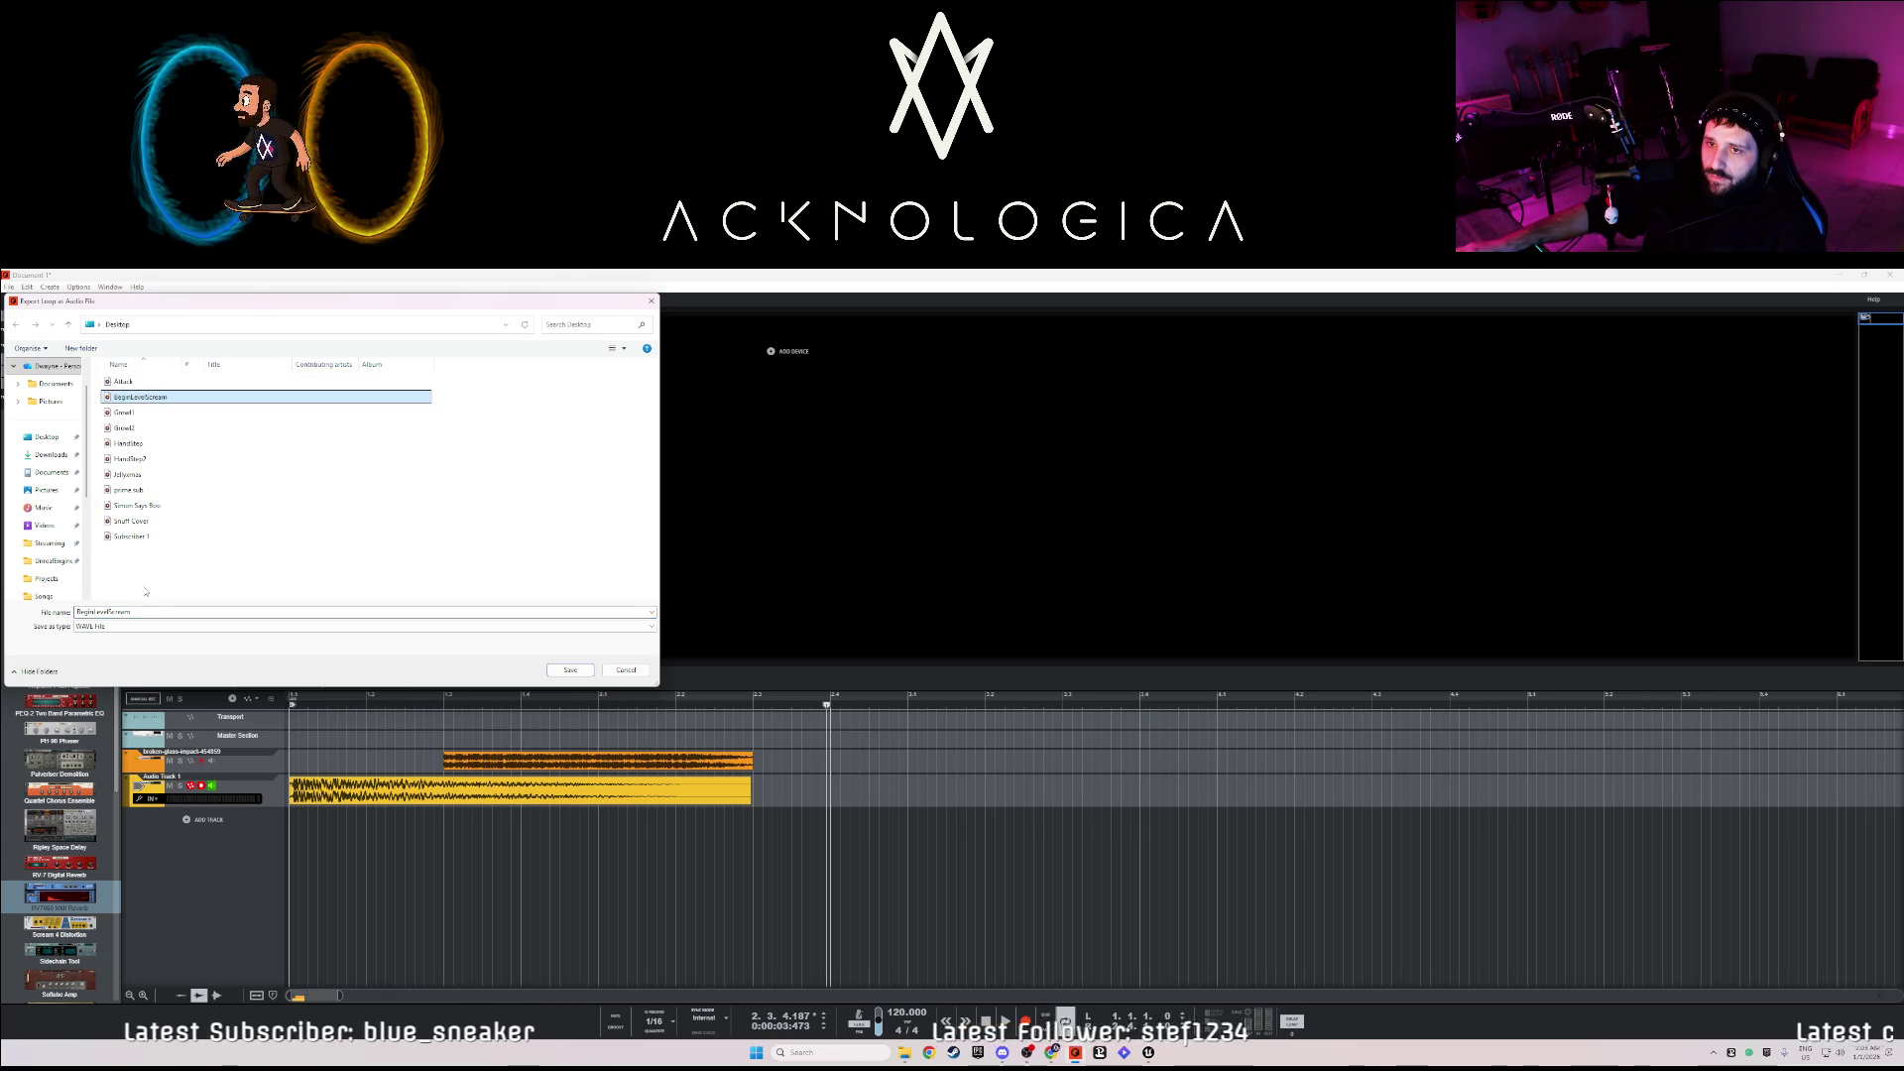
pyautogui.doubleClick(148, 611)
pyautogui.click(164, 612)
pyautogui.write('2')
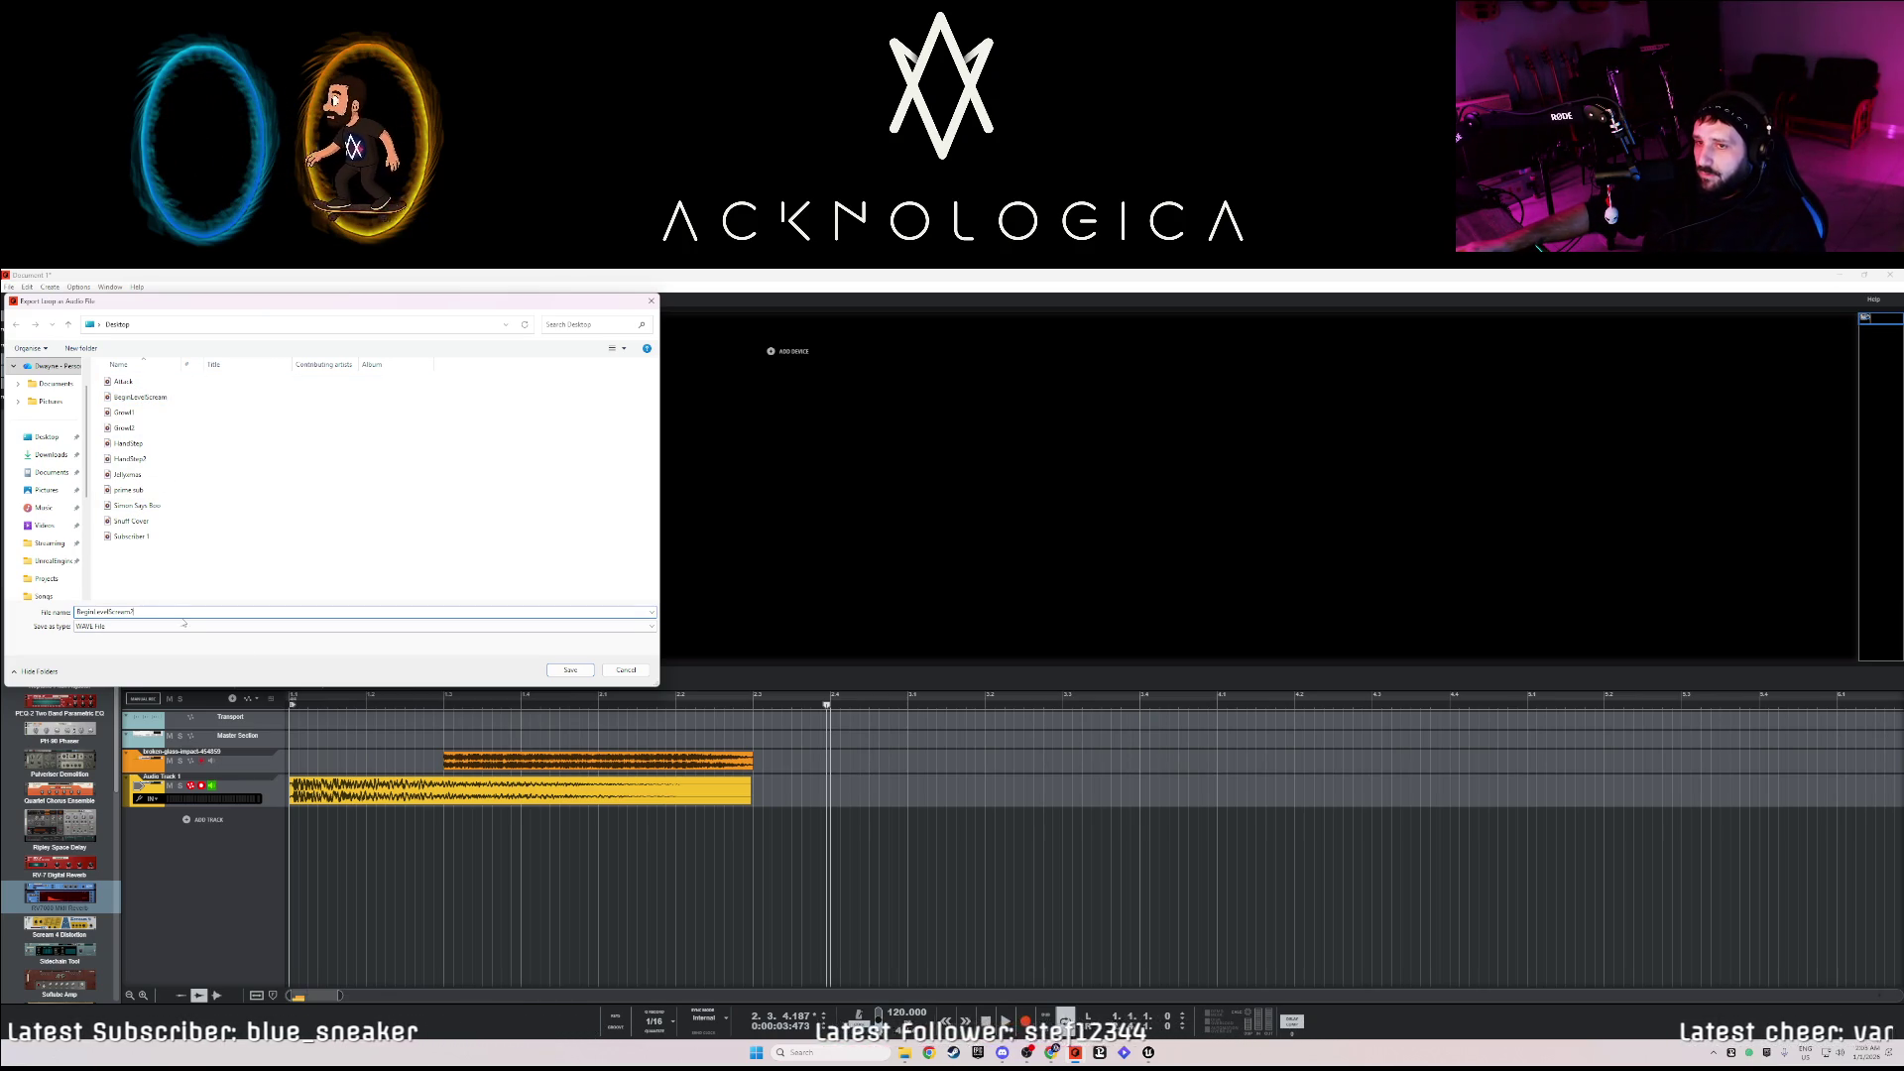
pyautogui.click(572, 672)
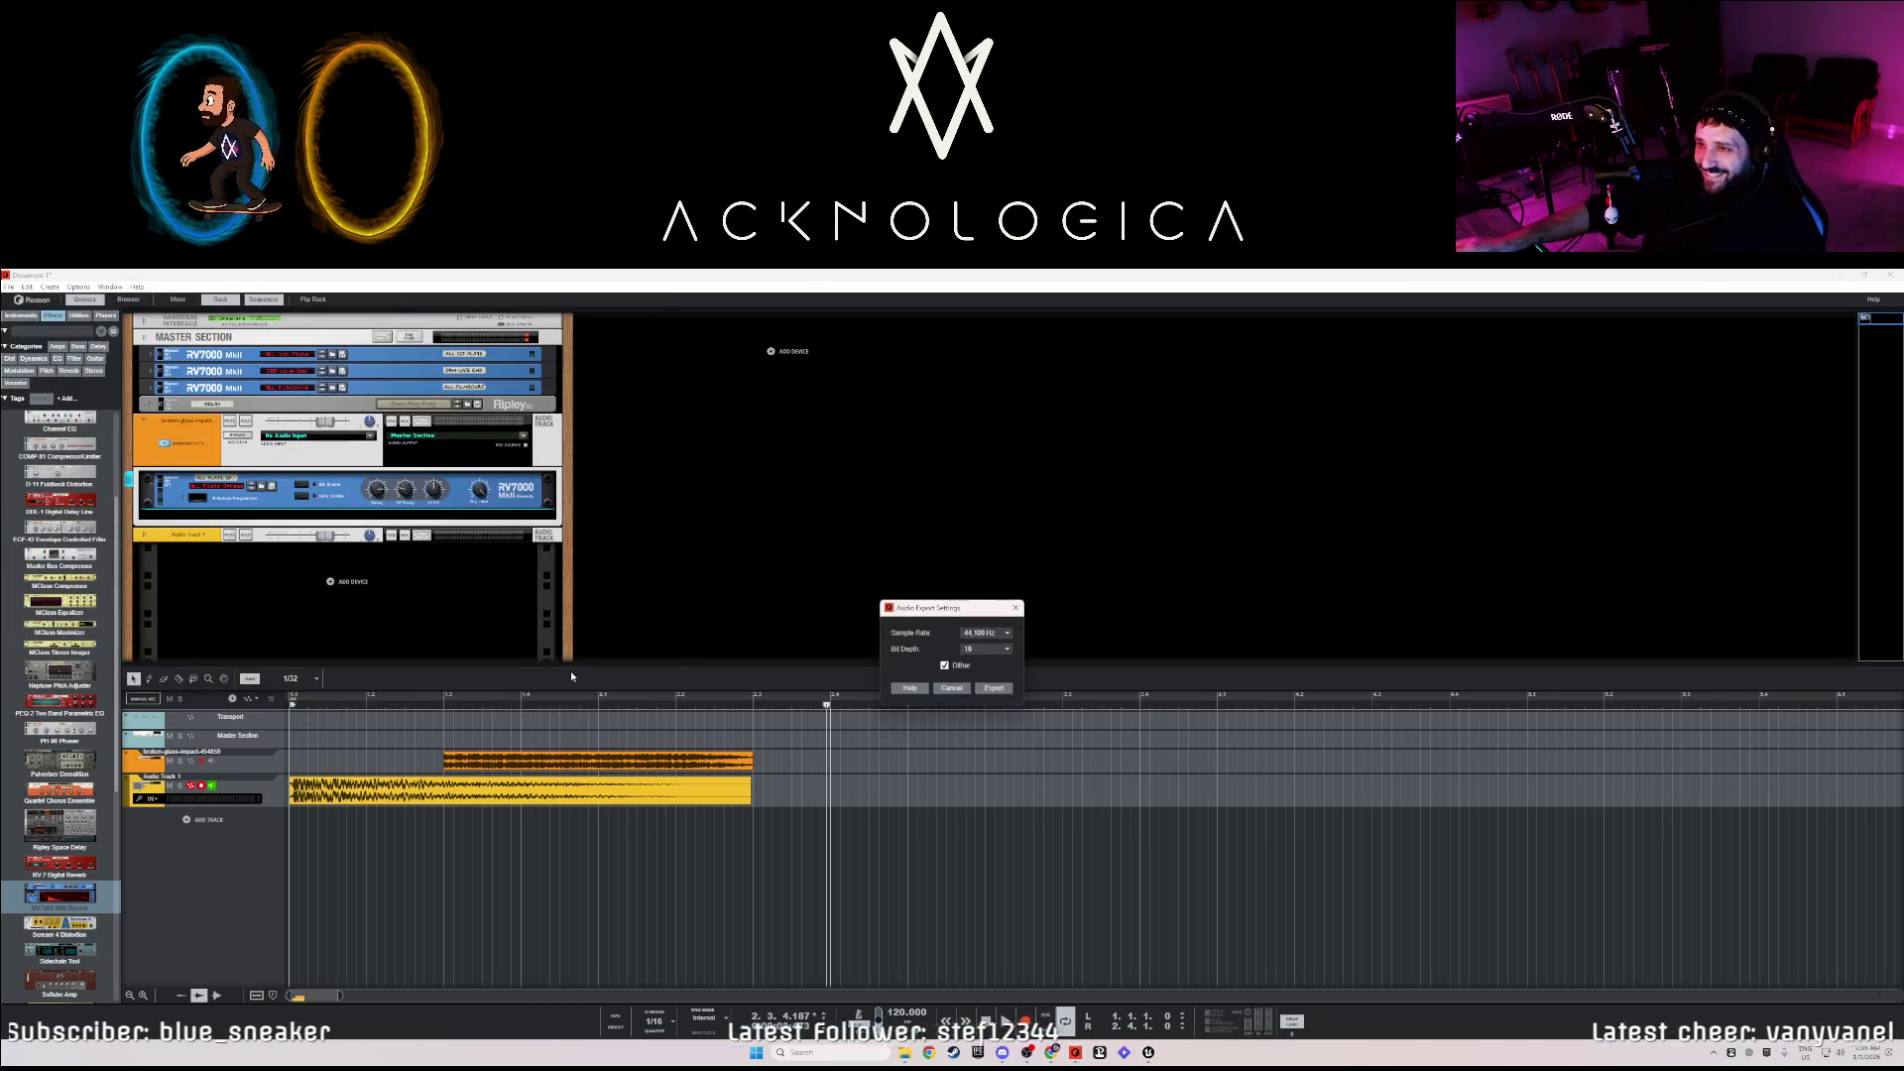
pyautogui.click(996, 689)
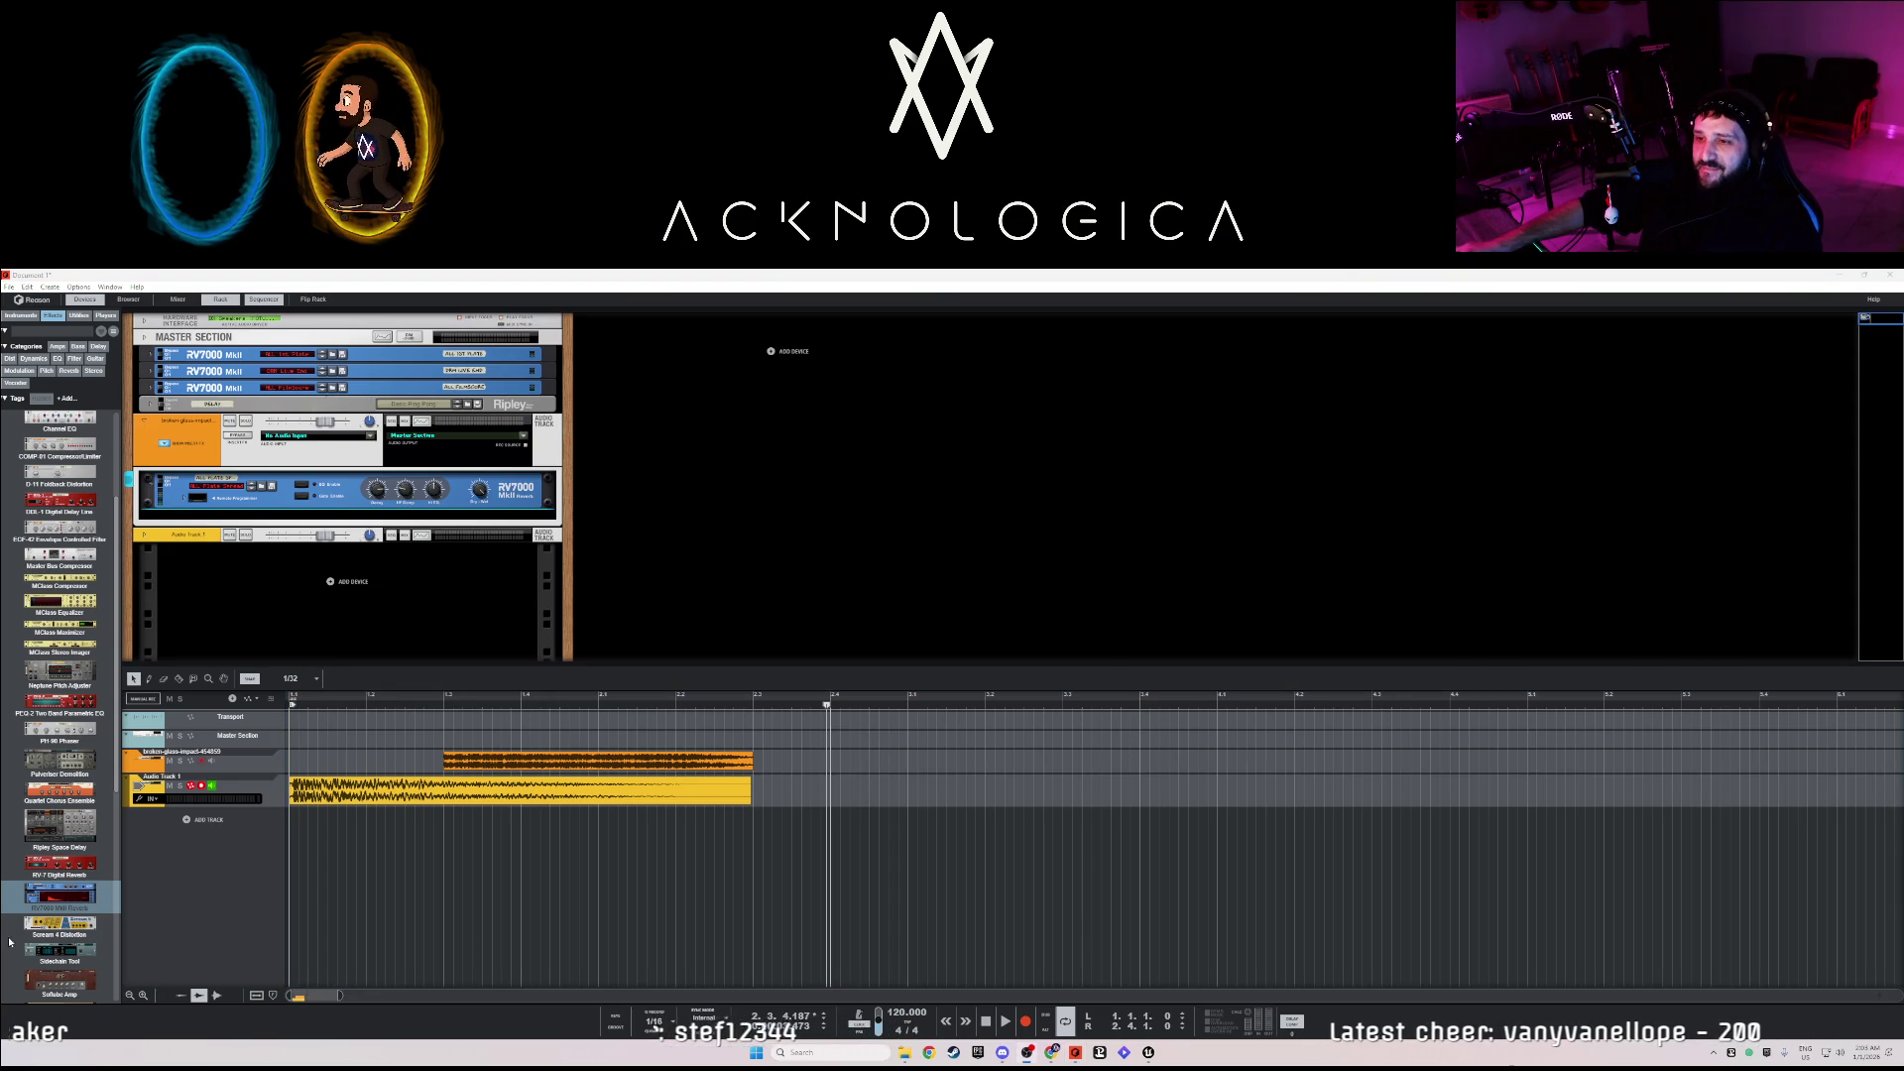
pyautogui.click(1847, 279)
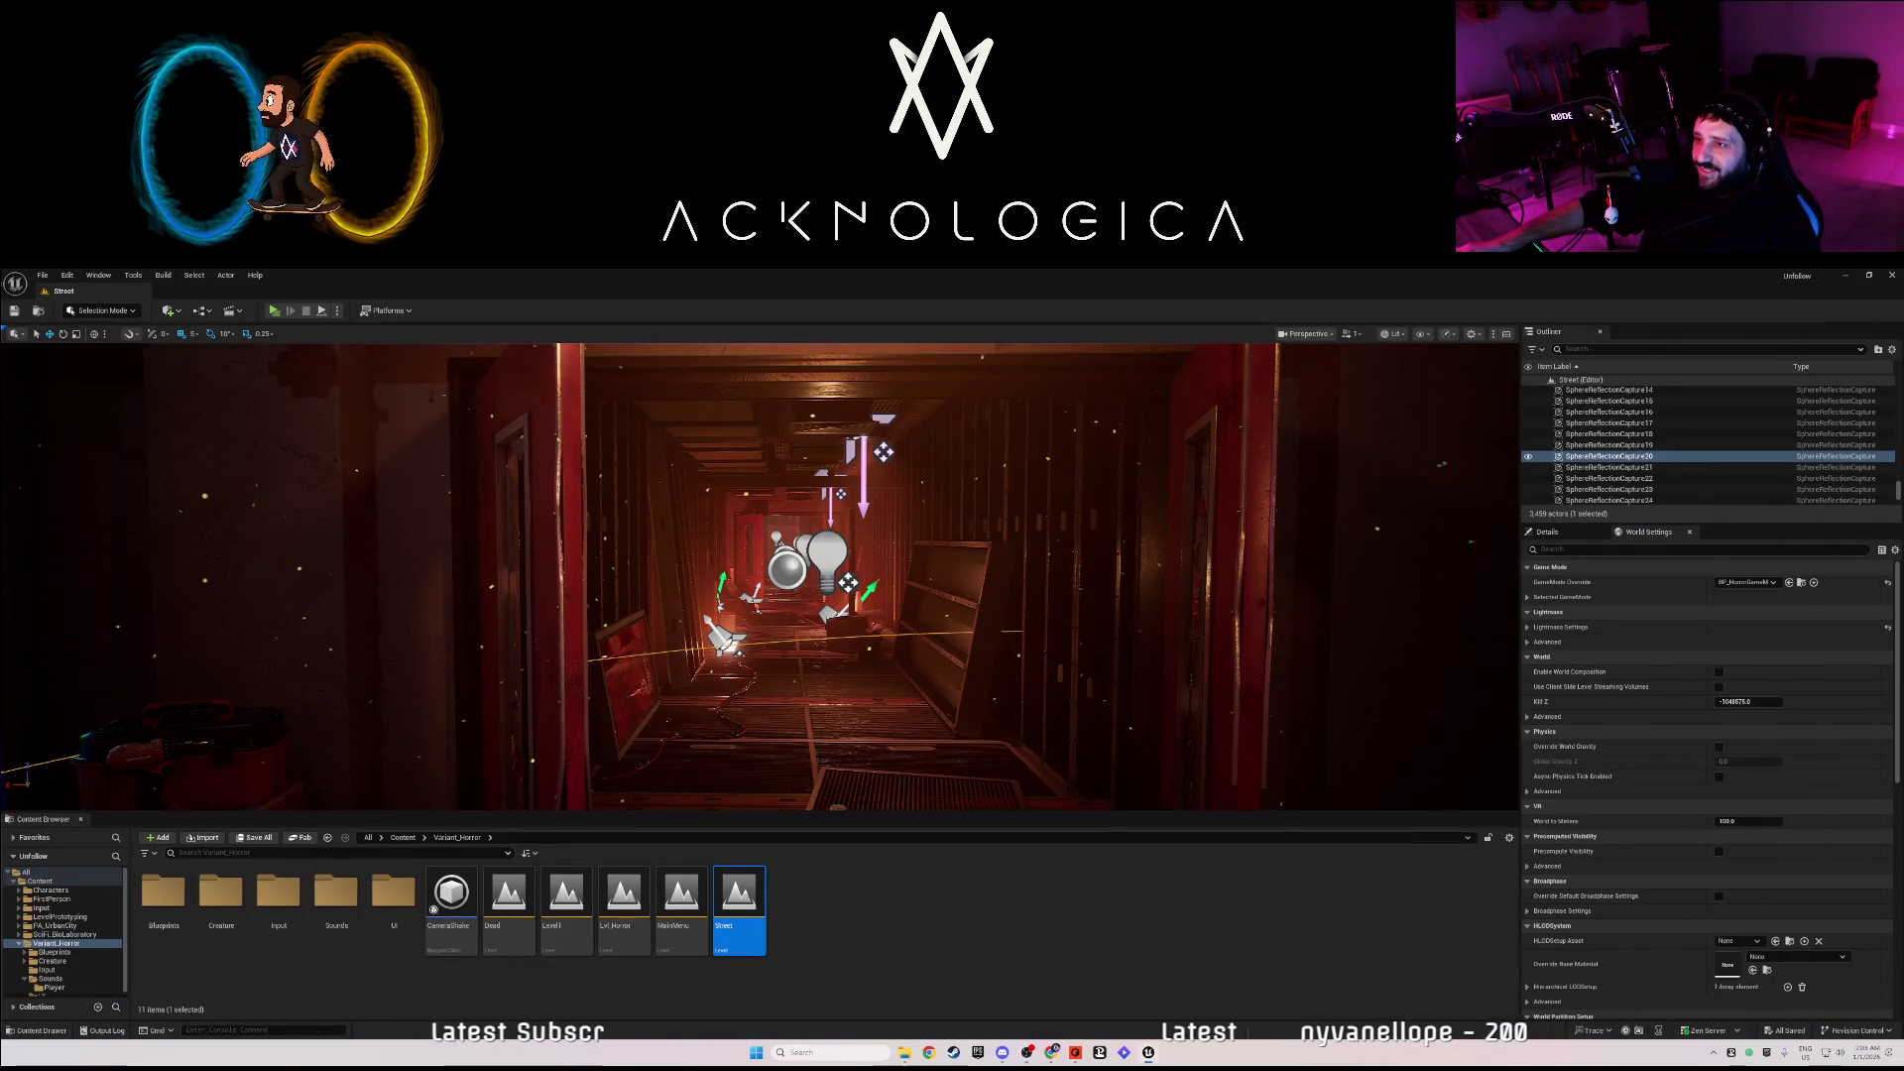
# - Place a new Trigger Box in the level, found by searching 'trig' in Quick Add
pyautogui.press('f')
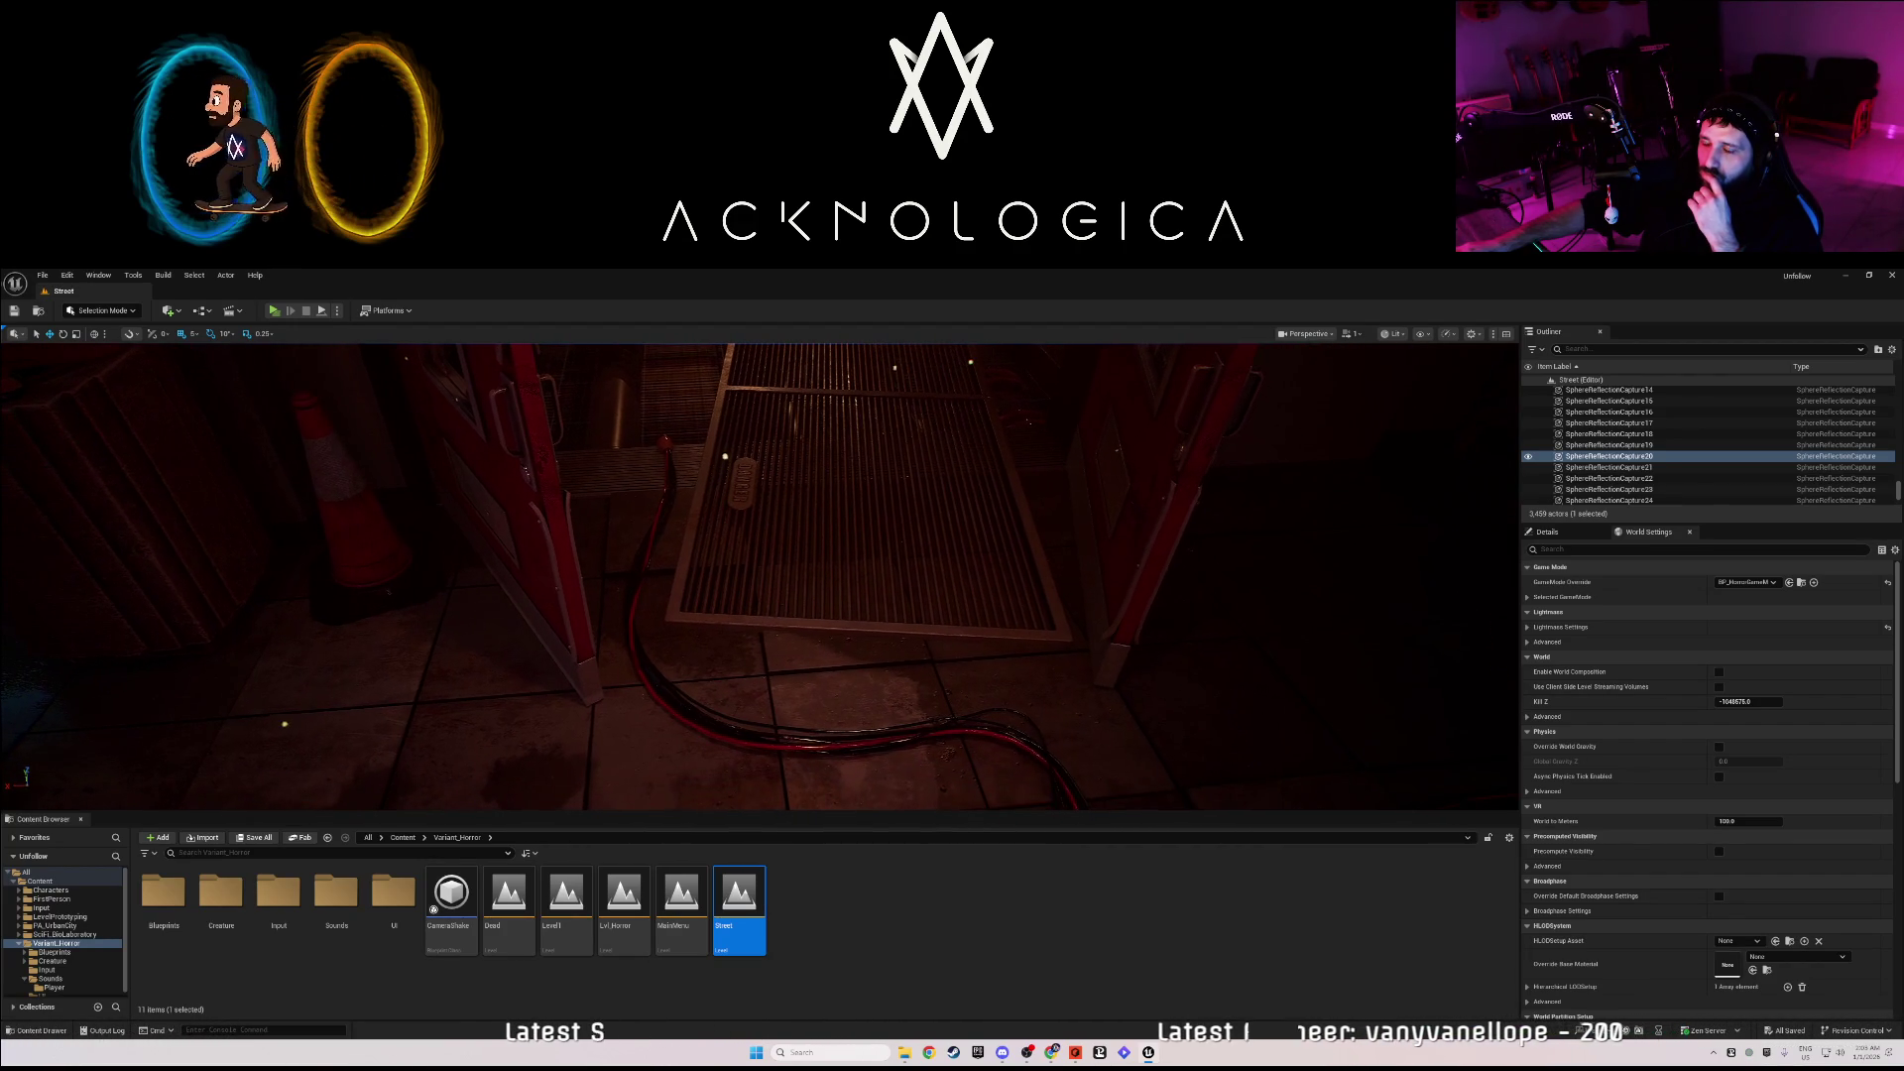
pyautogui.click(168, 311)
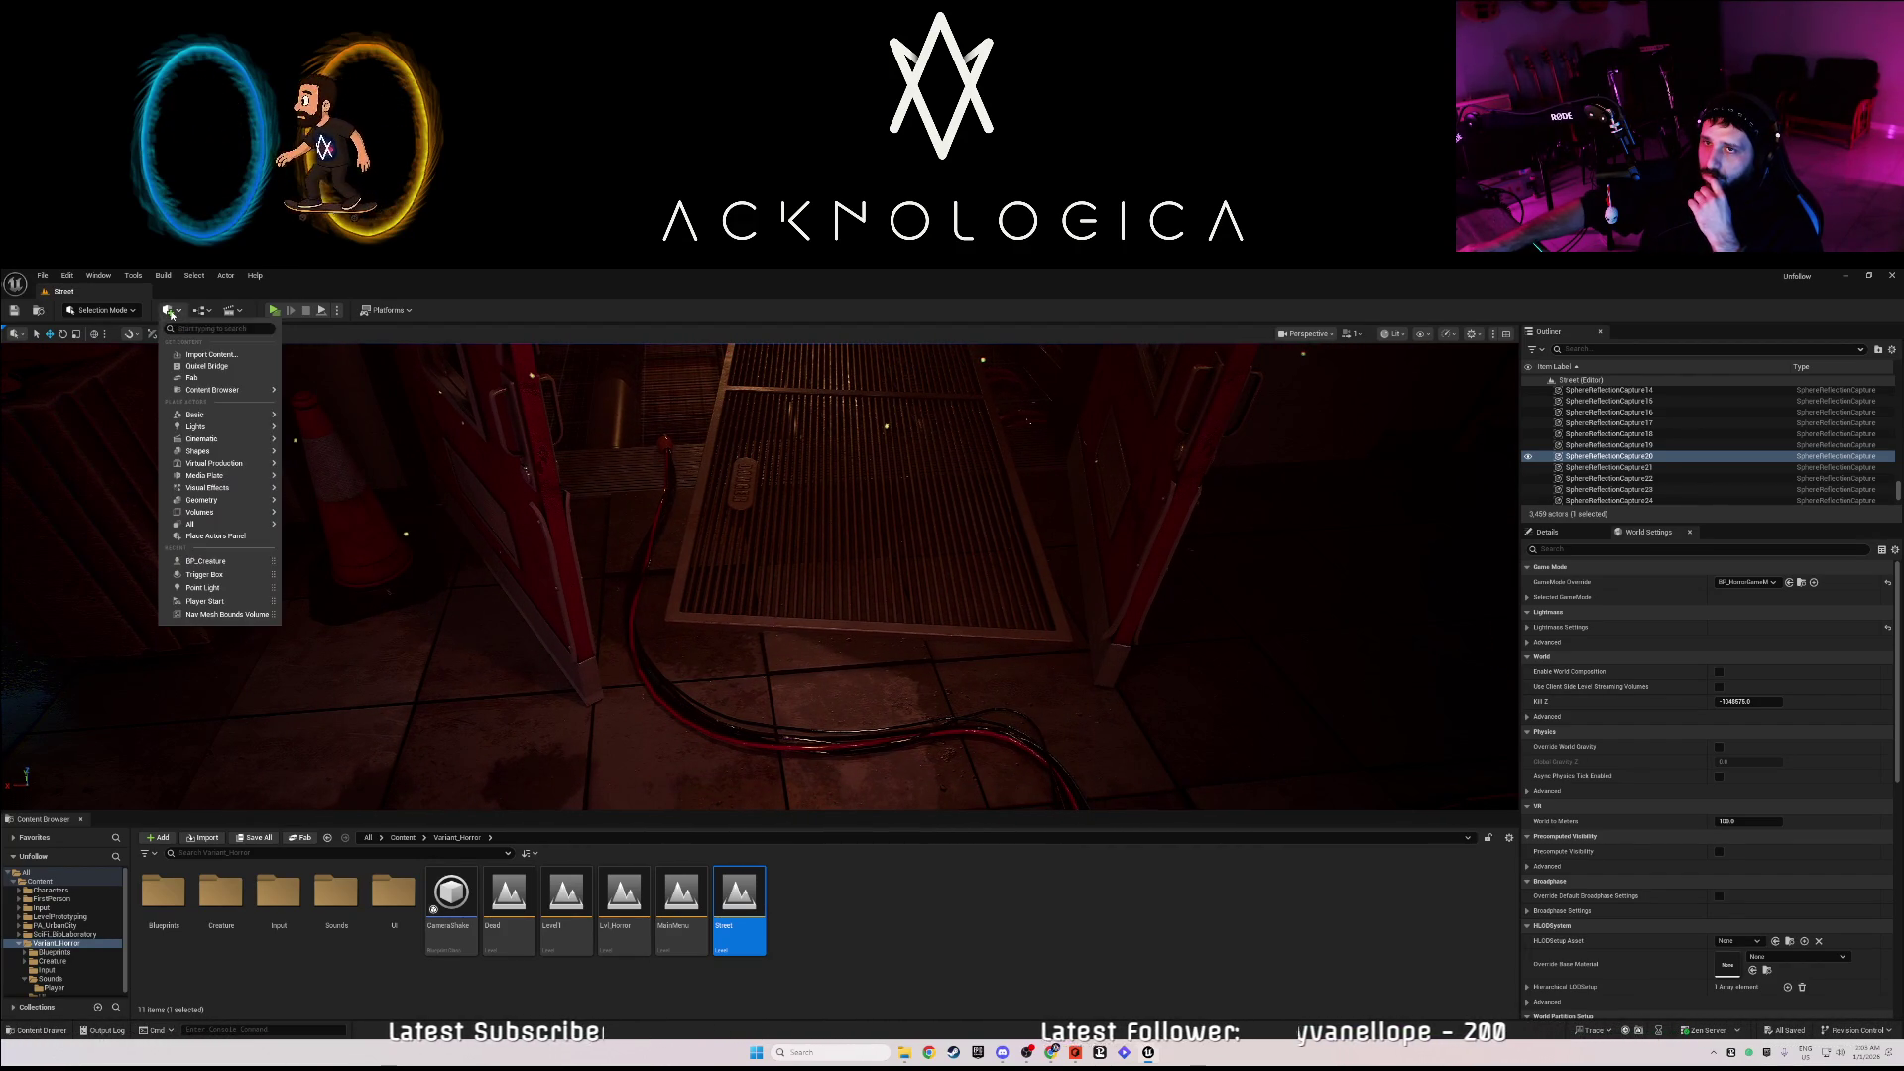
pyautogui.moveTo(224, 486)
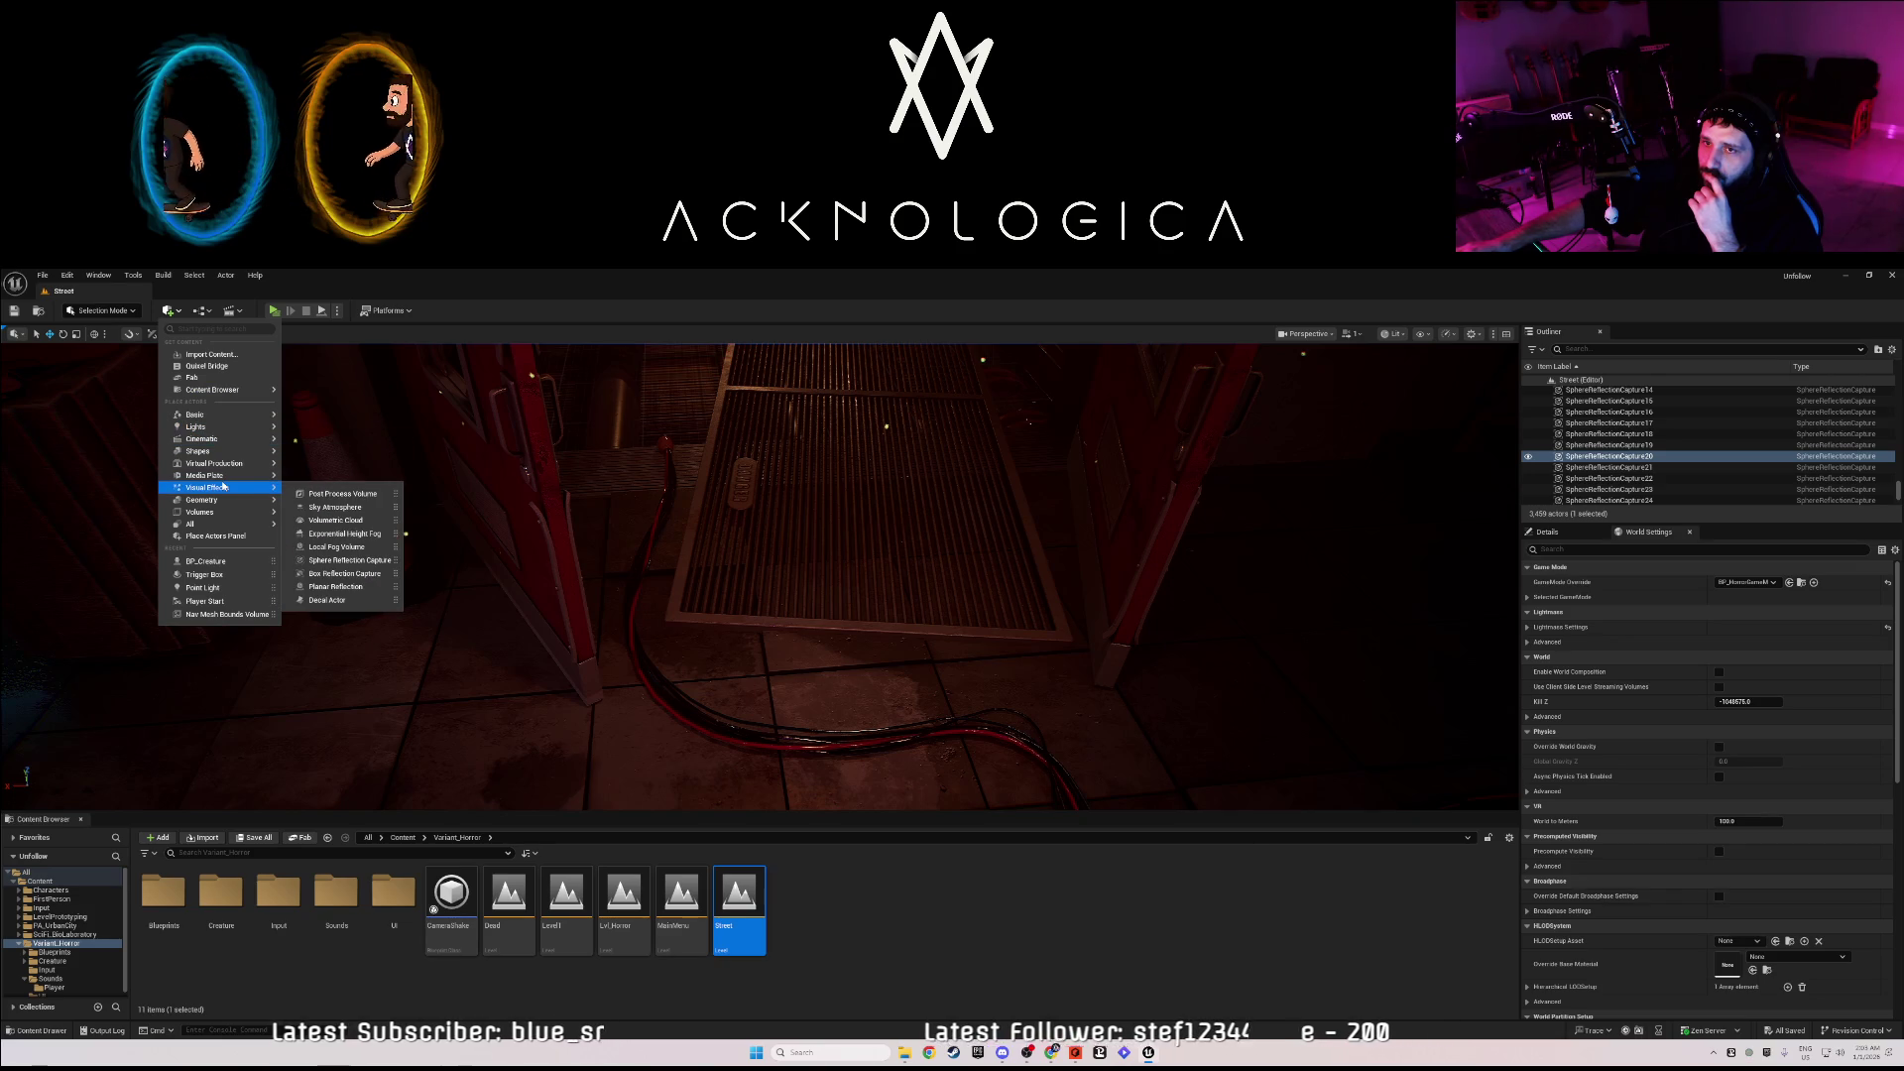
pyautogui.moveTo(279, 419)
pyautogui.write('tru')
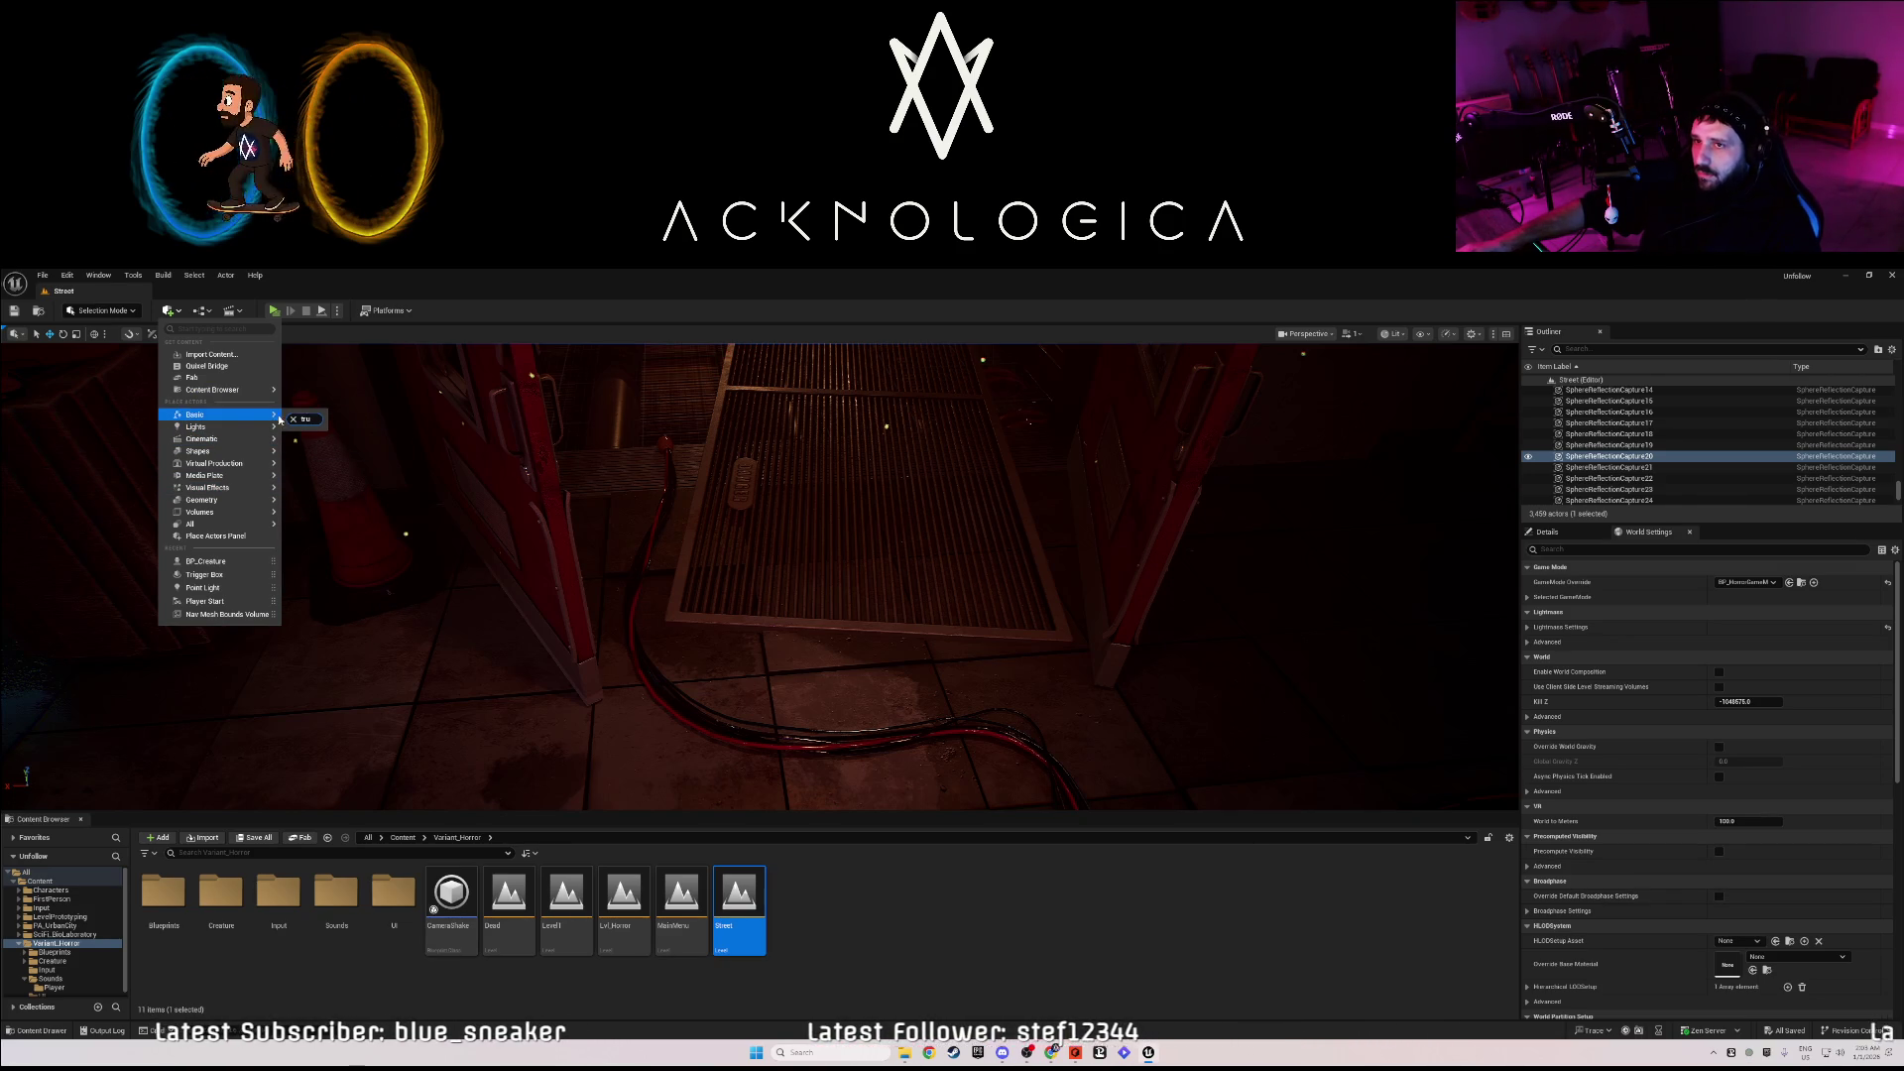
pyautogui.click(207, 330)
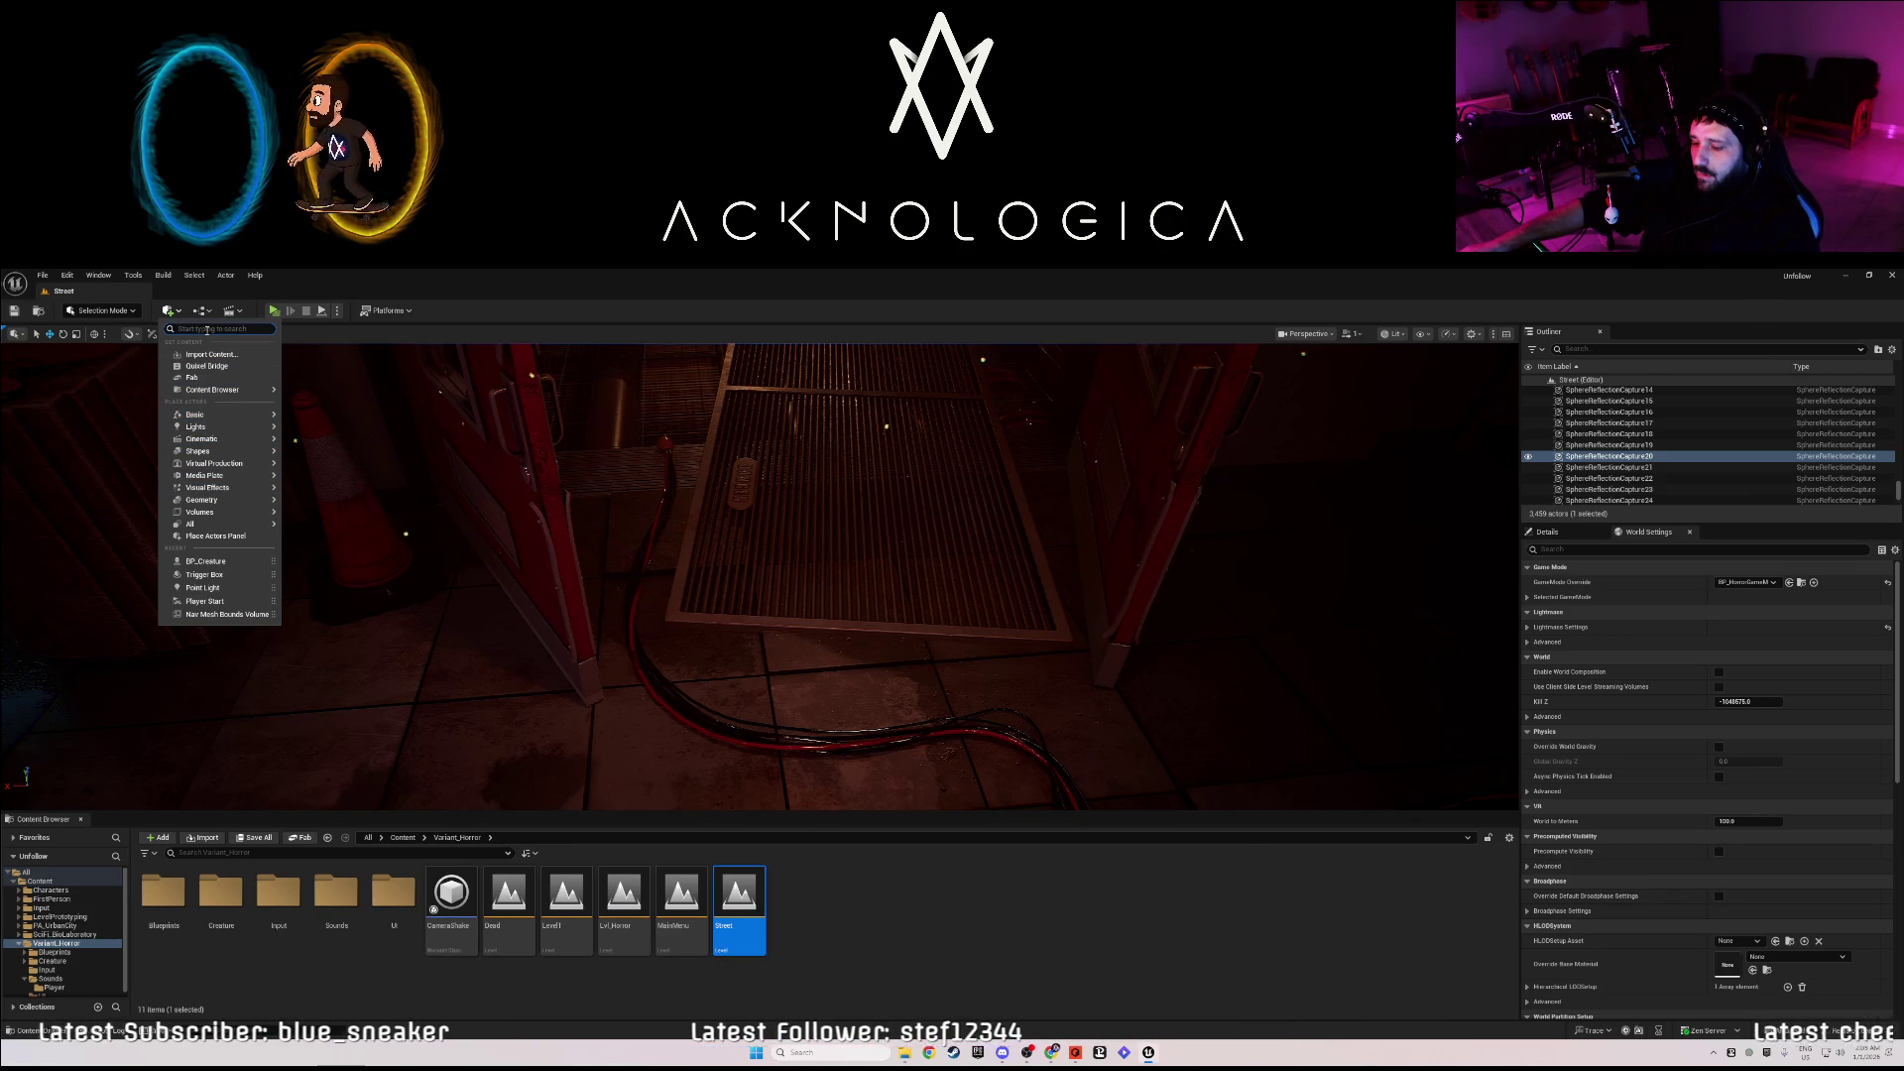
pyautogui.write('trig')
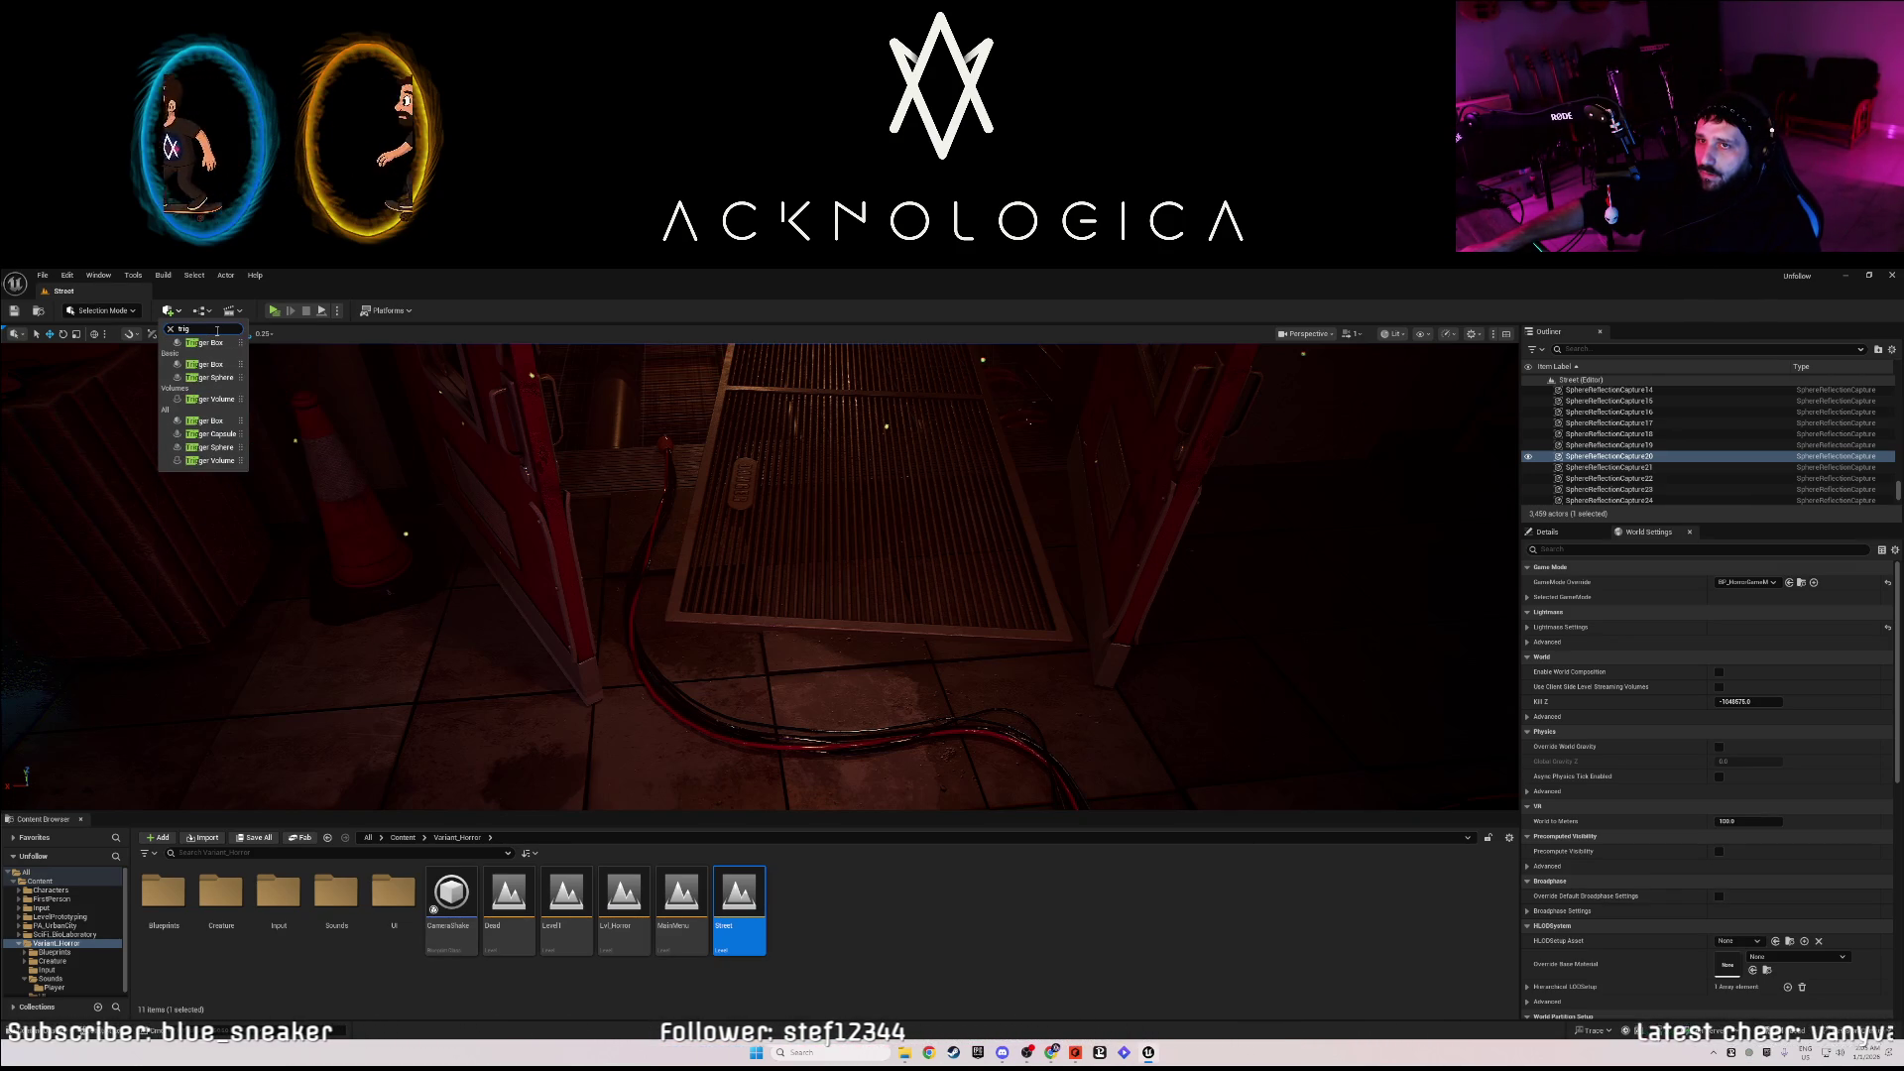
pyautogui.moveTo(203, 342); pyautogui.dragTo(783, 583)
# - Position the trigger box over the floor grate by the doorway, adjusting its height
pyautogui.press('e')
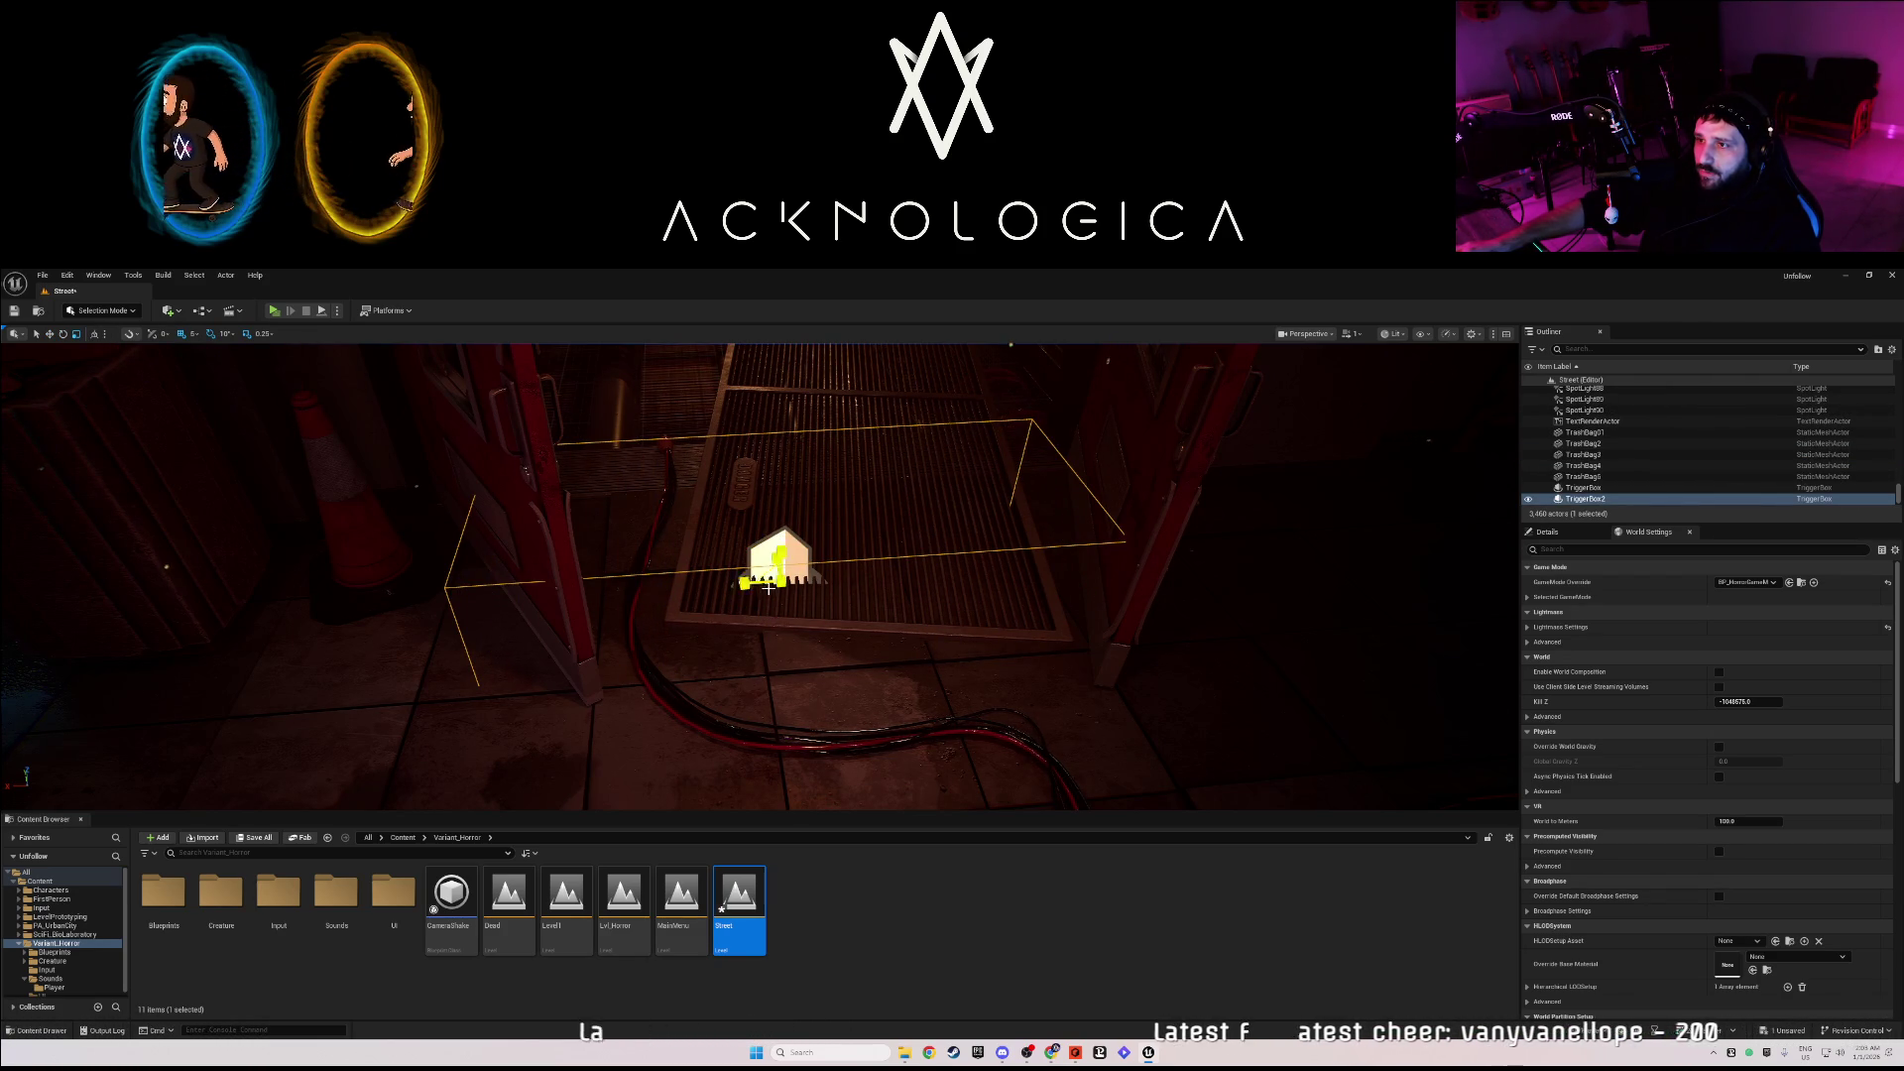
pyautogui.moveTo(733, 584)
pyautogui.mouseDown()
pyautogui.moveTo(798, 579)
pyautogui.moveTo(810, 492)
pyautogui.moveTo(798, 510)
pyautogui.mouseUp()
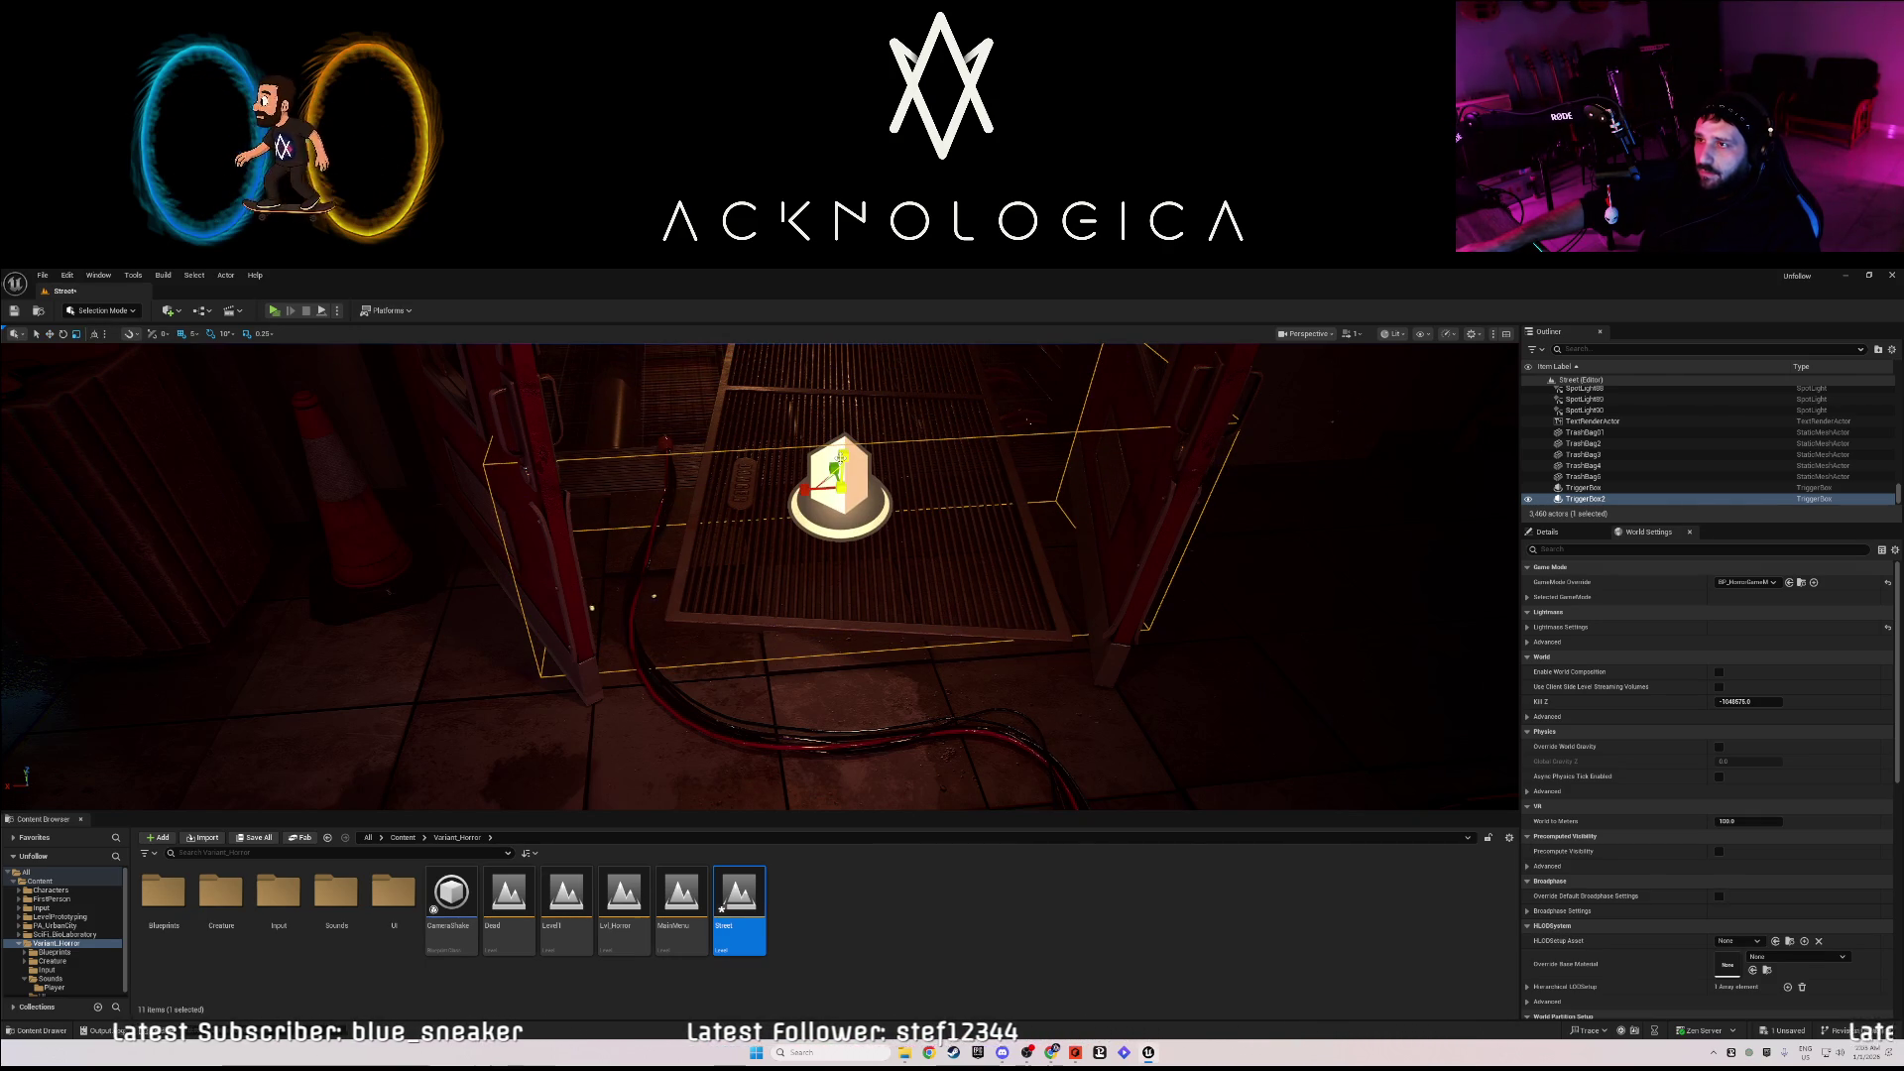
pyautogui.scroll(2, 839, 464)
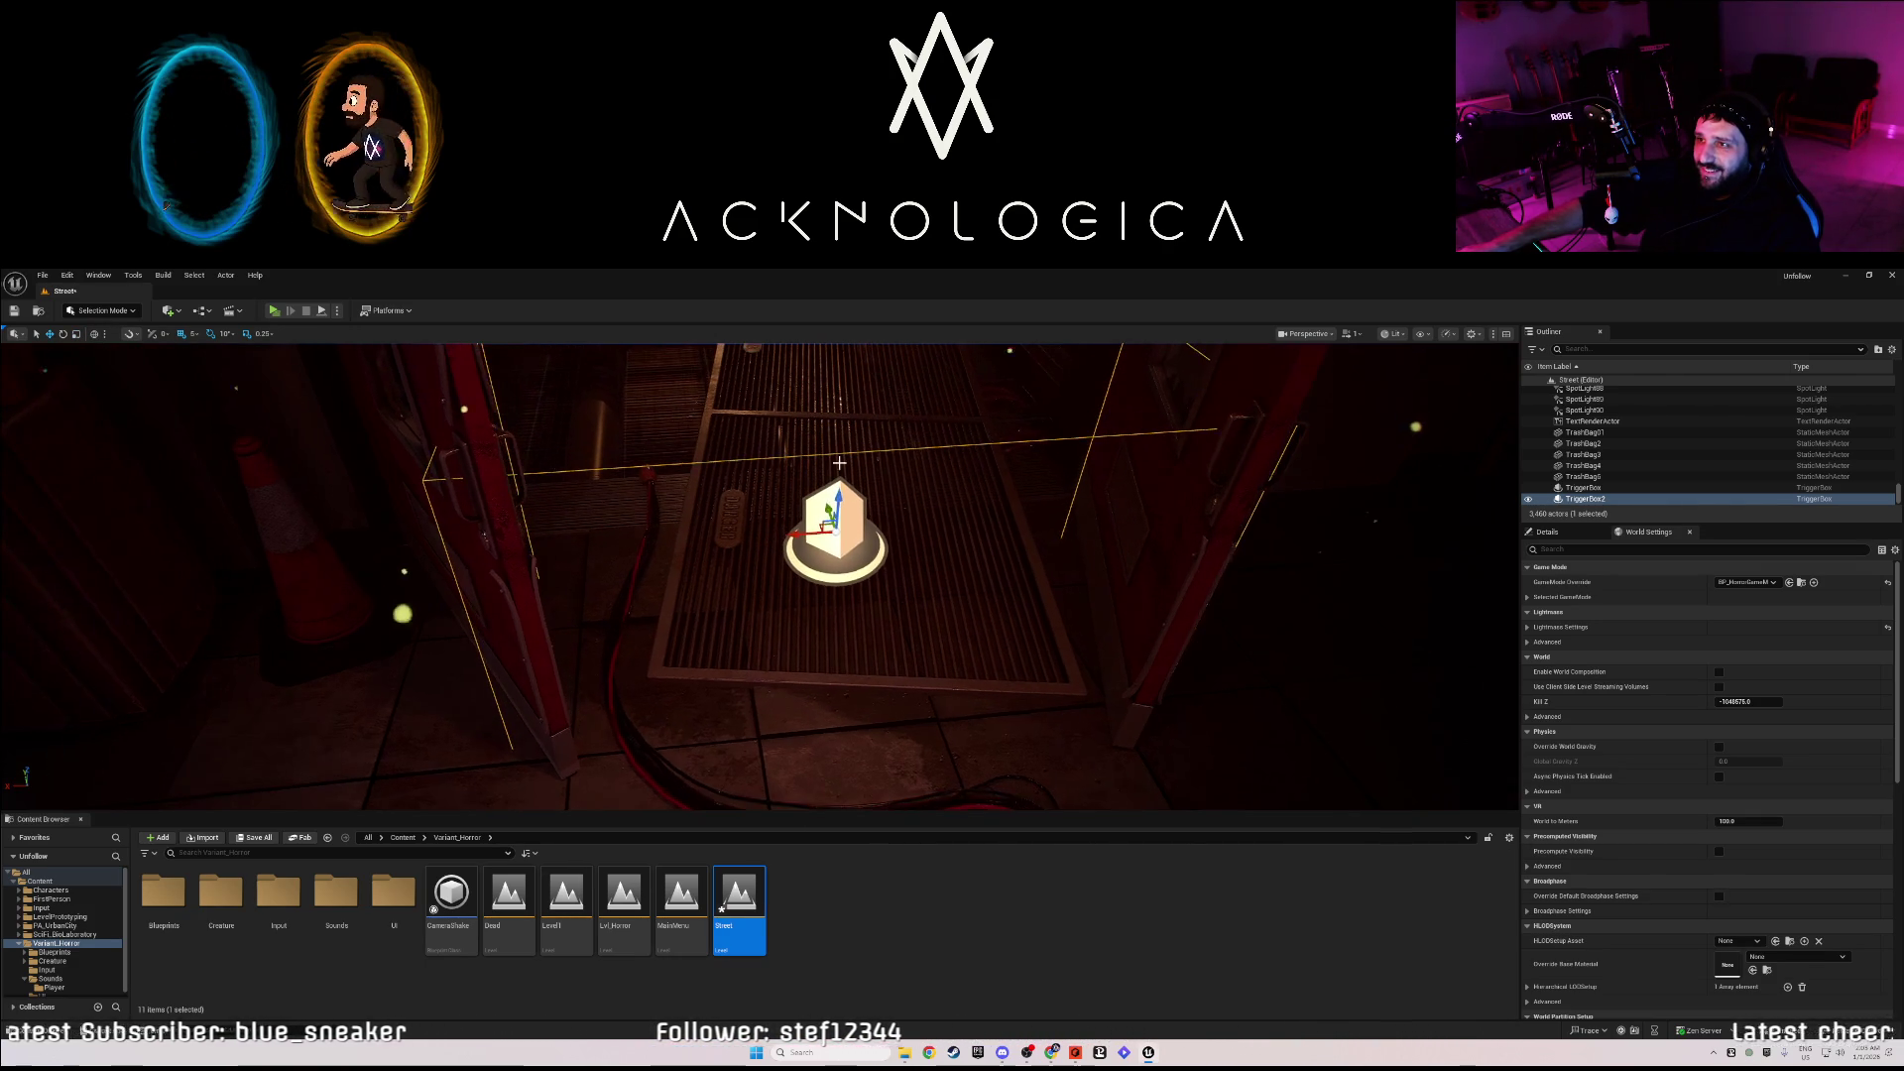
pyautogui.moveTo(839, 466)
pyautogui.mouseDown()
pyautogui.moveTo(840, 396)
pyautogui.moveTo(839, 466)
pyautogui.mouseUp()
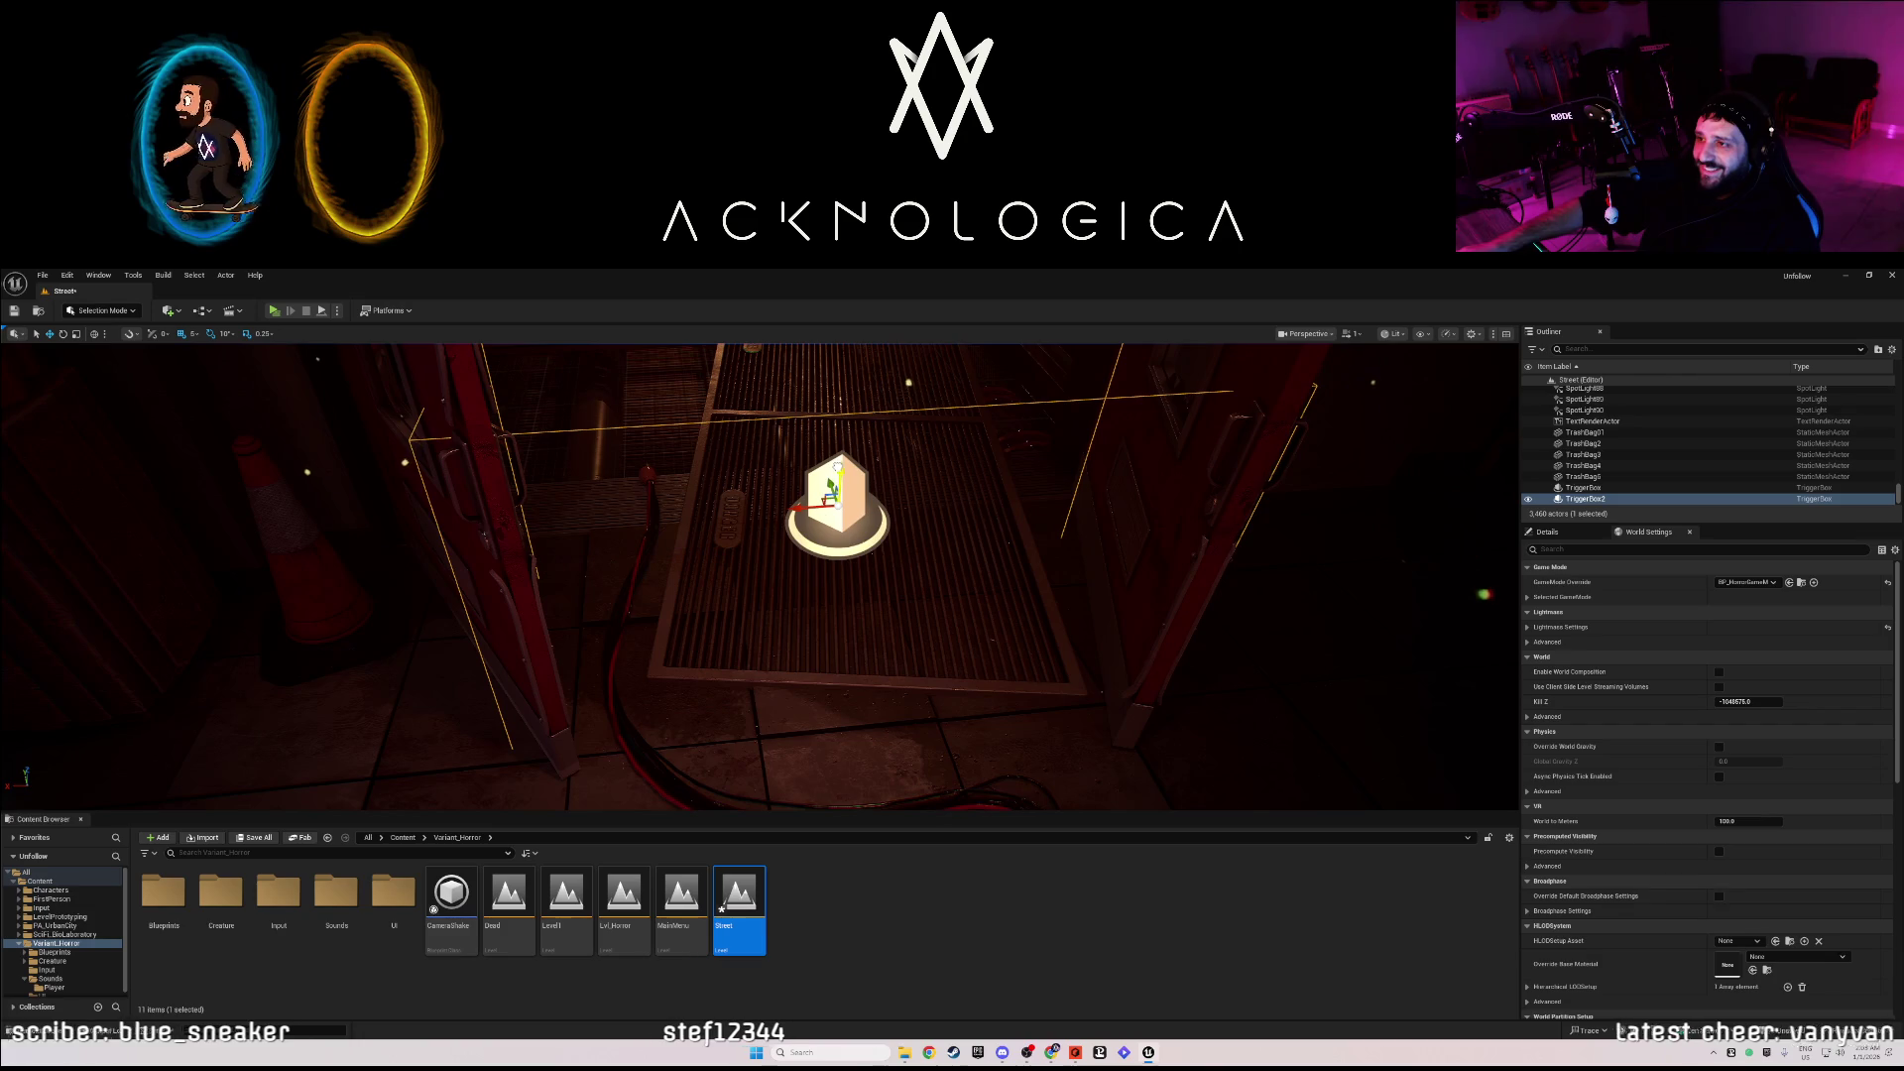
pyautogui.moveTo(943, 634); pyautogui.dragTo(943, 651)
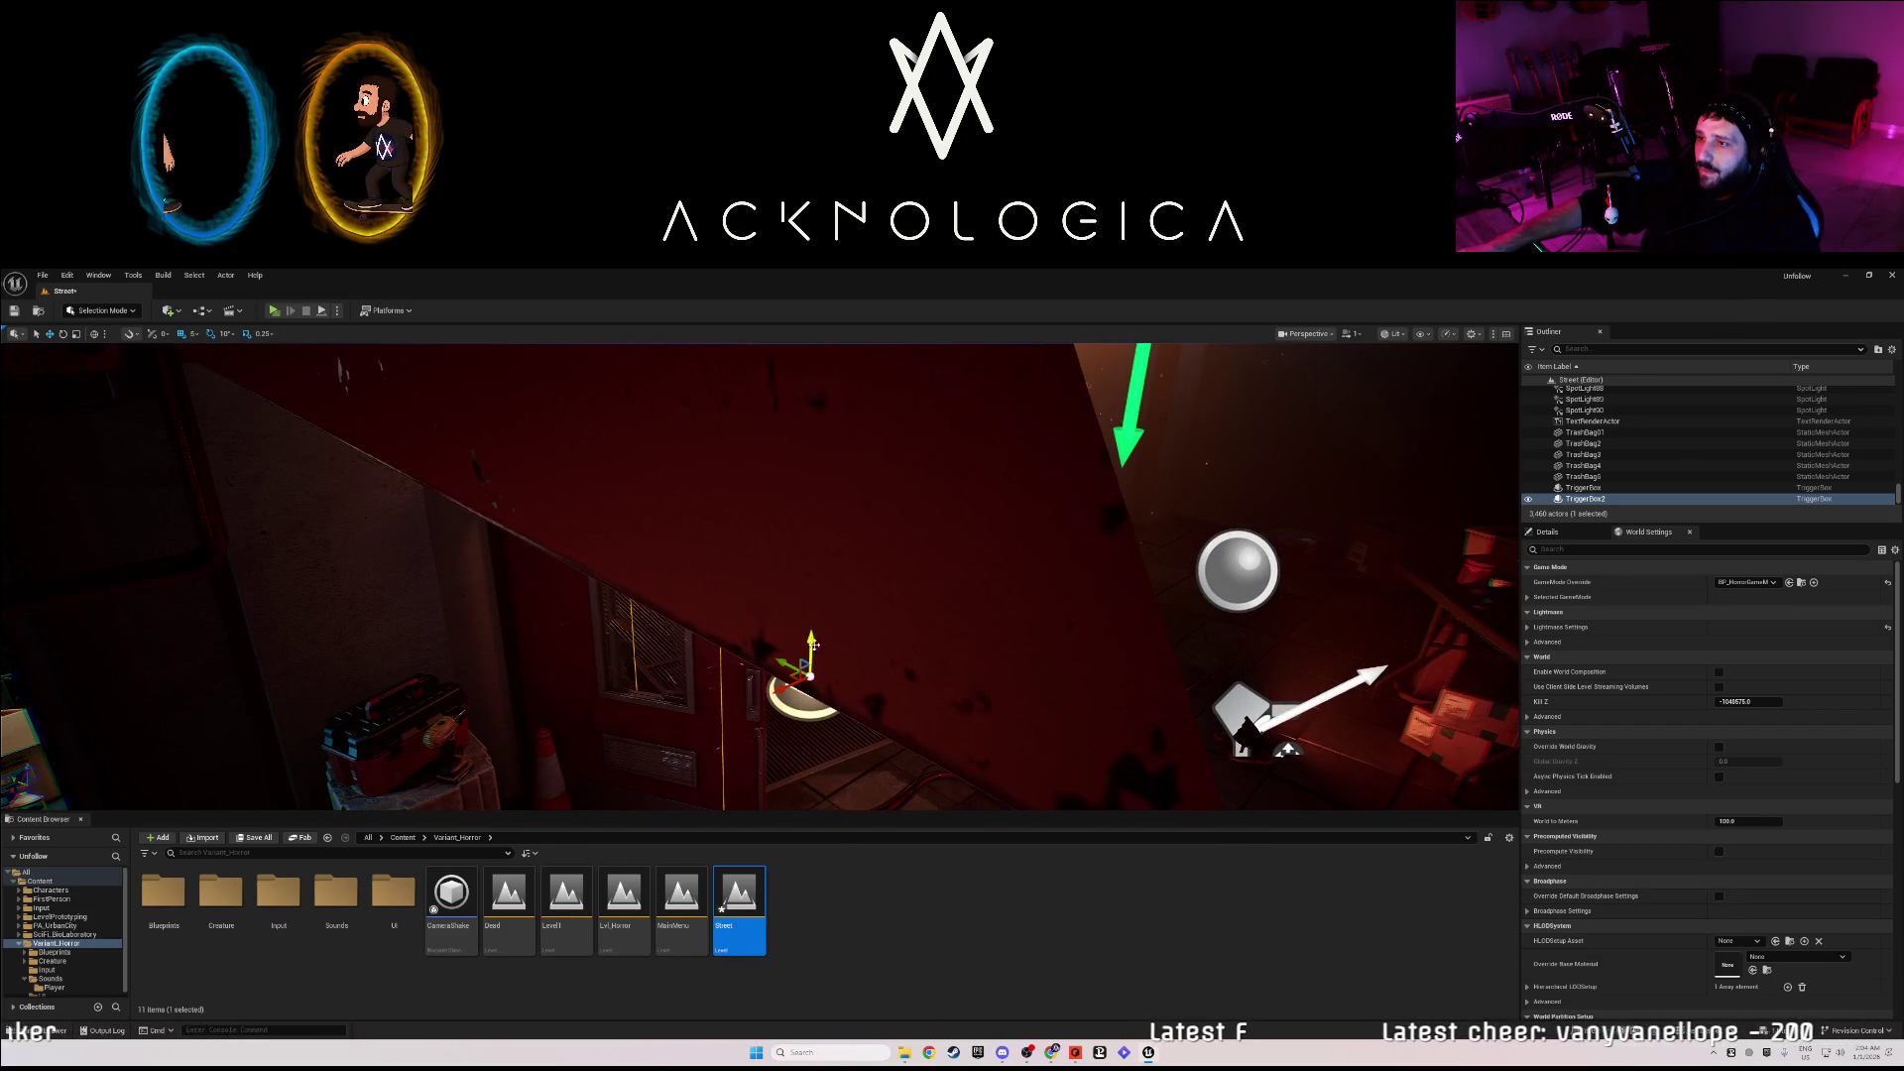
pyautogui.moveTo(813, 582); pyautogui.dragTo(812, 596)
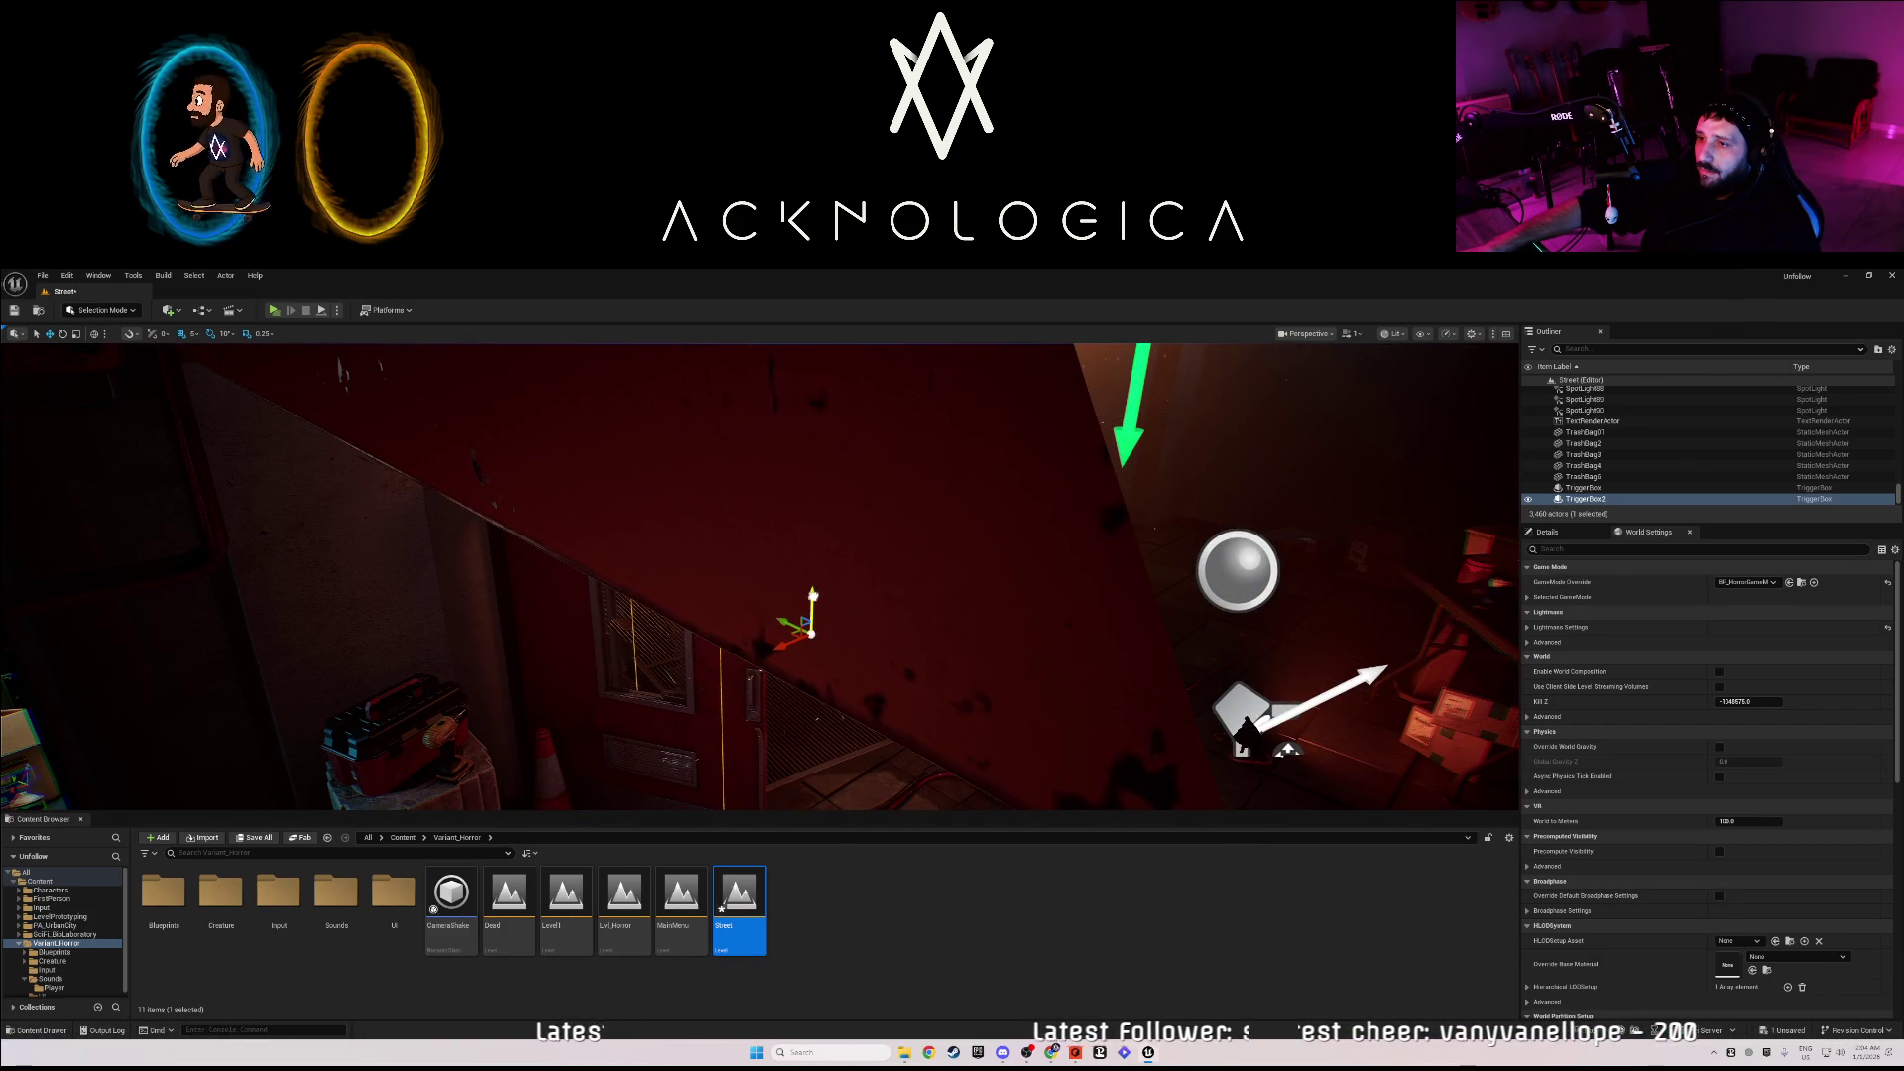
pyautogui.press('f')
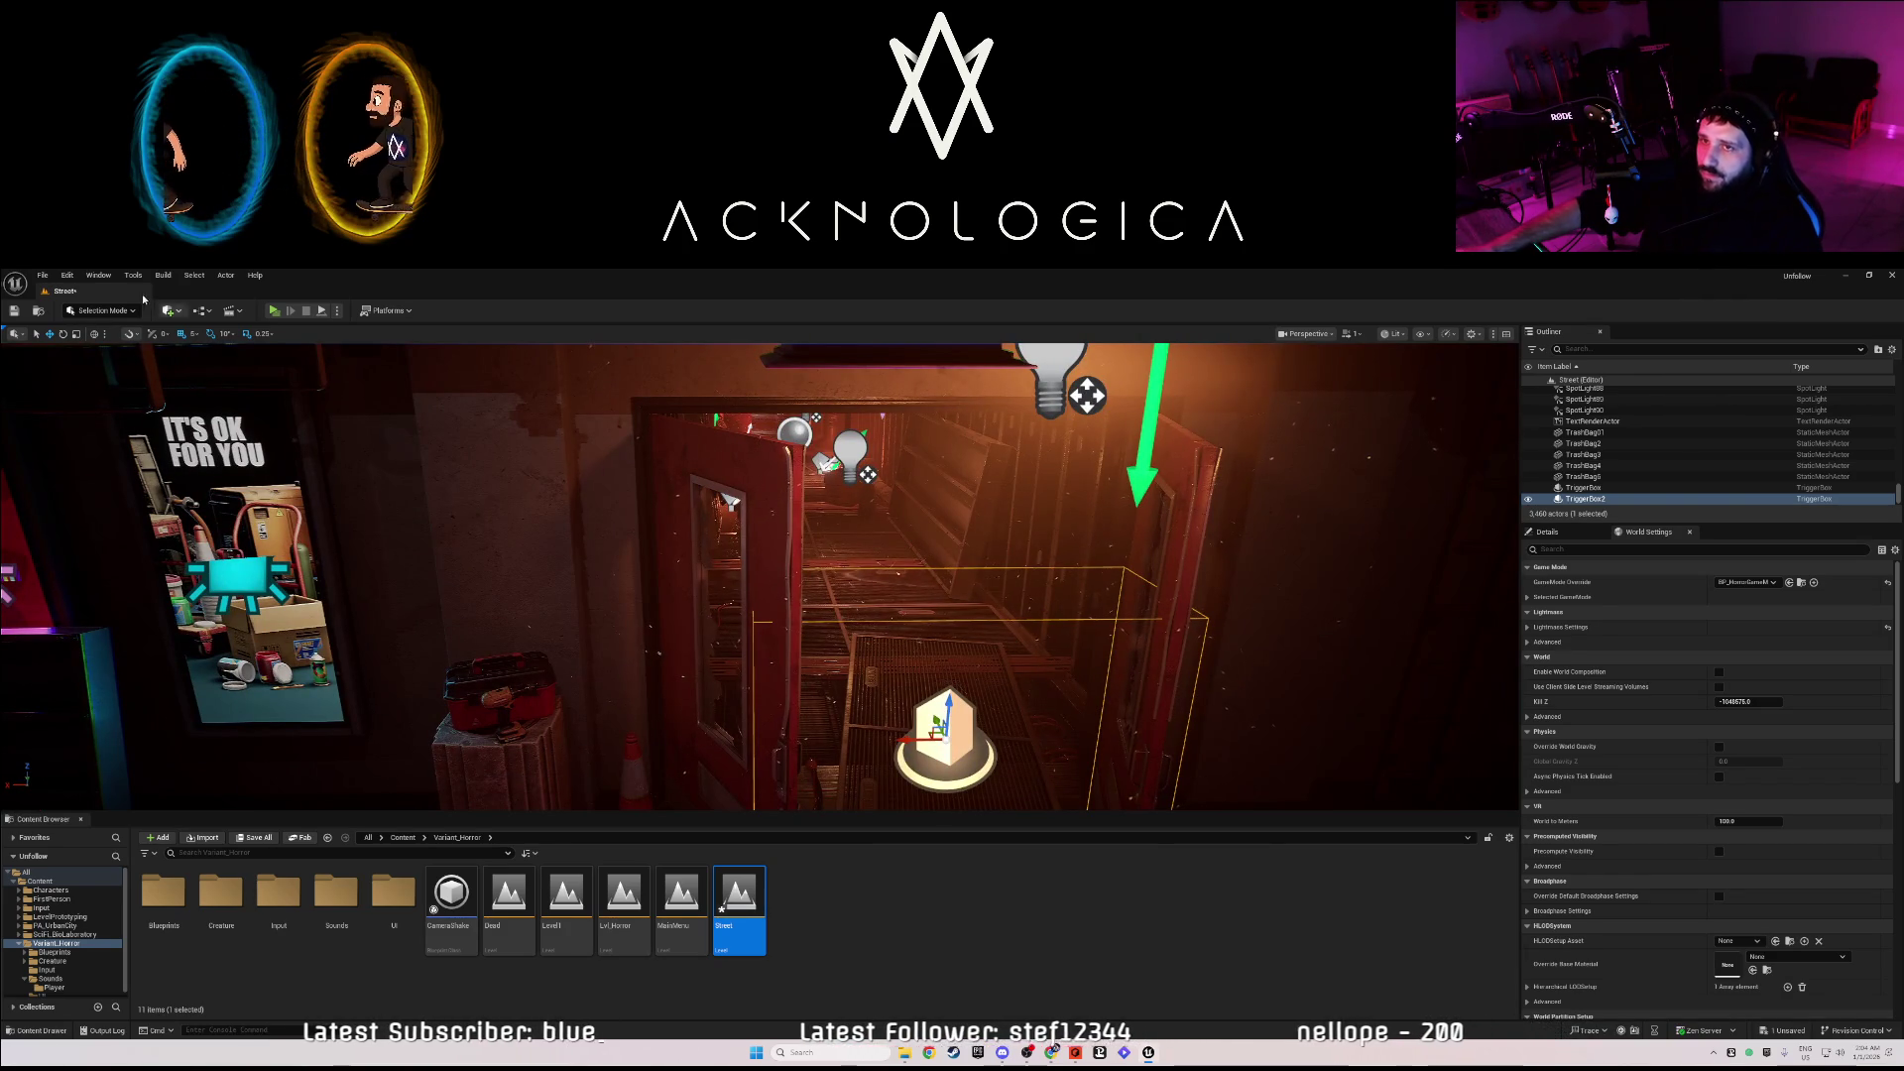
# - In the Level Blueprint, add an On Actor Begin Overlap event for TriggerBox2
pyautogui.click(198, 311)
pyautogui.click(238, 337)
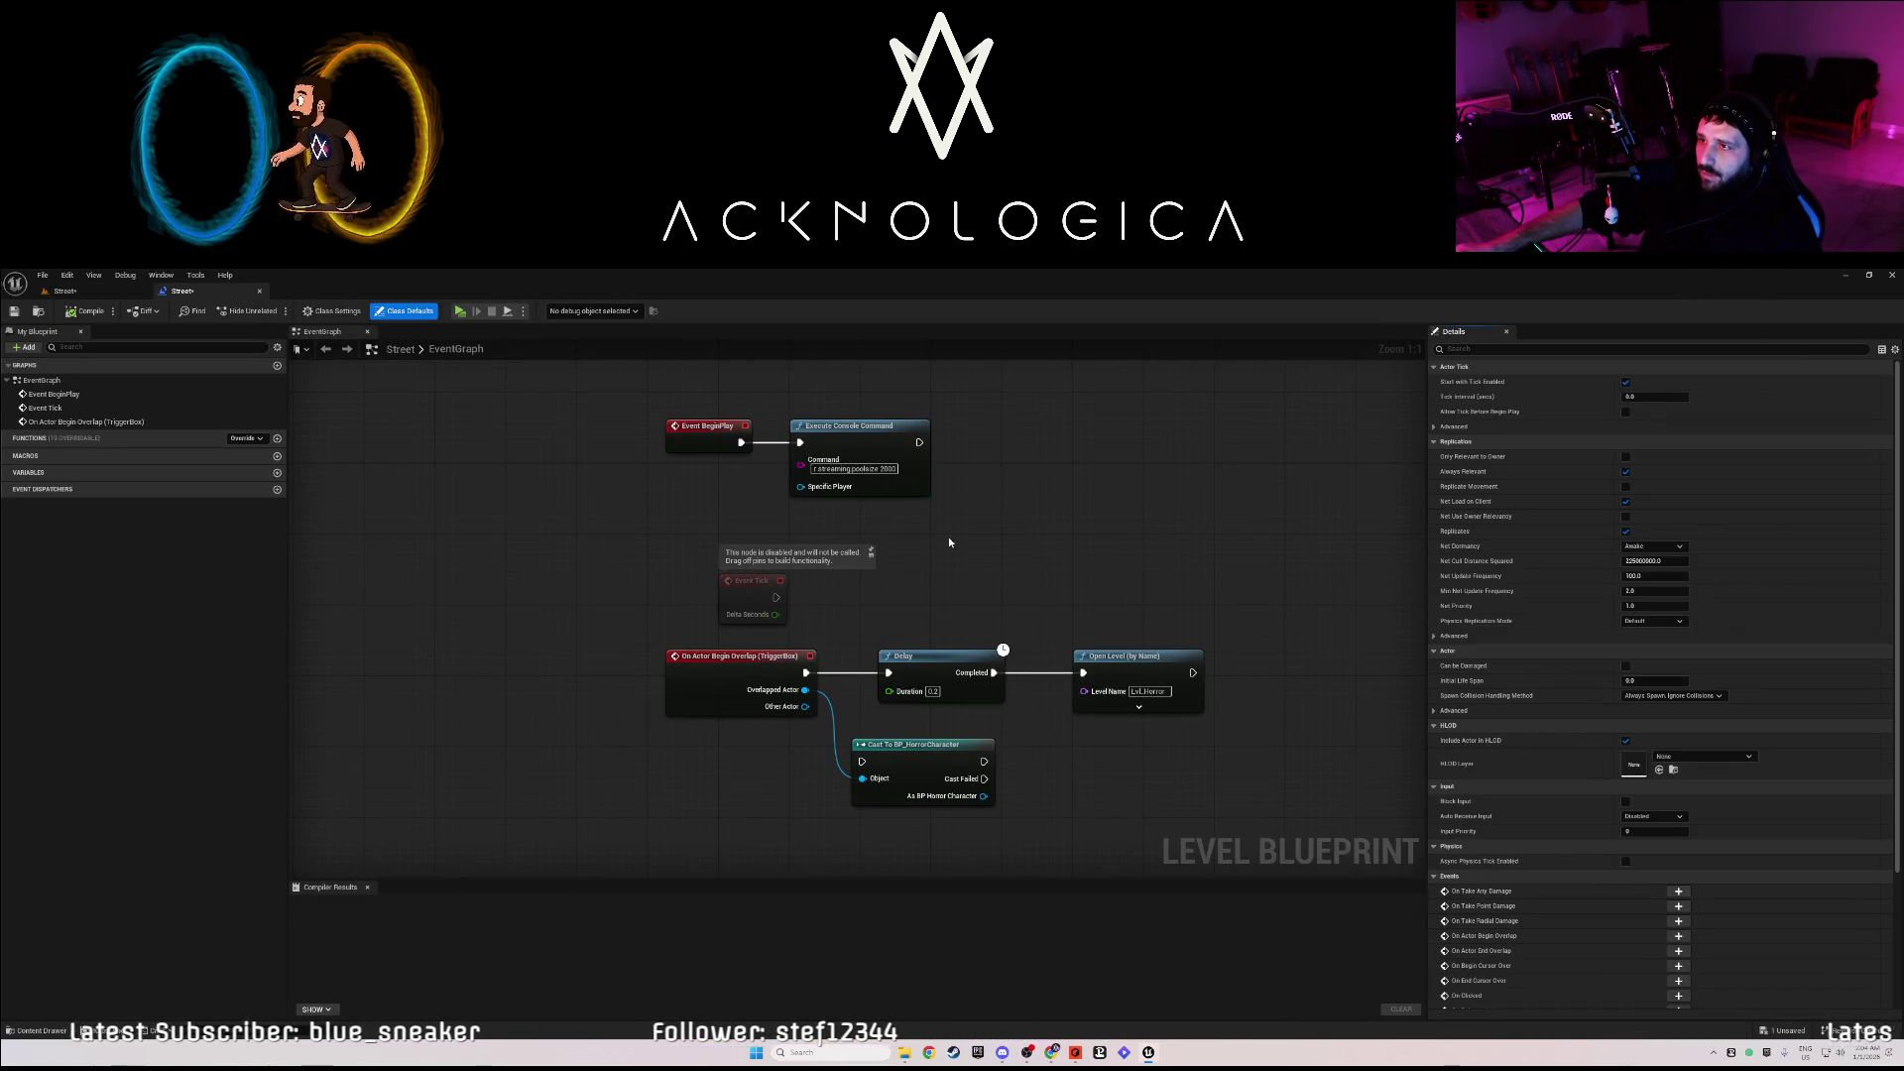
pyautogui.moveTo(949, 543); pyautogui.dragTo(813, 536)
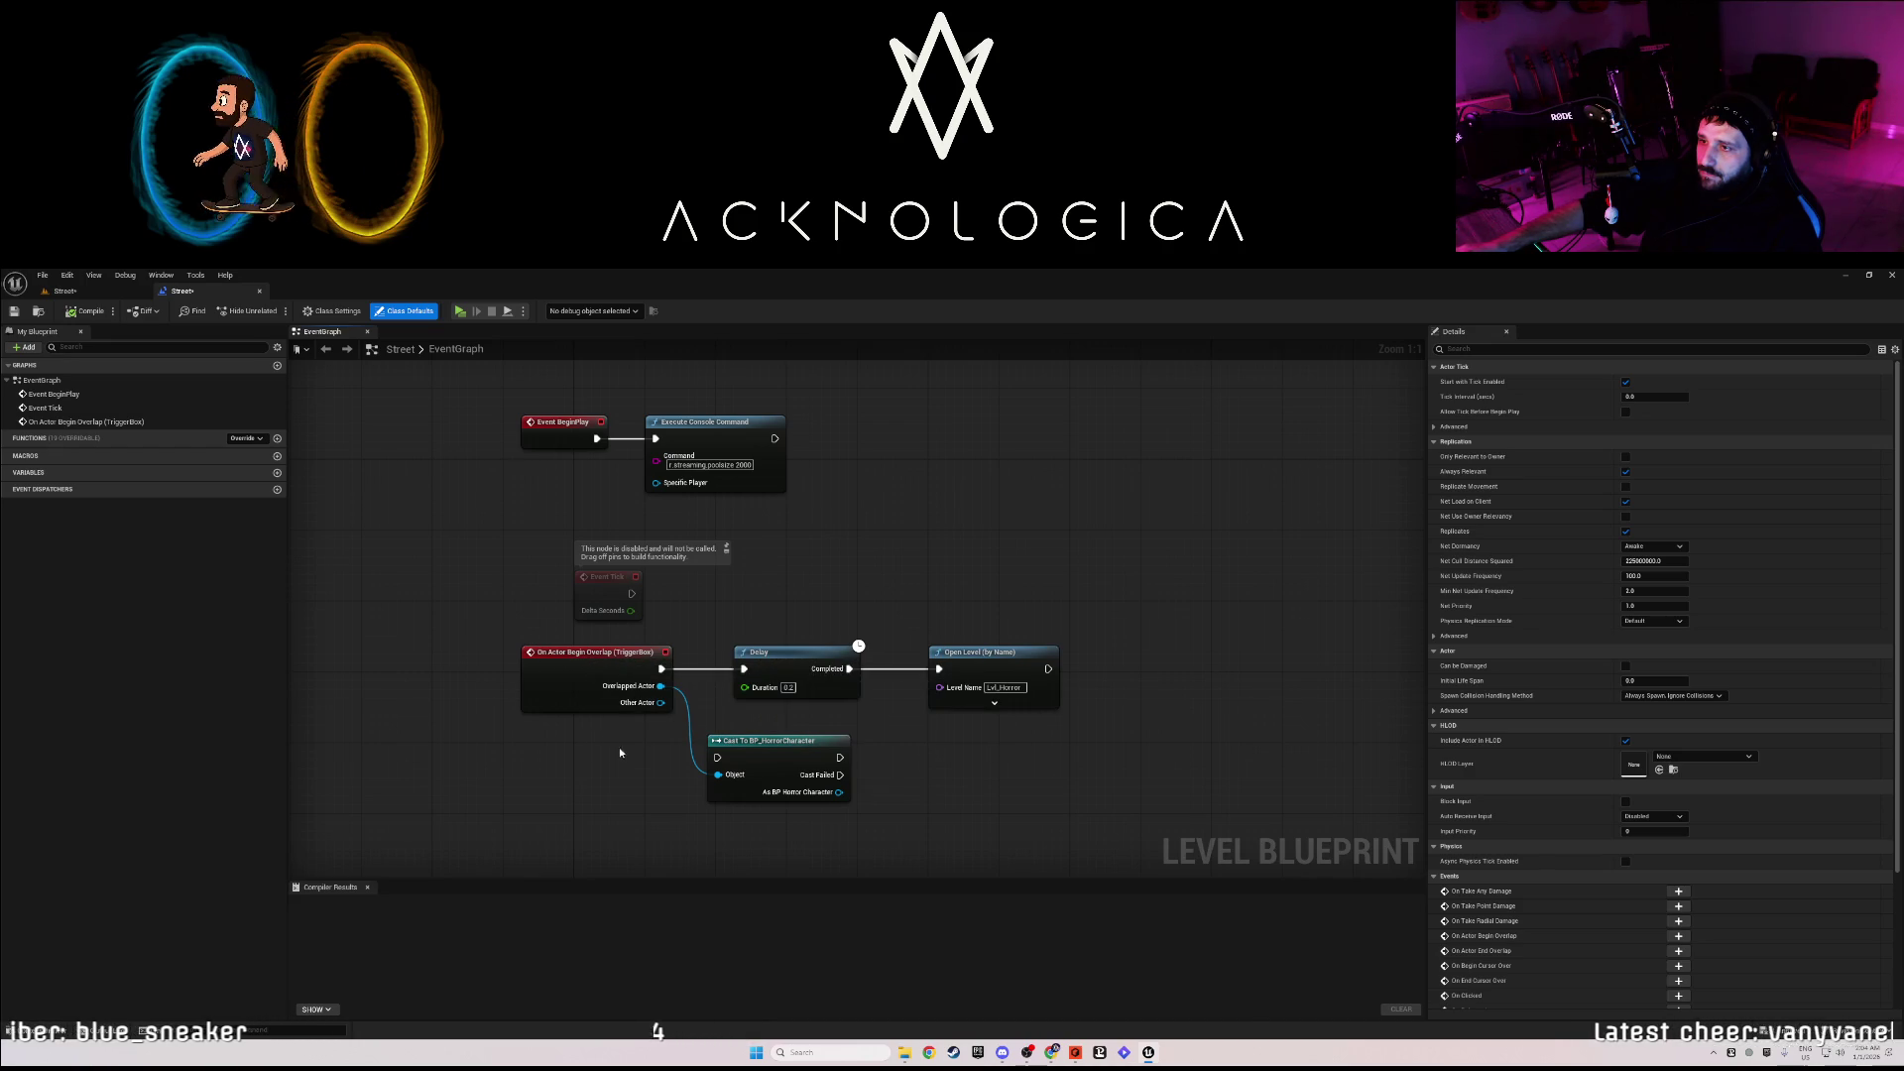
pyautogui.moveTo(599, 750); pyautogui.dragTo(584, 647)
pyautogui.rightClick(530, 751)
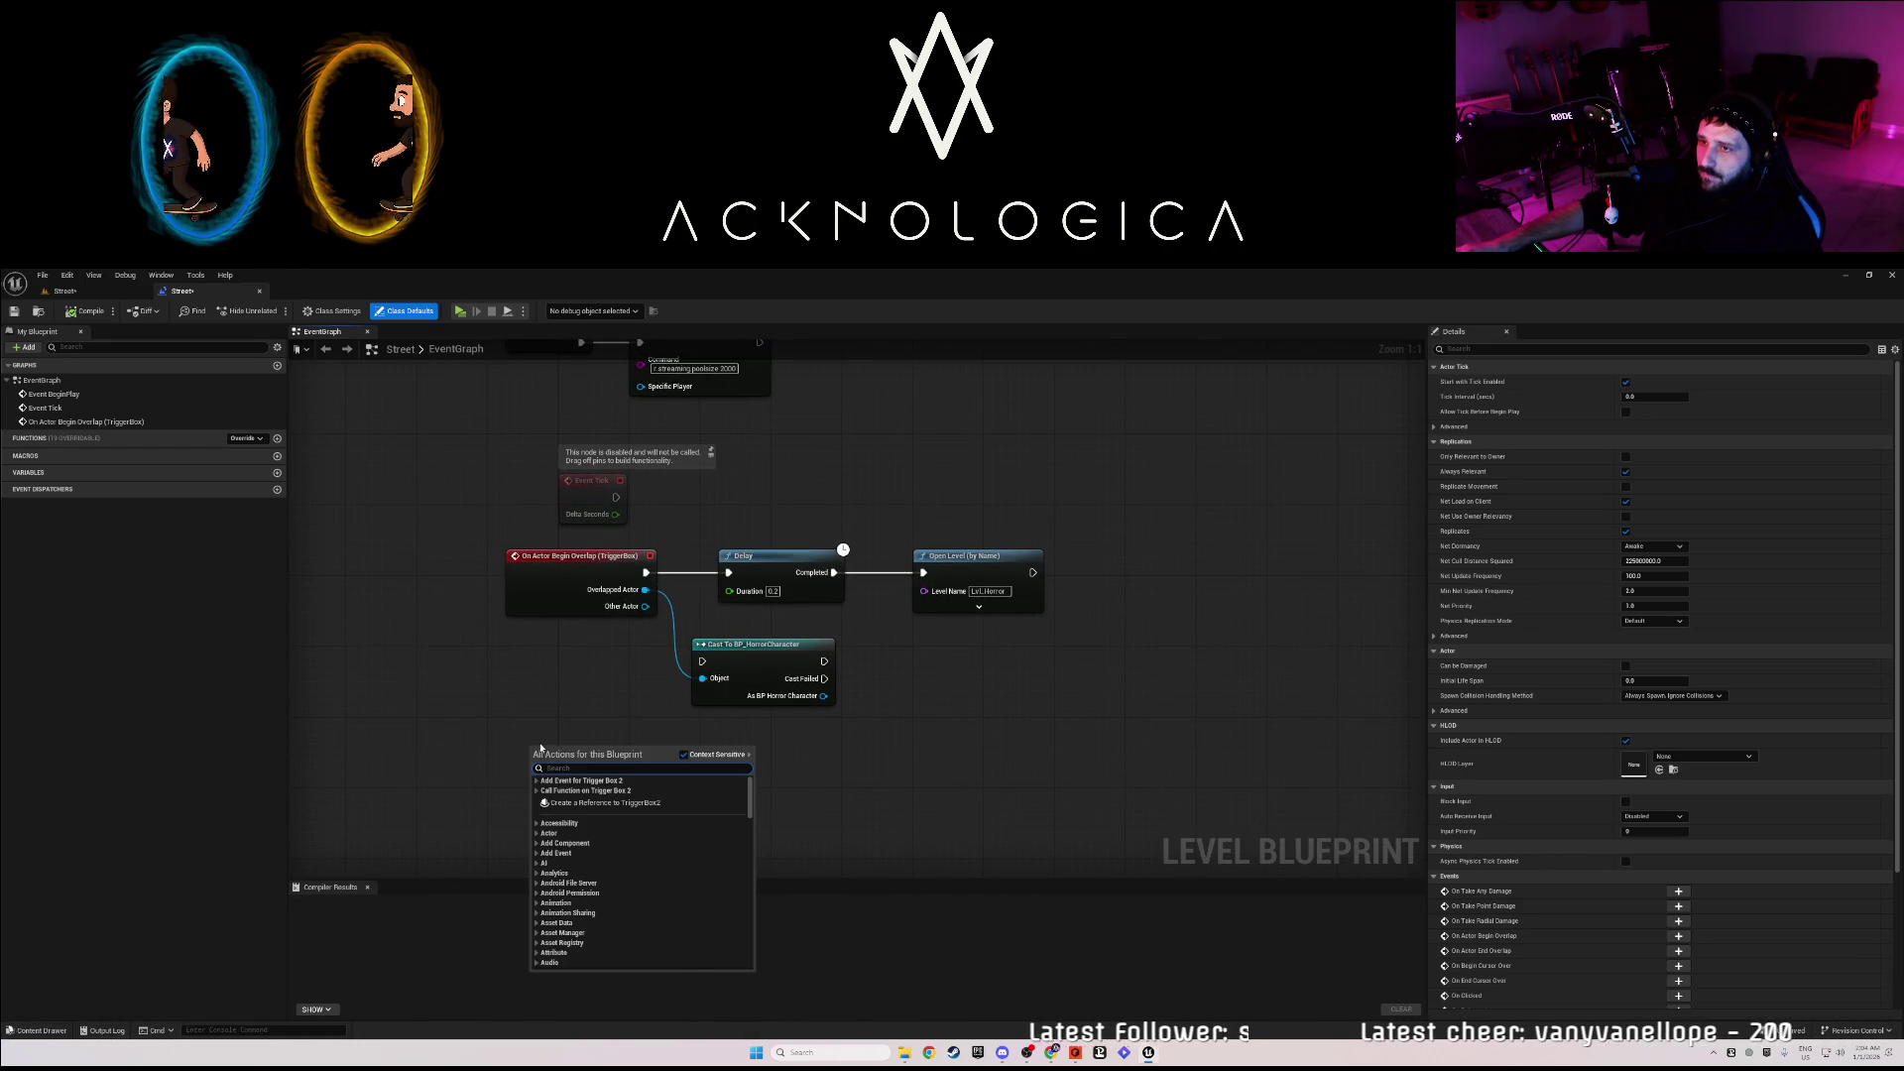
pyautogui.write('on actor beg')
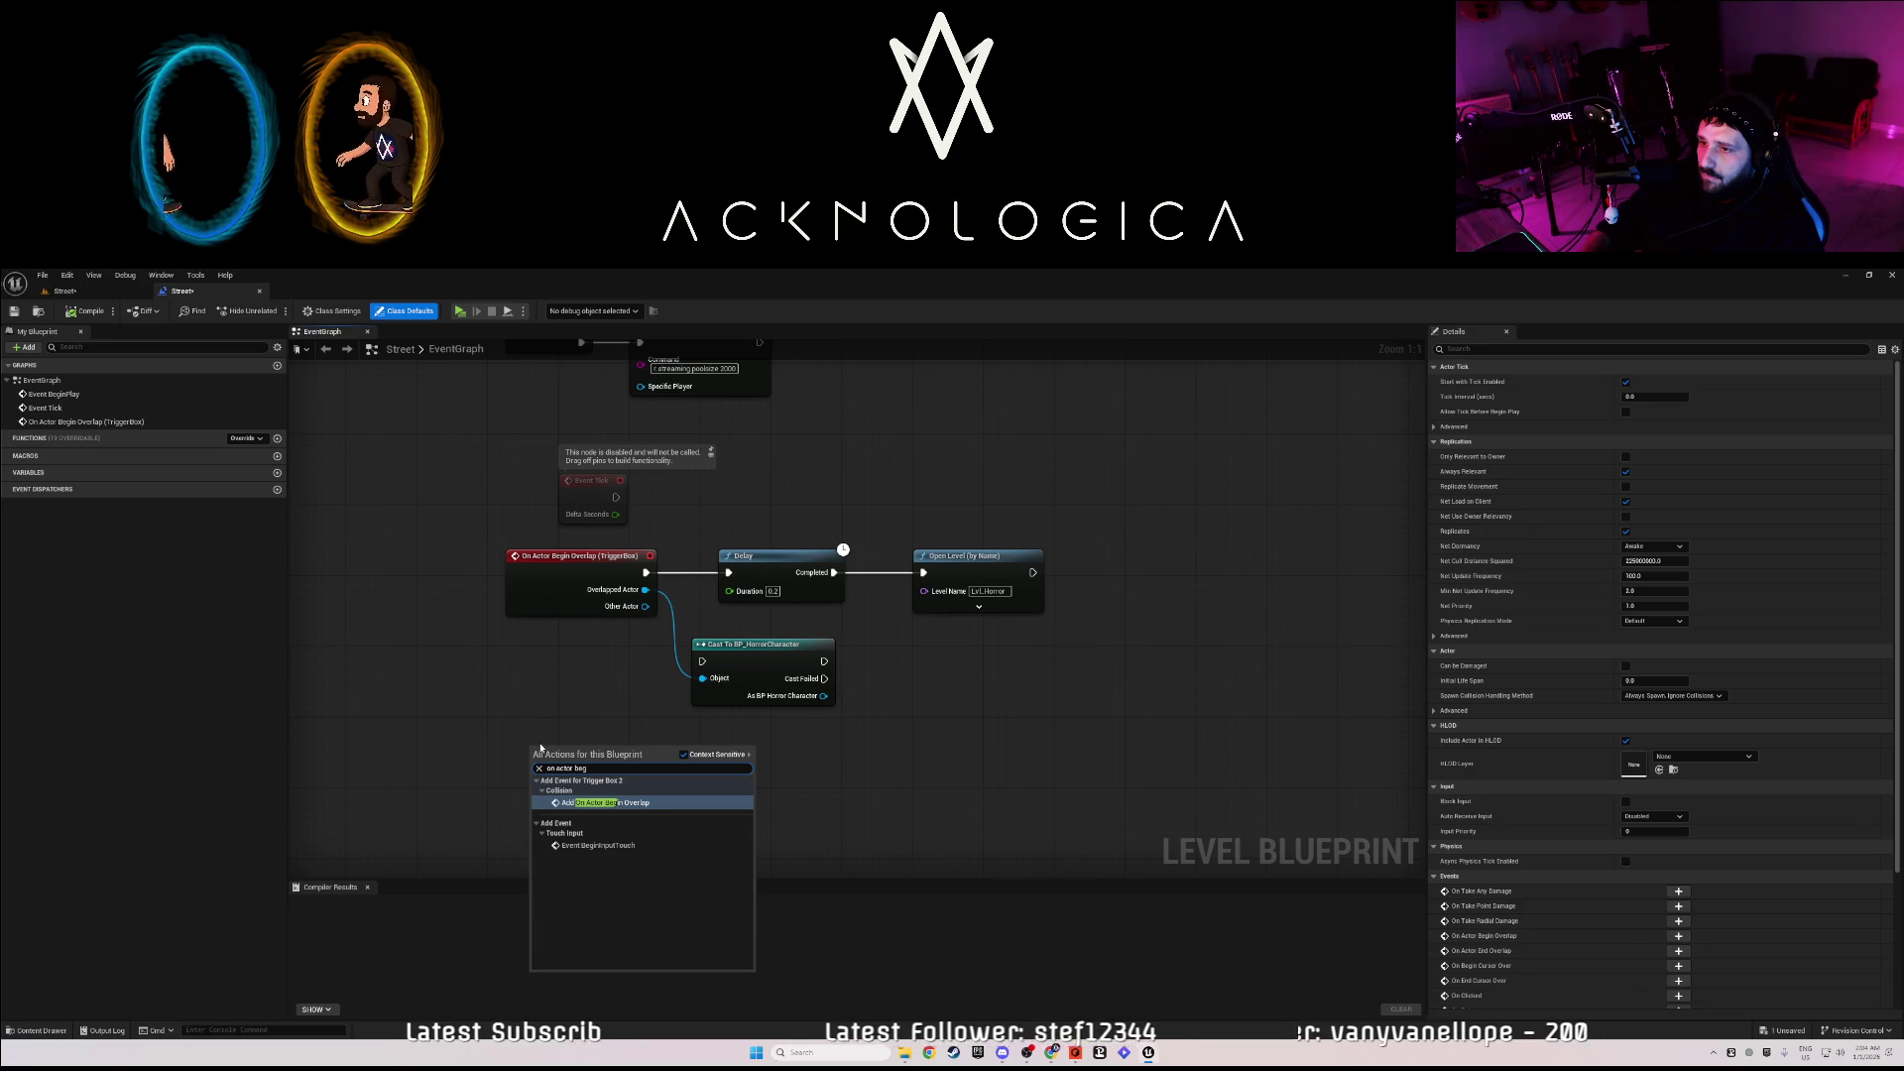
pyautogui.press('Escape')
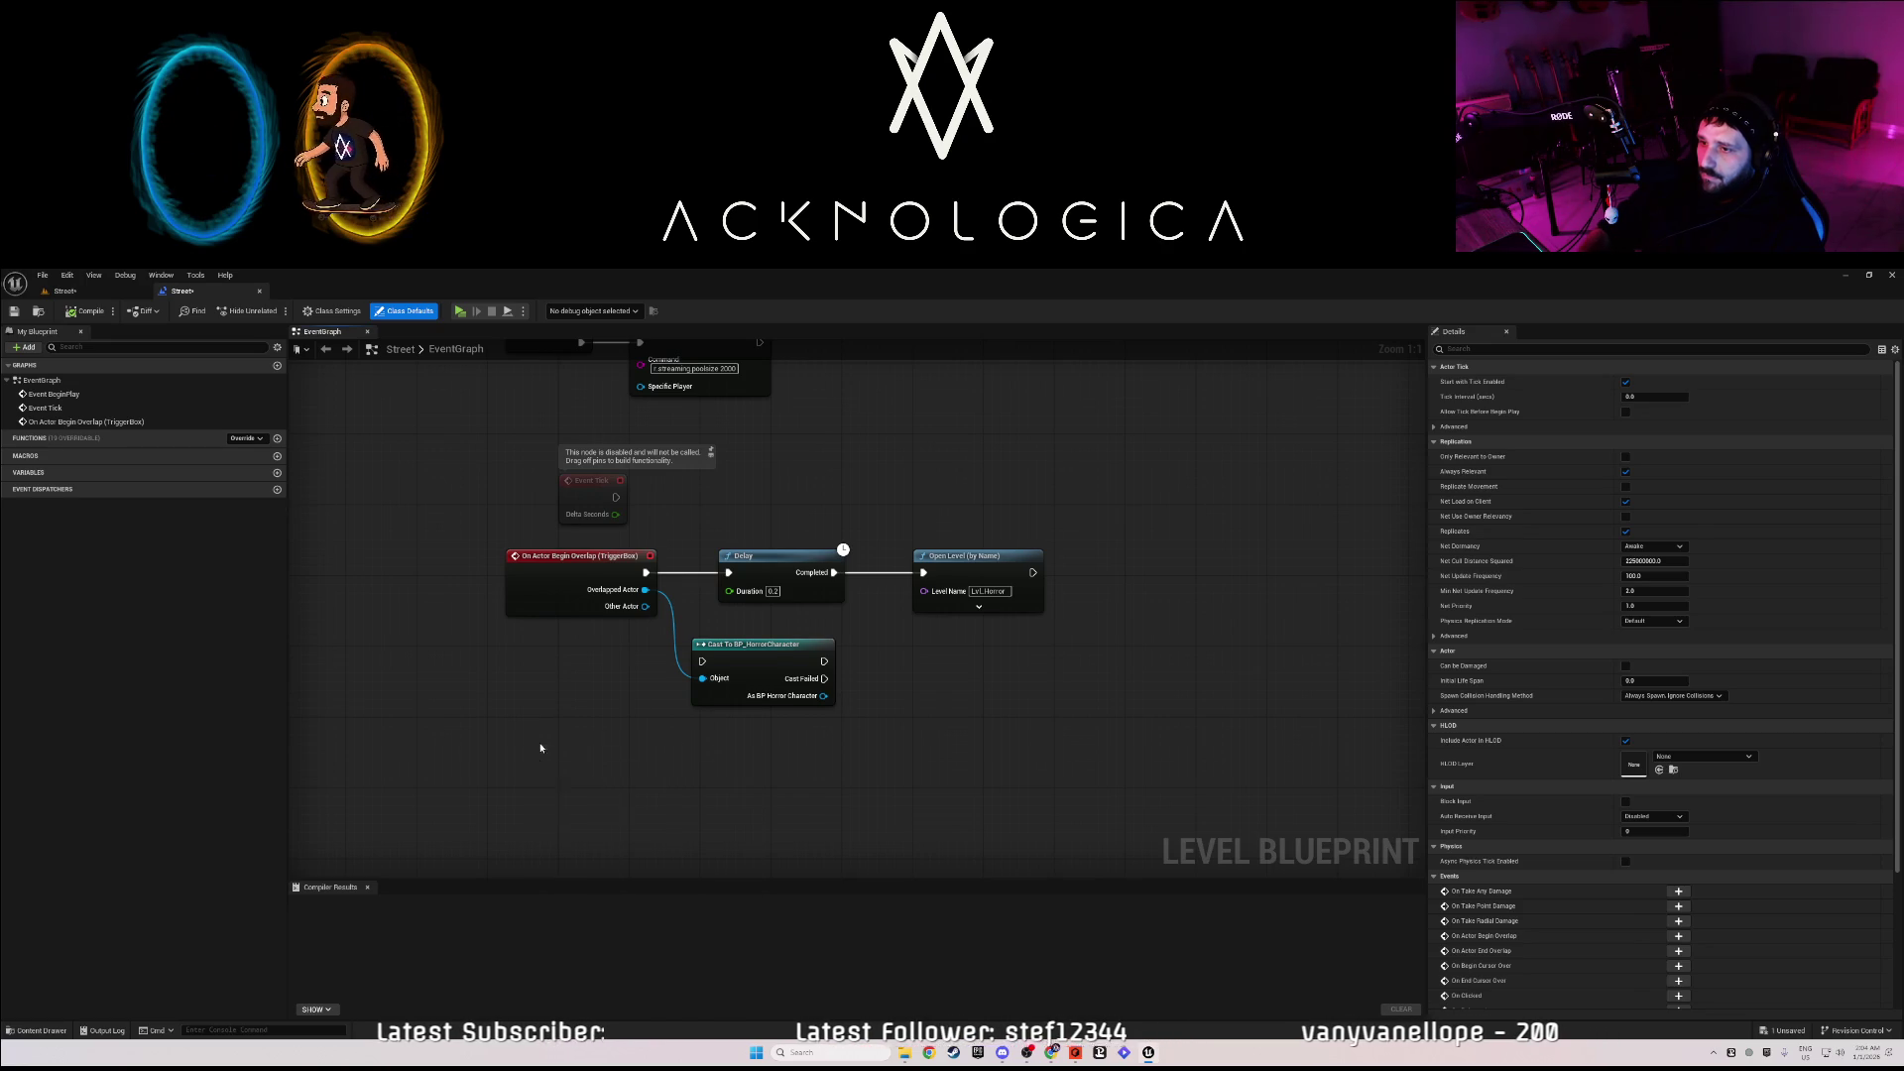
pyautogui.moveTo(598, 773); pyautogui.dragTo(563, 767)
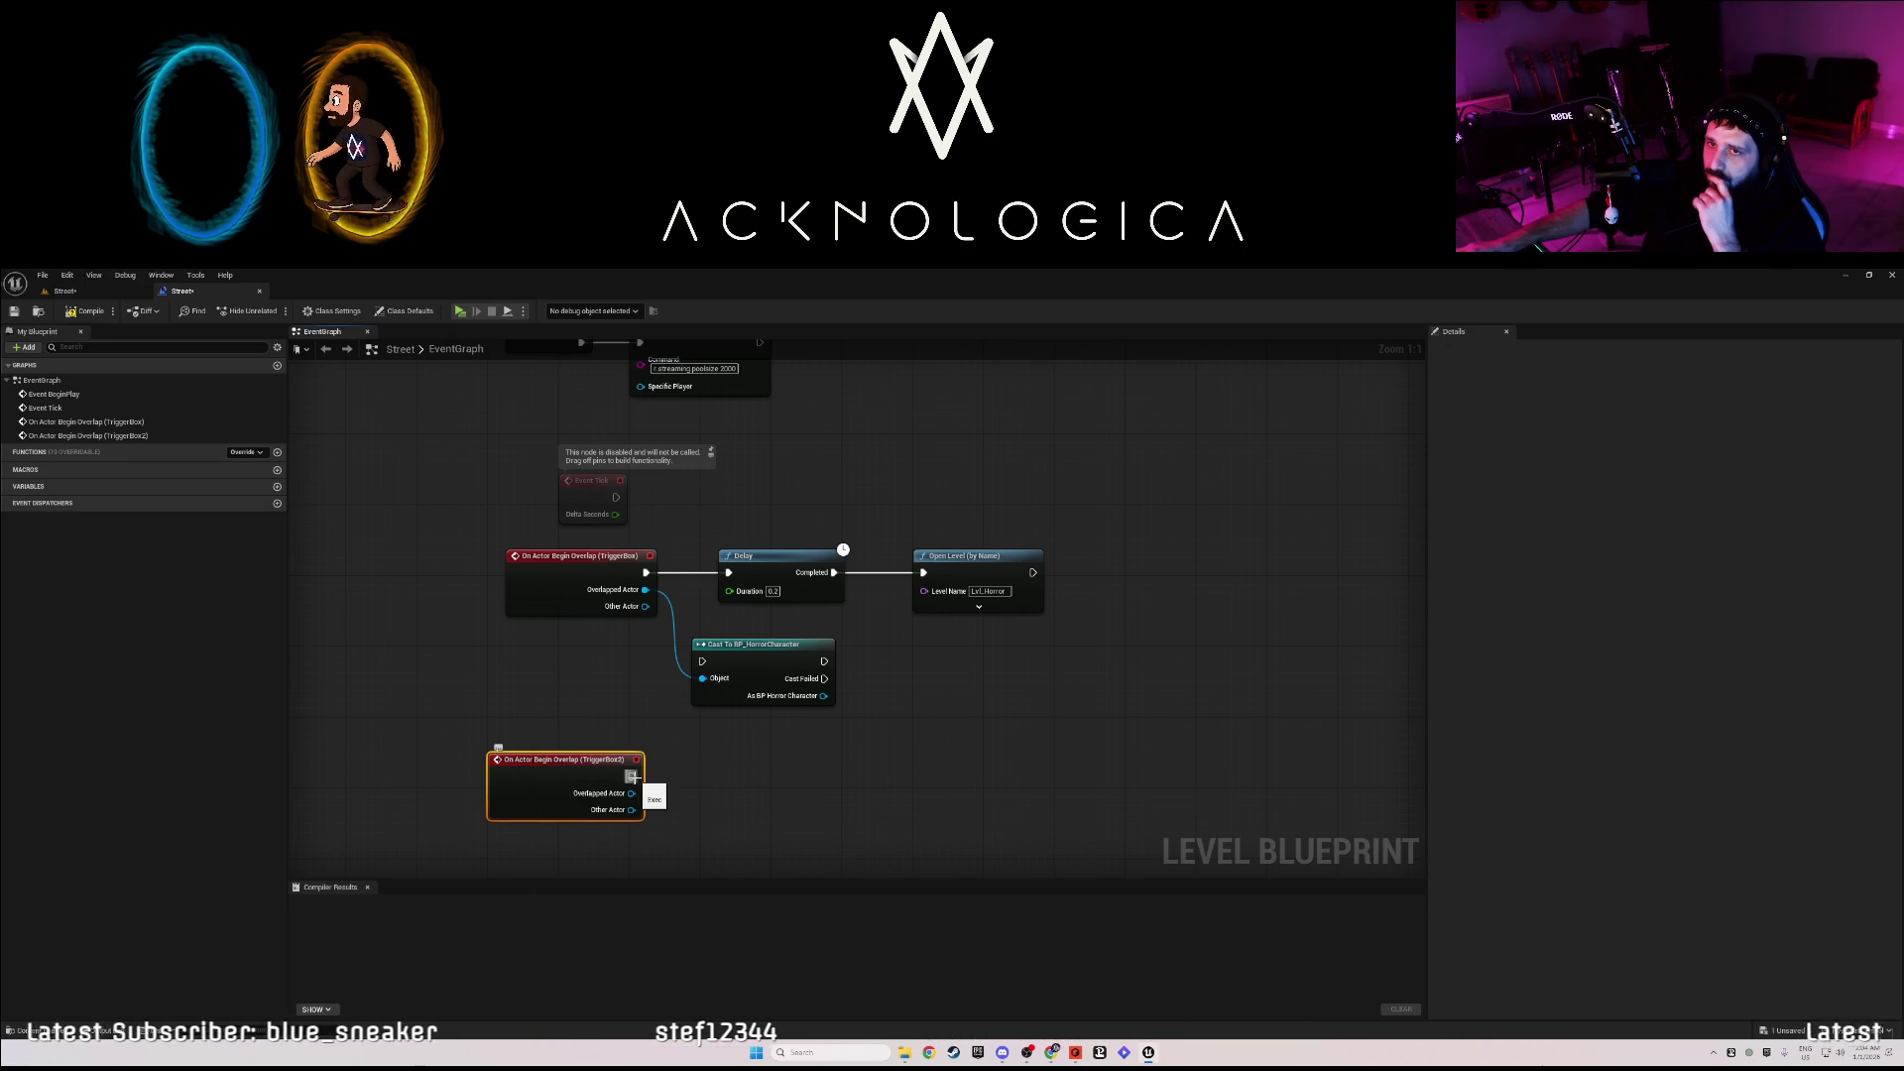
# - Connect a Play Sound 2D node to the overlap event, leaving its sound unchosen
pyautogui.moveTo(641, 780); pyautogui.dragTo(746, 781)
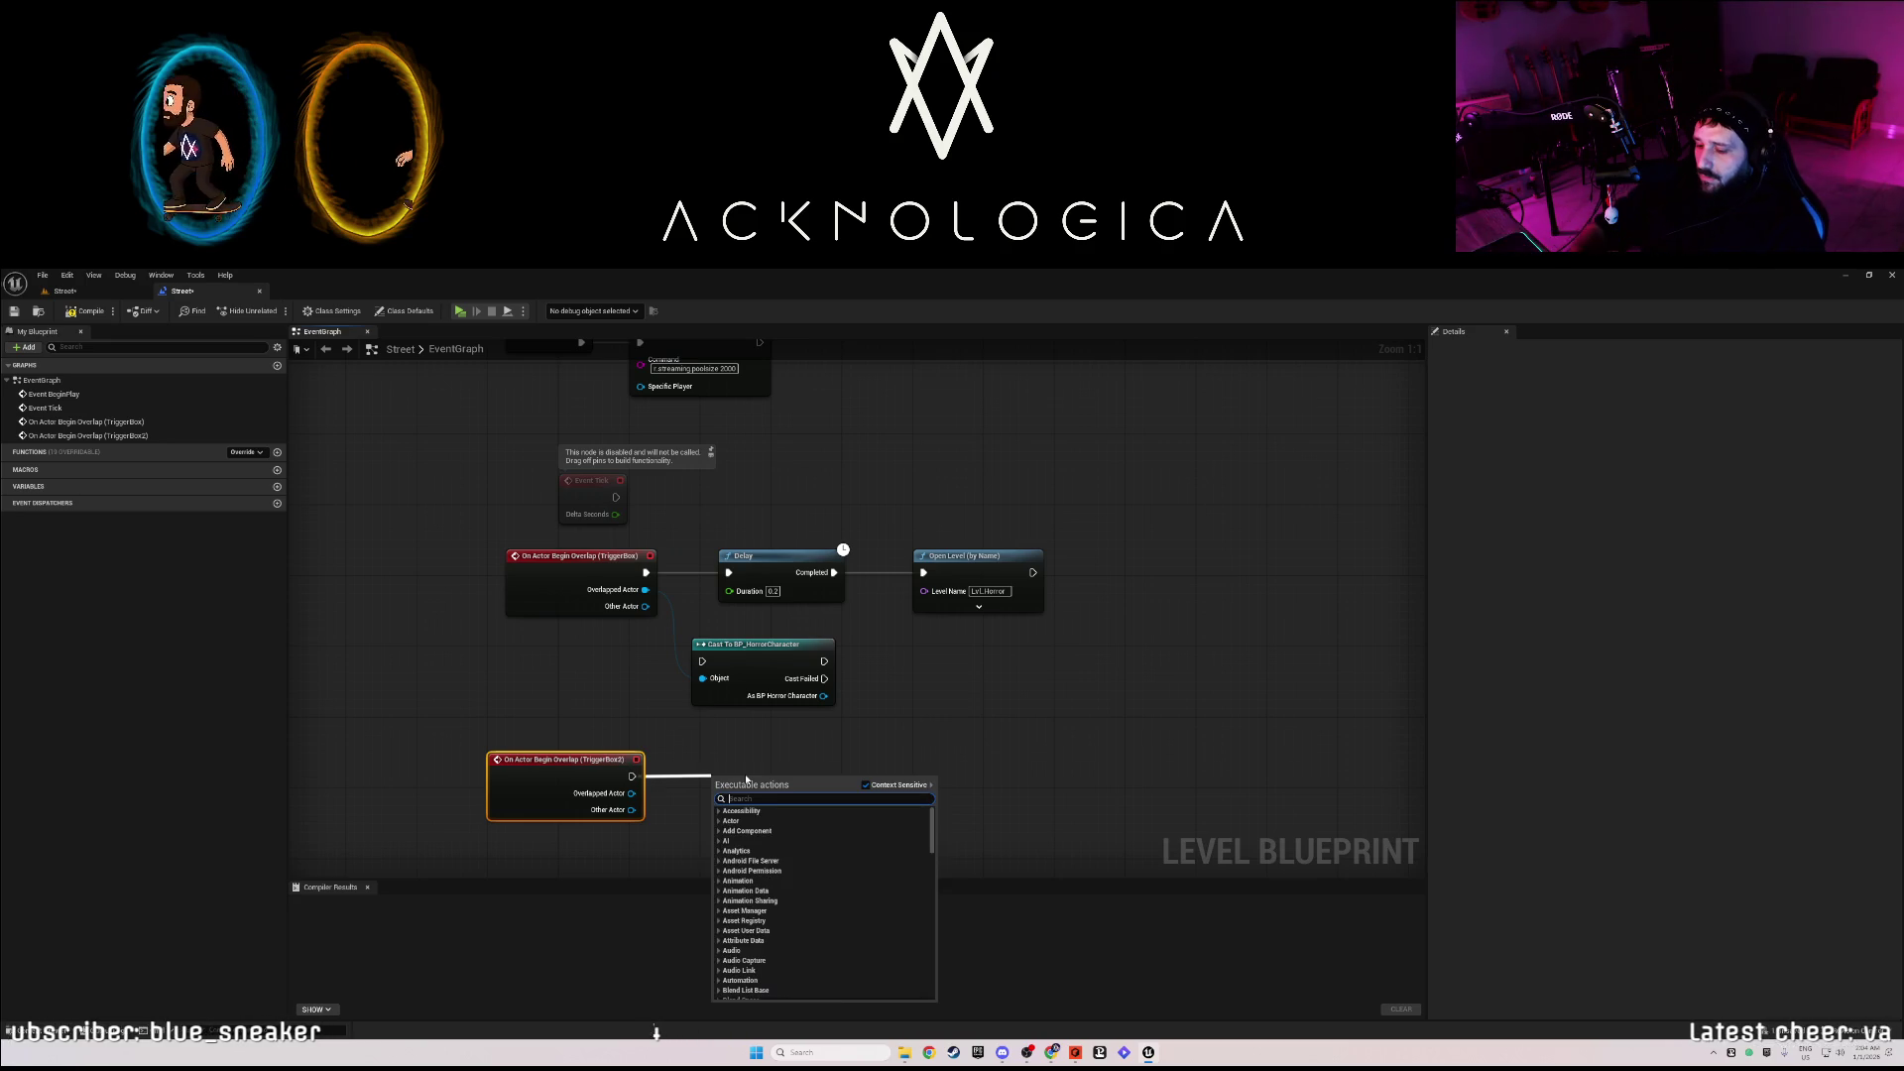
pyautogui.write('audio')
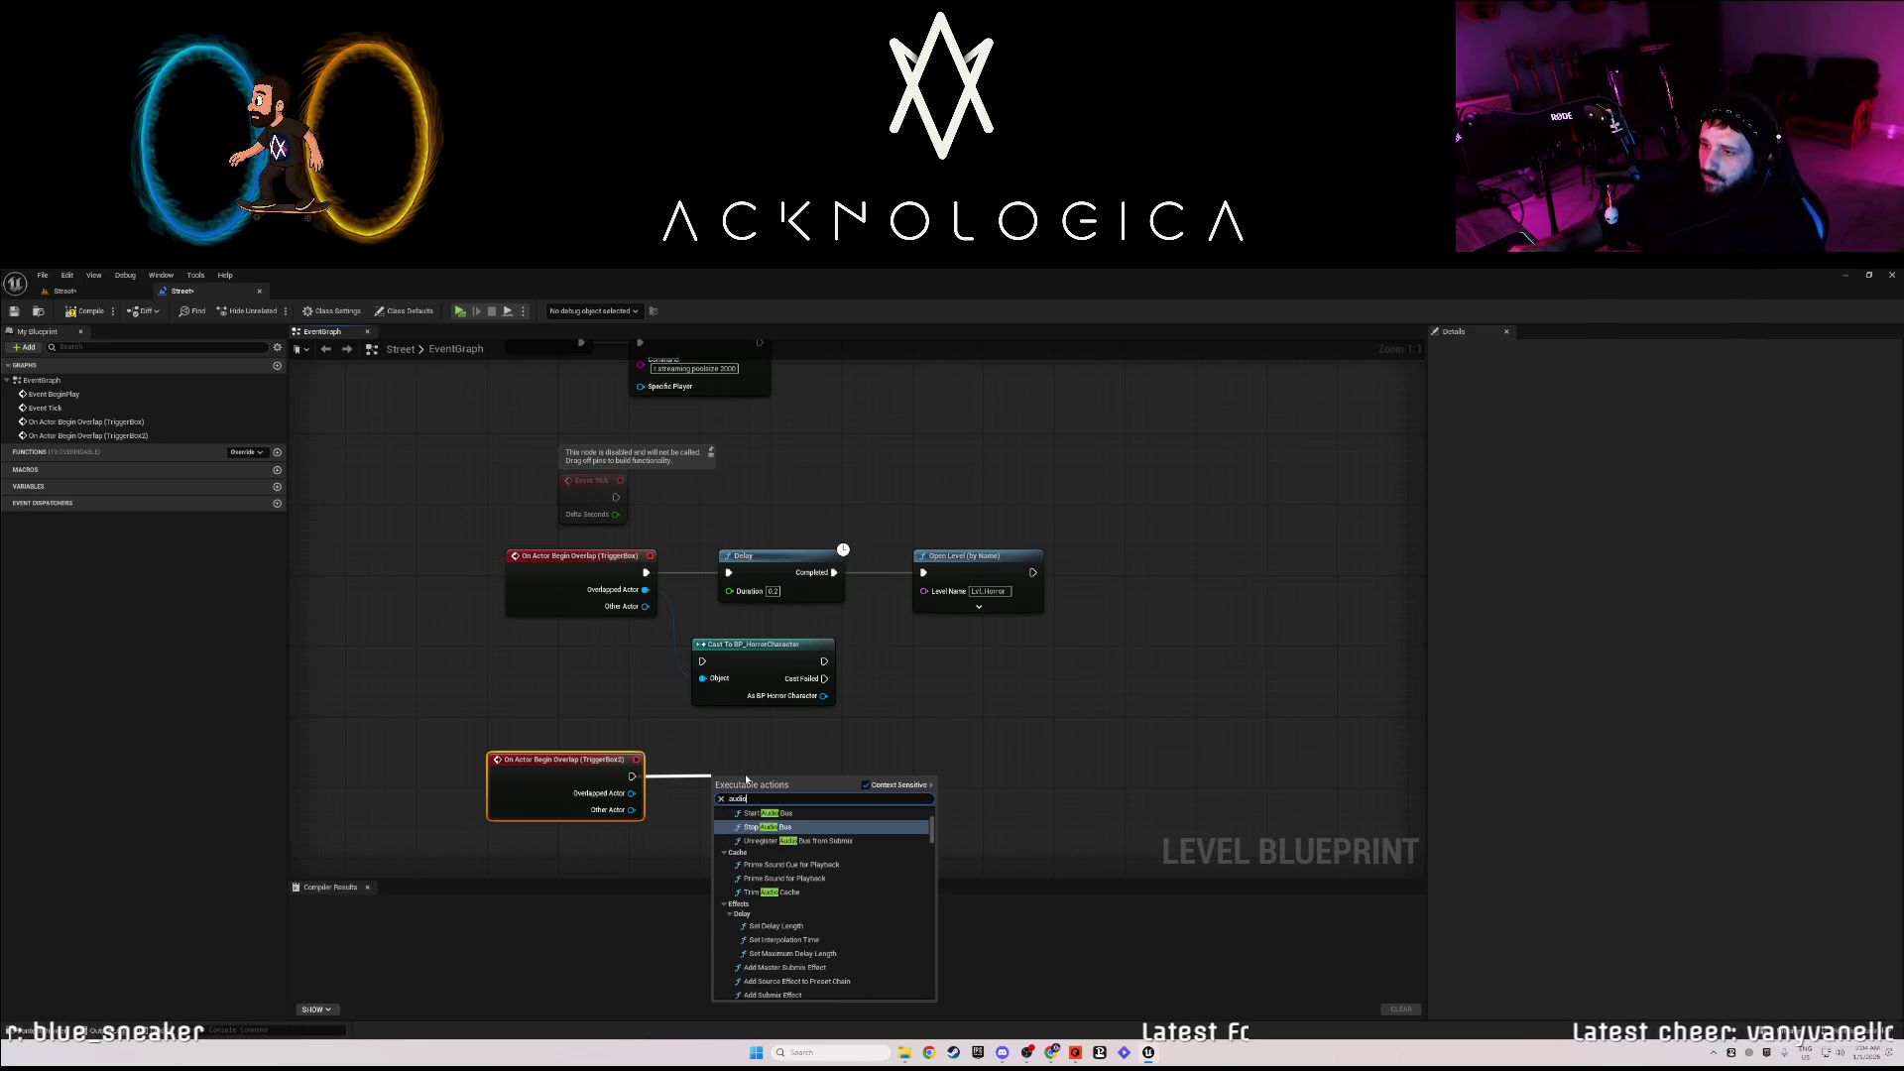
pyautogui.press('BackSpace')
pyautogui.press('BackSpace')
pyautogui.press('BackSpace')
pyautogui.write('pla')
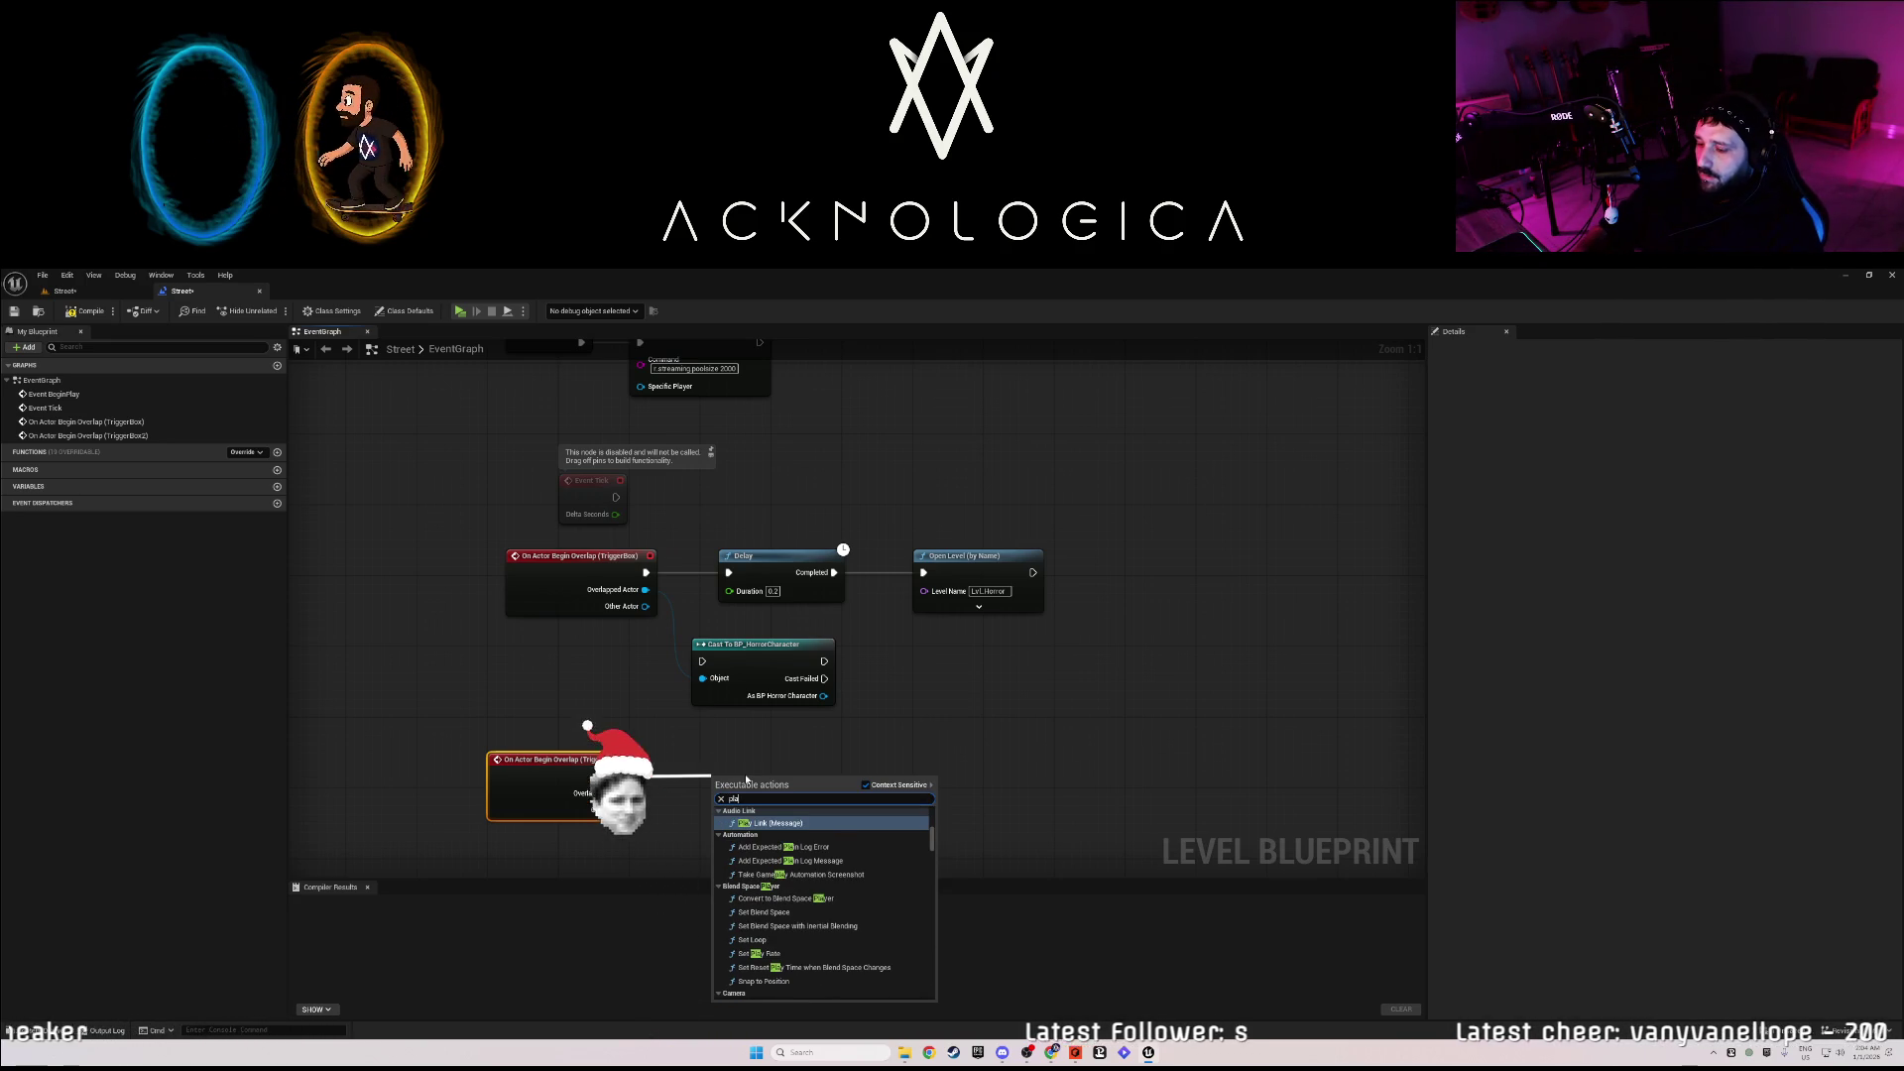
pyautogui.write('y')
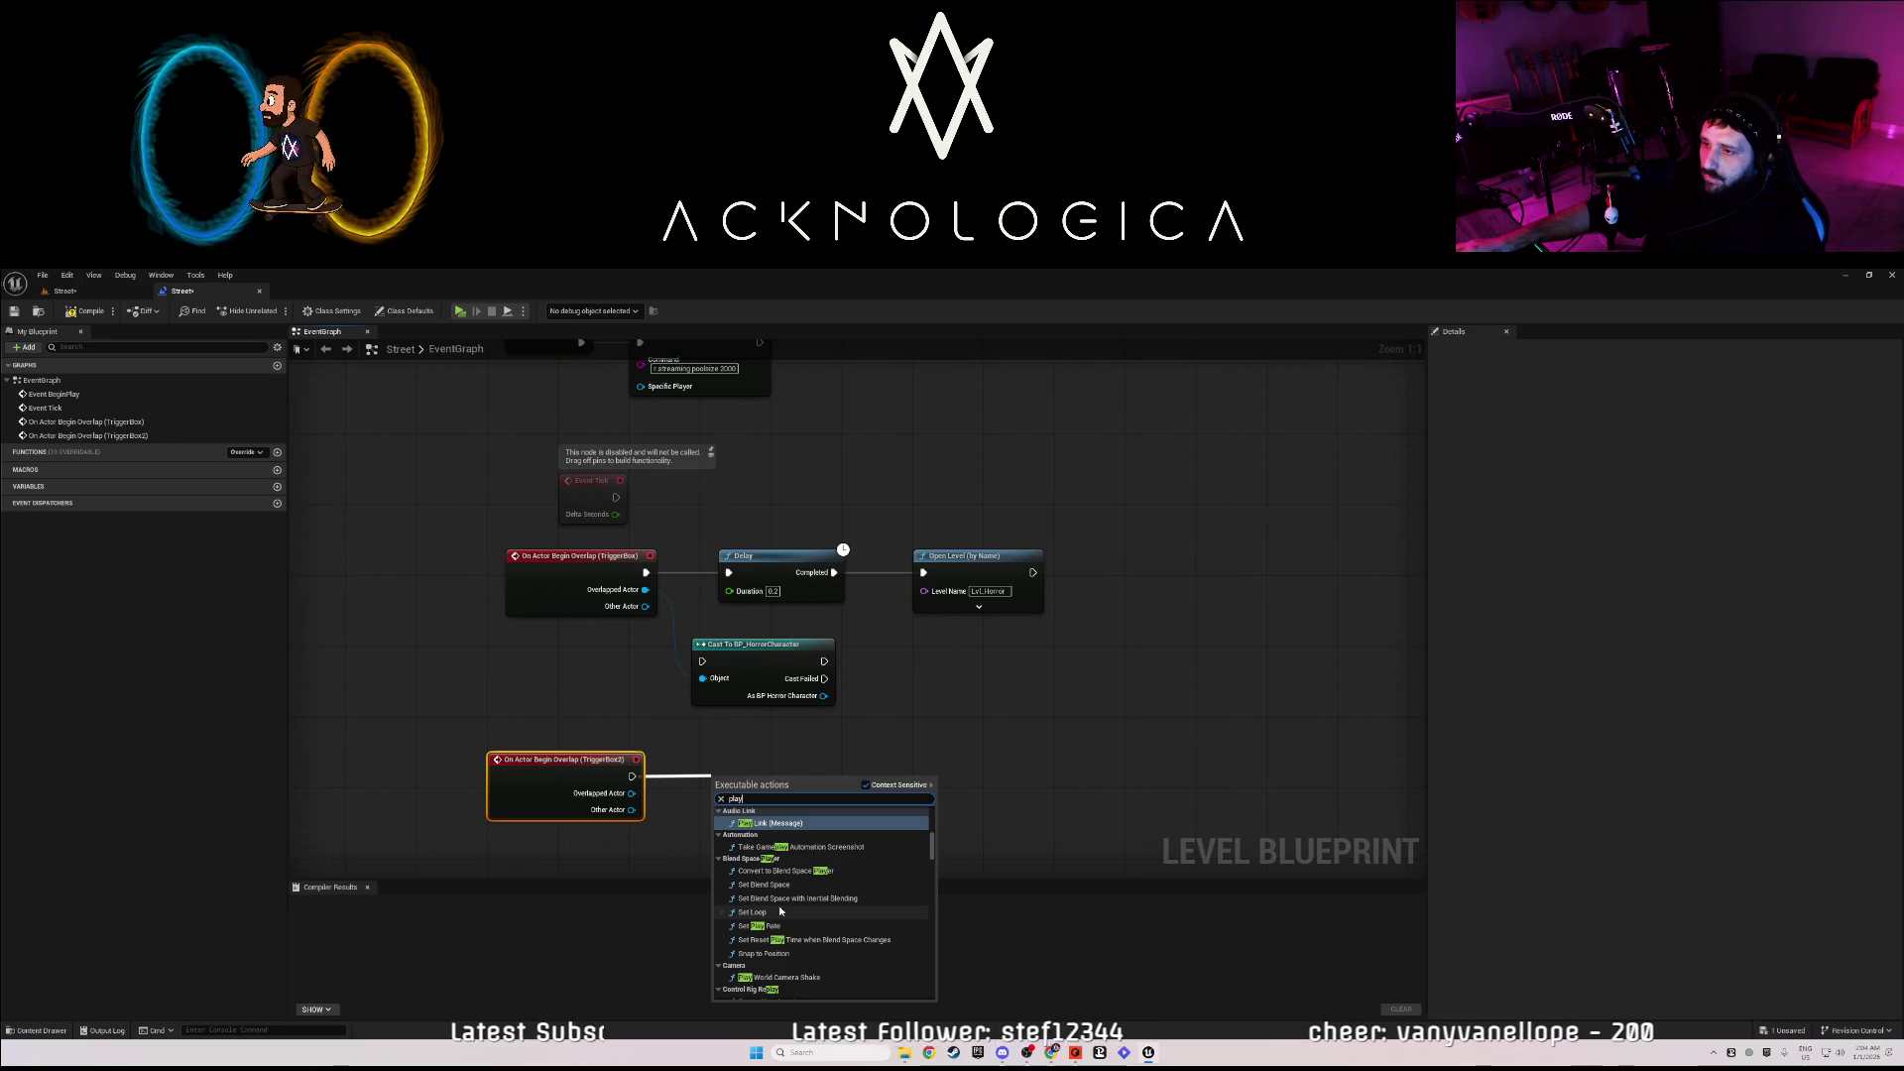
pyautogui.scroll(-2, 779, 927)
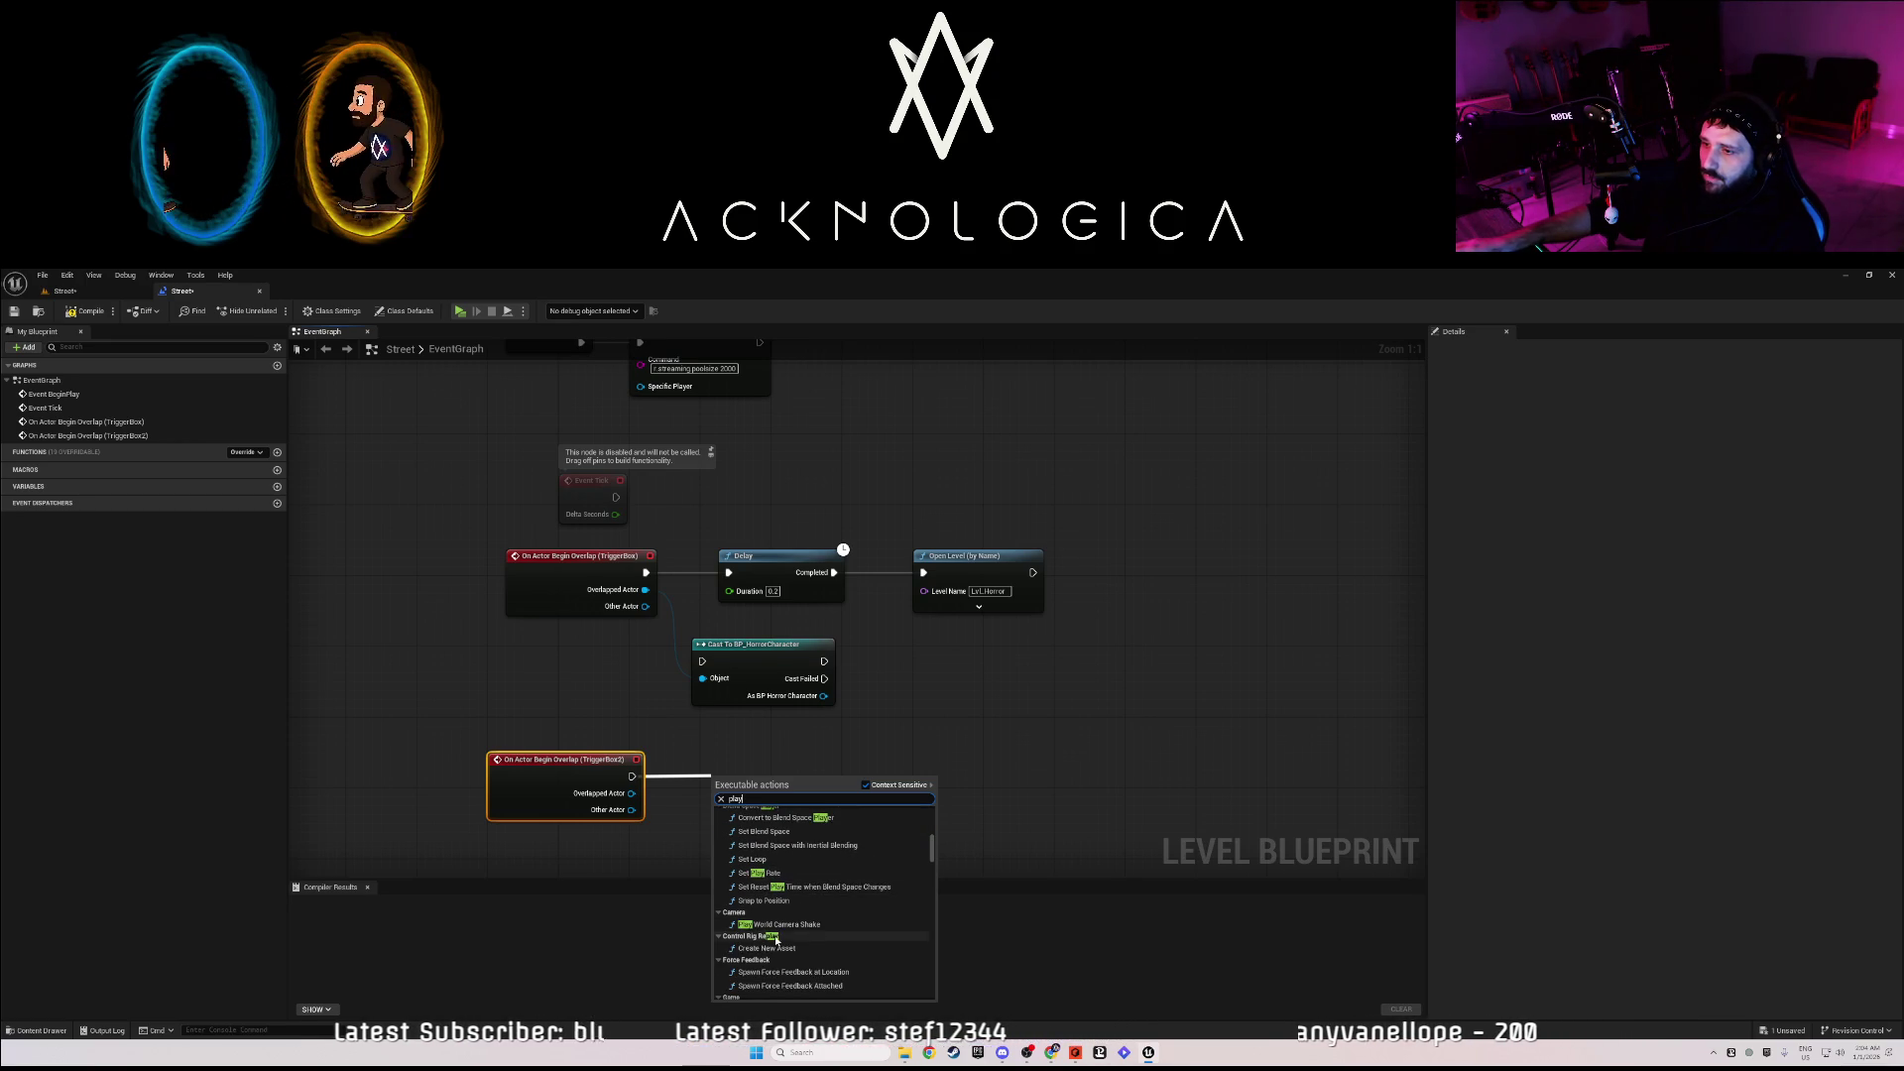
pyautogui.scroll(5, 777, 940)
pyautogui.click(764, 831)
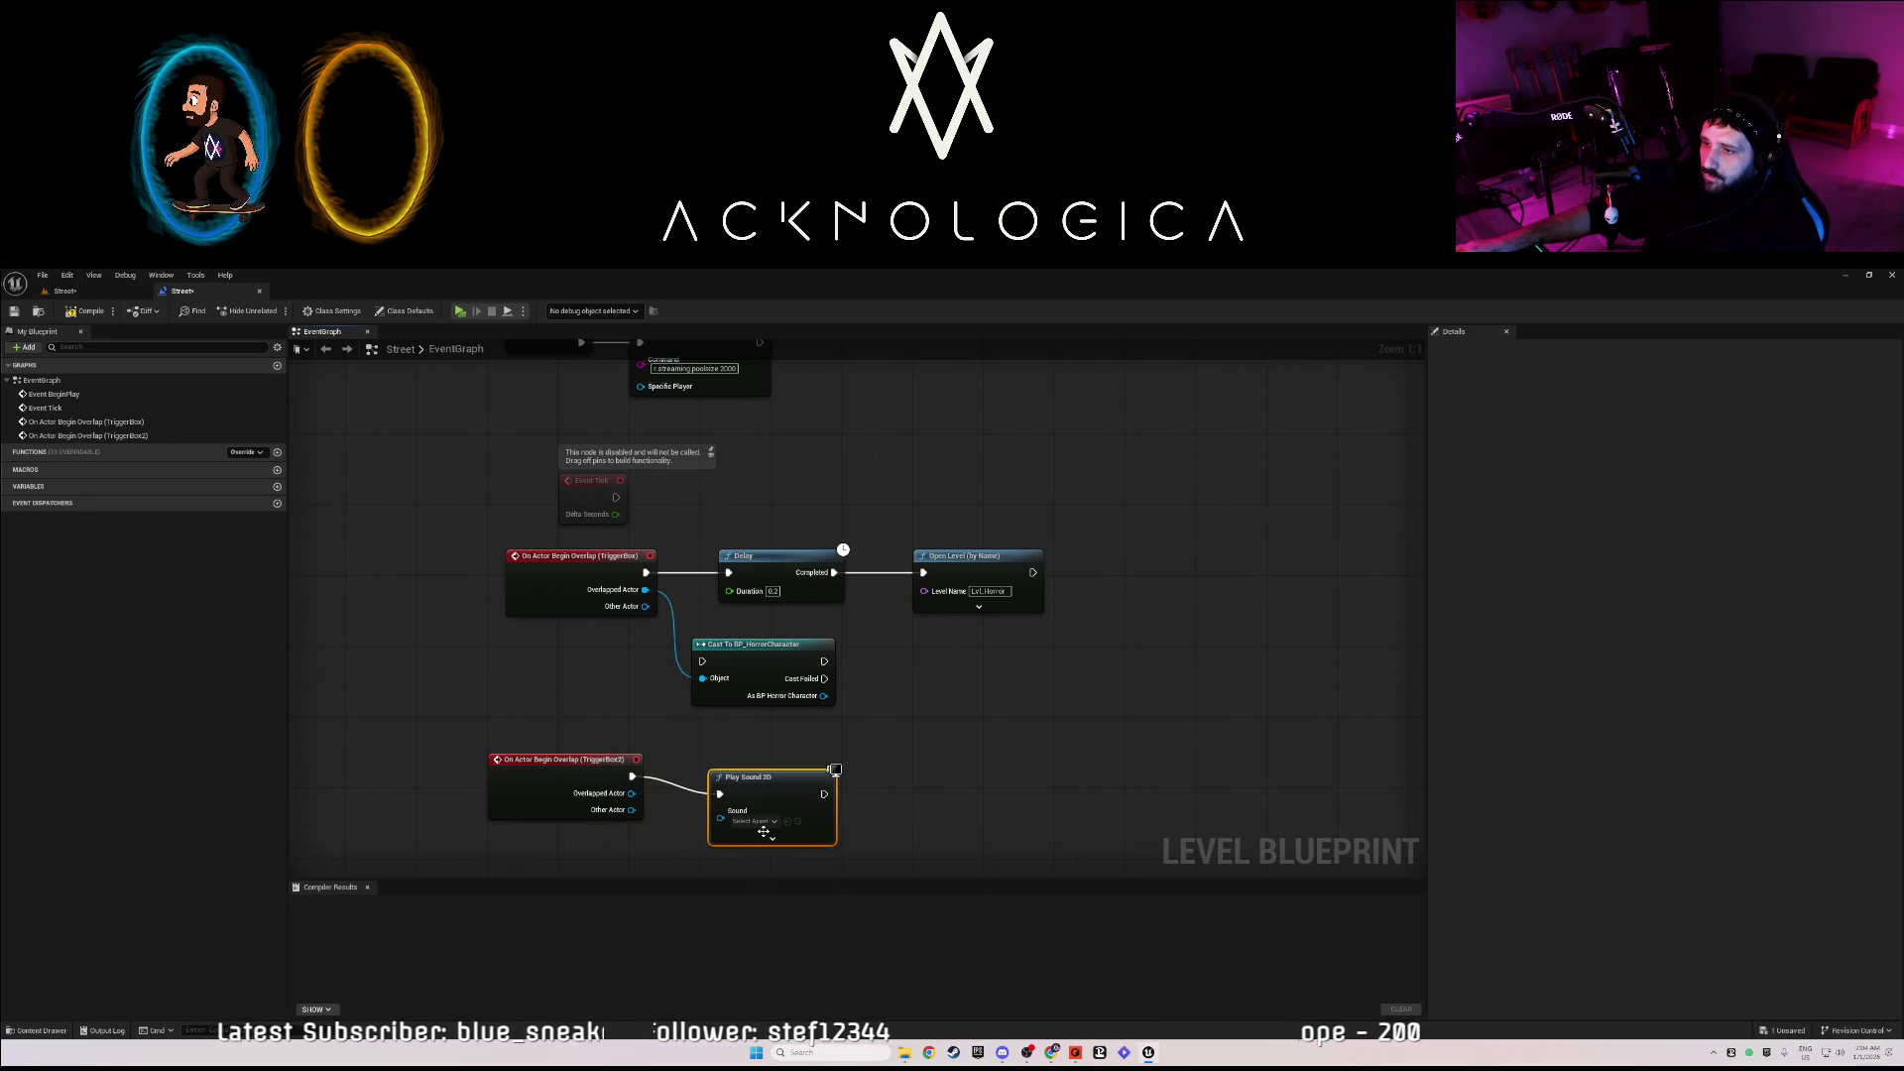
pyautogui.moveTo(764, 831); pyautogui.dragTo(755, 815)
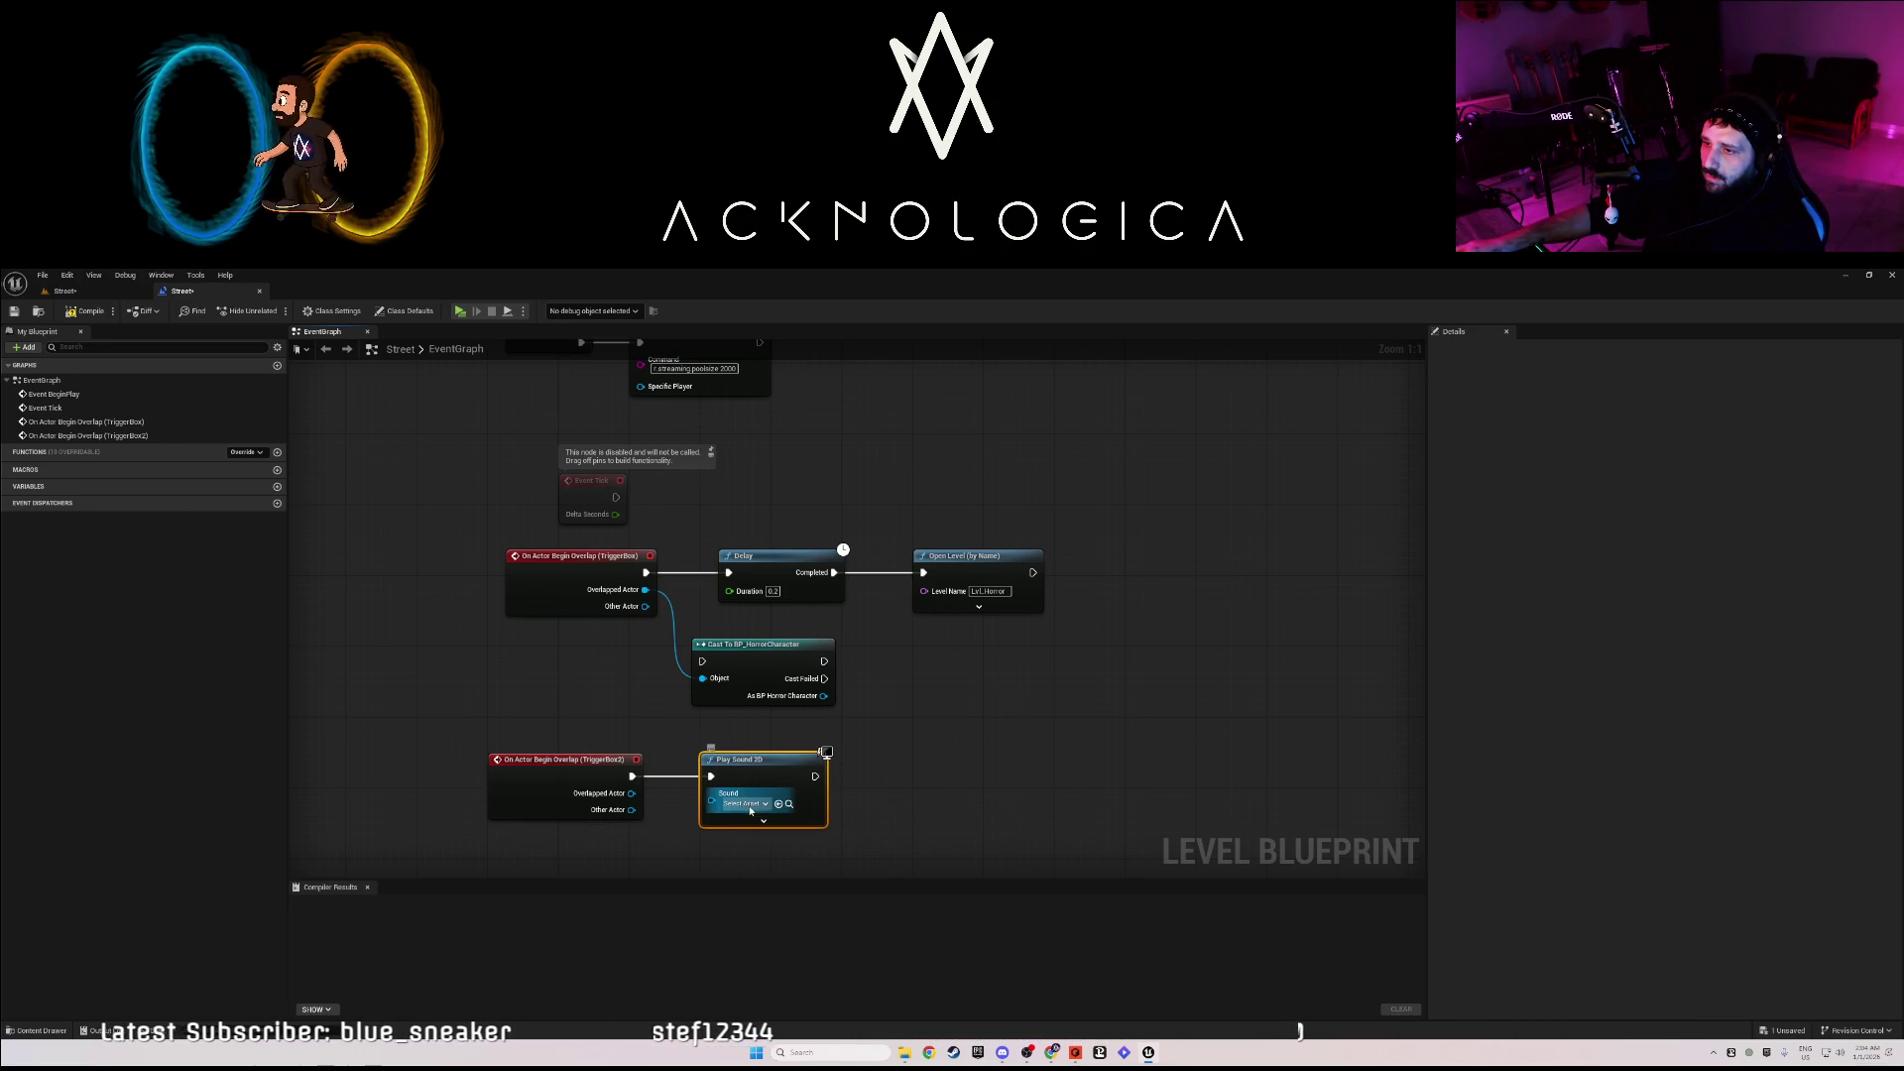
pyautogui.click(746, 804)
pyautogui.click(816, 754)
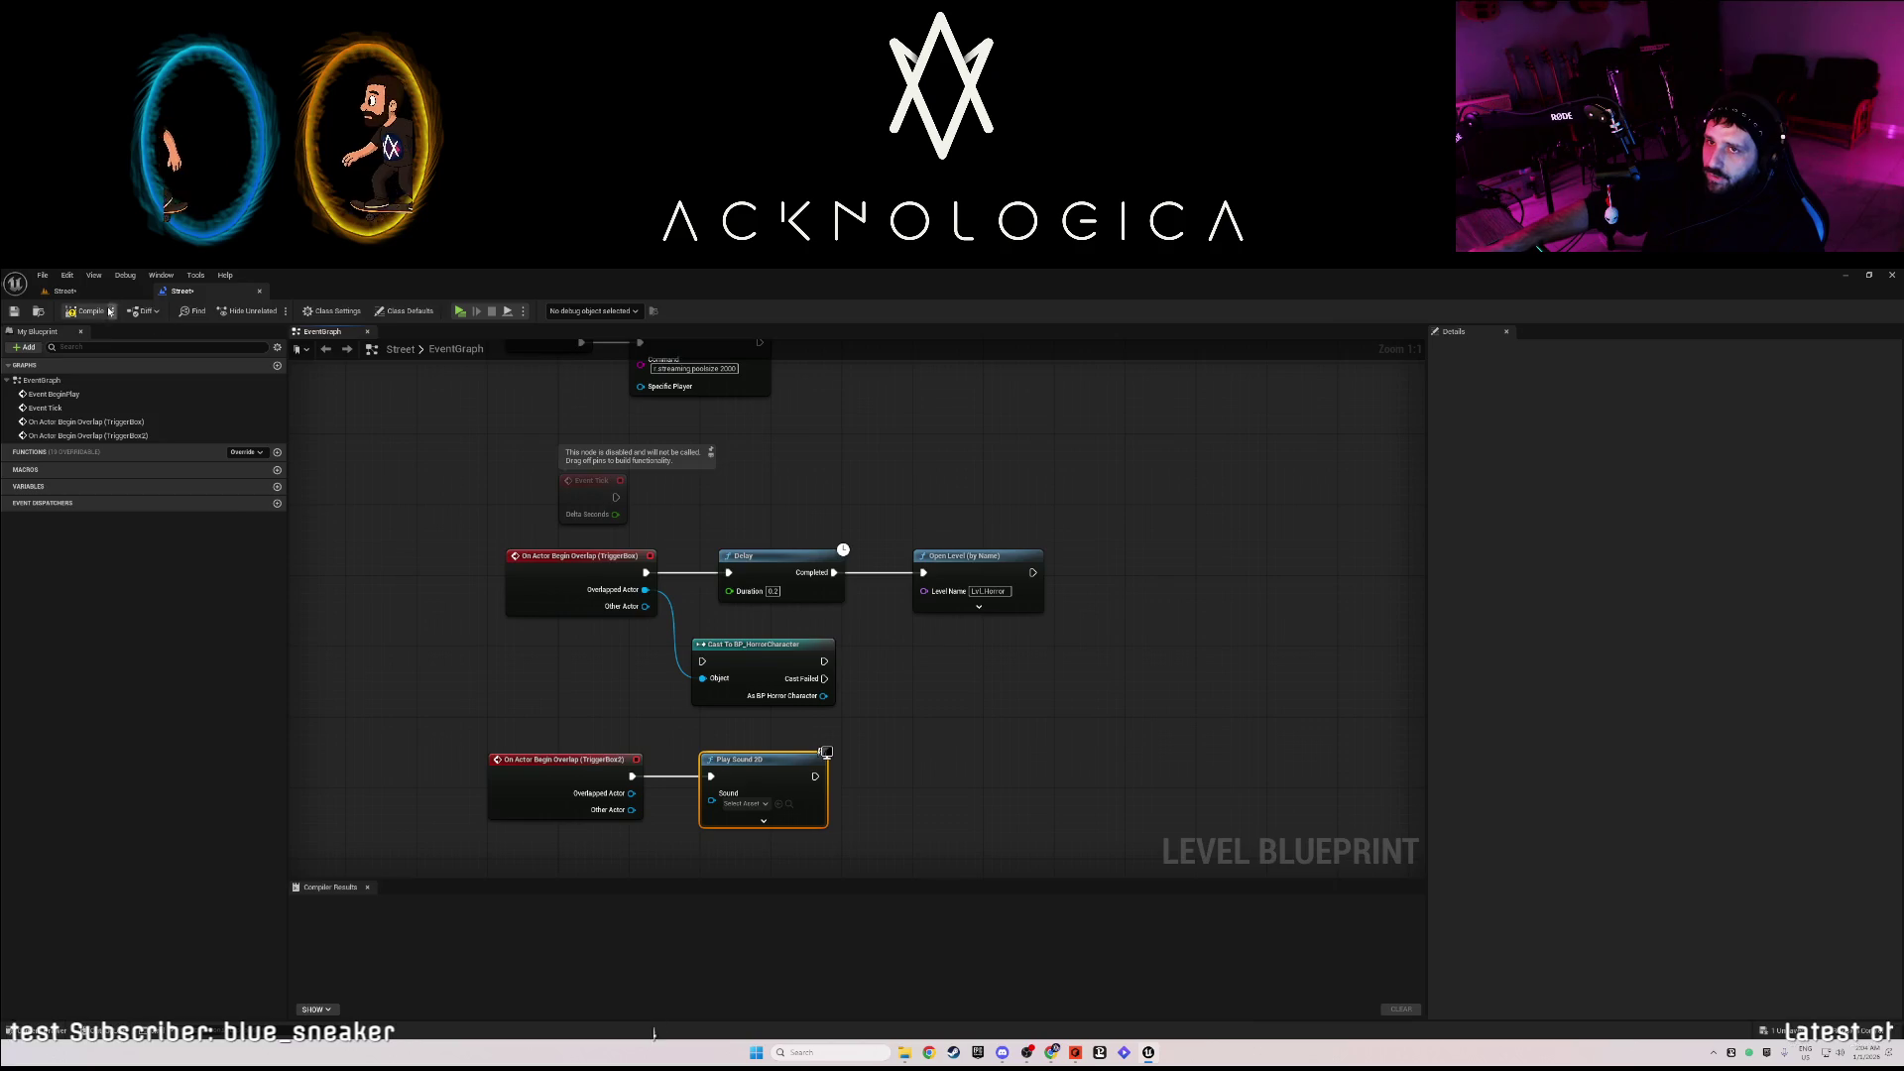
pyautogui.click(64, 291)
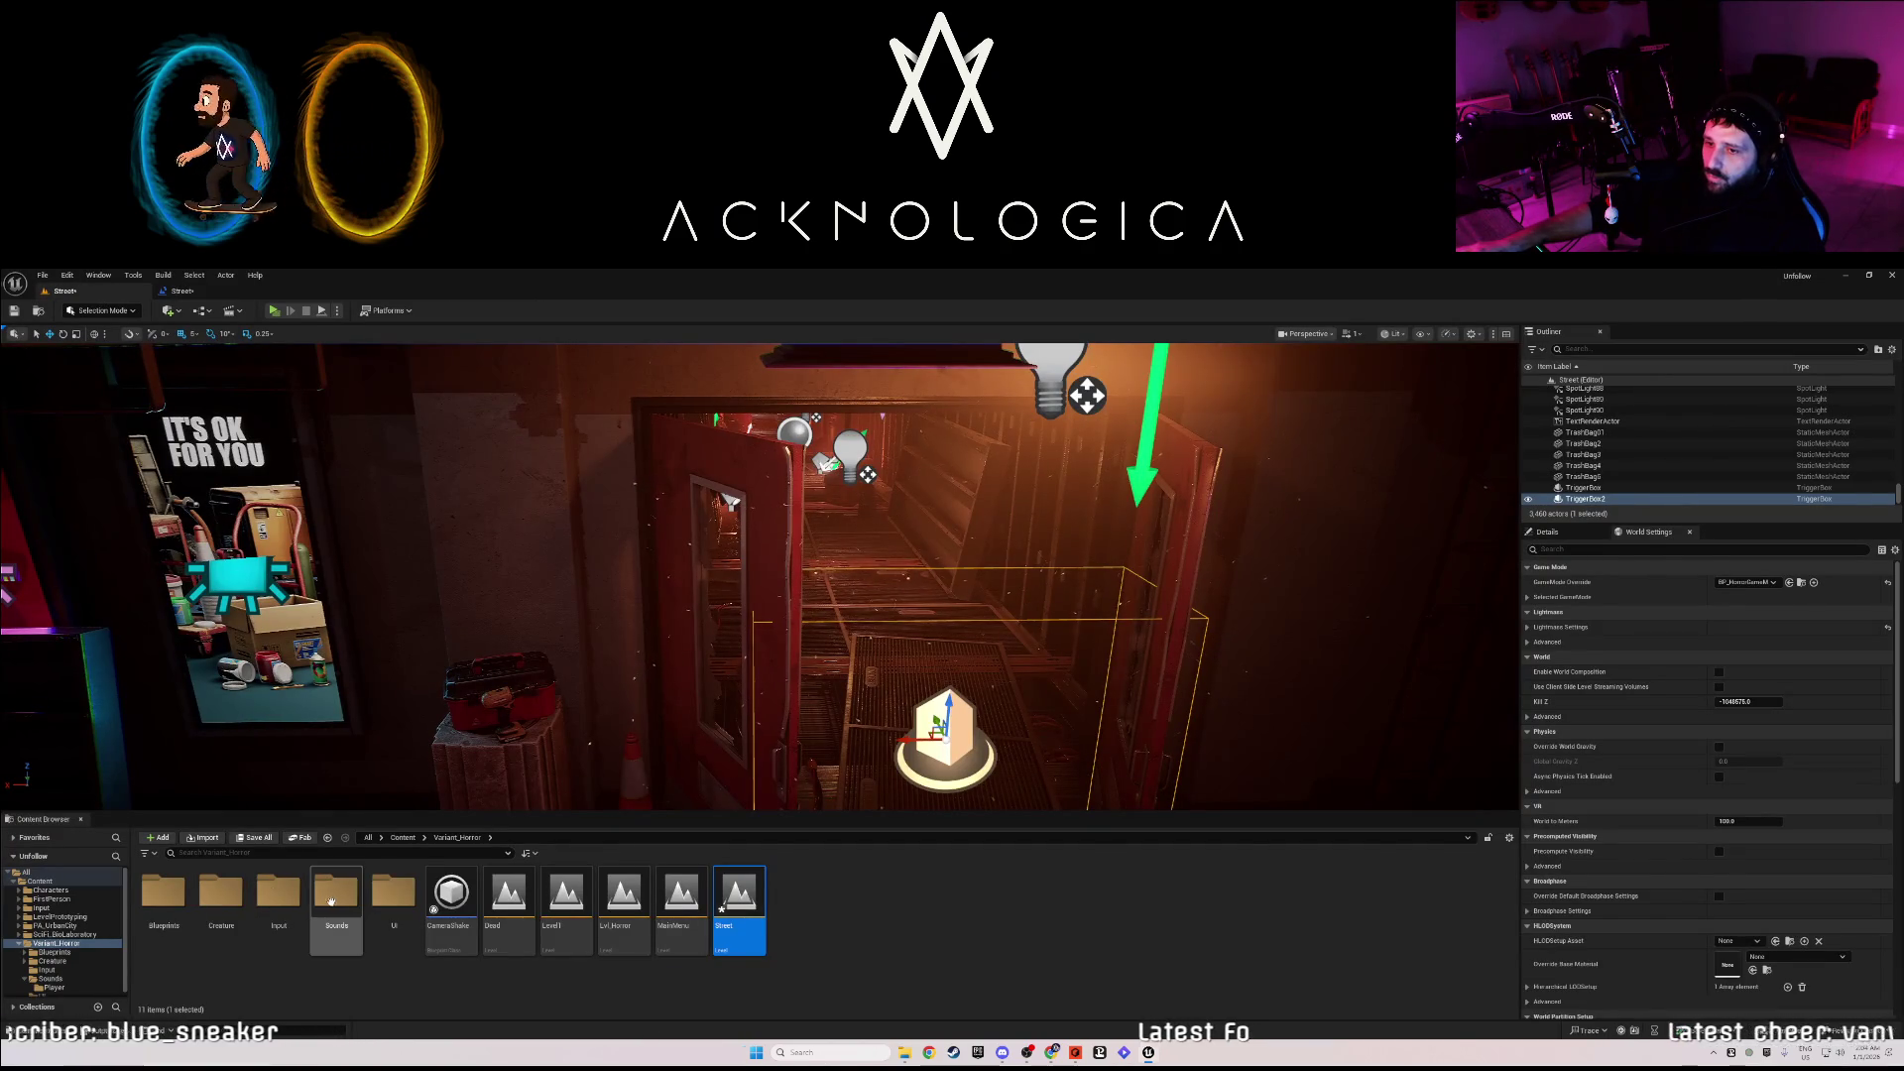
# - Import the BeginLevelScream2 sound into the Player sounds folder from File Explorer
pyautogui.doubleClick(336, 893)
pyautogui.doubleClick(164, 893)
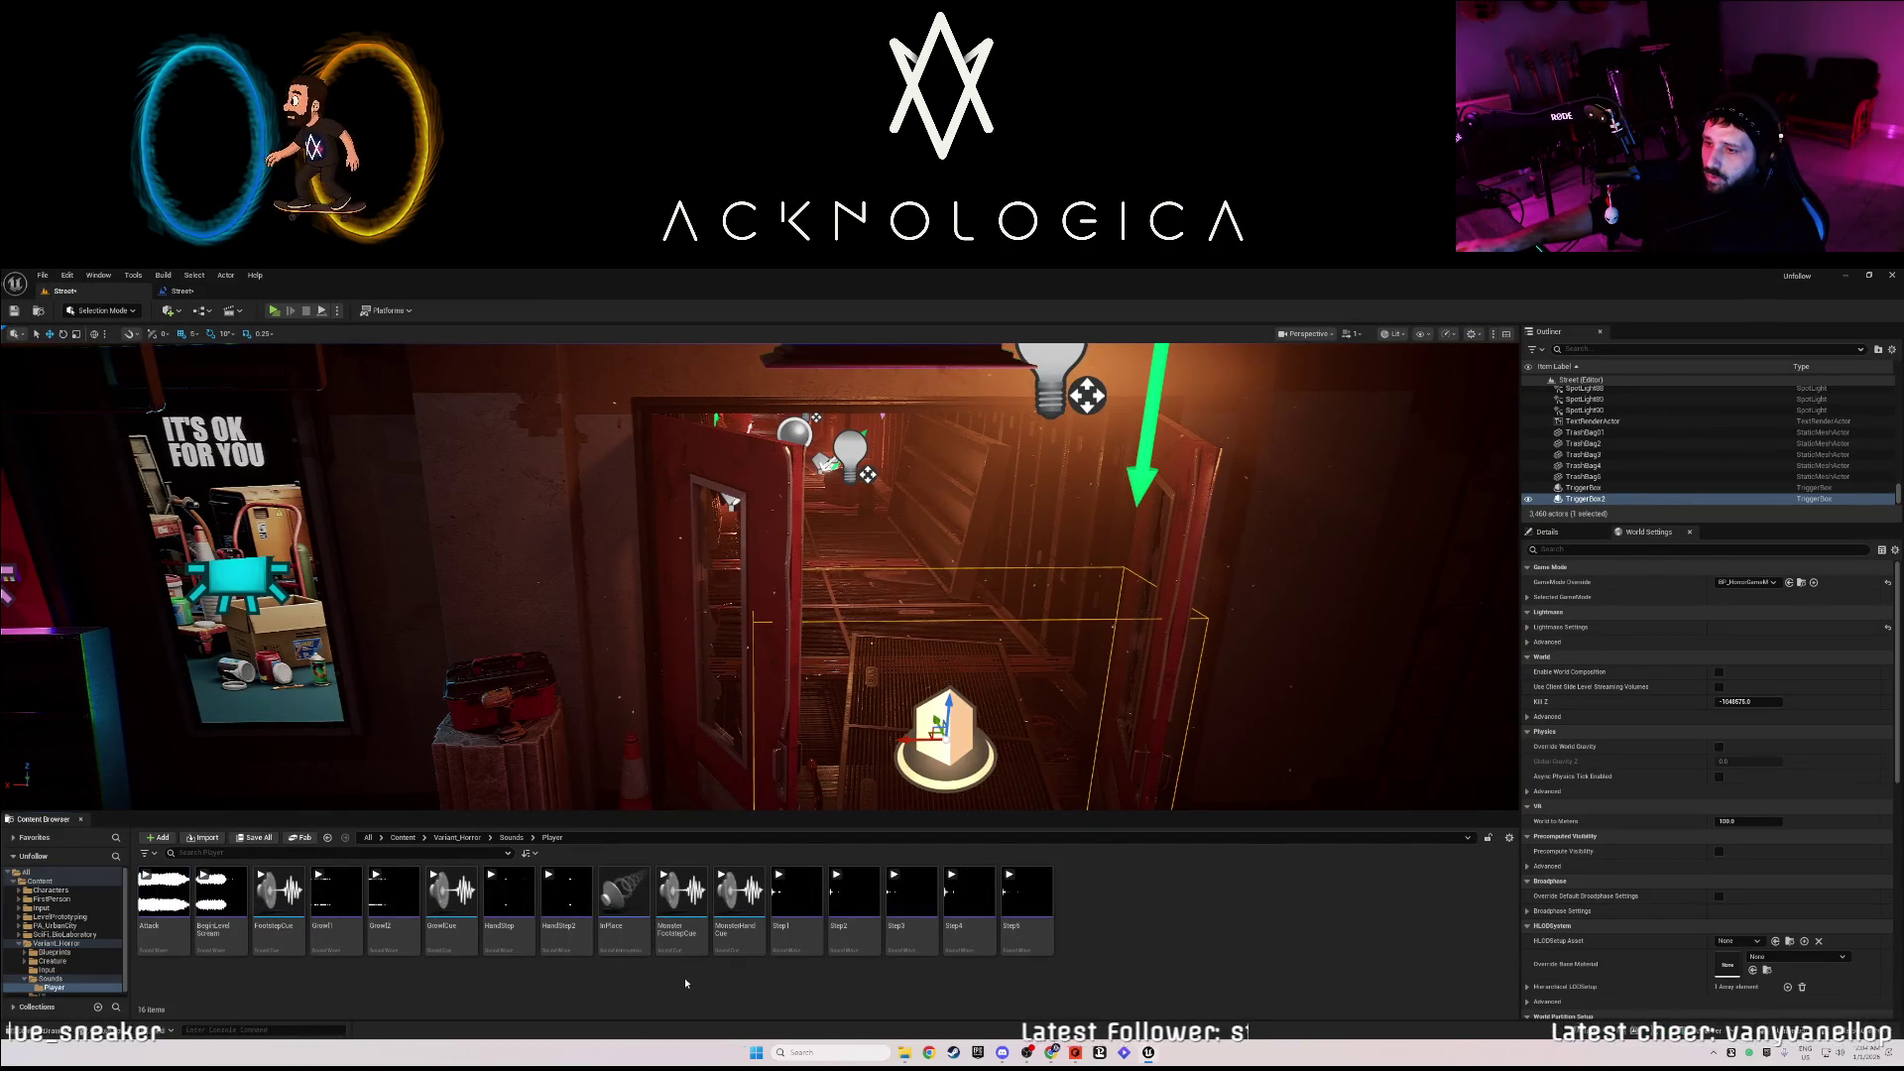
pyautogui.click(904, 1051)
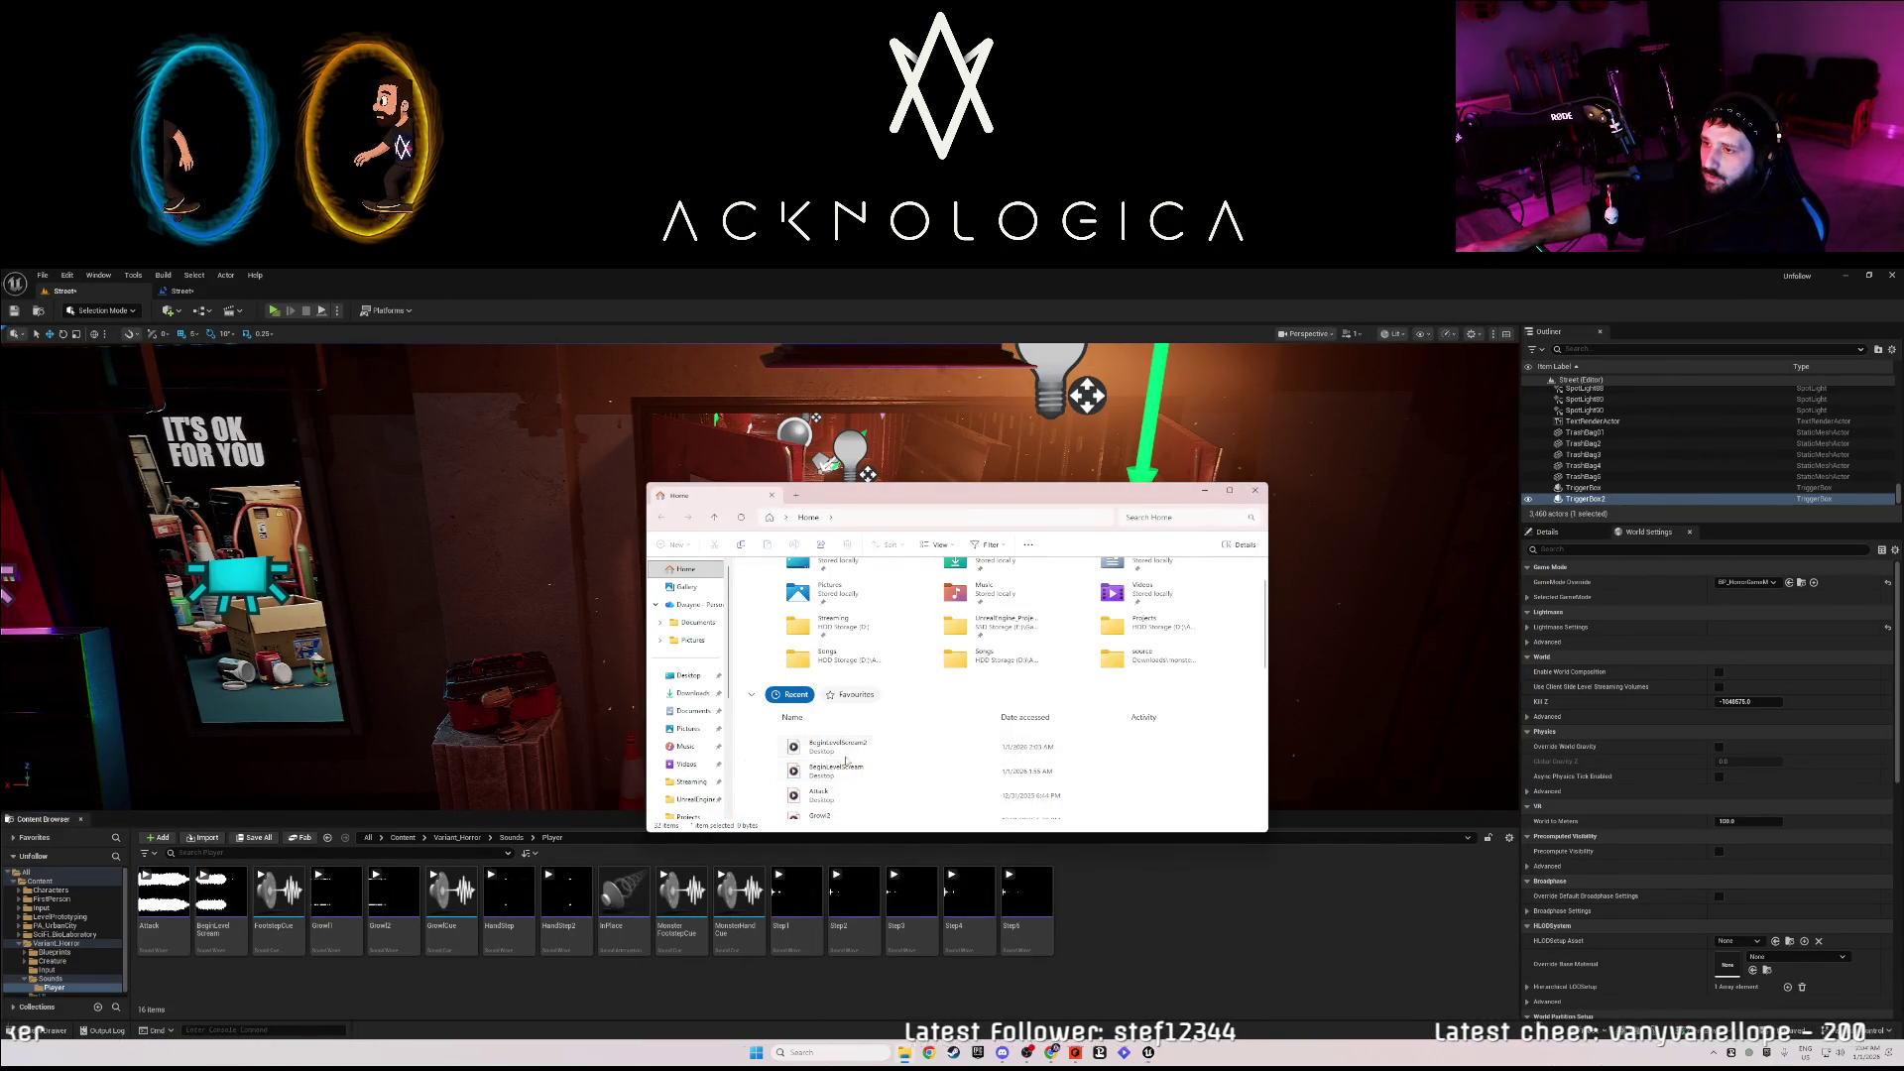
pyautogui.moveTo(823, 746)
pyautogui.mouseDown()
pyautogui.moveTo(1099, 917)
pyautogui.moveTo(1081, 927)
pyautogui.mouseUp()
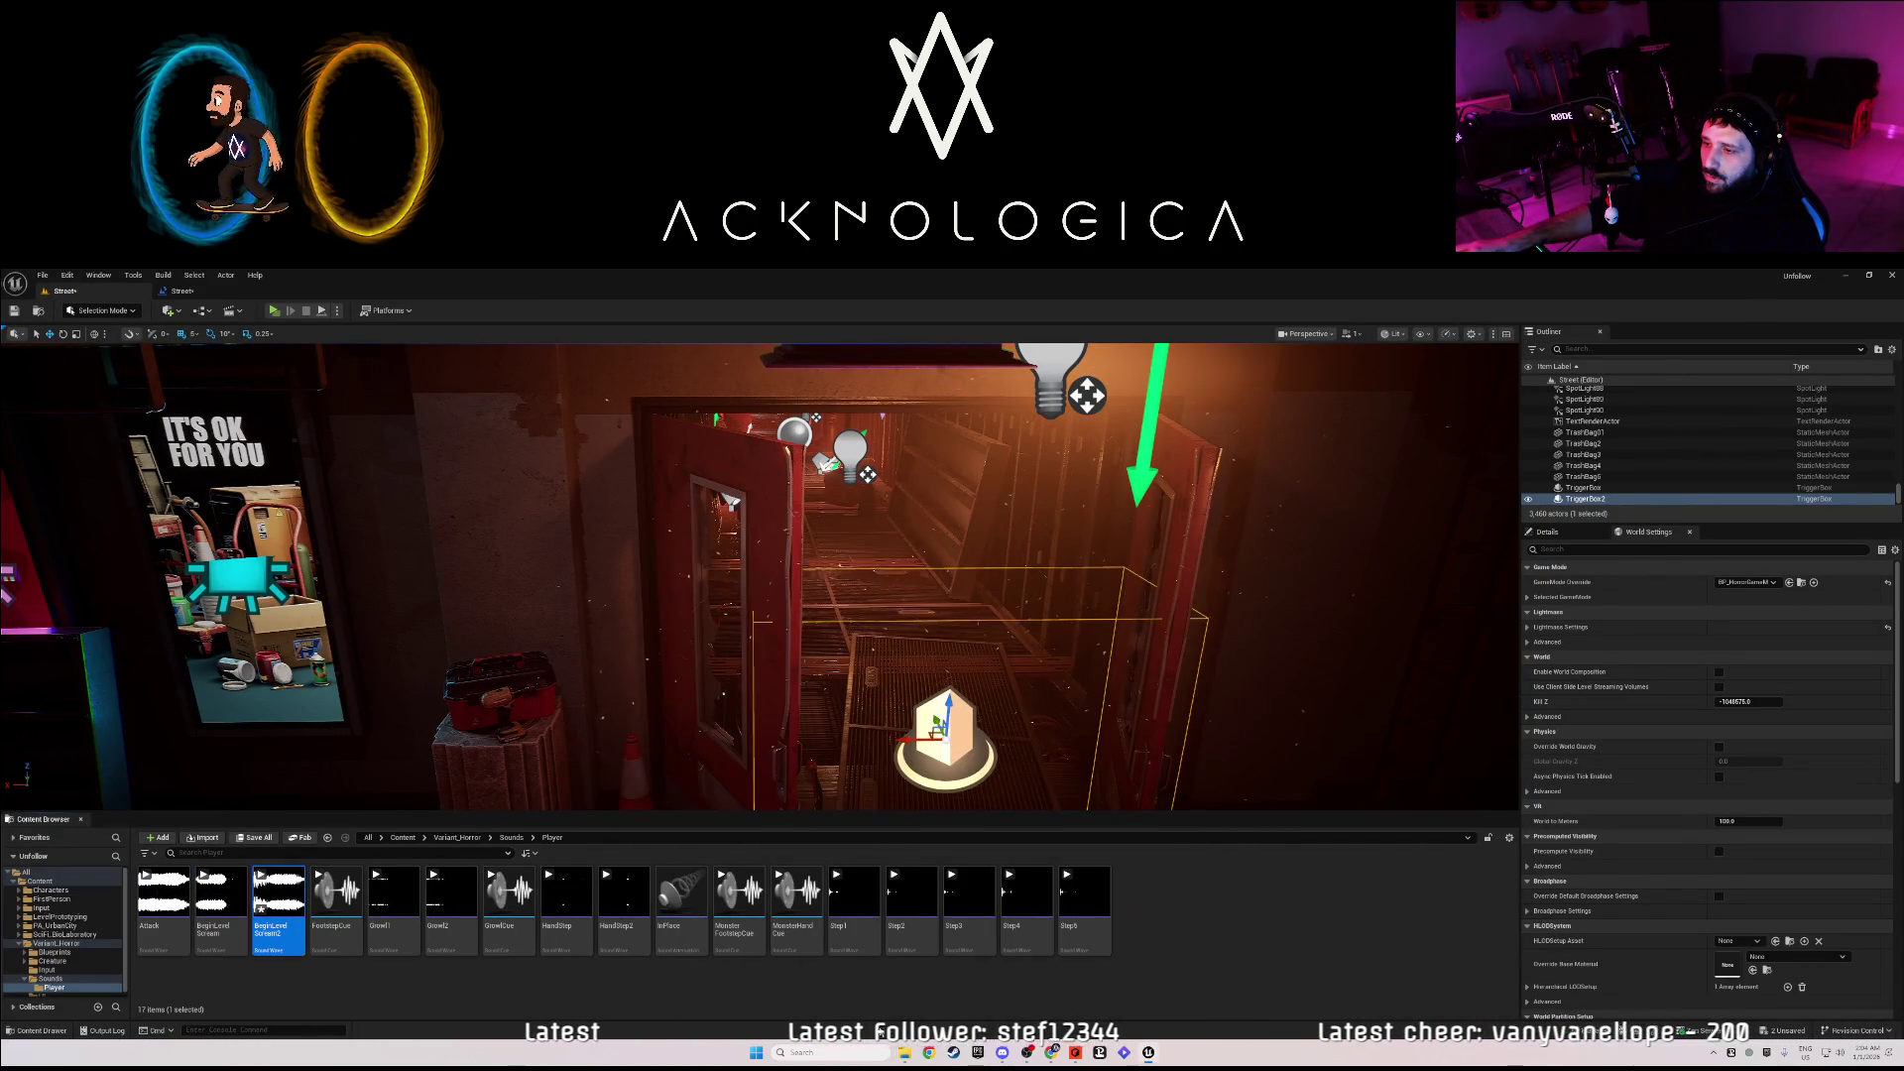
# - Set Play Sound 2D's sound to BeginLevelScream2, cancelling the 'spawn' node search
pyautogui.click(182, 290)
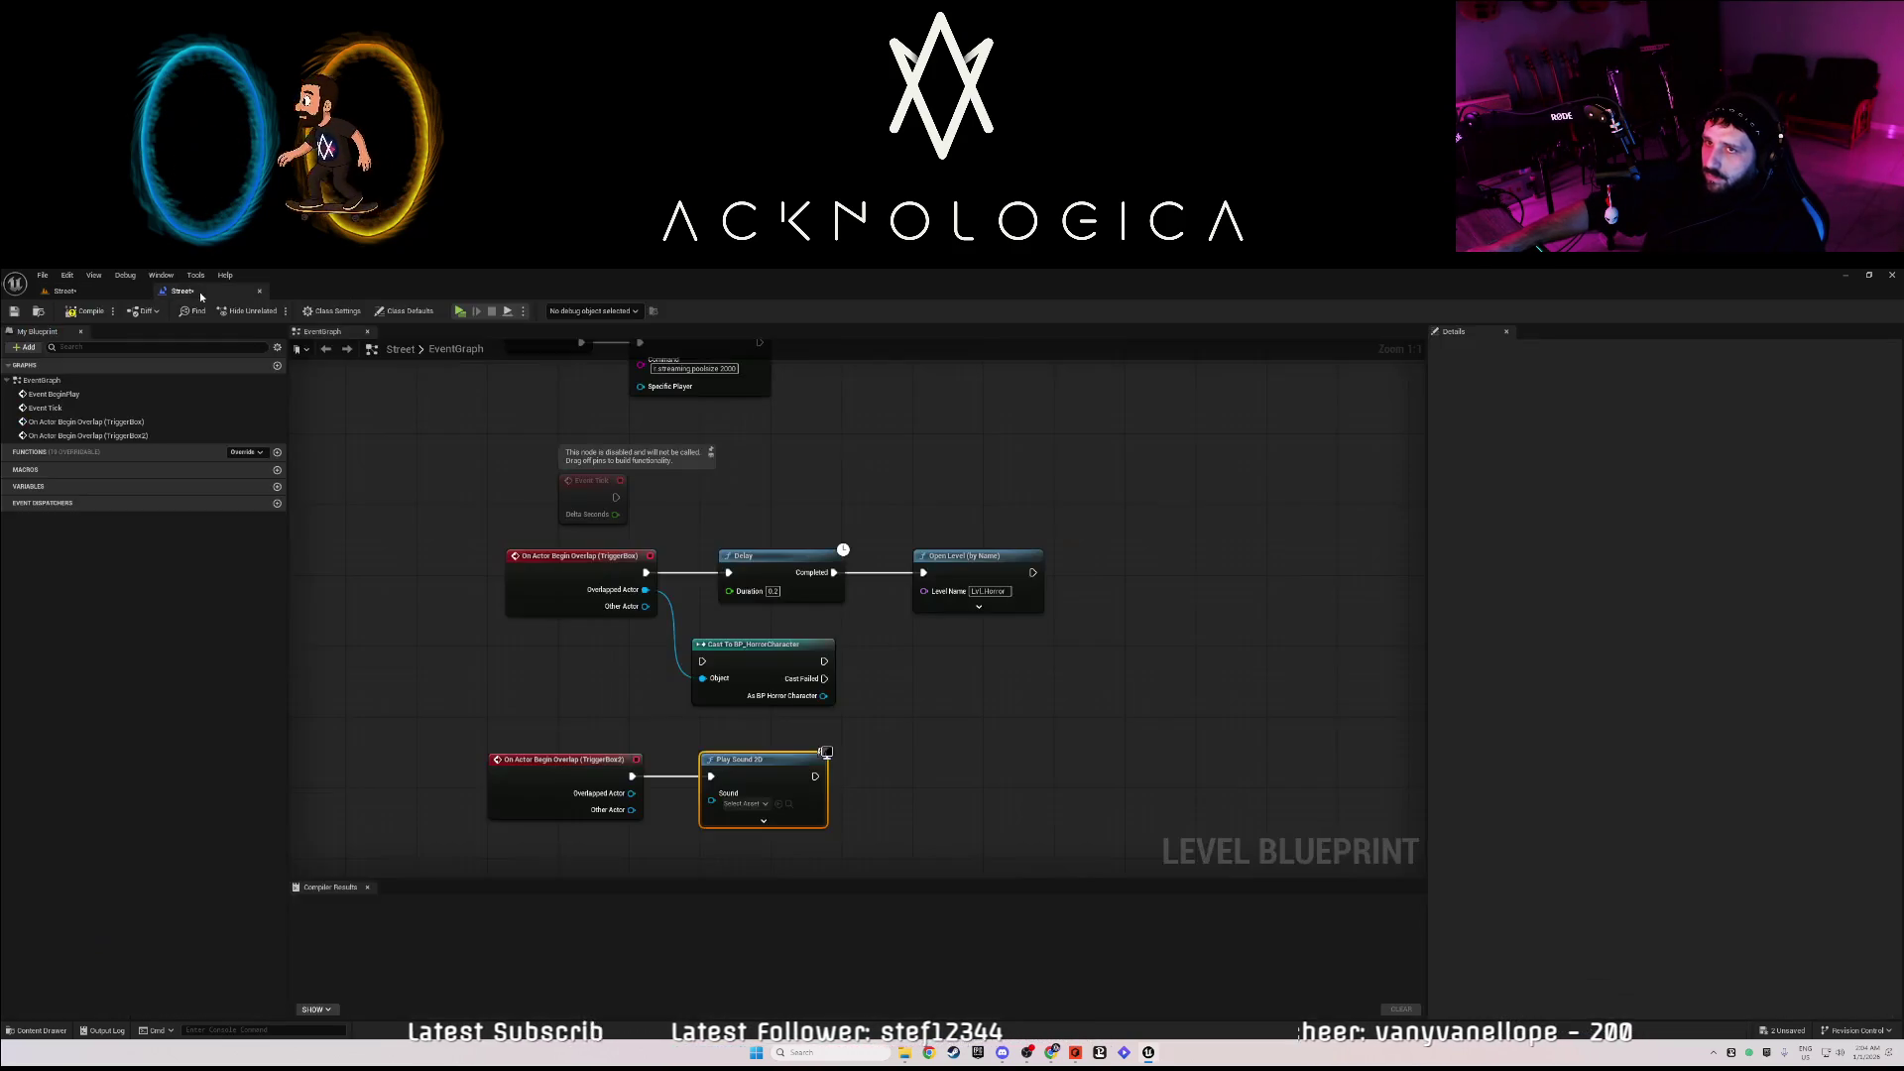
pyautogui.click(744, 803)
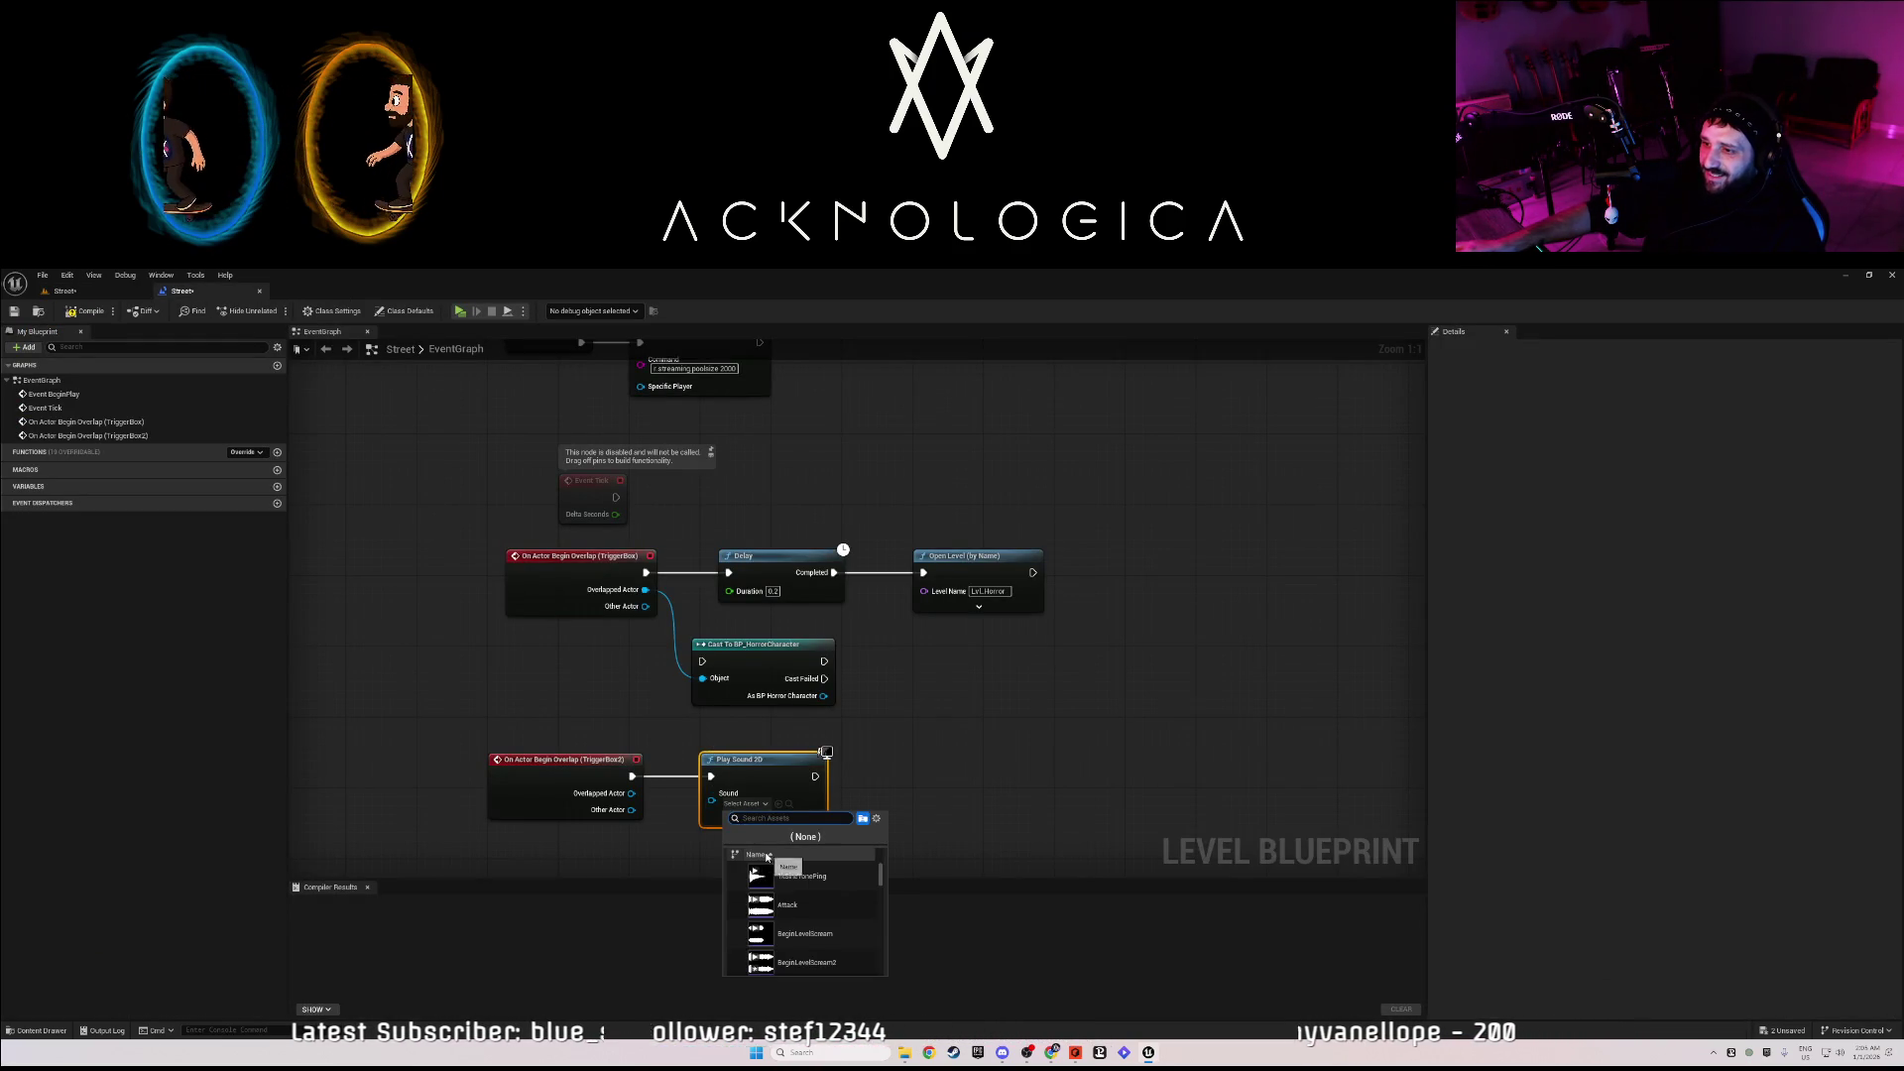
pyautogui.write('be')
pyautogui.click(824, 906)
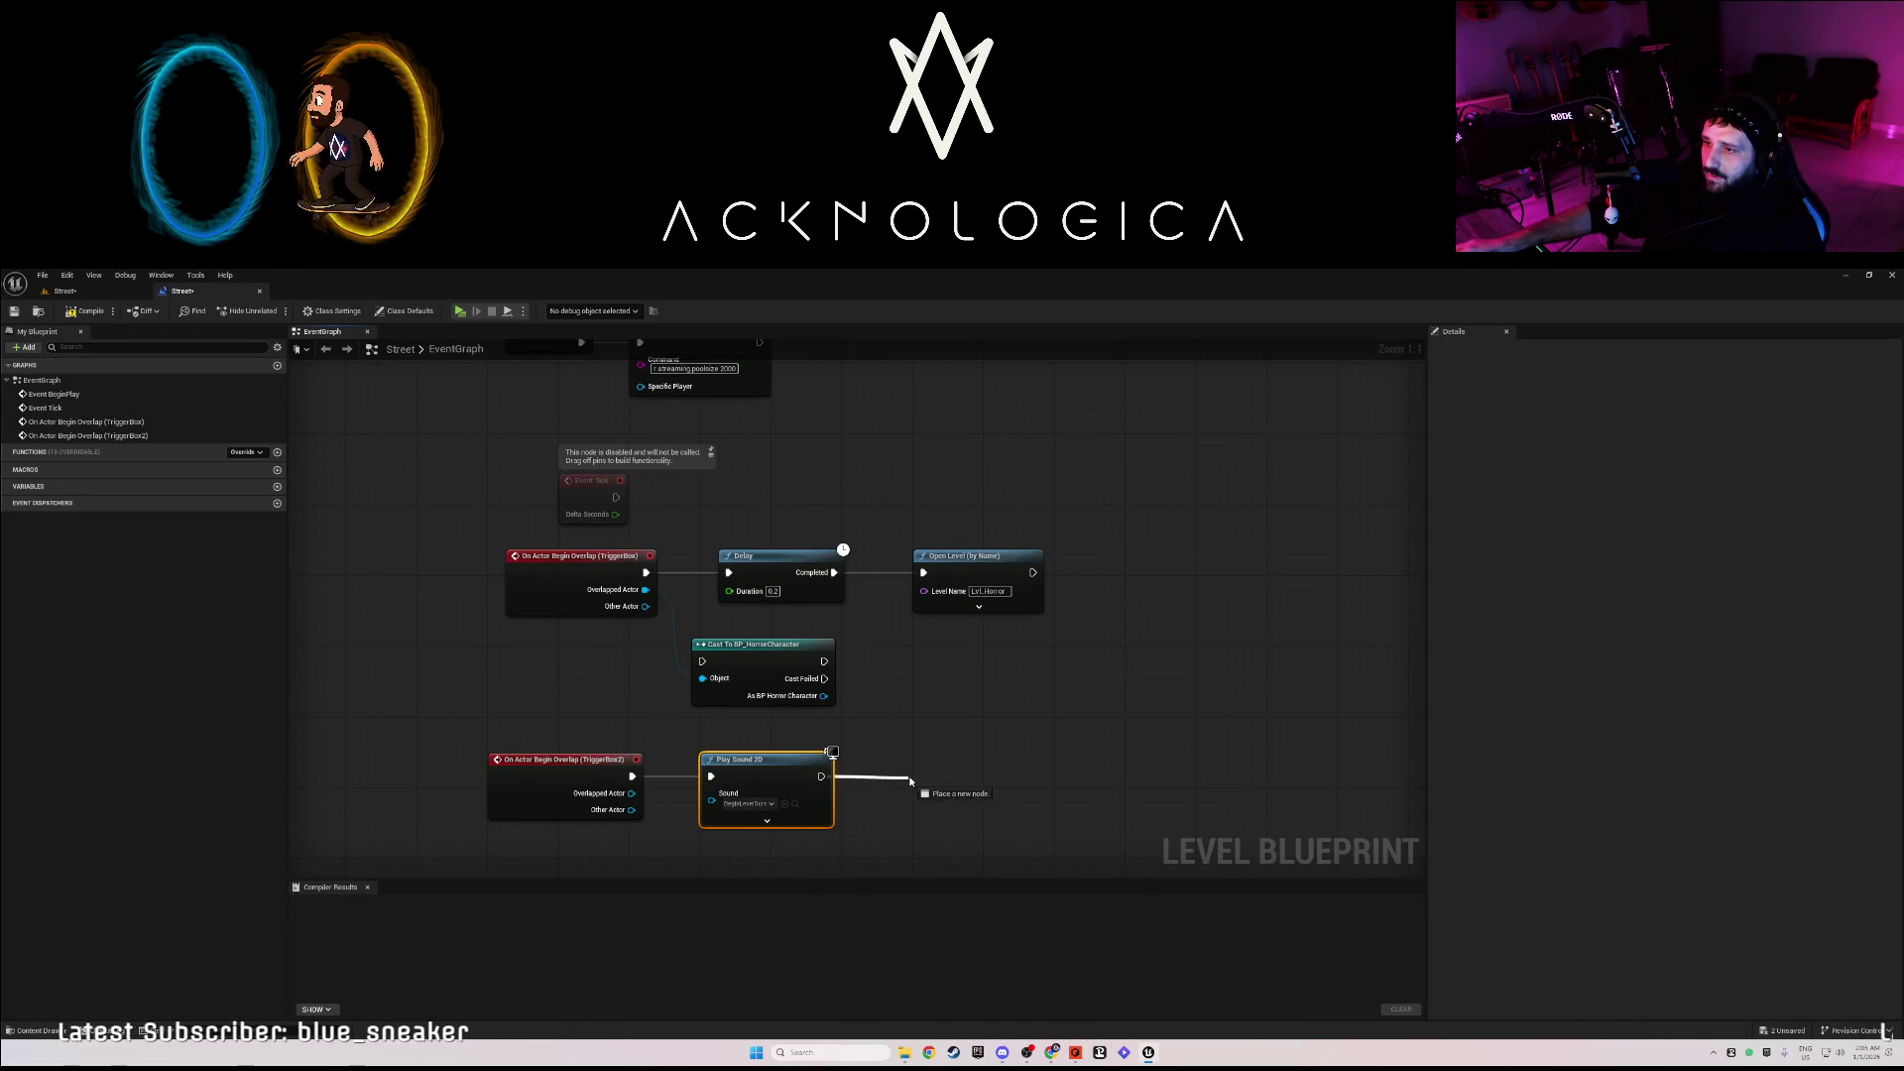
pyautogui.moveTo(911, 781); pyautogui.dragTo(913, 779)
pyautogui.write('spawn')
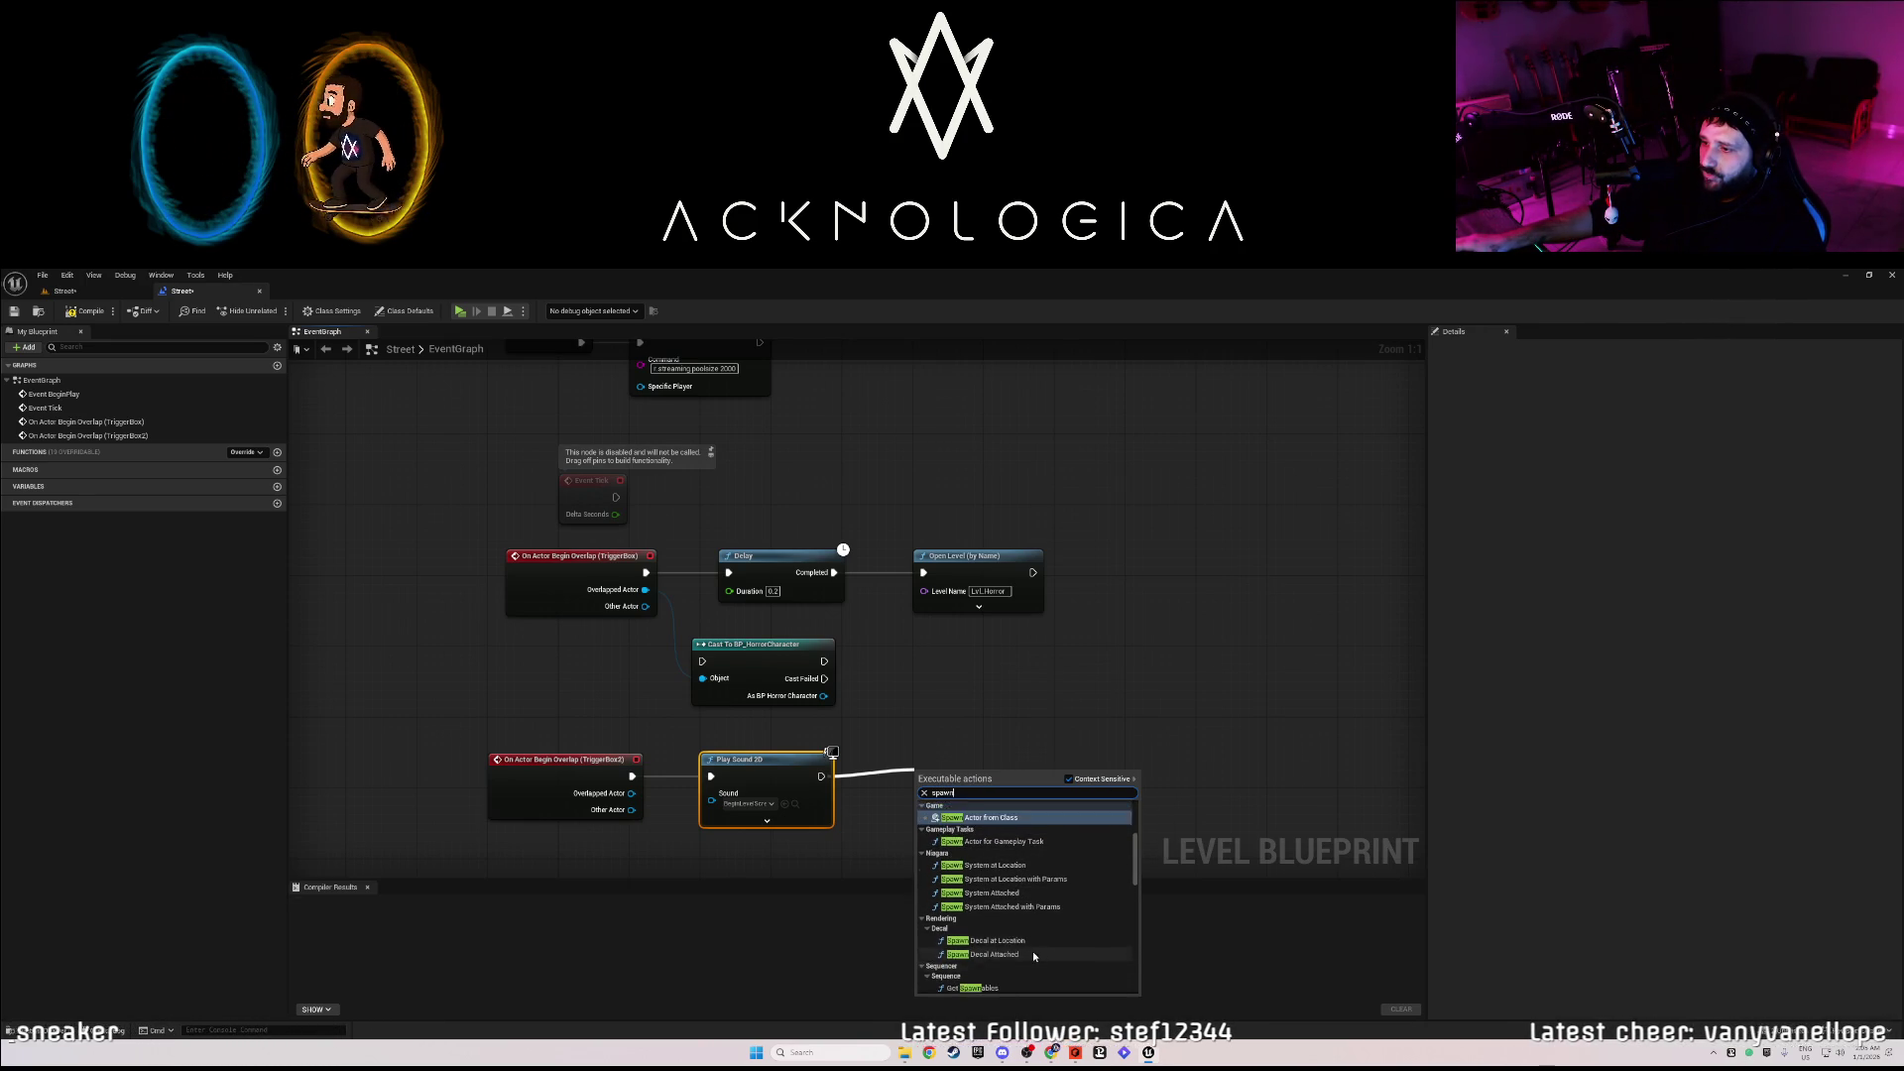
pyautogui.scroll(3, 1031, 942)
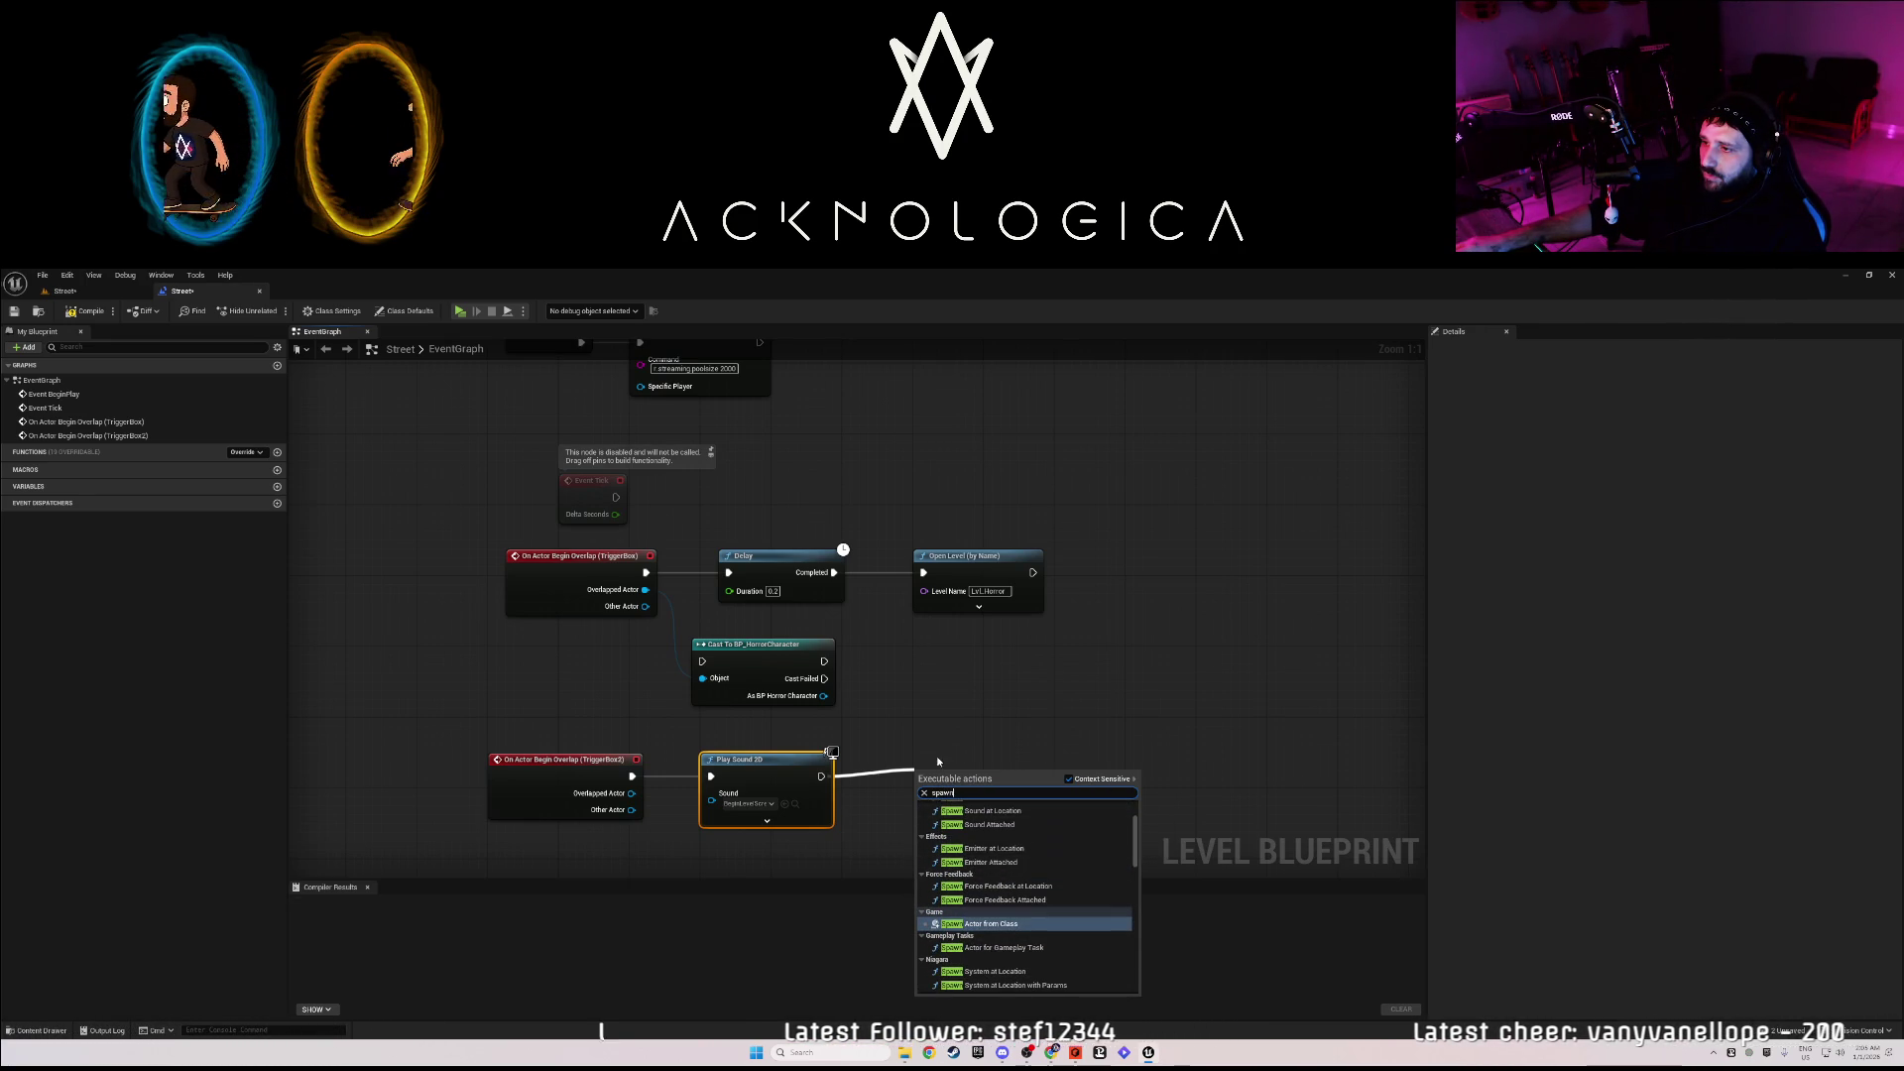
pyautogui.click(854, 778)
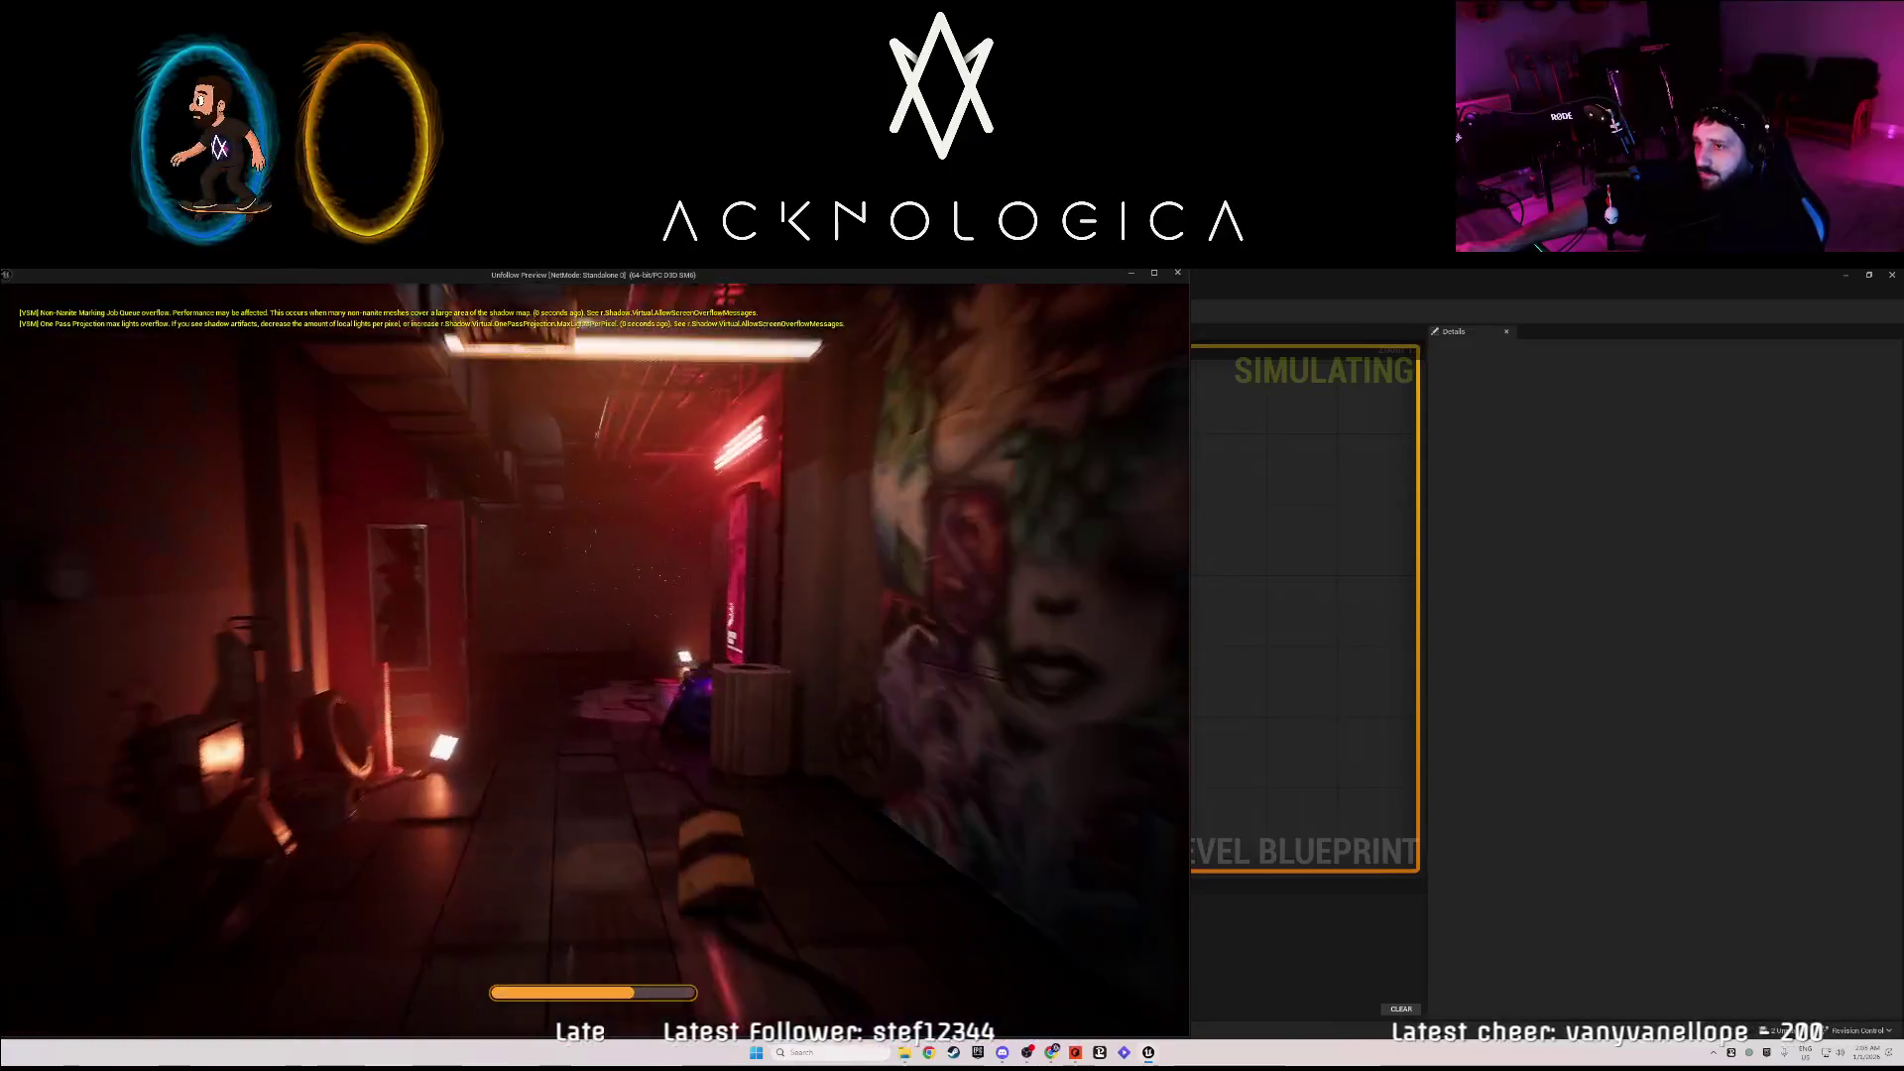
# - Stop the play preview and save the Street level with Ctrl+S
pyautogui.press('Escape')
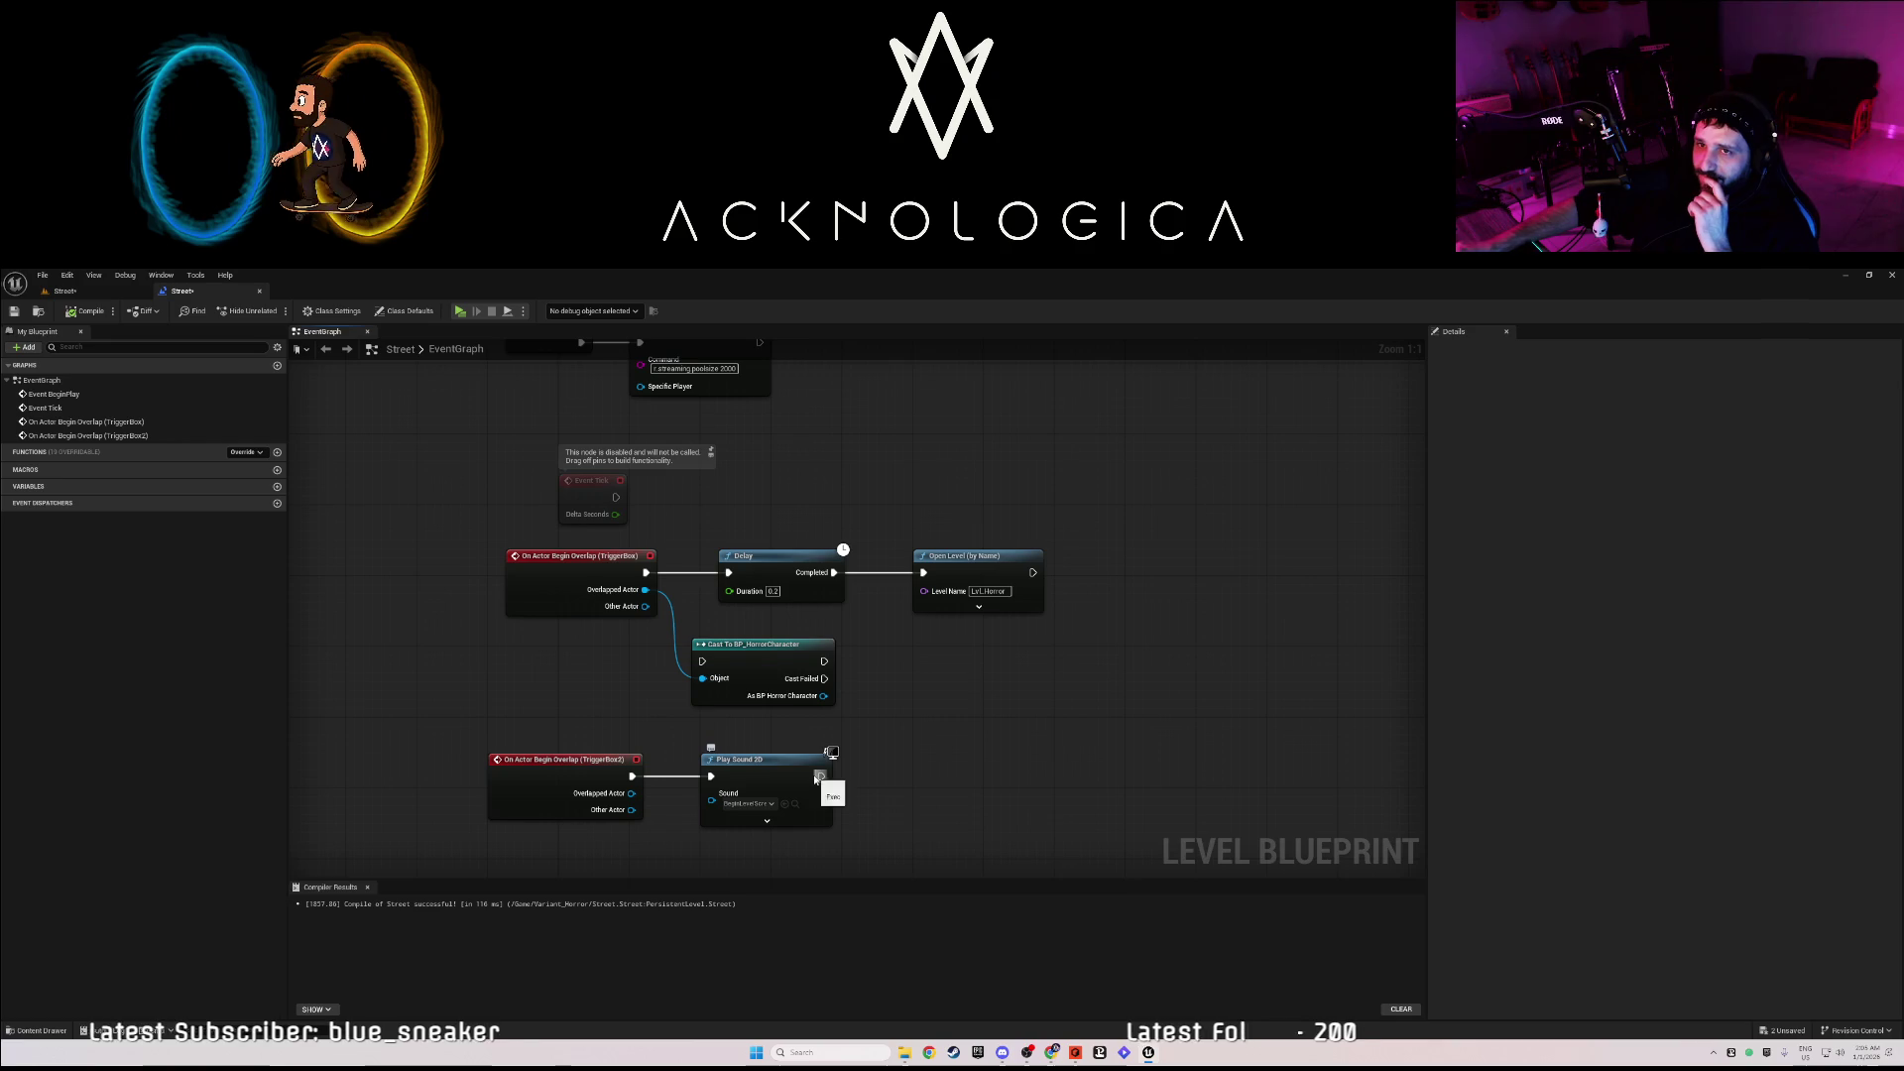
pyautogui.hotkey('ctrl', 's')
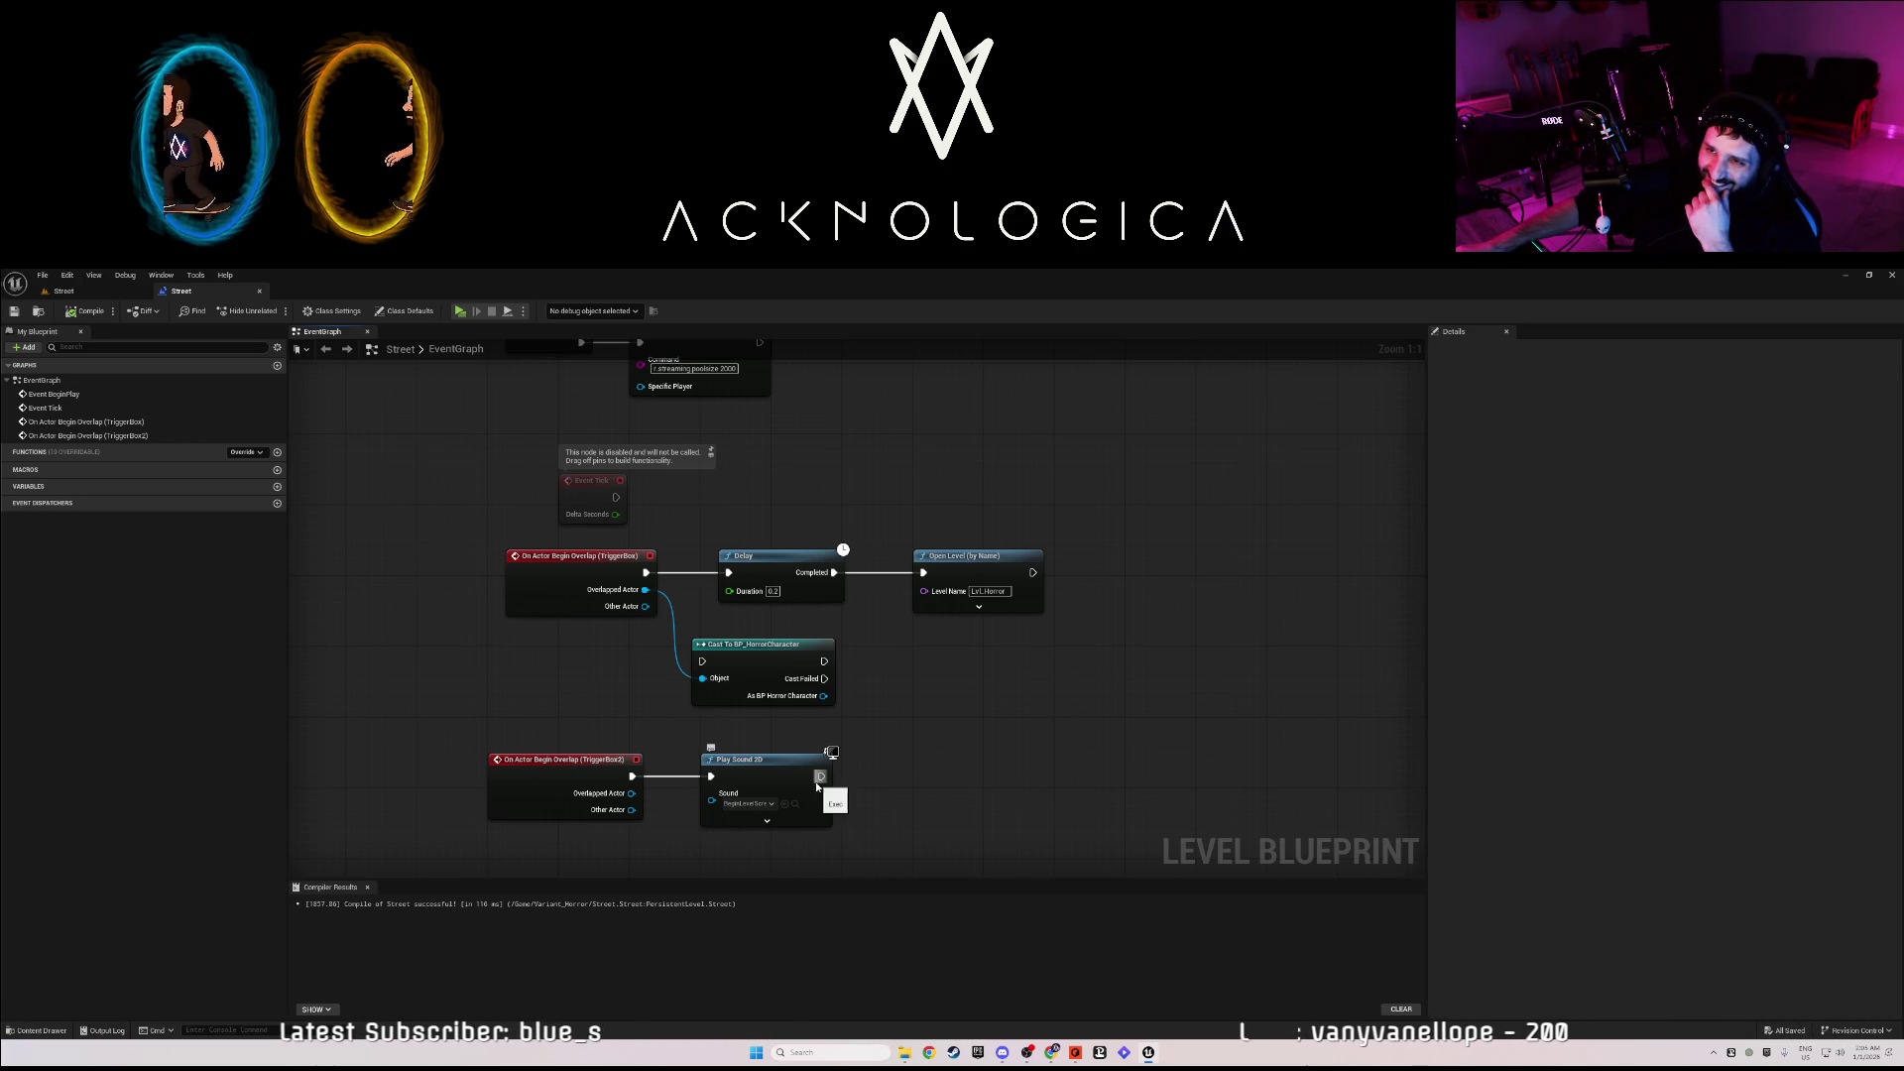
# - Fly to the back wall and select SM_Wall12, deleting it and restoring it with undo
pyautogui.click(76, 296)
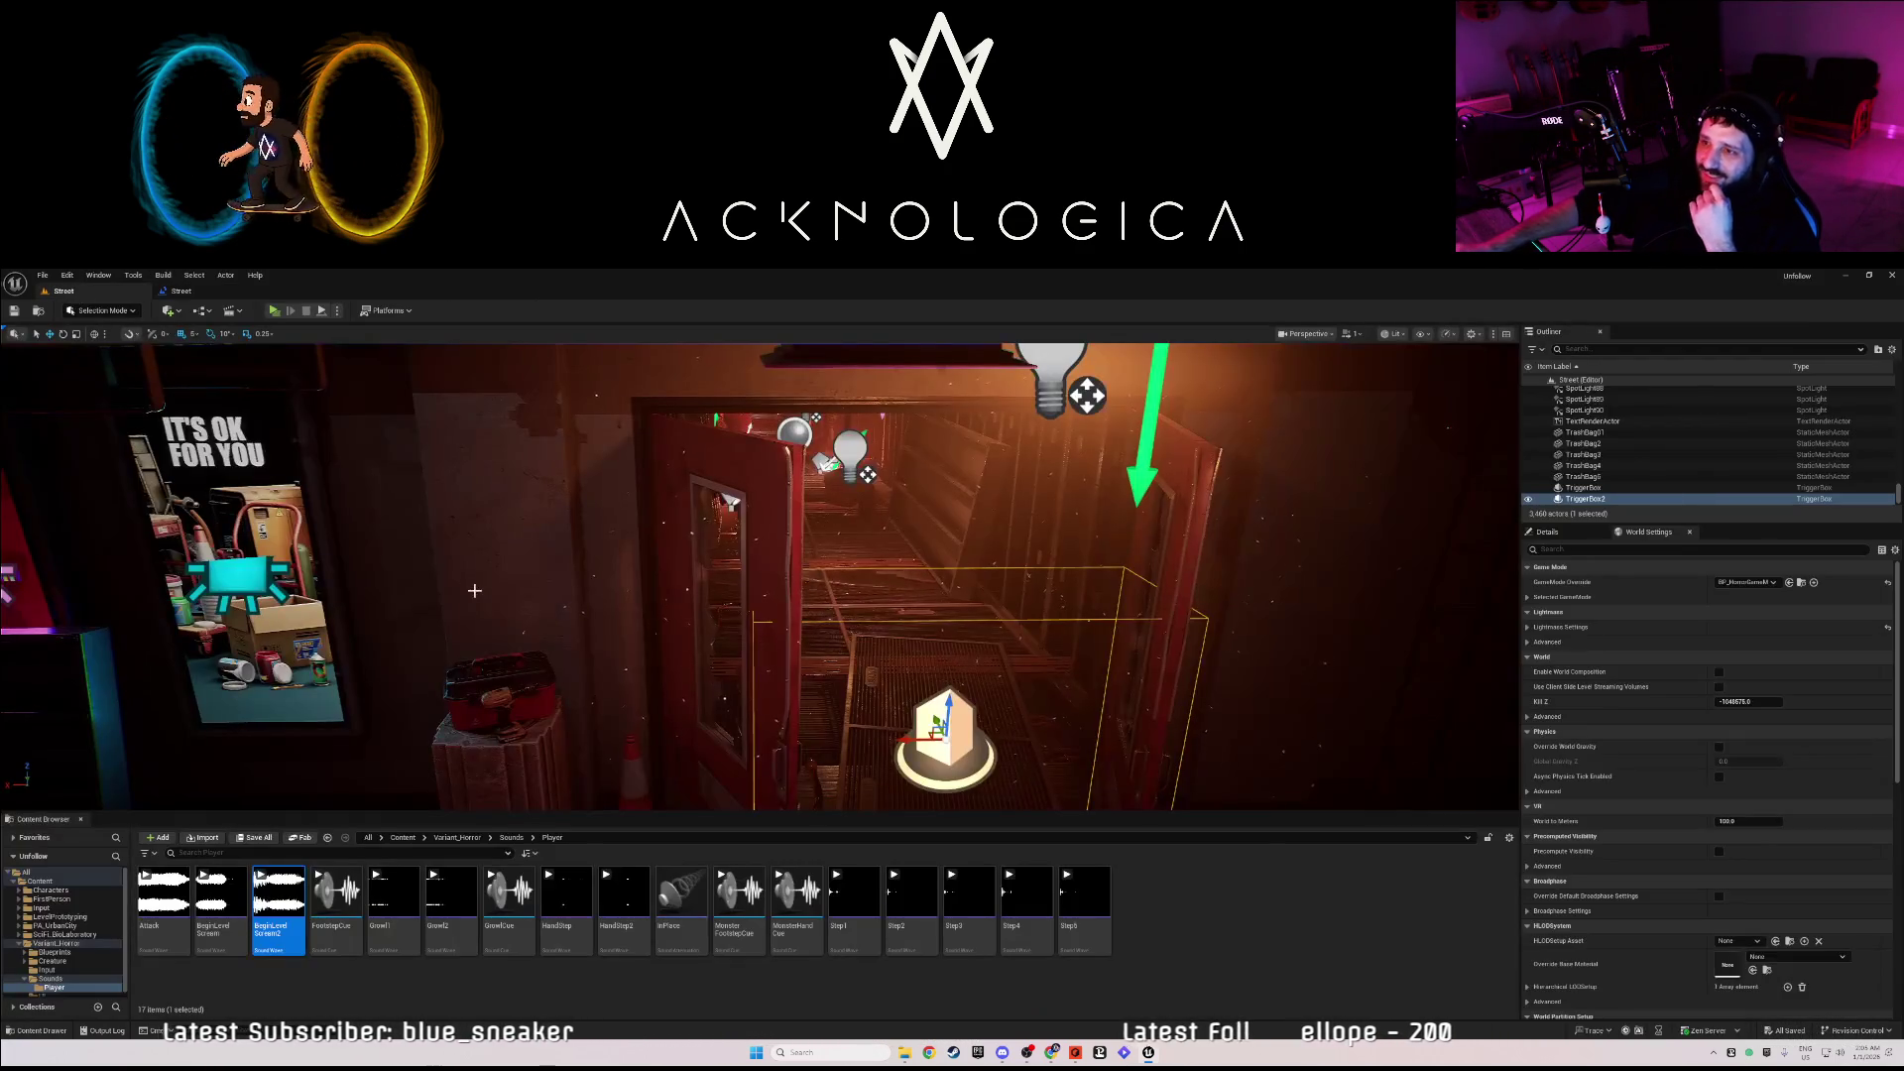
pyautogui.press('w')
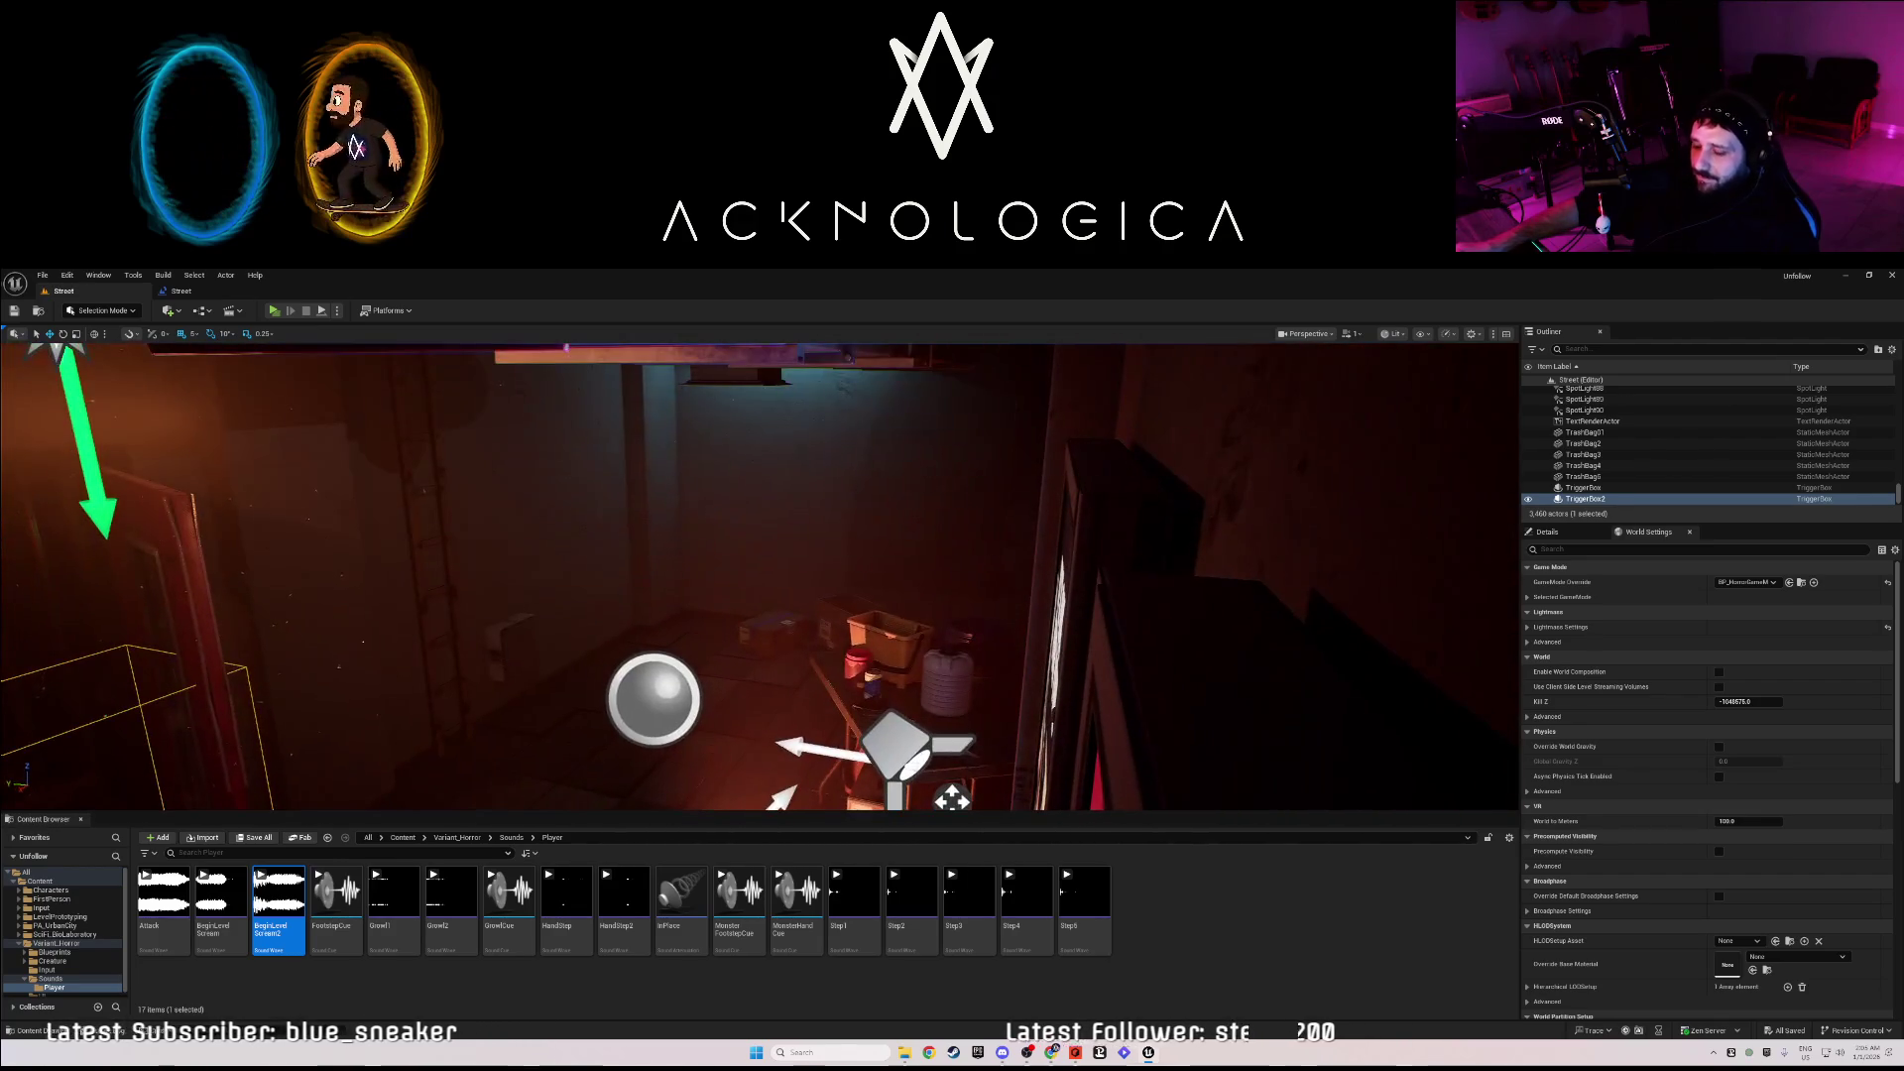
pyautogui.press('w')
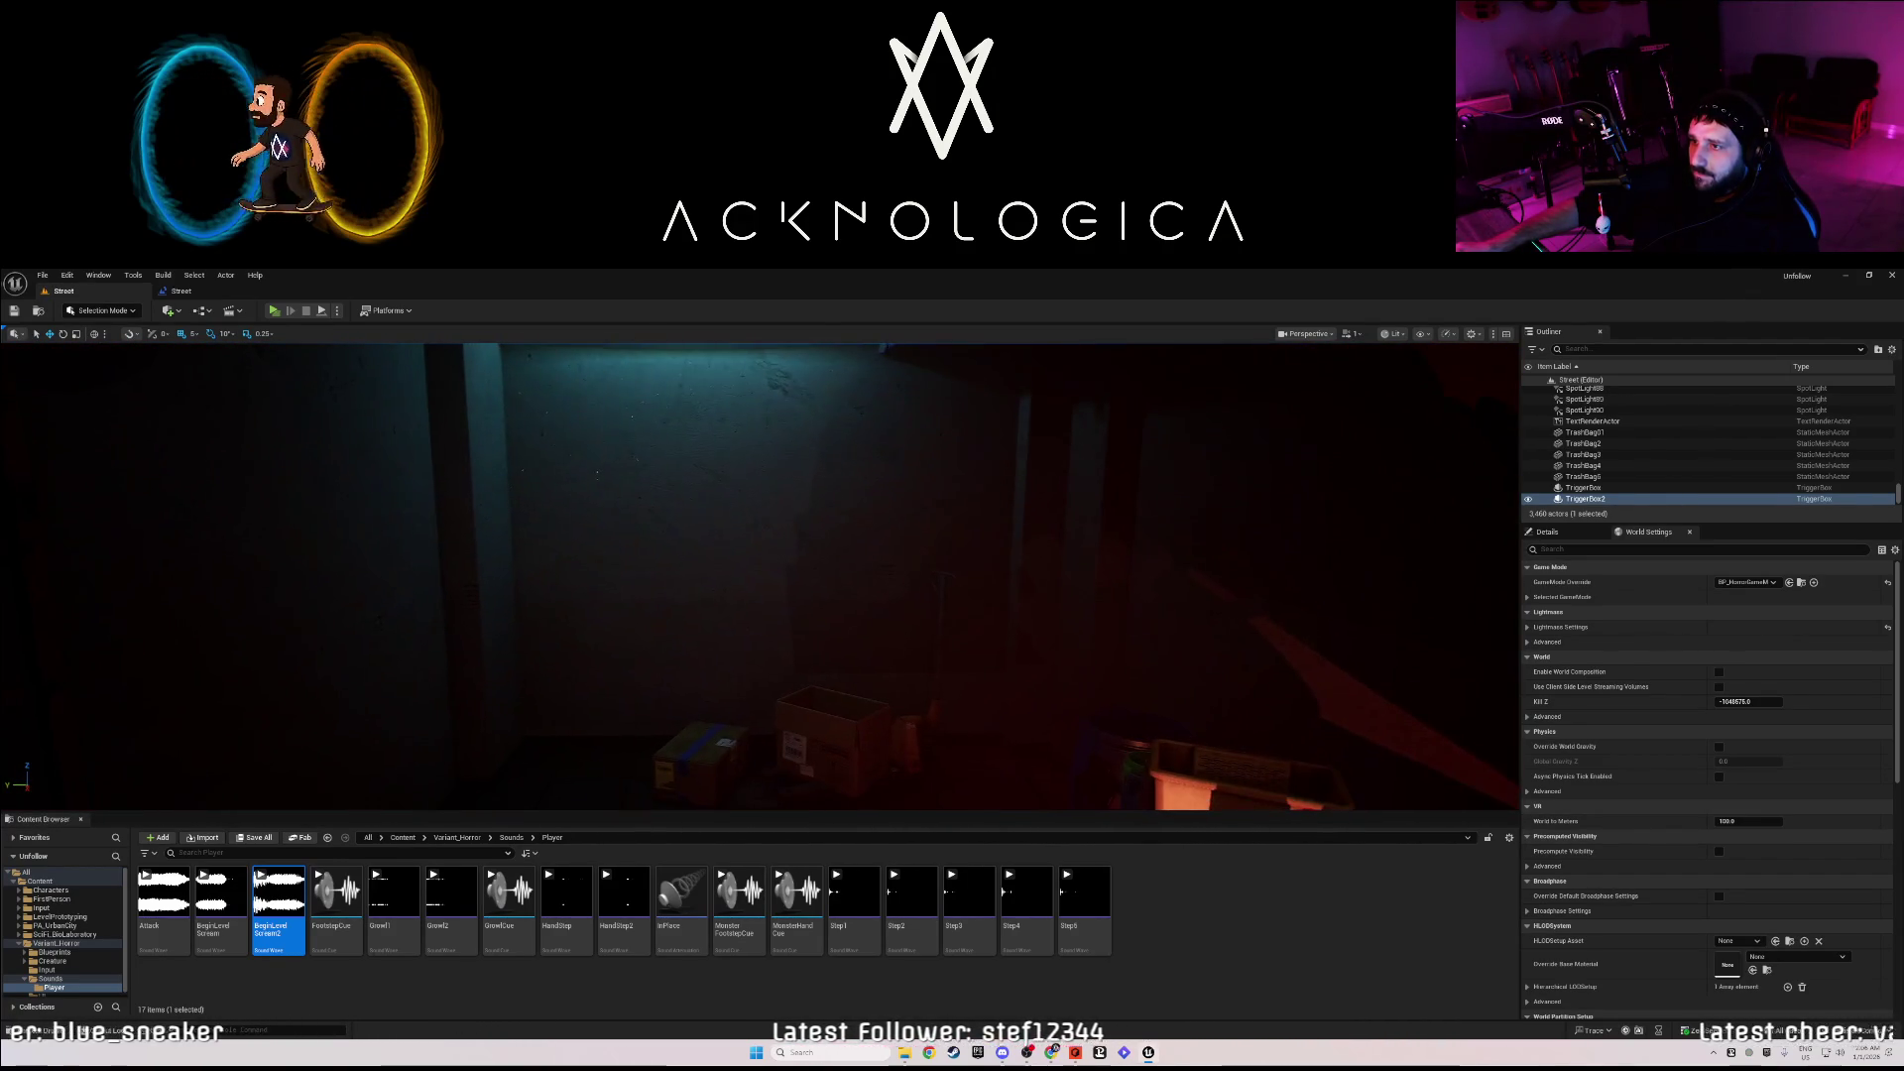
pyautogui.click(697, 658)
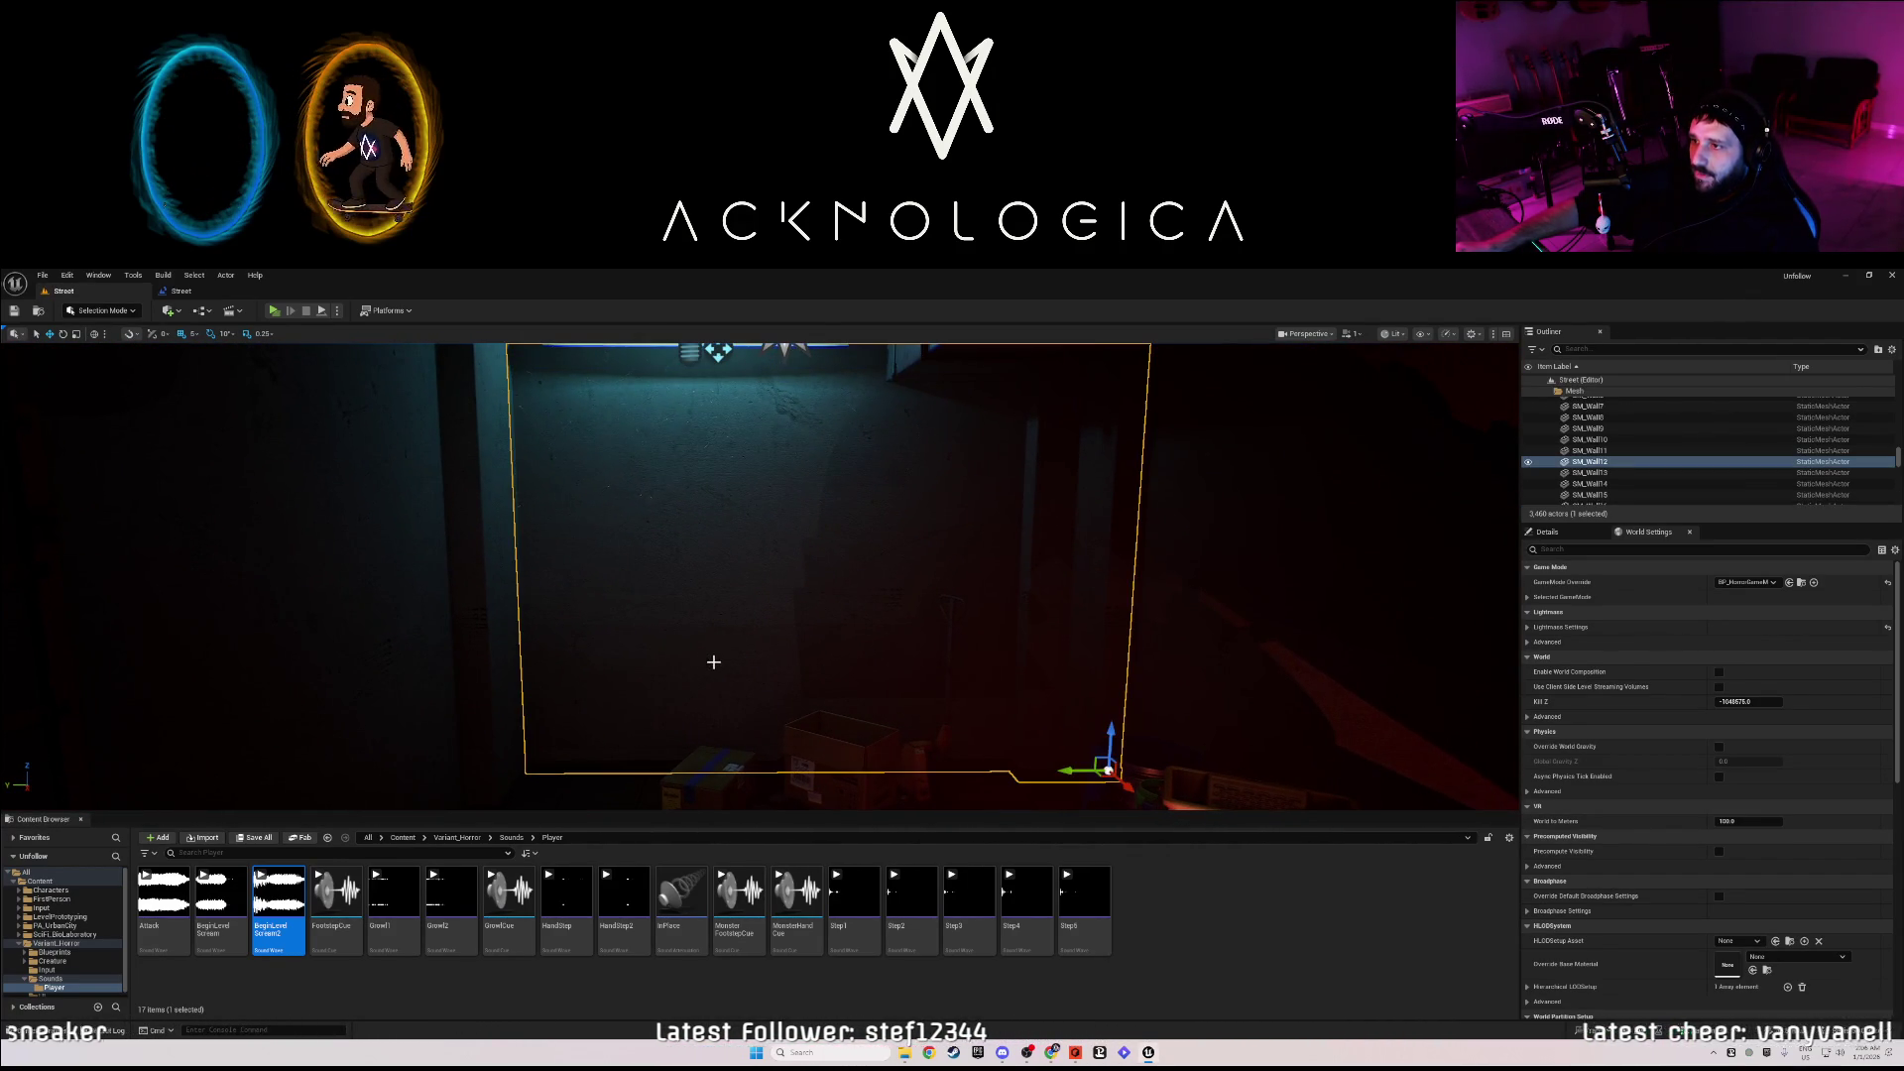
pyautogui.press('e')
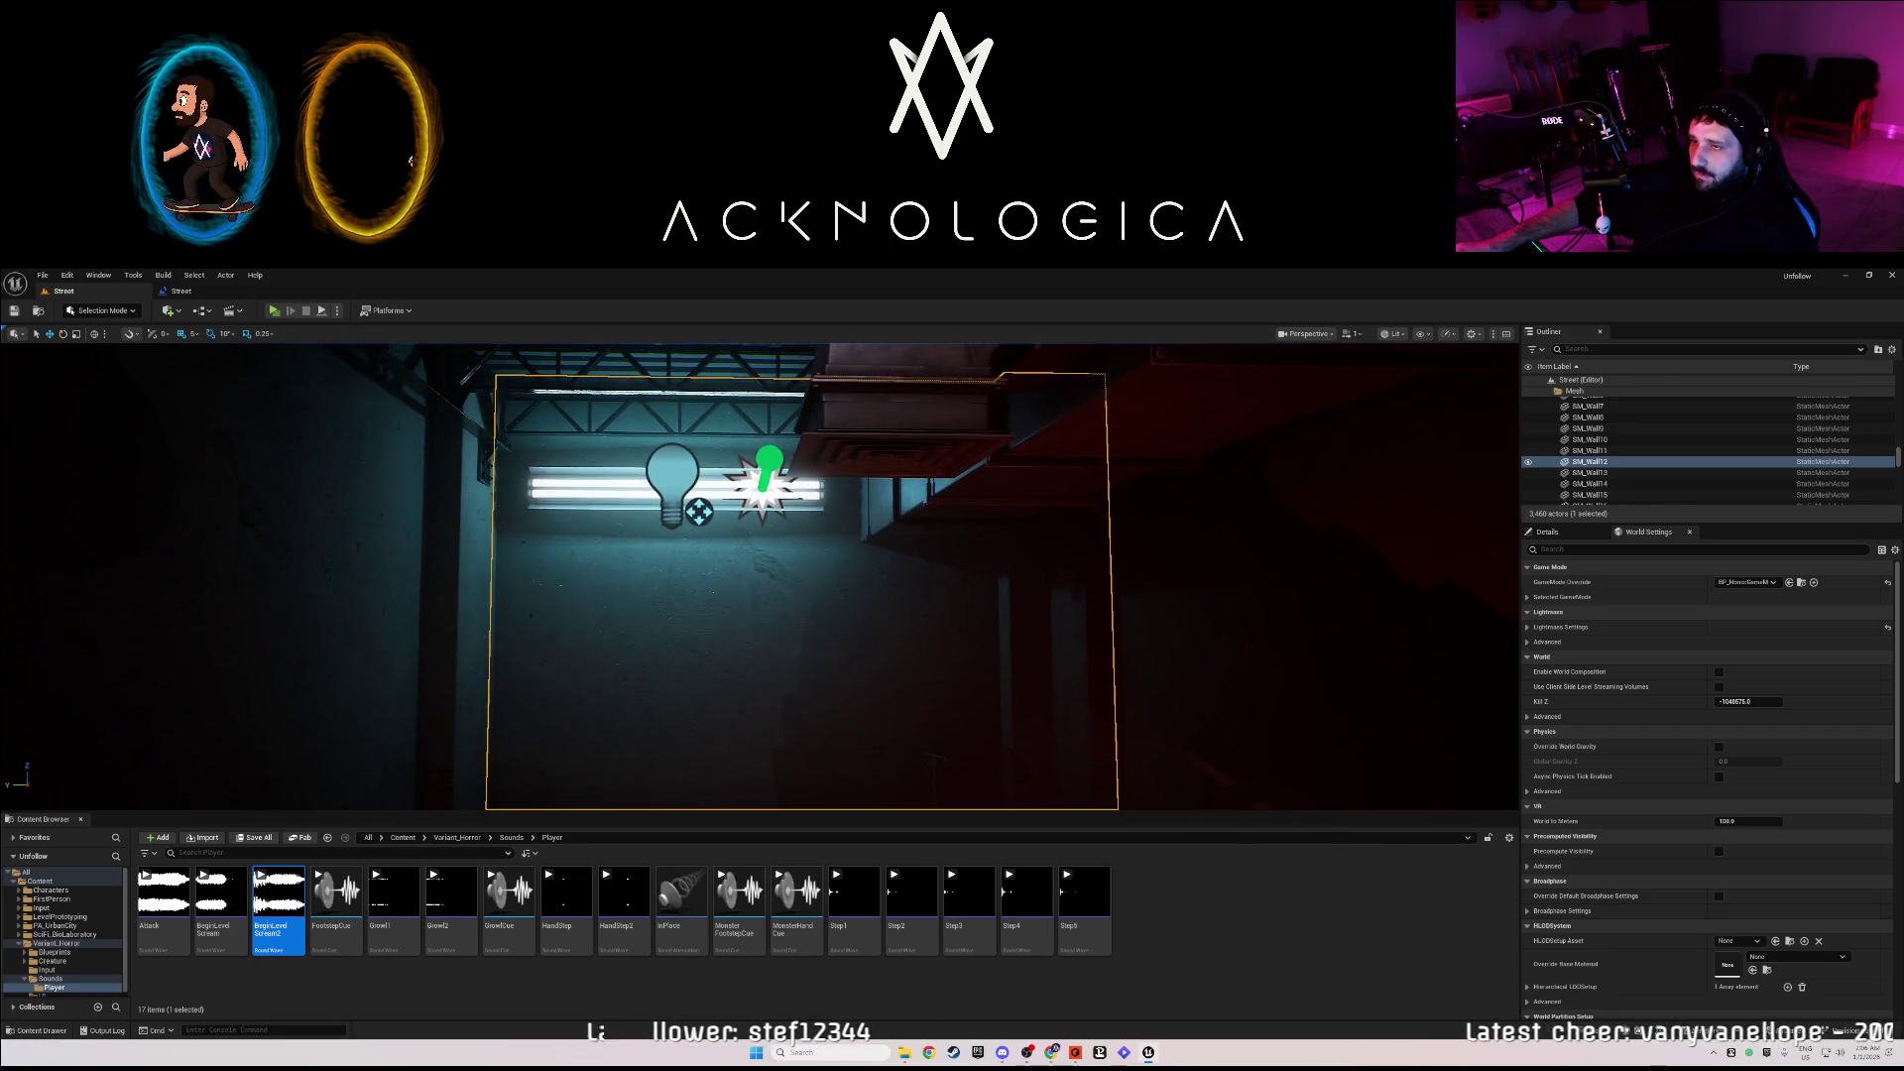
pyautogui.press('q')
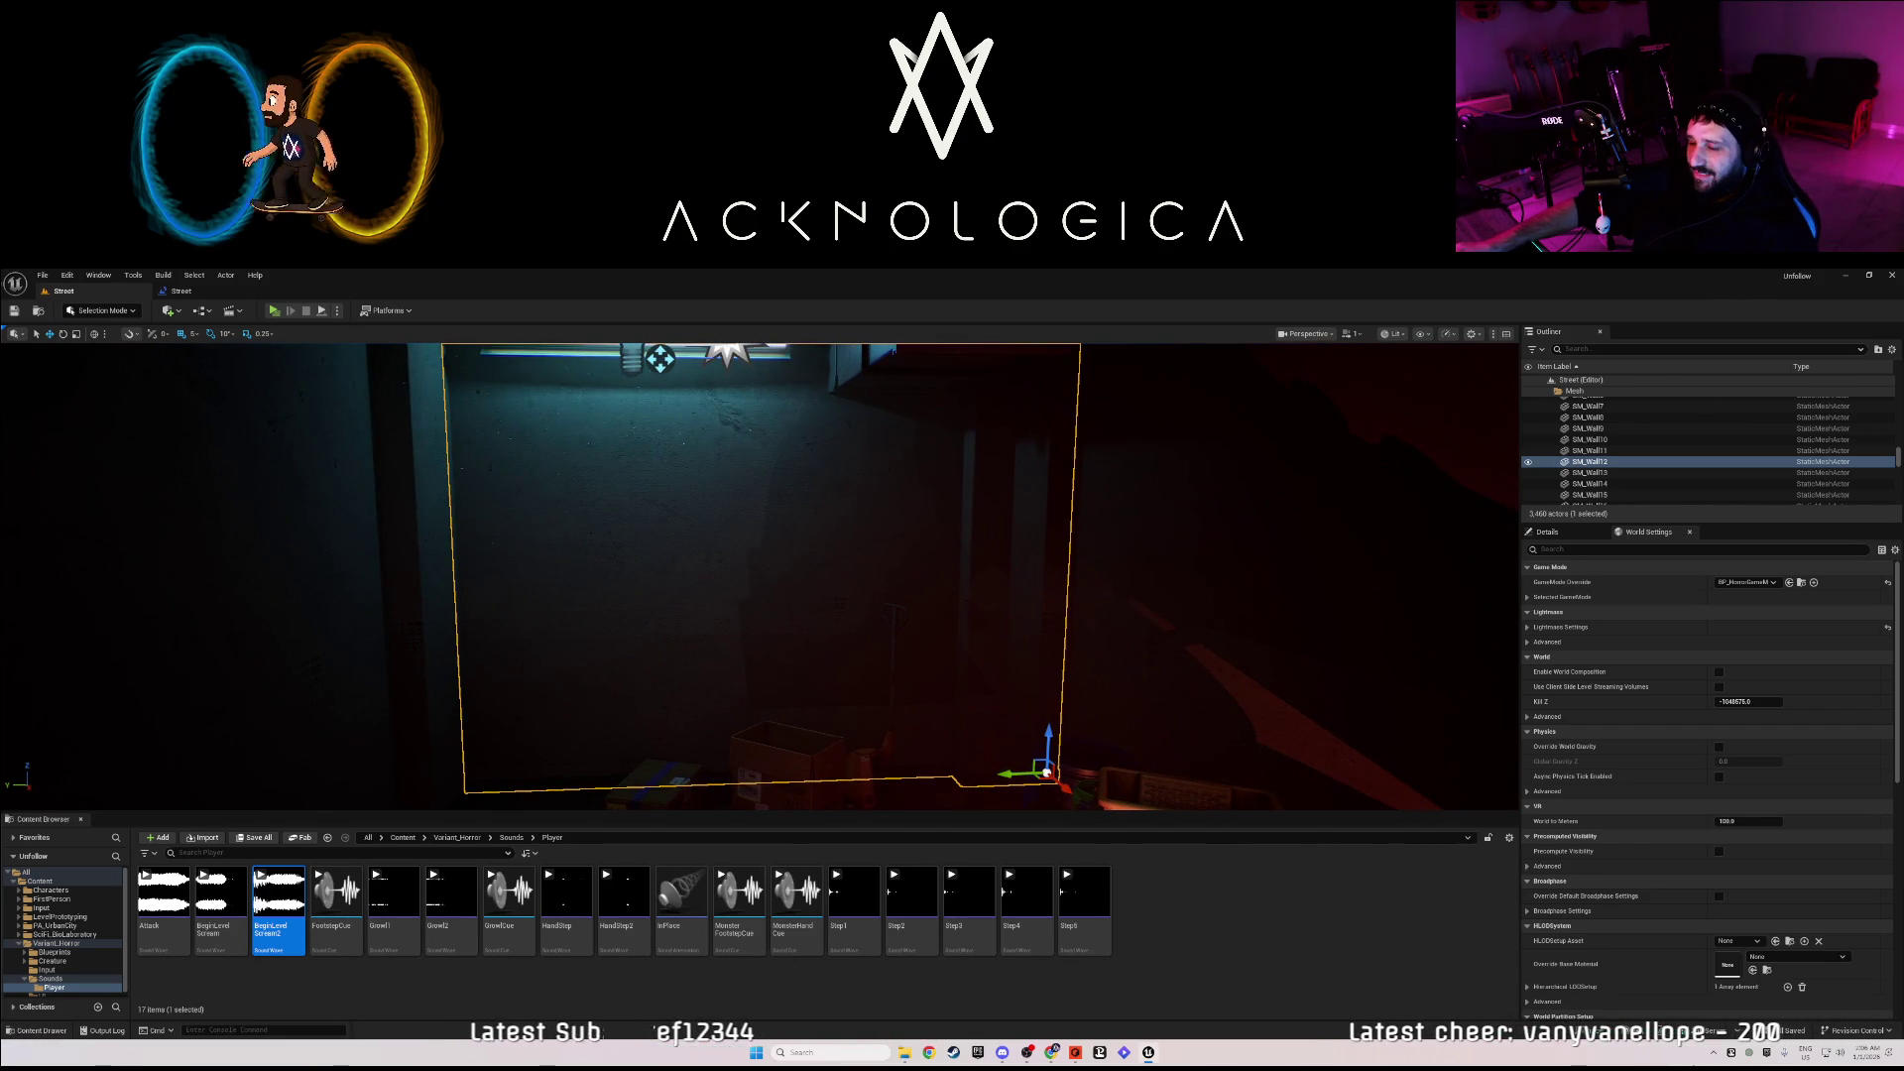
pyautogui.press('Delete')
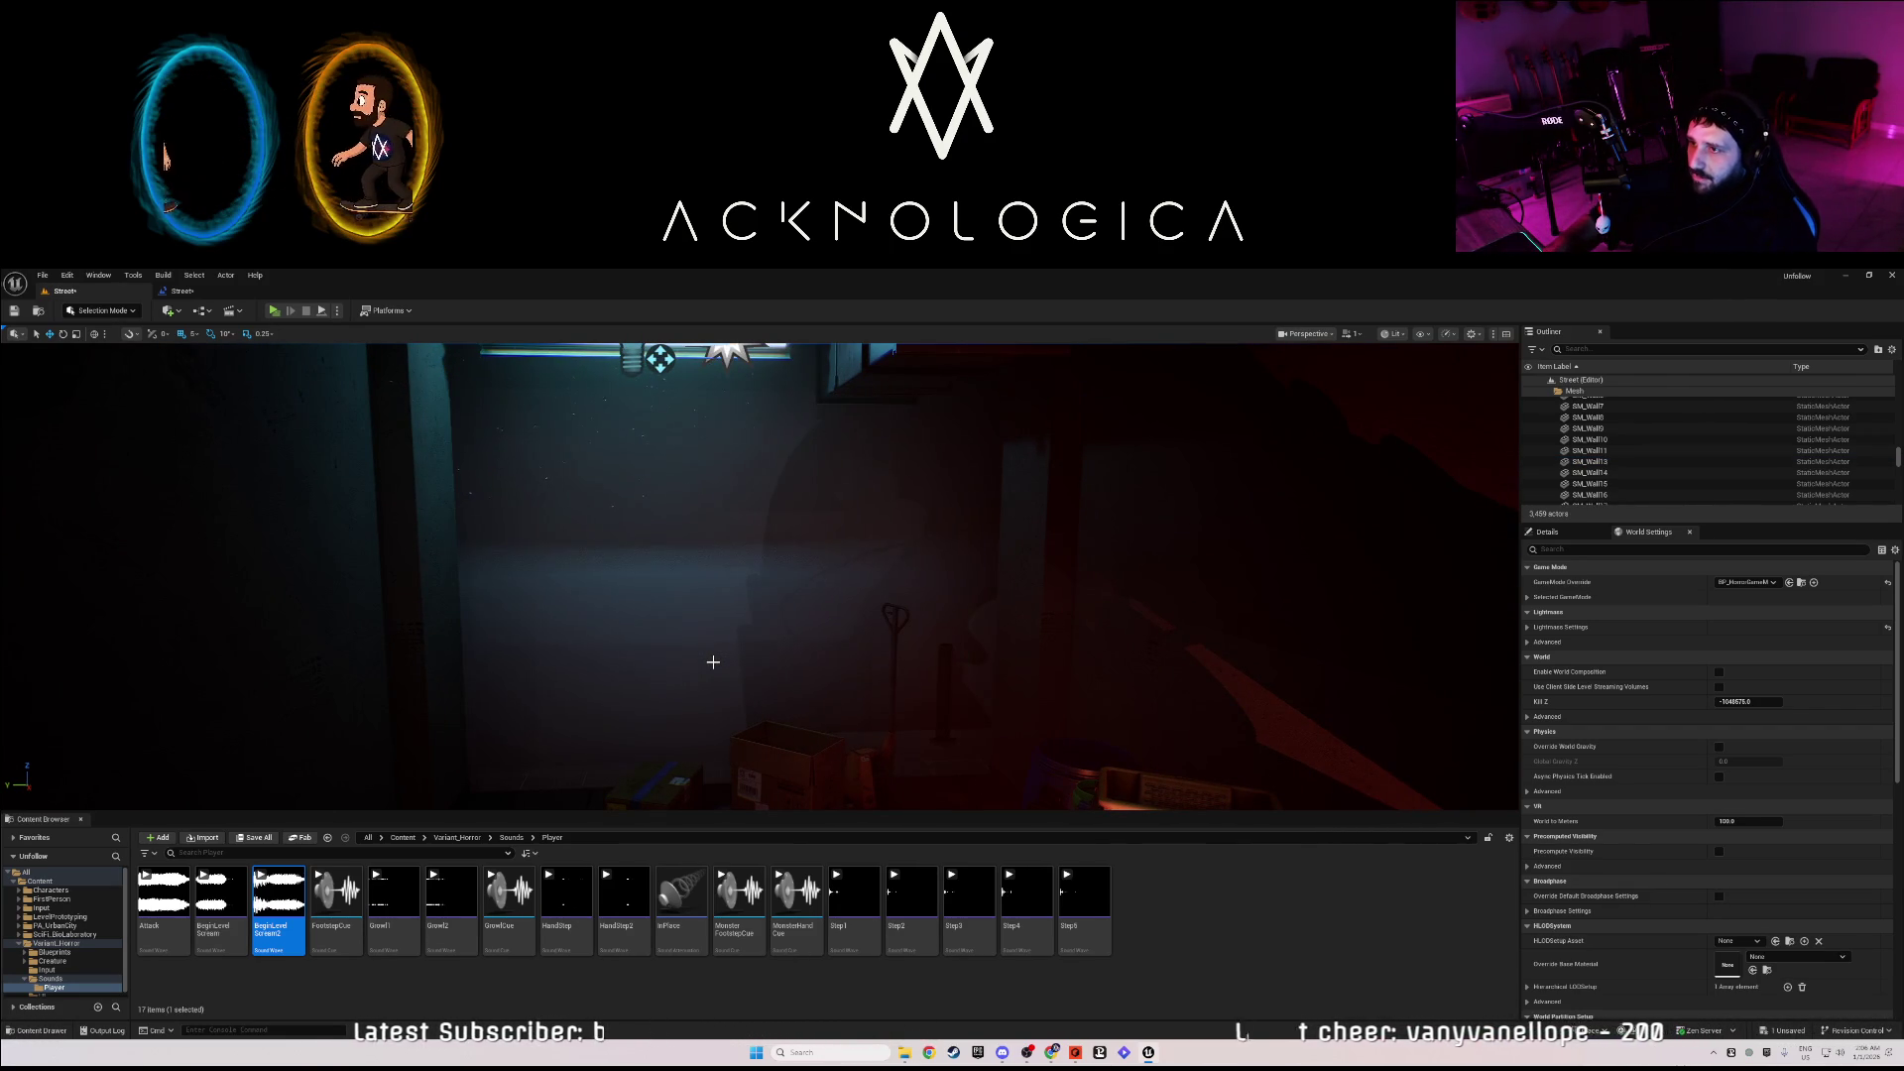
pyautogui.hotkey('ctrl', 'z')
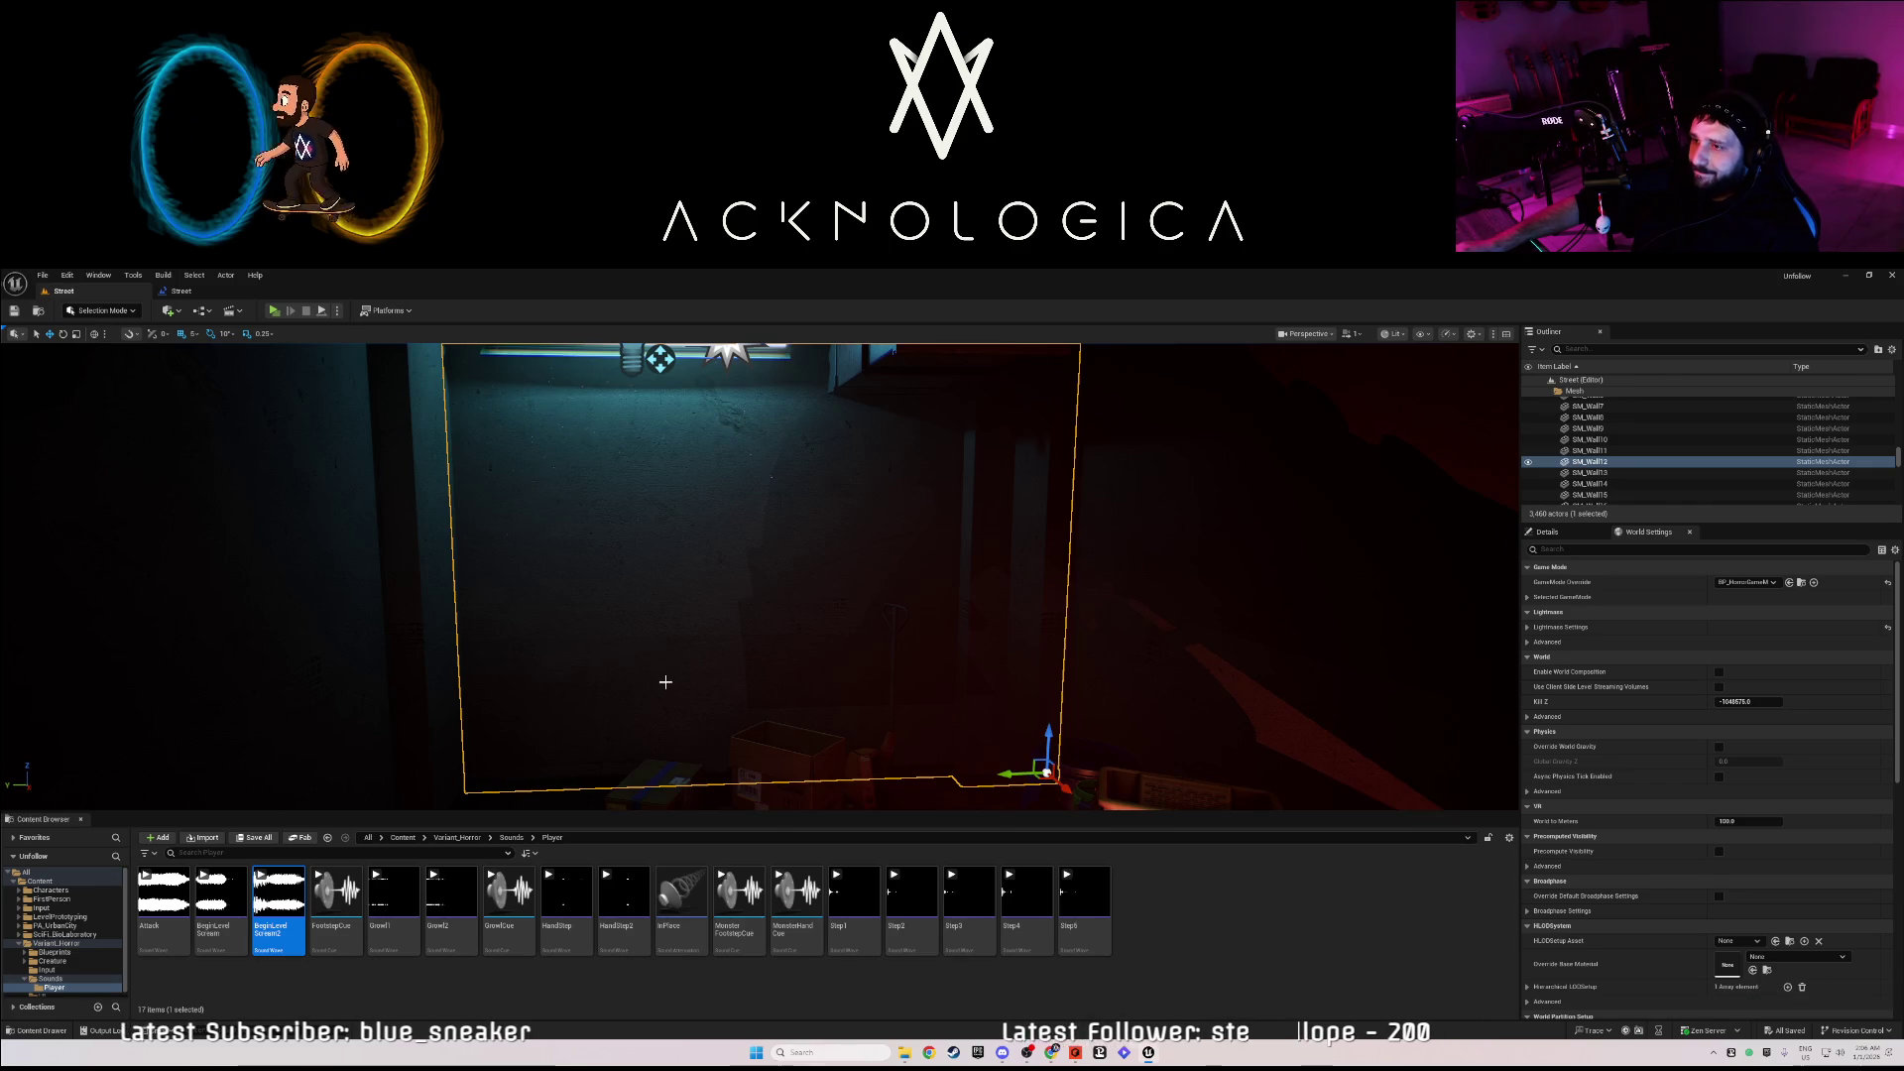
pyautogui.moveTo(666, 682); pyautogui.dragTo(635, 676)
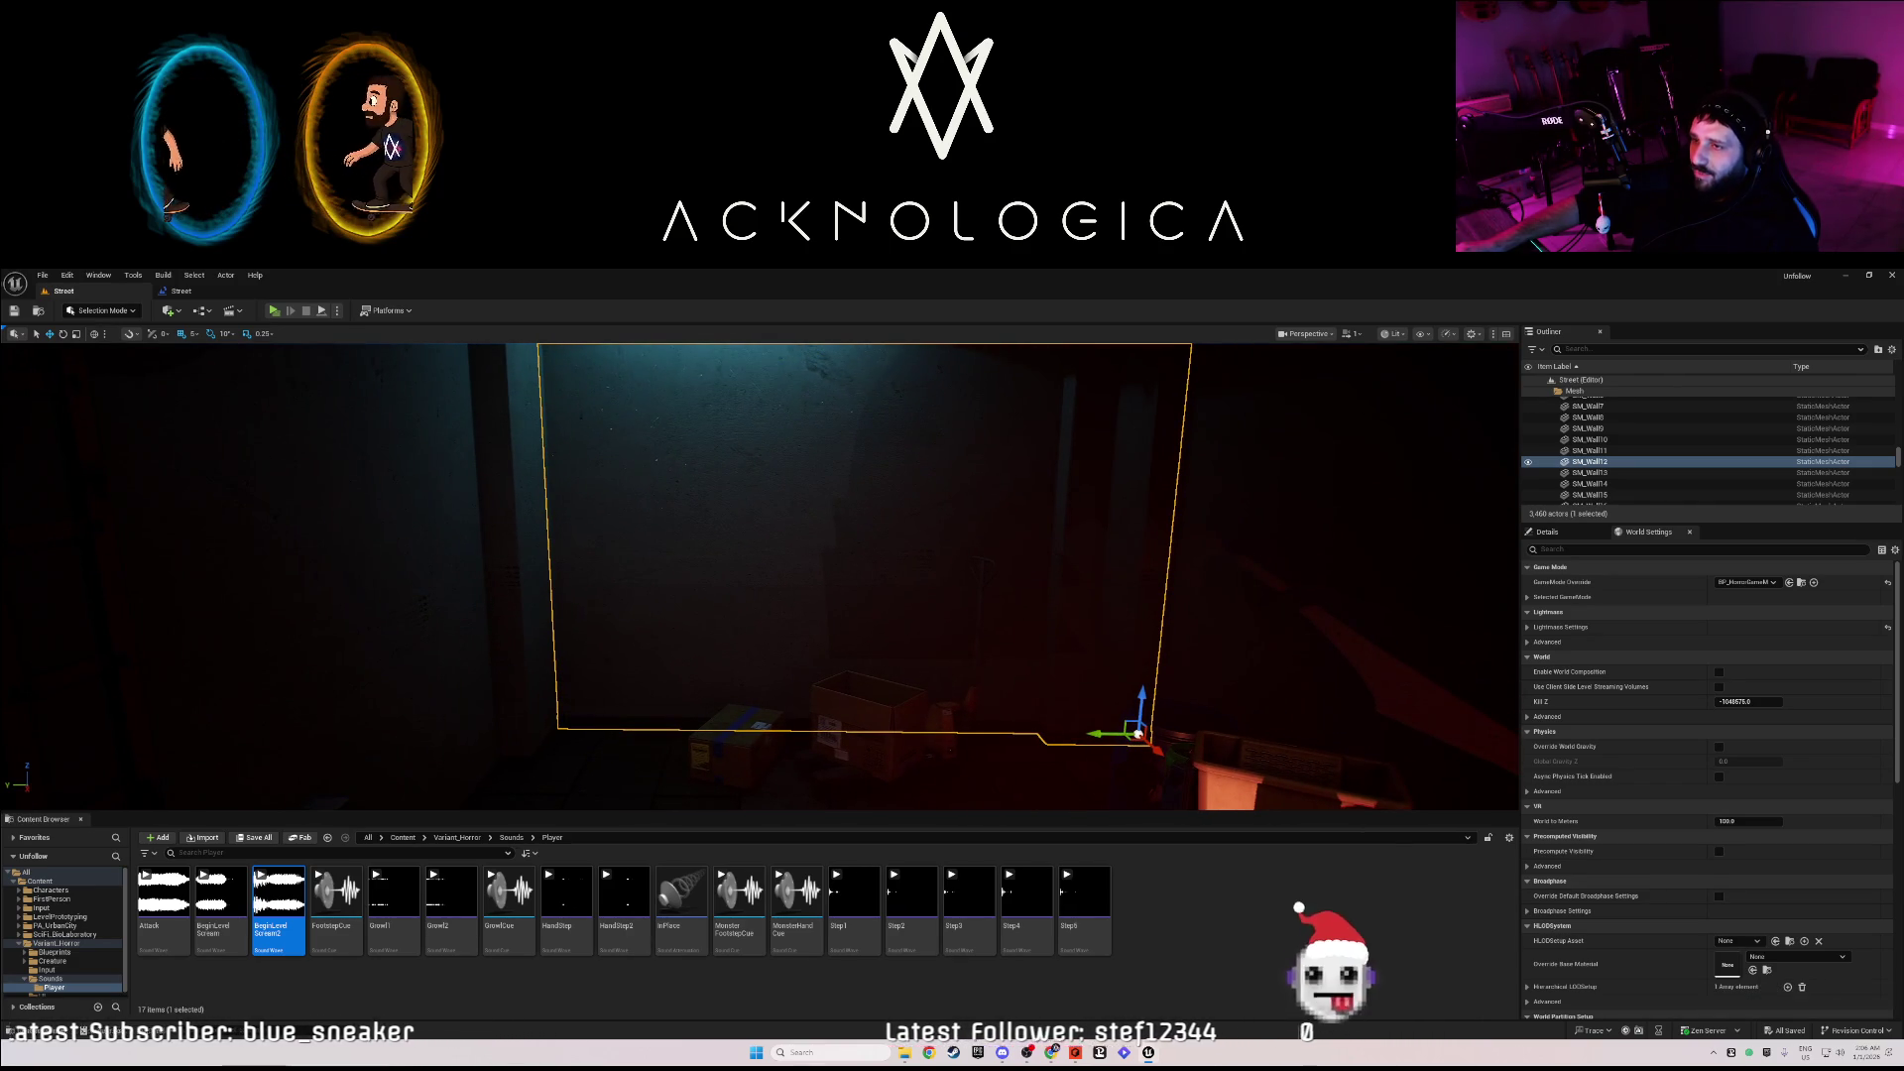
# - Enter Fracture Mode, pick the Cluster tool, and start a new geometry collection via Generate > New
pyautogui.click(114, 314)
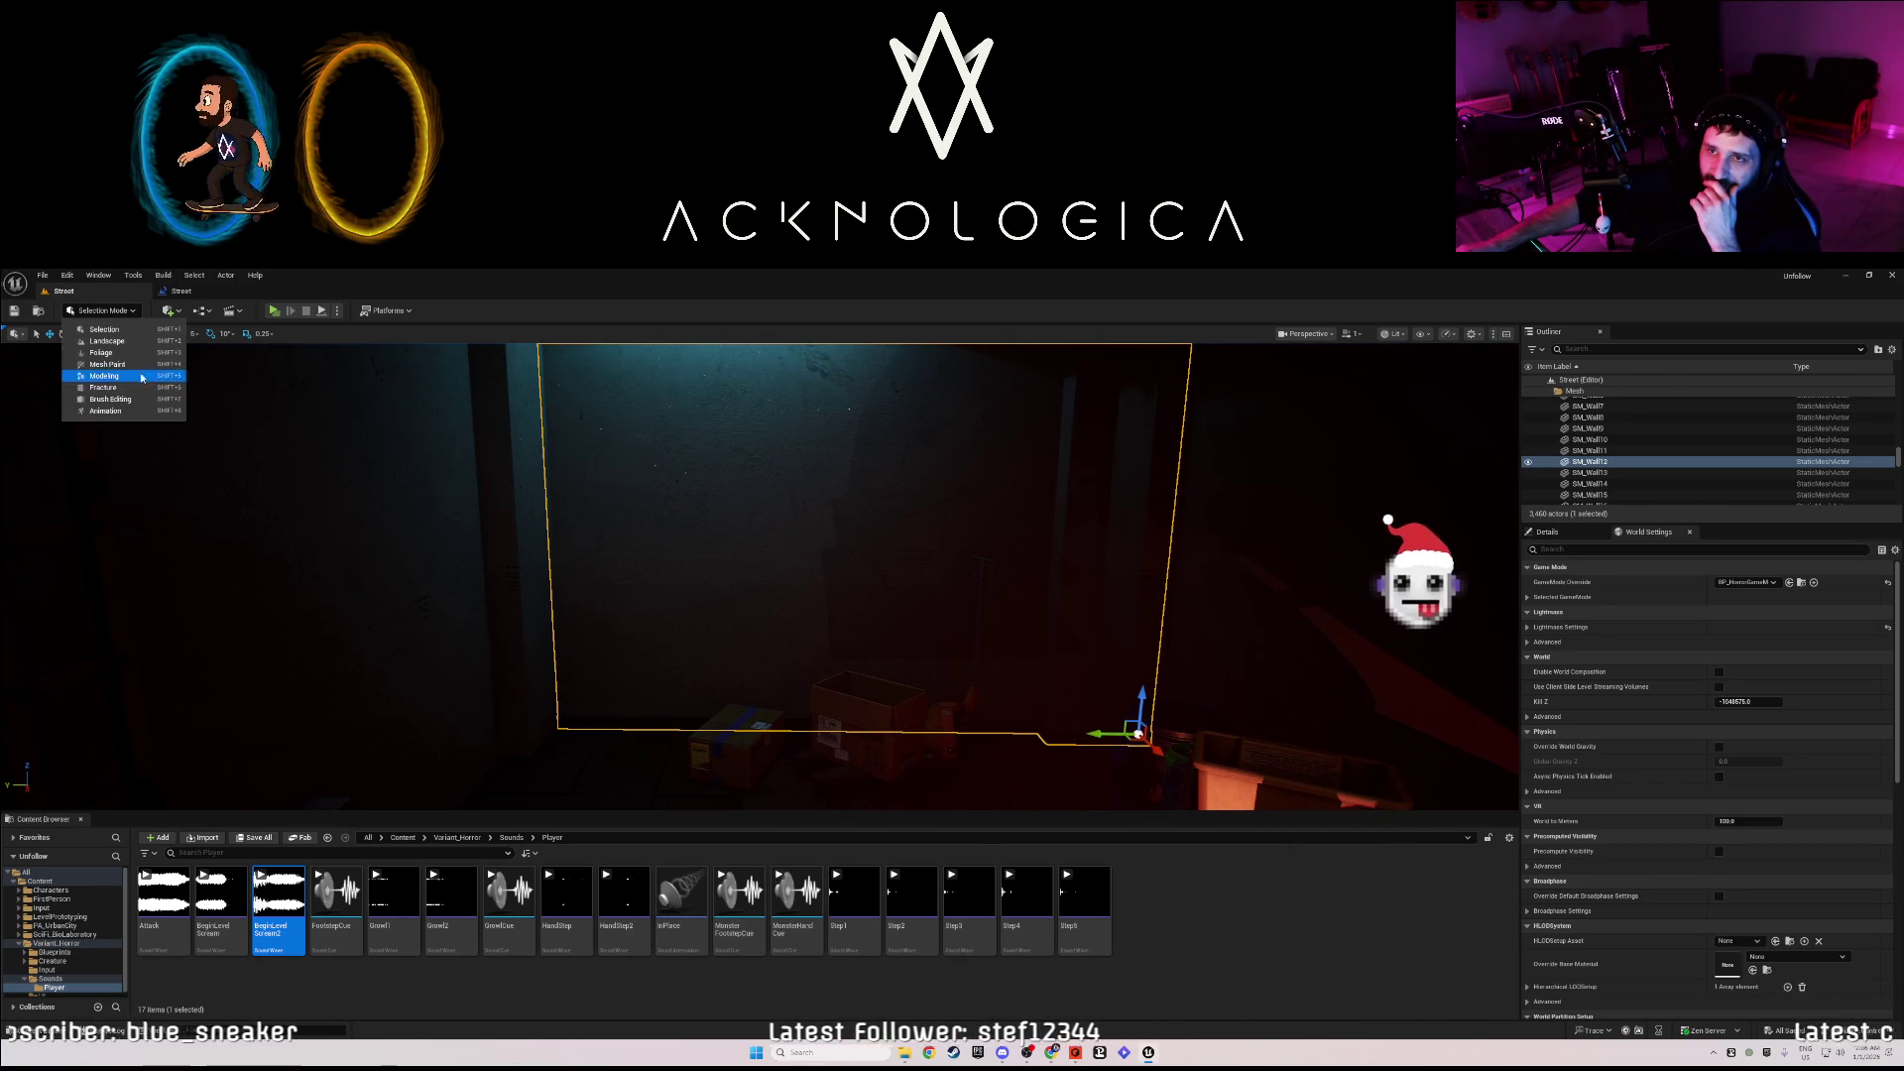
pyautogui.click(148, 394)
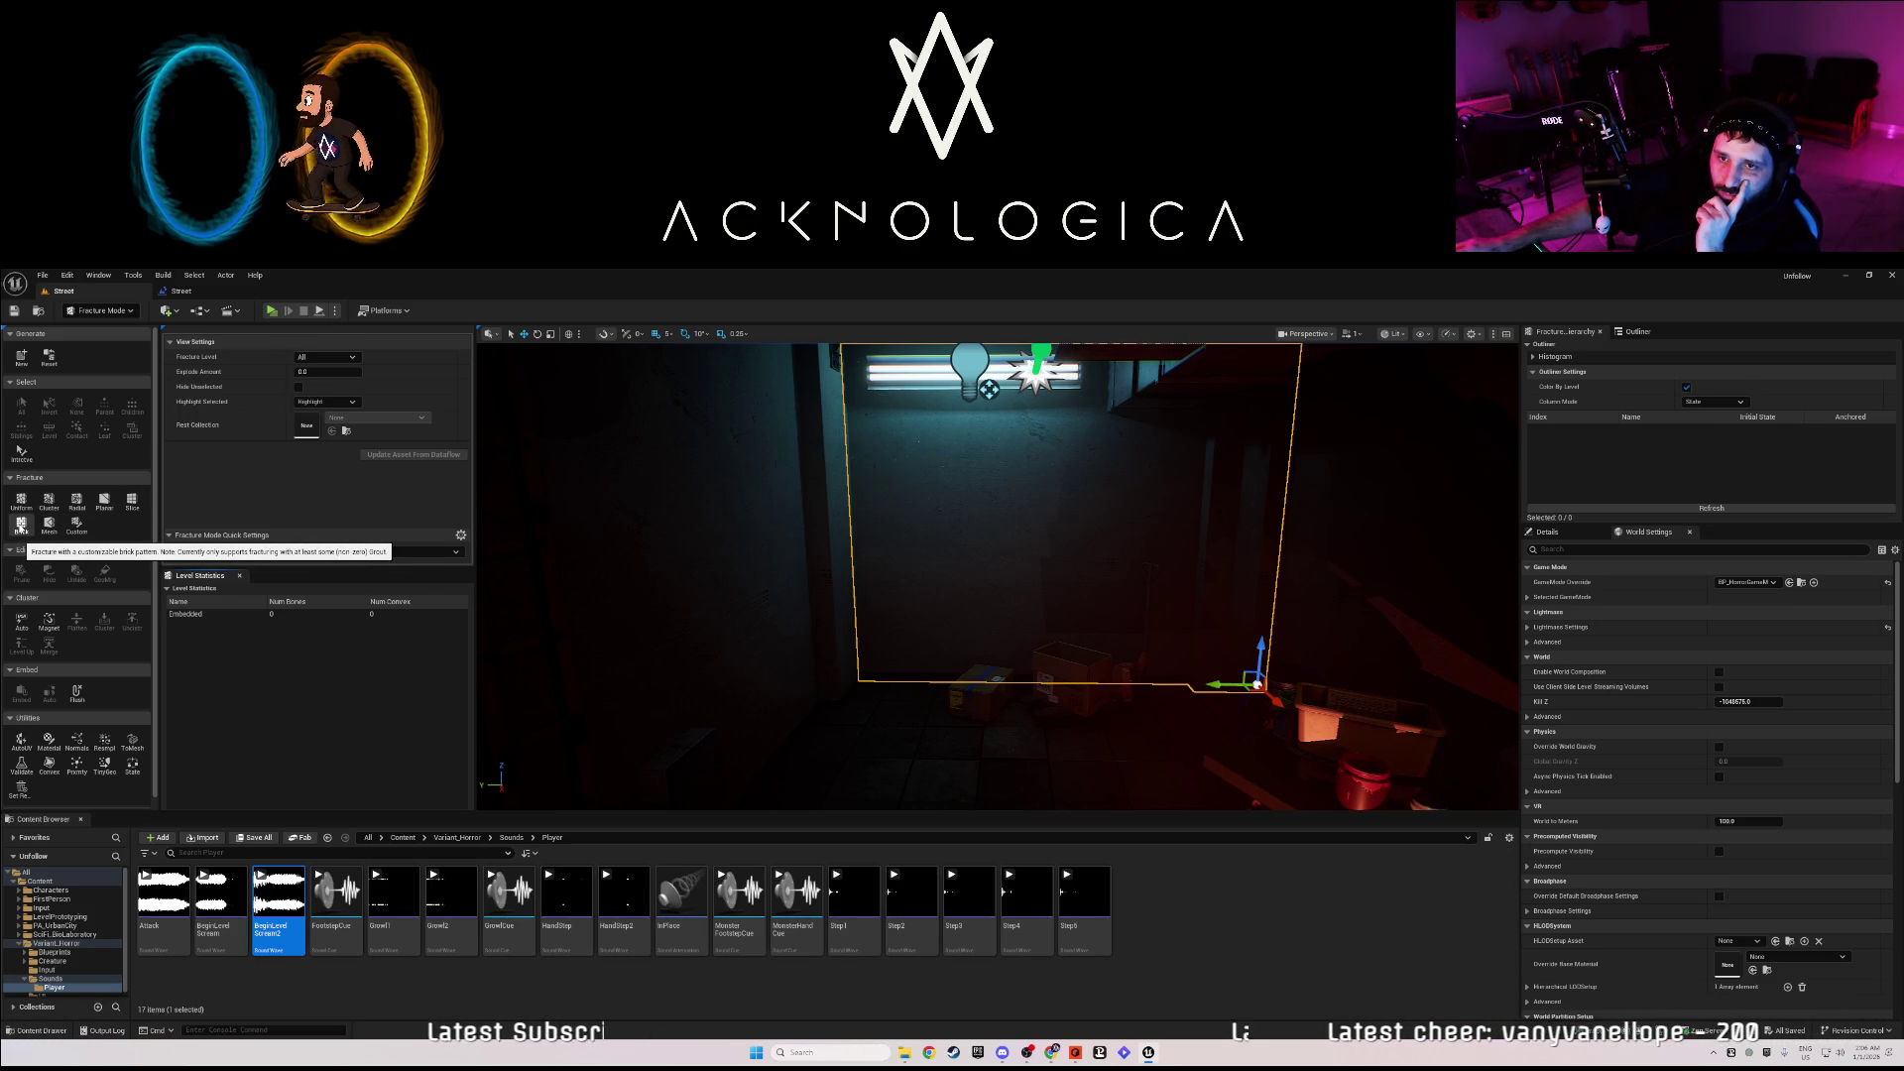
pyautogui.click(49, 501)
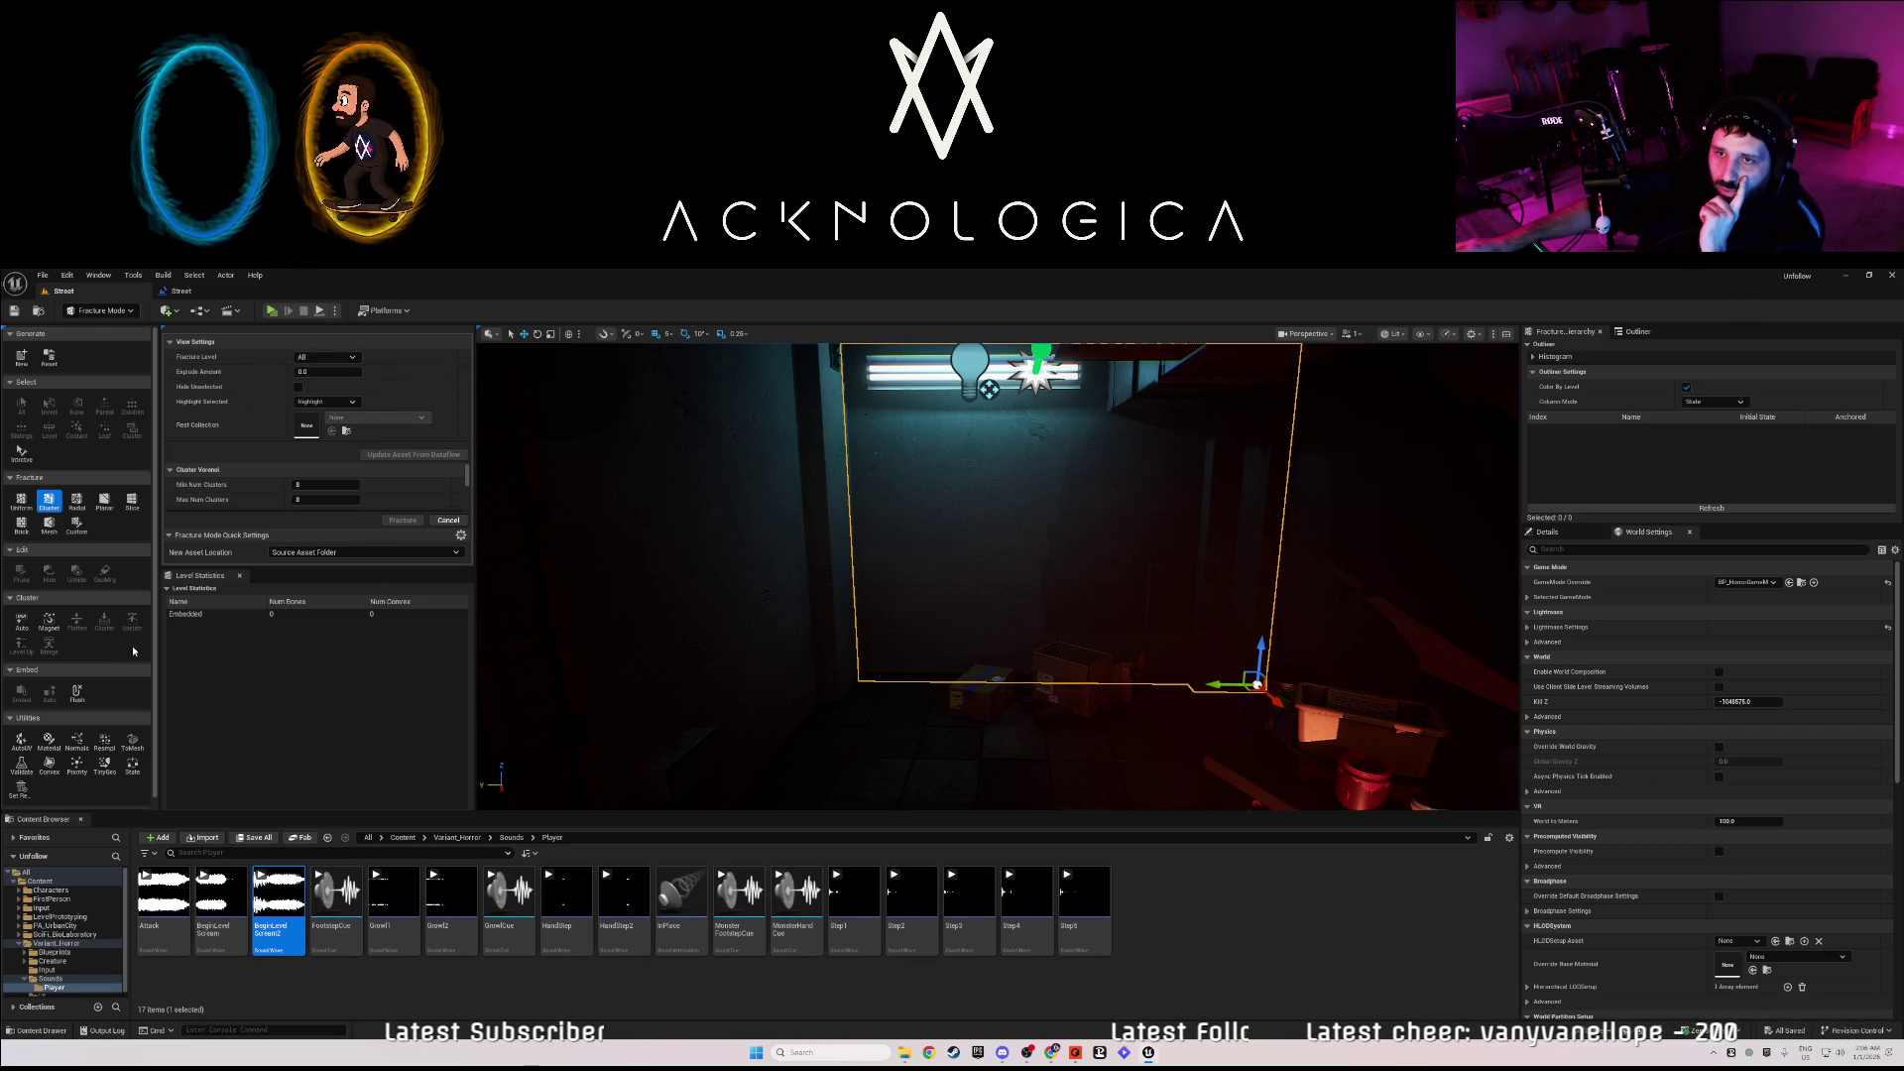
pyautogui.click(22, 359)
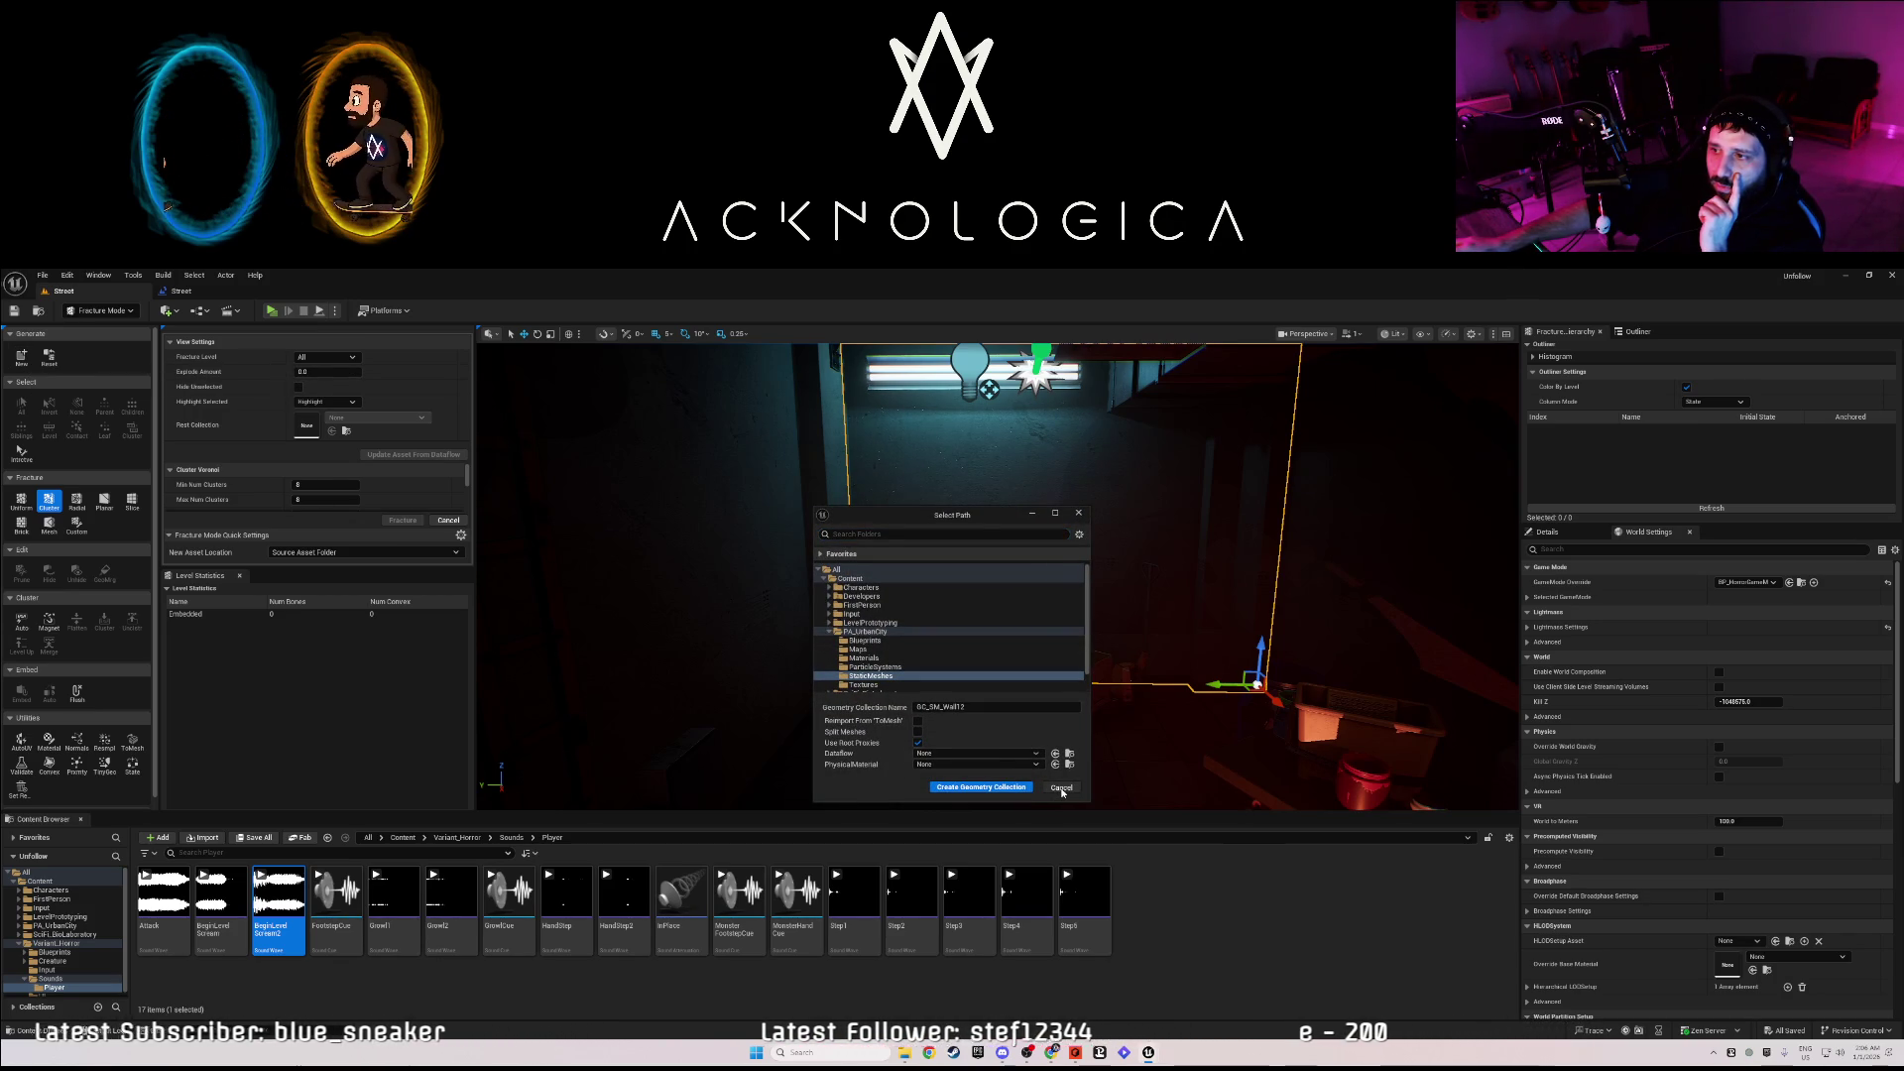
# - Create the GC_SM_Wall12 geometry collection from SM_Wall12, repeating New and Create
pyautogui.click(981, 786)
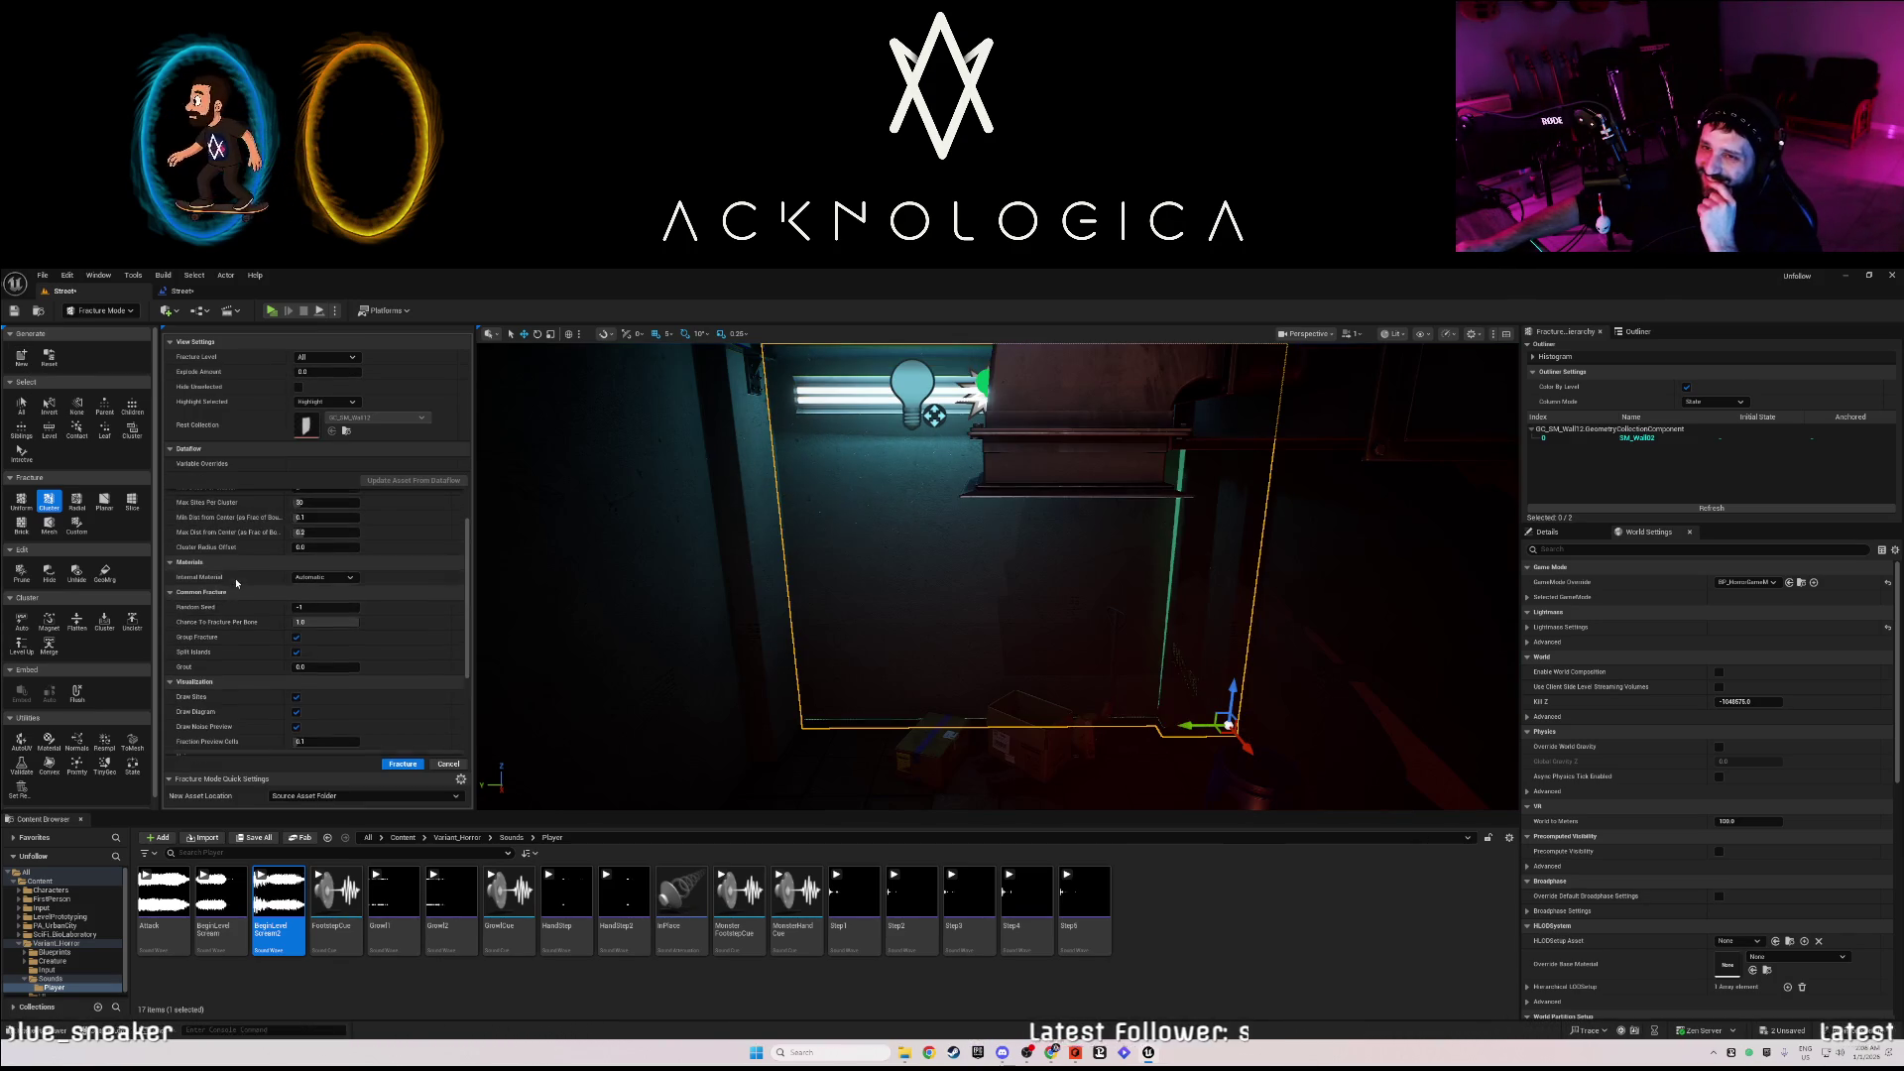
pyautogui.click(20, 357)
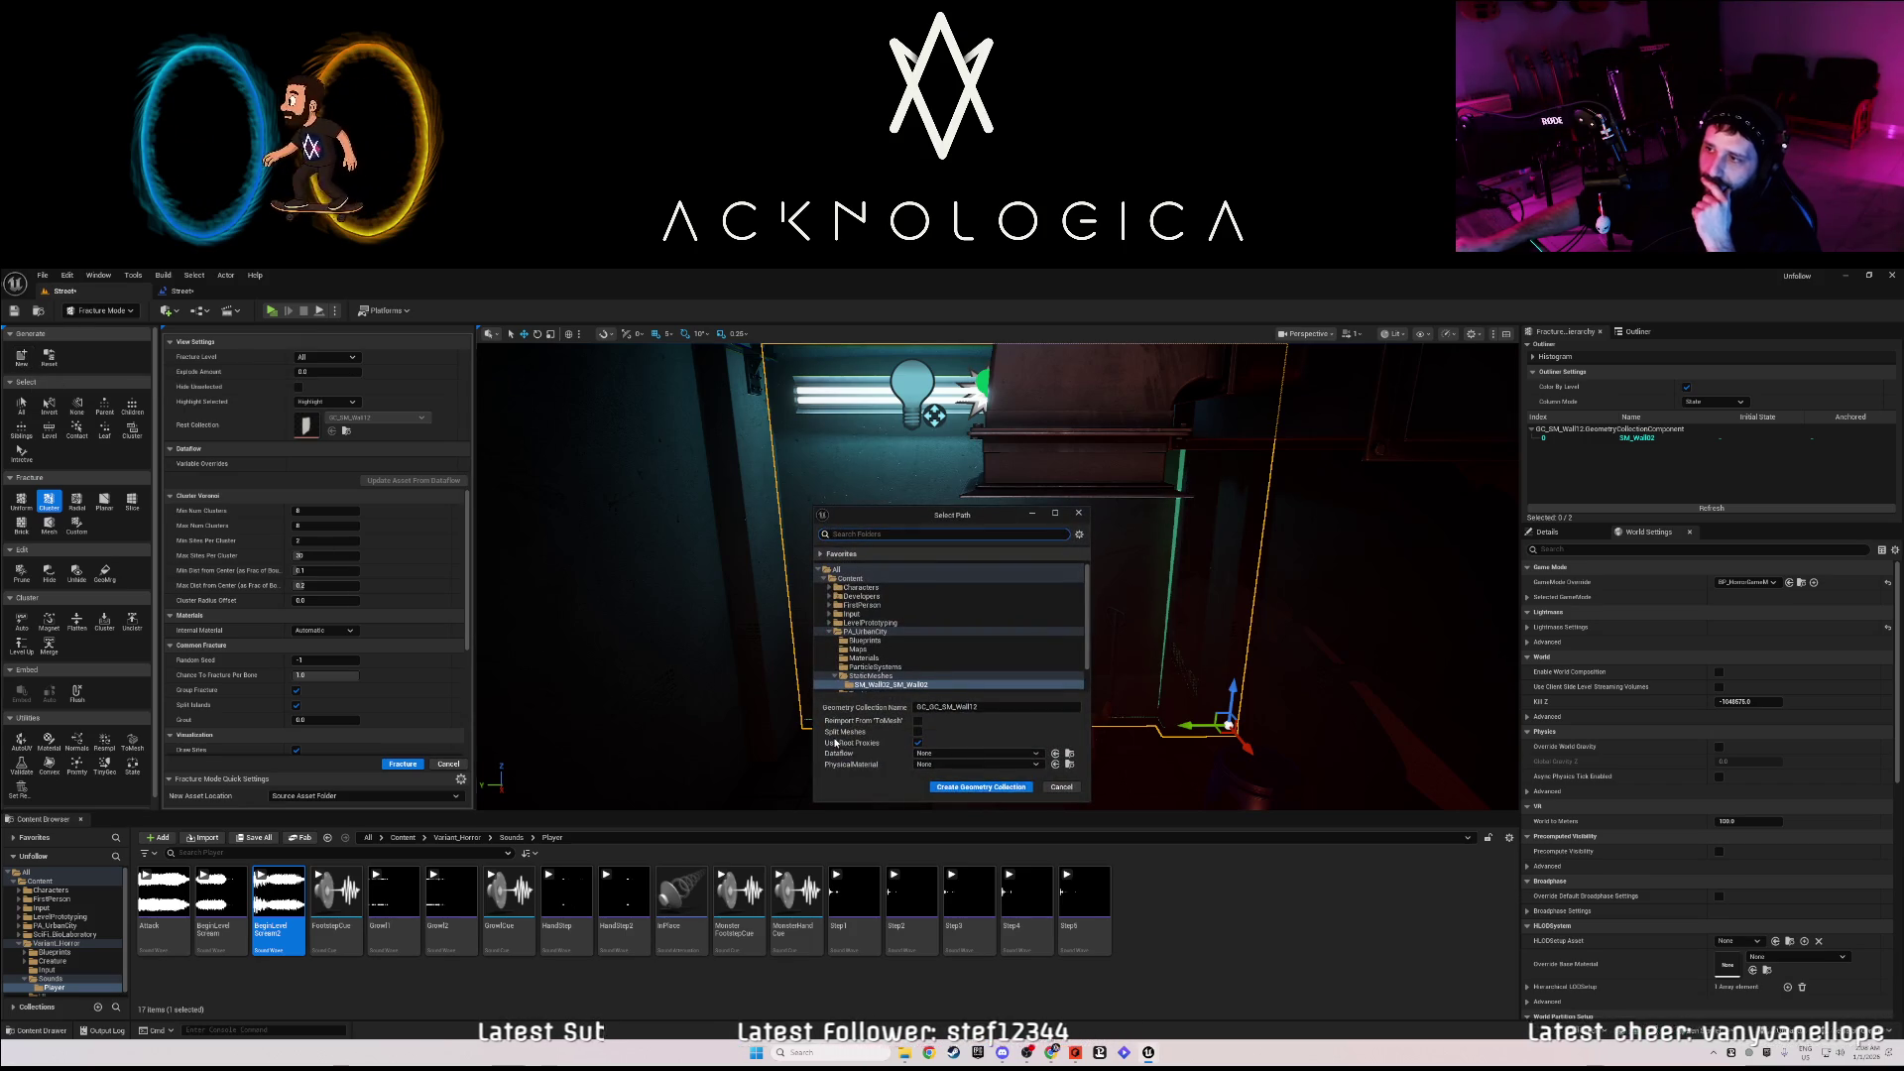
pyautogui.click(967, 786)
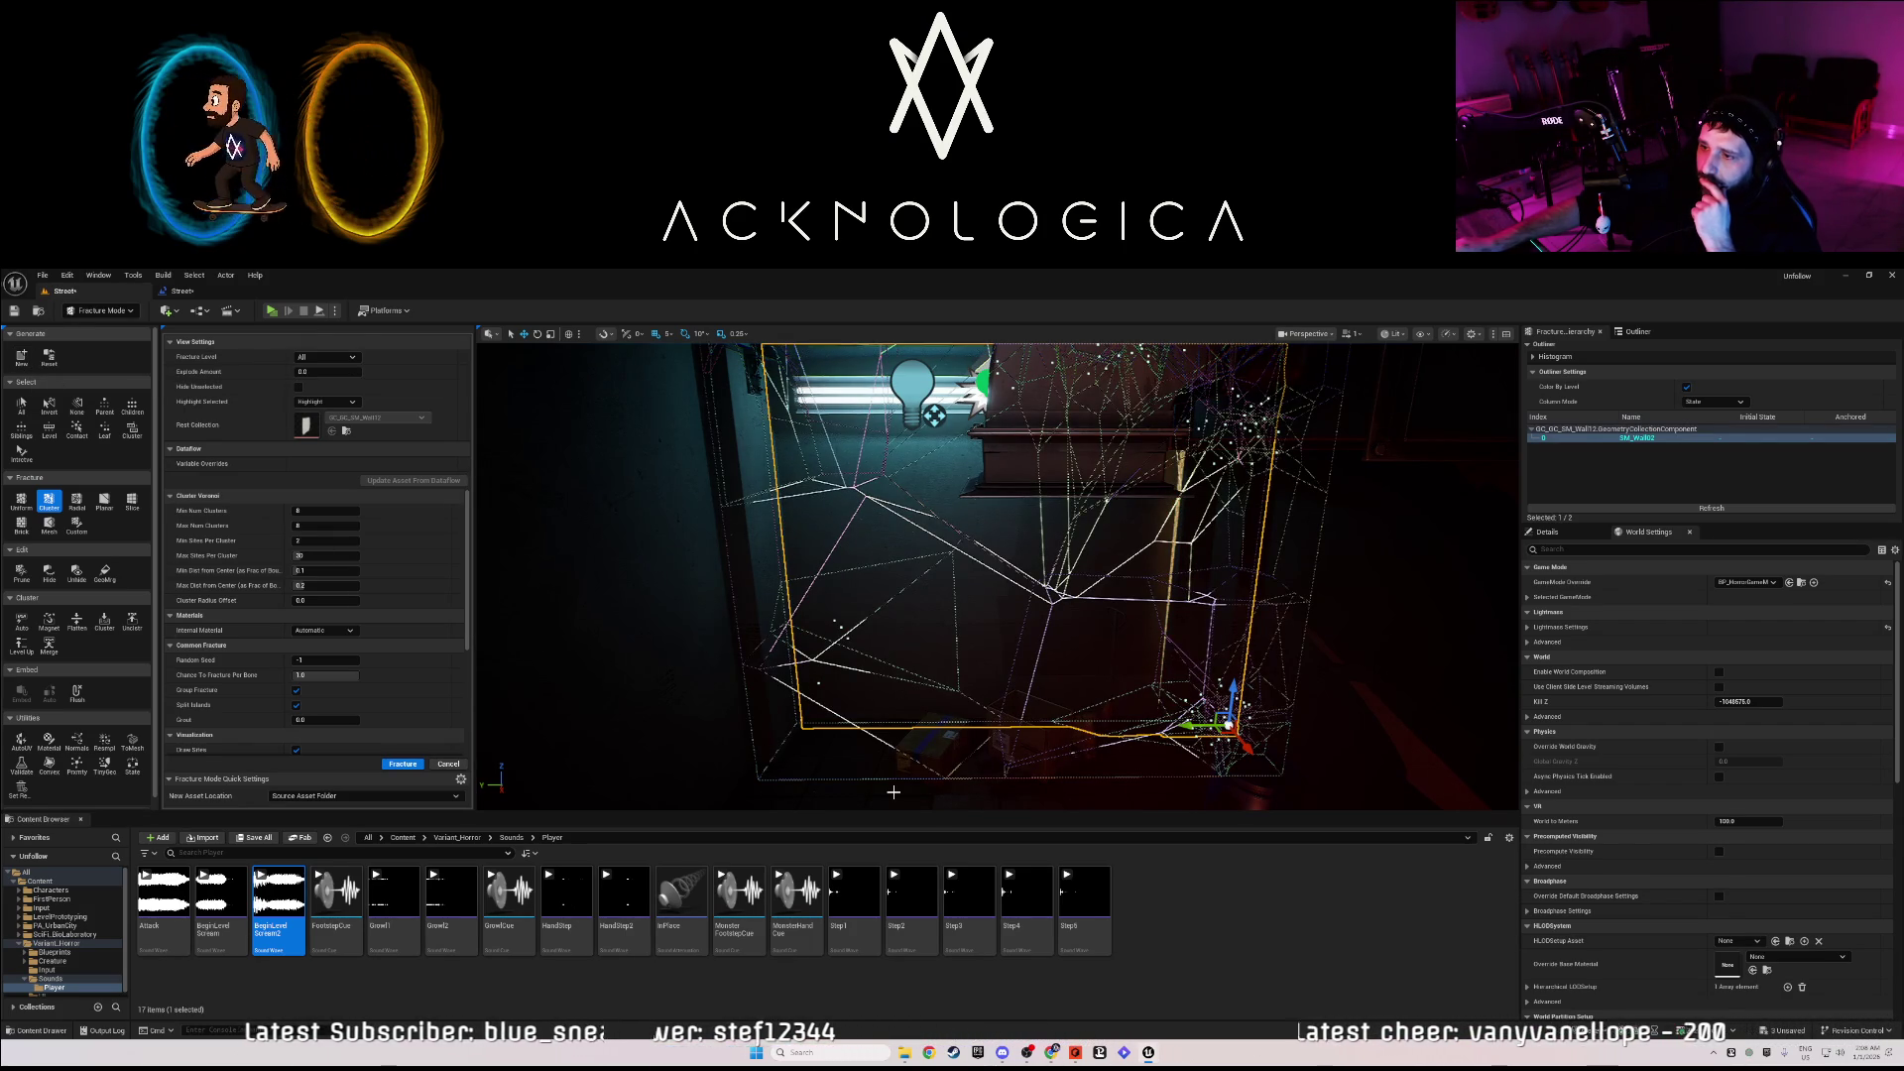
# - Try several re-fracture patterns on the wall, then cancel the cluster fracture without applying it
pyautogui.click(390, 765)
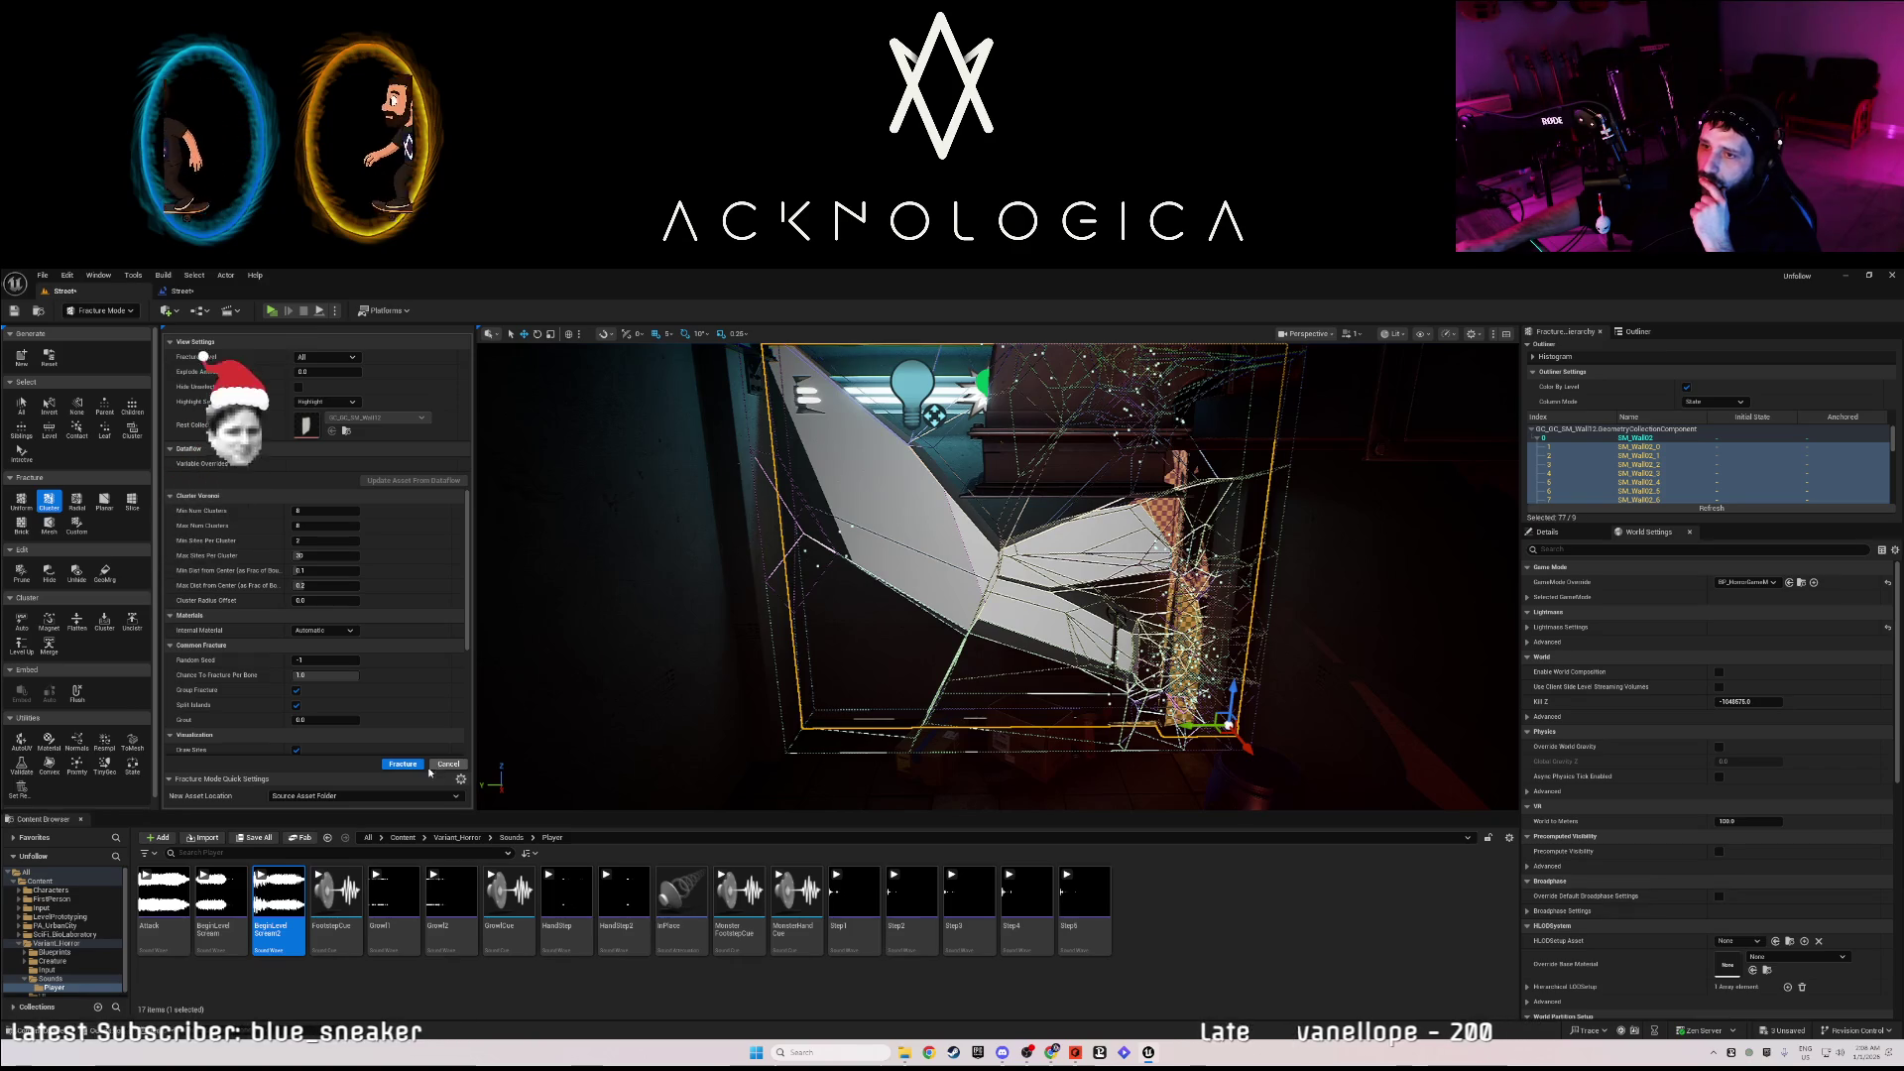
pyautogui.click(406, 765)
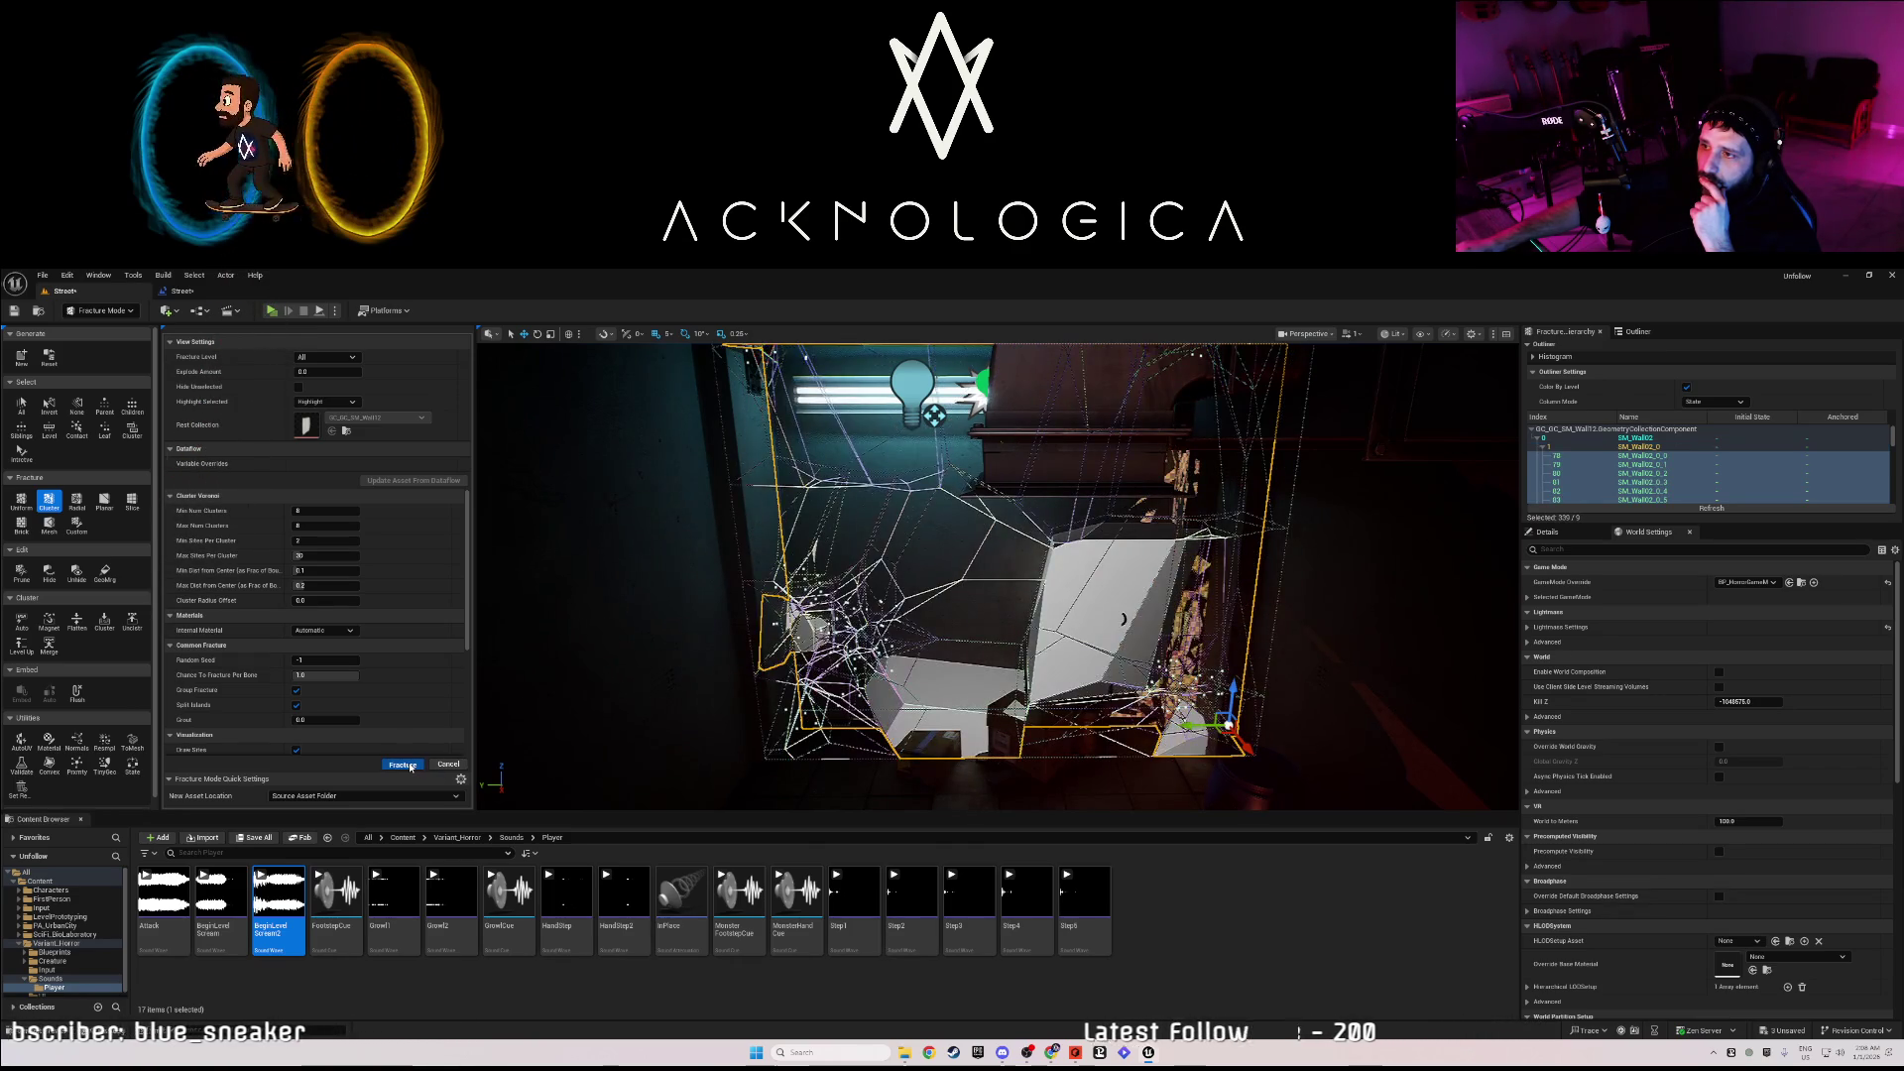
pyautogui.click(410, 767)
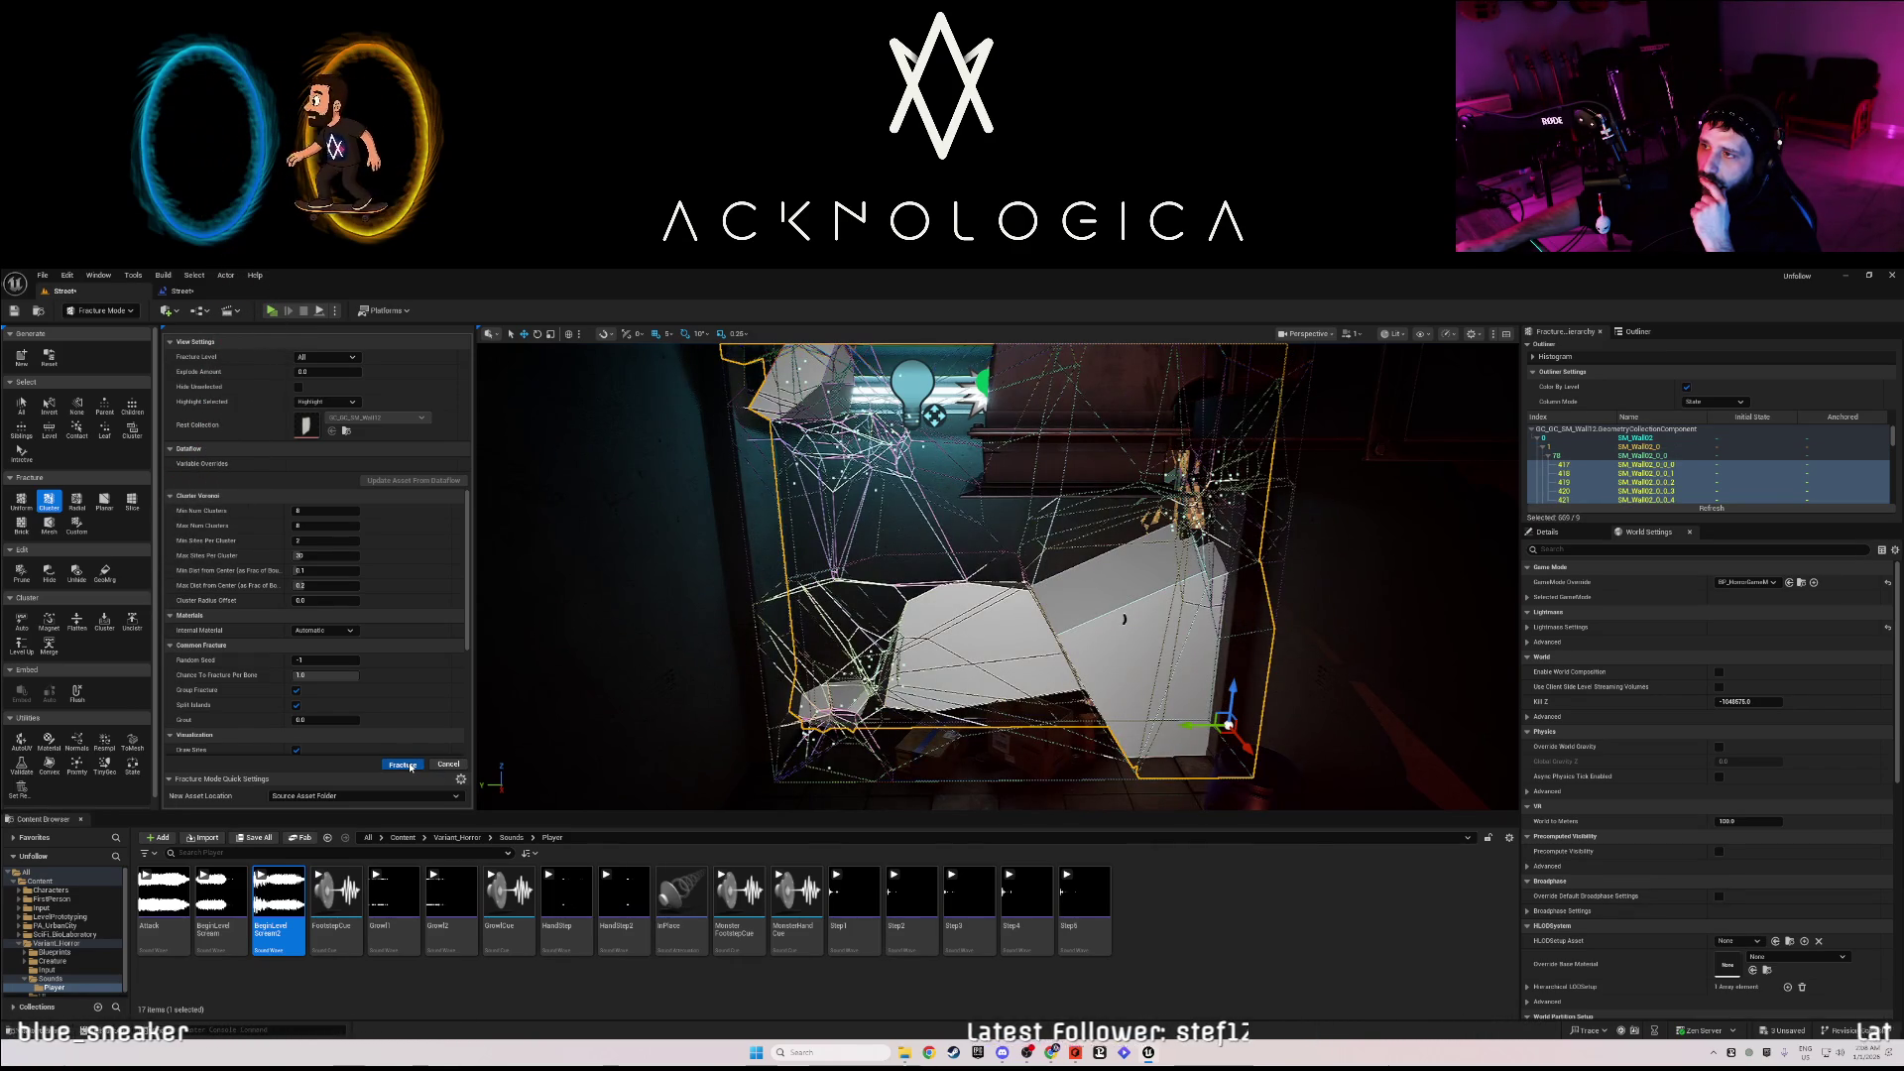
pyautogui.click(410, 766)
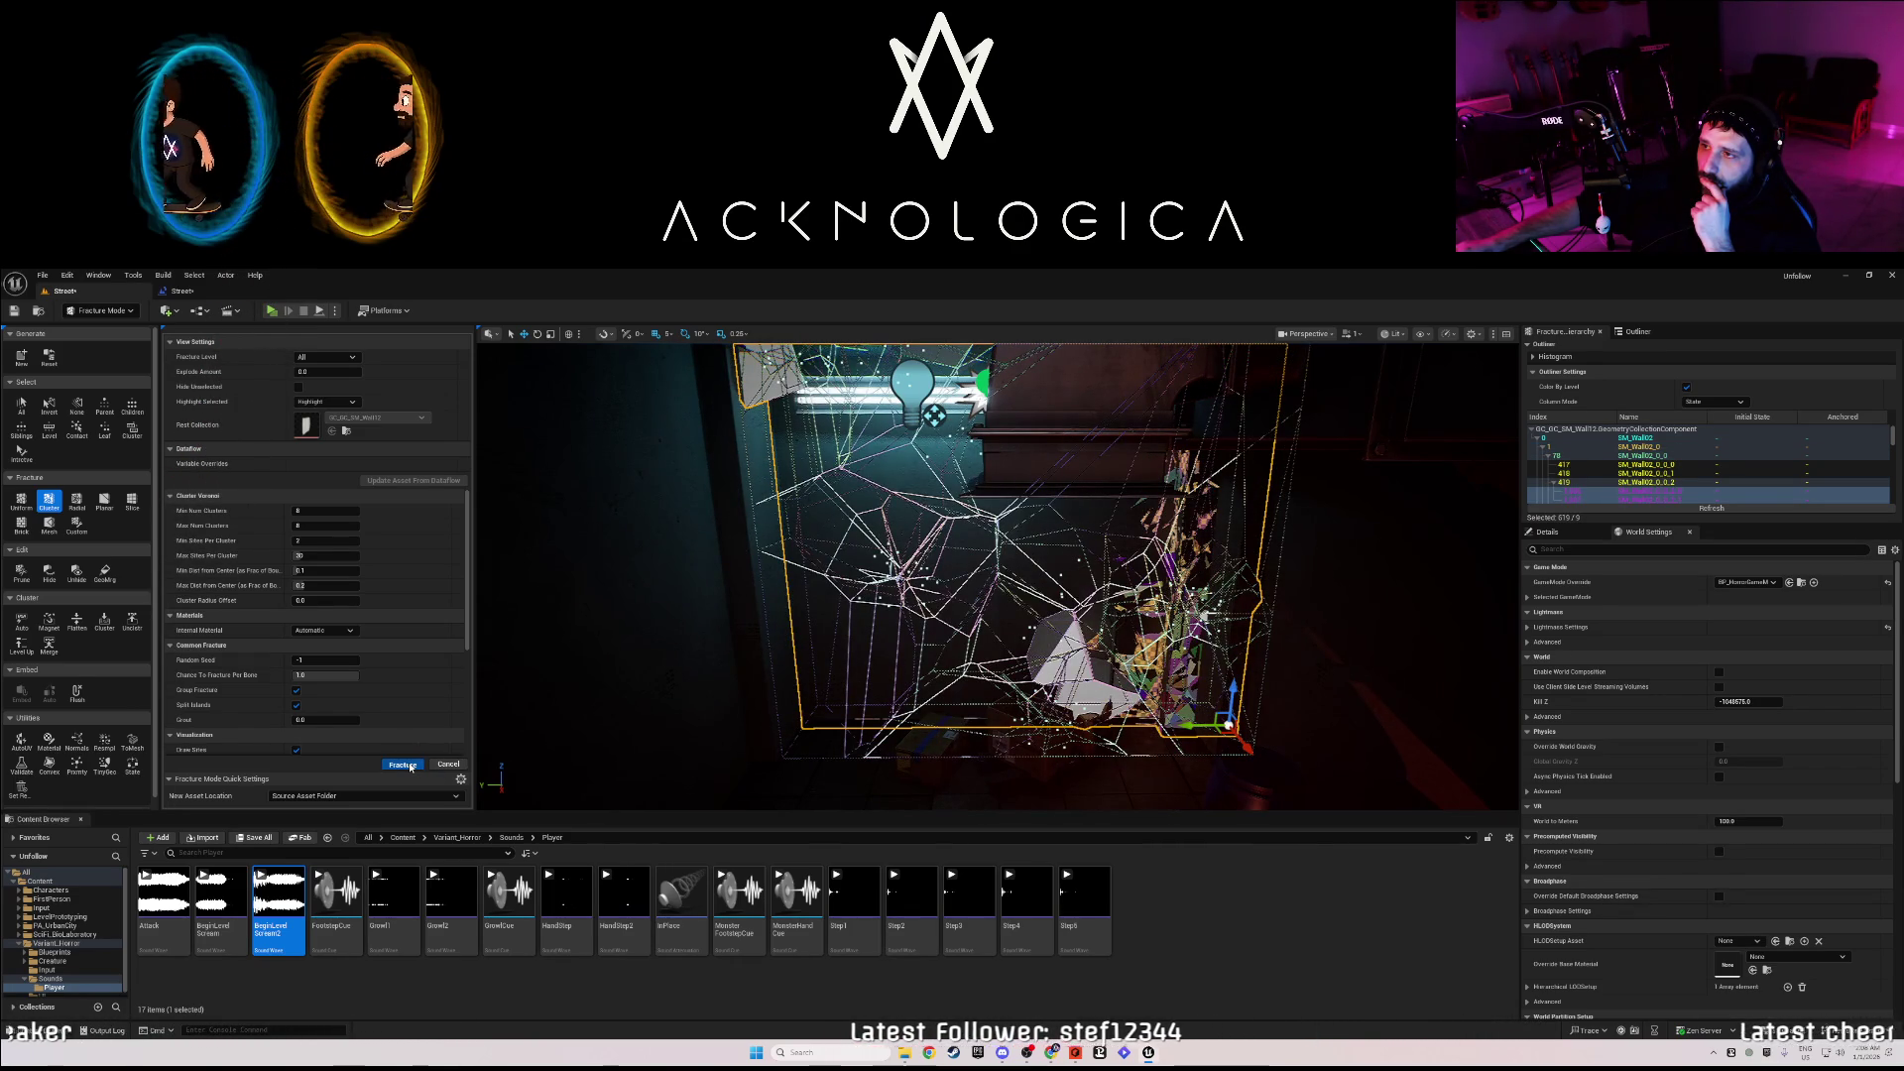
pyautogui.click(411, 767)
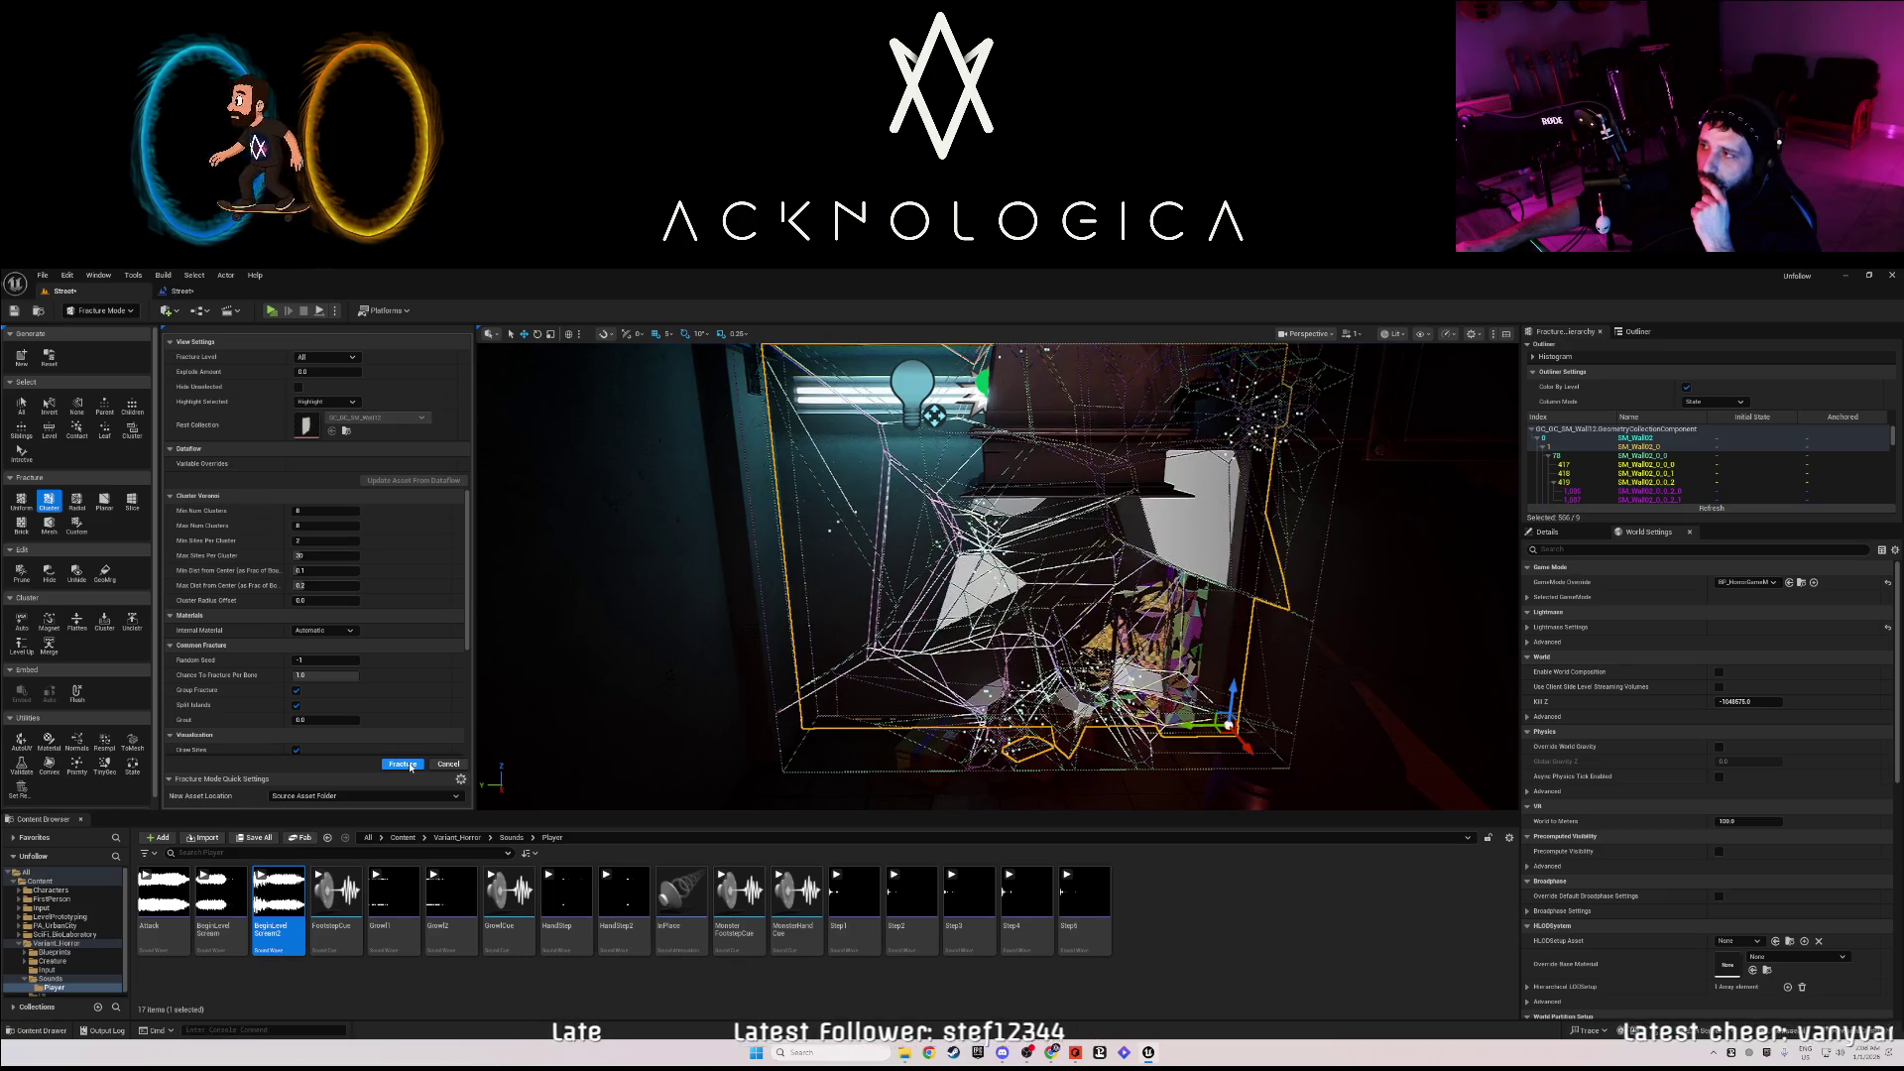
pyautogui.click(411, 767)
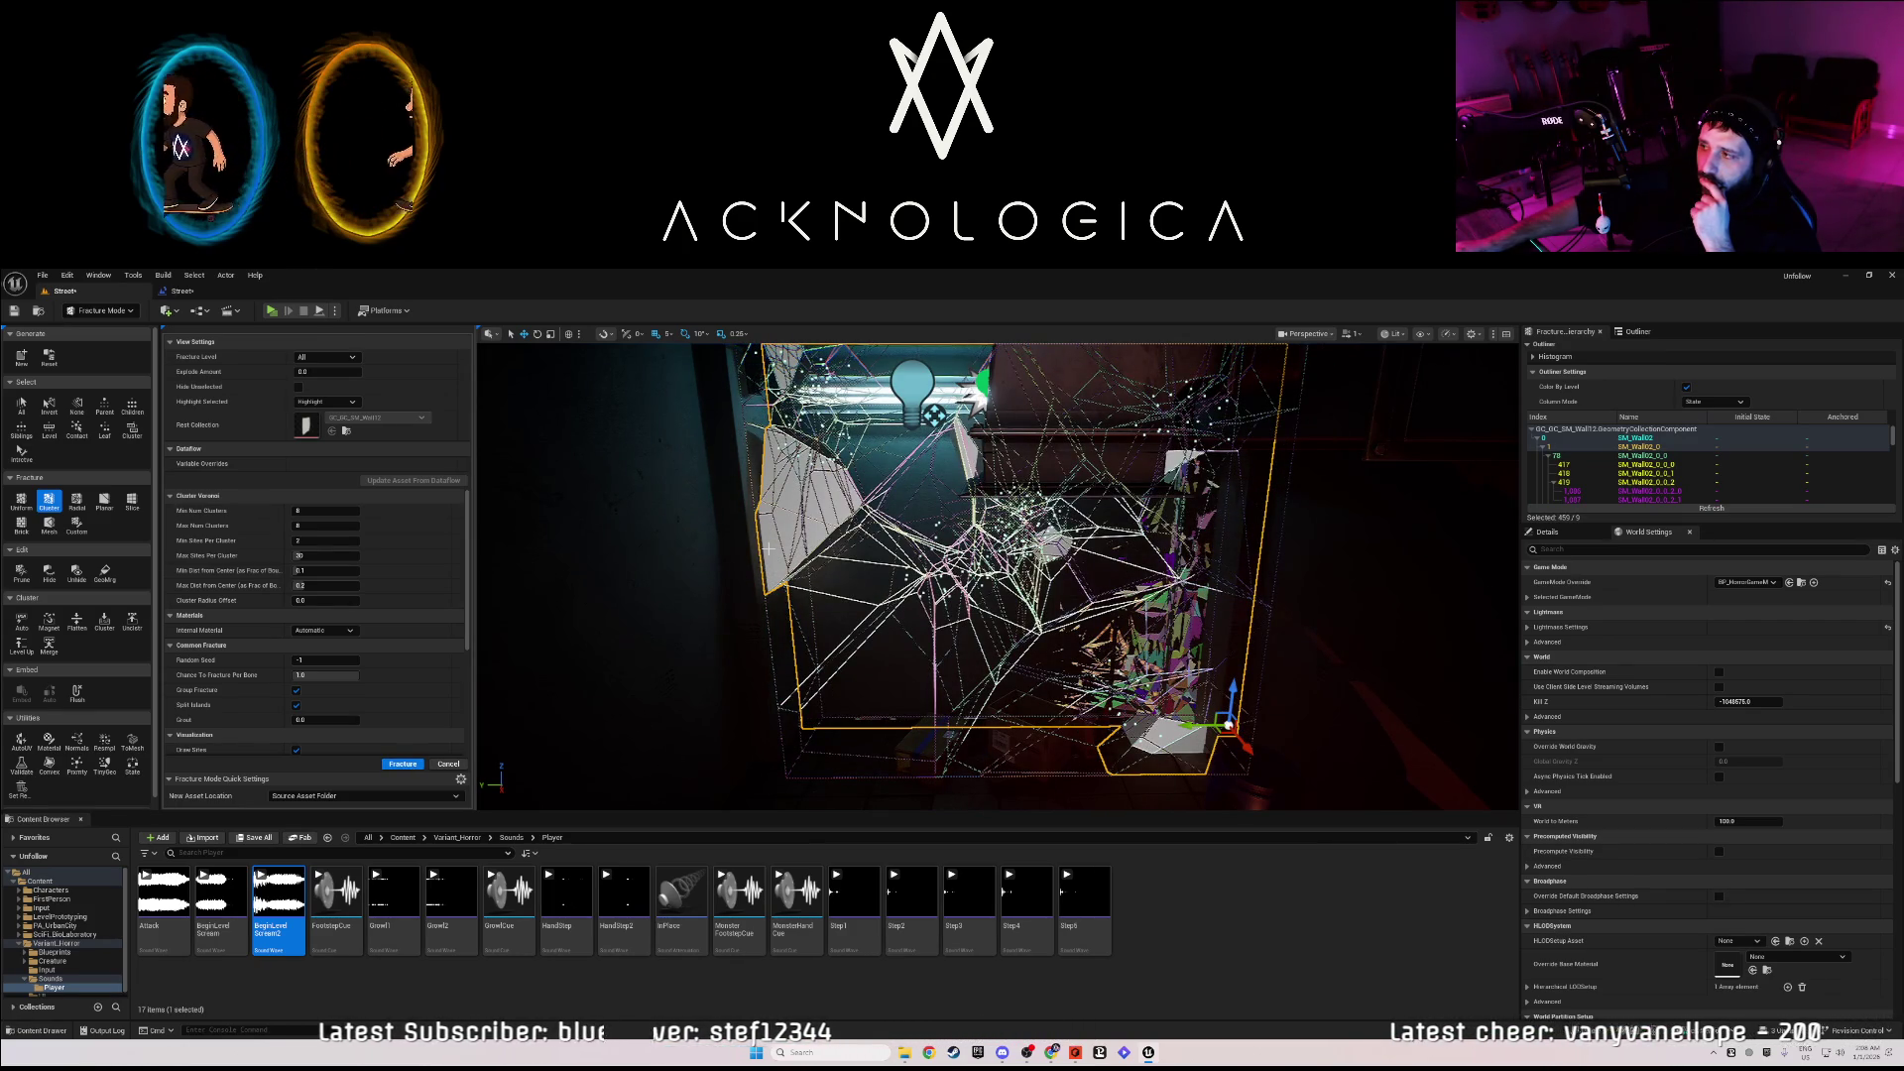
pyautogui.click(449, 764)
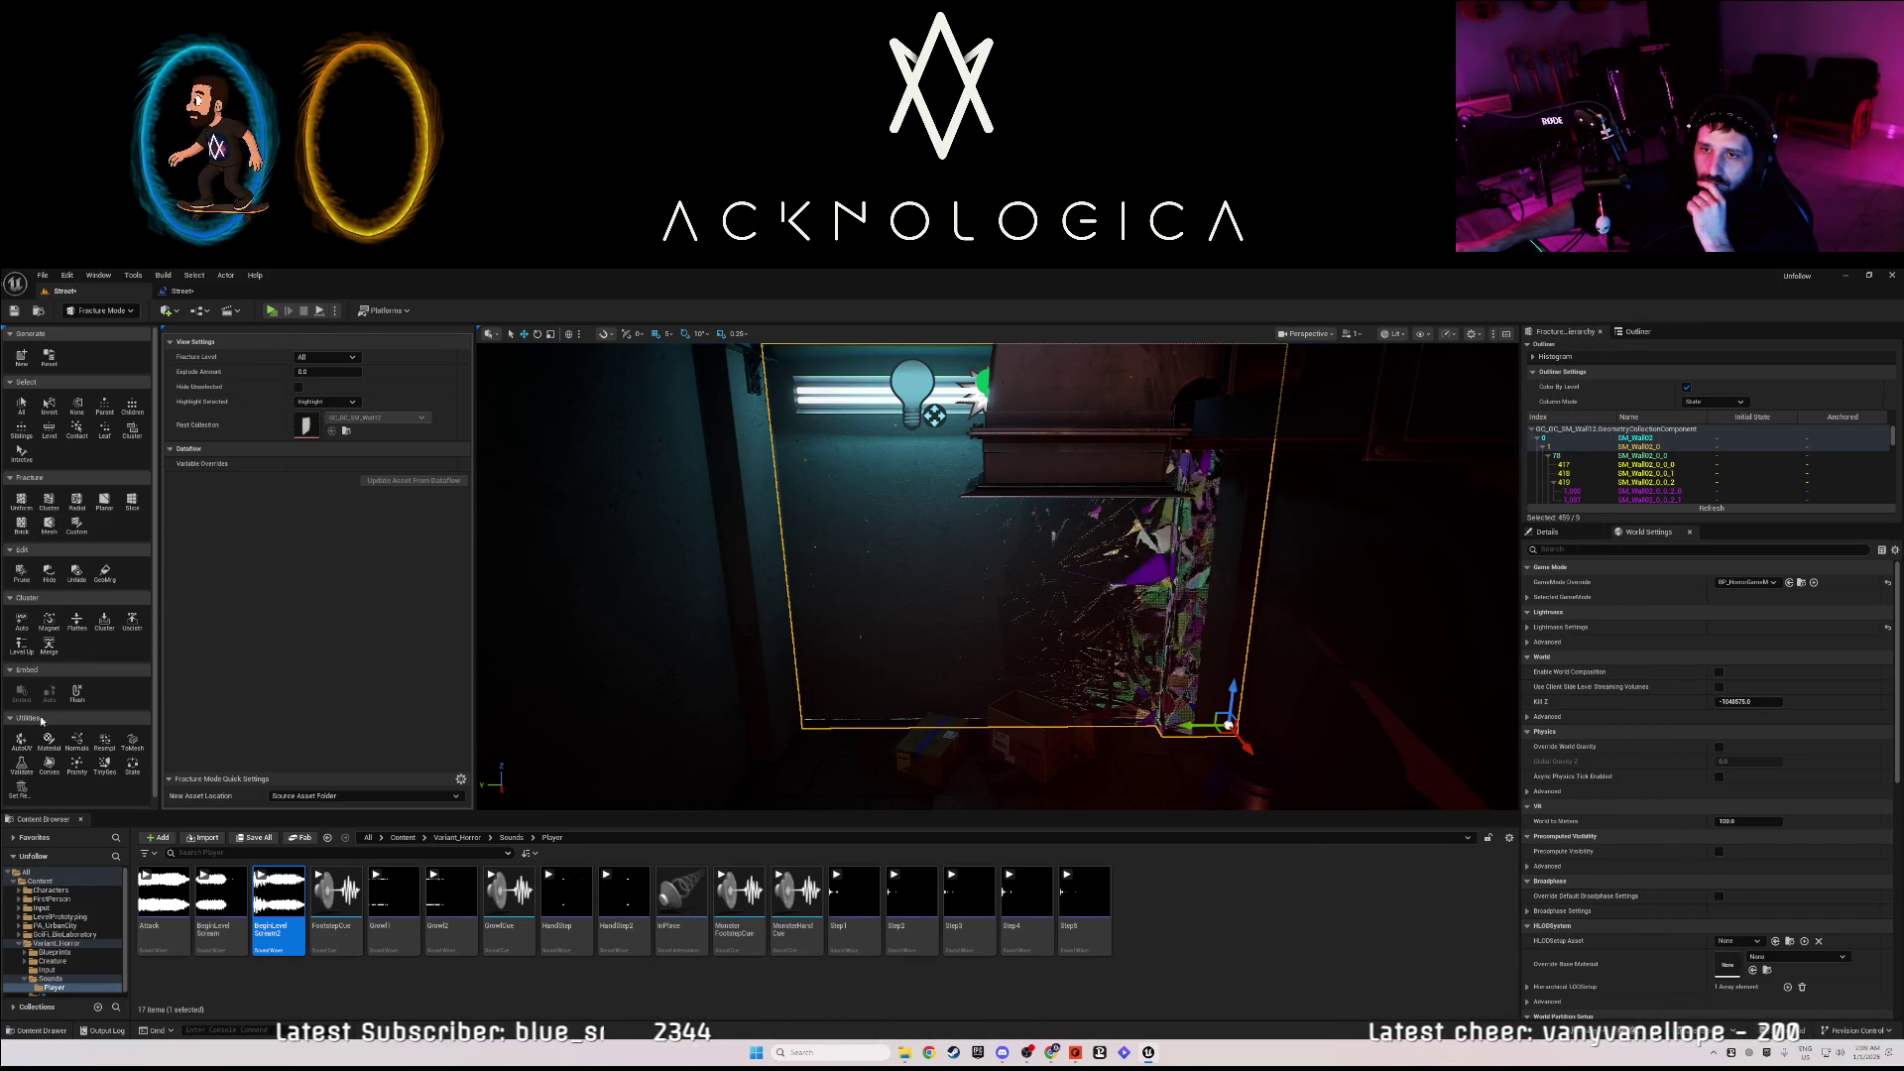
pyautogui.scroll(-1, 49, 744)
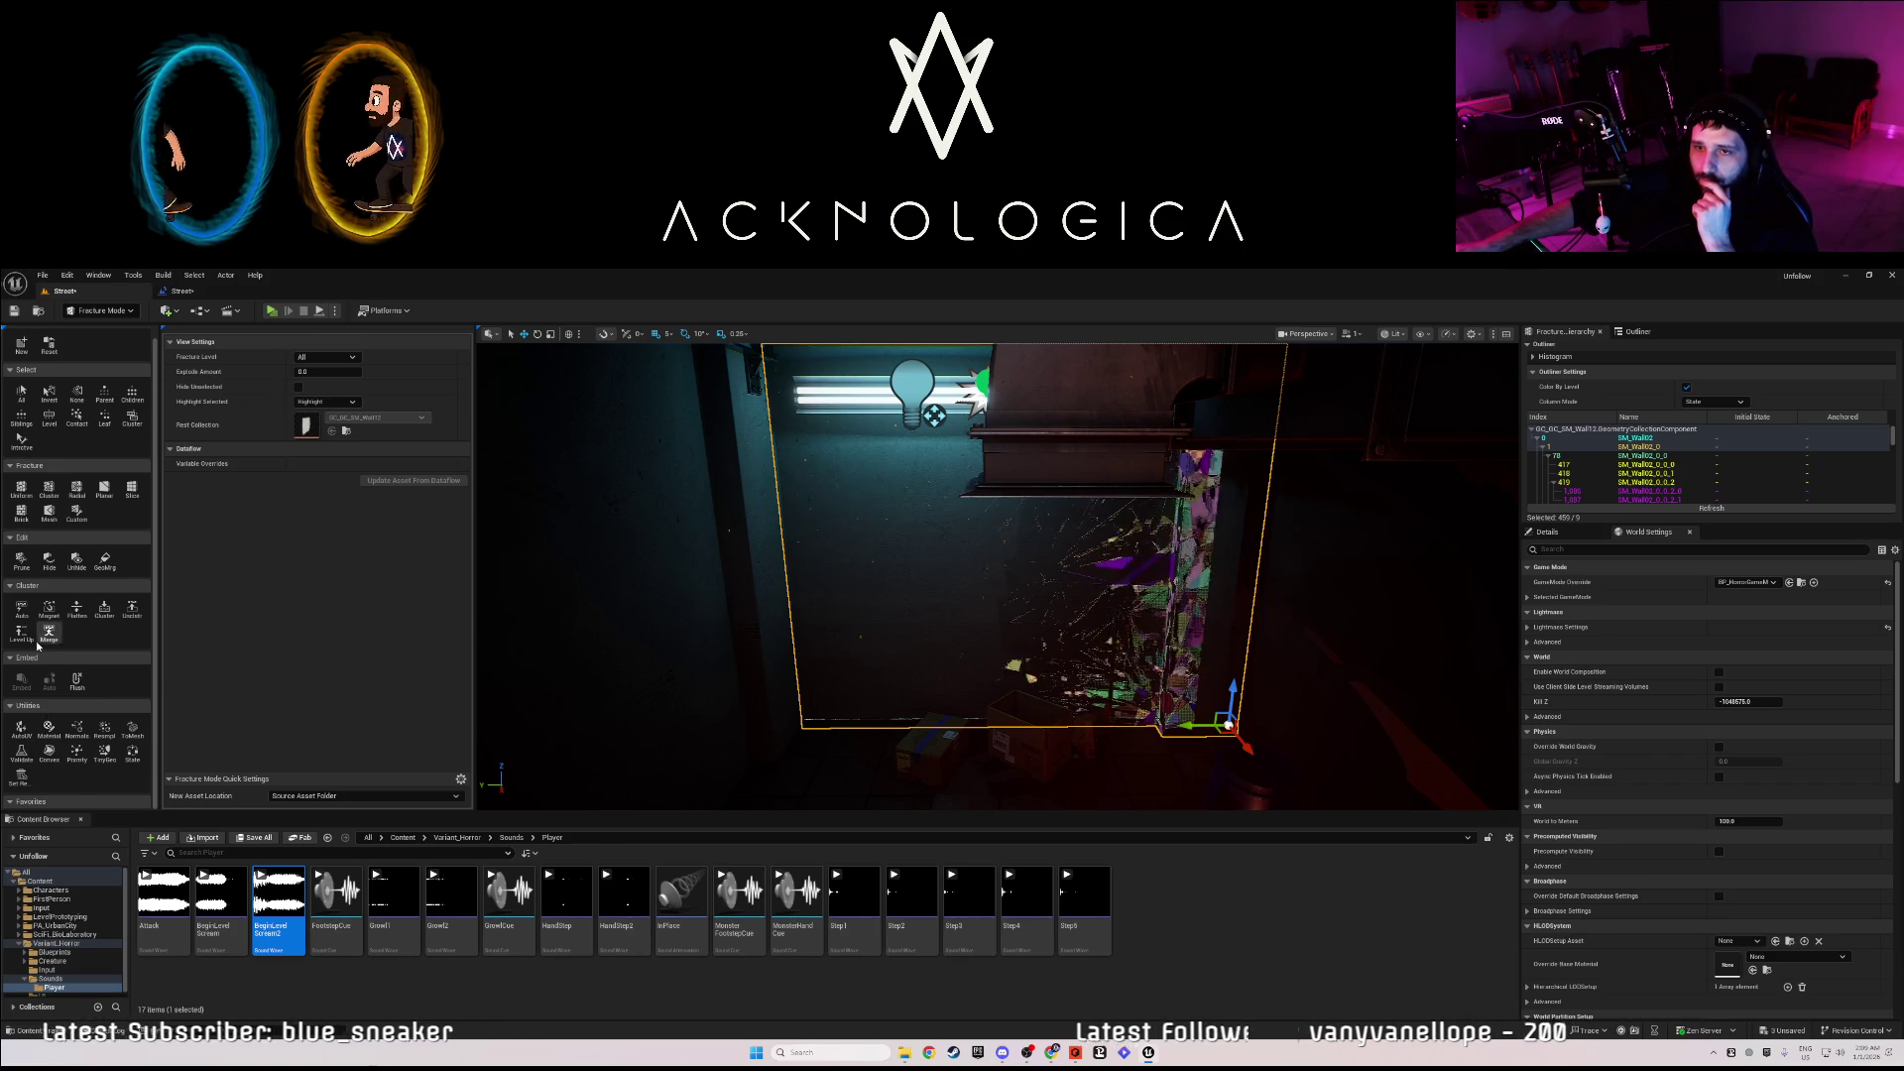
pyautogui.scroll(1, 37, 646)
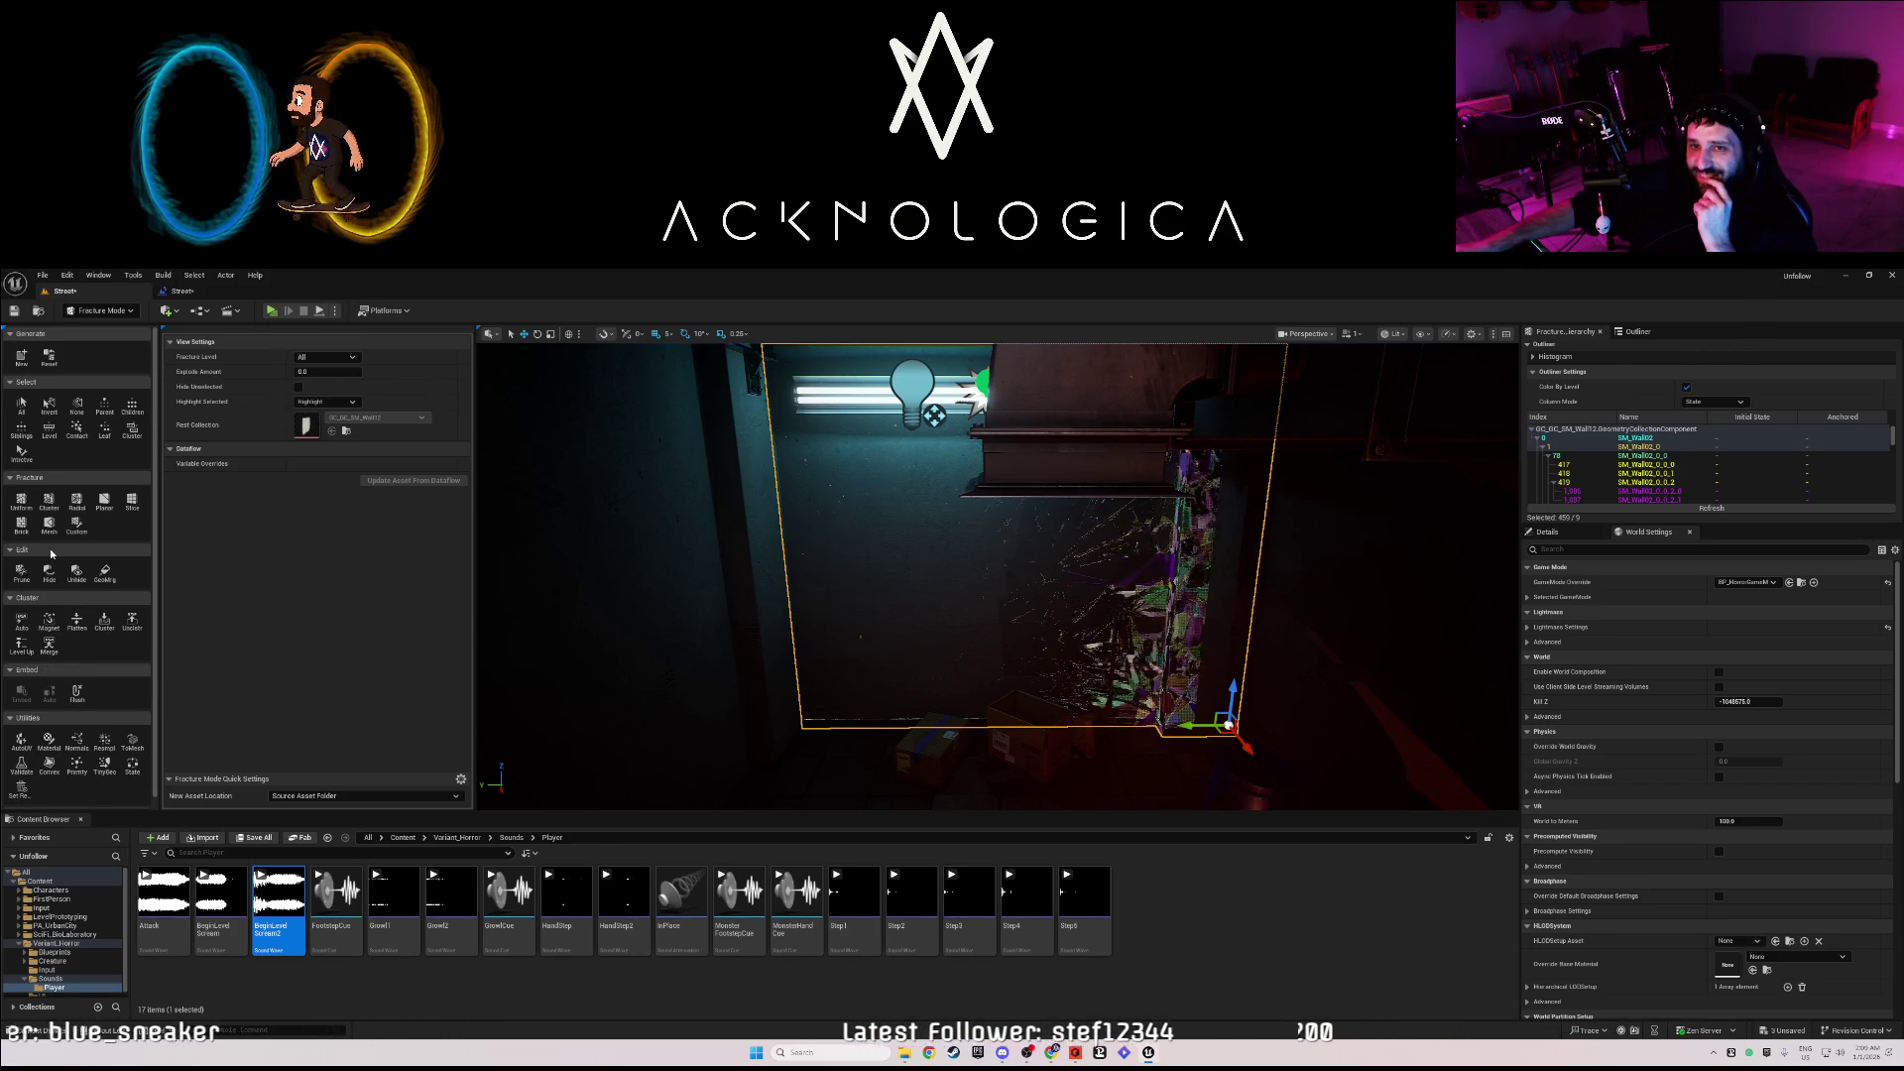
pyautogui.click(22, 357)
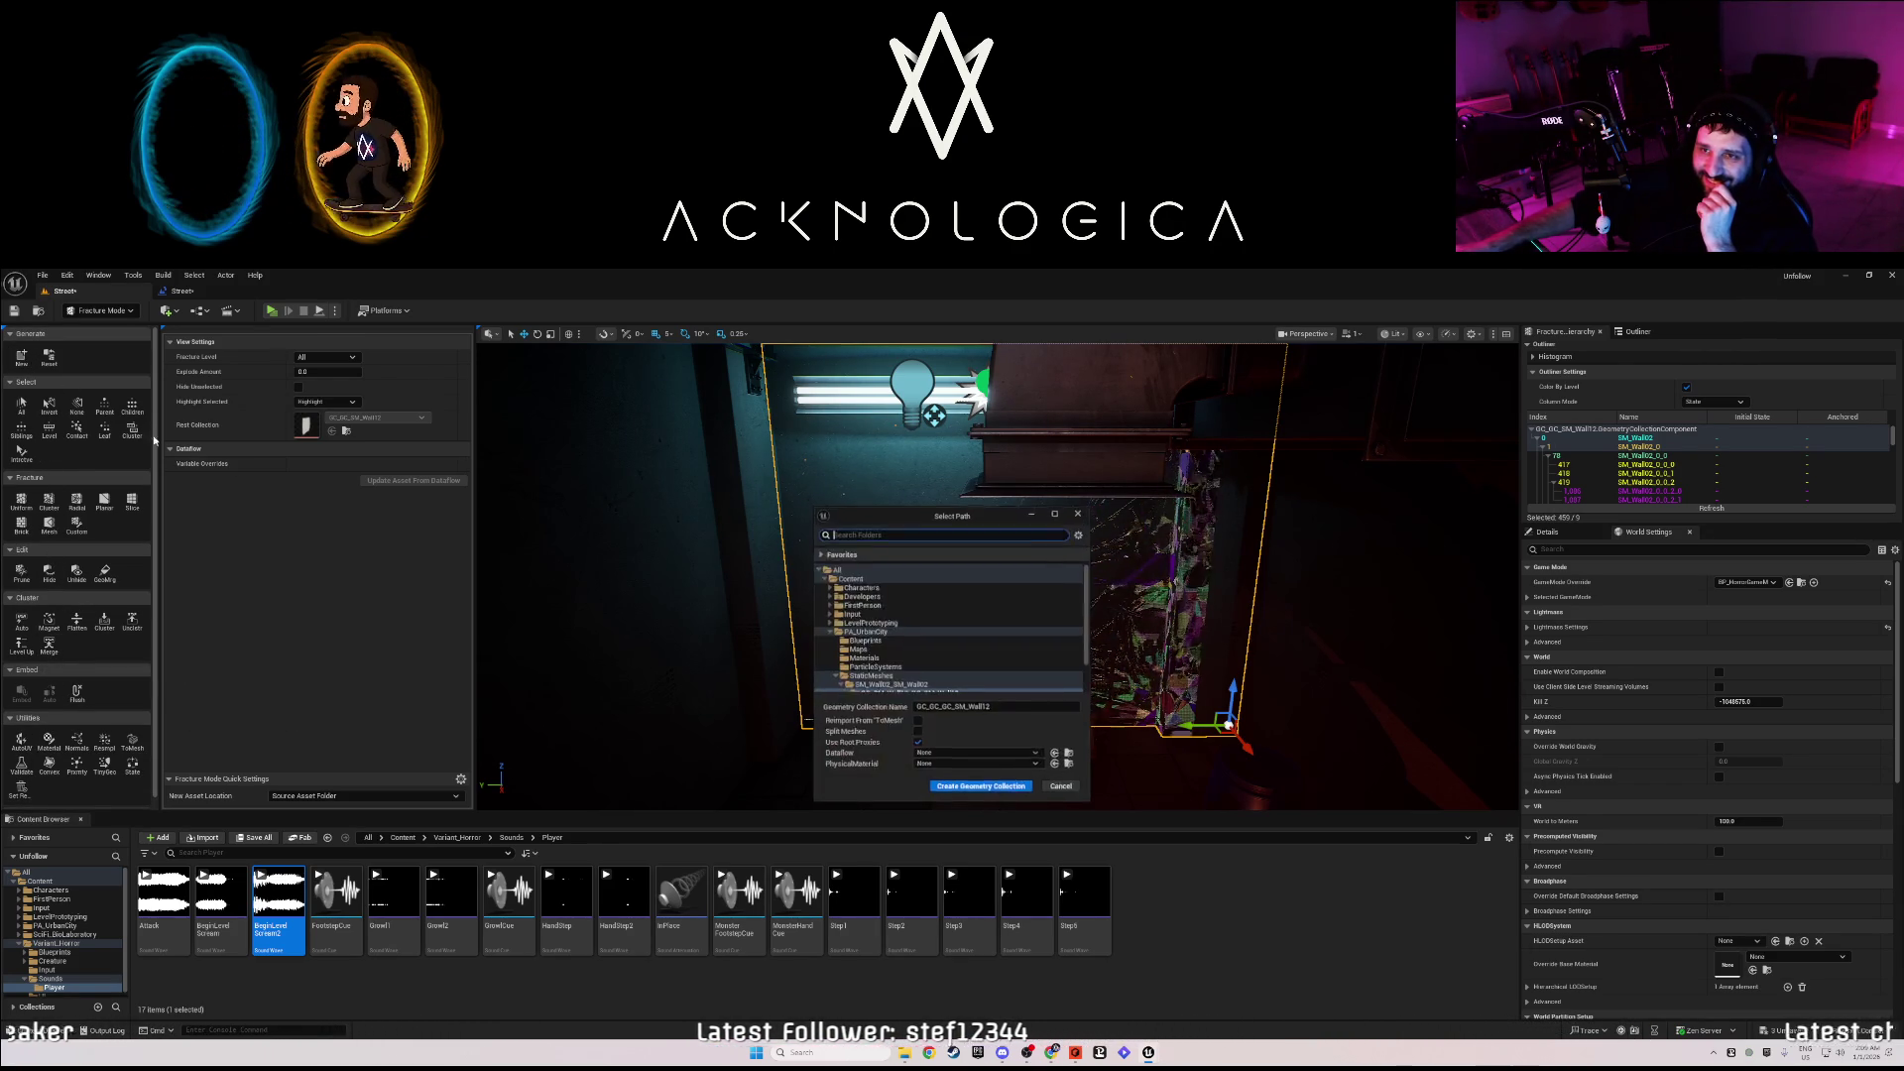
pyautogui.click(1062, 788)
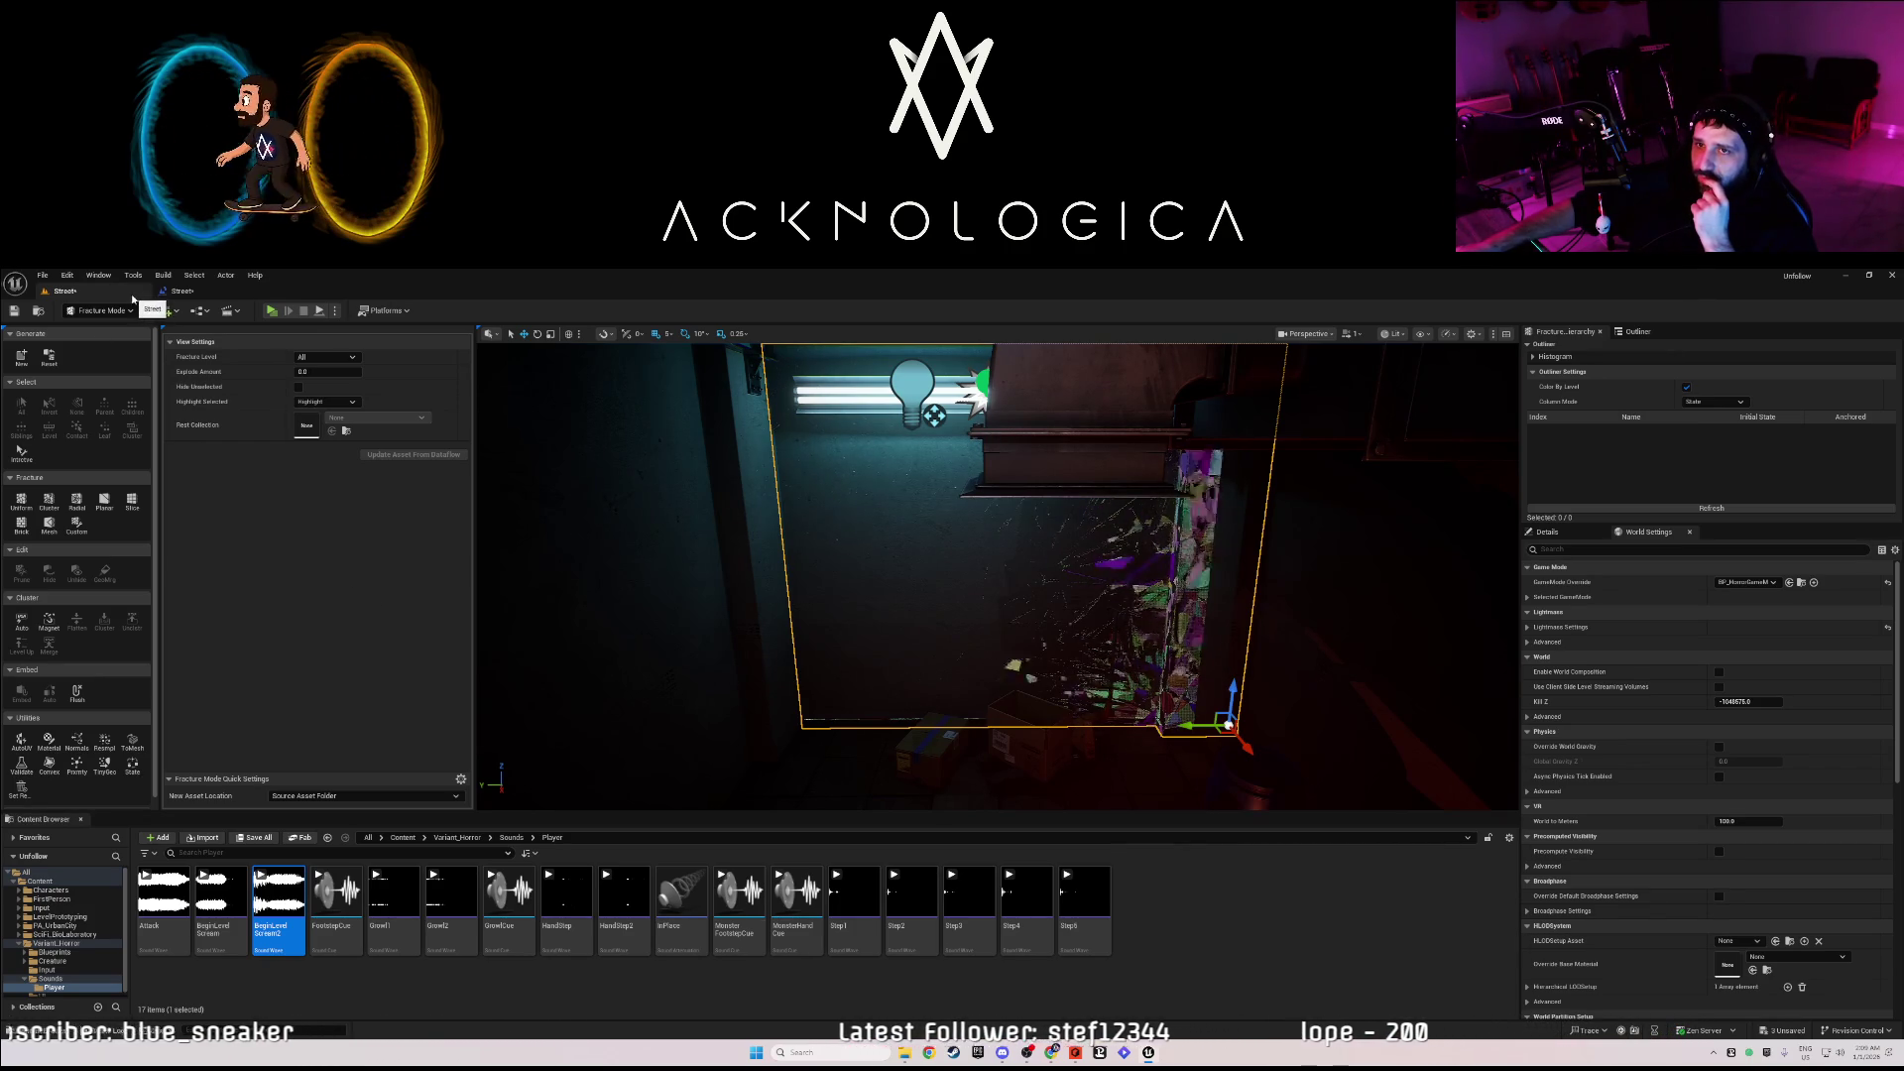
# - Return to Selection Mode, reselect GC_GC_SM_Wall12 with Ctrl+Z, and delete it
pyautogui.click(182, 292)
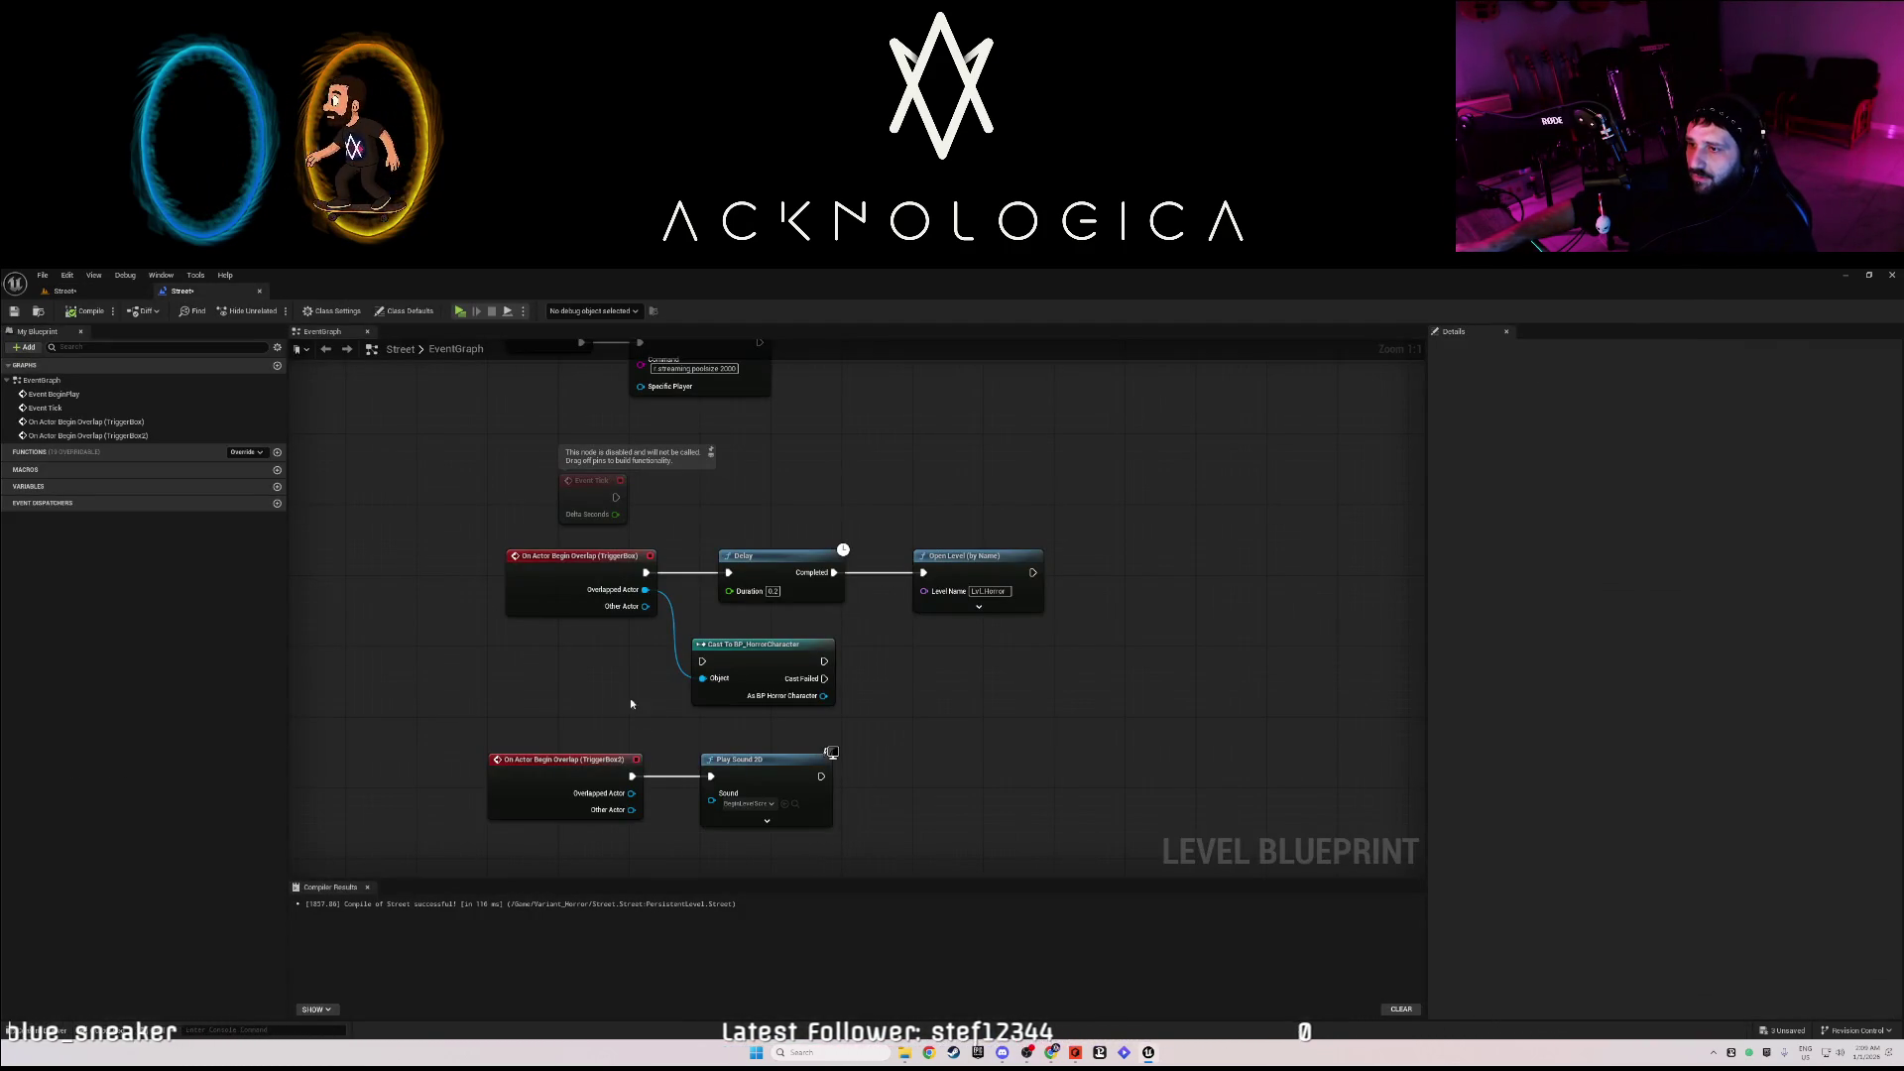
pyautogui.click(112, 293)
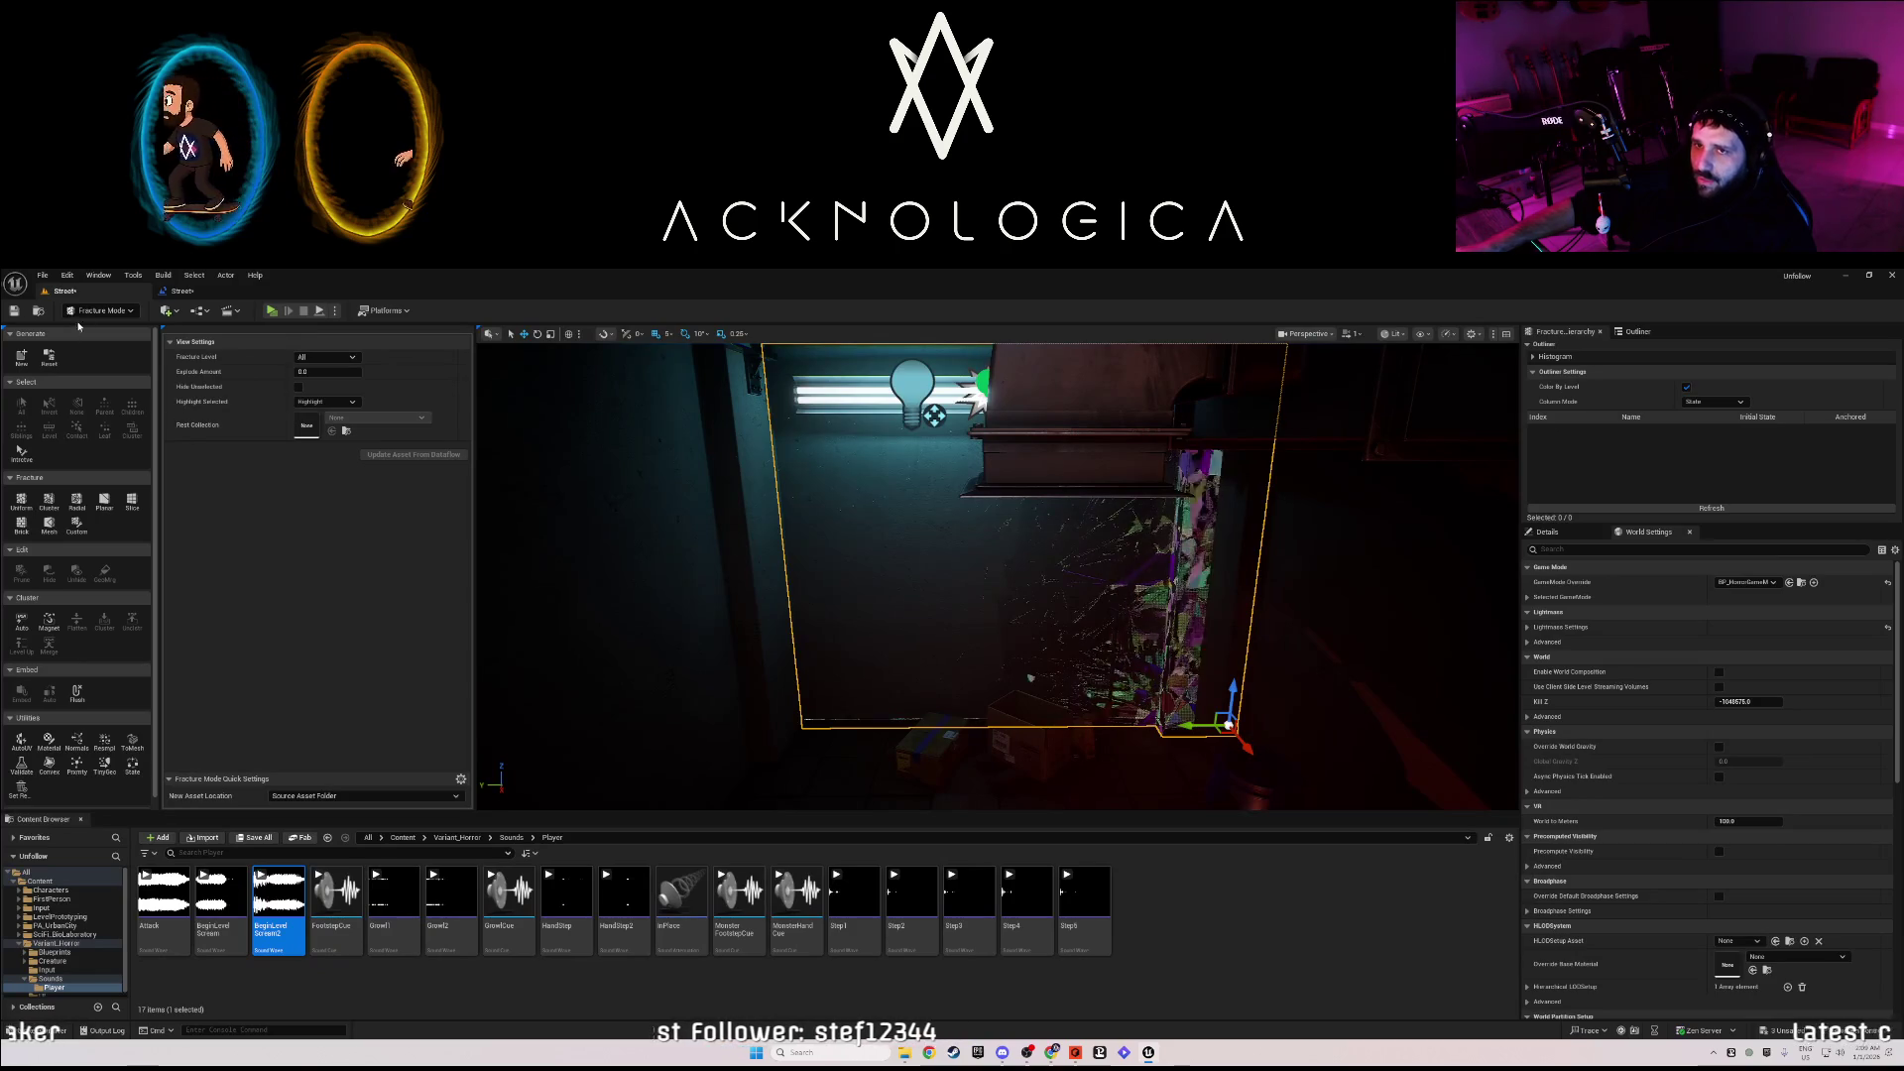
pyautogui.click(97, 311)
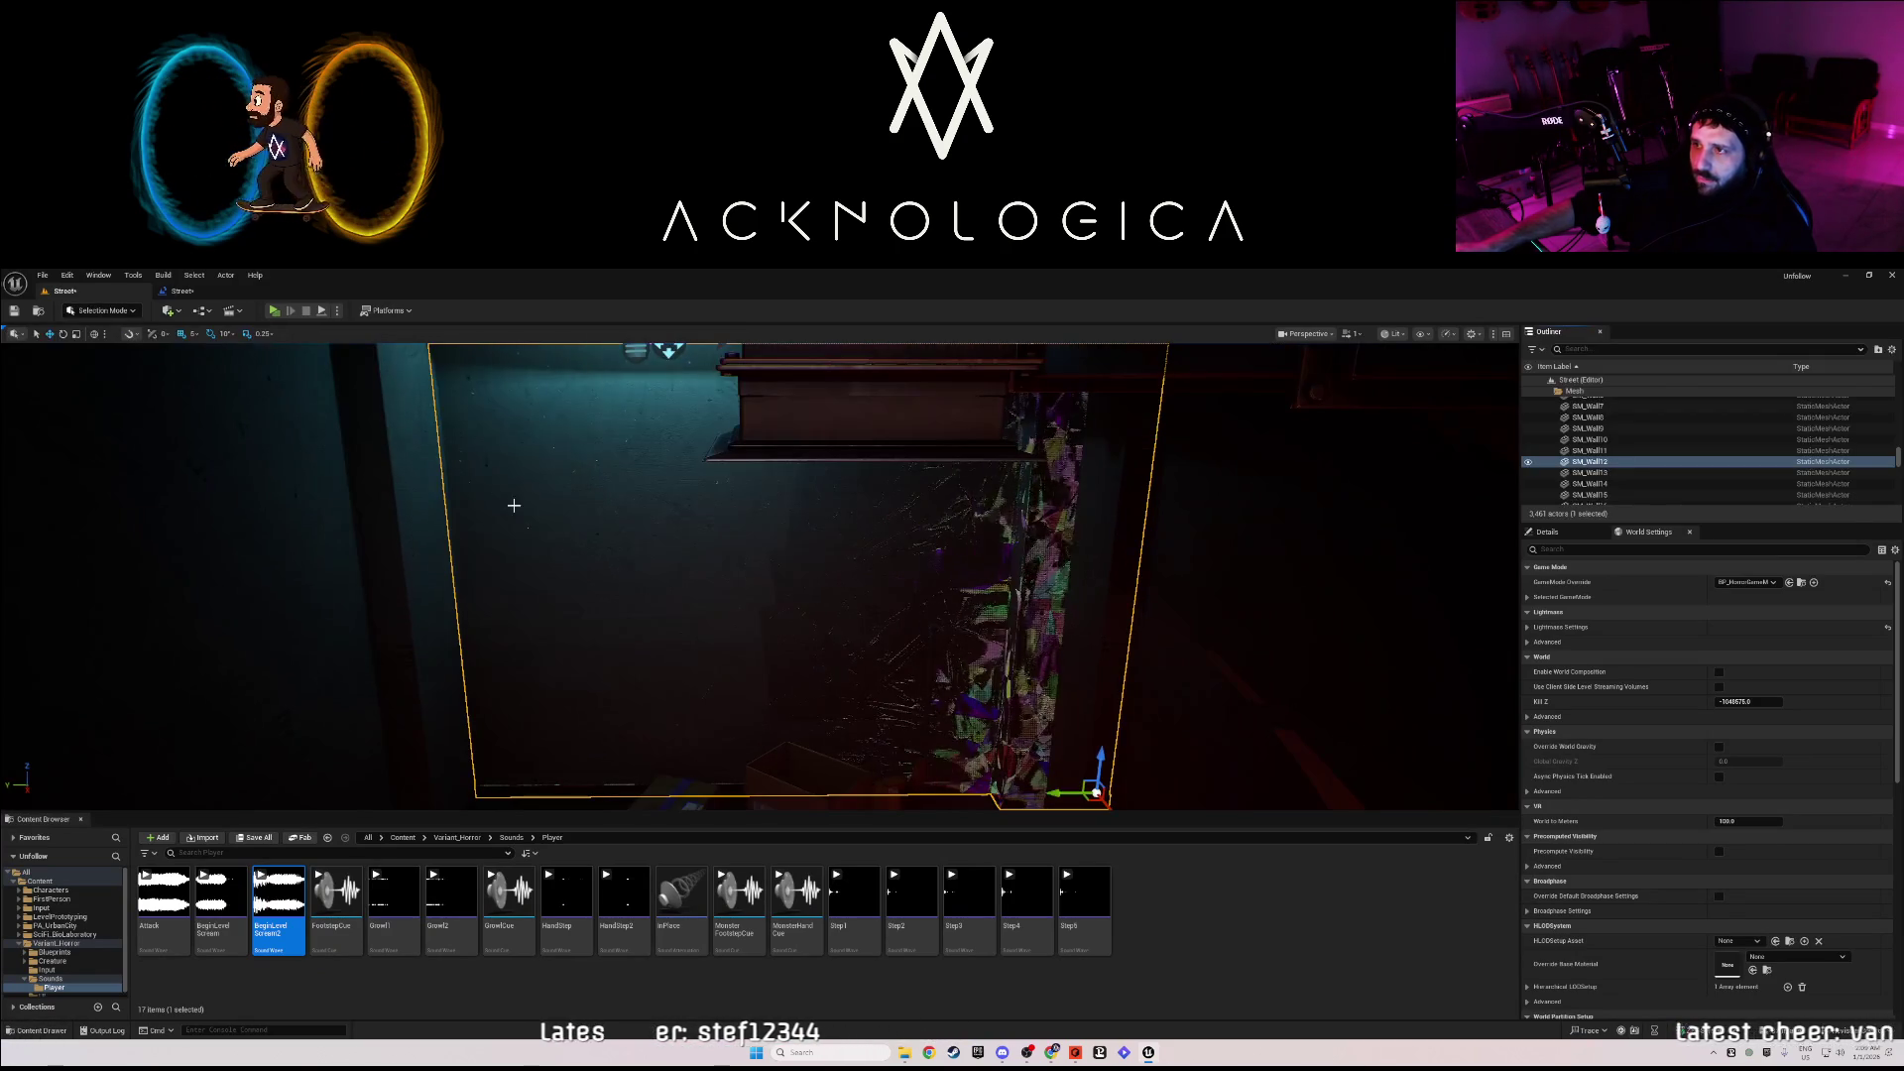
pyautogui.hotkey('ctrl', 'z')
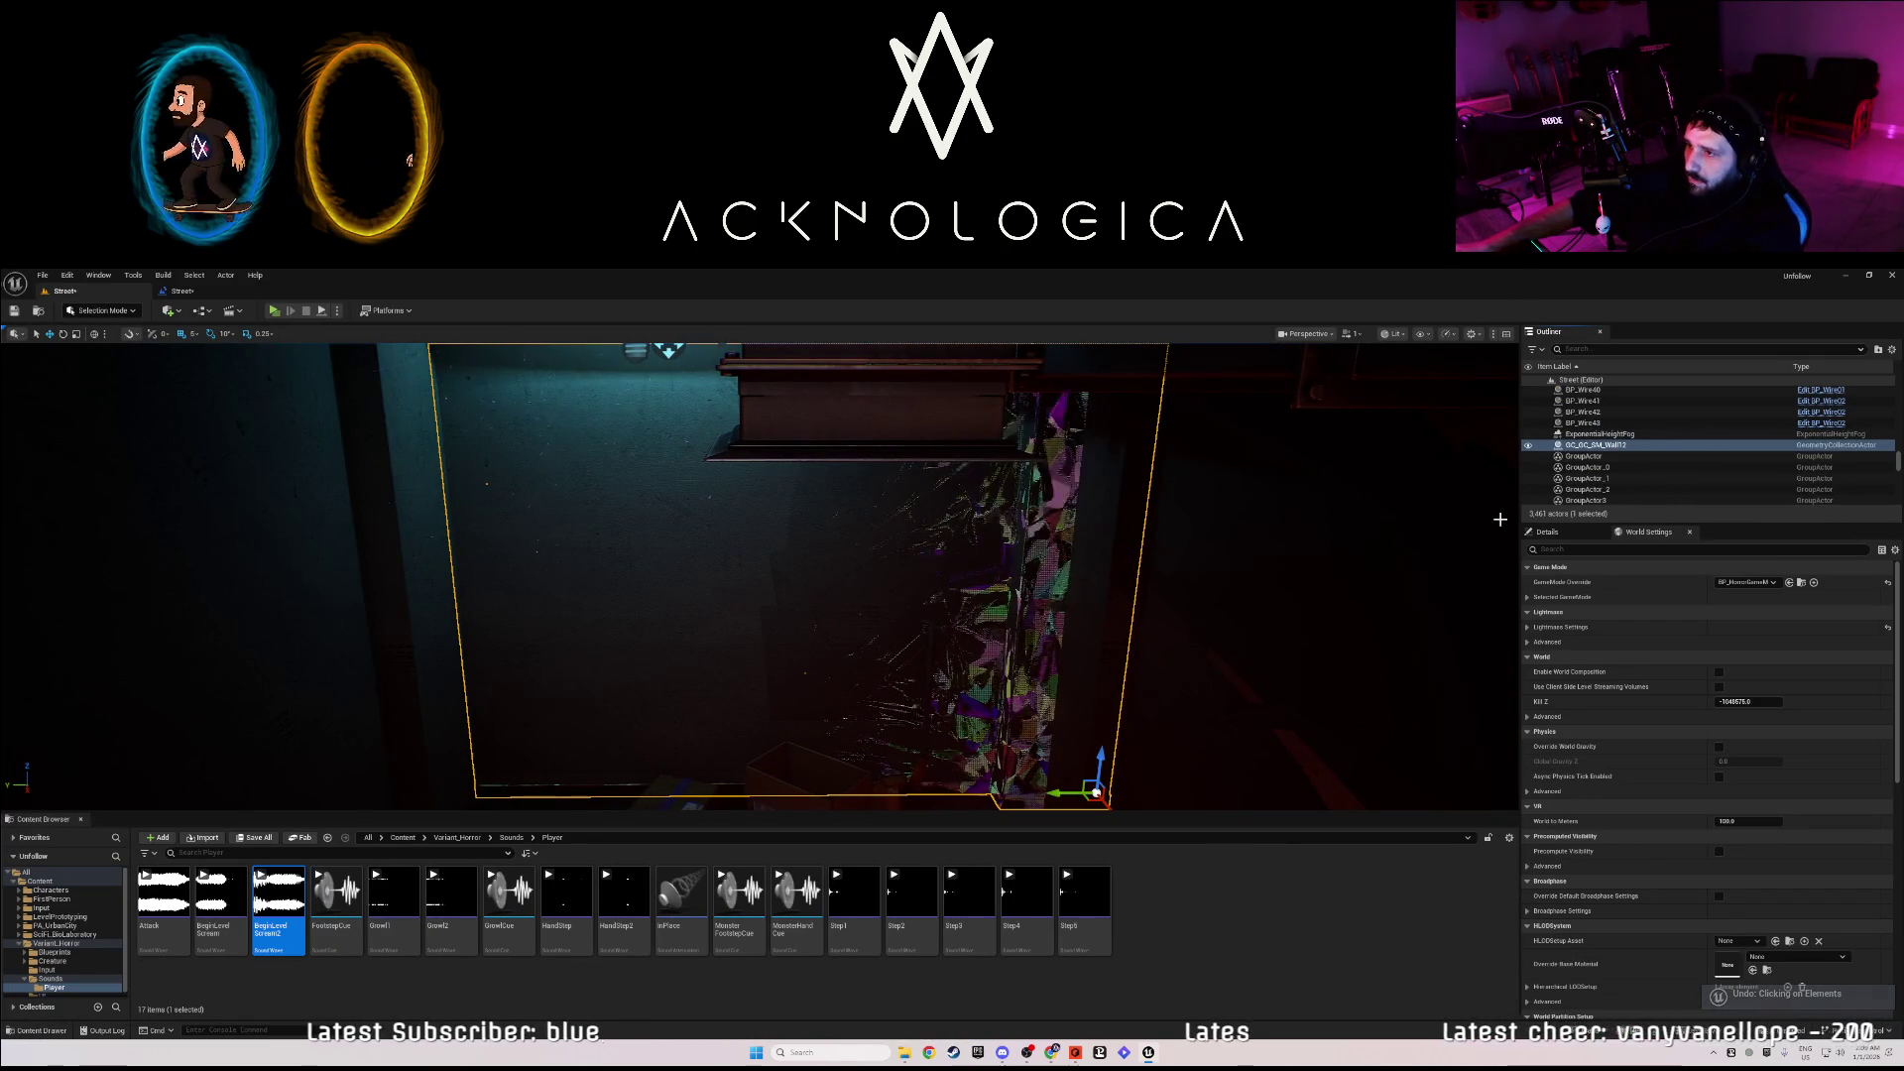
pyautogui.press('Delete')
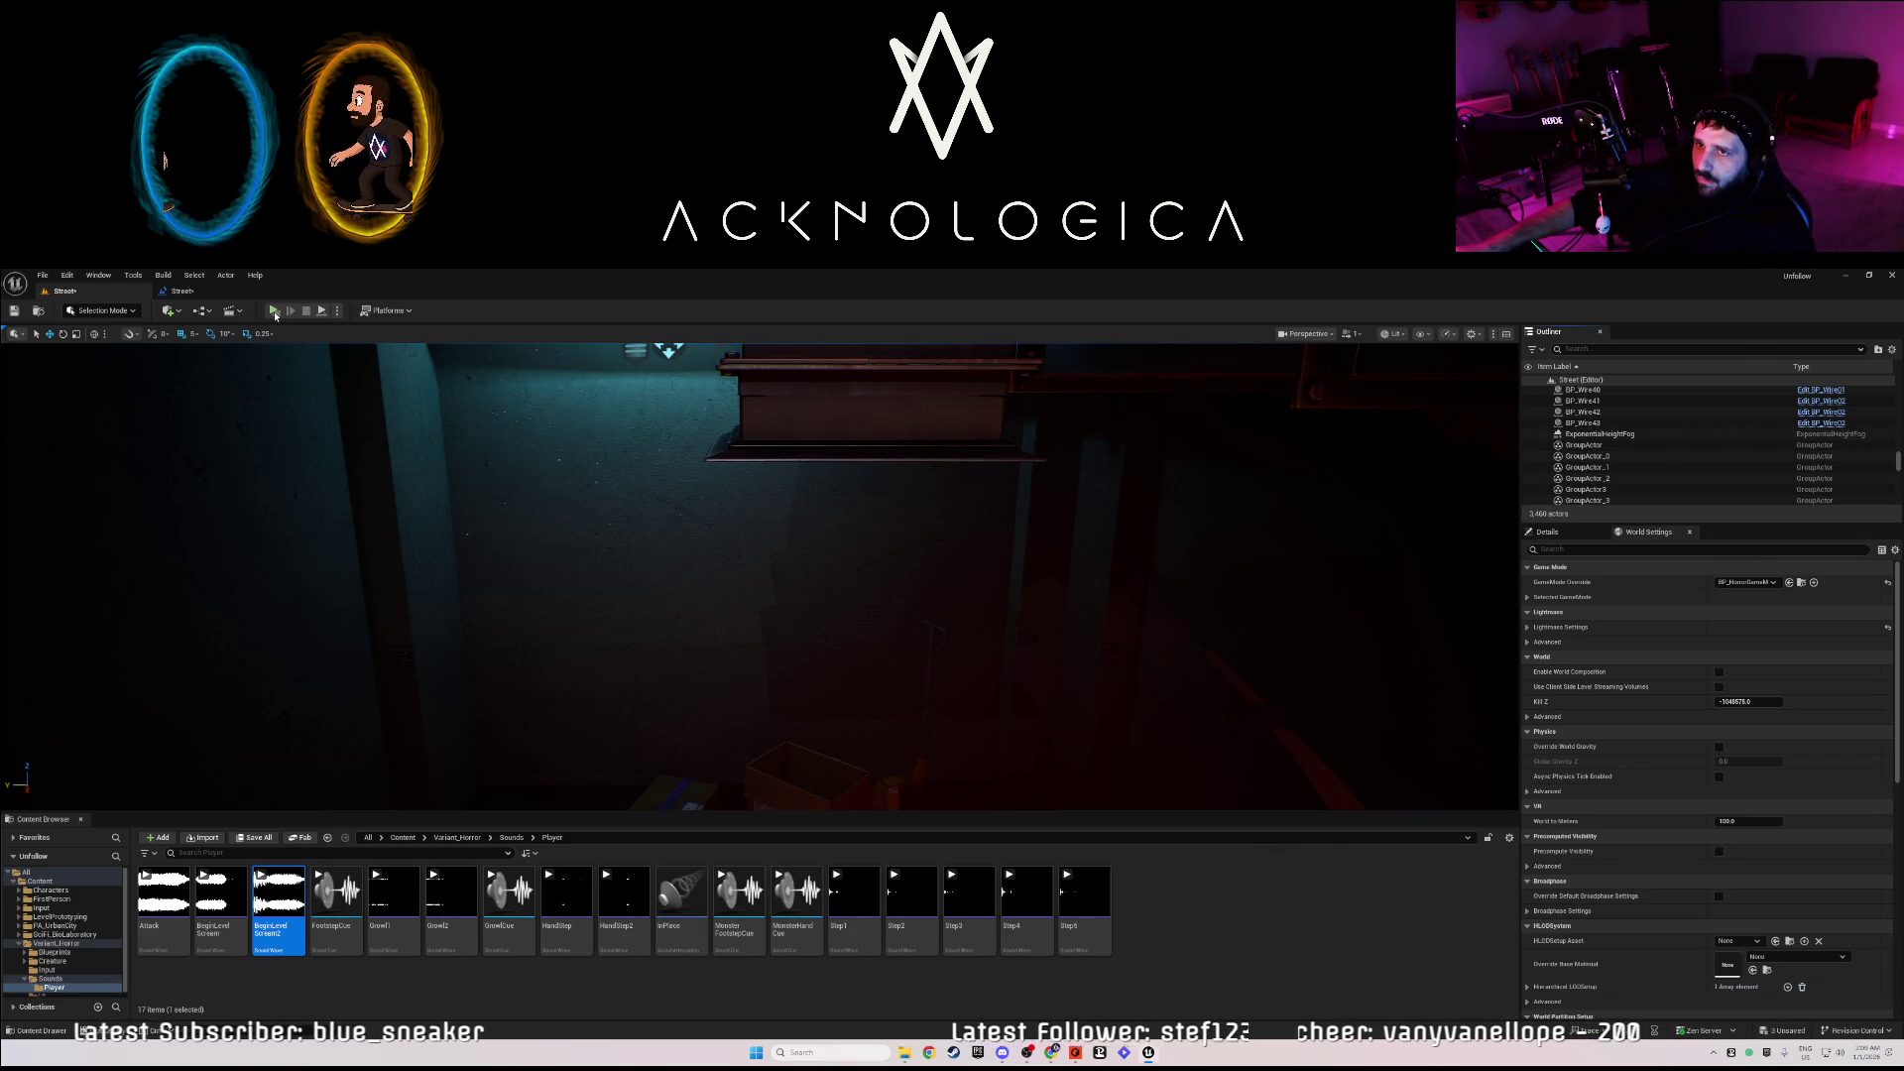
# - Launch a standalone play-test and sprint through the lit and red corridors into the checkered-floor room
pyautogui.hotkey('alt', 'p')
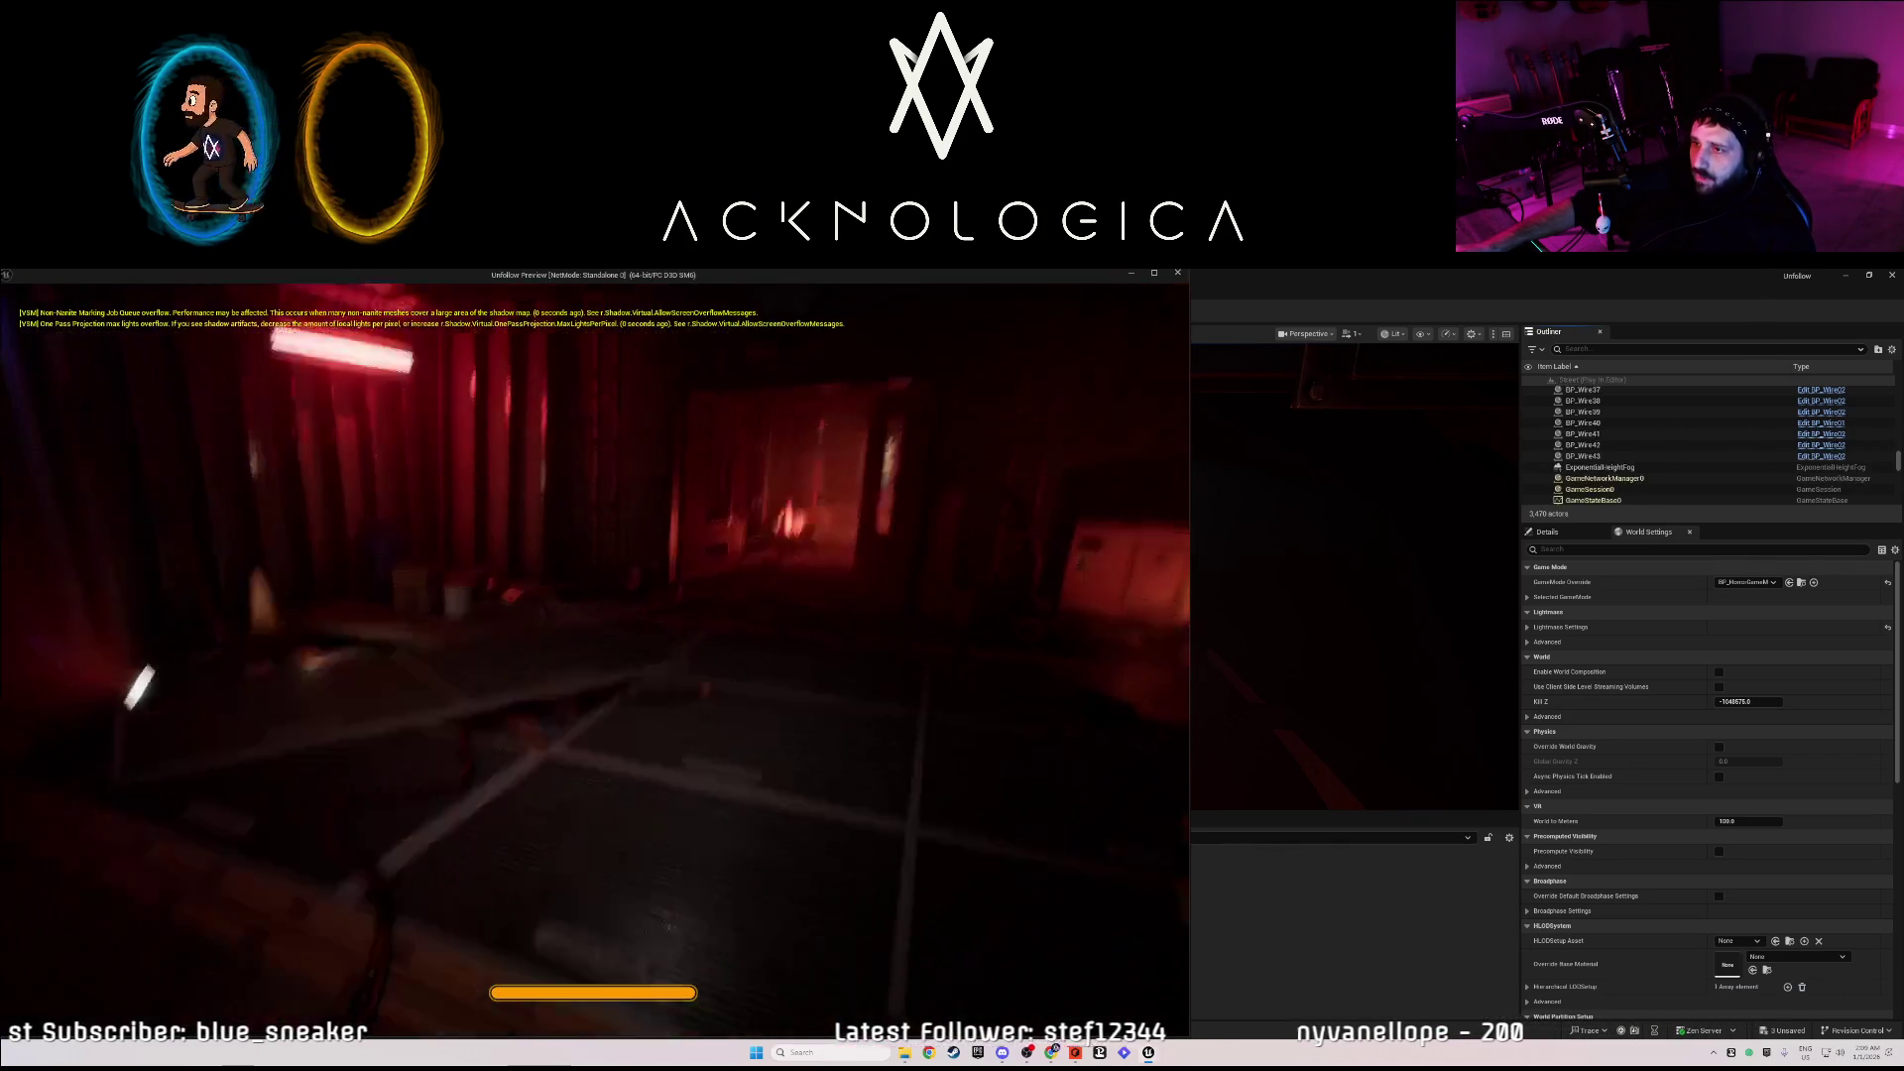
pyautogui.hotkey('shift', 'w')
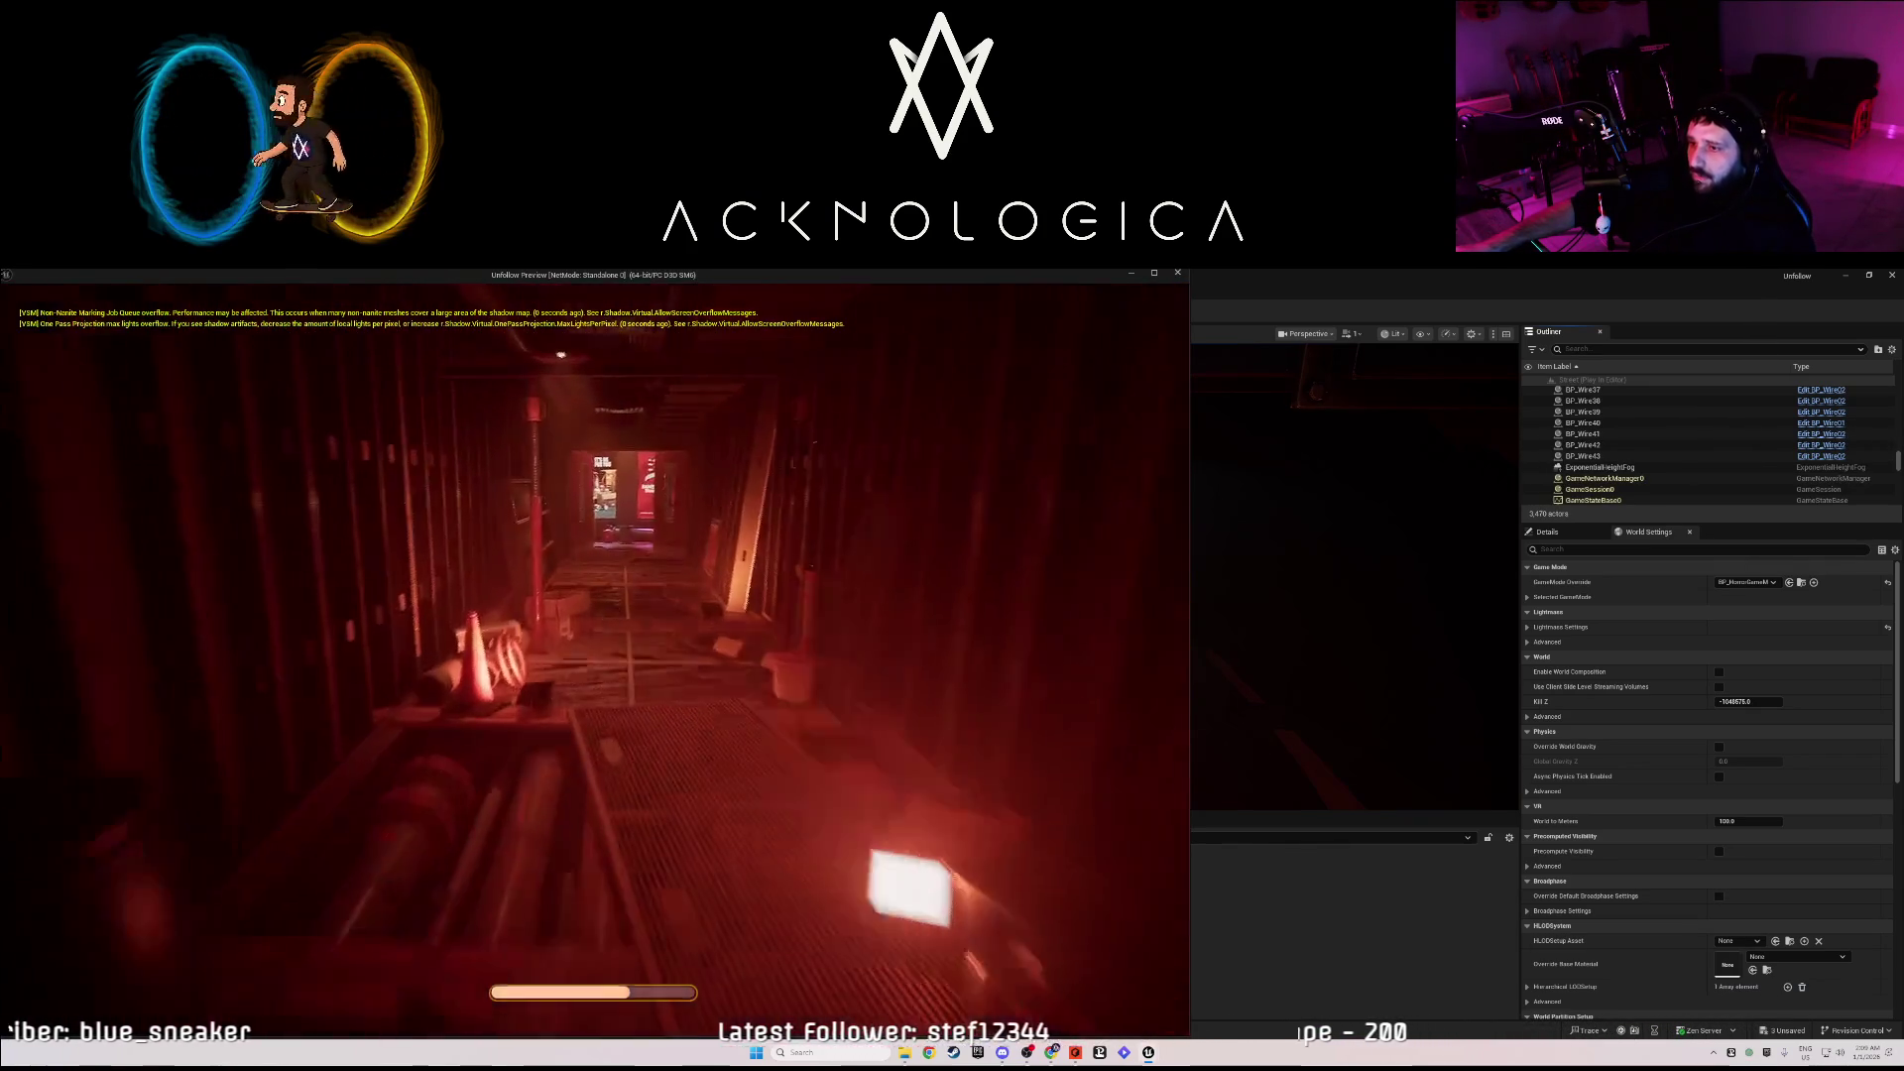
pyautogui.hotkey('shift', 'w')
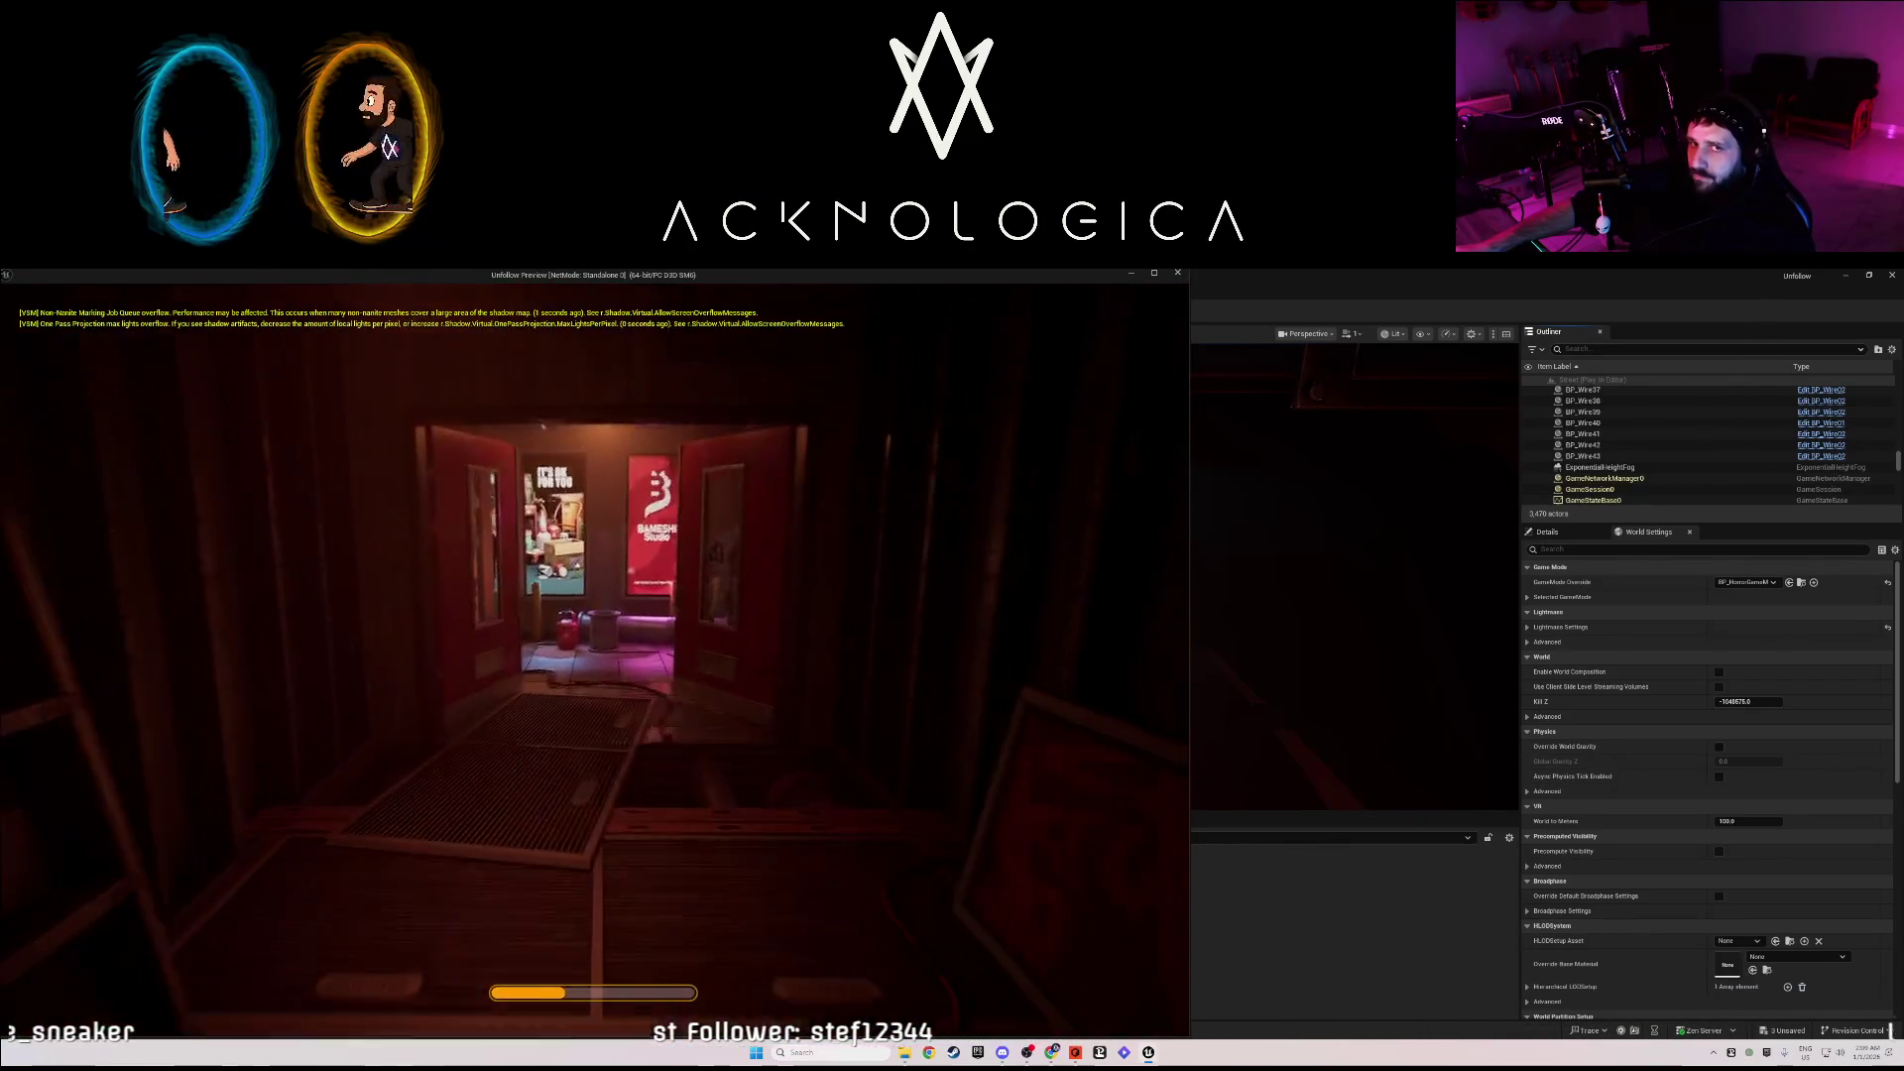
pyautogui.press('w')
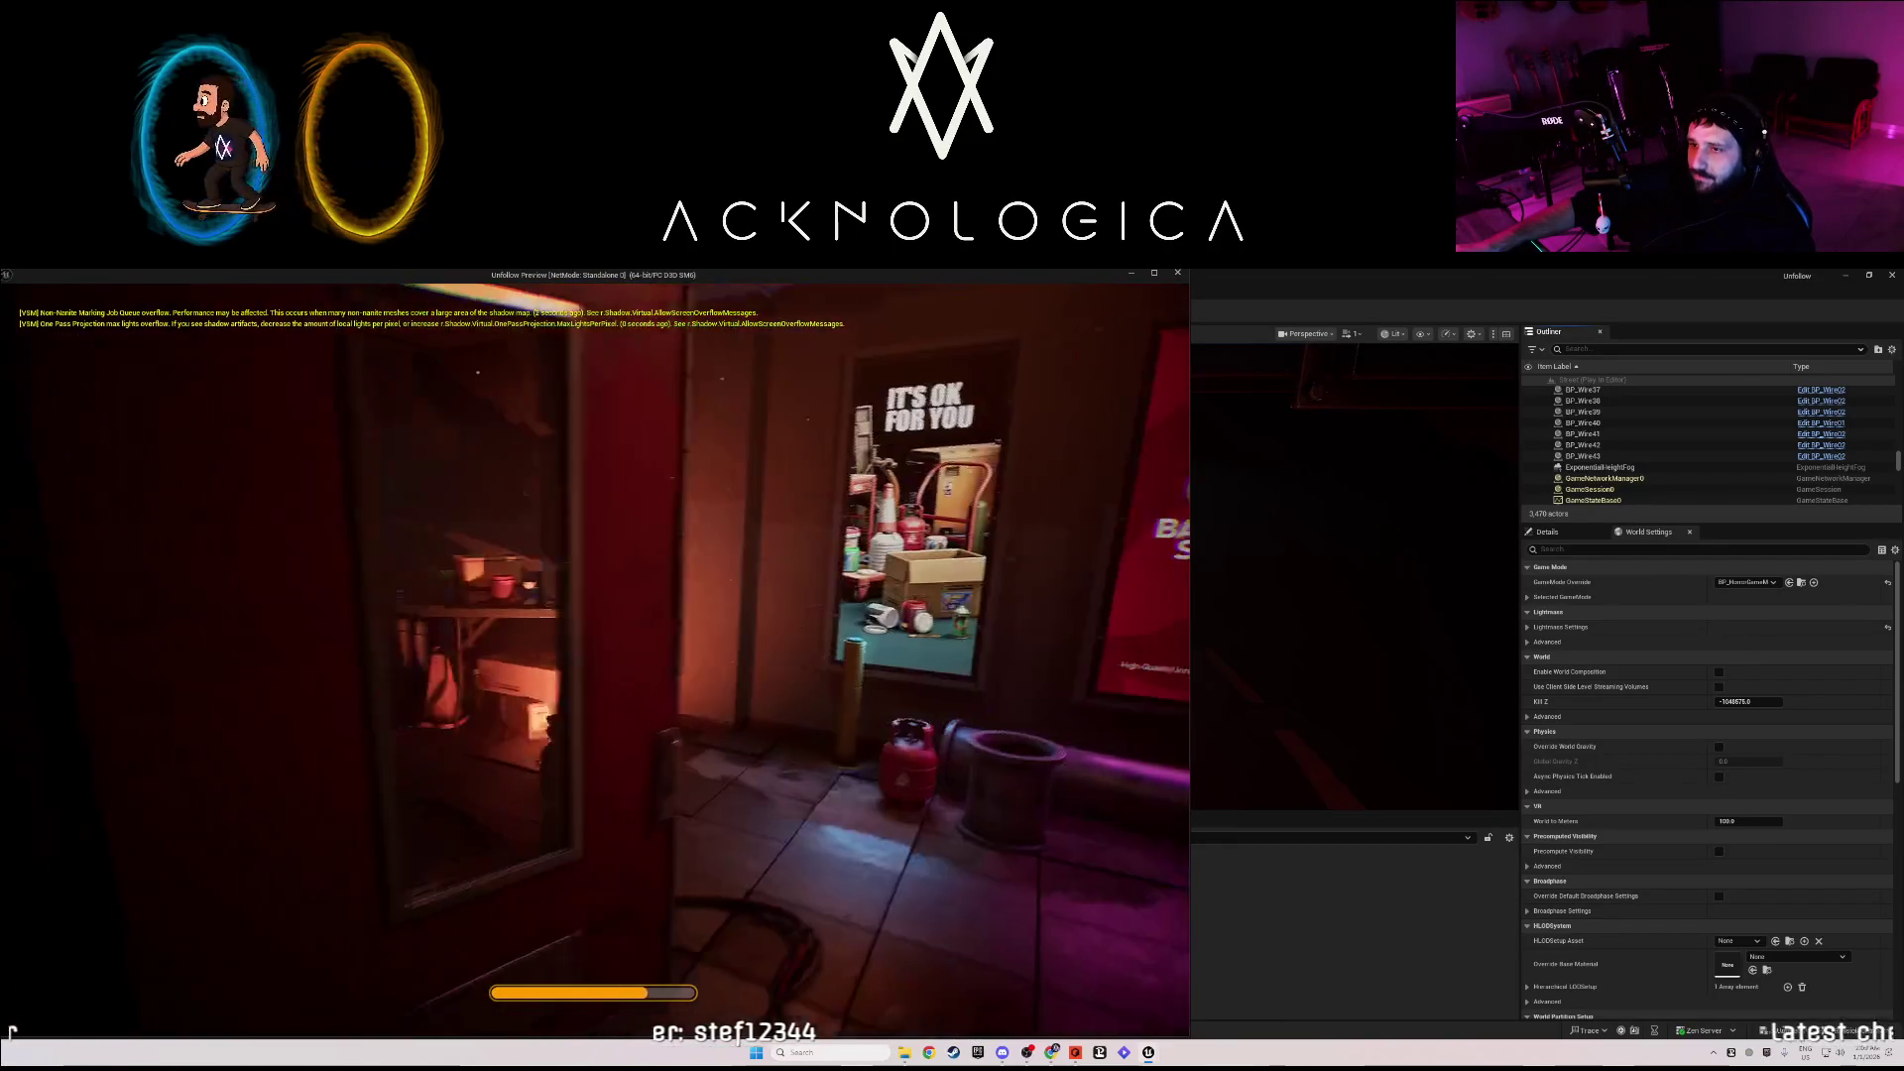
pyautogui.hotkey('shift', 'w')
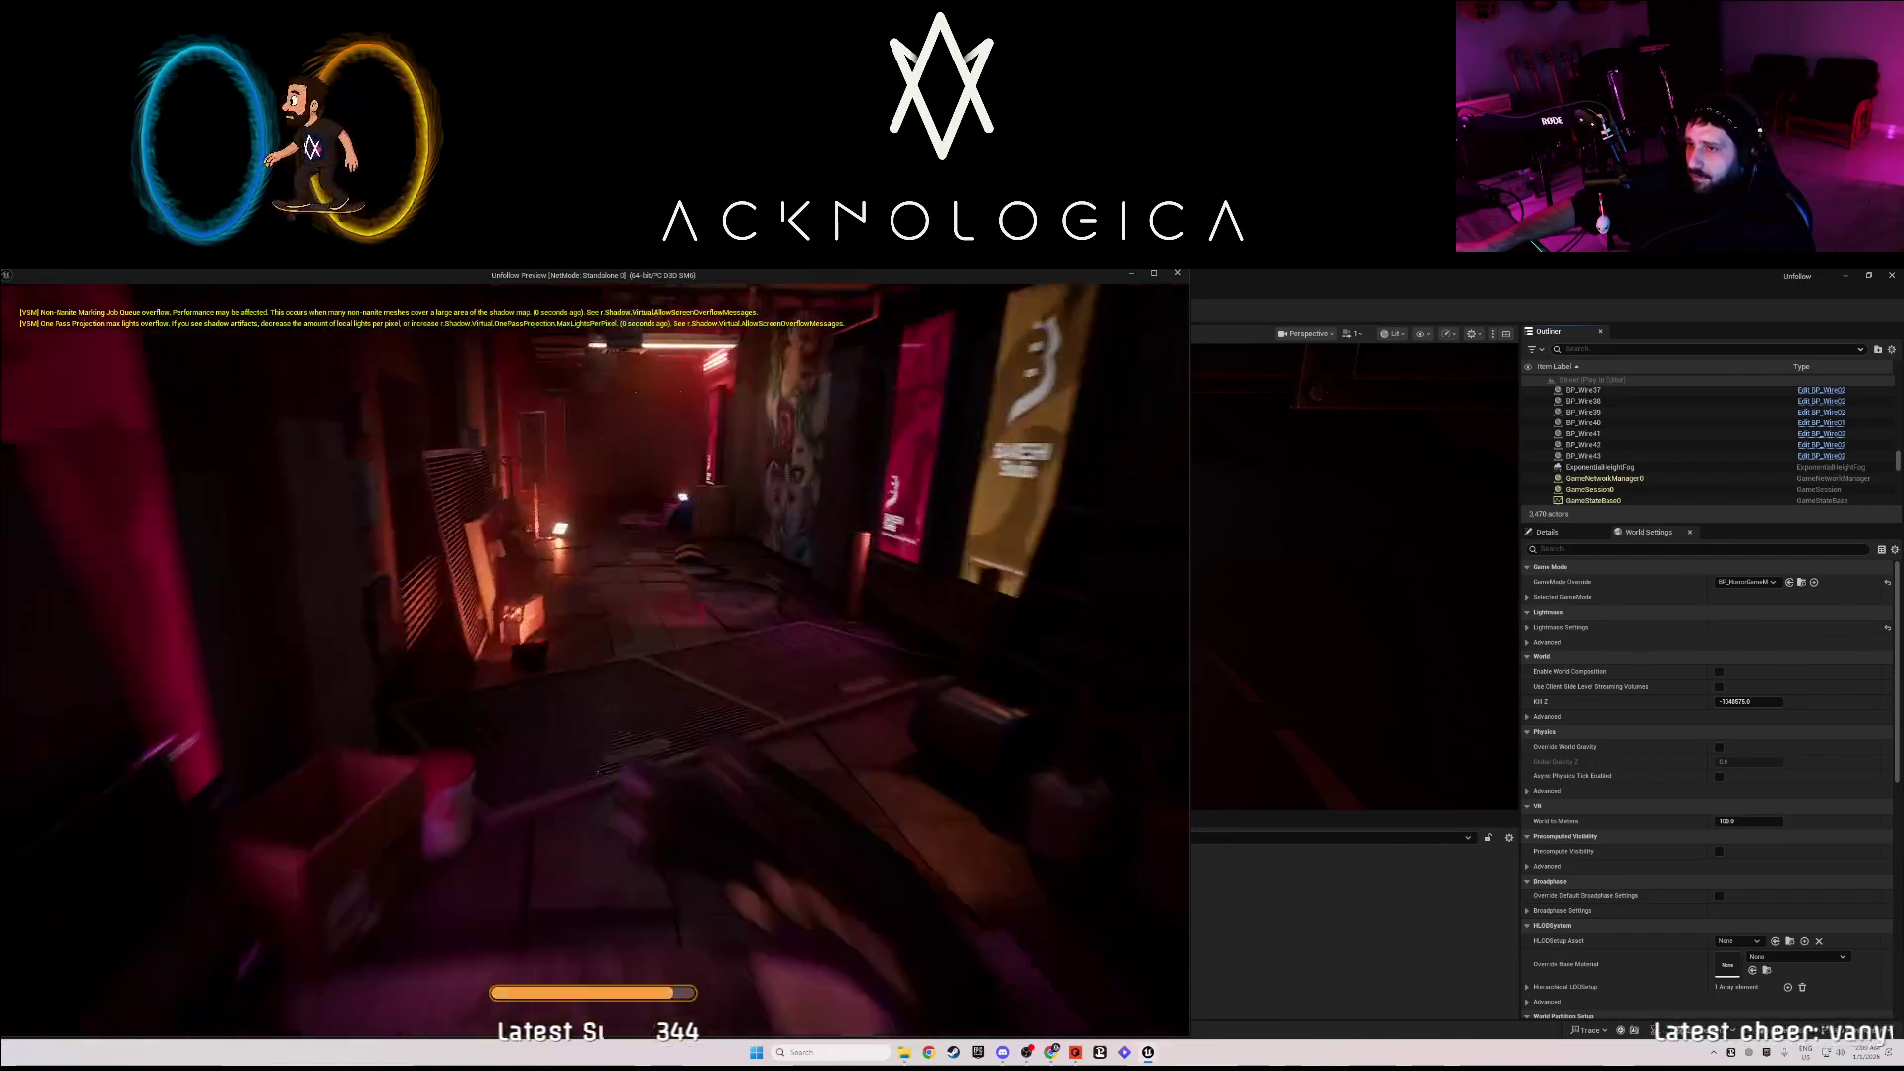
pyautogui.hotkey('shift', 'w')
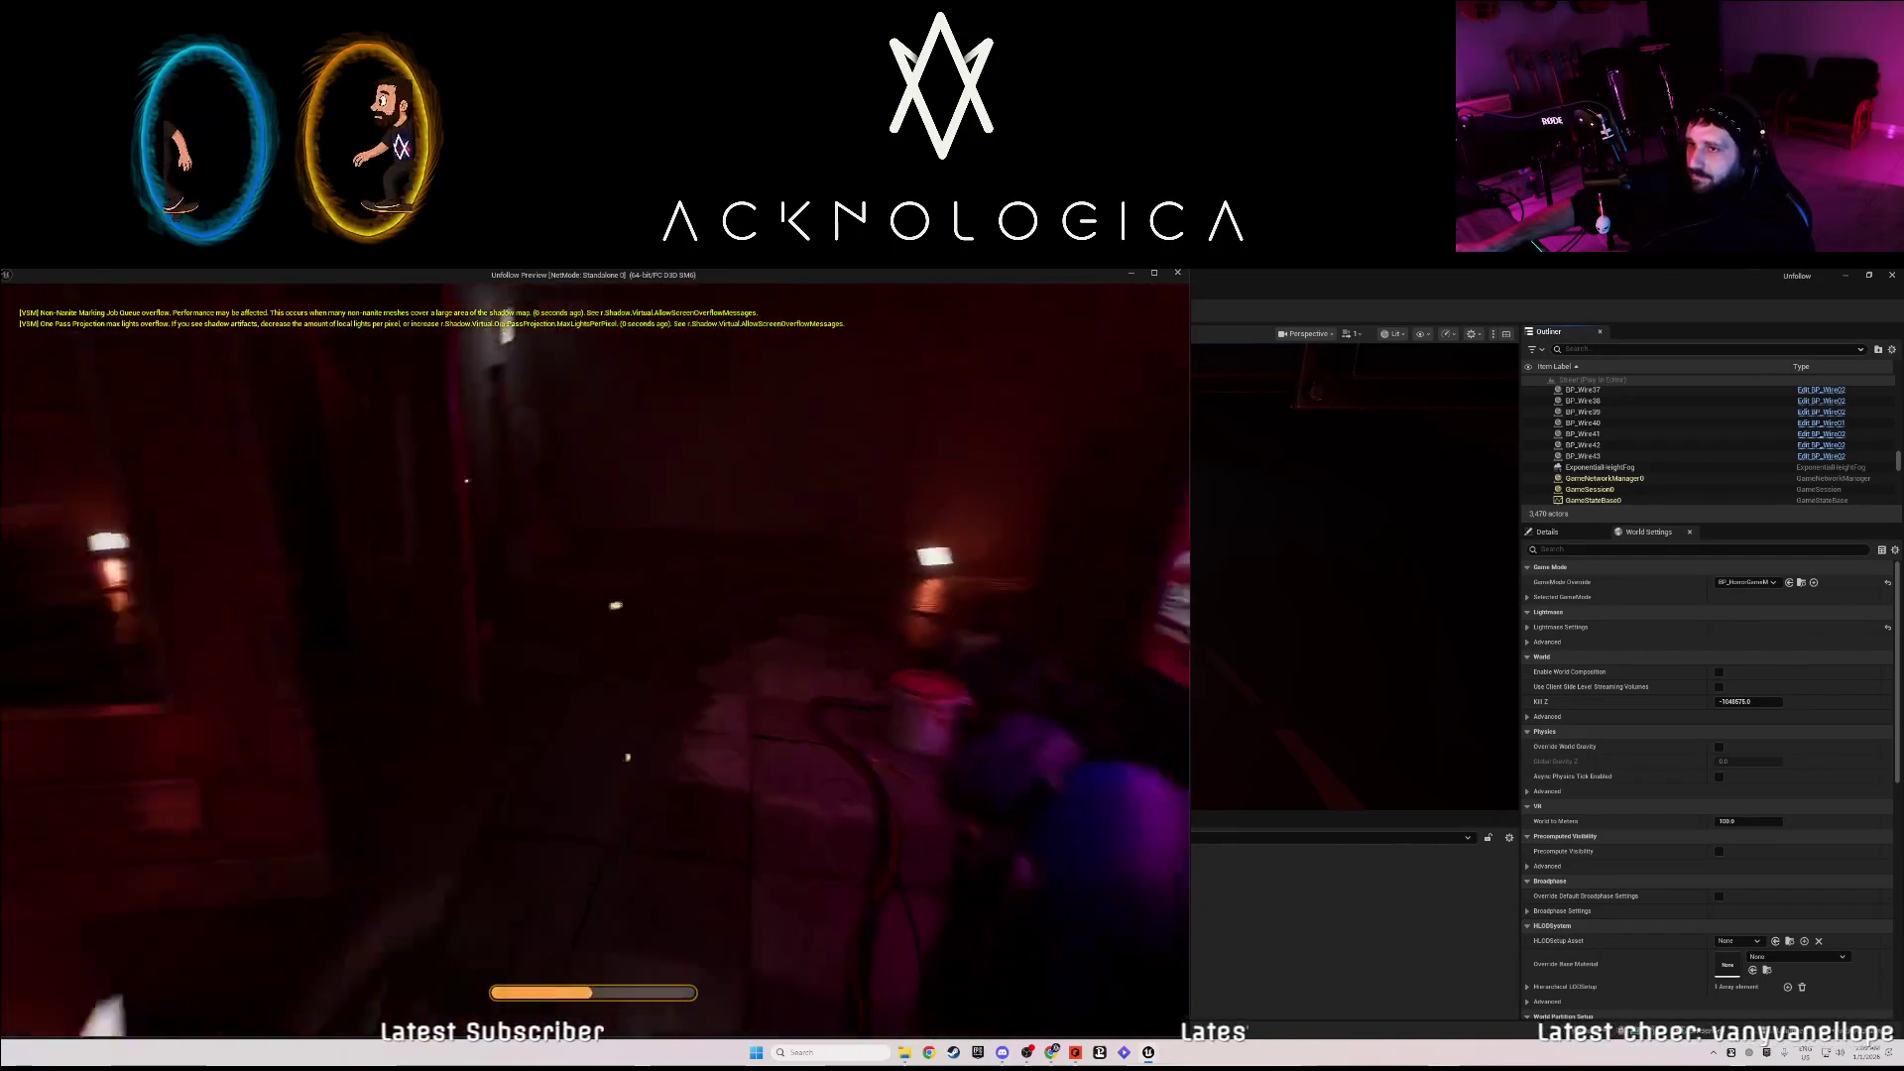
pyautogui.hotkey('shift', 'w')
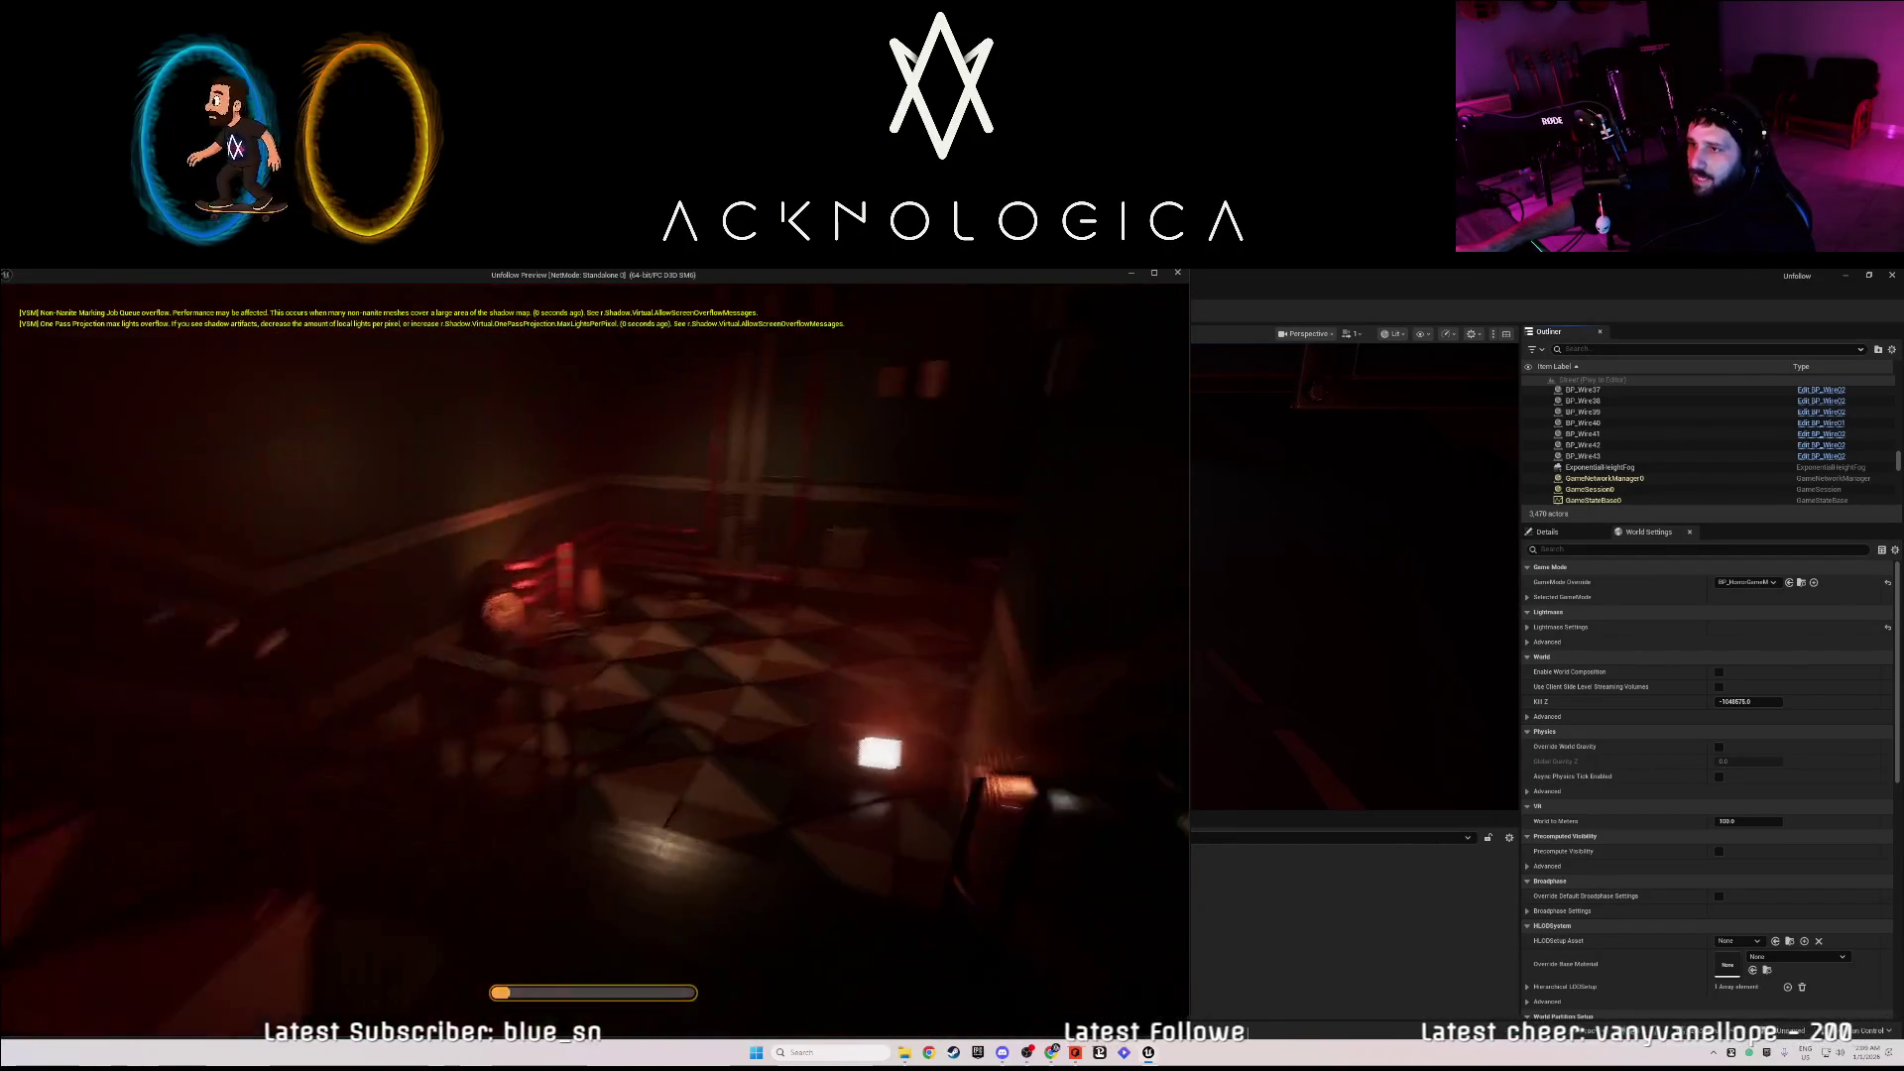
# - Walk the tiled corridor past the red door out to the dark walkway, then exit the play-test
pyautogui.press('w')
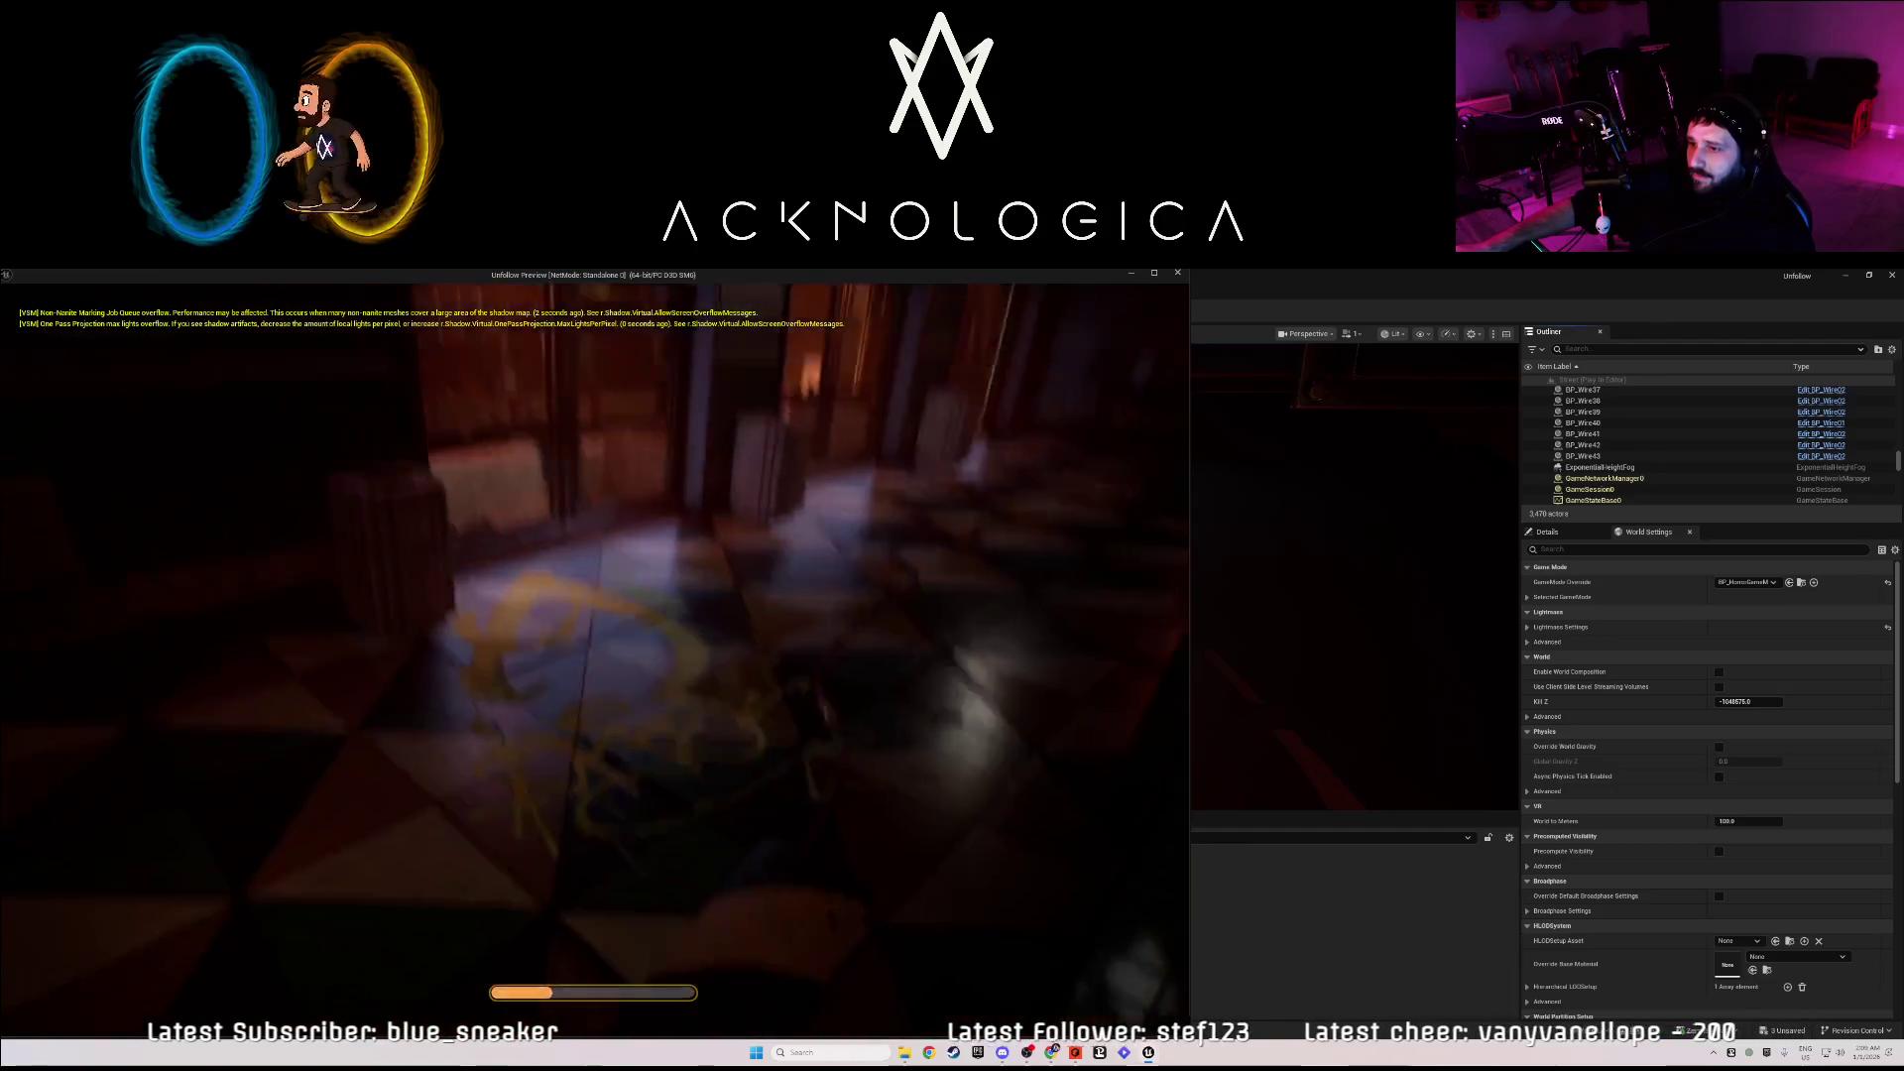
pyautogui.press('w')
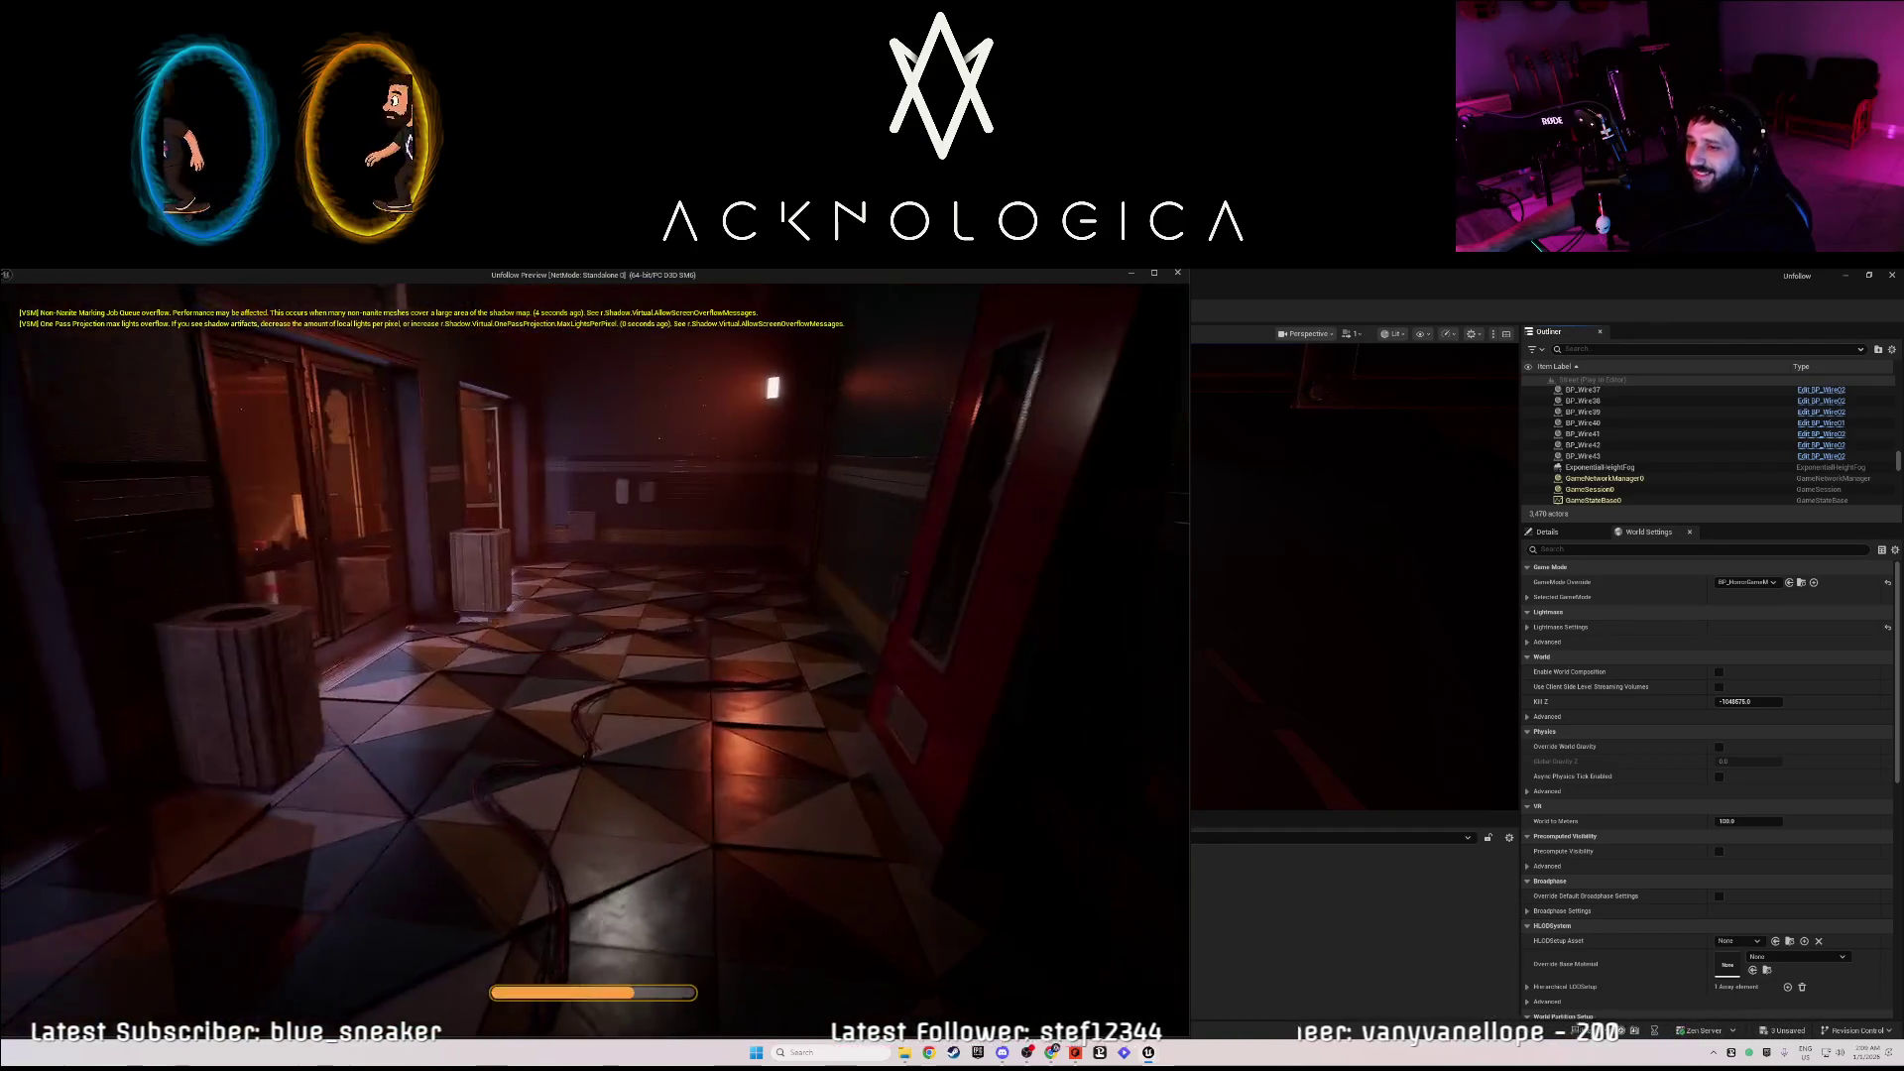
pyautogui.press('w')
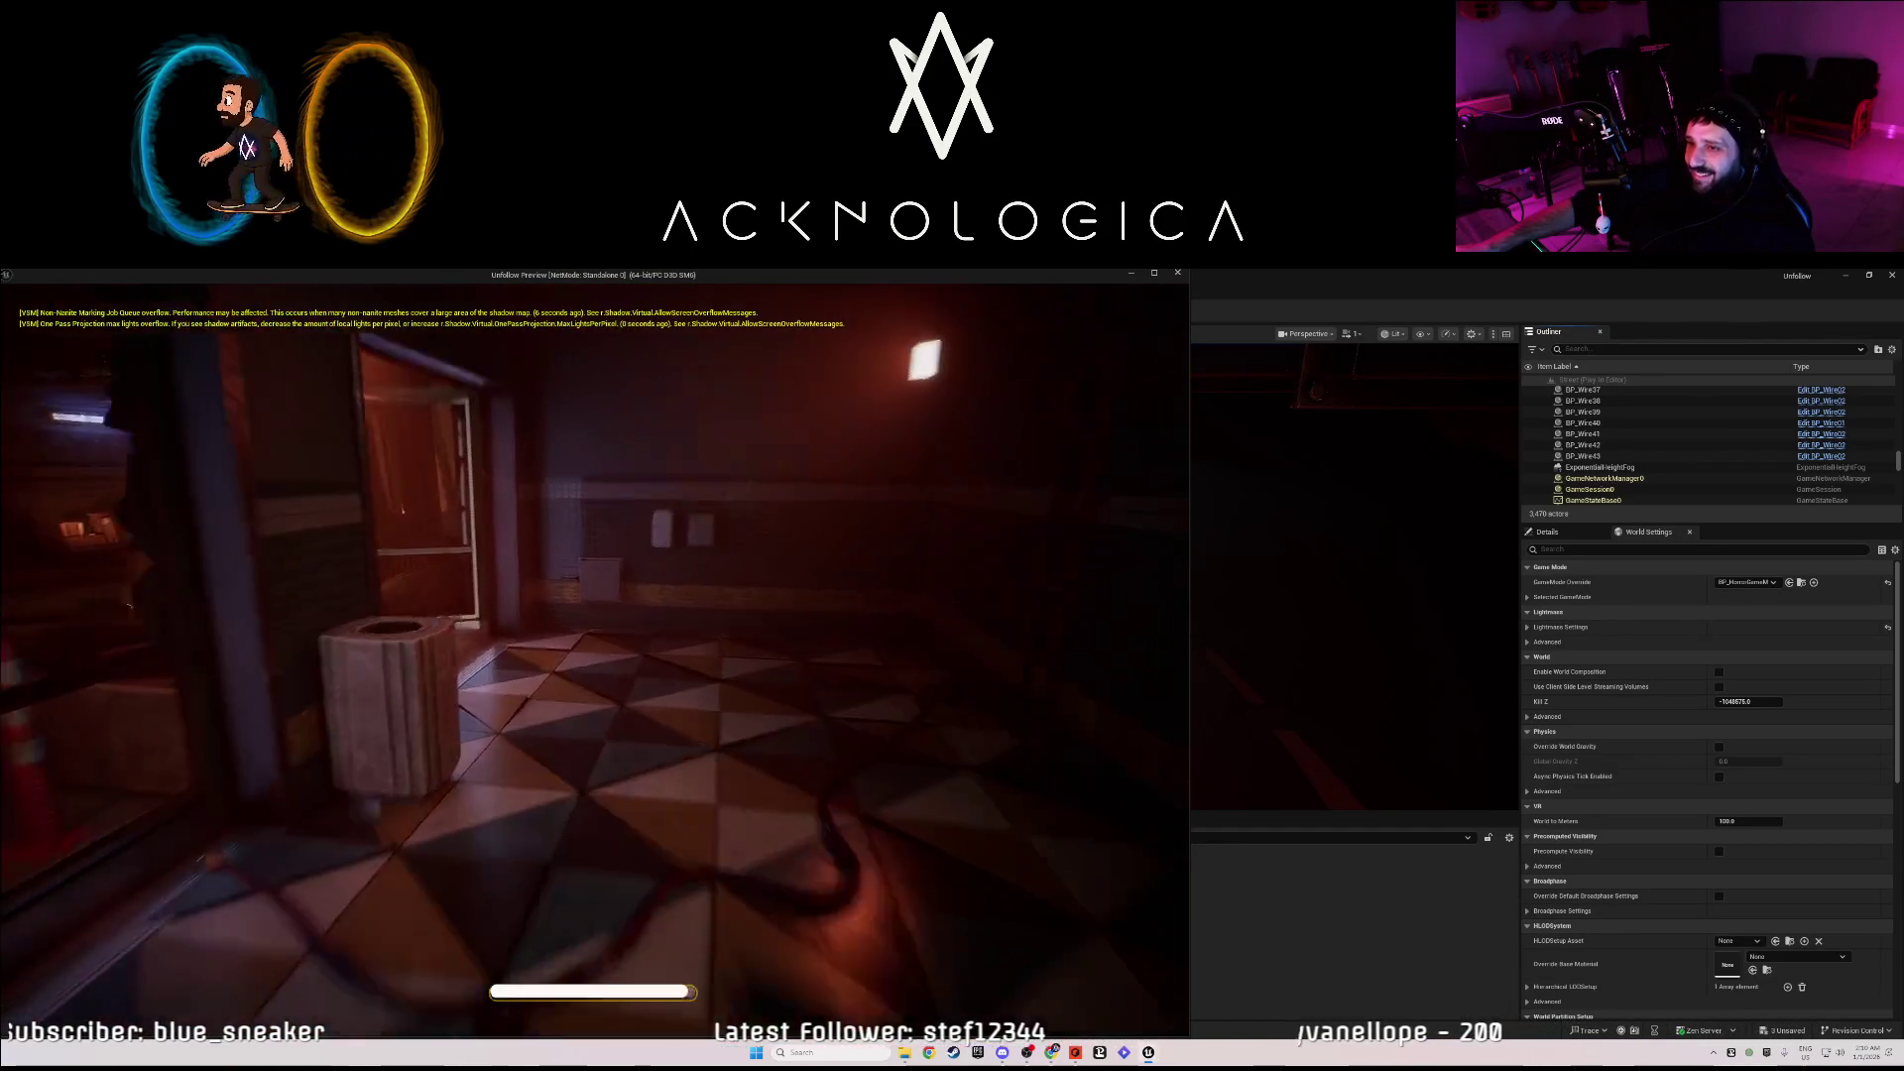
pyautogui.hotkey('shift', 'w')
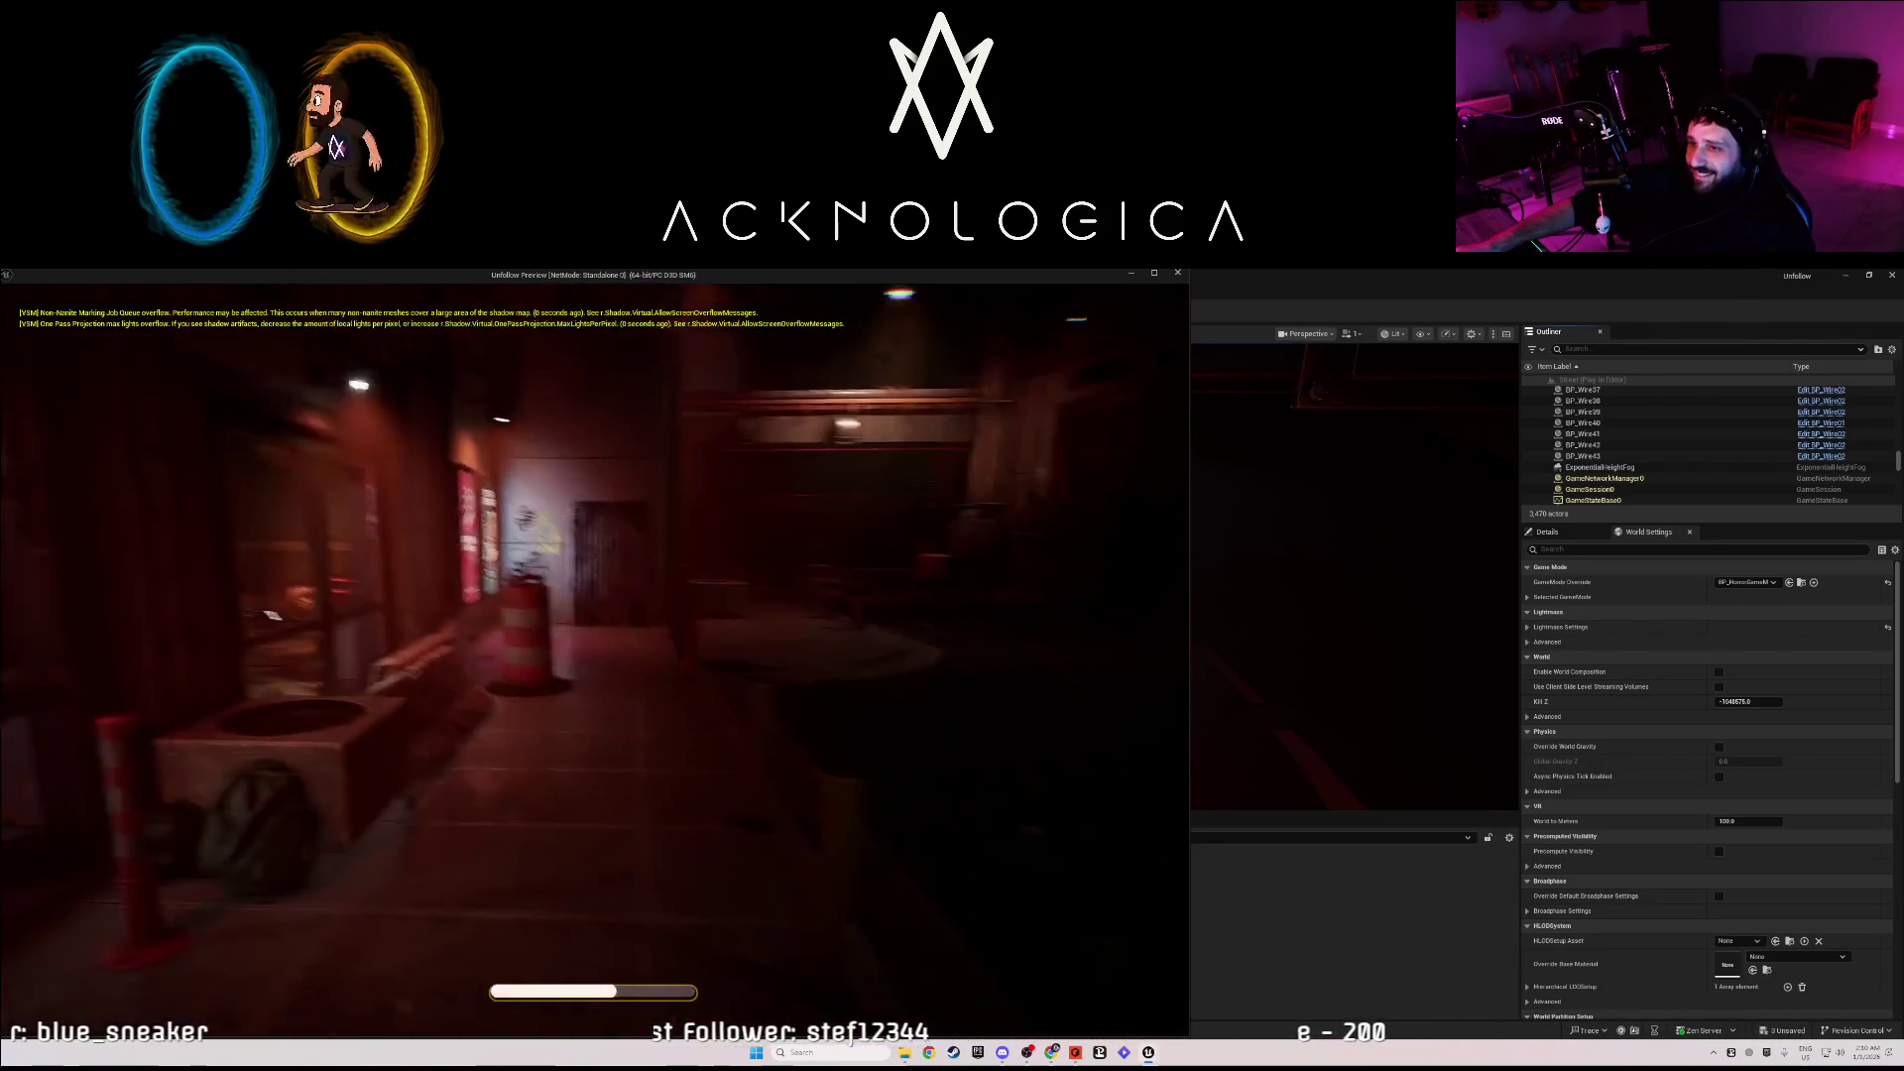
pyautogui.hotkey('shift', 'w')
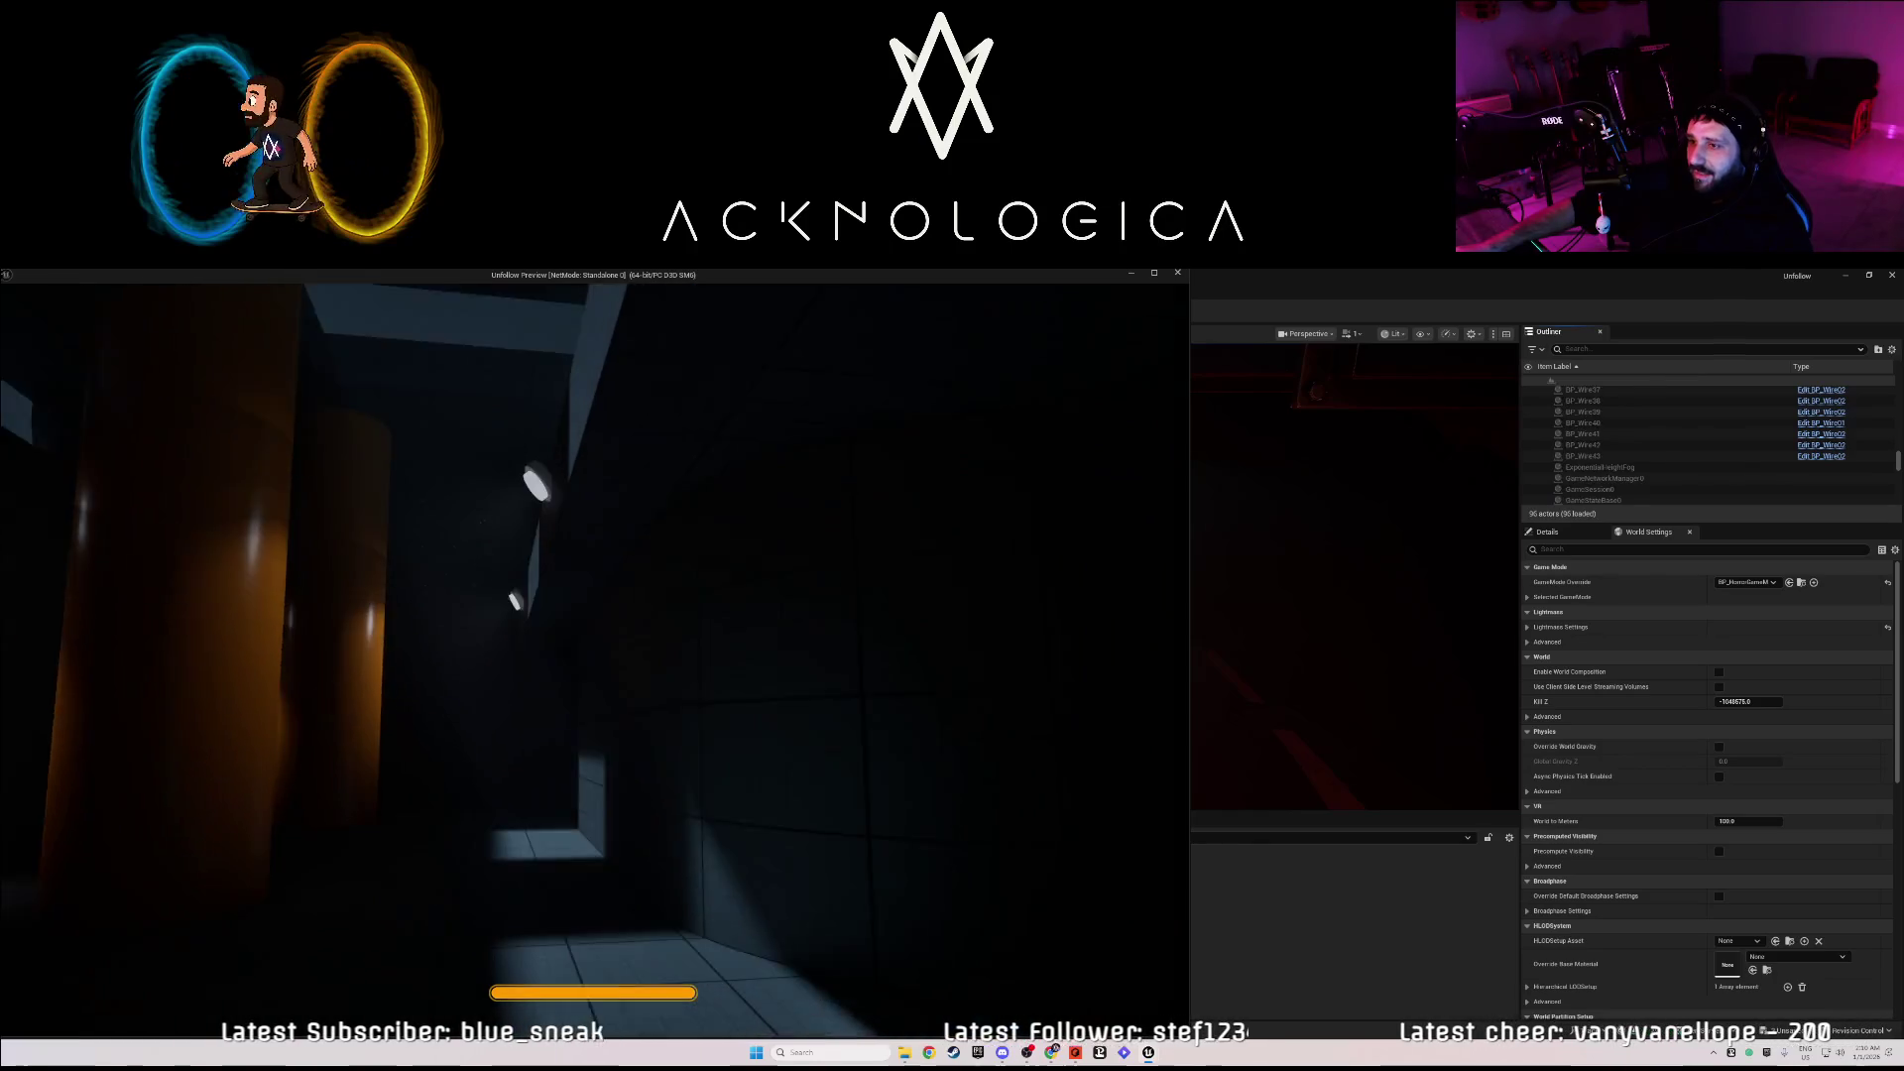
pyautogui.press('Escape')
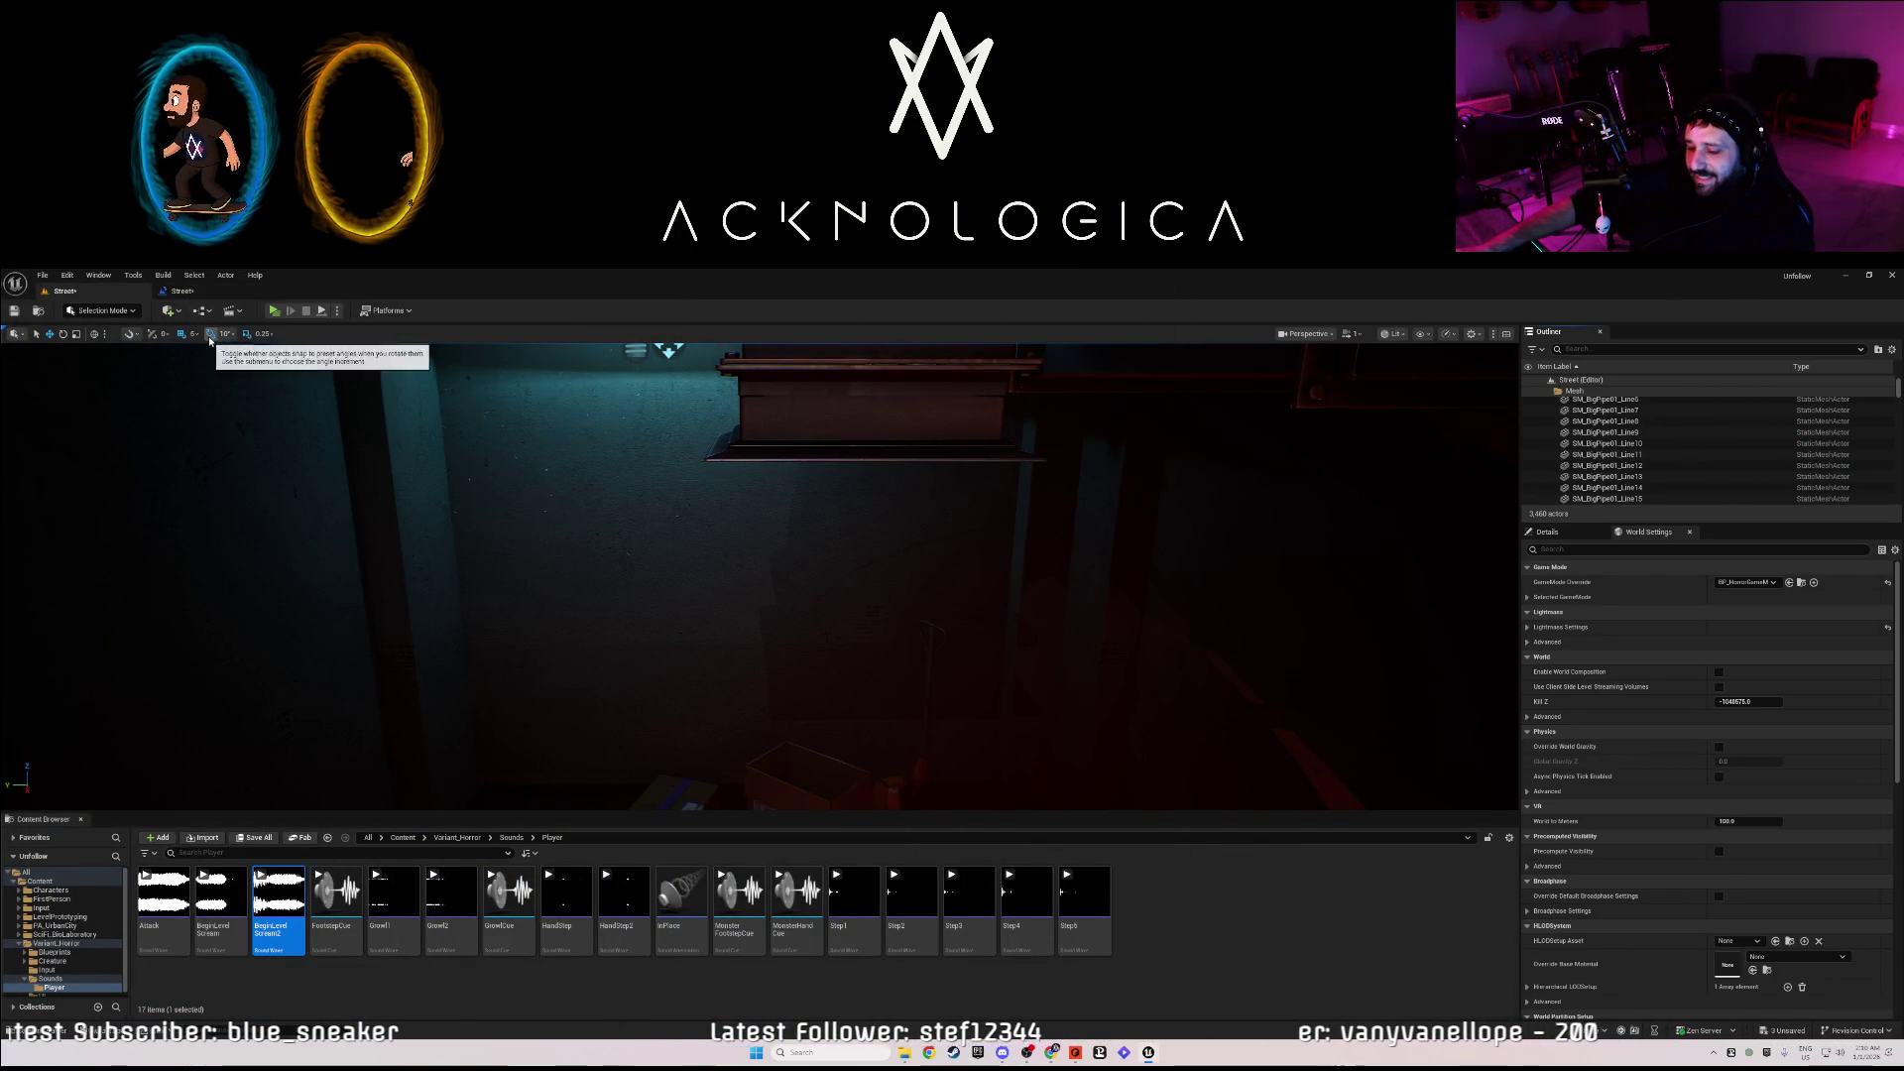
# - Save the Street level with Ctrl+S and fly the view into the red-lit room
pyautogui.hotkey('ctrl', 's')
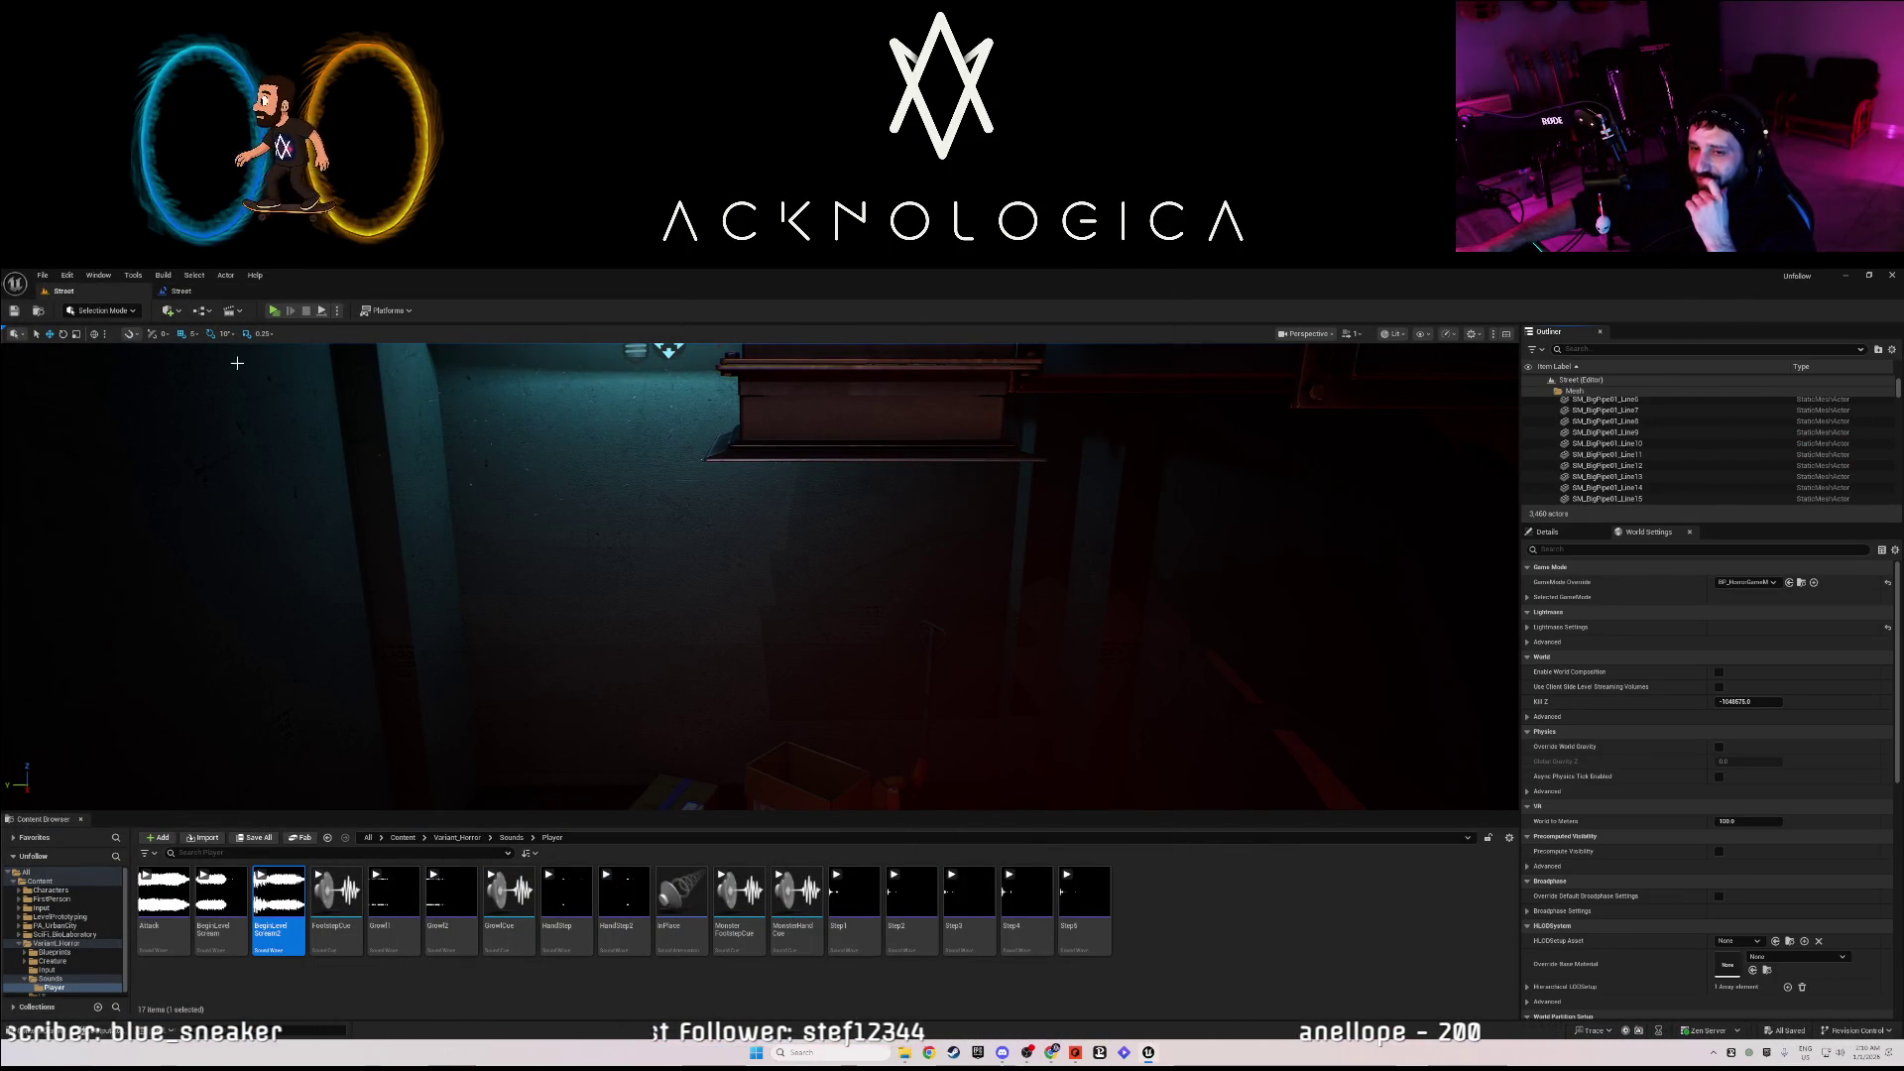
pyautogui.moveTo(438, 537); pyautogui.dragTo(438, 538)
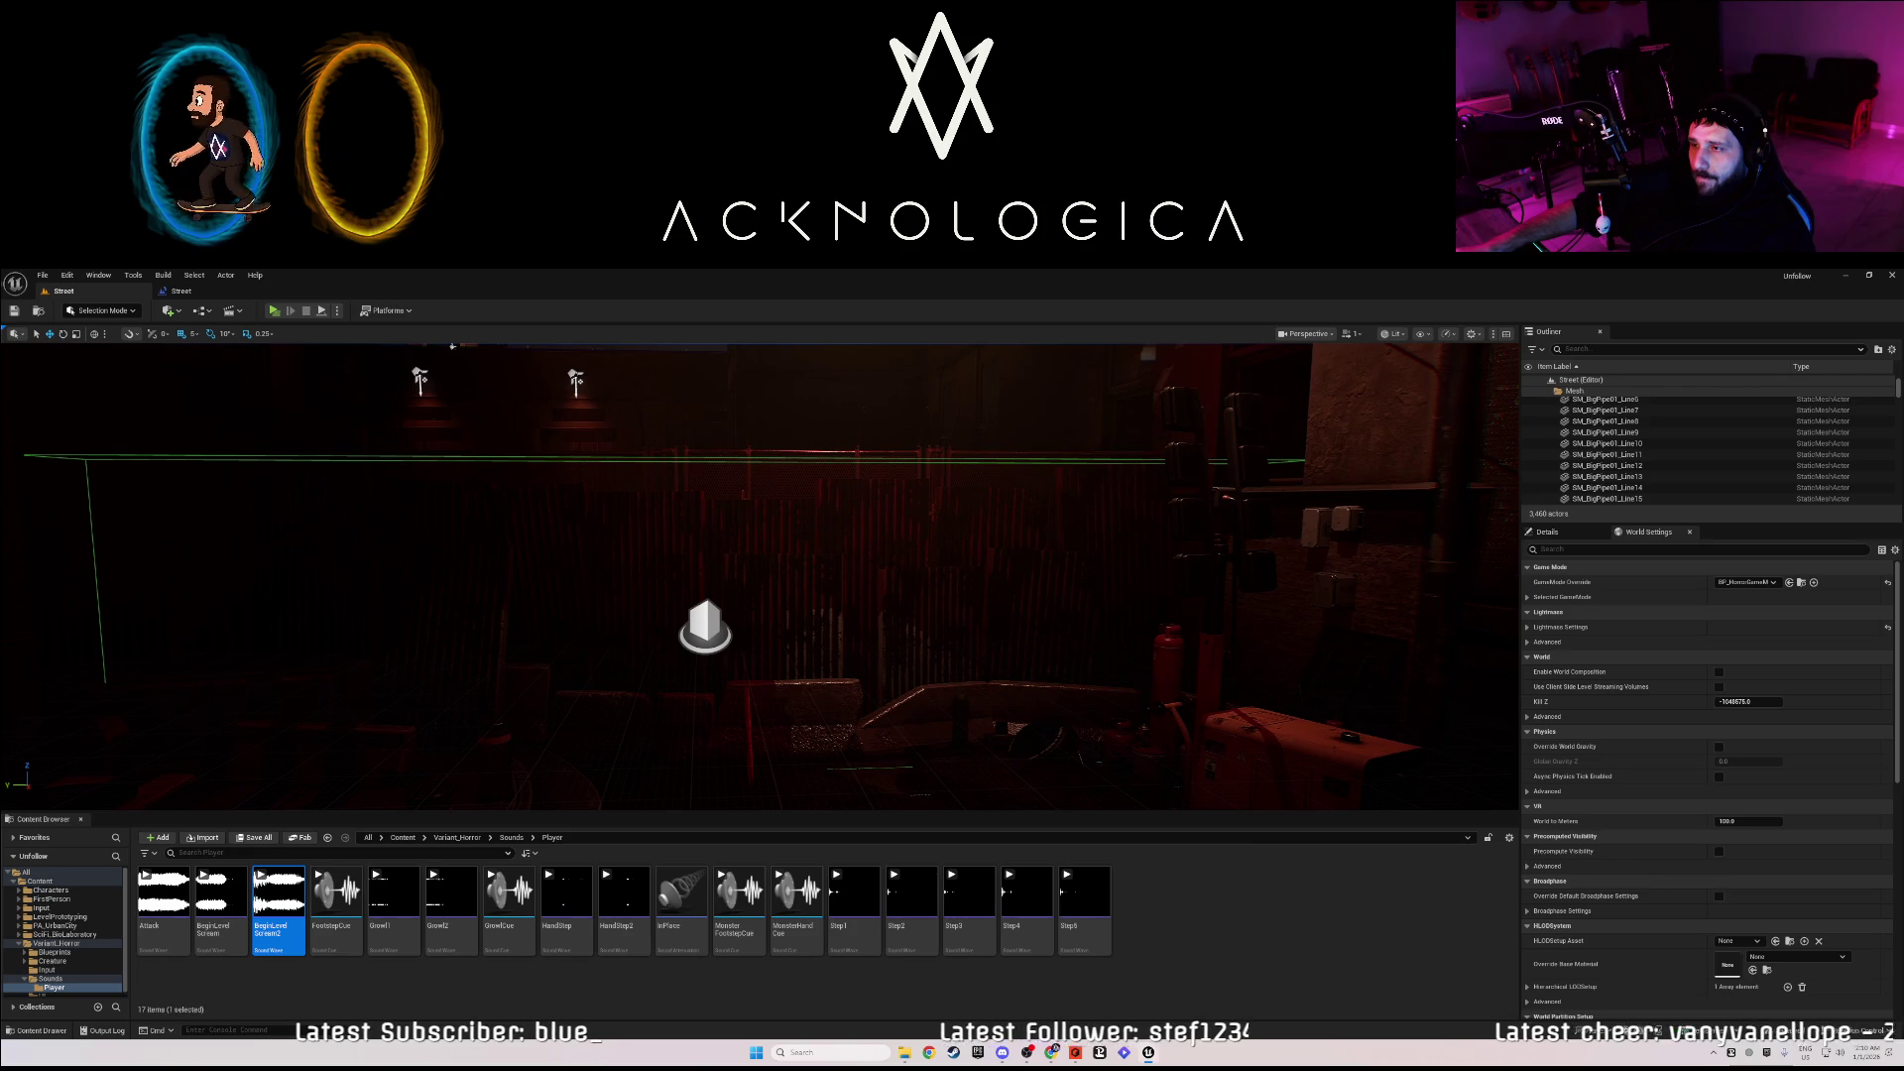
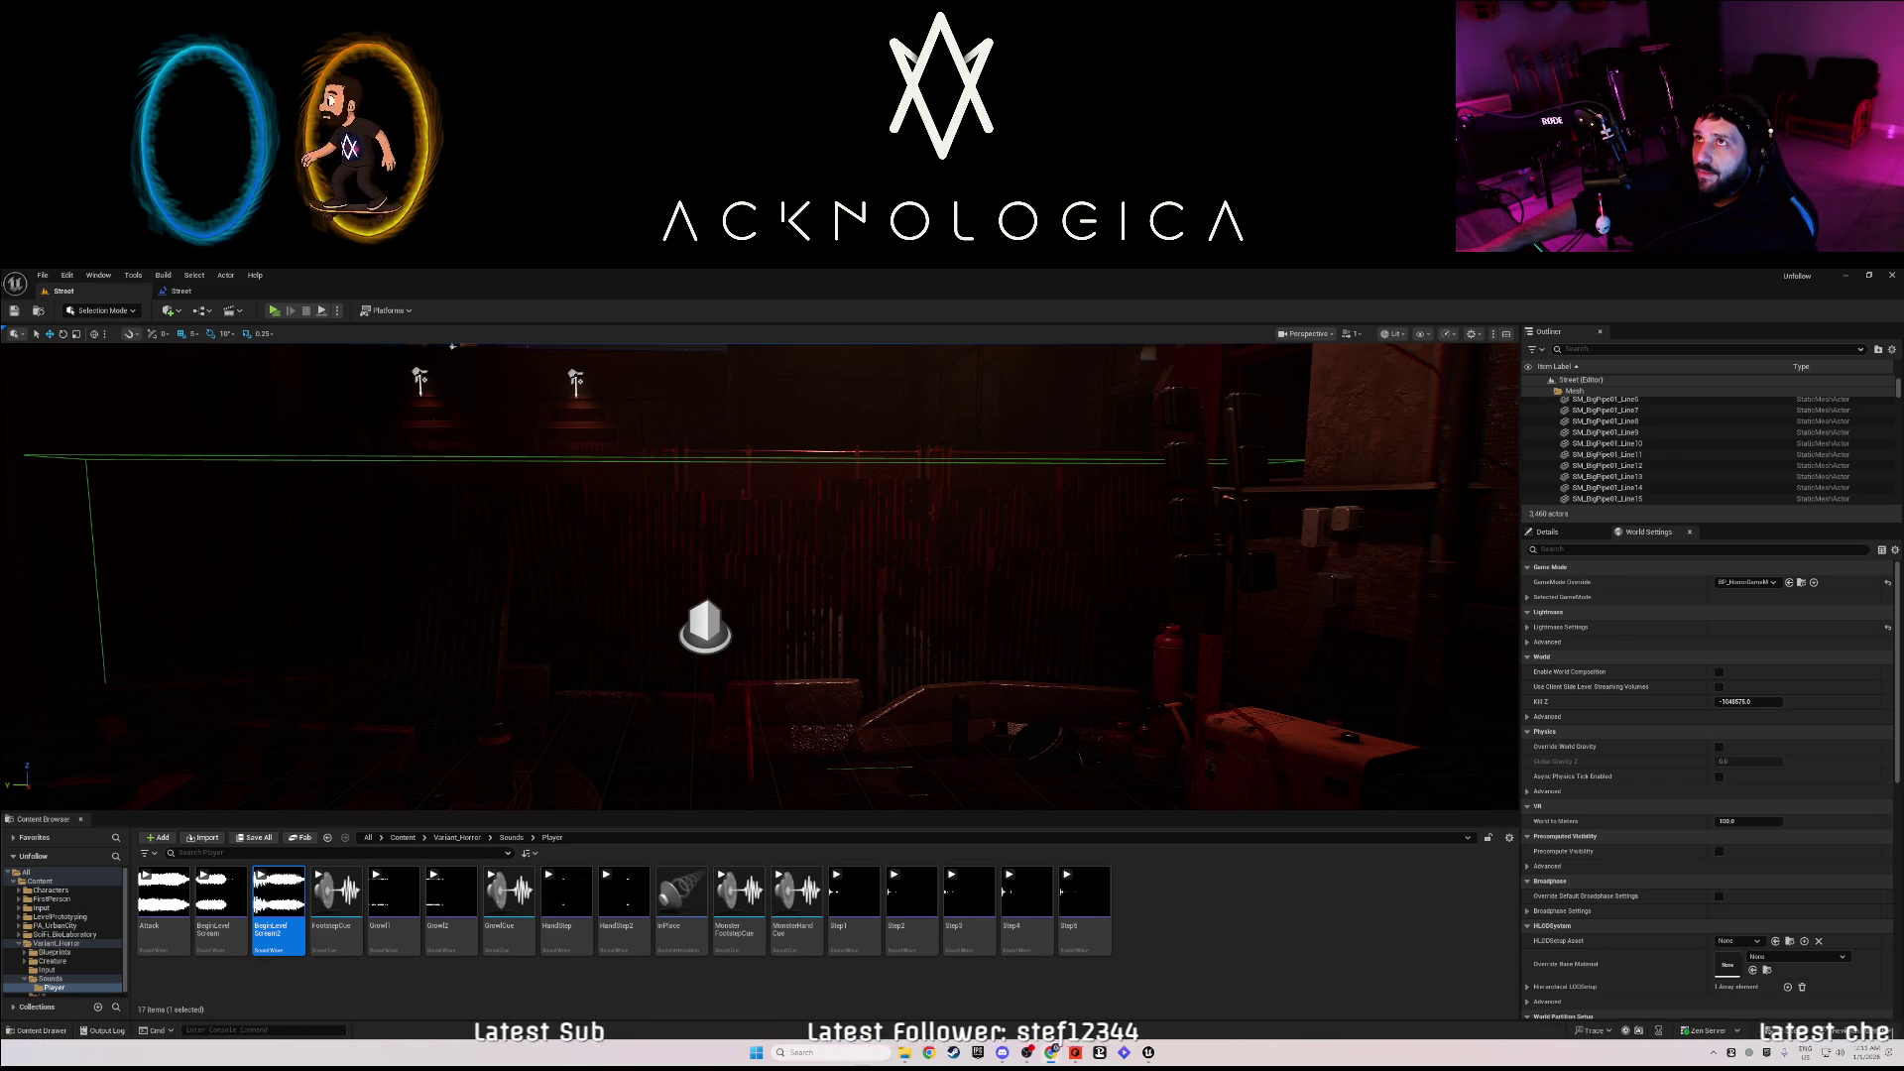
# - Import the clanking sound file into the Player folder and rename it MetalClimb
pyautogui.moveTo(1103, 778); pyautogui.dragTo(1170, 896)
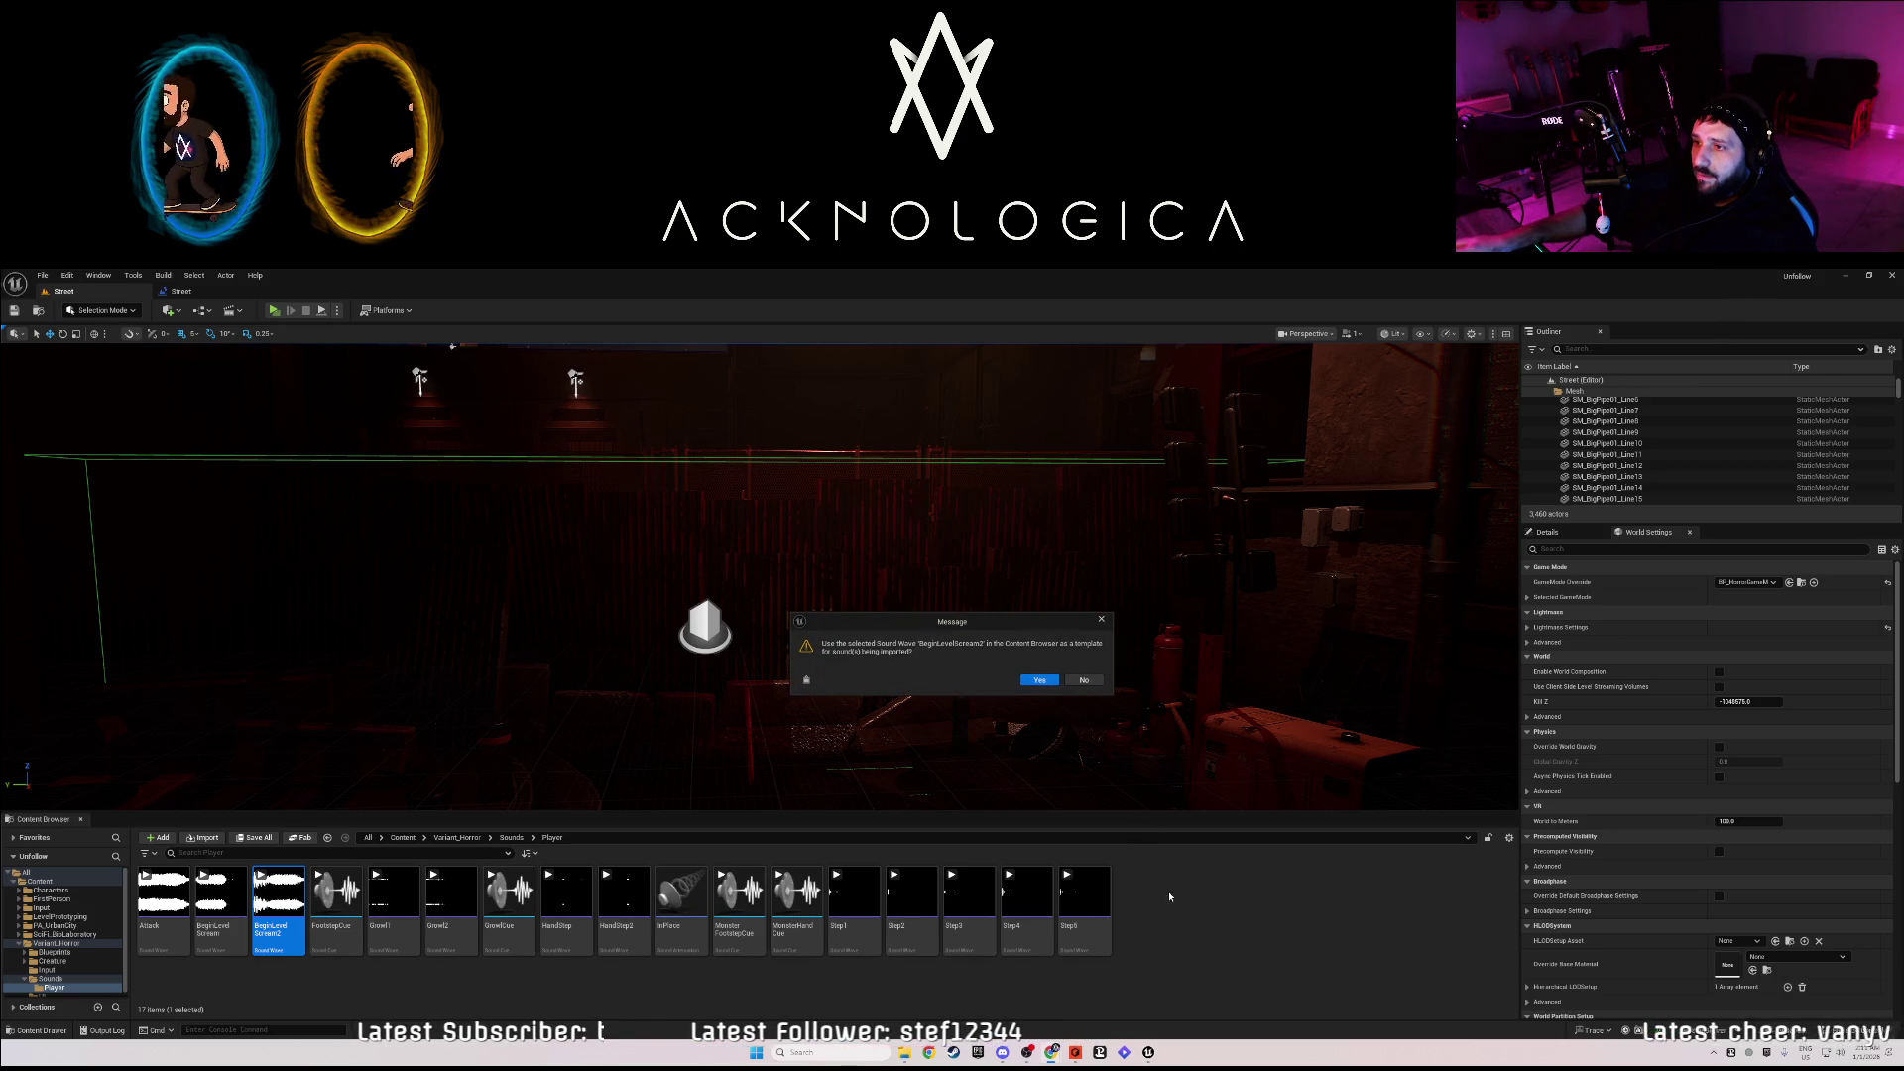
pyautogui.click(1037, 680)
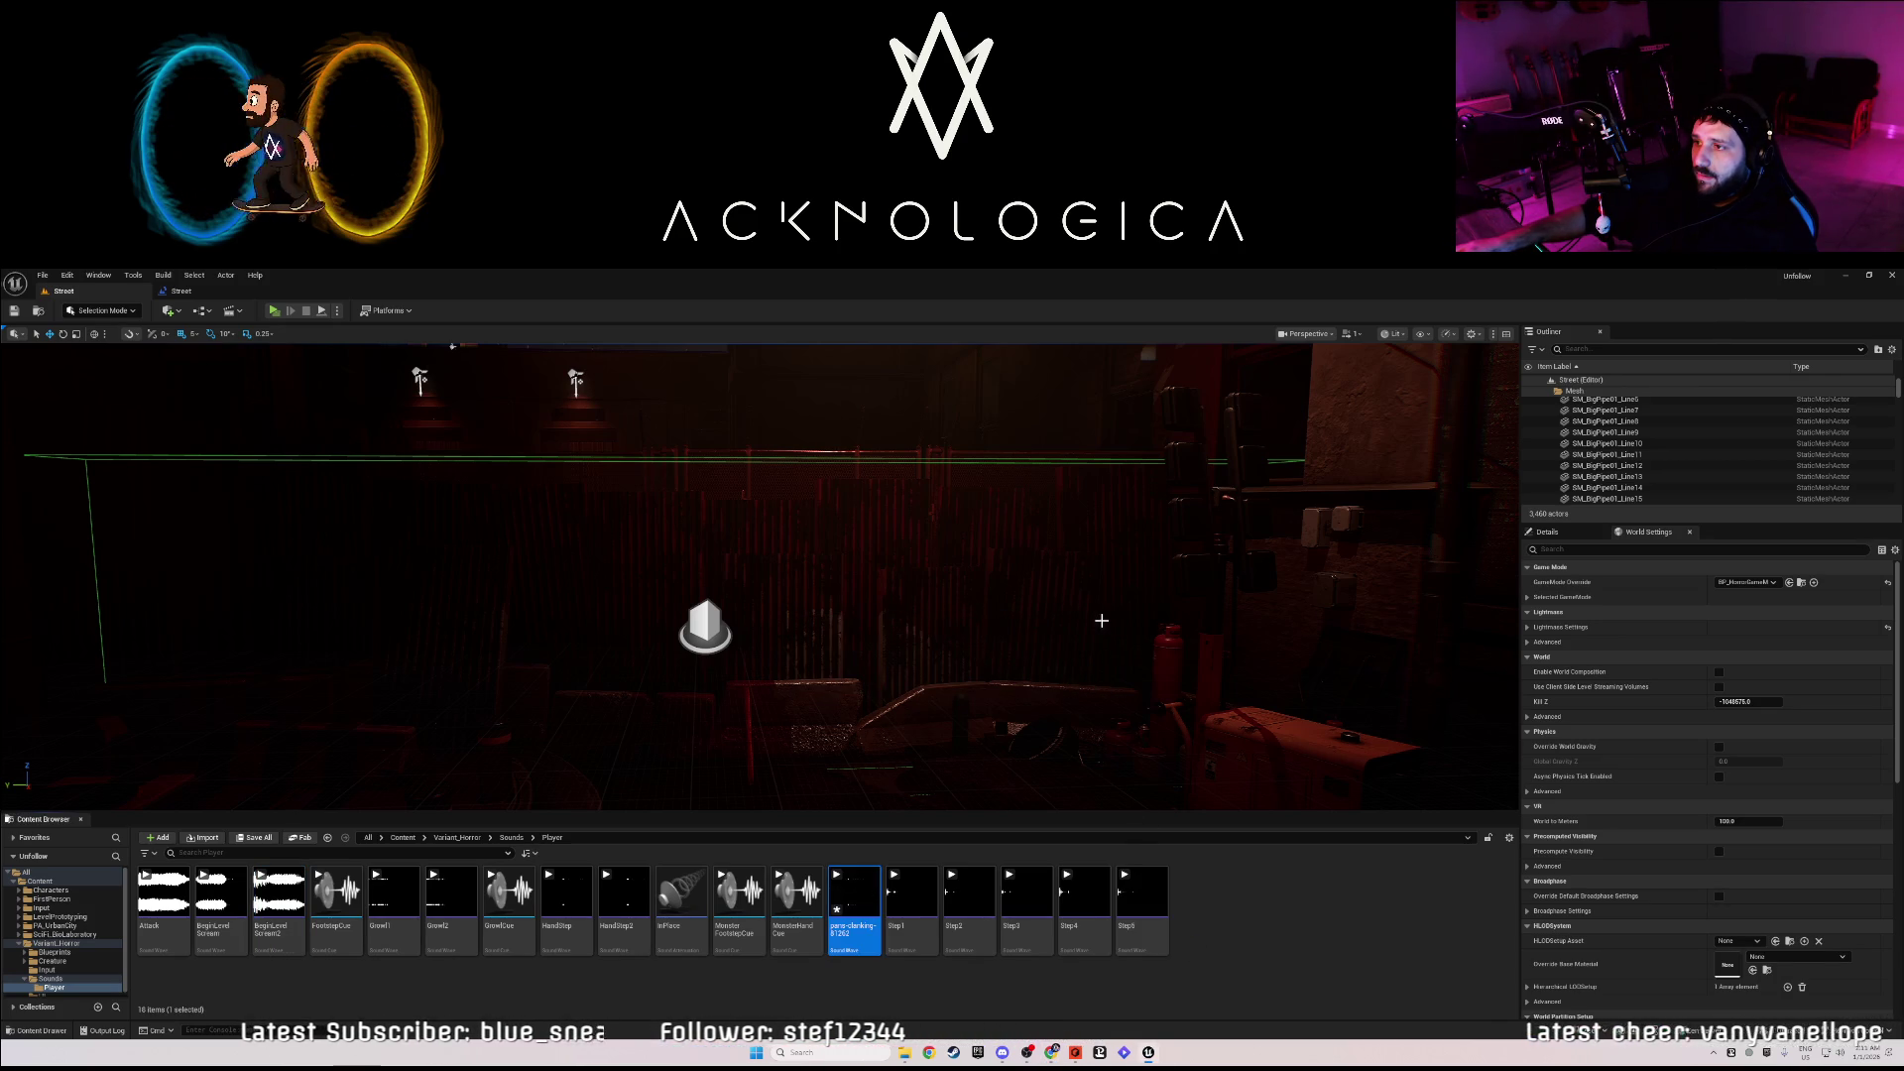
pyautogui.rightClick(855, 927)
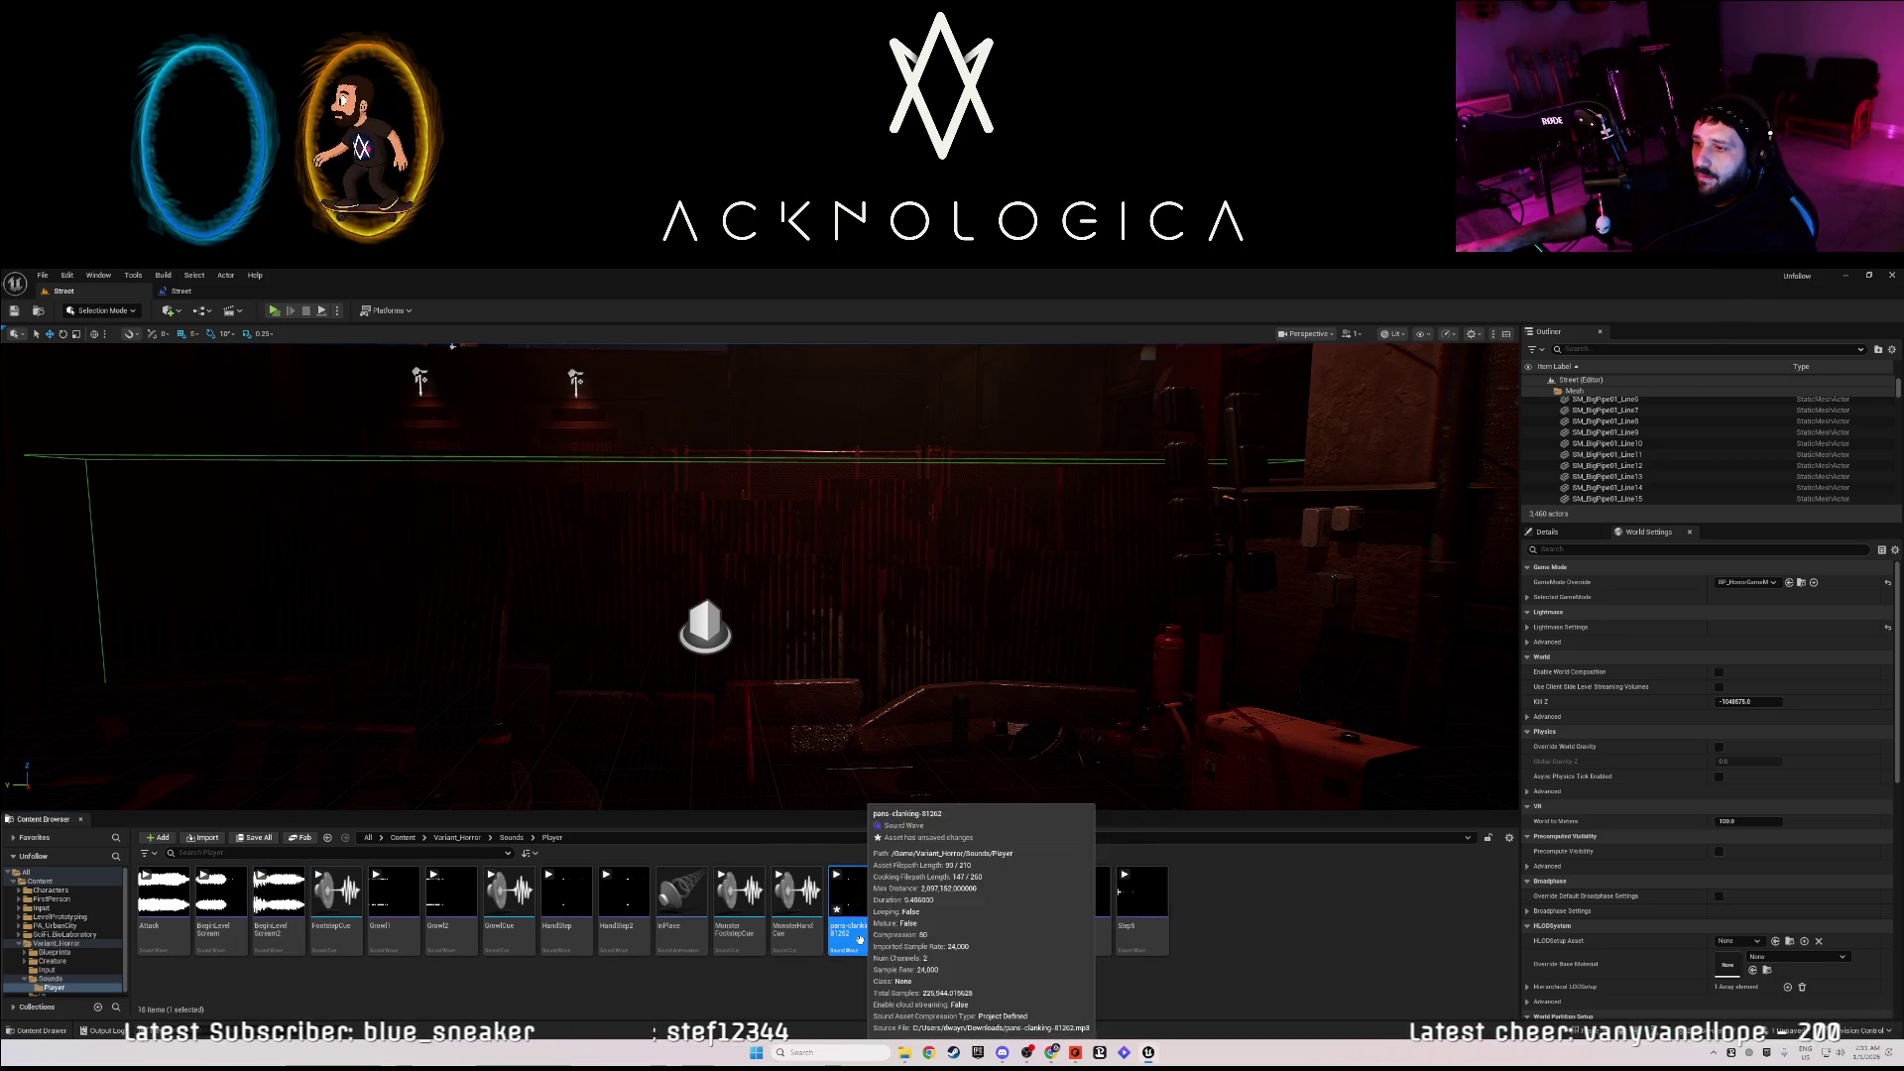
pyautogui.press('F2')
pyautogui.write('MetalCli')
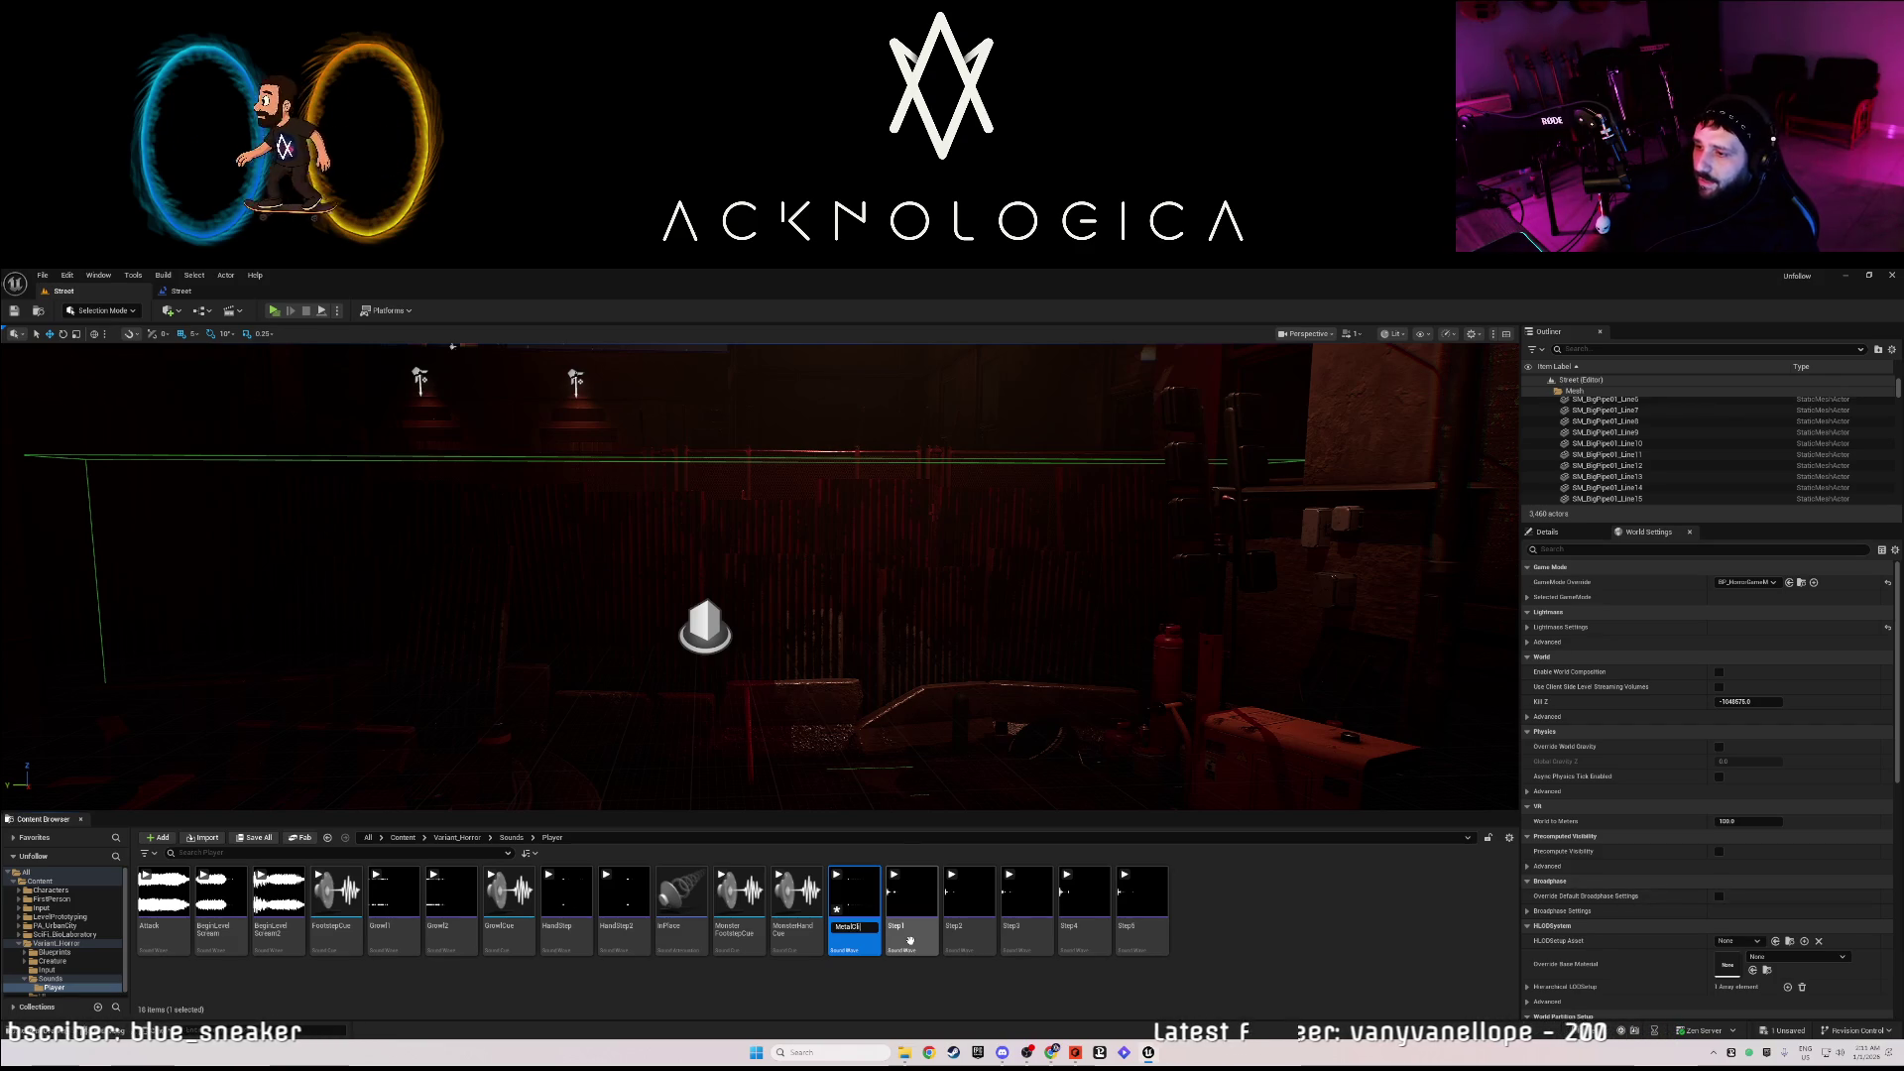
pyautogui.write('mb')
pyautogui.press('Return')
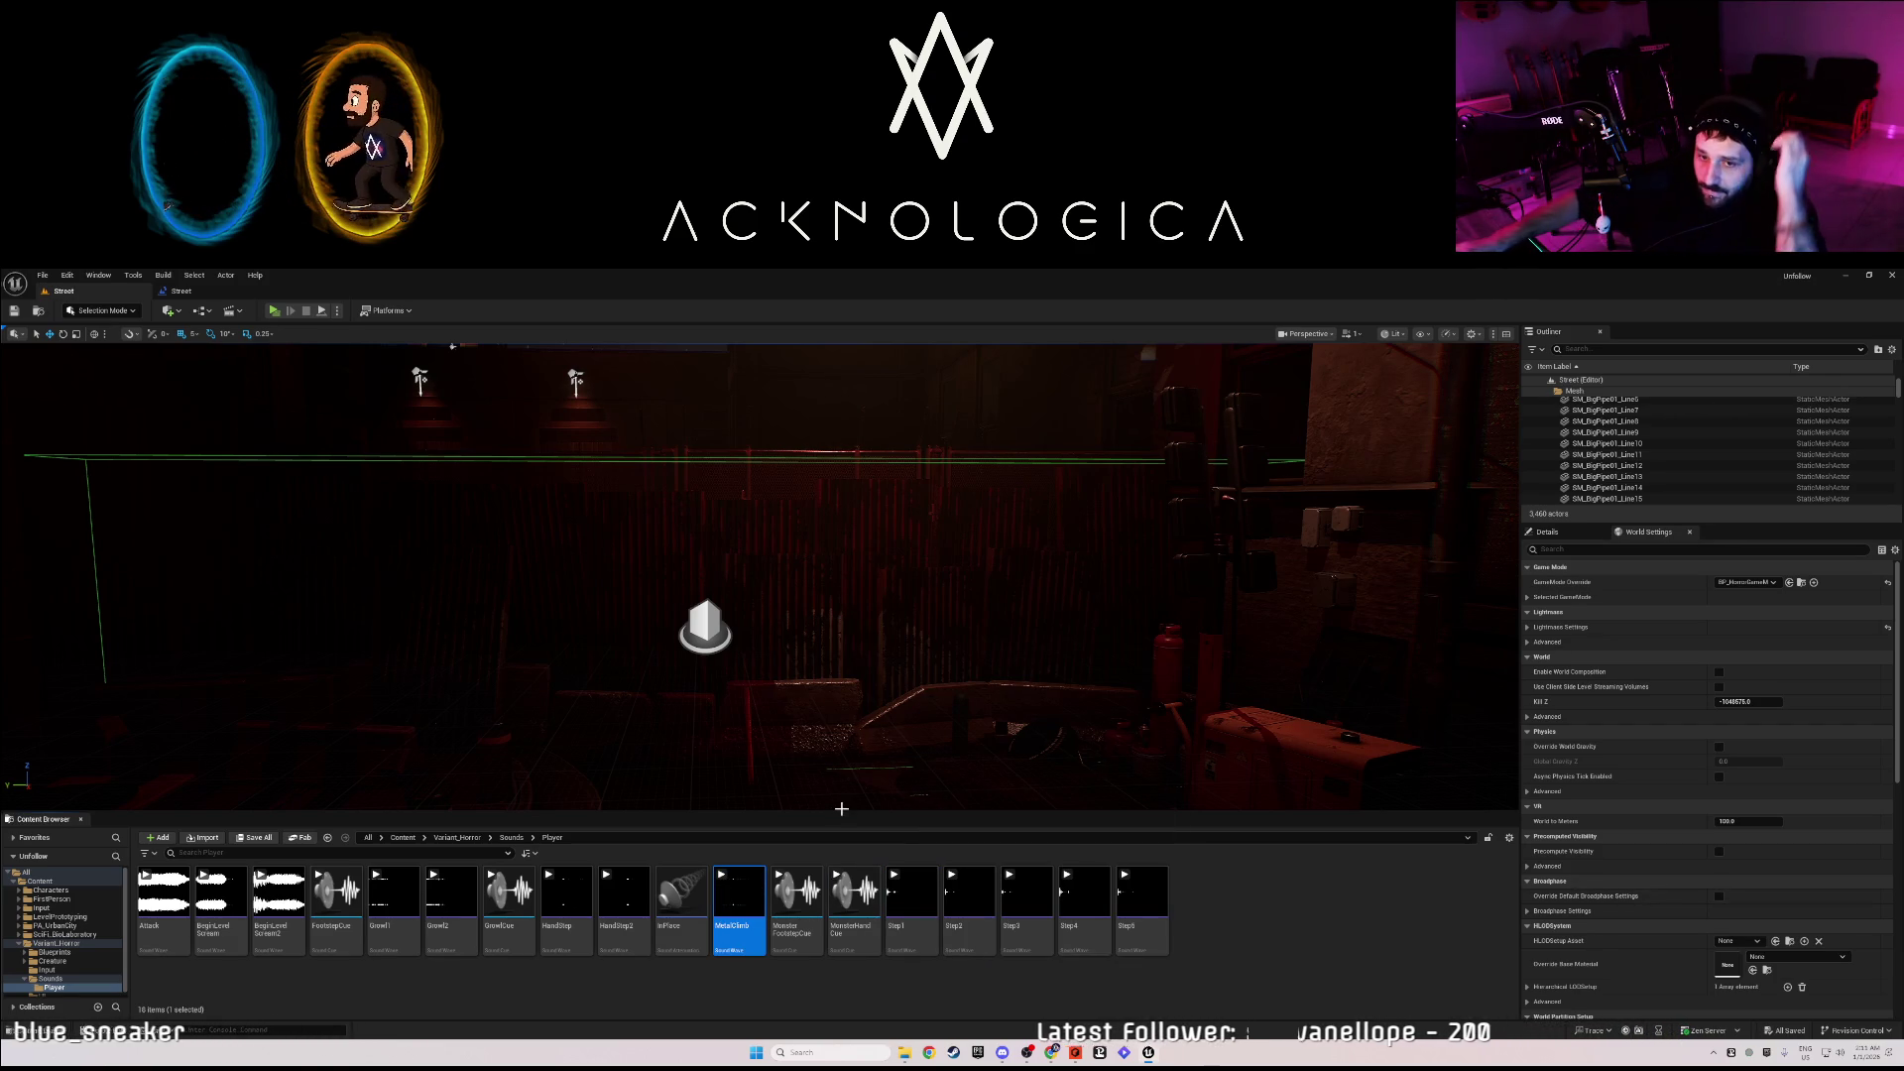
# - Look around the level toward the trigger area beyond the yellow fence door
pyautogui.moveTo(618, 867)
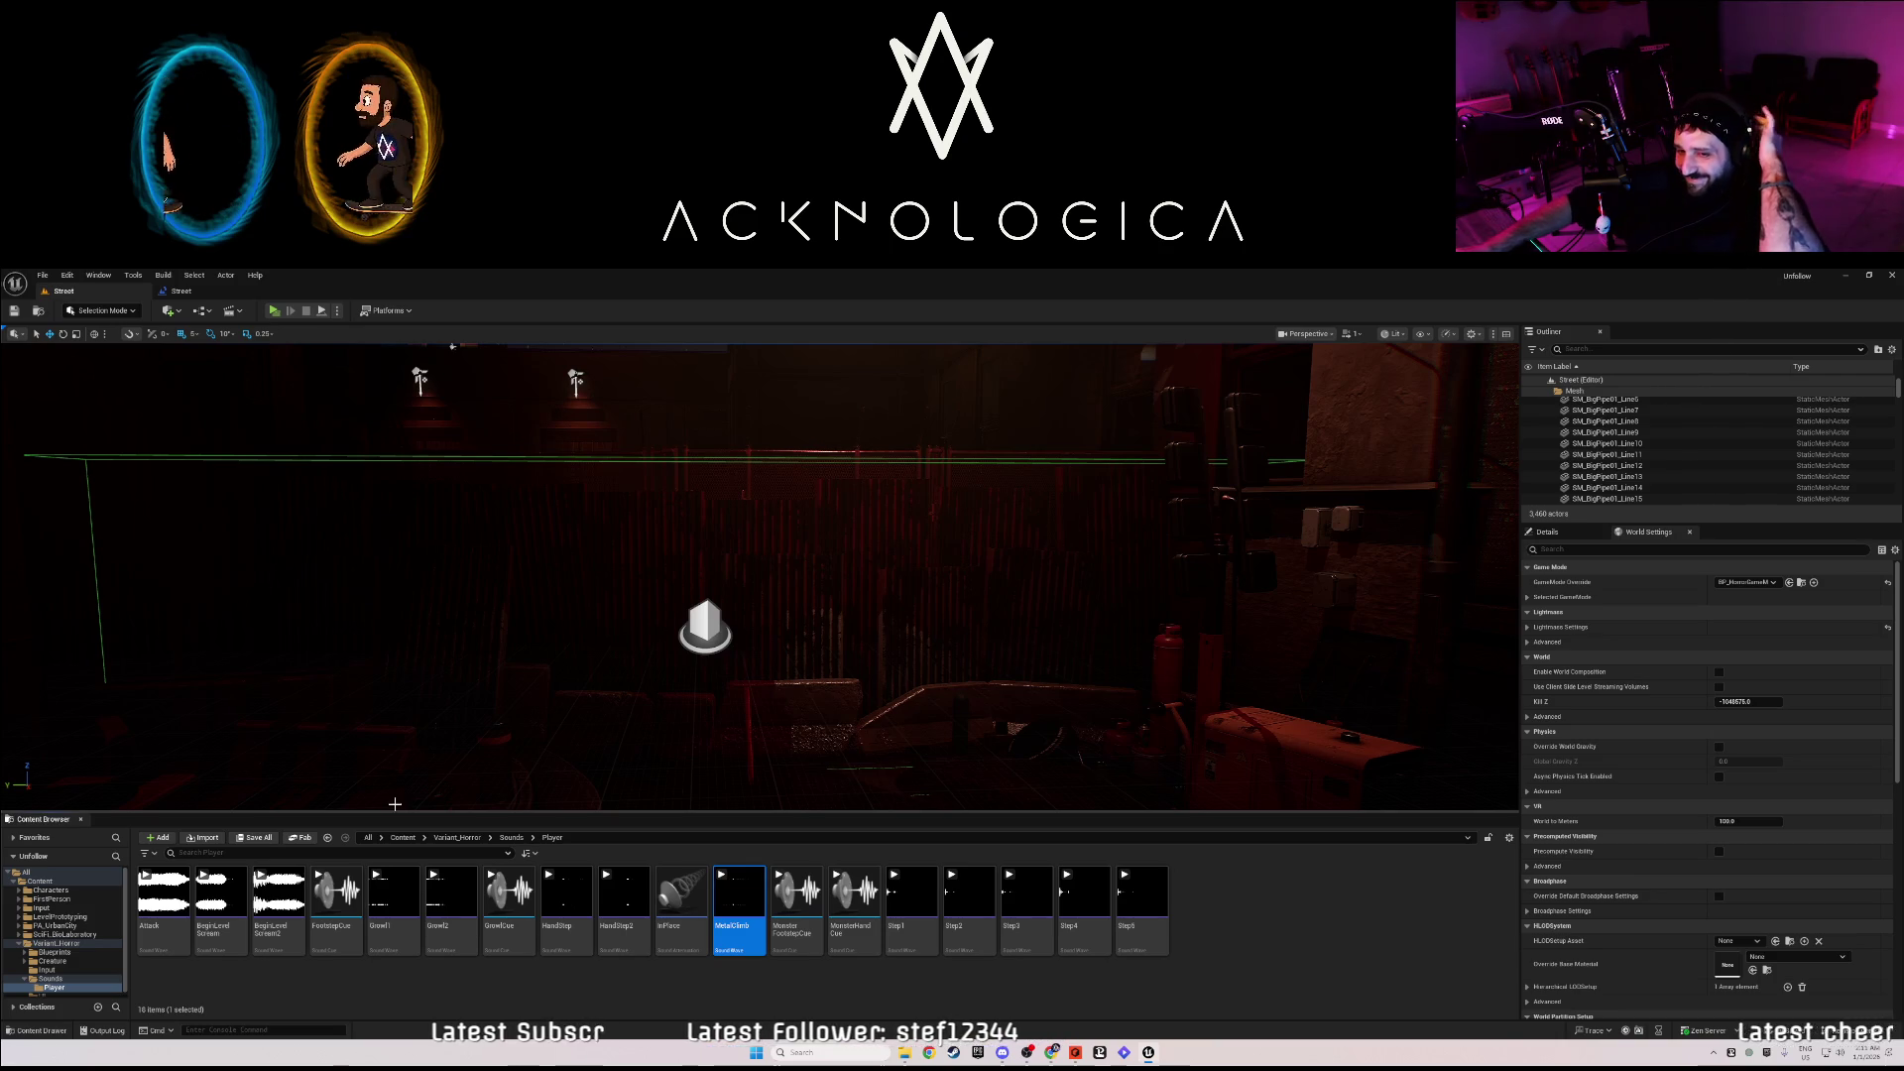
pyautogui.moveTo(395, 695)
pyautogui.mouseDown()
pyautogui.moveTo(347, 684)
pyautogui.moveTo(342, 644)
pyautogui.mouseUp()
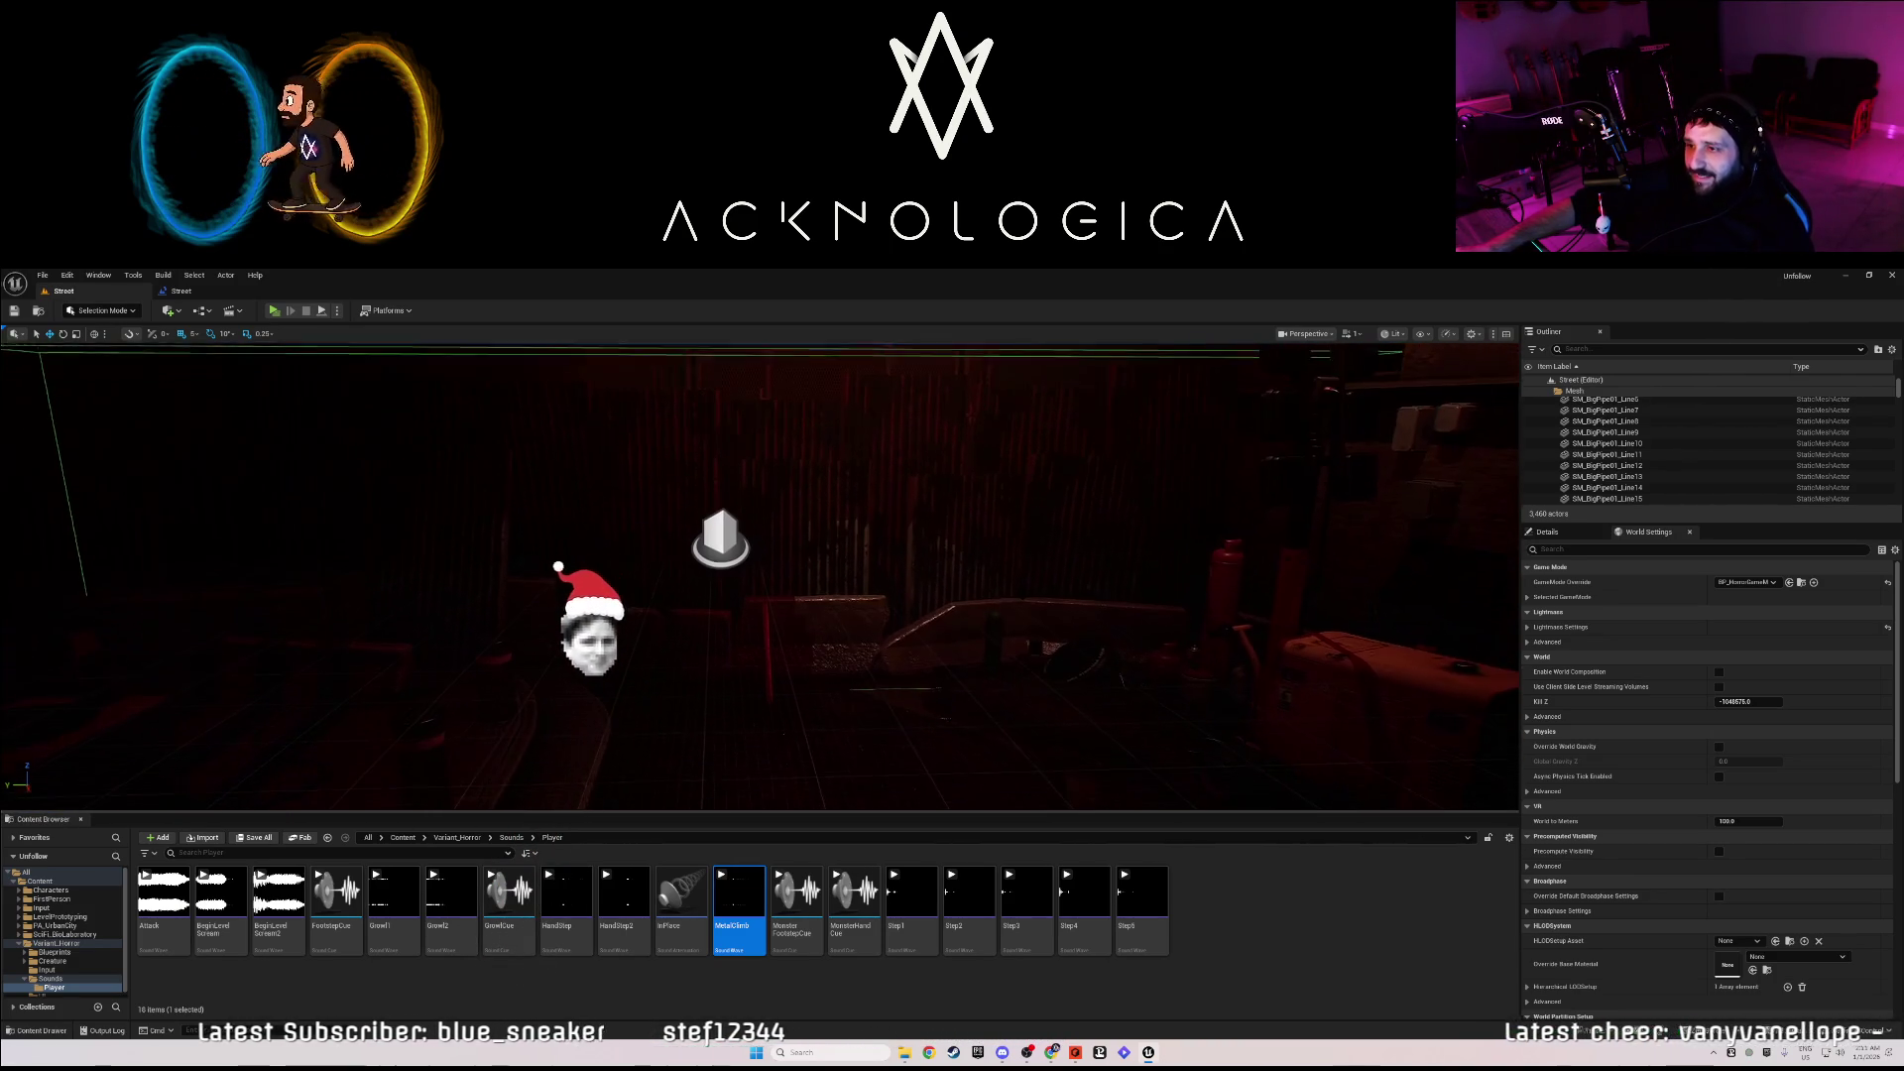
pyautogui.moveTo(711, 536); pyautogui.dragTo(711, 555)
pyautogui.click(711, 535)
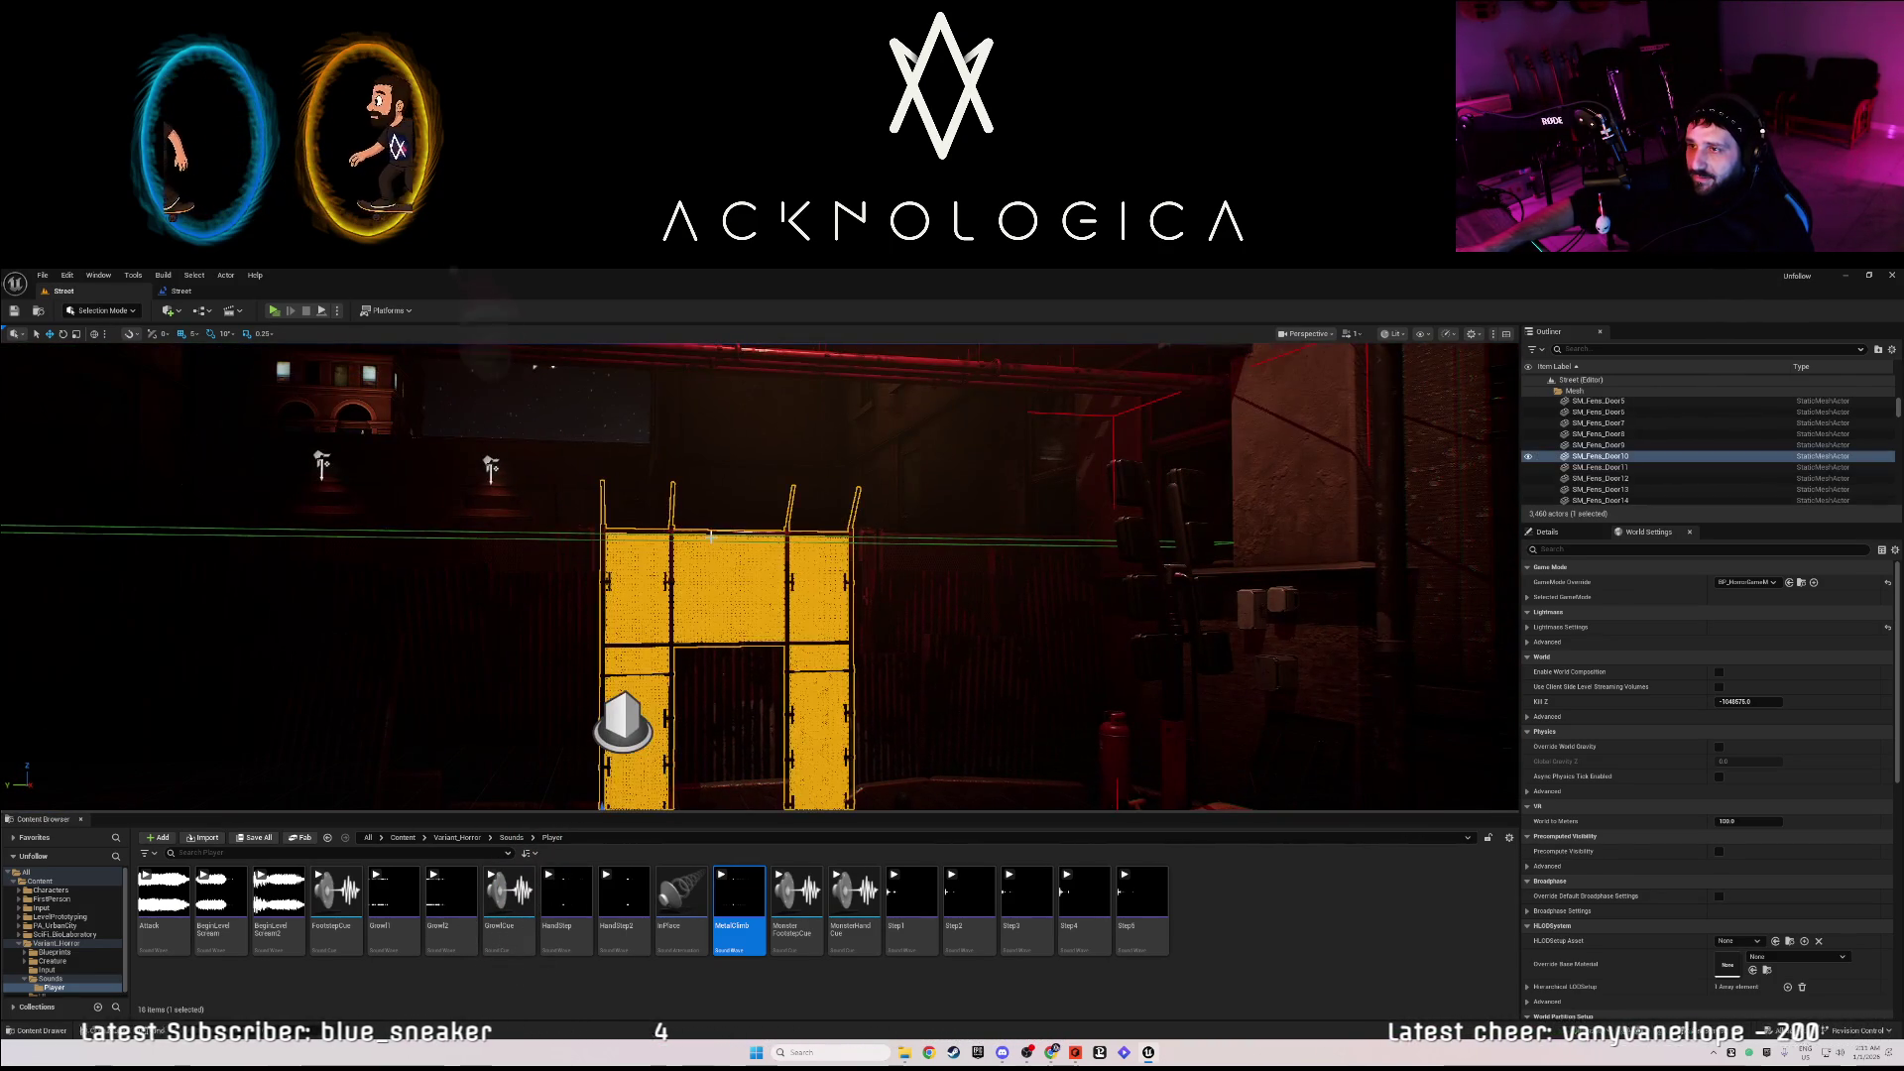
pyautogui.hotkey('ctrl', 'z')
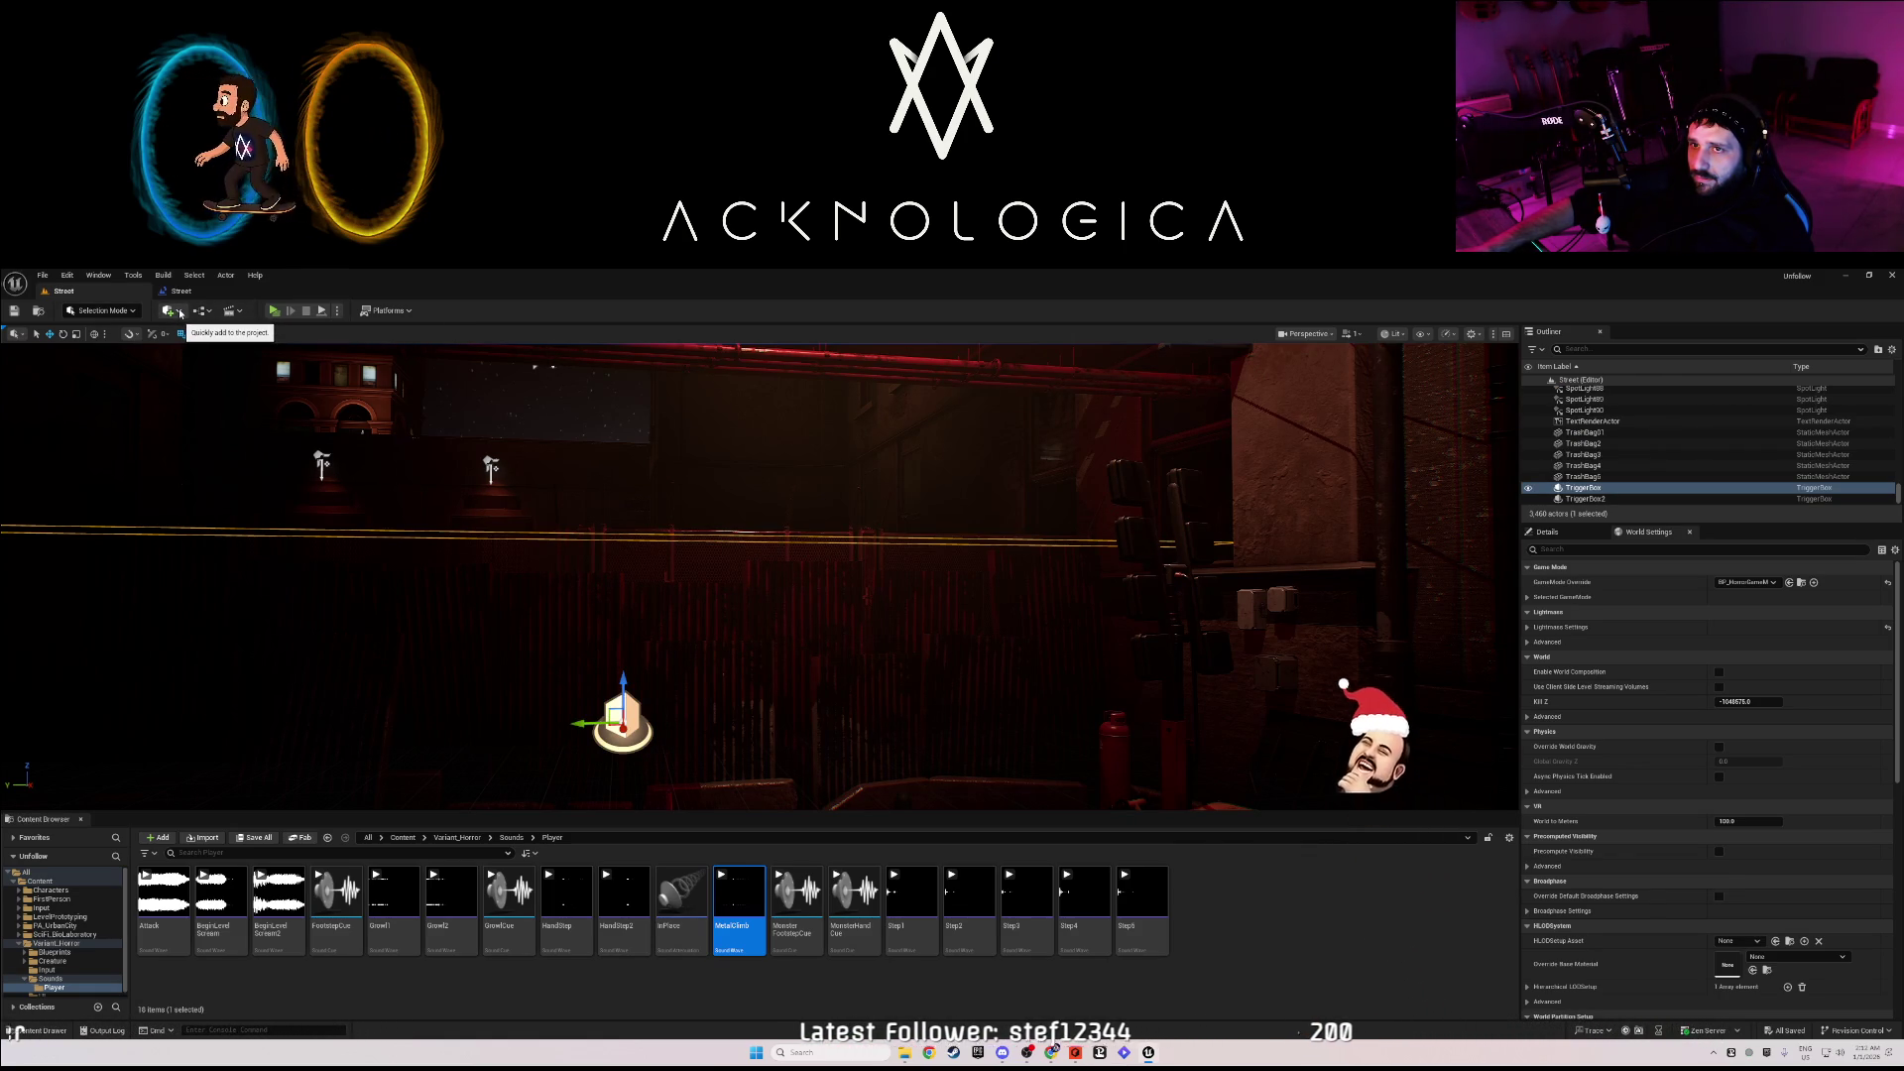
# - Open the Level Blueprint and shift the Delay and Open Level nodes right to make room
pyautogui.click(198, 311)
pyautogui.click(240, 390)
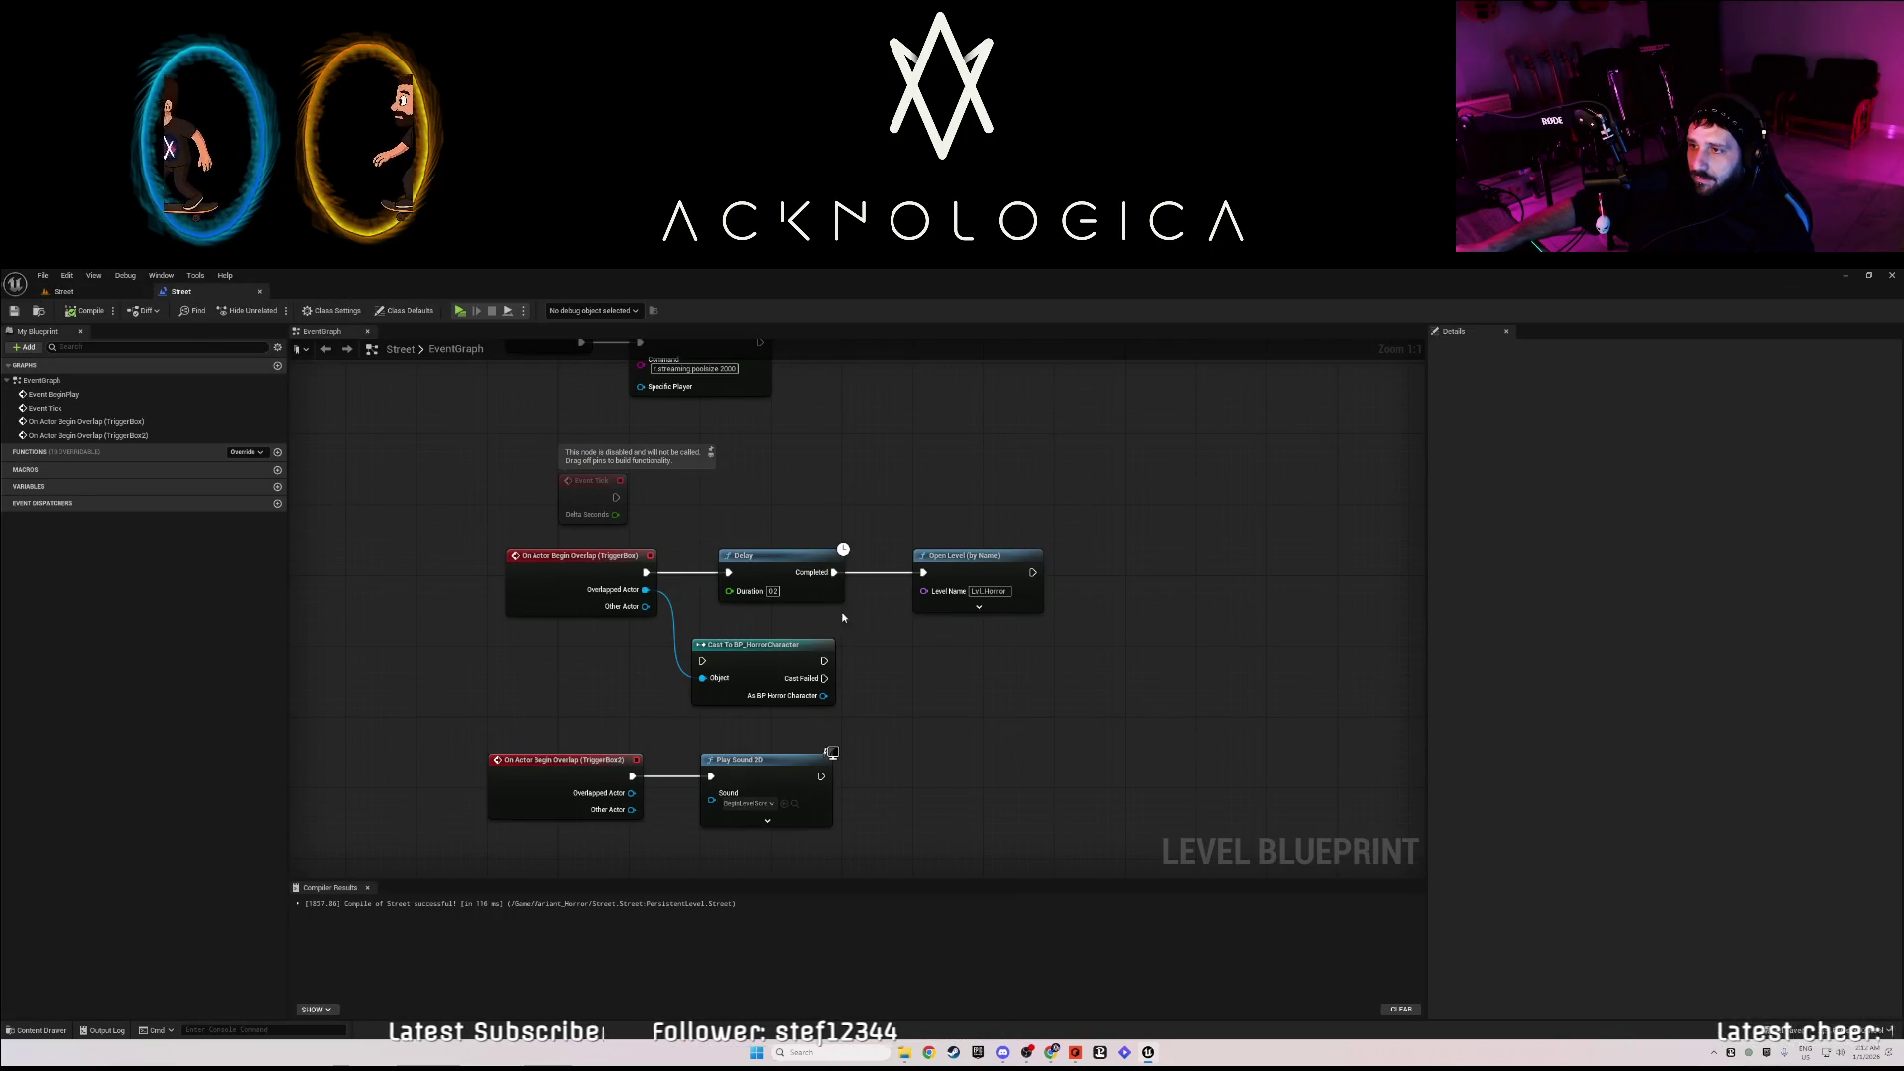
pyautogui.moveTo(990, 557); pyautogui.dragTo(1163, 562)
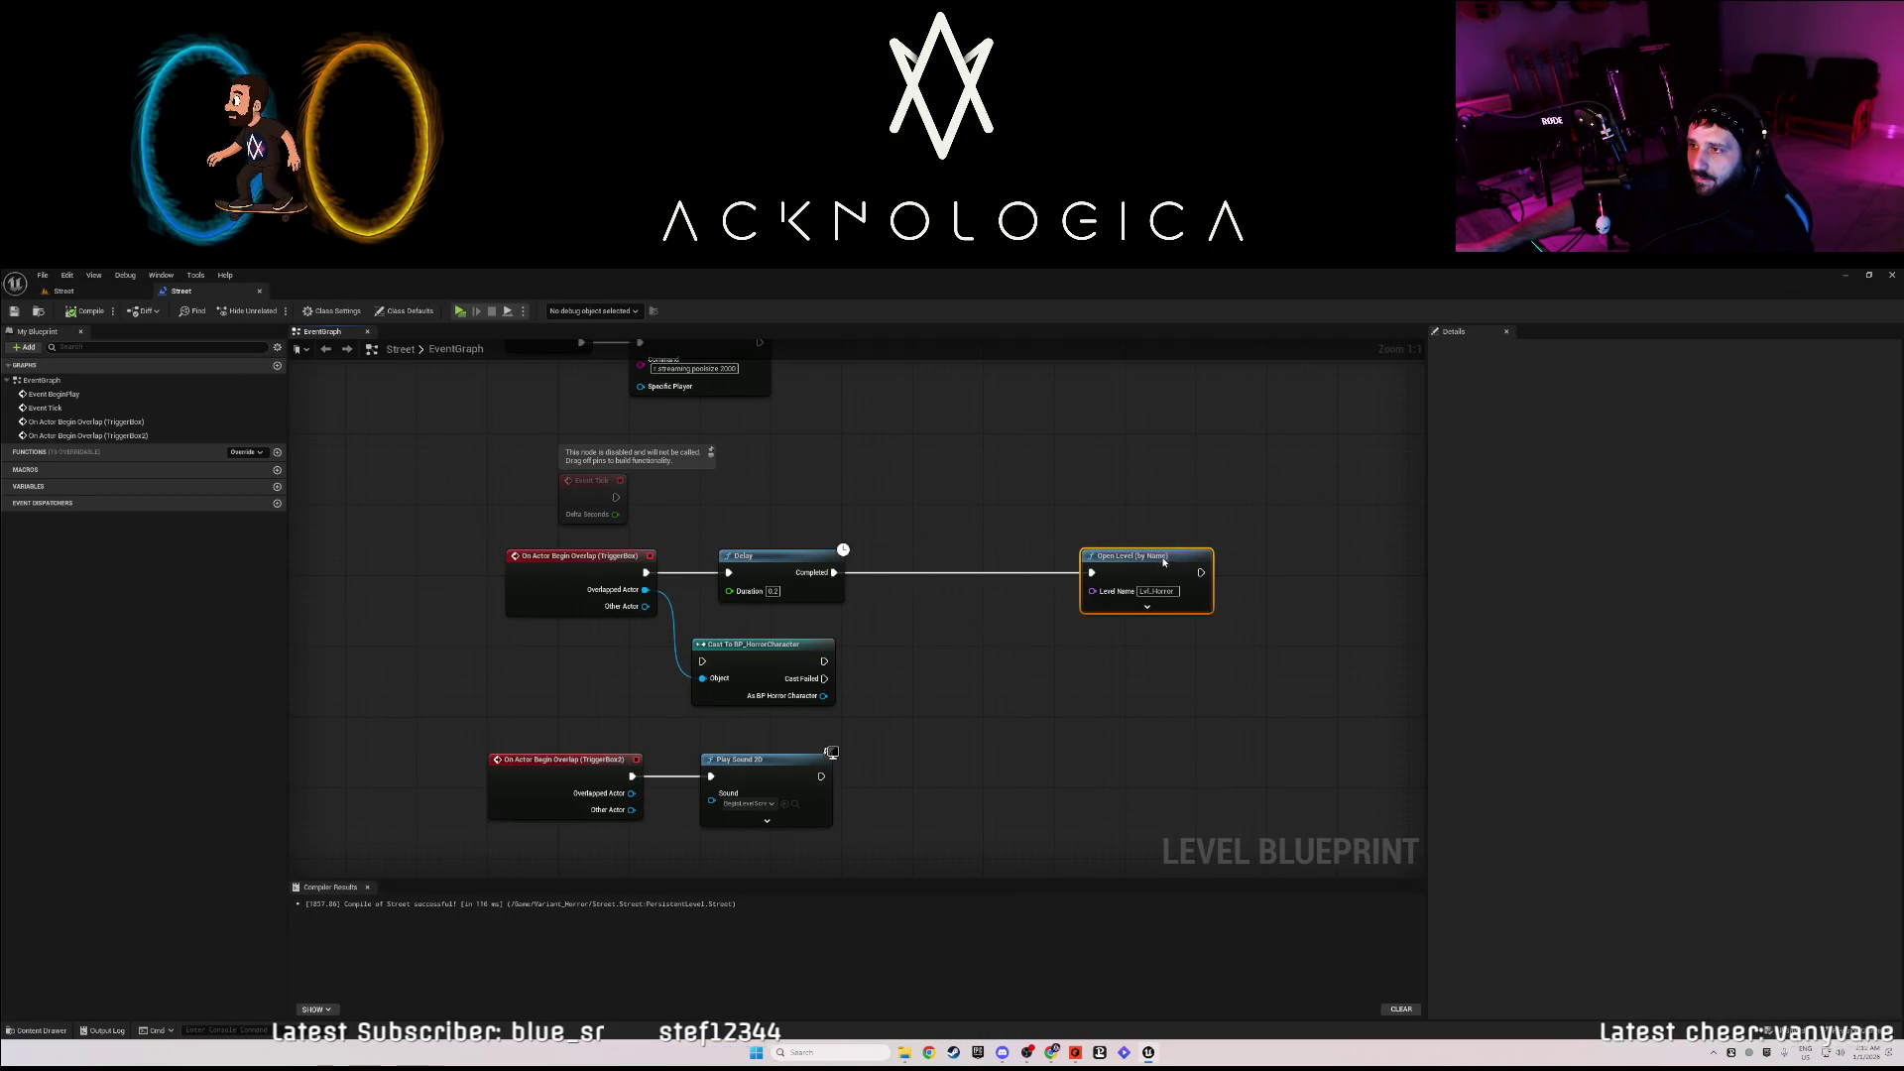
pyautogui.moveTo(801, 565); pyautogui.dragTo(985, 567)
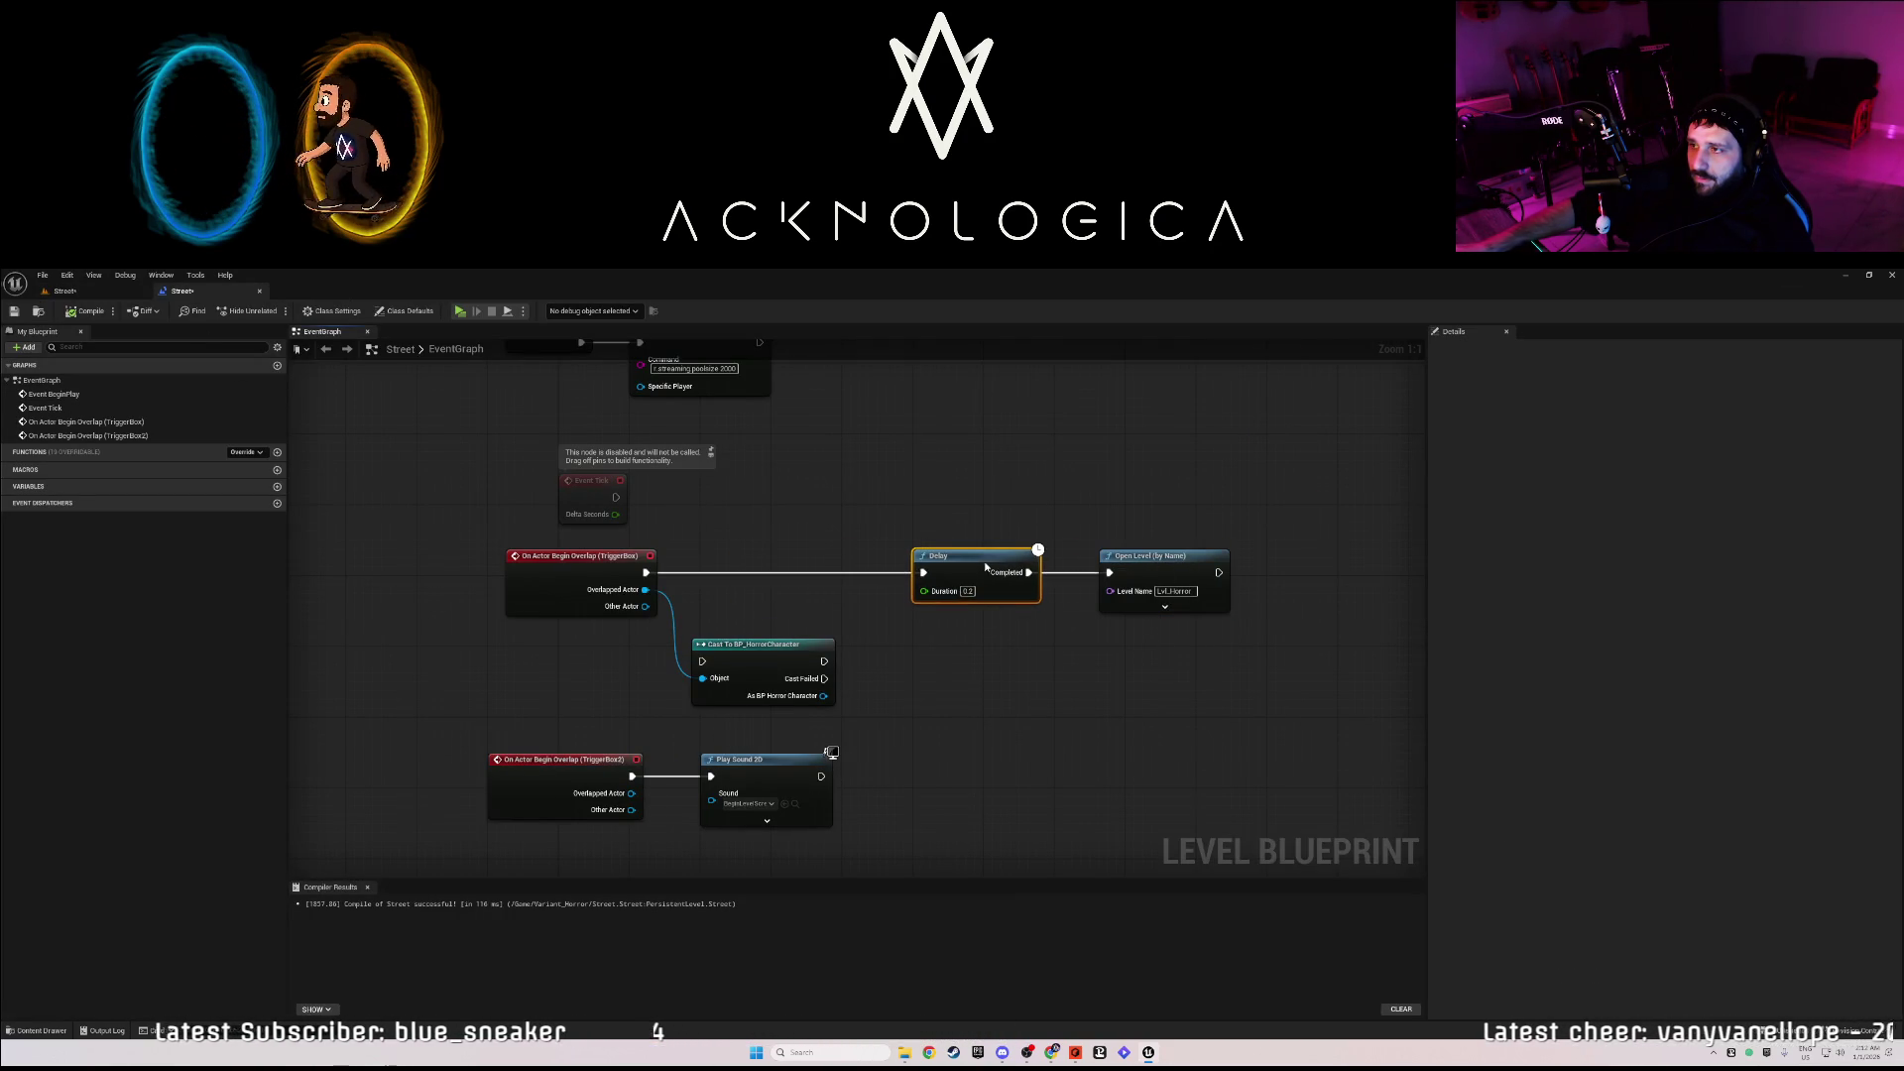
# - Insert a Play Sound 2D node playing MetalClimb after the TriggerBox overlap, then close the blueprint
pyautogui.moveTo(645, 573); pyautogui.dragTo(736, 579)
pyautogui.write('play 2')
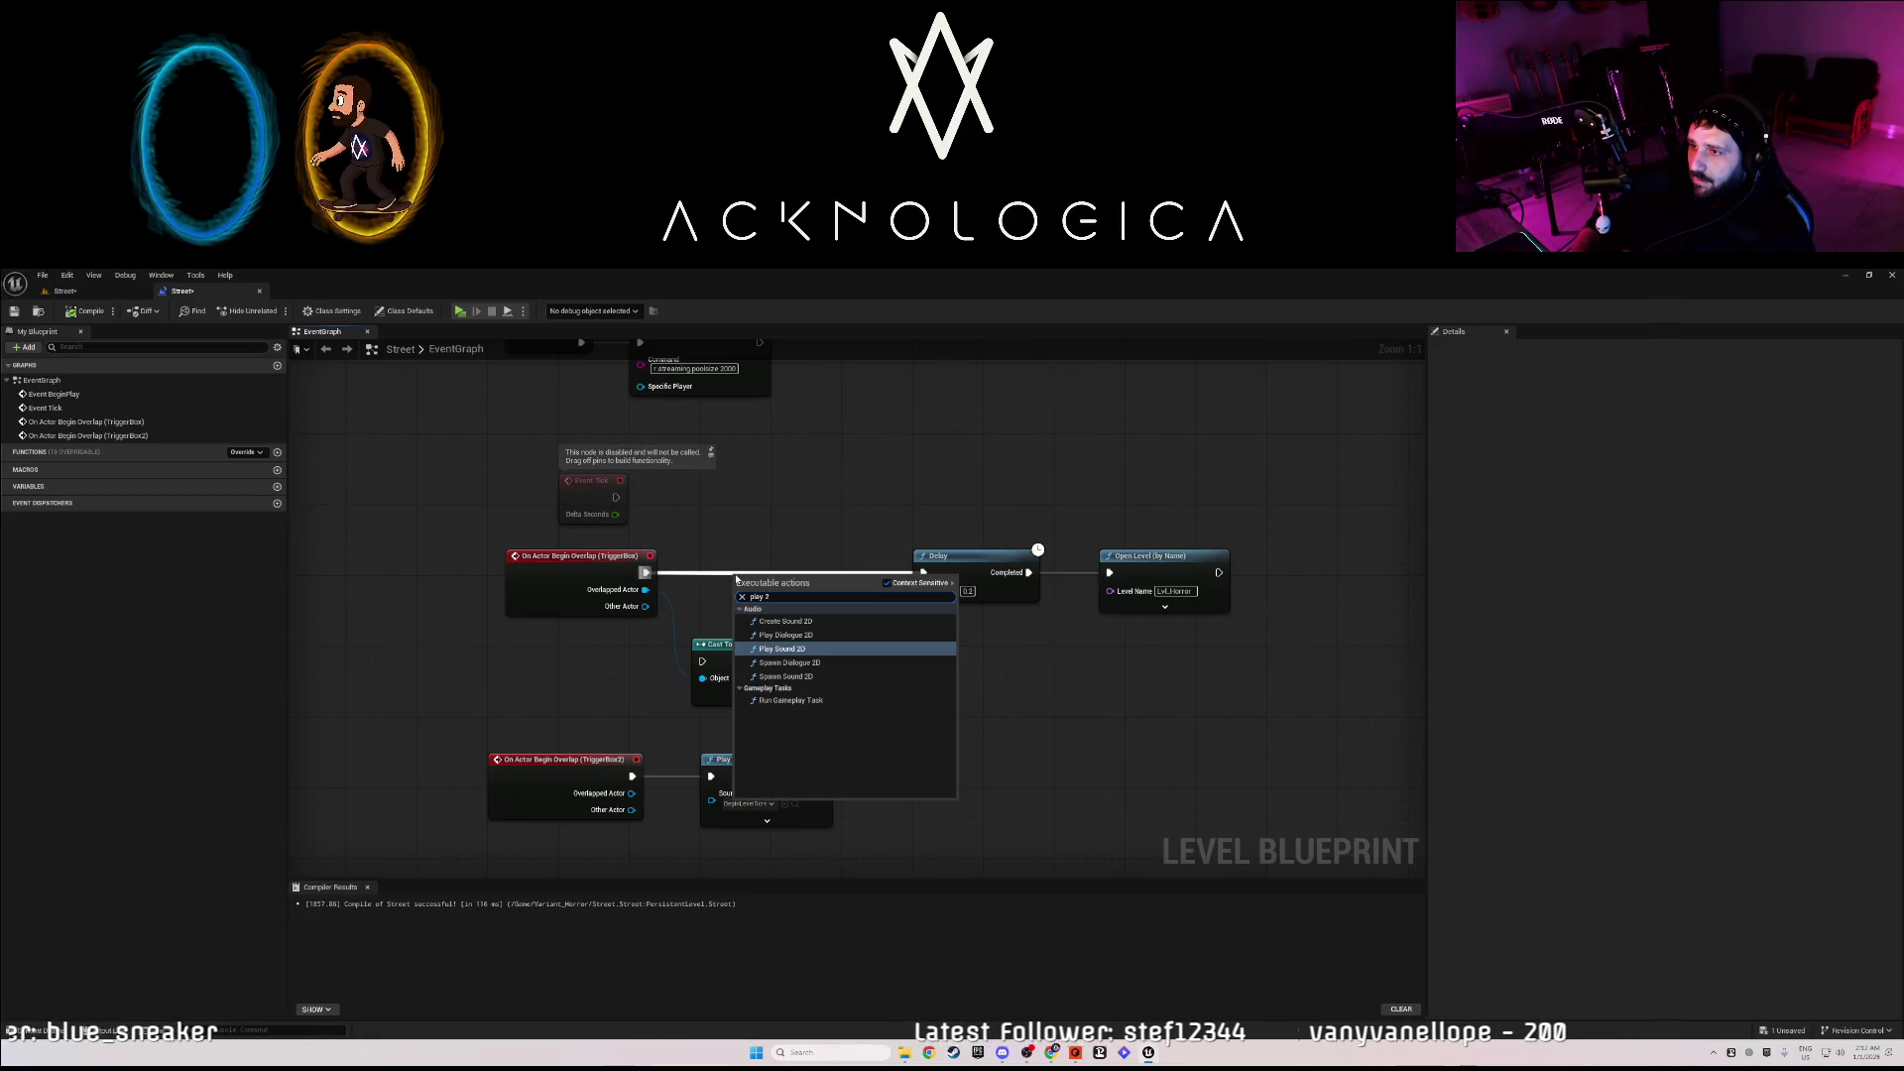
pyautogui.press('Return')
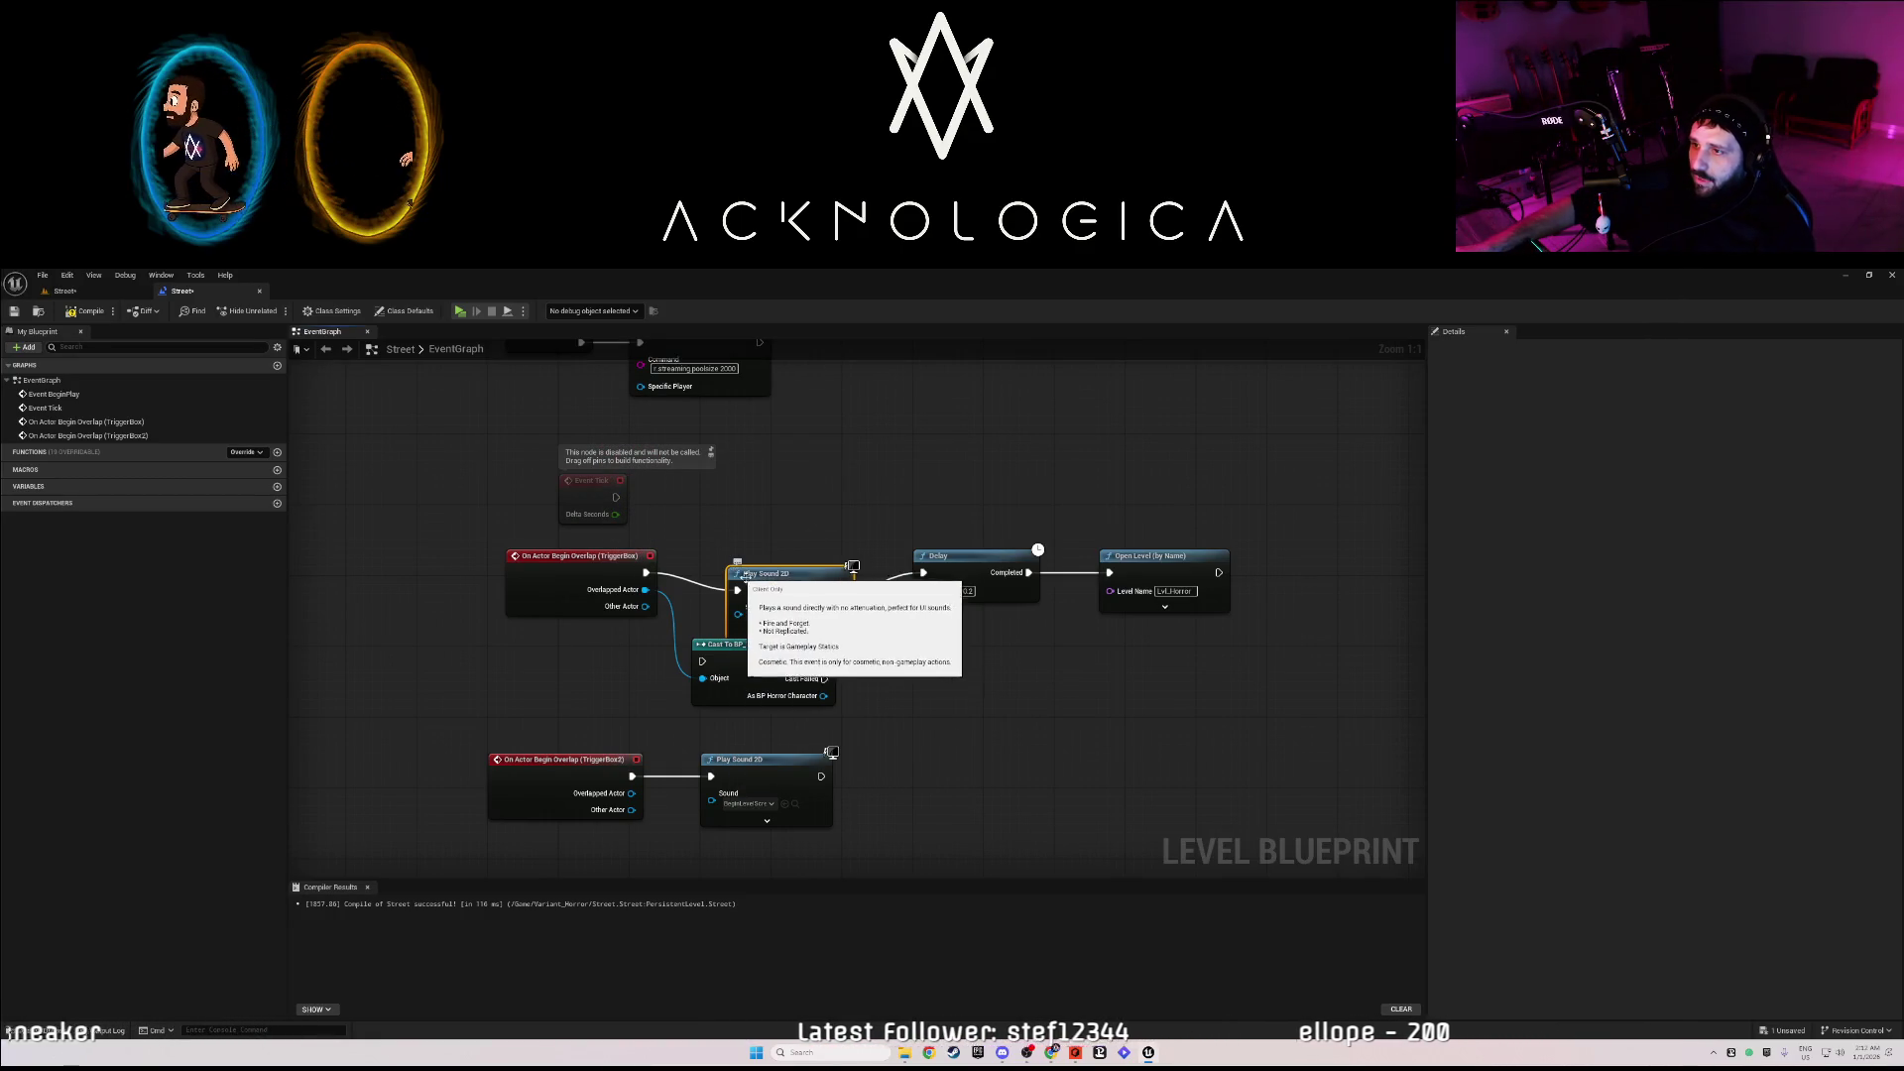
pyautogui.click(773, 592)
pyautogui.write('meta')
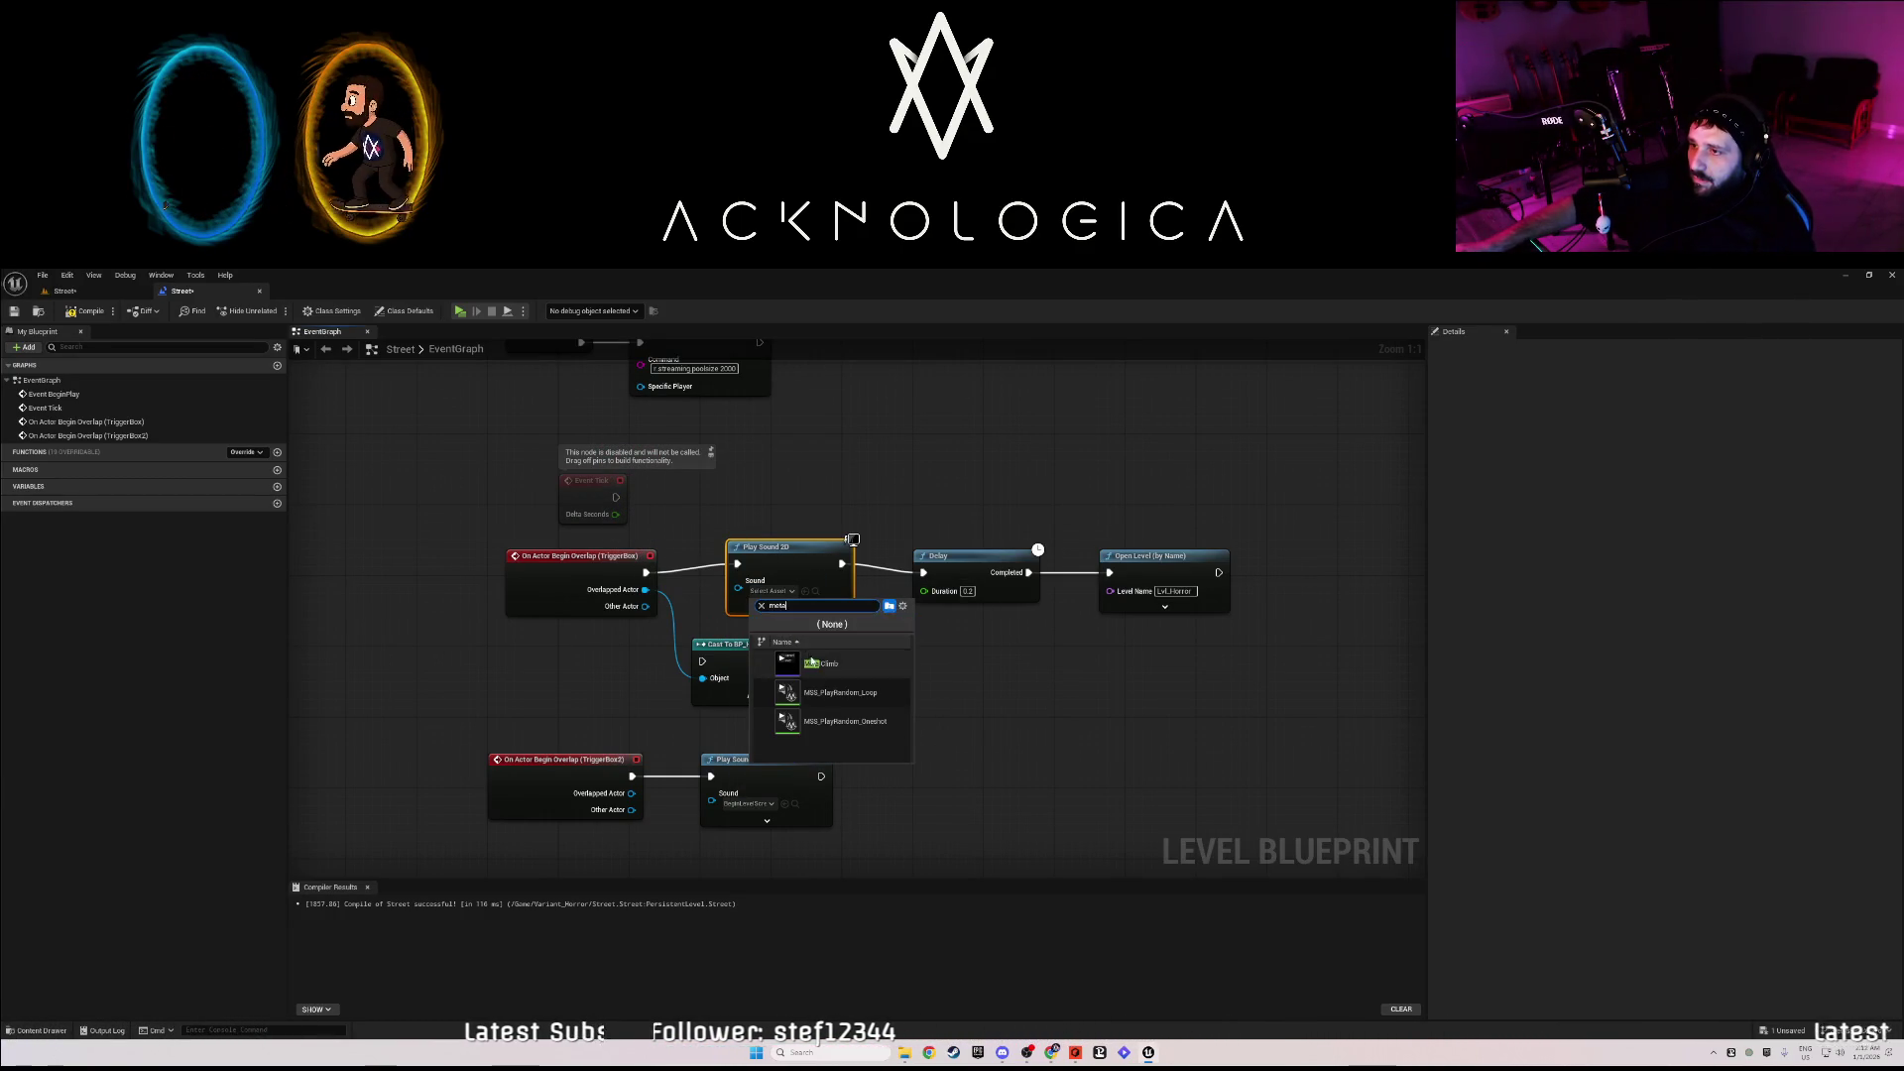
pyautogui.click(811, 663)
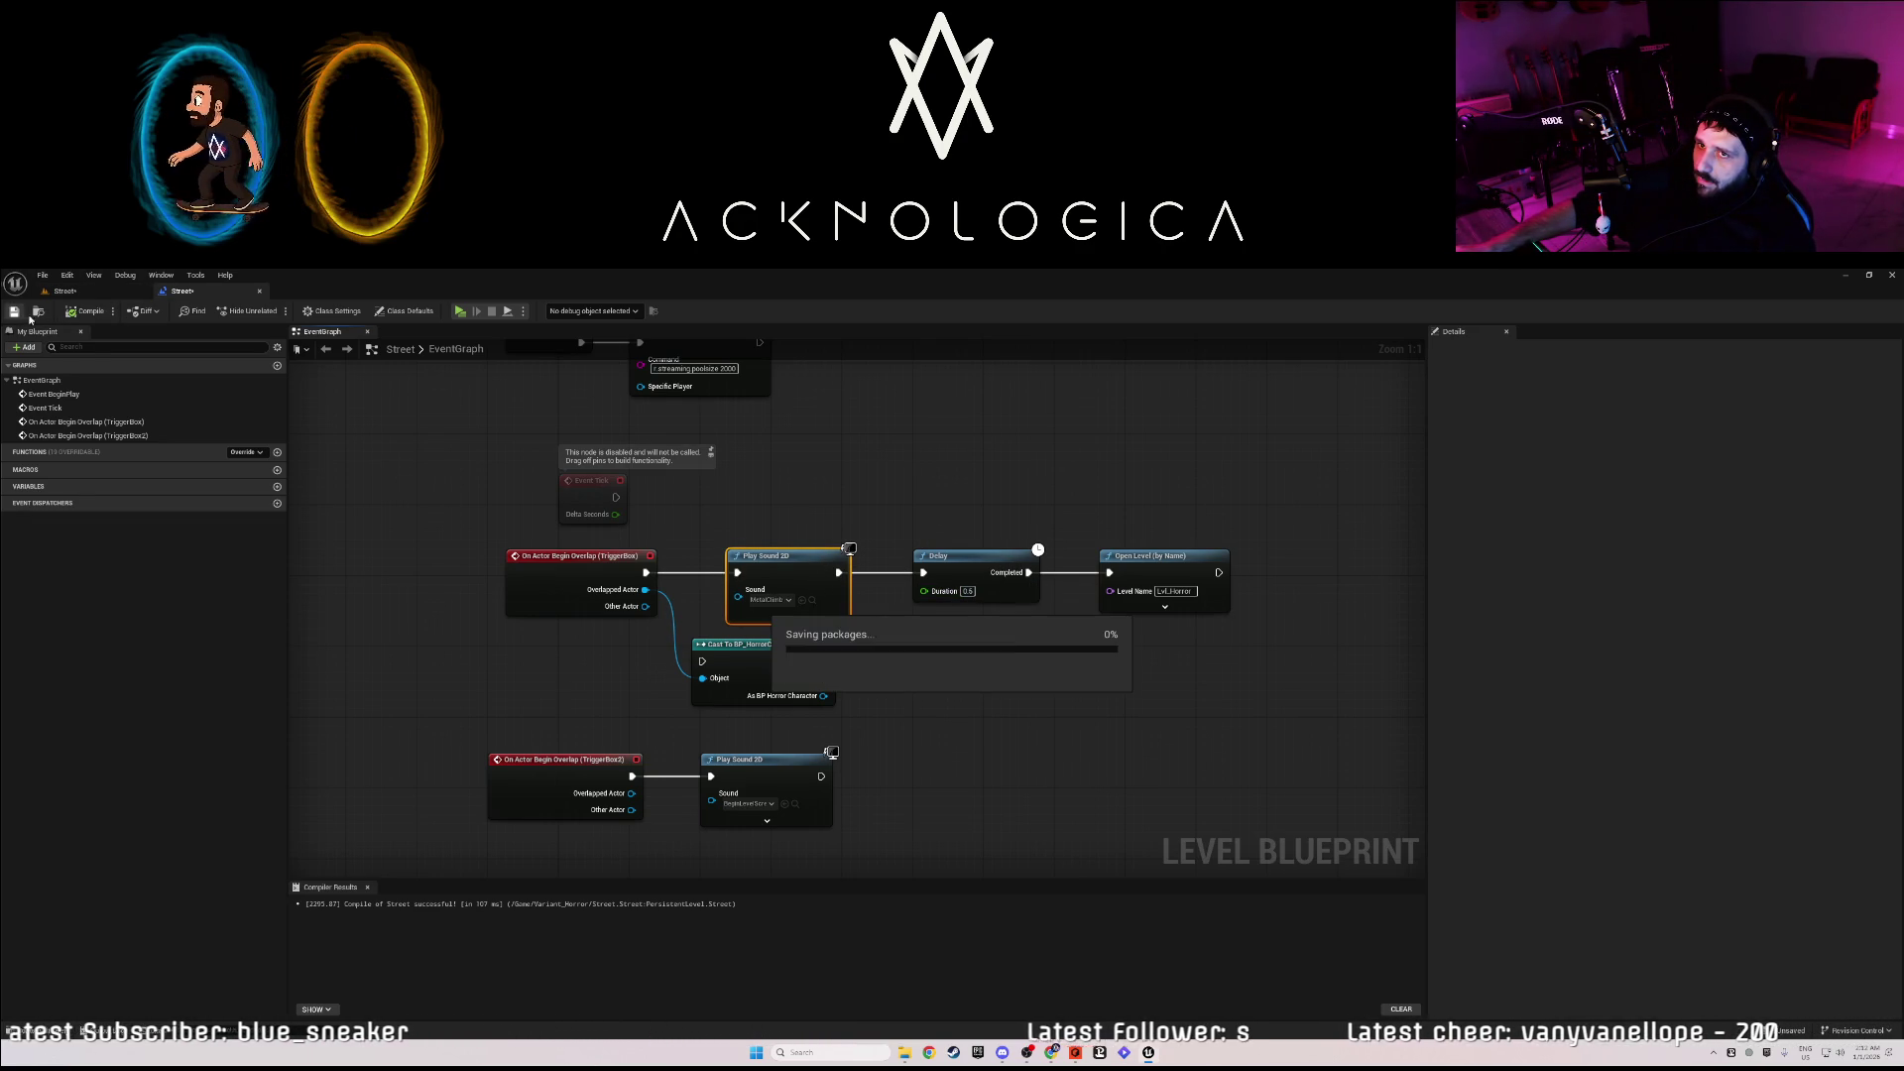
pyautogui.click(260, 291)
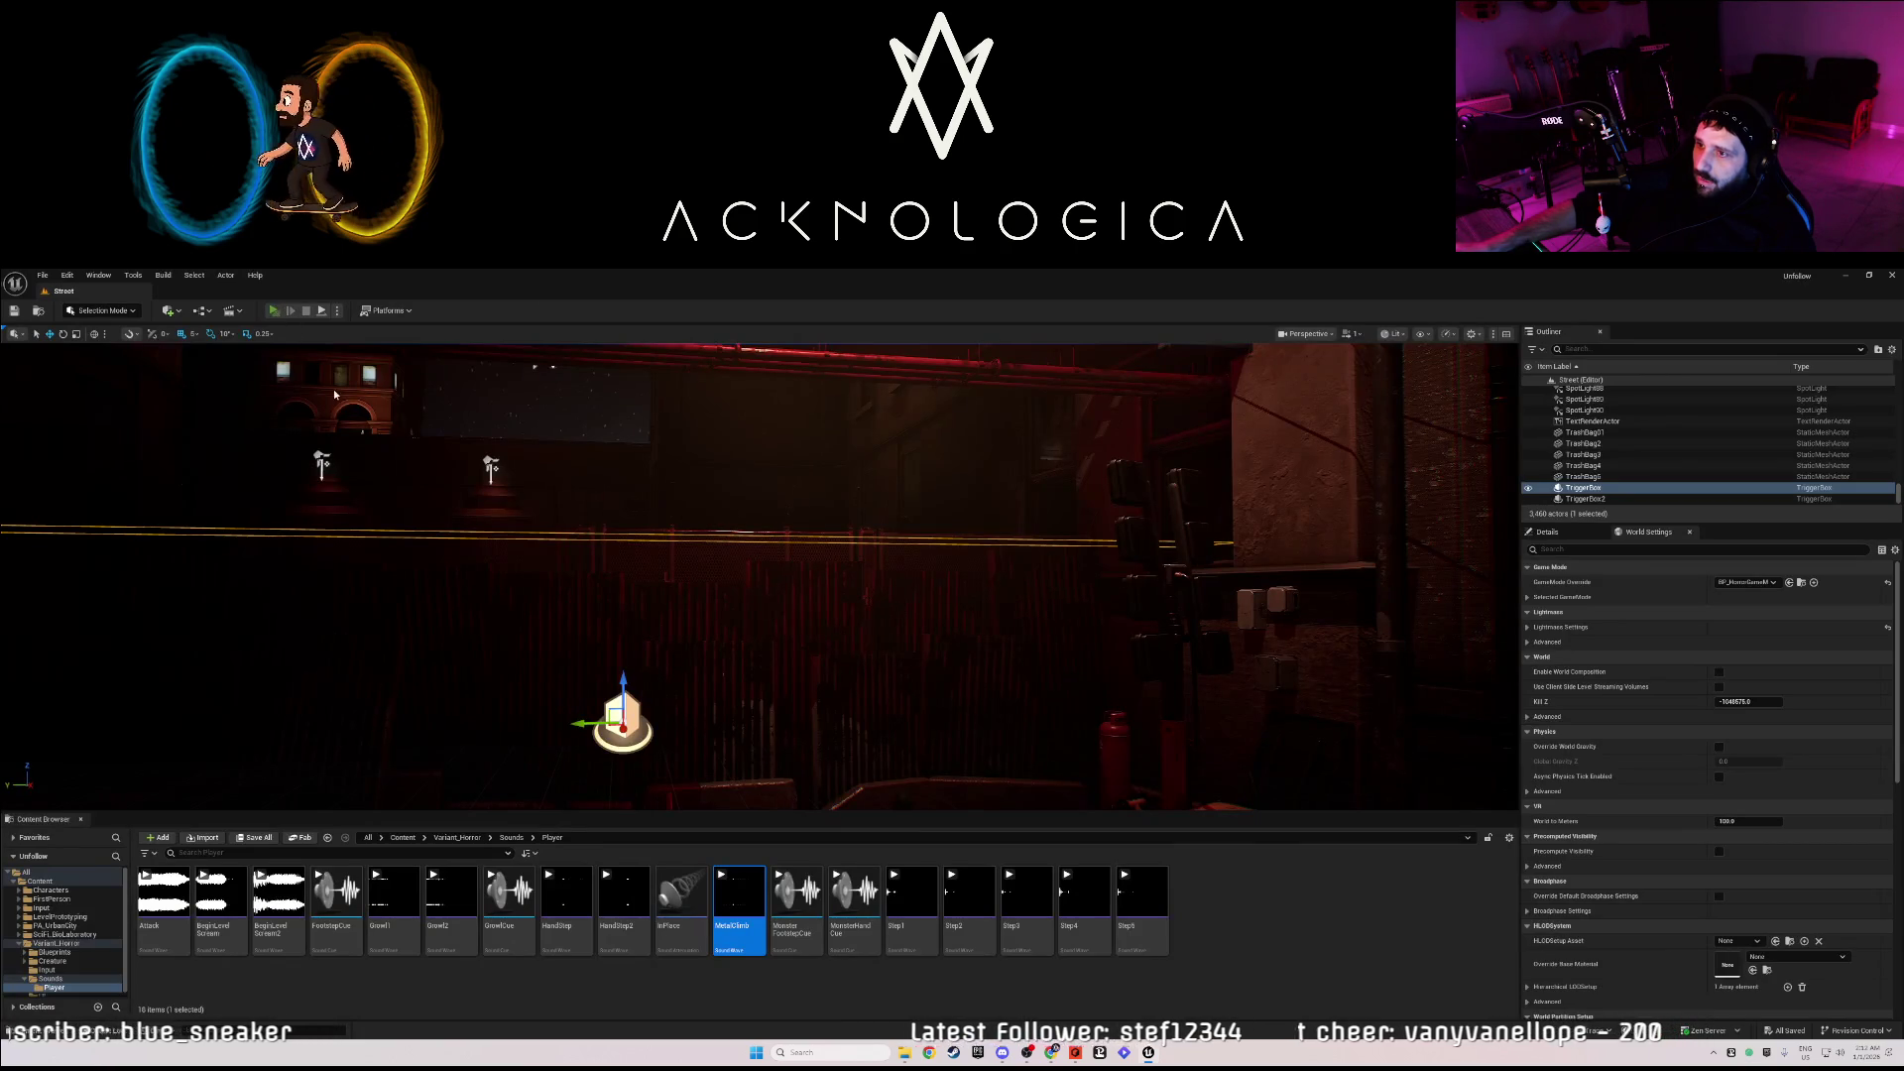
# - Play-test by walking through the neon corridor and checkered room into the red-lit alley, then stop
pyautogui.hotkey('alt', 'p')
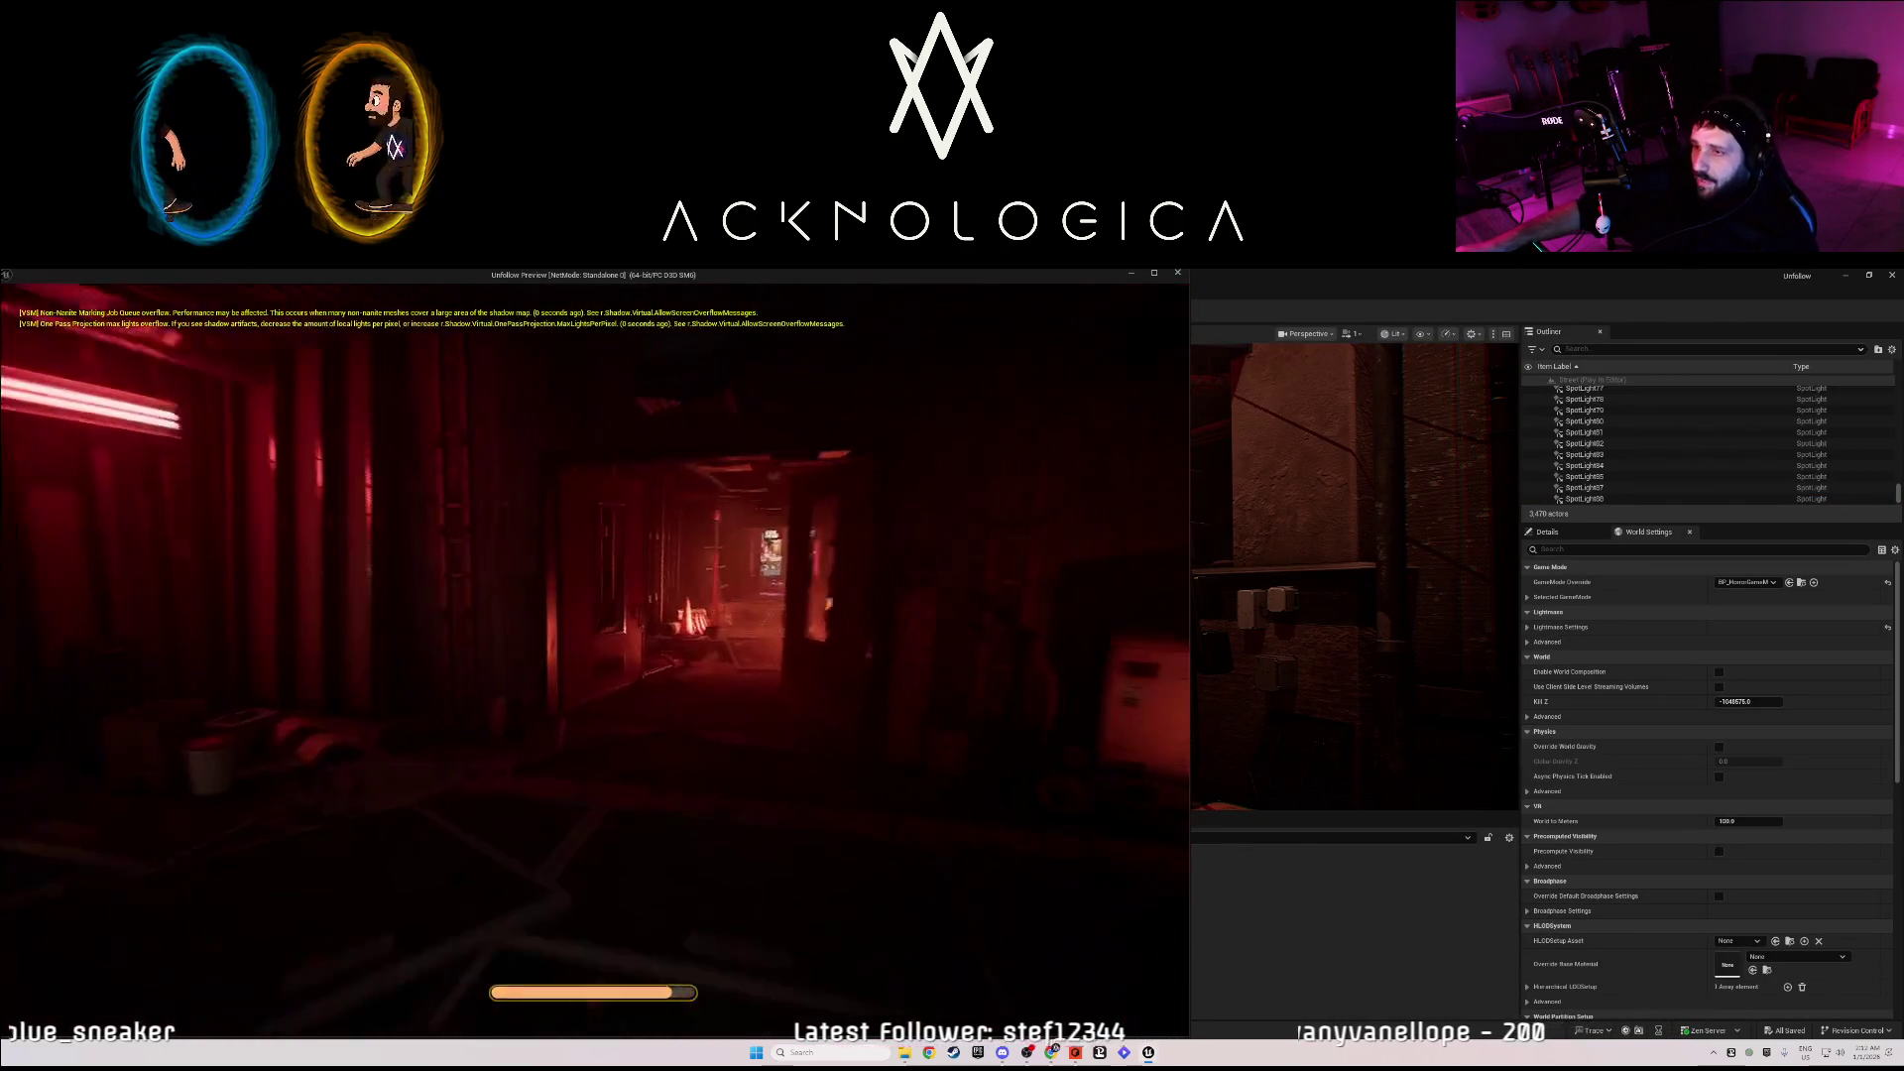
pyautogui.hotkey('shift', 'w')
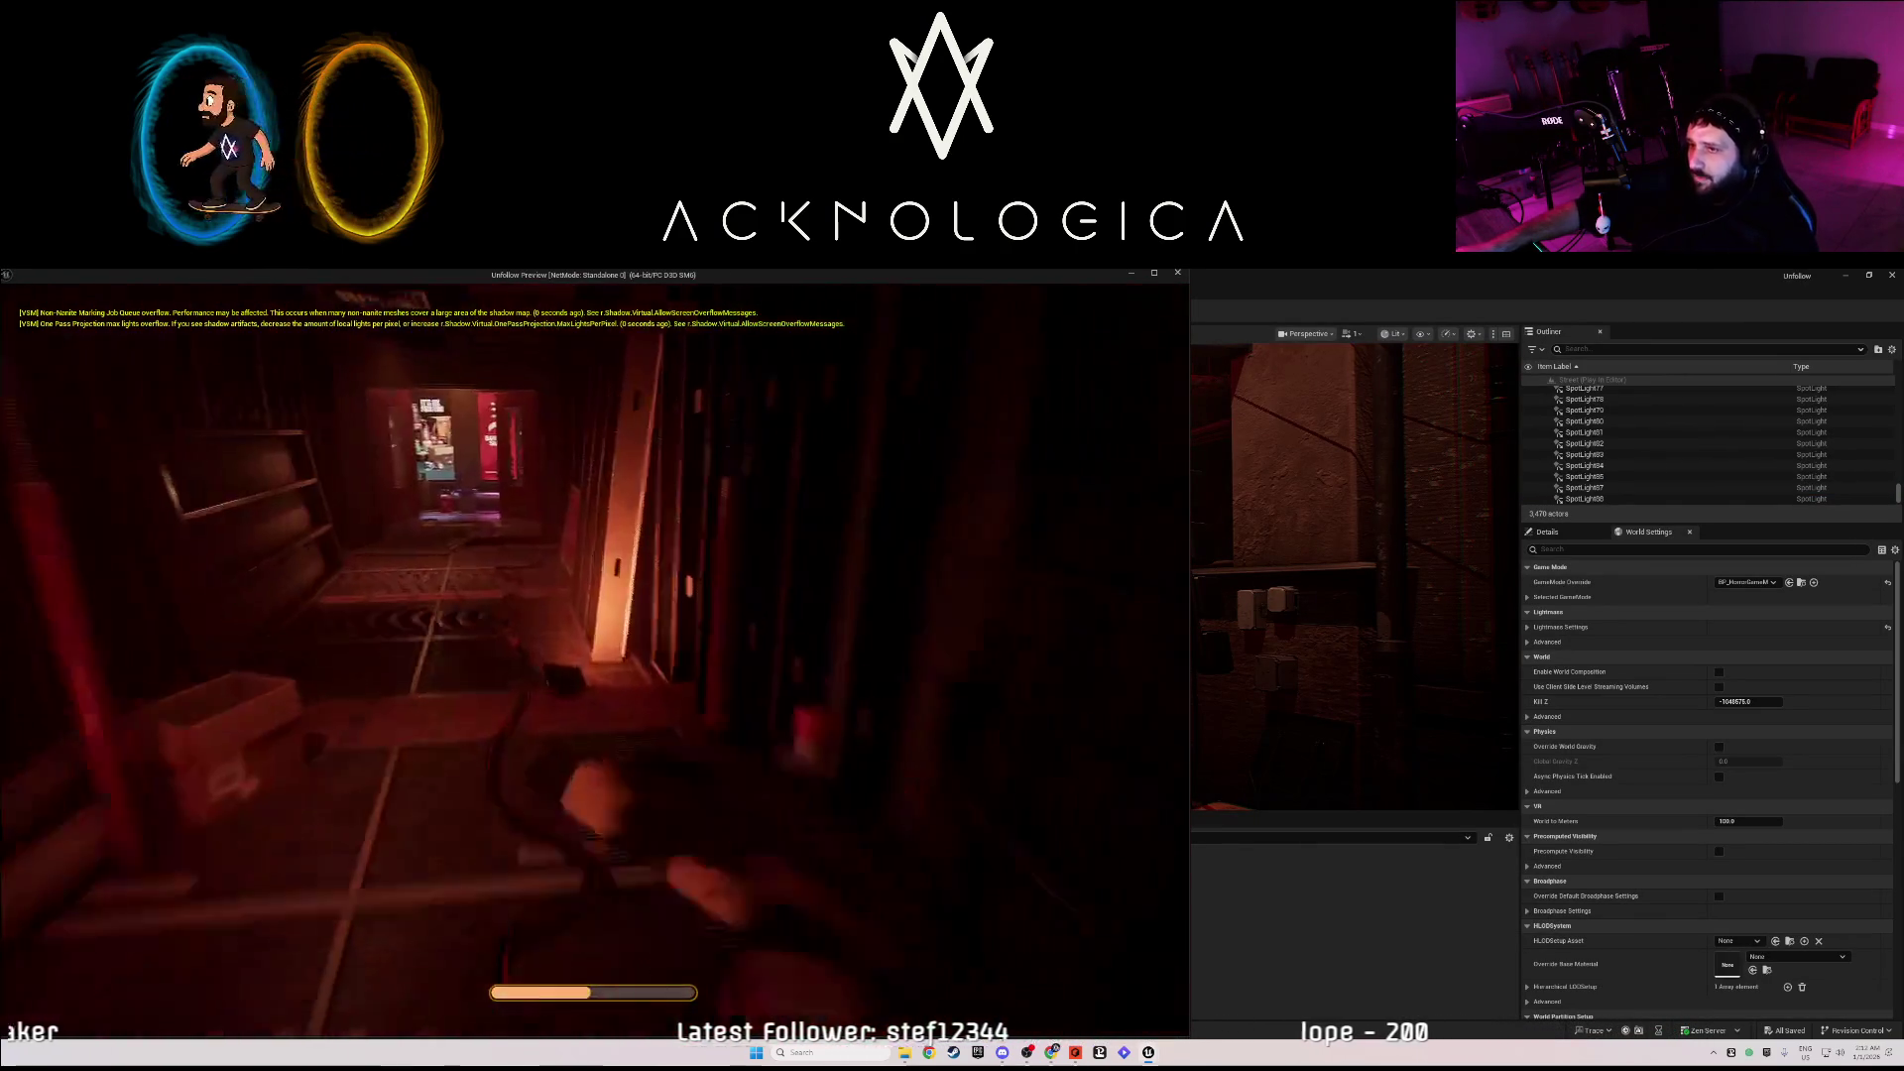
pyautogui.press('w')
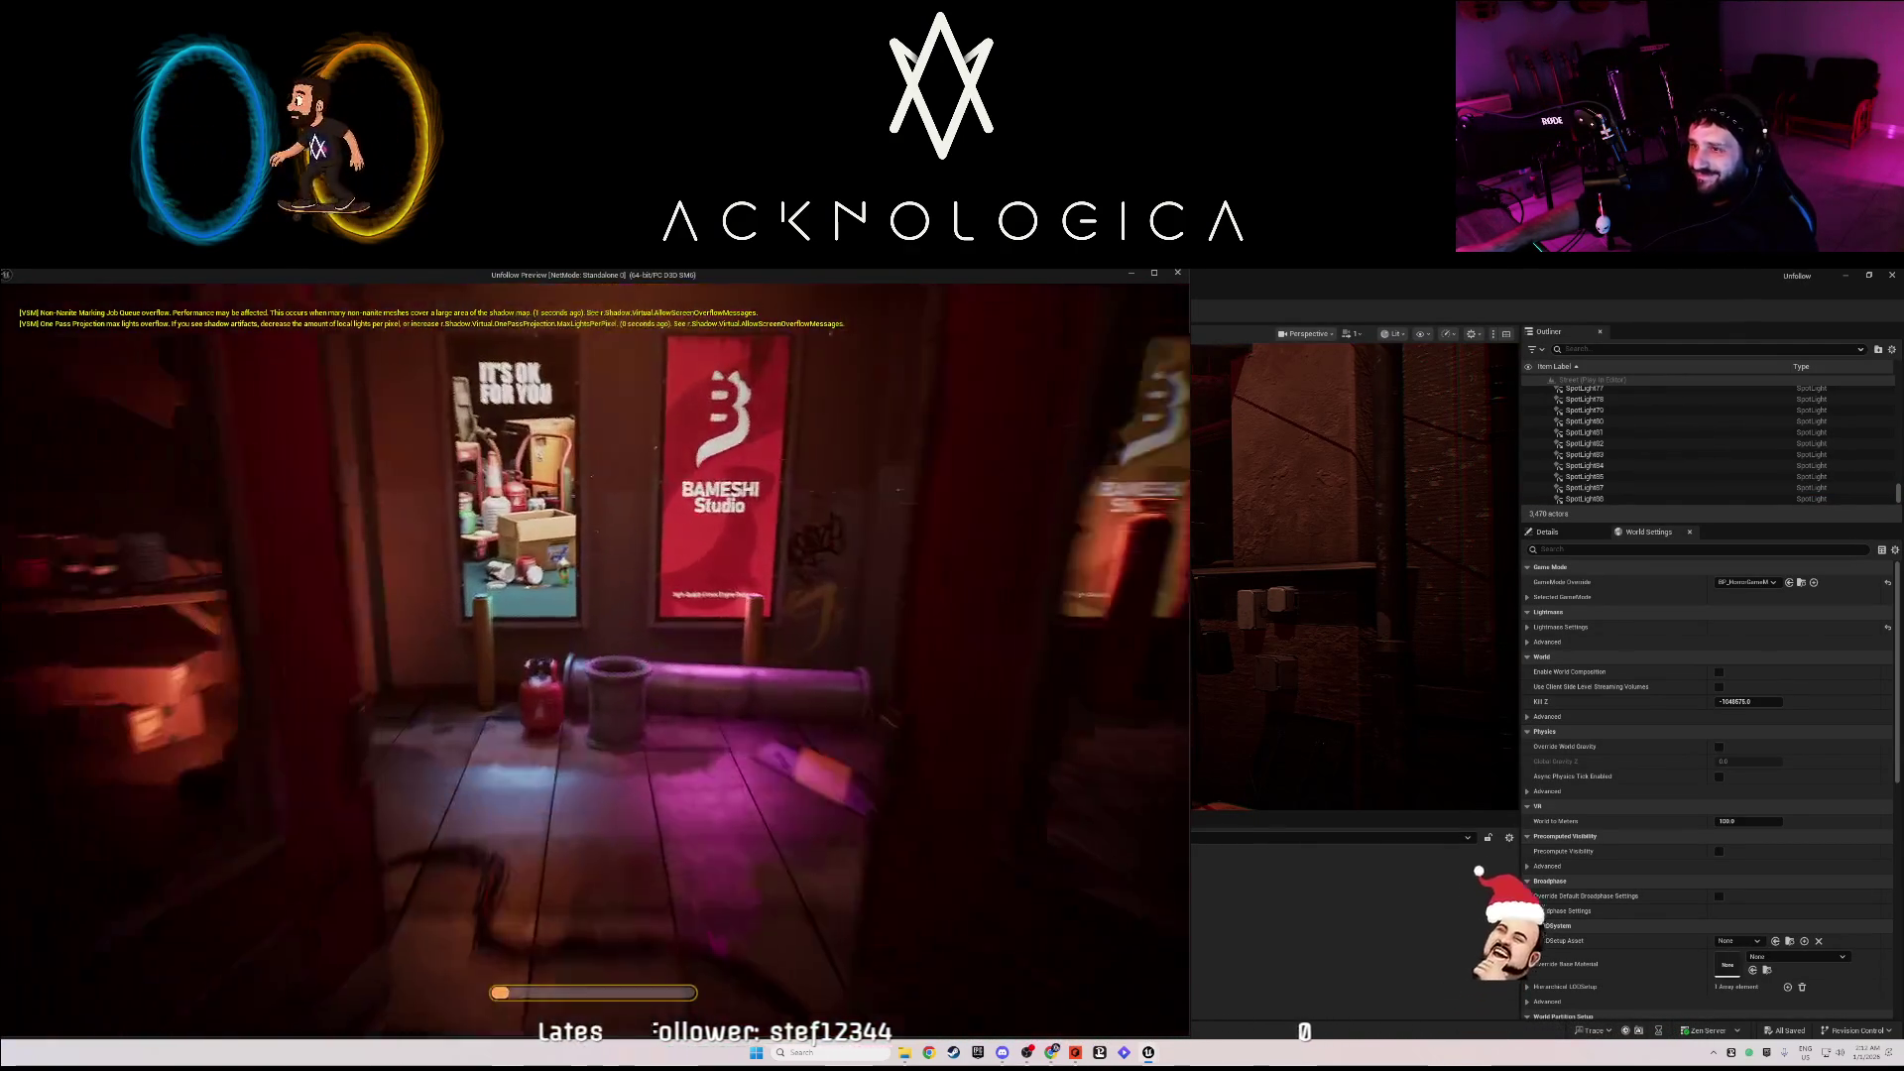
pyautogui.press('w')
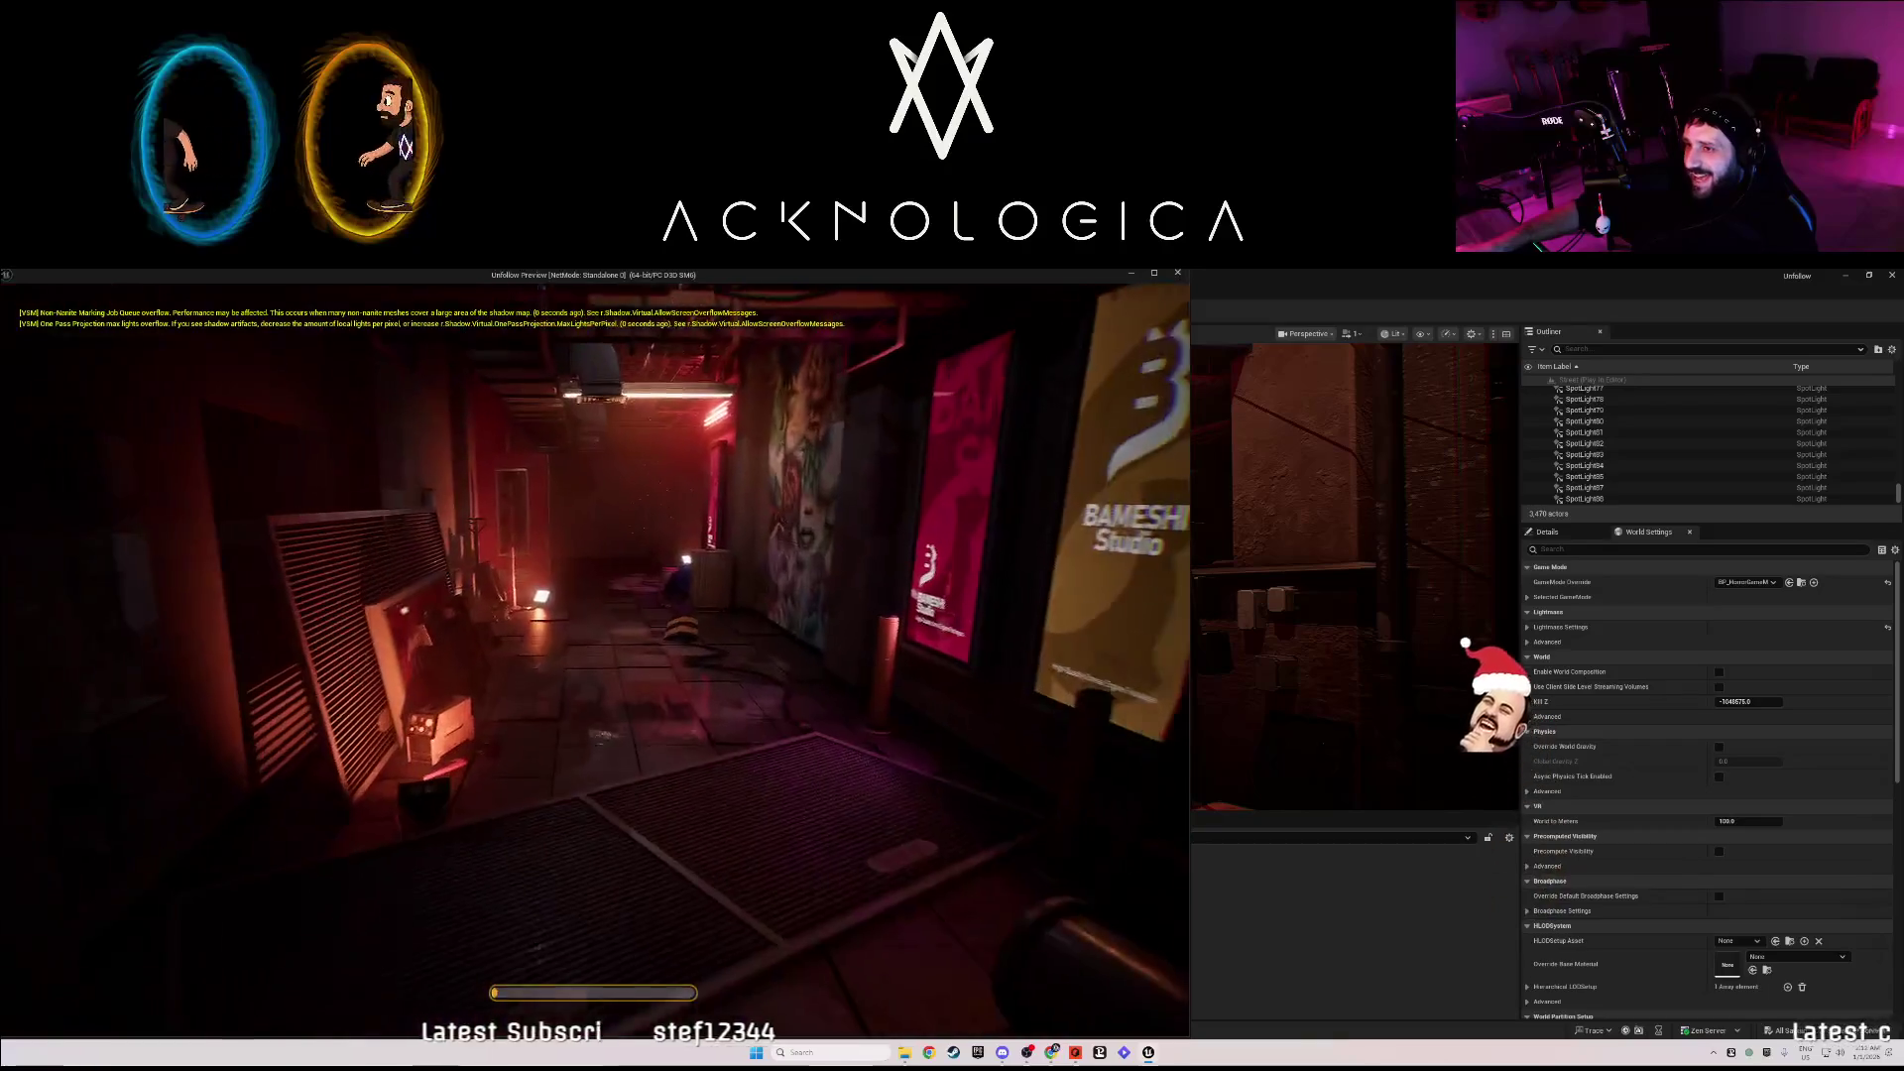
pyautogui.press('w')
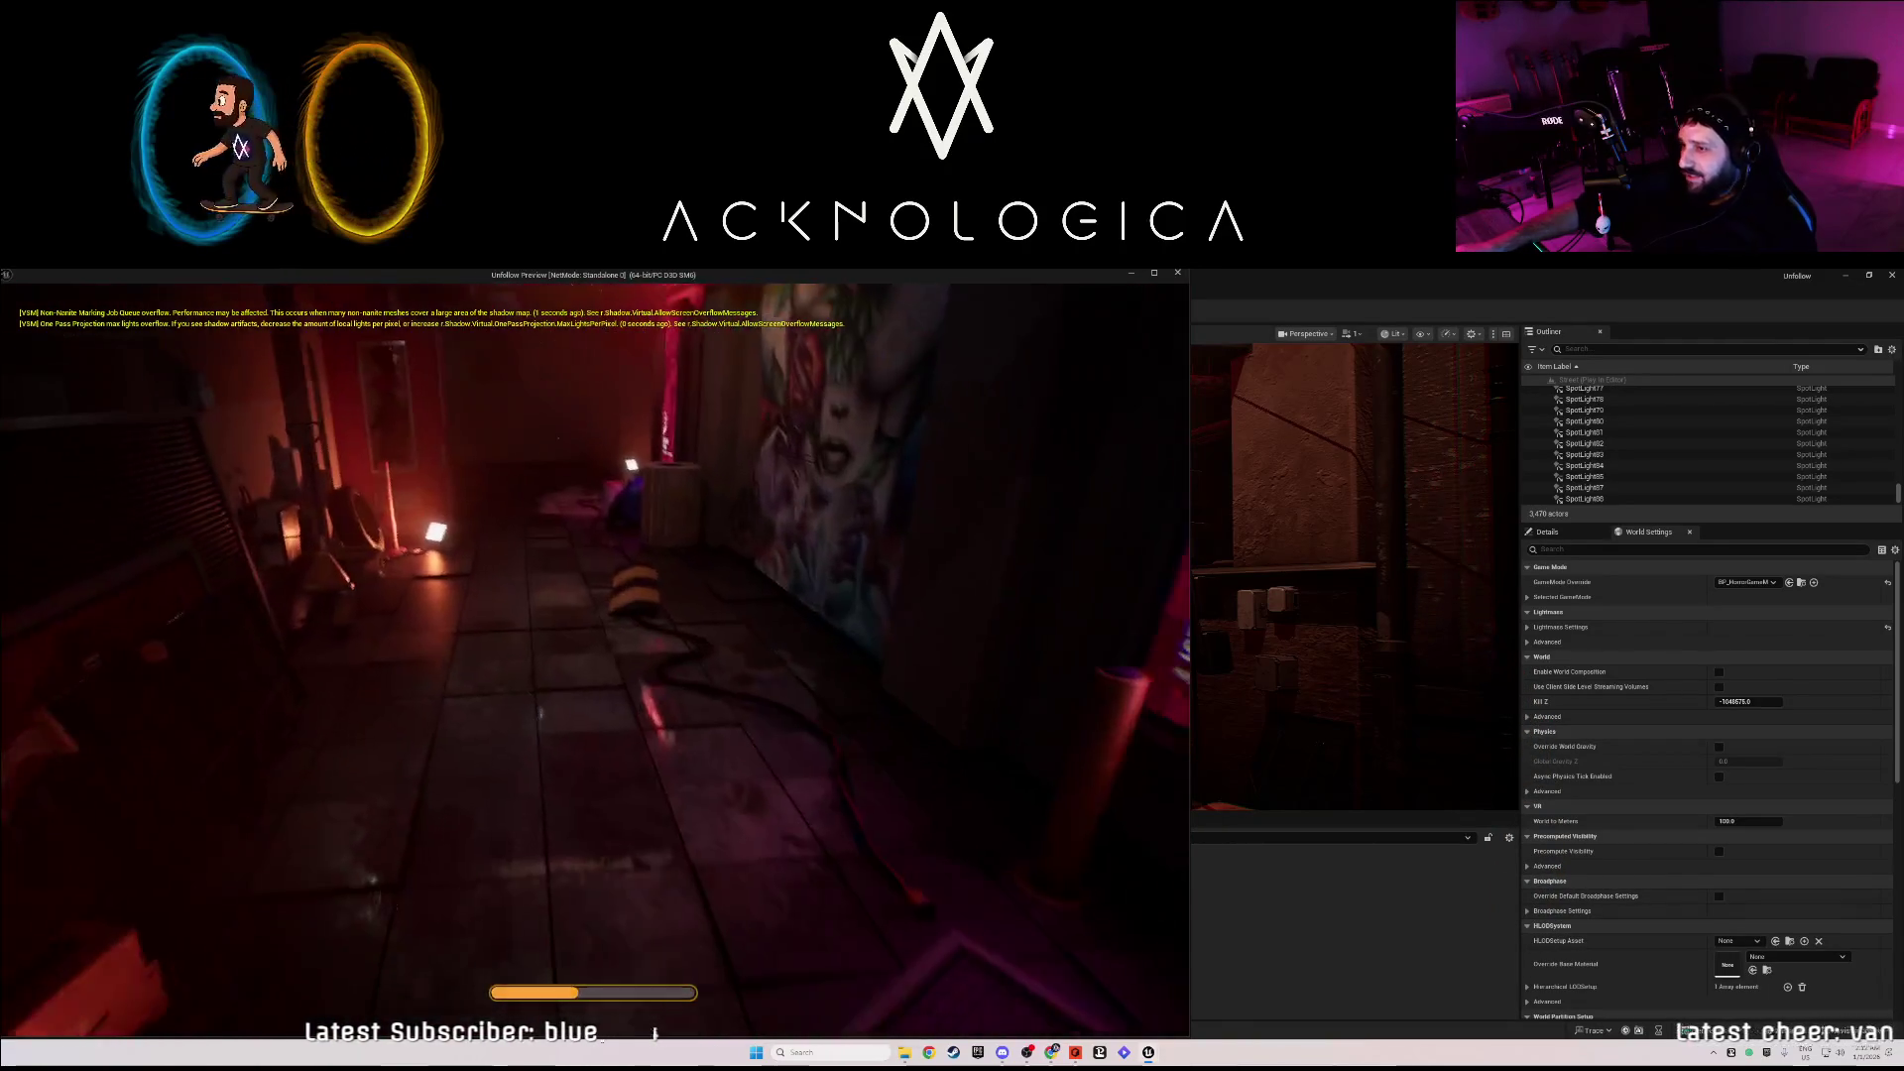
pyautogui.press('w')
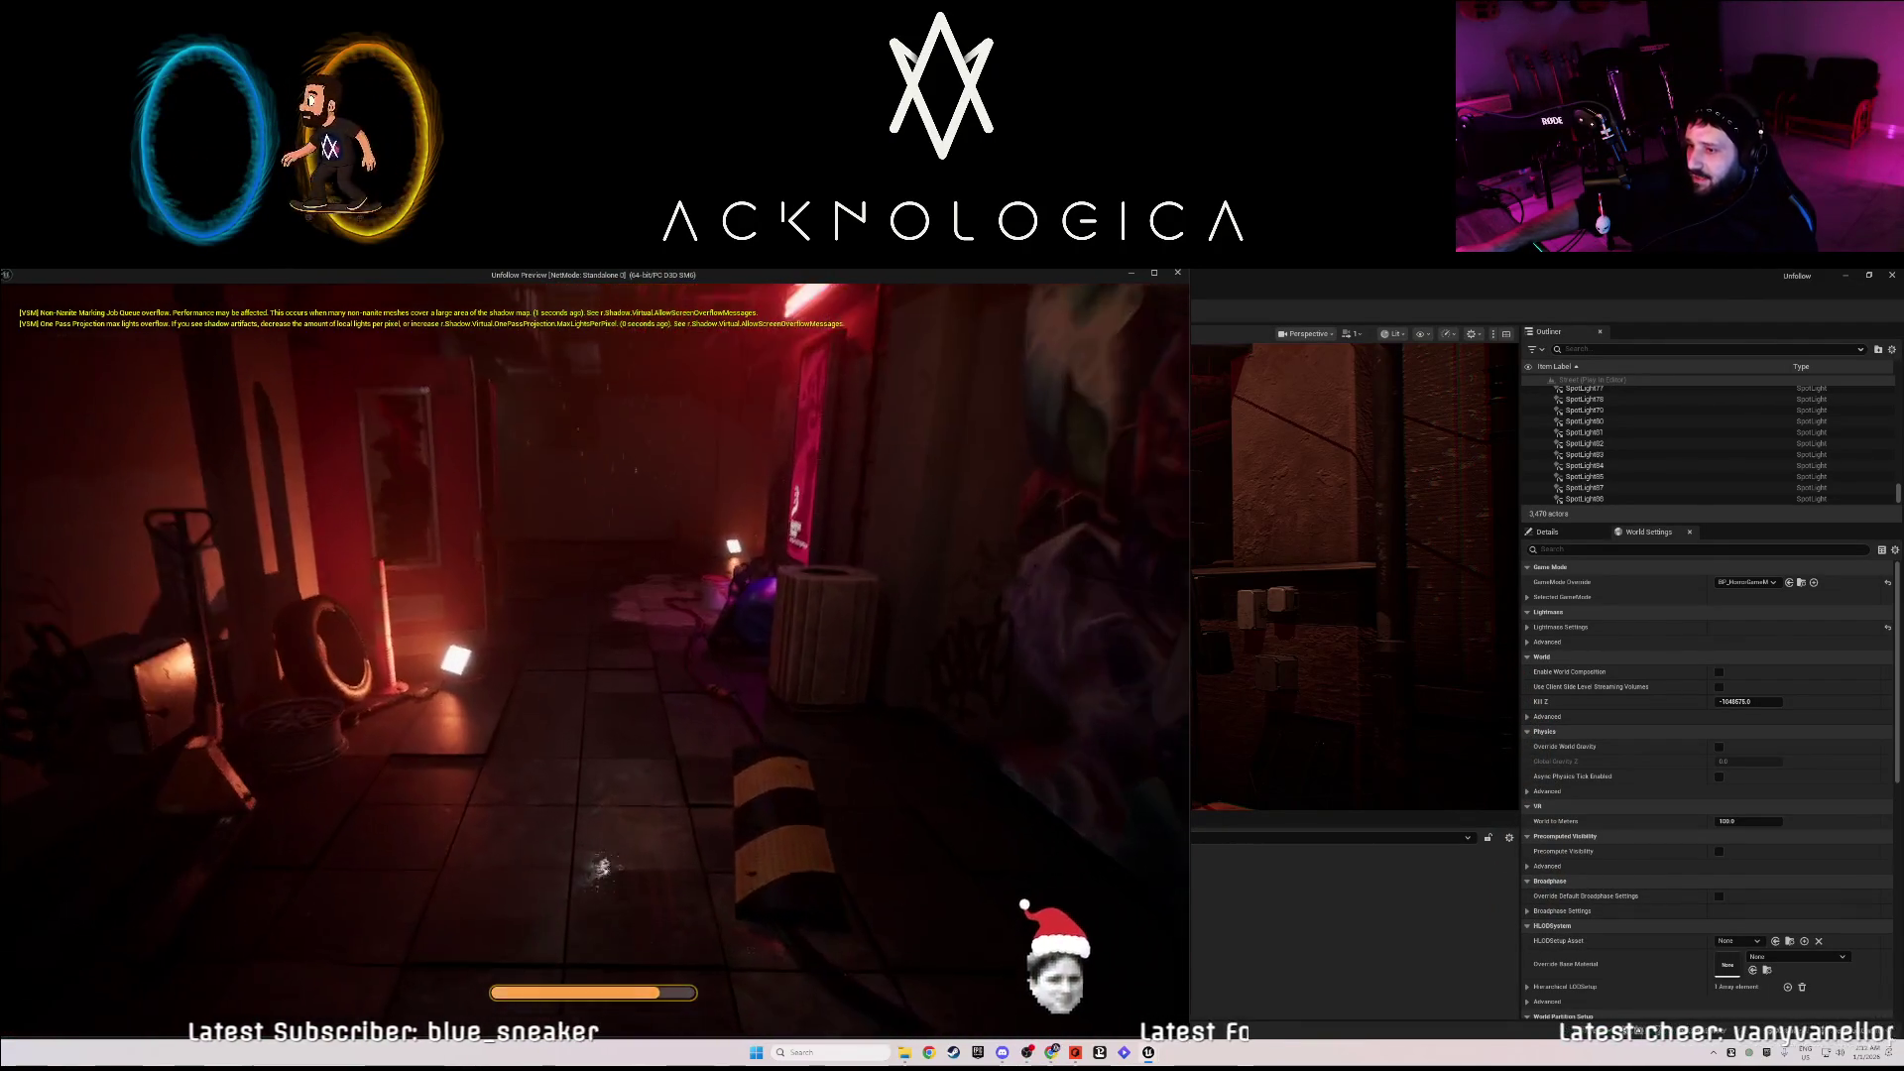
pyautogui.hotkey('shift', 'w')
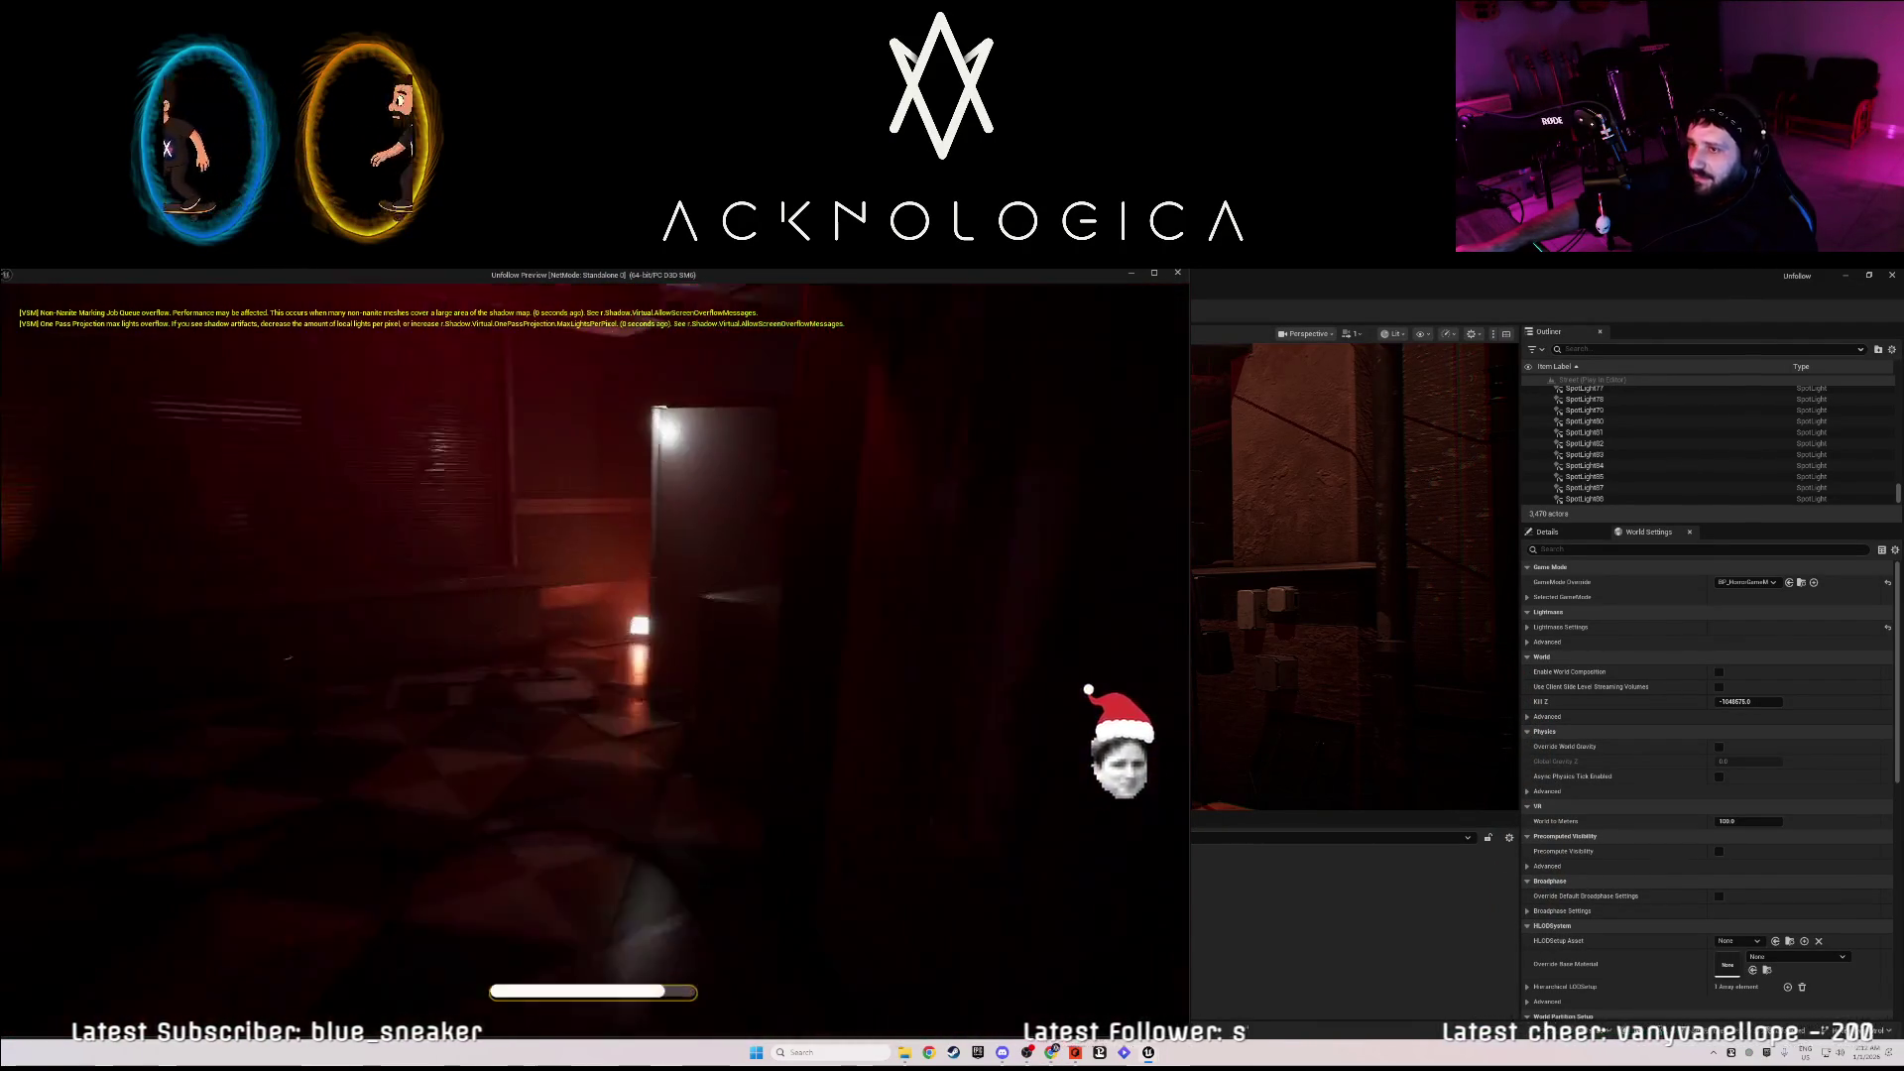
pyautogui.press('w')
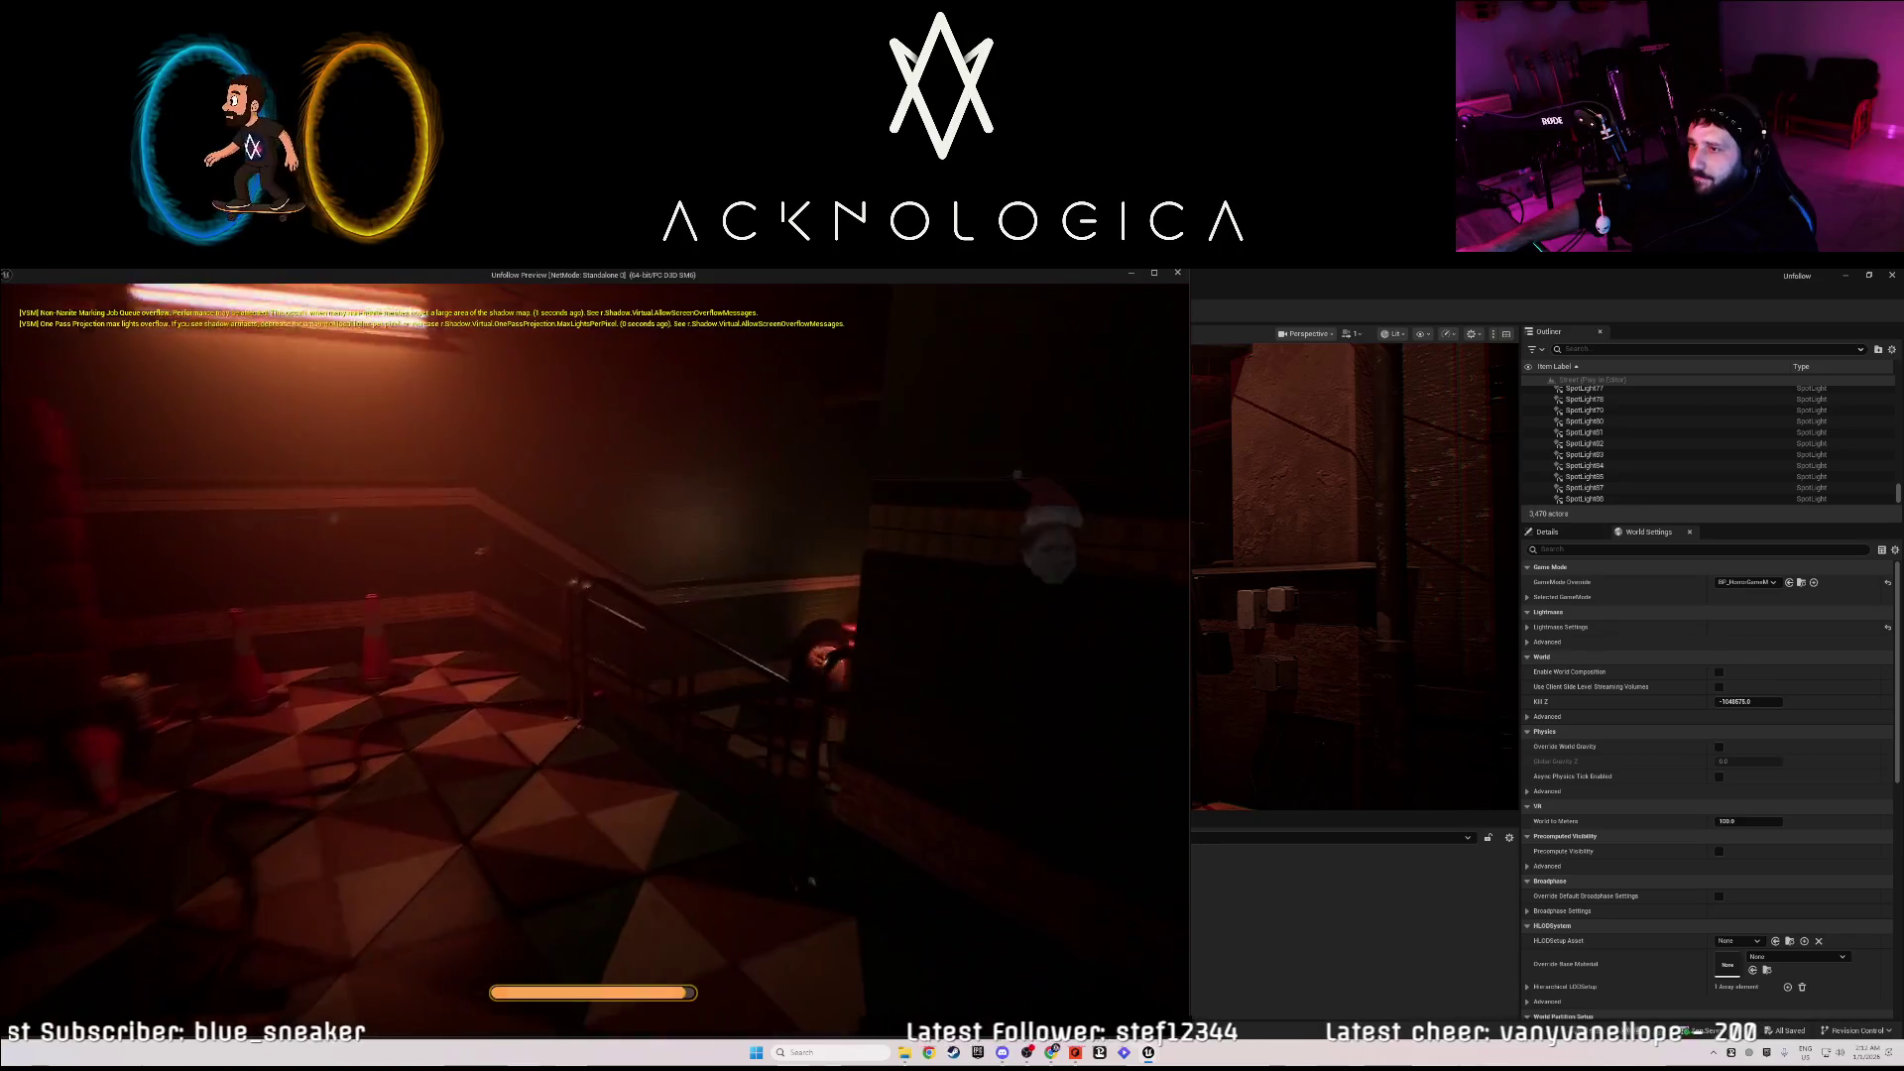
pyautogui.press('w')
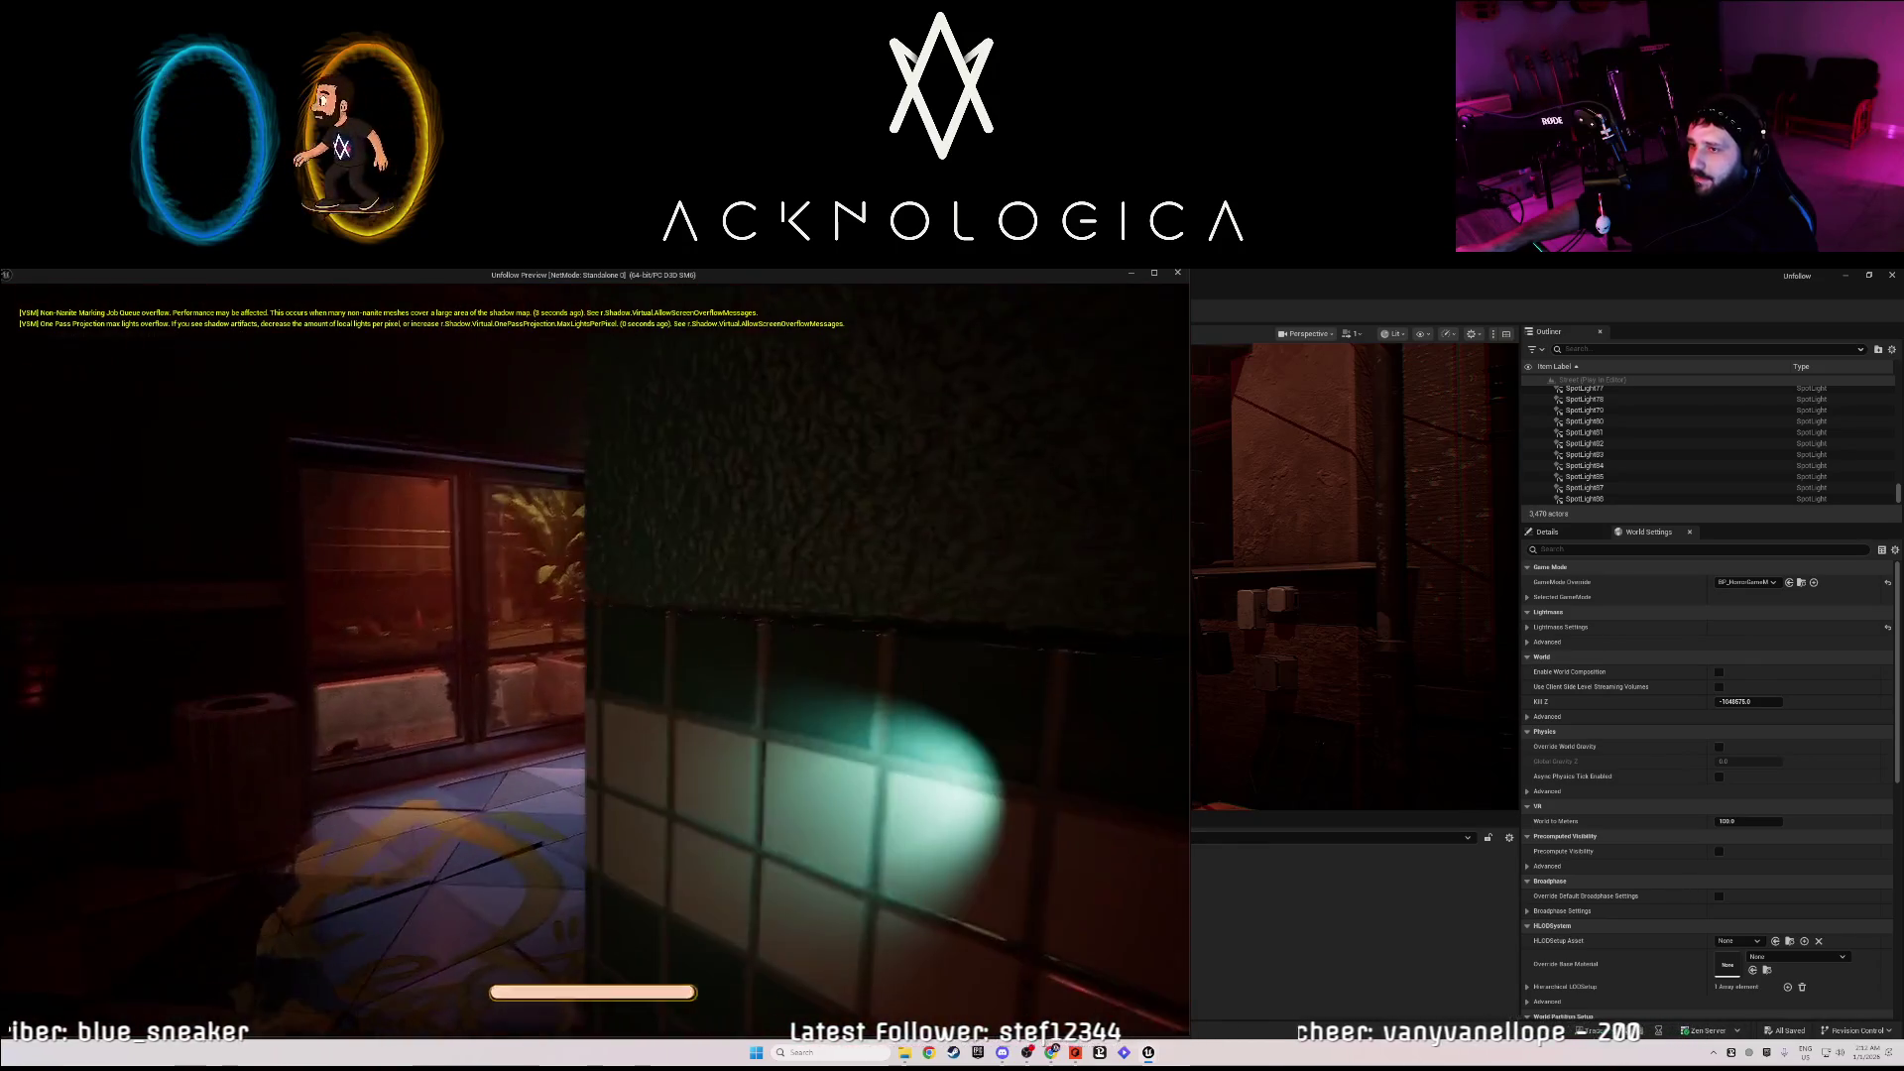
pyautogui.press('w')
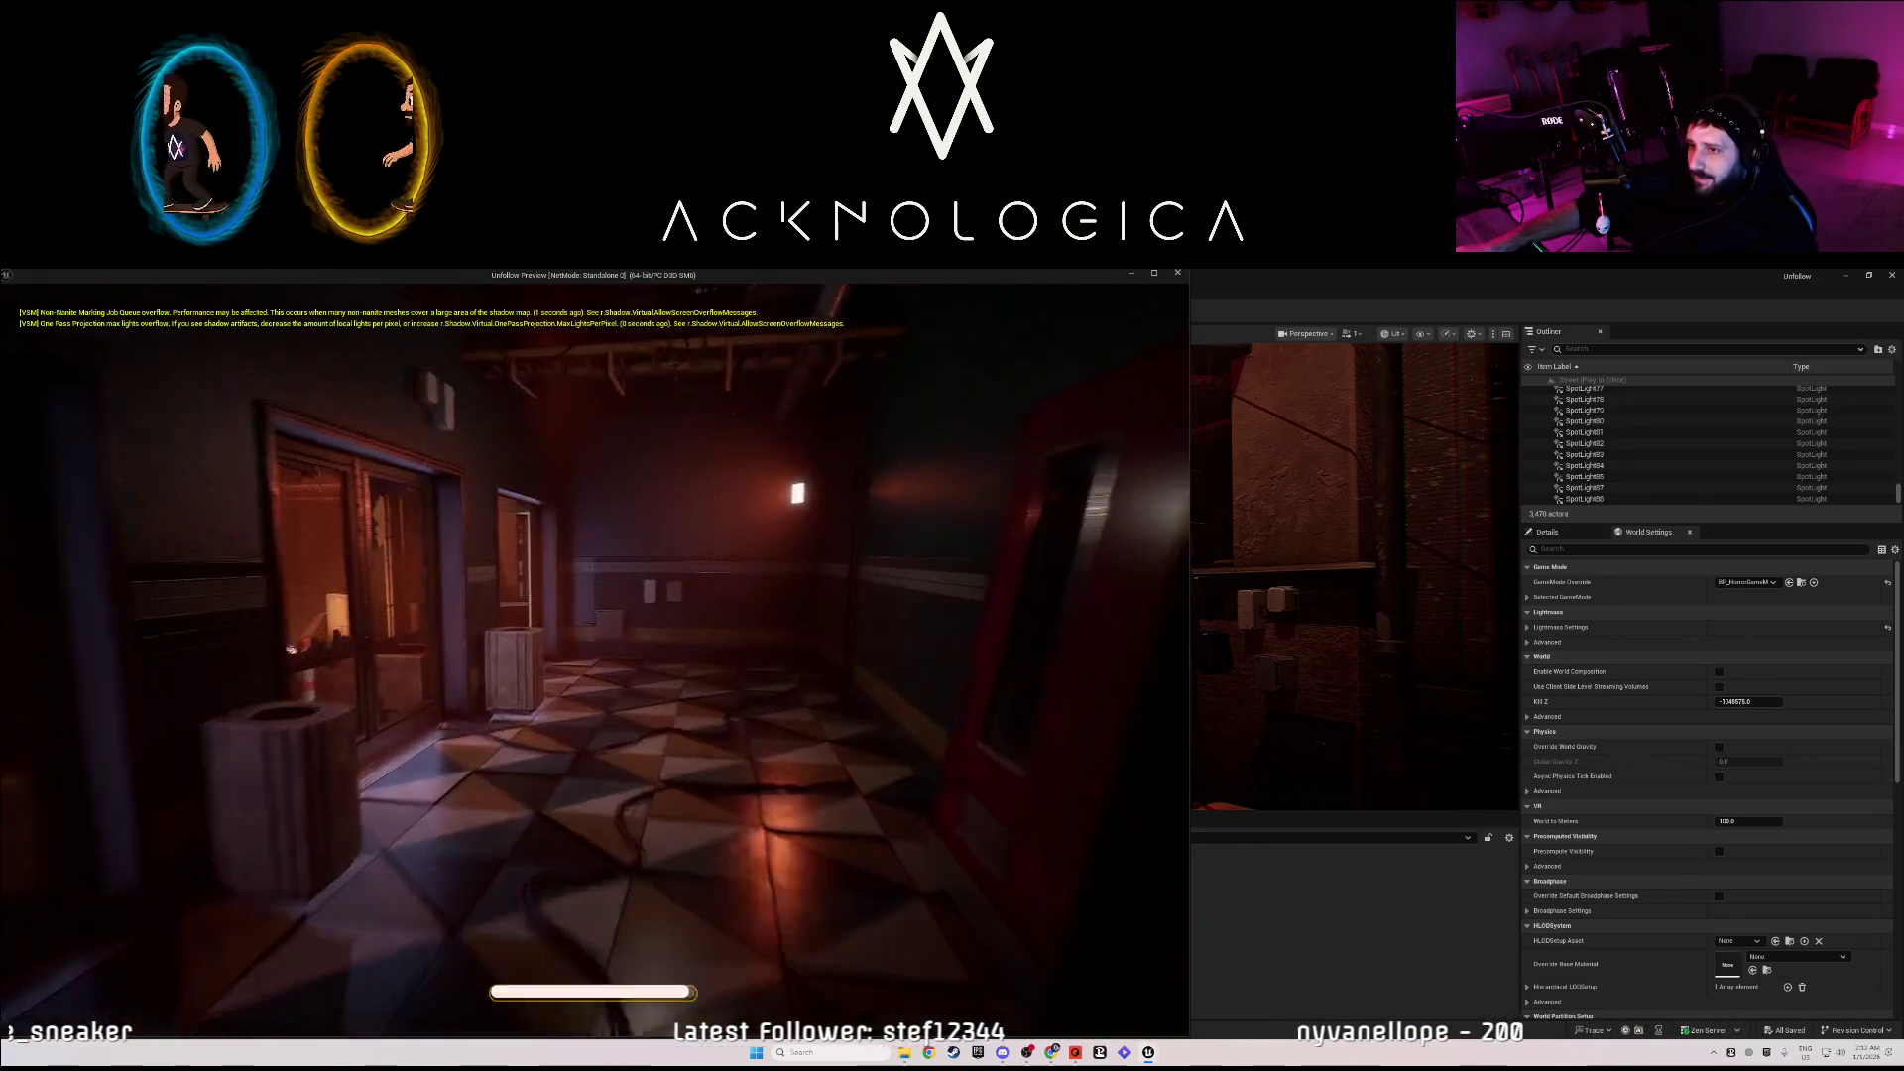
pyautogui.press('w')
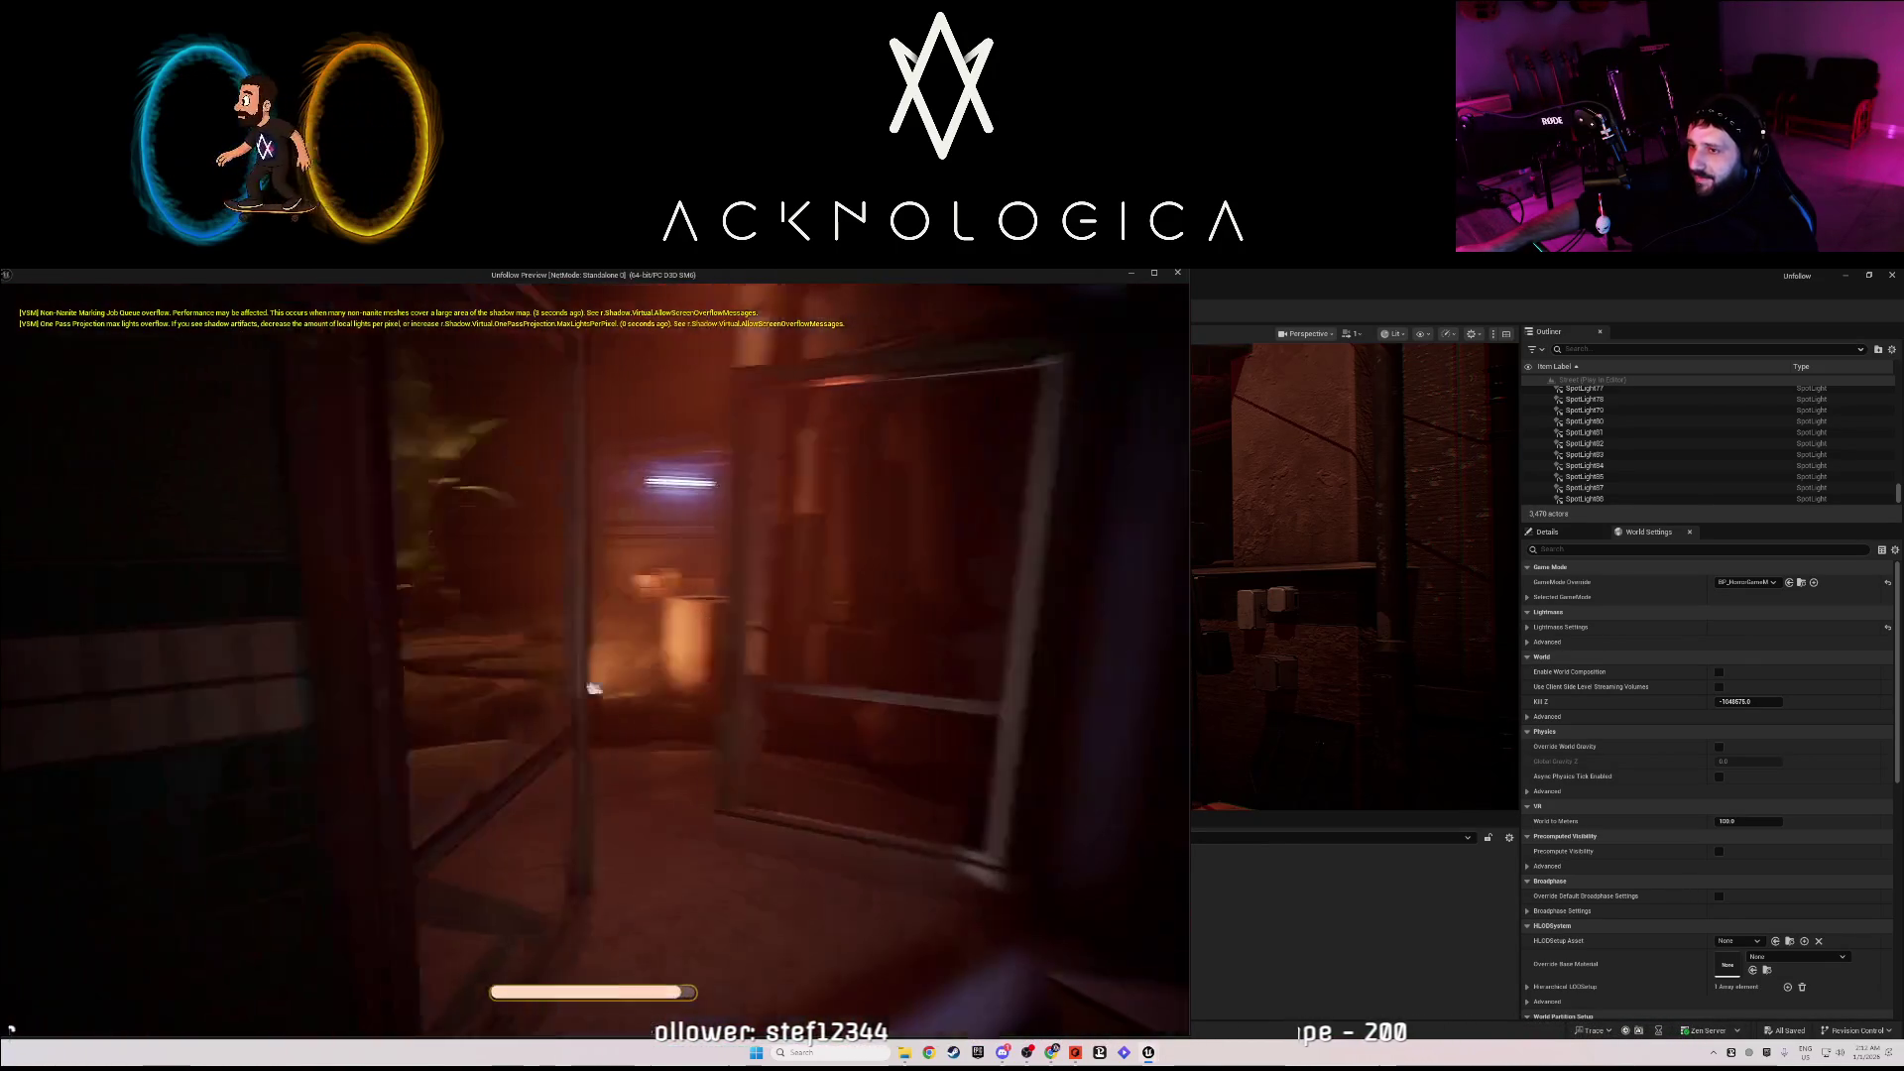
pyautogui.press('w')
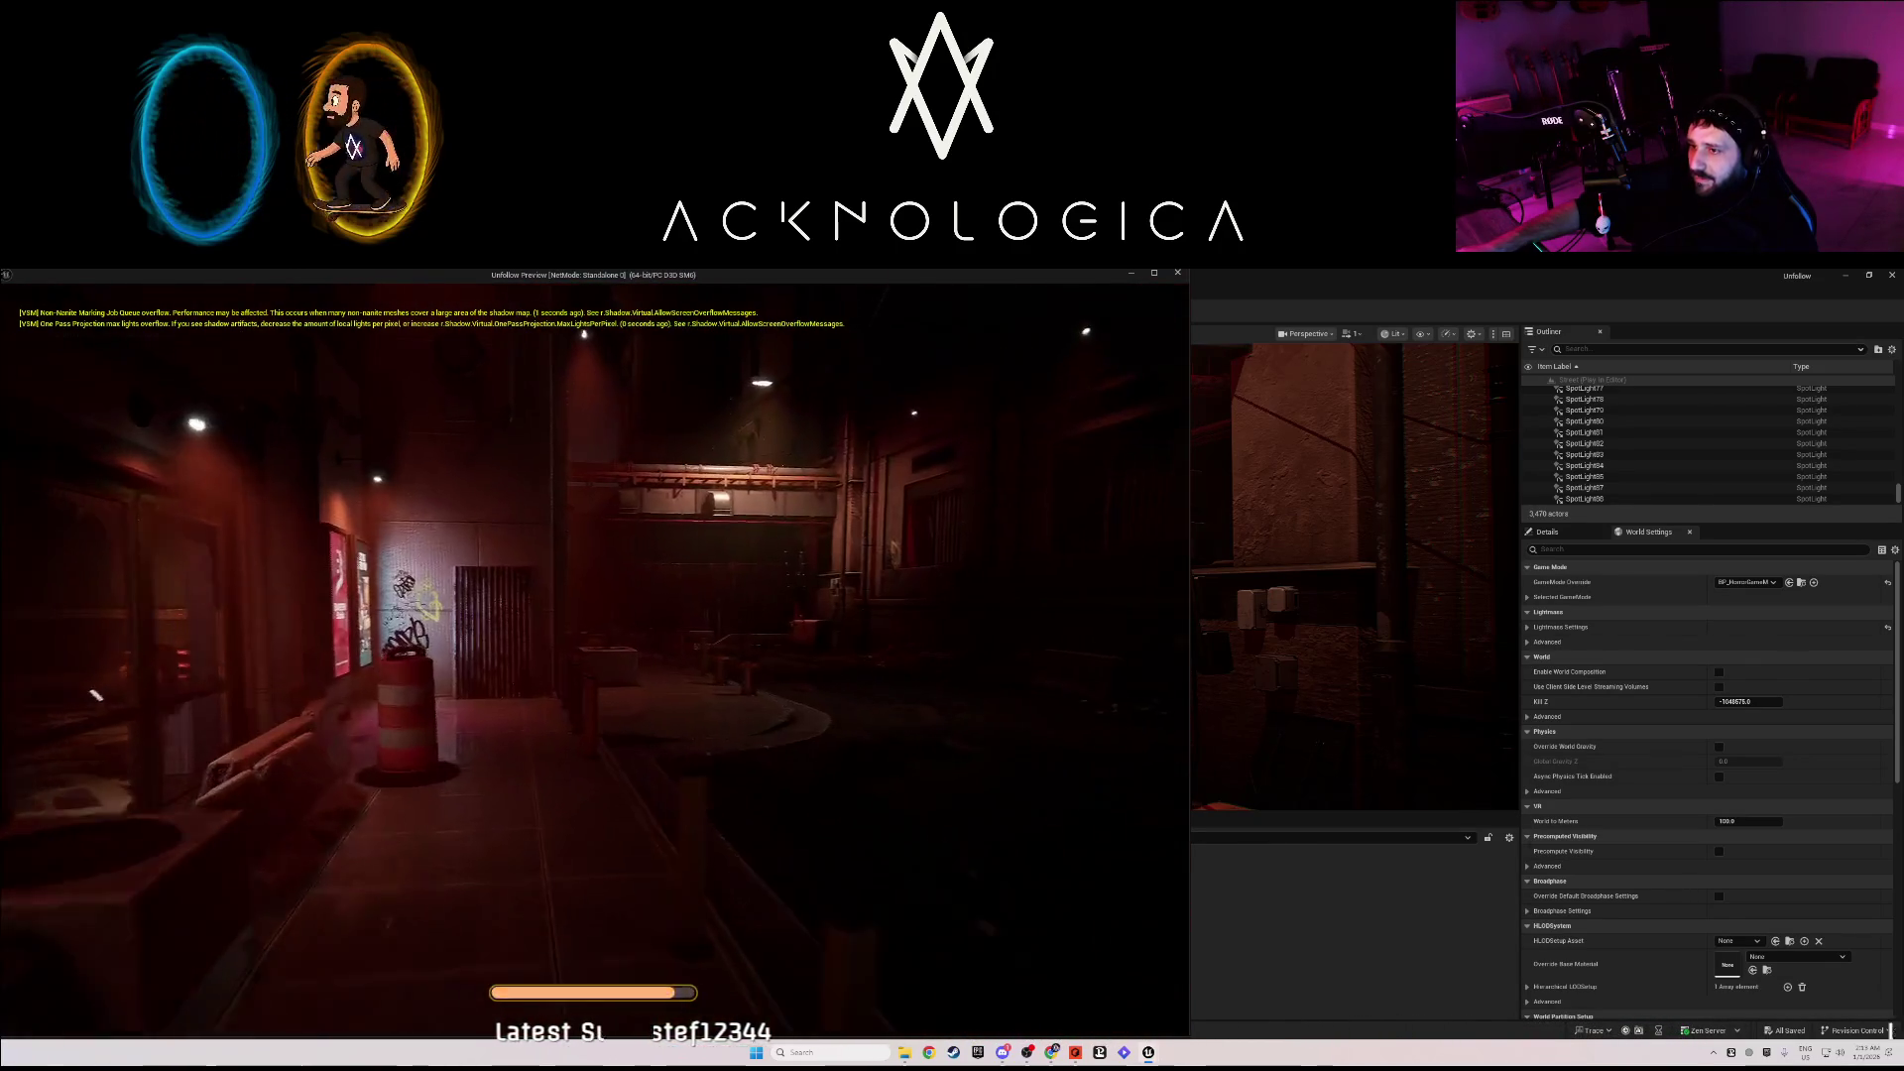
pyautogui.press('w')
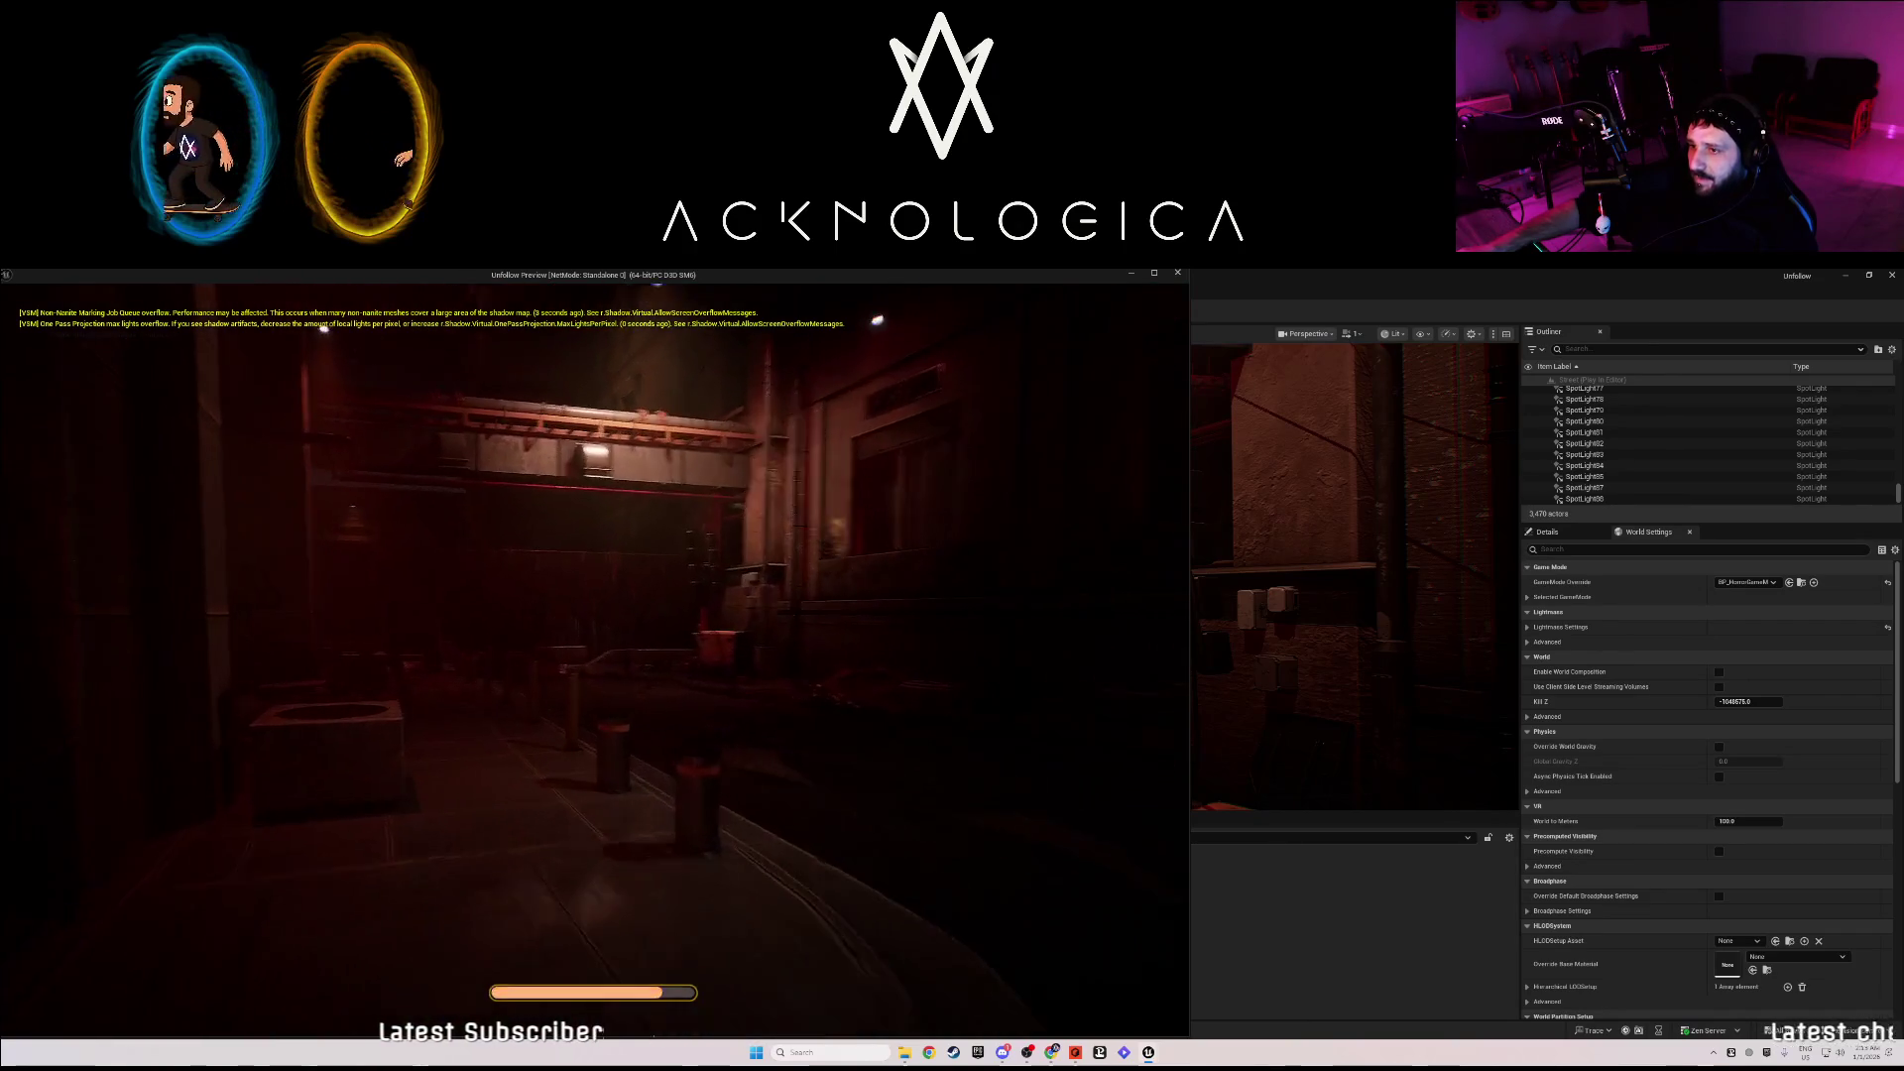
pyautogui.press('w')
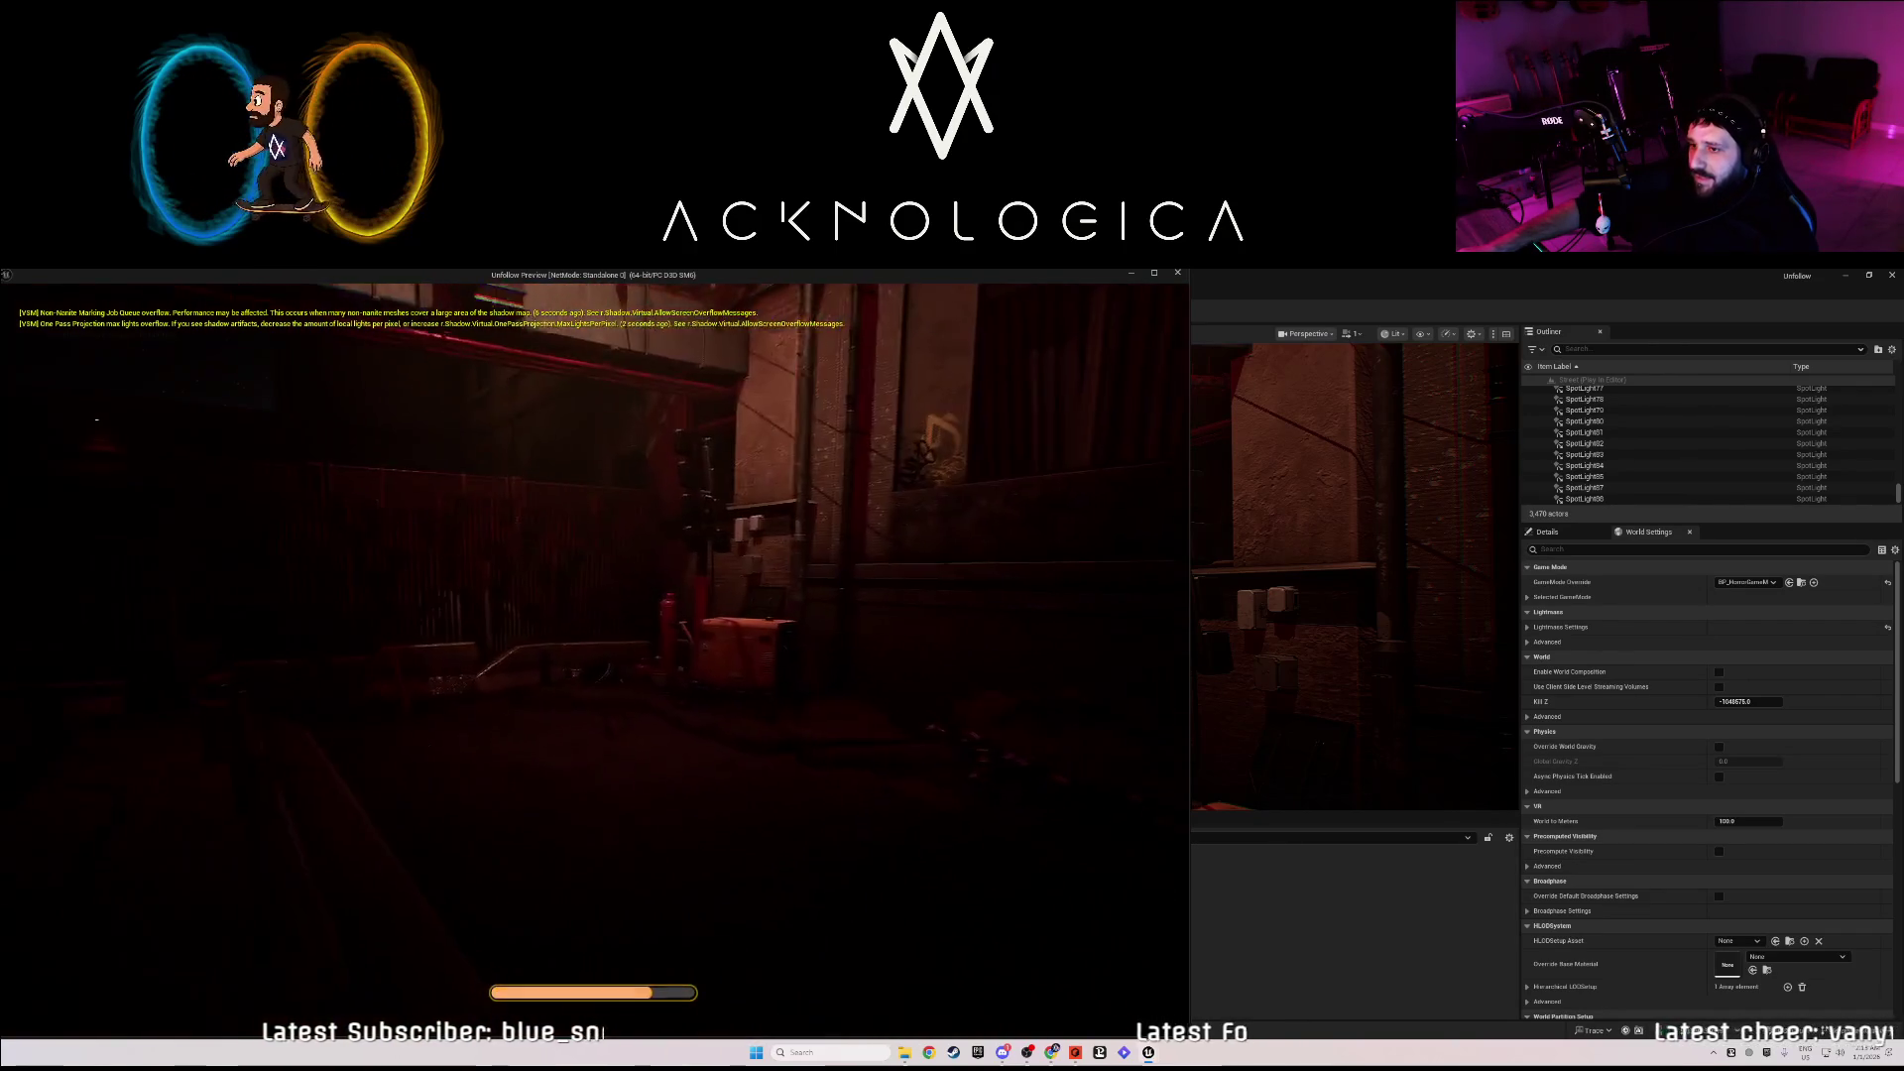
pyautogui.press('w')
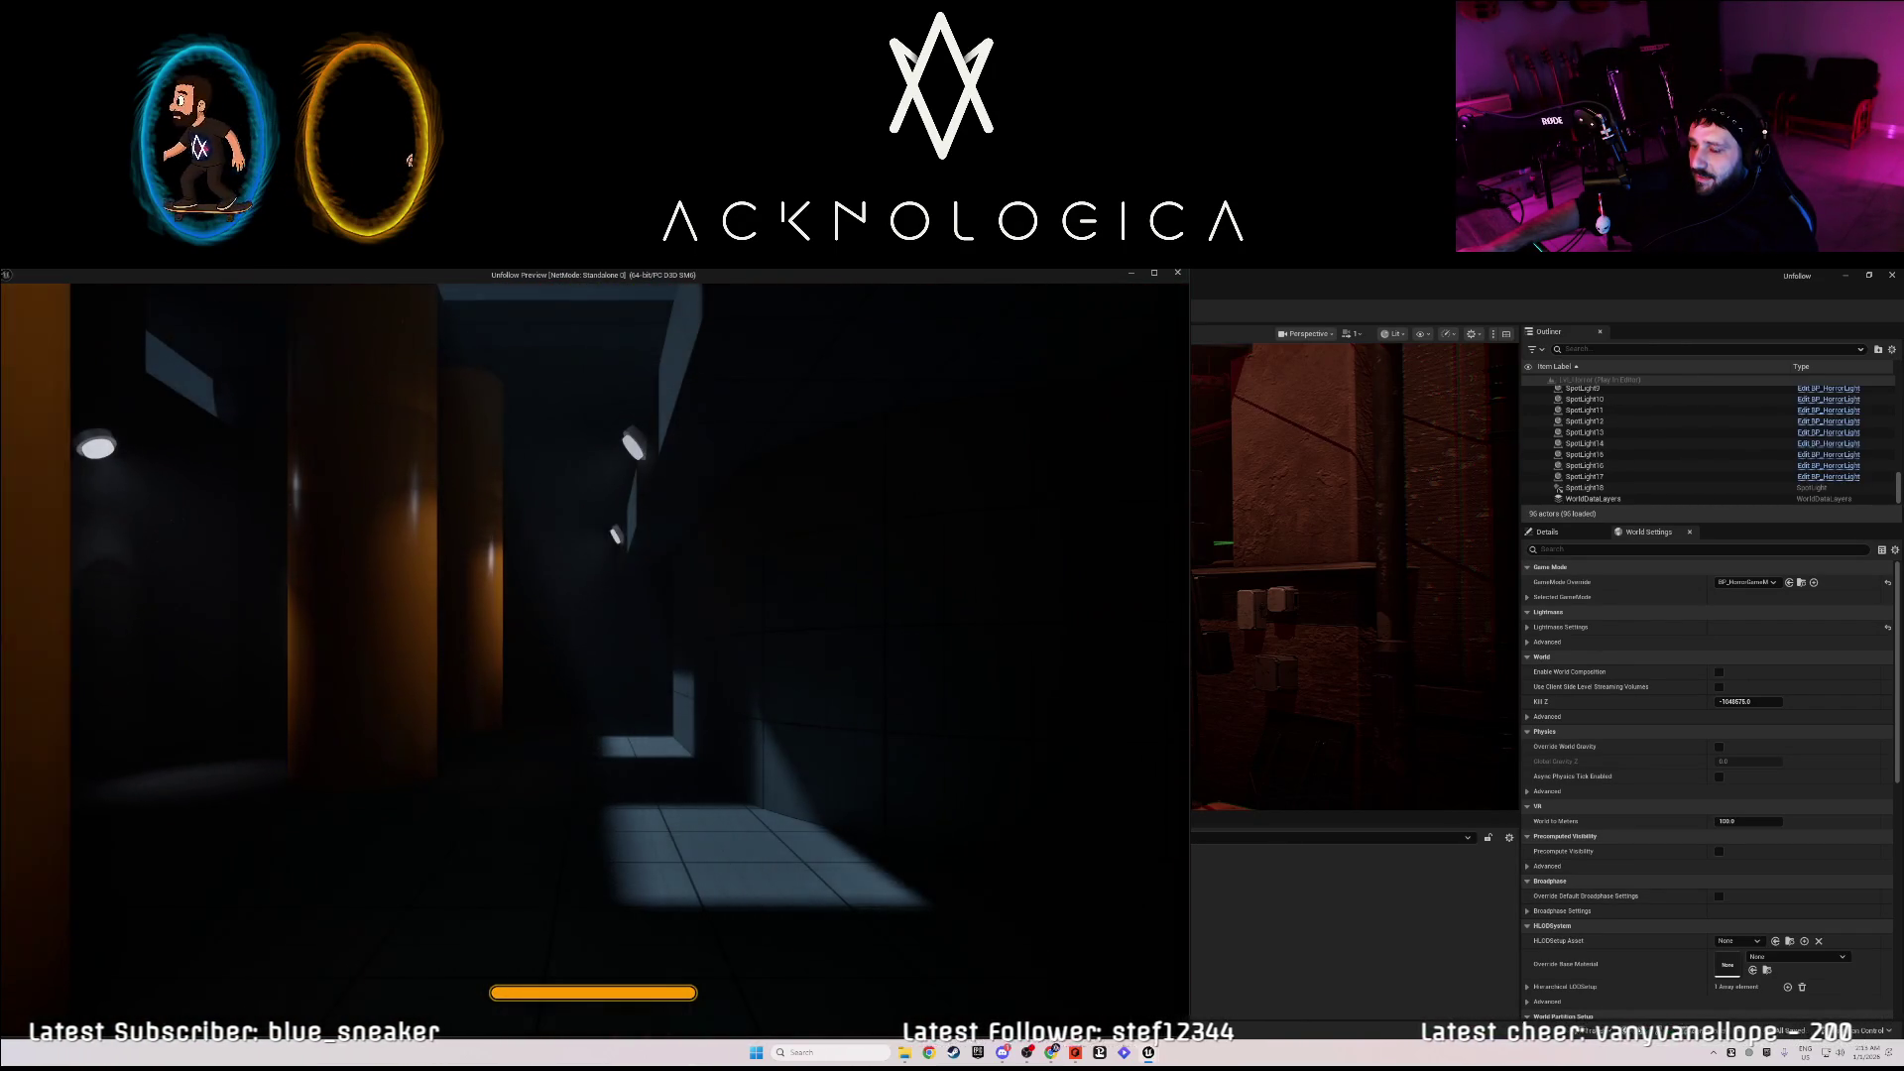
pyautogui.press('w')
pyautogui.press('Escape')
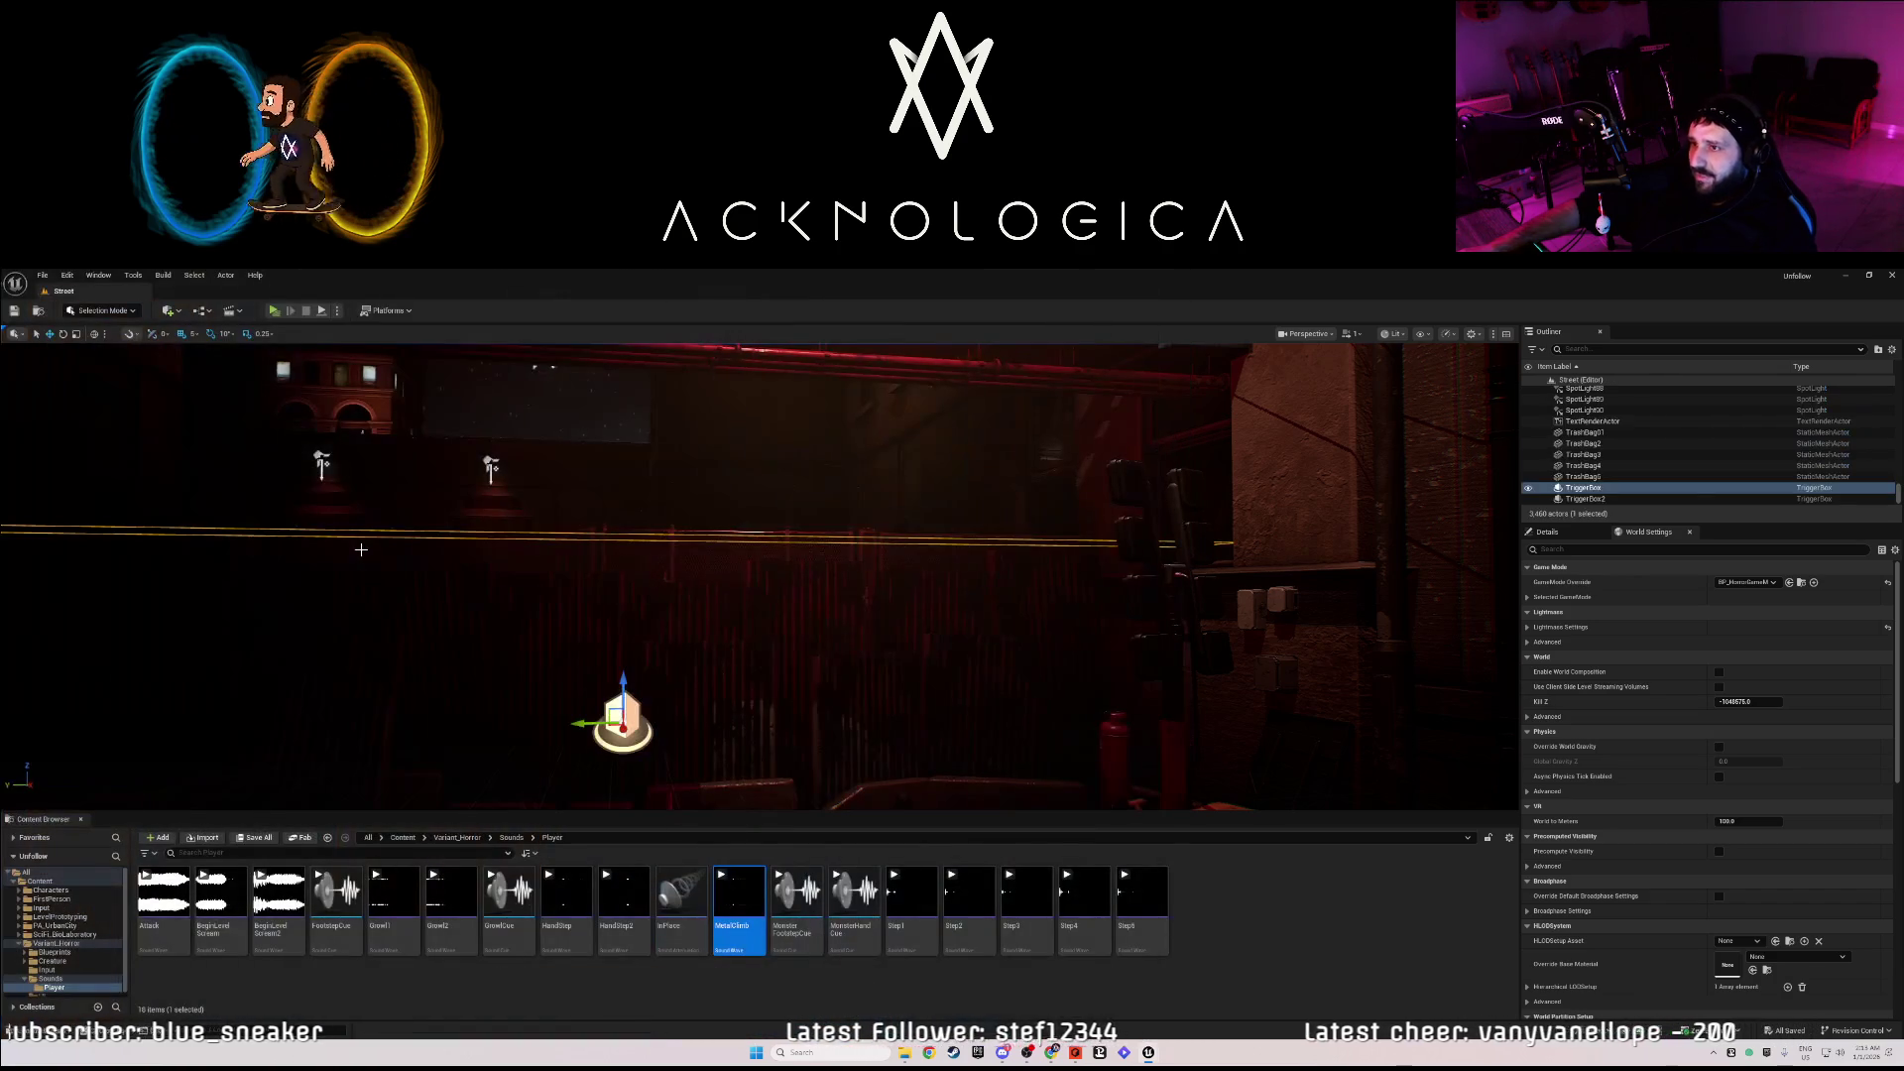
# - Reopen the Level Blueprint and set the Play Sound 2D Volume Multiplier to 0.5
pyautogui.click(179, 313)
pyautogui.click(248, 393)
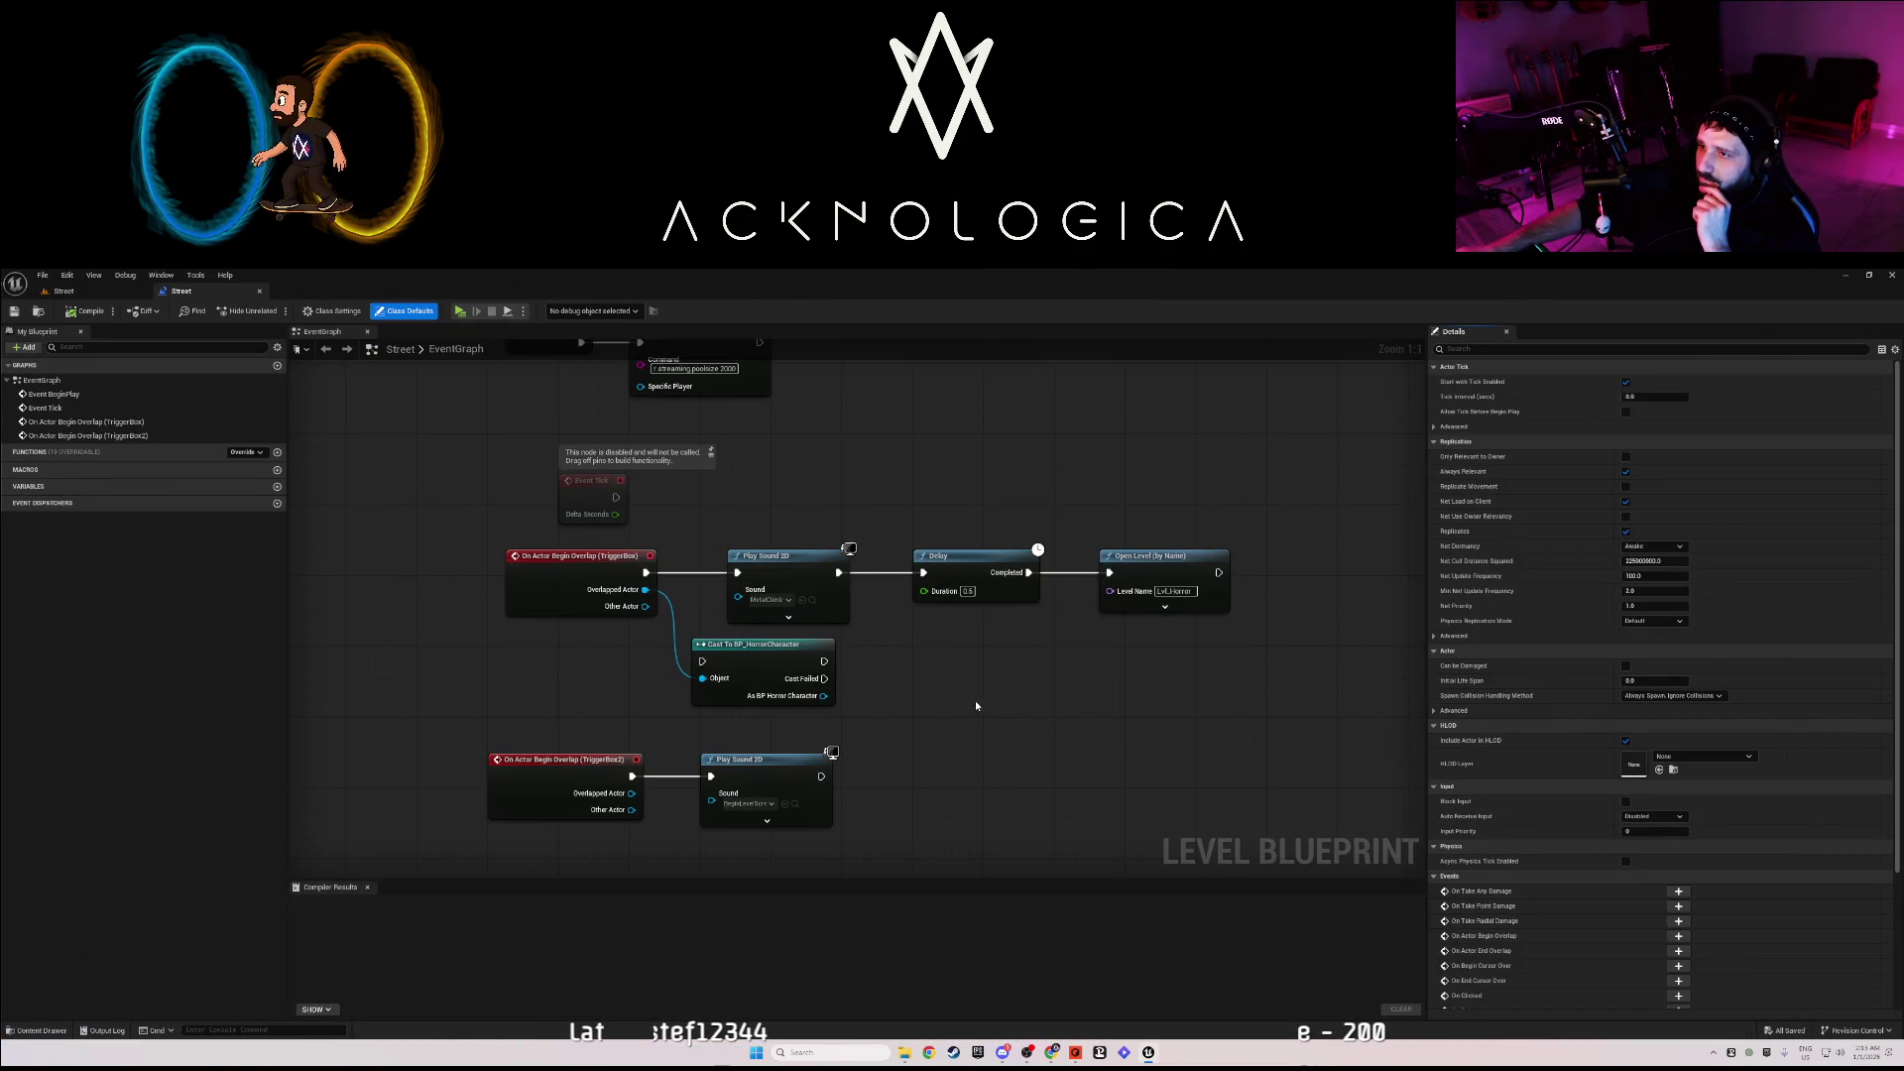
pyautogui.click(786, 619)
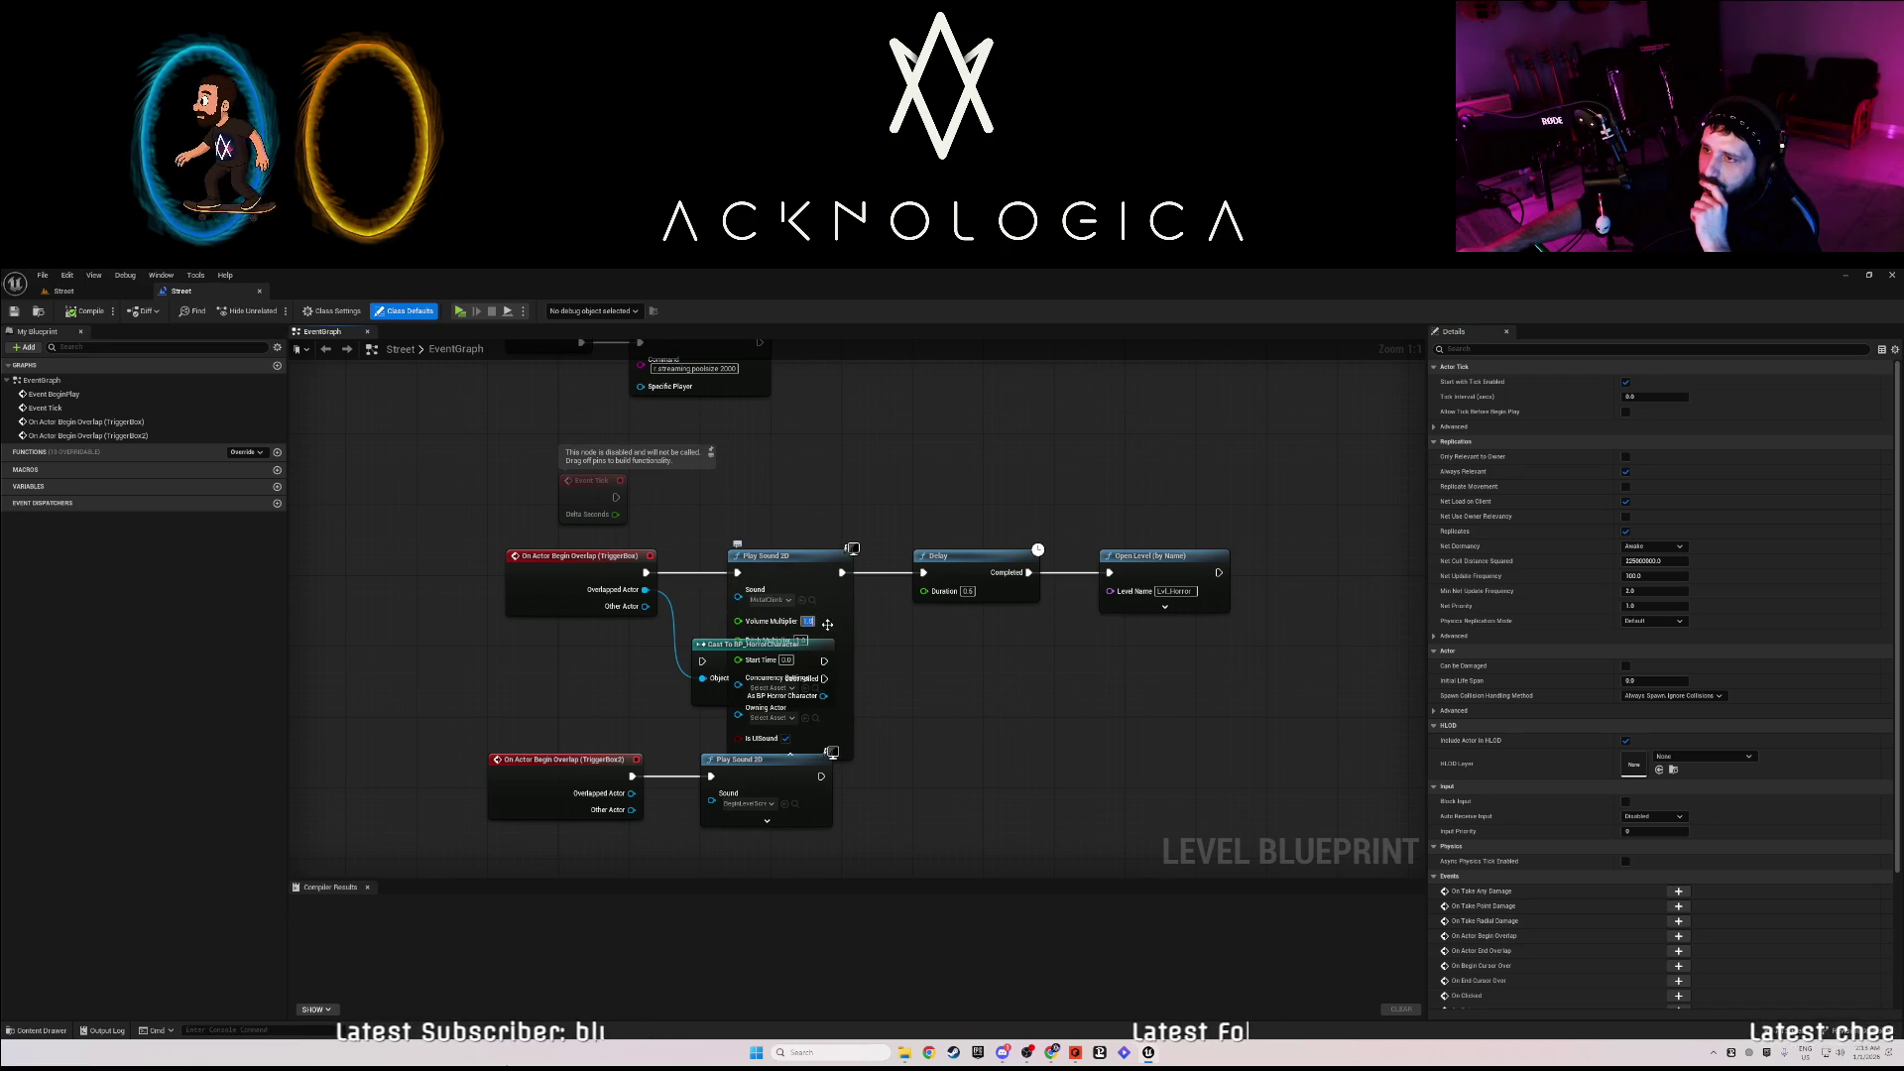
pyautogui.write('0.5')
pyautogui.press('Return')
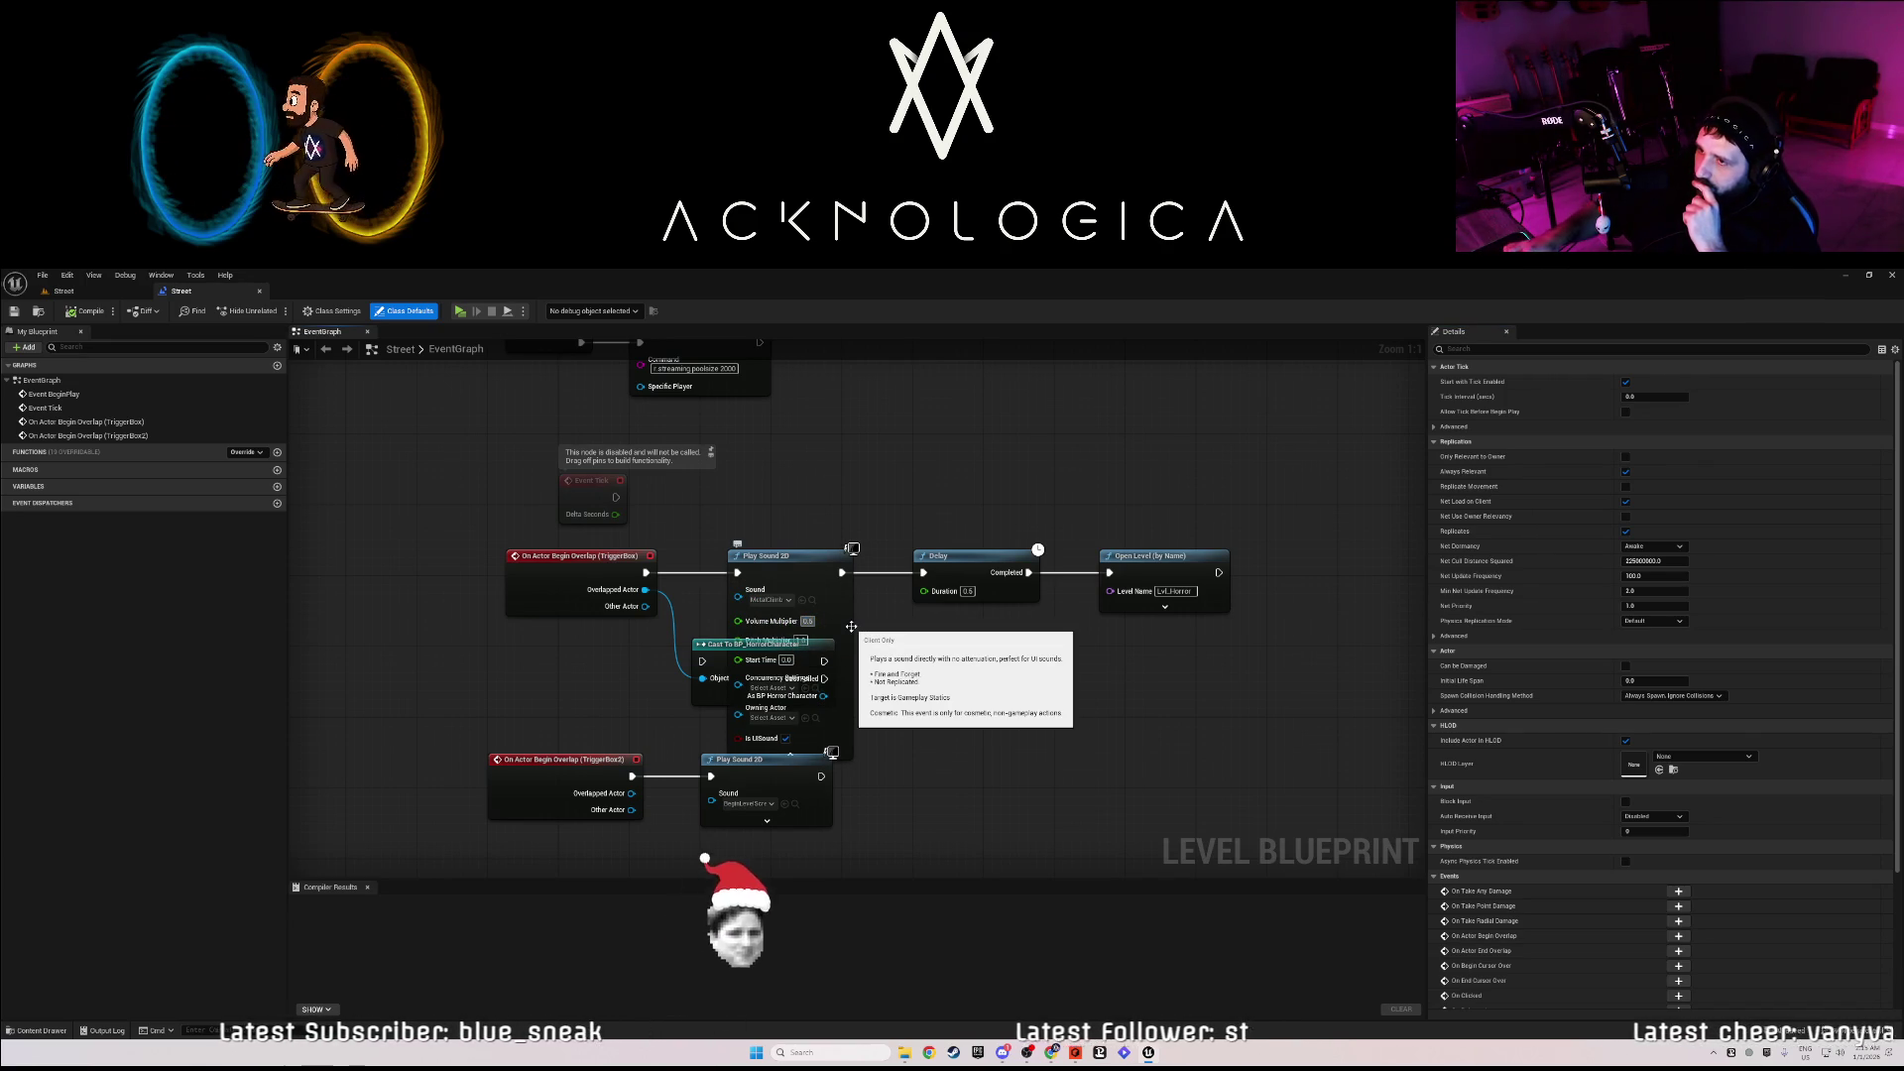
# - Rearrange the Play Sound 2D, TriggerBox2 overlap and Cast nodes so they no longer overlap
pyautogui.click(804, 643)
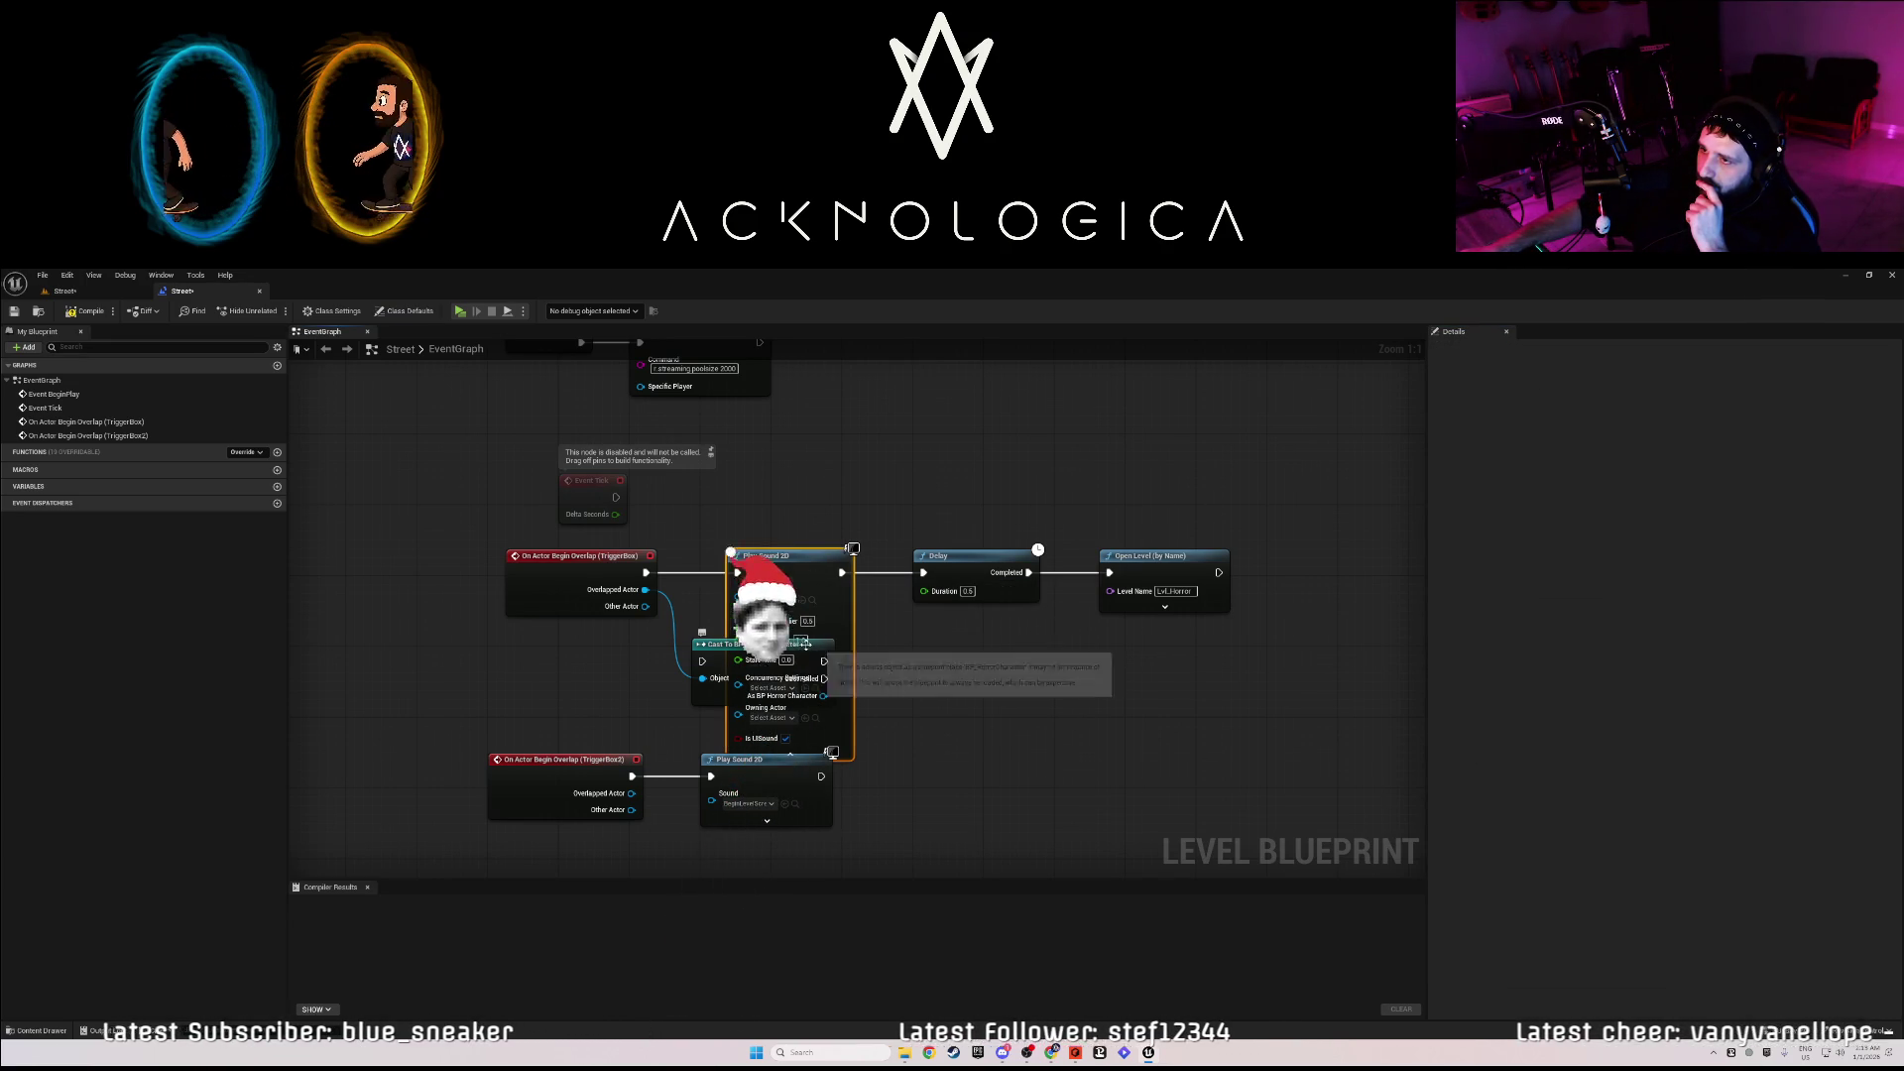
pyautogui.moveTo(786, 549)
pyautogui.mouseDown()
pyautogui.moveTo(796, 461)
pyautogui.moveTo(773, 593)
pyautogui.mouseUp()
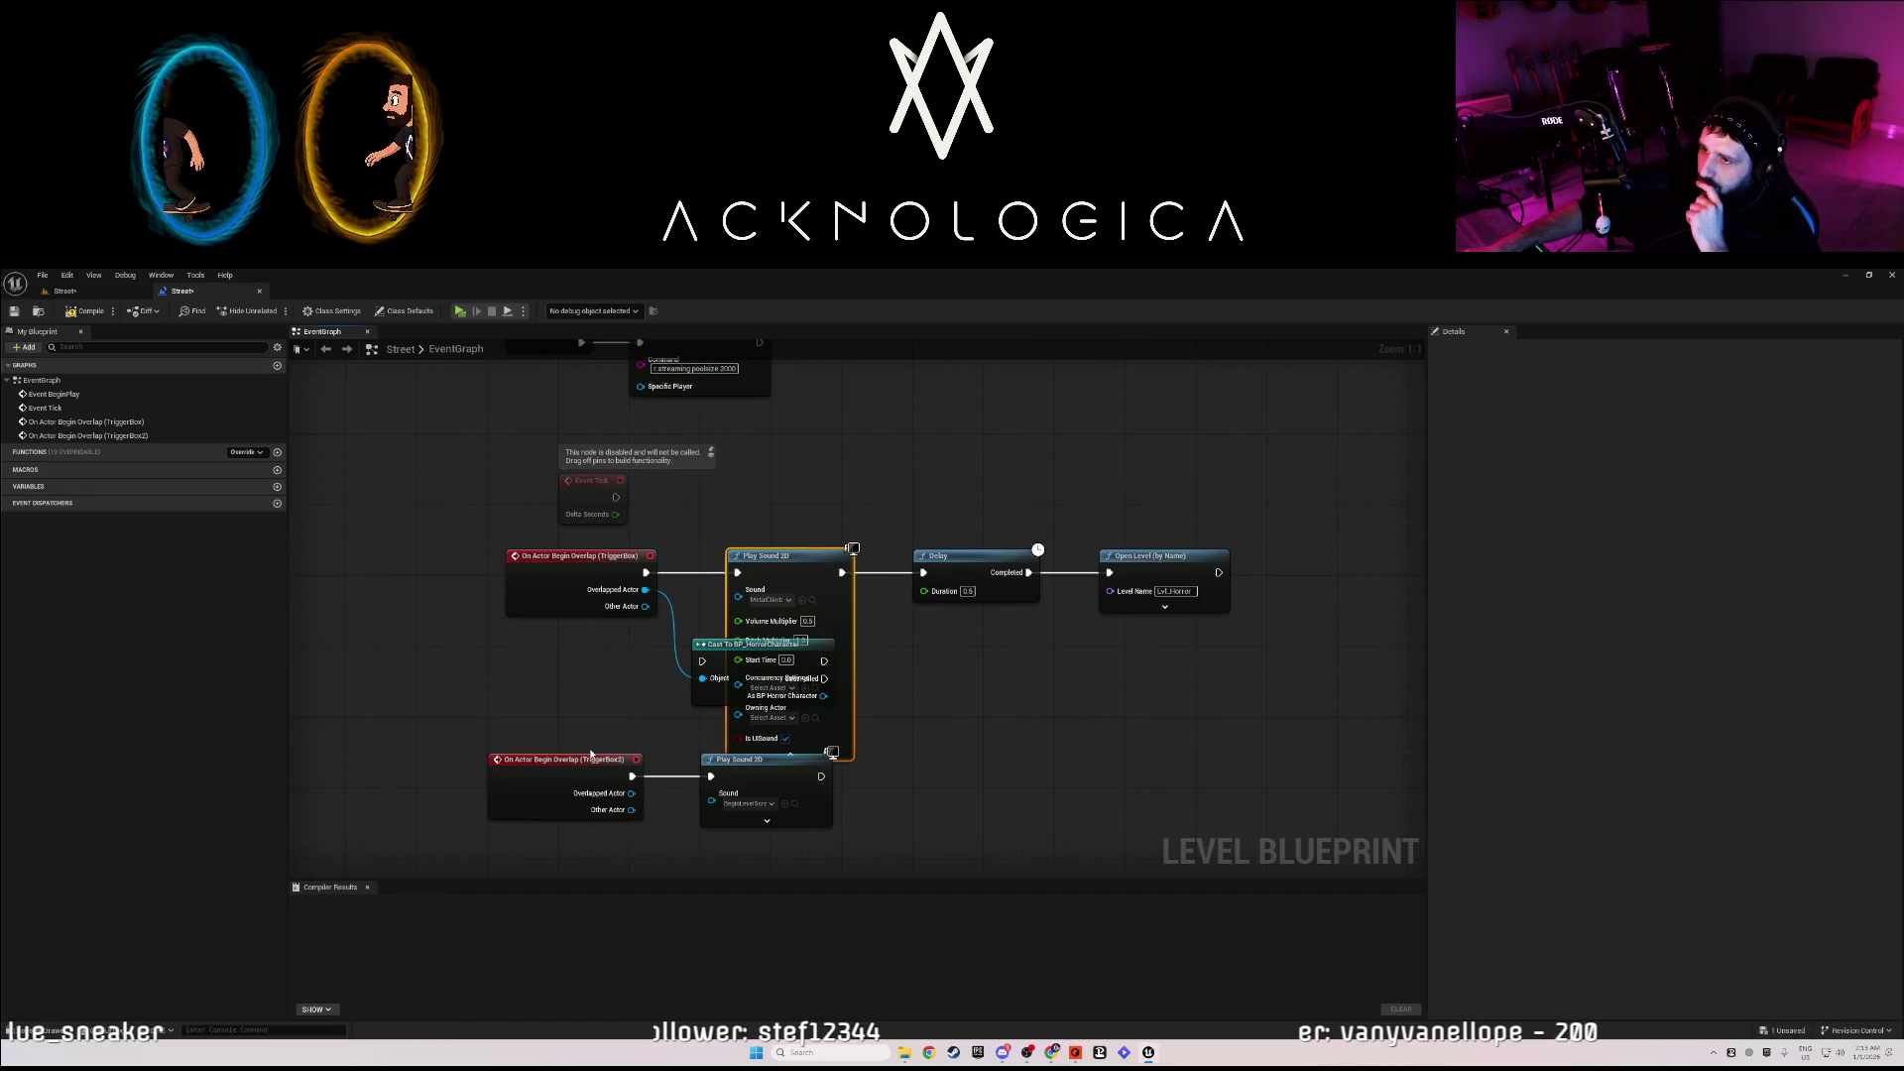
pyautogui.moveTo(591, 755)
pyautogui.mouseDown()
pyautogui.moveTo(674, 729)
pyautogui.moveTo(645, 675)
pyautogui.mouseUp()
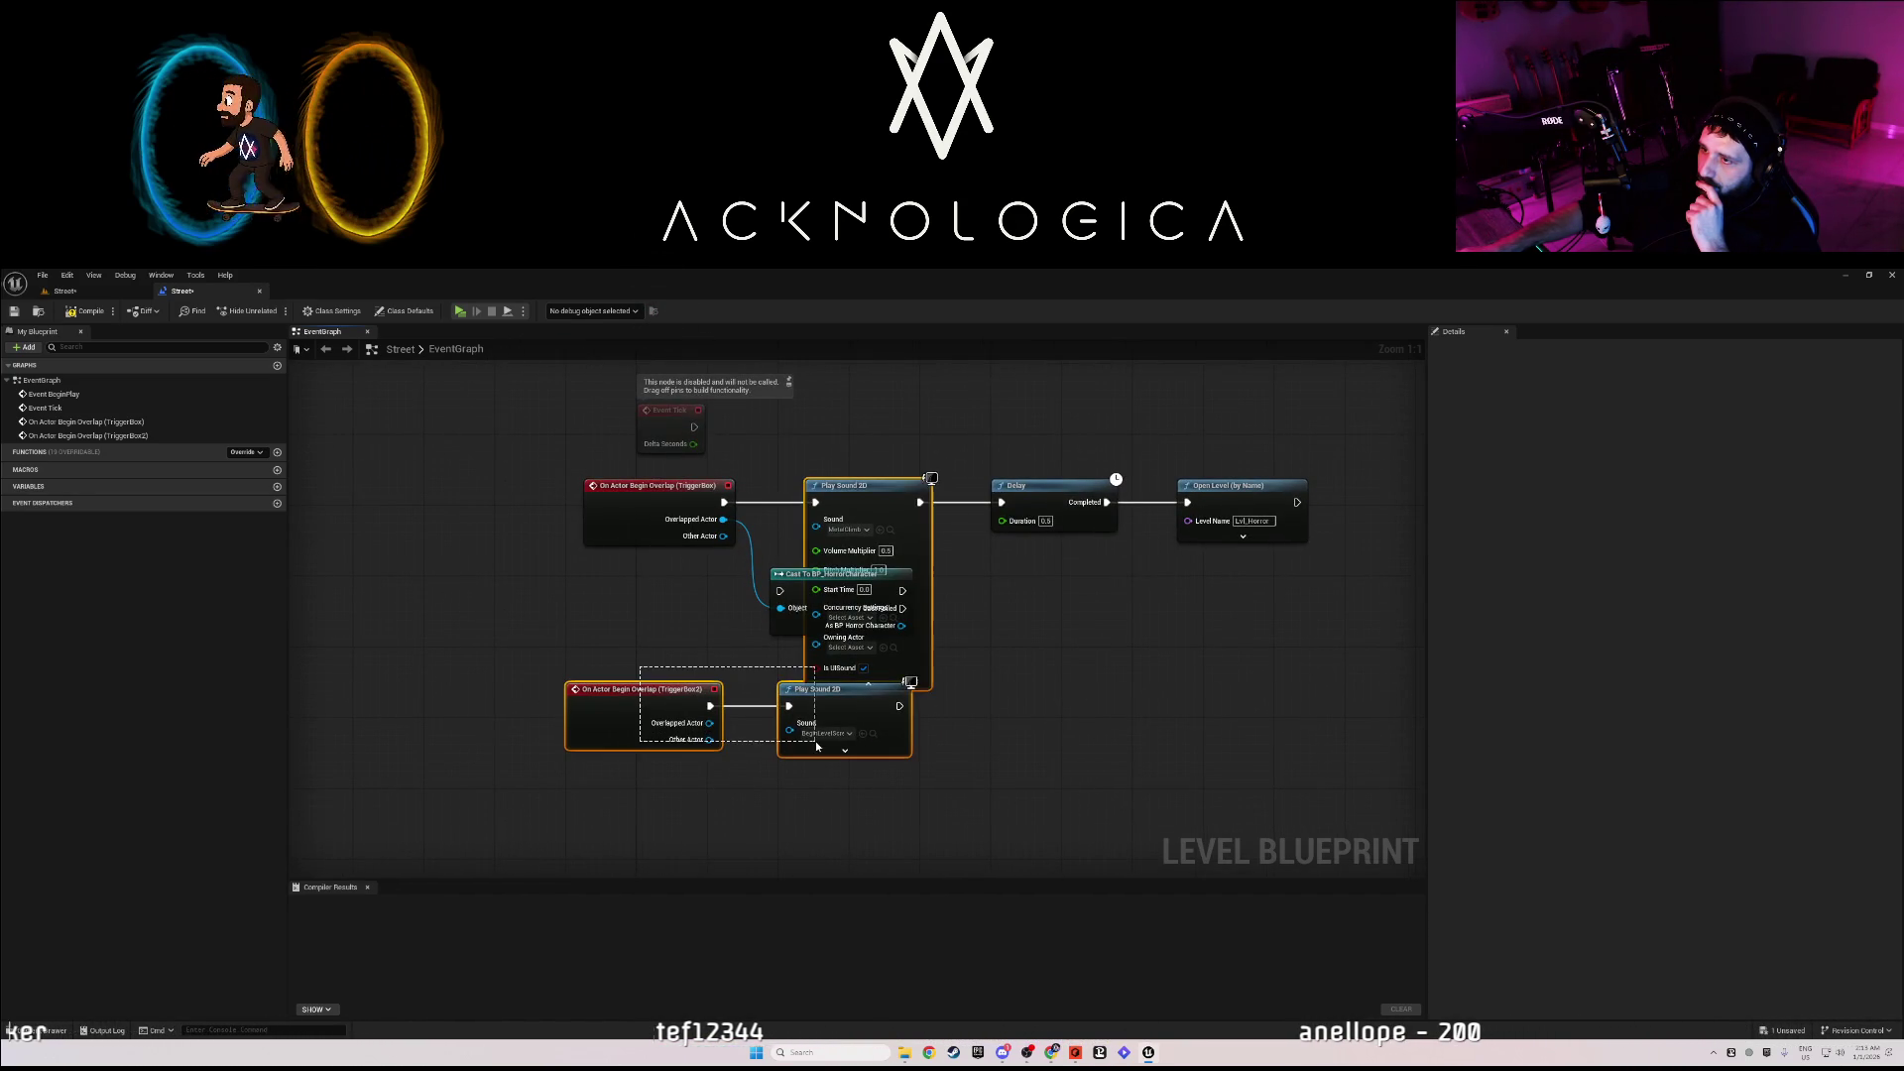
pyautogui.moveTo(811, 703); pyautogui.dragTo(821, 817)
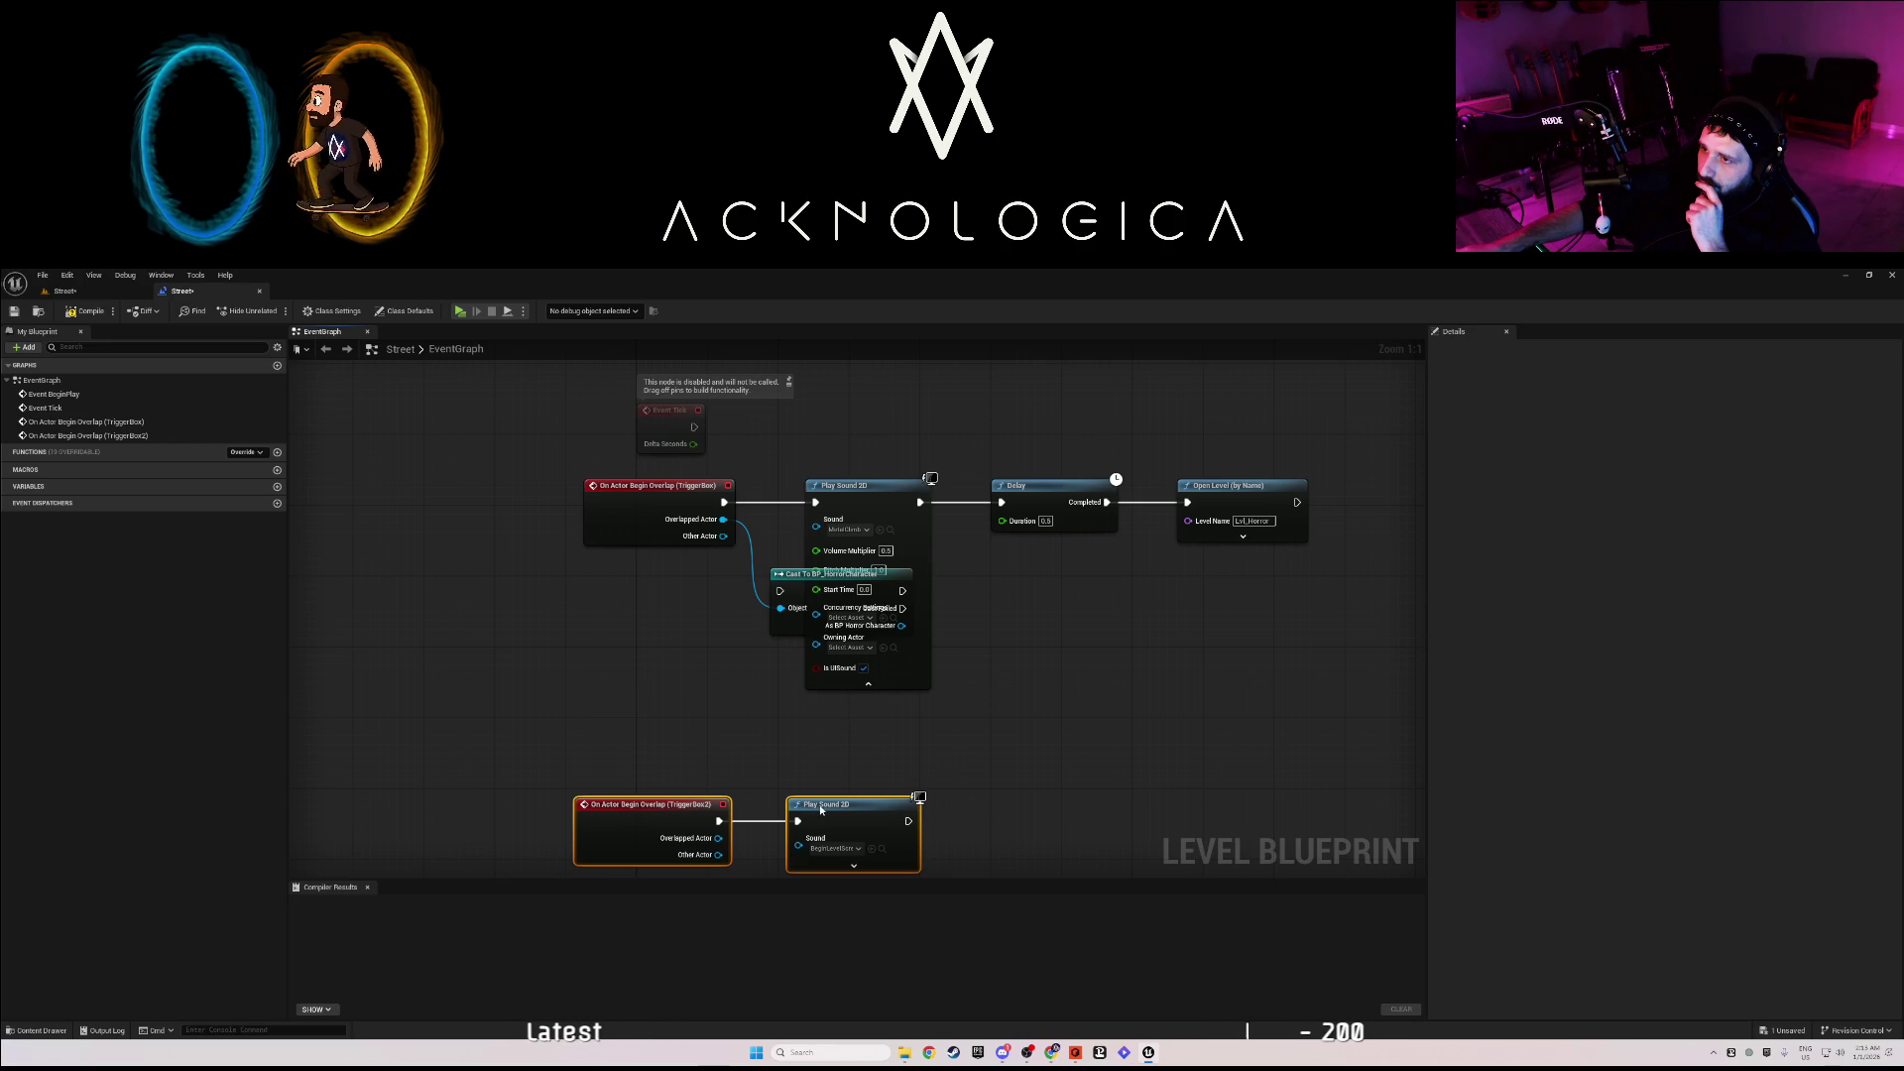
pyautogui.moveTo(786, 629)
pyautogui.mouseDown()
pyautogui.moveTo(729, 720)
pyautogui.moveTo(652, 690)
pyautogui.mouseUp()
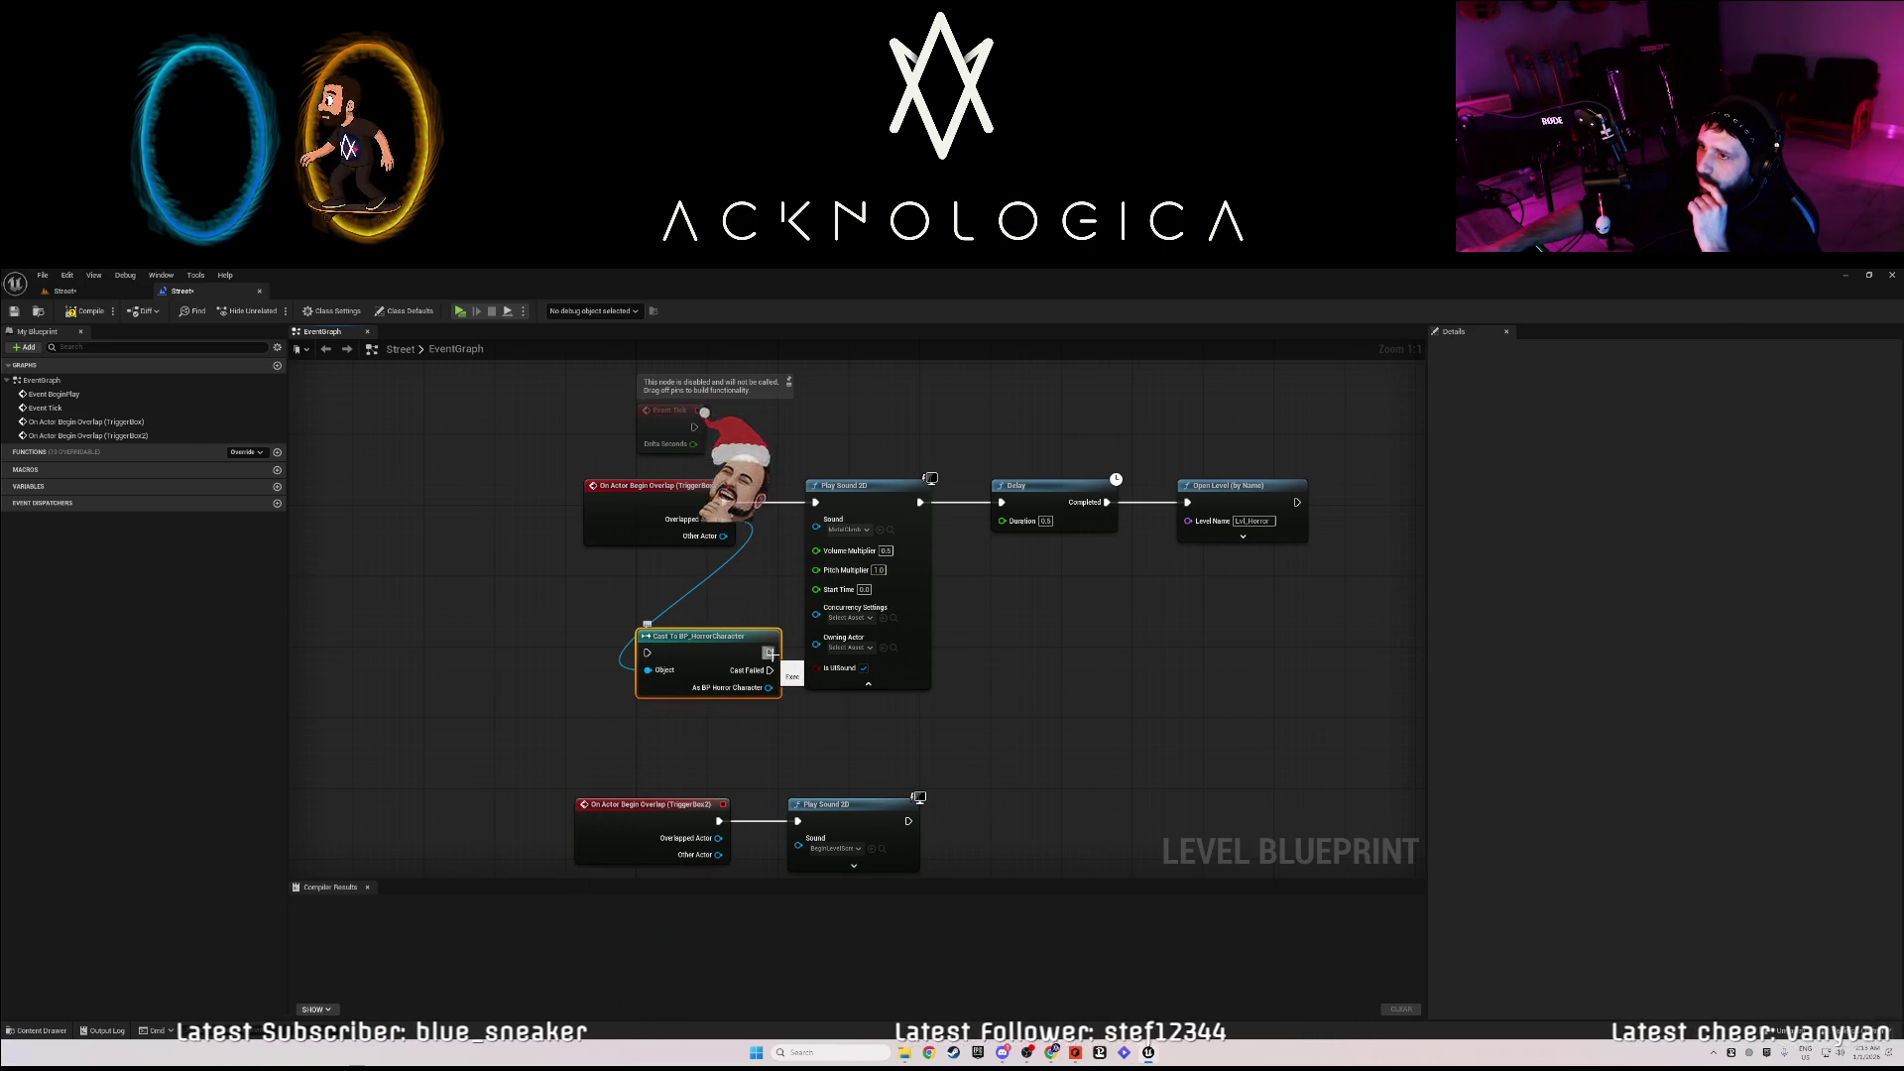
# - Edit the sound's Pitch Multiplier, set the Delay to 4.0 seconds, and compile
pyautogui.click(875, 571)
pyautogui.write('0.5')
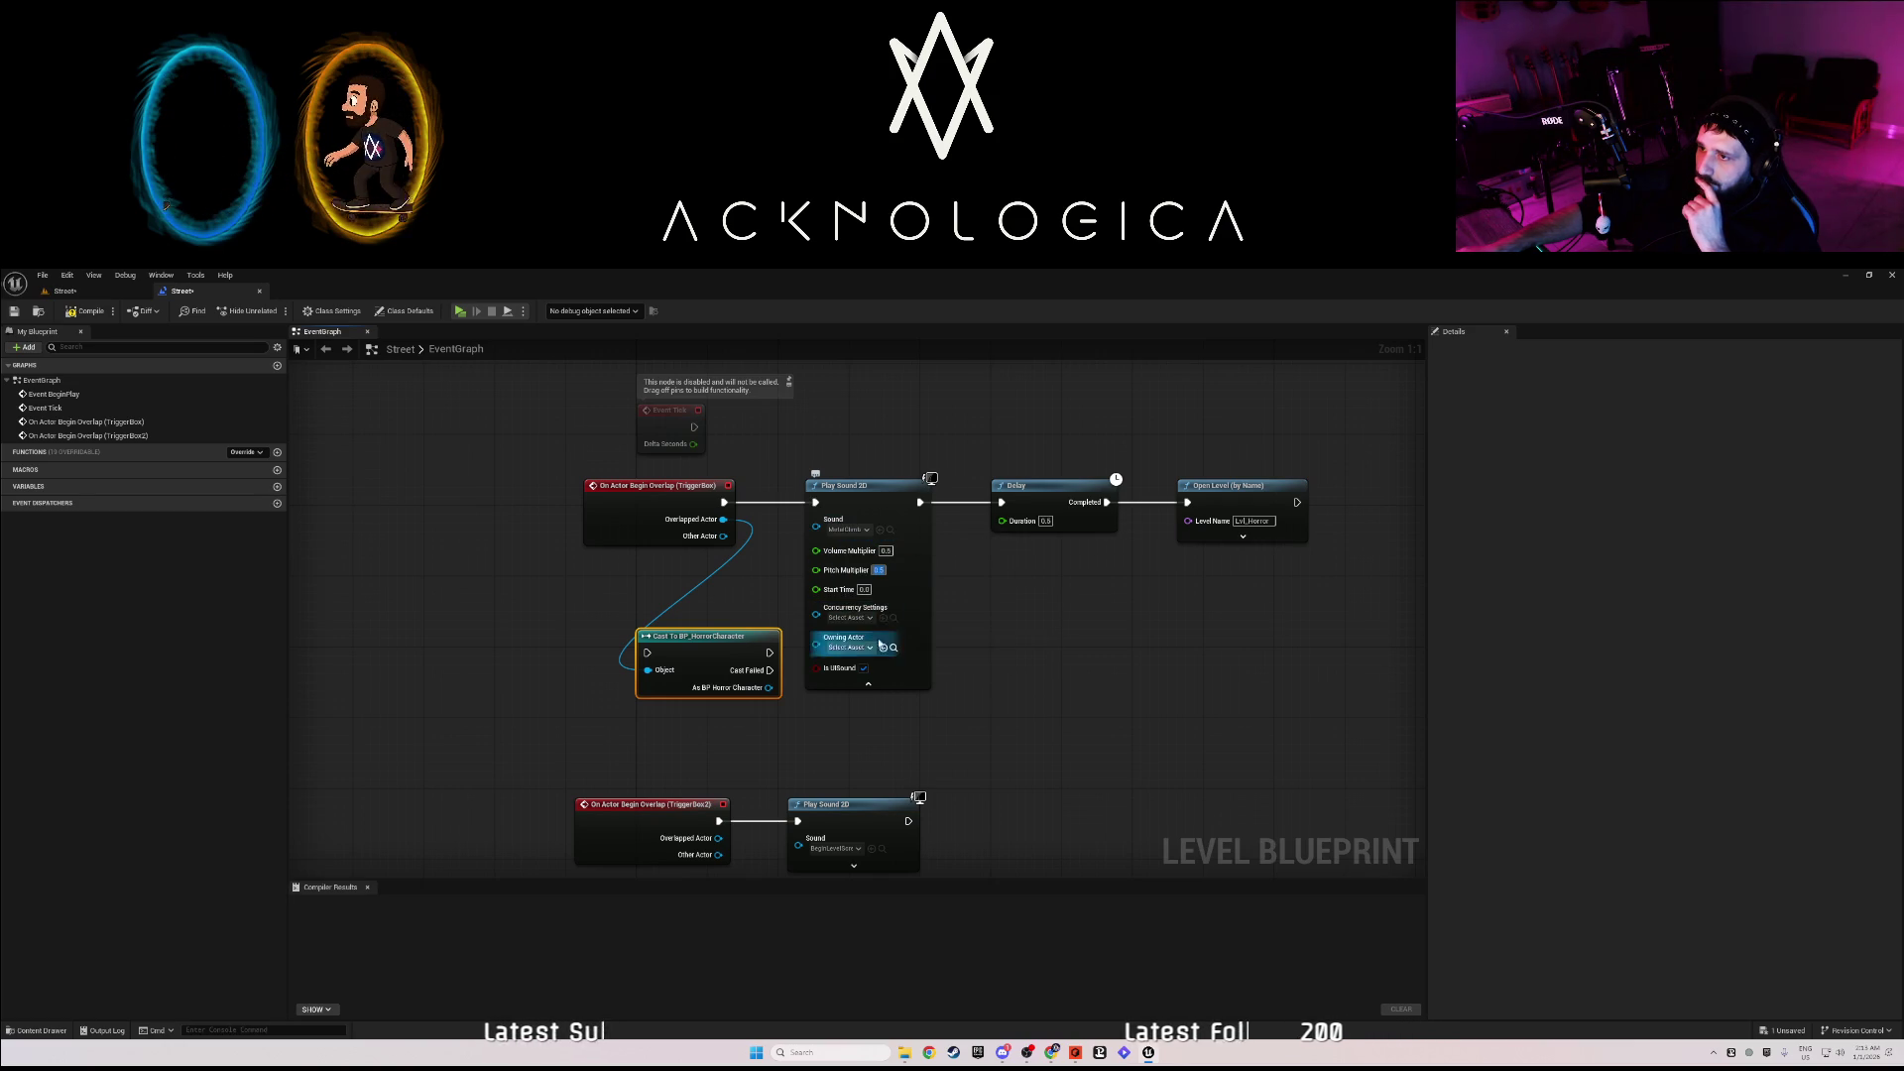
pyautogui.click(998, 675)
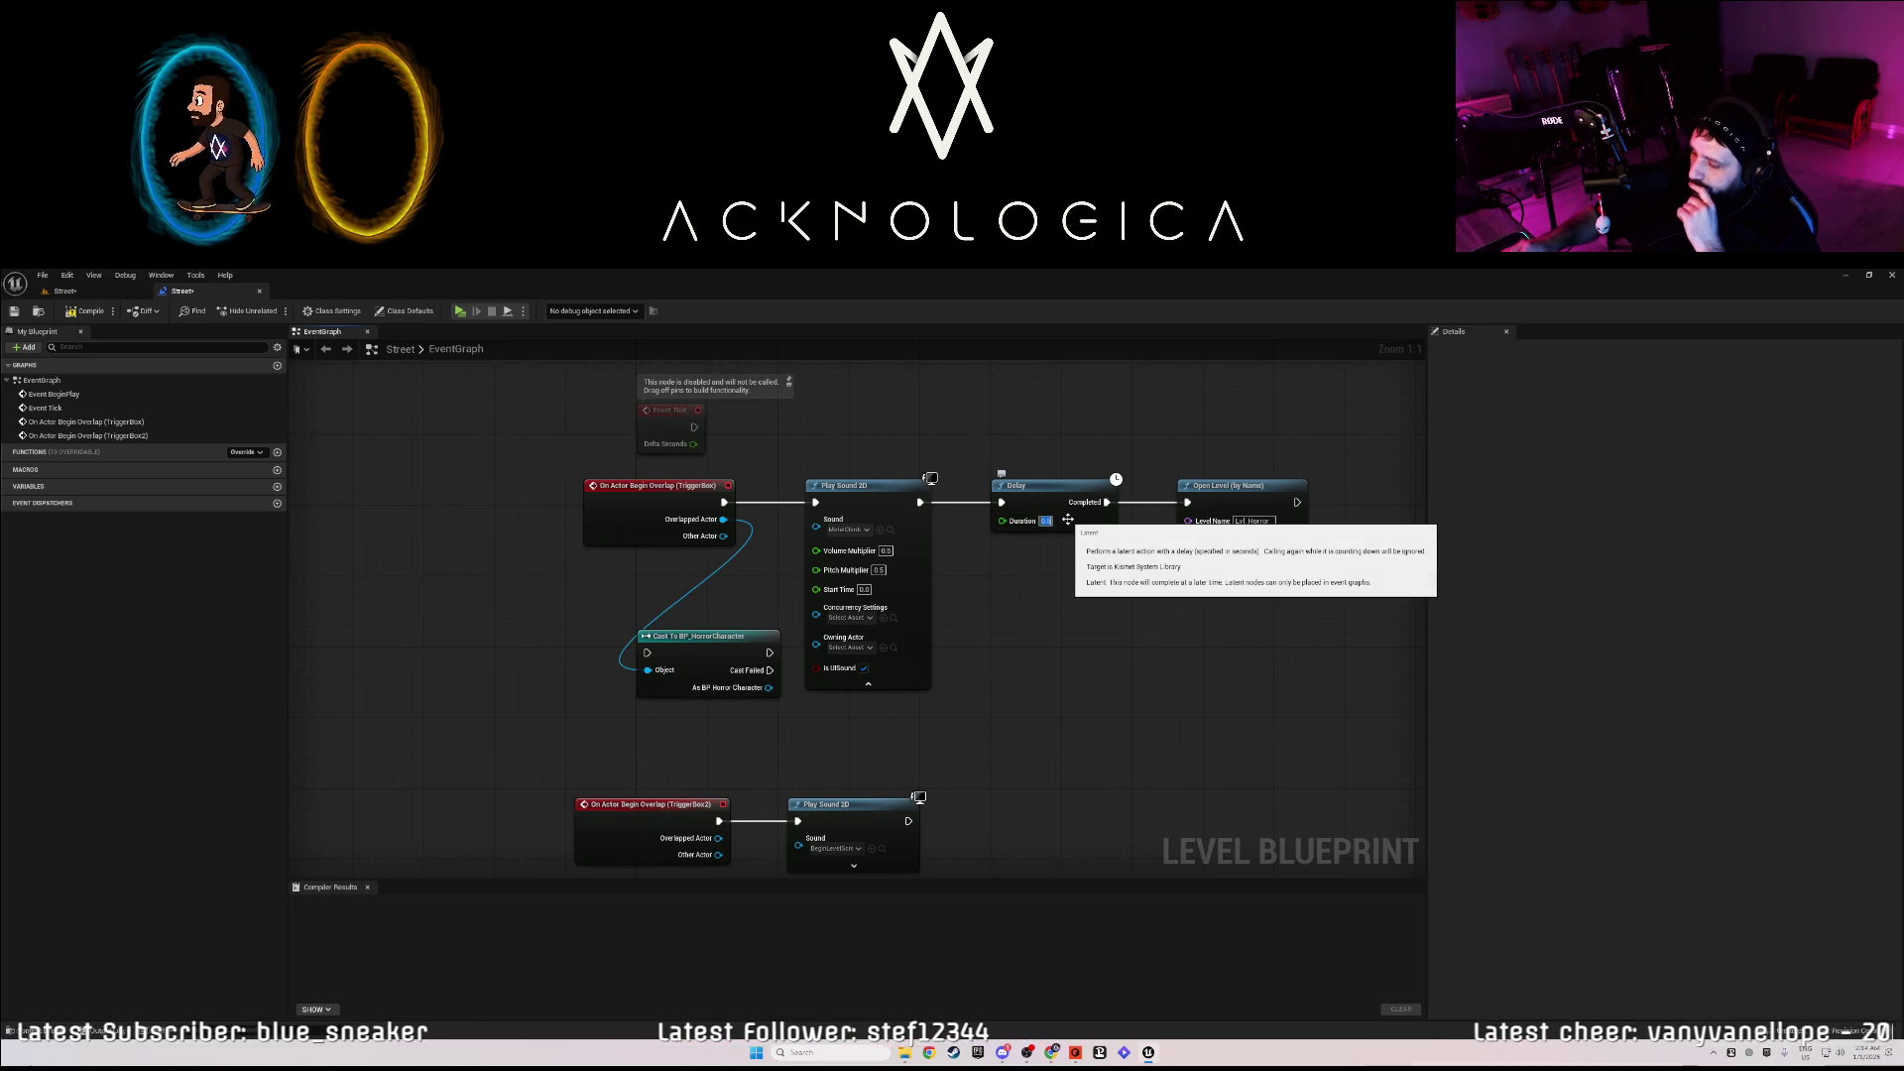
pyautogui.write('4.0')
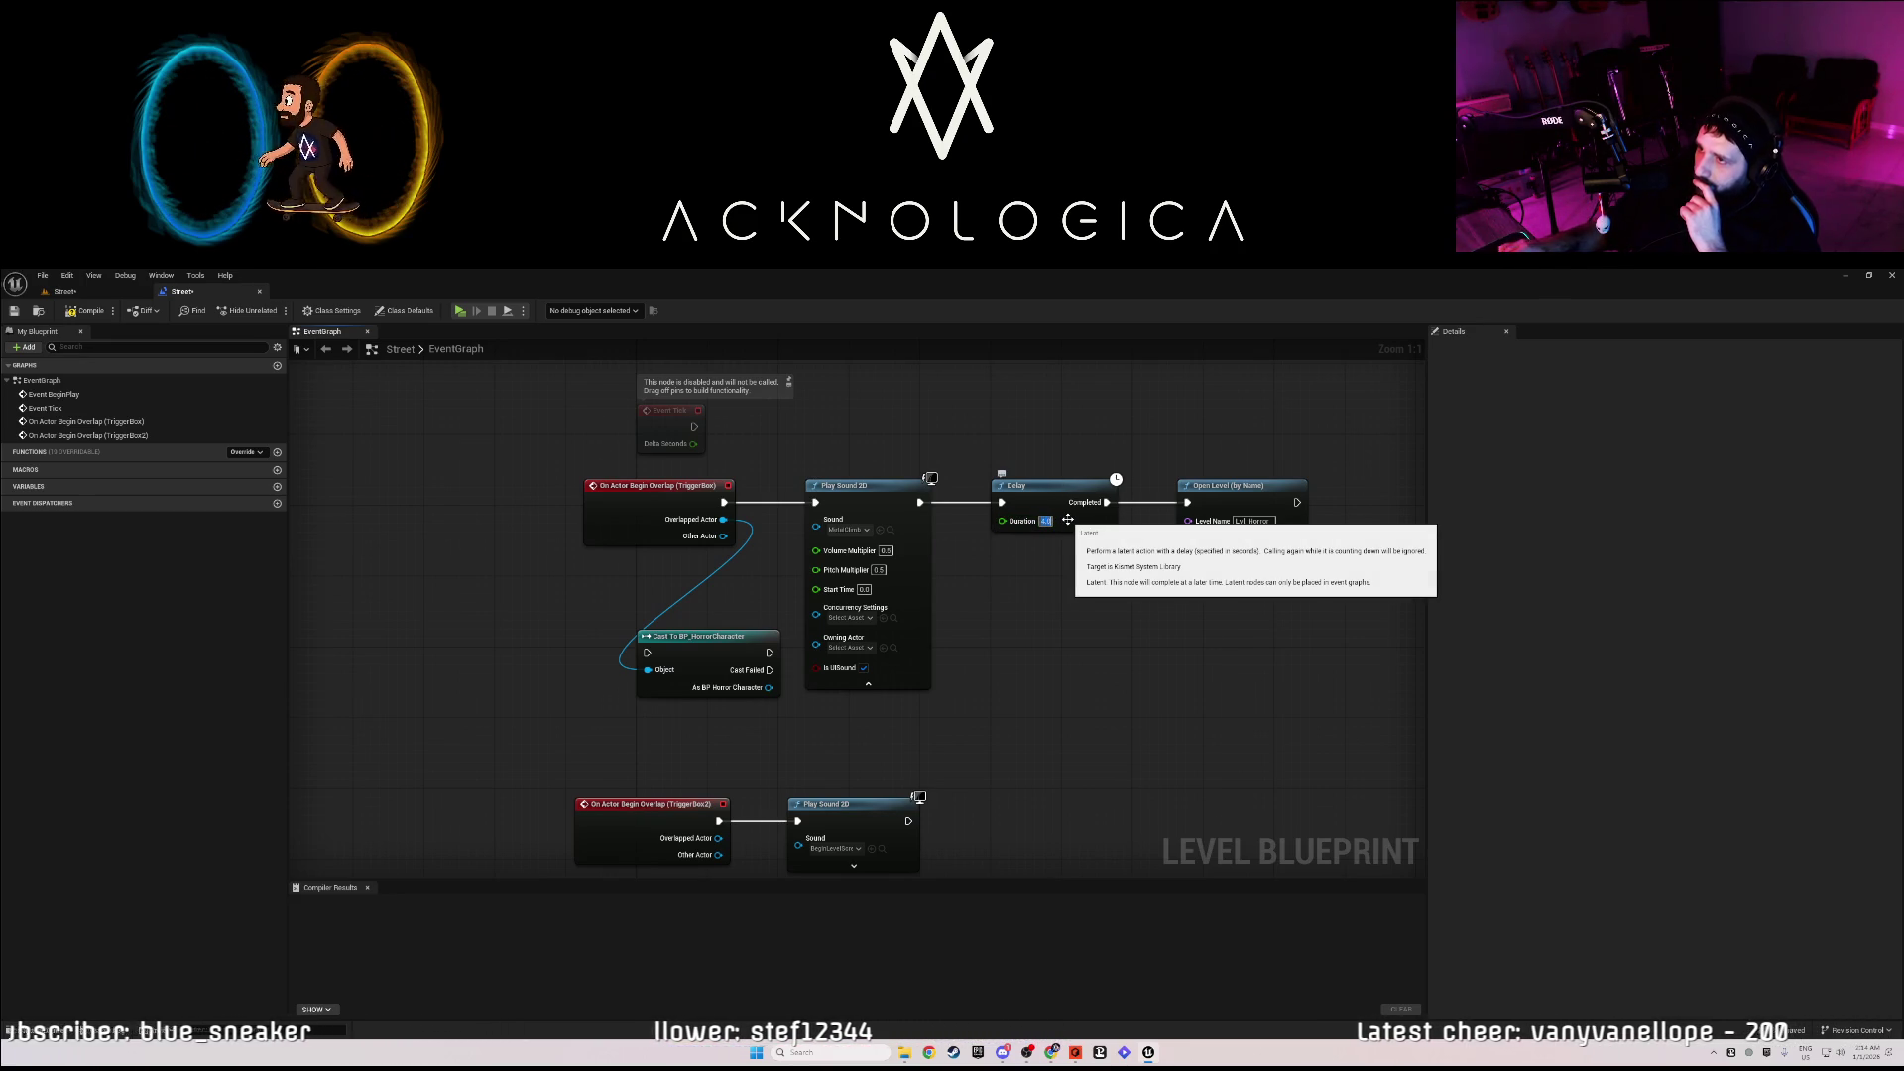
pyautogui.click(97, 314)
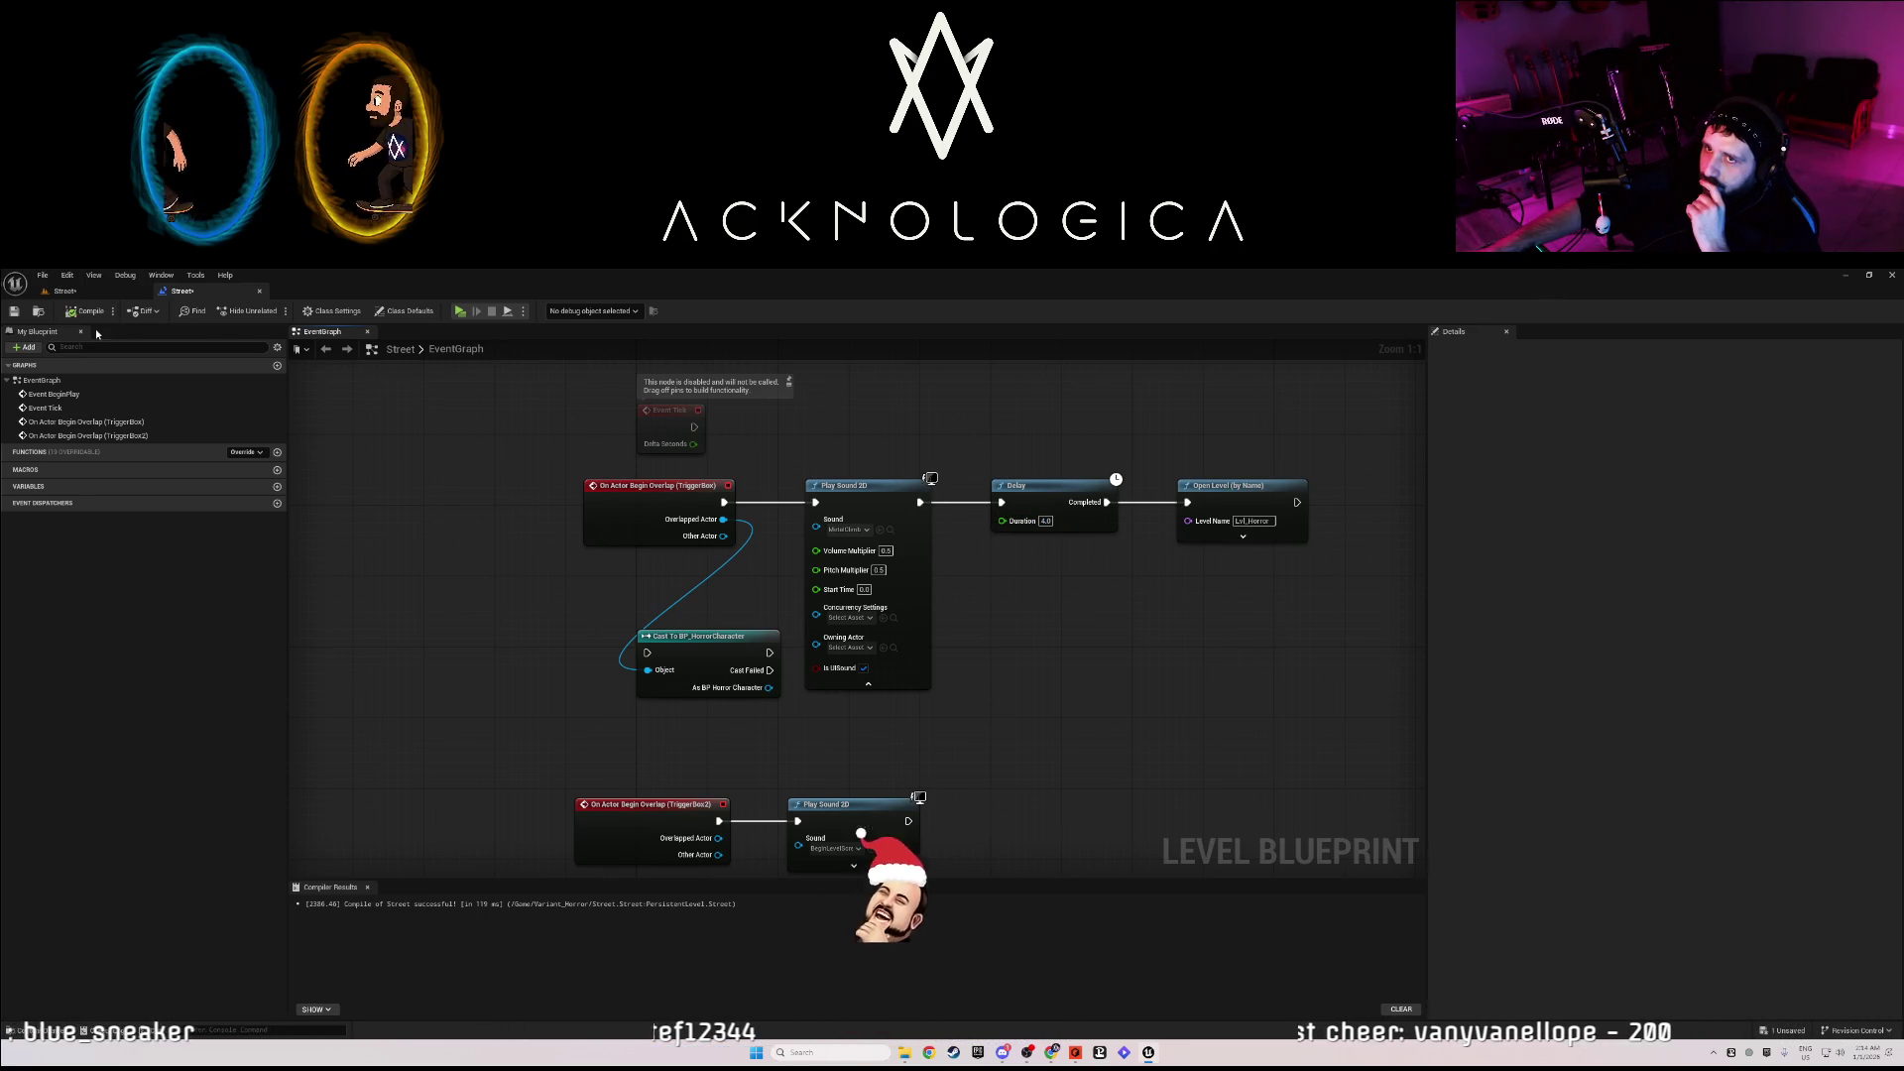
# - Save the level, move the Delay and Open Level nodes right, and cancel a Hide Actor node search
pyautogui.click(38, 310)
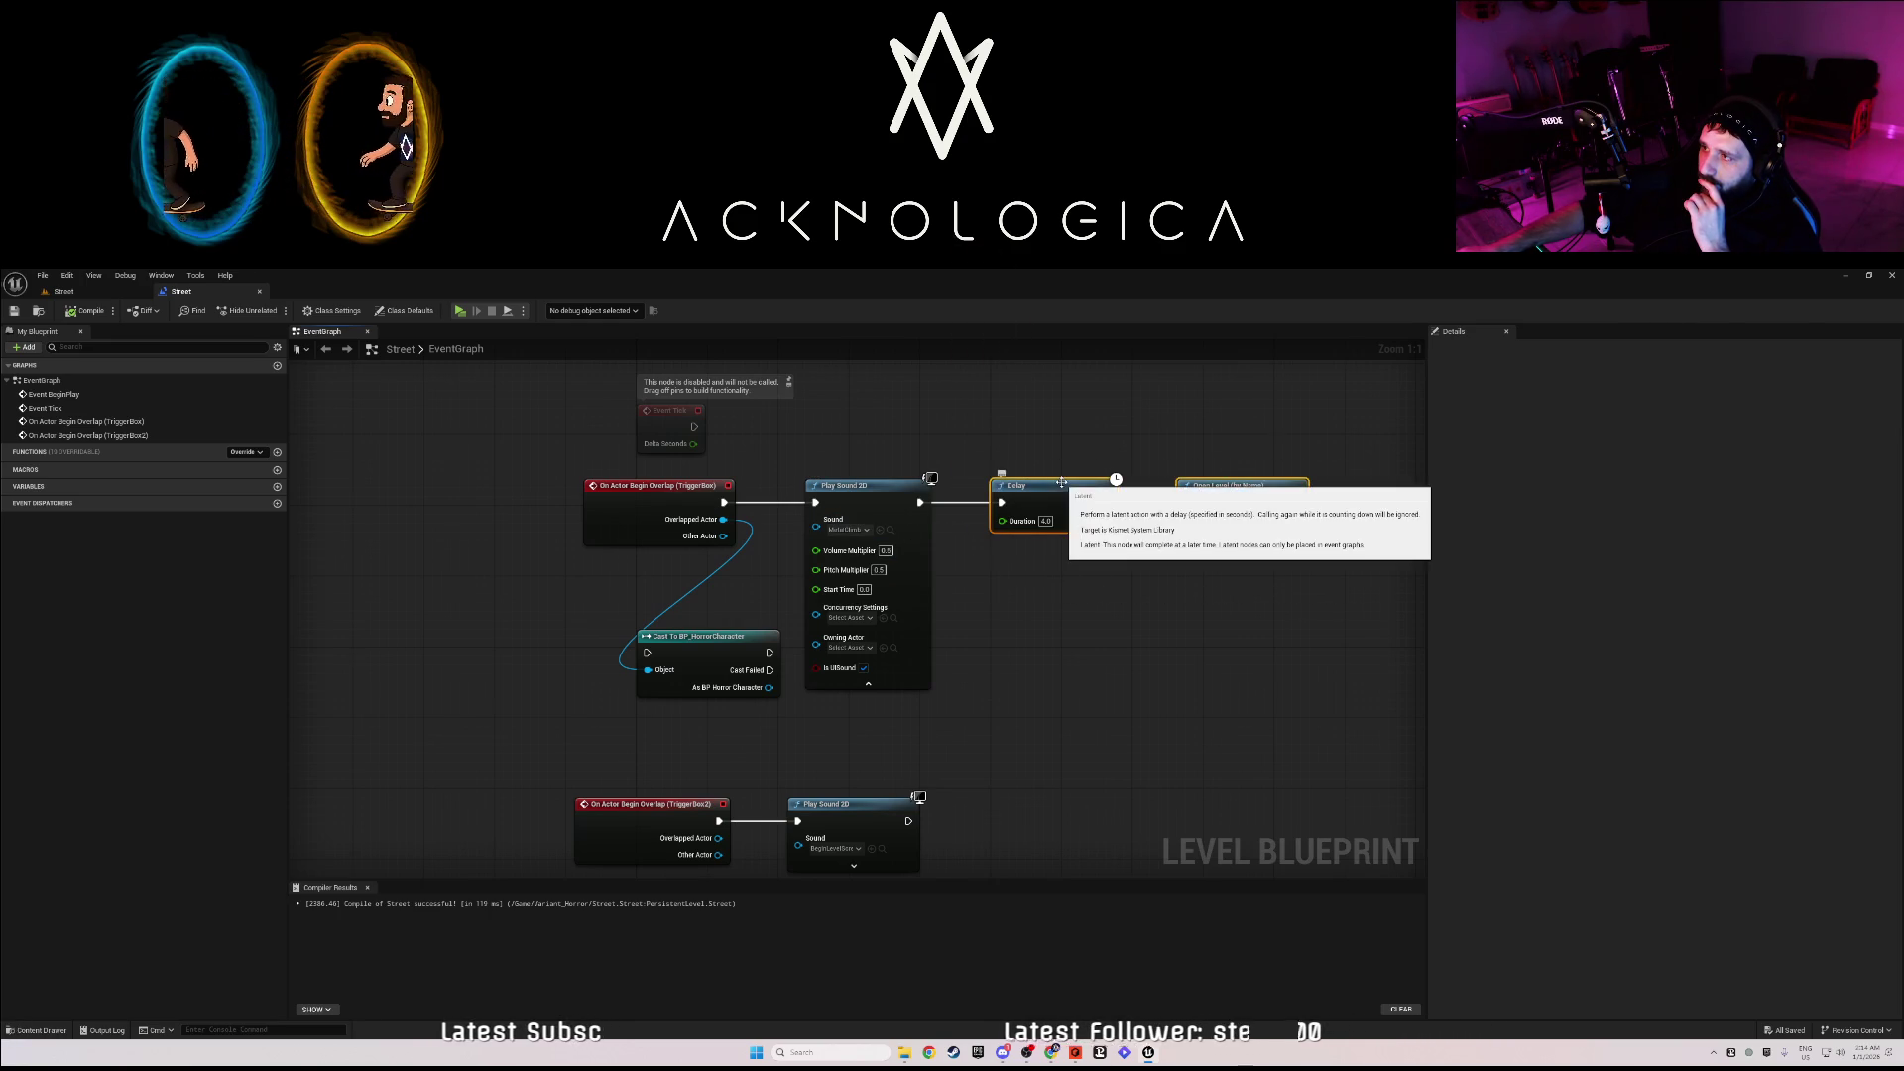
pyautogui.moveTo(1051, 480); pyautogui.dragTo(1159, 485)
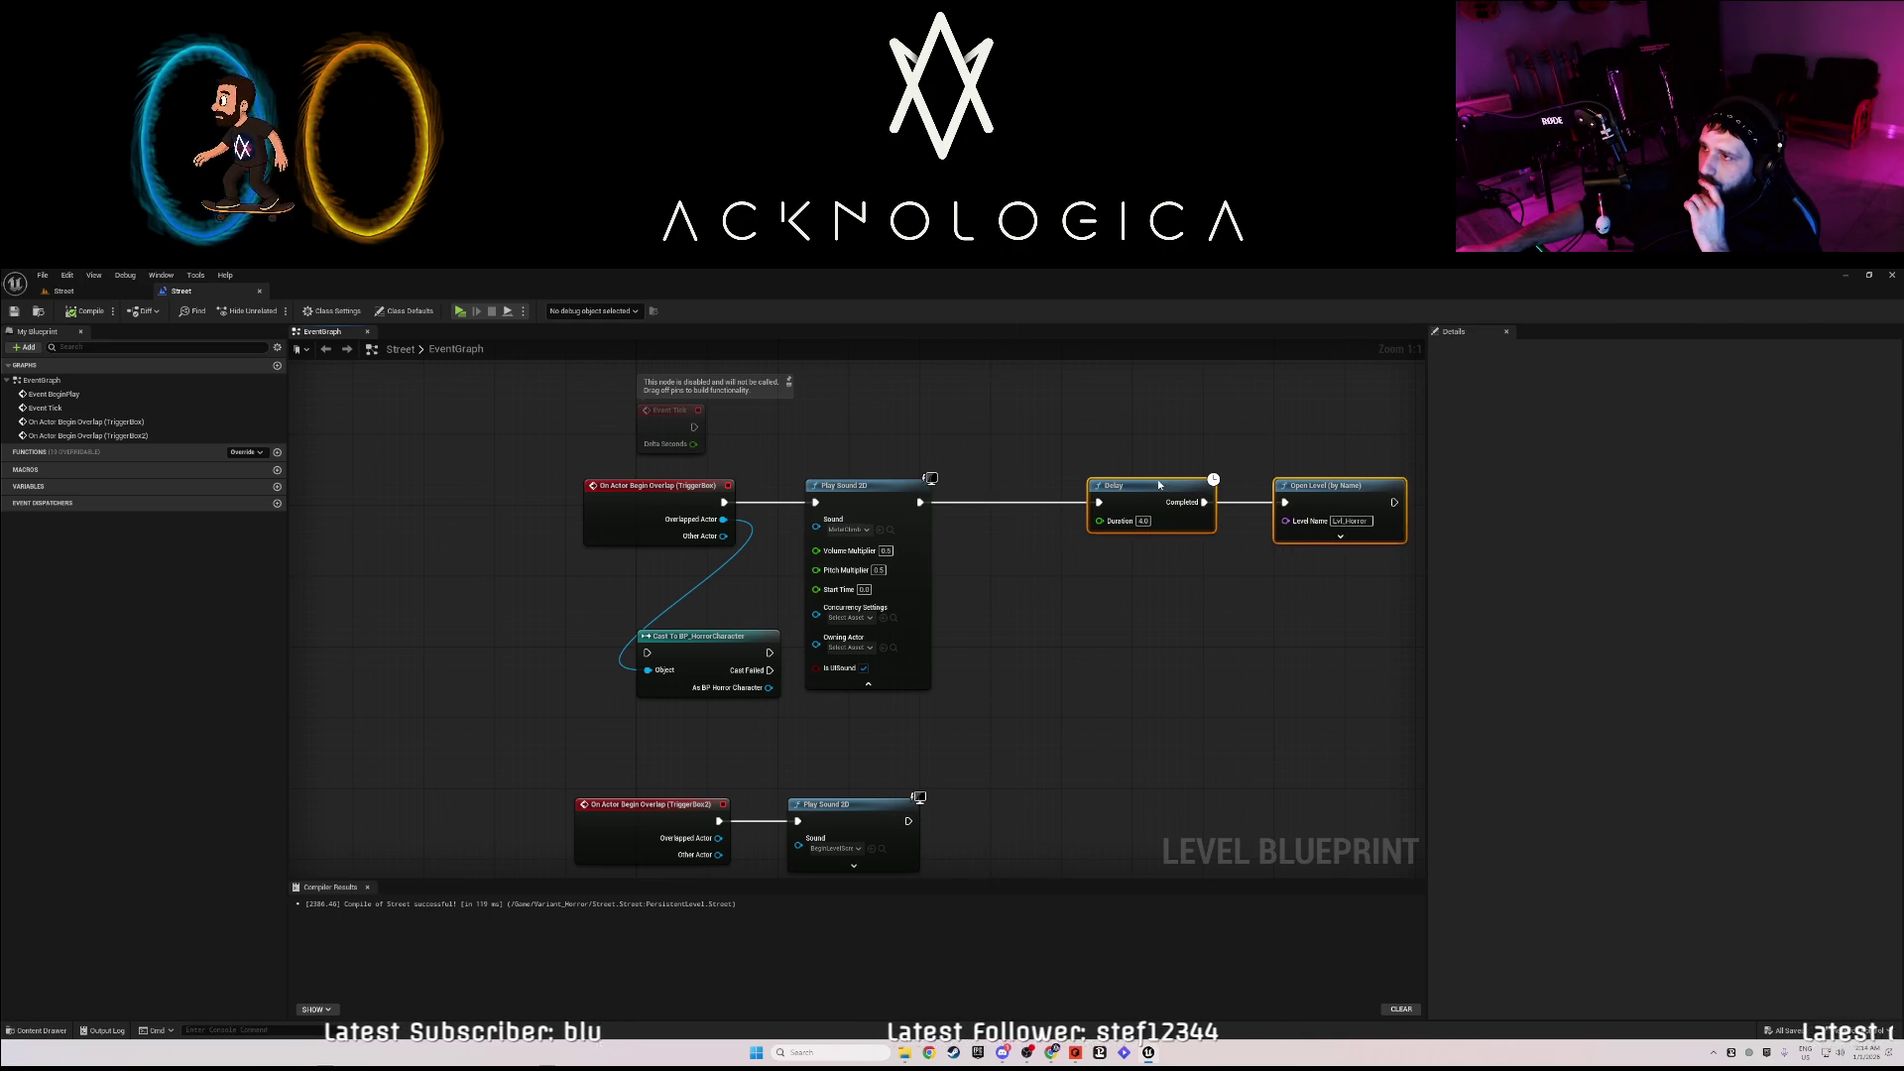
pyautogui.moveTo(921, 502); pyautogui.dragTo(971, 523)
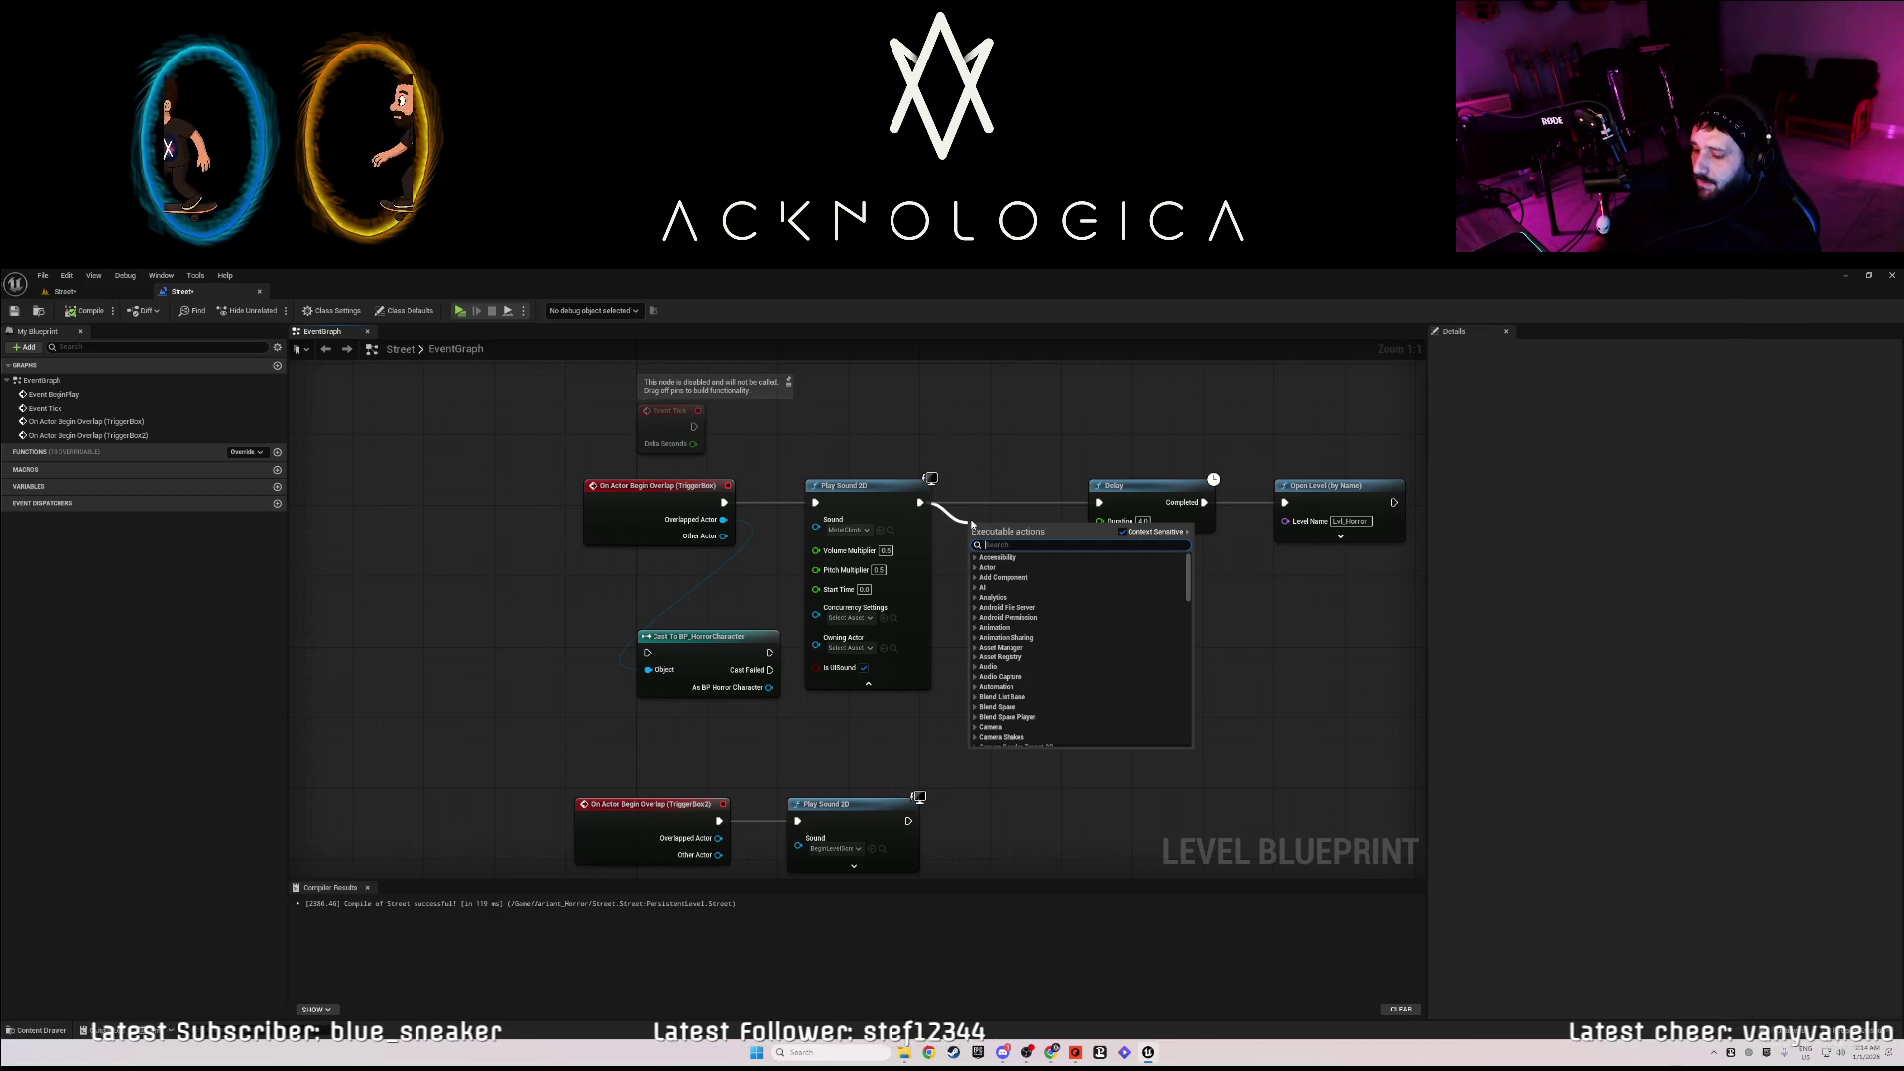
pyautogui.write('hide')
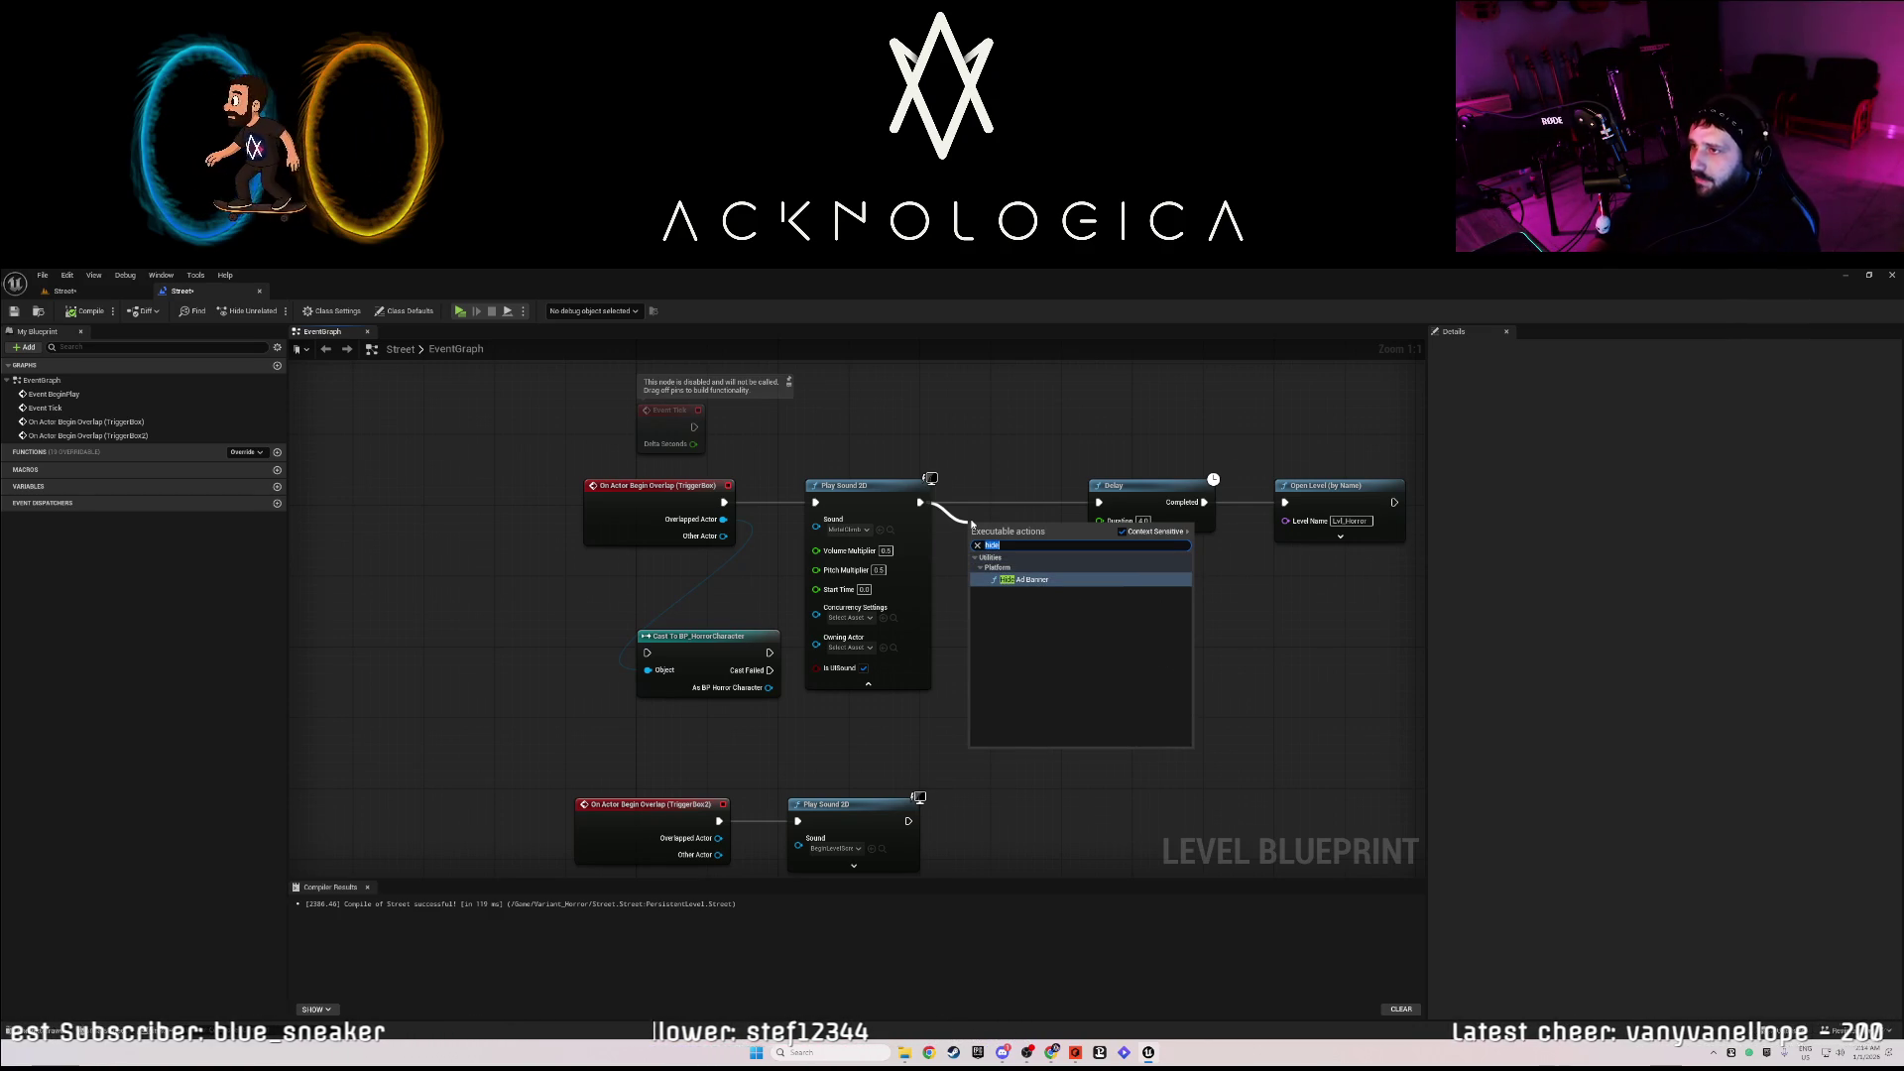
pyautogui.write('actor ')
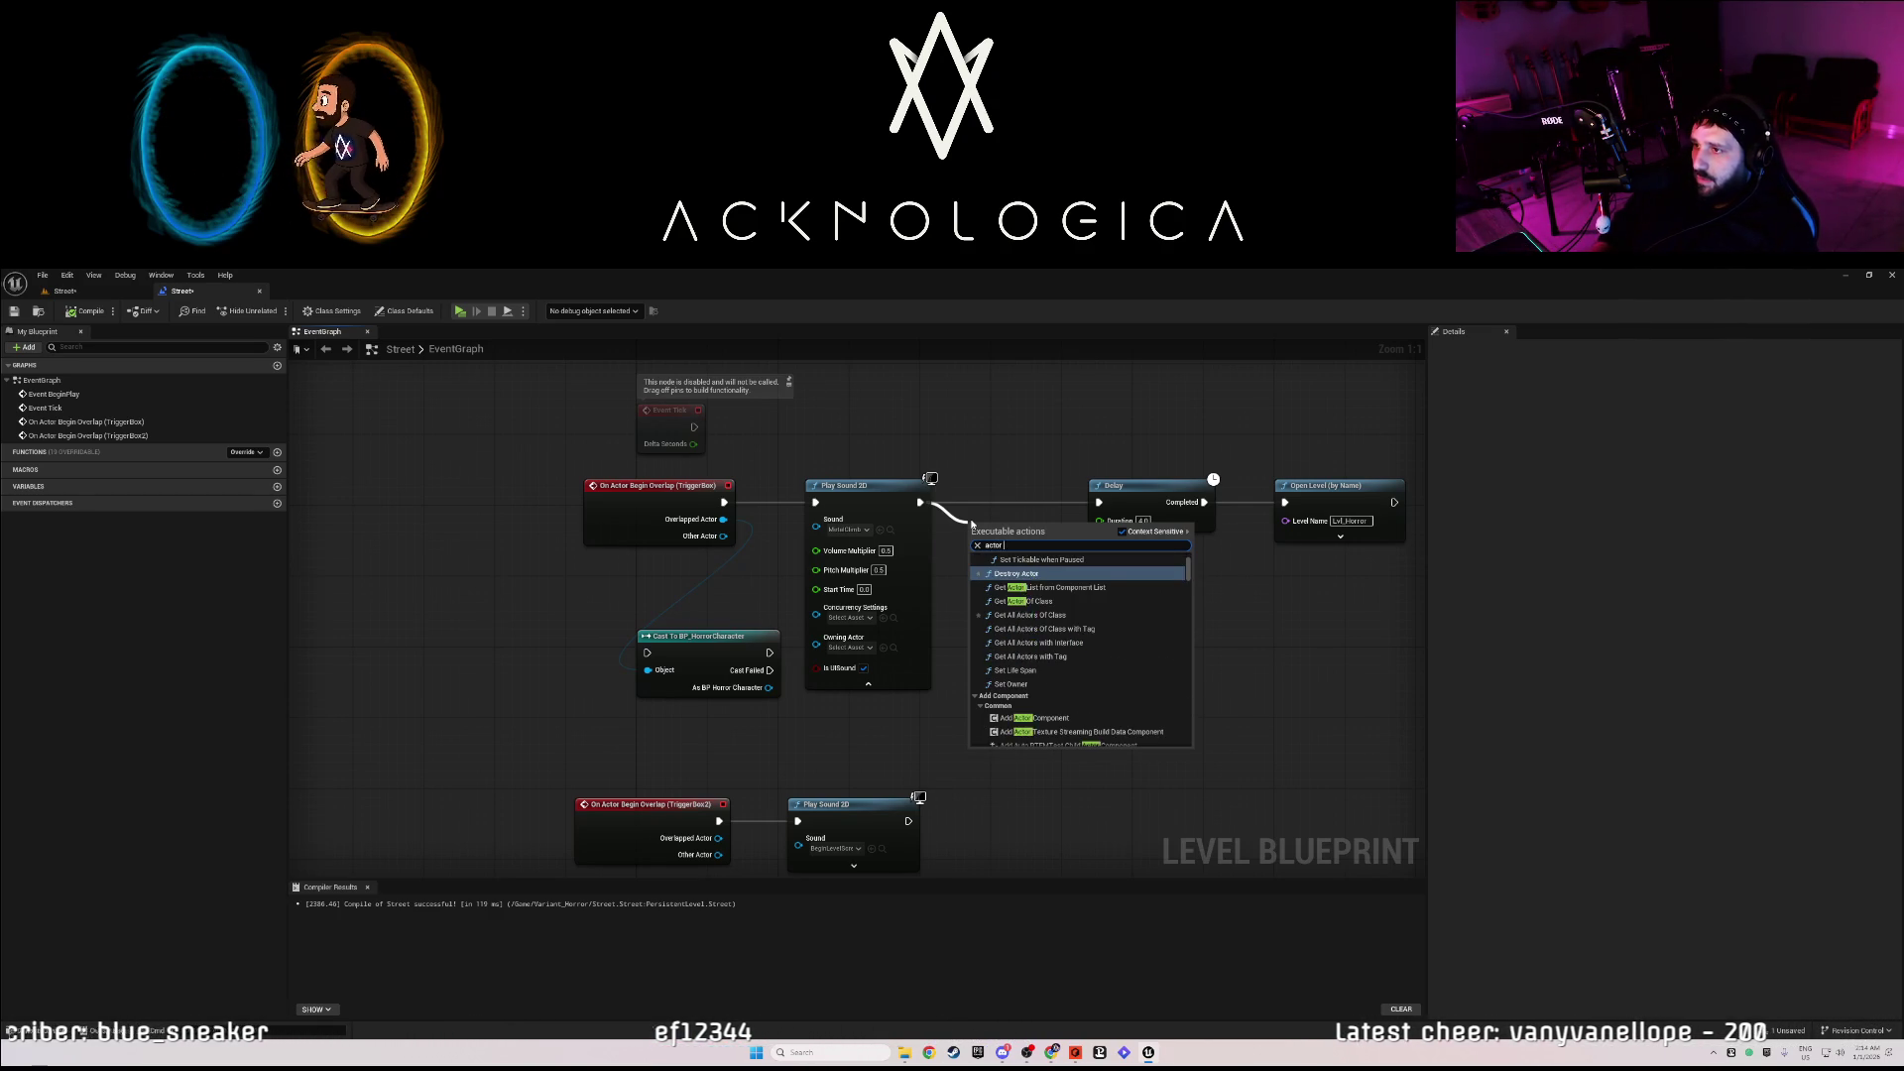
pyautogui.write('hid')
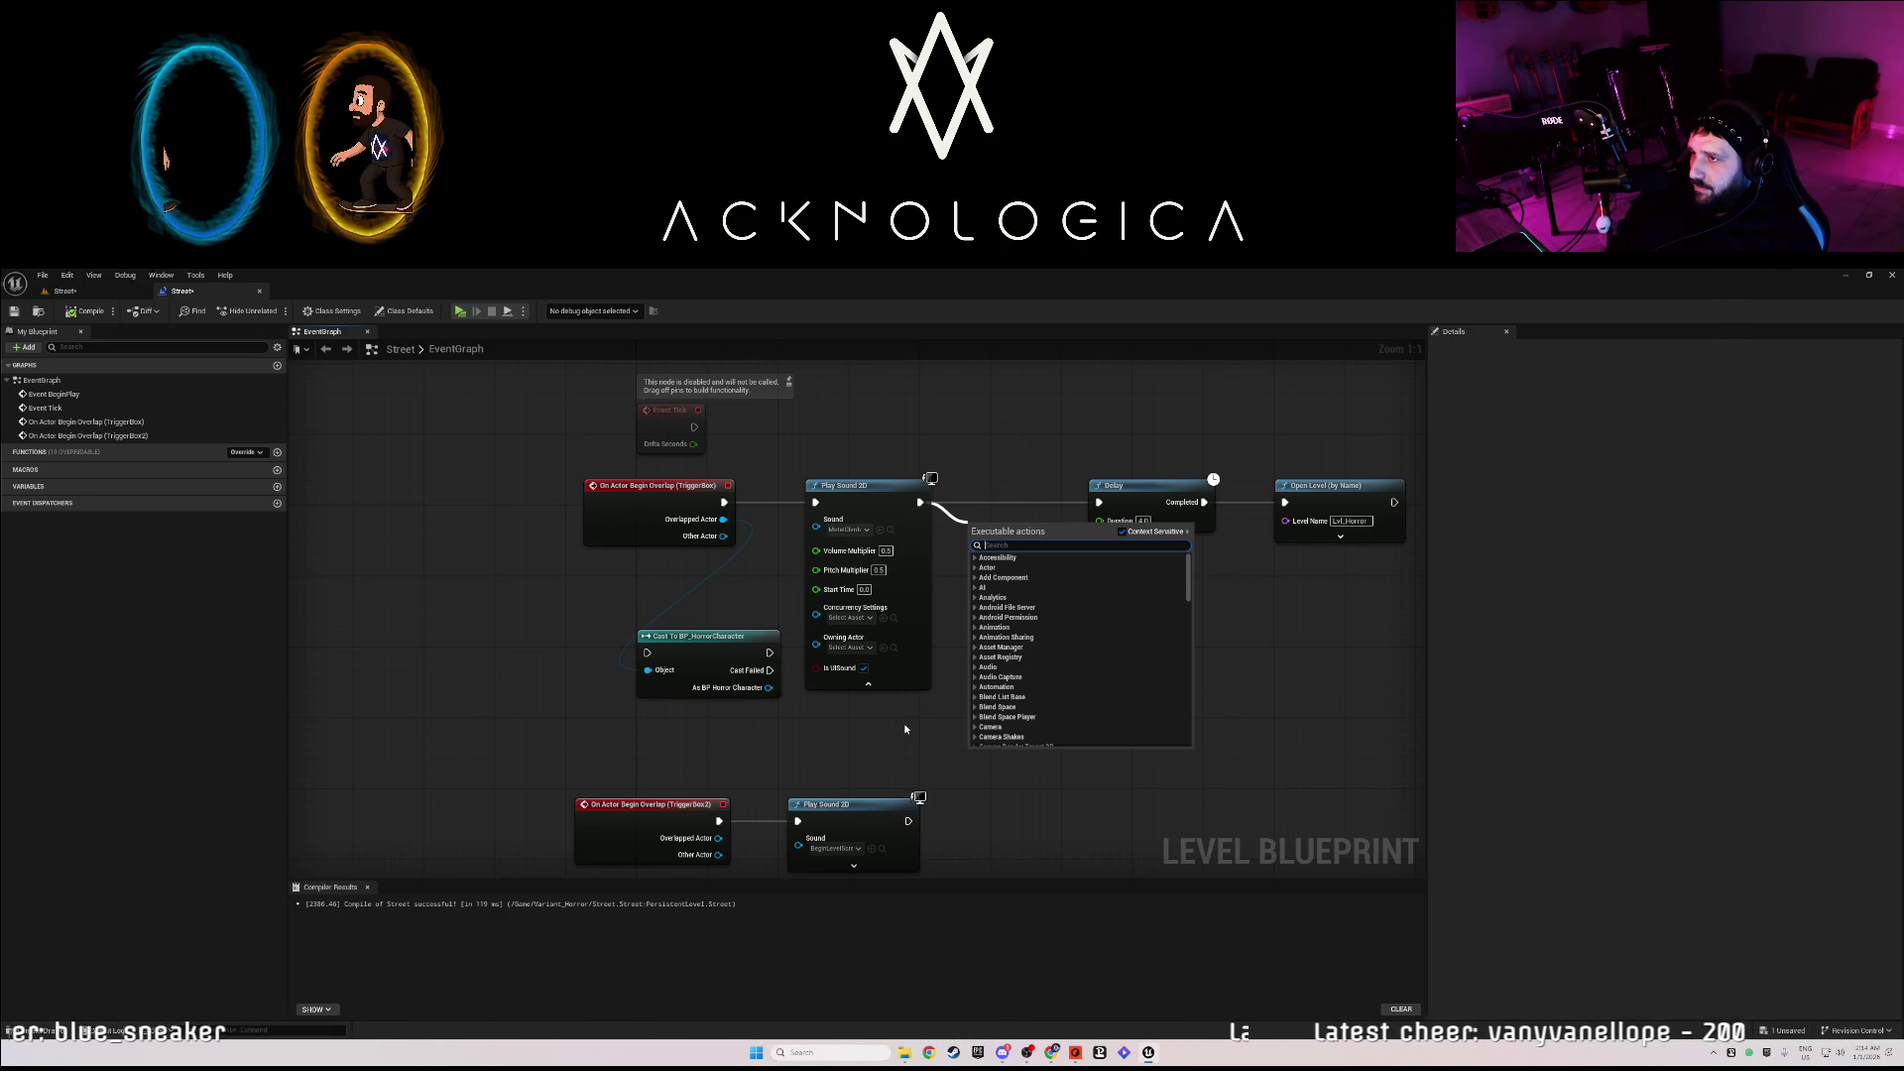
pyautogui.click(995, 499)
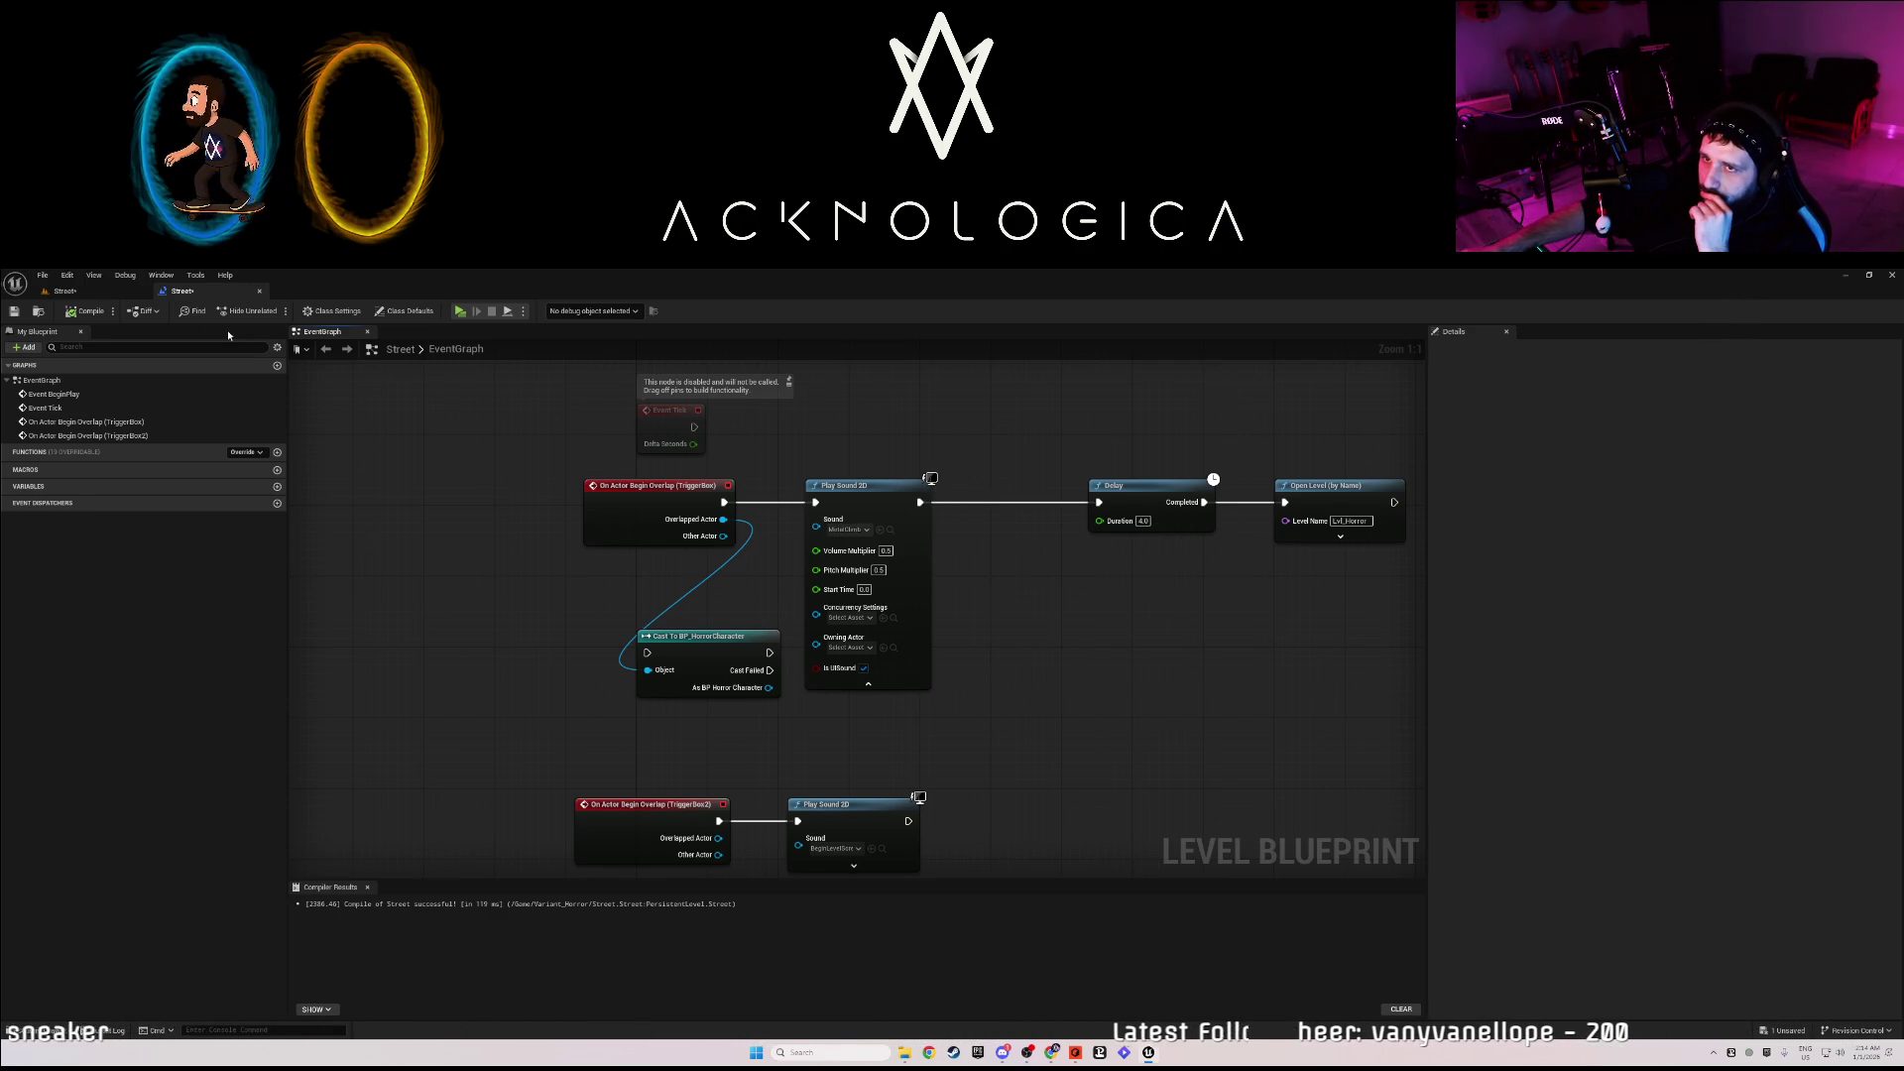
# - Drag BP_Creature from Variant_Horror/Creature into the alley beside the crates, then return to the blueprint
pyautogui.click(106, 295)
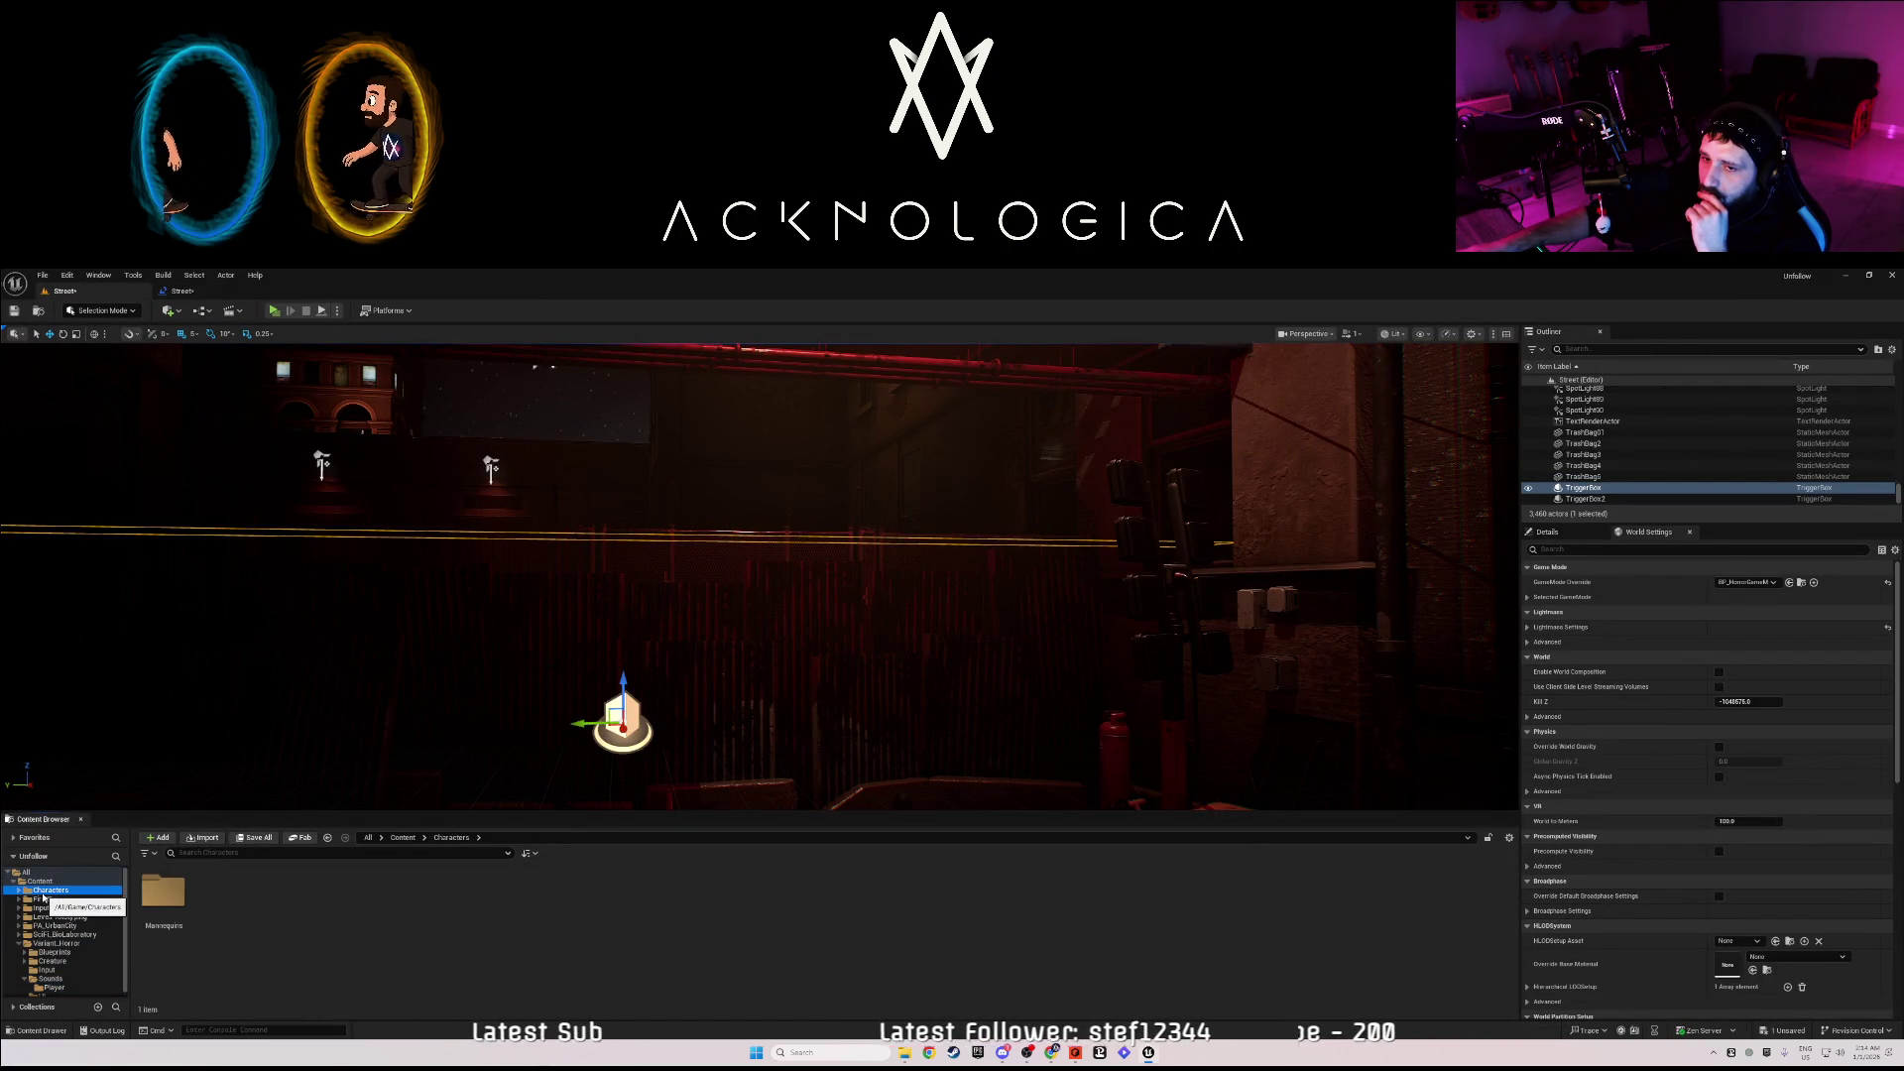
pyautogui.click(57, 964)
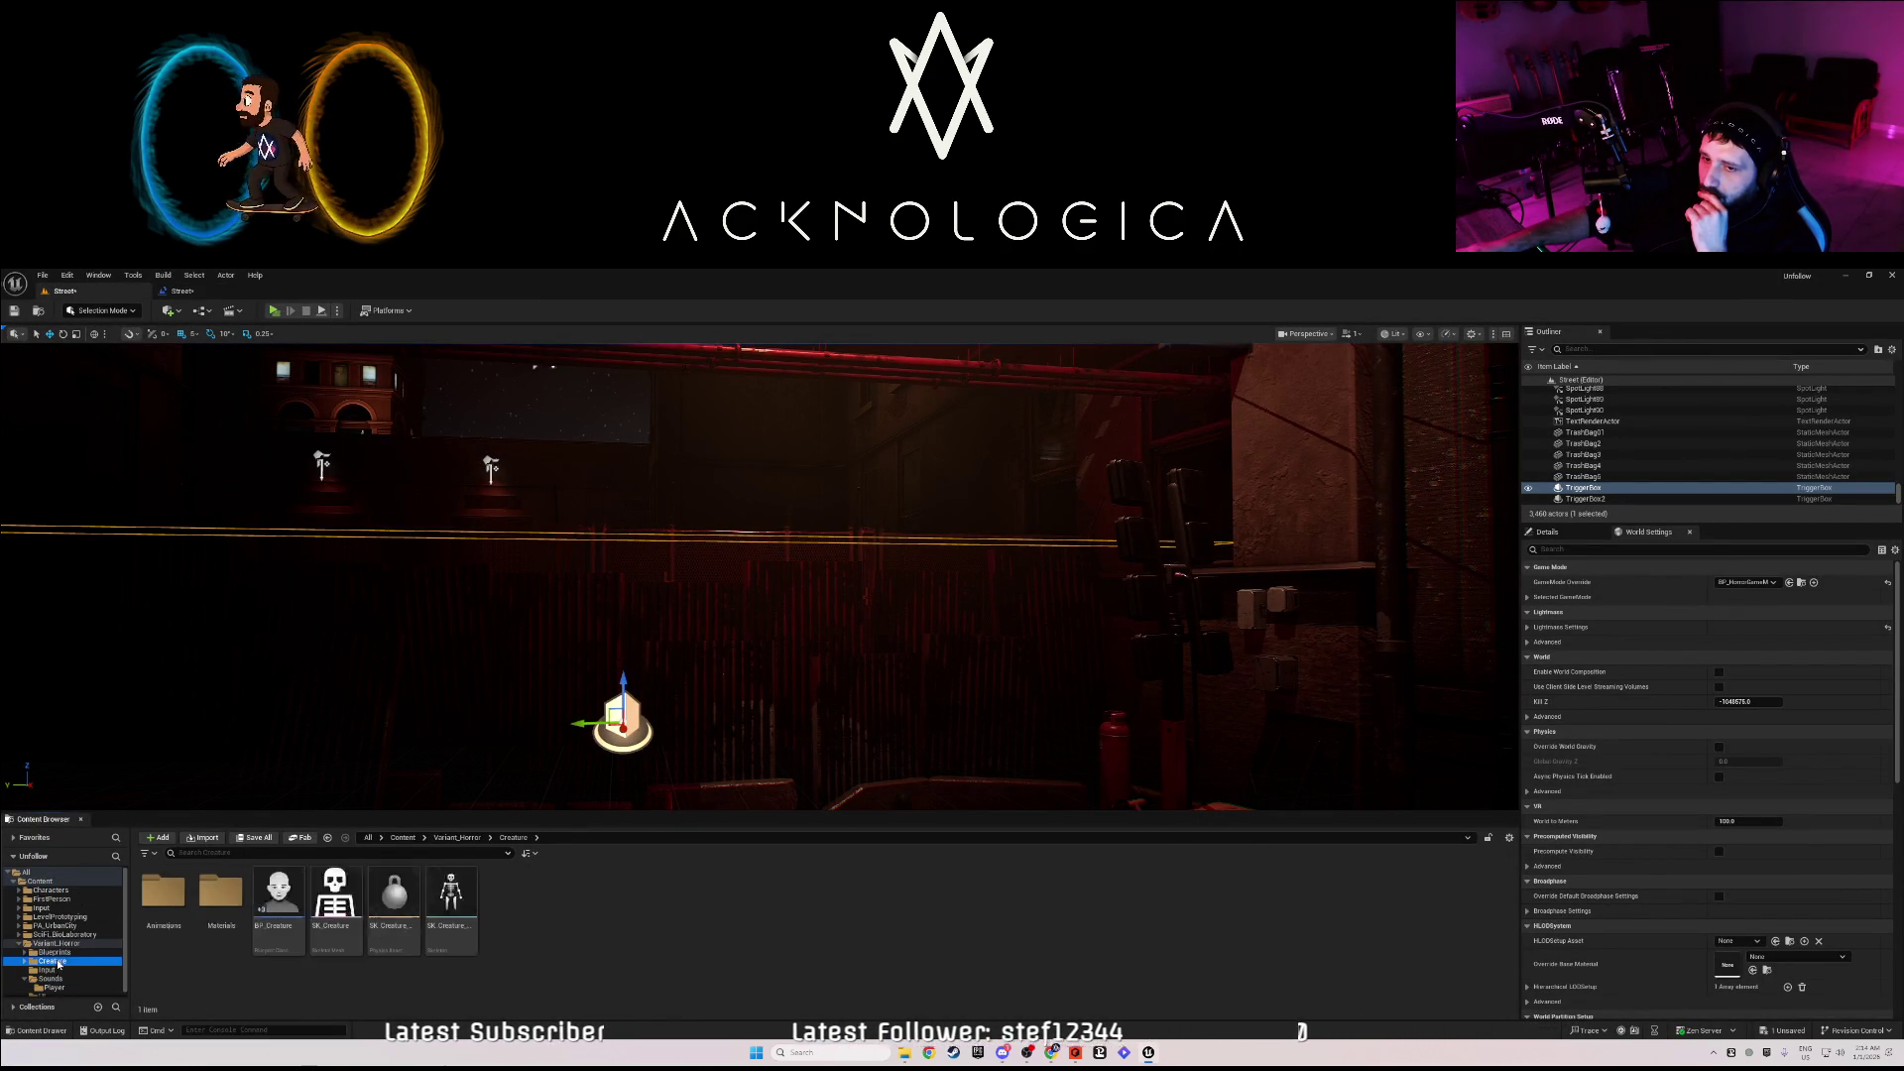
pyautogui.click(279, 898)
pyautogui.moveTo(893, 575)
pyautogui.mouseDown()
pyautogui.moveTo(758, 580)
pyautogui.moveTo(729, 505)
pyautogui.moveTo(764, 496)
pyautogui.moveTo(714, 501)
pyautogui.moveTo(794, 501)
pyautogui.moveTo(773, 501)
pyautogui.mouseUp()
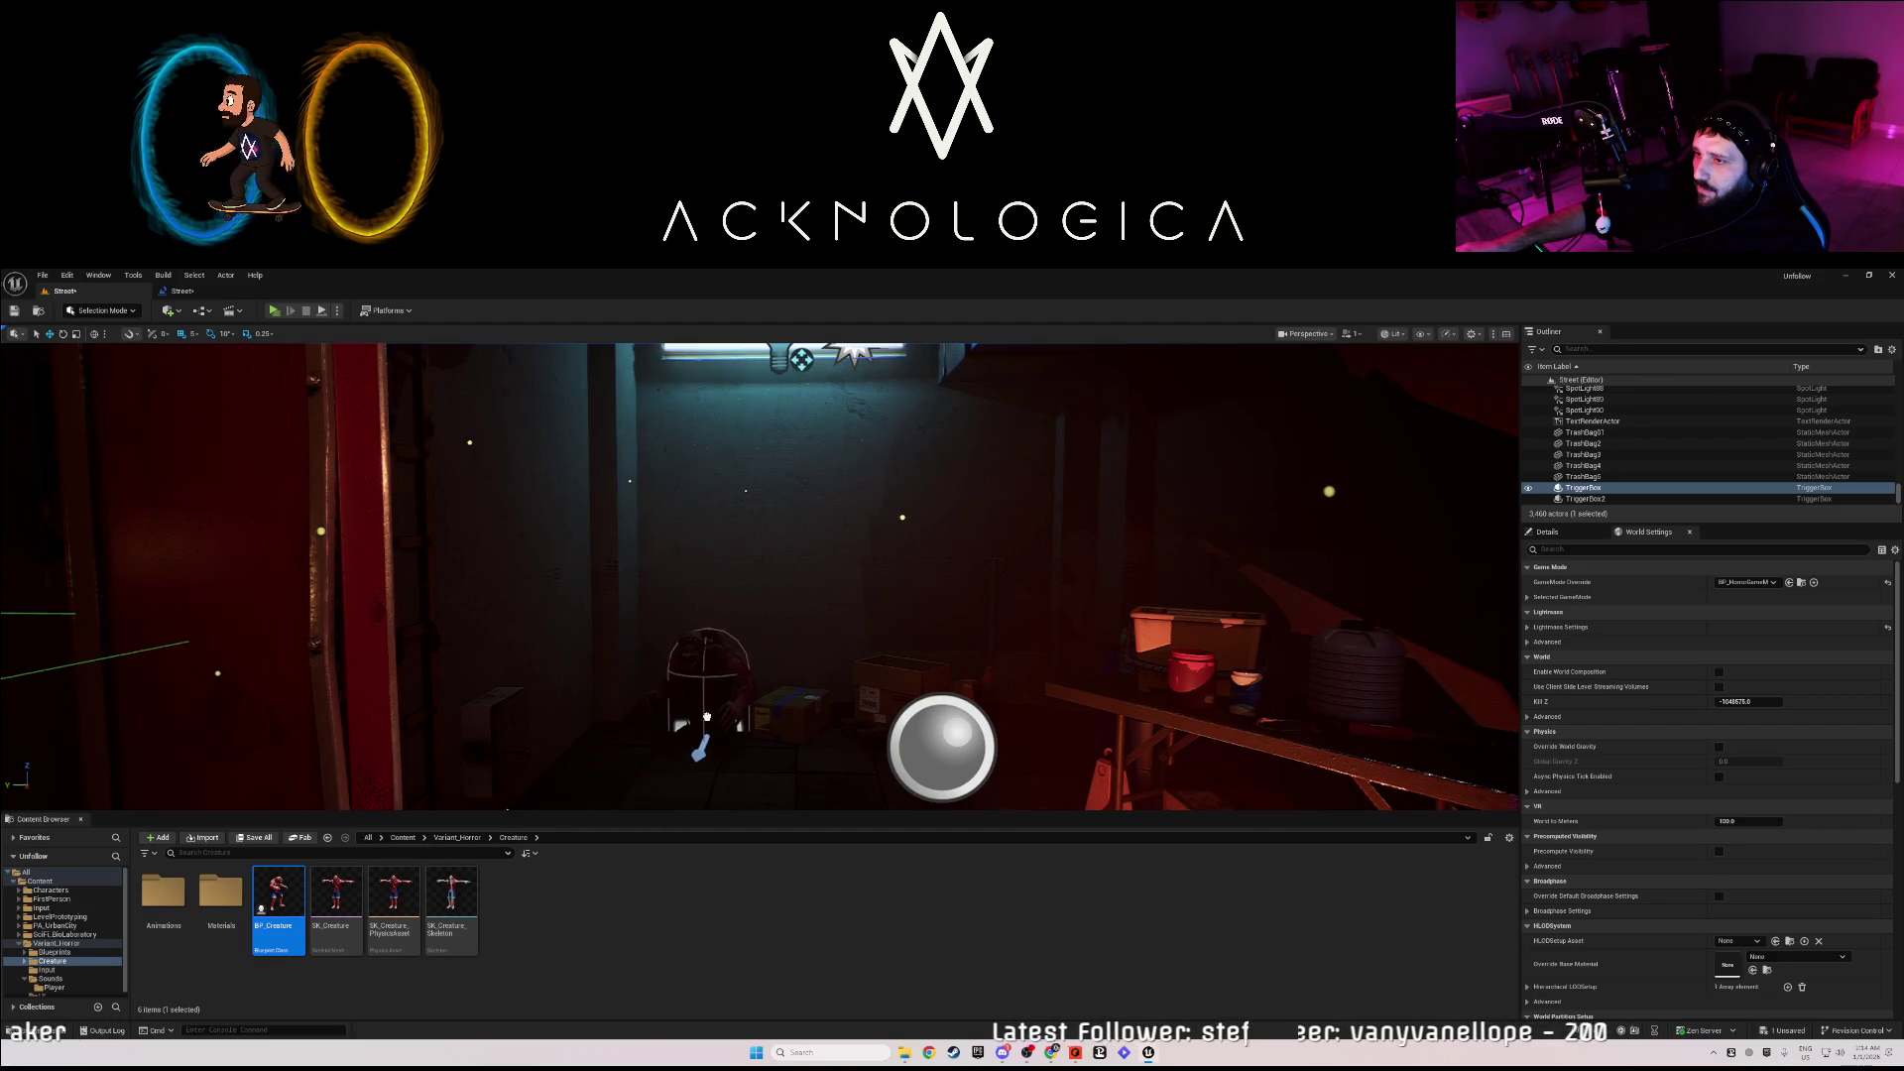
pyautogui.moveTo(707, 716); pyautogui.dragTo(689, 693)
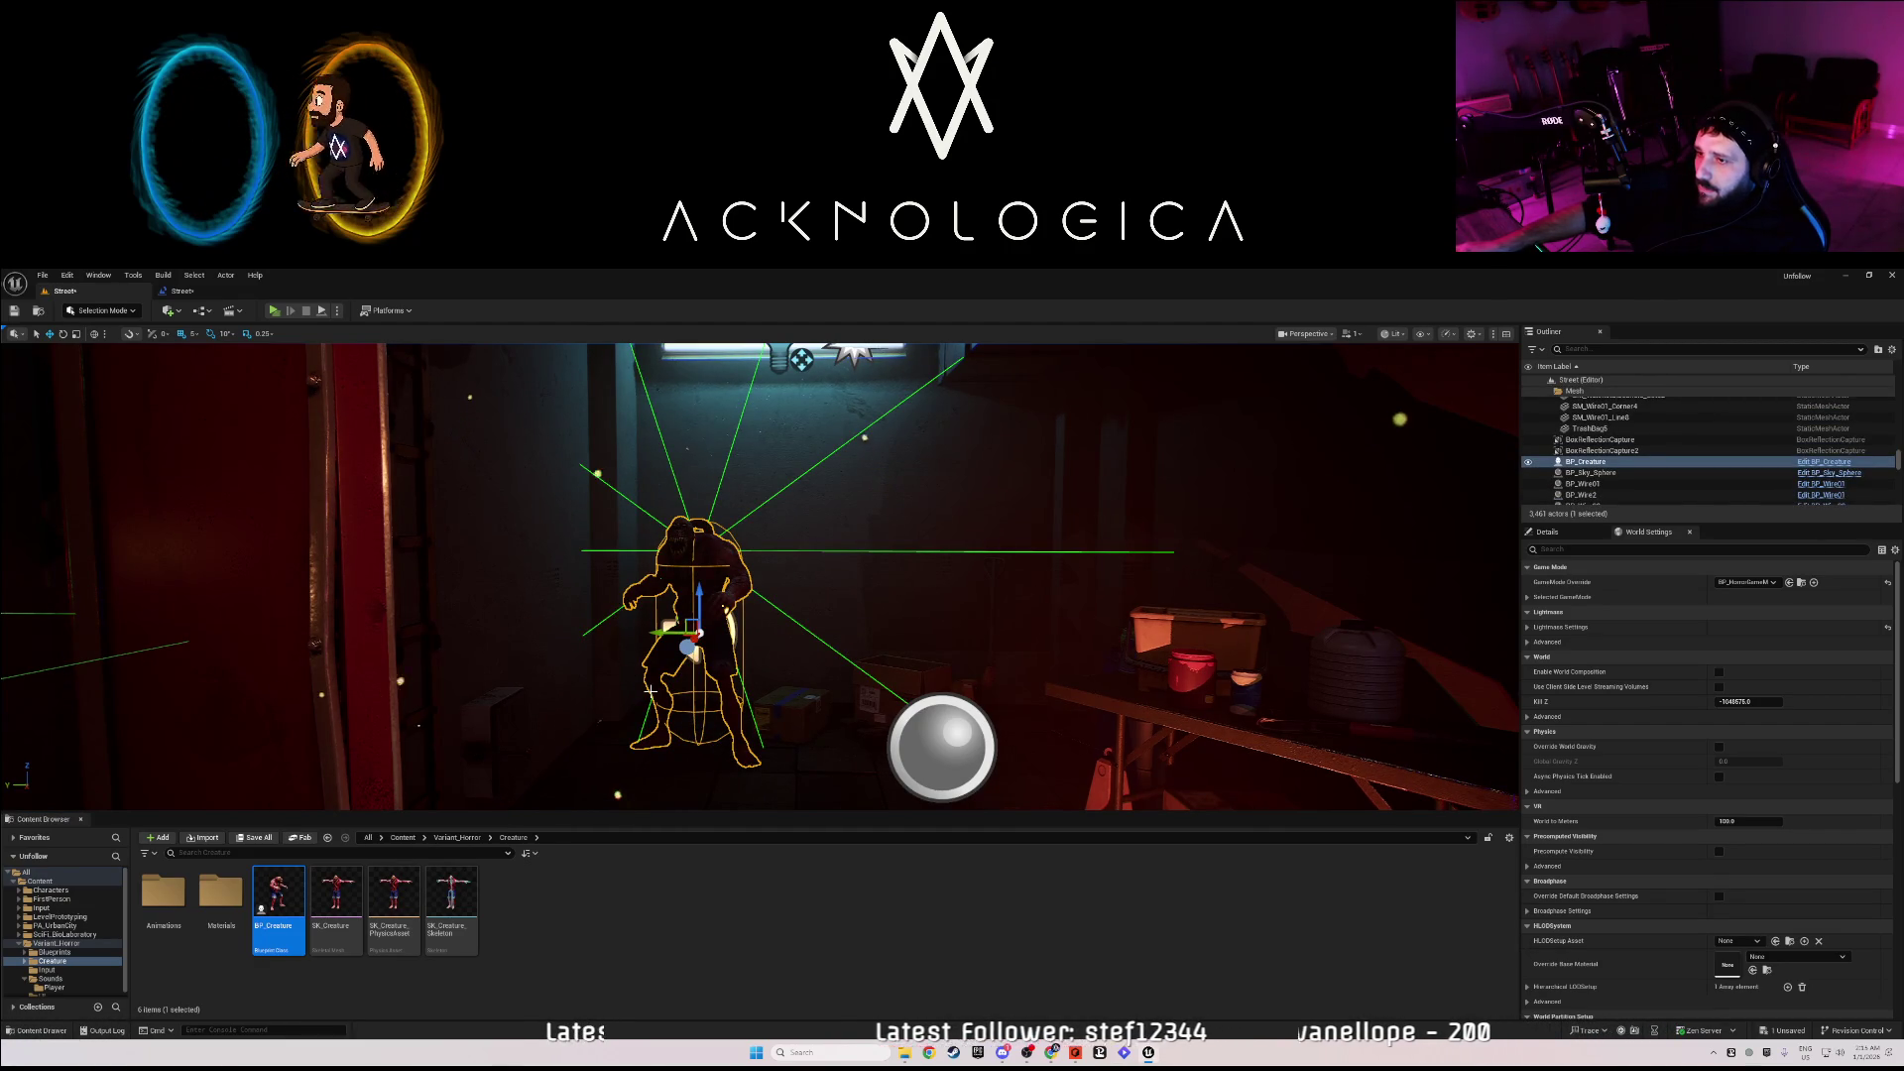
pyautogui.click(191, 291)
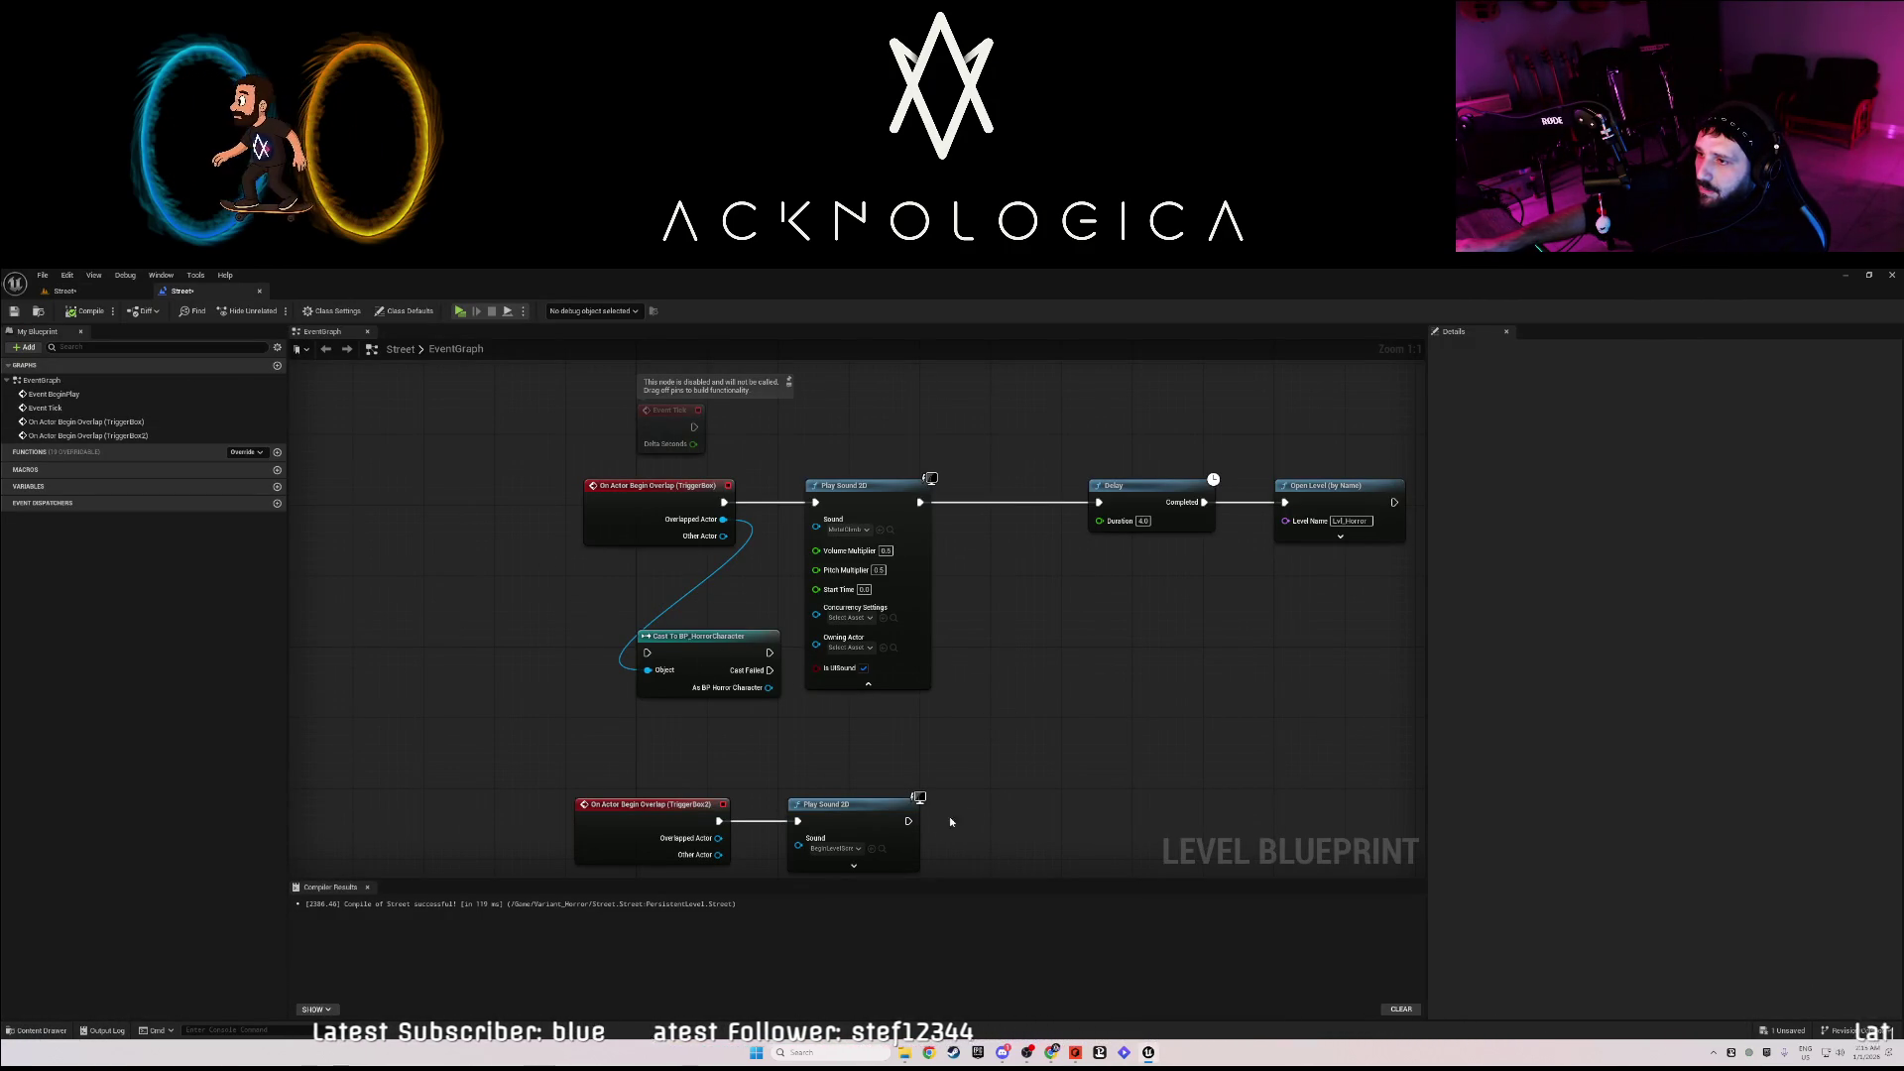
# - Add a Spawn Actor from Class node for BP_Creature after the second trigger's sound
pyautogui.moveTo(904, 825); pyautogui.dragTo(953, 808)
pyautogui.write('spawn')
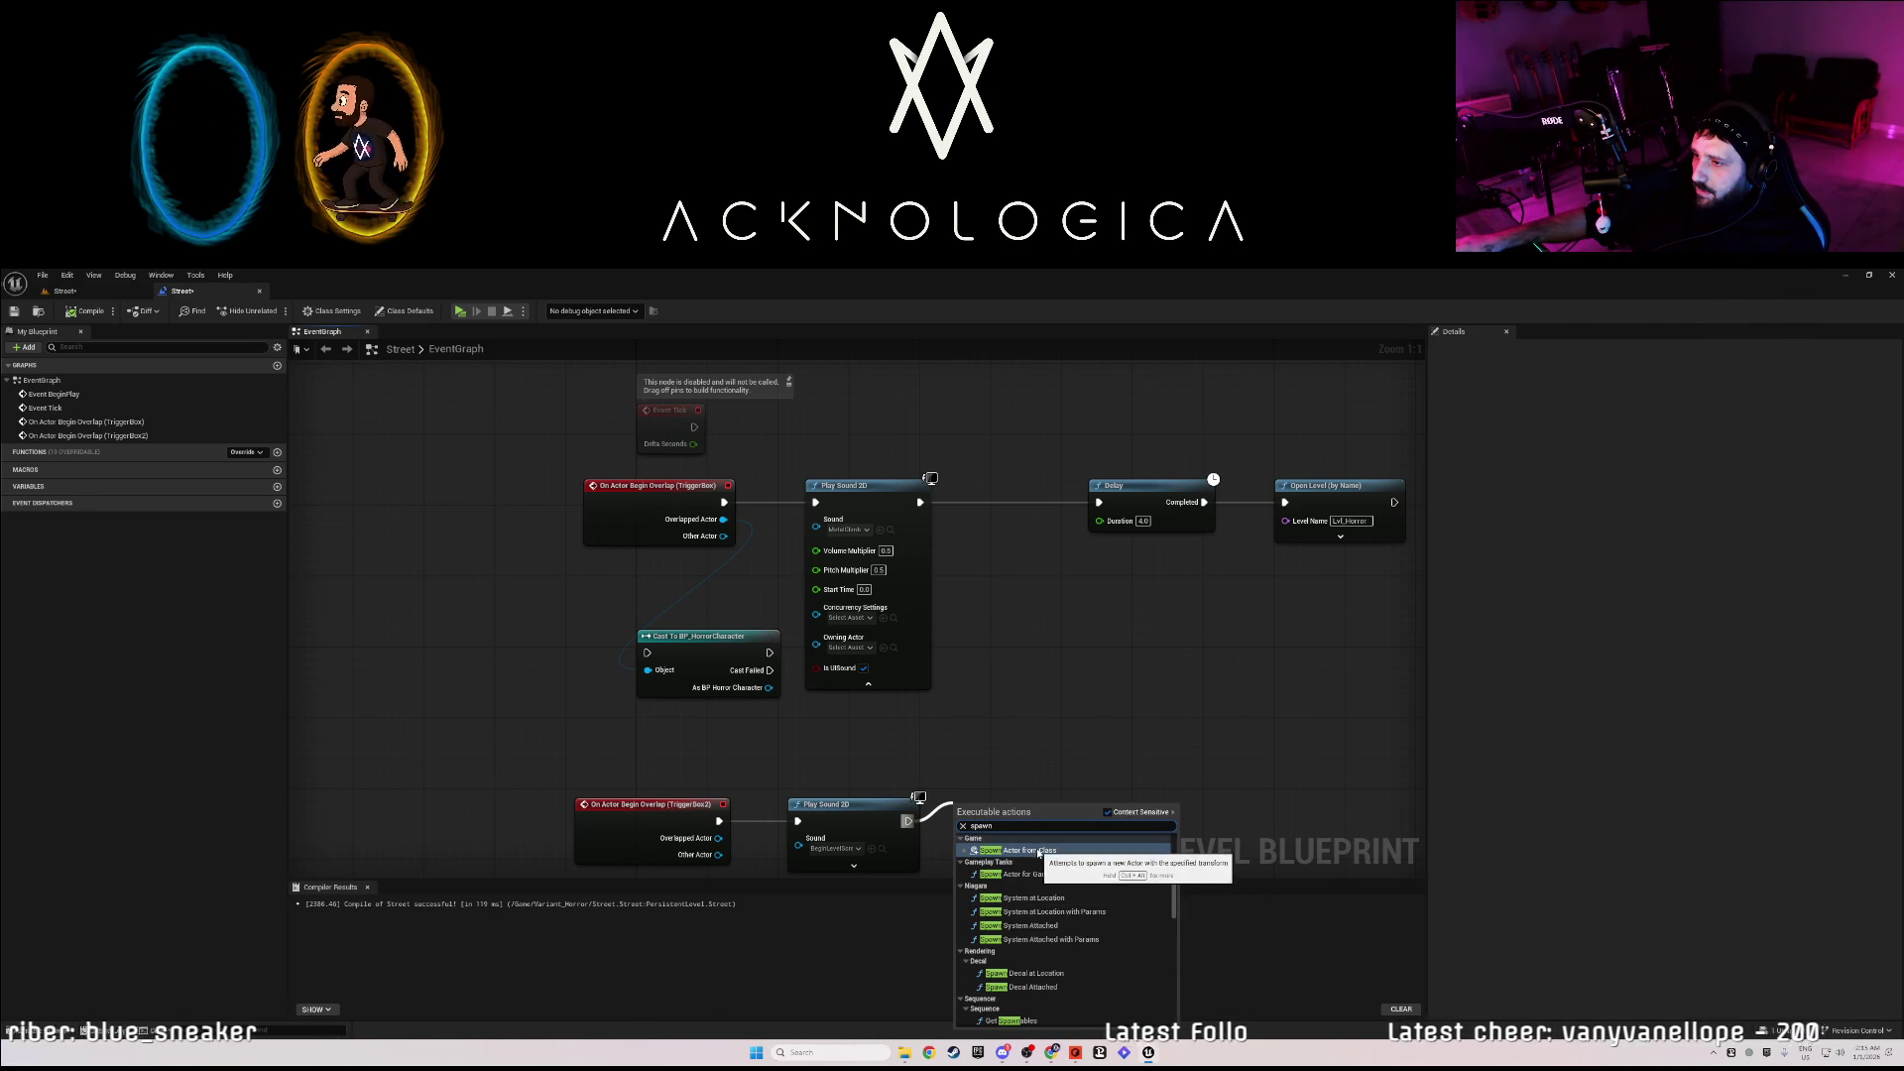
pyautogui.click(1034, 851)
pyautogui.moveTo(1036, 806); pyautogui.dragTo(1069, 765)
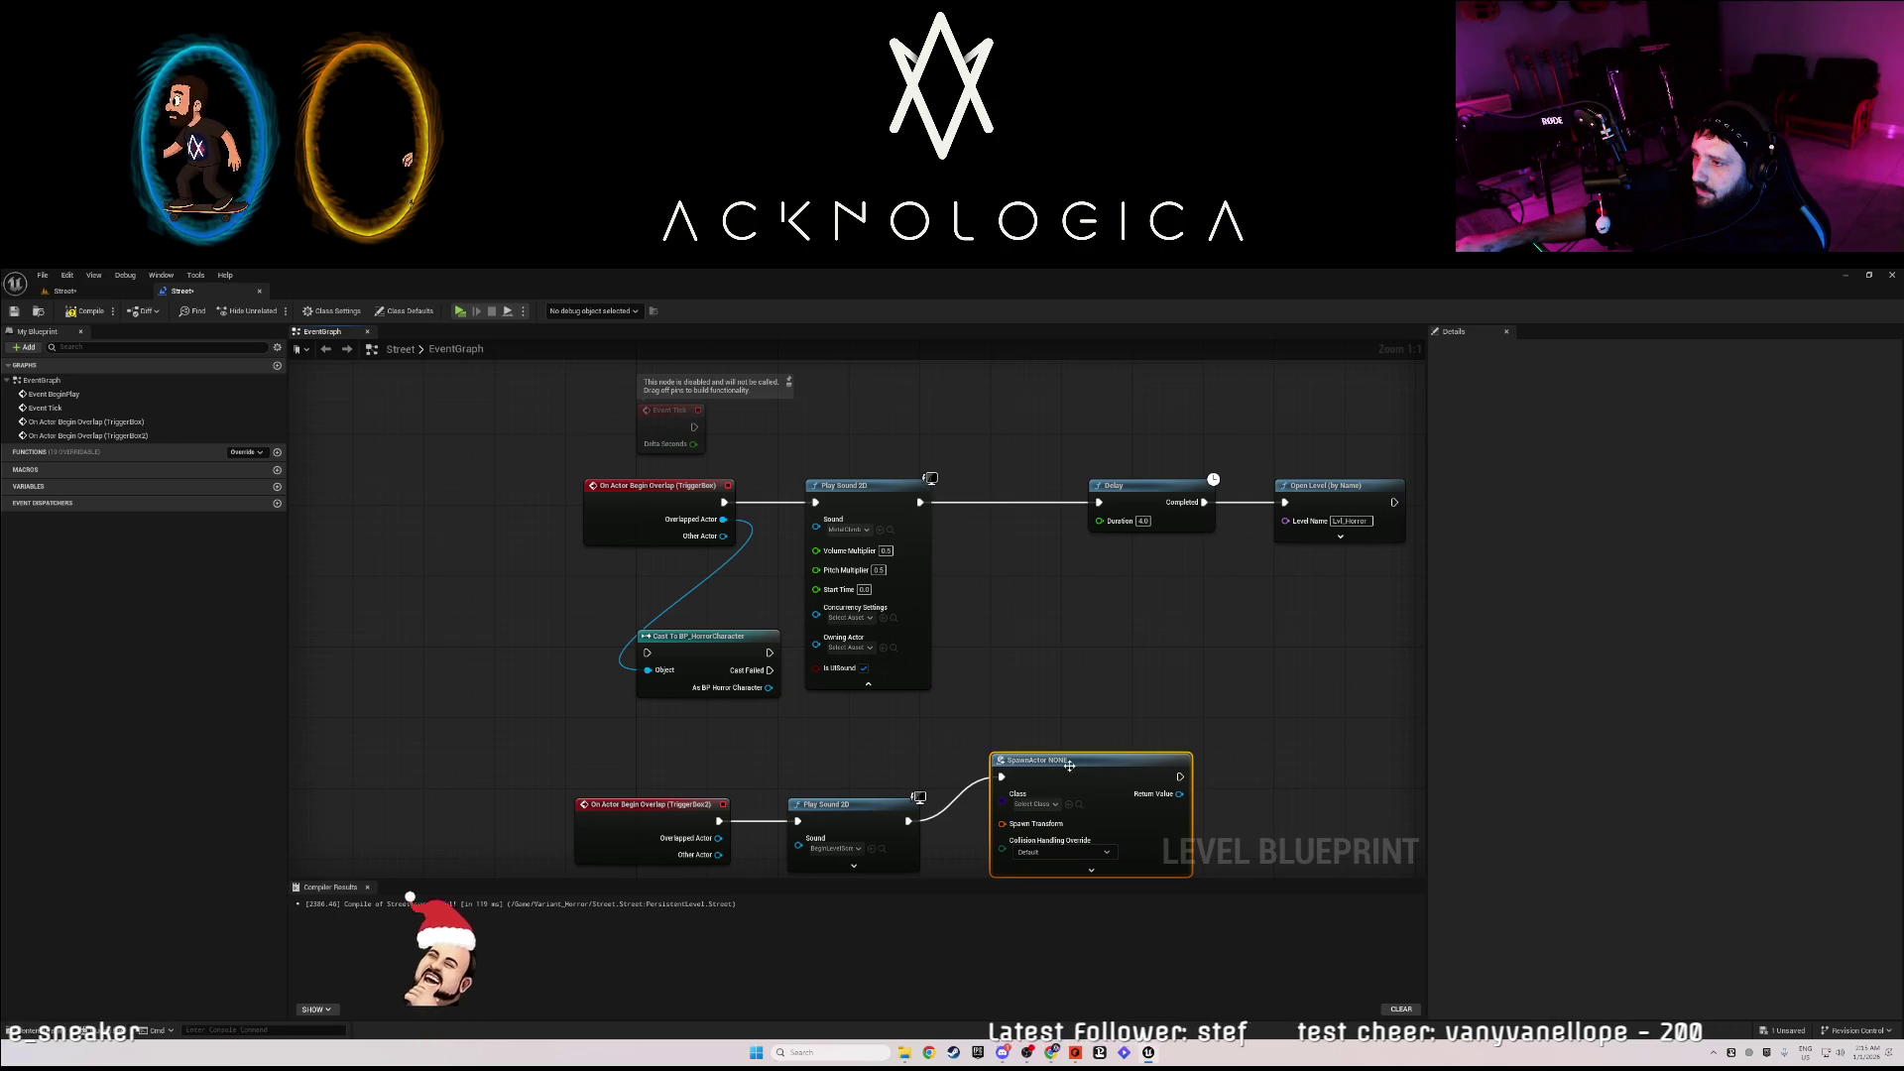
pyautogui.click(998, 703)
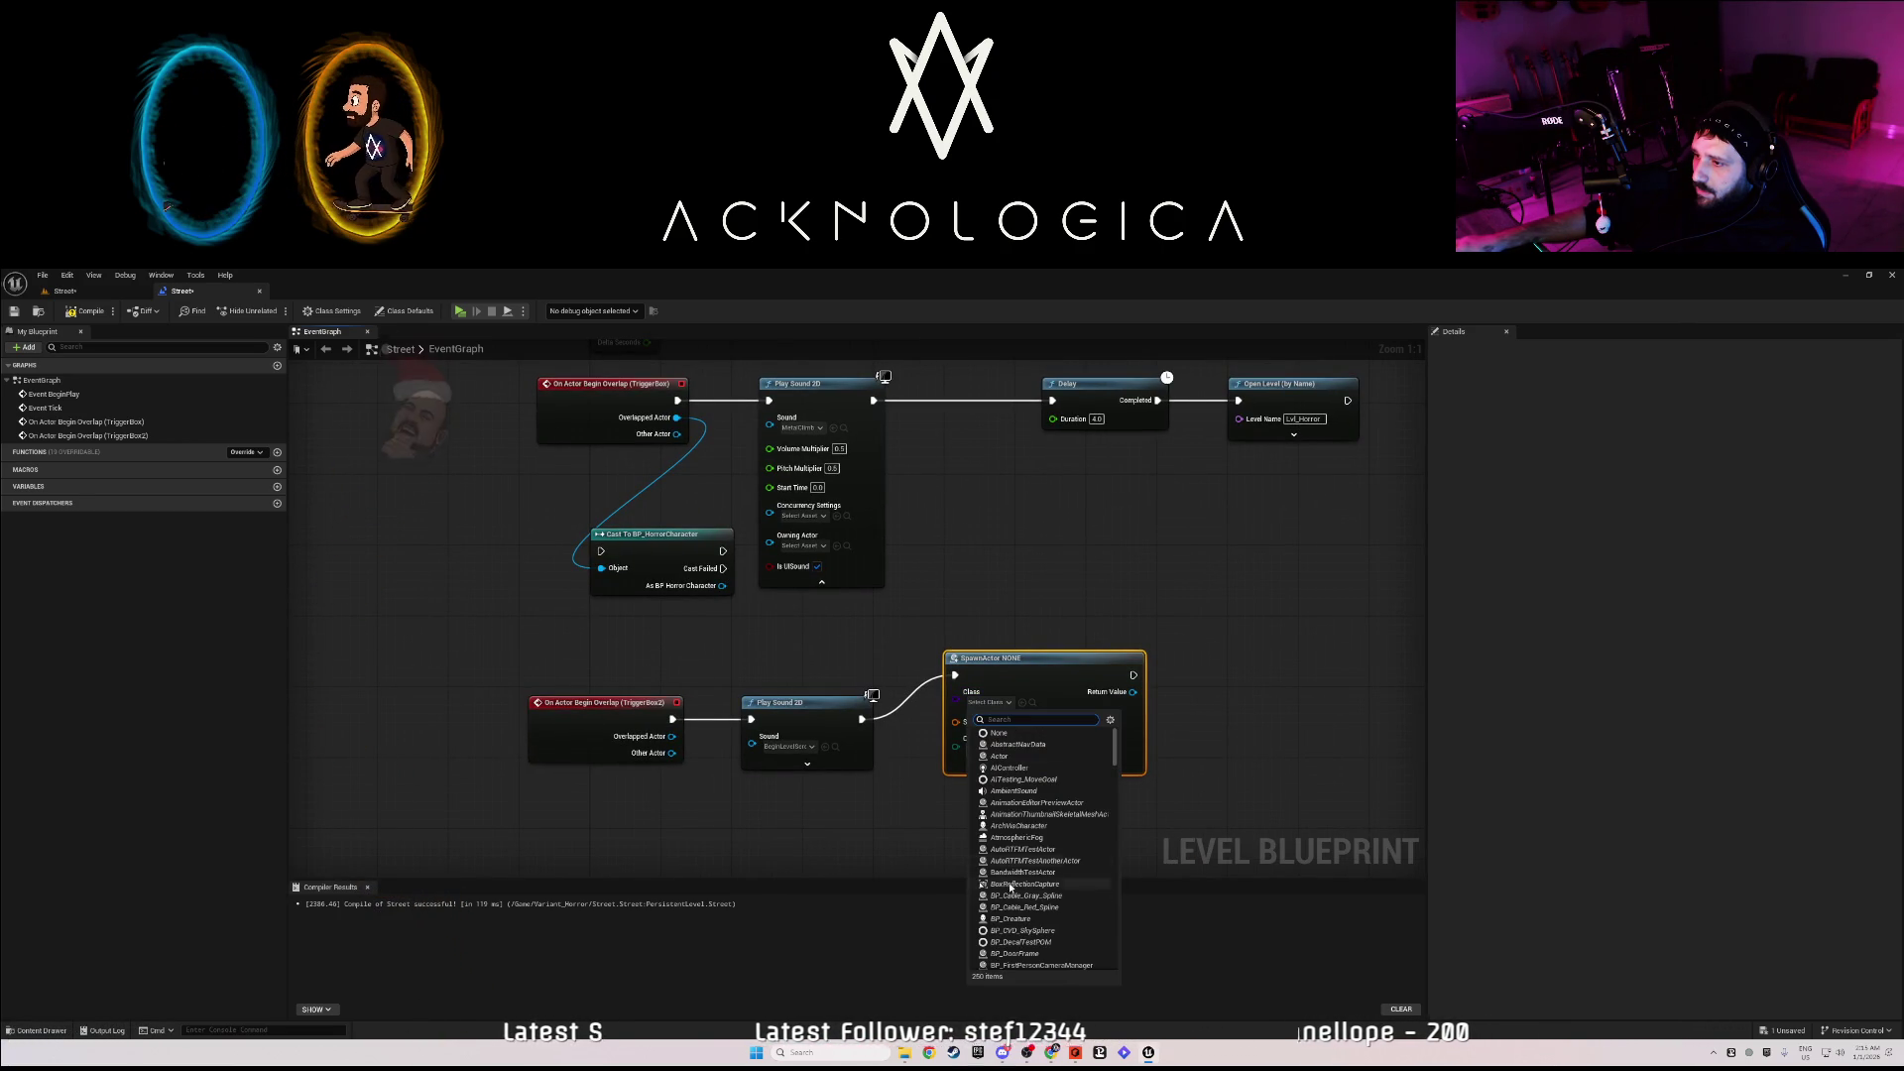
pyautogui.click(1012, 921)
pyautogui.moveTo(1033, 670); pyautogui.dragTo(1039, 714)
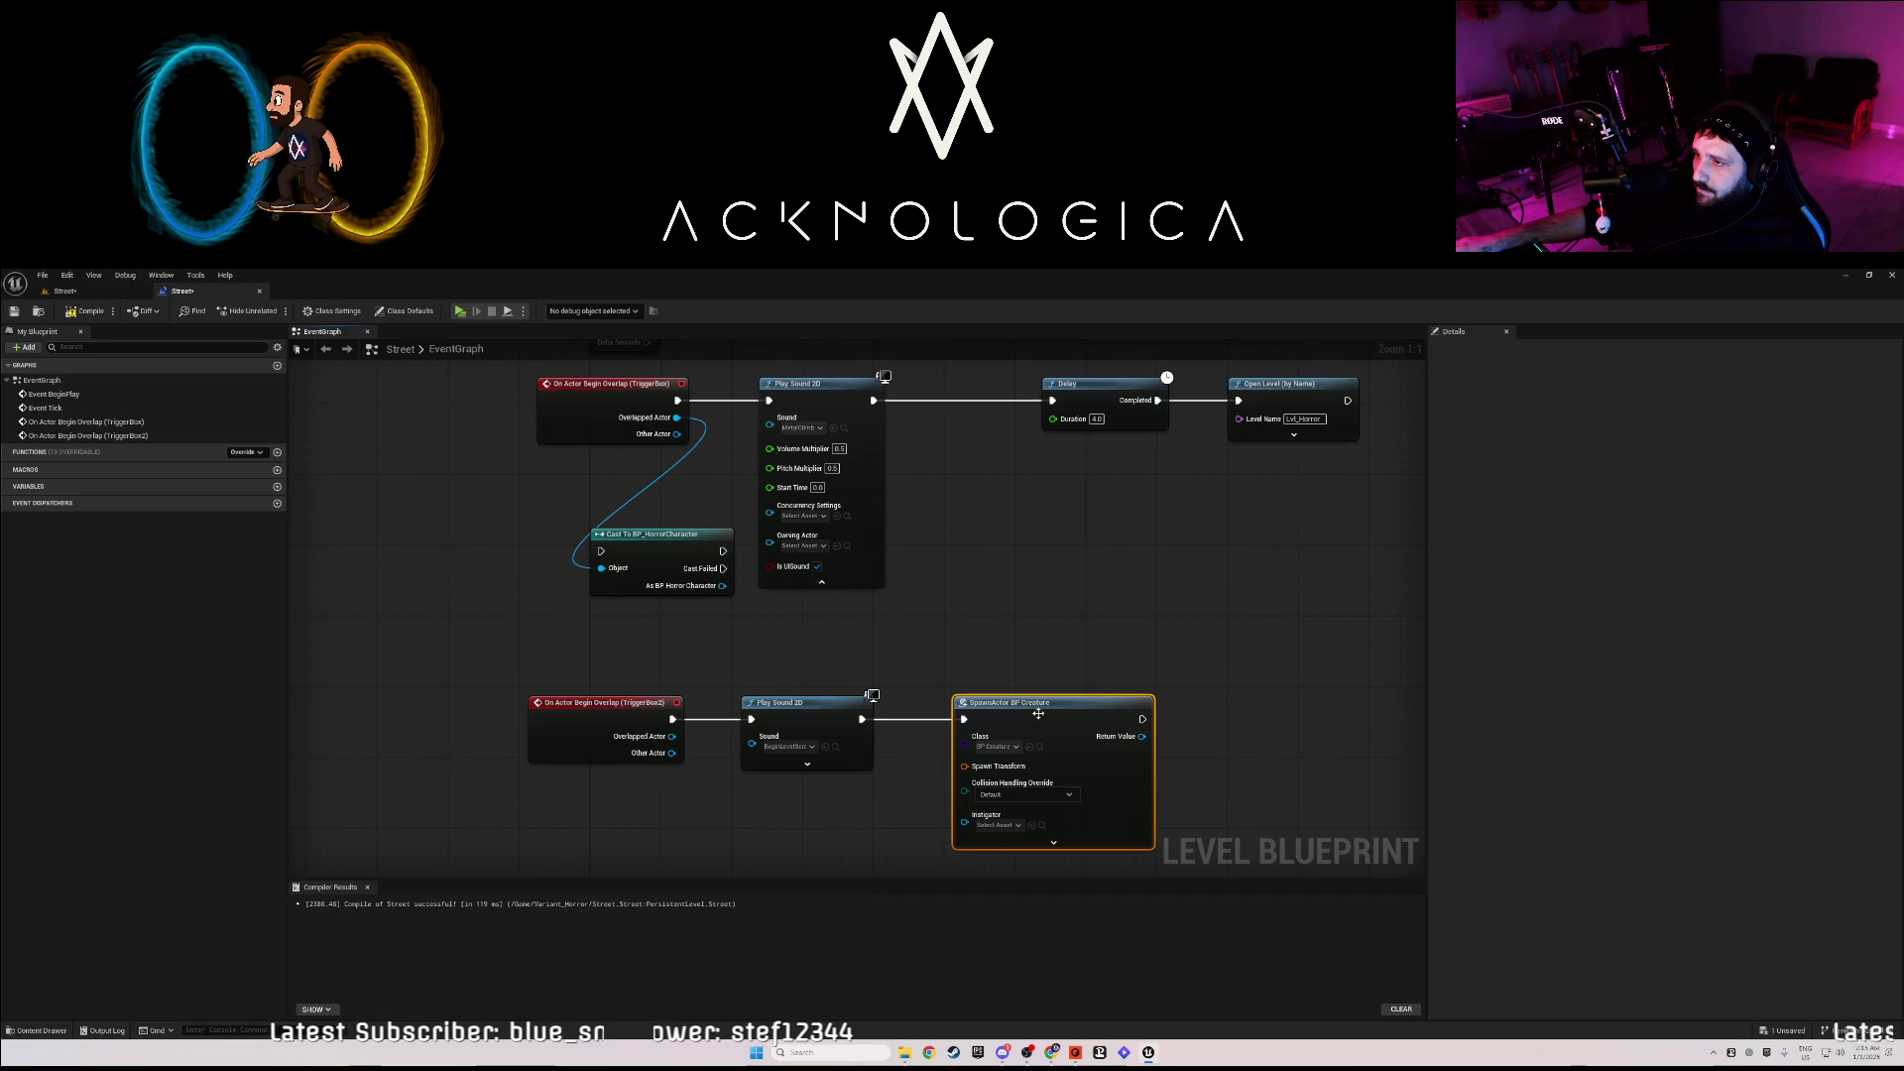
# - Drop the promoted Spawn Transform variable and split the pin into Location, Rotation and Scale
pyautogui.rightClick(993, 769)
pyautogui.click(1018, 806)
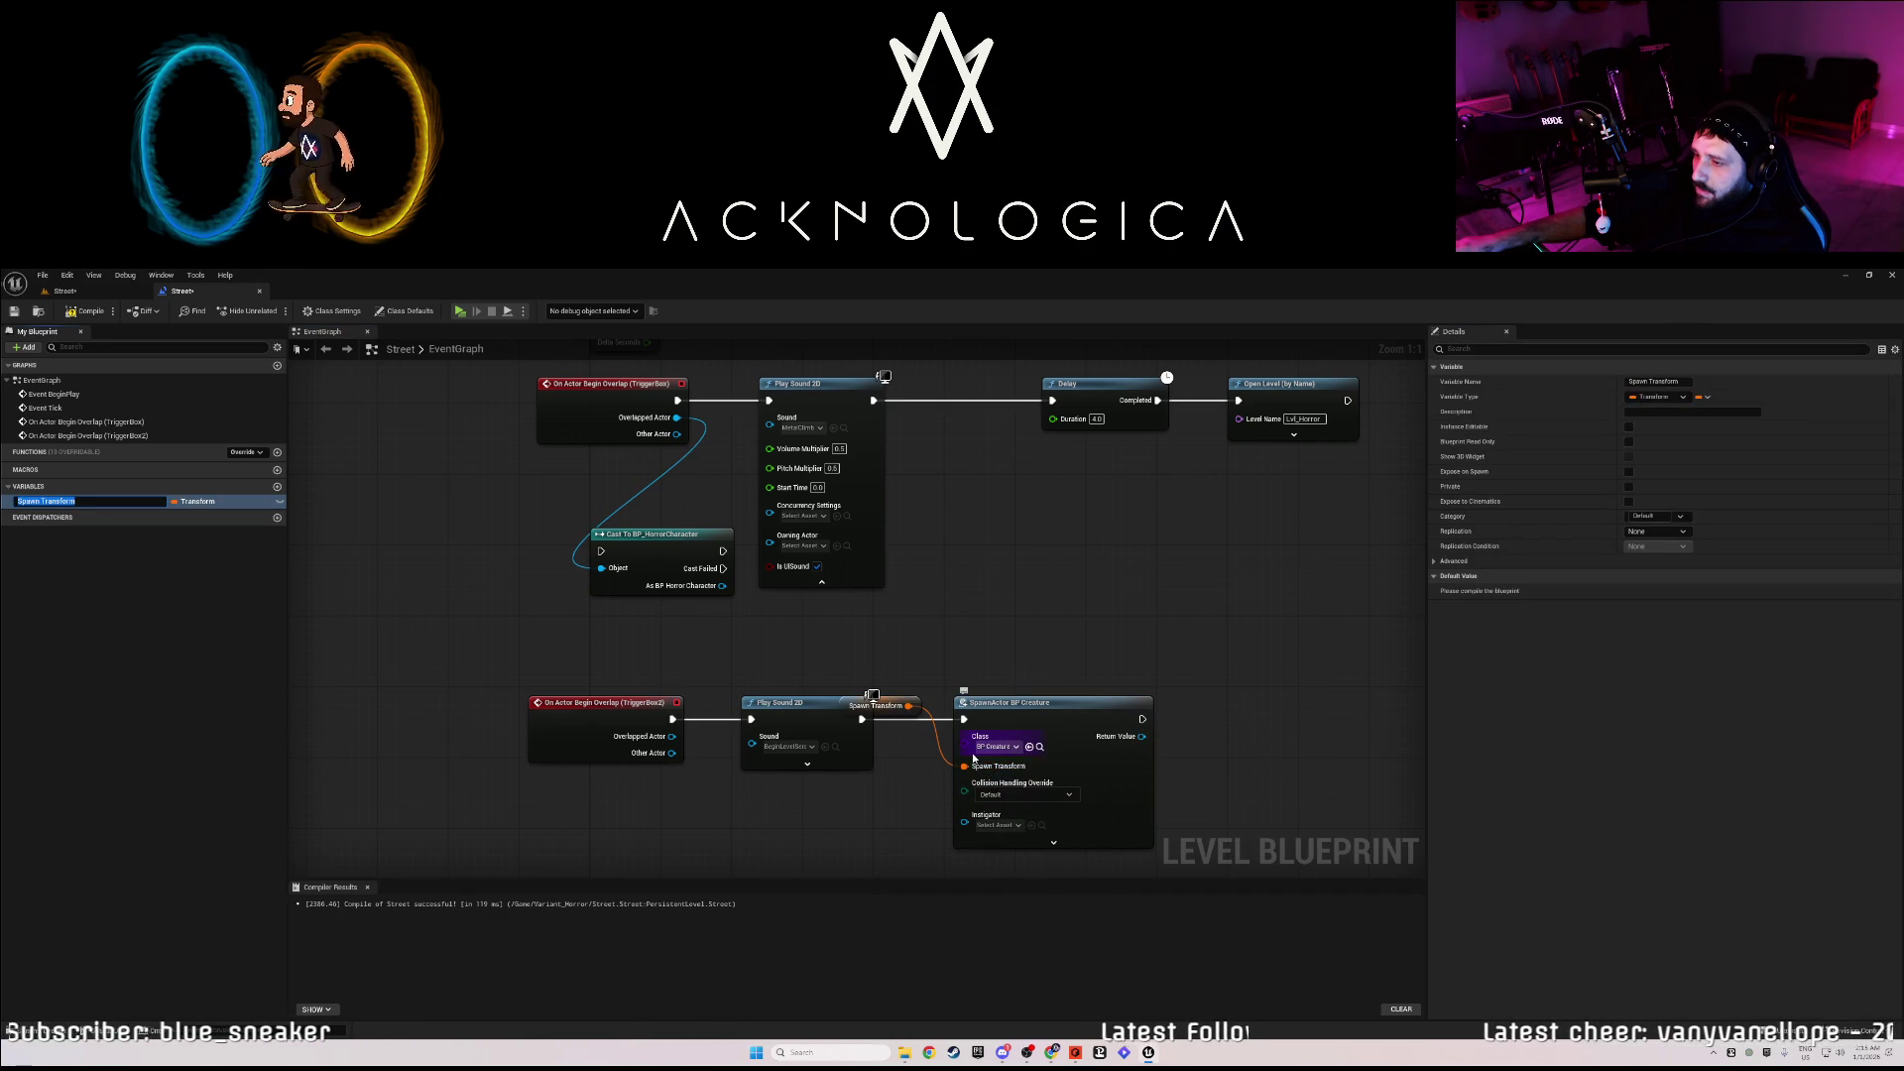
pyautogui.press('Return')
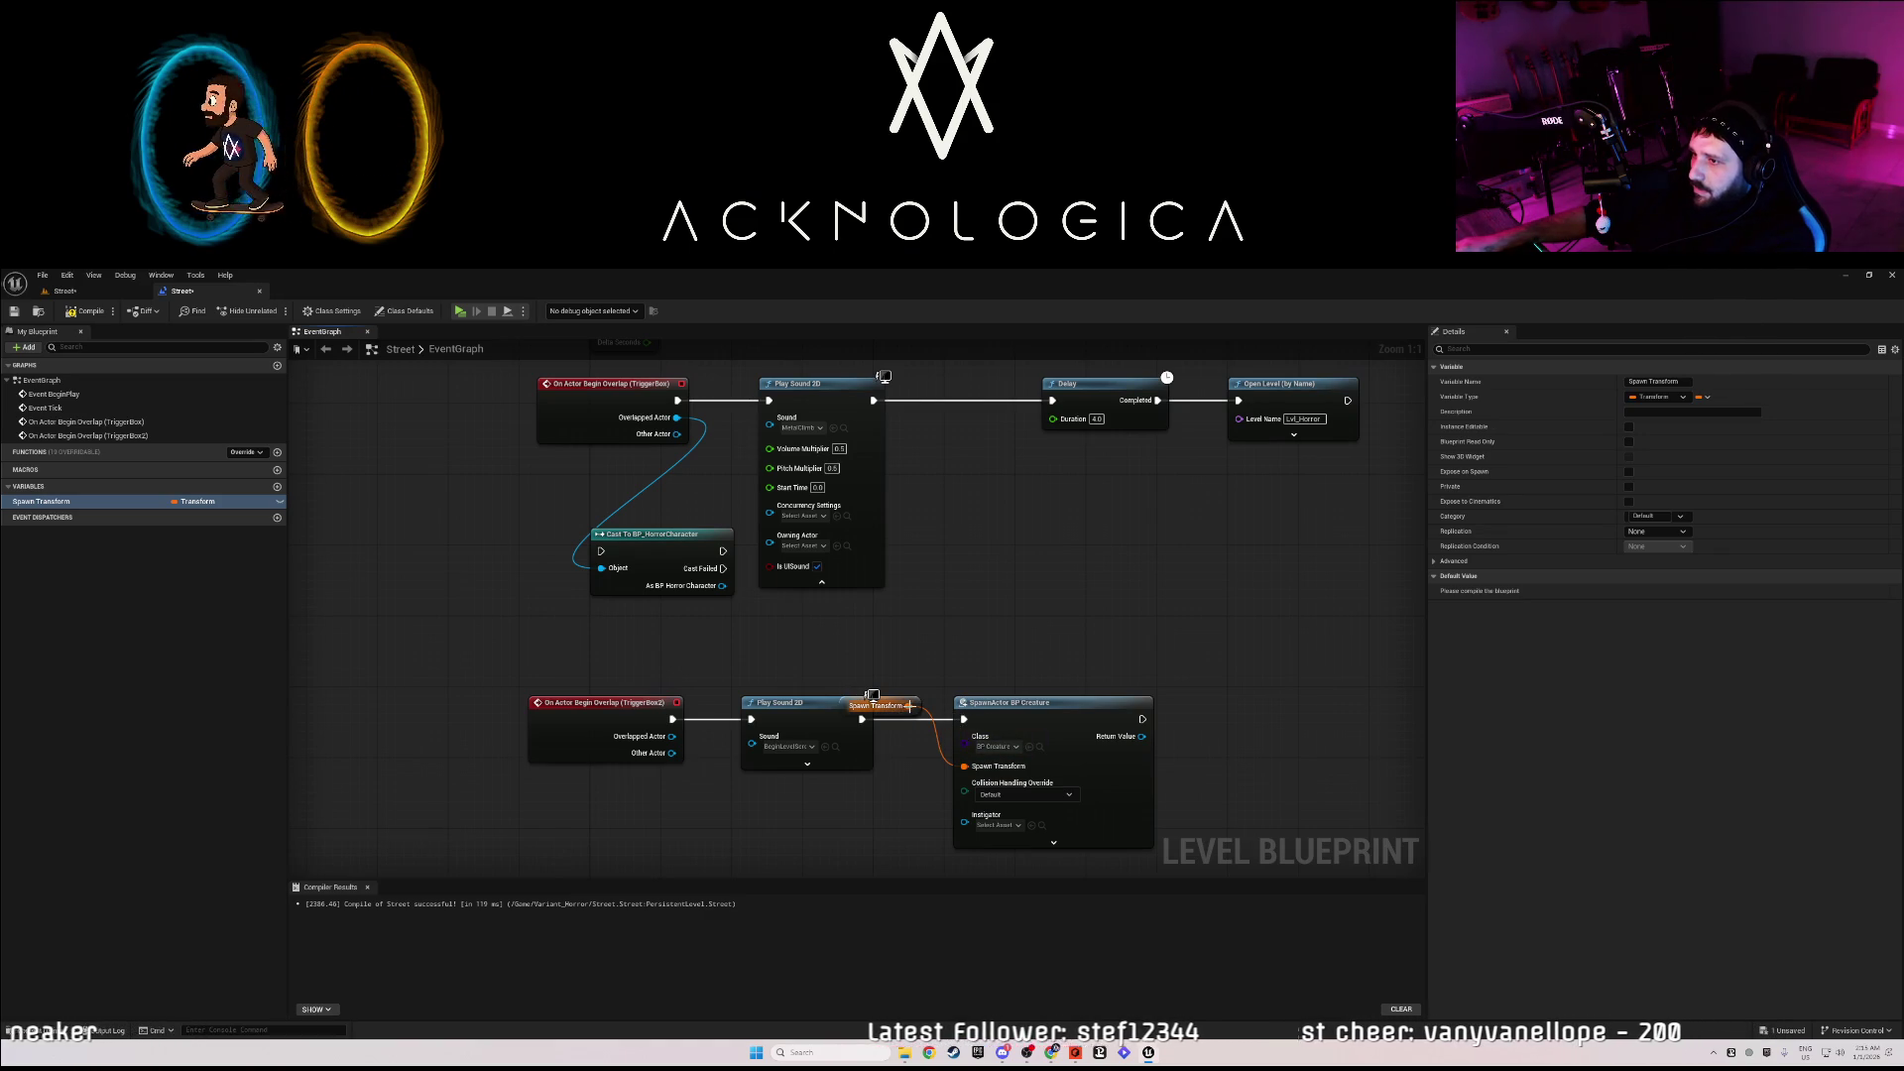
pyautogui.click(906, 704)
pyautogui.press('Delete')
pyautogui.rightClick(991, 770)
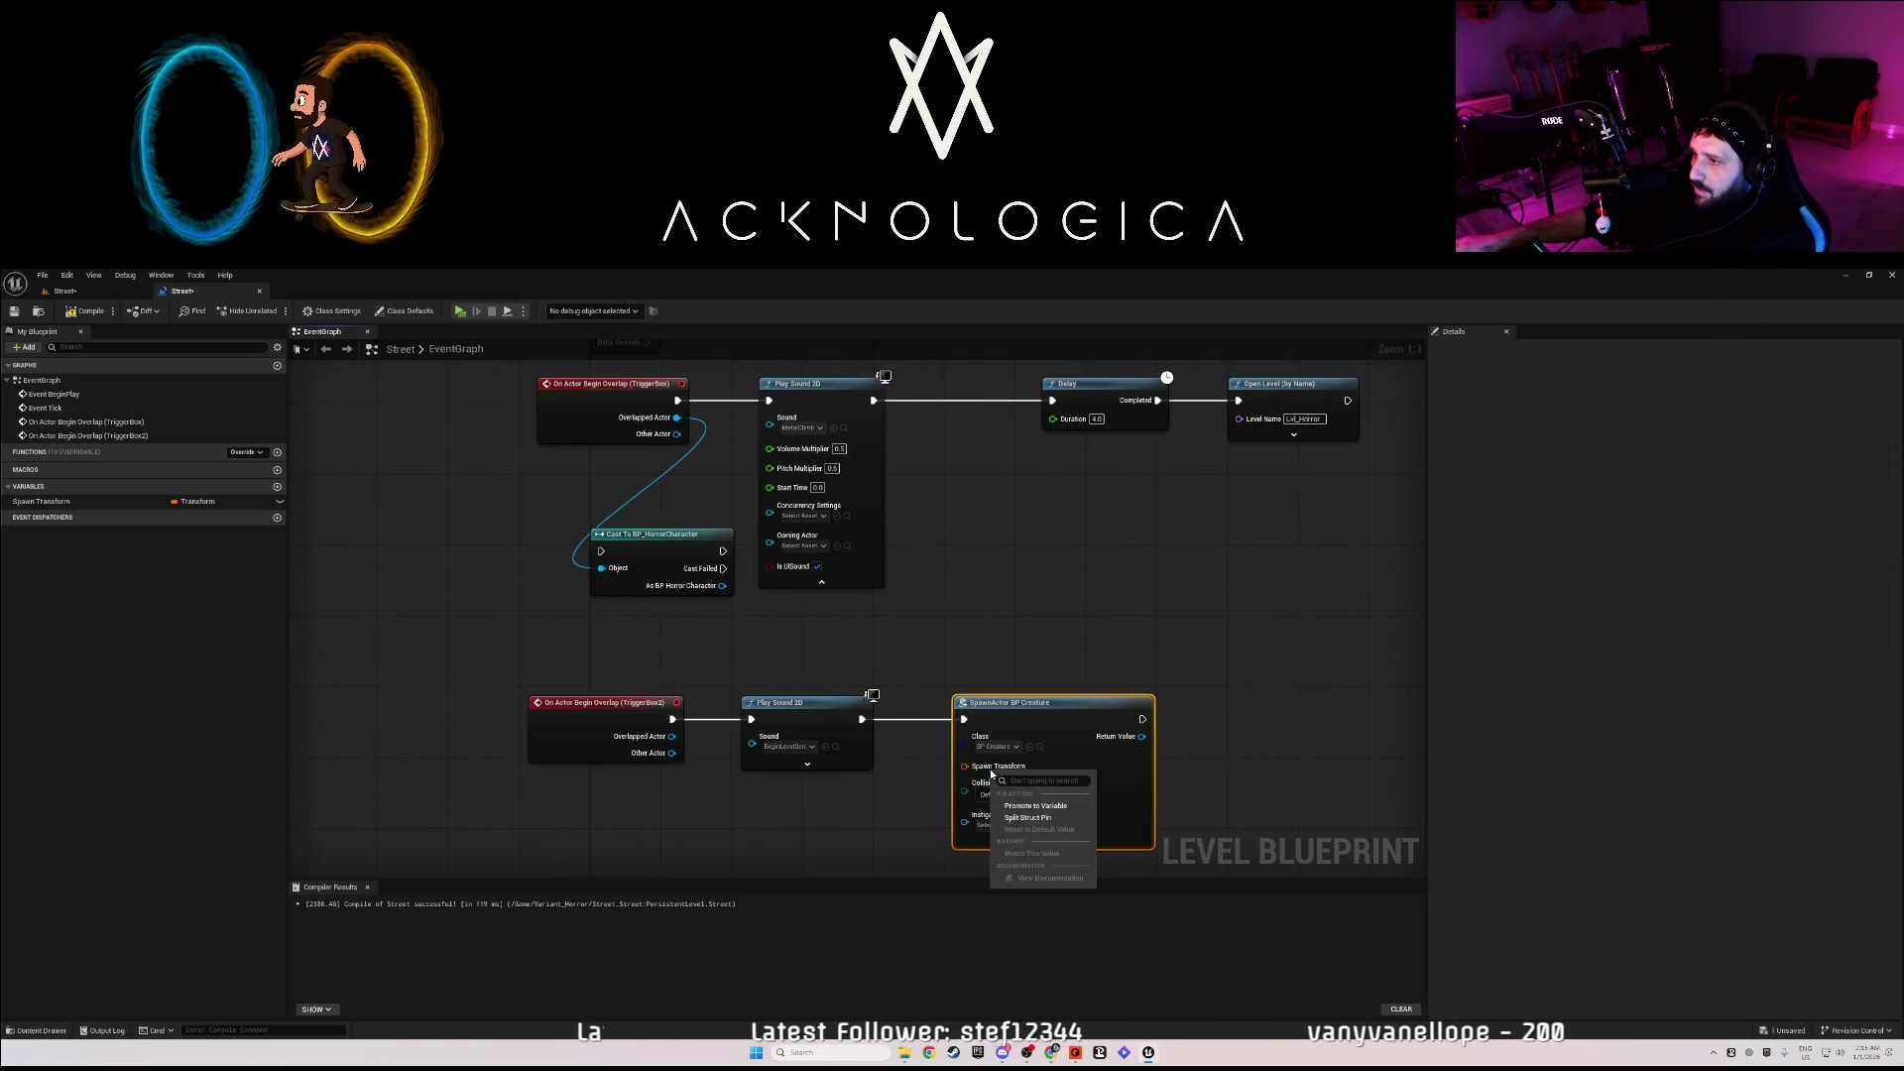
pyautogui.click(1015, 818)
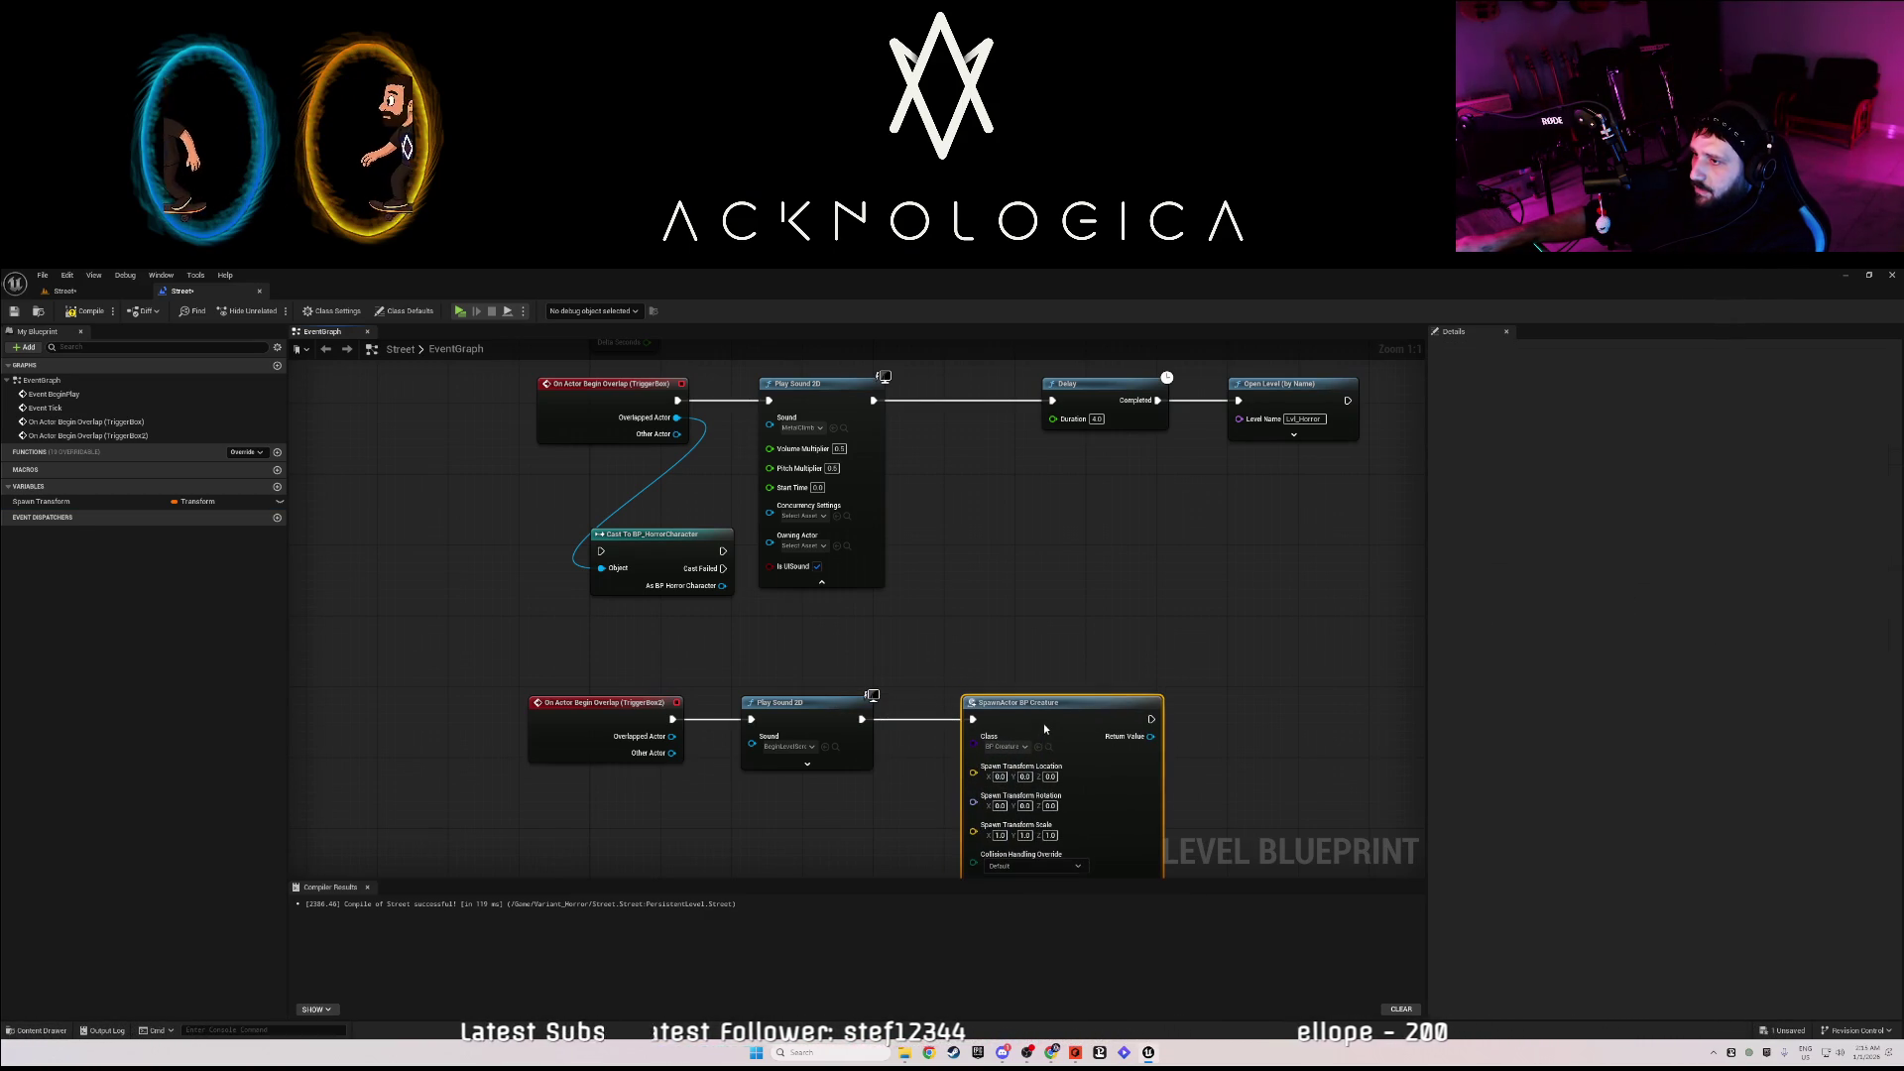
# - Copy the placed creature's location into the spawn node: X -566 and Y -3045
pyautogui.click(64, 291)
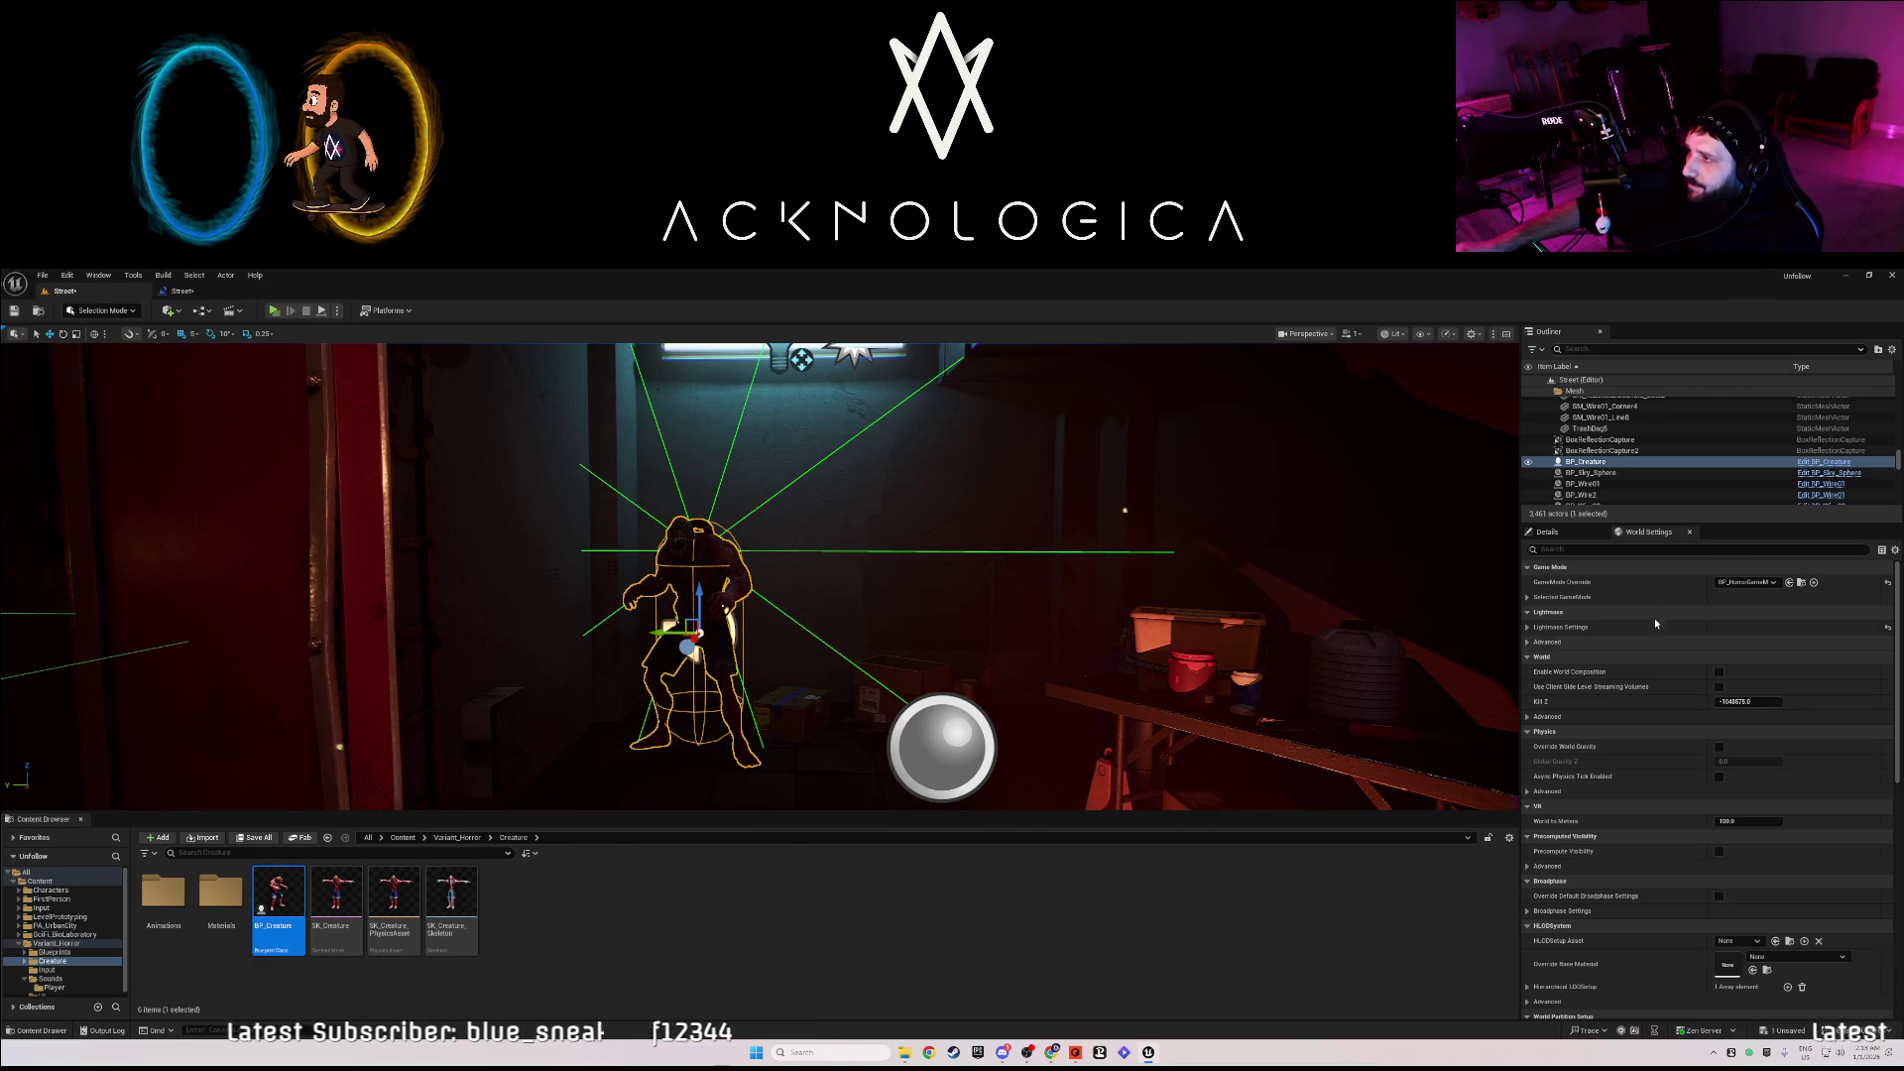
pyautogui.click(1551, 533)
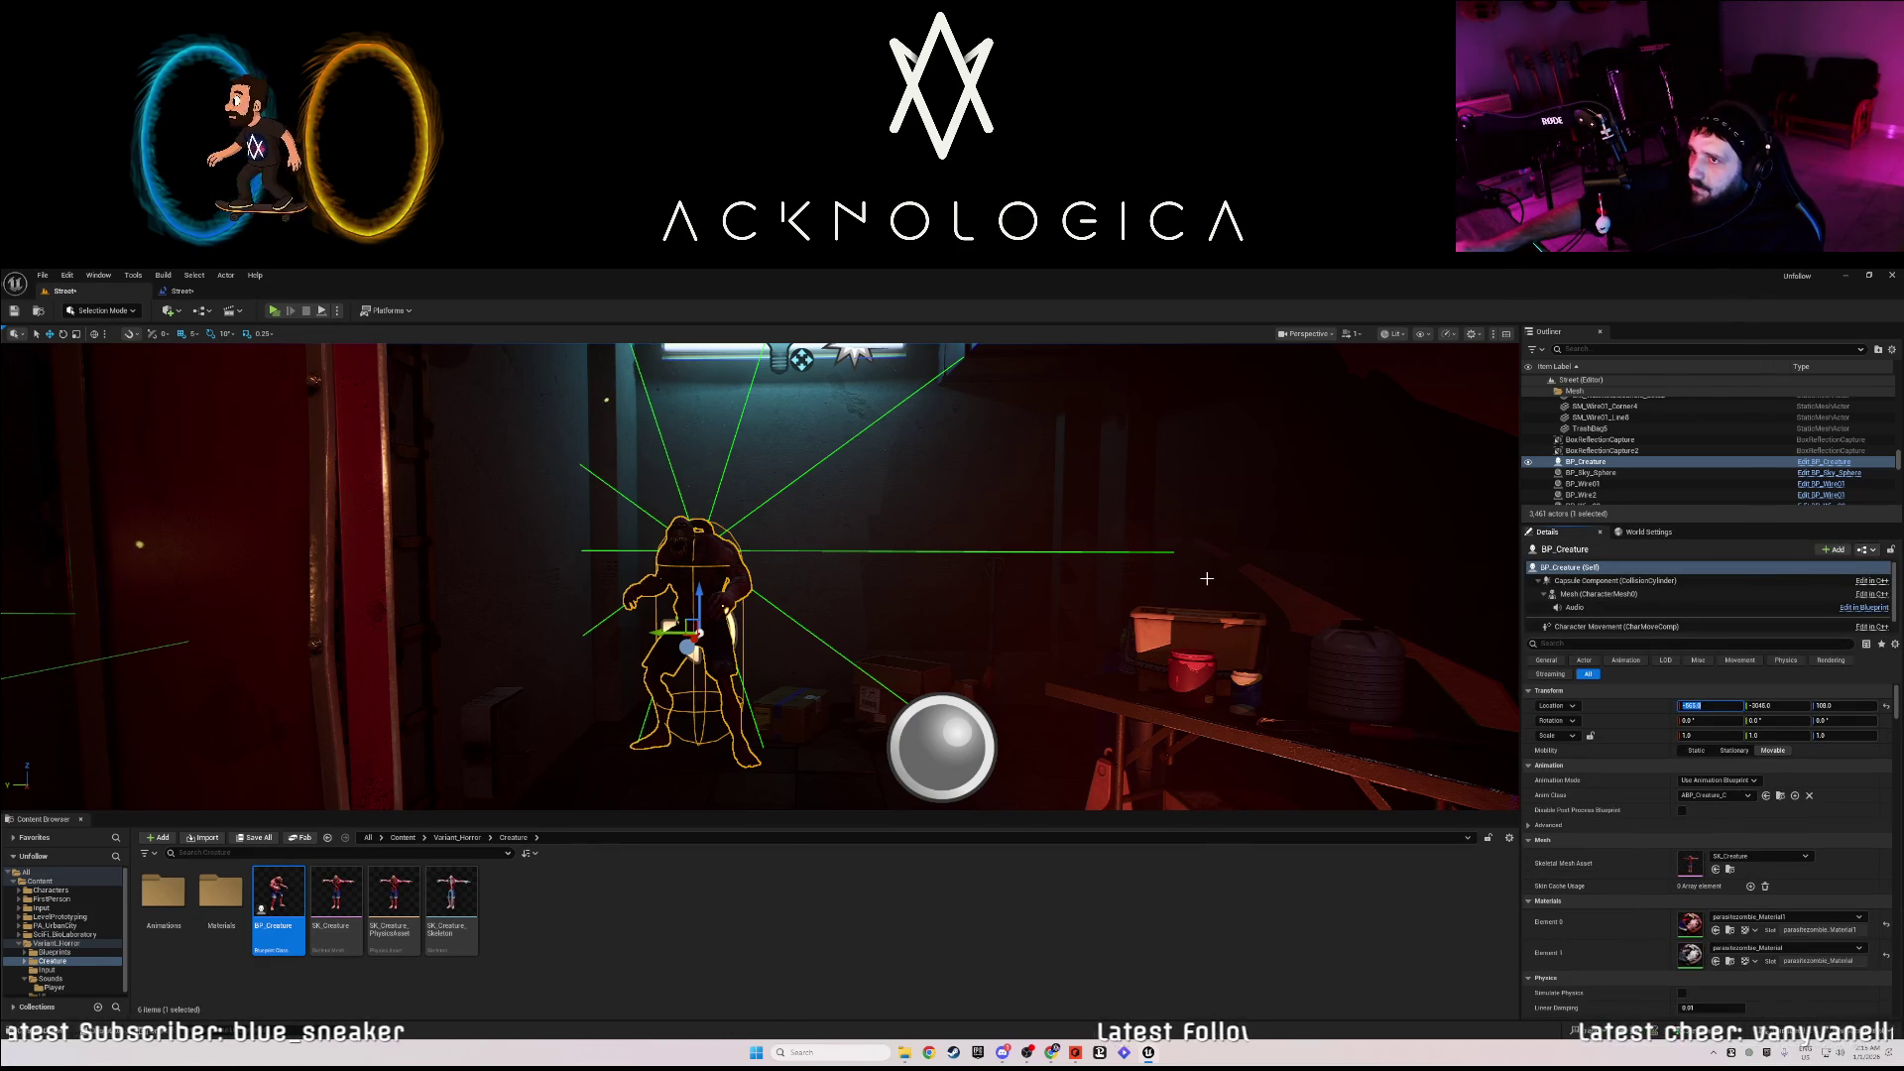
pyautogui.click(210, 290)
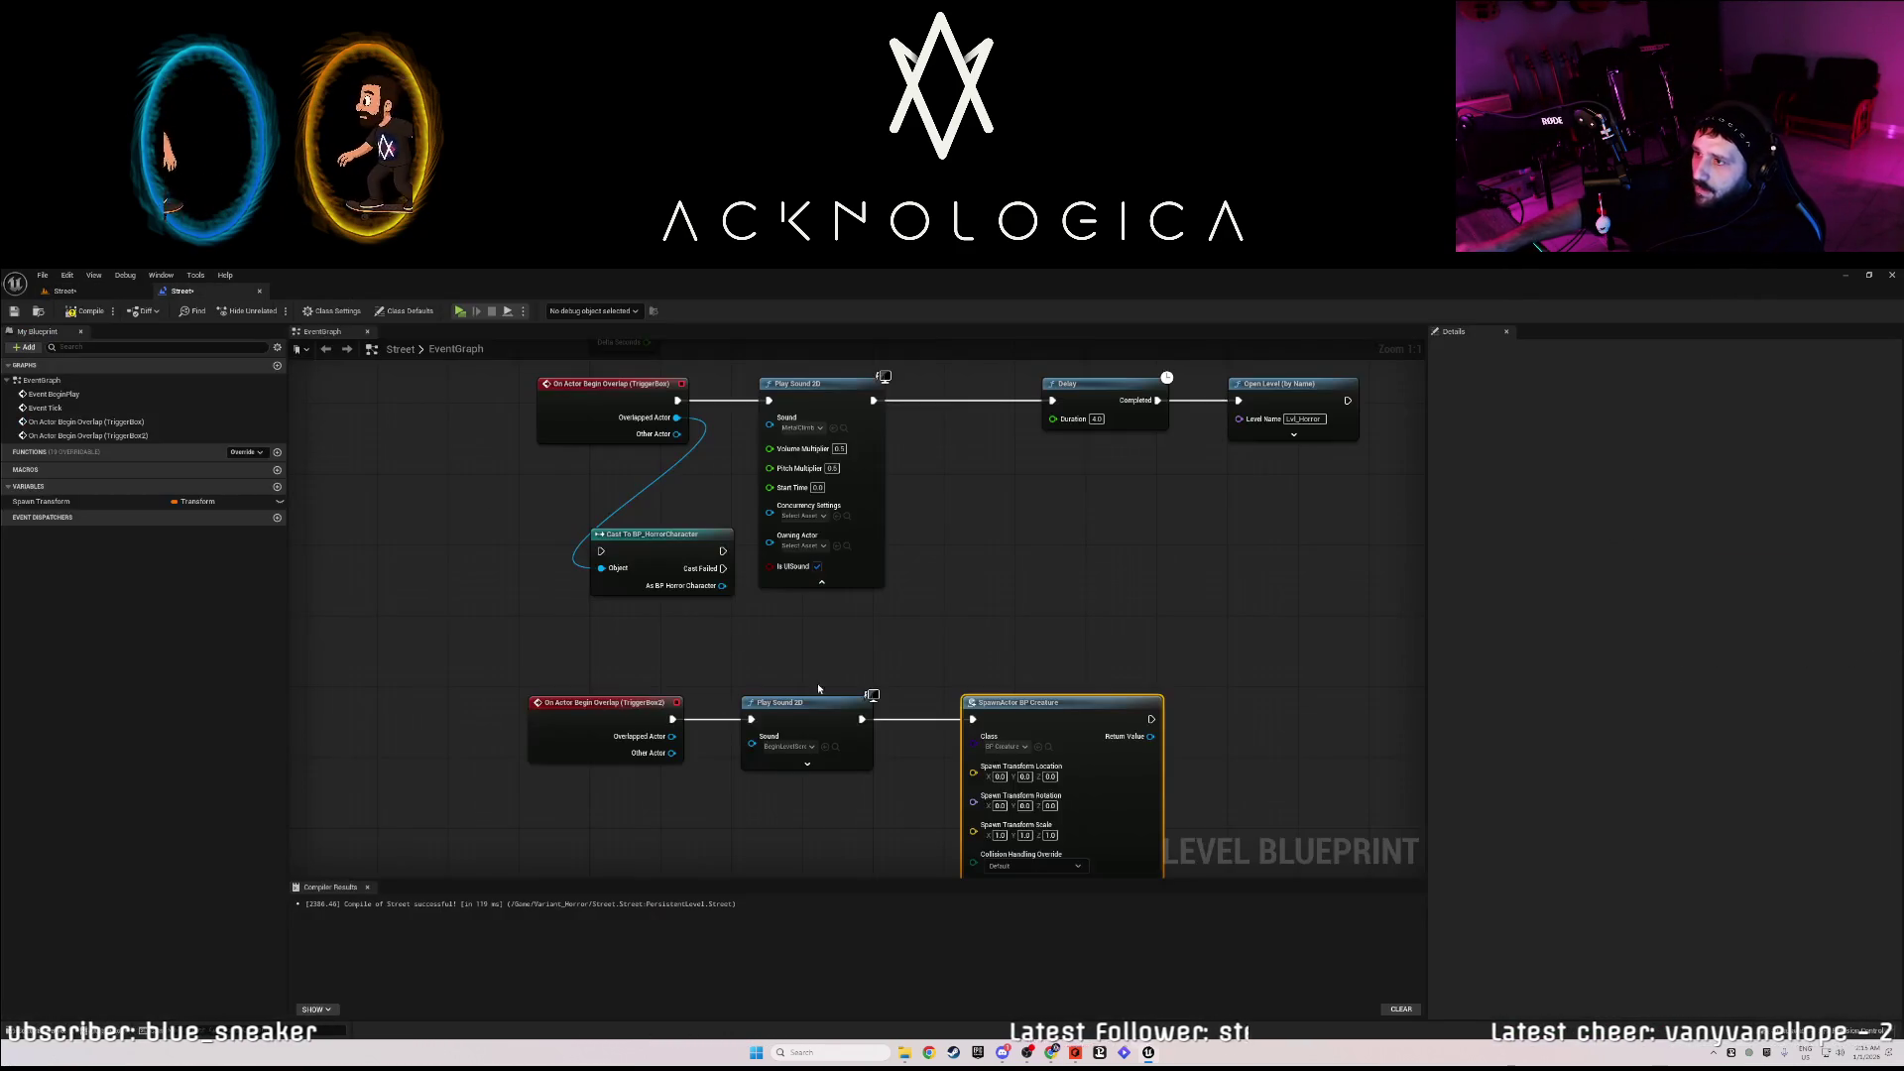
pyautogui.click(1000, 776)
pyautogui.write('-566')
pyautogui.press('Return')
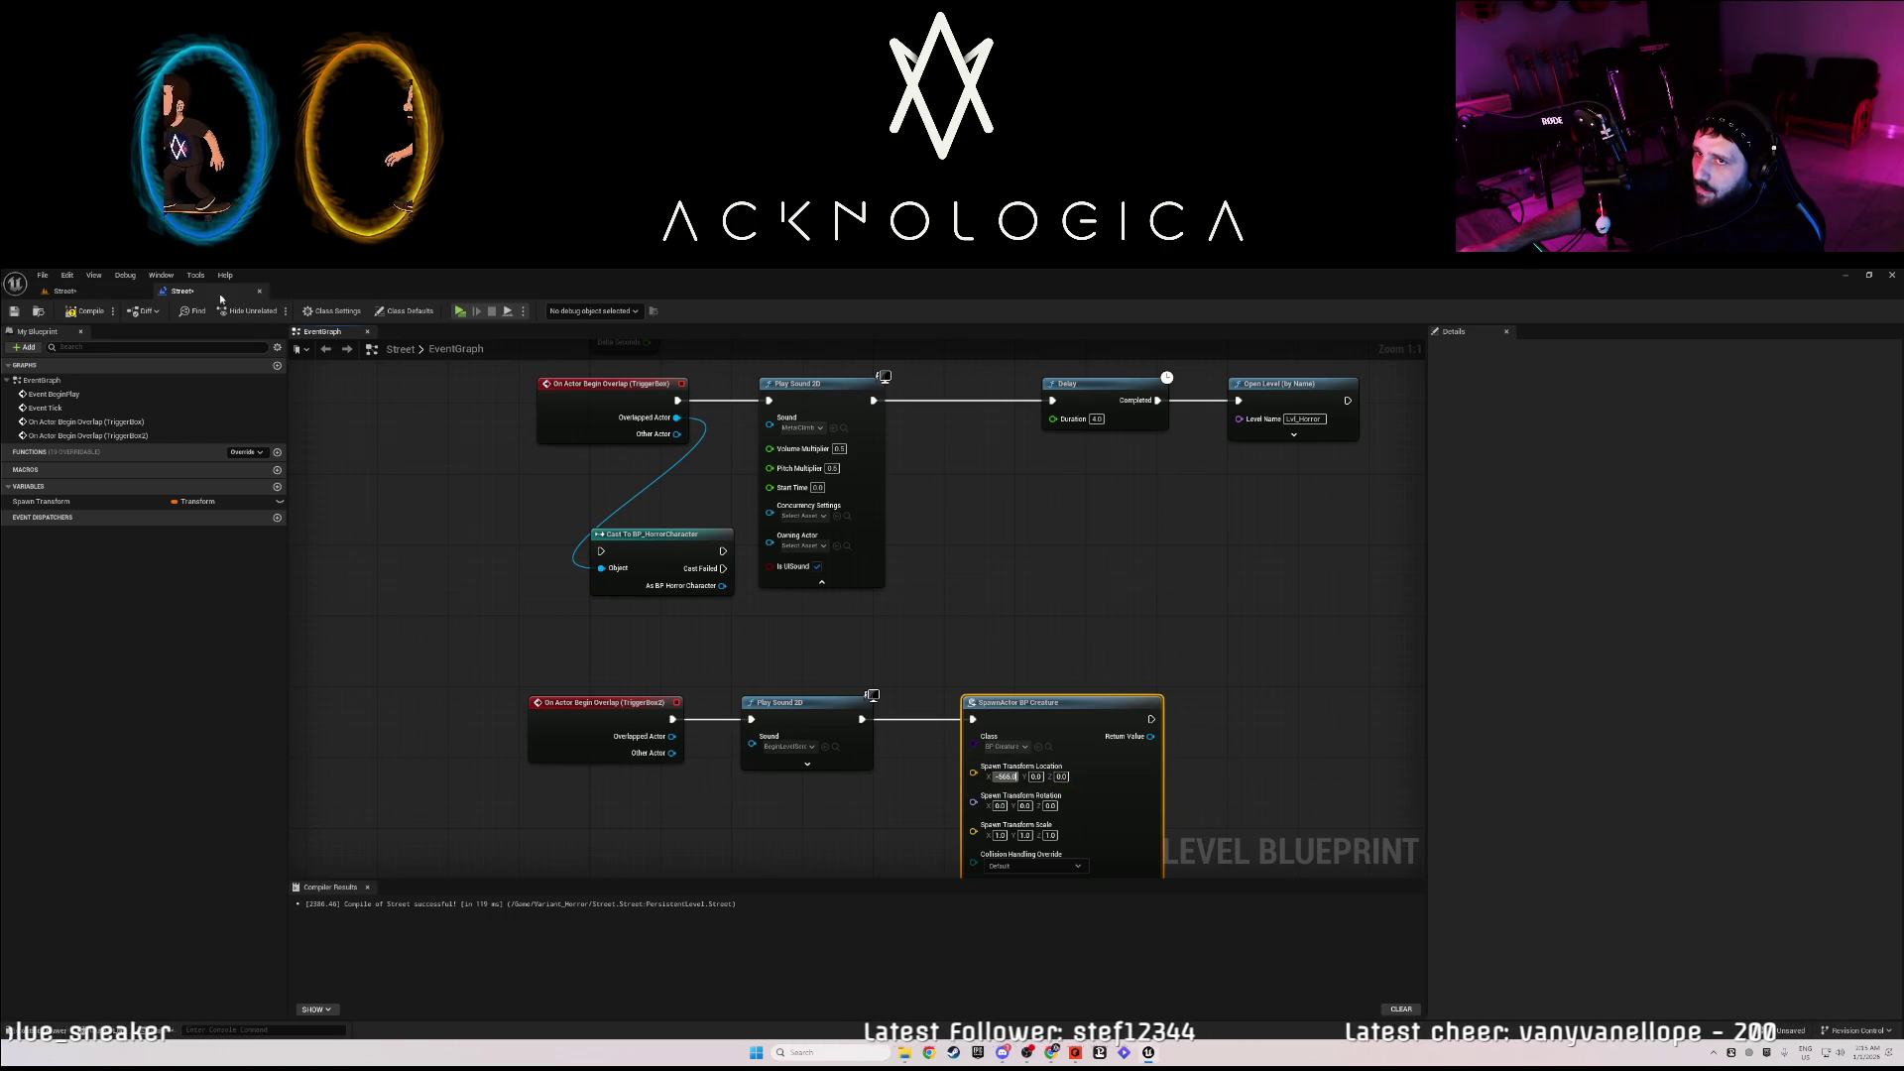
pyautogui.click(64, 291)
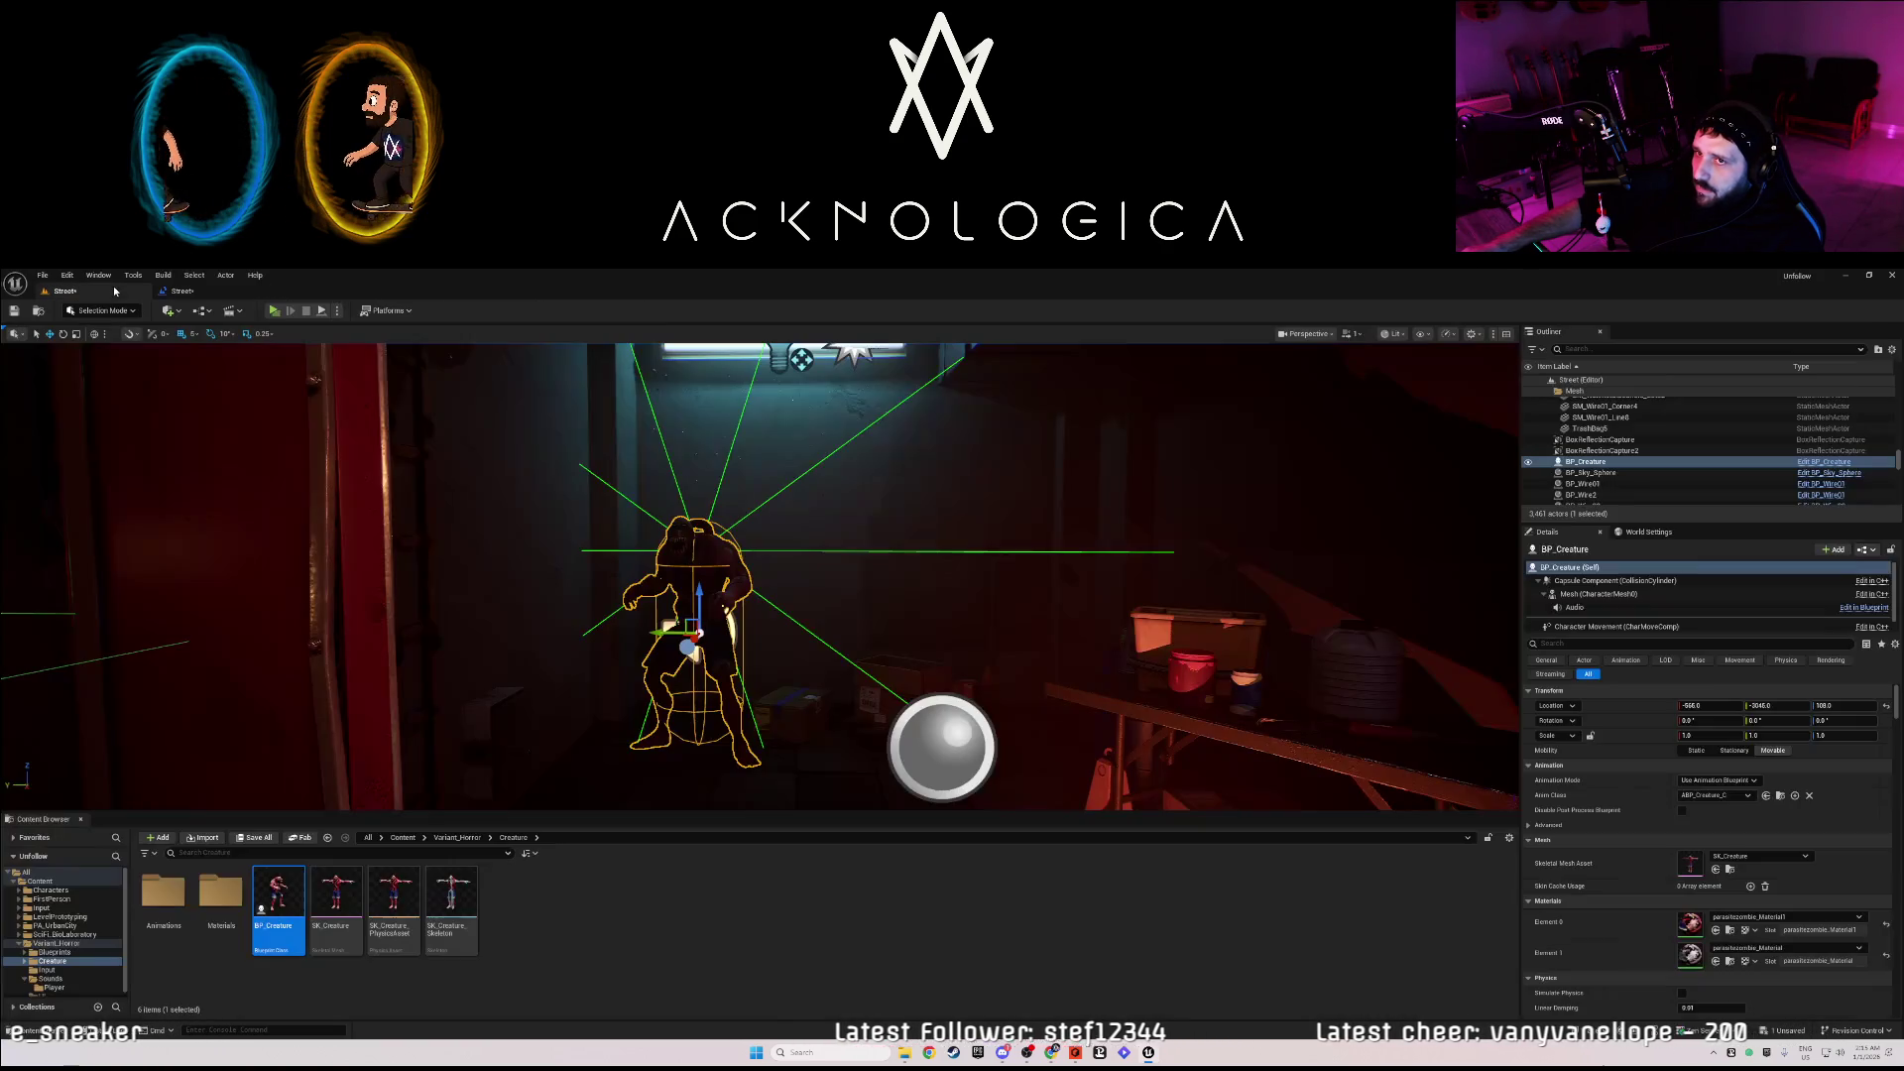
pyautogui.click(1754, 706)
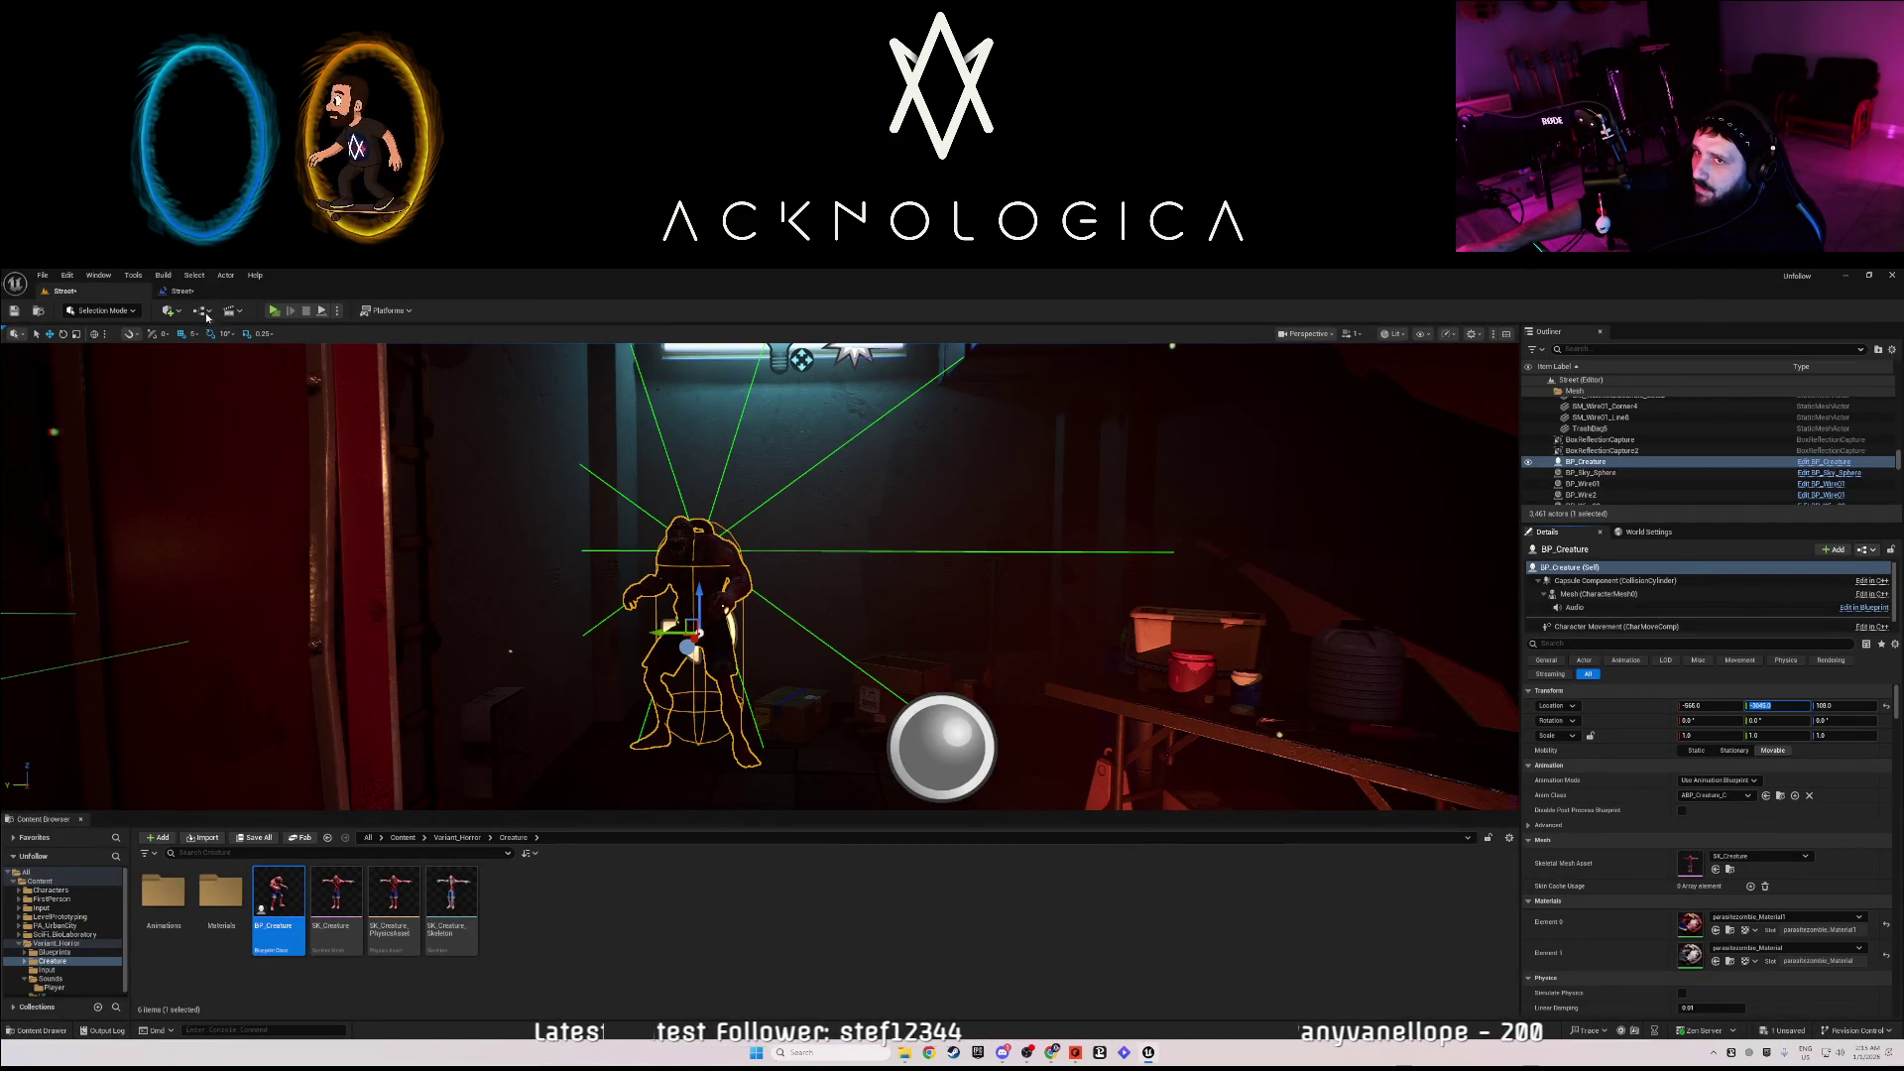
pyautogui.click(181, 291)
pyautogui.hotkey('ctrl', 'v')
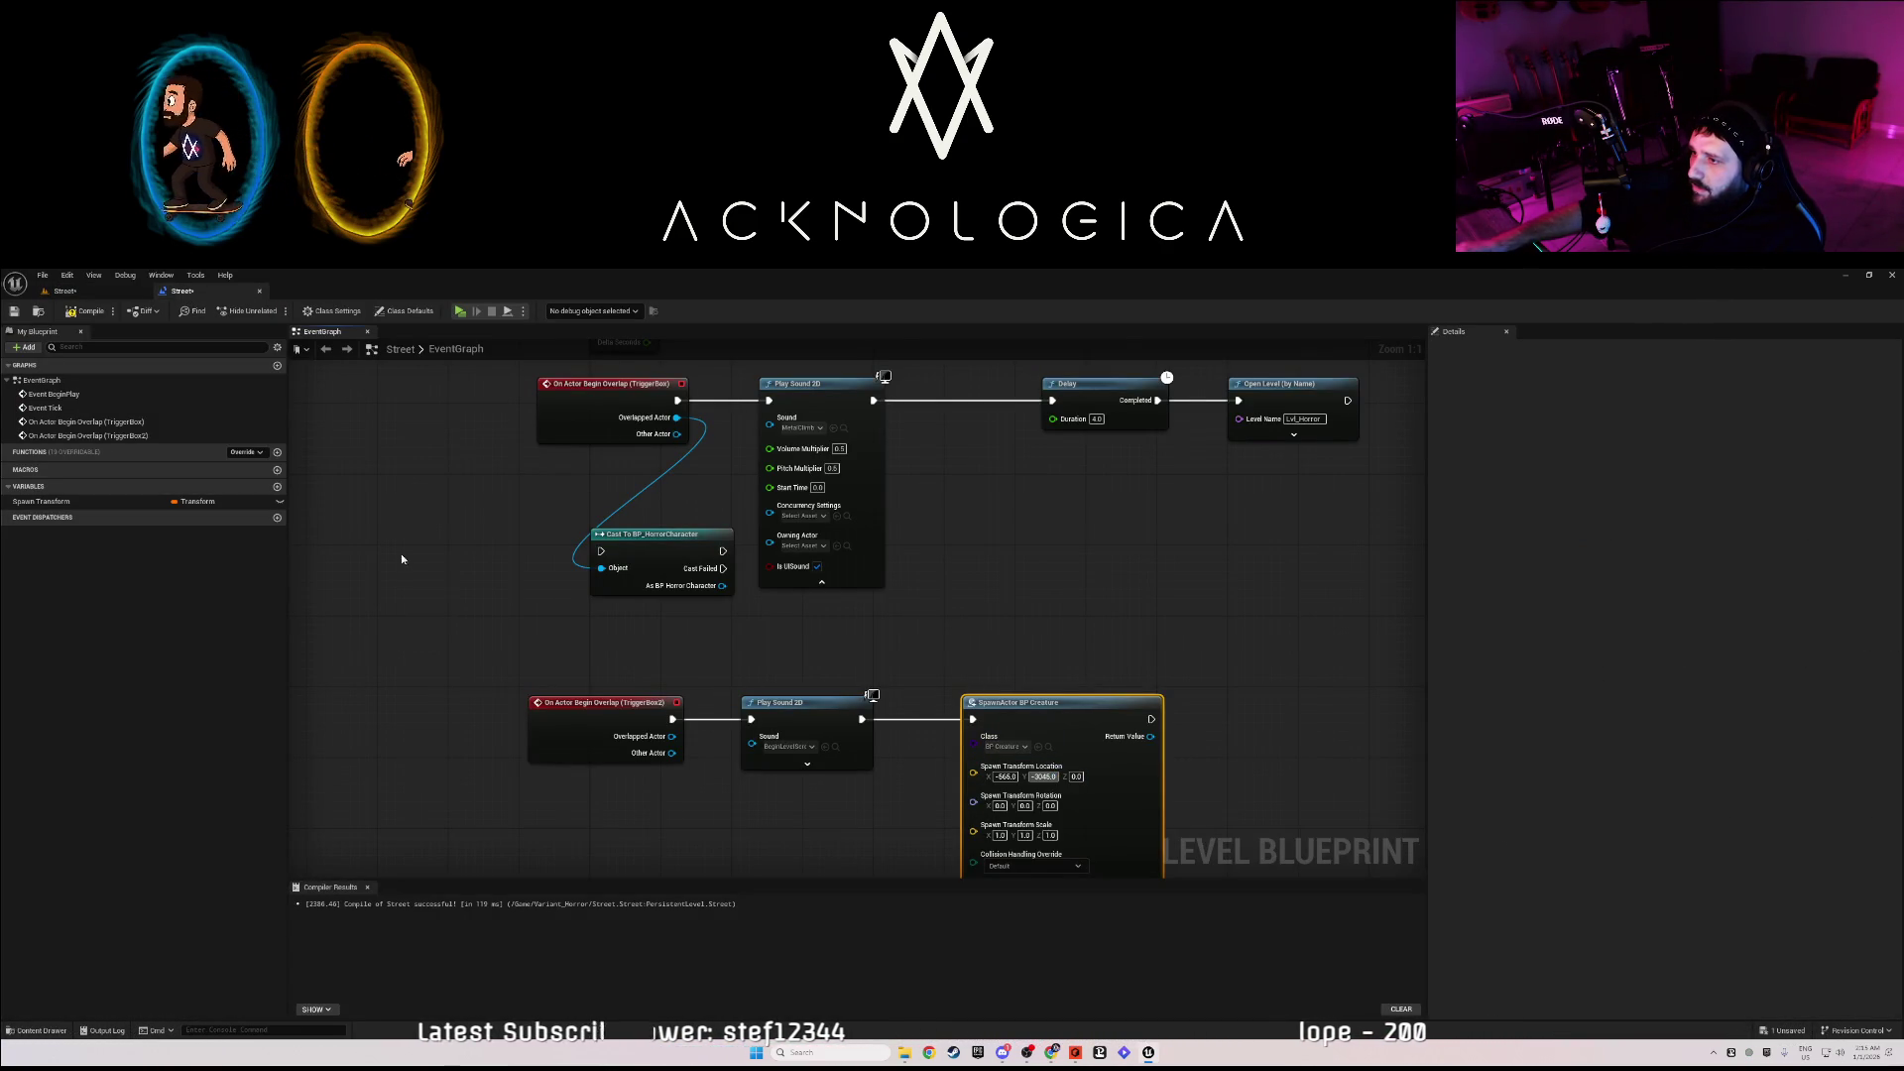
# - Set the spawn location Z to 100, then compile the blueprint and save the level
pyautogui.click(57, 292)
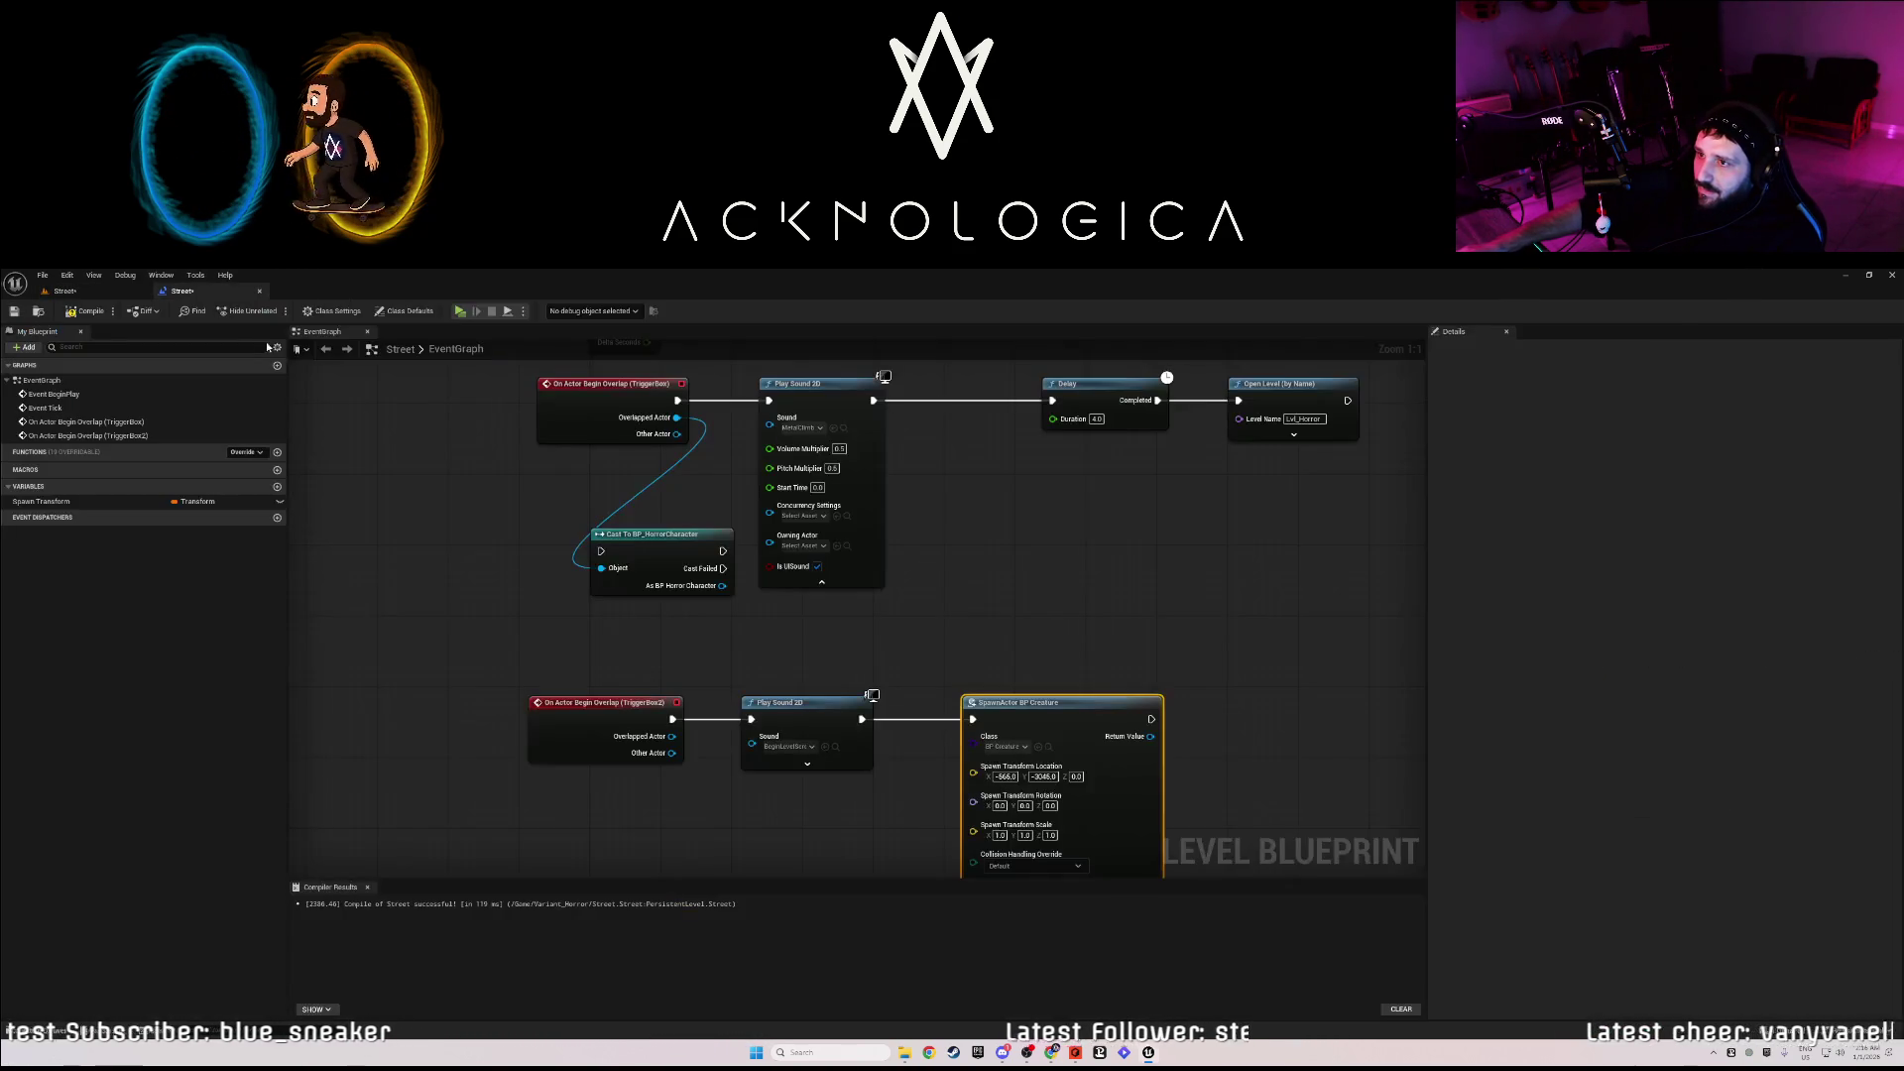
pyautogui.click(182, 291)
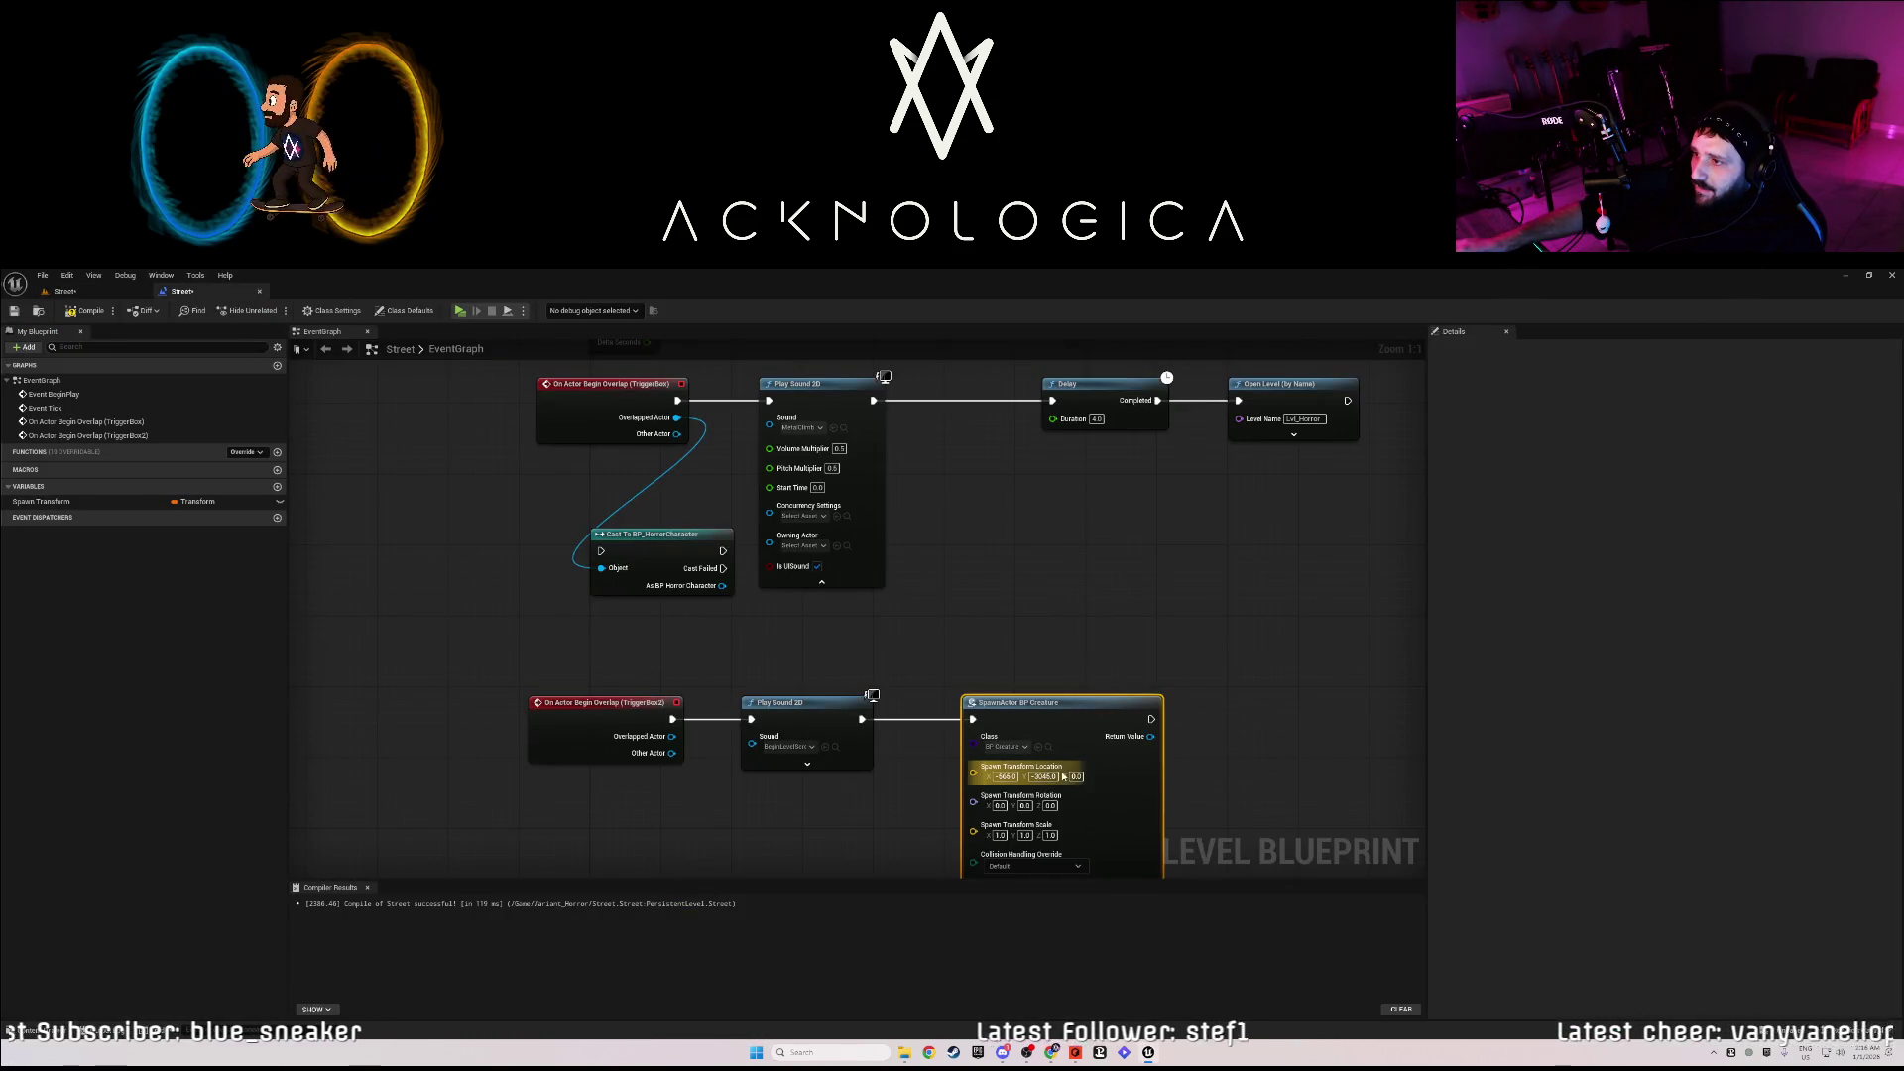
pyautogui.click(1075, 777)
pyautogui.write('100')
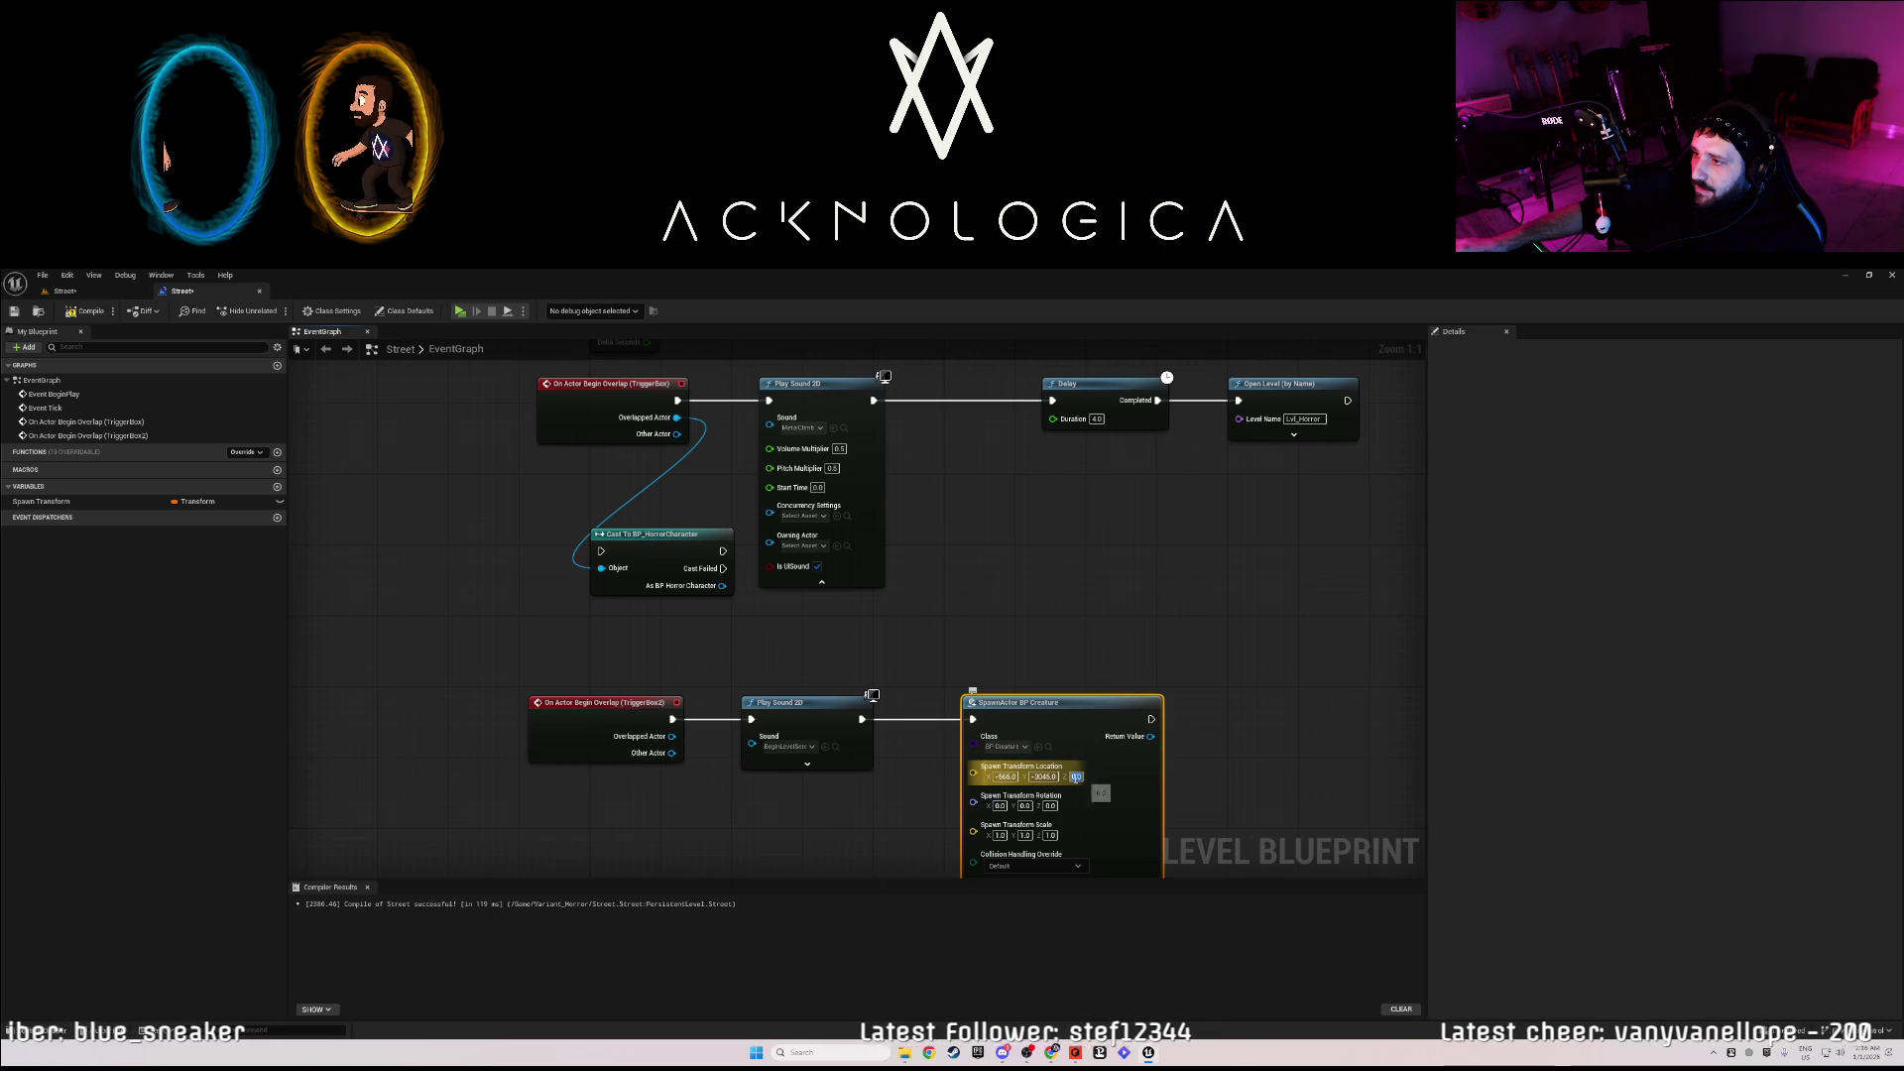
pyautogui.click(70, 310)
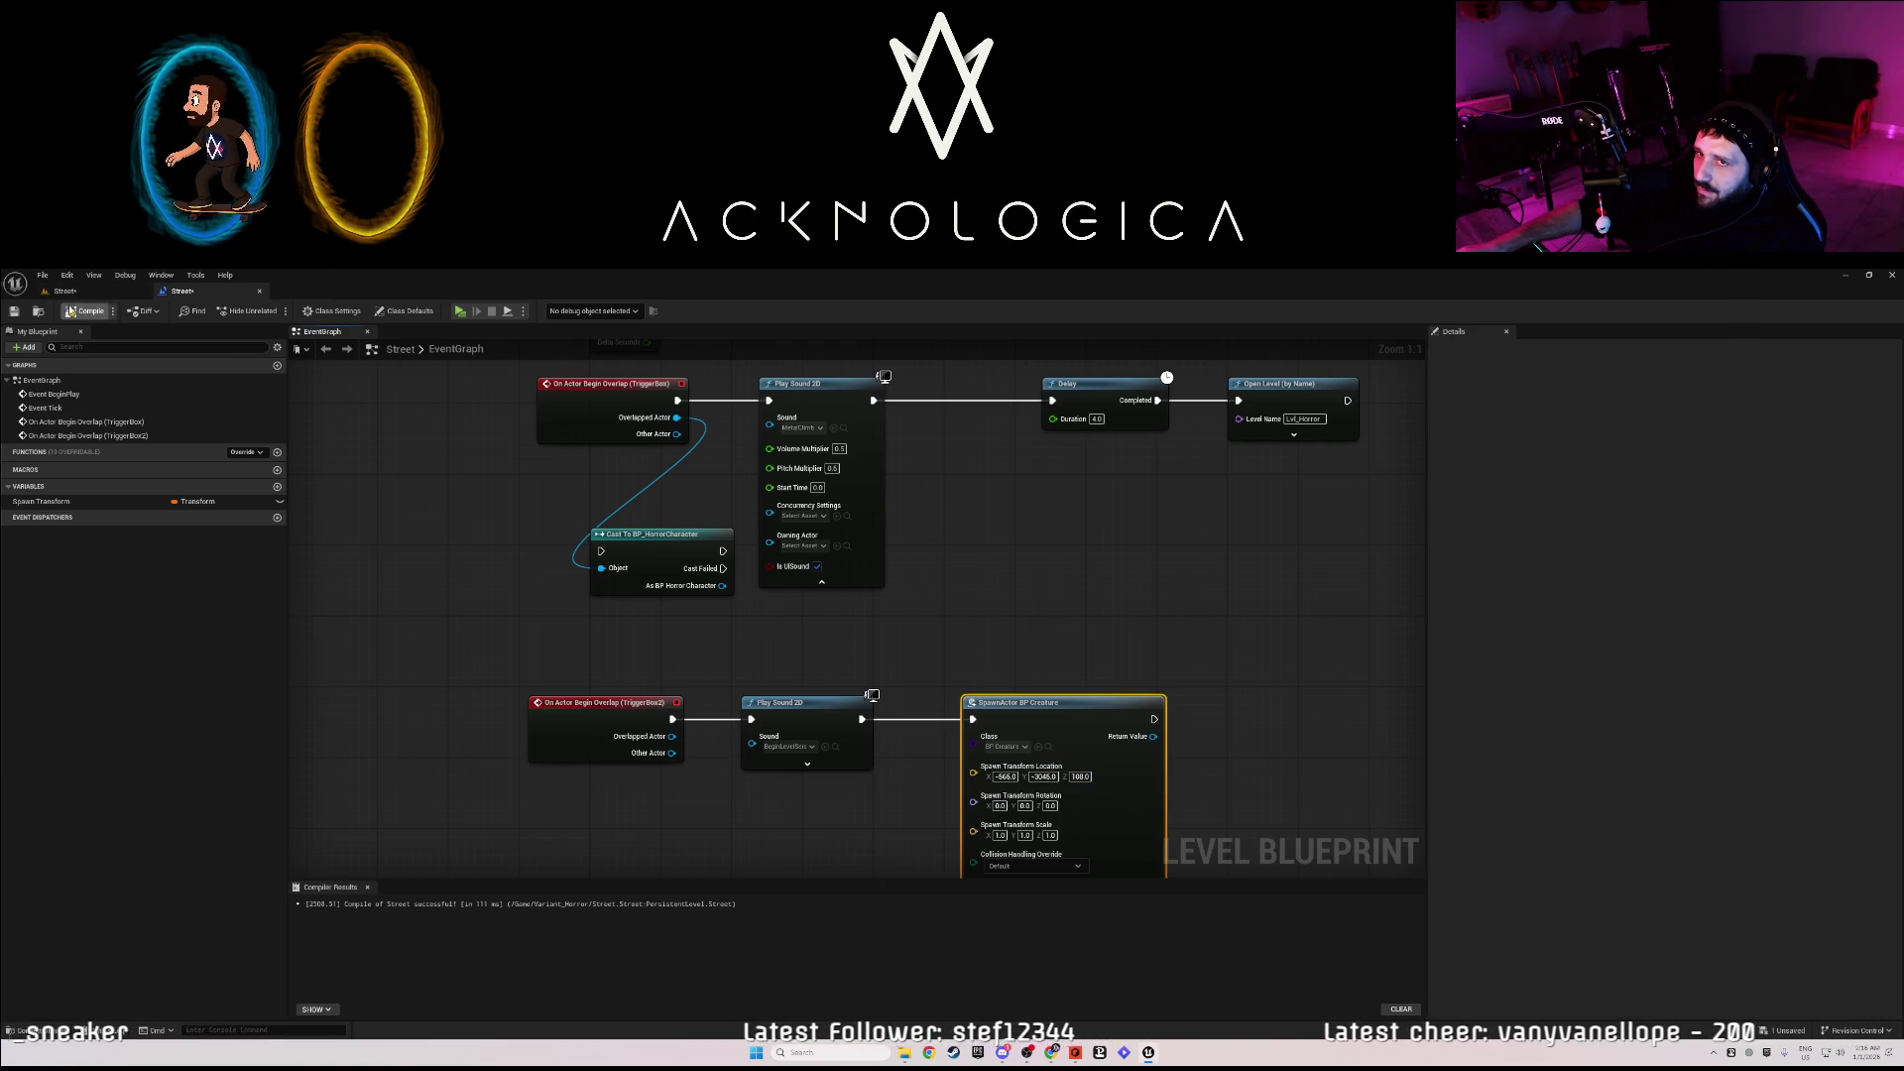
pyautogui.click(15, 313)
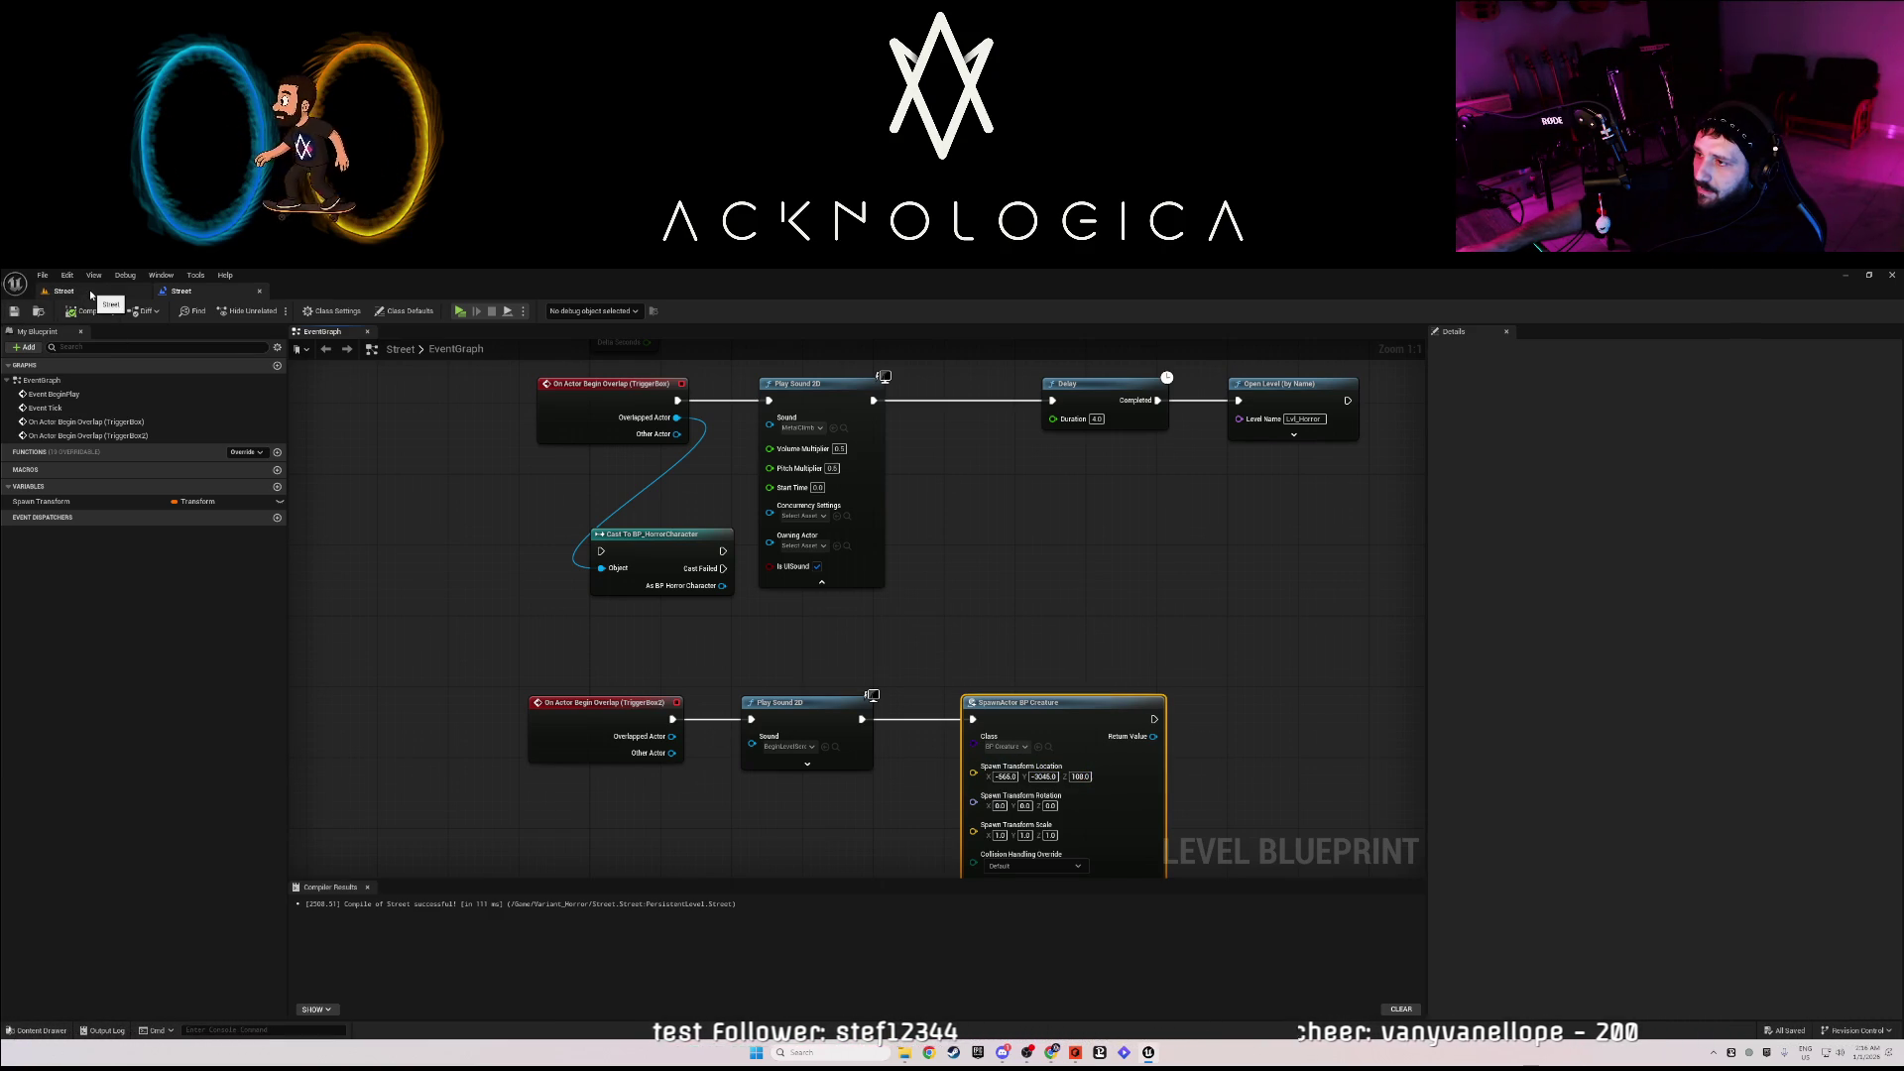
# - Delete the placed BP_Creature, then play-test down the red corridor into the lit room
pyautogui.click(90, 293)
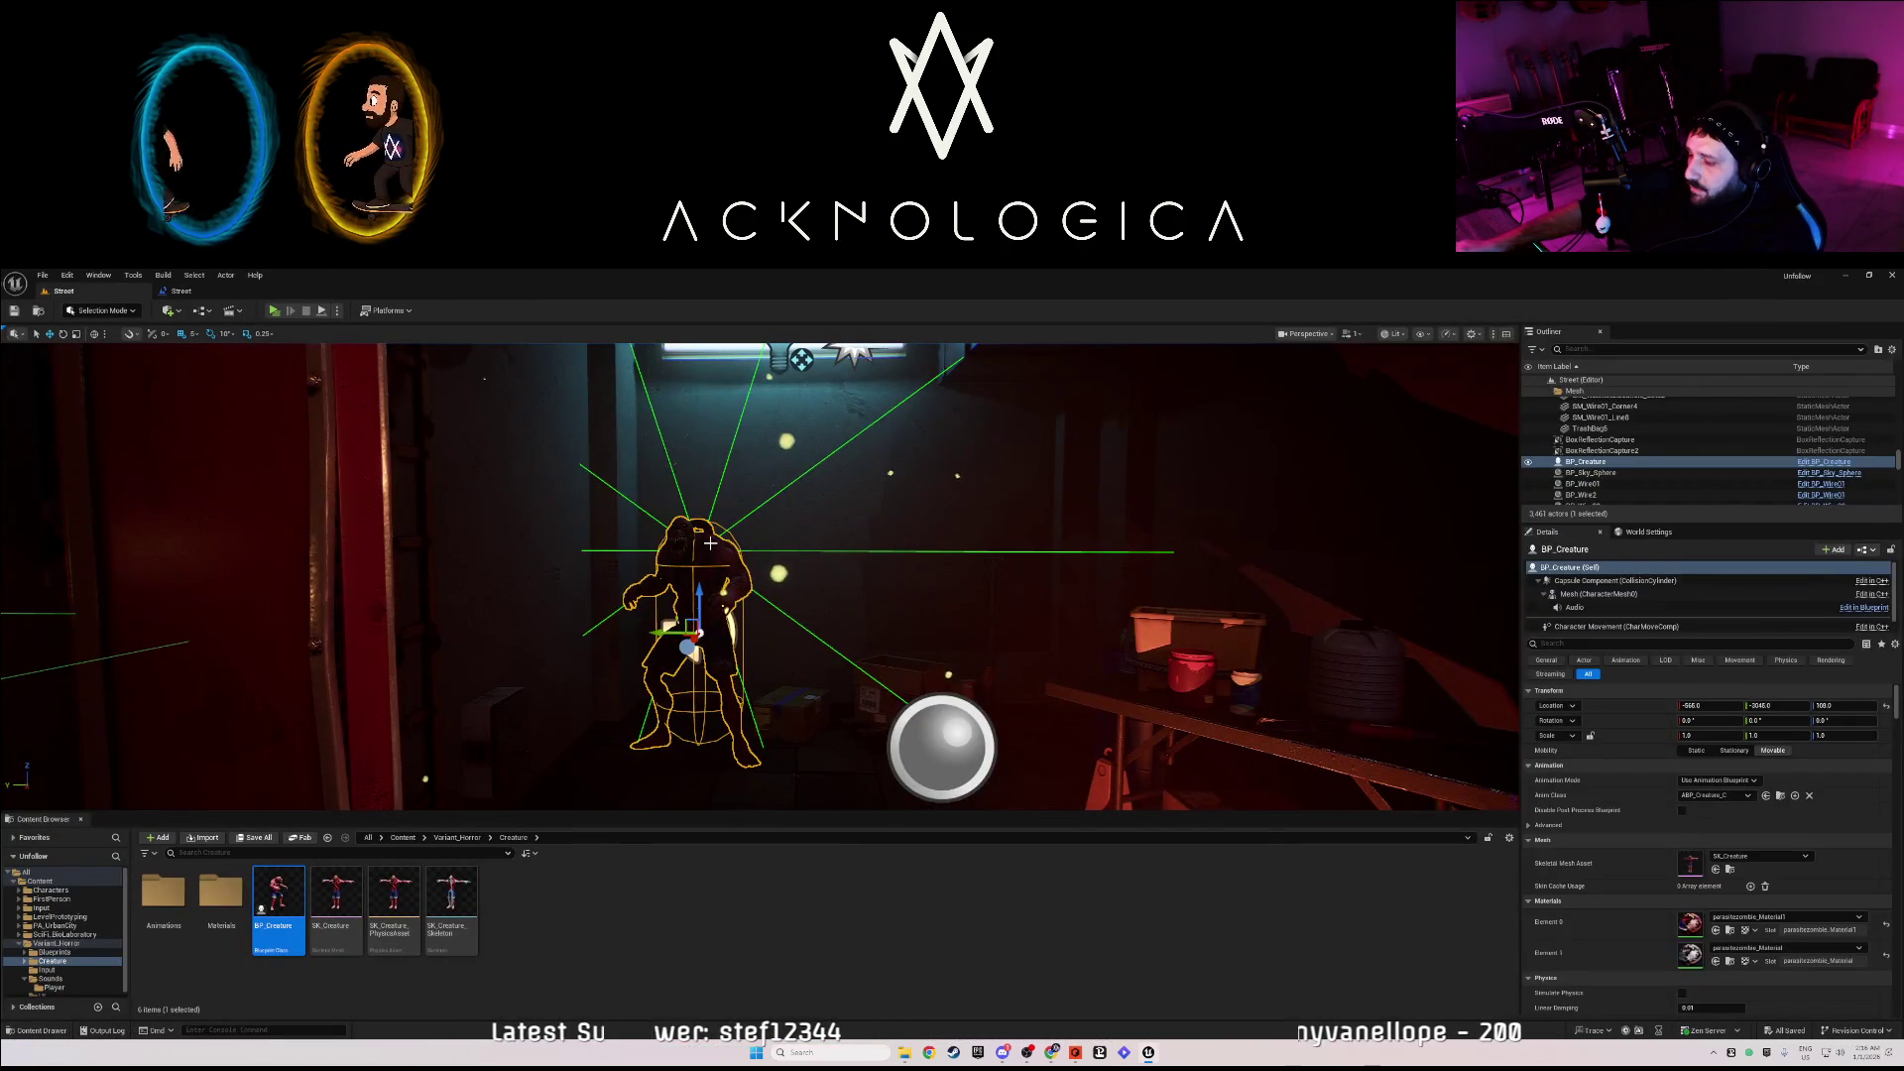
pyautogui.press('Delete')
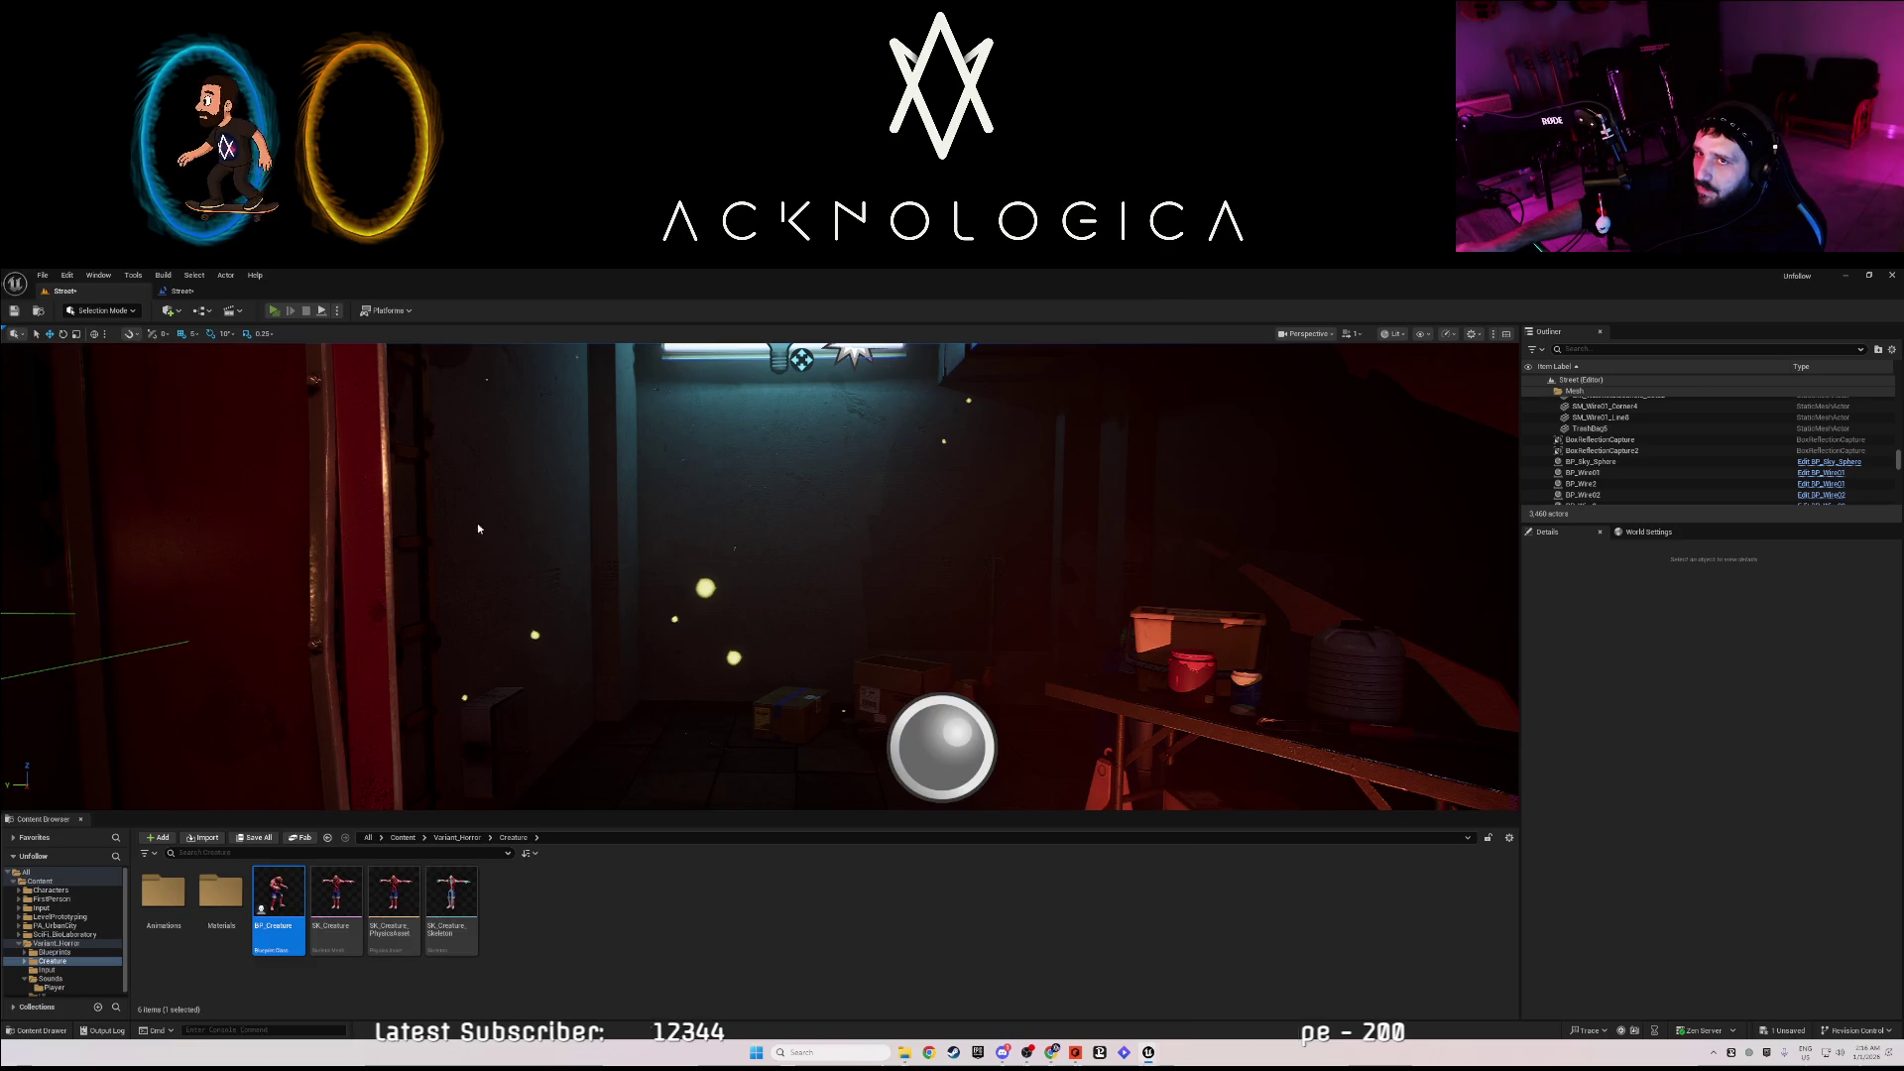
pyautogui.hotkey('alt', 'p')
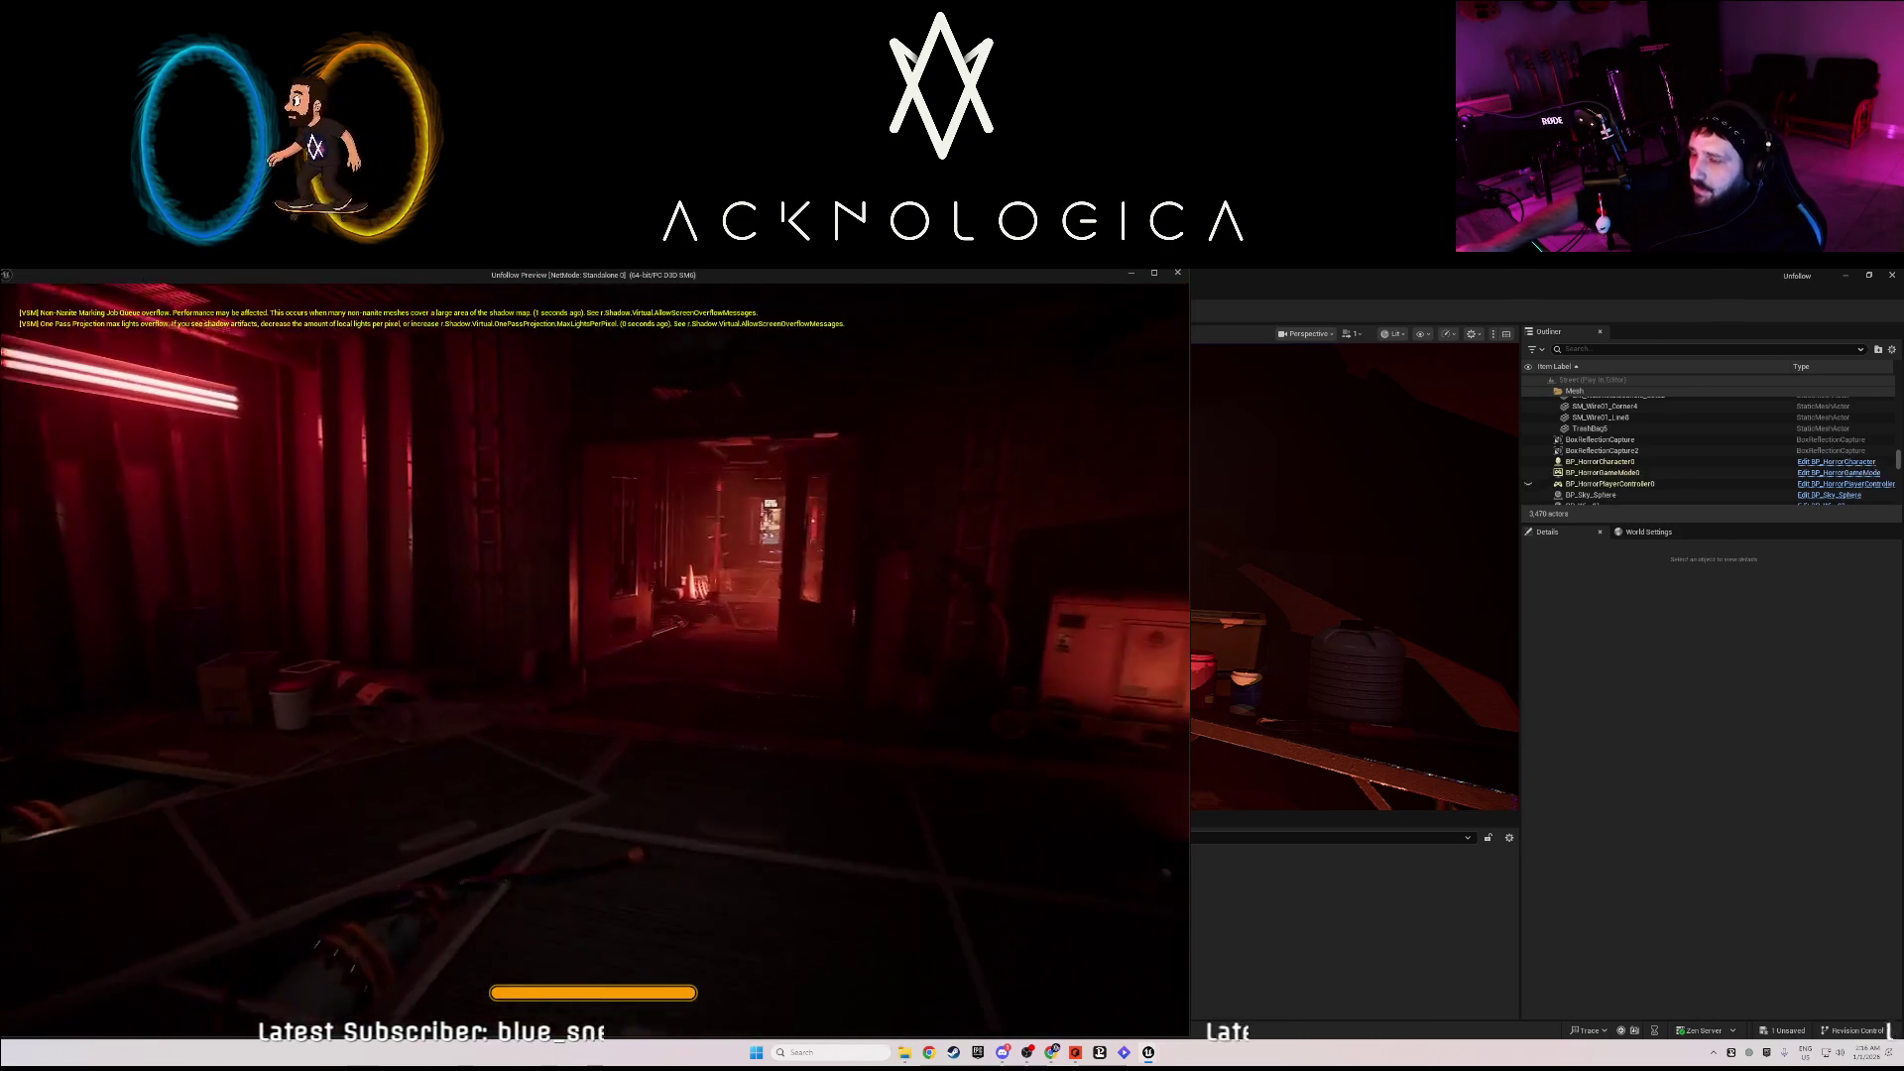
pyautogui.press('w')
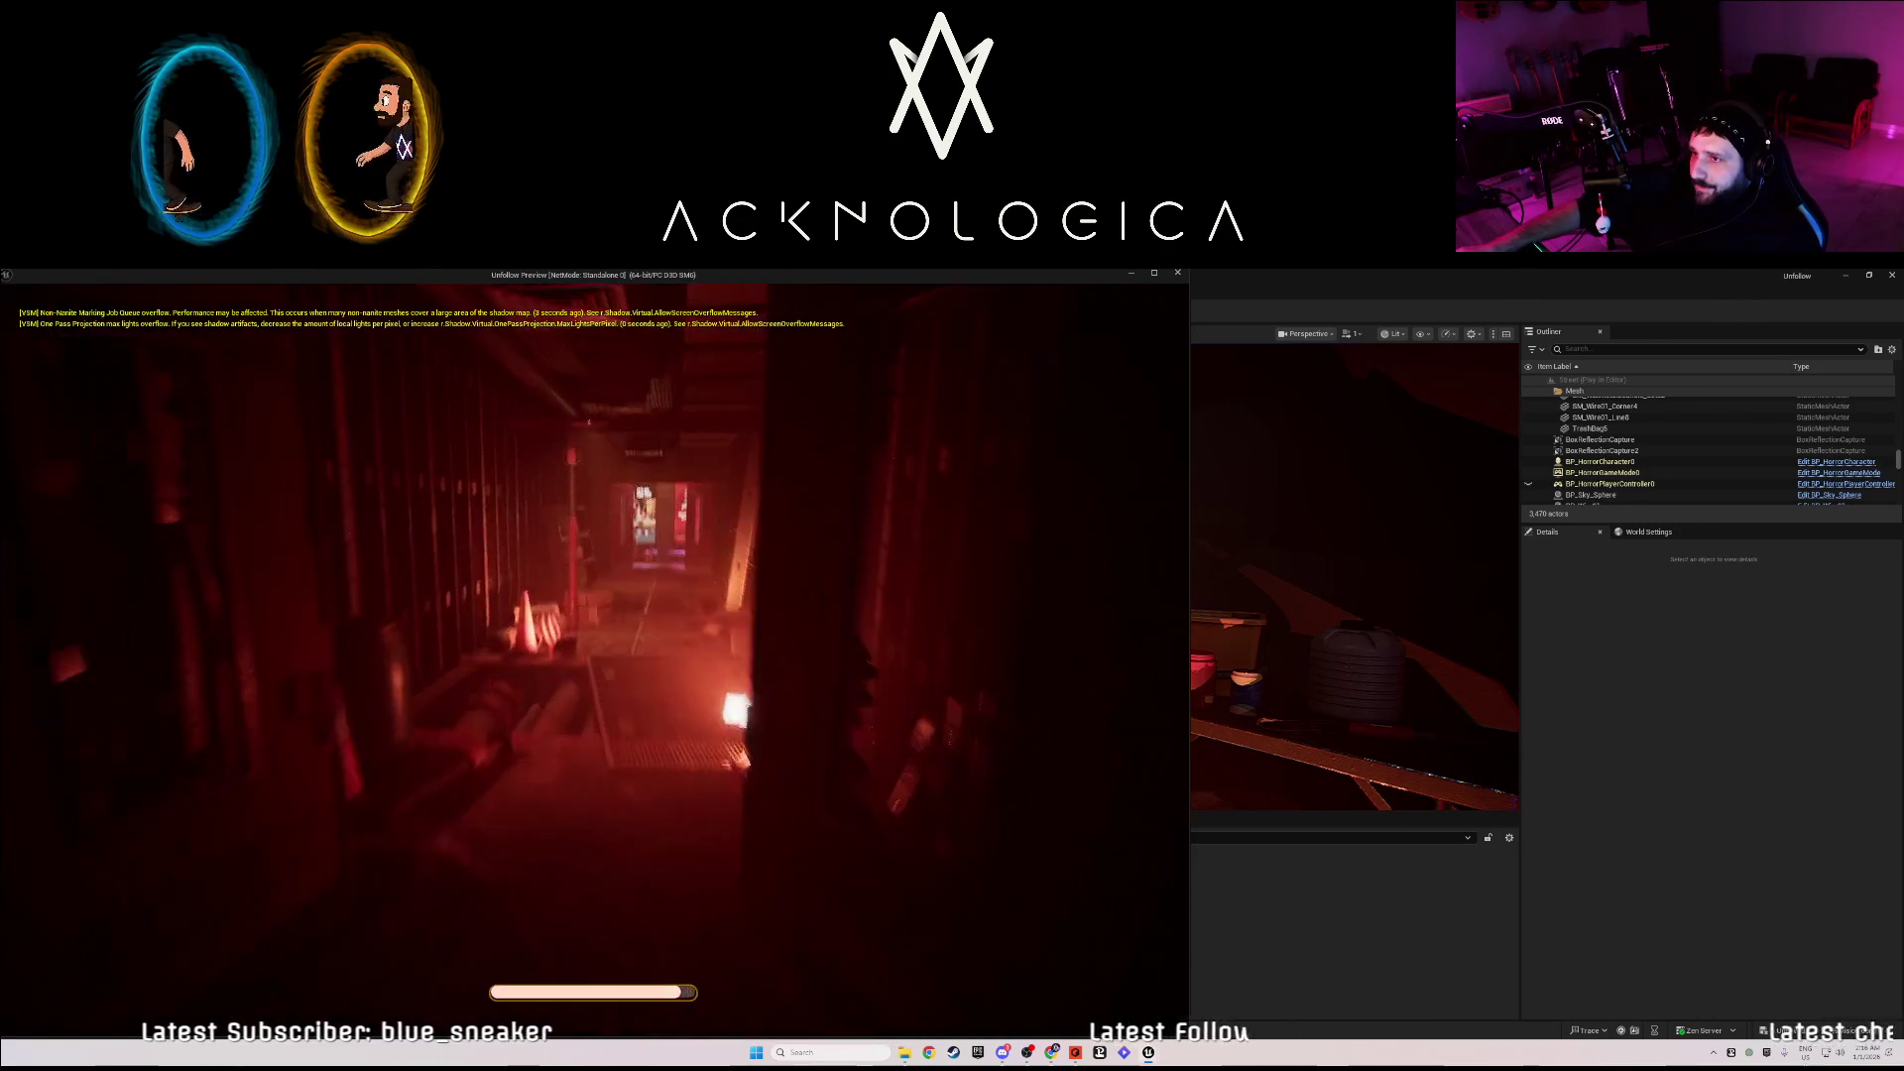
pyautogui.hotkey('shift', 'w')
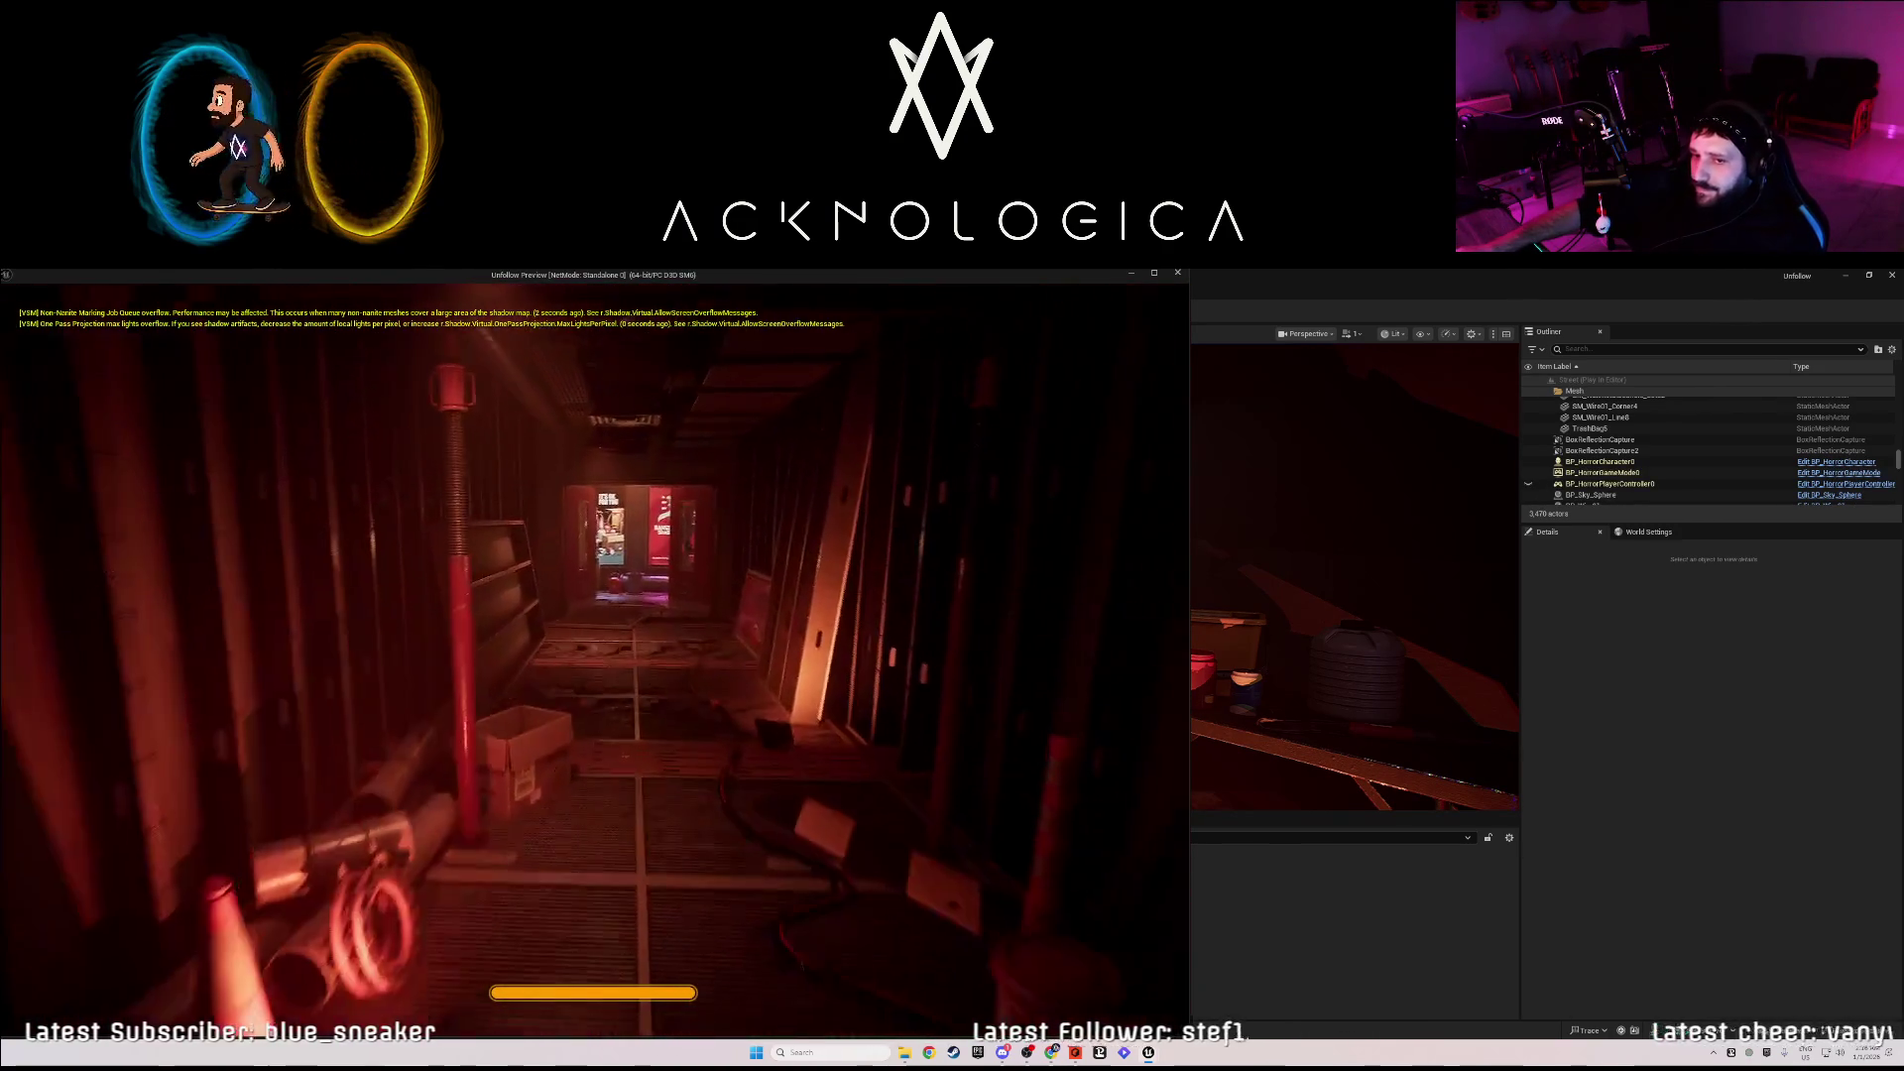
pyautogui.hotkey('shift', 'w')
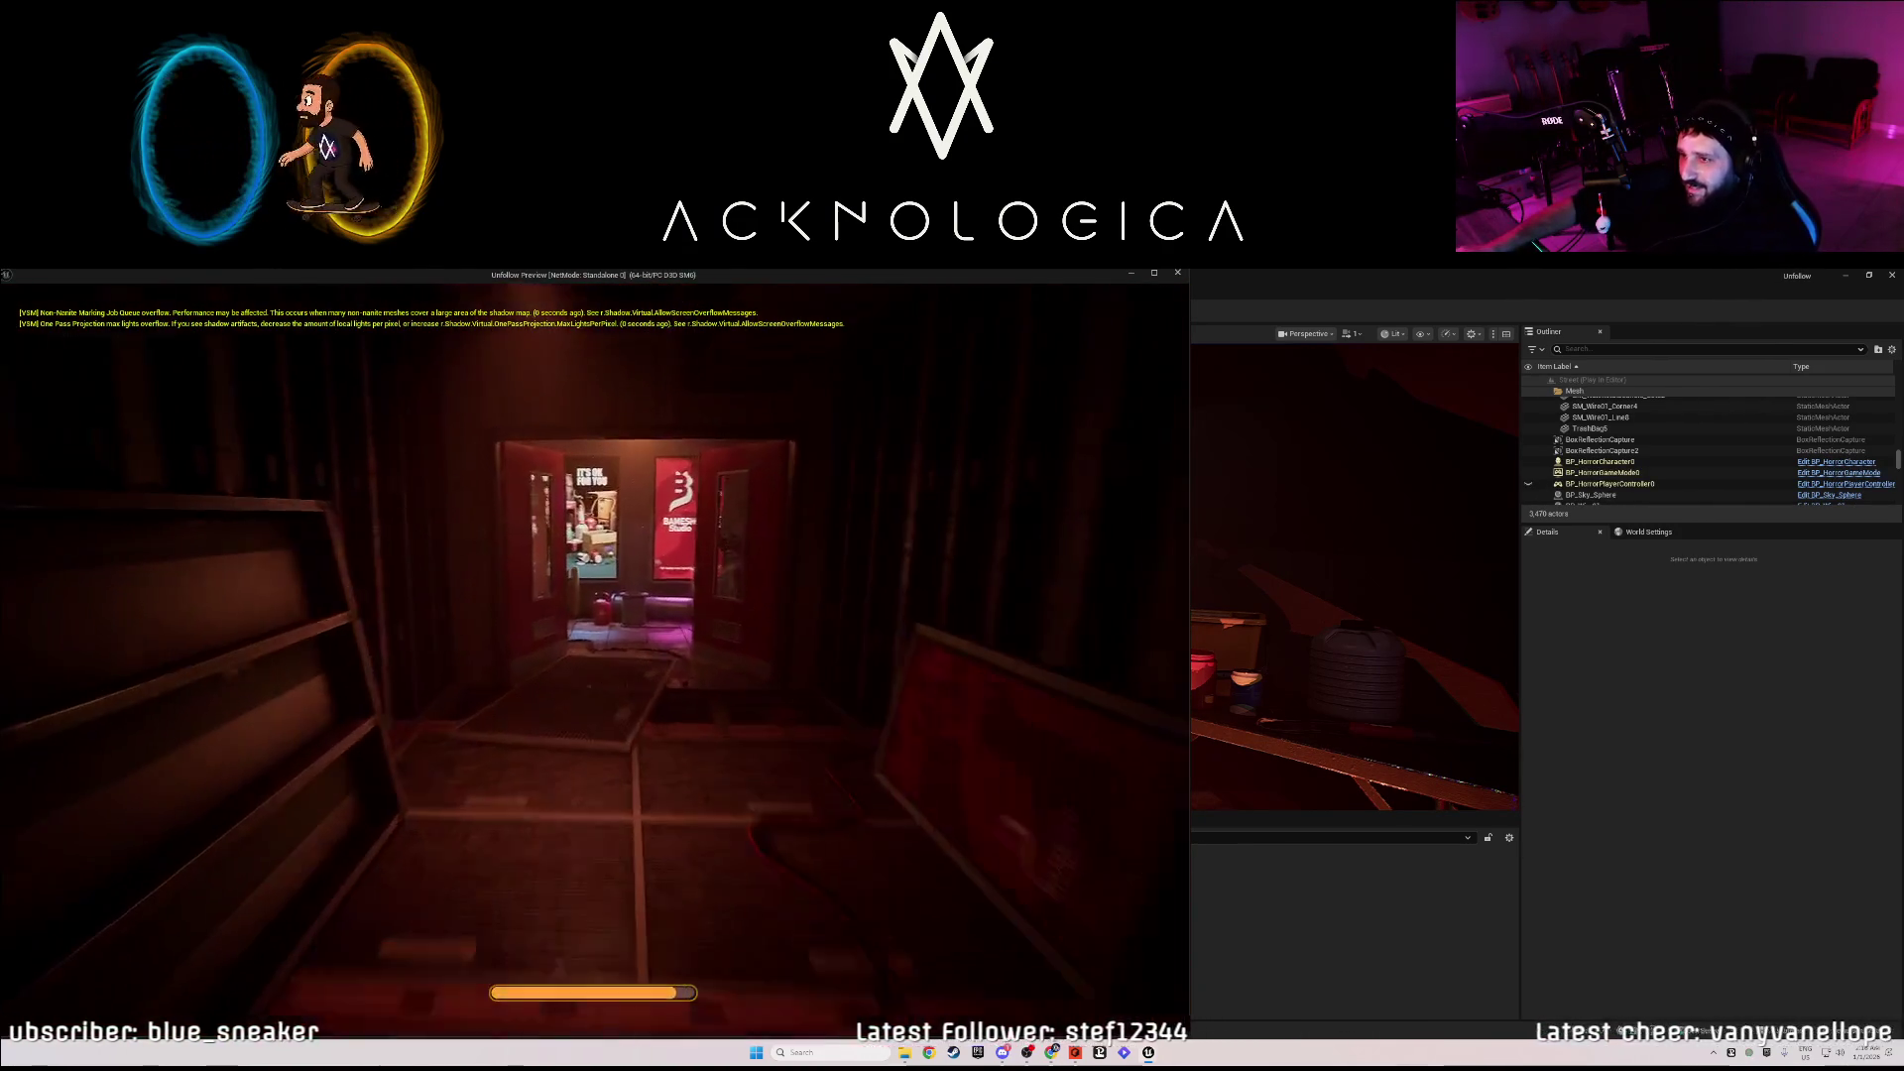
pyautogui.press('w')
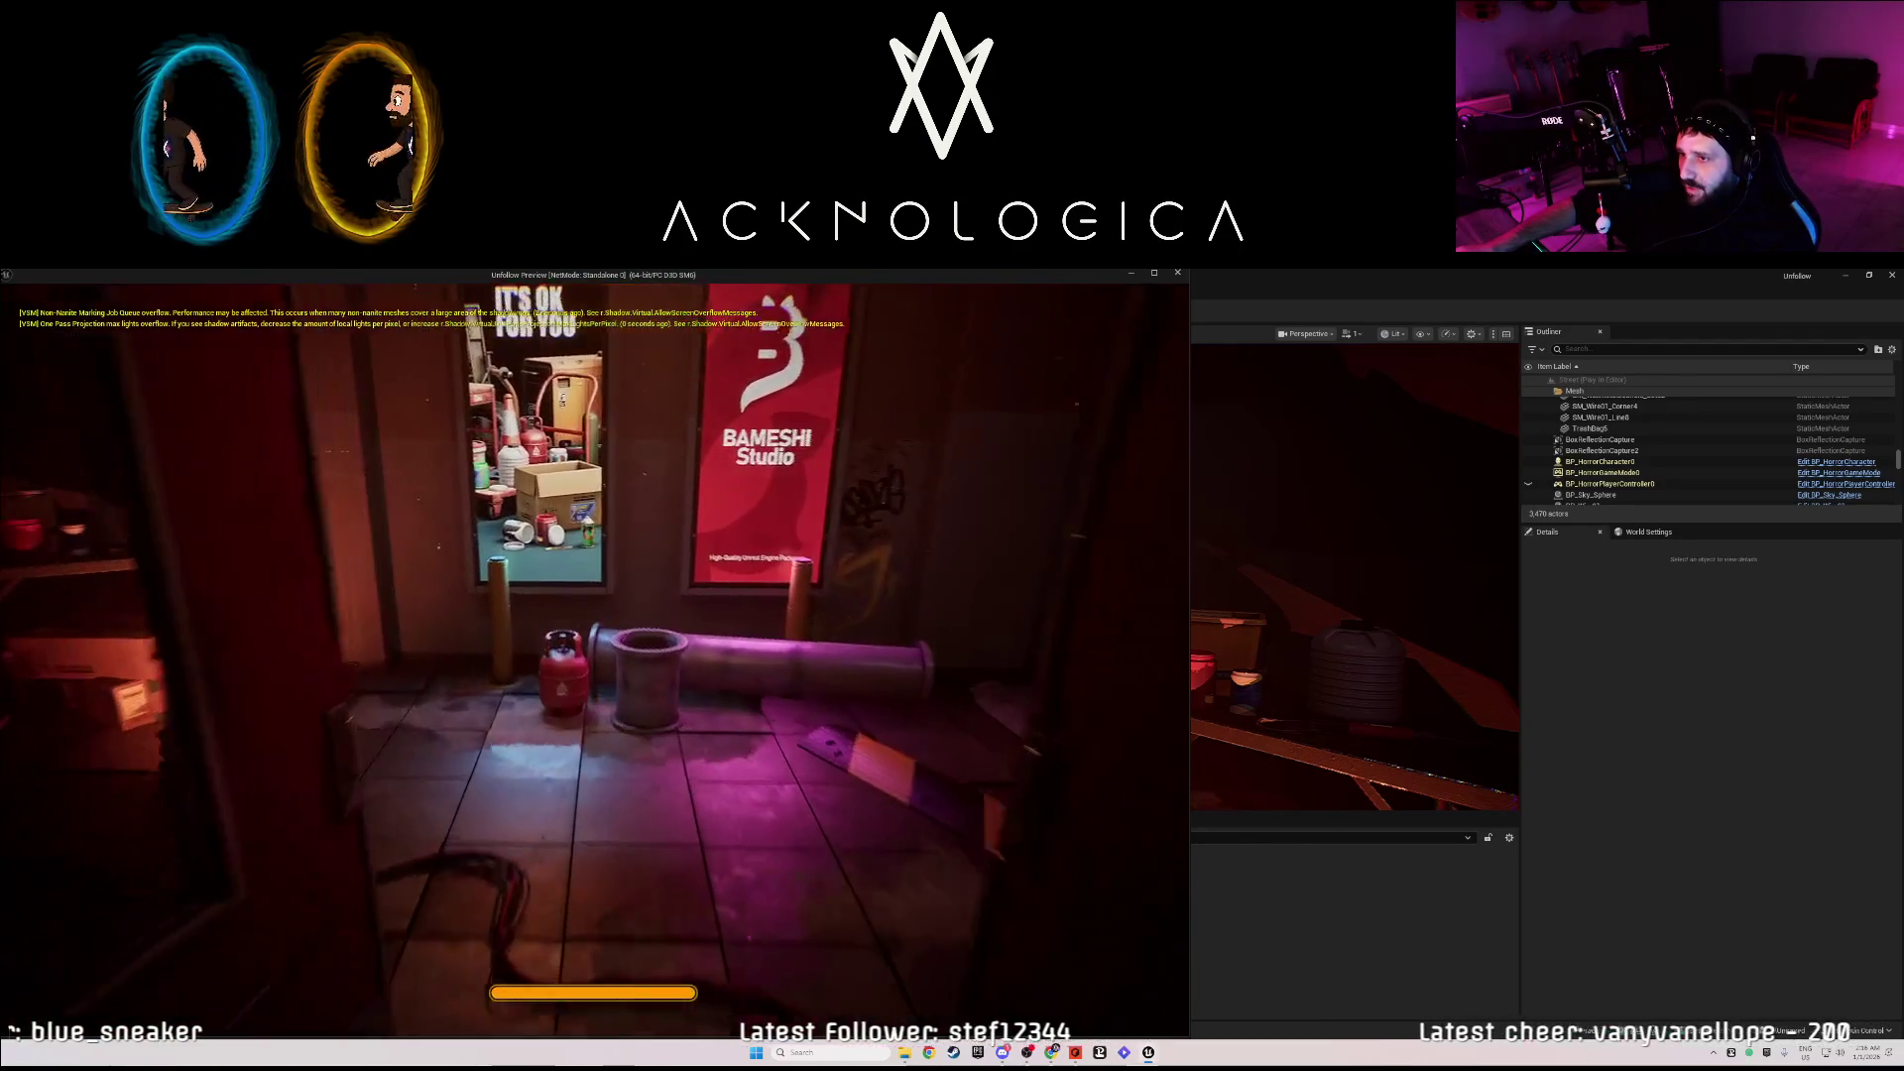
# - Walk past the creature room, checkered room and lit alley to the corrugated wall, then close the preview
pyautogui.press('w')
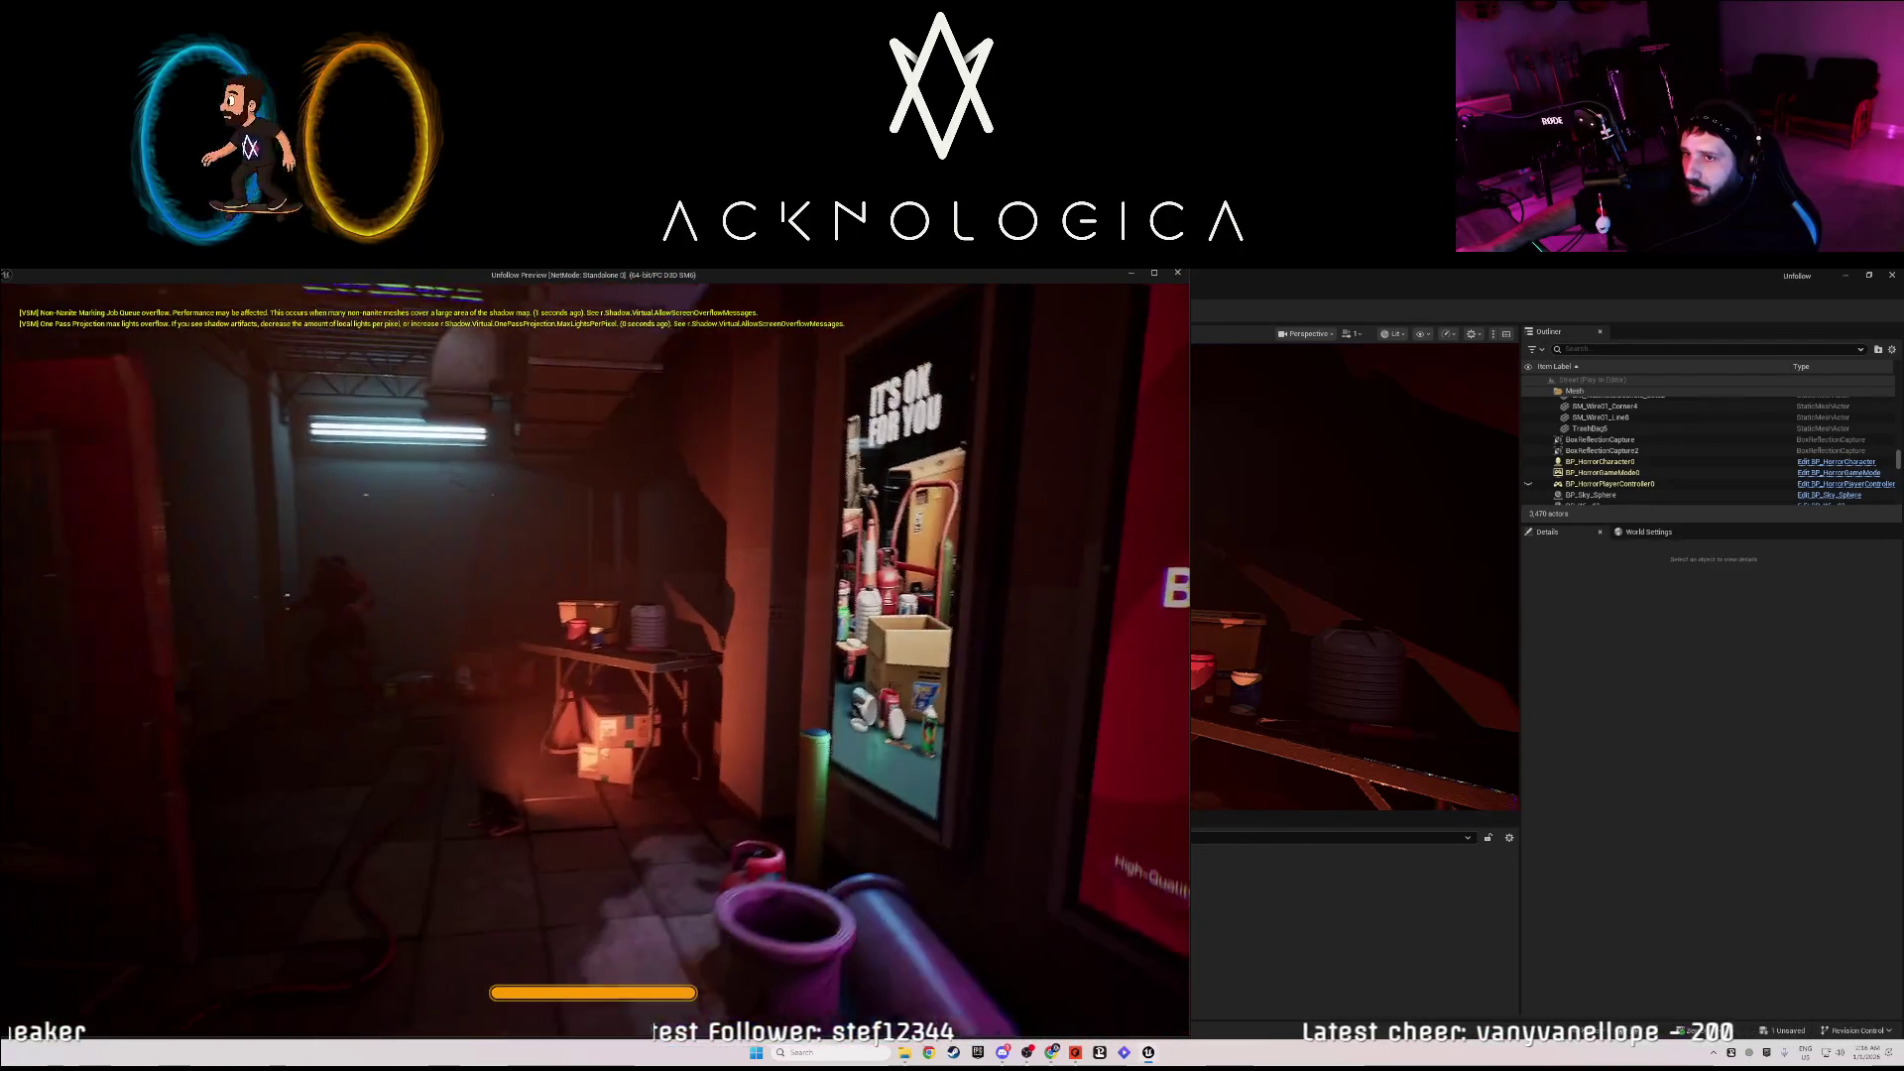
pyautogui.press('w')
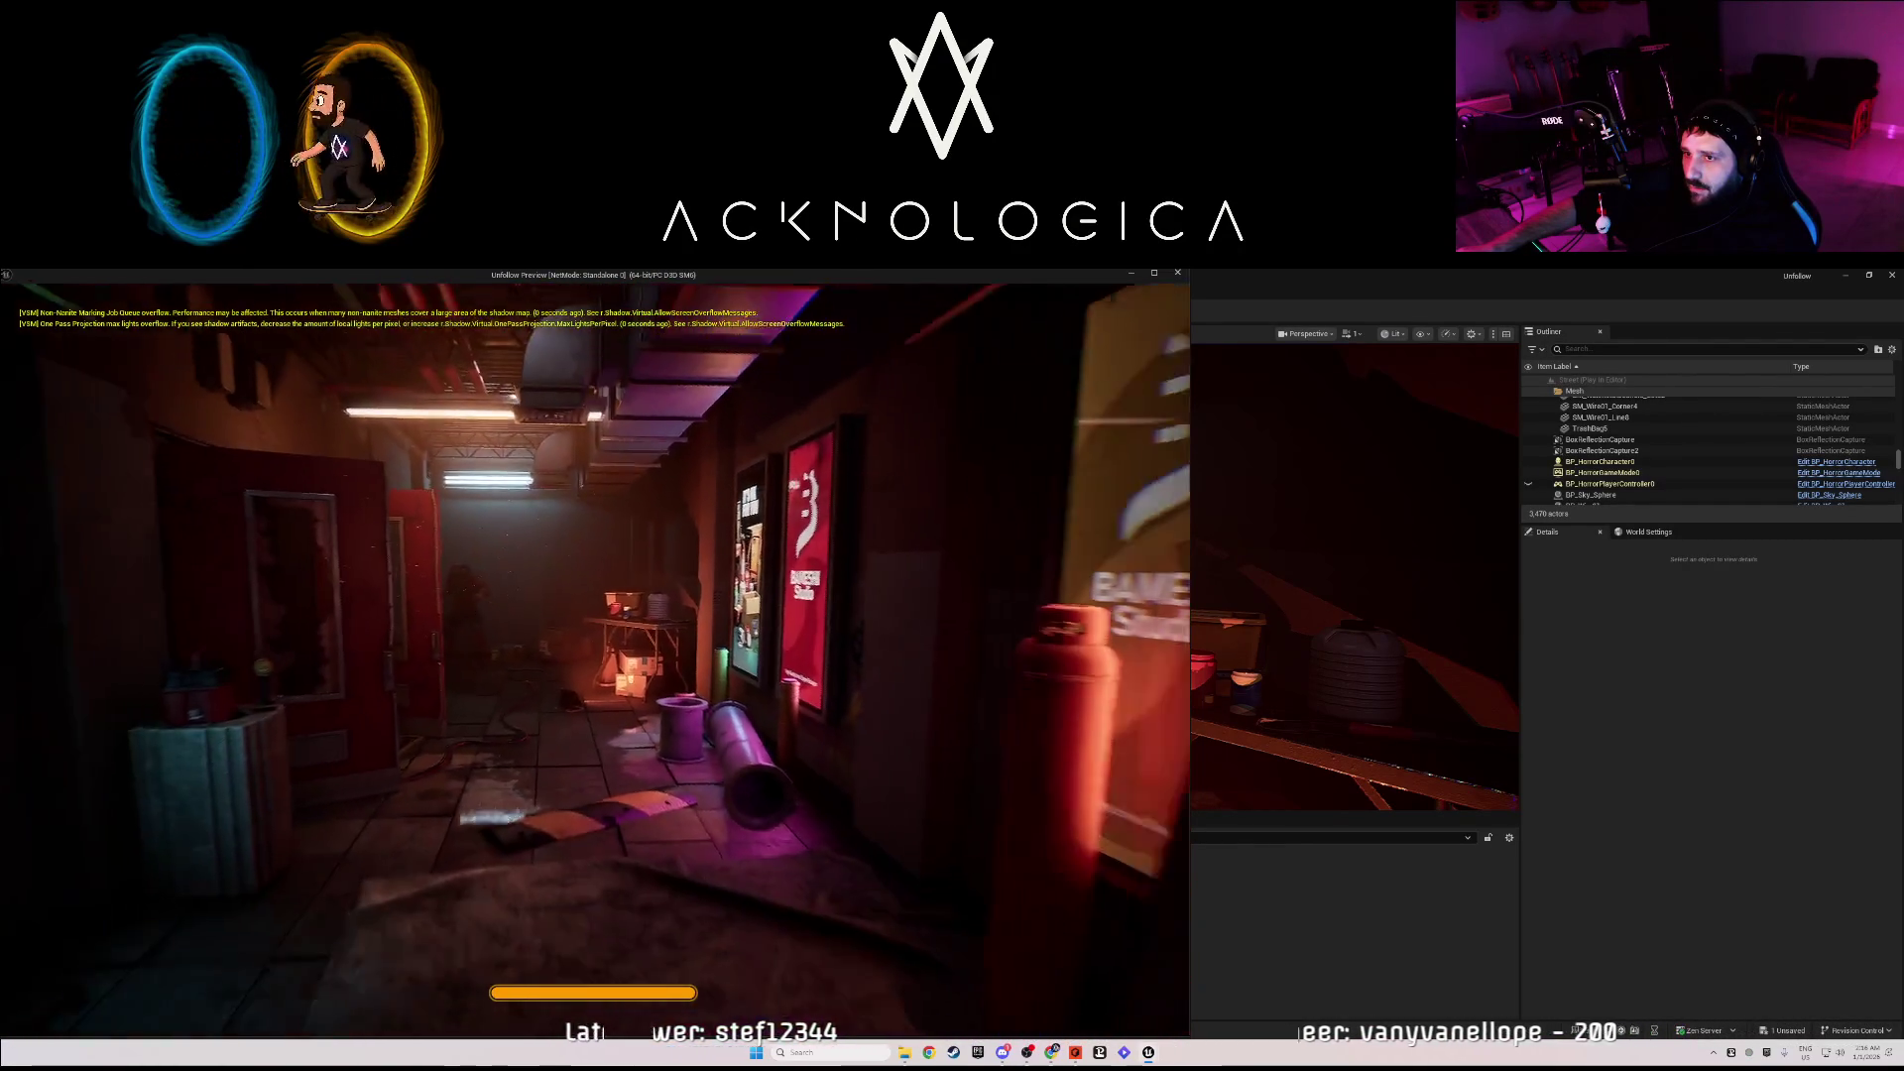
pyautogui.press('s')
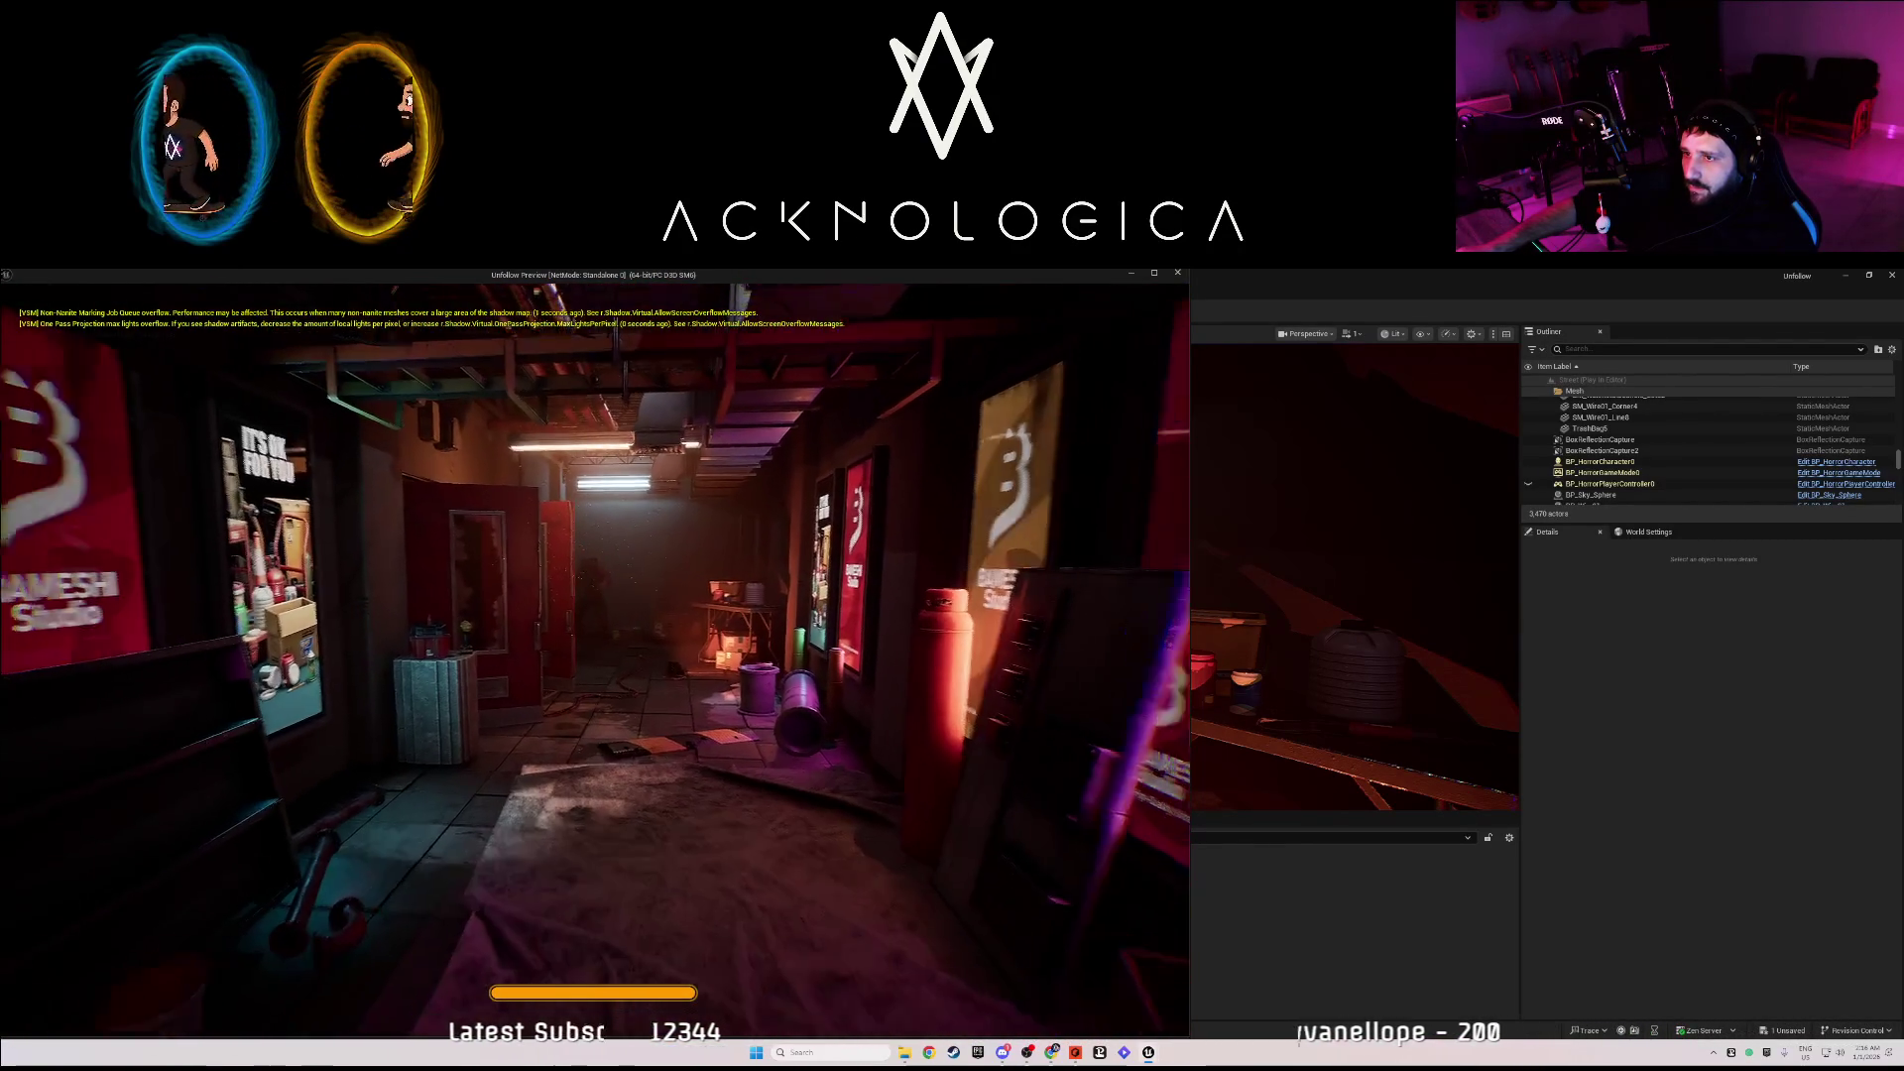
pyautogui.press('w')
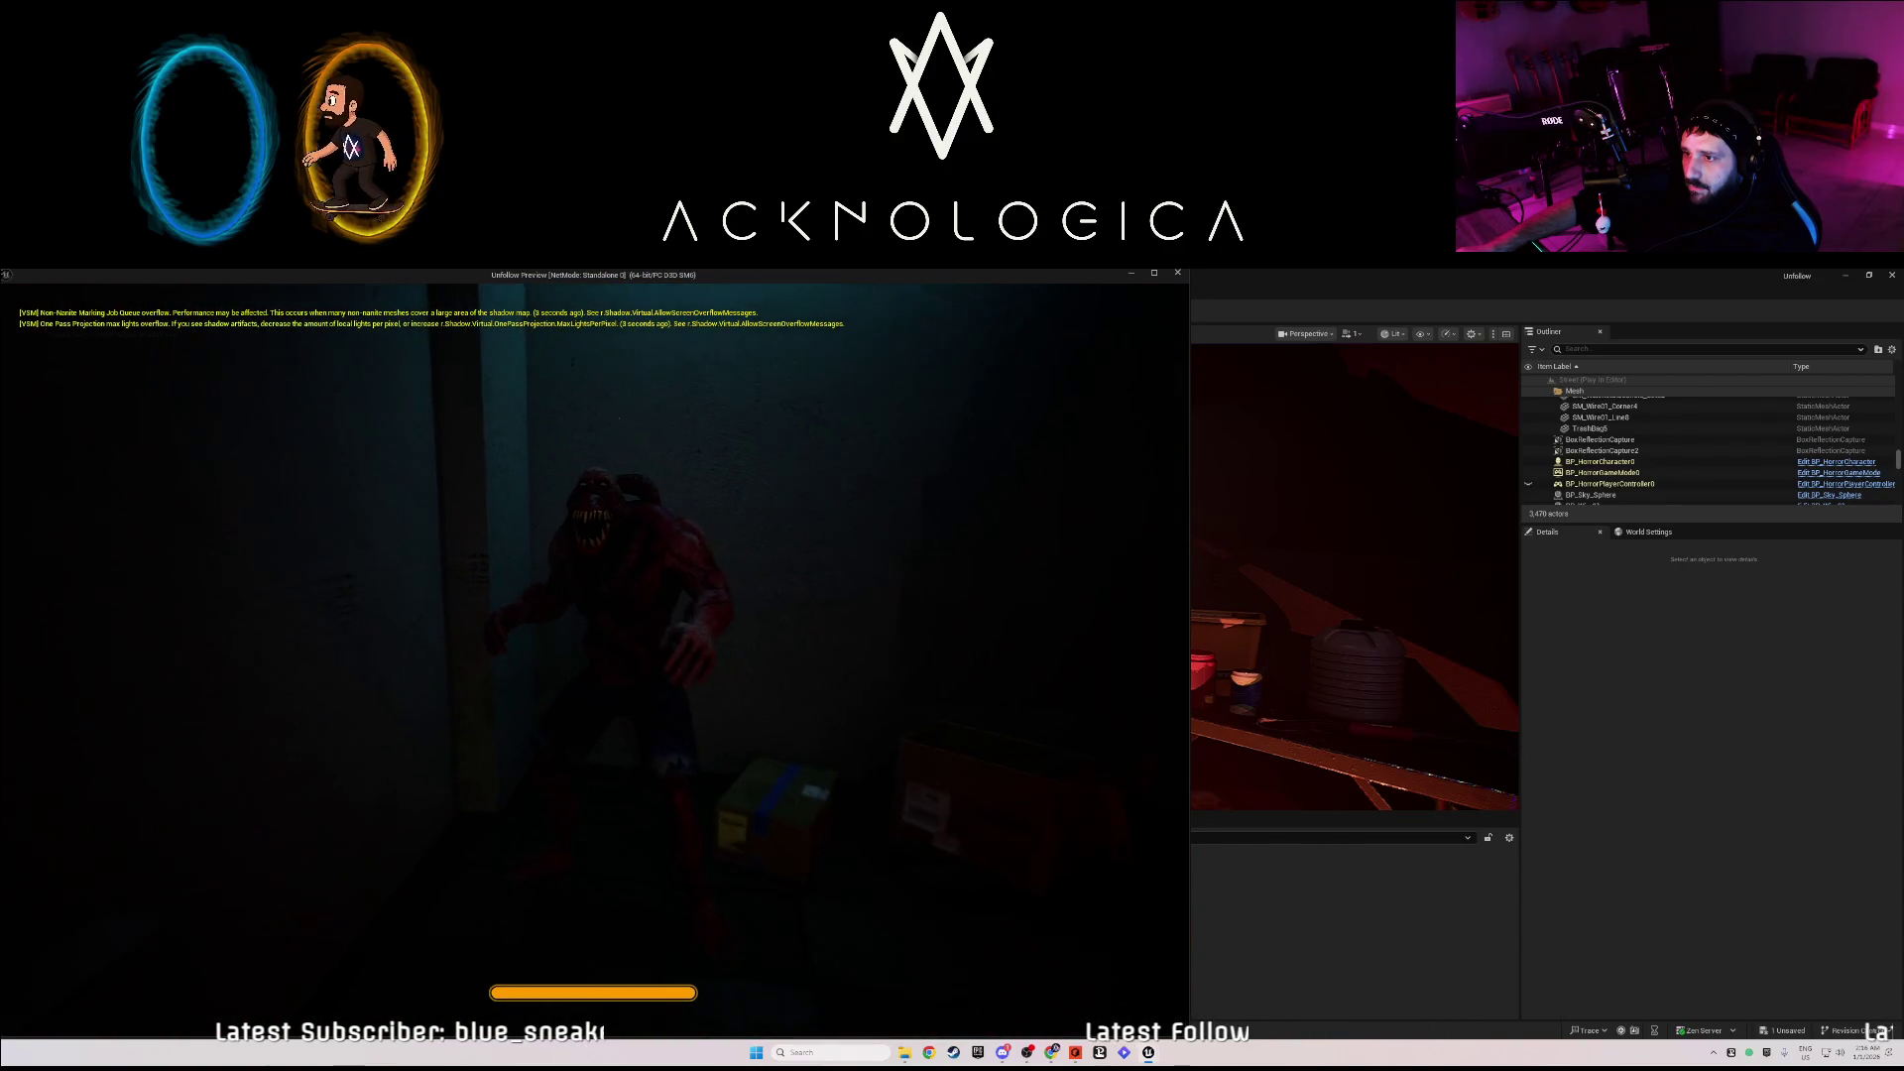
pyautogui.press('w')
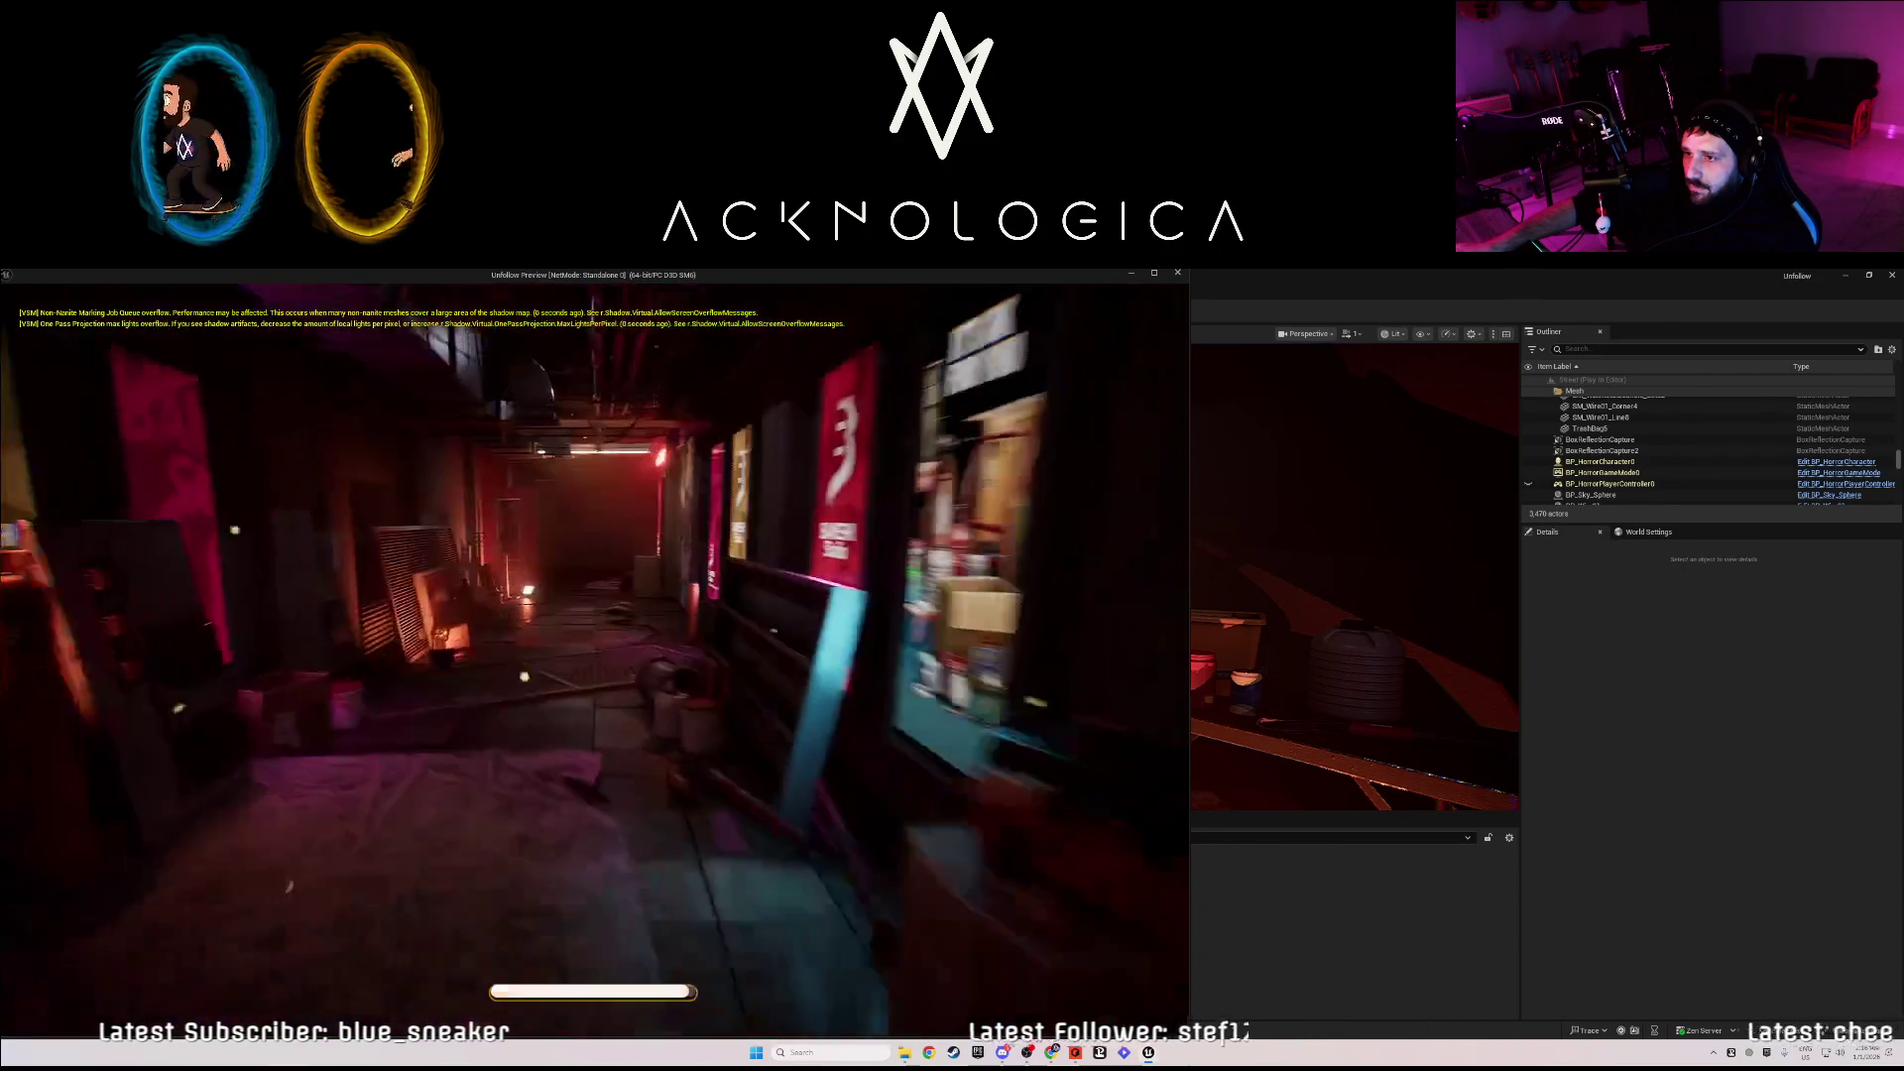
pyautogui.press('w')
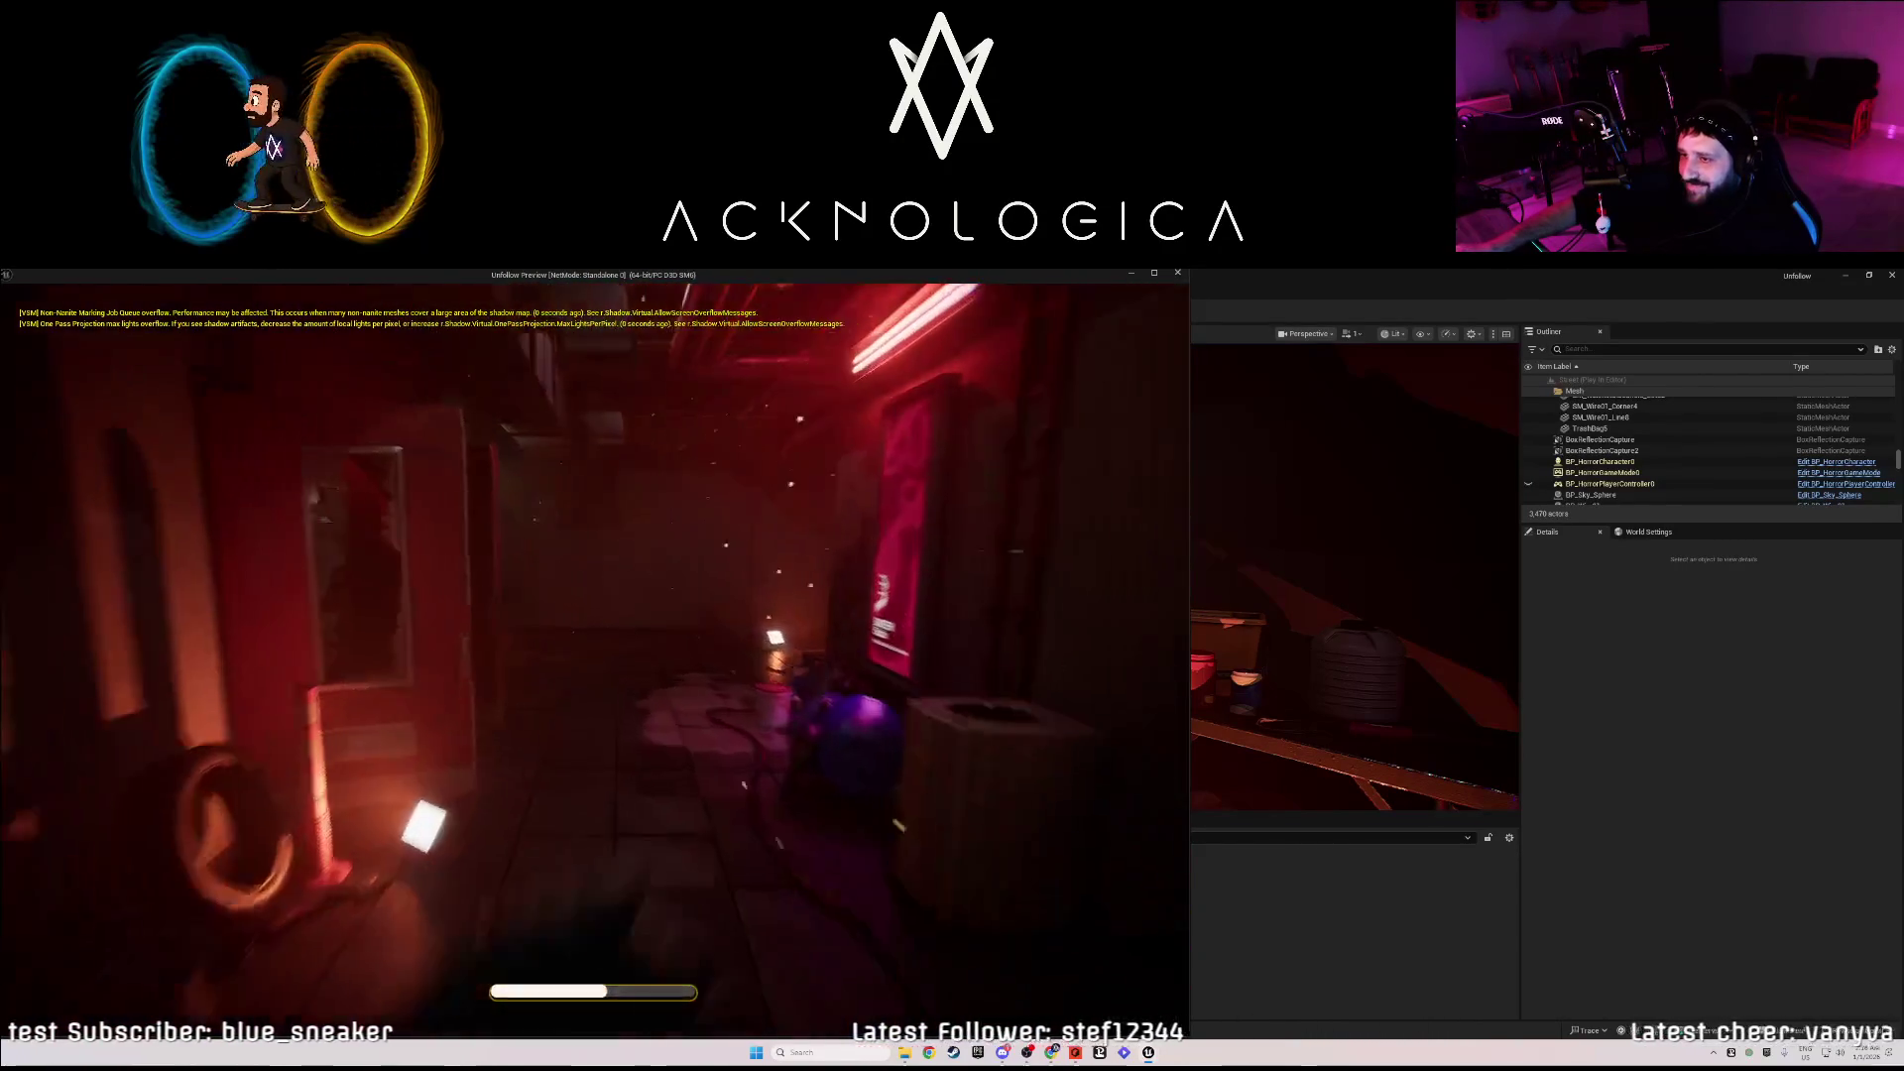
pyautogui.press('w')
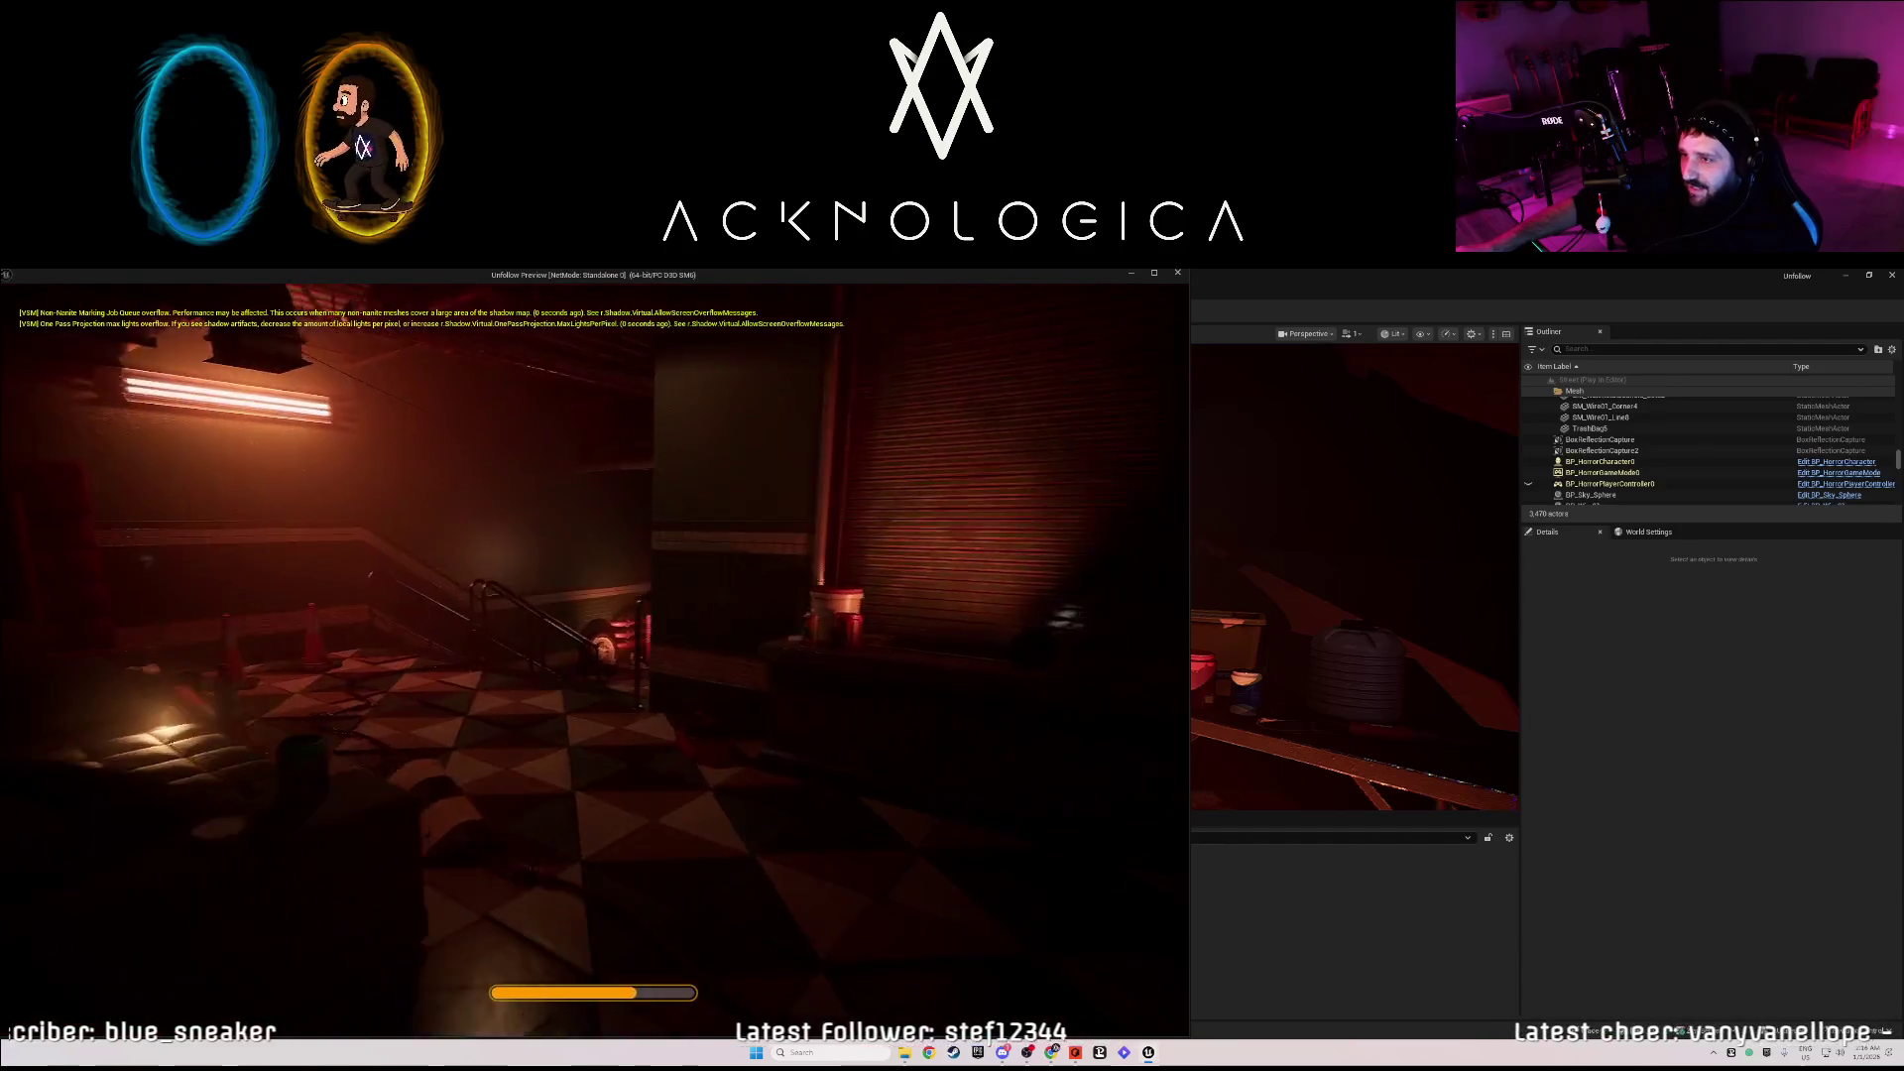
pyautogui.press('w')
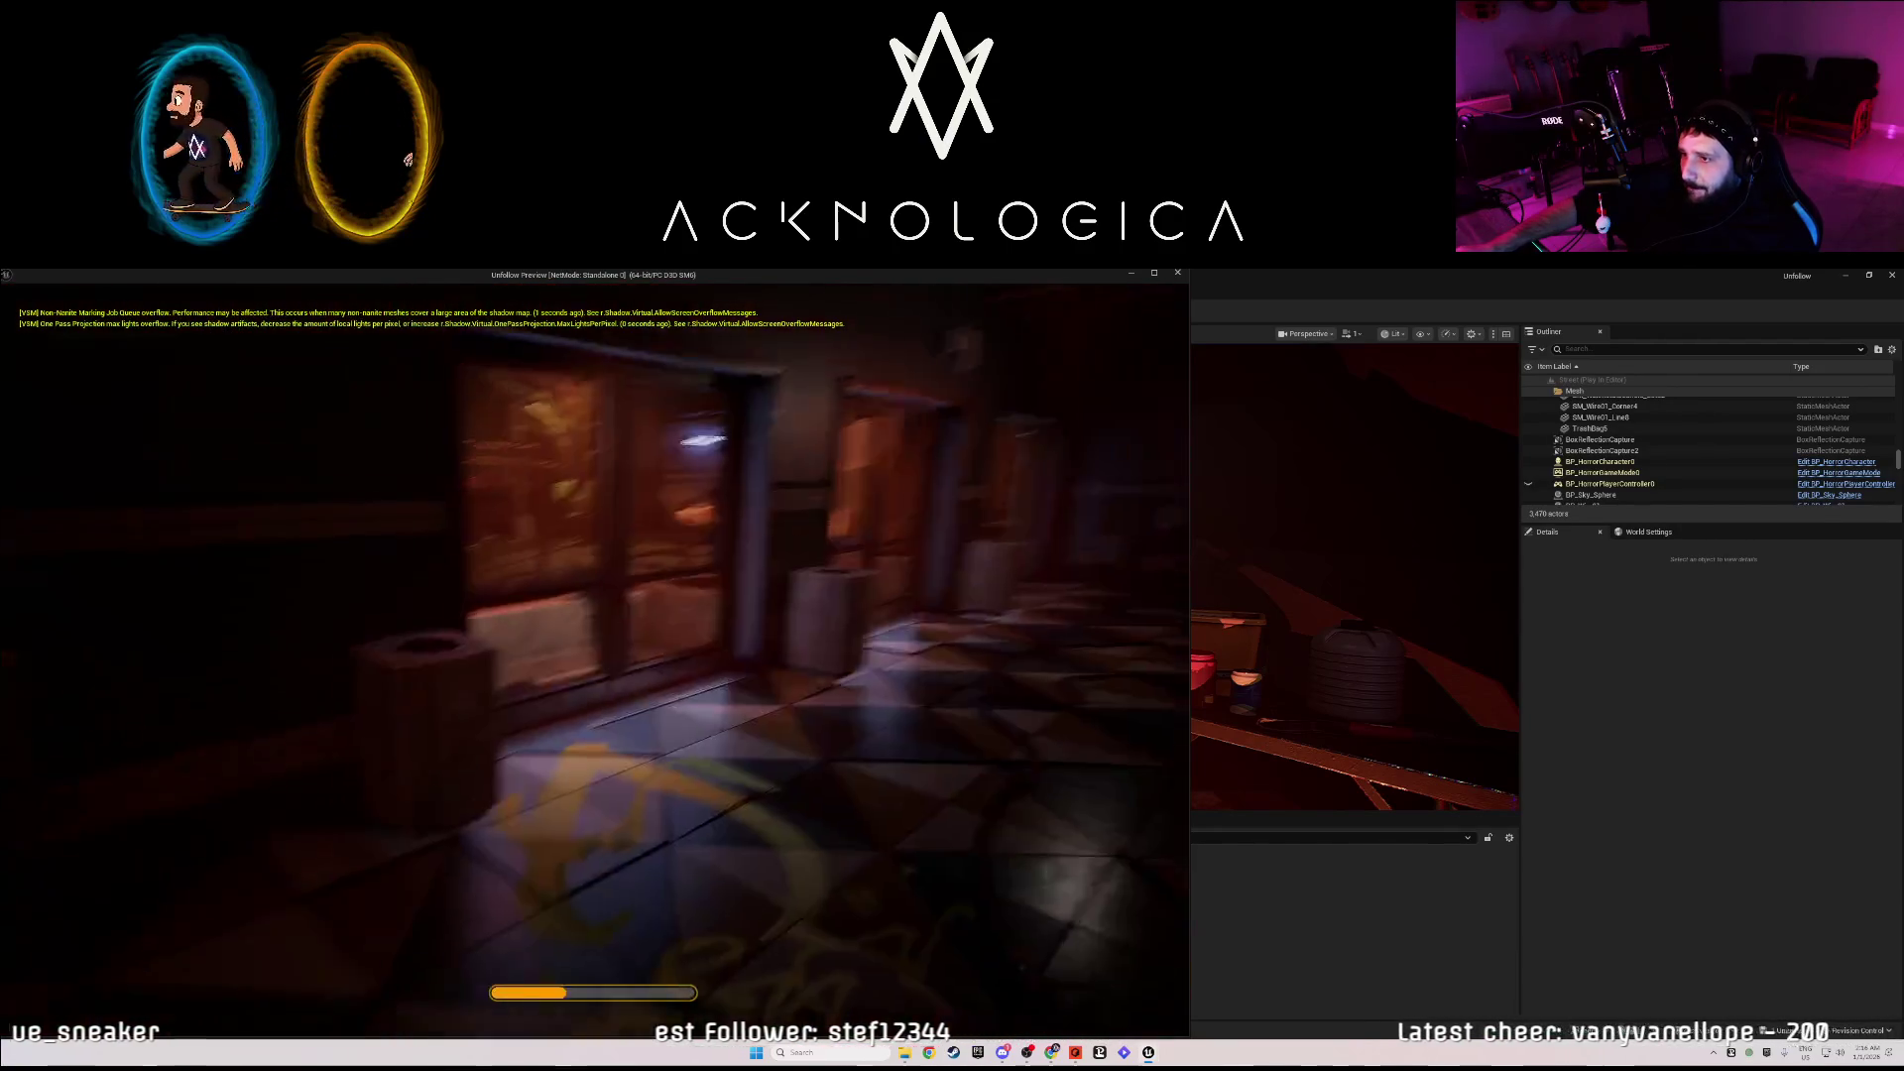
pyautogui.press('w')
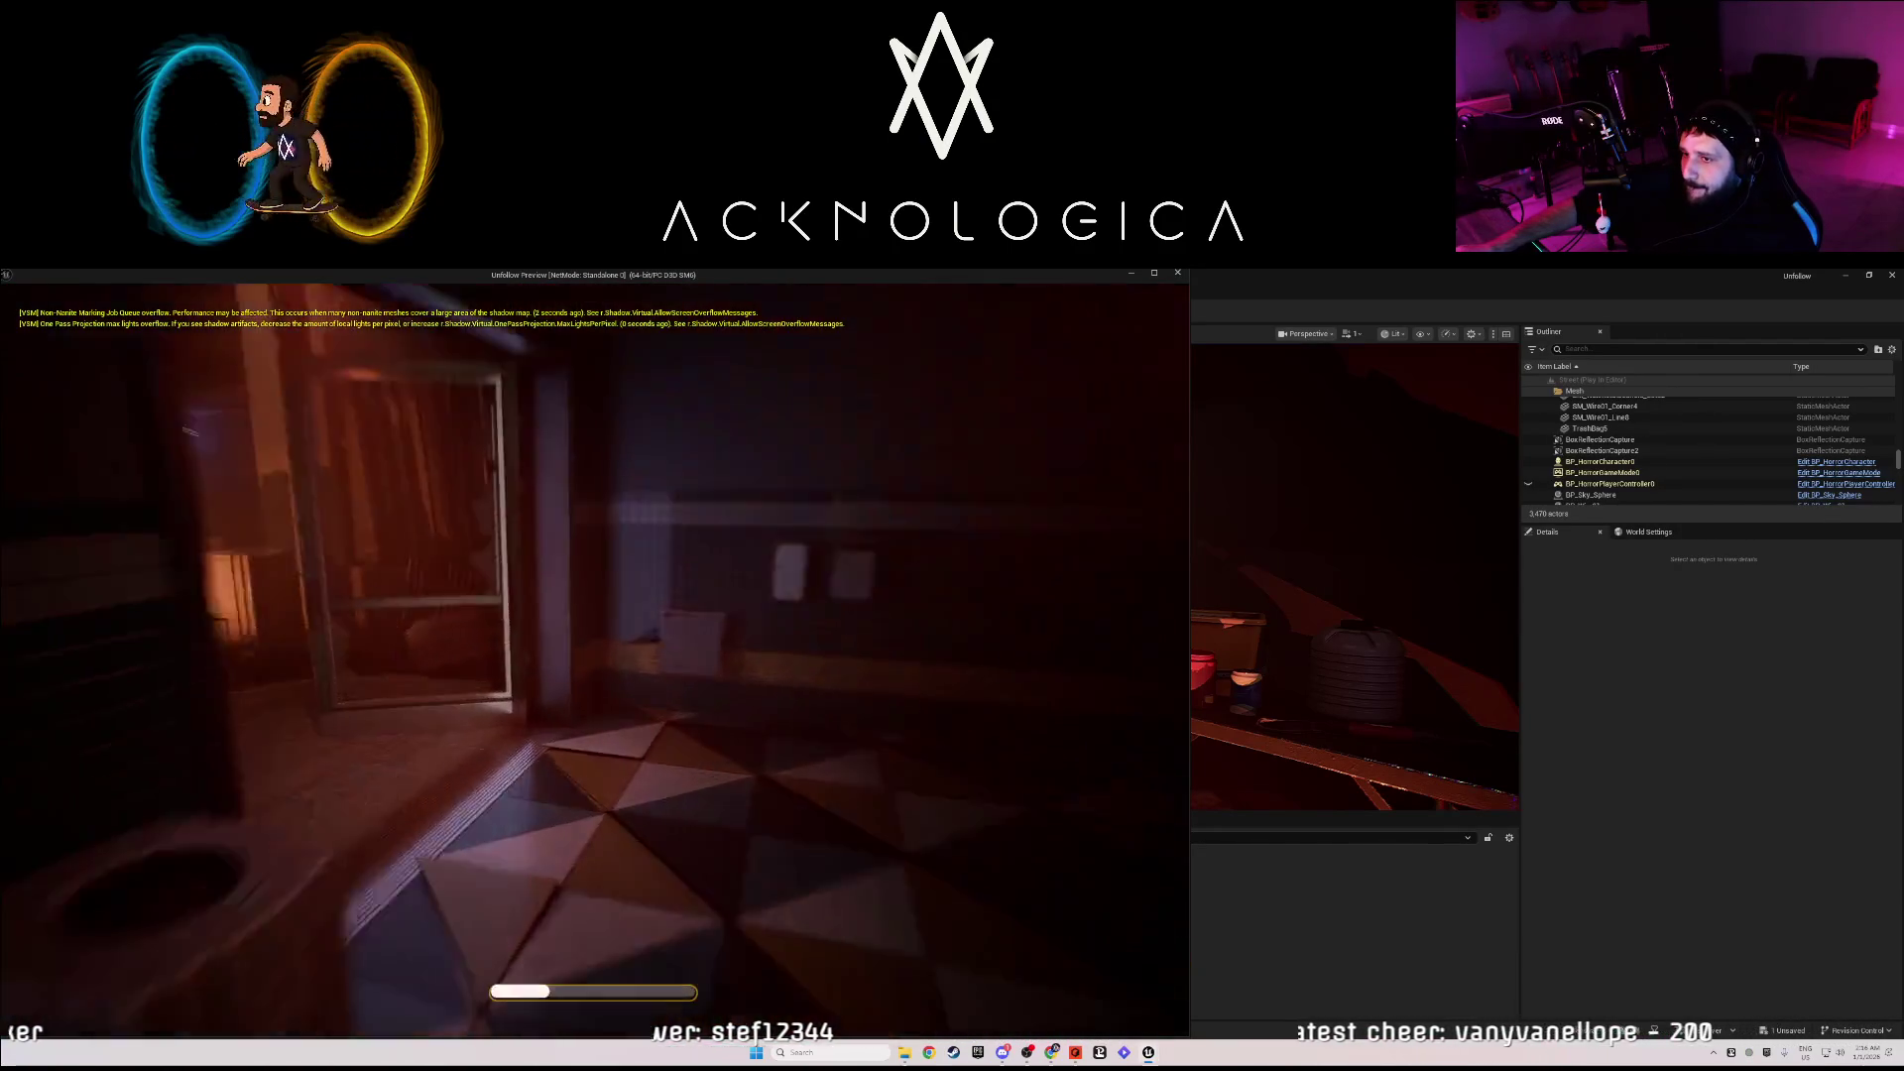
pyautogui.press('w')
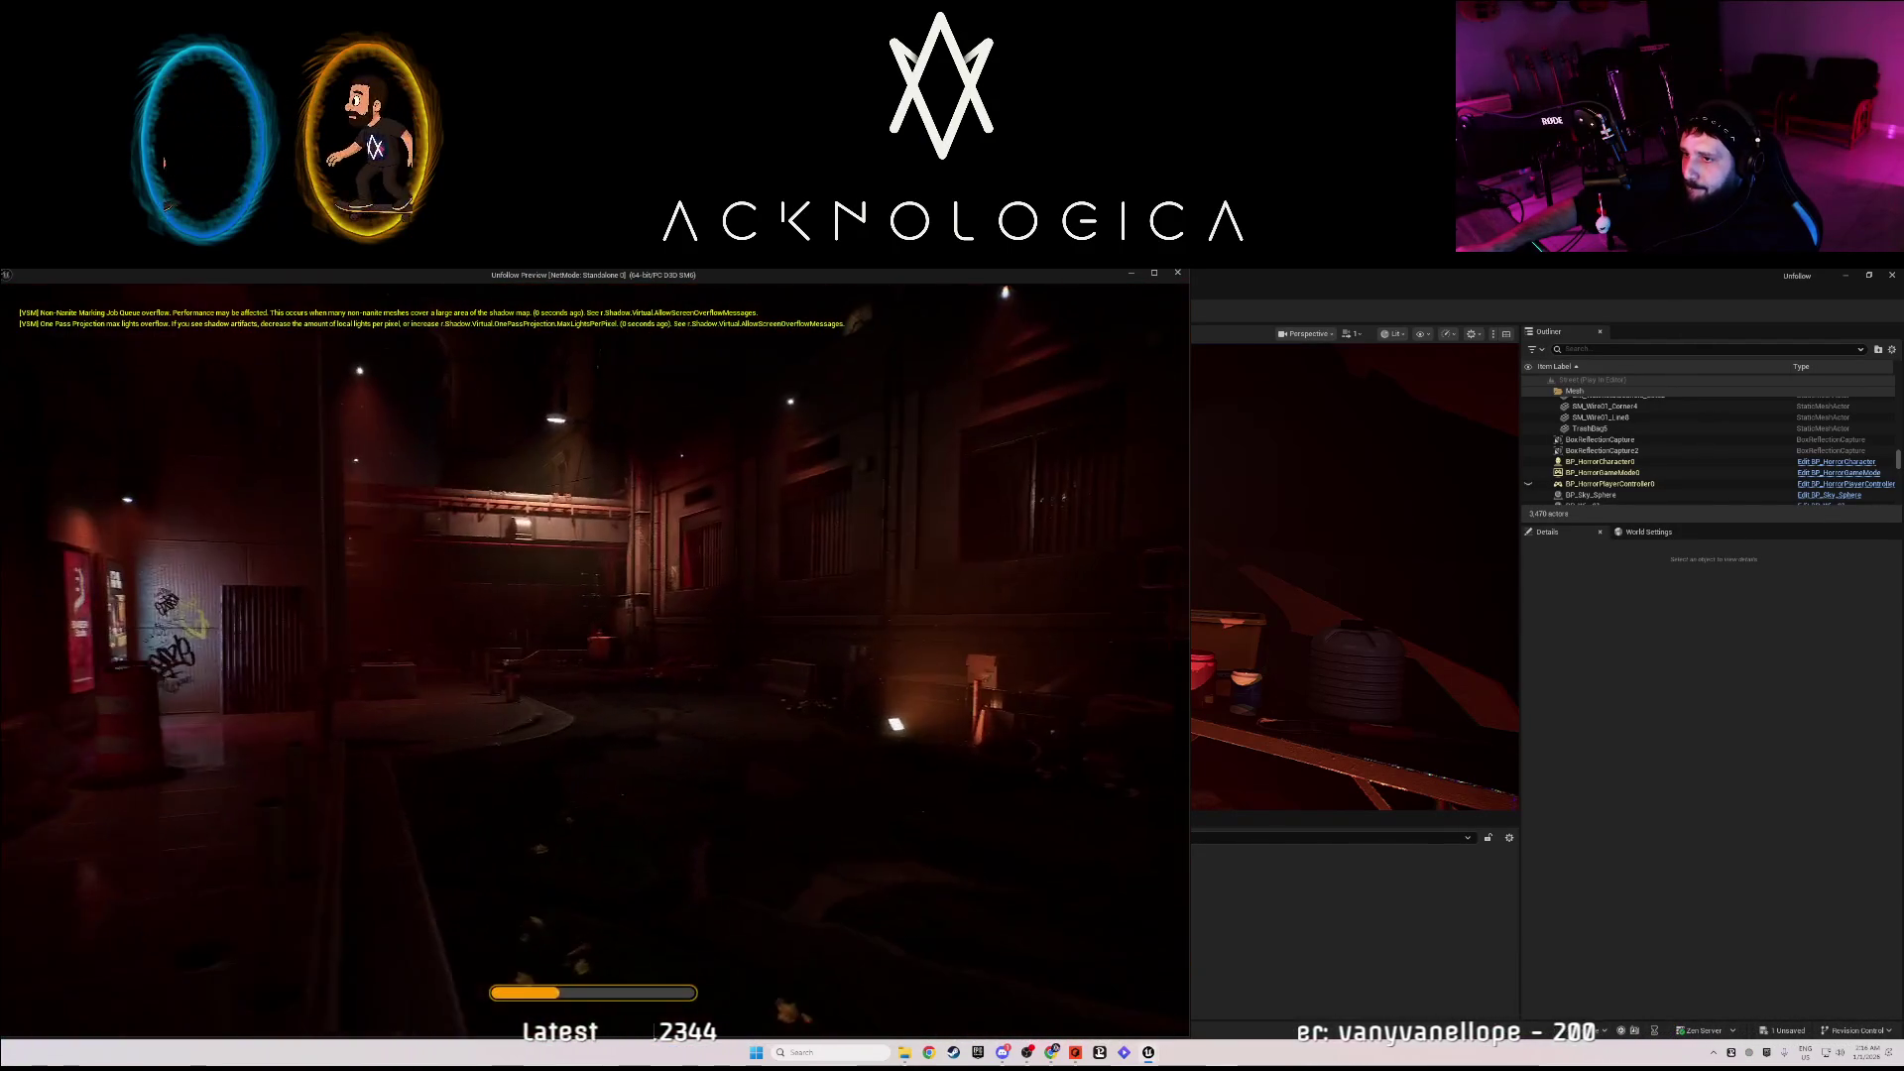
pyautogui.press('w')
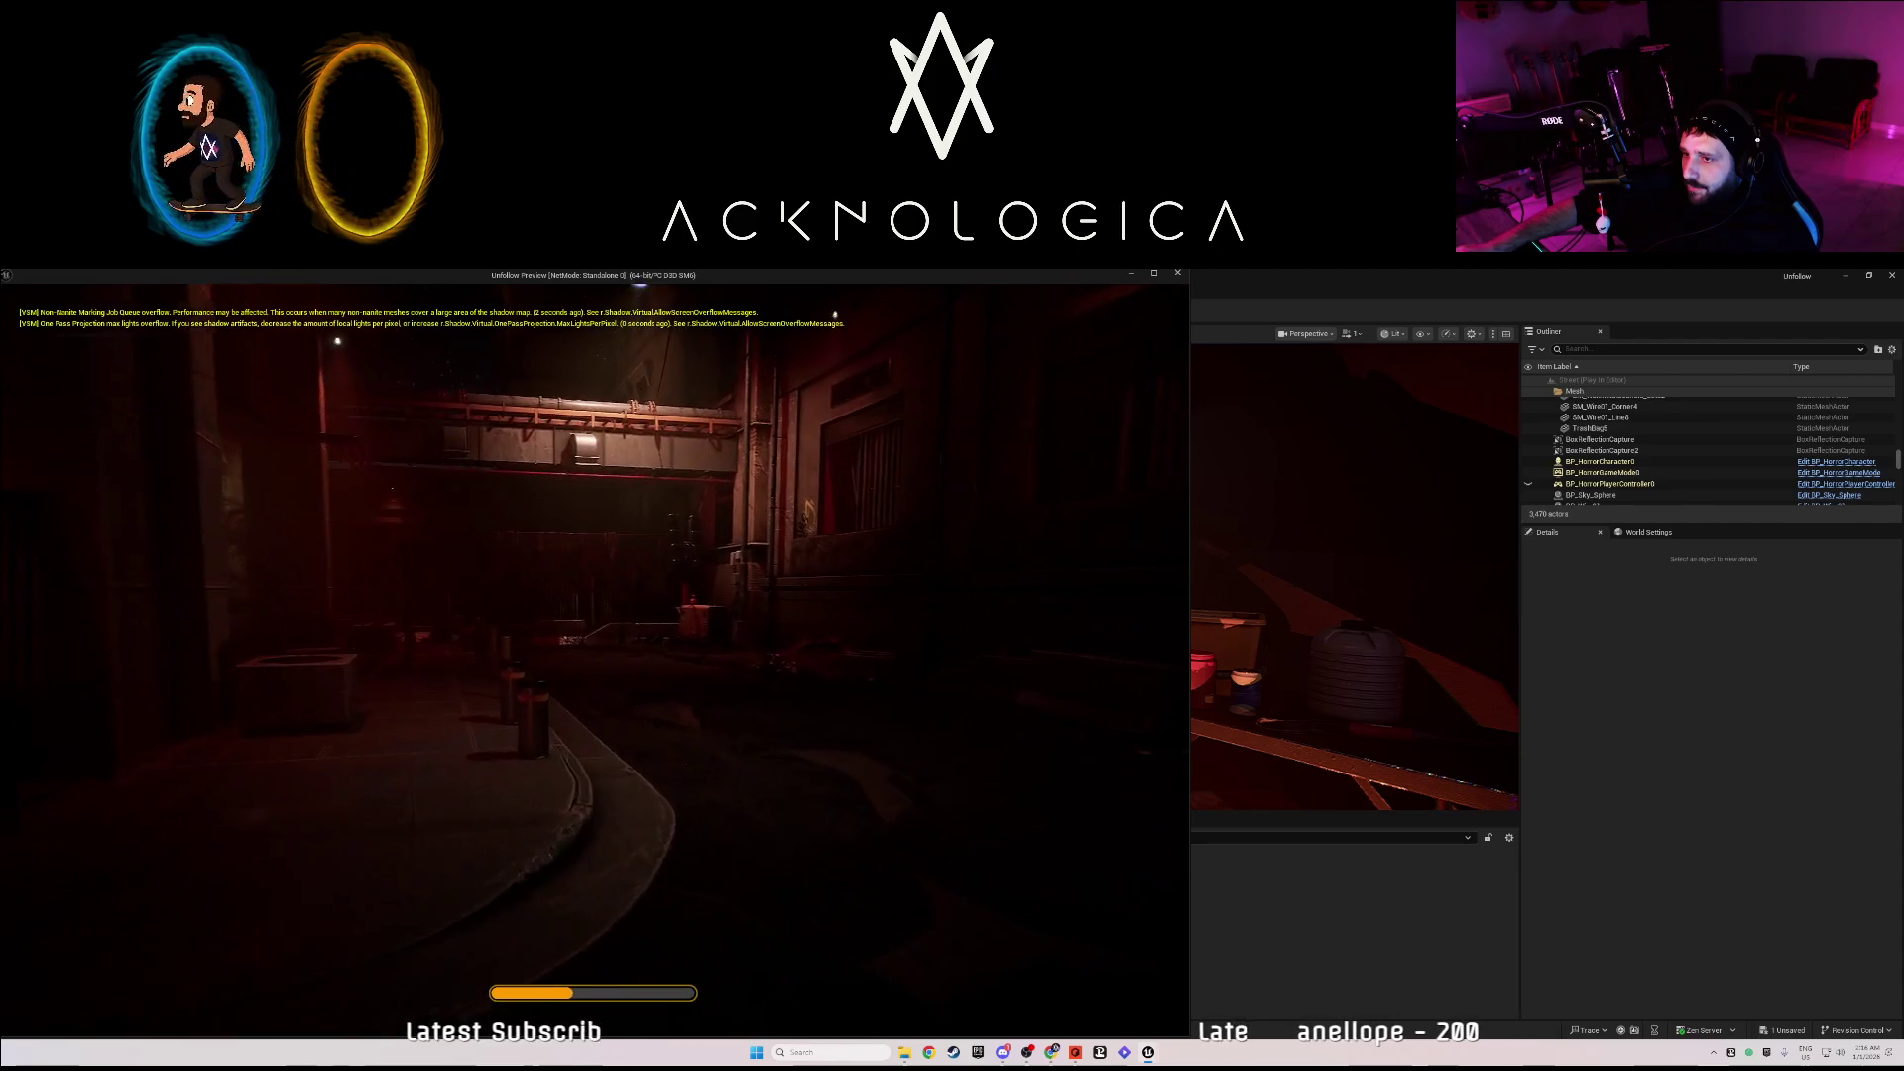
pyautogui.press('w')
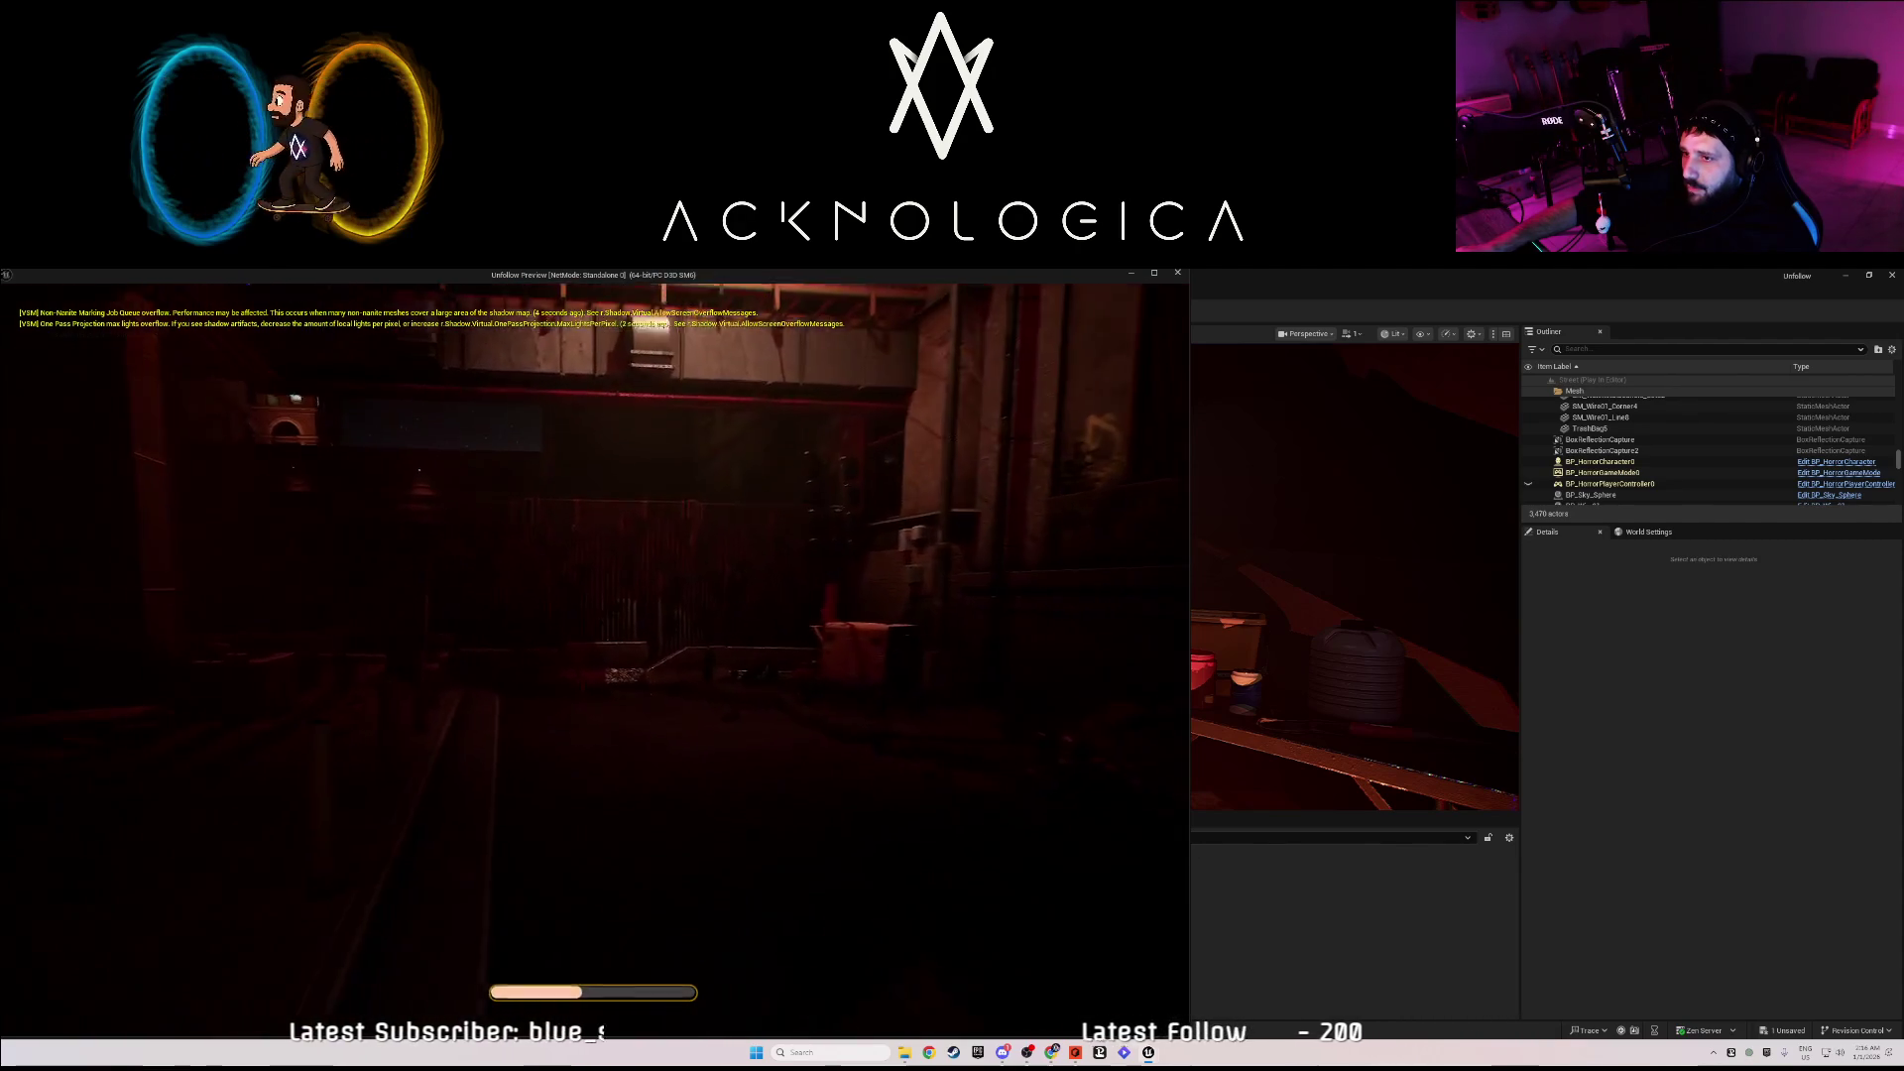
pyautogui.press('w')
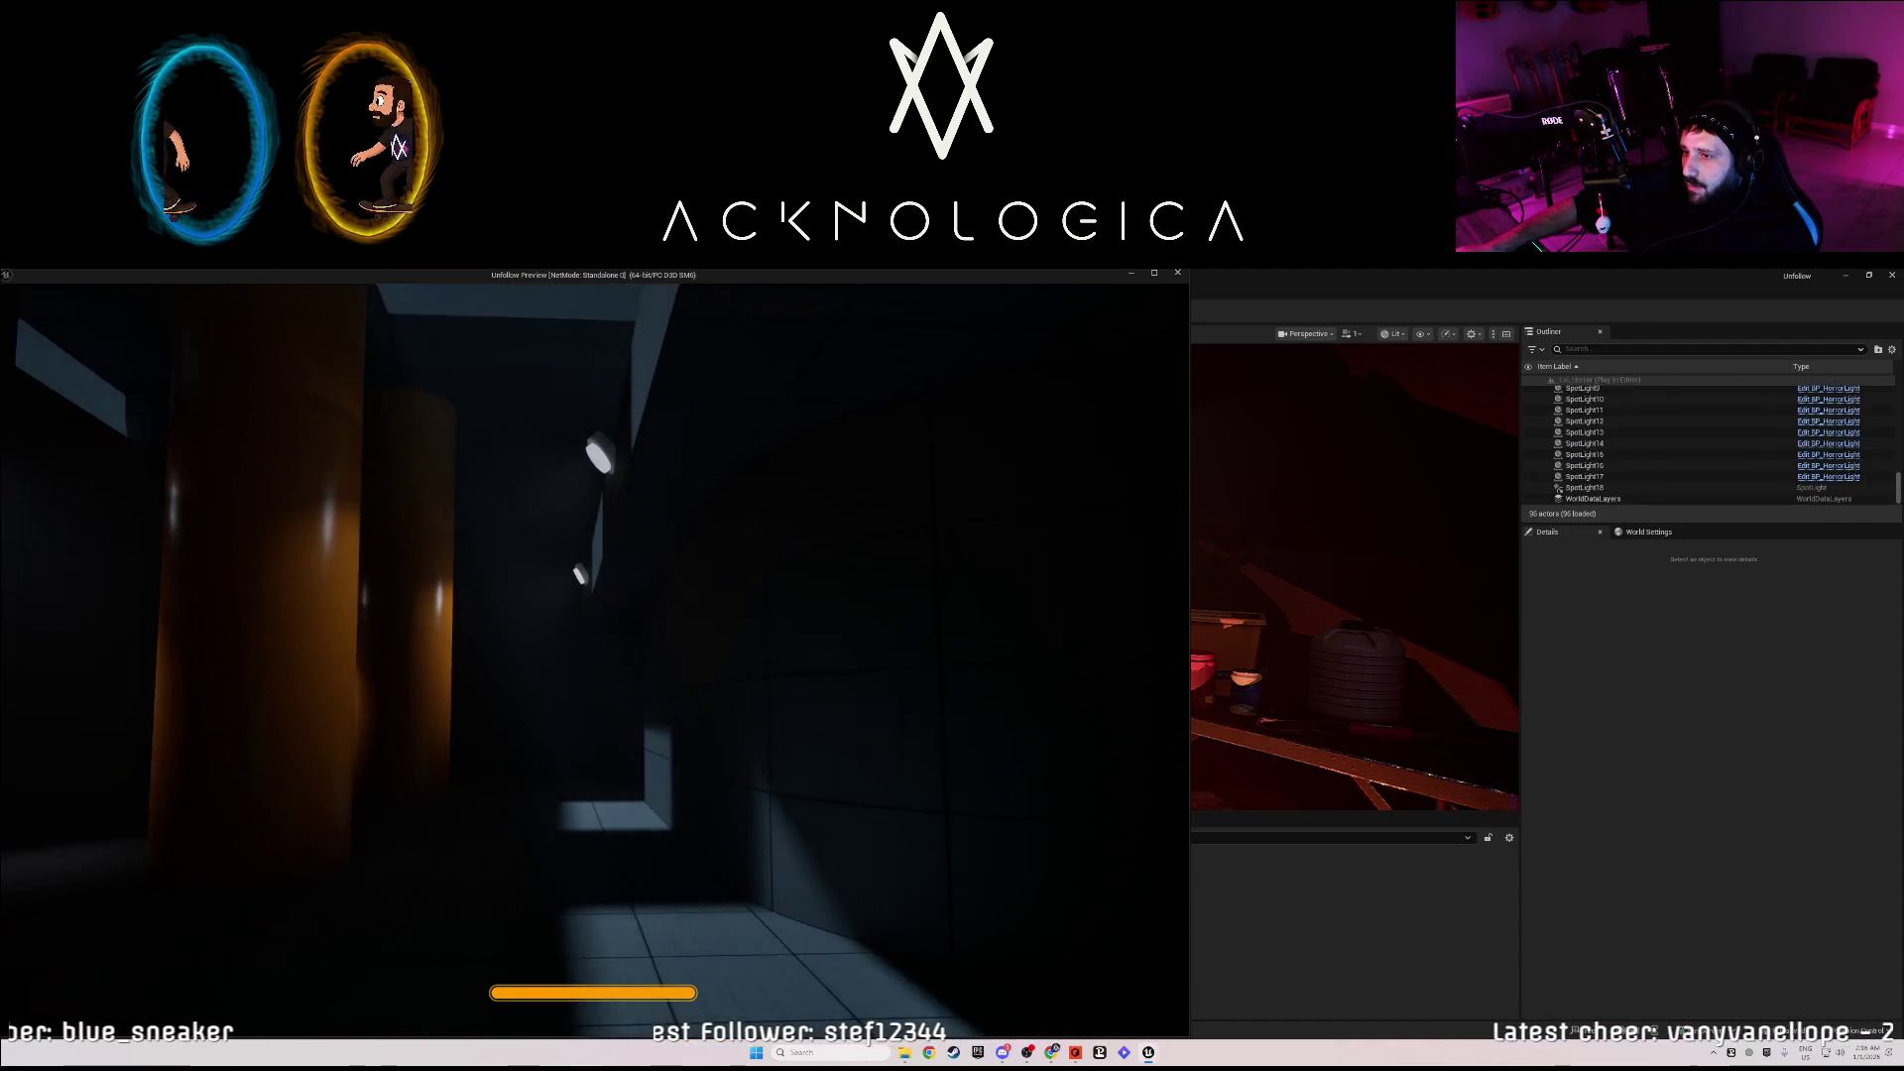
pyautogui.press('Escape')
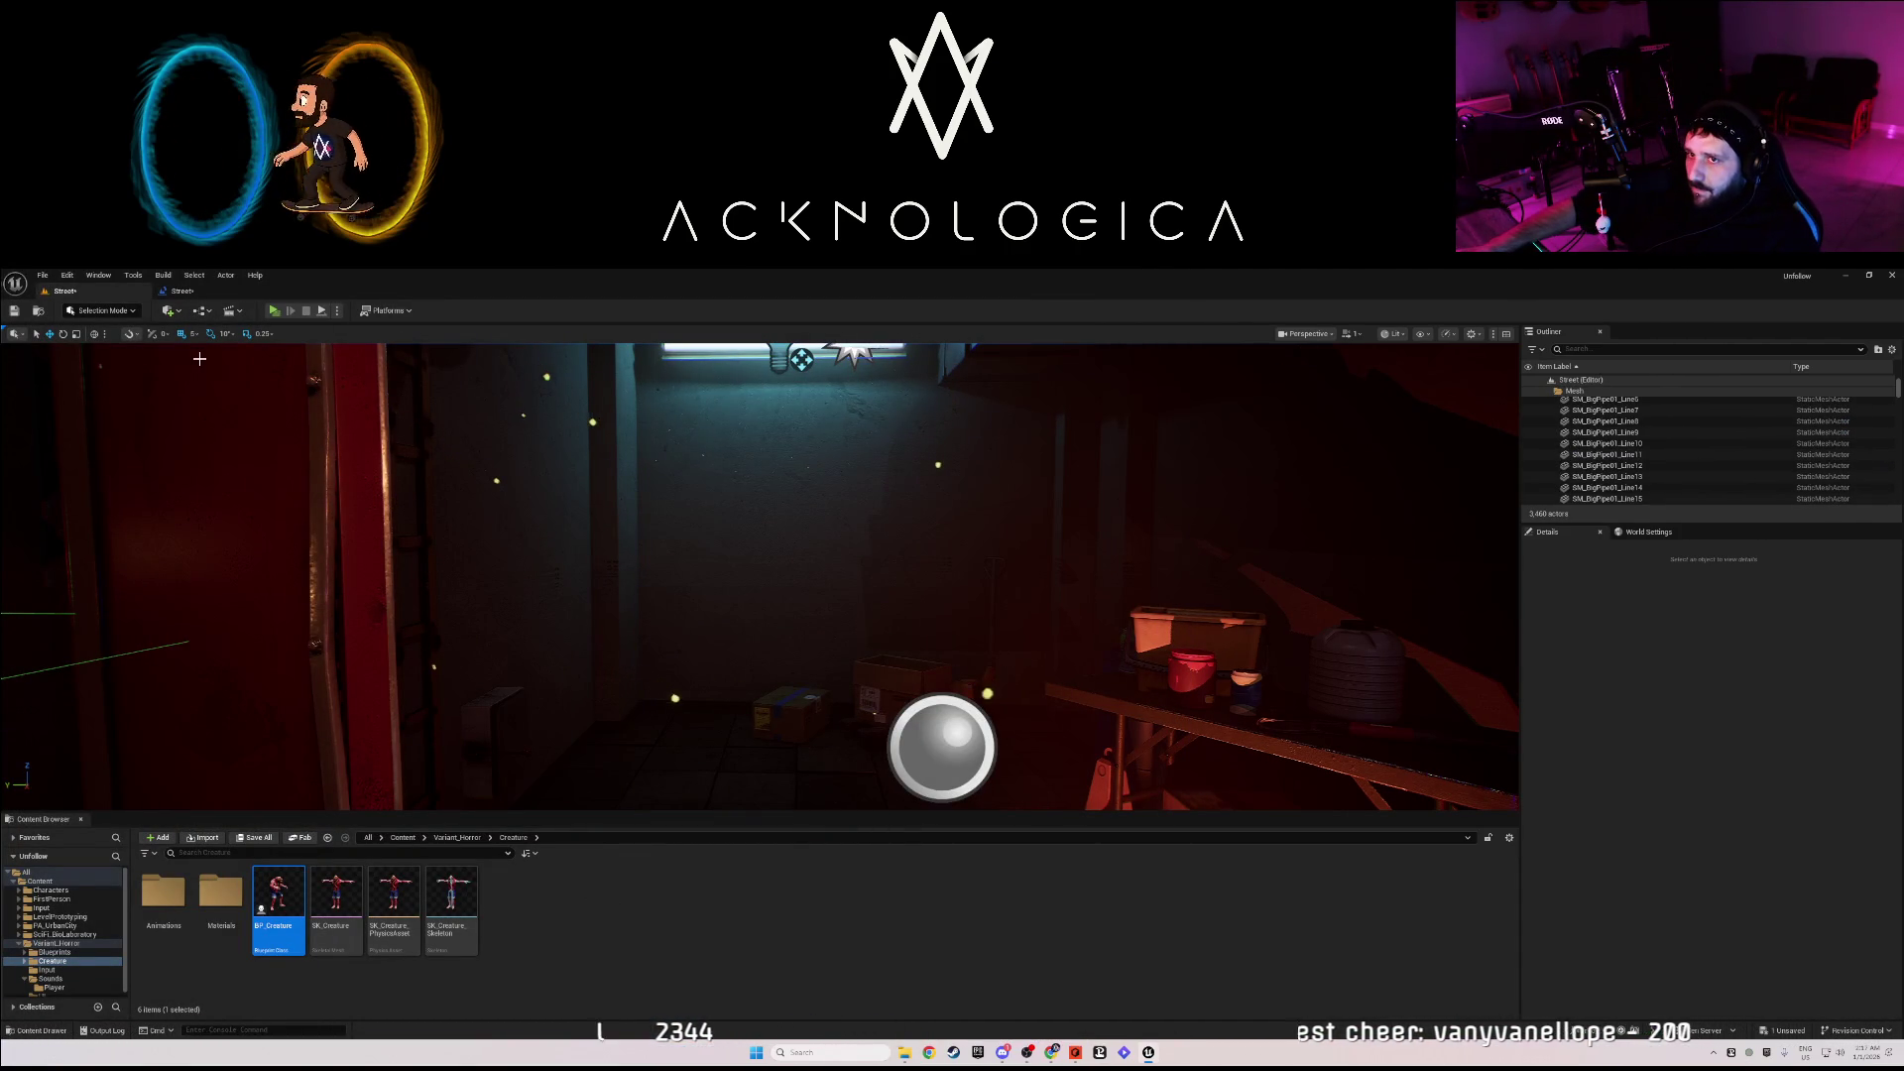
# - Save, then delete the upper Play Sound 2D node from the Level Blueprint and save it
pyautogui.hotkey('ctrl', 's')
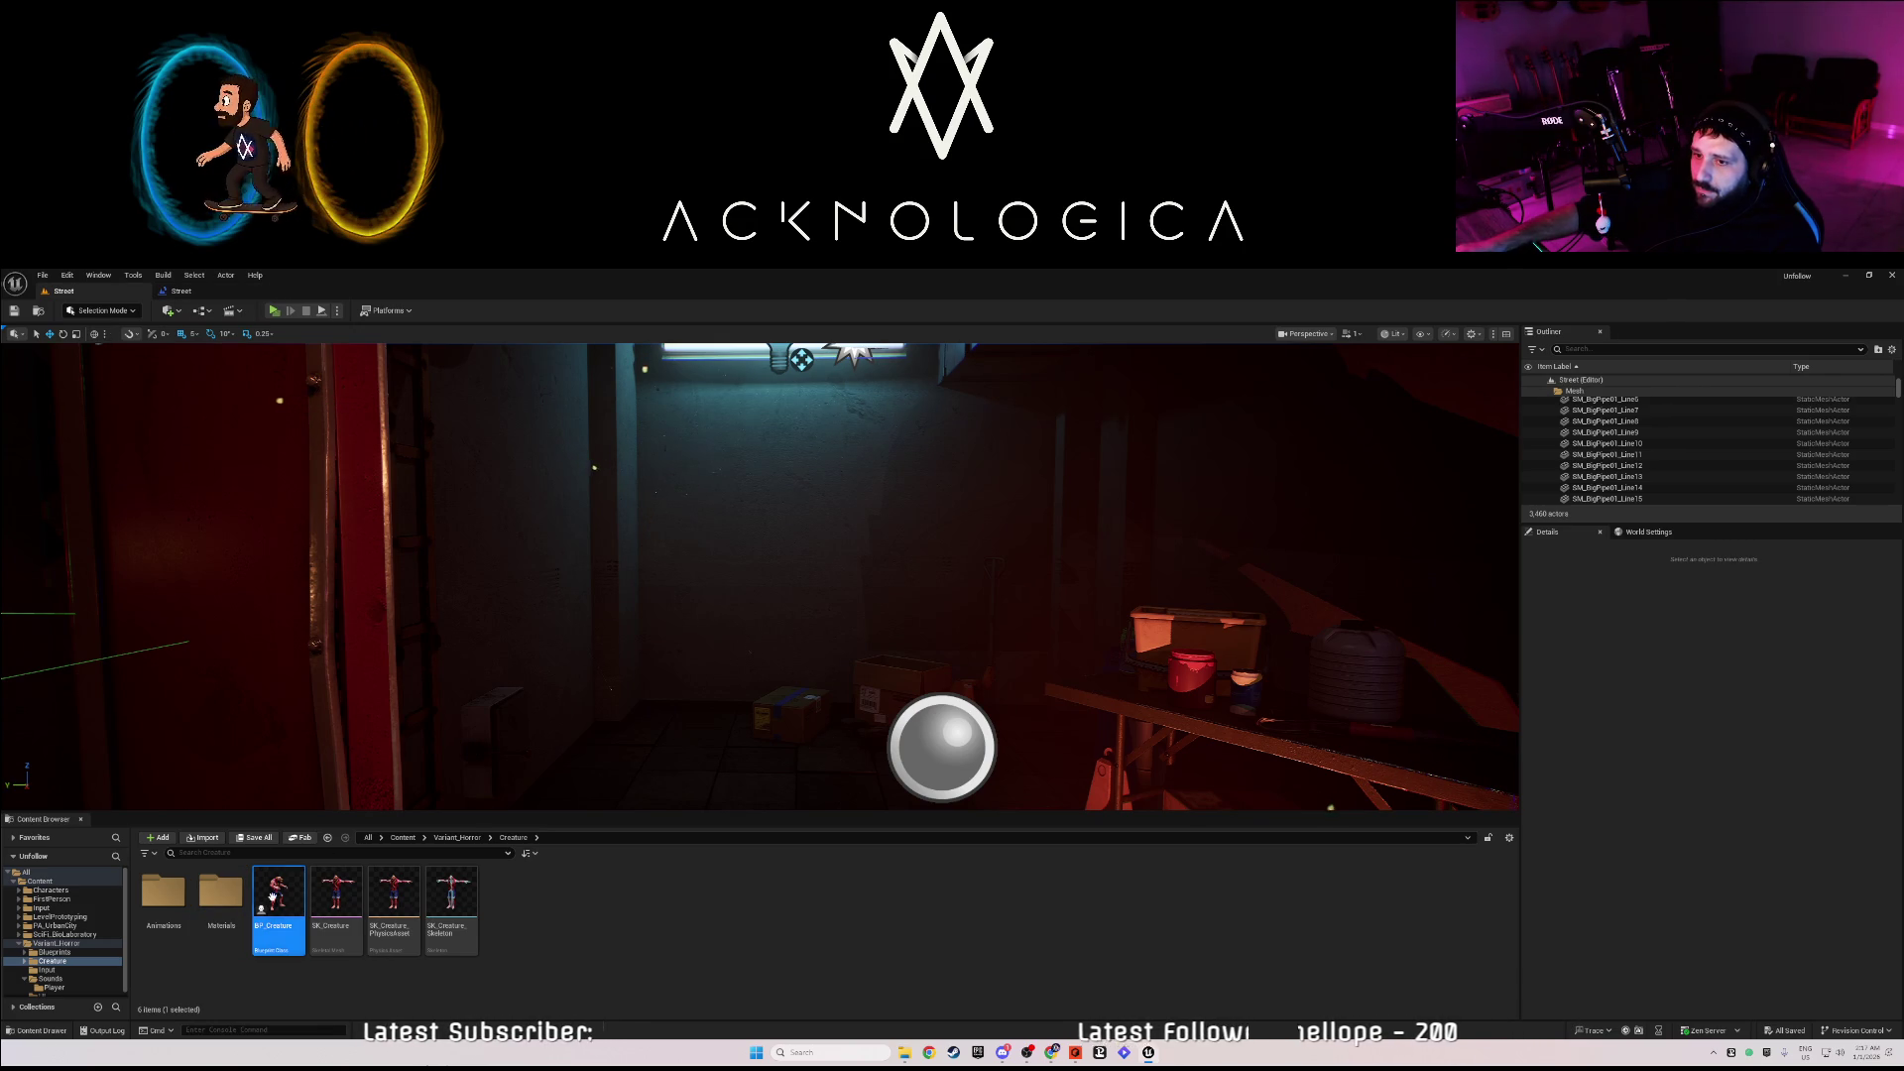
pyautogui.click(181, 295)
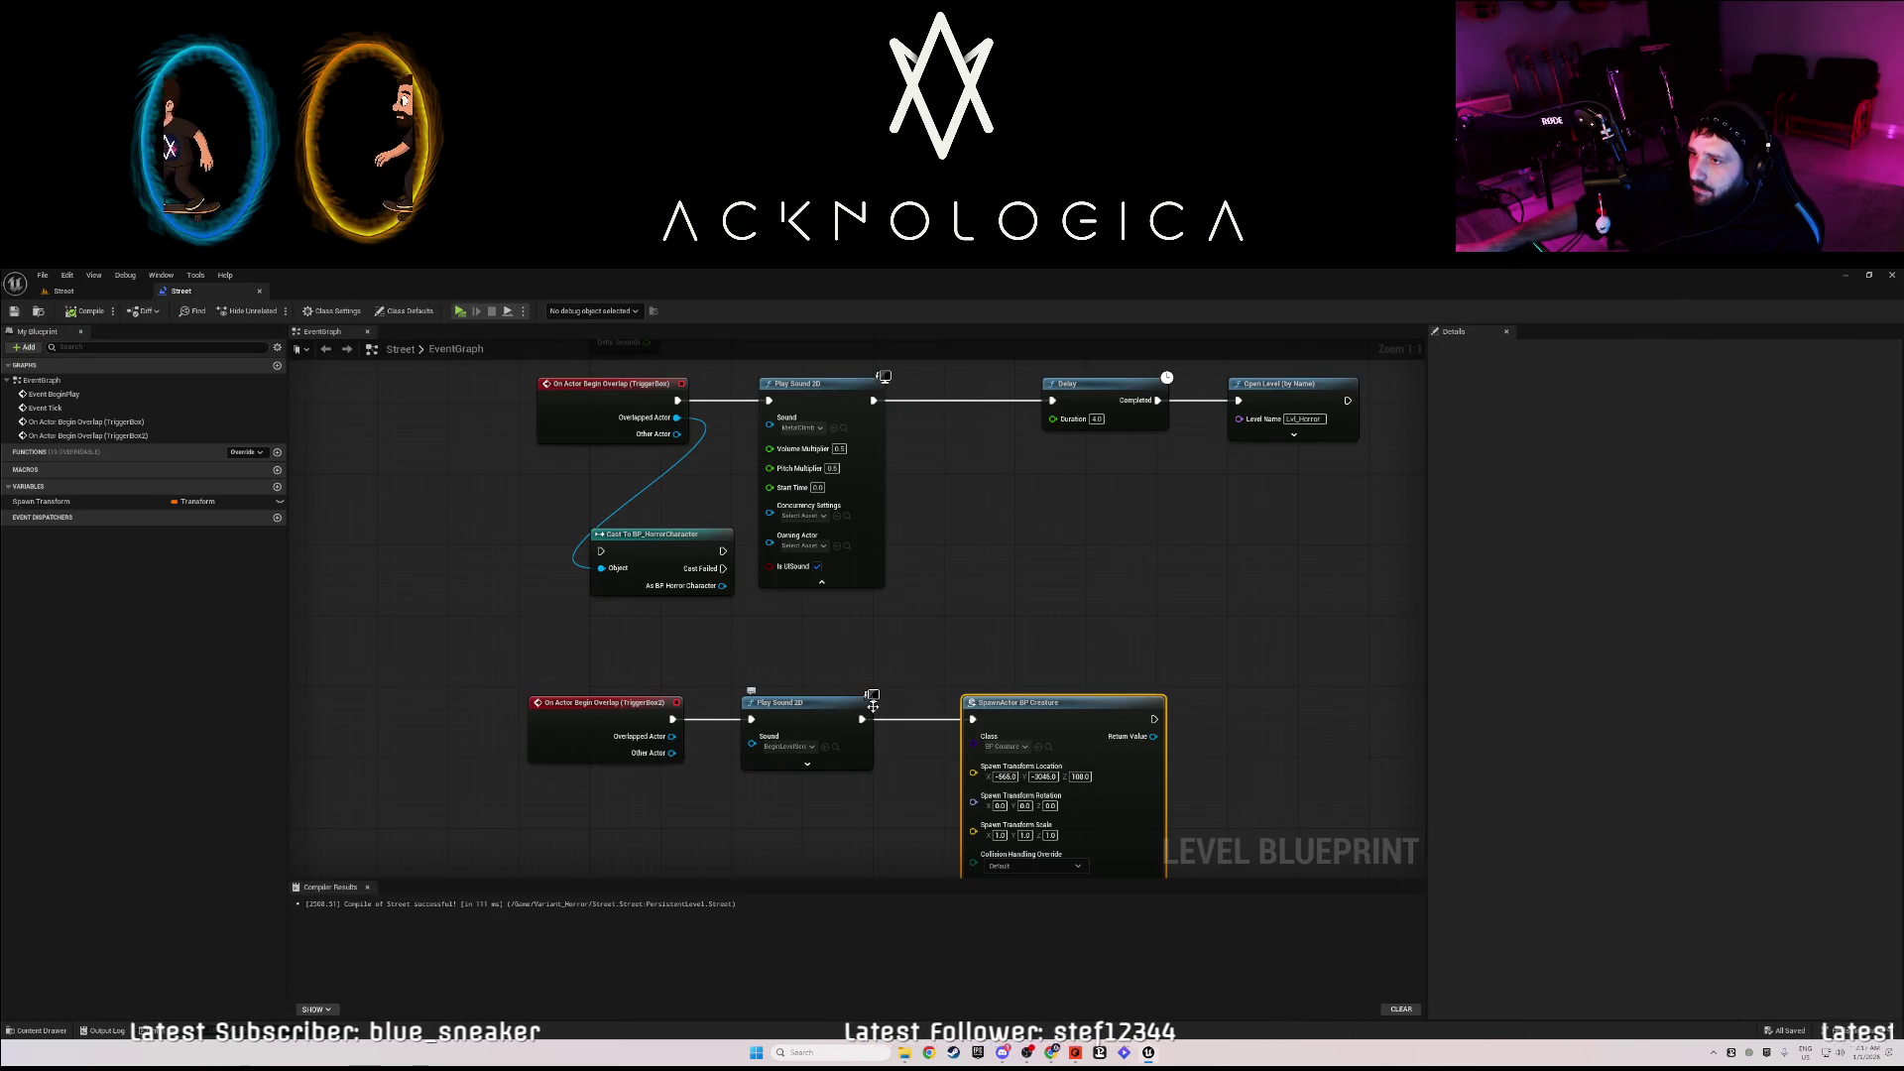
pyautogui.moveTo(871, 638); pyautogui.dragTo(841, 758)
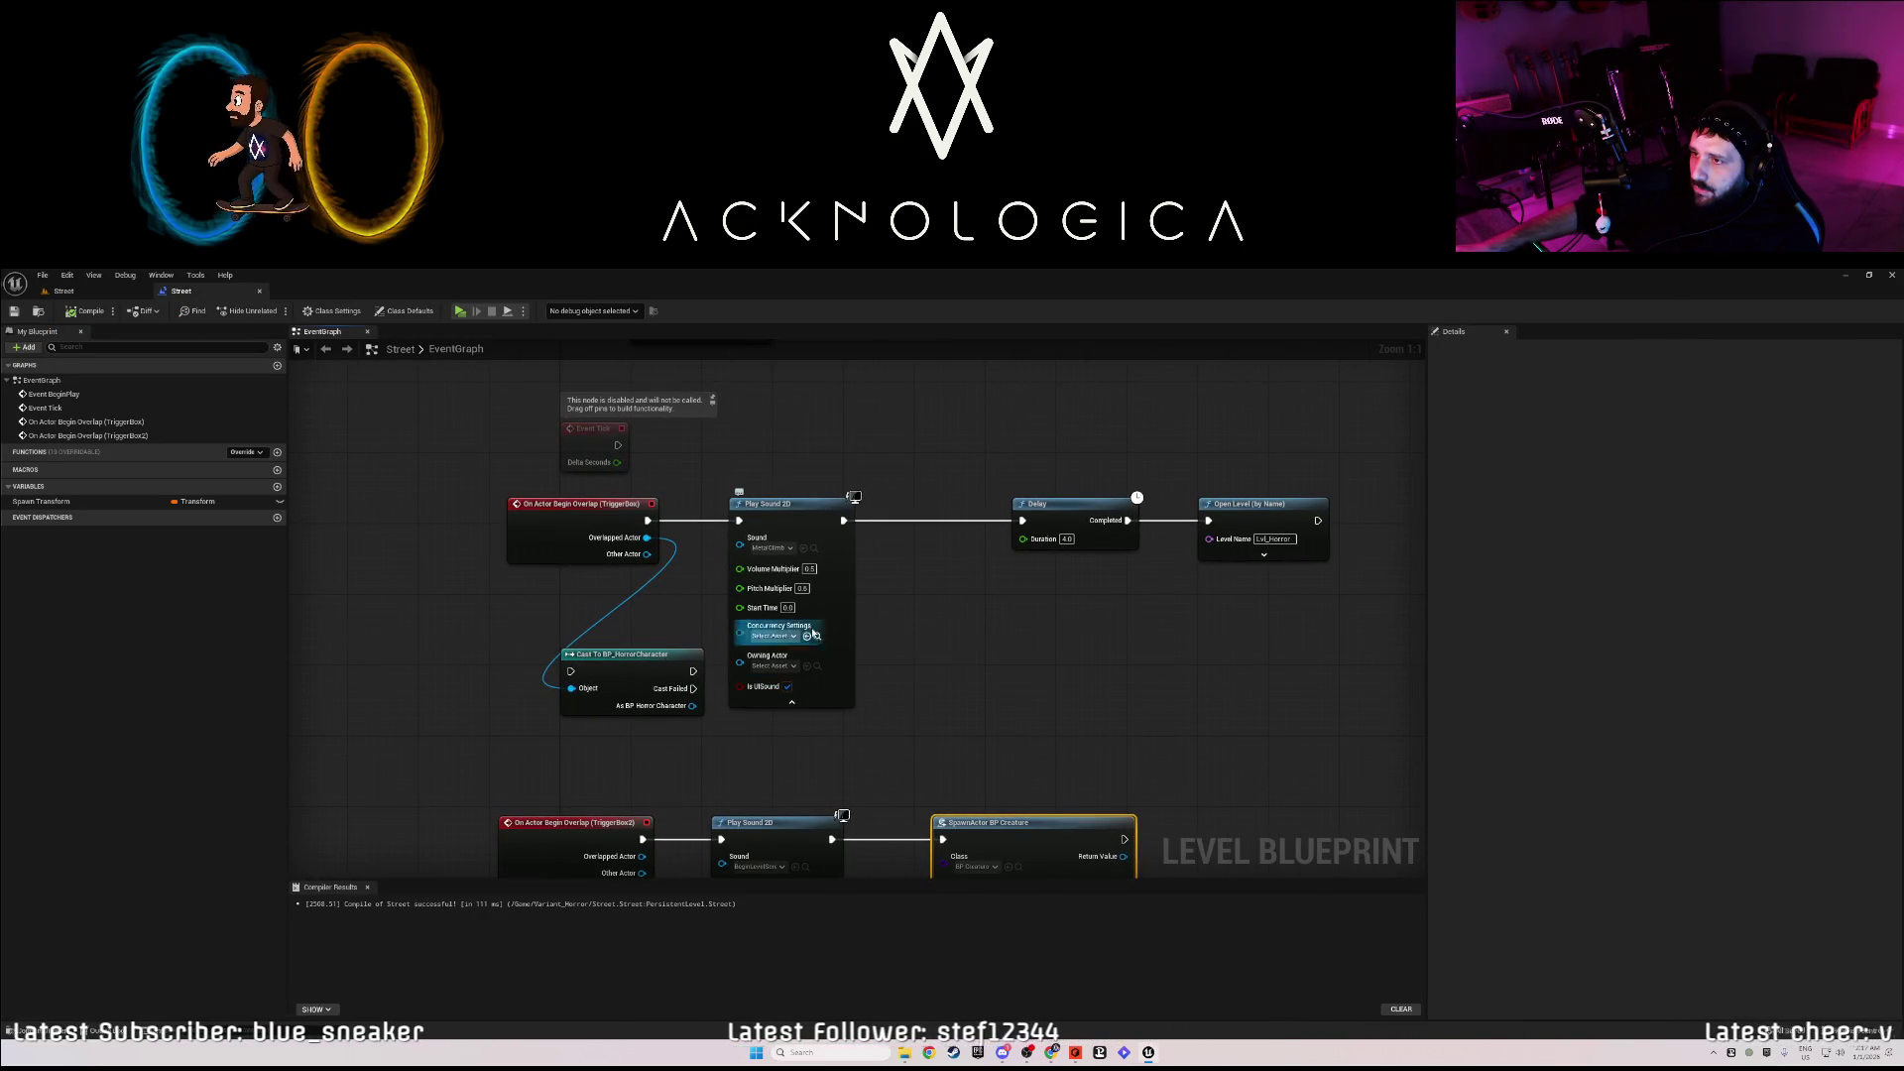
pyautogui.click(791, 517)
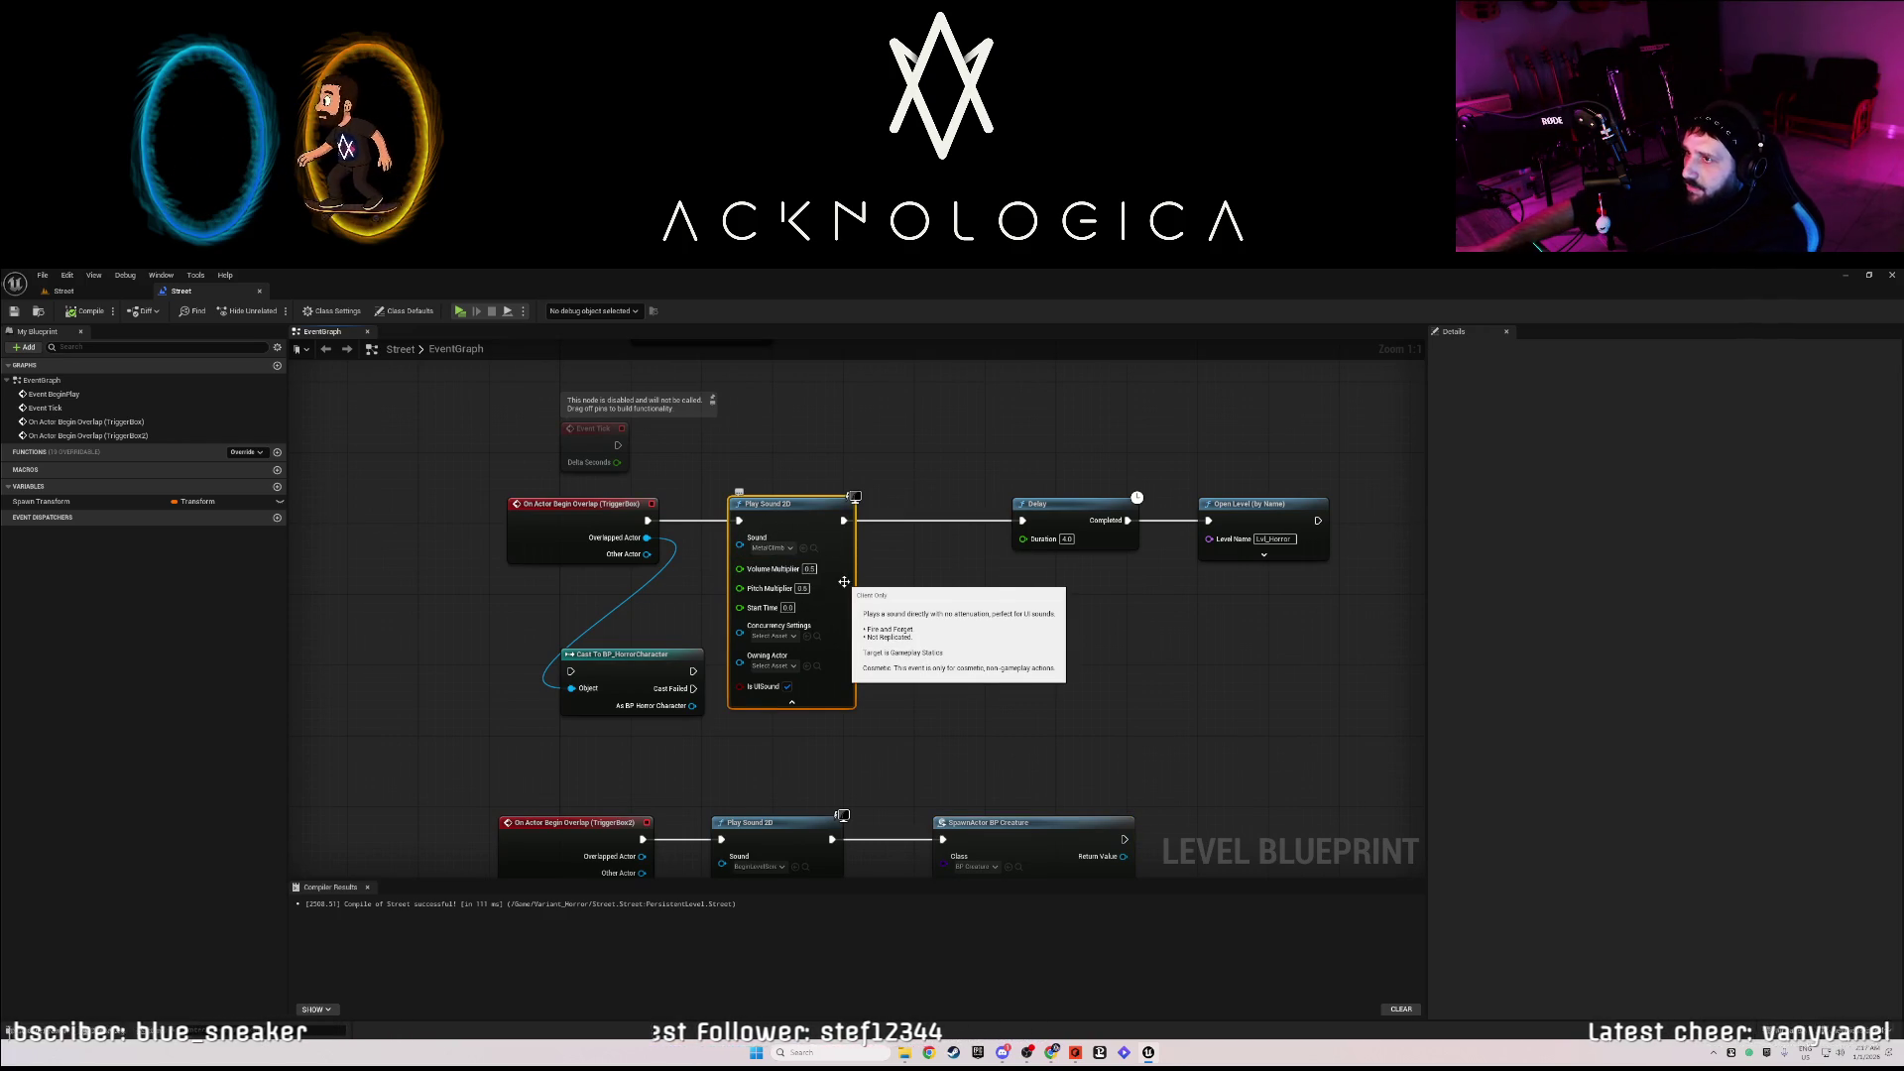
pyautogui.press('Delete')
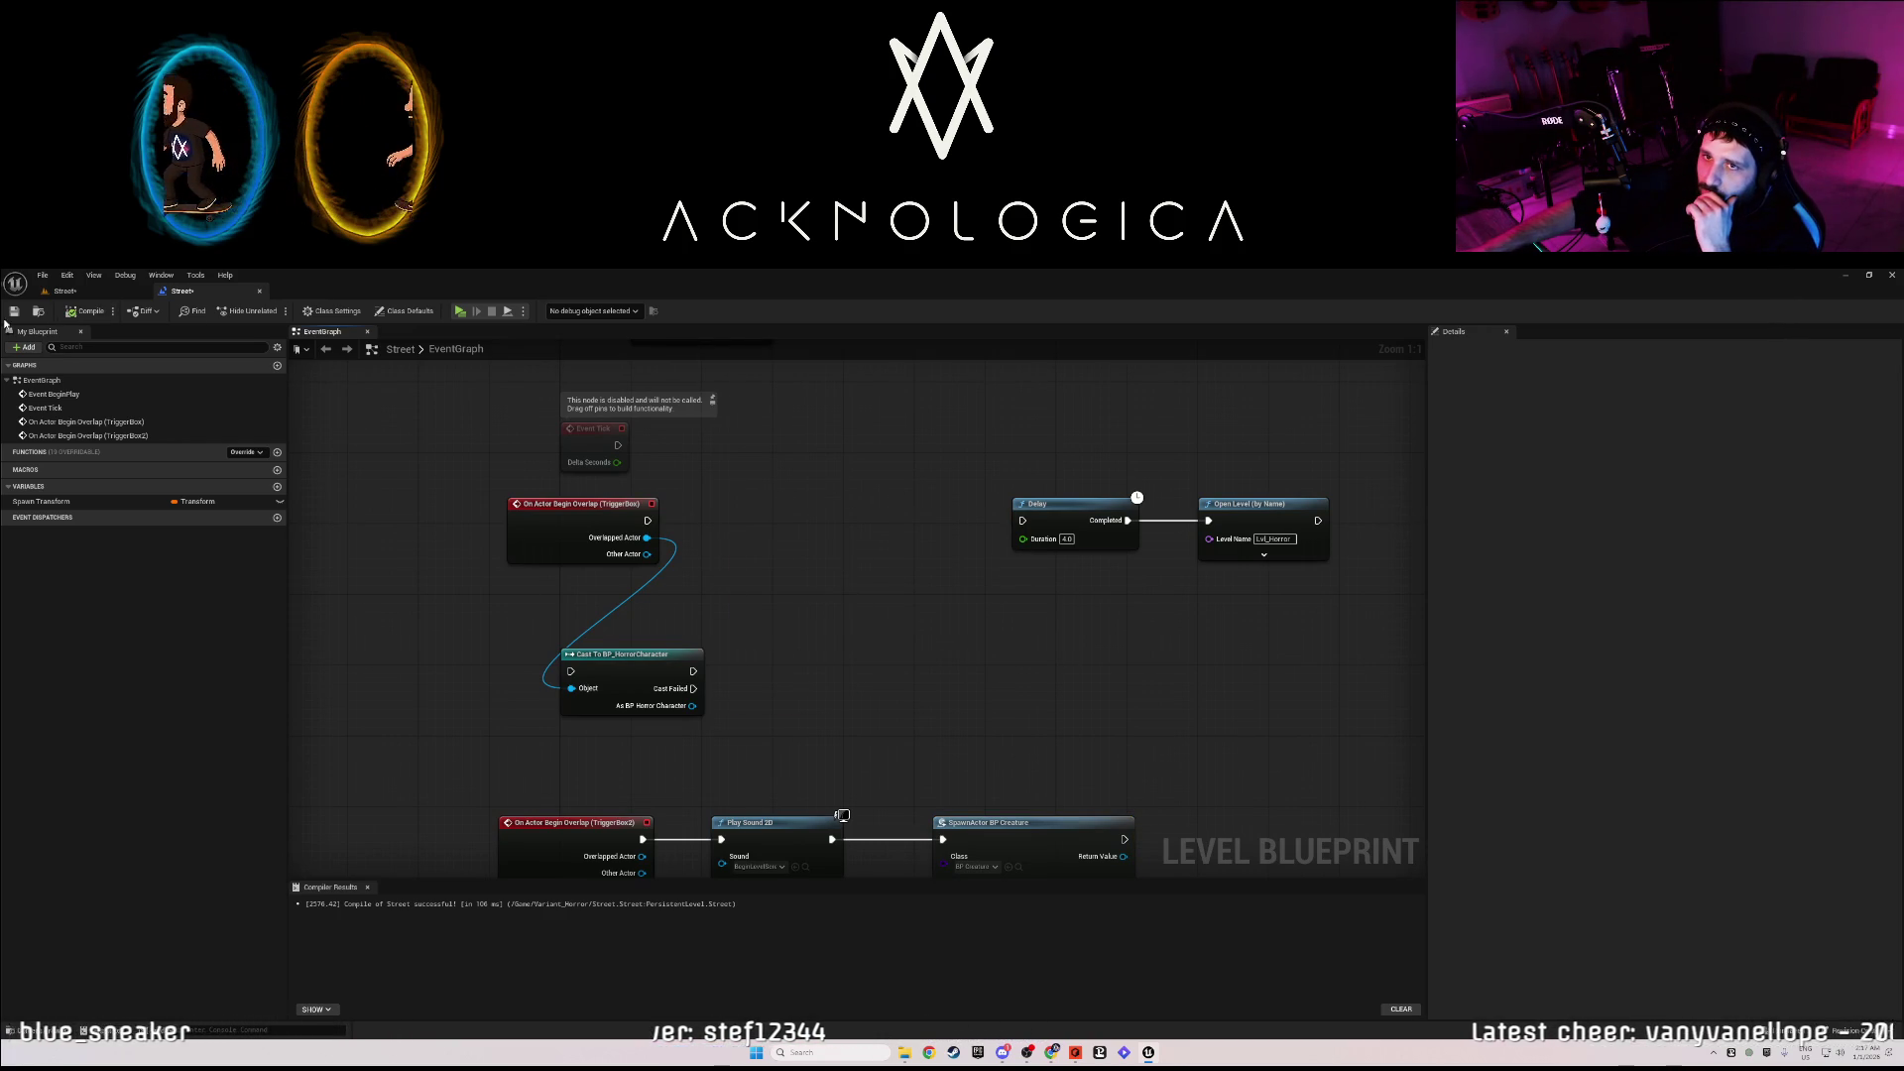
pyautogui.click(14, 311)
# - Delete the MetalClimb asset from Sounds/Player, save the level, and switch to Reason
pyautogui.click(76, 294)
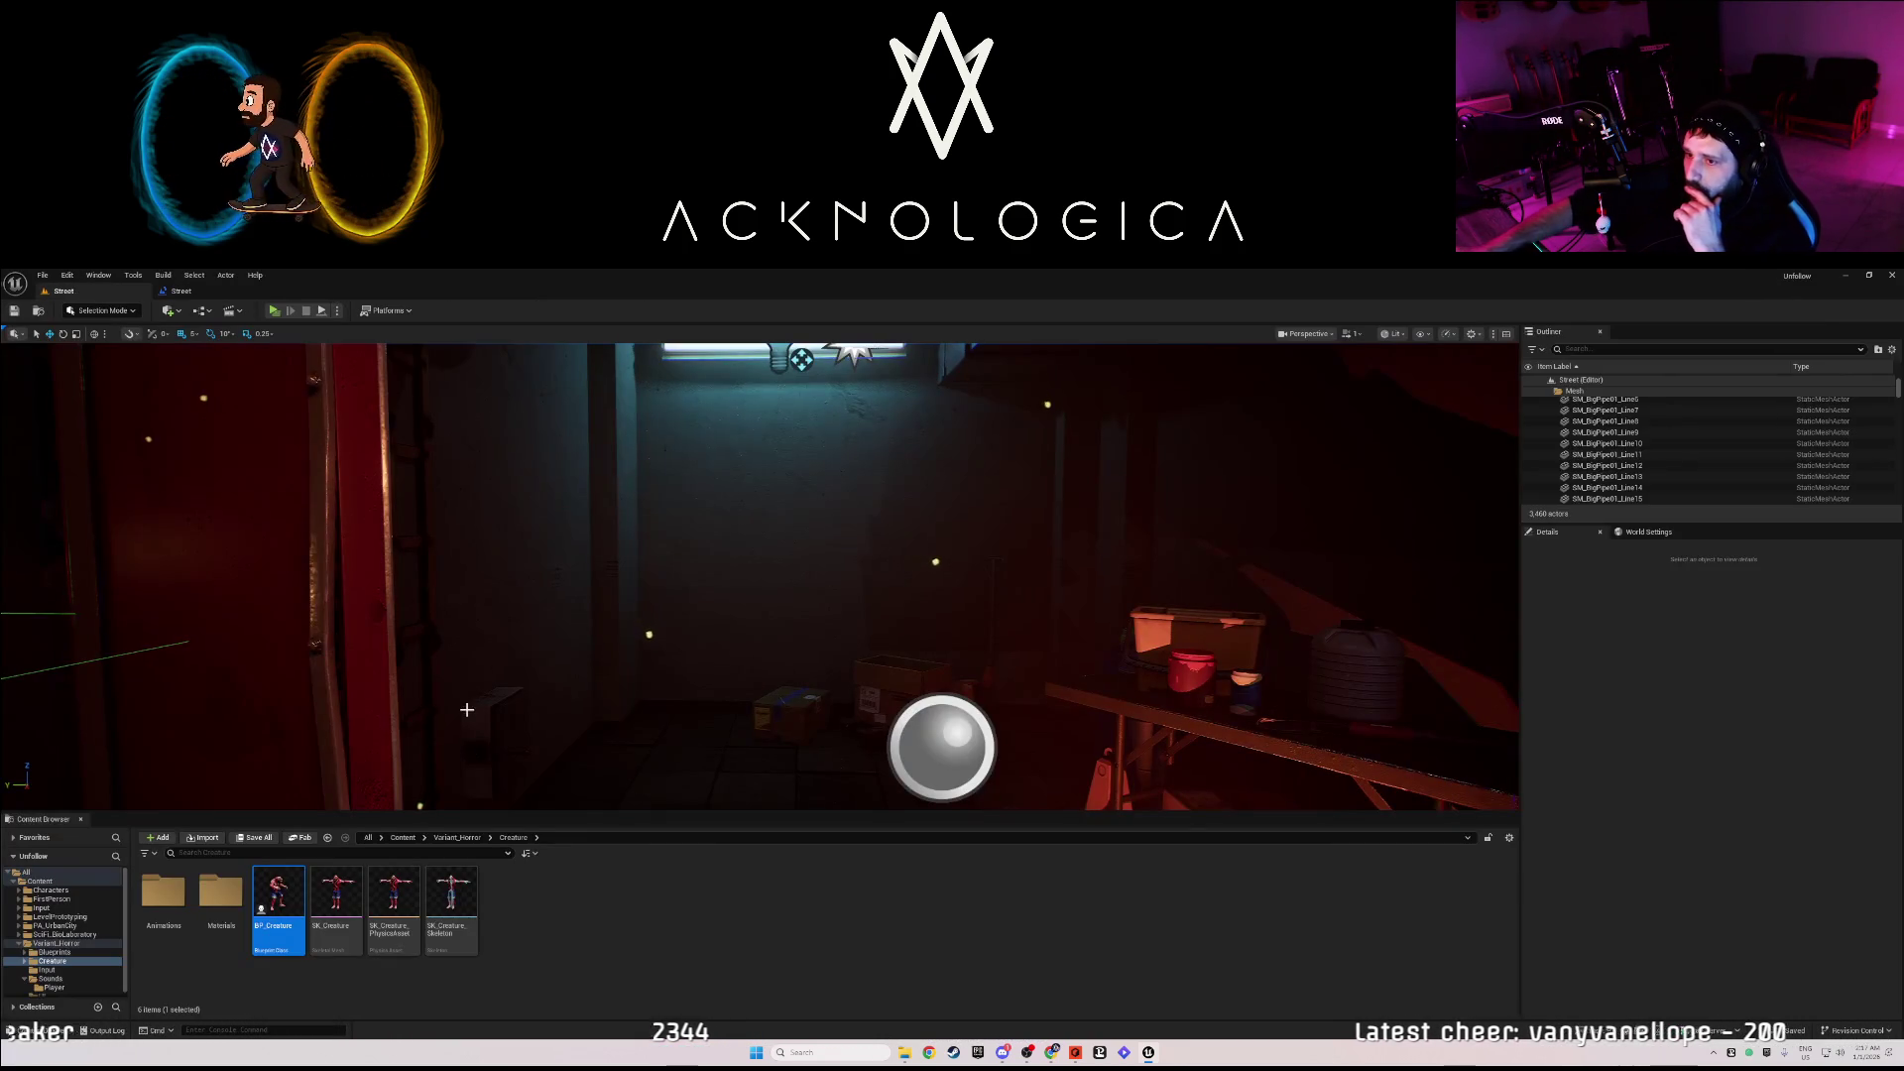
pyautogui.hotkey('alt', 'Left')
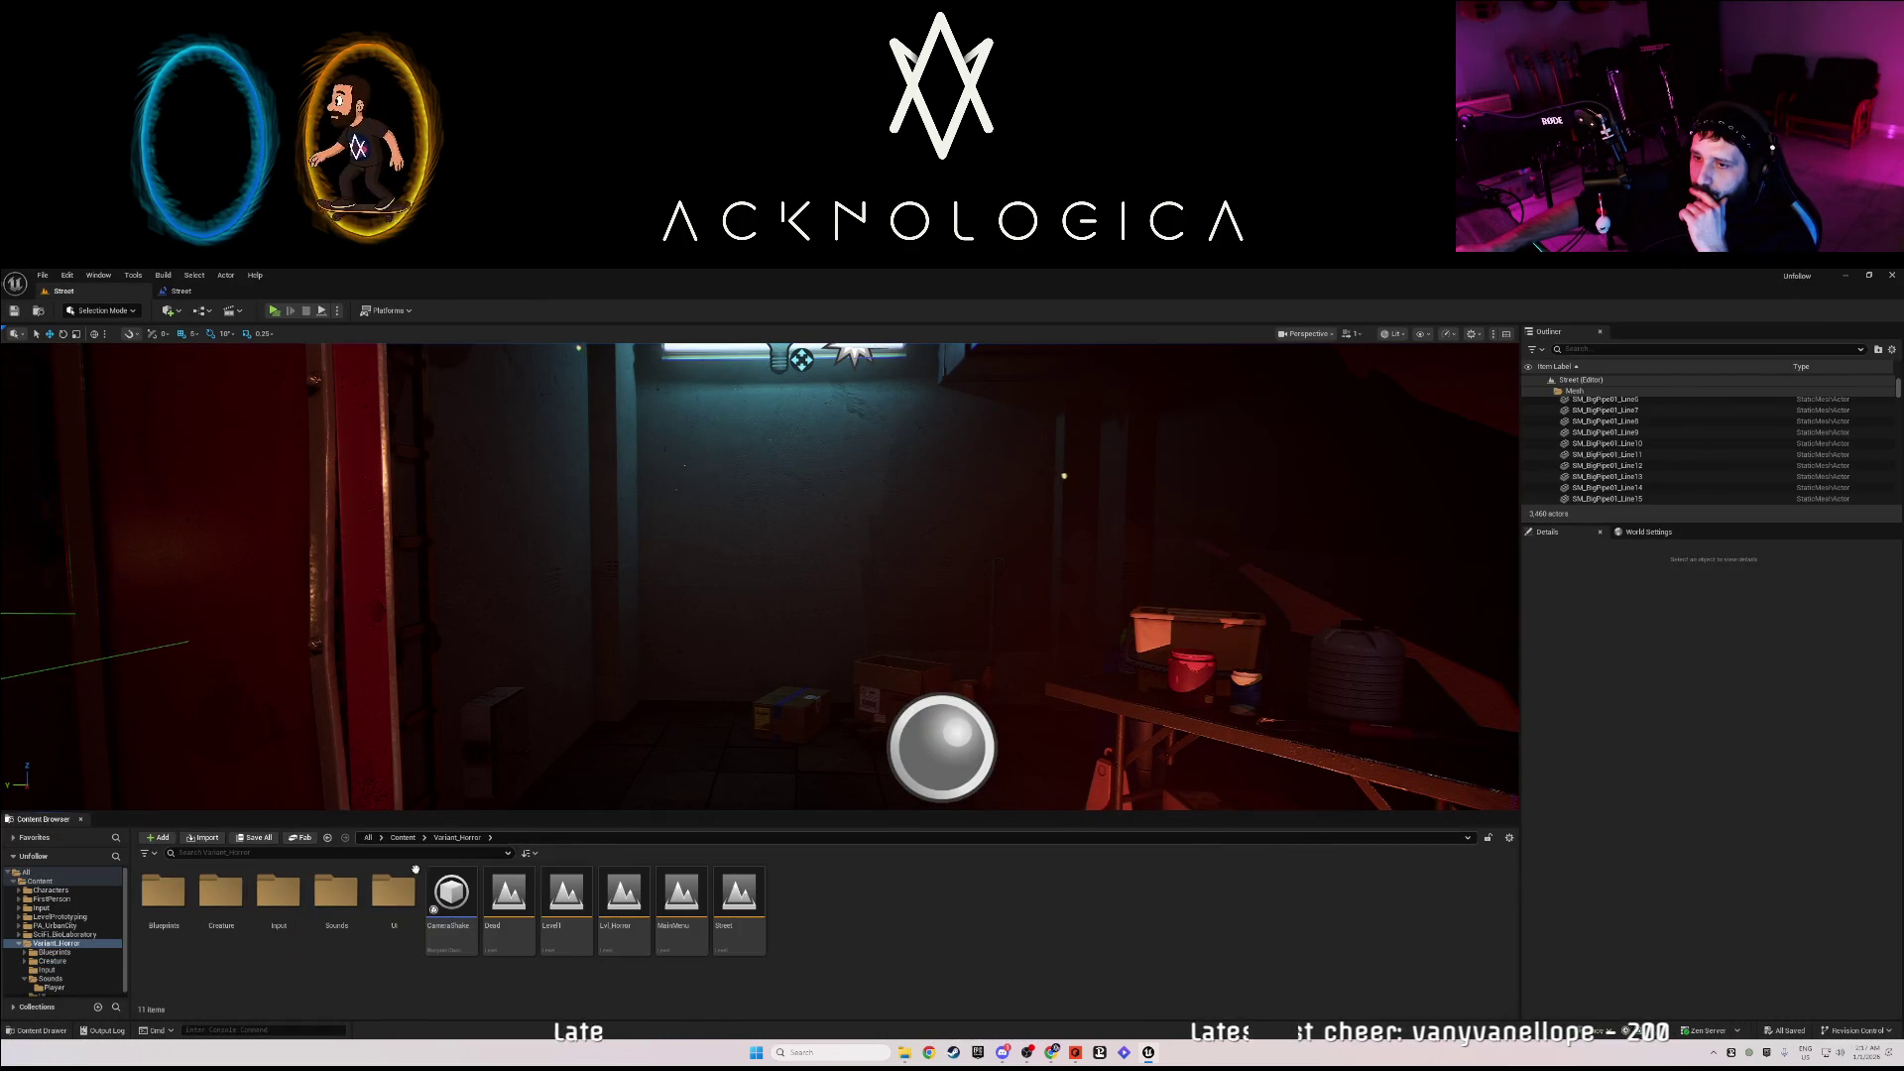
pyautogui.doubleClick(329, 897)
pyautogui.doubleClick(181, 886)
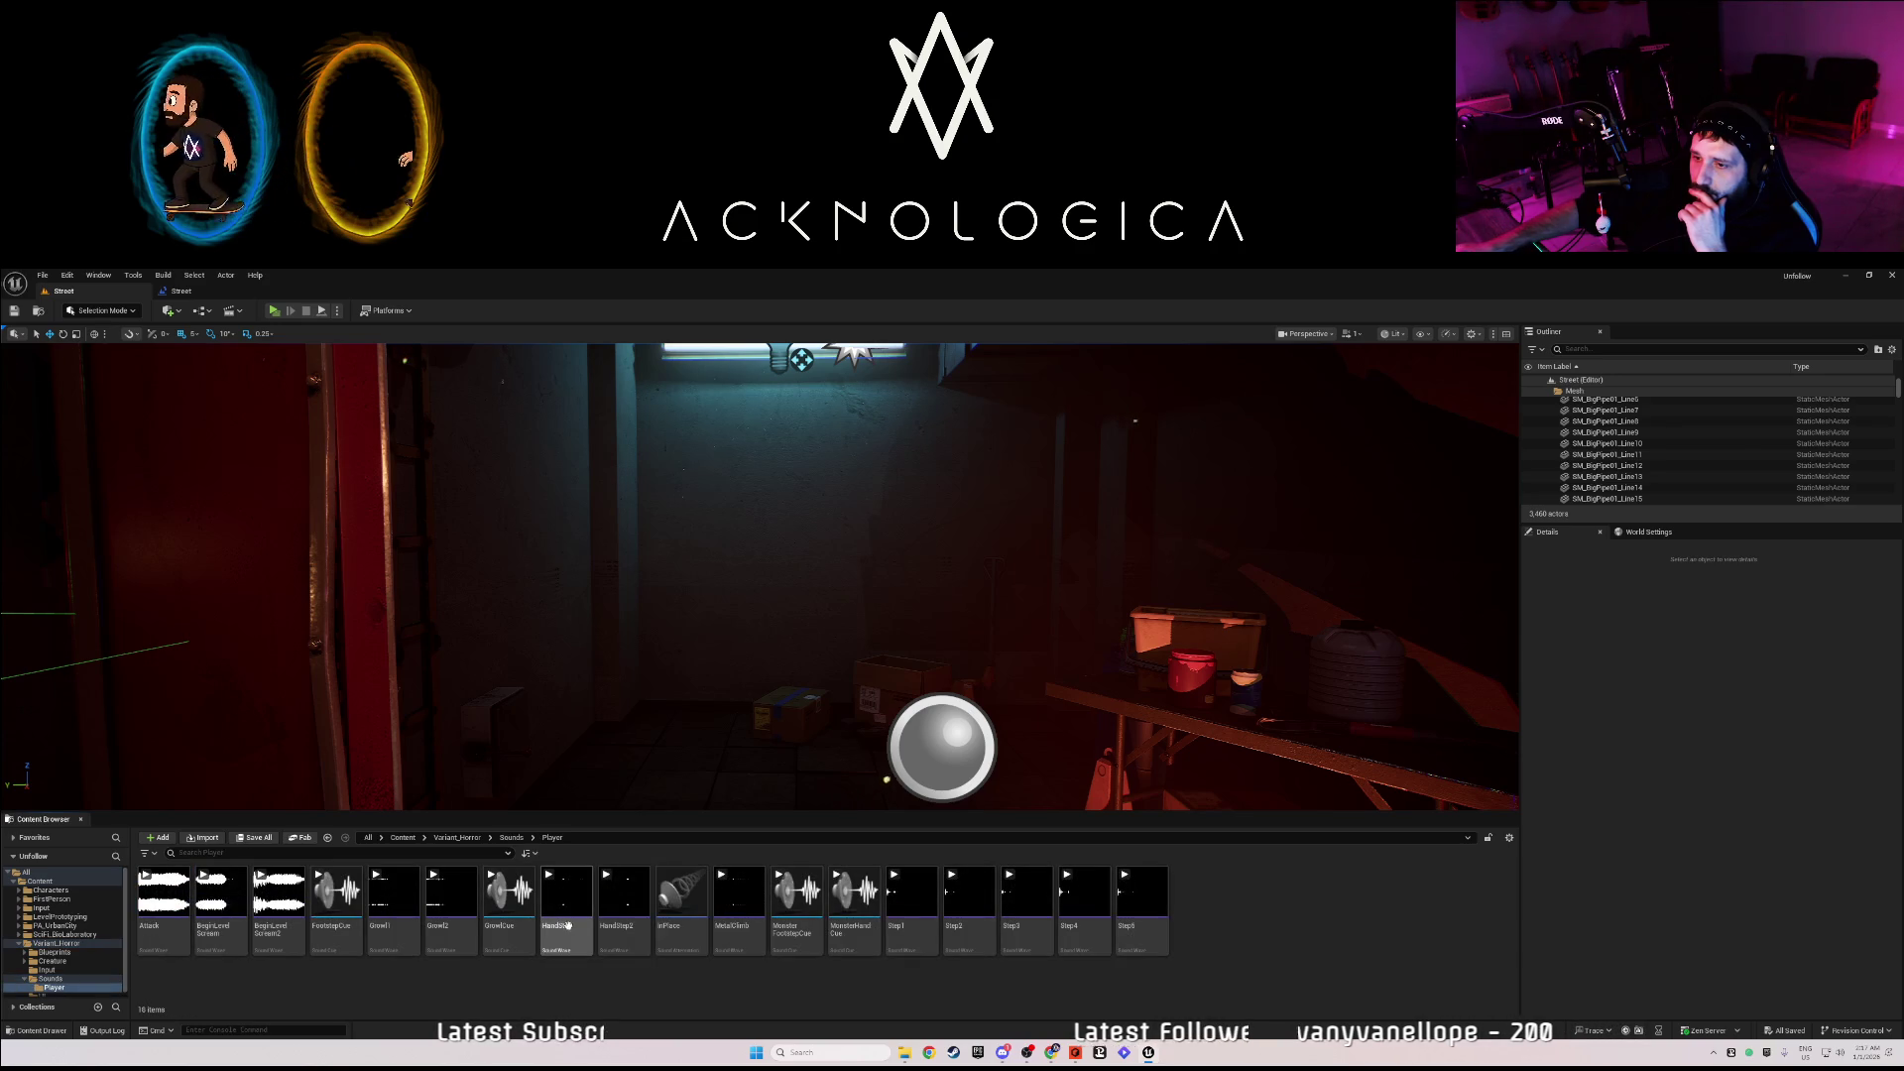
pyautogui.rightClick(841, 929)
pyautogui.click(739, 908)
pyautogui.rightClick(759, 913)
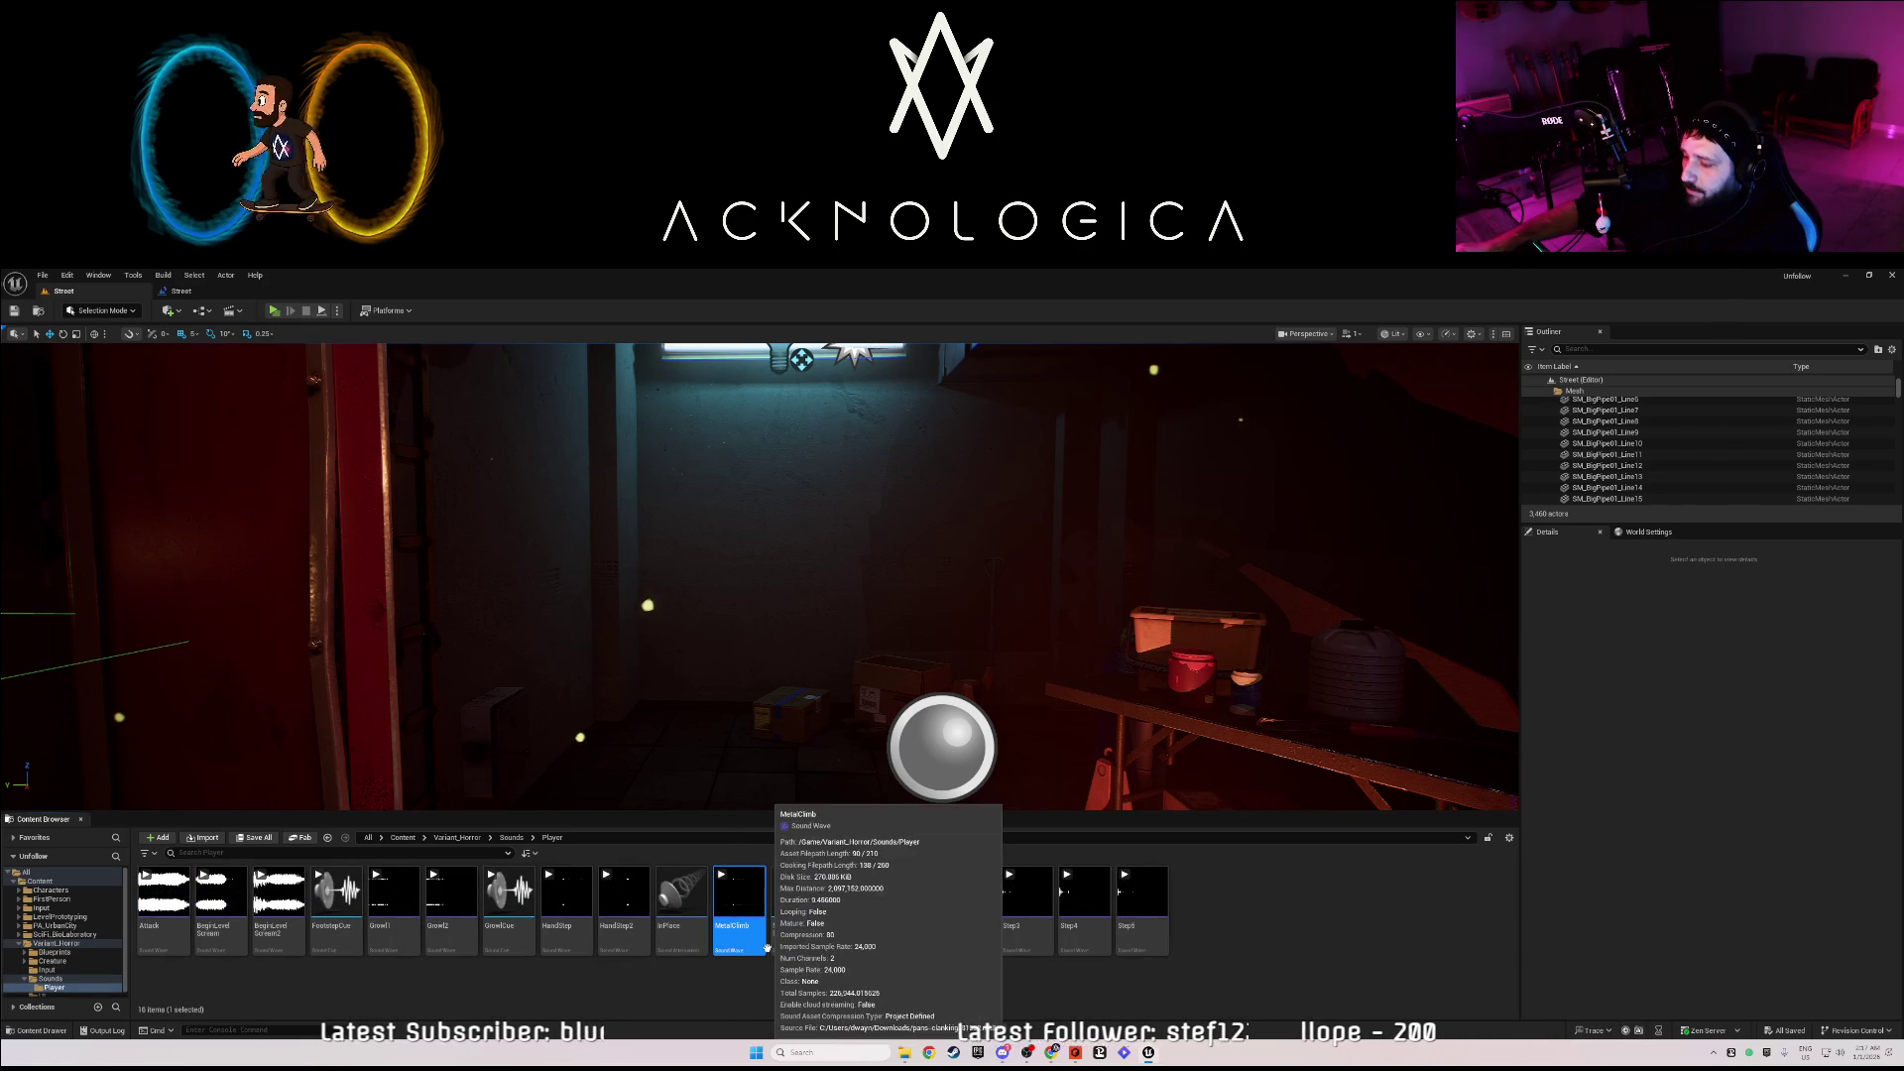
pyautogui.click(789, 957)
pyautogui.click(883, 841)
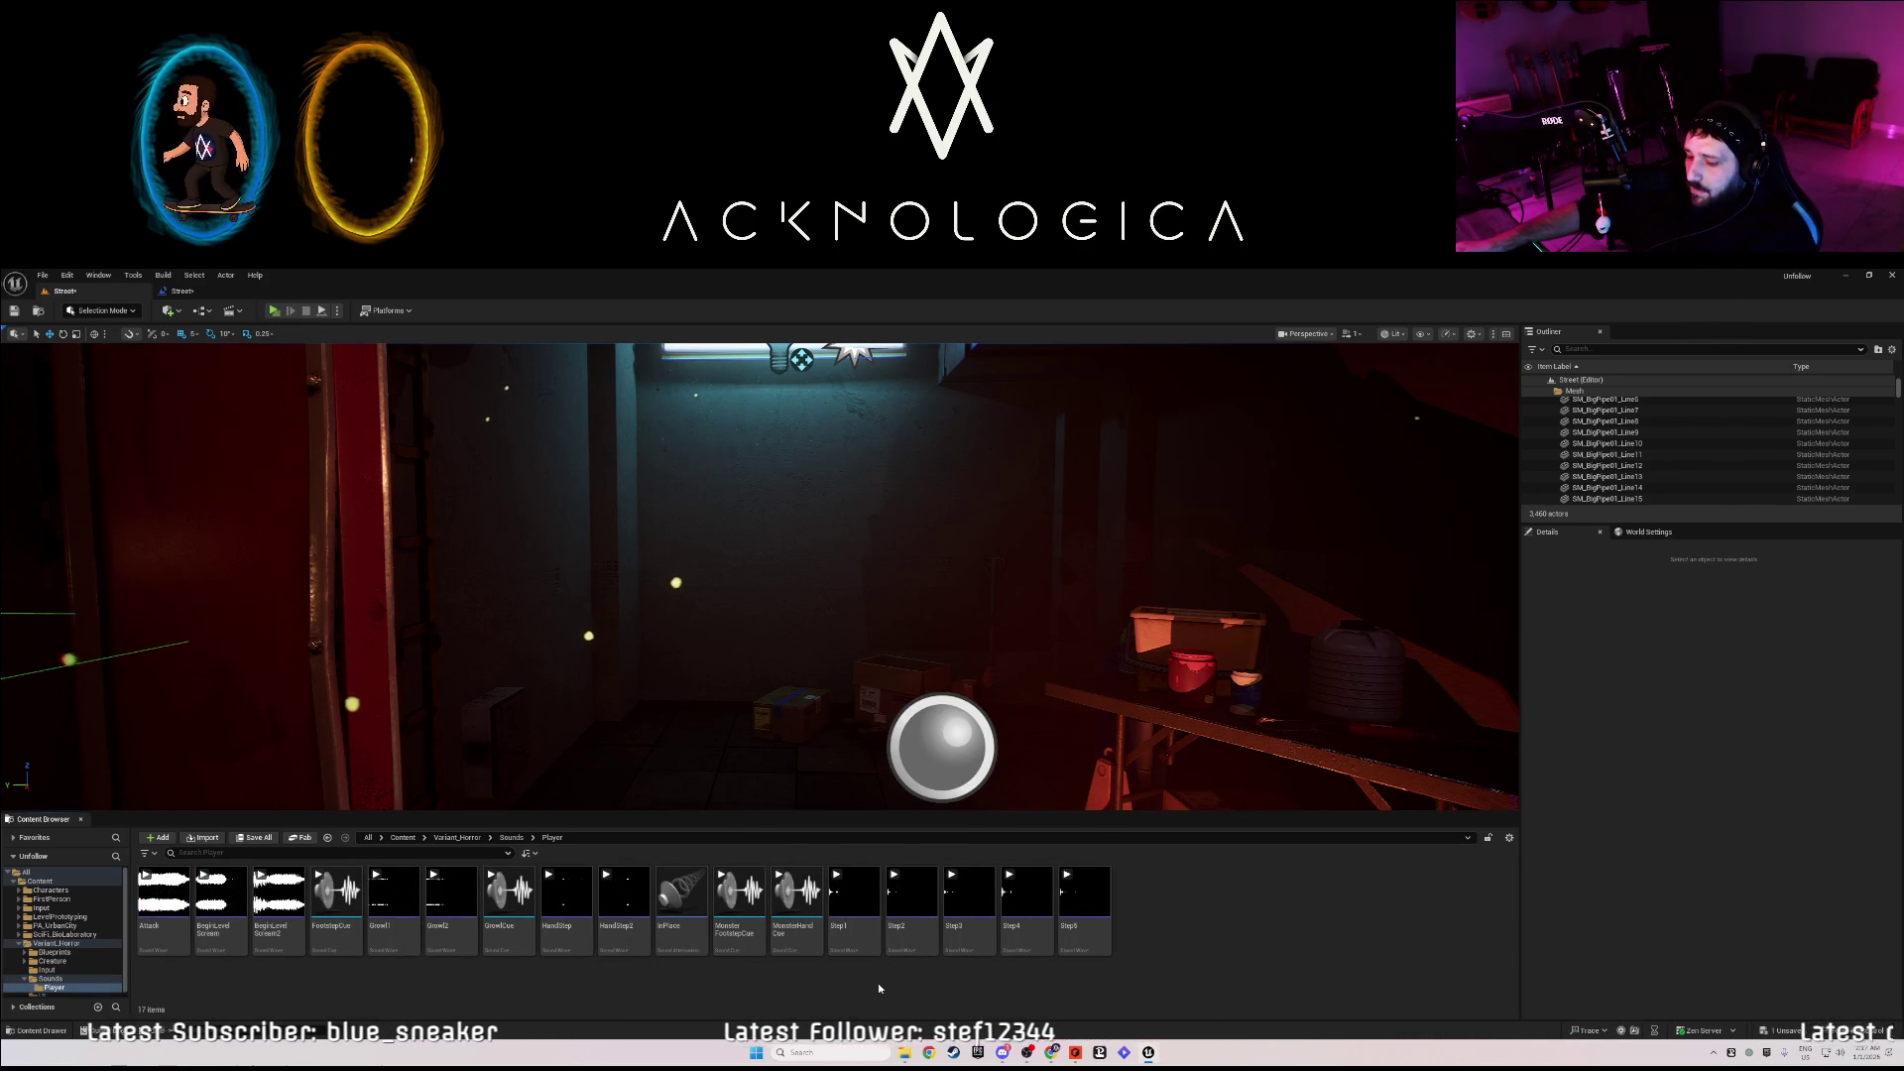
pyautogui.hotkey('ctrl', 's')
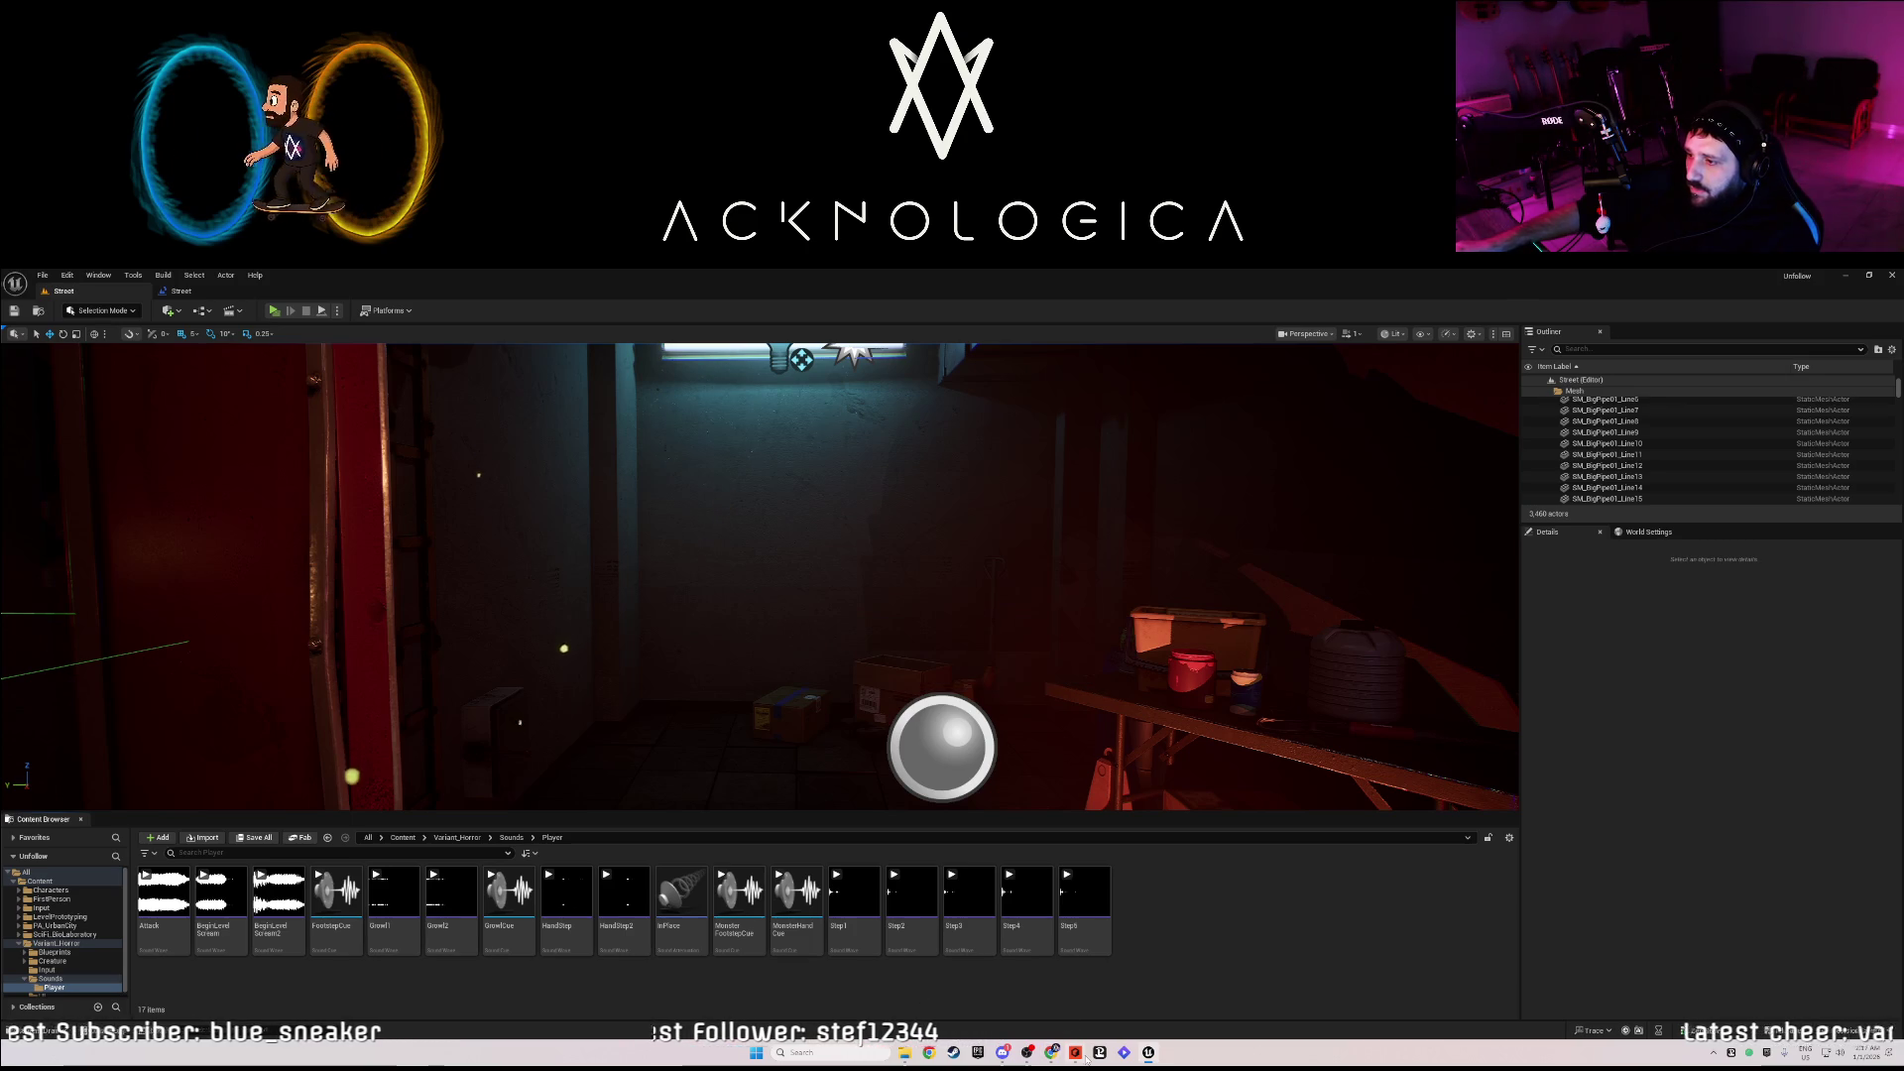
pyautogui.click(1075, 1053)
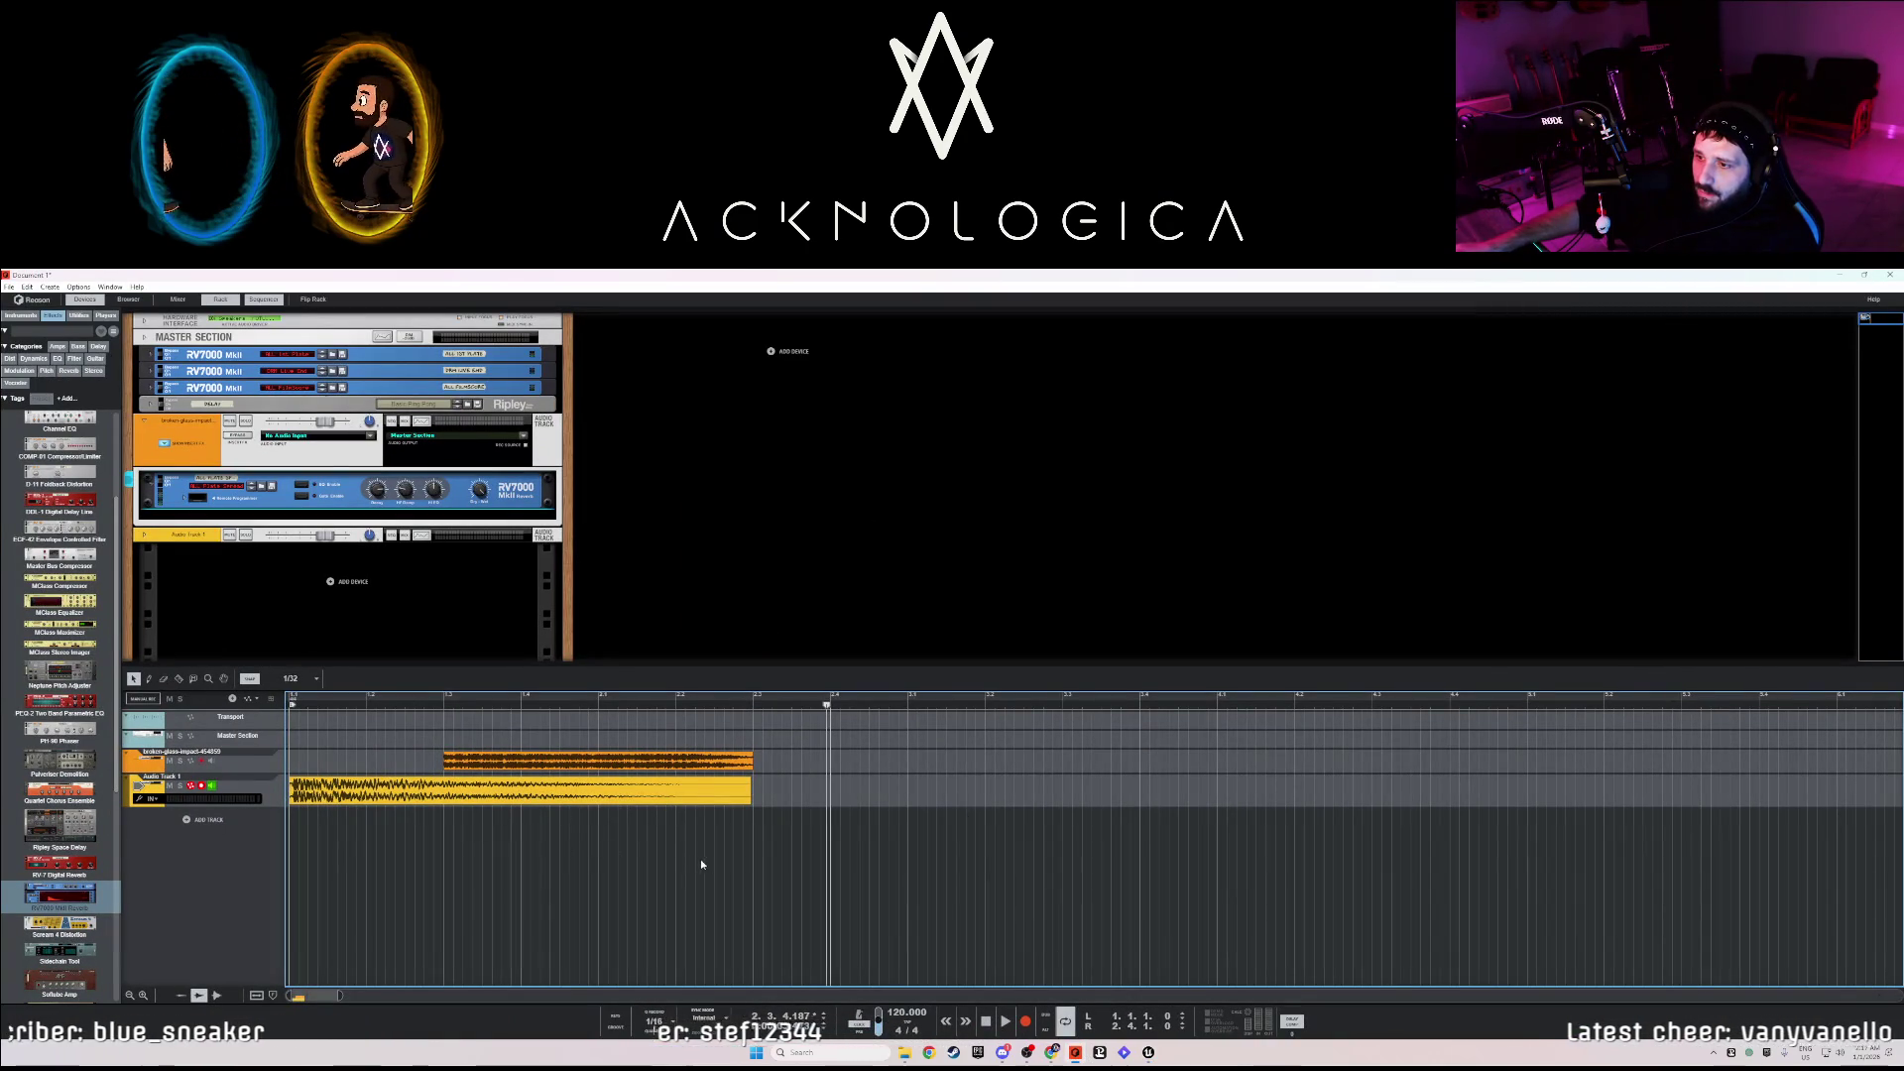
# - Add the first downloaded audio file from Downloads to Reason's sequencer as a new clip
pyautogui.click(902, 1052)
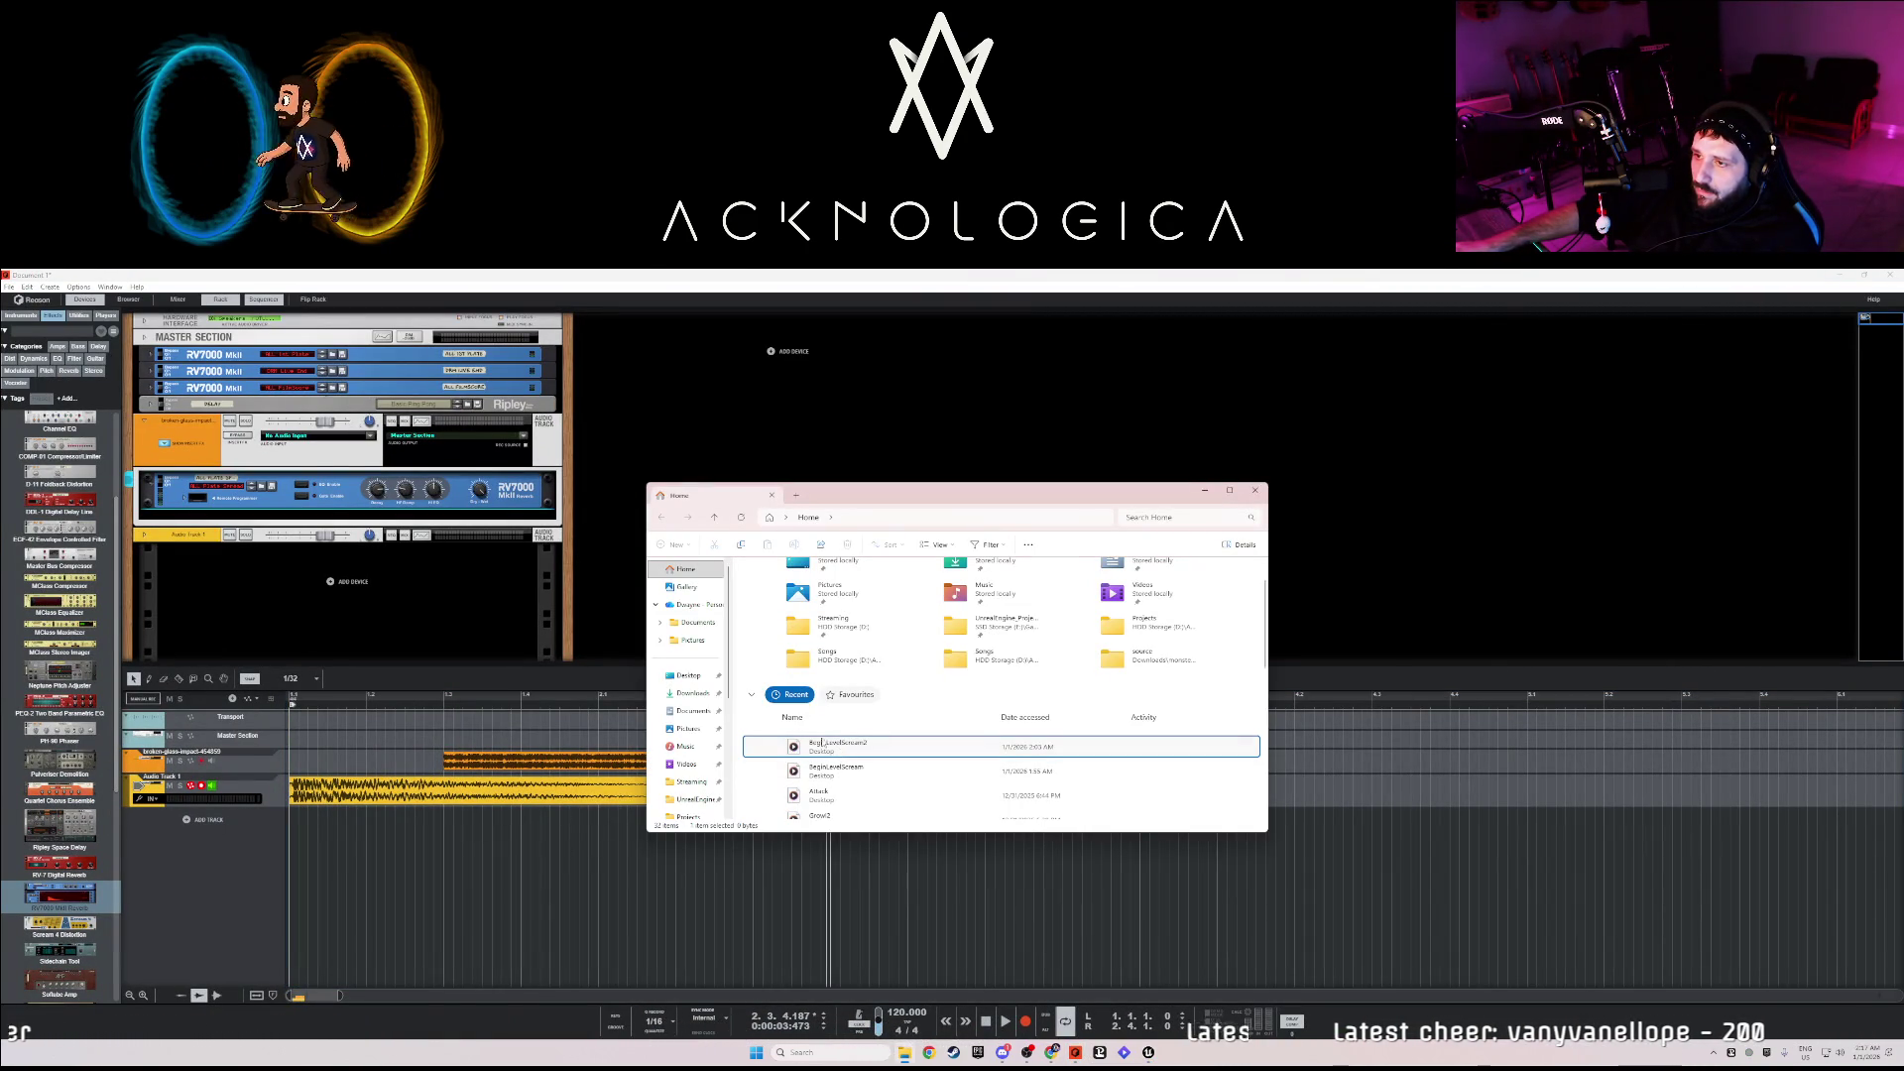
pyautogui.click(691, 693)
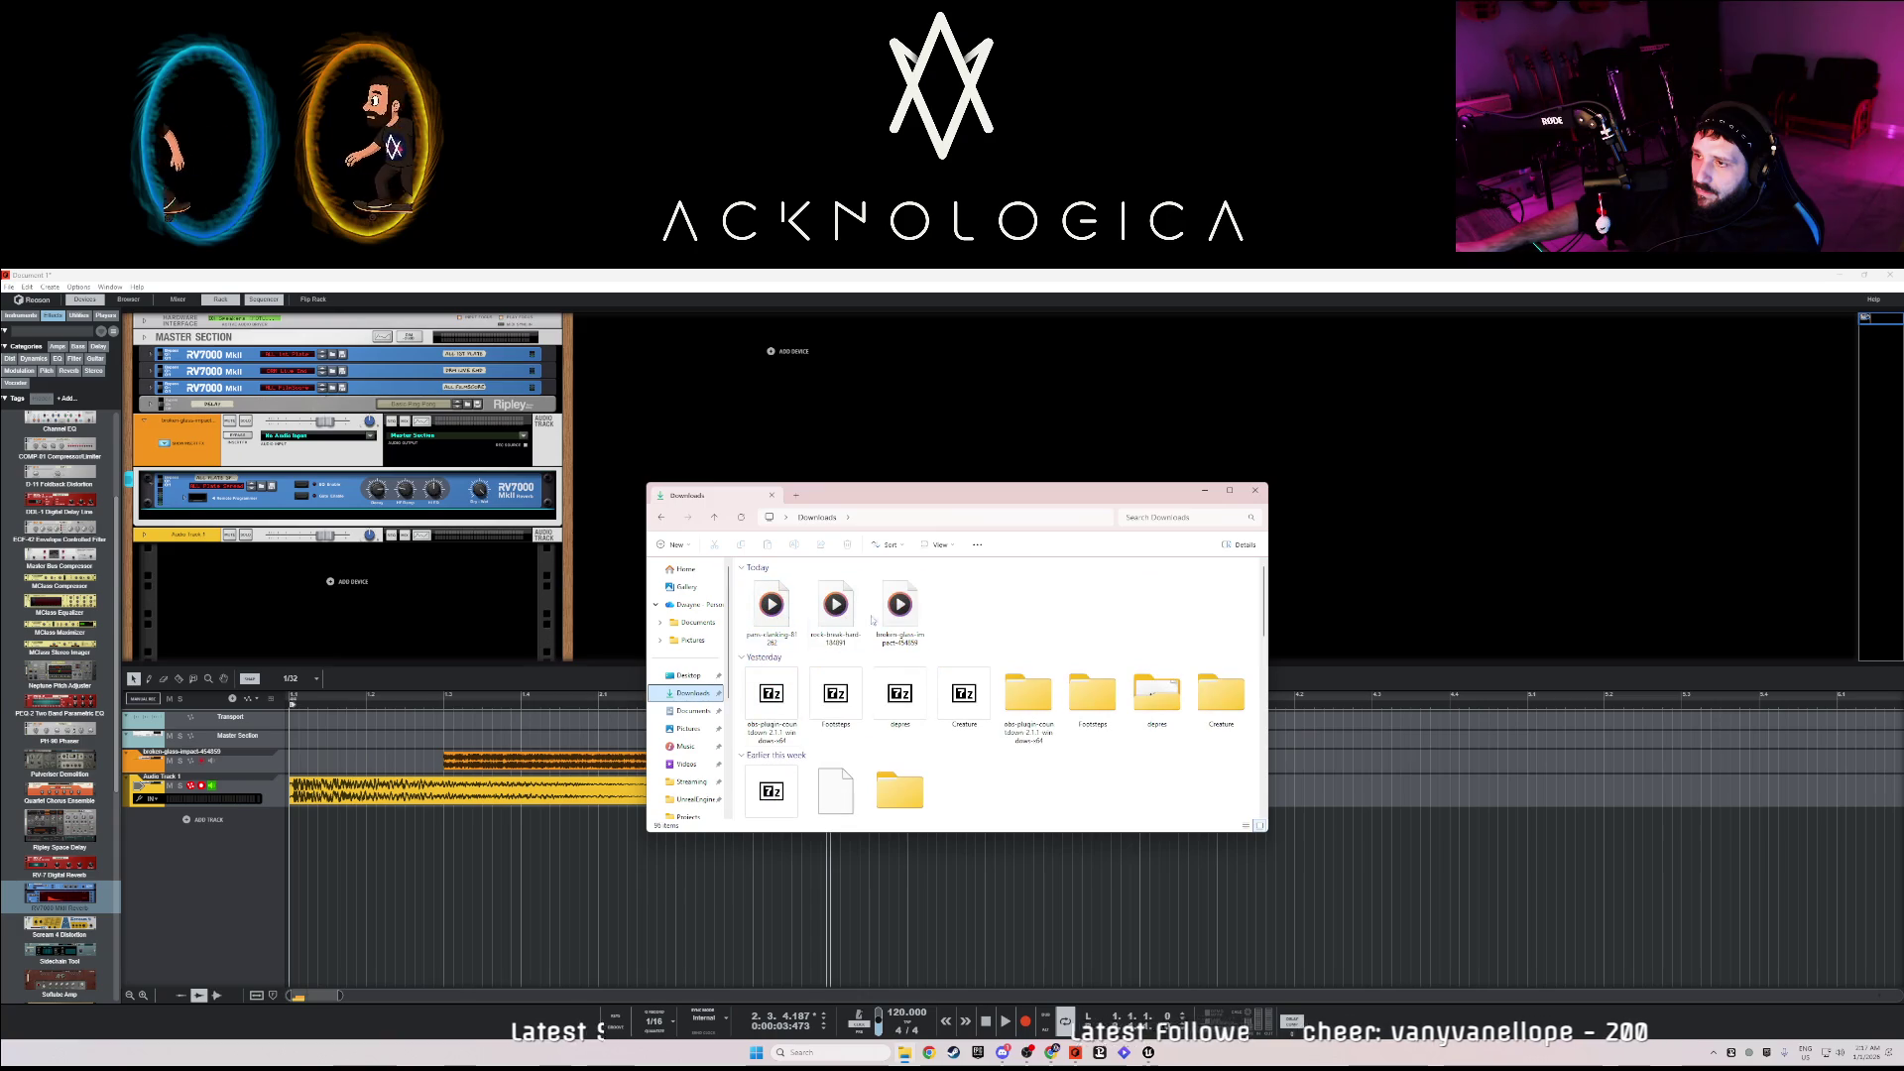
pyautogui.moveTo(770, 619)
pyautogui.mouseDown()
pyautogui.moveTo(744, 879)
pyautogui.moveTo(722, 863)
pyautogui.mouseUp()
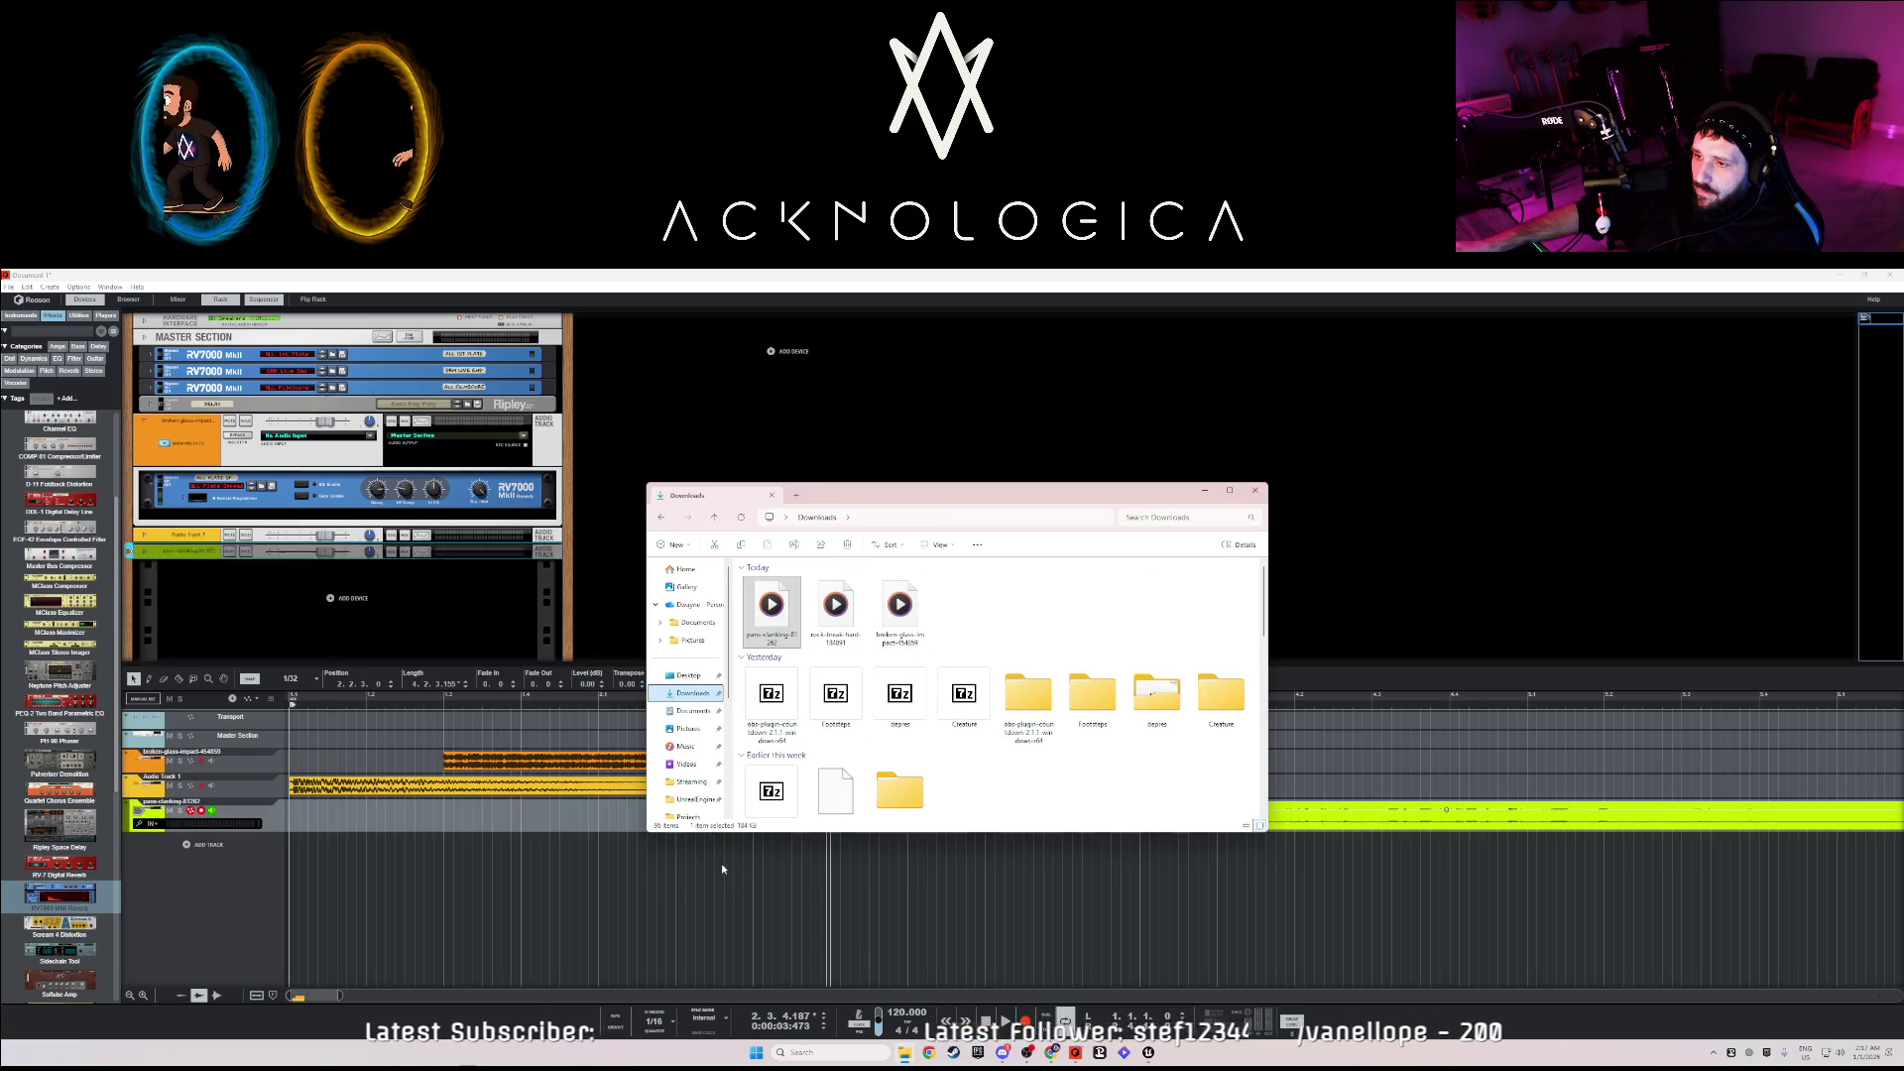
pyautogui.click(1256, 490)
# - Trim the green clip's start, move it after the orange clips, and end the loop there
pyautogui.scroll(-1, 976, 847)
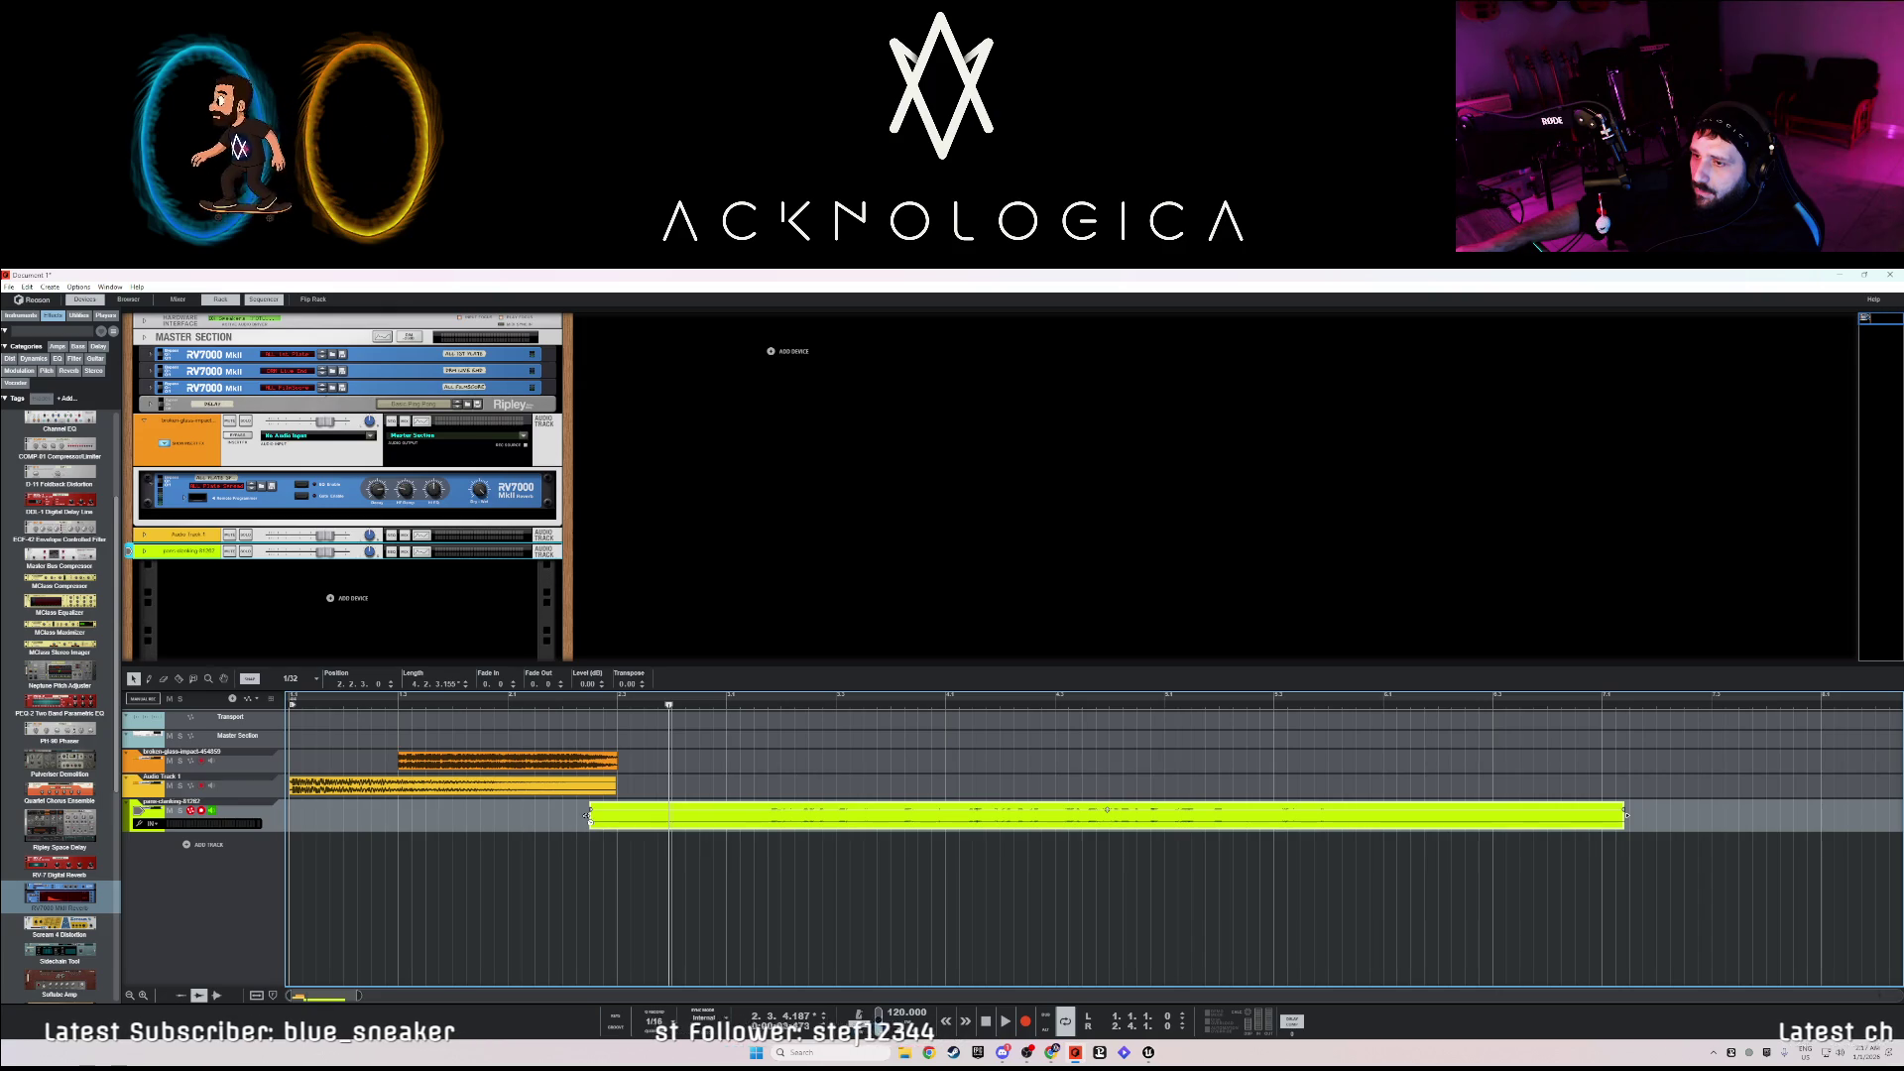
pyautogui.moveTo(695, 818); pyautogui.dragTo(1148, 835)
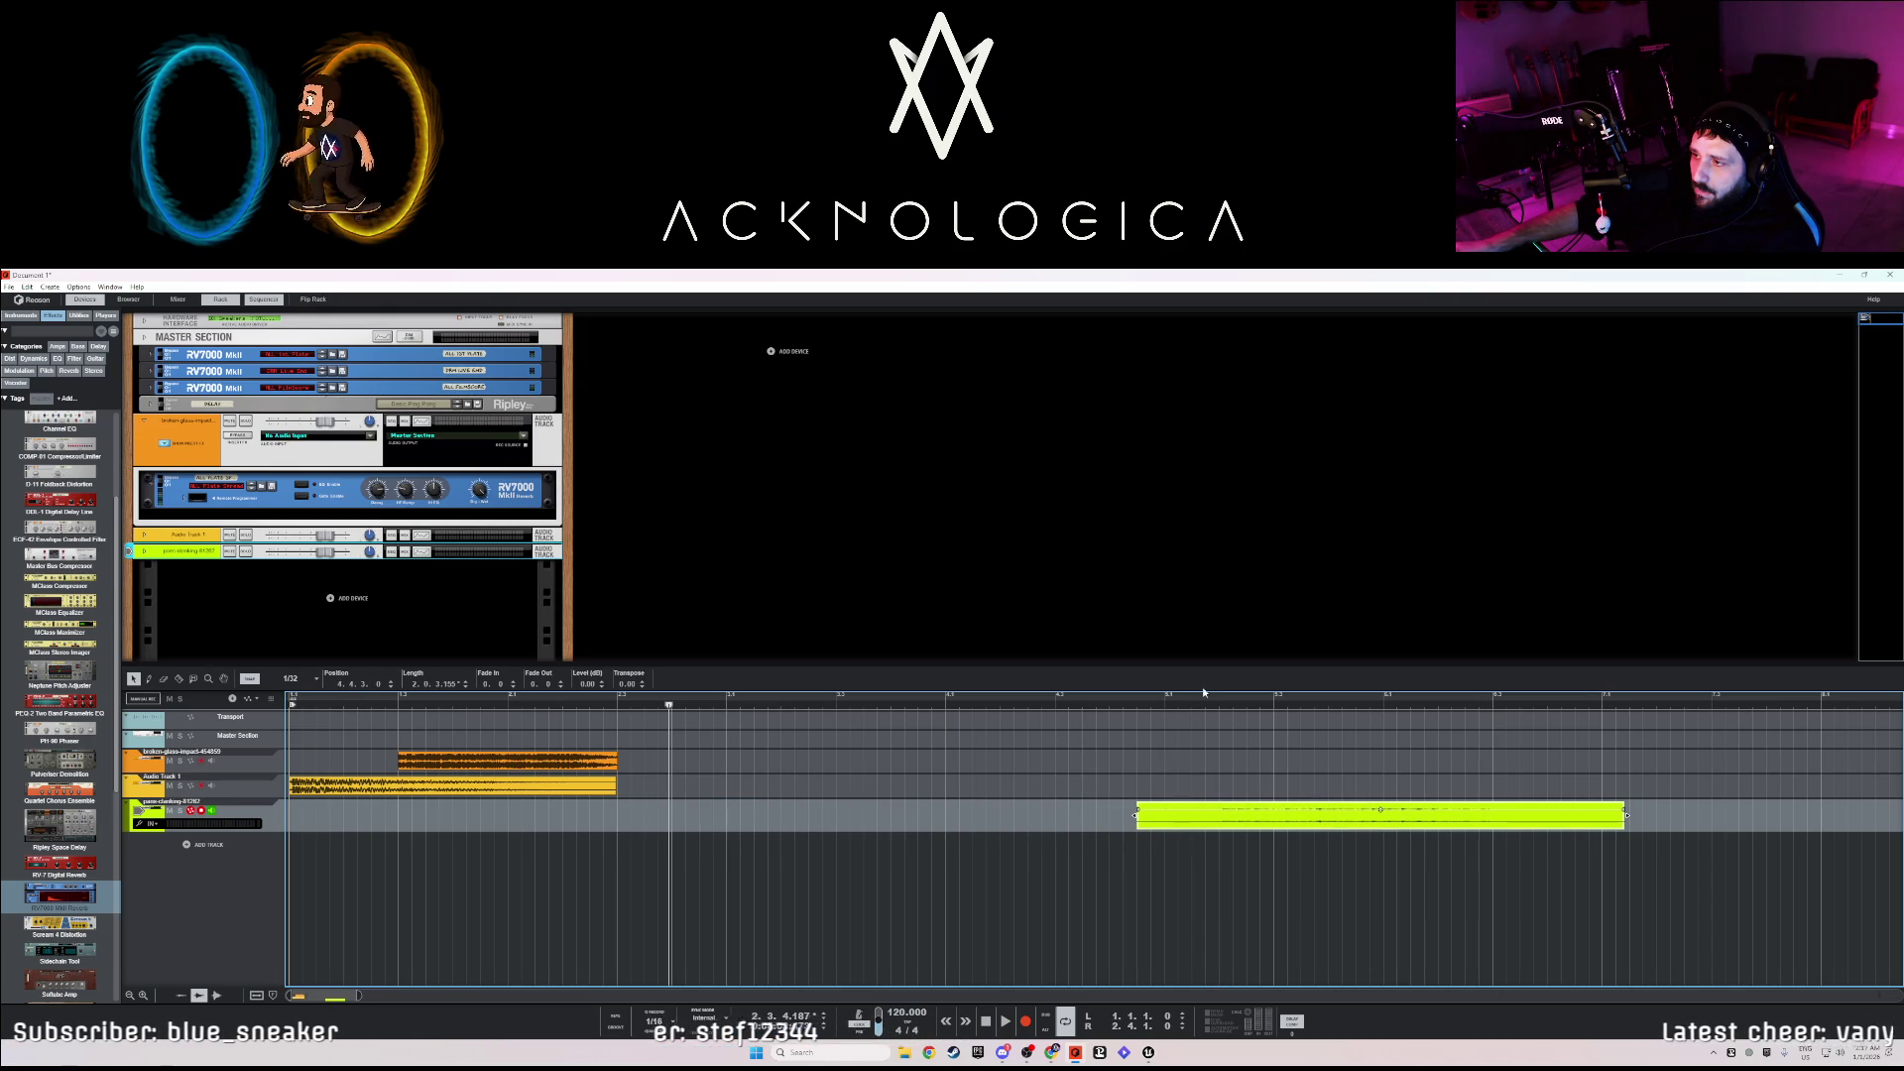
pyautogui.press('space')
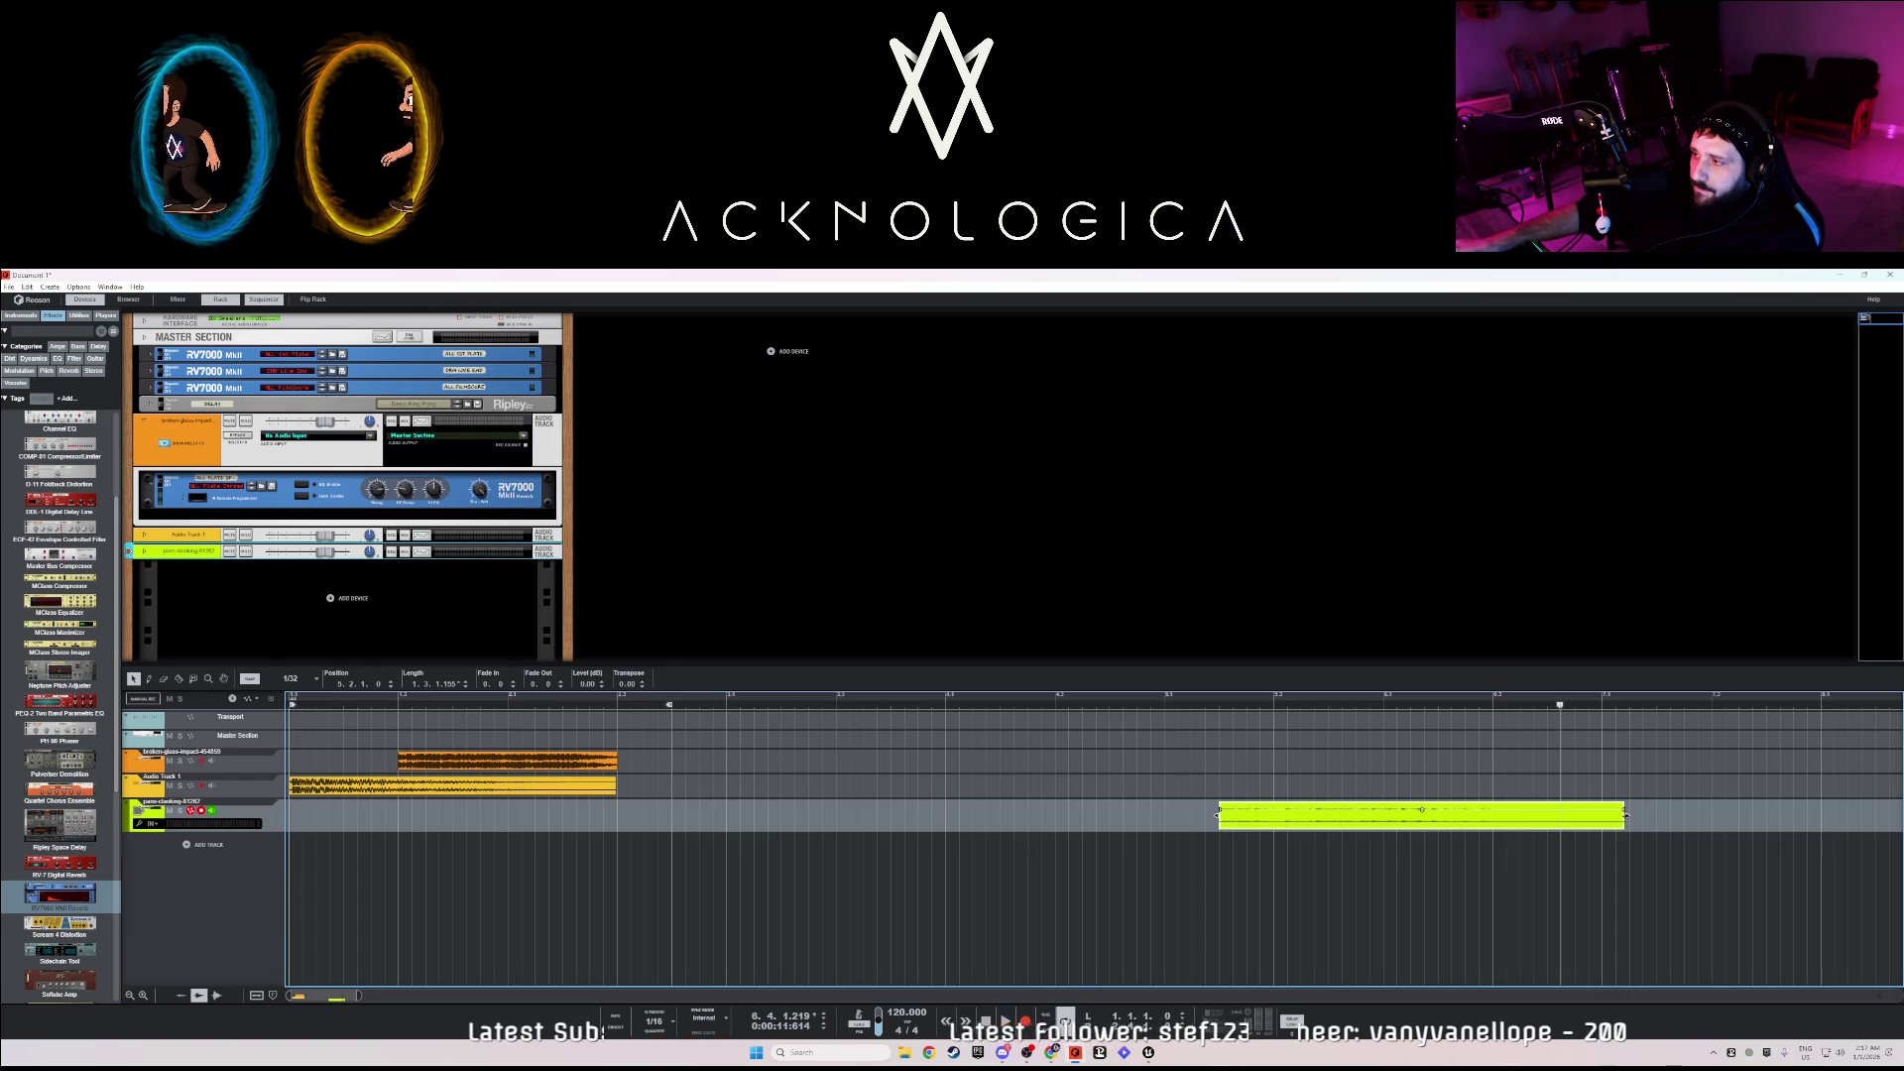
pyautogui.moveTo(1394, 821); pyautogui.dragTo(829, 835)
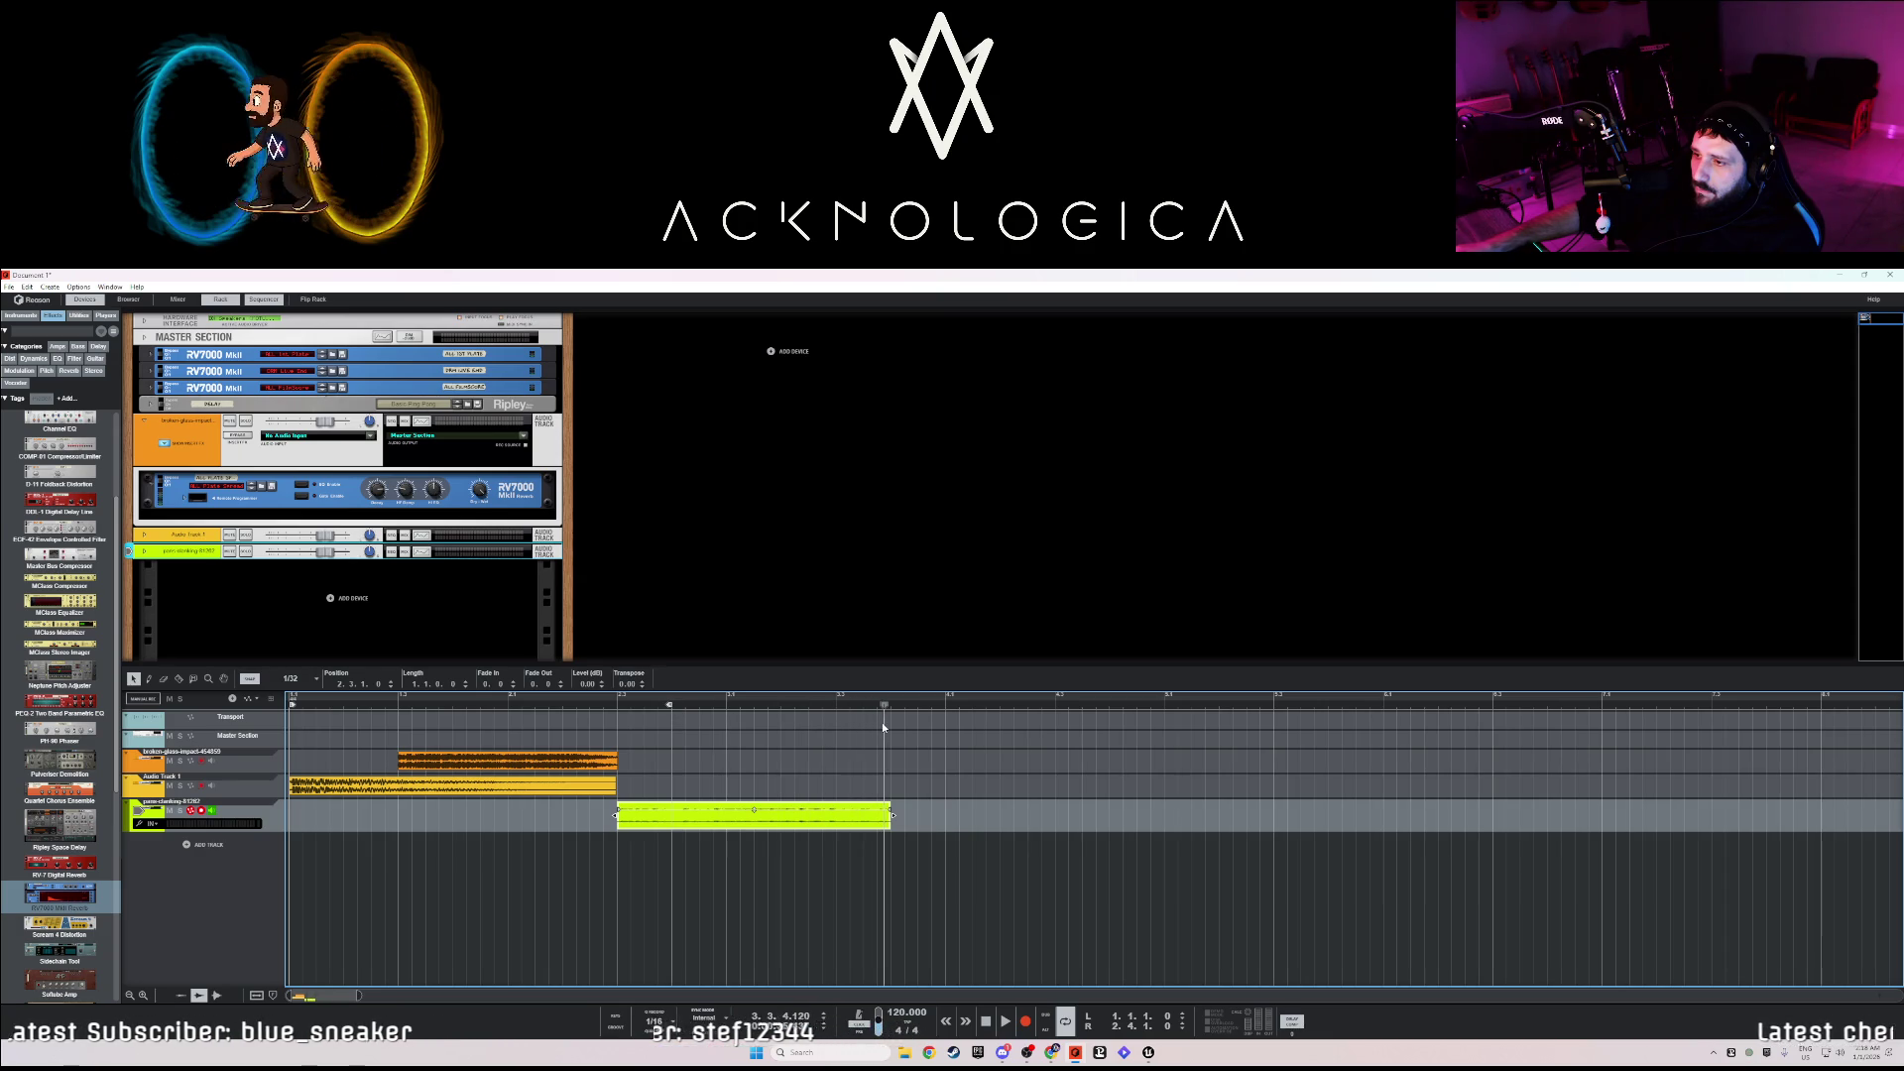
pyautogui.moveTo(883, 727); pyautogui.dragTo(892, 730)
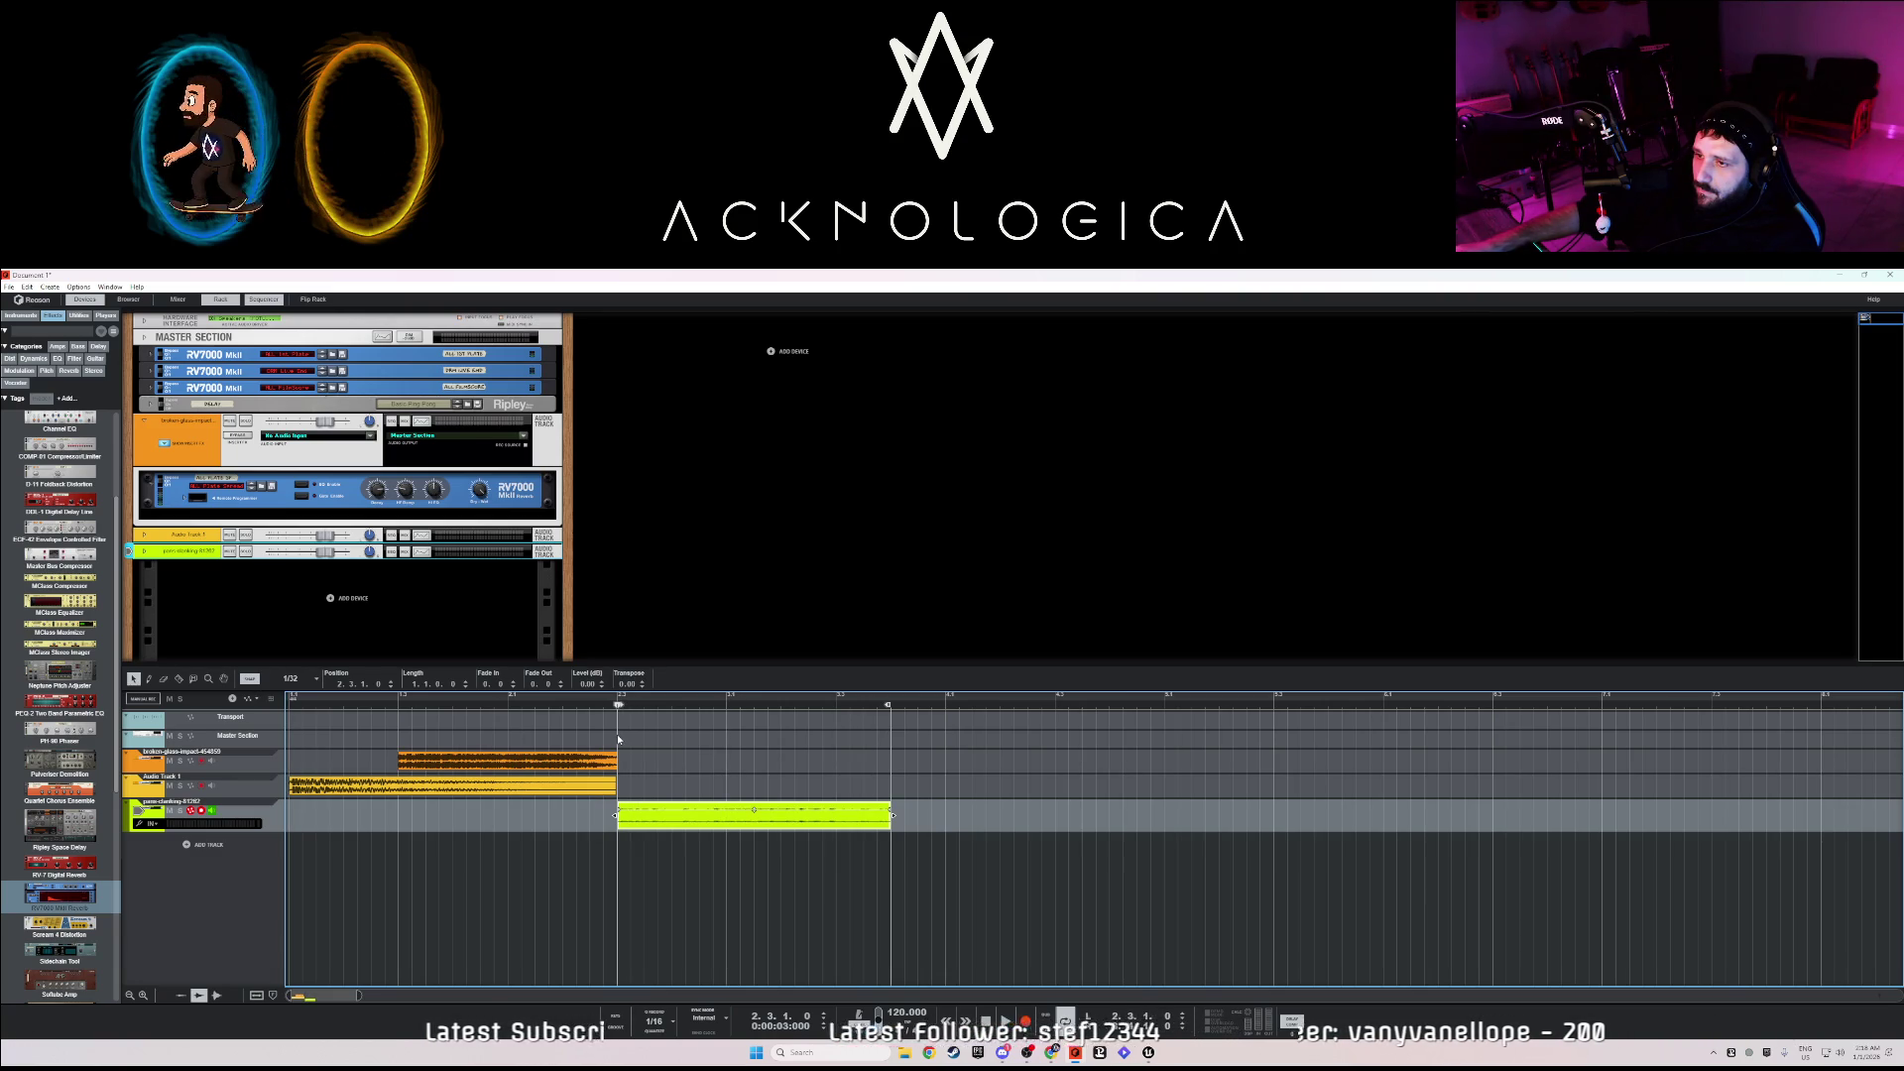
# - Export Reason's loop as an audio file to the Desktop, then minimize Reason
pyautogui.click(18, 286)
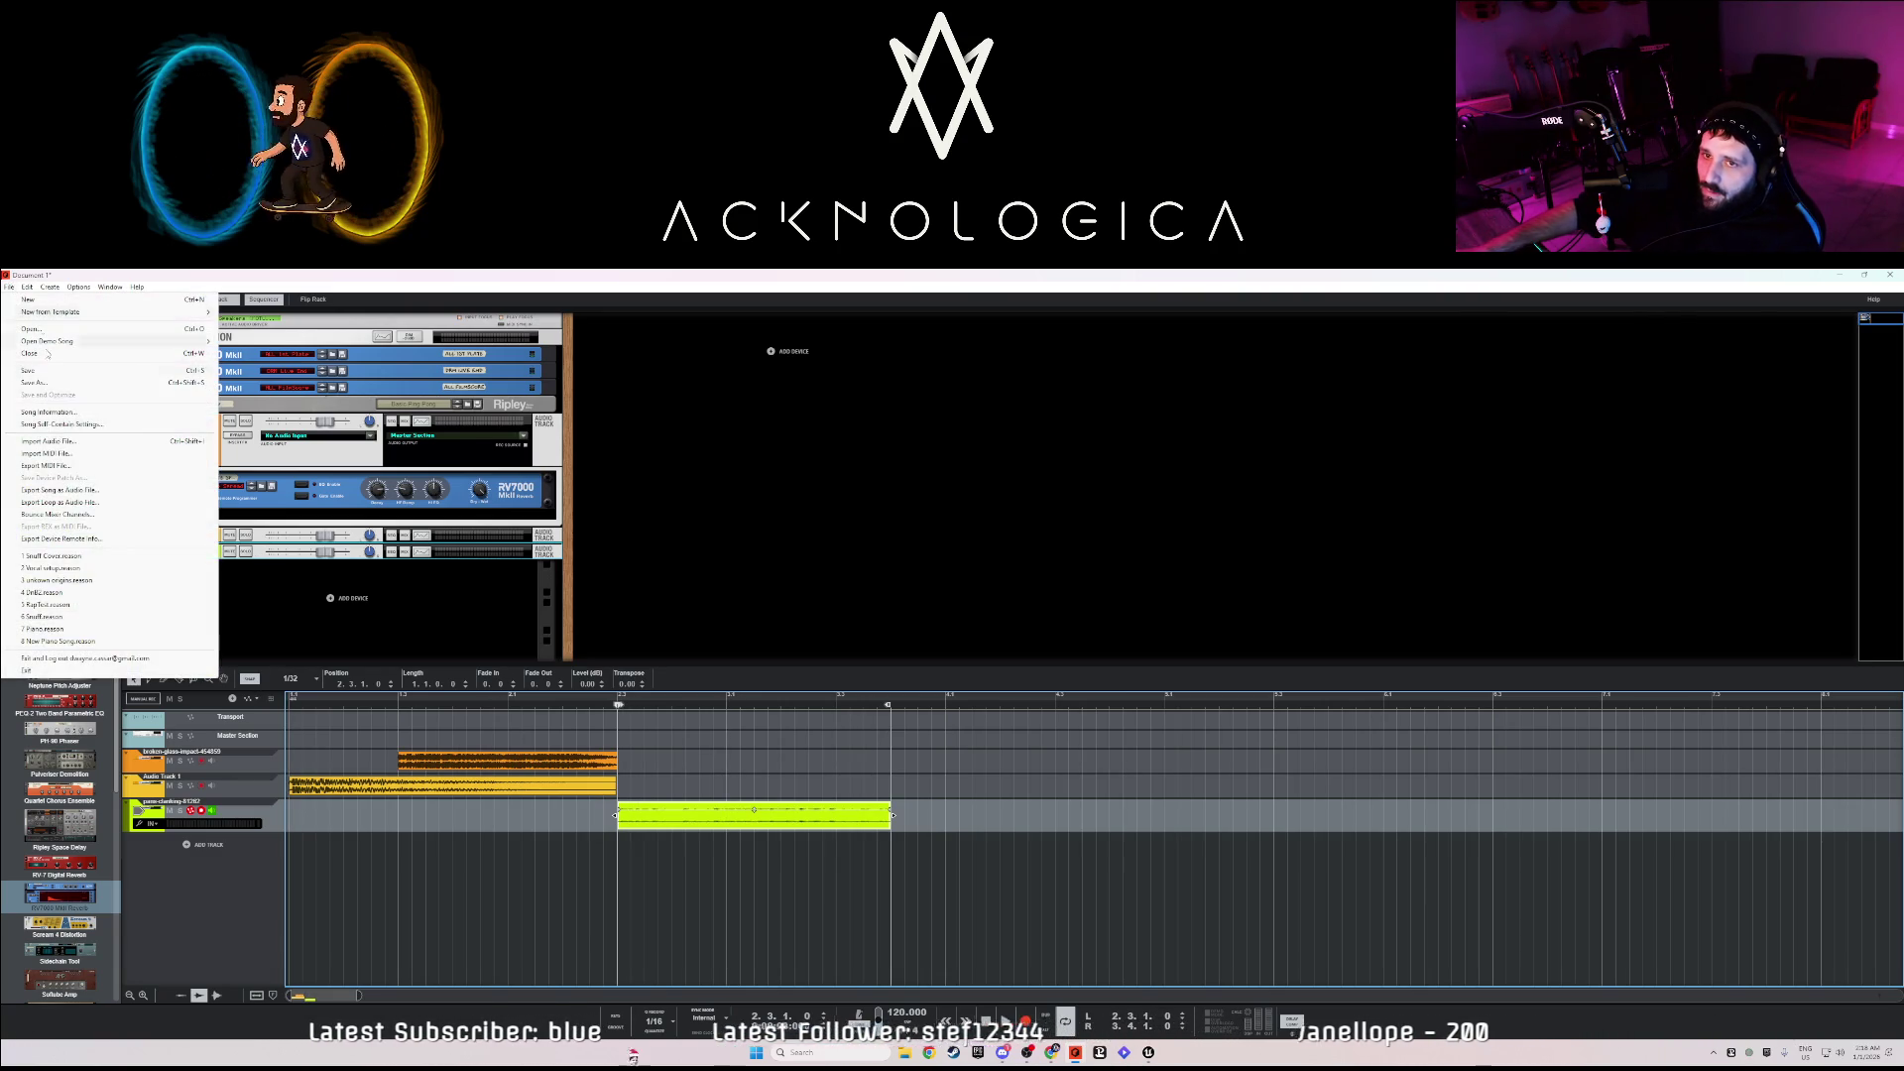
pyautogui.click(62, 502)
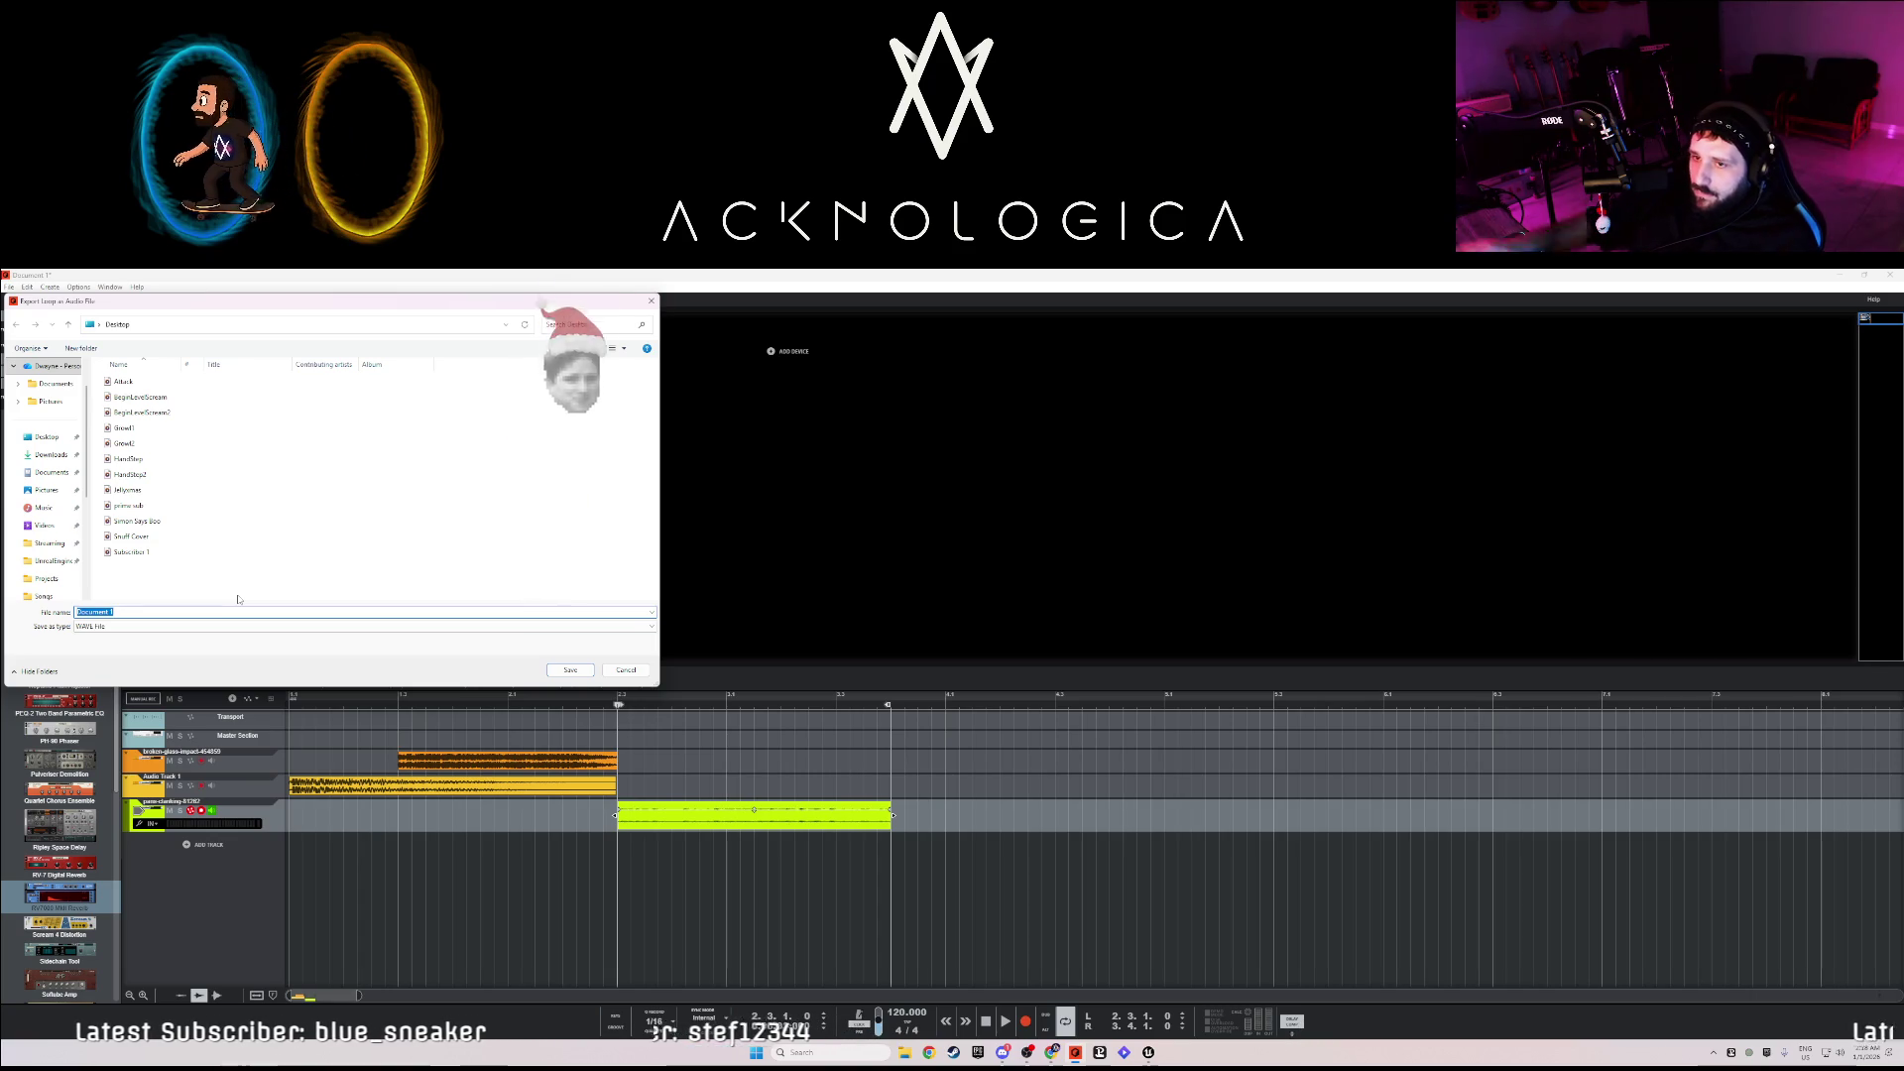
pyautogui.press('Escape')
pyautogui.click(9, 287)
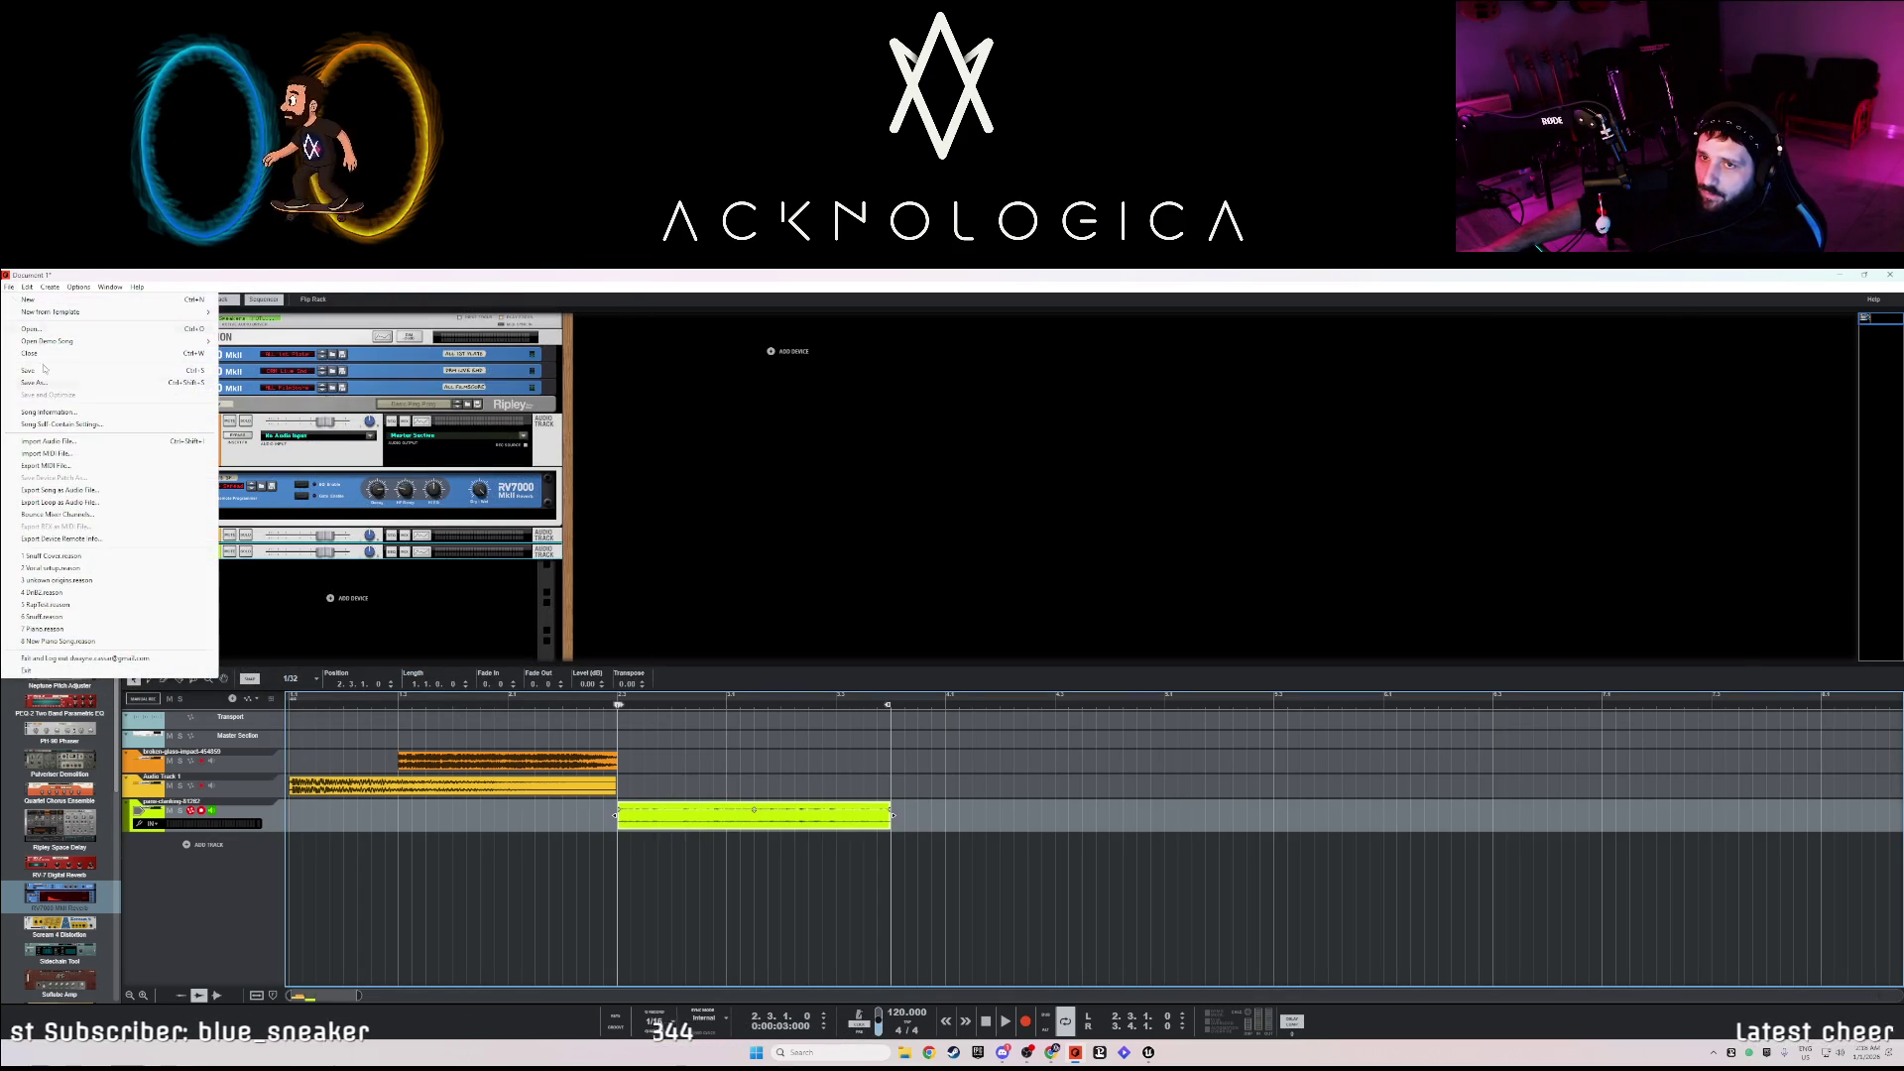
pyautogui.click(62, 502)
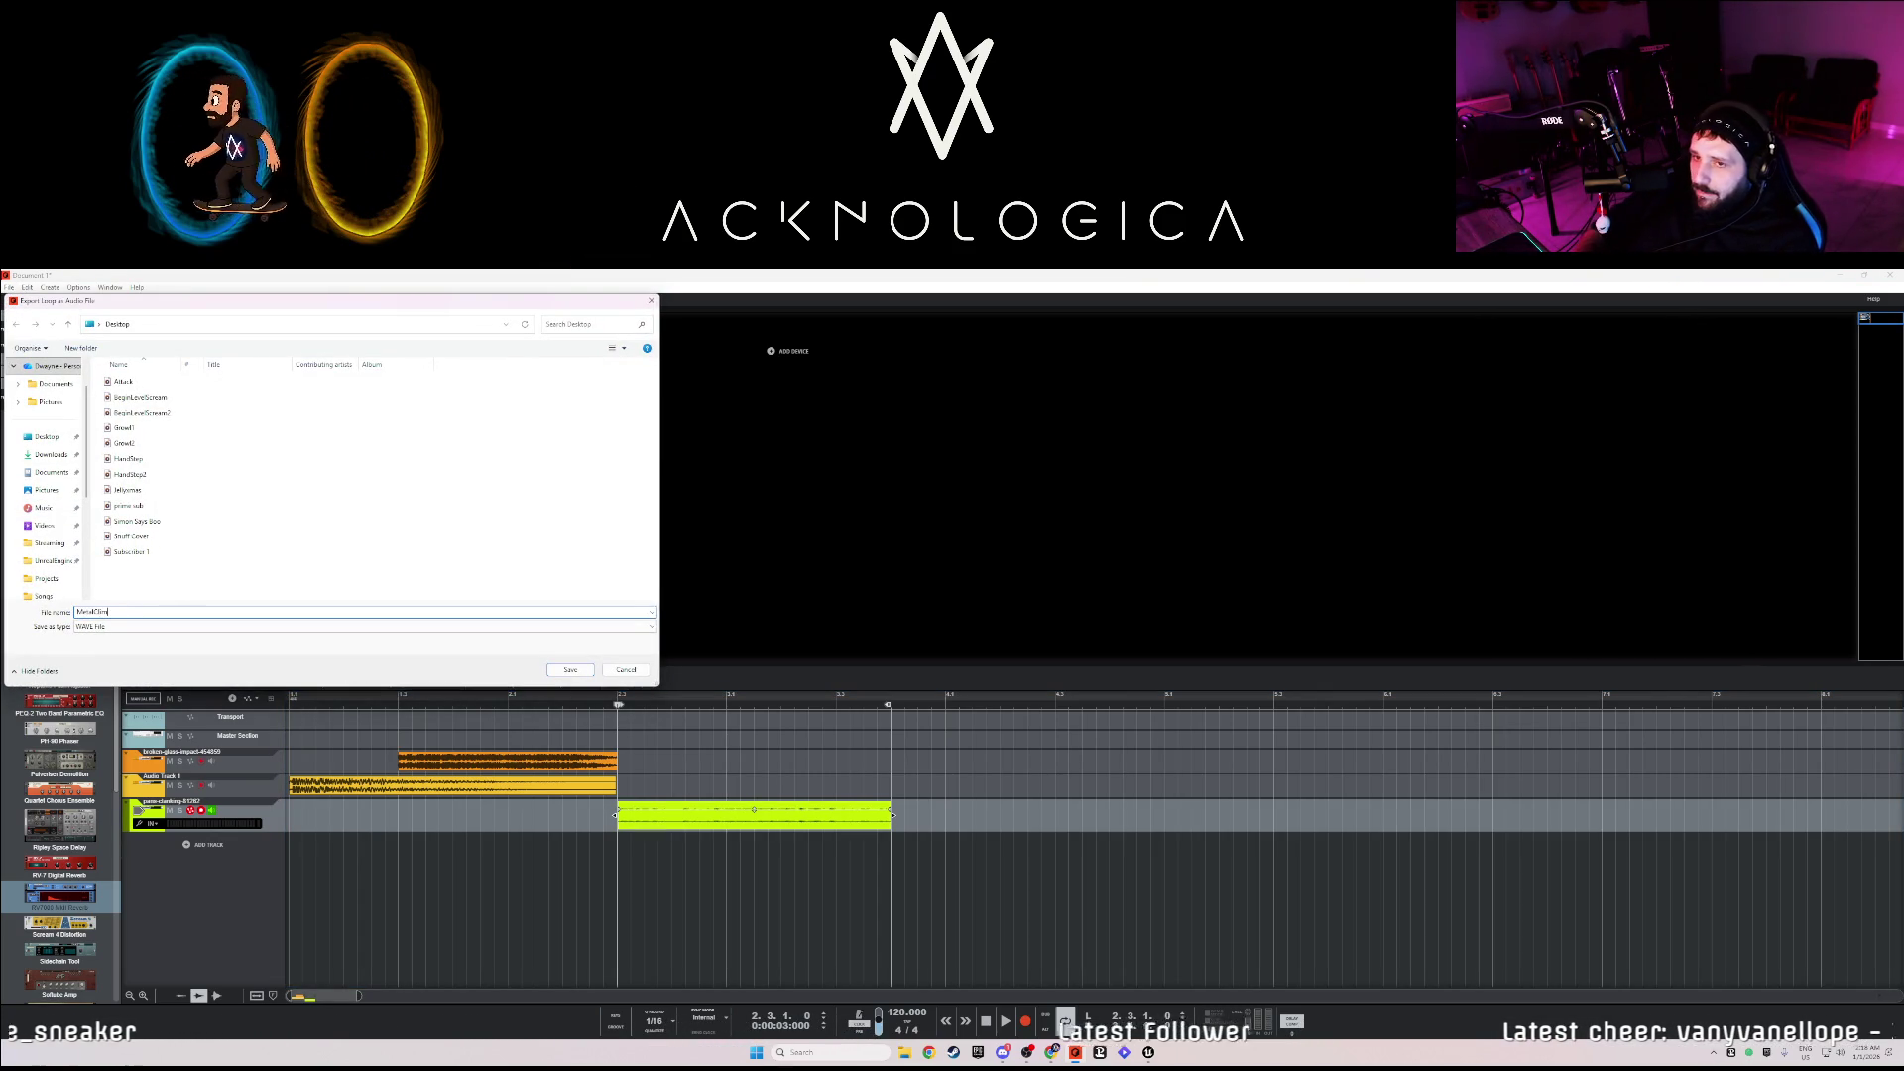
pyautogui.press('Return')
pyautogui.click(994, 687)
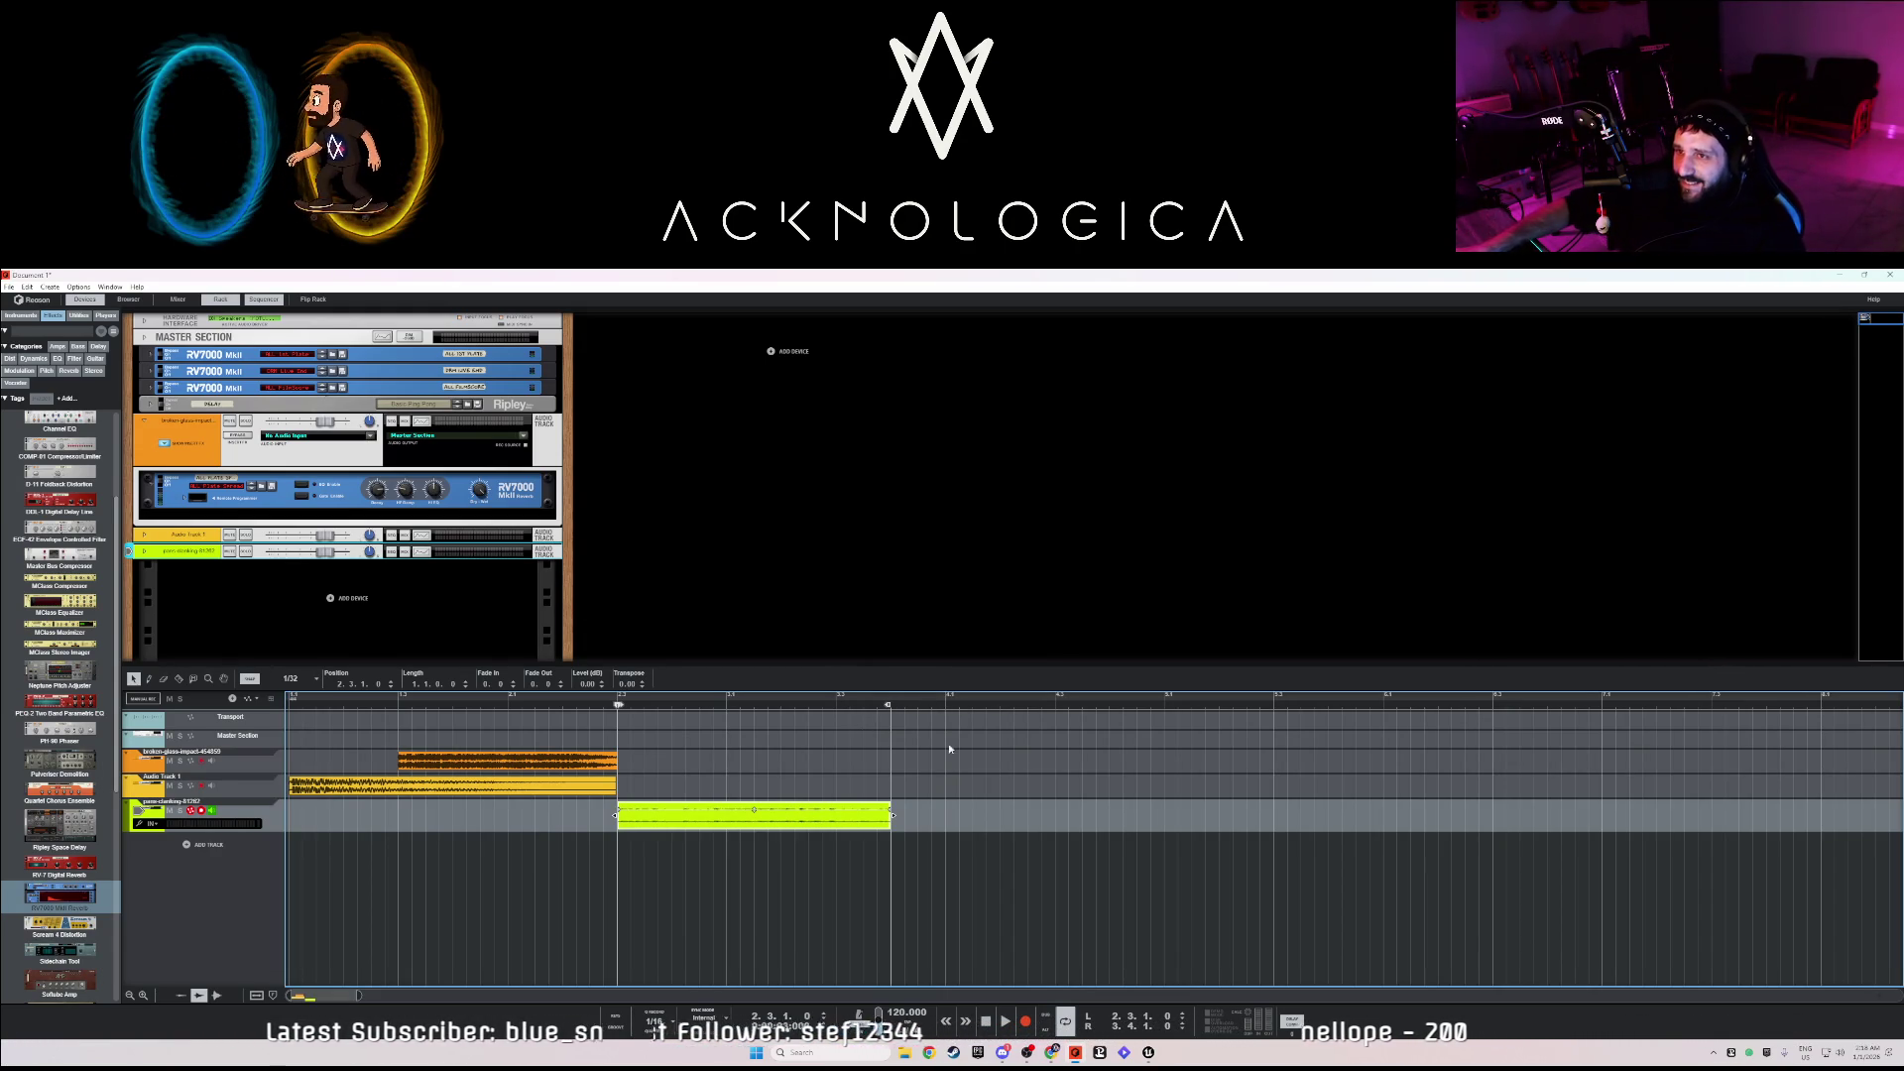
pyautogui.click(1840, 279)
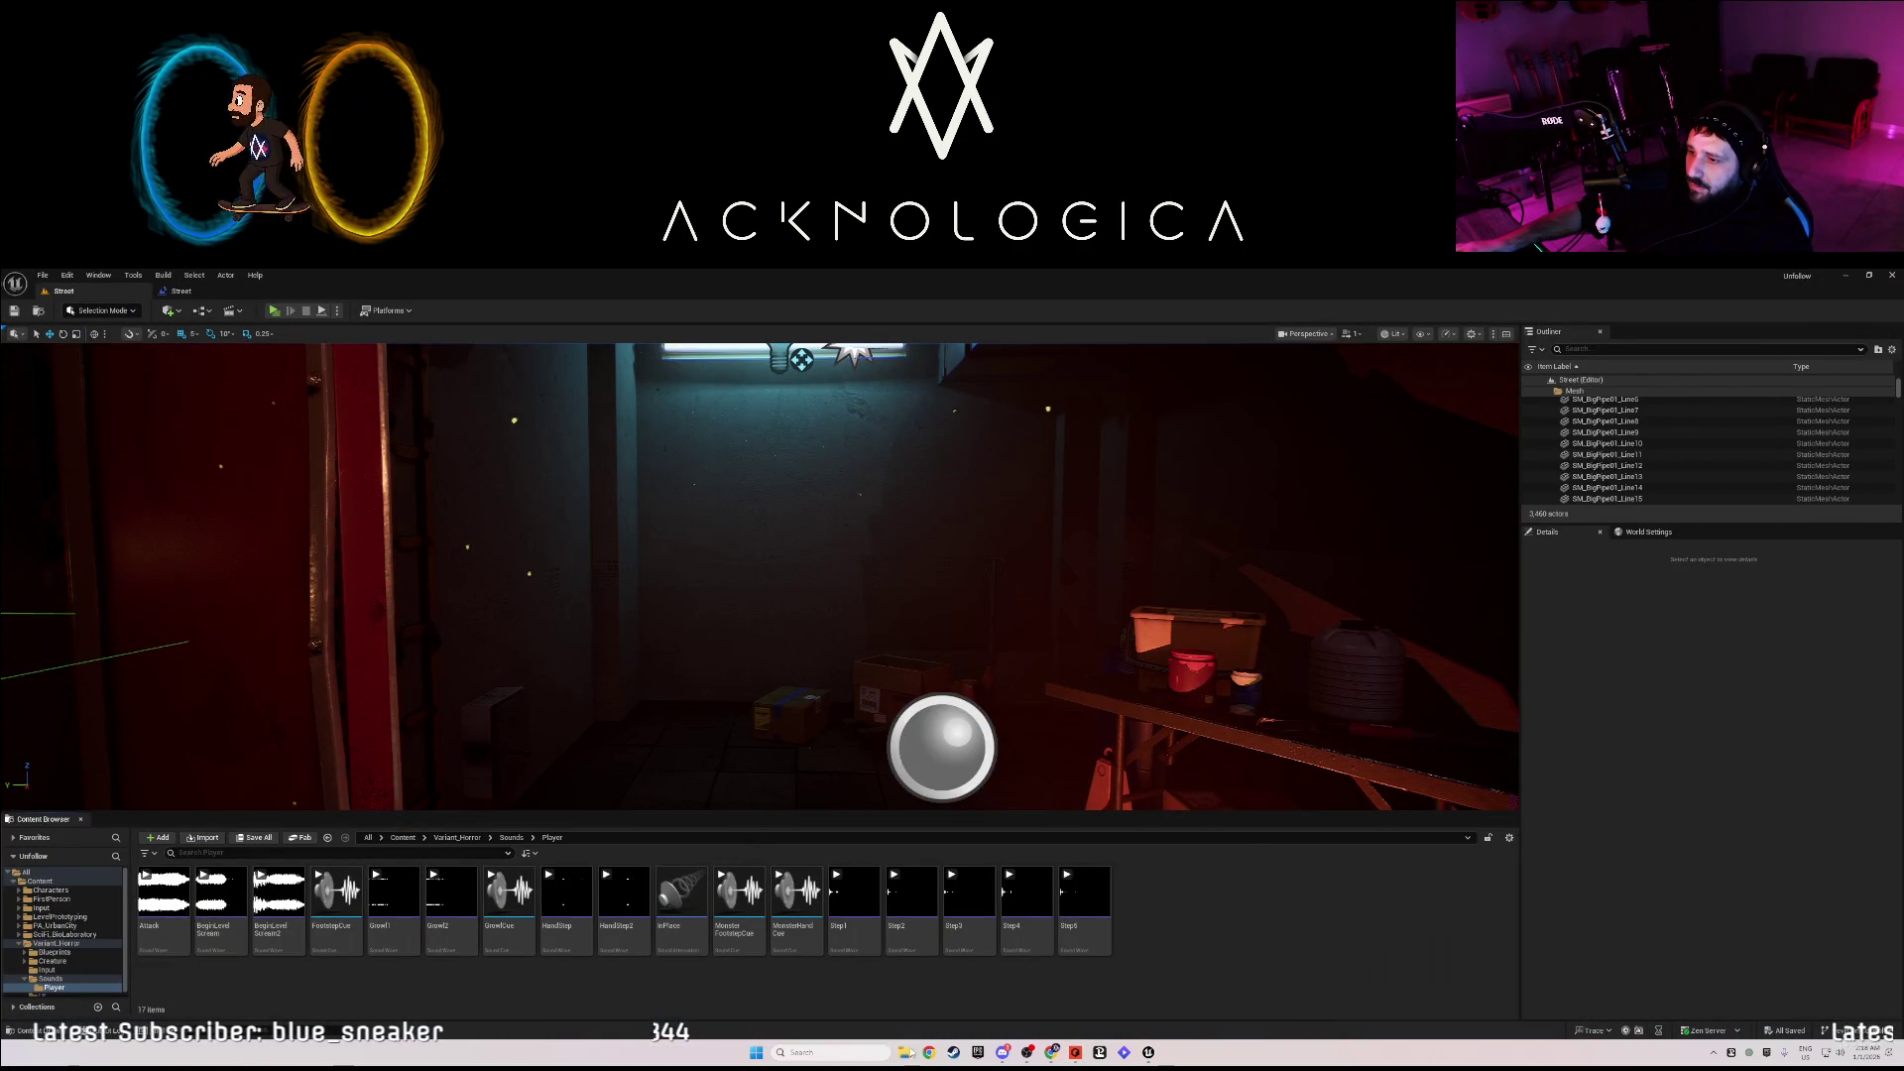
# - Import MetalClimb from the Desktop into the Player folder, preview it, and open Street's Level Blueprint
pyautogui.press('super+e')
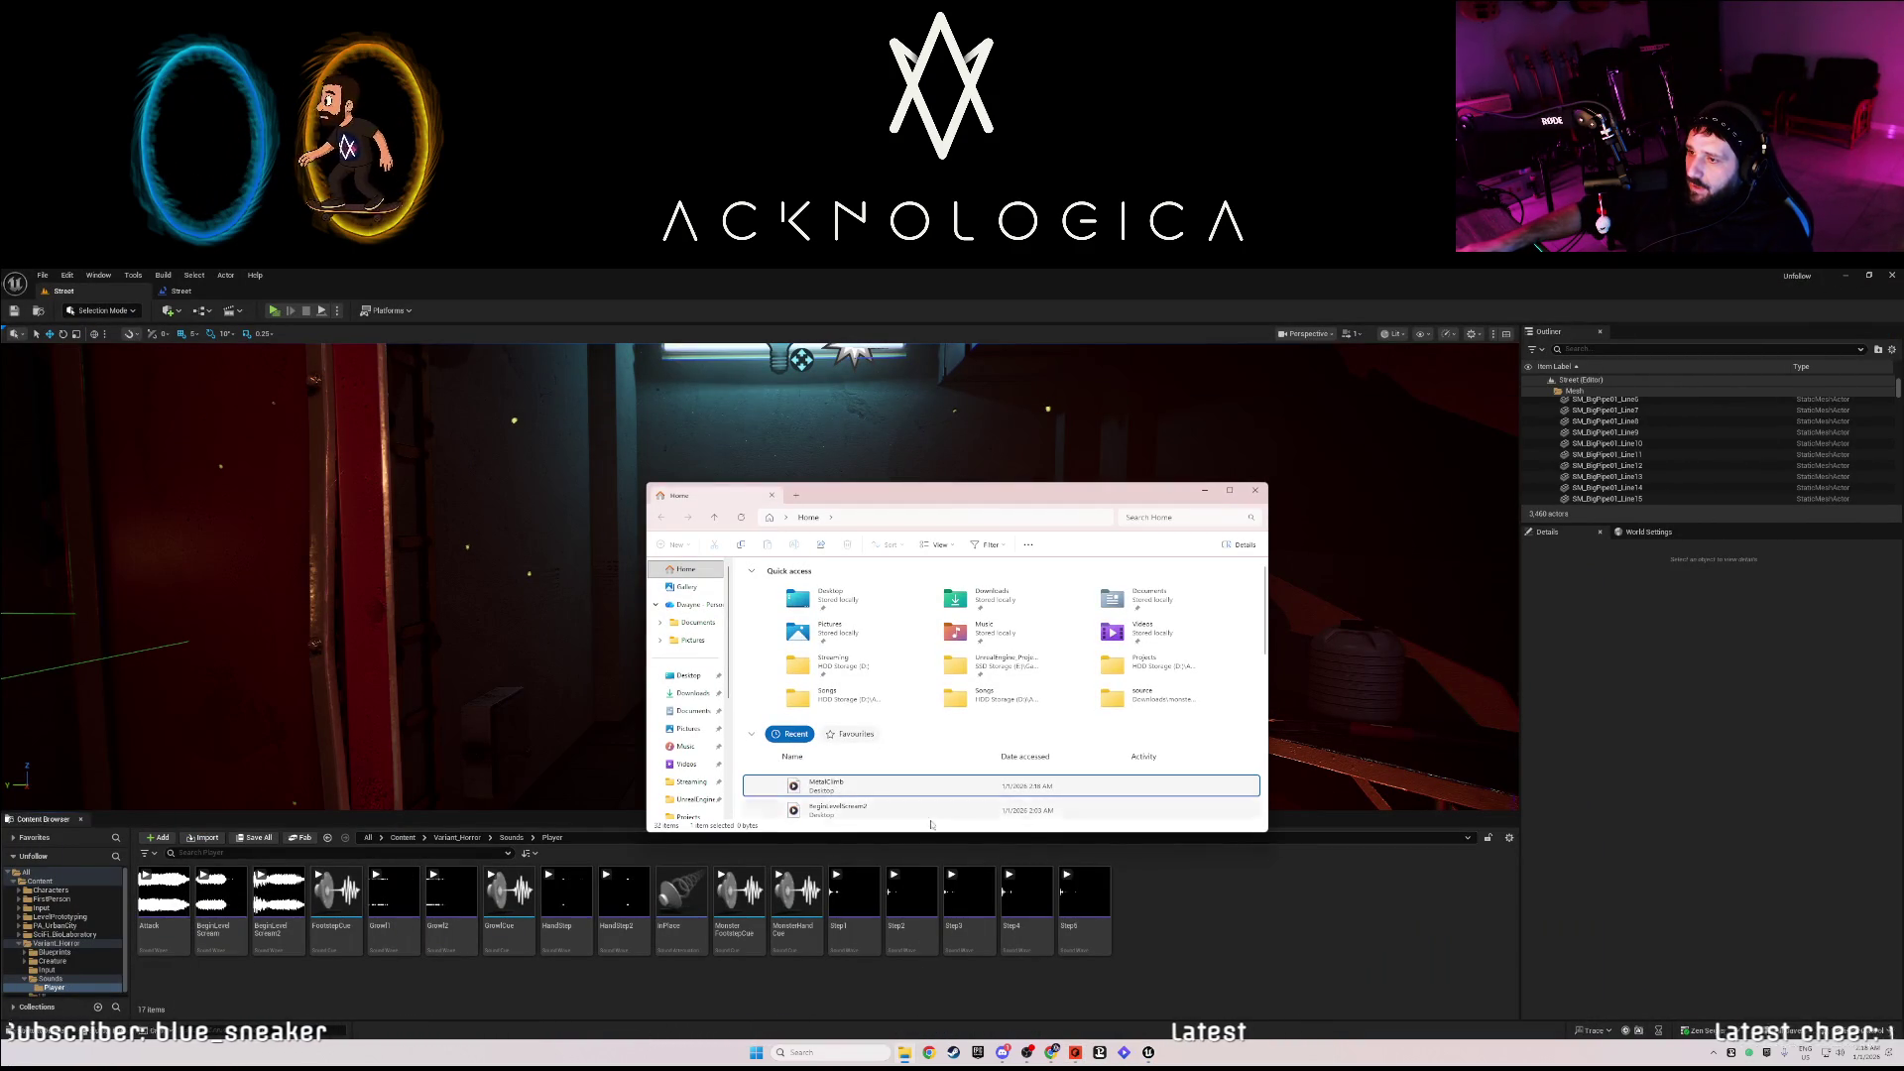
pyautogui.moveTo(932, 824); pyautogui.dragTo(1212, 926)
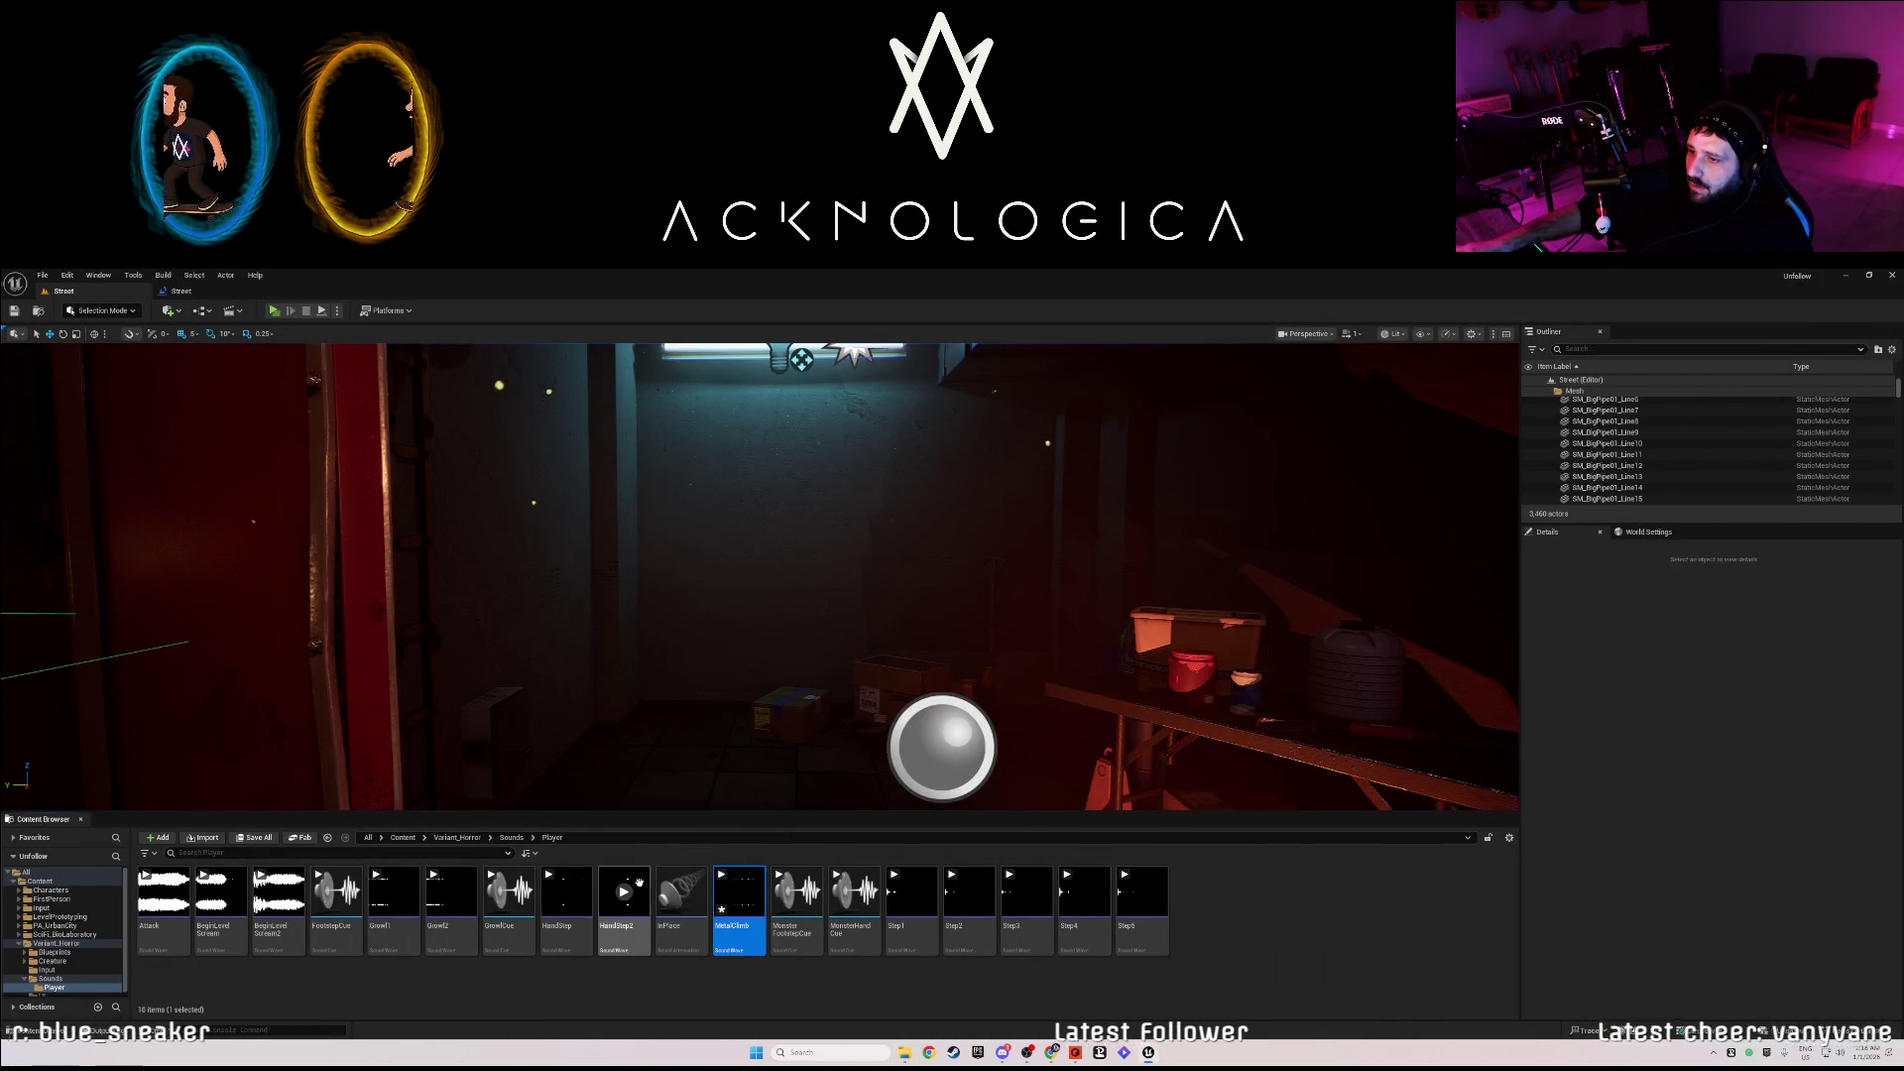
pyautogui.click(739, 895)
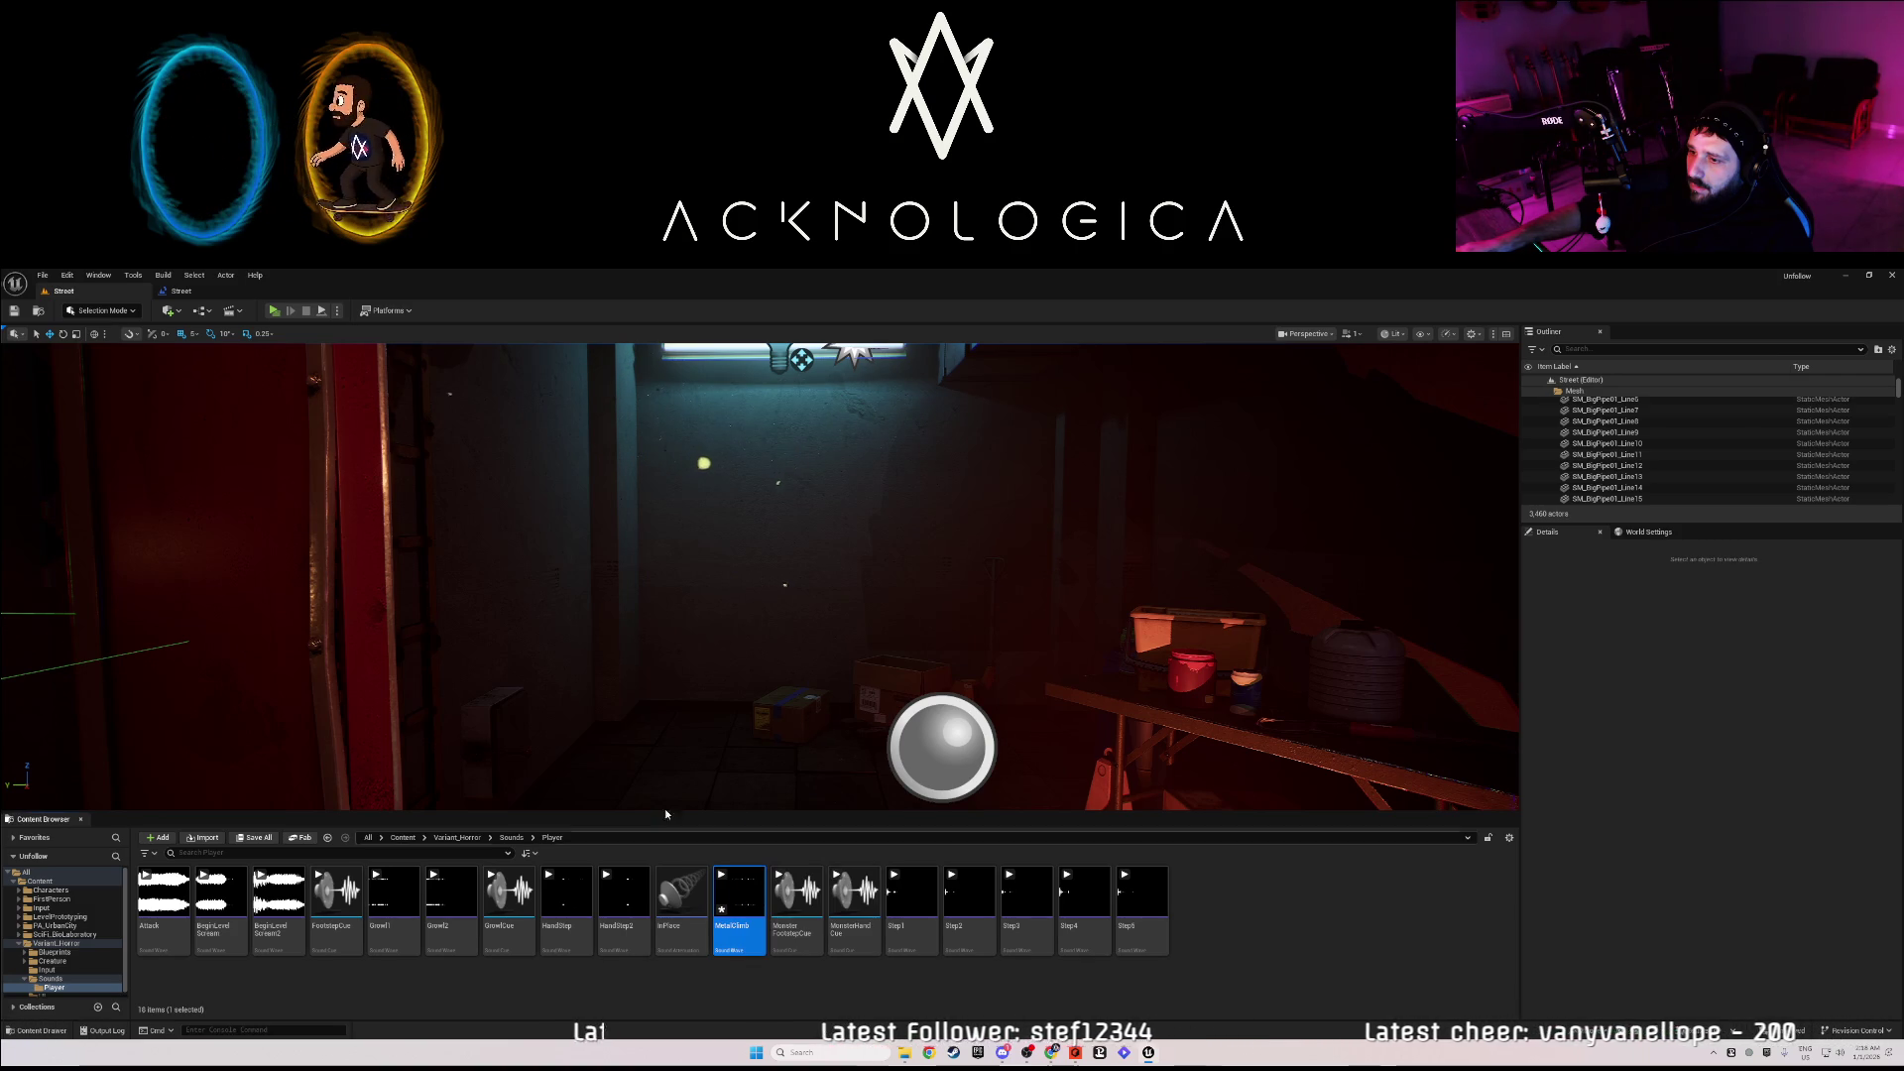
pyautogui.click(201, 293)
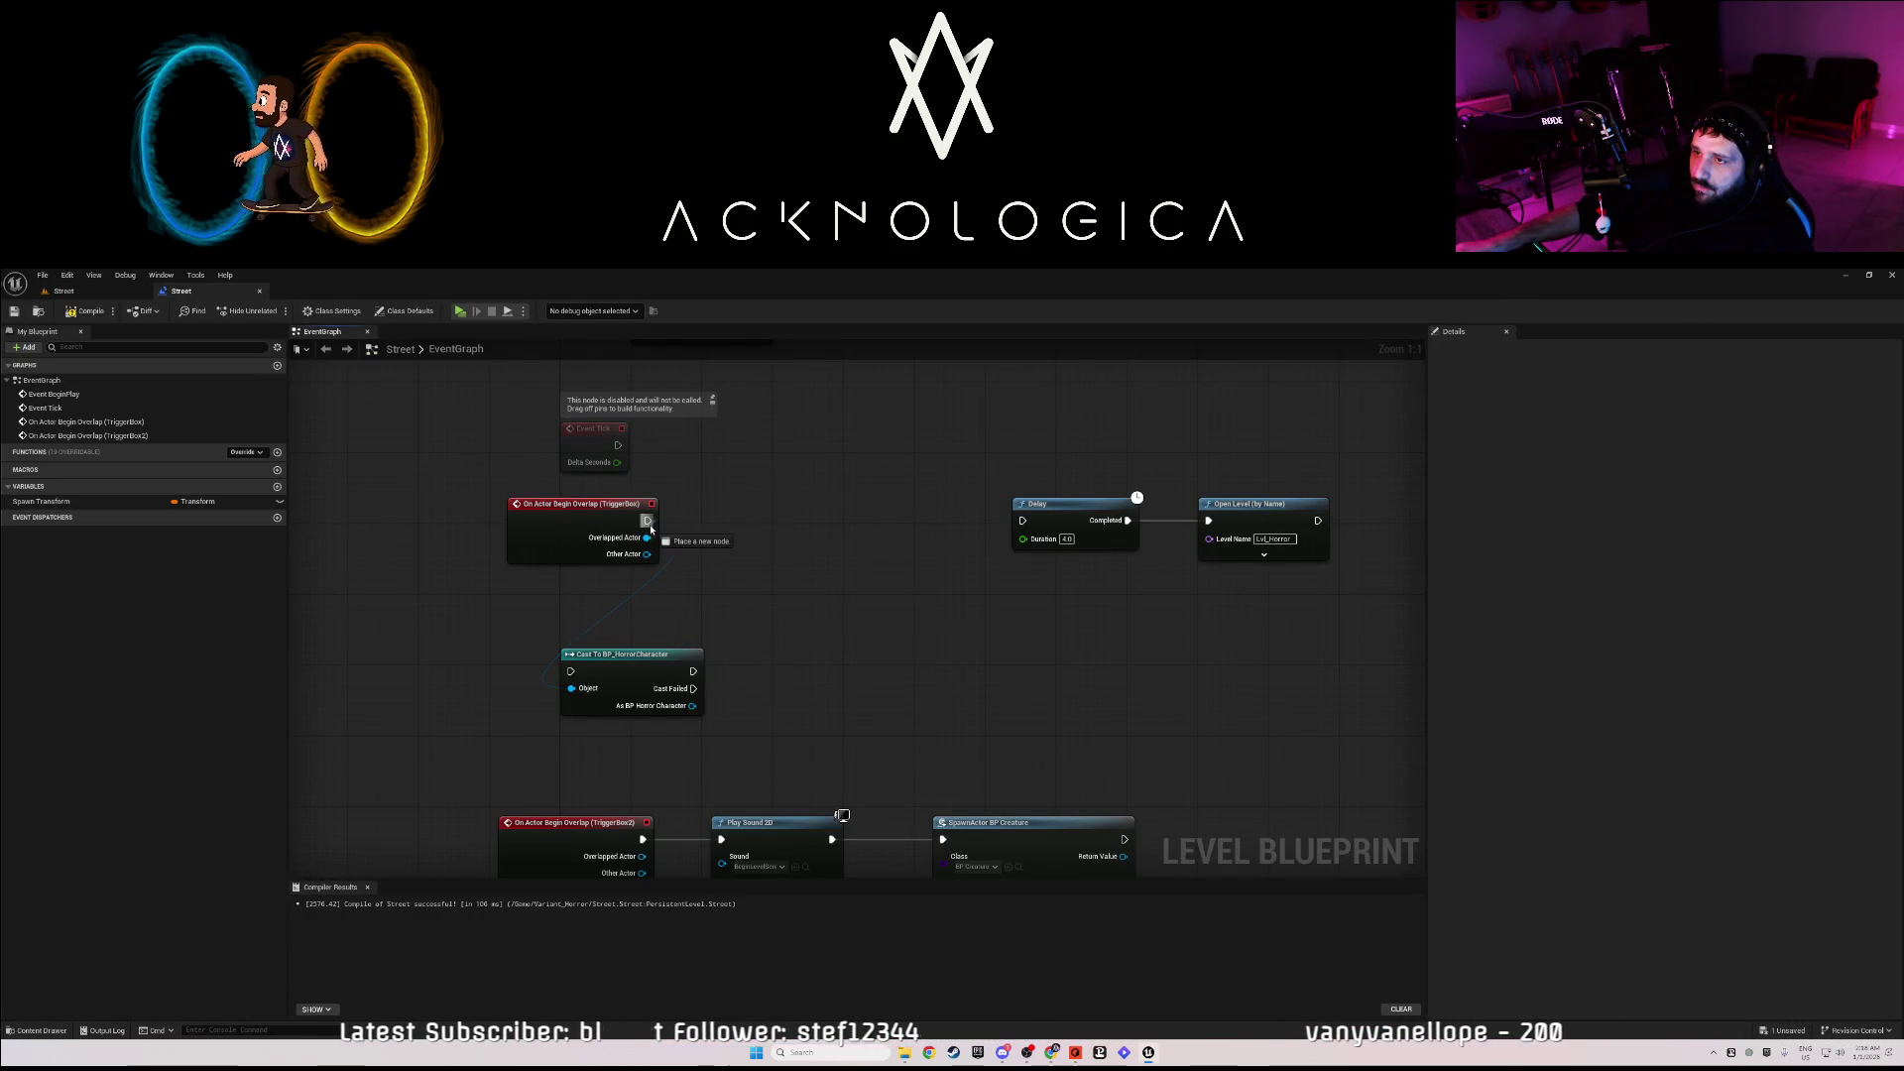
# - Add a Play Sound 2D node playing MetalClimb between the TriggerBox overlap and the Delay
pyautogui.moveTo(650, 529); pyautogui.dragTo(744, 514)
pyautogui.write('play 2d')
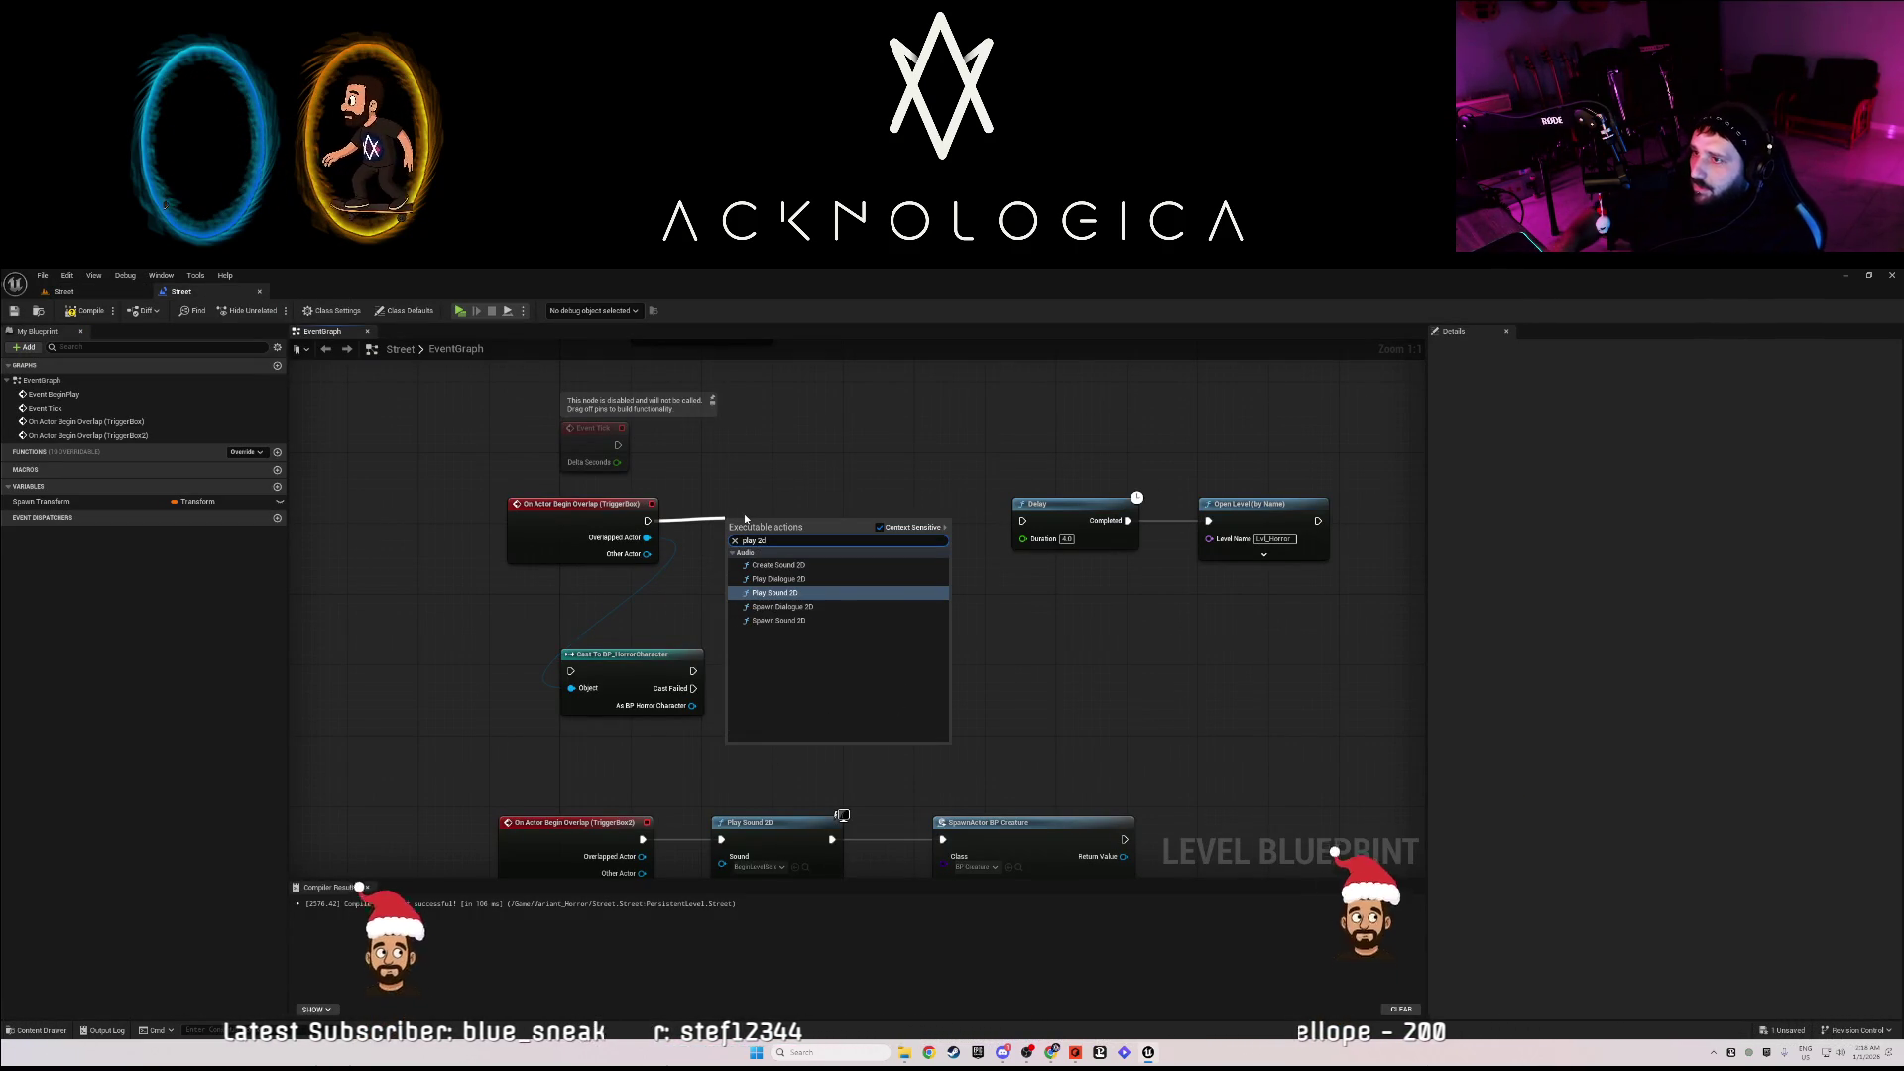
pyautogui.press('Return')
pyautogui.click(777, 566)
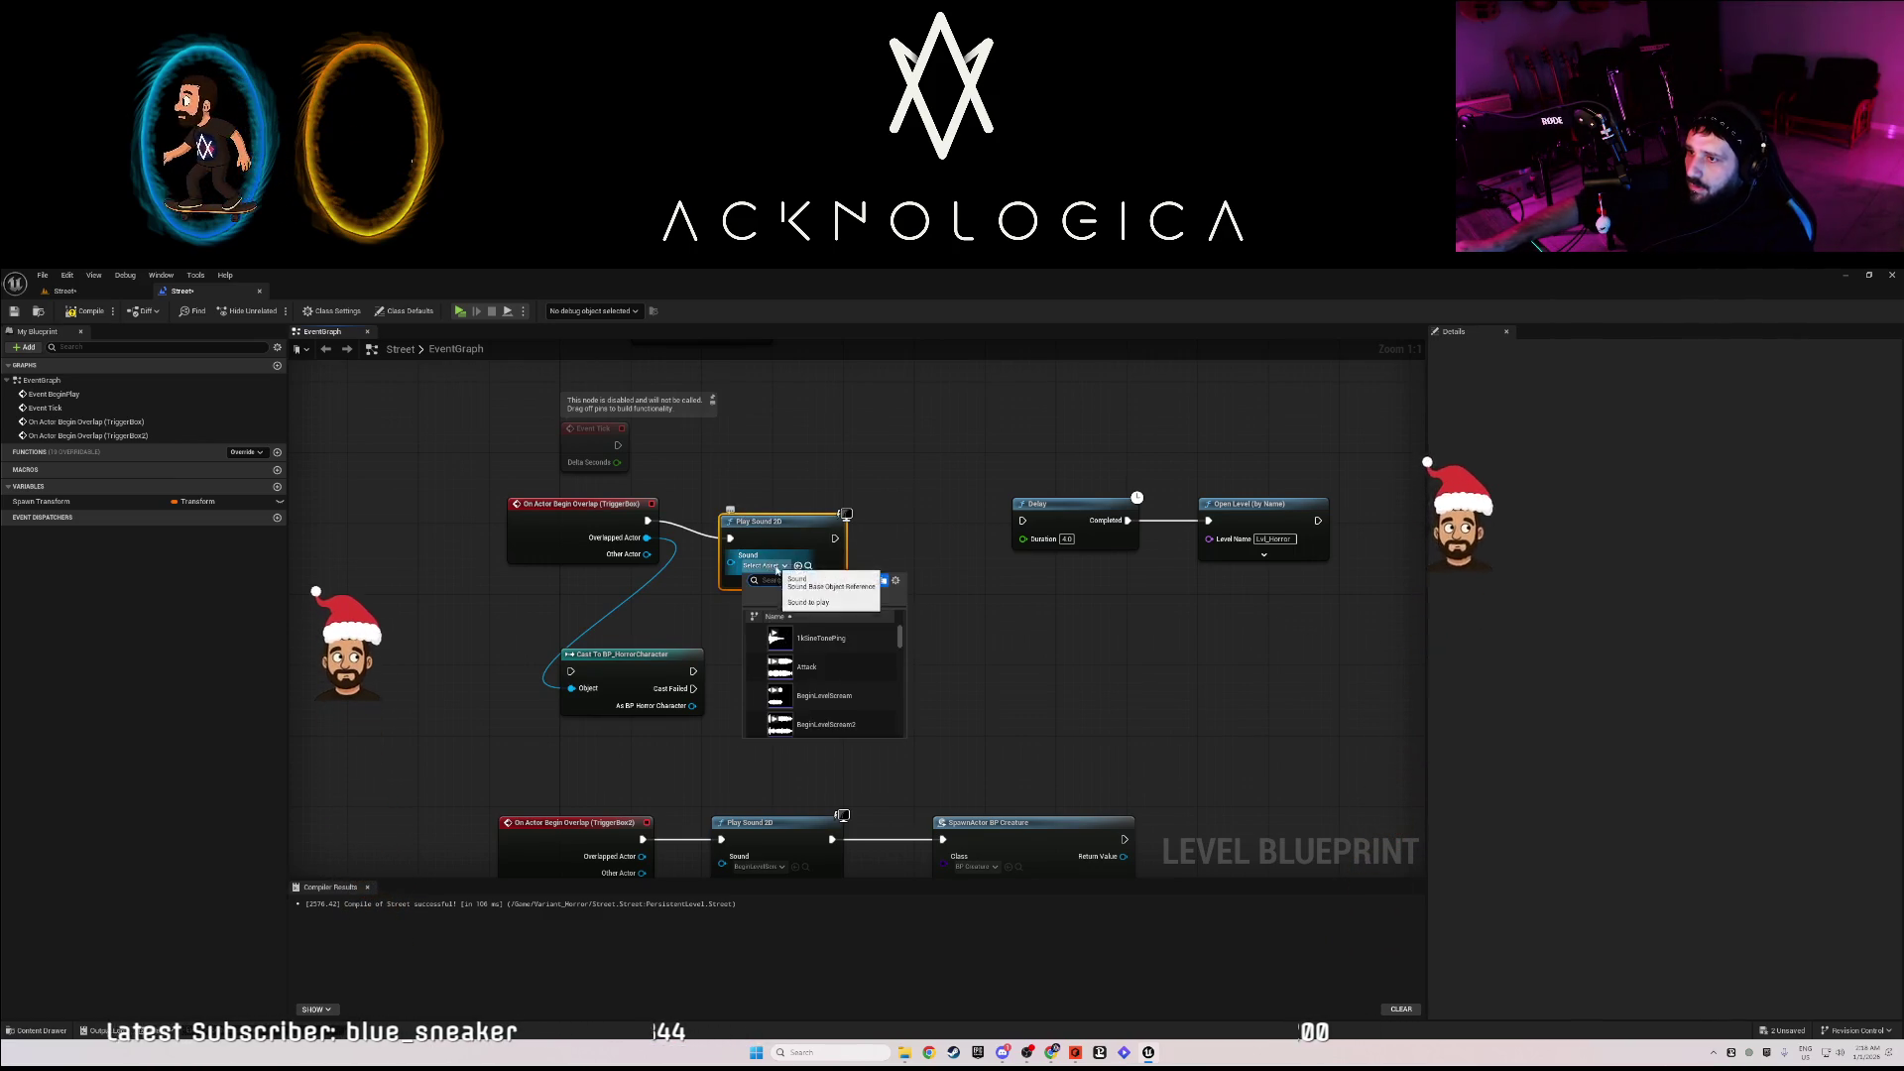
pyautogui.write('metal')
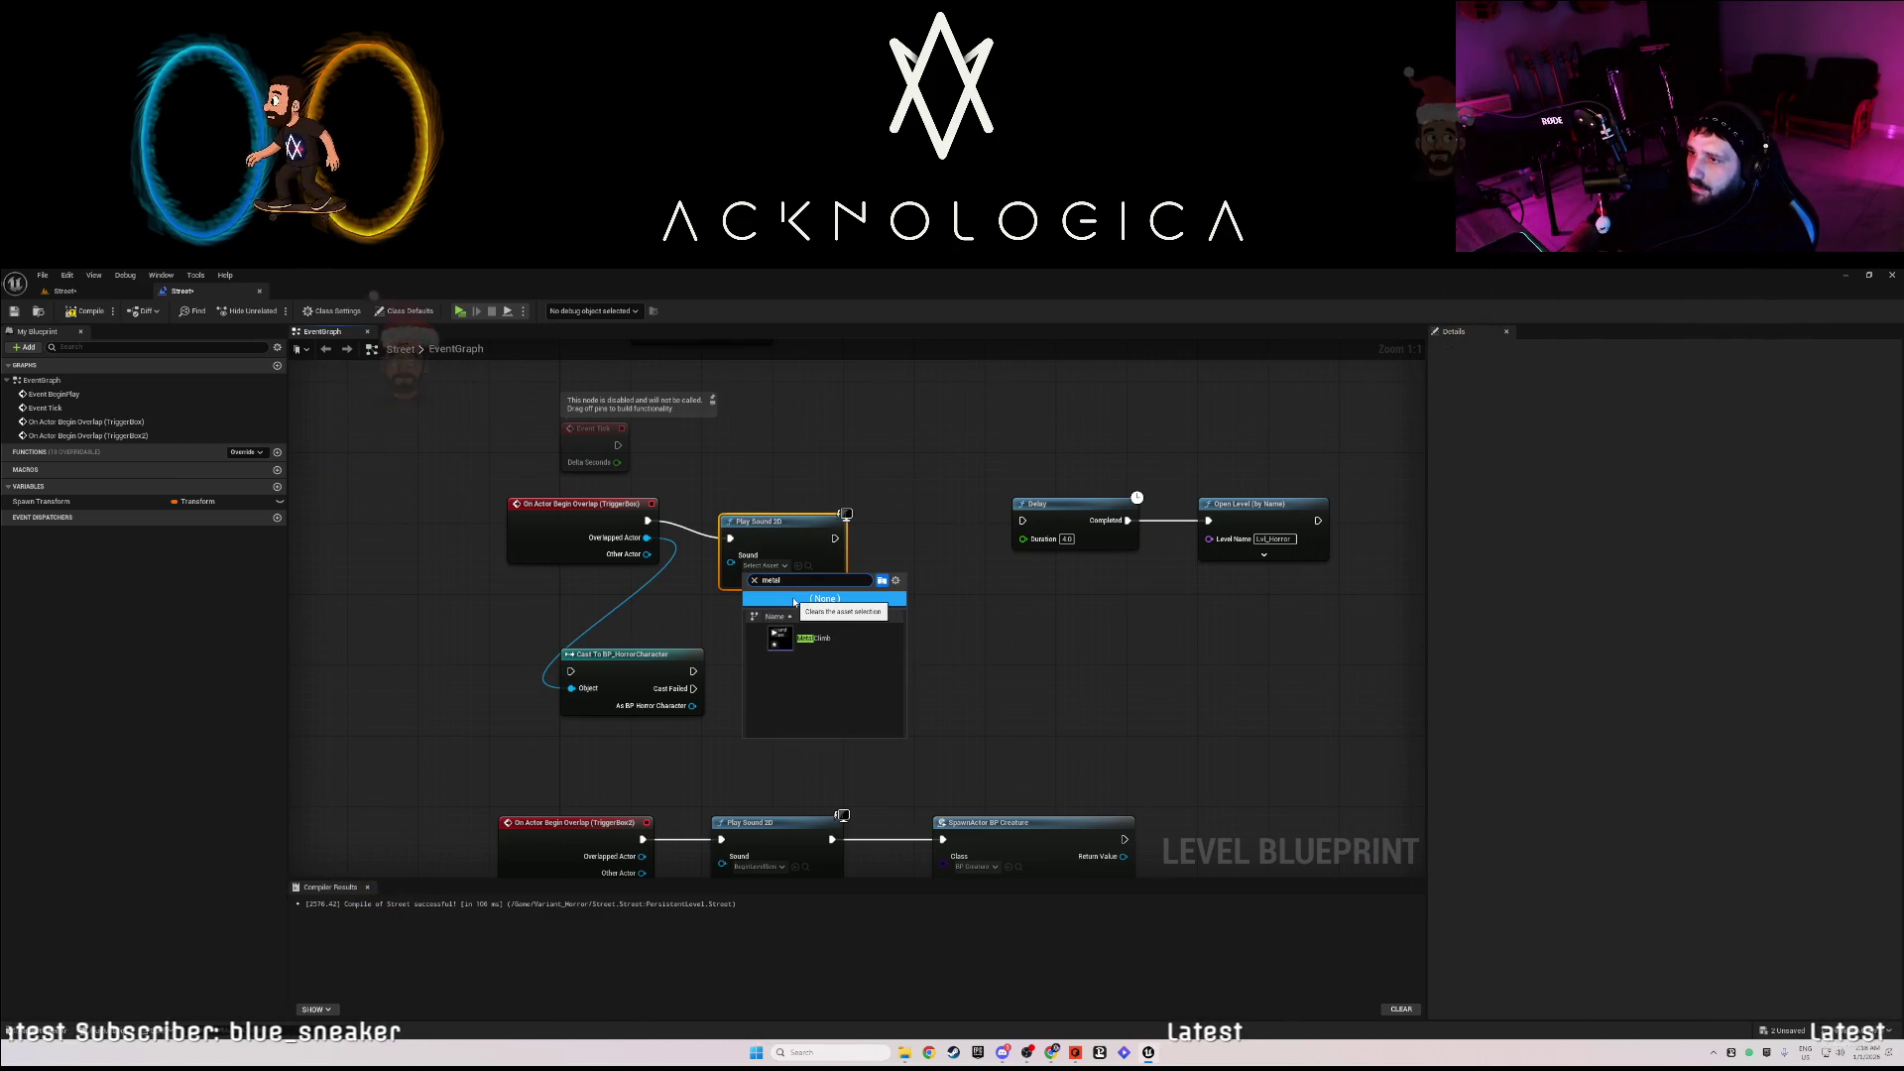
pyautogui.press('Return')
pyautogui.click(786, 586)
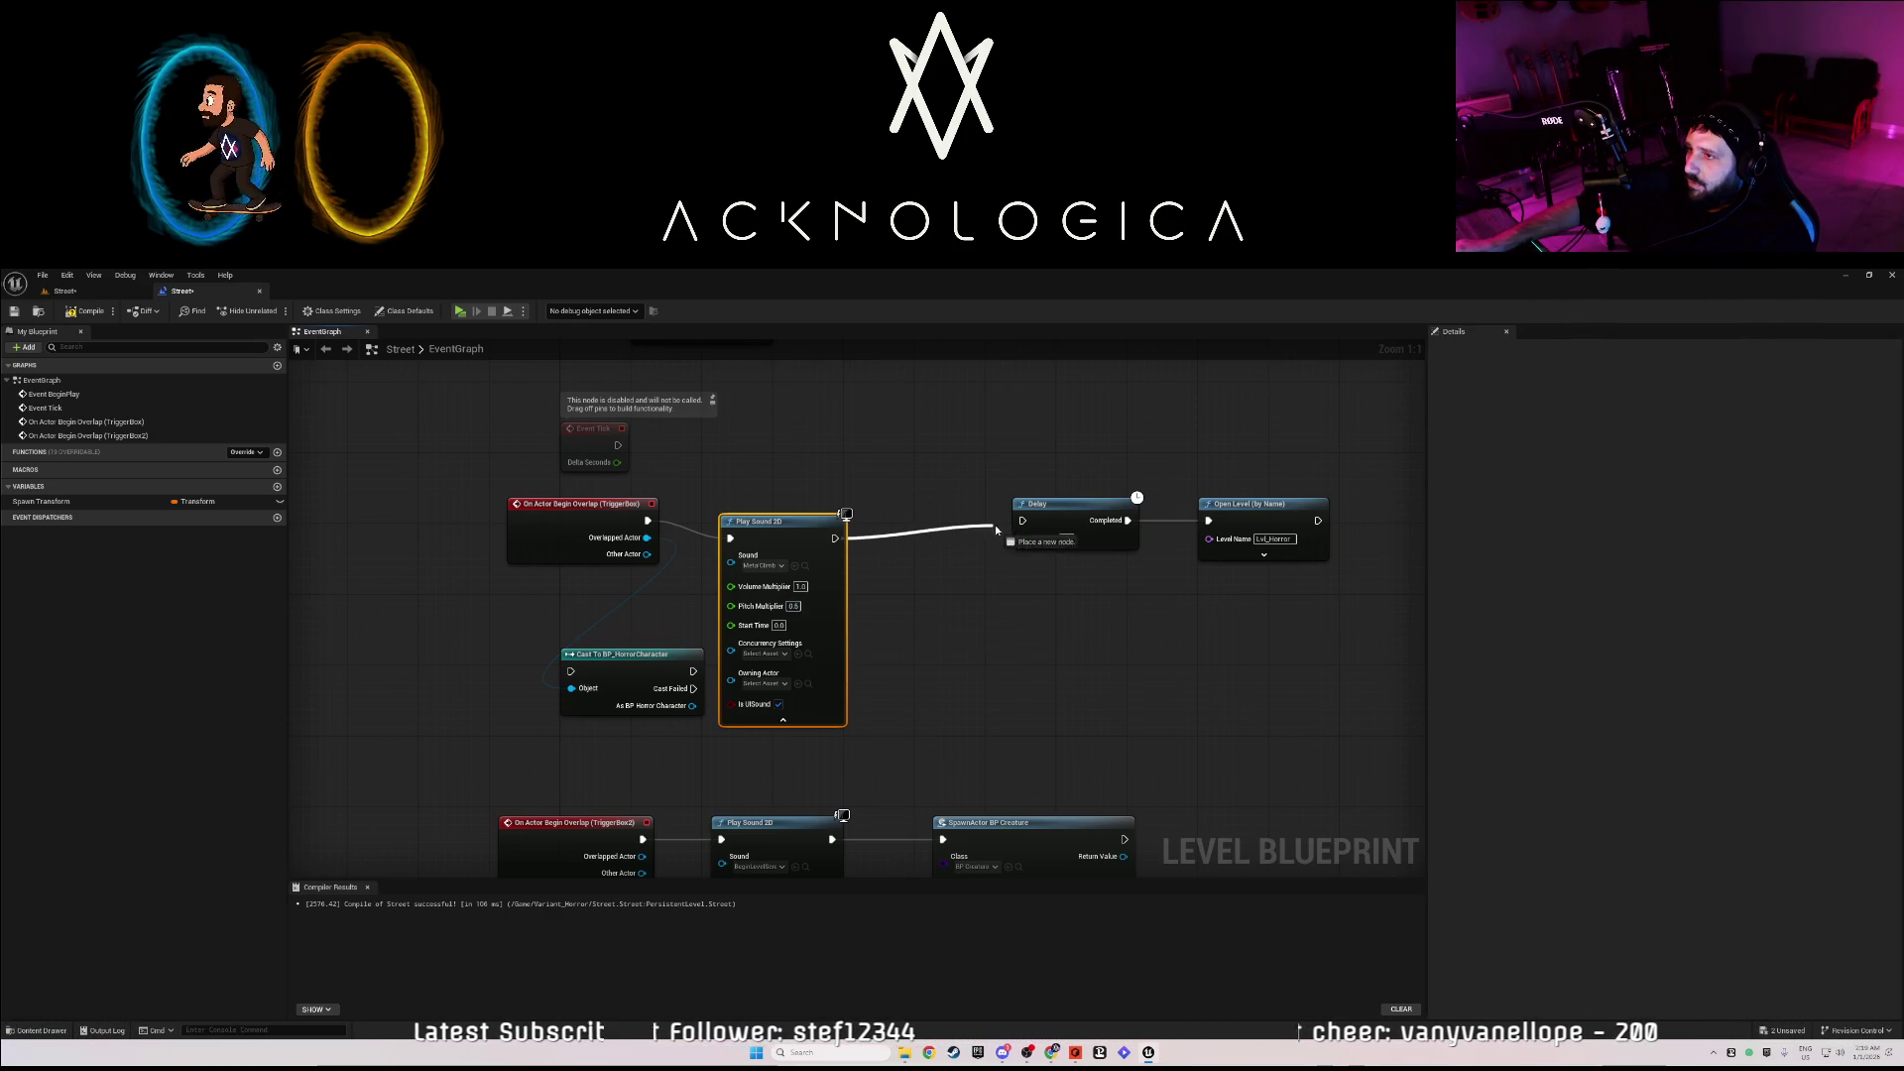
pyautogui.moveTo(804, 528); pyautogui.dragTo(829, 516)
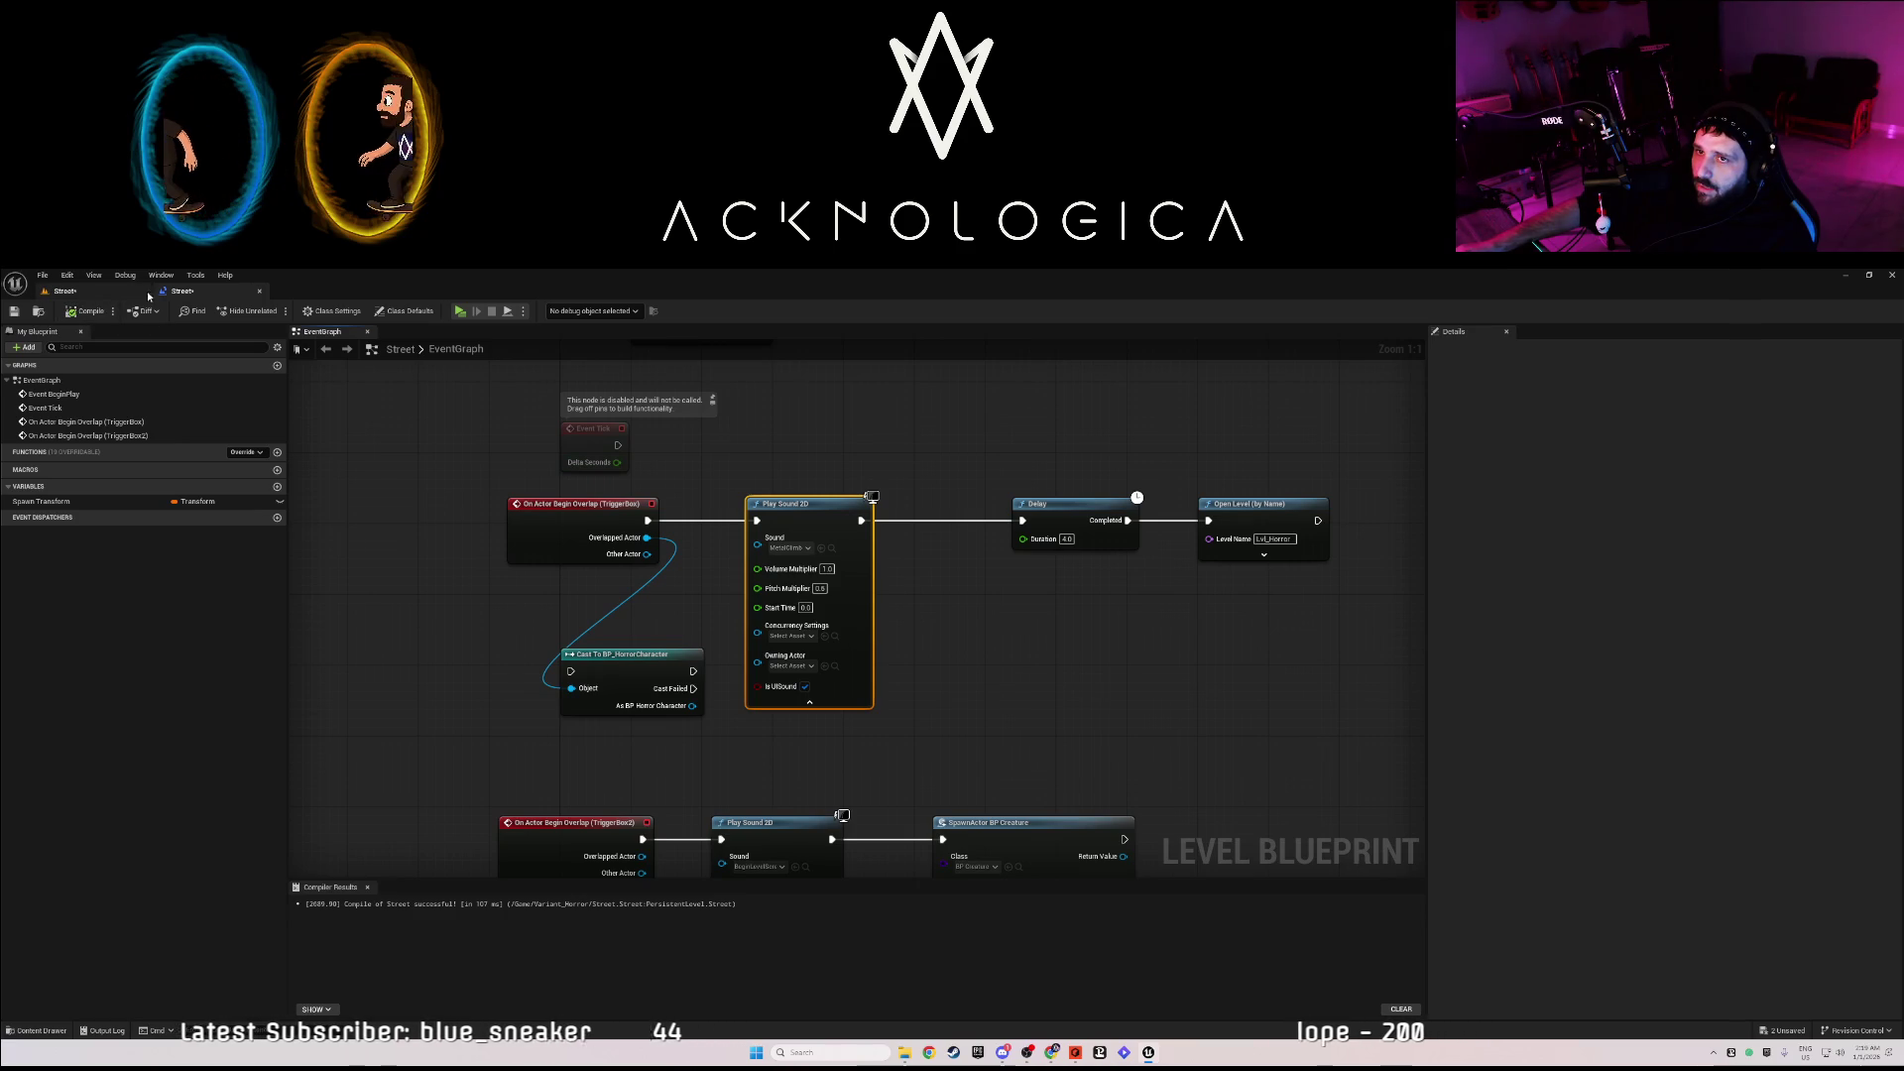
pyautogui.click(104, 293)
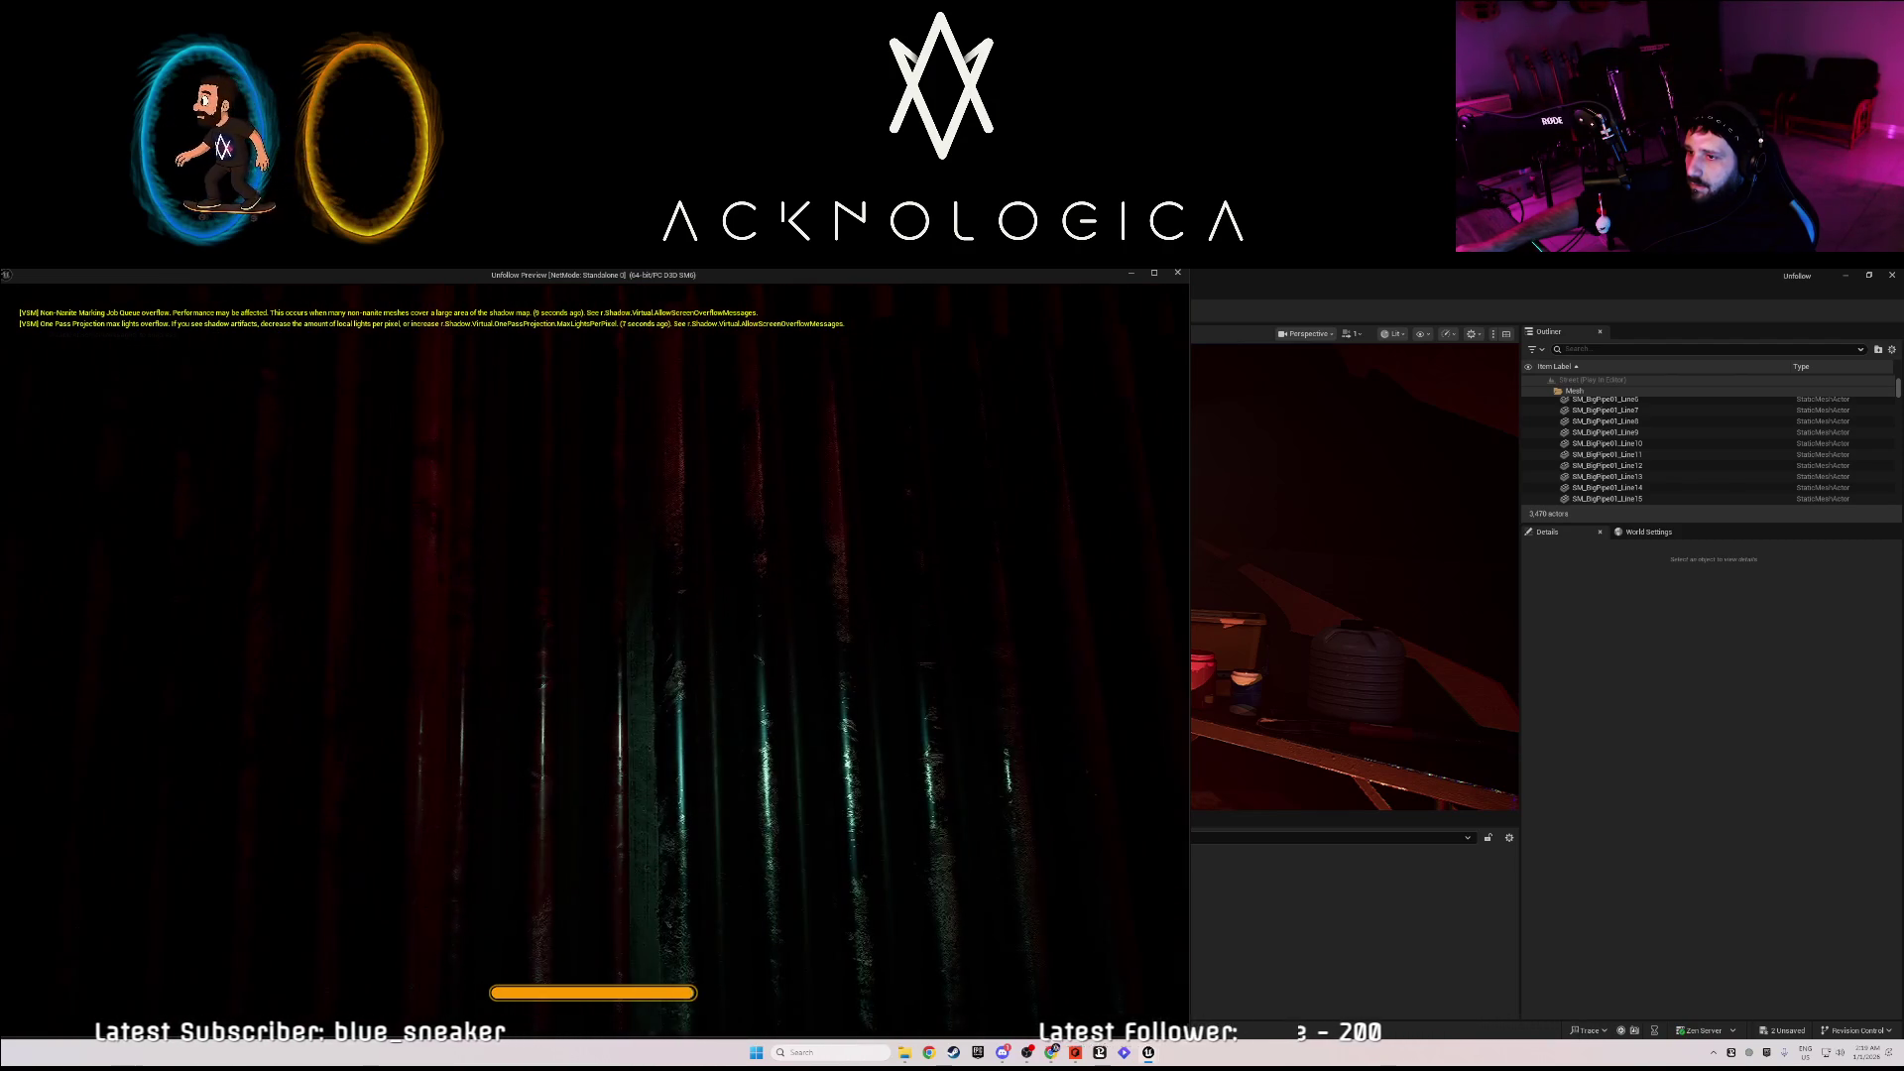
pyautogui.press('Escape')
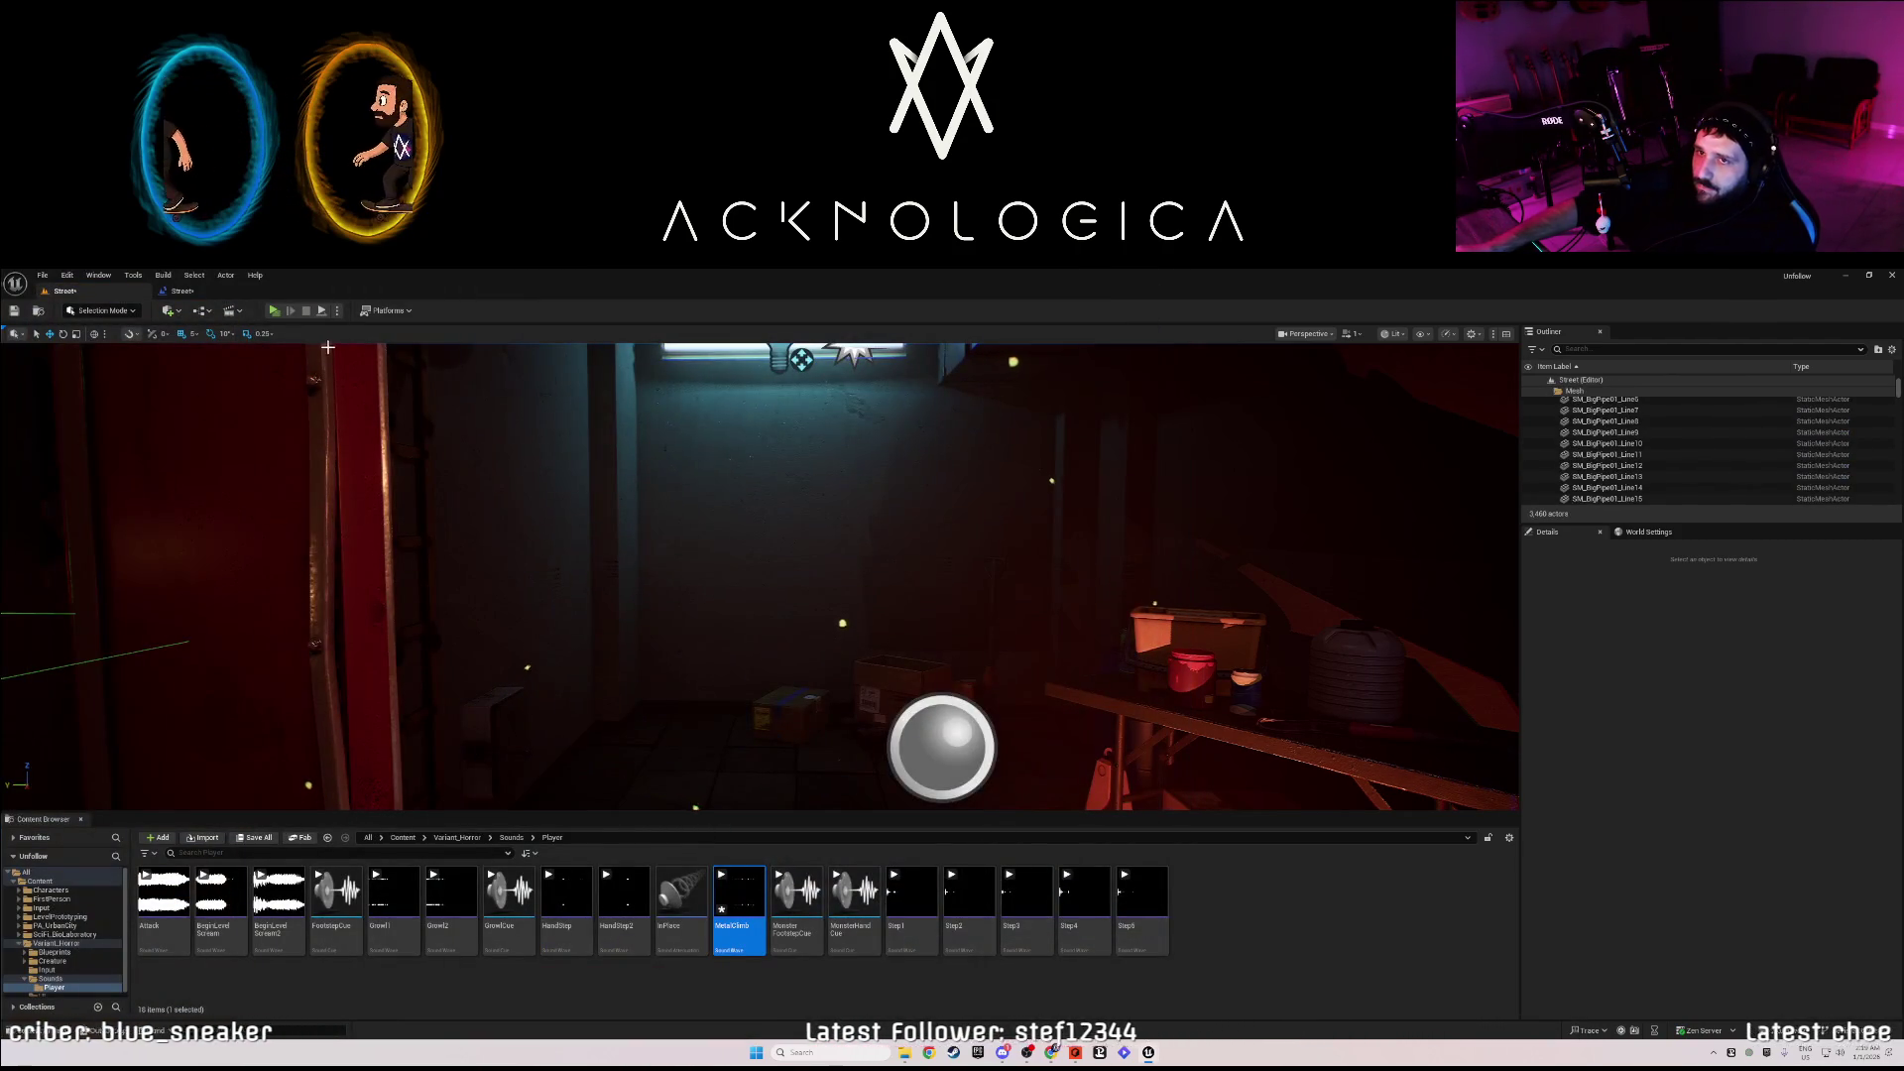
# - Move the Delay and Open Level nodes left toward the sound node and save with Ctrl+S
pyautogui.click(208, 293)
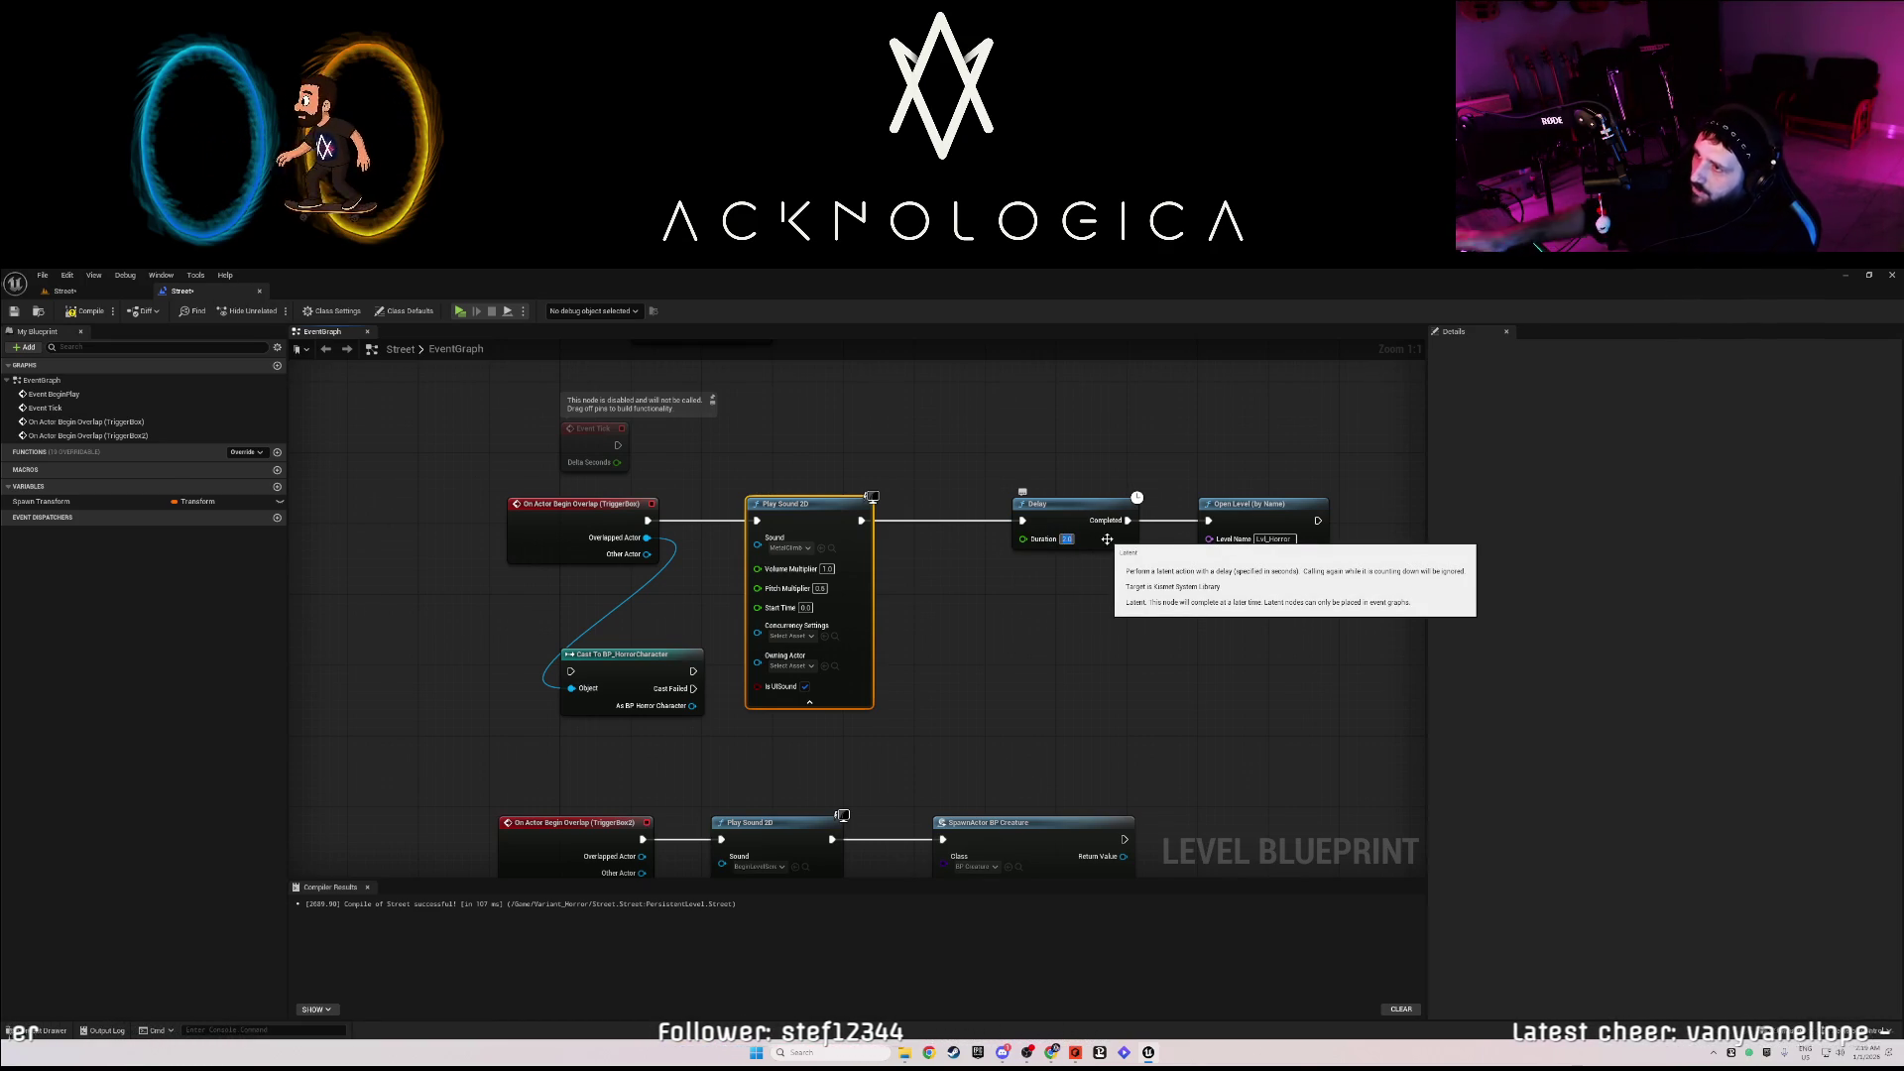
pyautogui.moveTo(1061, 508); pyautogui.dragTo(1026, 518)
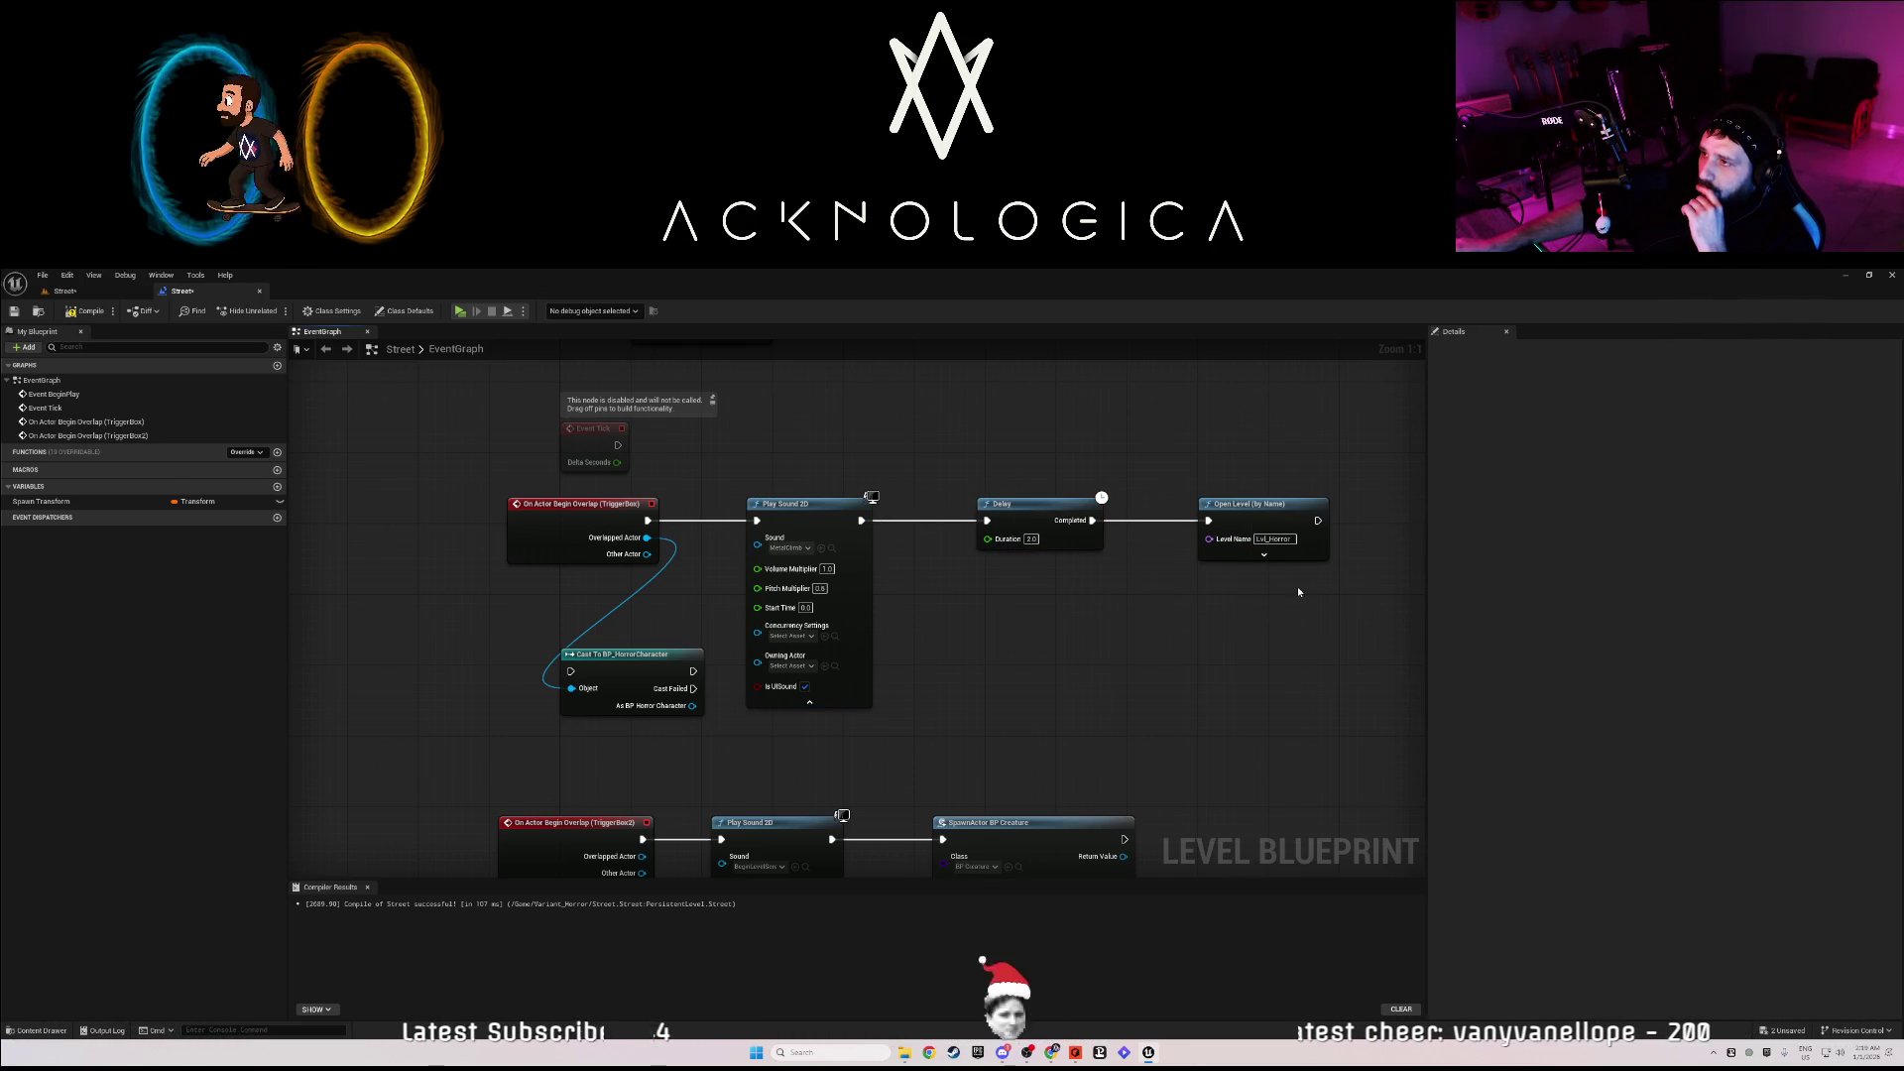
pyautogui.moveTo(1298, 592); pyautogui.dragTo(968, 491)
pyautogui.moveTo(1275, 520); pyautogui.dragTo(1150, 520)
pyautogui.click(1212, 521)
pyautogui.click(970, 643)
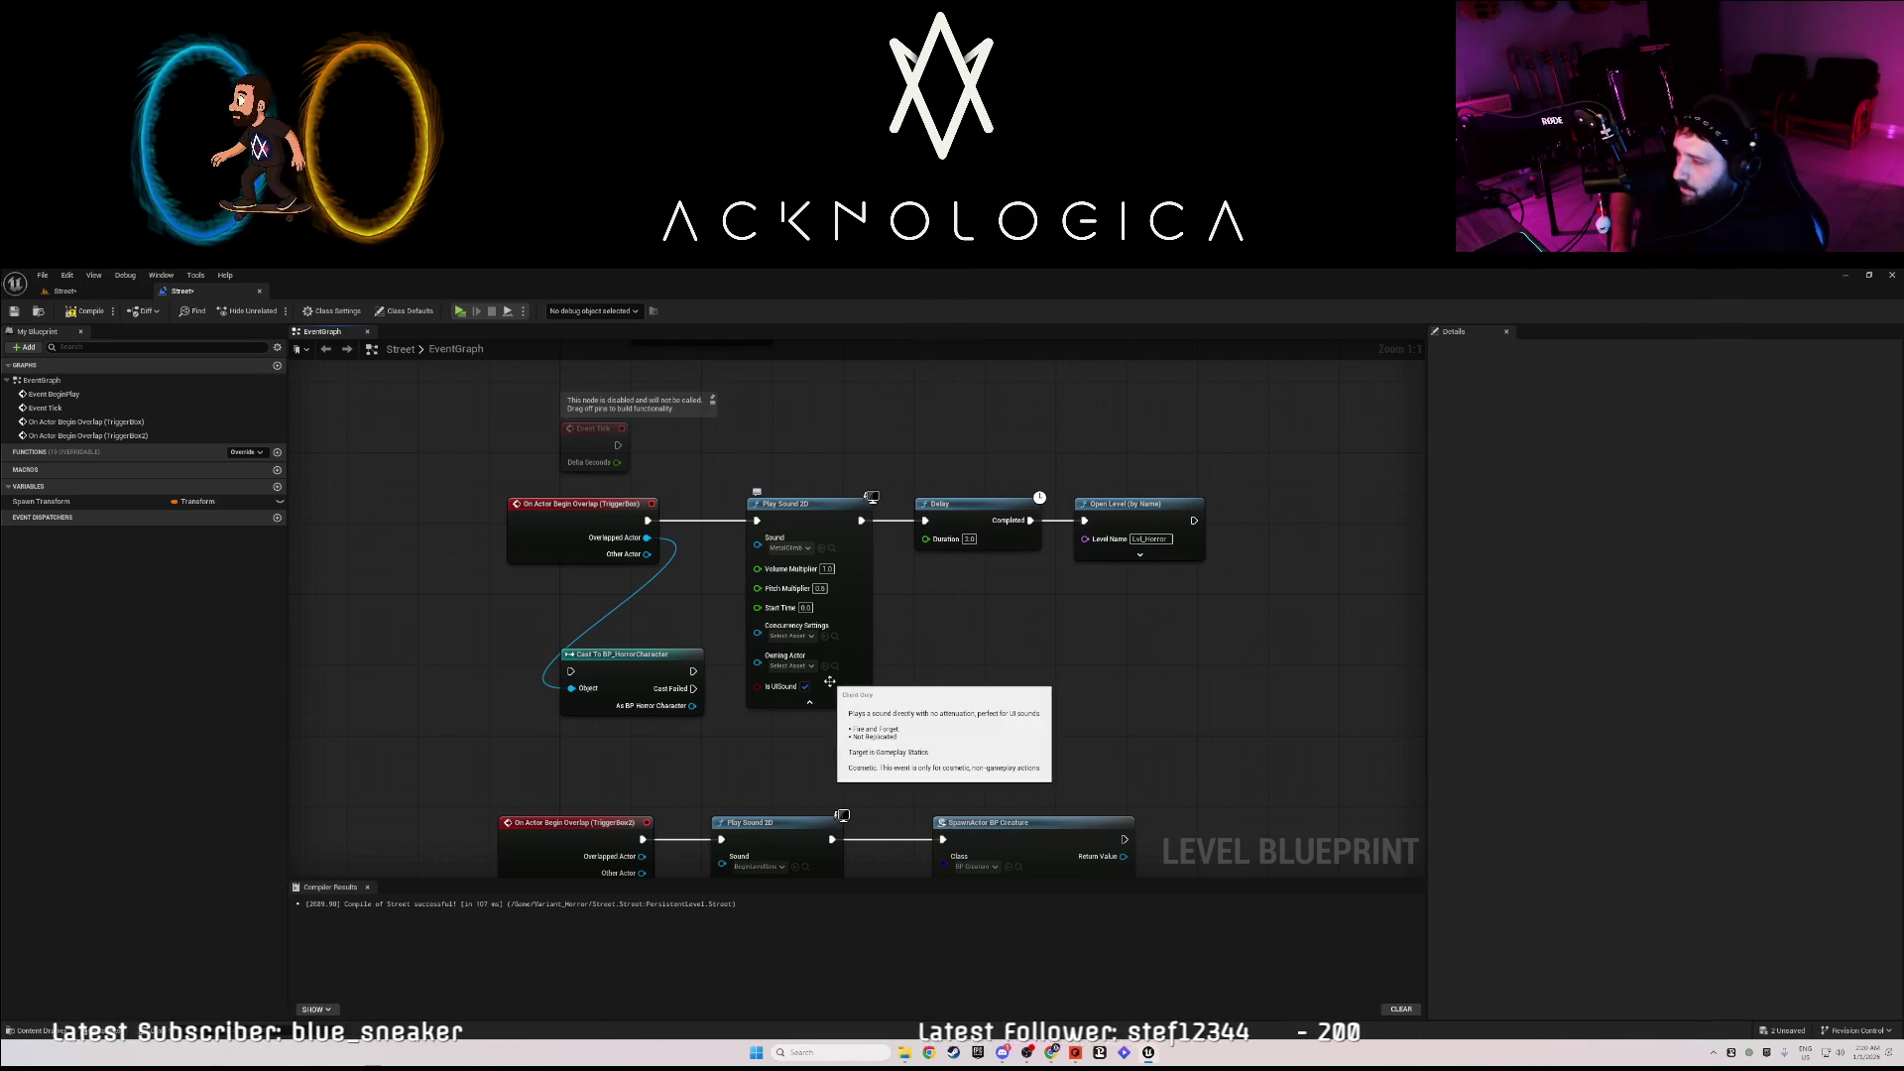
pyautogui.hotkey('ctrl', 's')
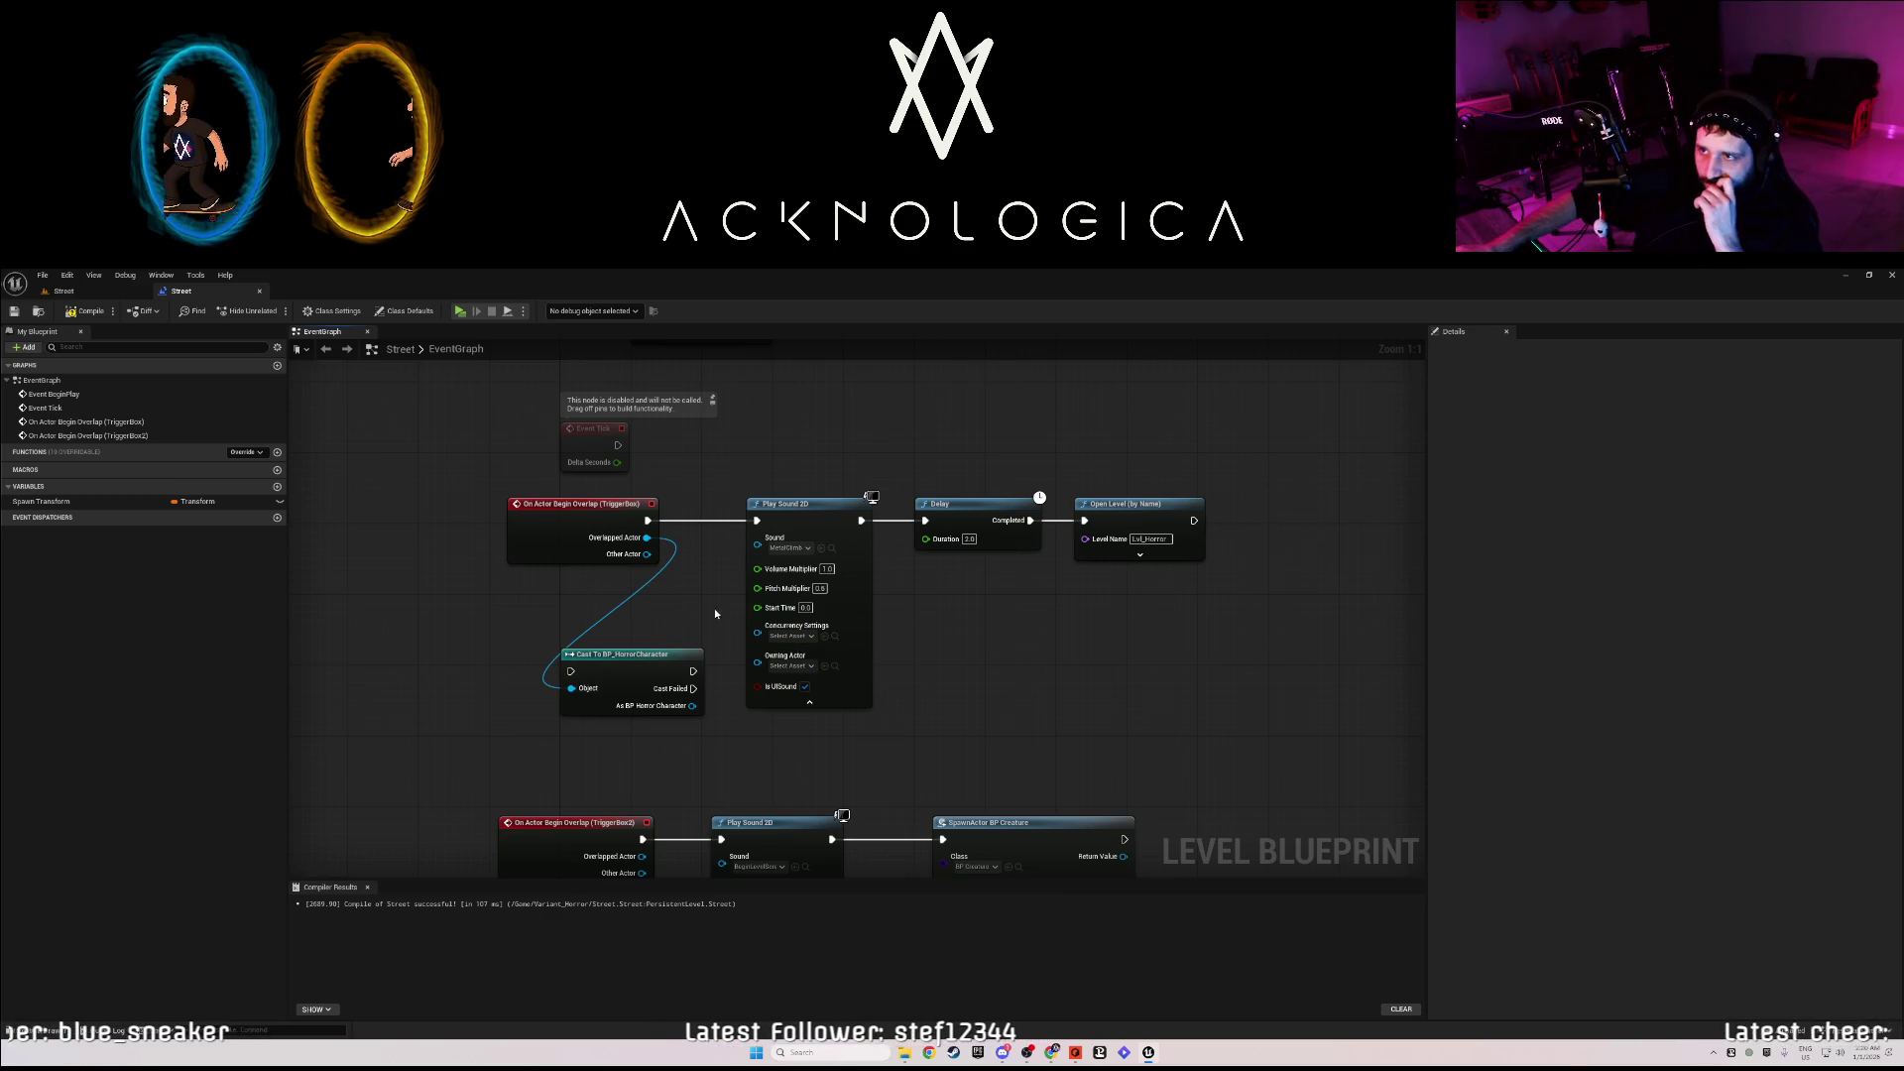
# - Return to the Street level editor and fly the camera into the red-lit corridor
pyautogui.scroll(-4, 726, 621)
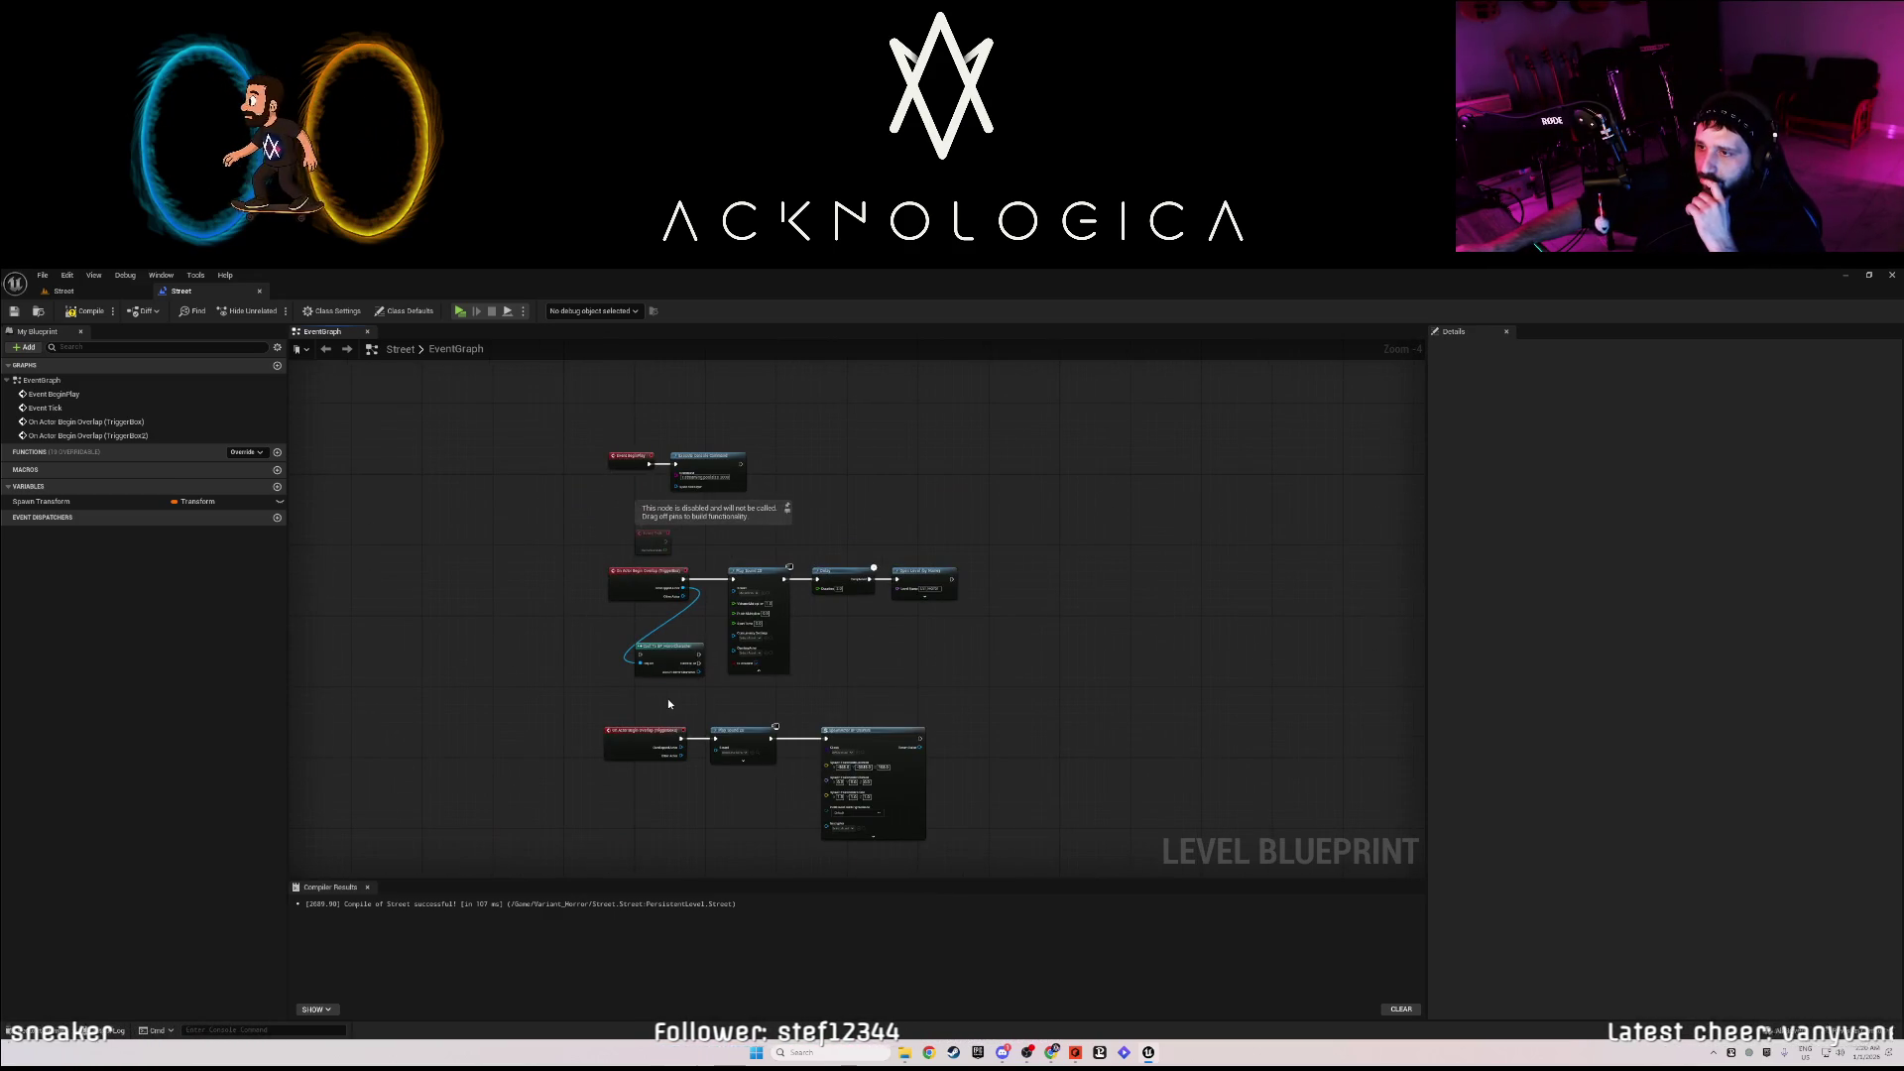
pyautogui.scroll(4, 669, 702)
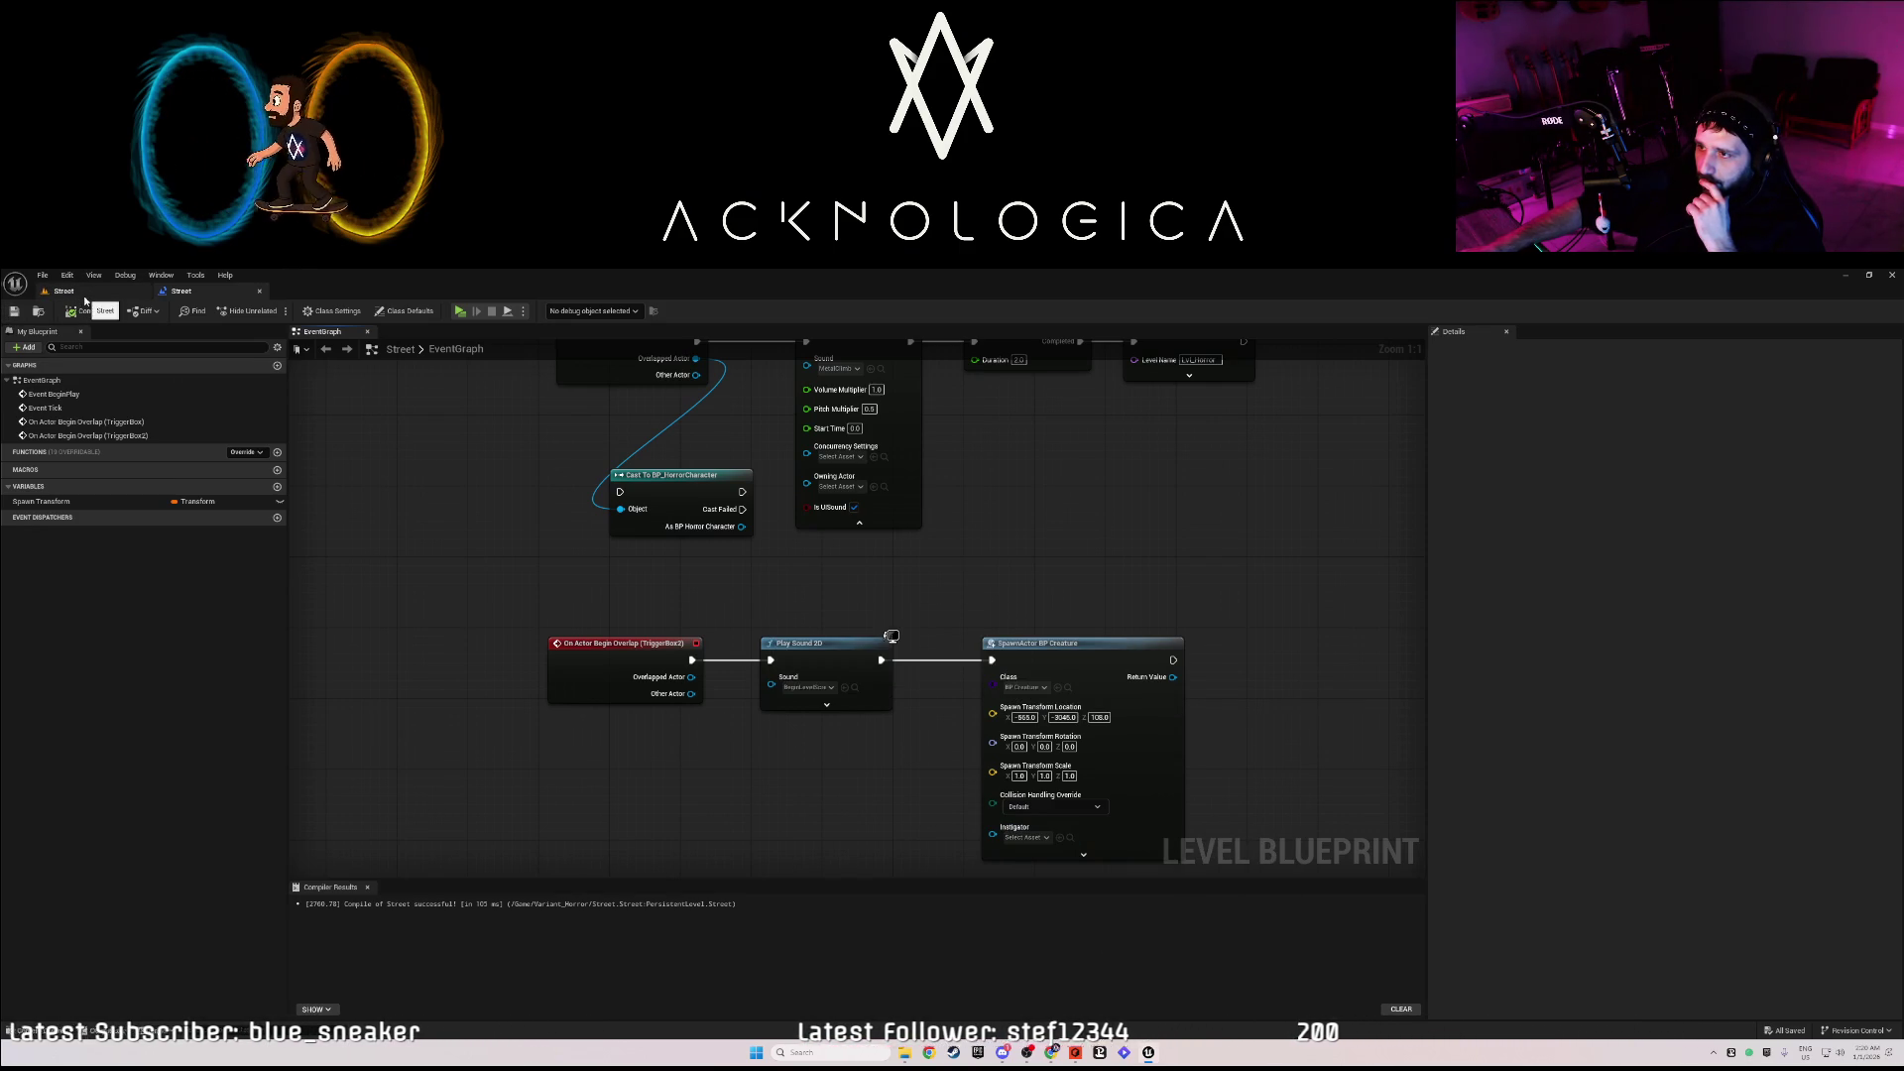
pyautogui.click(80, 292)
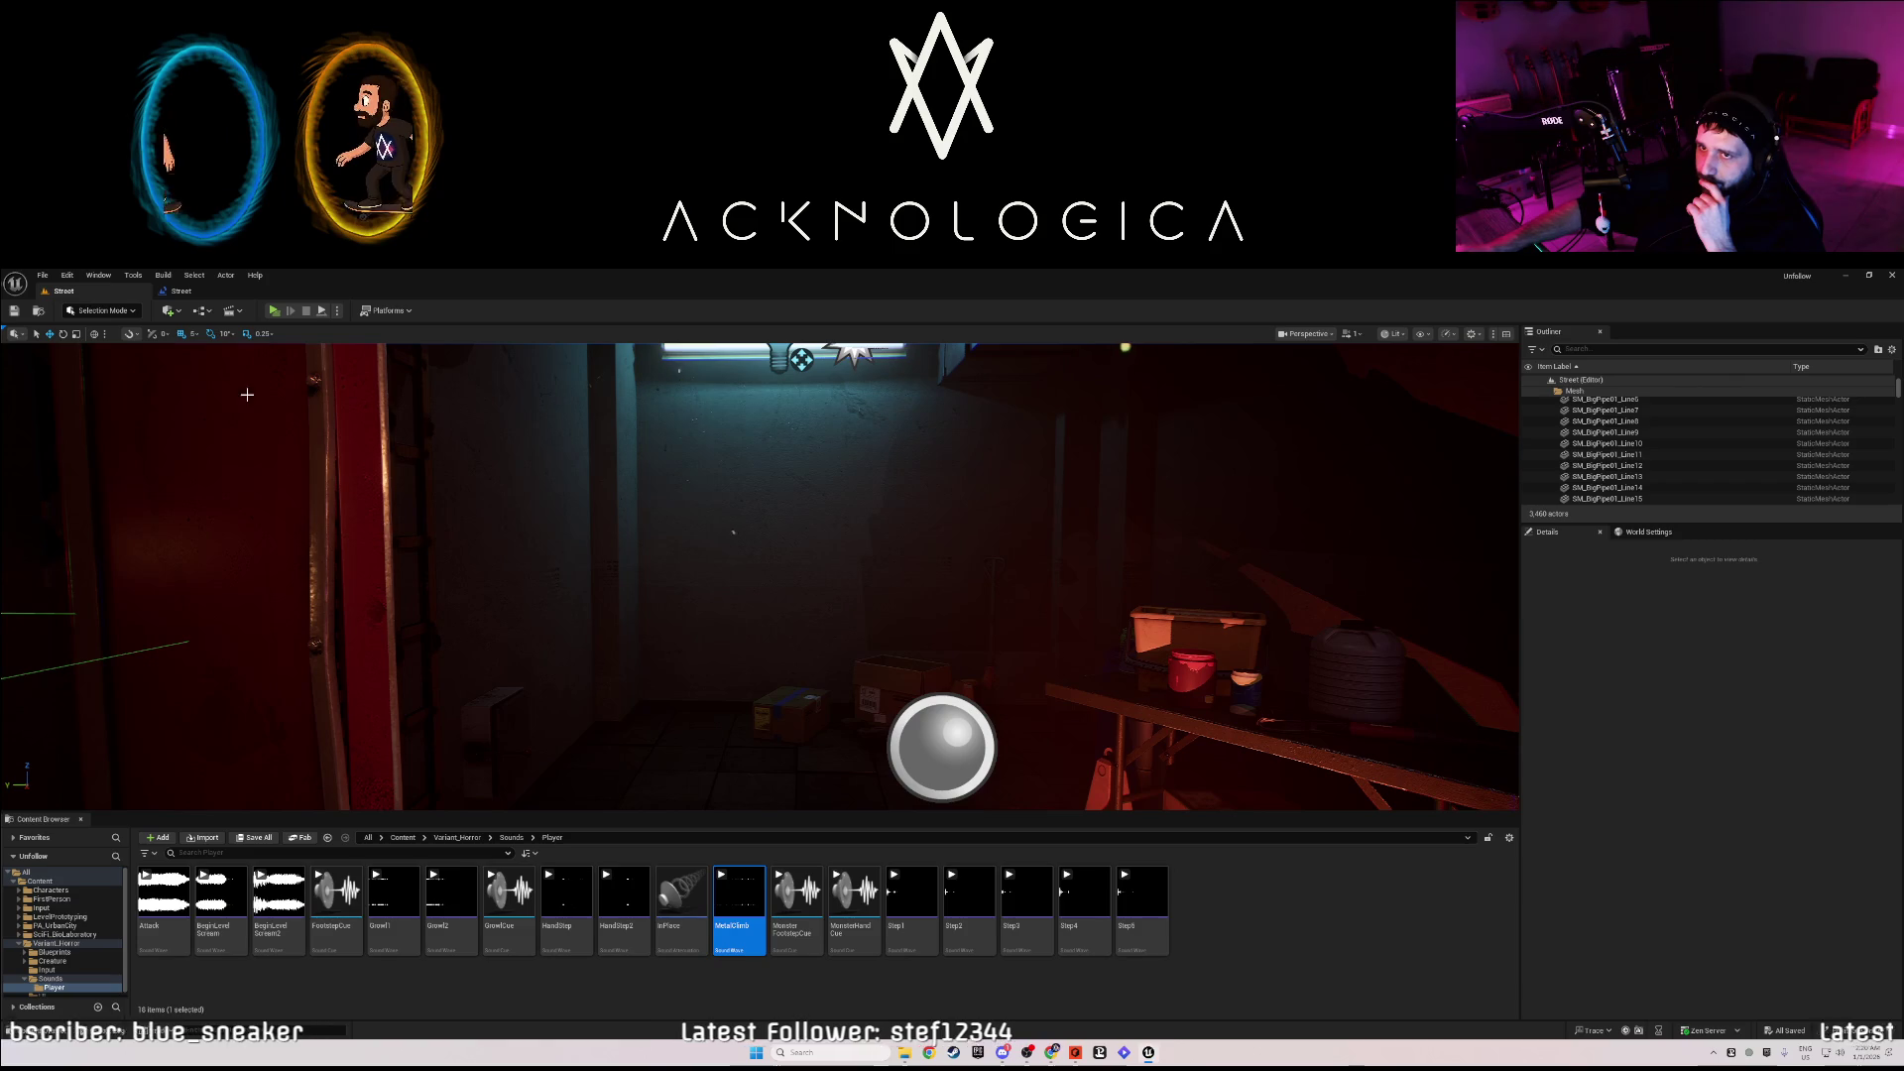
pyautogui.click(182, 291)
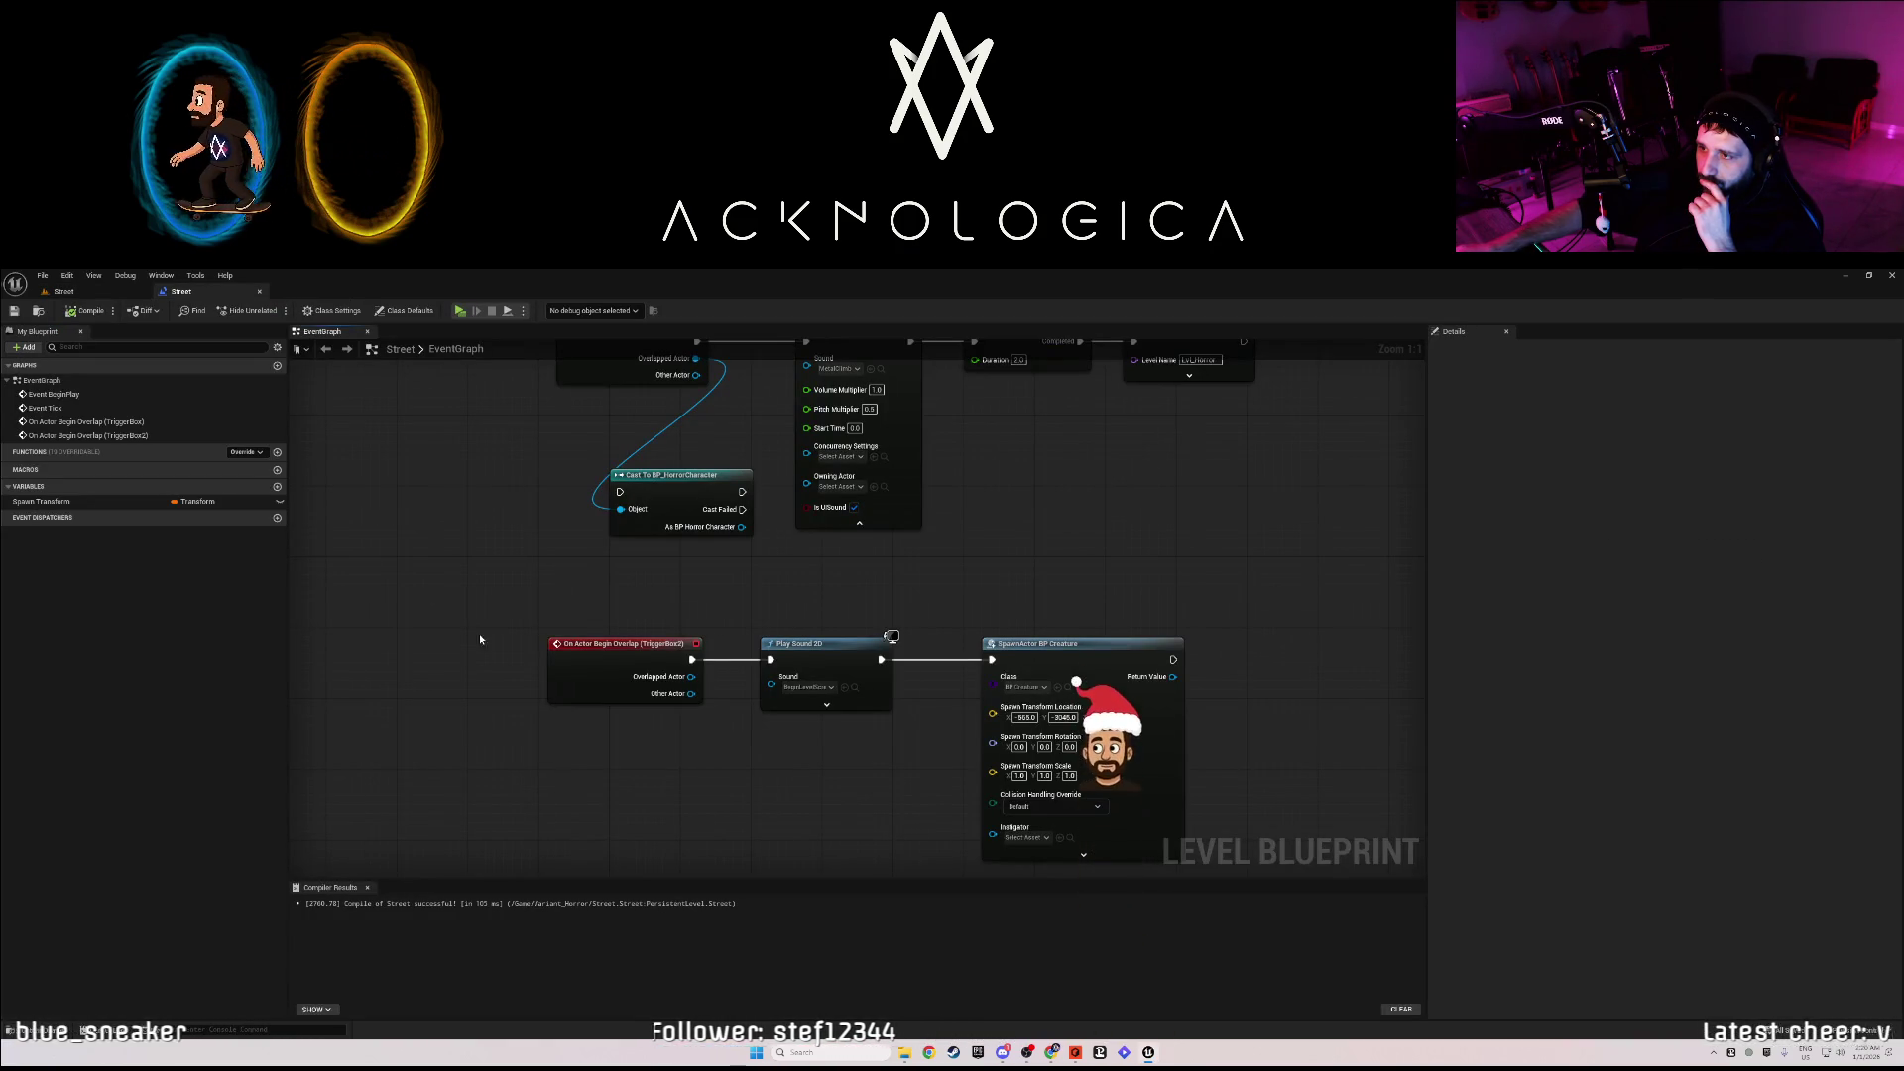
pyautogui.click(65, 291)
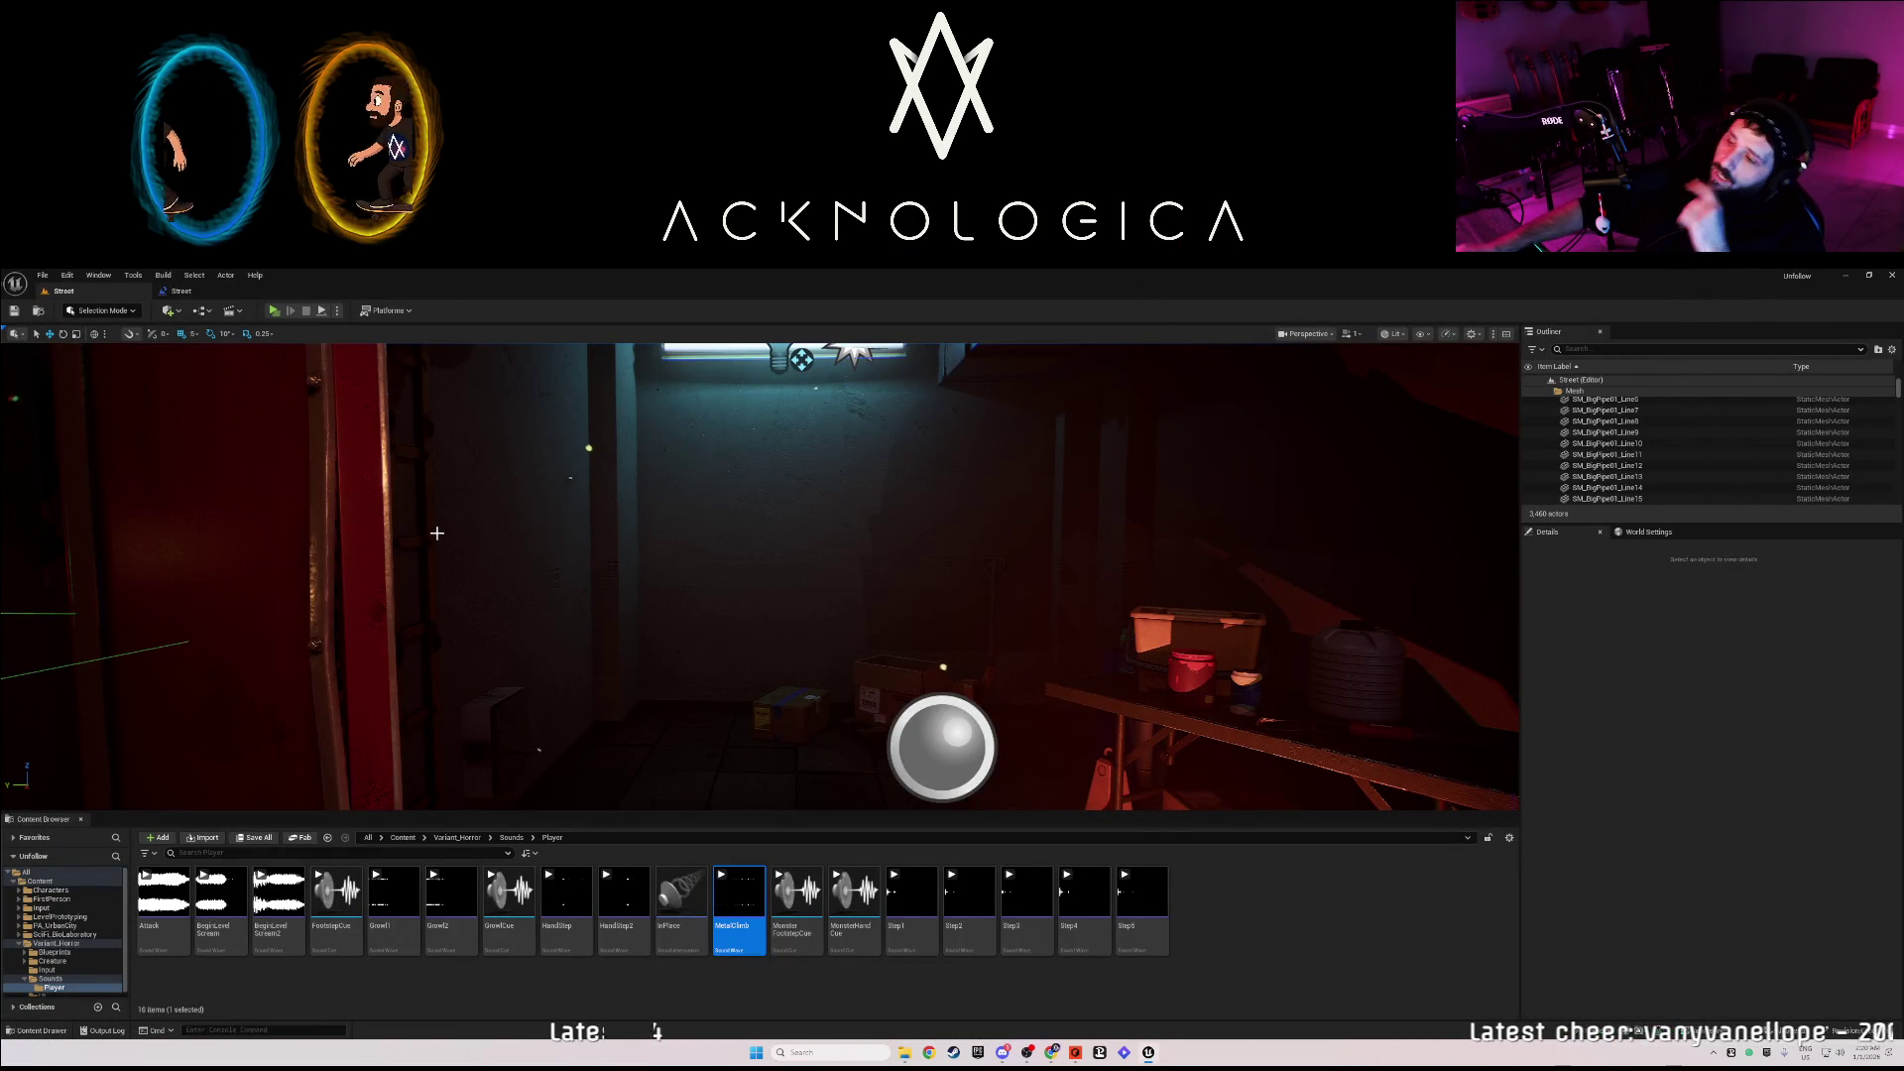
pyautogui.moveTo(467, 545); pyautogui.dragTo(674, 368)
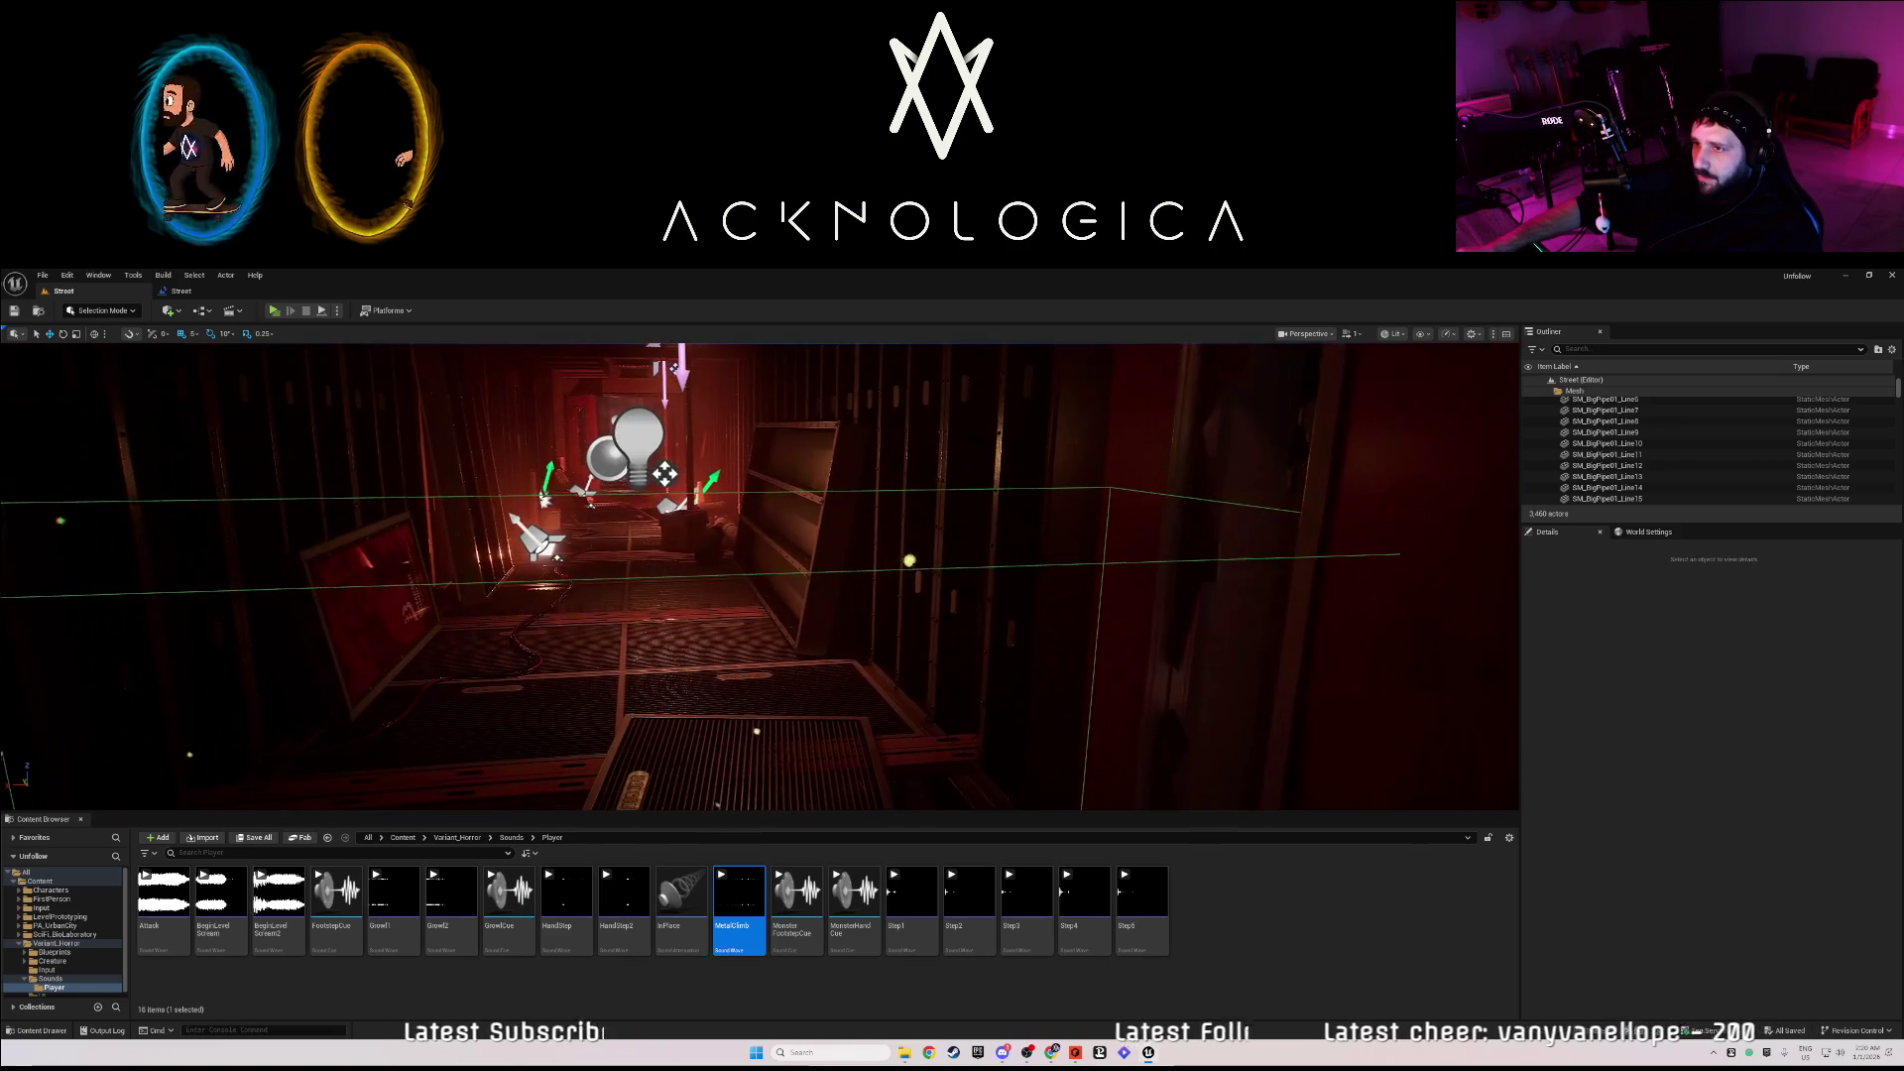
# - Place a NavMeshBoundsVolume via Quick Add and move it over the street area
pyautogui.click(169, 310)
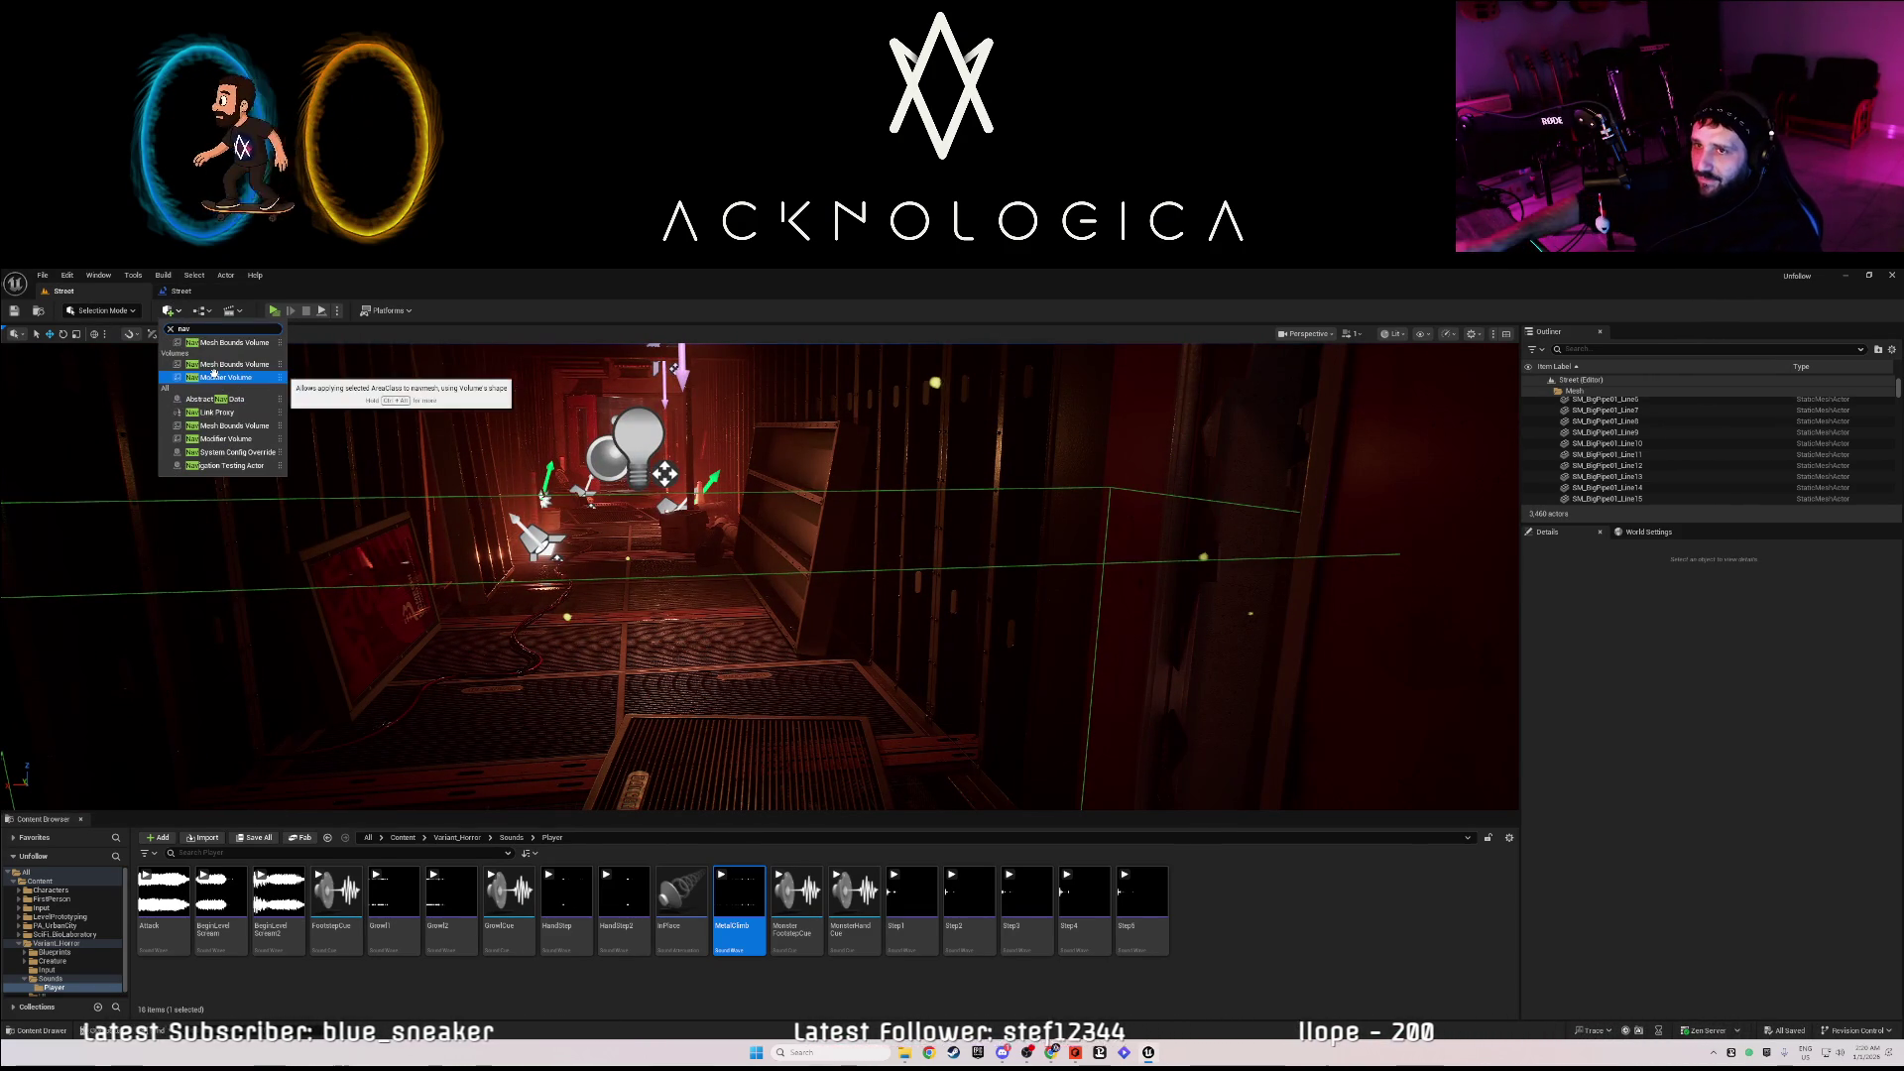
pyautogui.press('Escape')
pyautogui.click(227, 352)
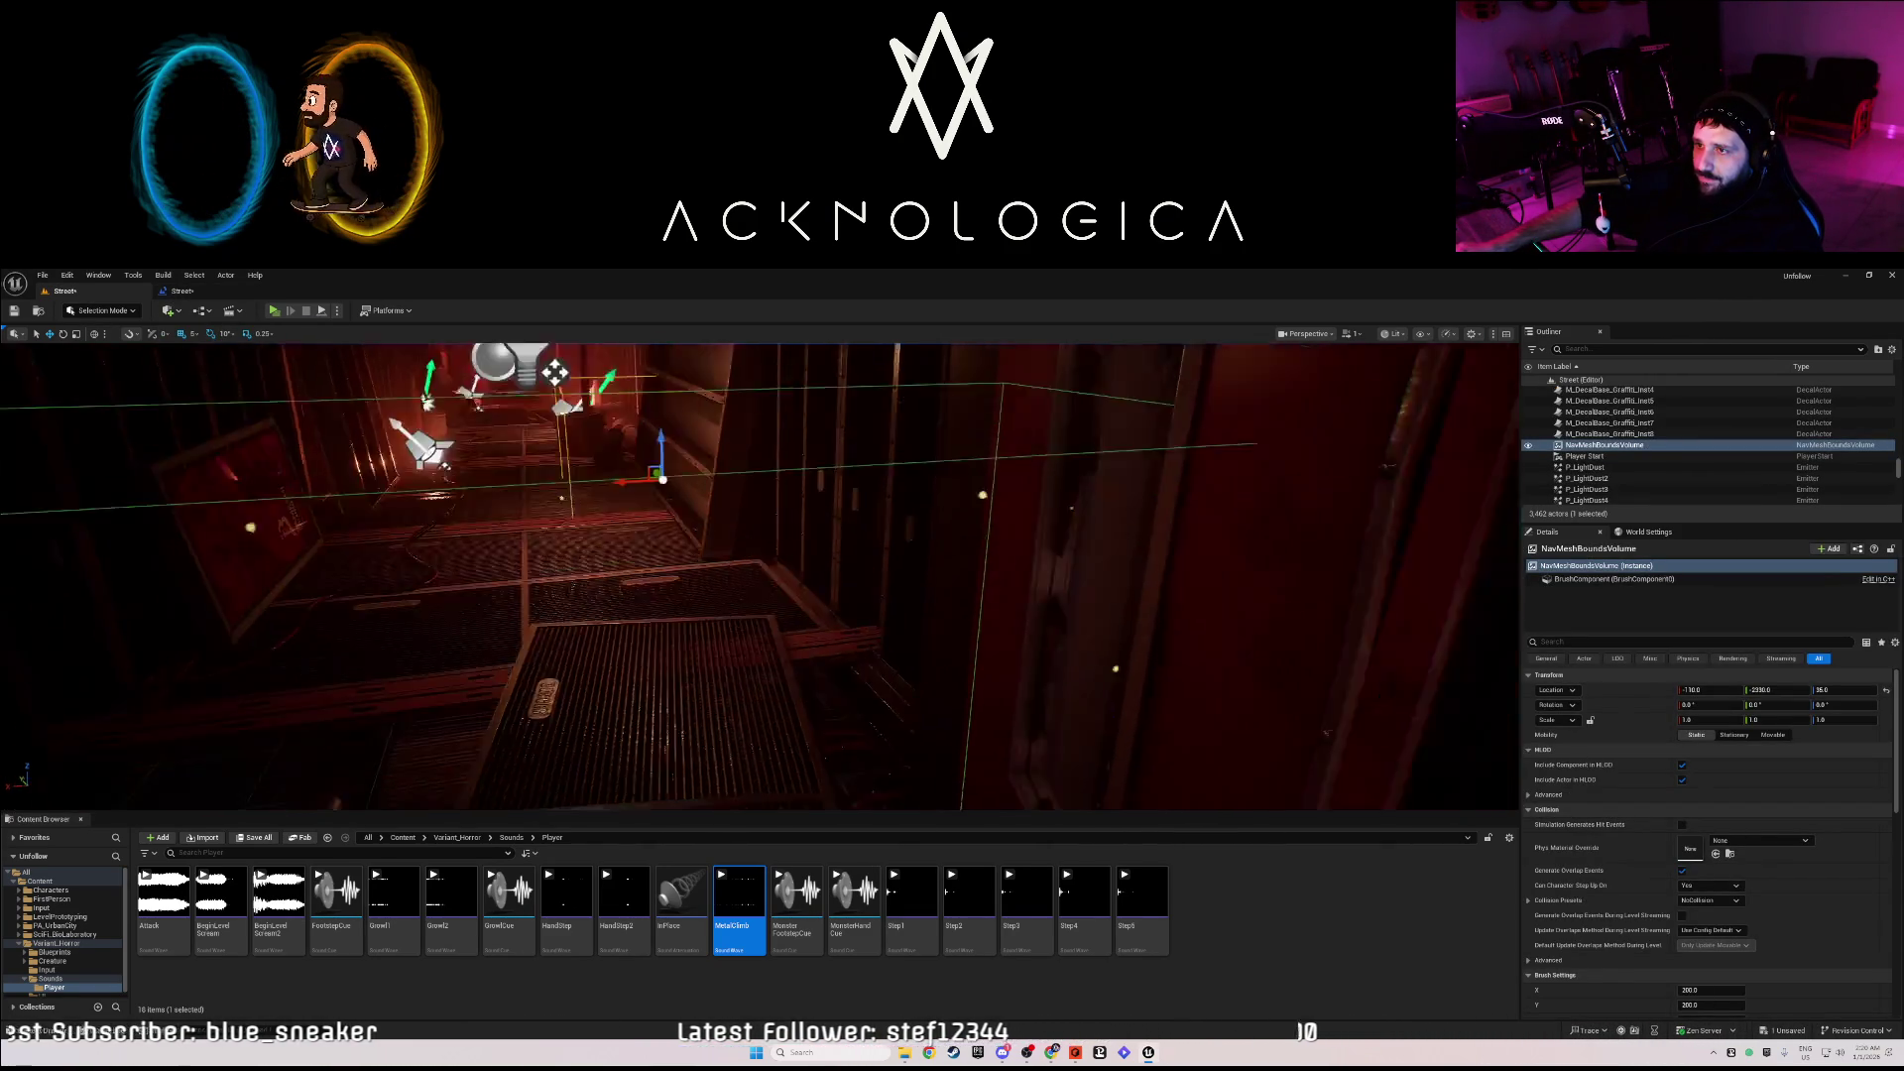
pyautogui.press('f')
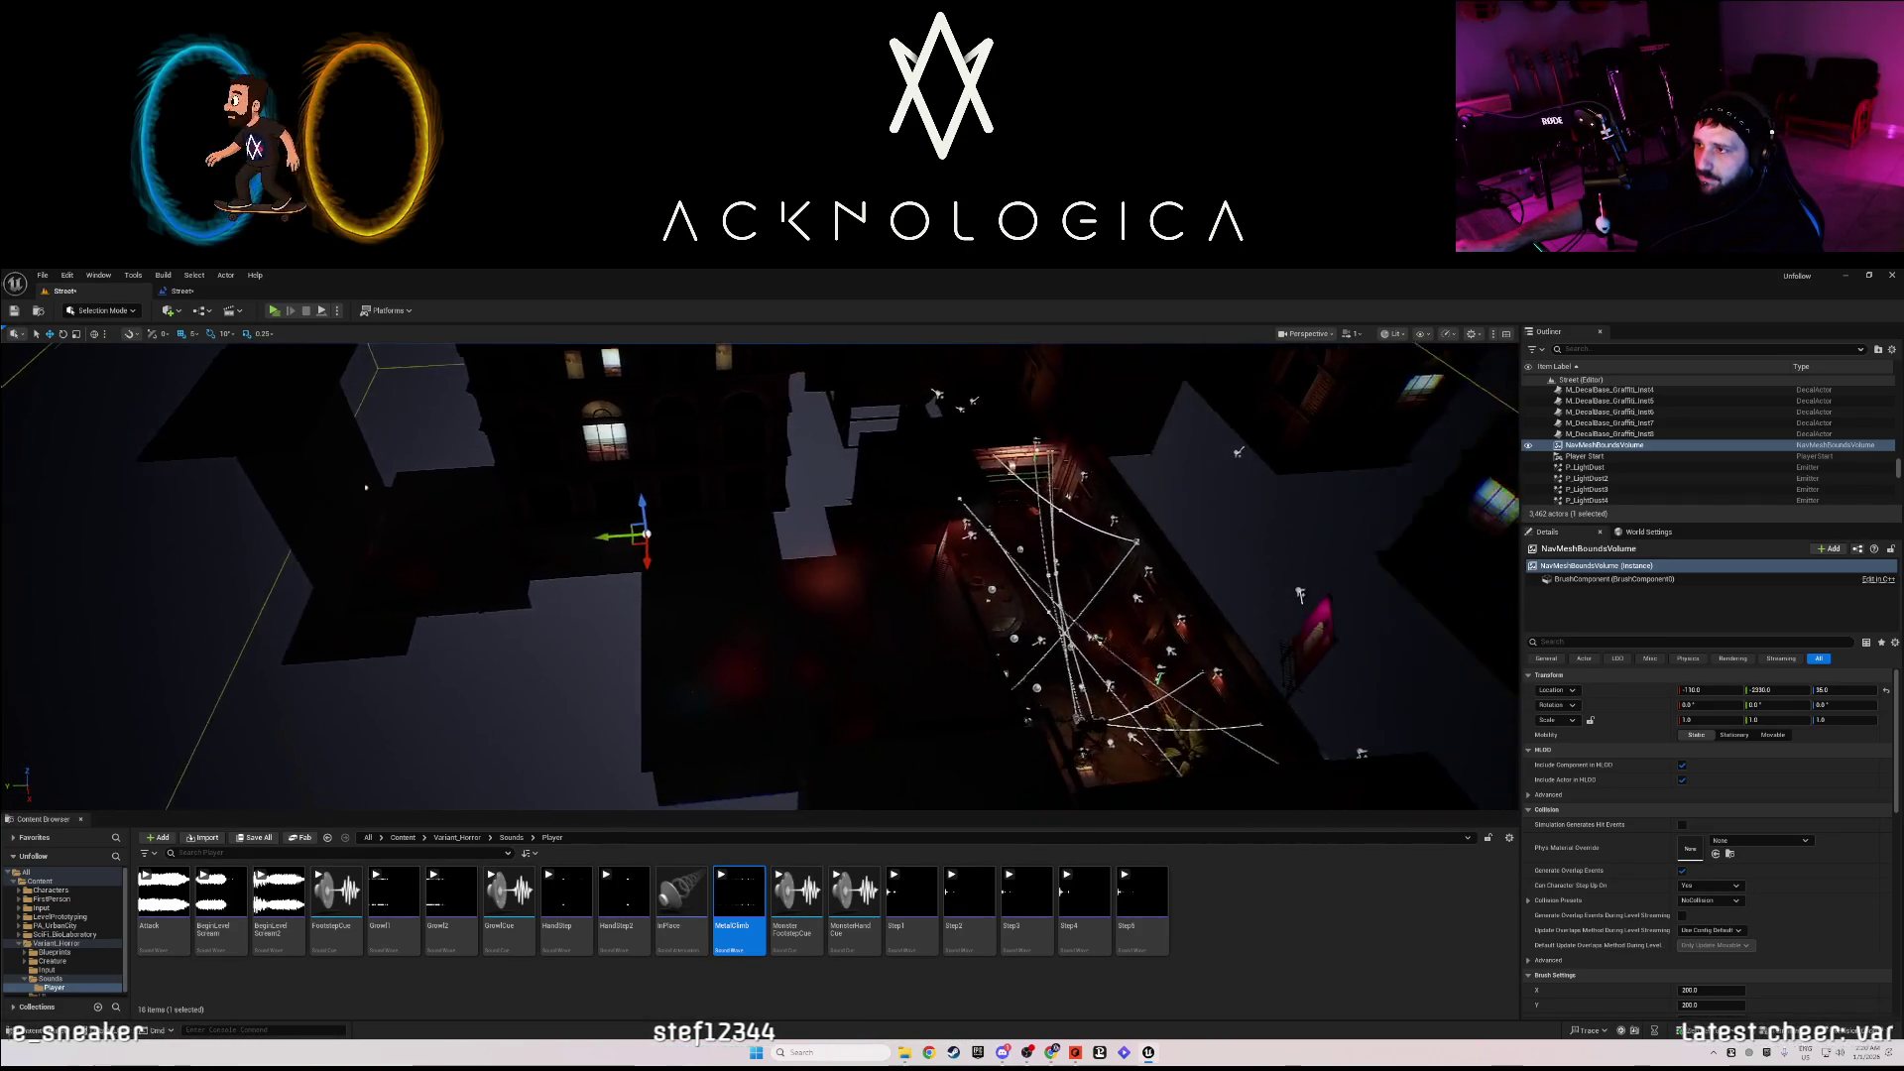
pyautogui.moveTo(513, 574); pyautogui.dragTo(512, 573)
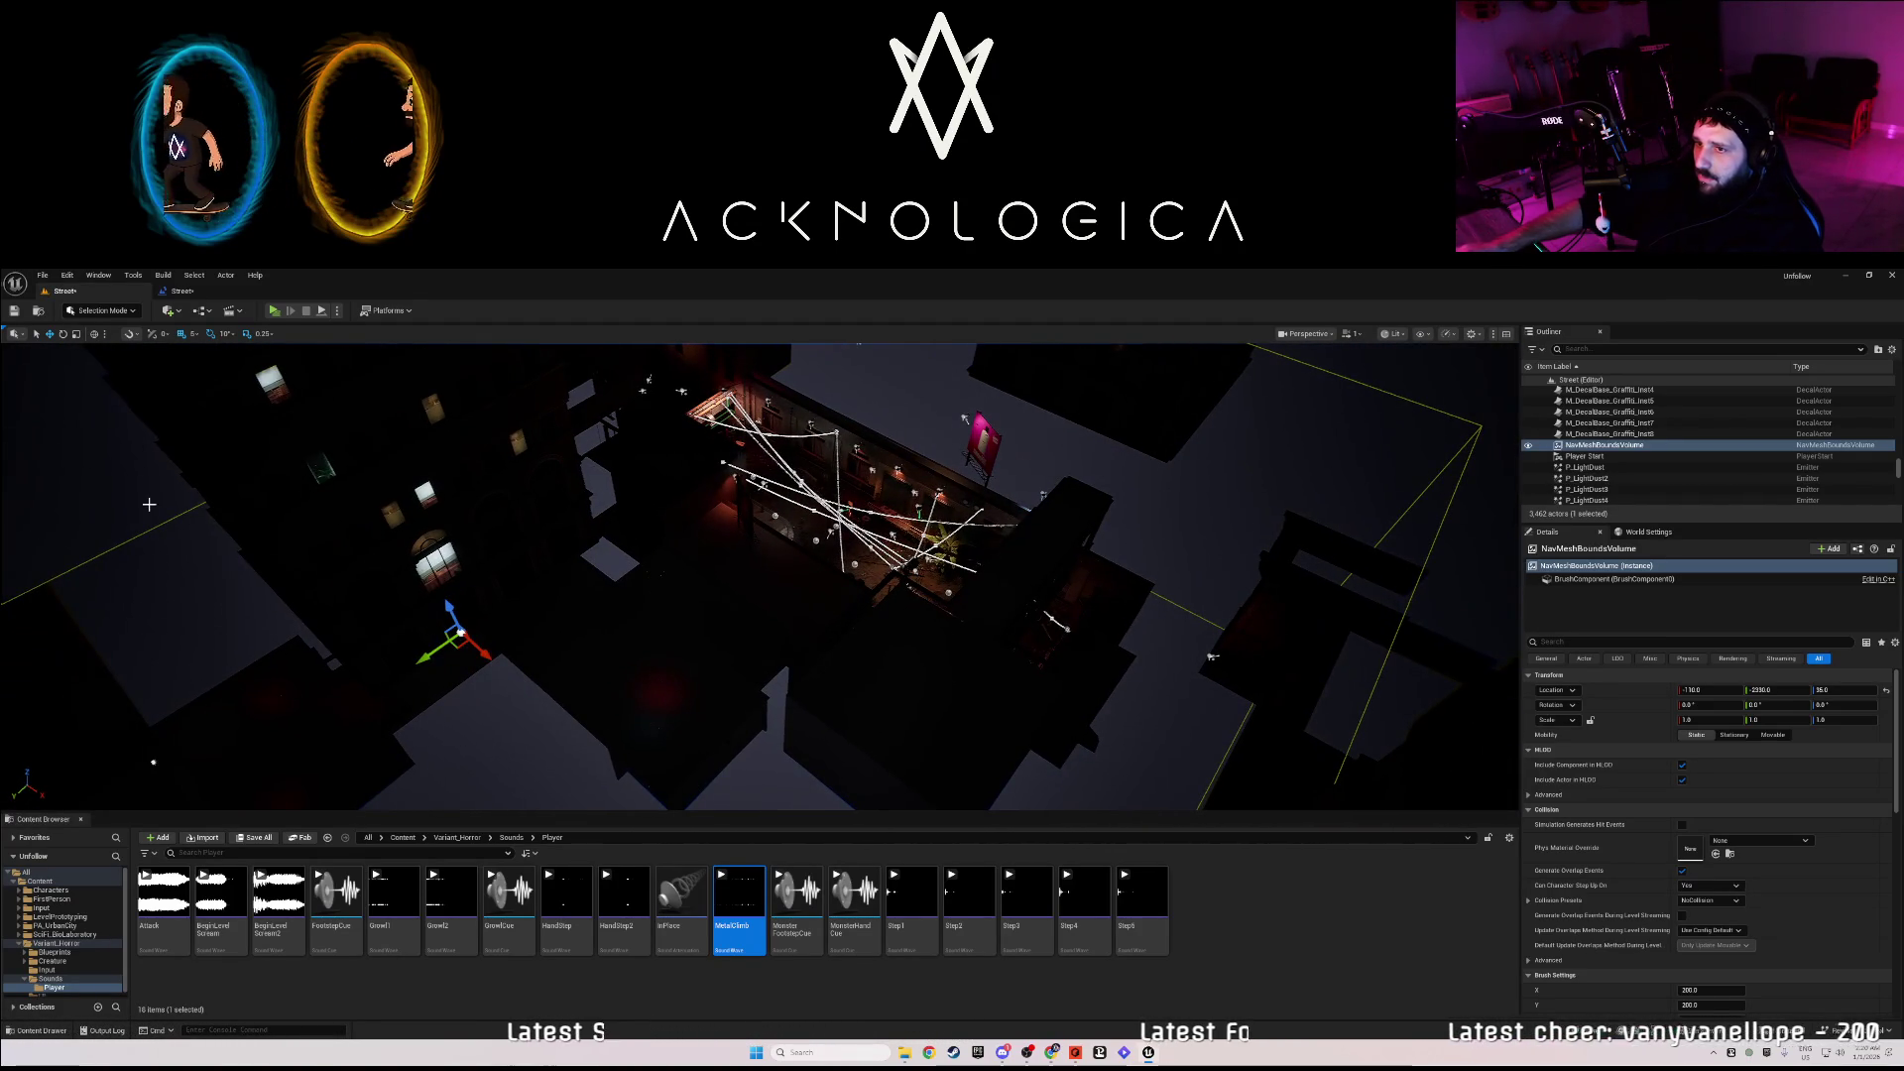
pyautogui.moveTo(578, 615)
pyautogui.mouseDown()
pyautogui.moveTo(761, 565)
pyautogui.moveTo(799, 617)
pyautogui.mouseUp()
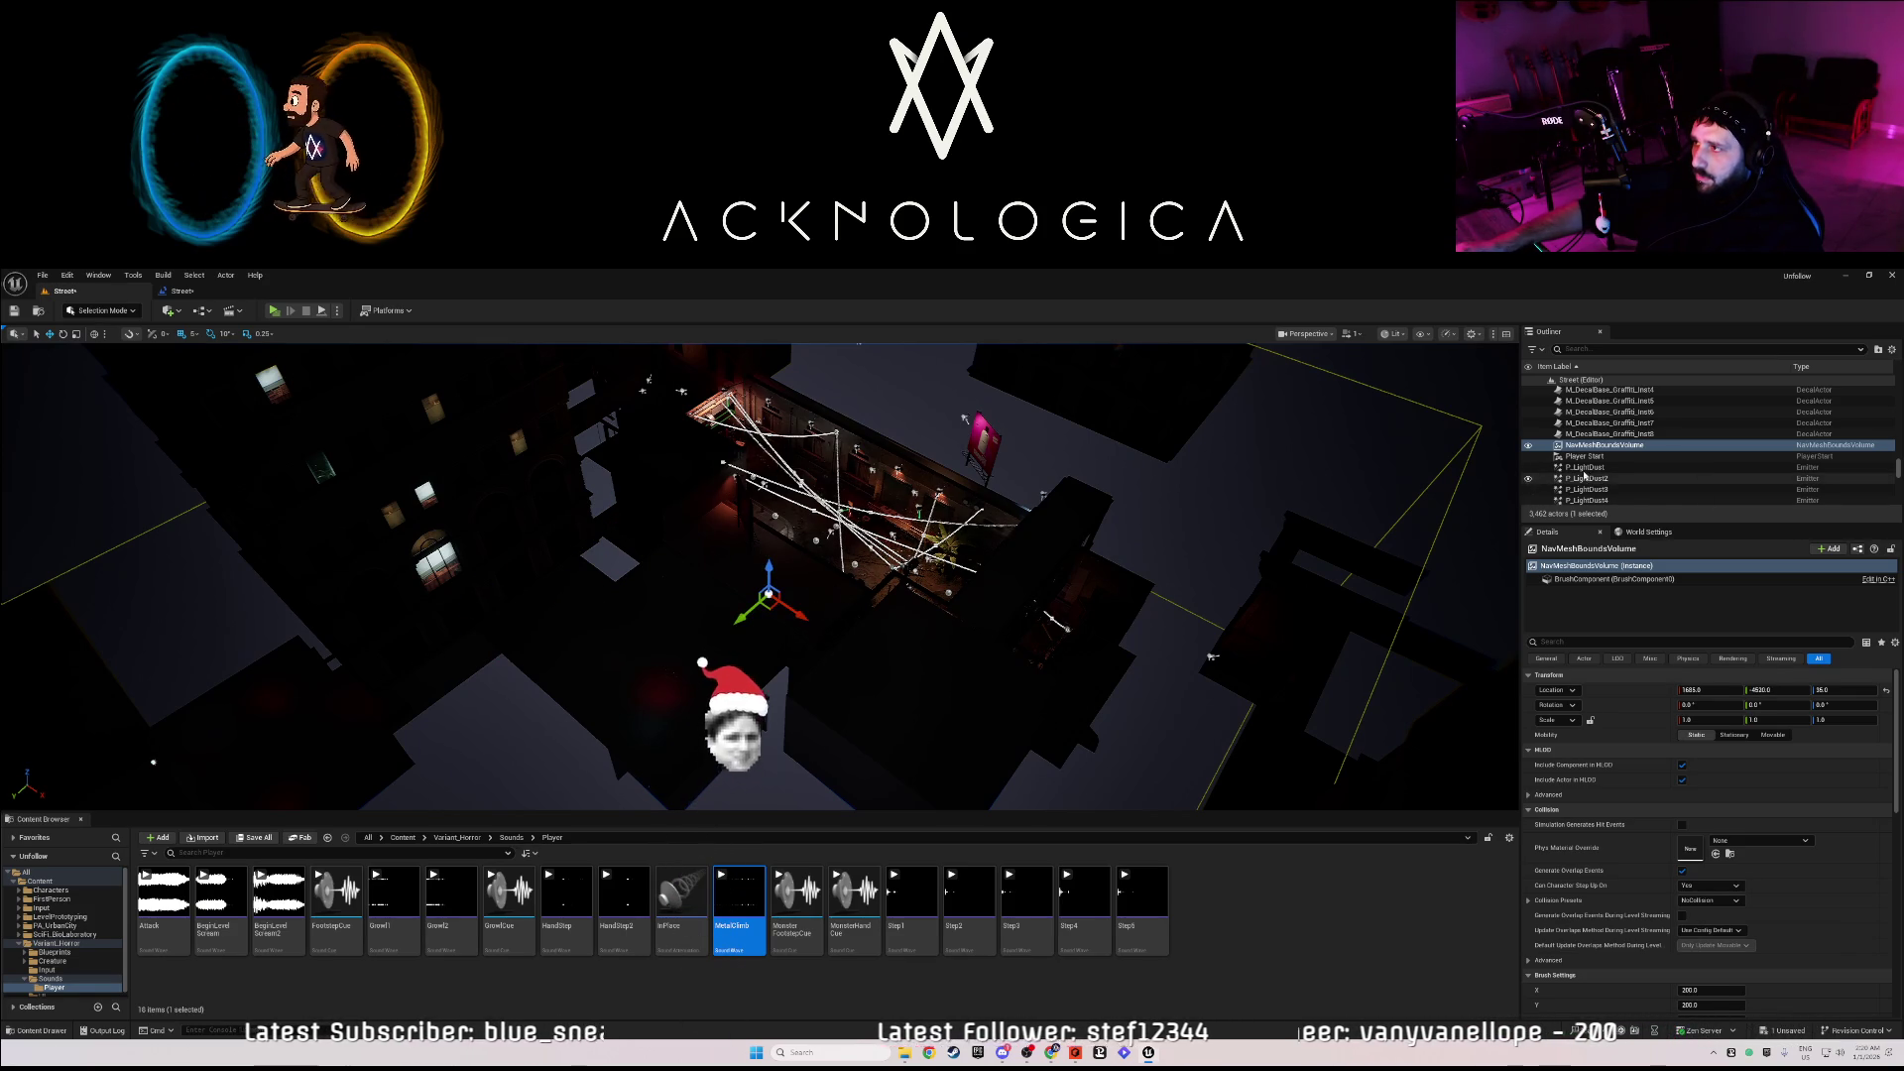
# - Set the volume's scale to 50 in Details and save the level
pyautogui.click(1721, 719)
pyautogui.write('50')
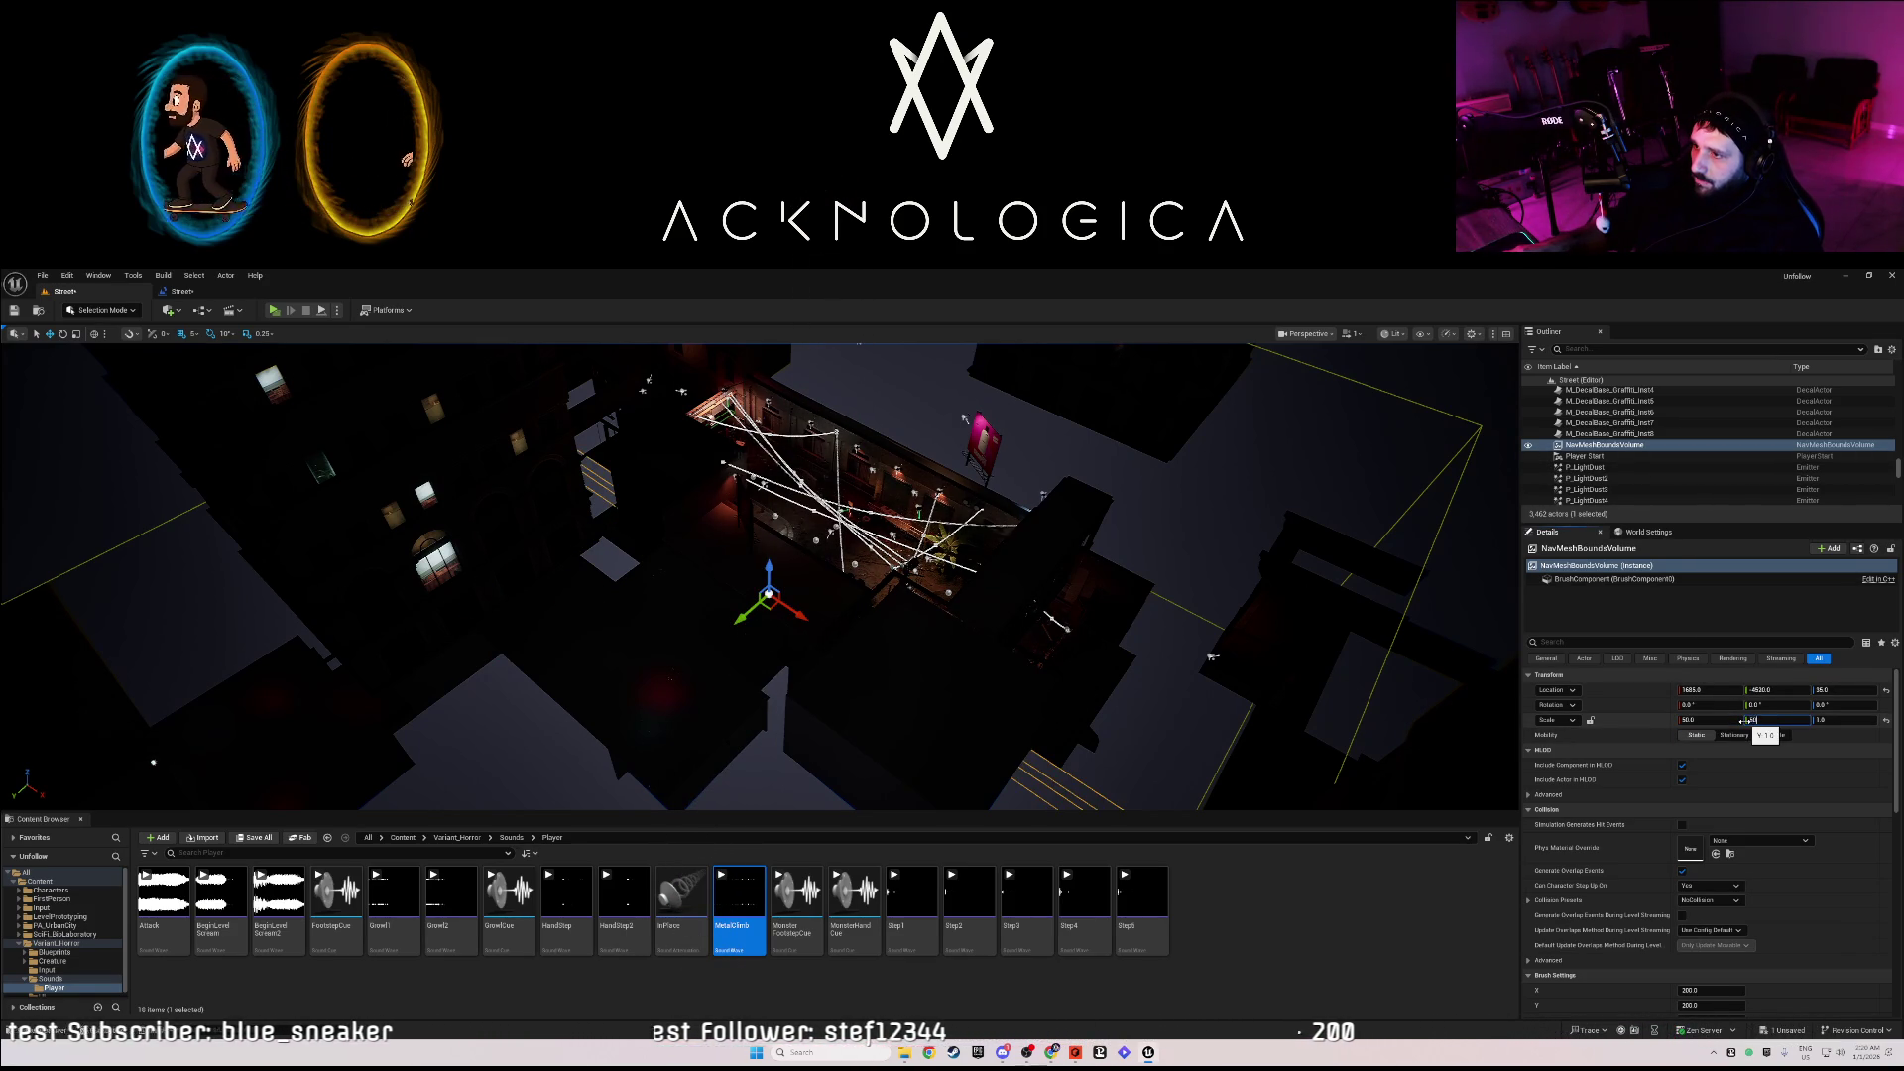
pyautogui.press('Tab')
pyautogui.write('50')
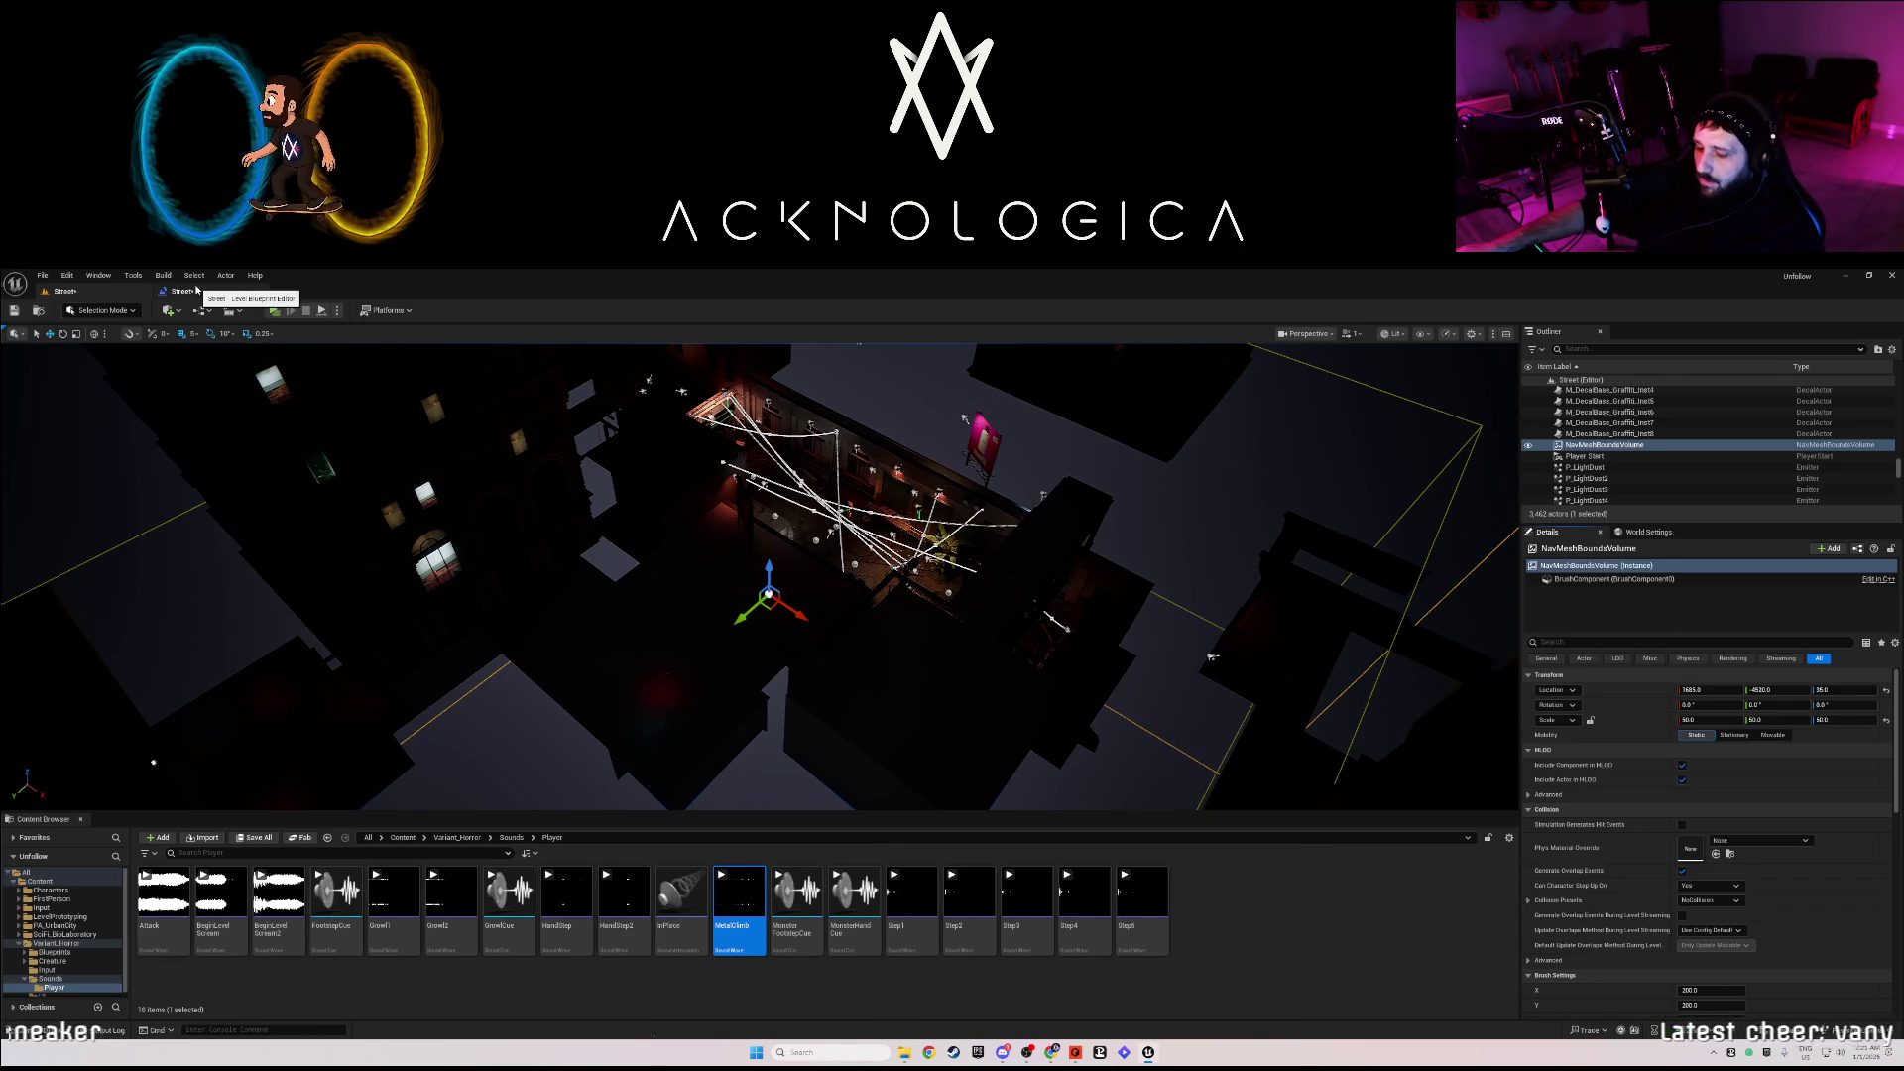
pyautogui.hotkey('ctrl', 's')
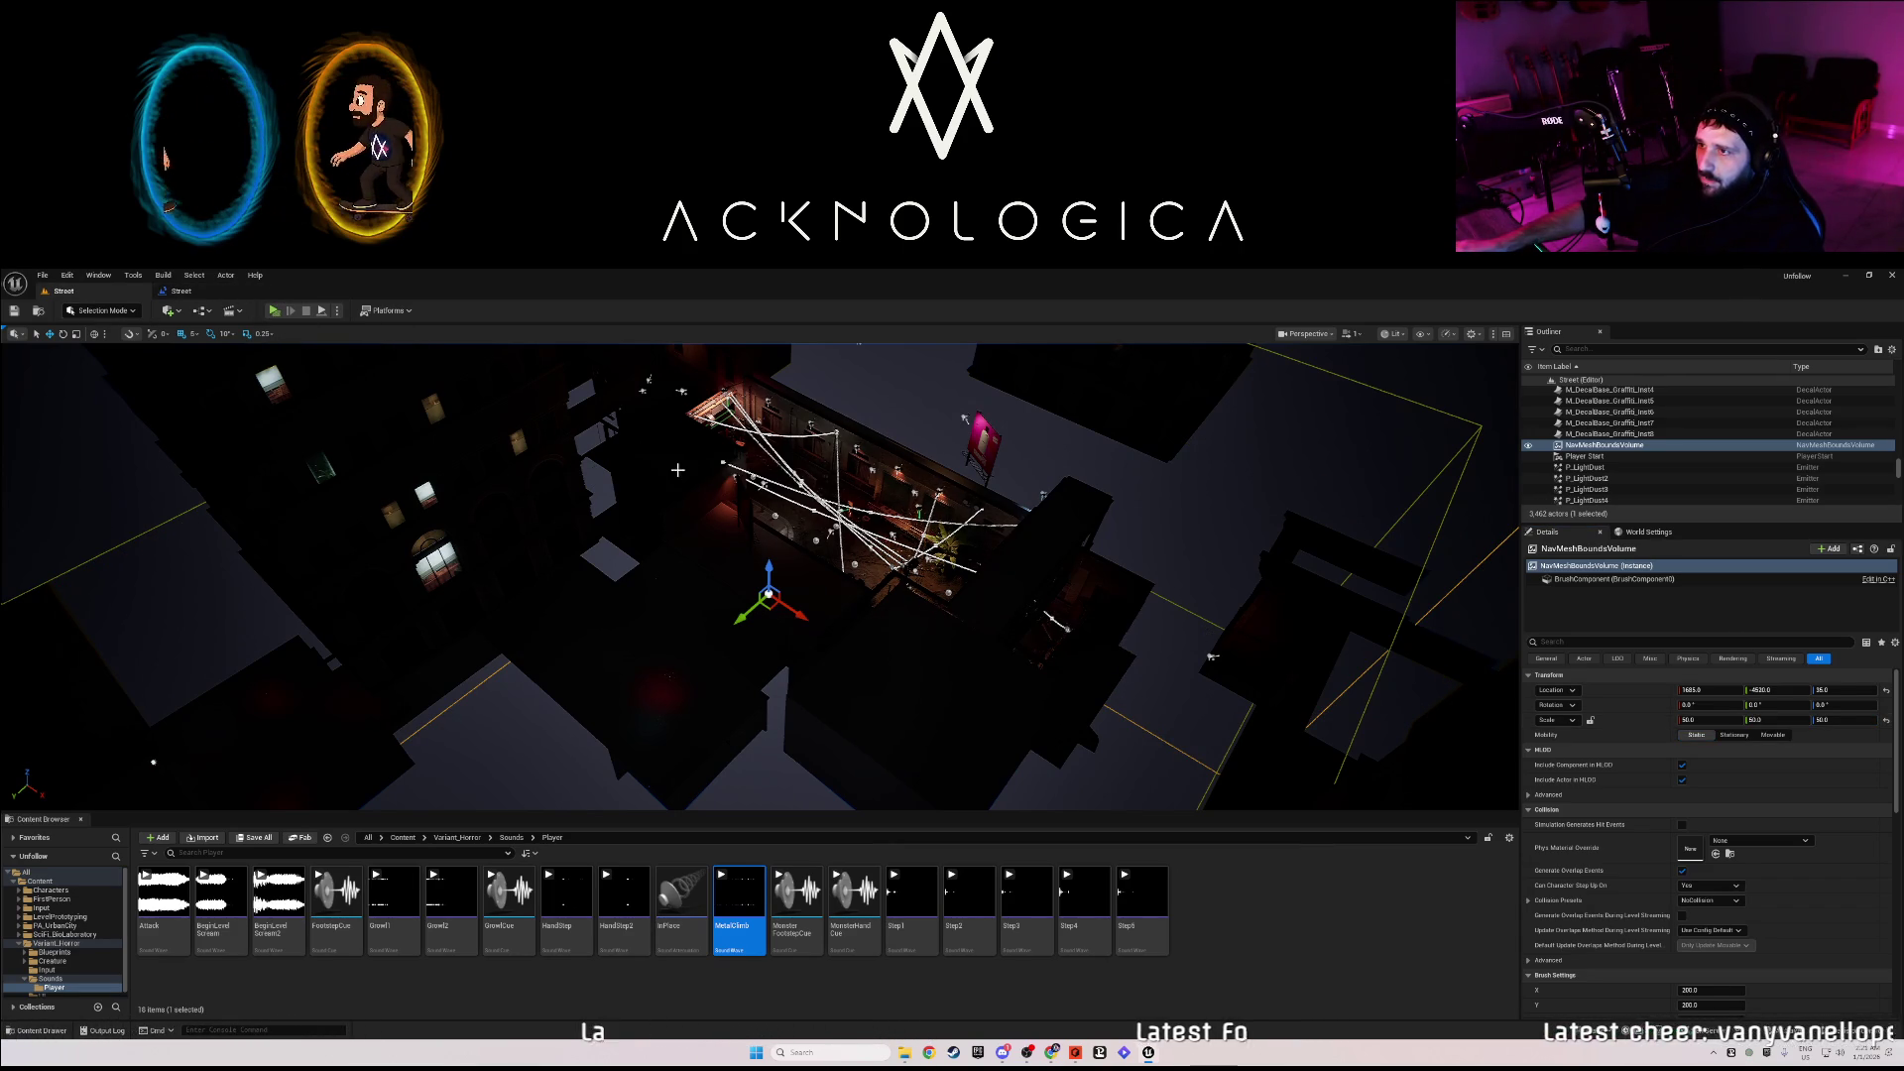
# - Check the navmesh coverage with P, then launch Play In Editor in a new window with Alt+P
pyautogui.press('p')
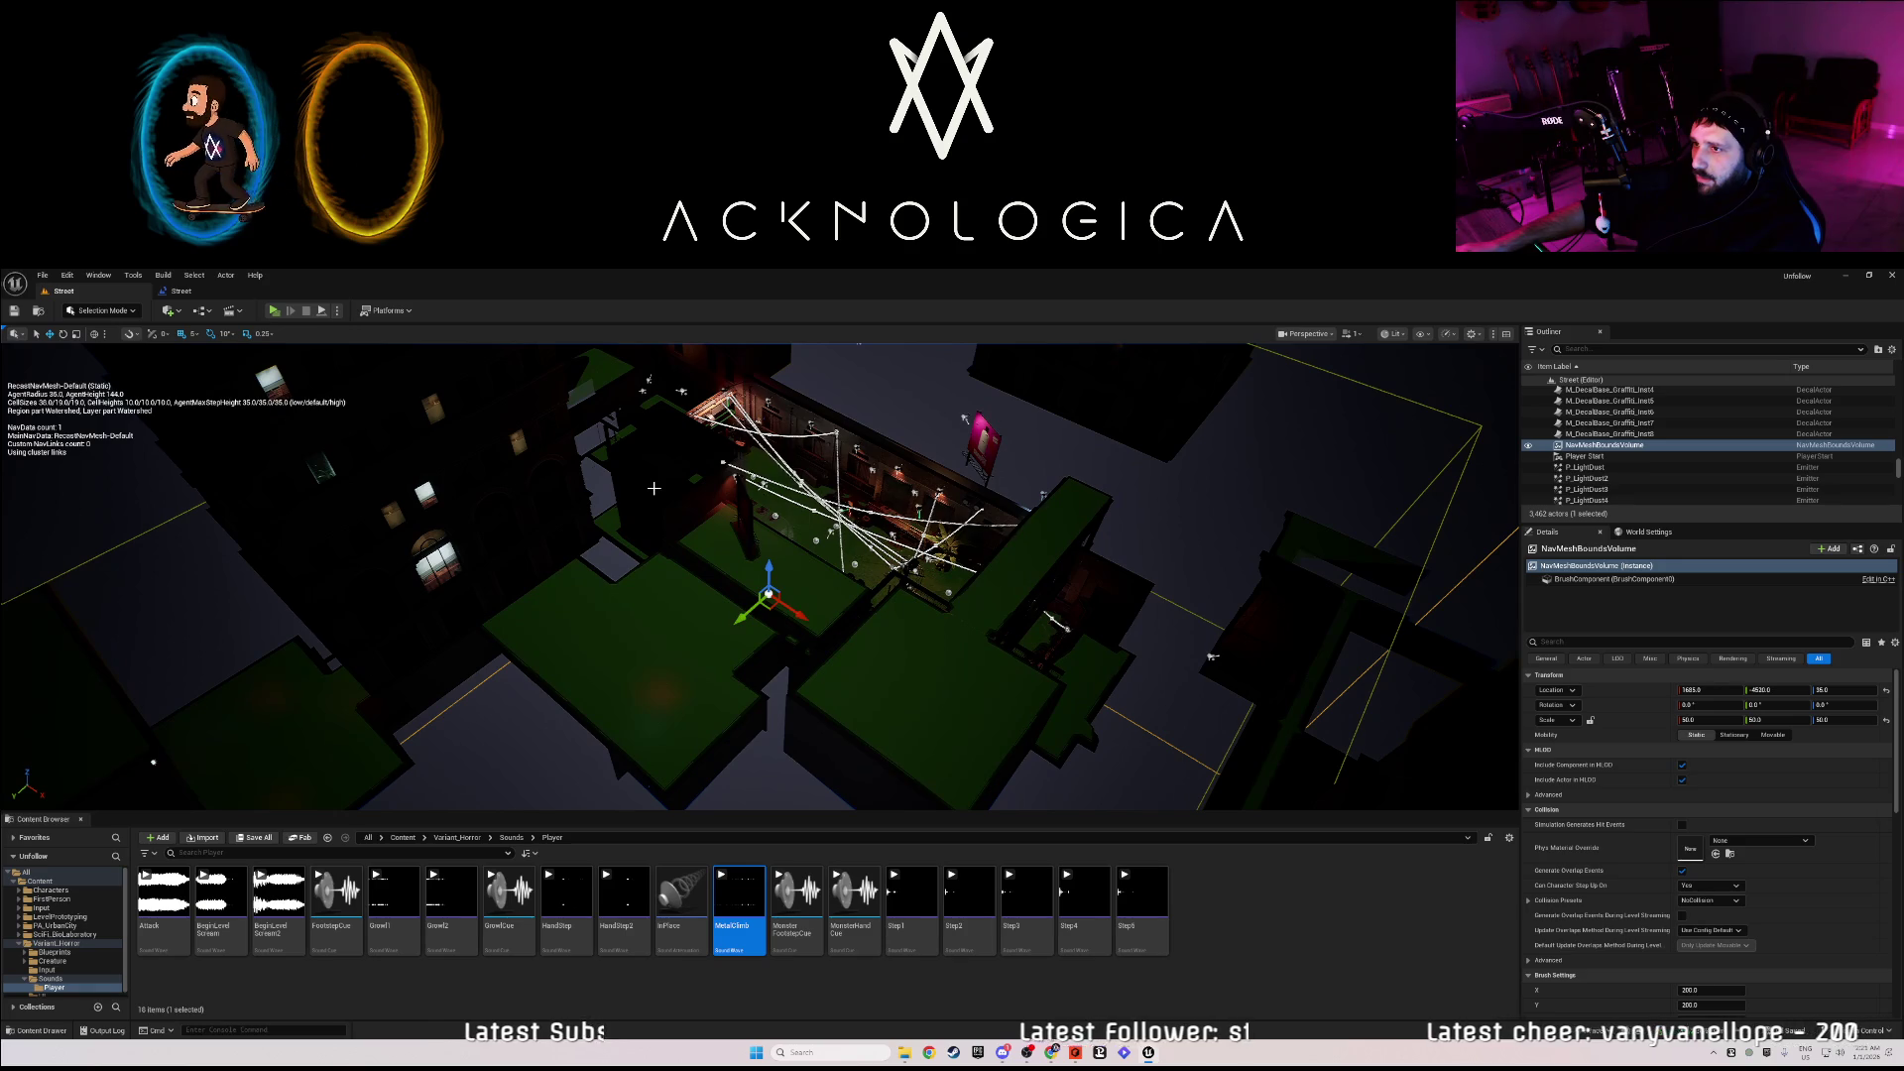
pyautogui.press('p')
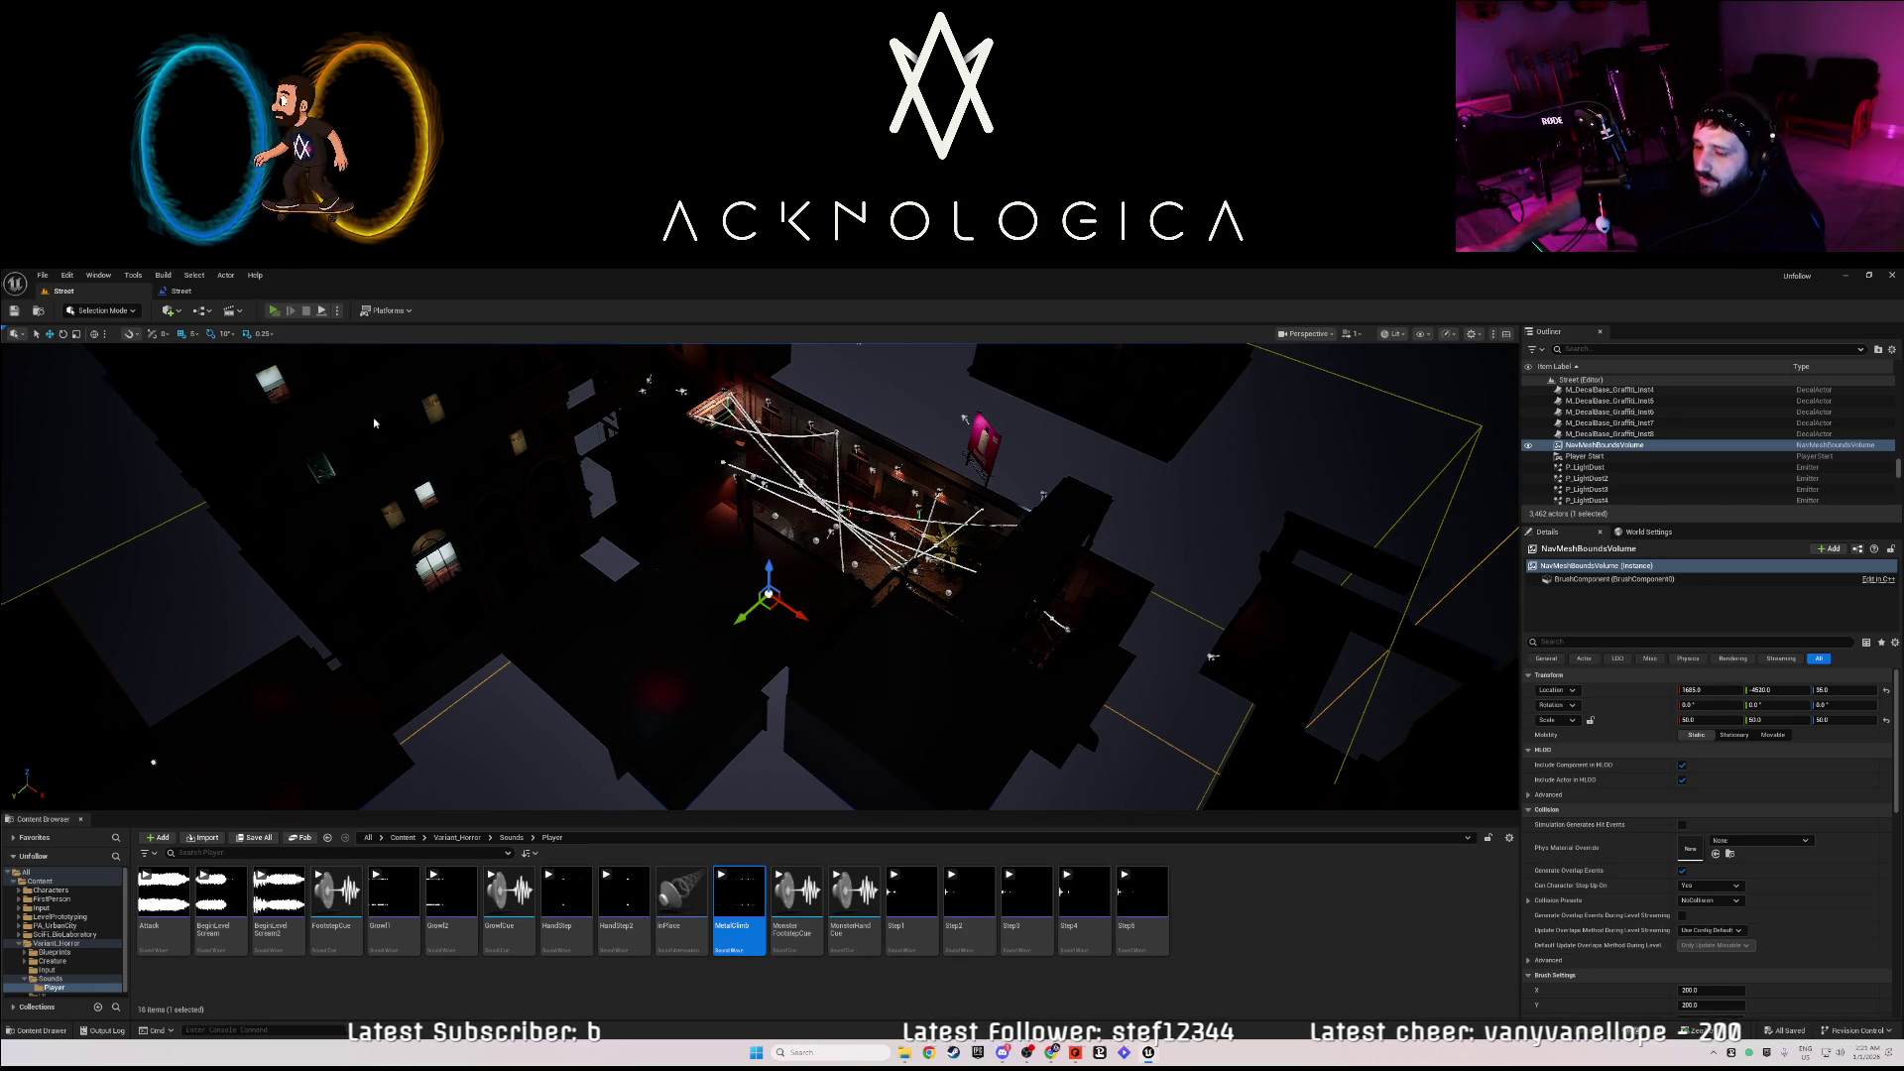
pyautogui.hotkey('alt', 'p')
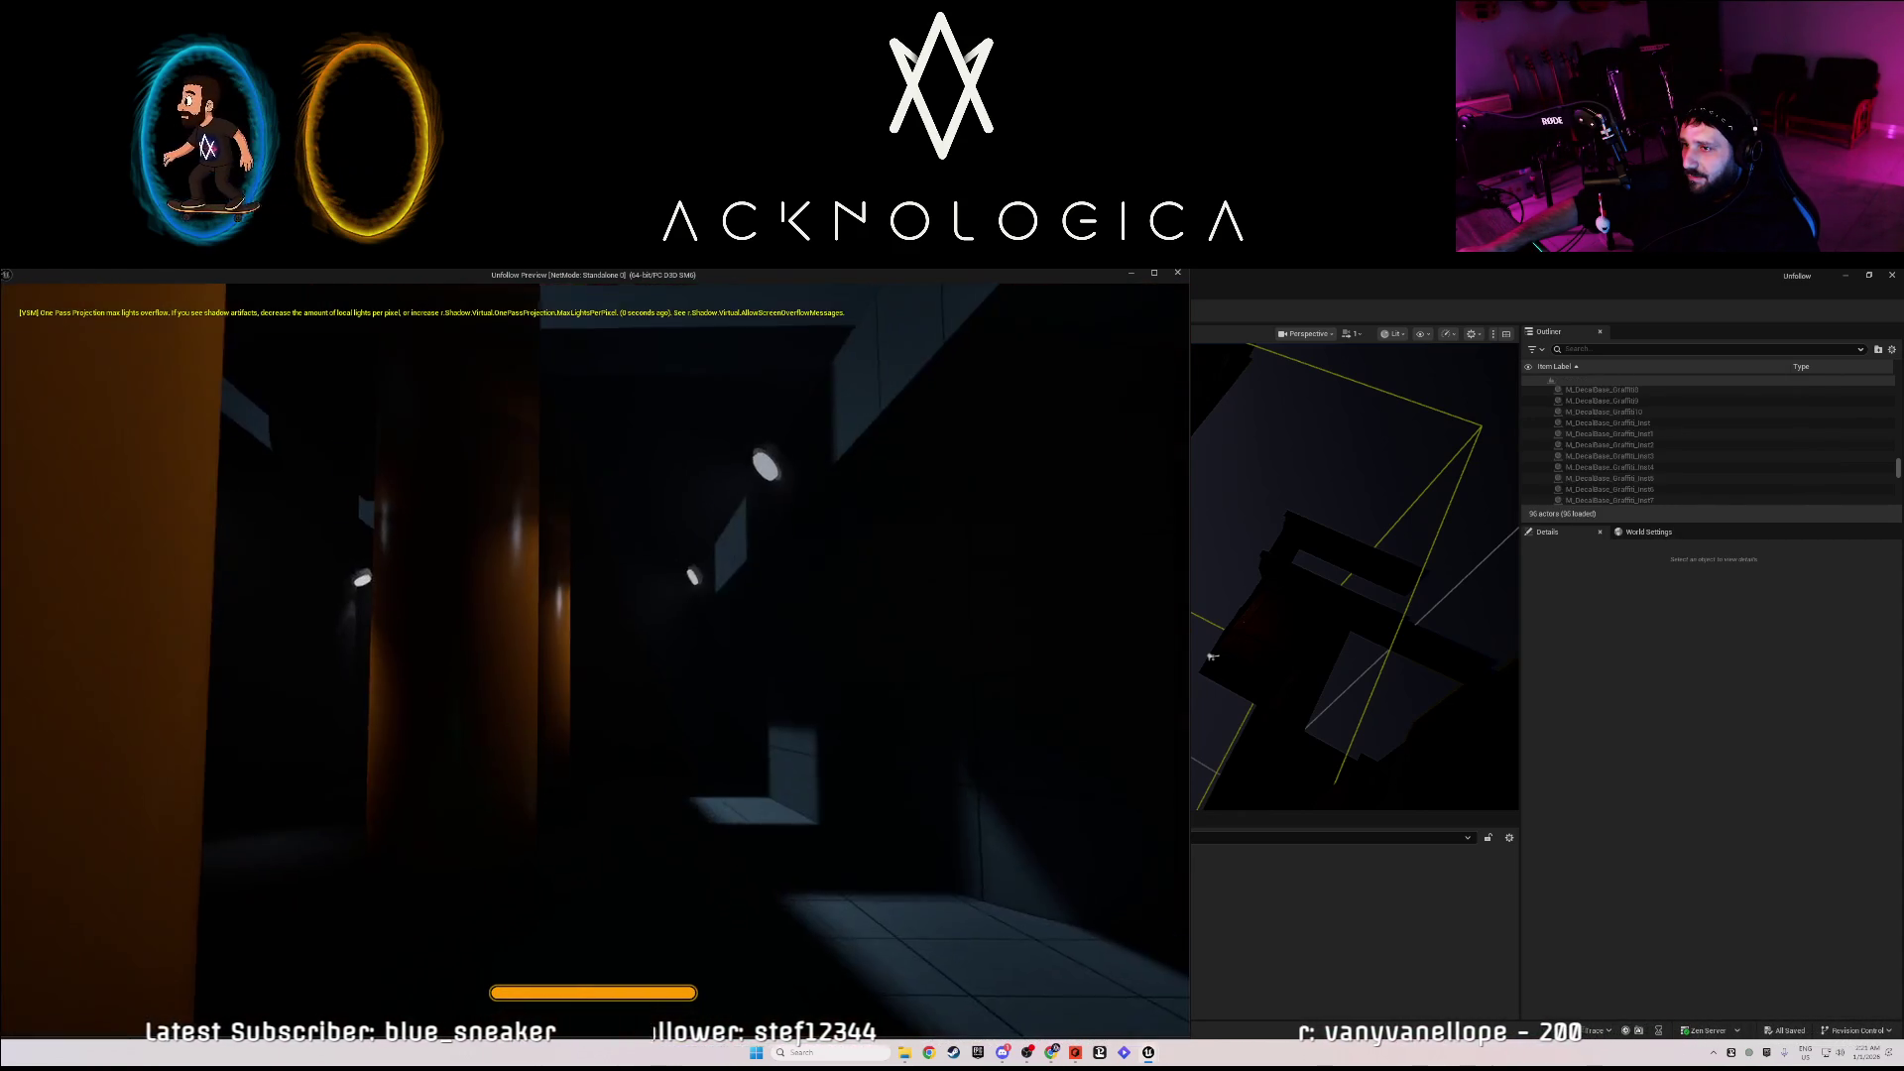
# - Stop the play-test with Esc and fly the editor camera from the lit street toward the dark interior
pyautogui.press('Escape')
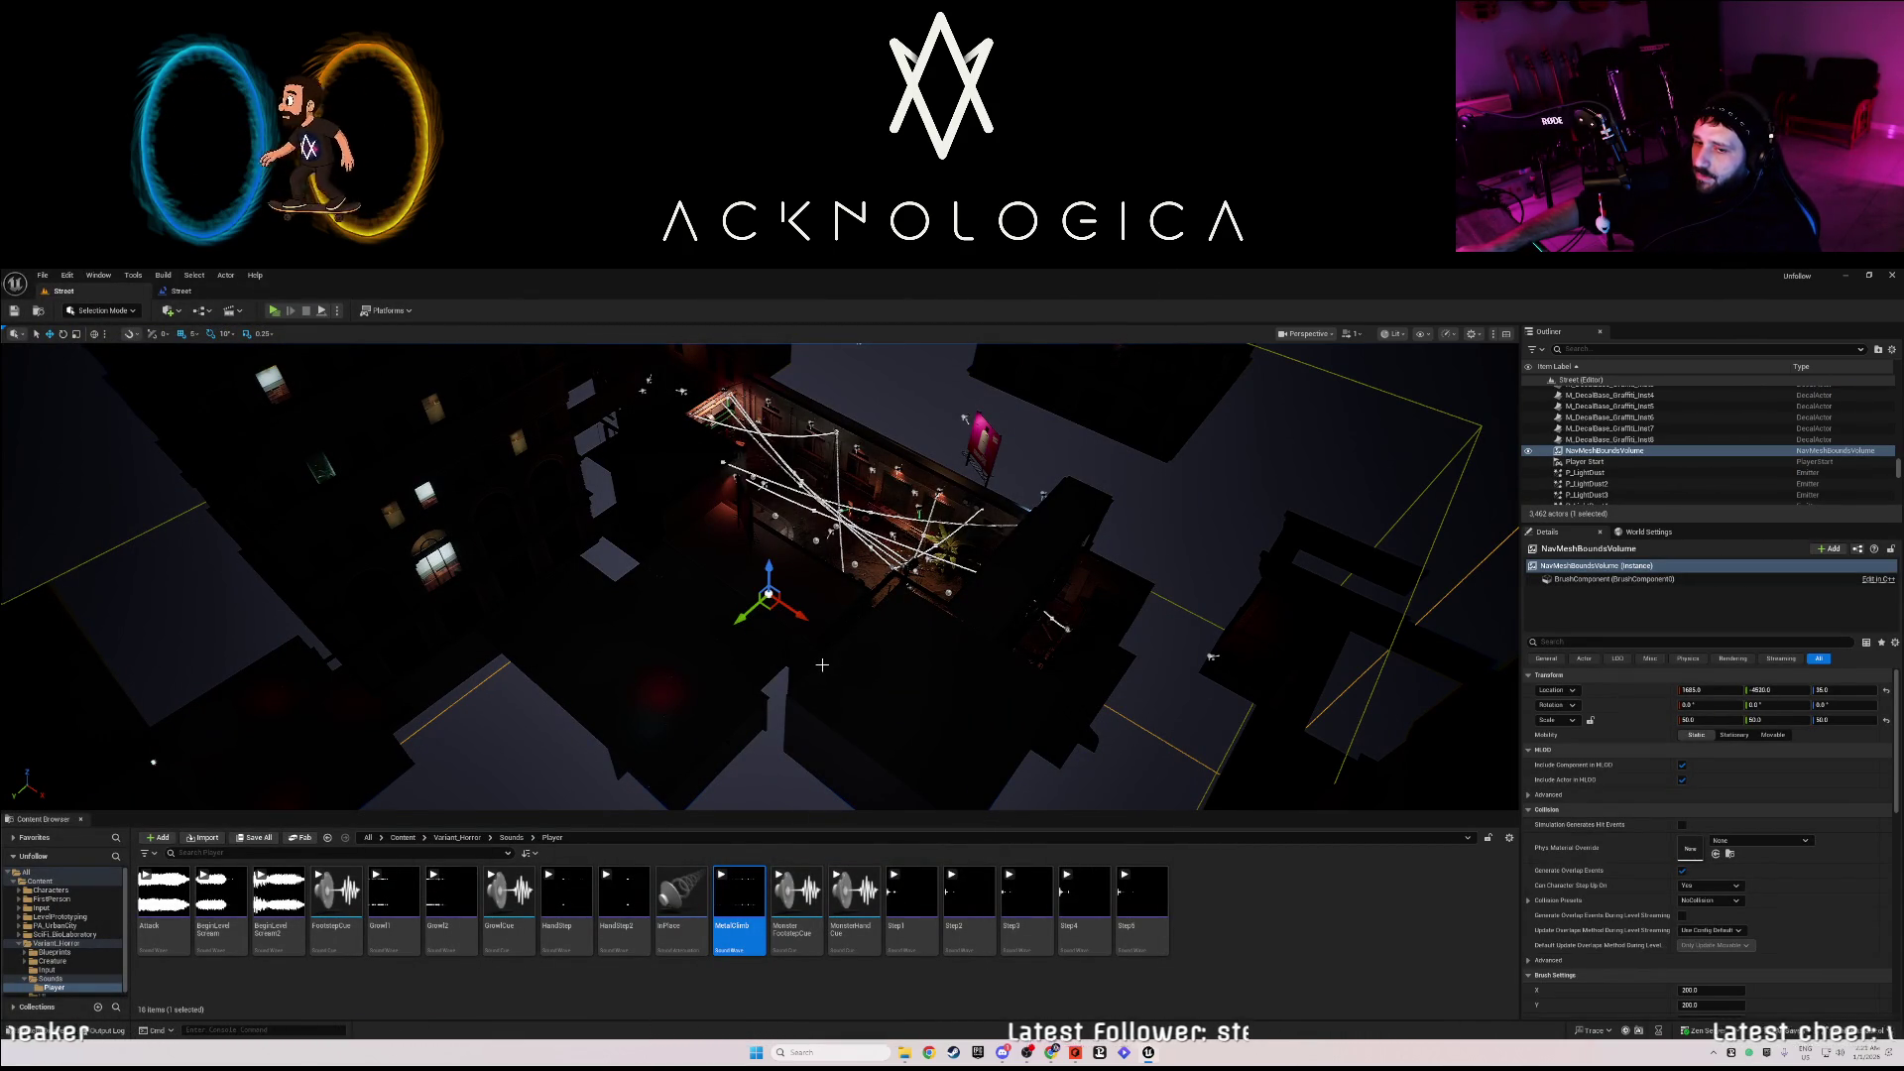
pyautogui.moveTo(825, 666)
pyautogui.mouseDown()
pyautogui.moveTo(826, 572)
pyautogui.moveTo(832, 668)
pyautogui.mouseUp()
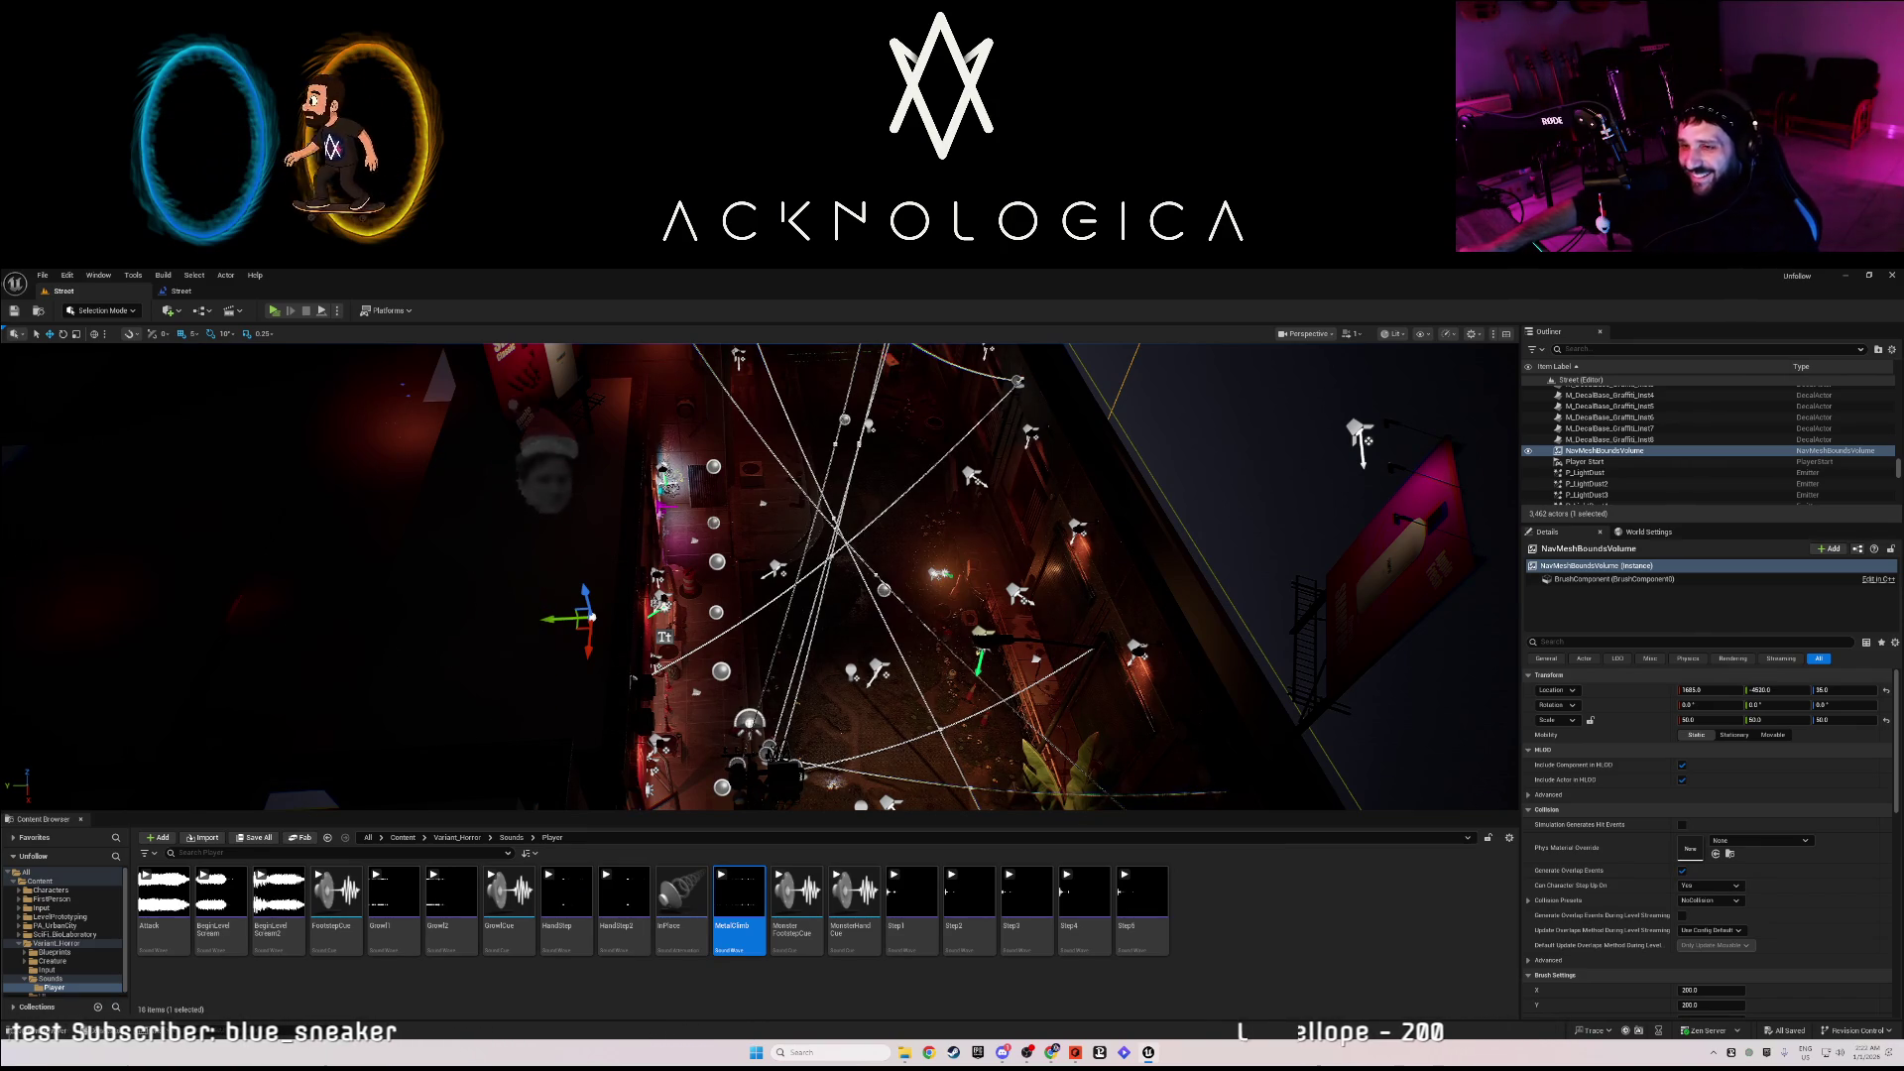
pyautogui.moveTo(508, 577); pyautogui.dragTo(508, 577)
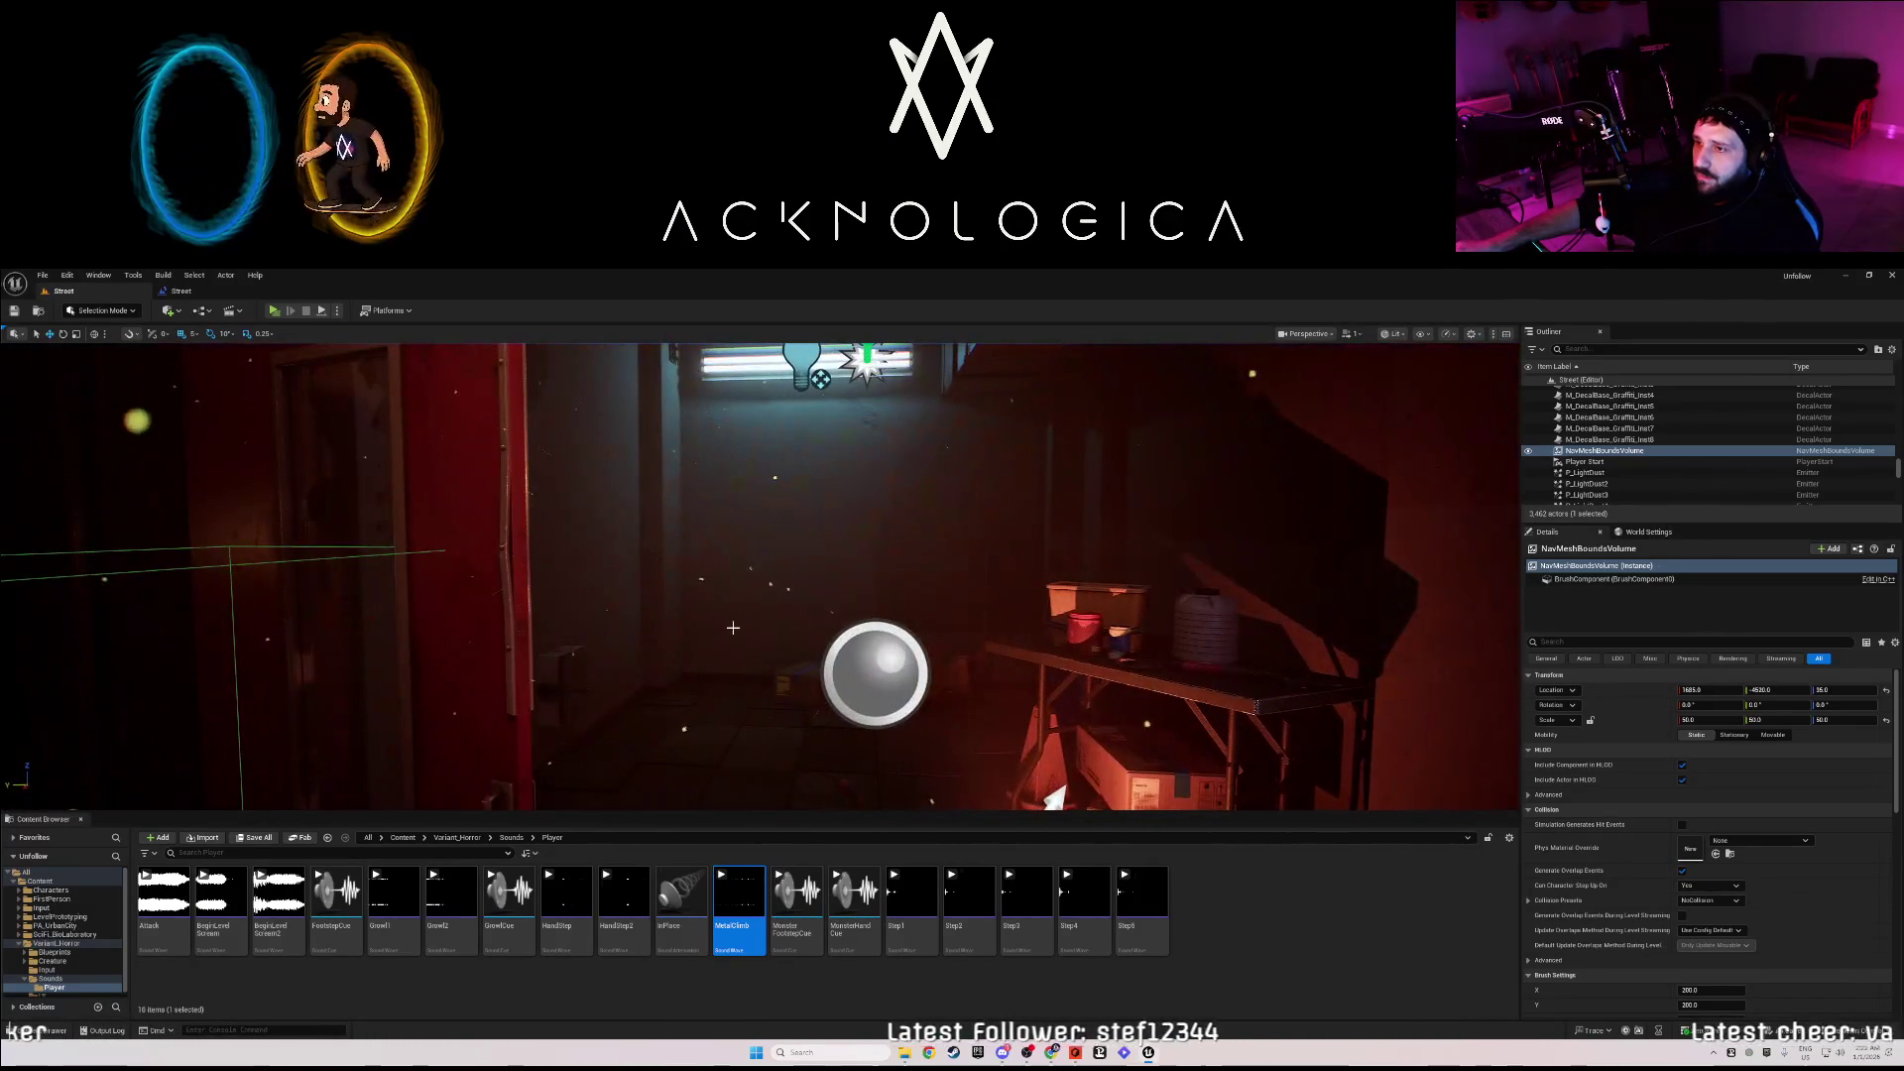
# - Inspect the SpawnActor BP Creature node, leaving collision handling at Default, then return to the level editor
pyautogui.click(179, 291)
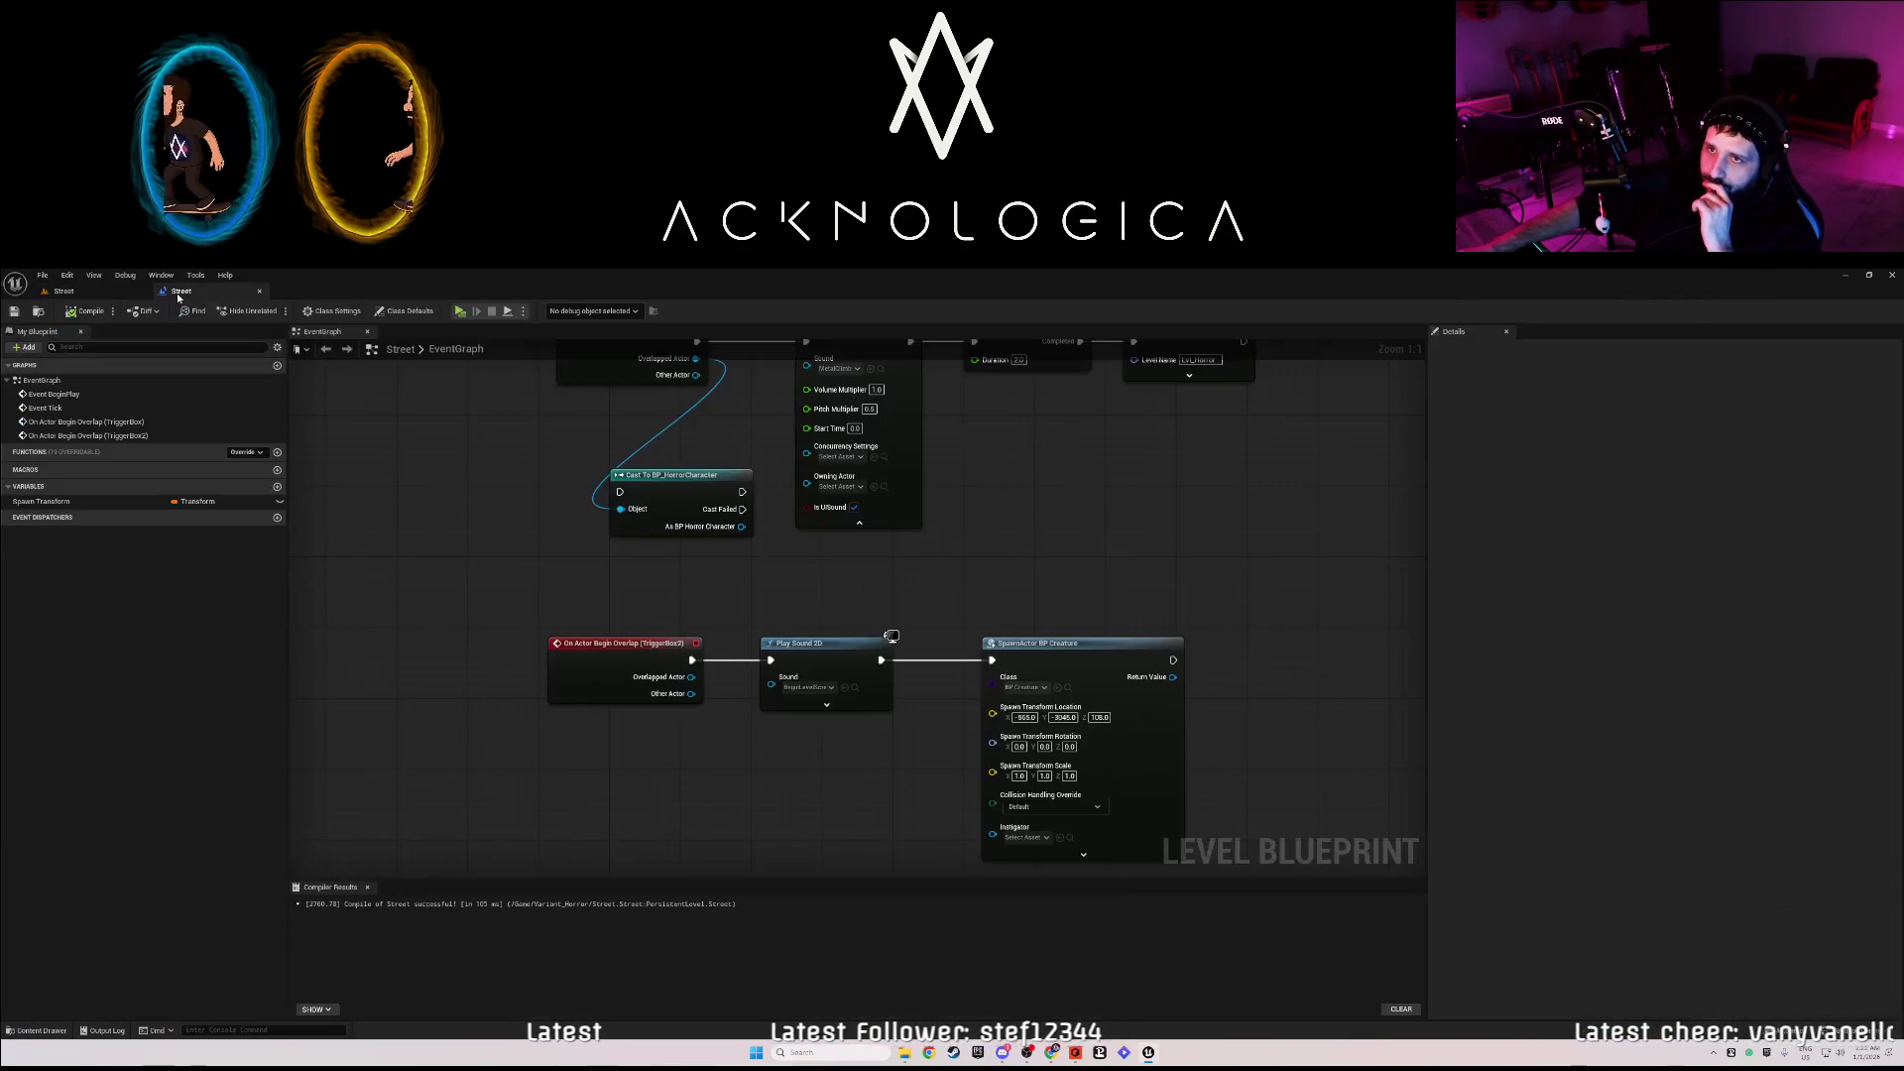
pyautogui.moveTo(1154, 819)
pyautogui.mouseDown()
pyautogui.moveTo(1276, 790)
pyautogui.moveTo(1092, 893)
pyautogui.moveTo(1211, 748)
pyautogui.moveTo(985, 576)
pyautogui.mouseUp()
pyautogui.click(987, 573)
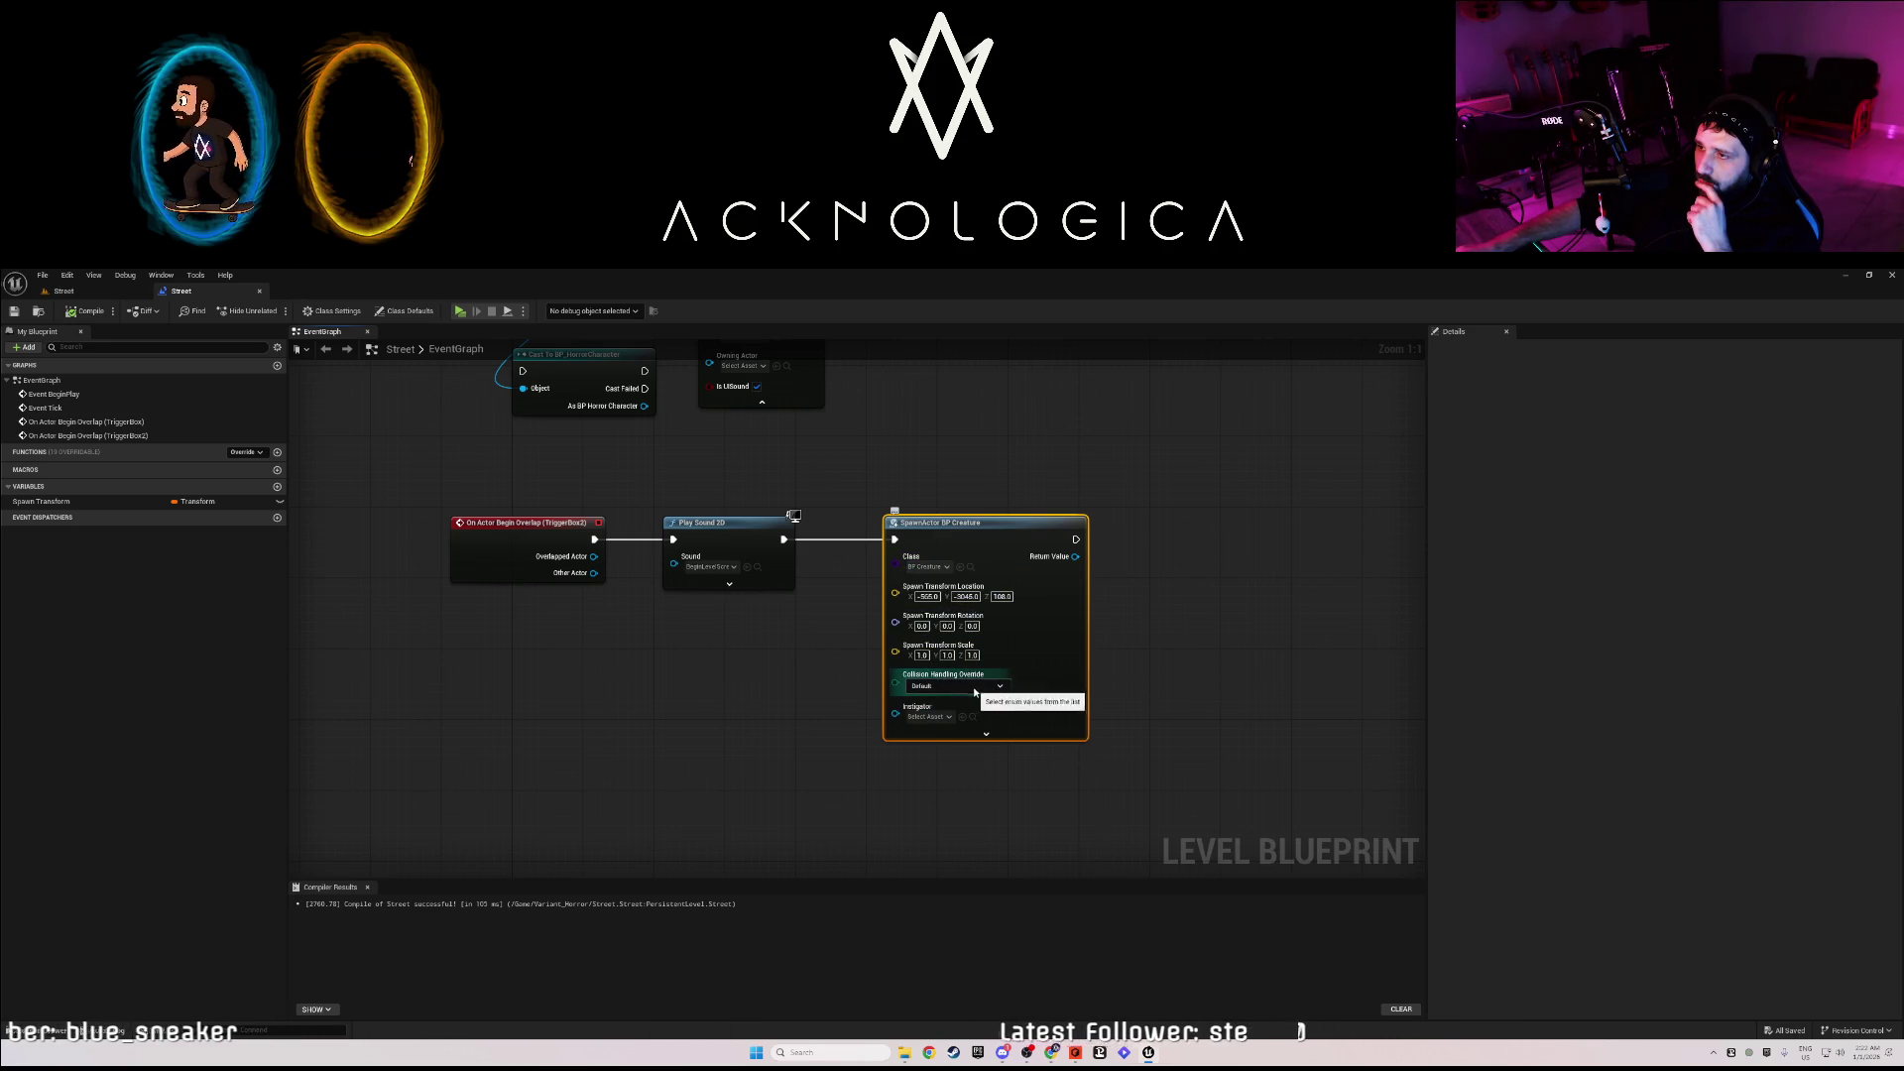
pyautogui.click(937, 703)
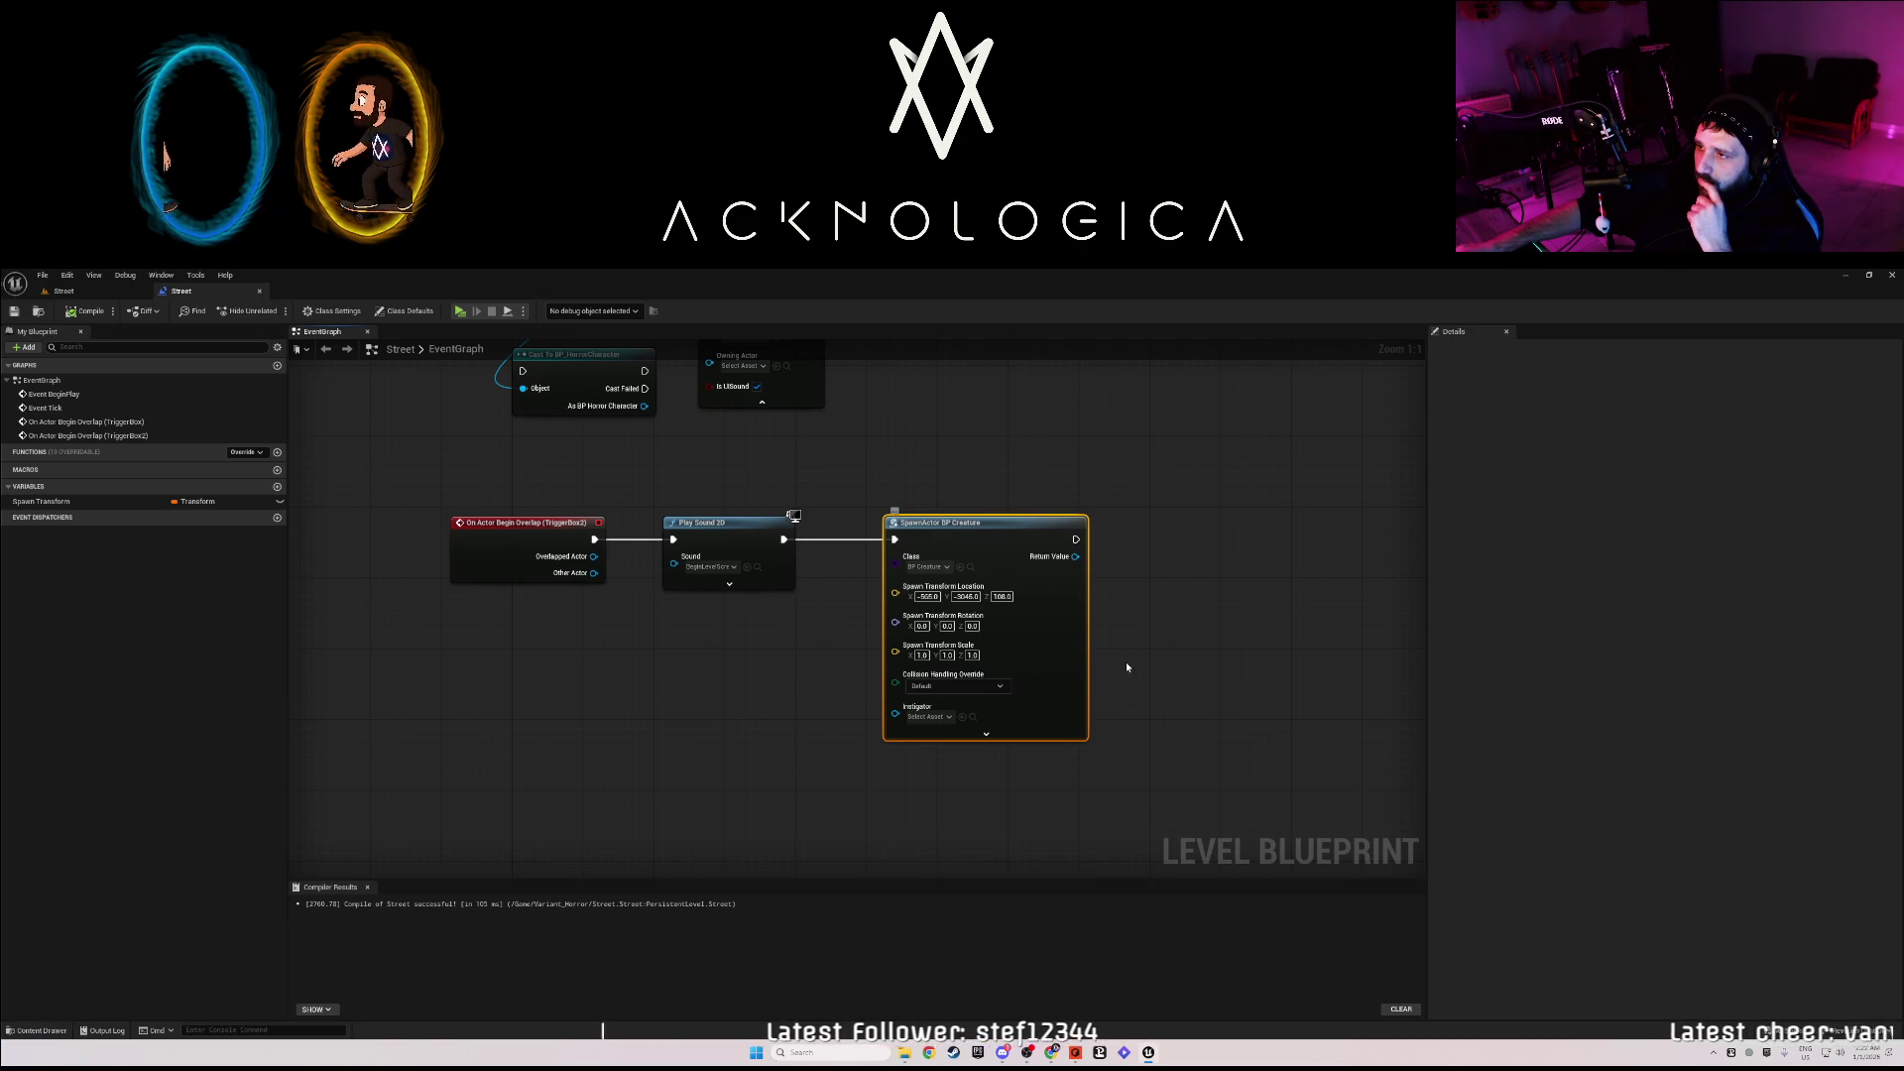
pyautogui.click(110, 298)
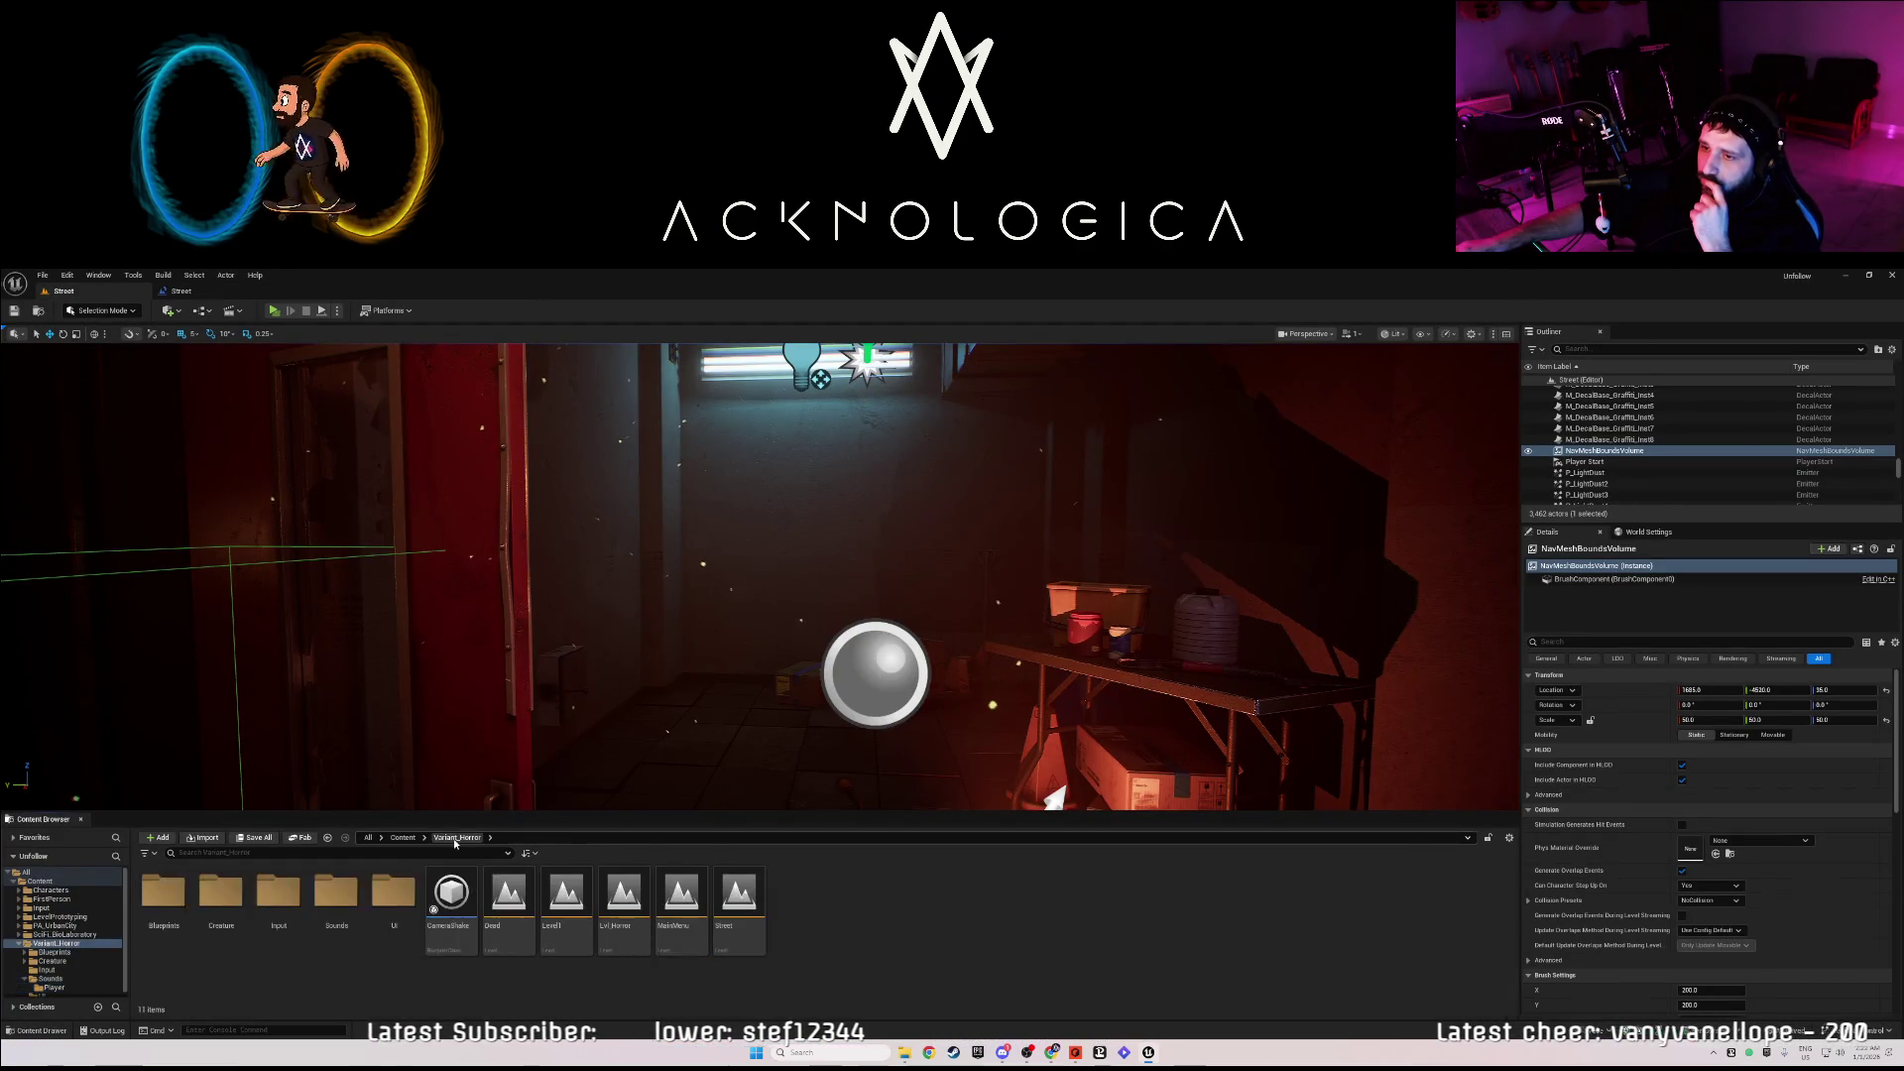
# - Open the Creature folder and the BP_Creature blueprint, and pan around its EventGraph
pyautogui.doubleClick(234, 897)
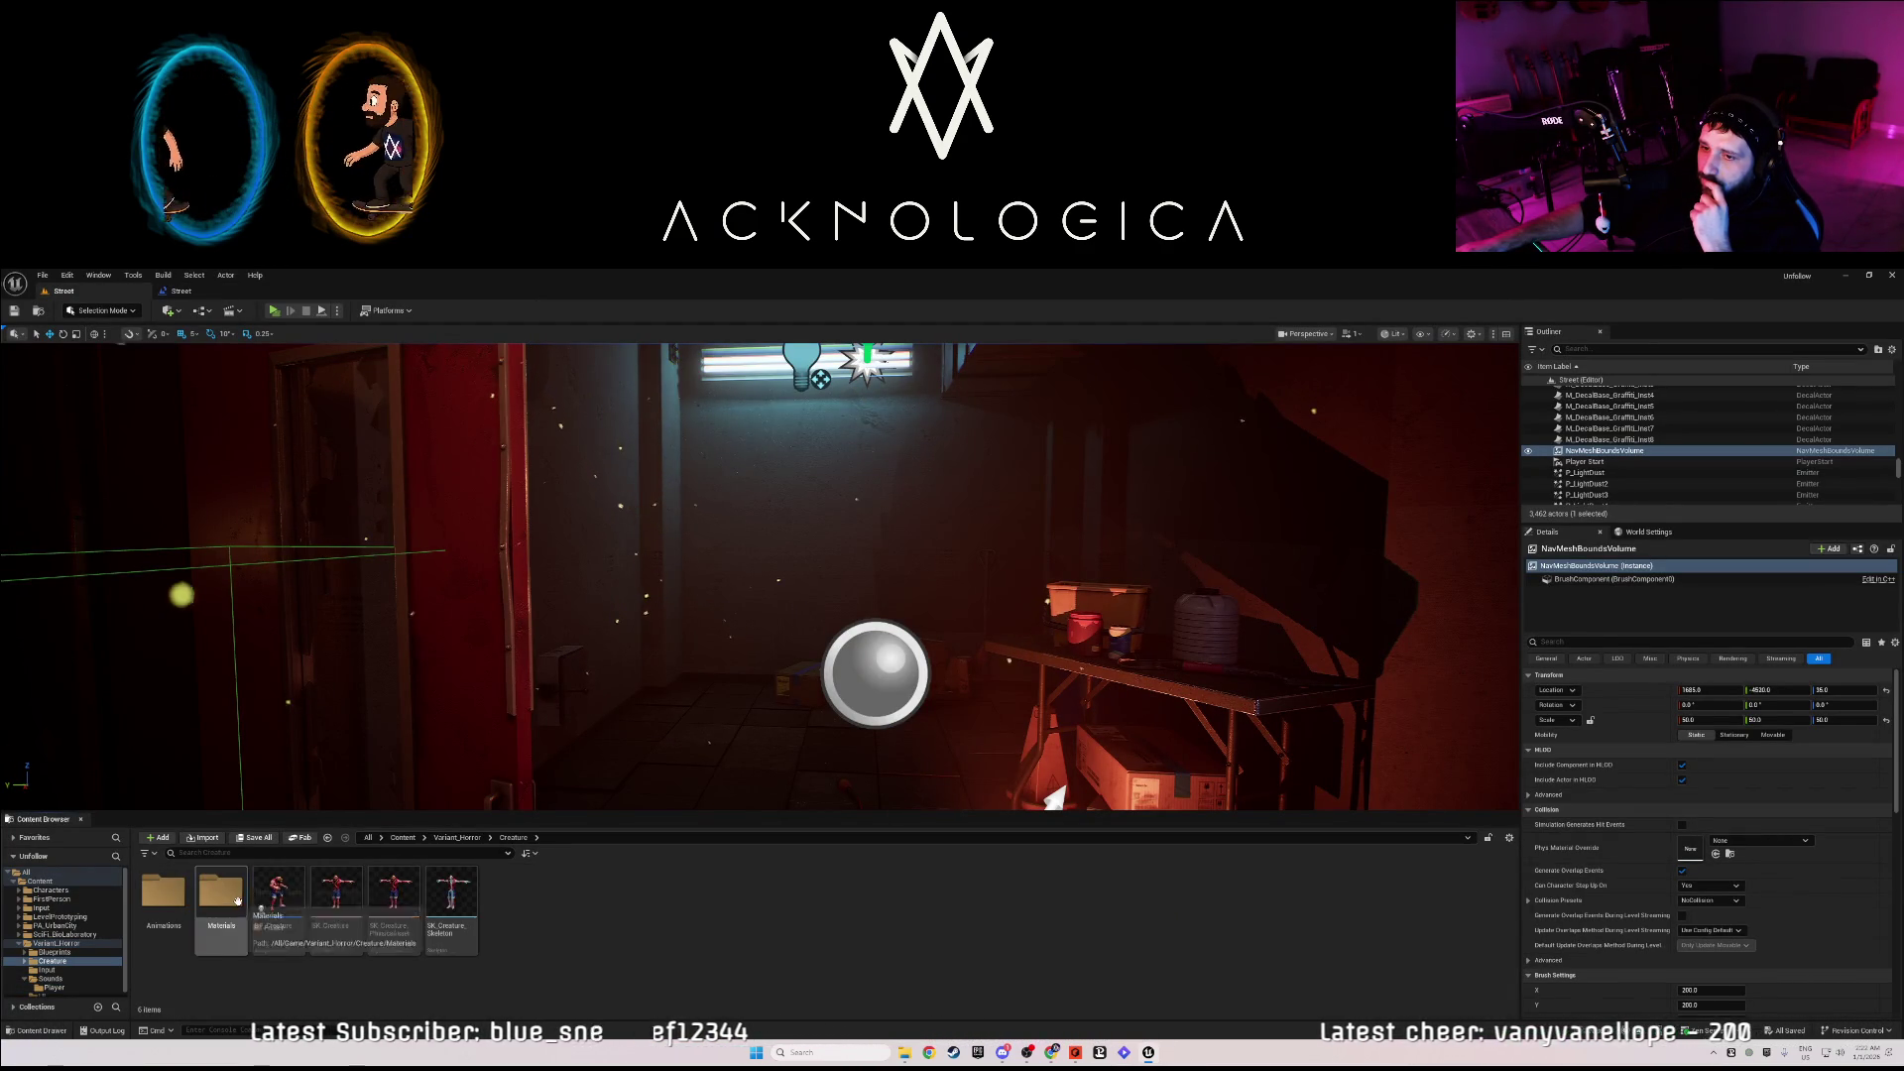
pyautogui.rightClick(277, 894)
pyautogui.press('Escape')
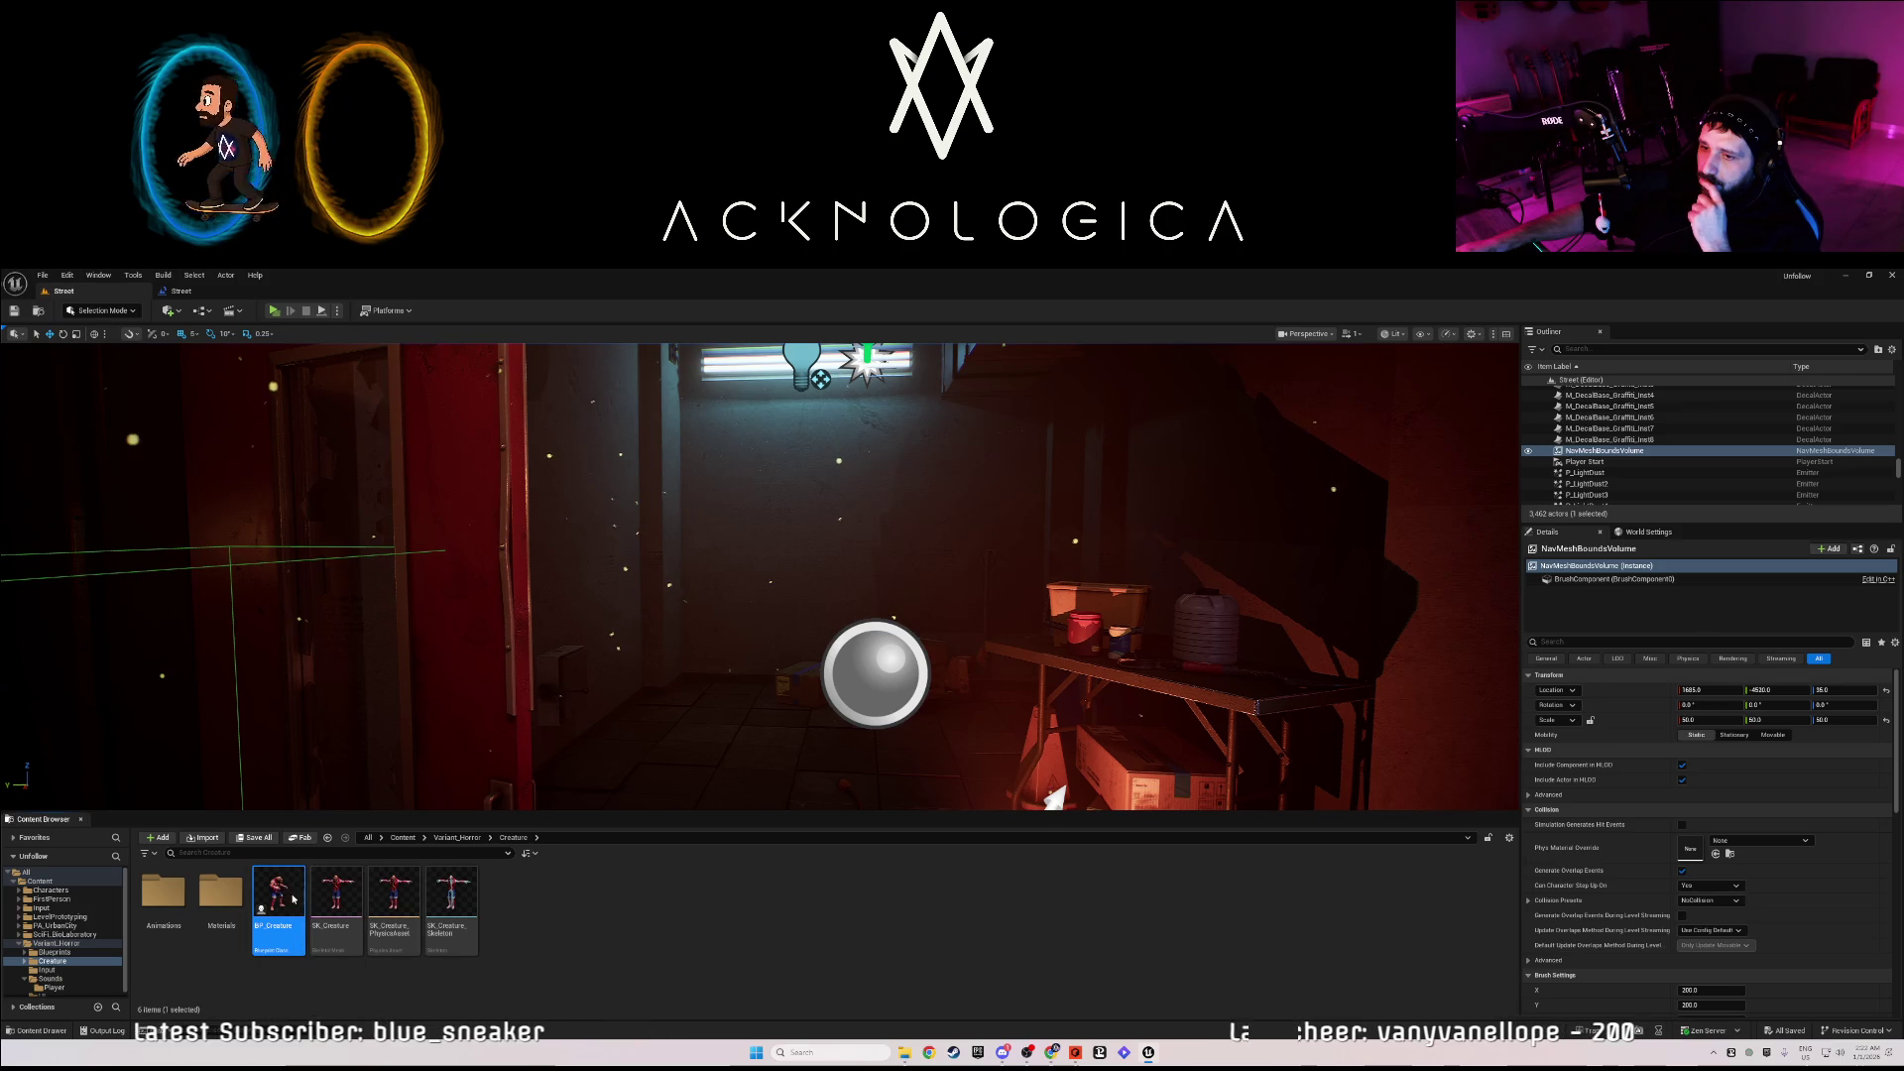
pyautogui.doubleClick(293, 899)
pyautogui.moveTo(855, 810); pyautogui.dragTo(731, 809)
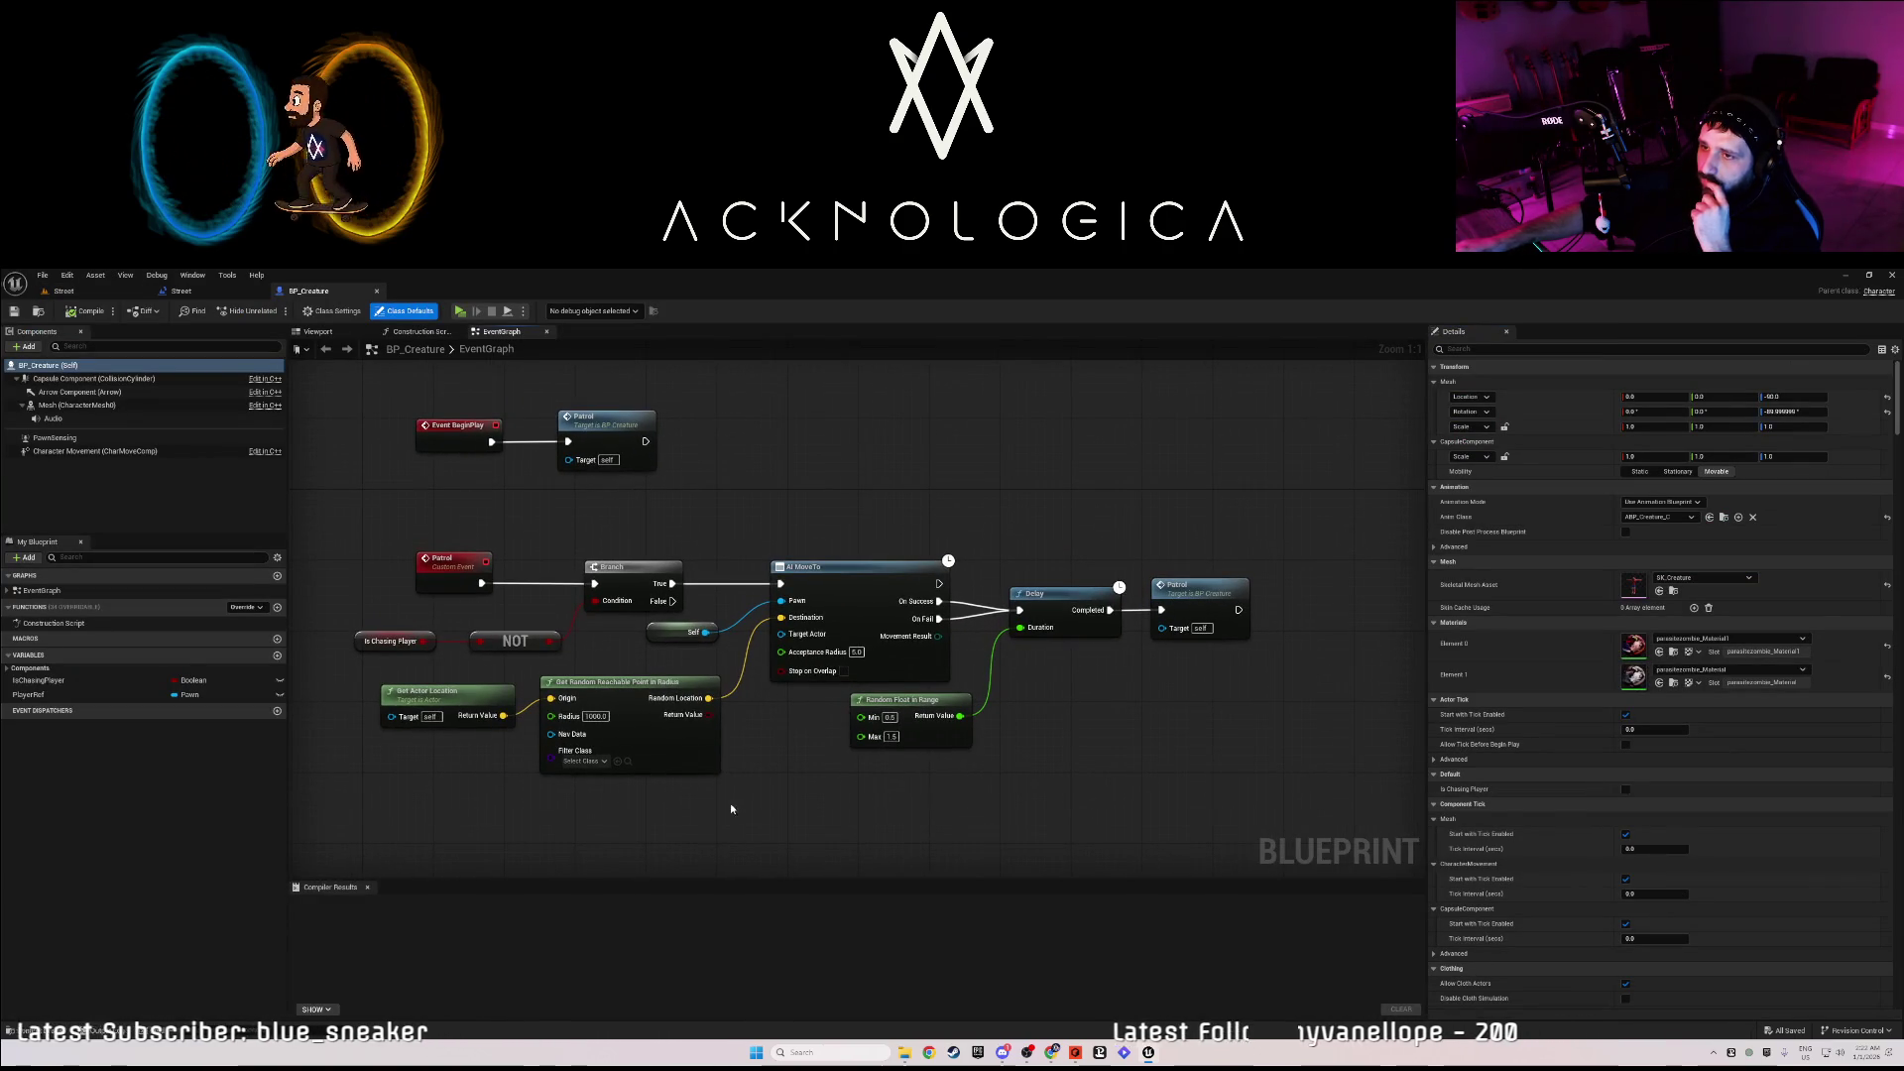
pyautogui.moveTo(917, 811)
pyautogui.mouseDown()
pyautogui.moveTo(1036, 895)
pyautogui.moveTo(1008, 840)
pyautogui.mouseUp()
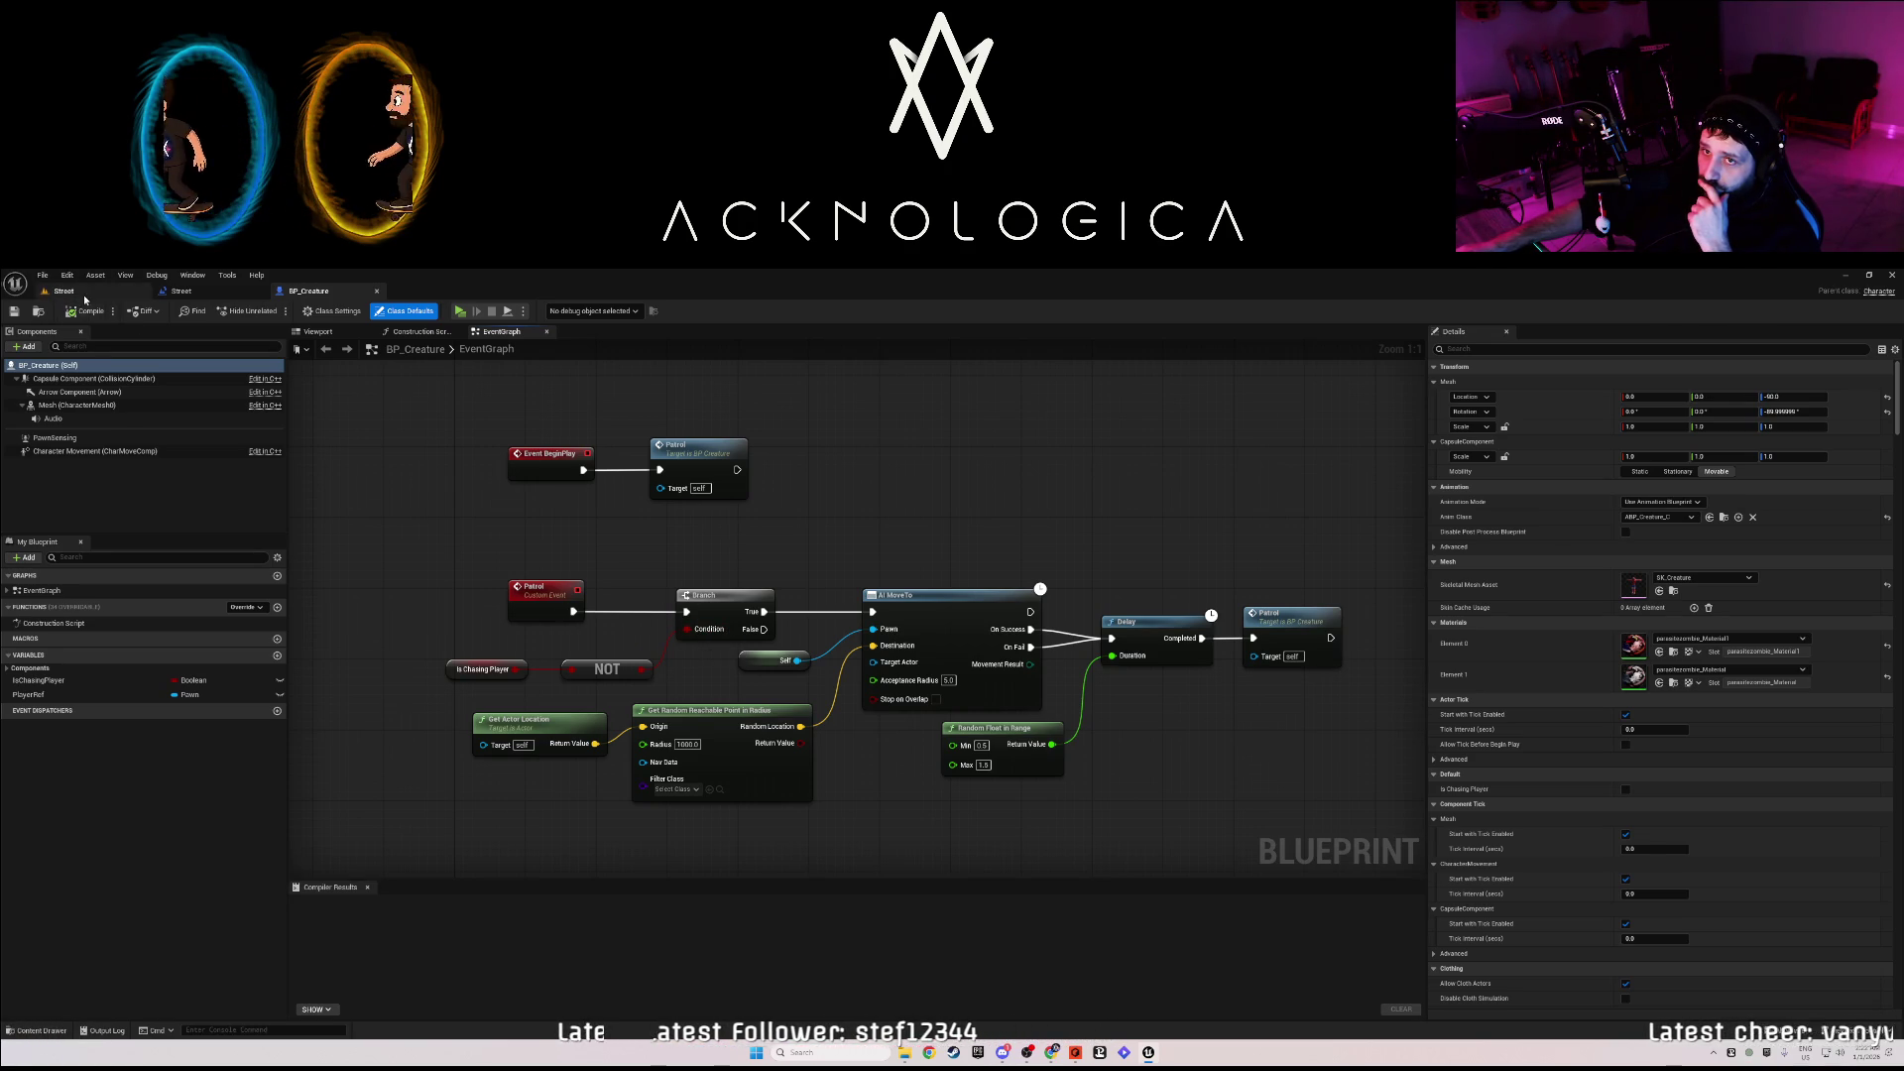
# - Close the BP_Creature blueprint and centre the trigger nodes in Street's level graph
pyautogui.click(211, 294)
pyautogui.click(108, 293)
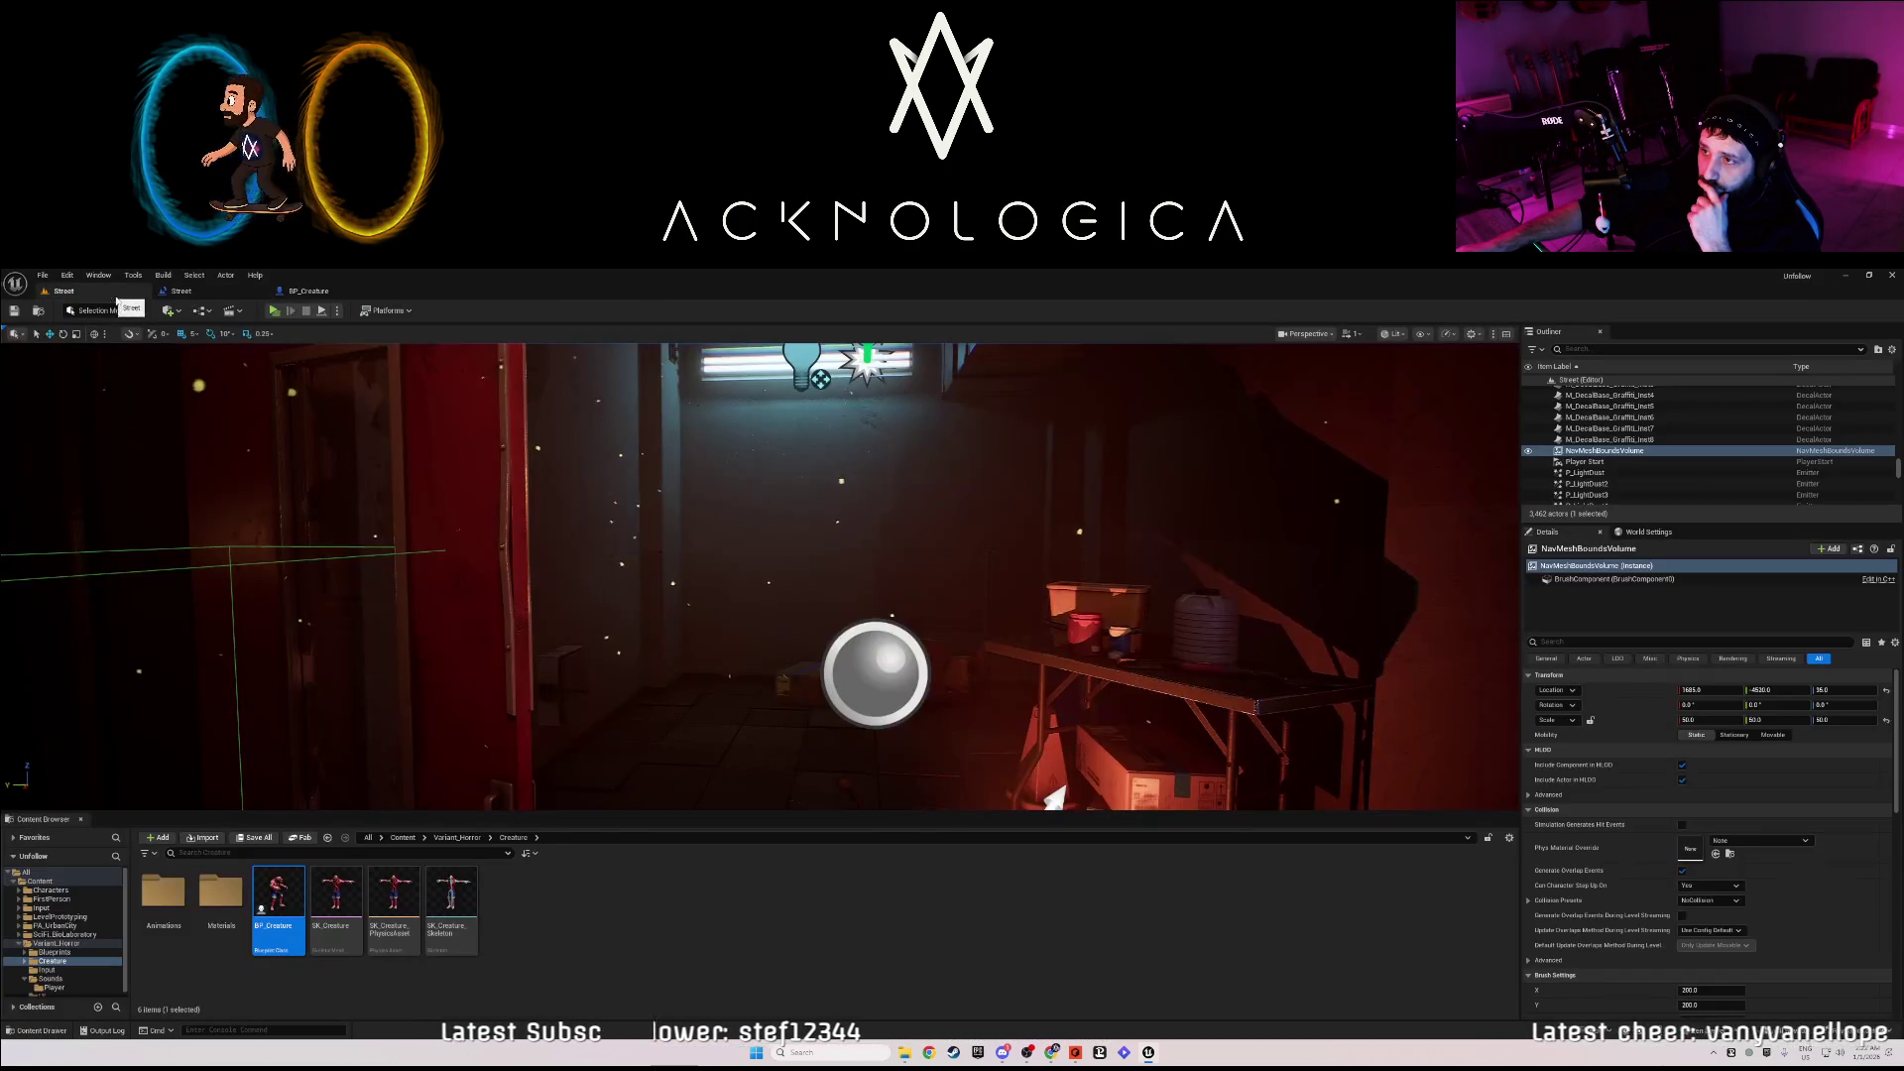
pyautogui.click(310, 292)
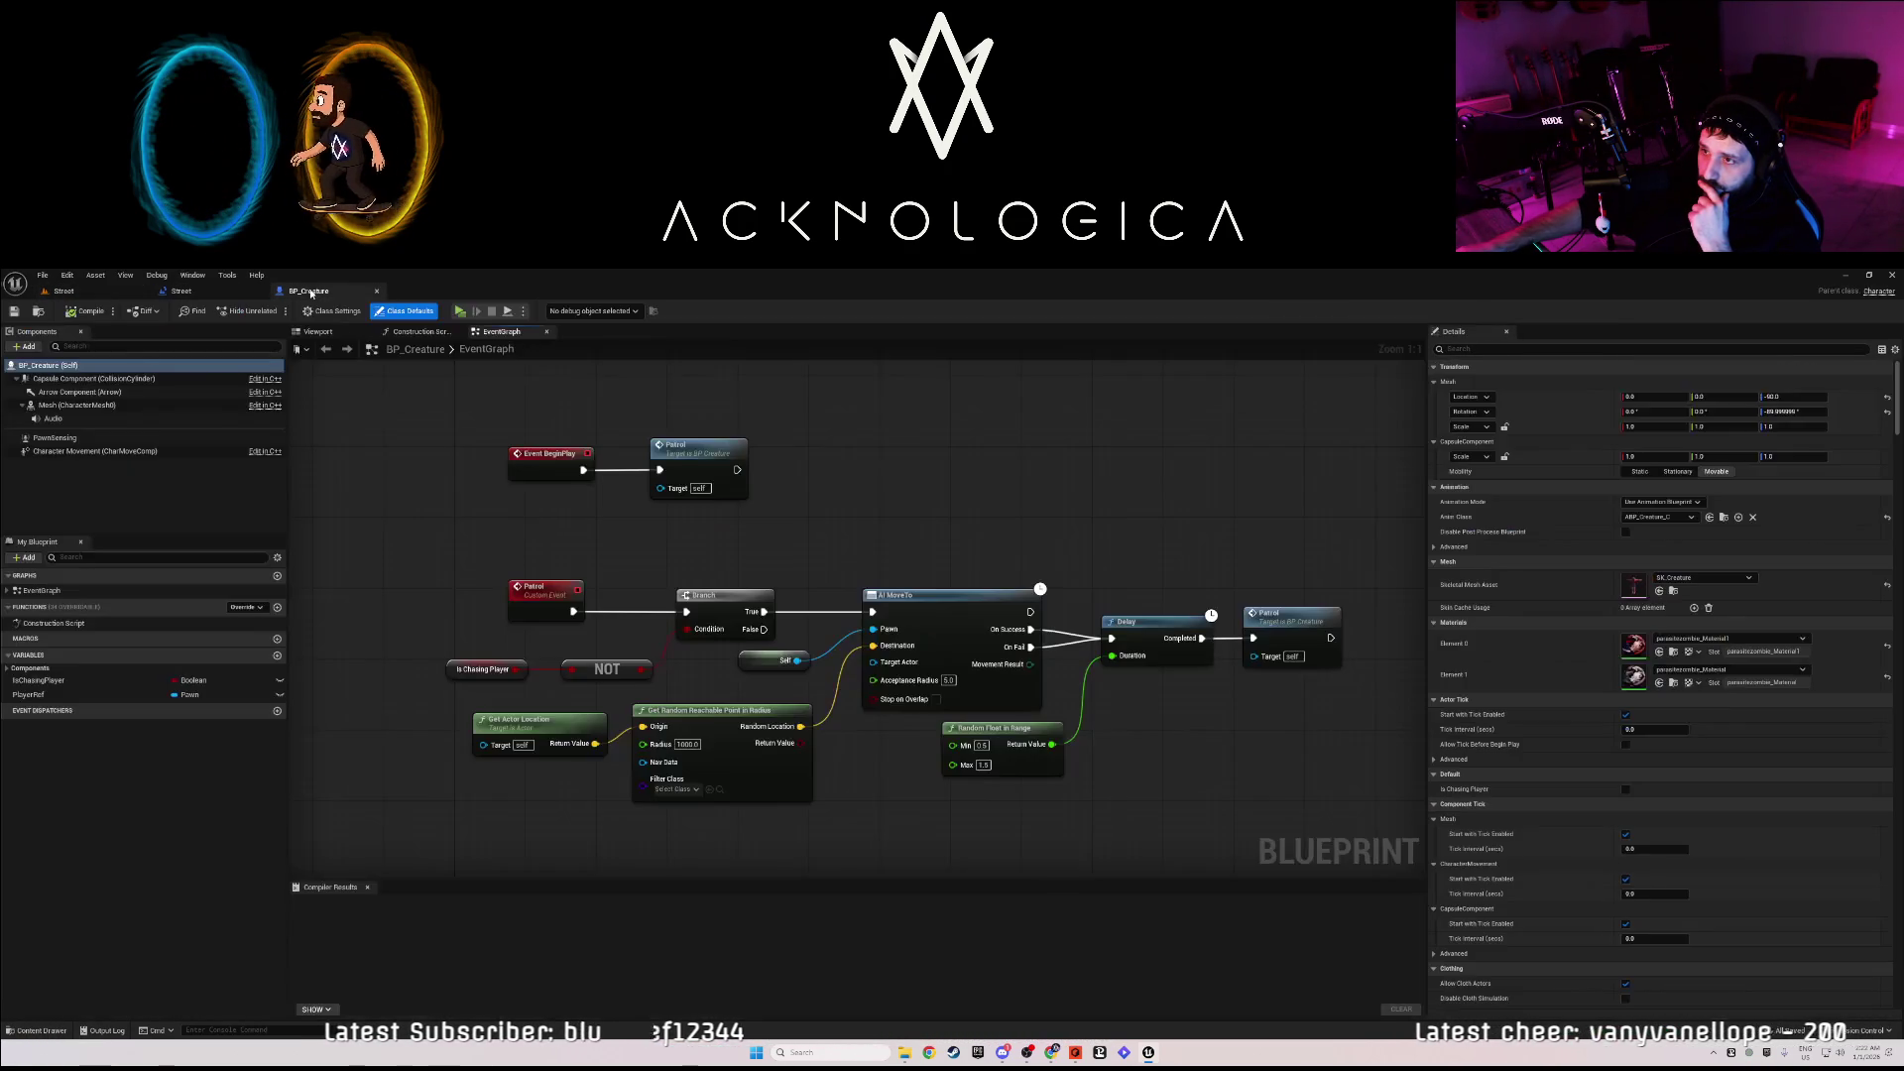
pyautogui.click(376, 293)
pyautogui.moveTo(615, 617); pyautogui.dragTo(561, 599)
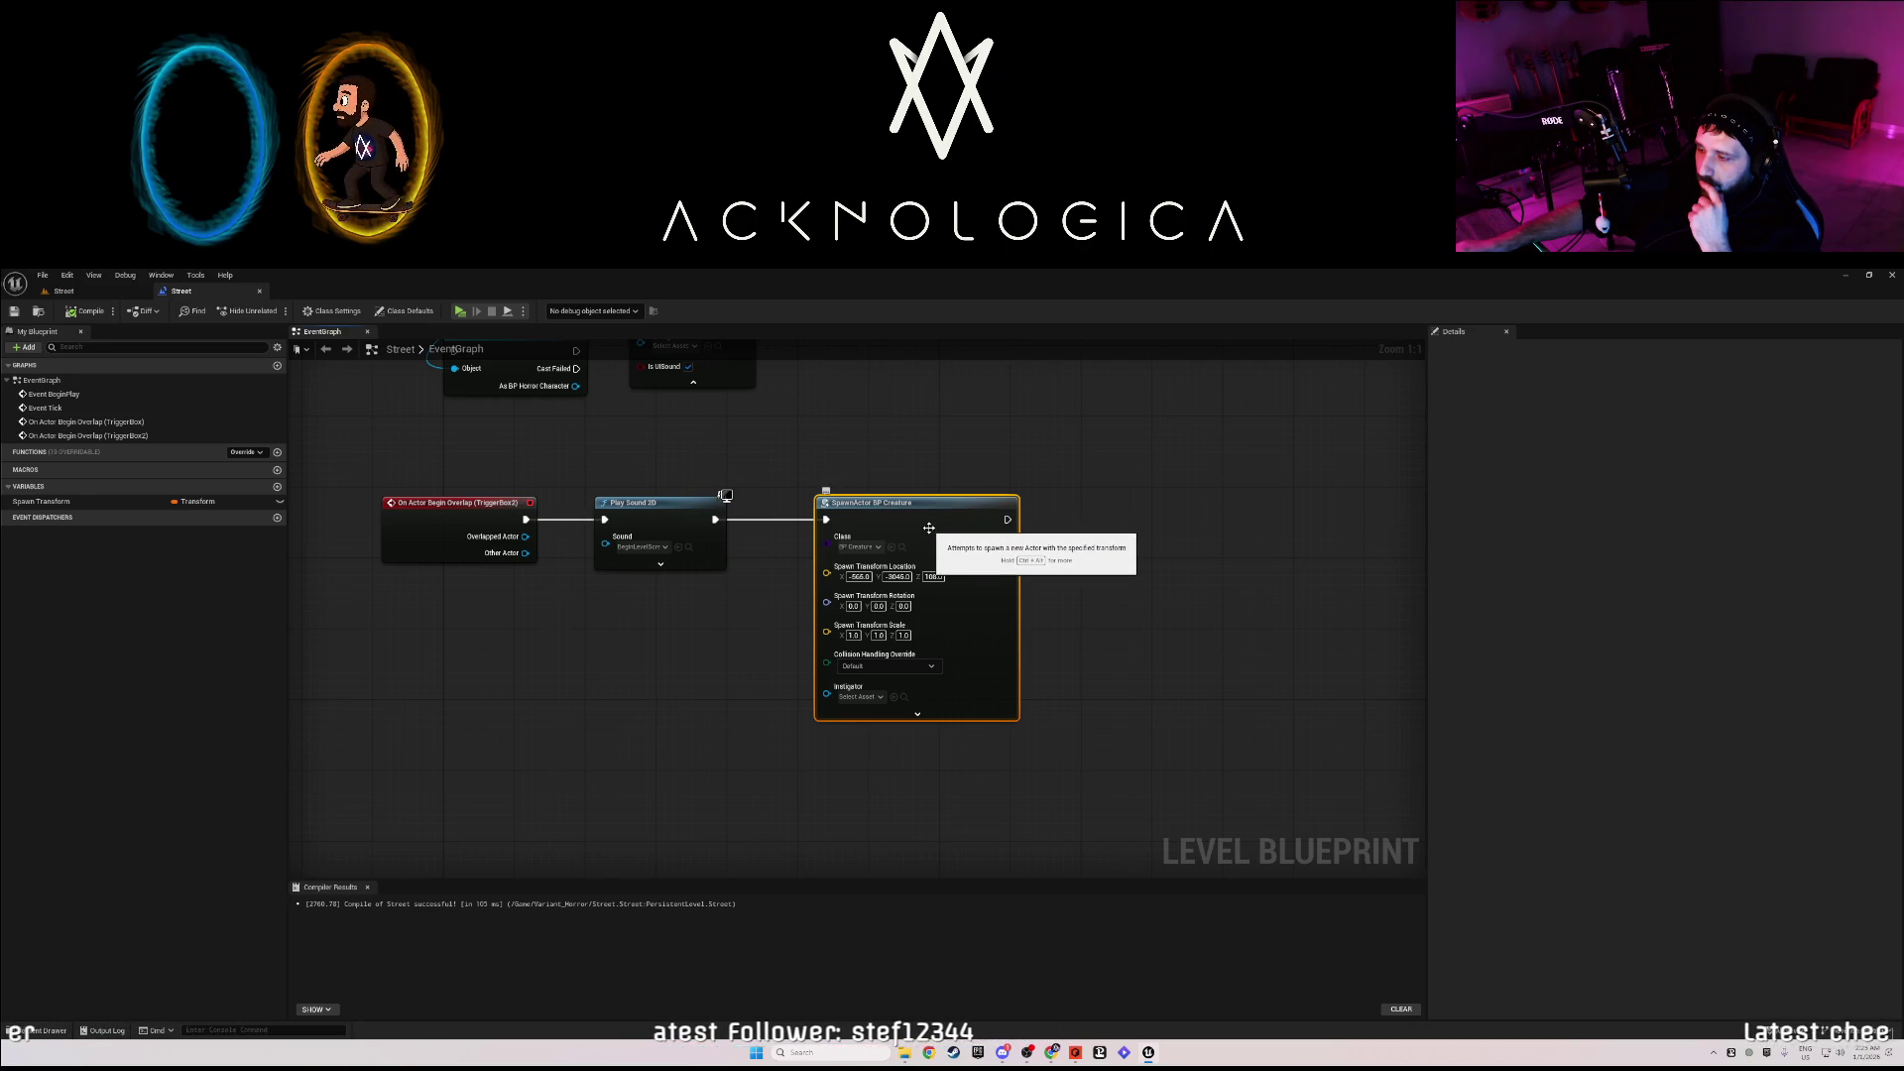
# - Delete the SpawnActor BP Creature node and add a Set Transform node after Play Sound 2D
pyautogui.press('Delete')
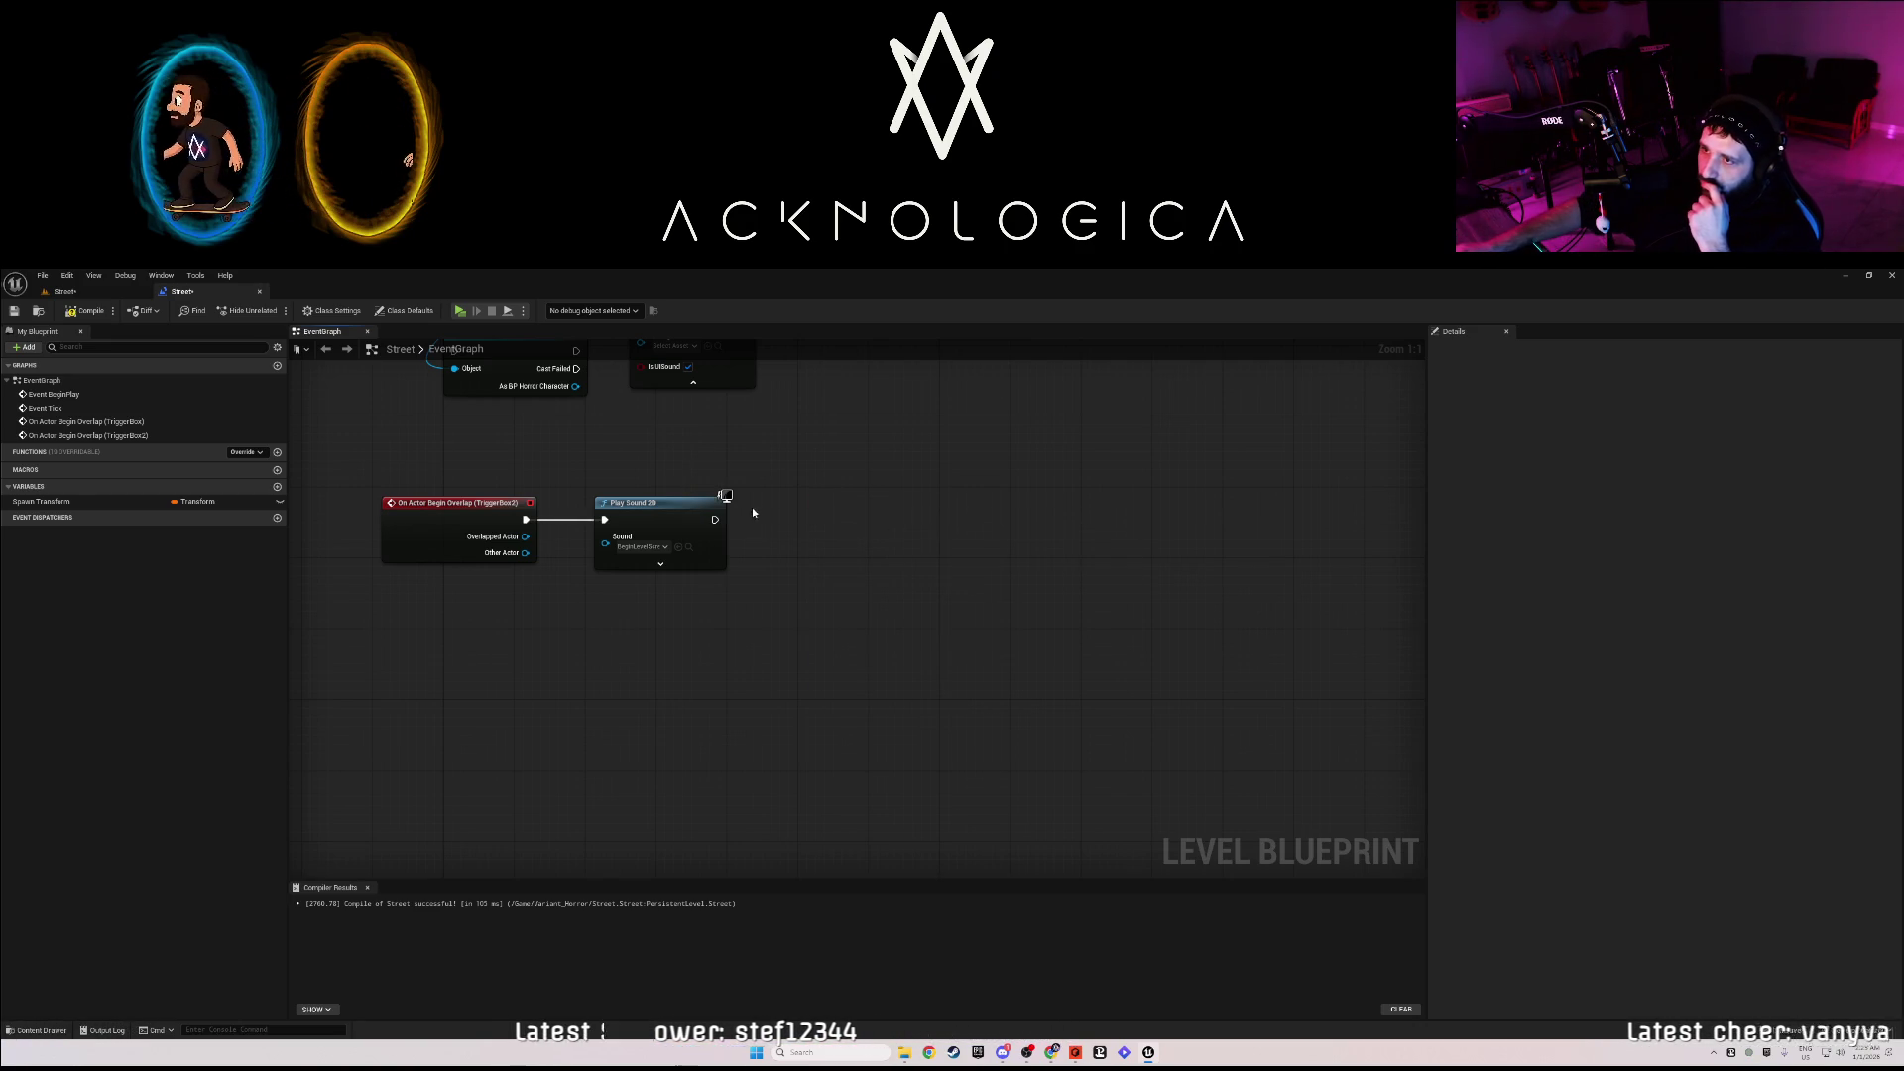
pyautogui.moveTo(779, 519); pyautogui.dragTo(796, 520)
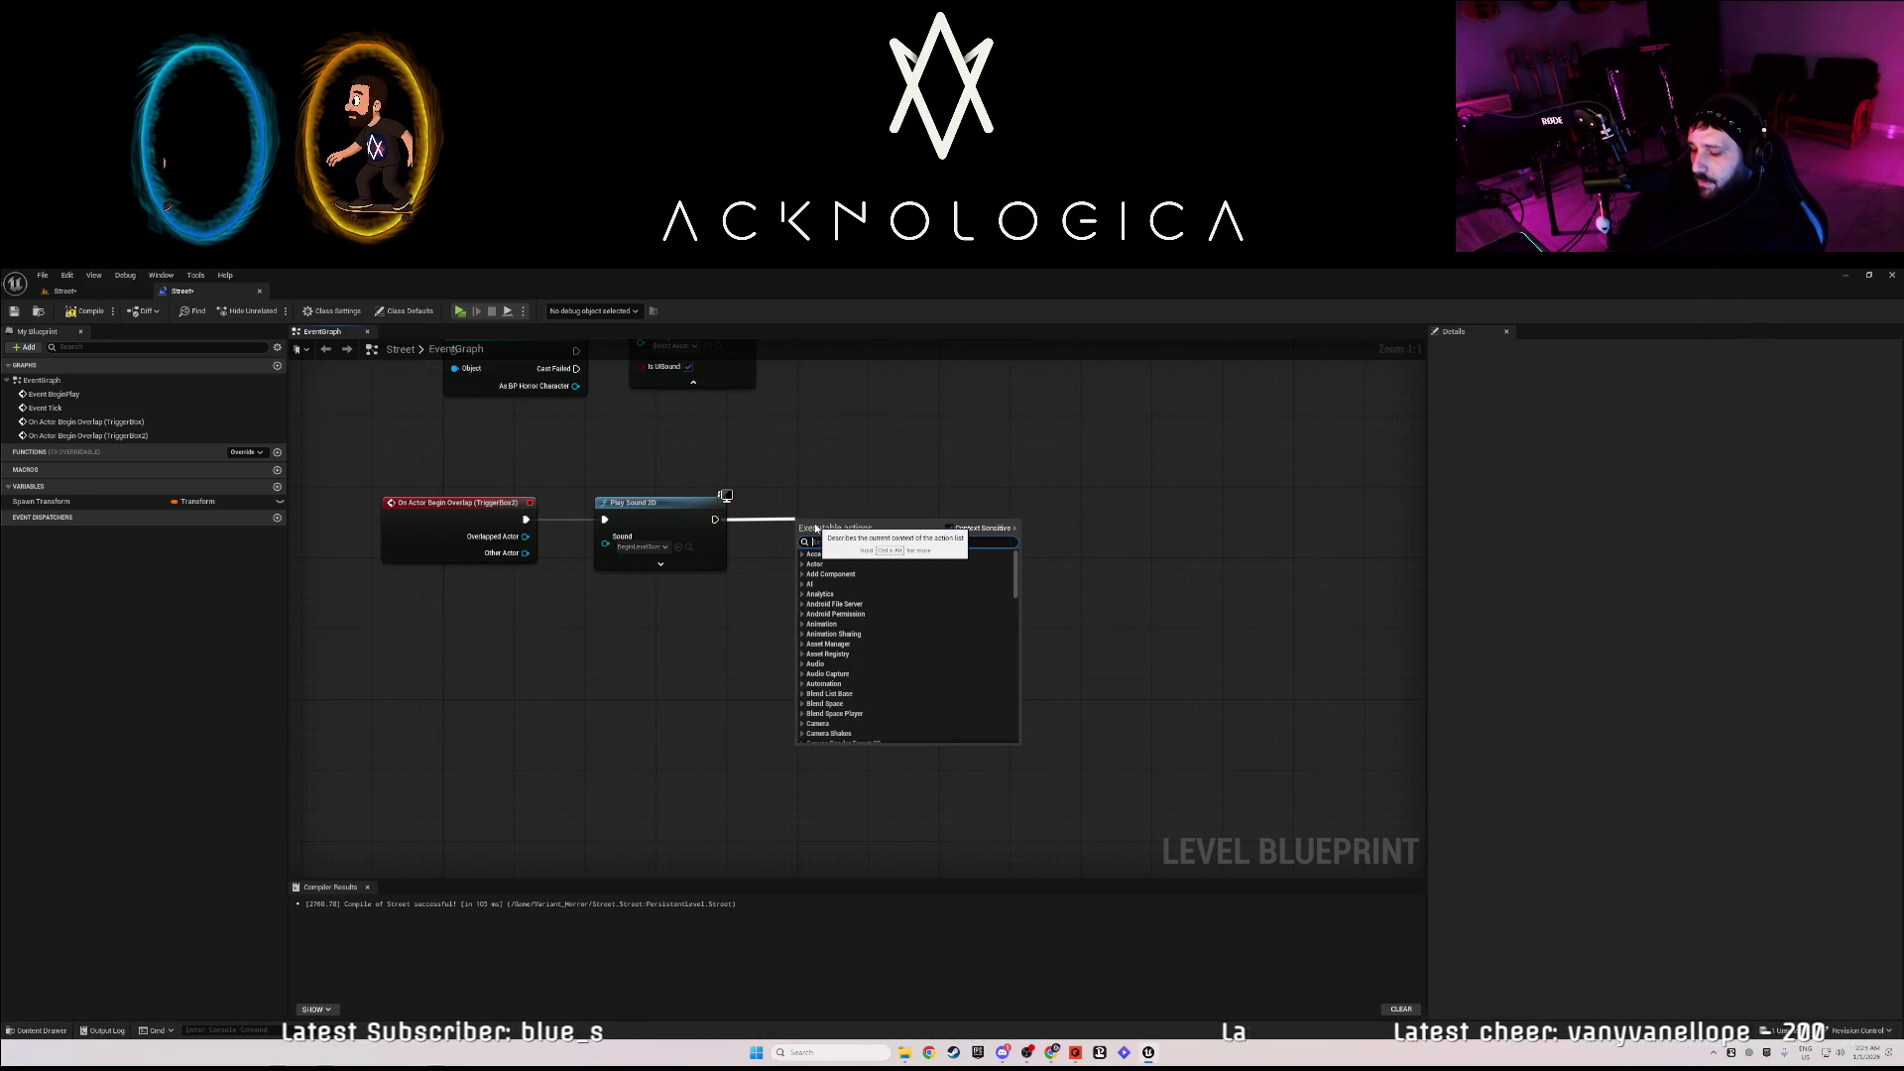
pyautogui.write('transform')
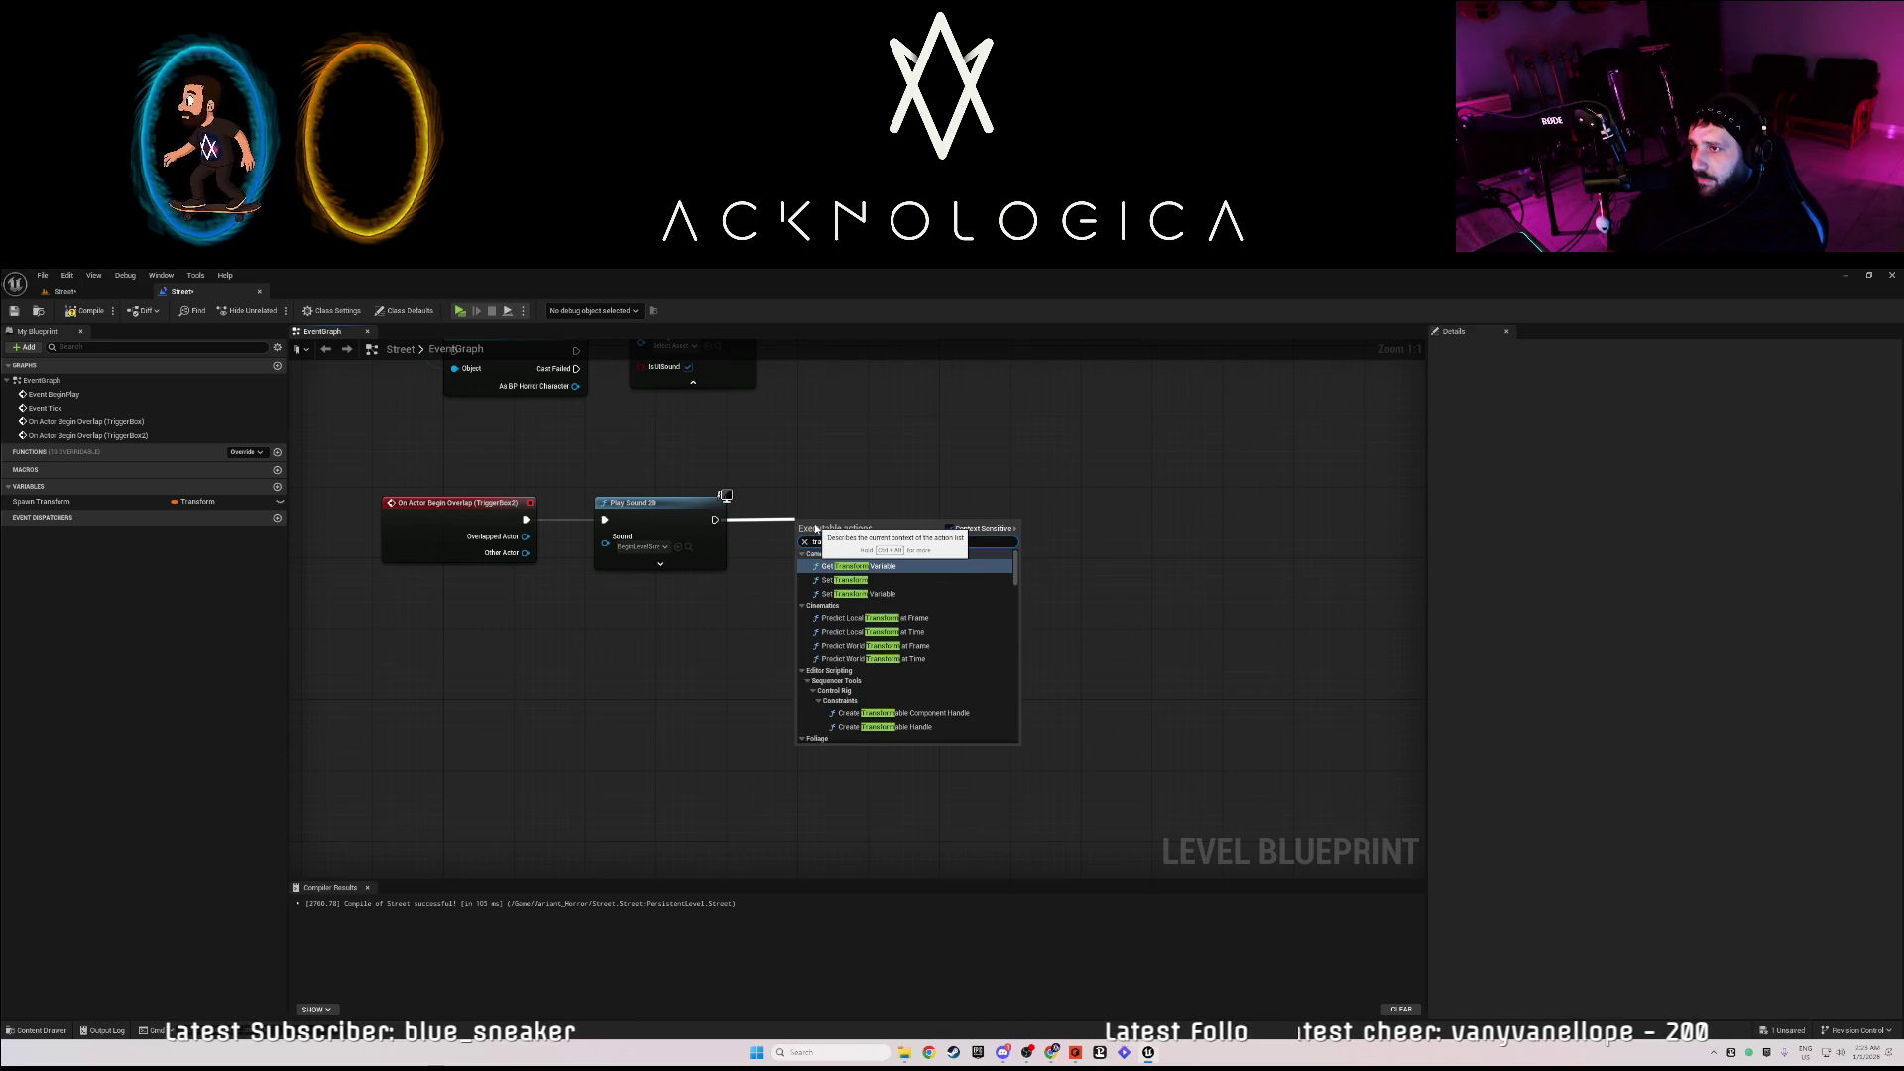
pyautogui.click(846, 580)
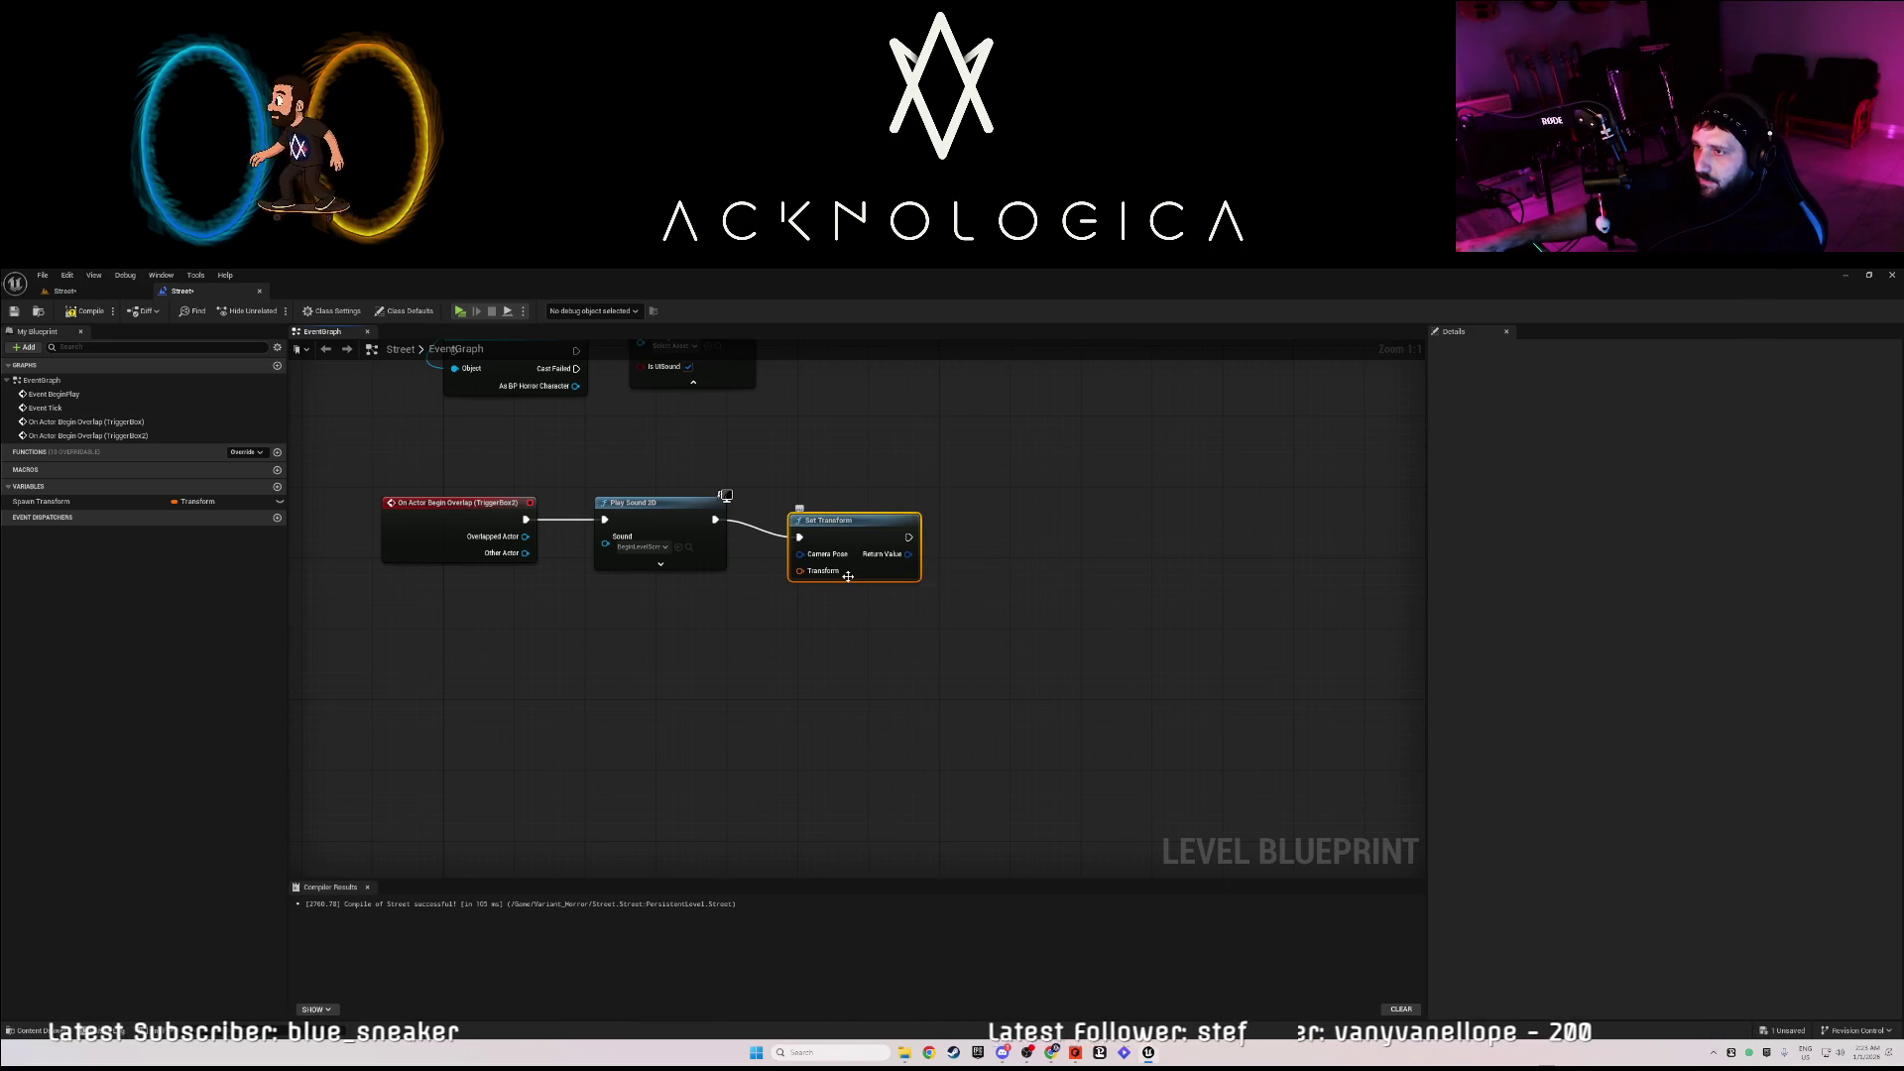
# - Shift the Set Transform node right, check its Transform input options, and select it
pyautogui.moveTo(859, 527); pyautogui.dragTo(876, 513)
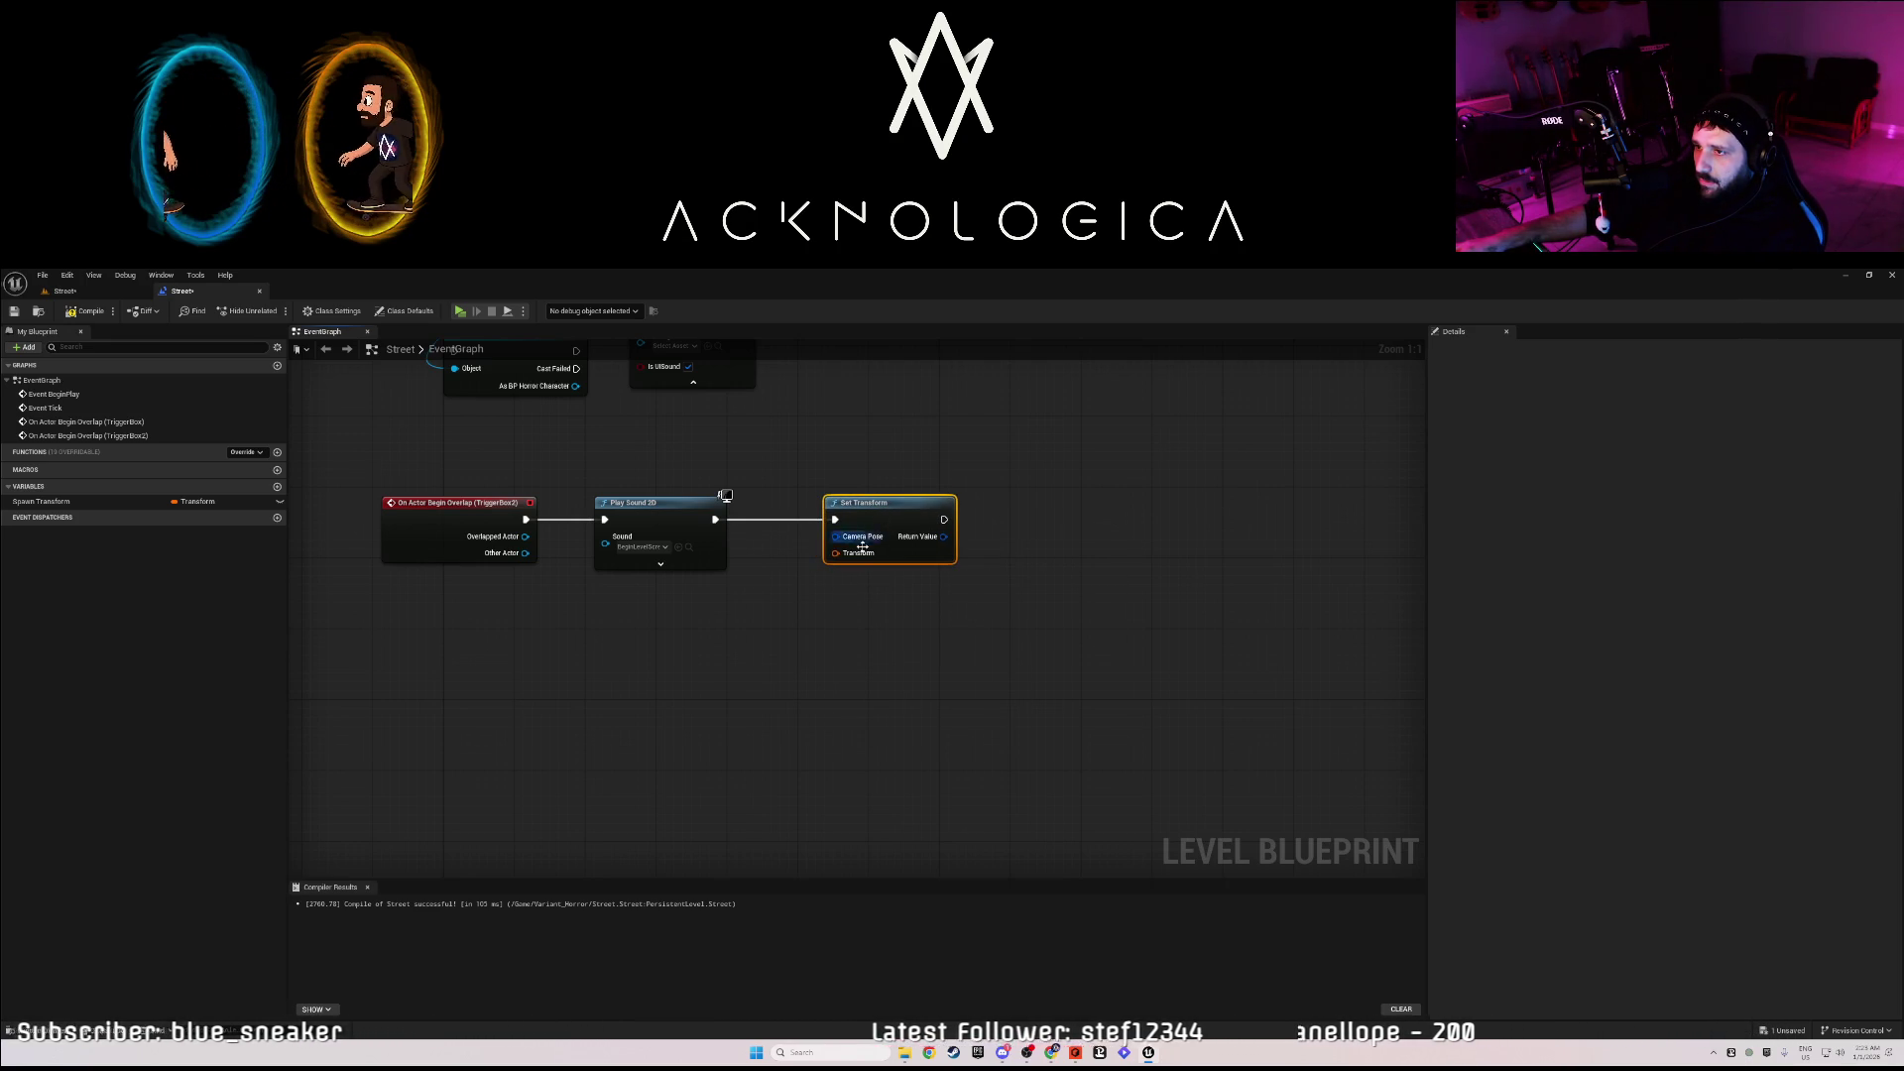
pyautogui.rightClick(859, 561)
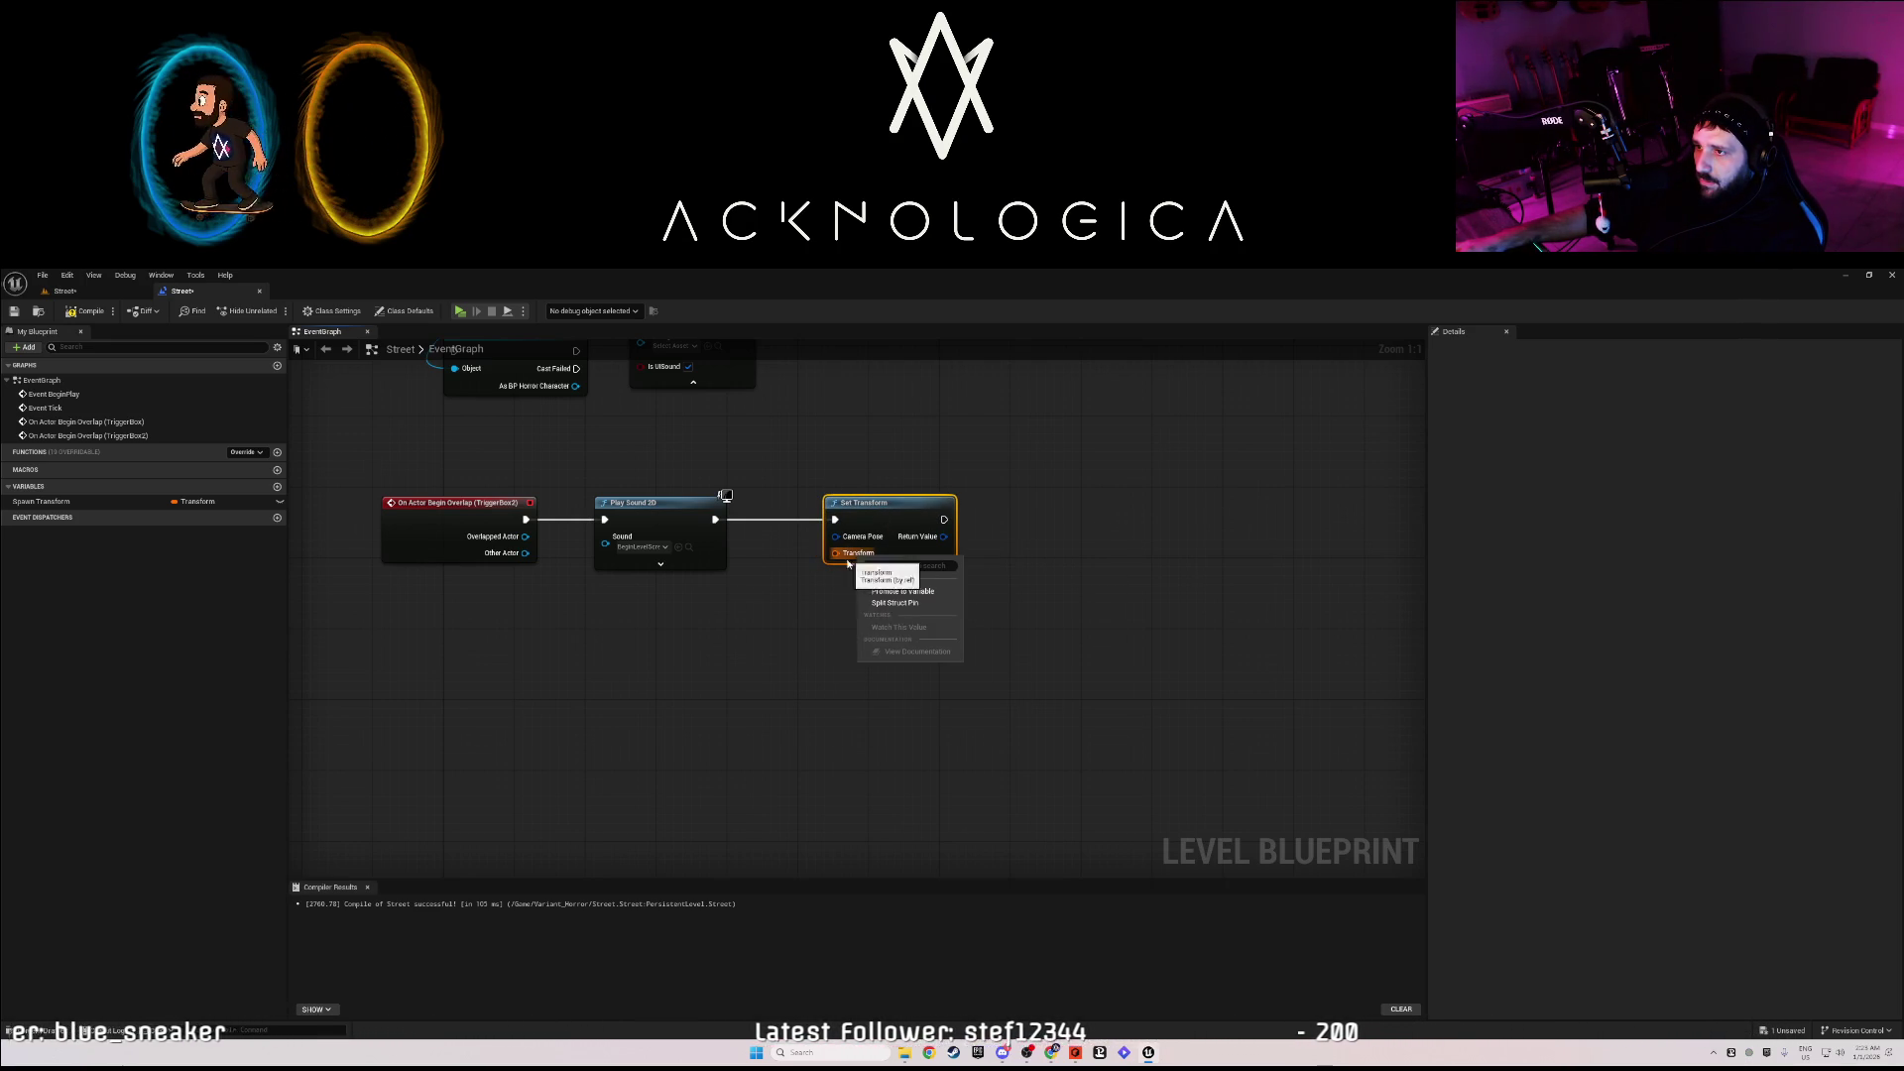
pyautogui.click(815, 618)
pyautogui.click(841, 510)
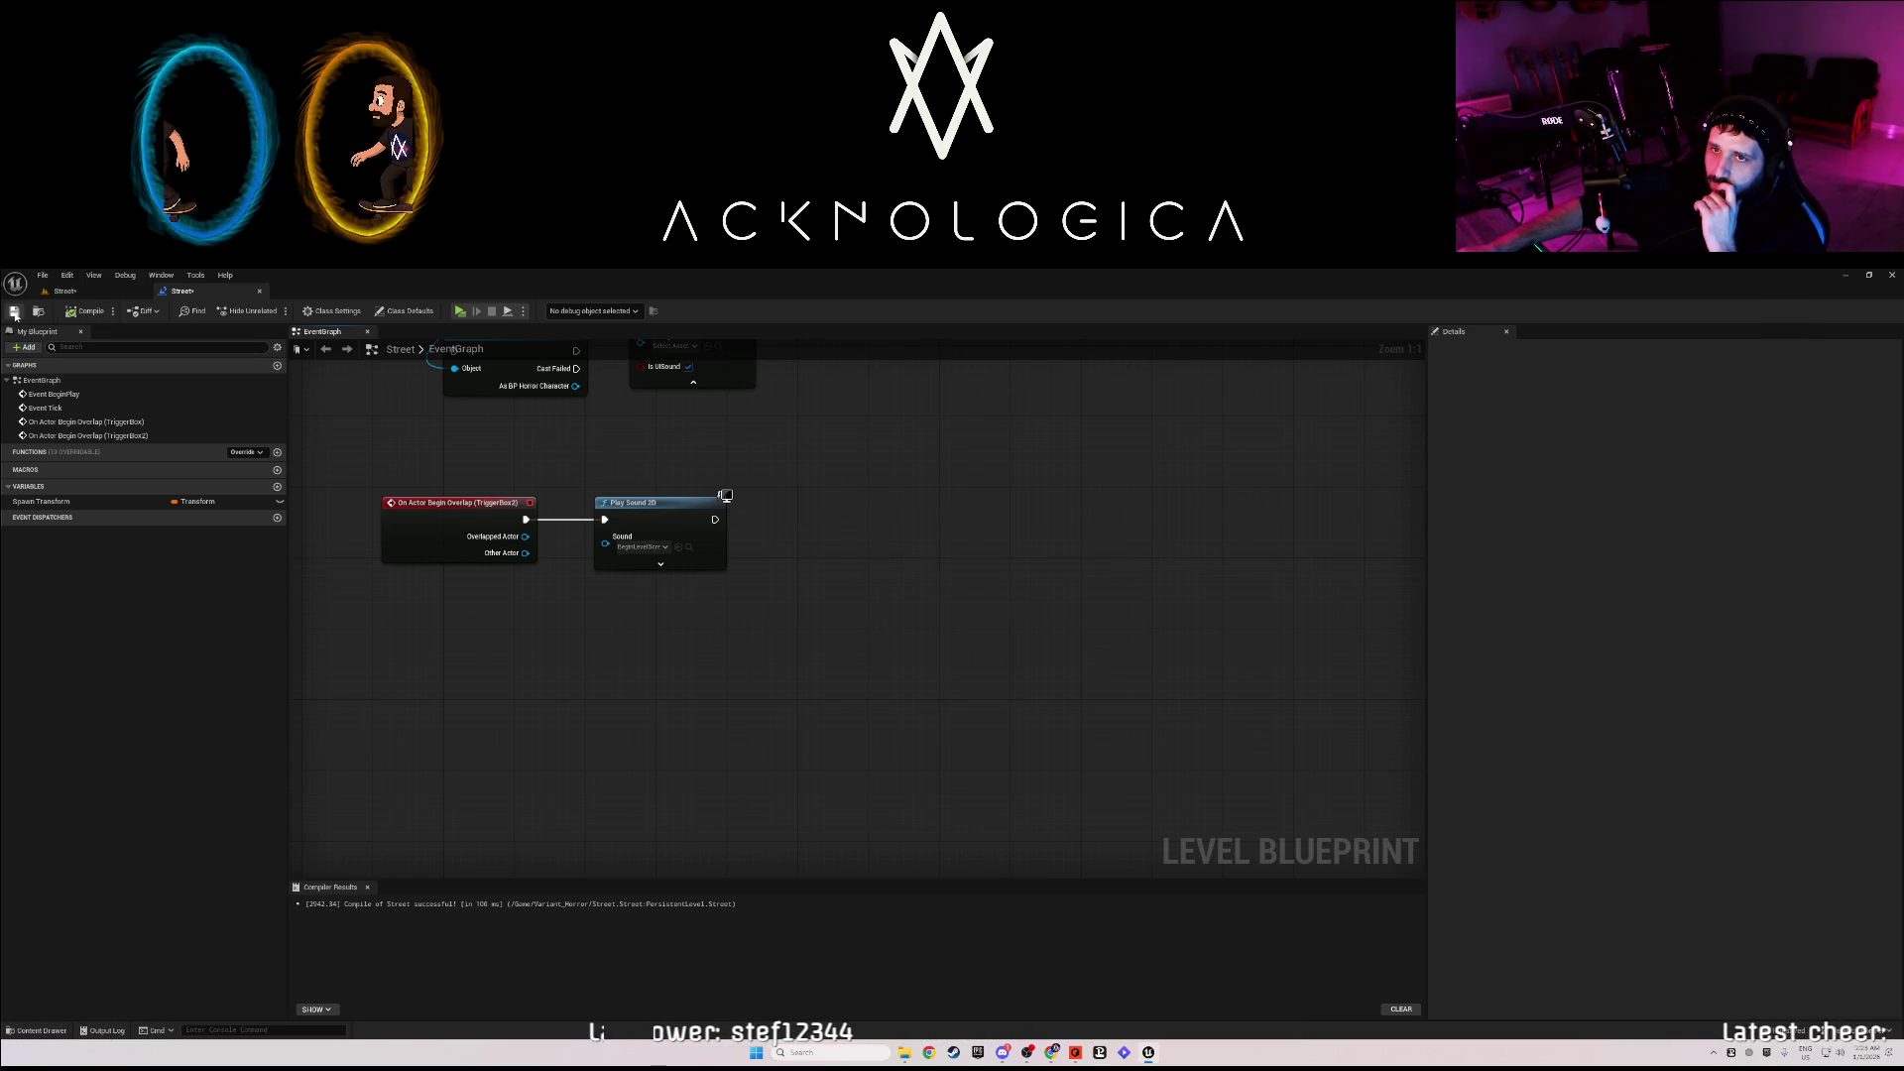
# - Drop a BP_Creature actor into the red-lit storage room, then return to the Street level blueprint
pyautogui.click(97, 291)
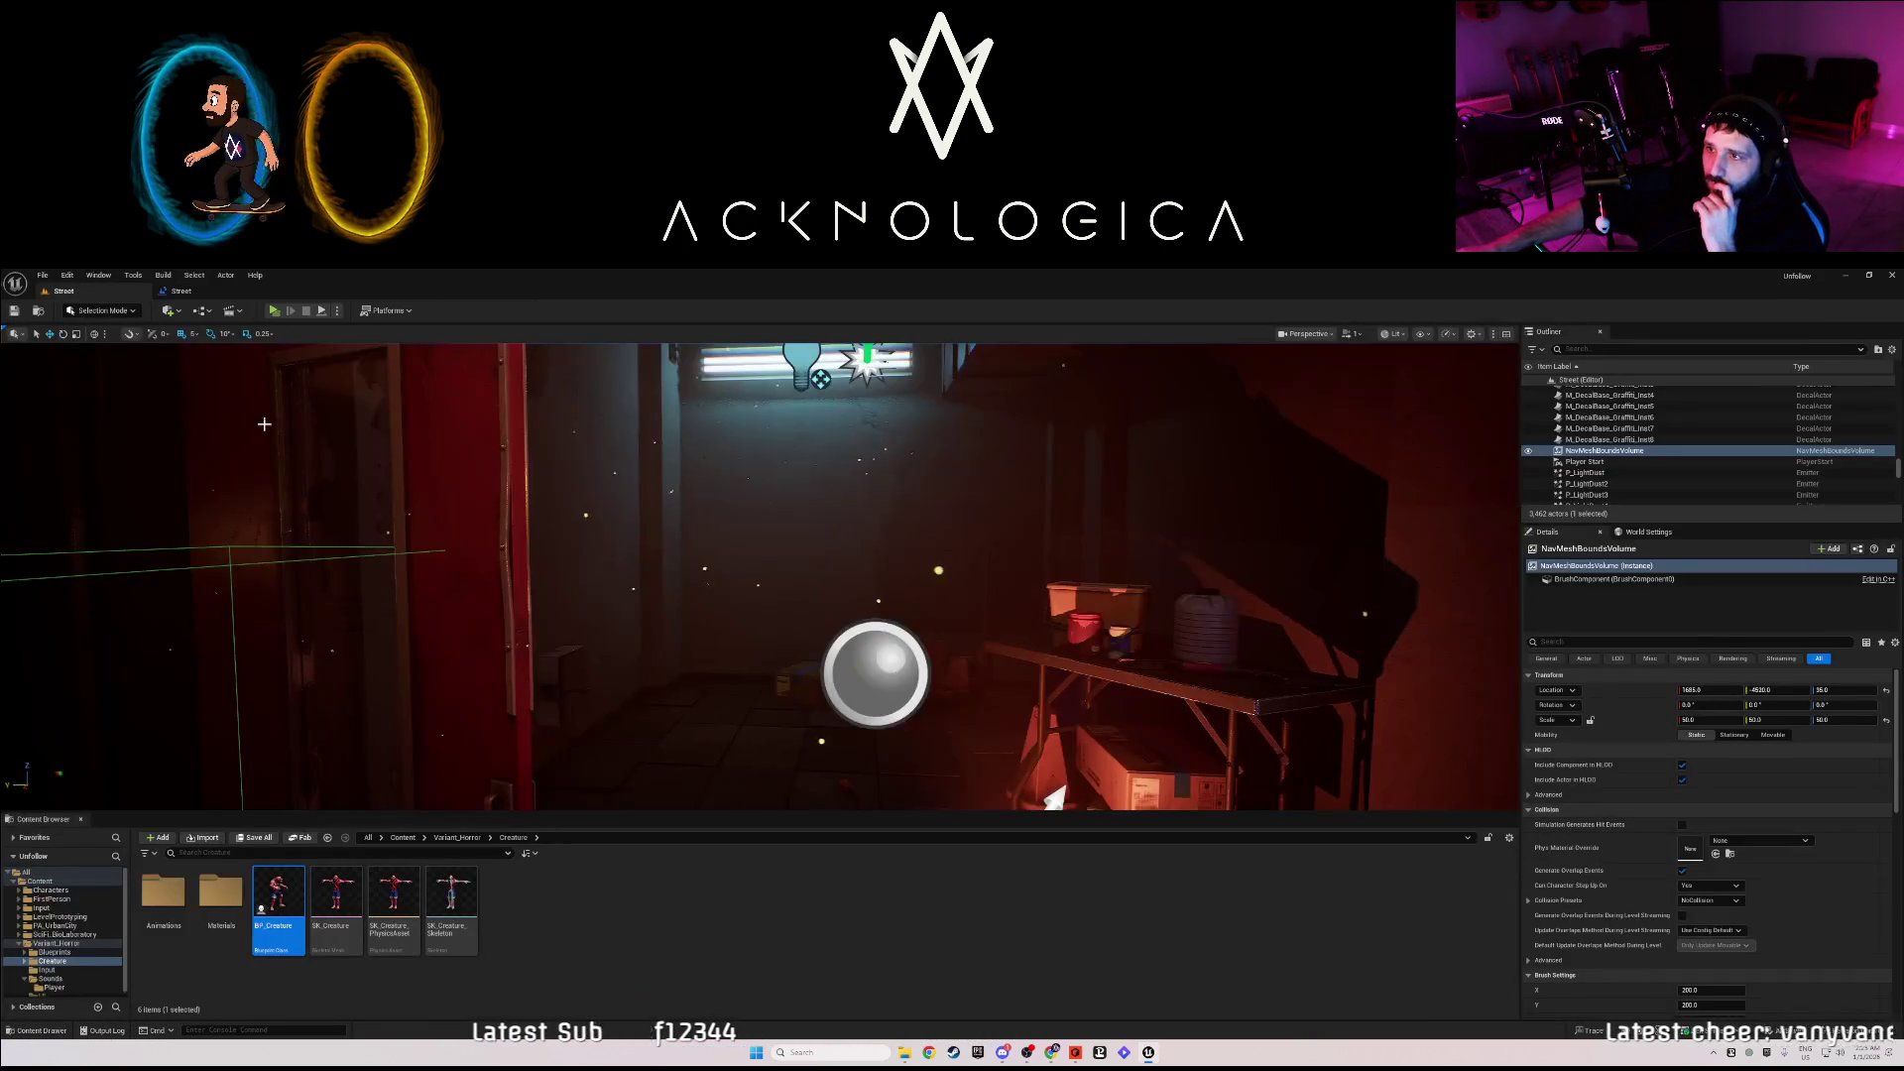
pyautogui.moveTo(758, 576); pyautogui.dragTo(759, 575)
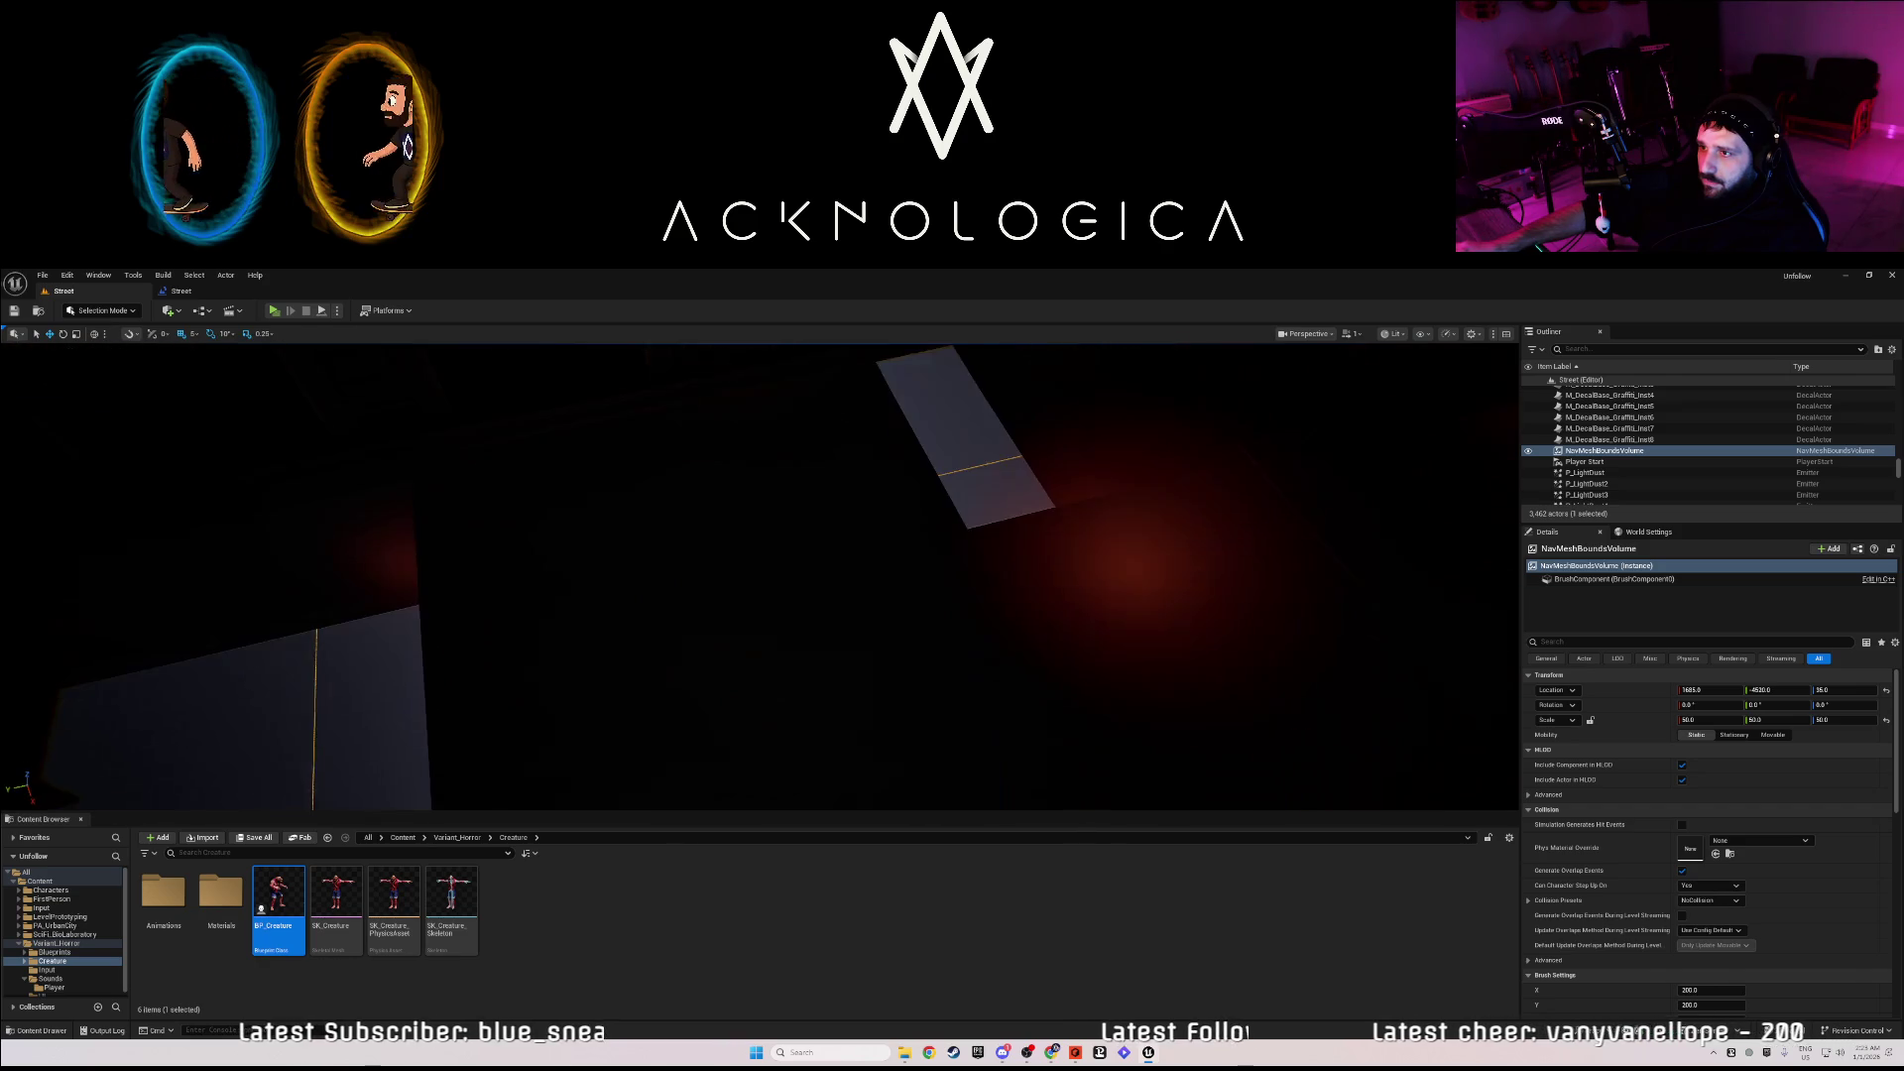
pyautogui.moveTo(278, 903); pyautogui.dragTo(650, 600)
pyautogui.click(178, 292)
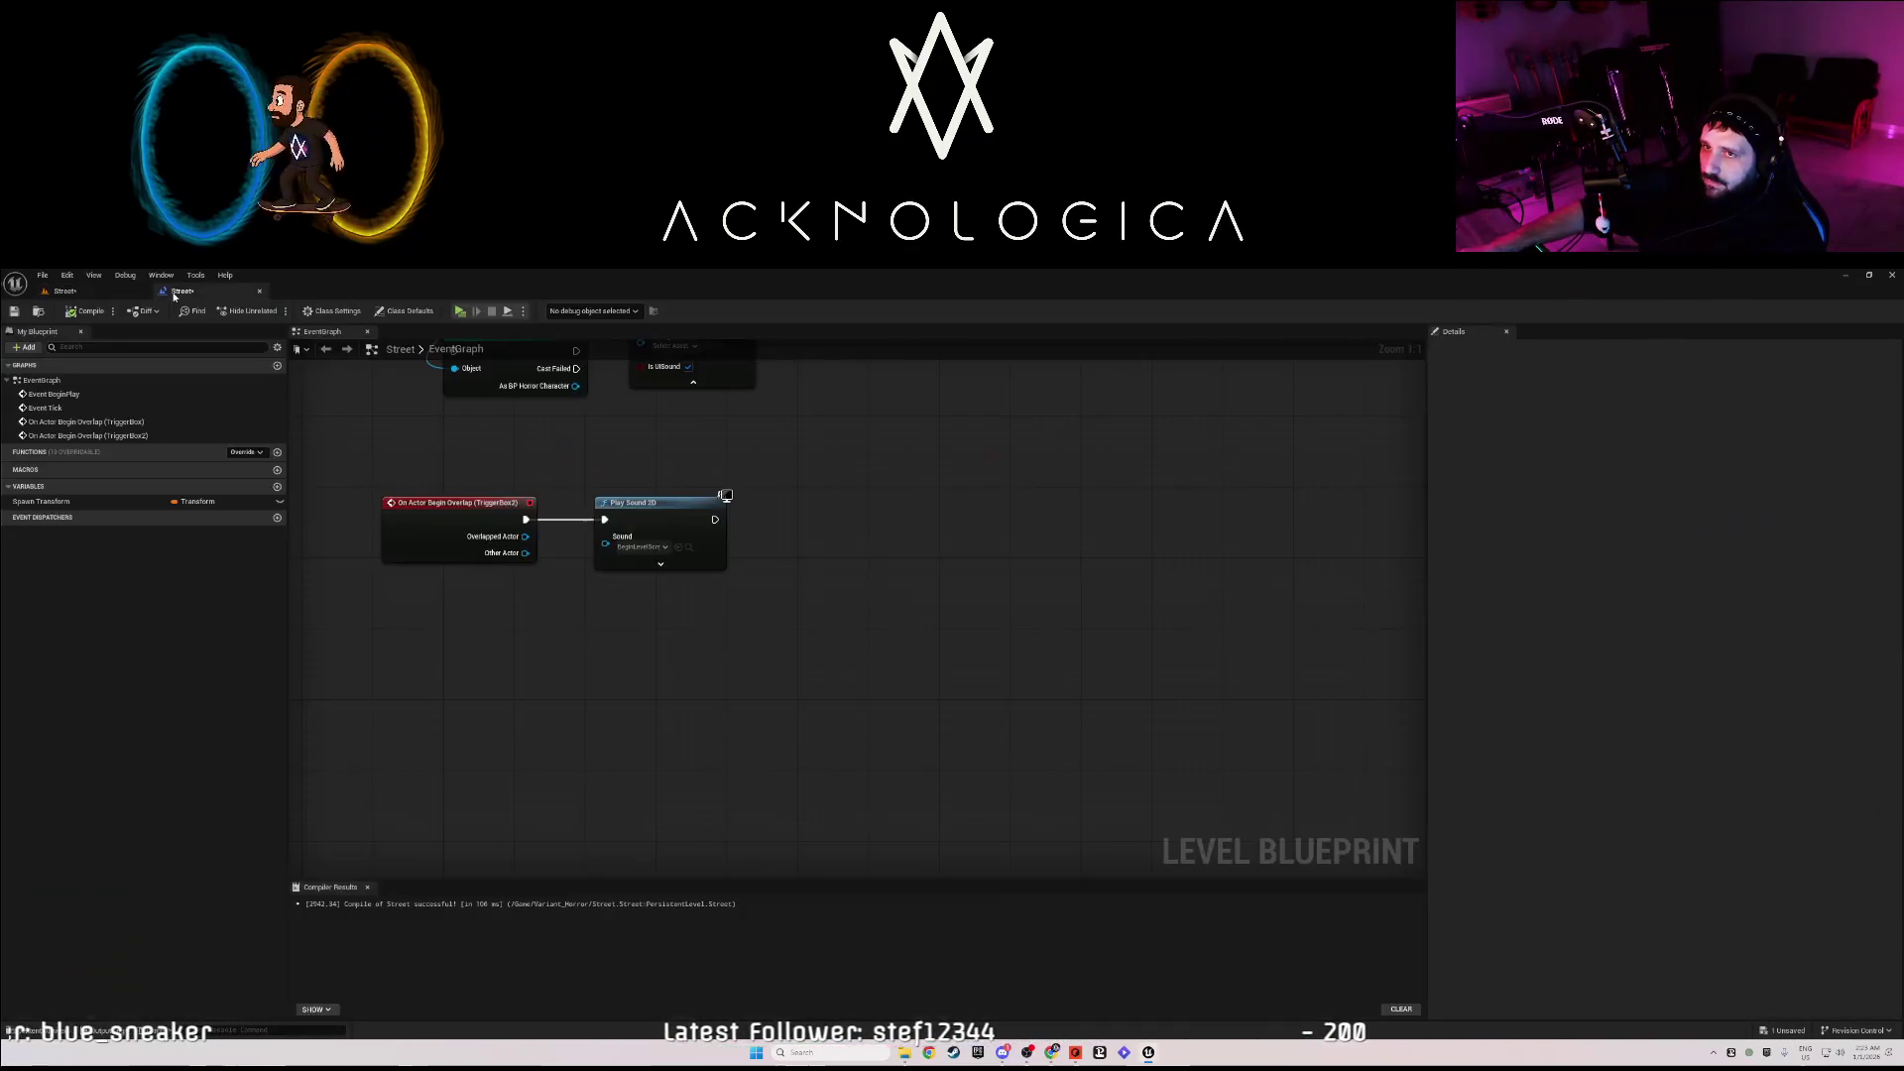
# - Add a reference to the placed BP_Creature below the sound node
pyautogui.rightClick(757, 539)
pyautogui.write('set')
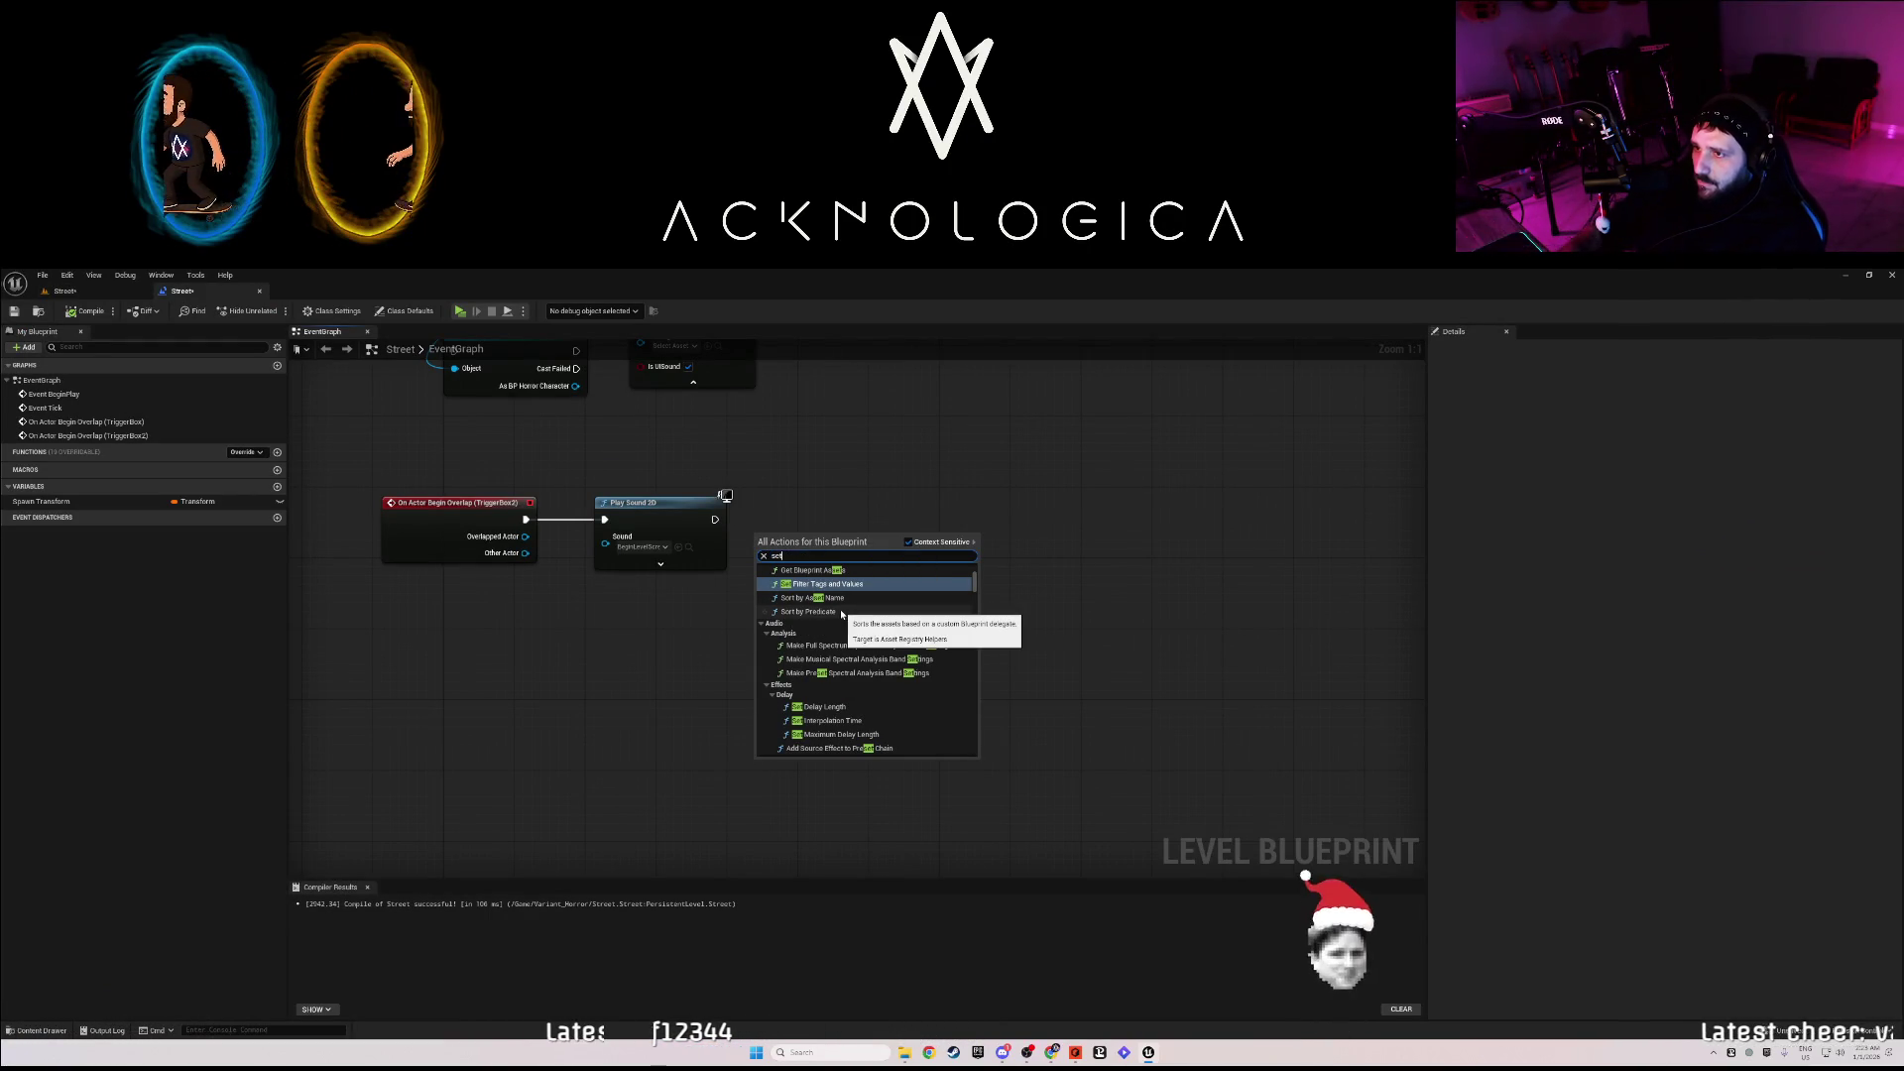
pyautogui.press('BackSpace')
pyautogui.press('BackSpace')
pyautogui.press('BackSpace')
pyautogui.scroll(-10, 855, 639)
pyautogui.scroll(10, 855, 639)
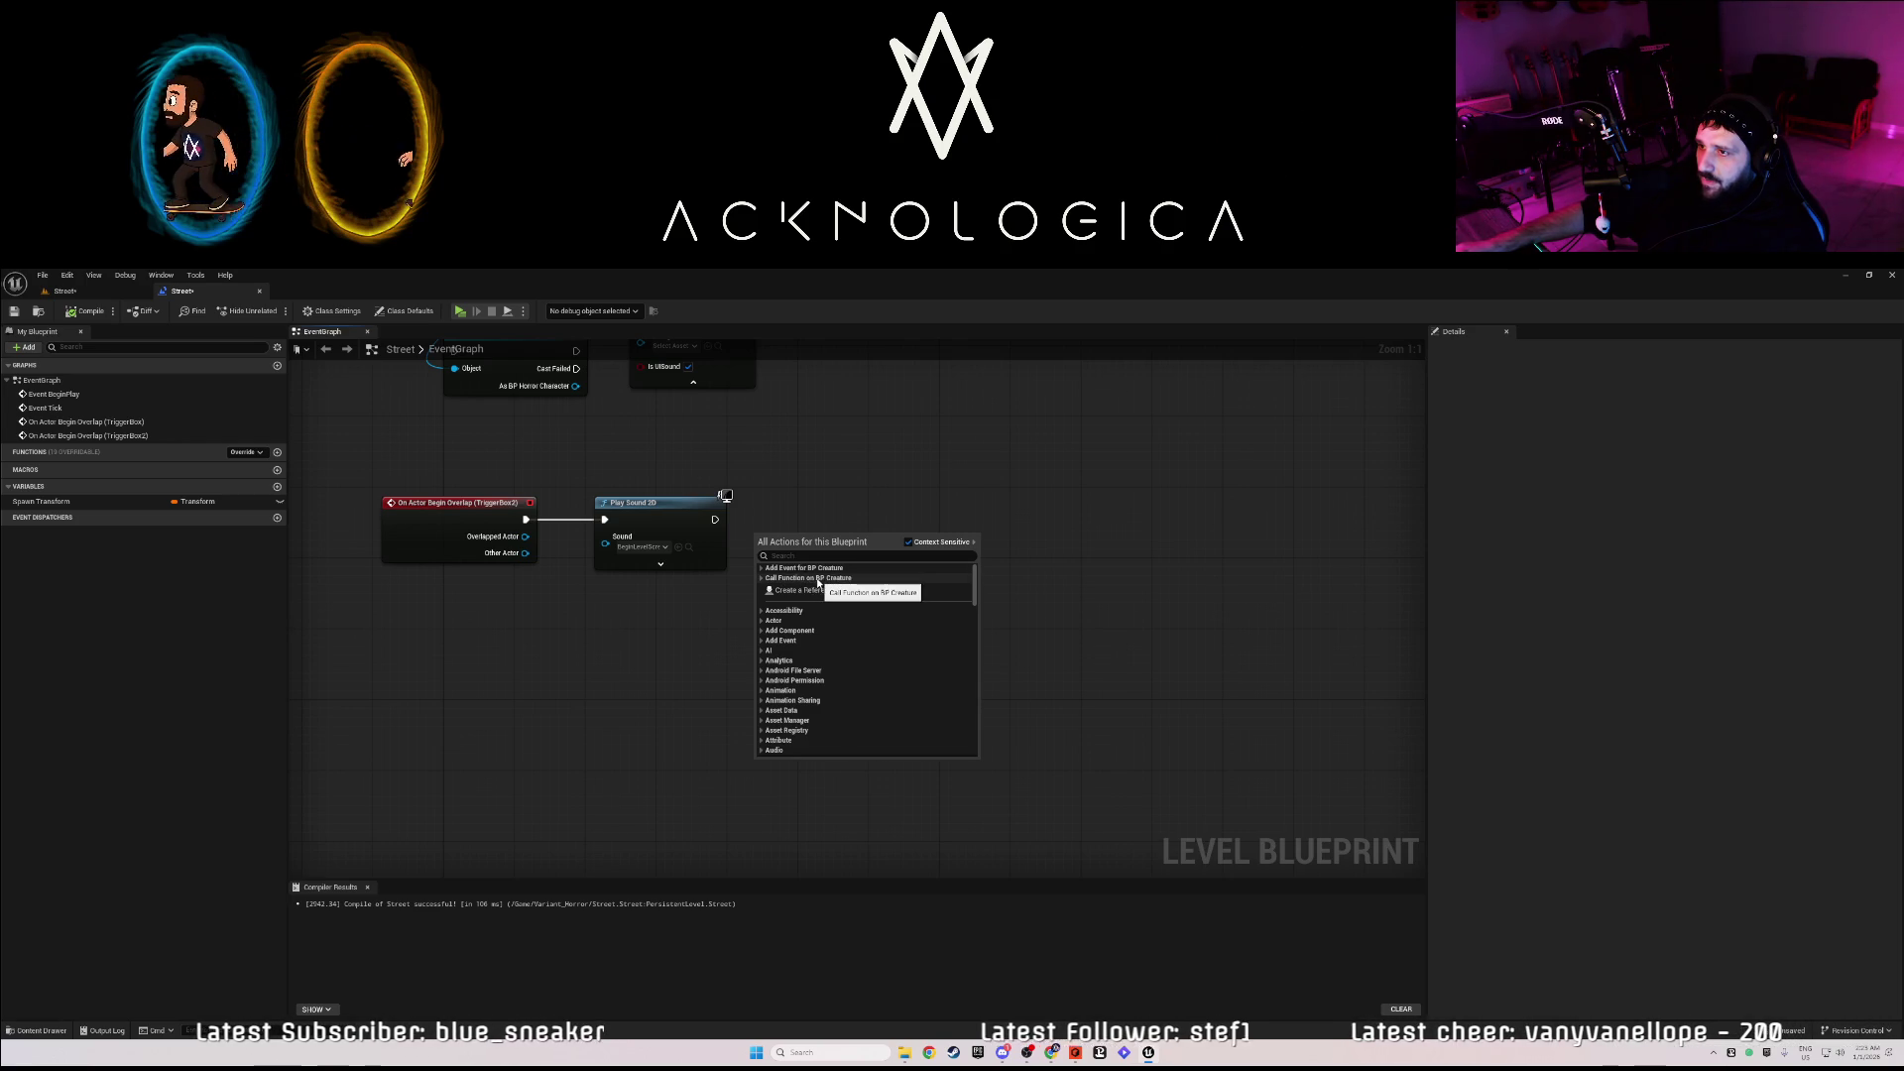
pyautogui.click(826, 590)
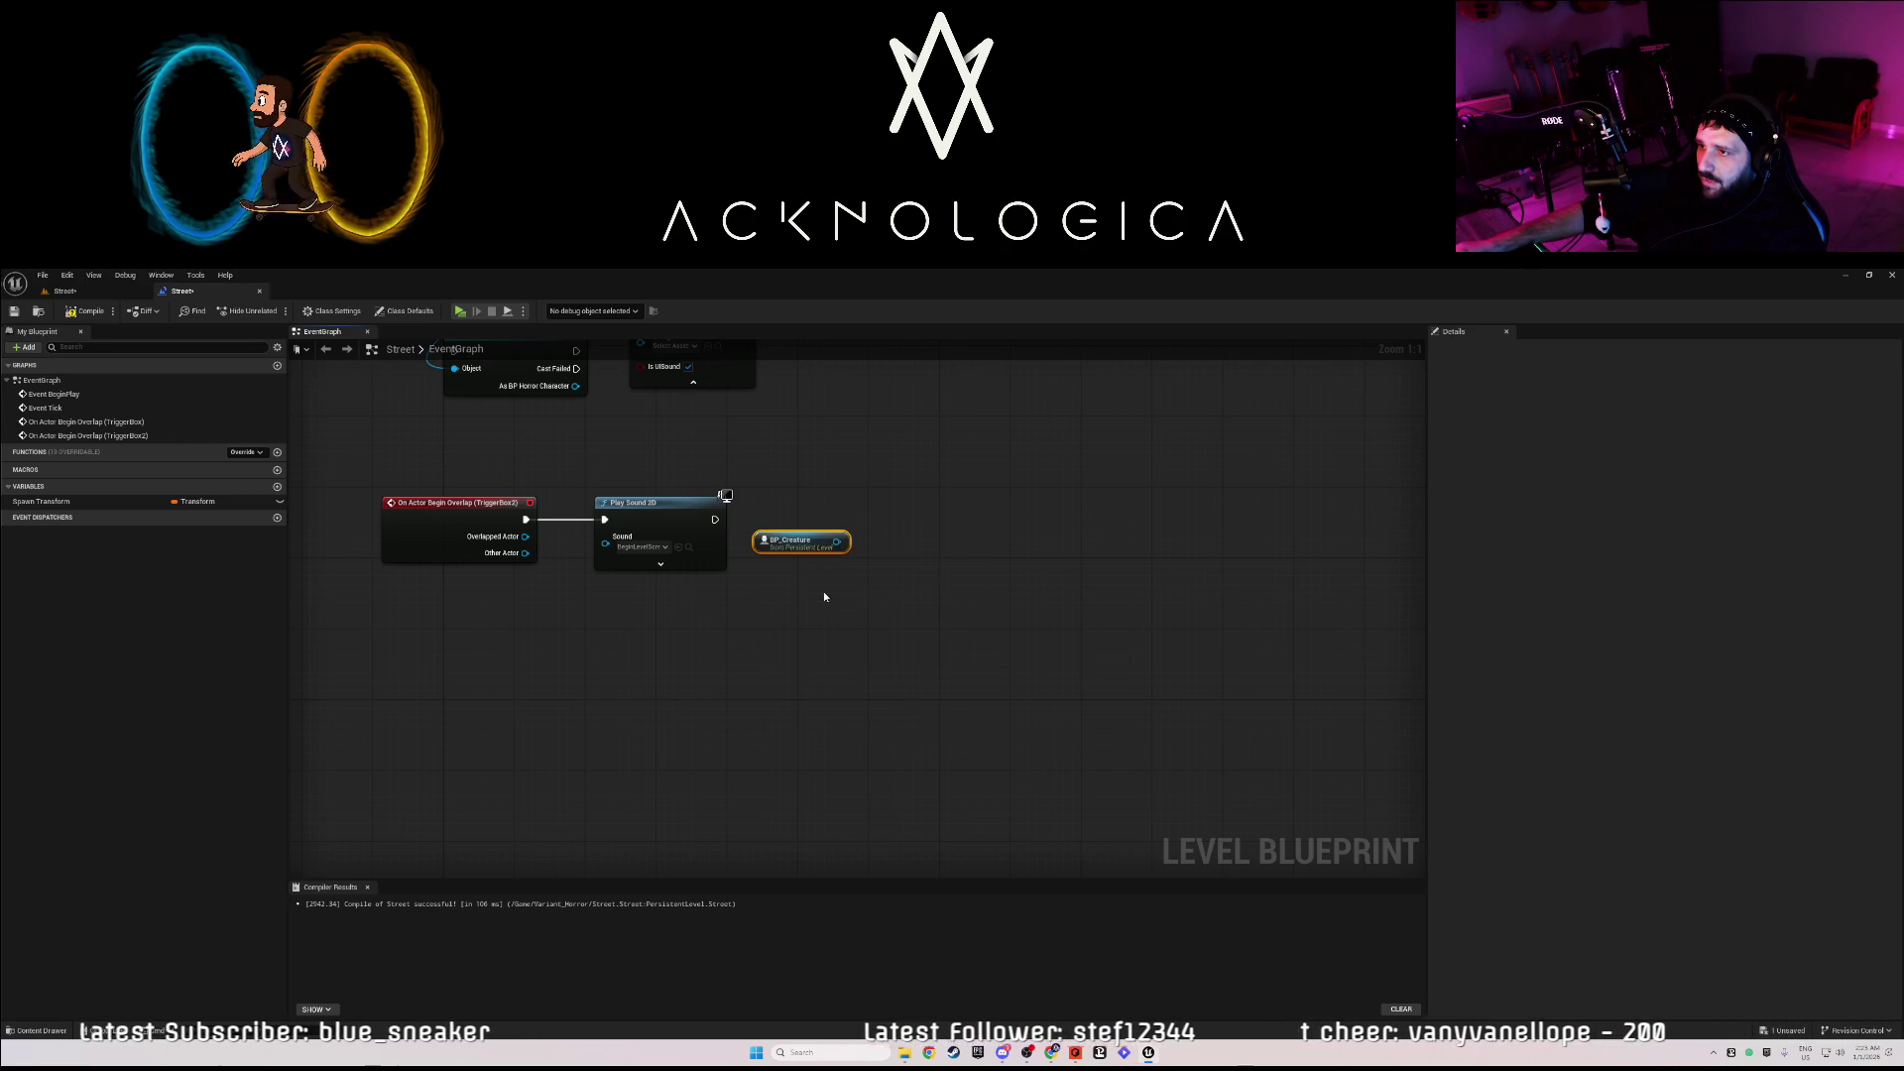
pyautogui.moveTo(848, 548)
pyautogui.mouseDown()
pyautogui.moveTo(754, 643)
pyautogui.moveTo(855, 574)
pyautogui.mouseUp()
# - Add a Set Actor Transform node targeting BP_Creature and move it up
pyautogui.write('set trans')
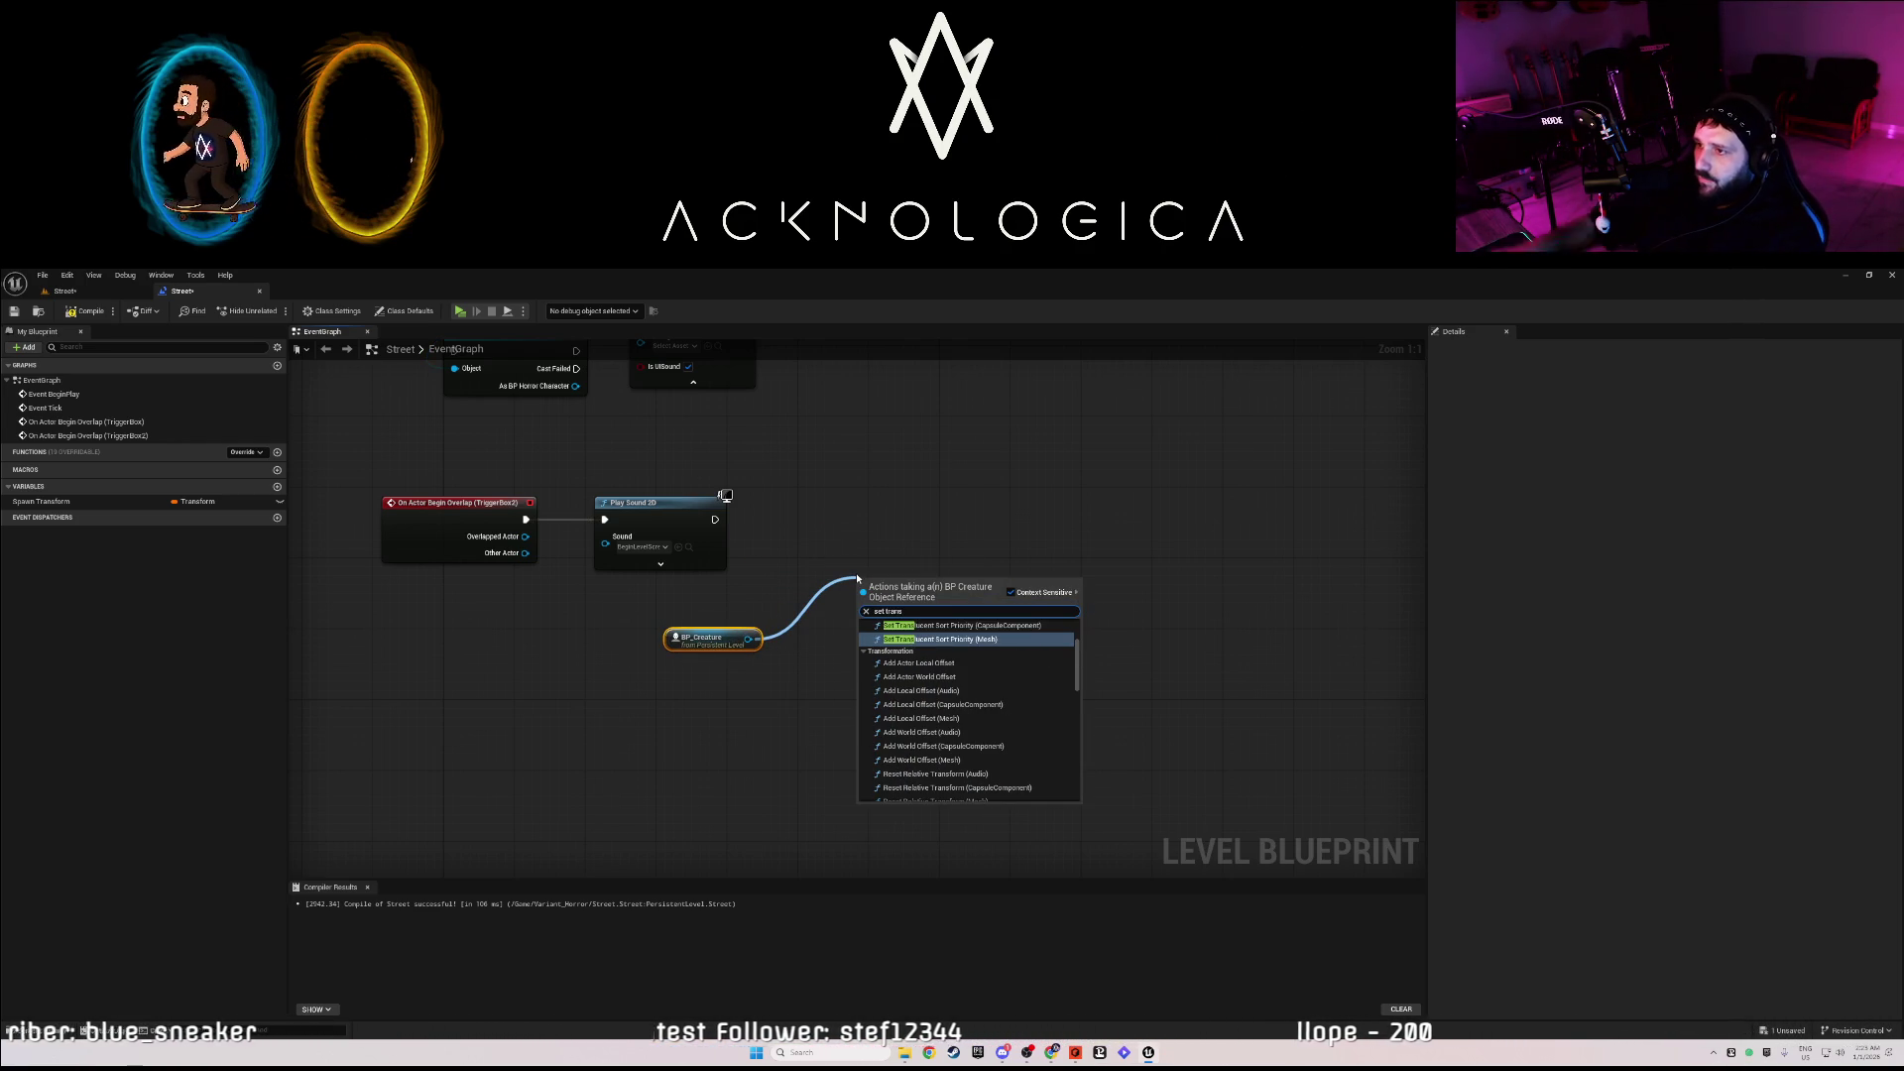
pyautogui.write('f')
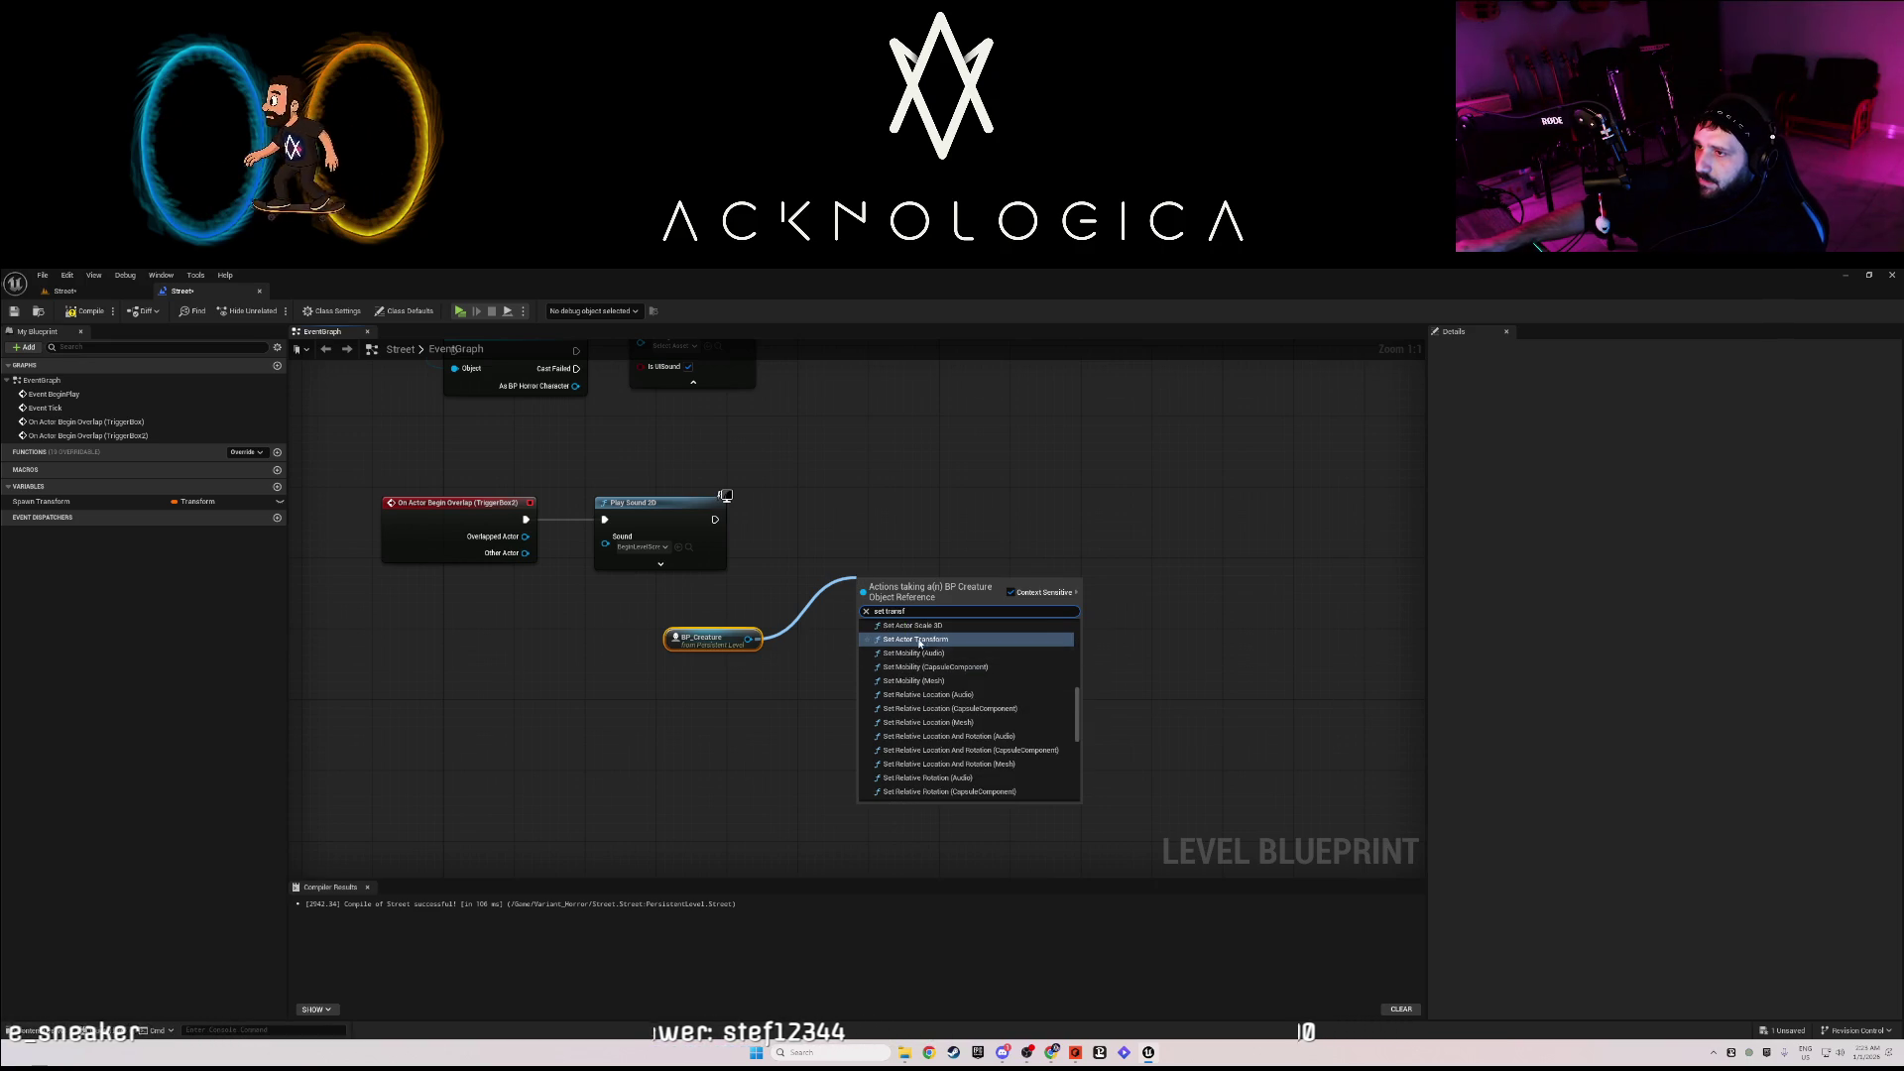
pyautogui.click(922, 640)
pyautogui.moveTo(909, 576)
pyautogui.mouseDown()
pyautogui.moveTo(900, 489)
pyautogui.moveTo(870, 496)
pyautogui.mouseUp()
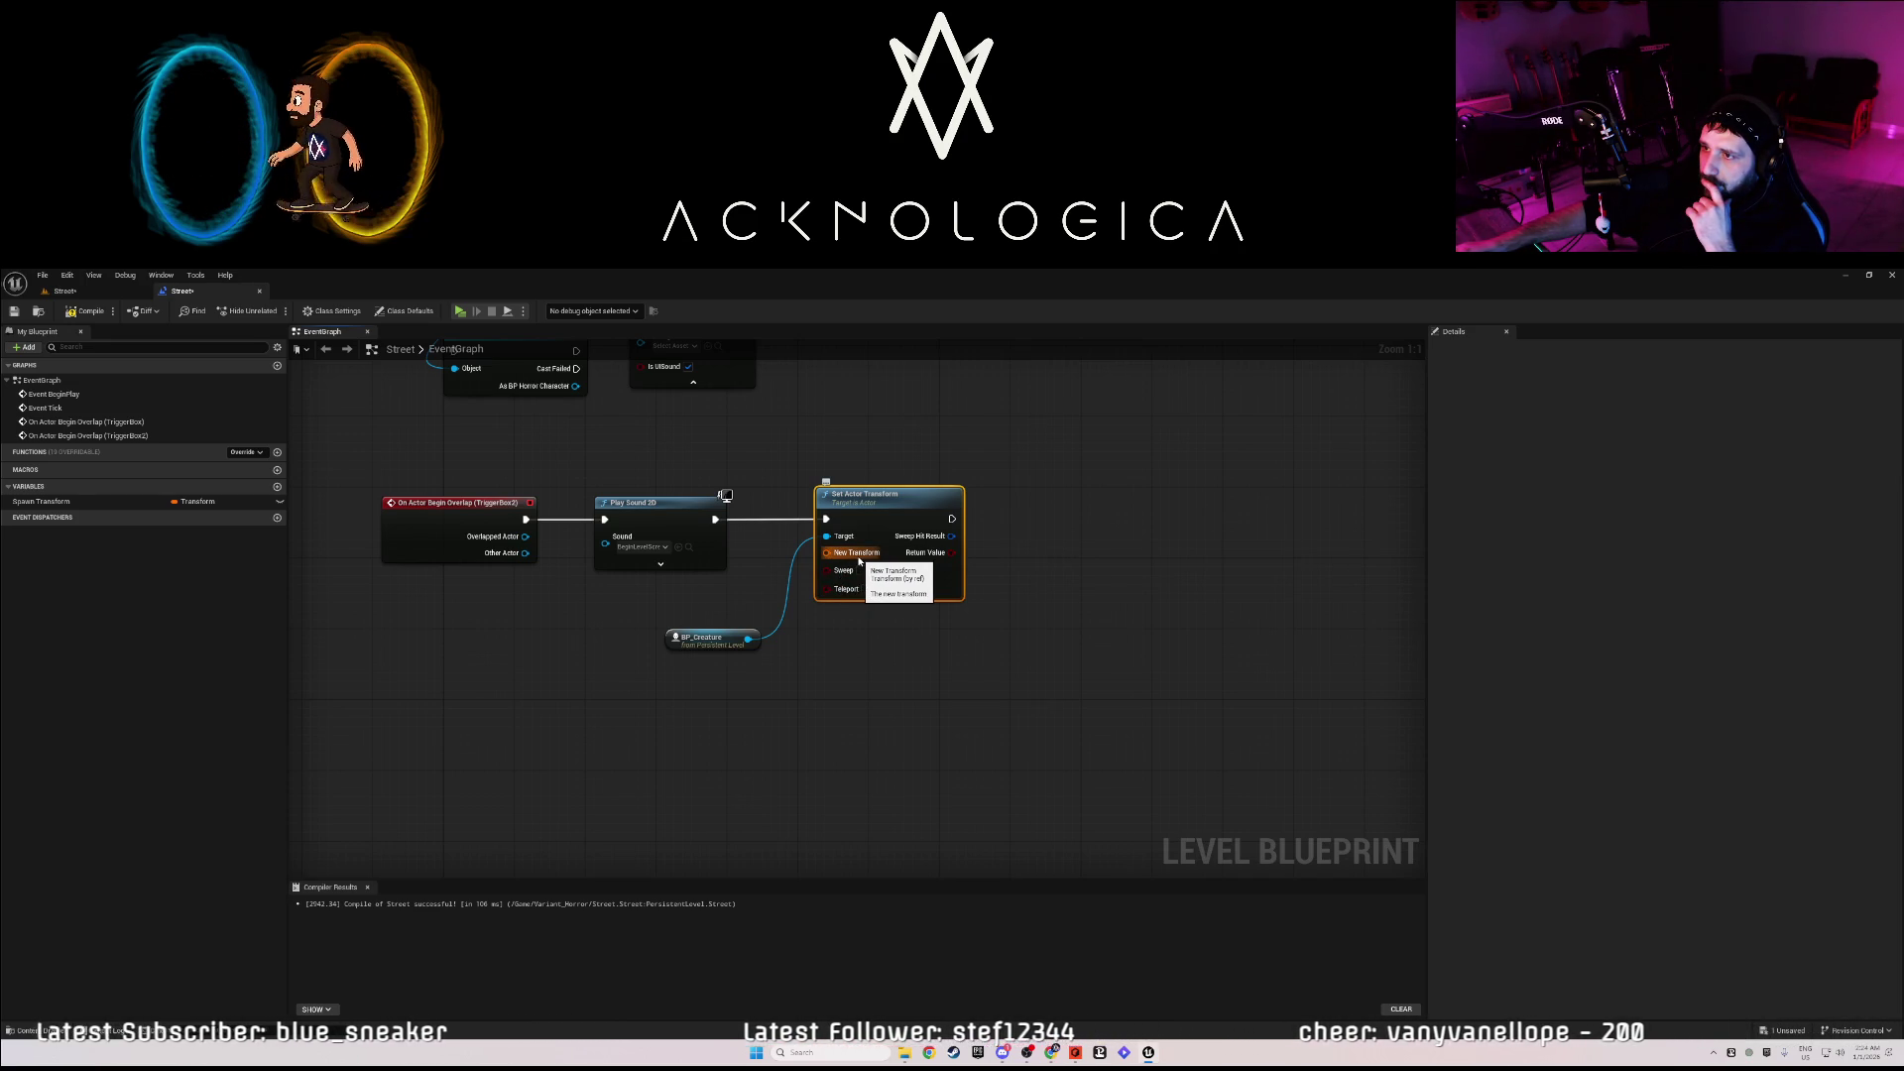
# - Undo the transform and creature nodes until the SpawnActor BP Creature node returns
pyautogui.hotkey('ctrl', 'z')
pyautogui.hotkey('ctrl', 'z')
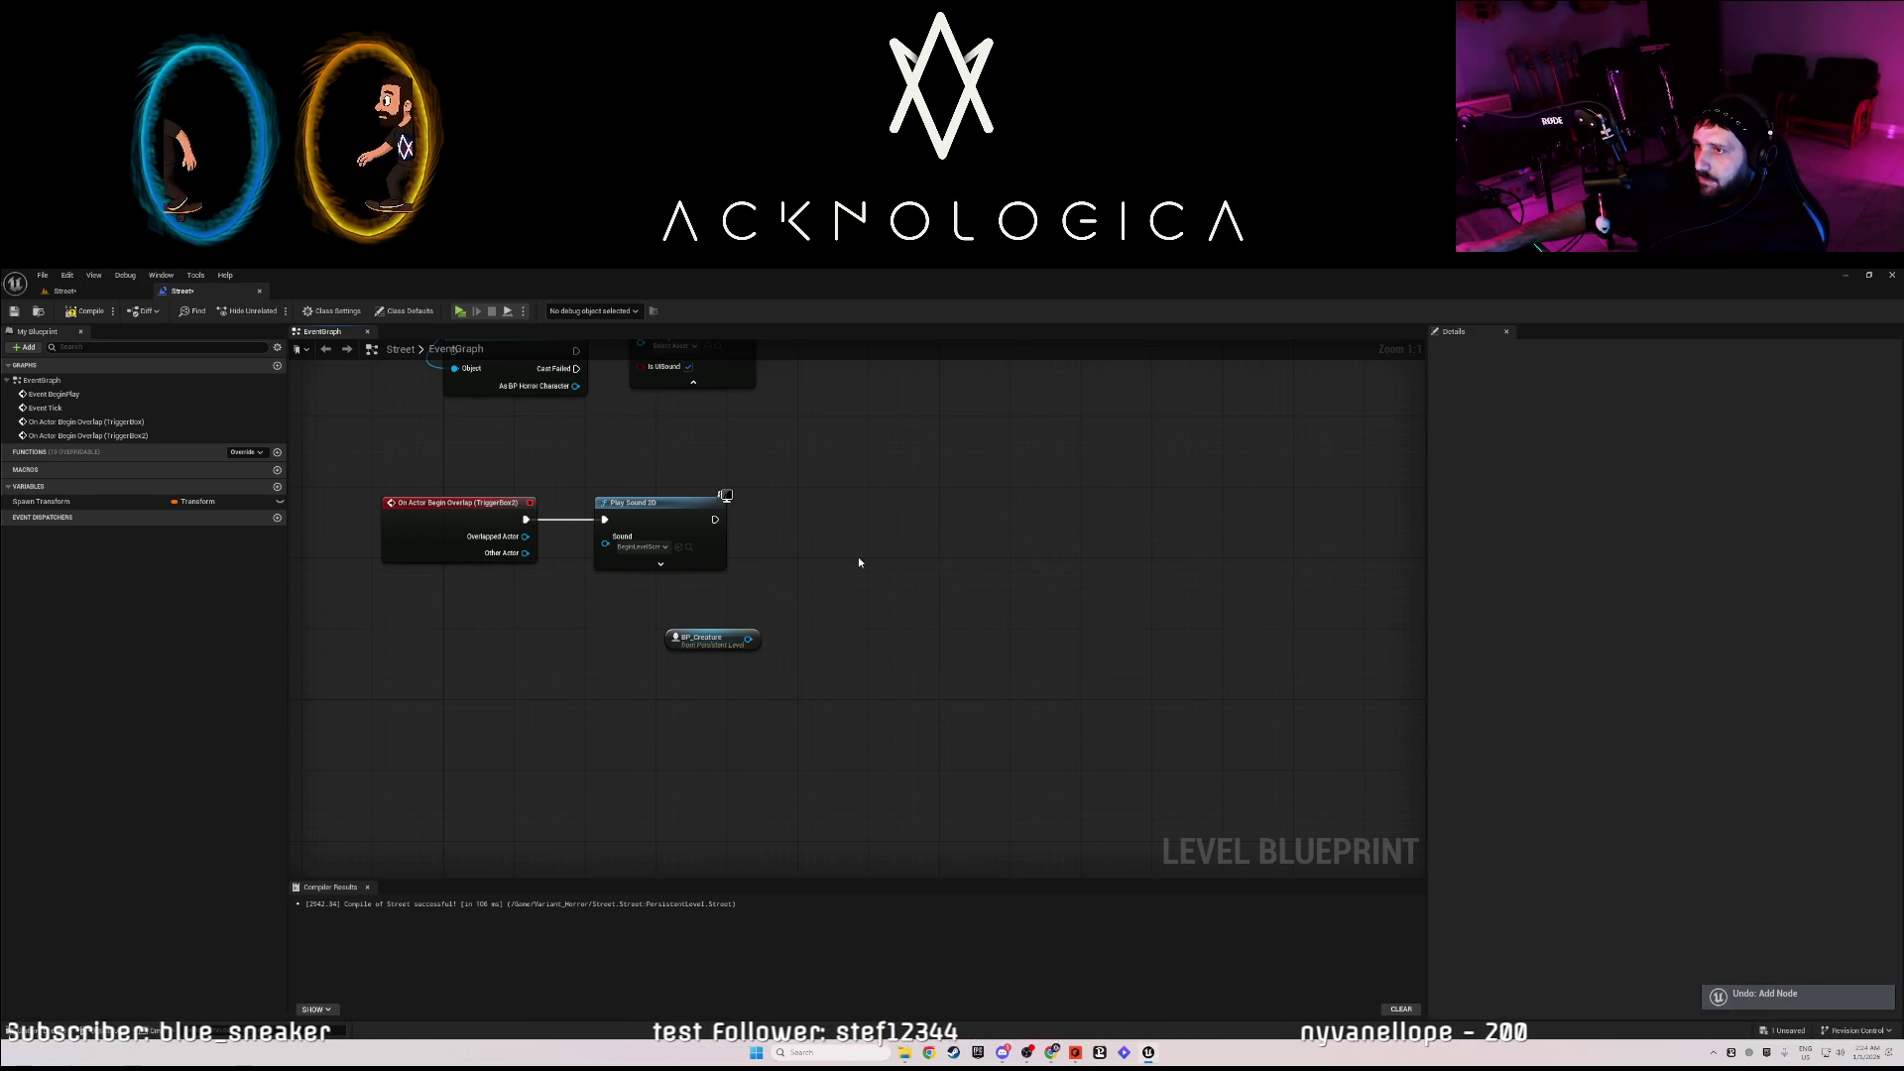
pyautogui.hotkey('ctrl', 'y')
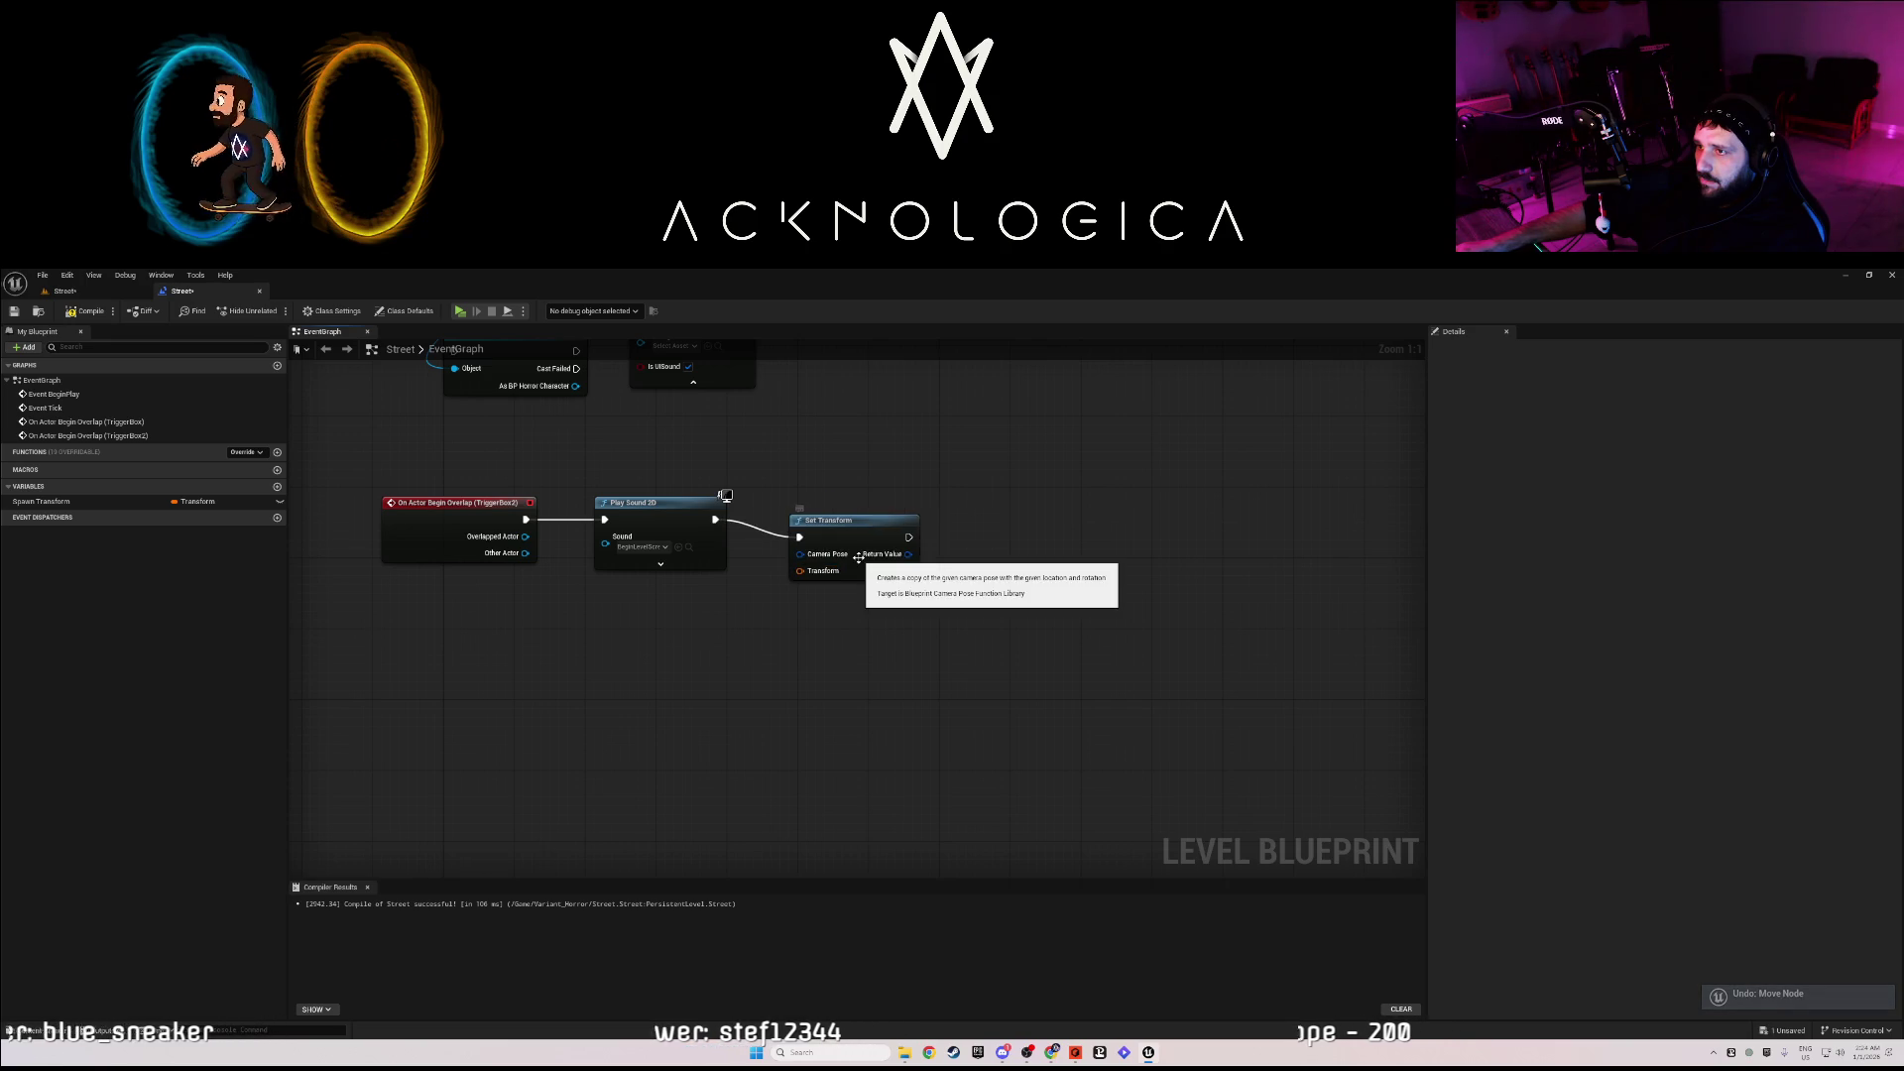
pyautogui.hotkey('ctrl', 'z')
pyautogui.hotkey('ctrl', 'y')
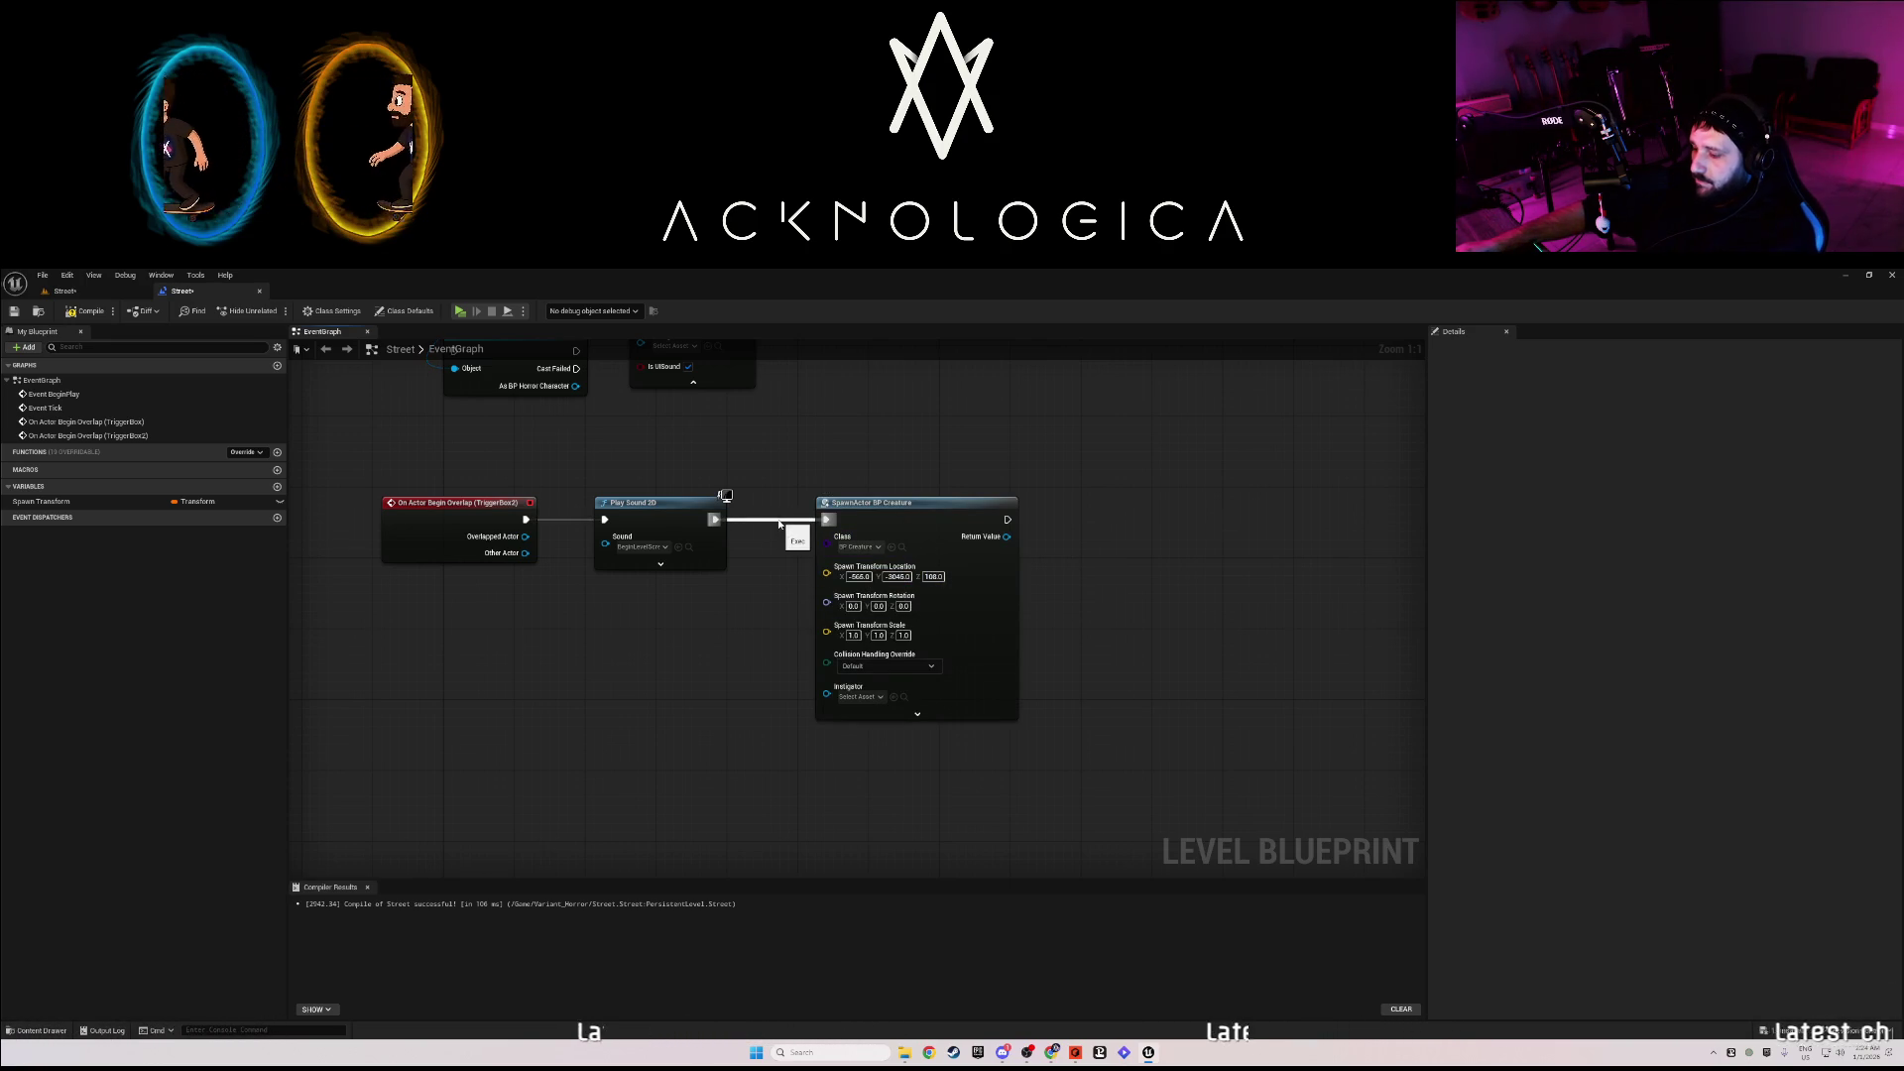
# - Move the SpawnActor creature node aside to clear space after Play Sound 2D
pyautogui.moveTo(832, 525); pyautogui.dragTo(1120, 531)
pyautogui.click(645, 637)
pyautogui.rightClick(731, 619)
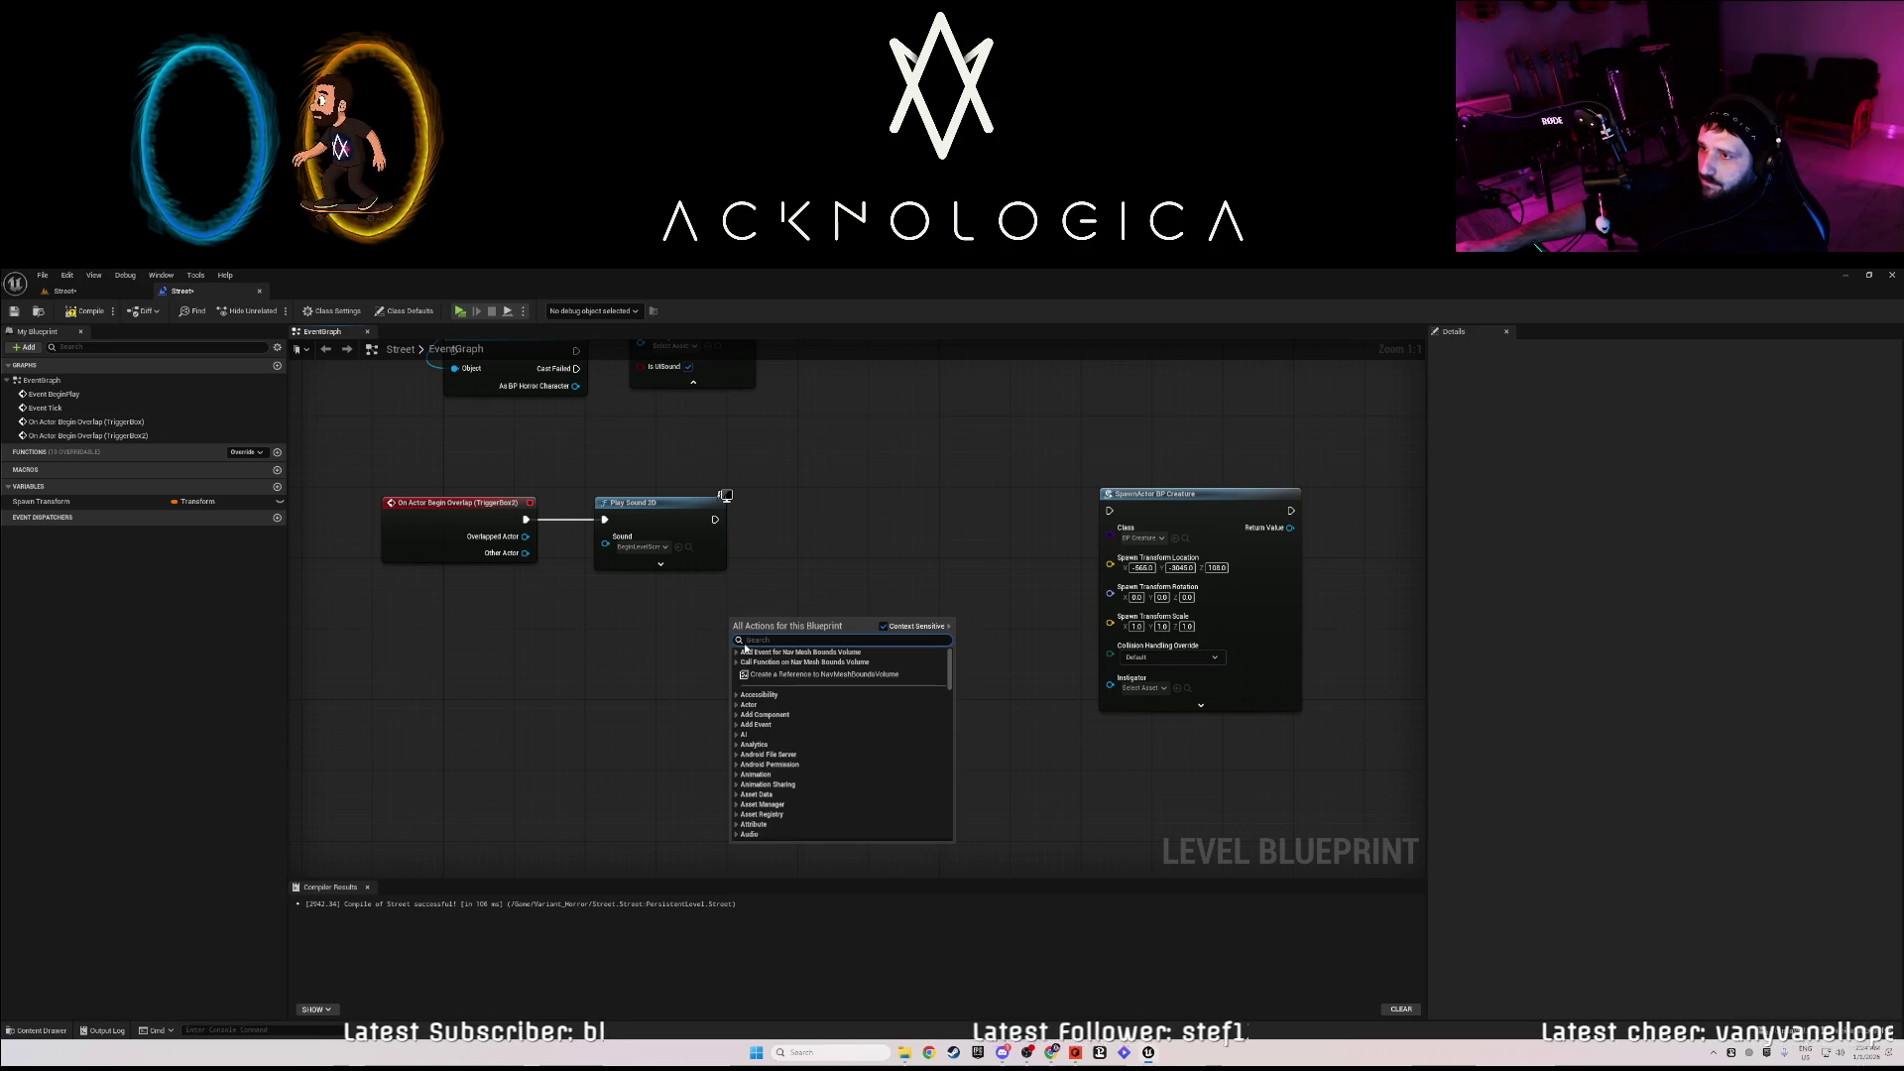
pyautogui.click(796, 675)
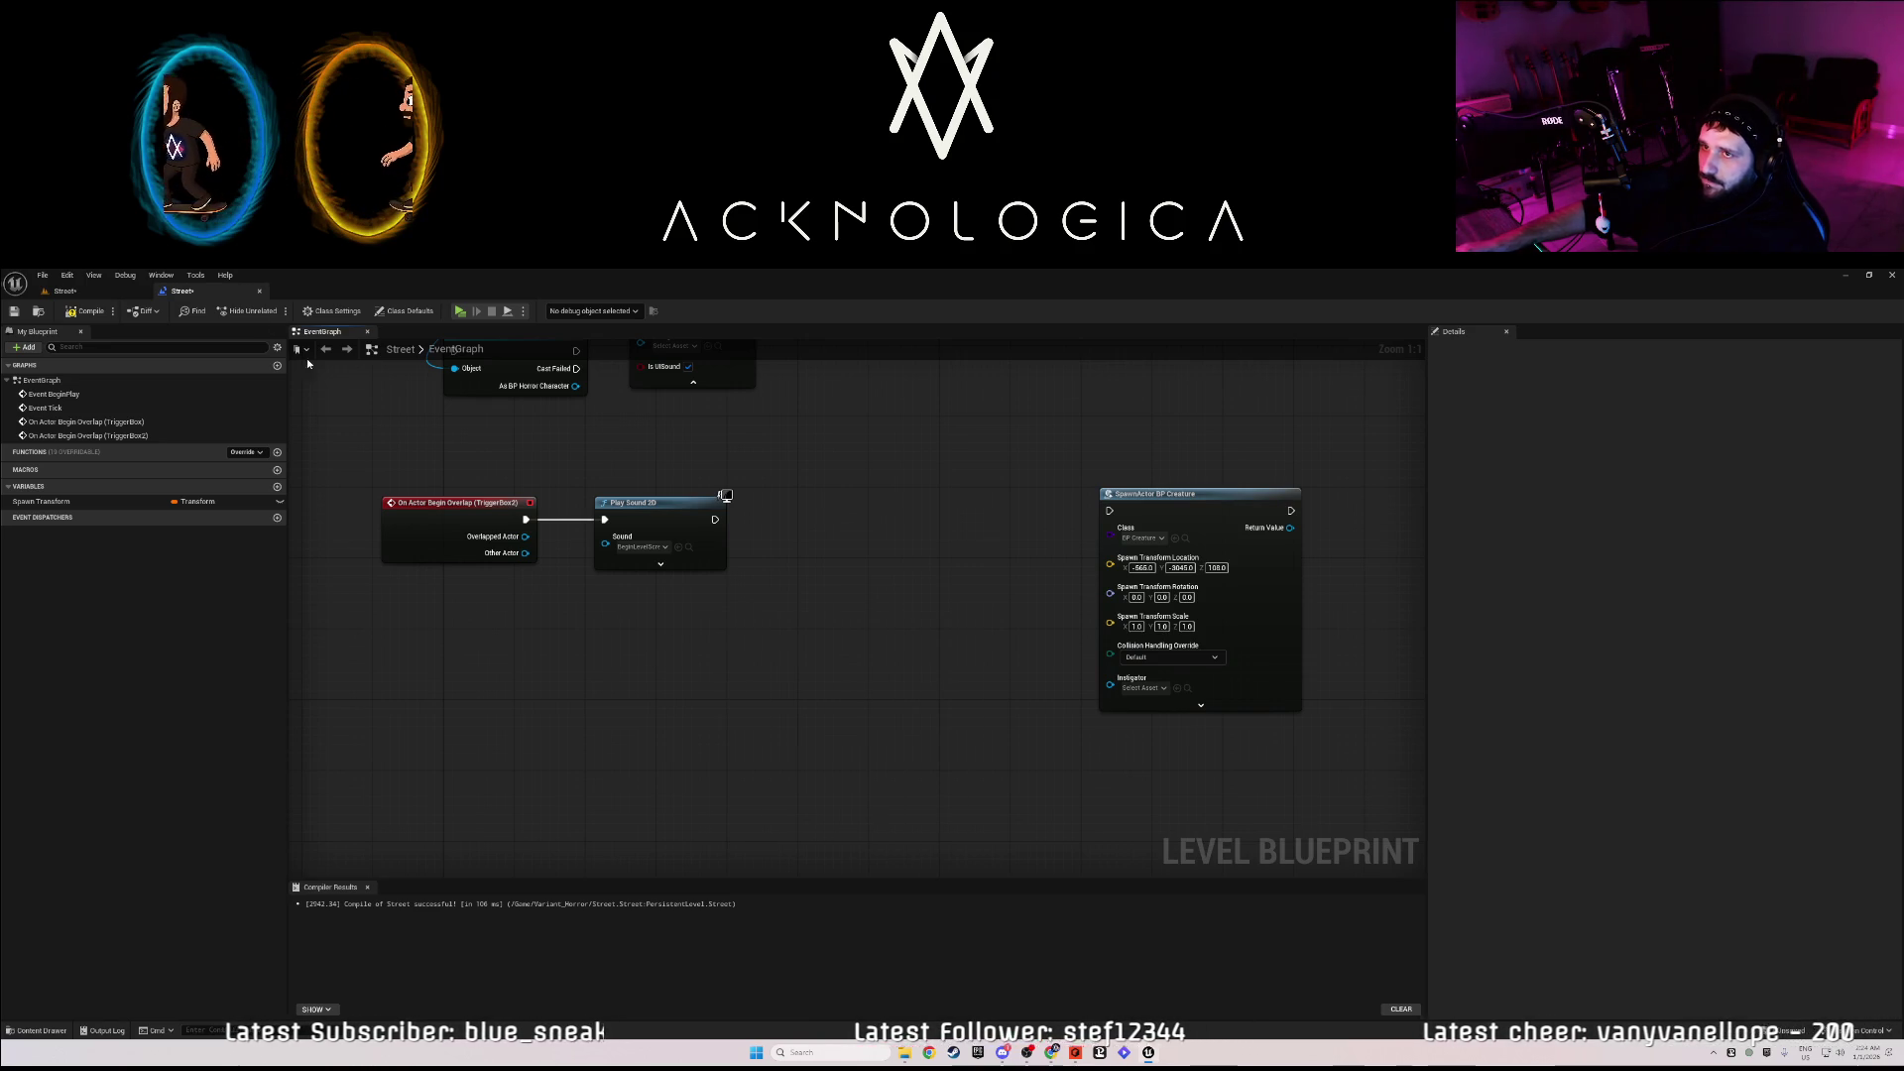
# - Focus on the trigger volume and place BP_Creature into the level
pyautogui.click(64, 291)
pyautogui.press('f')
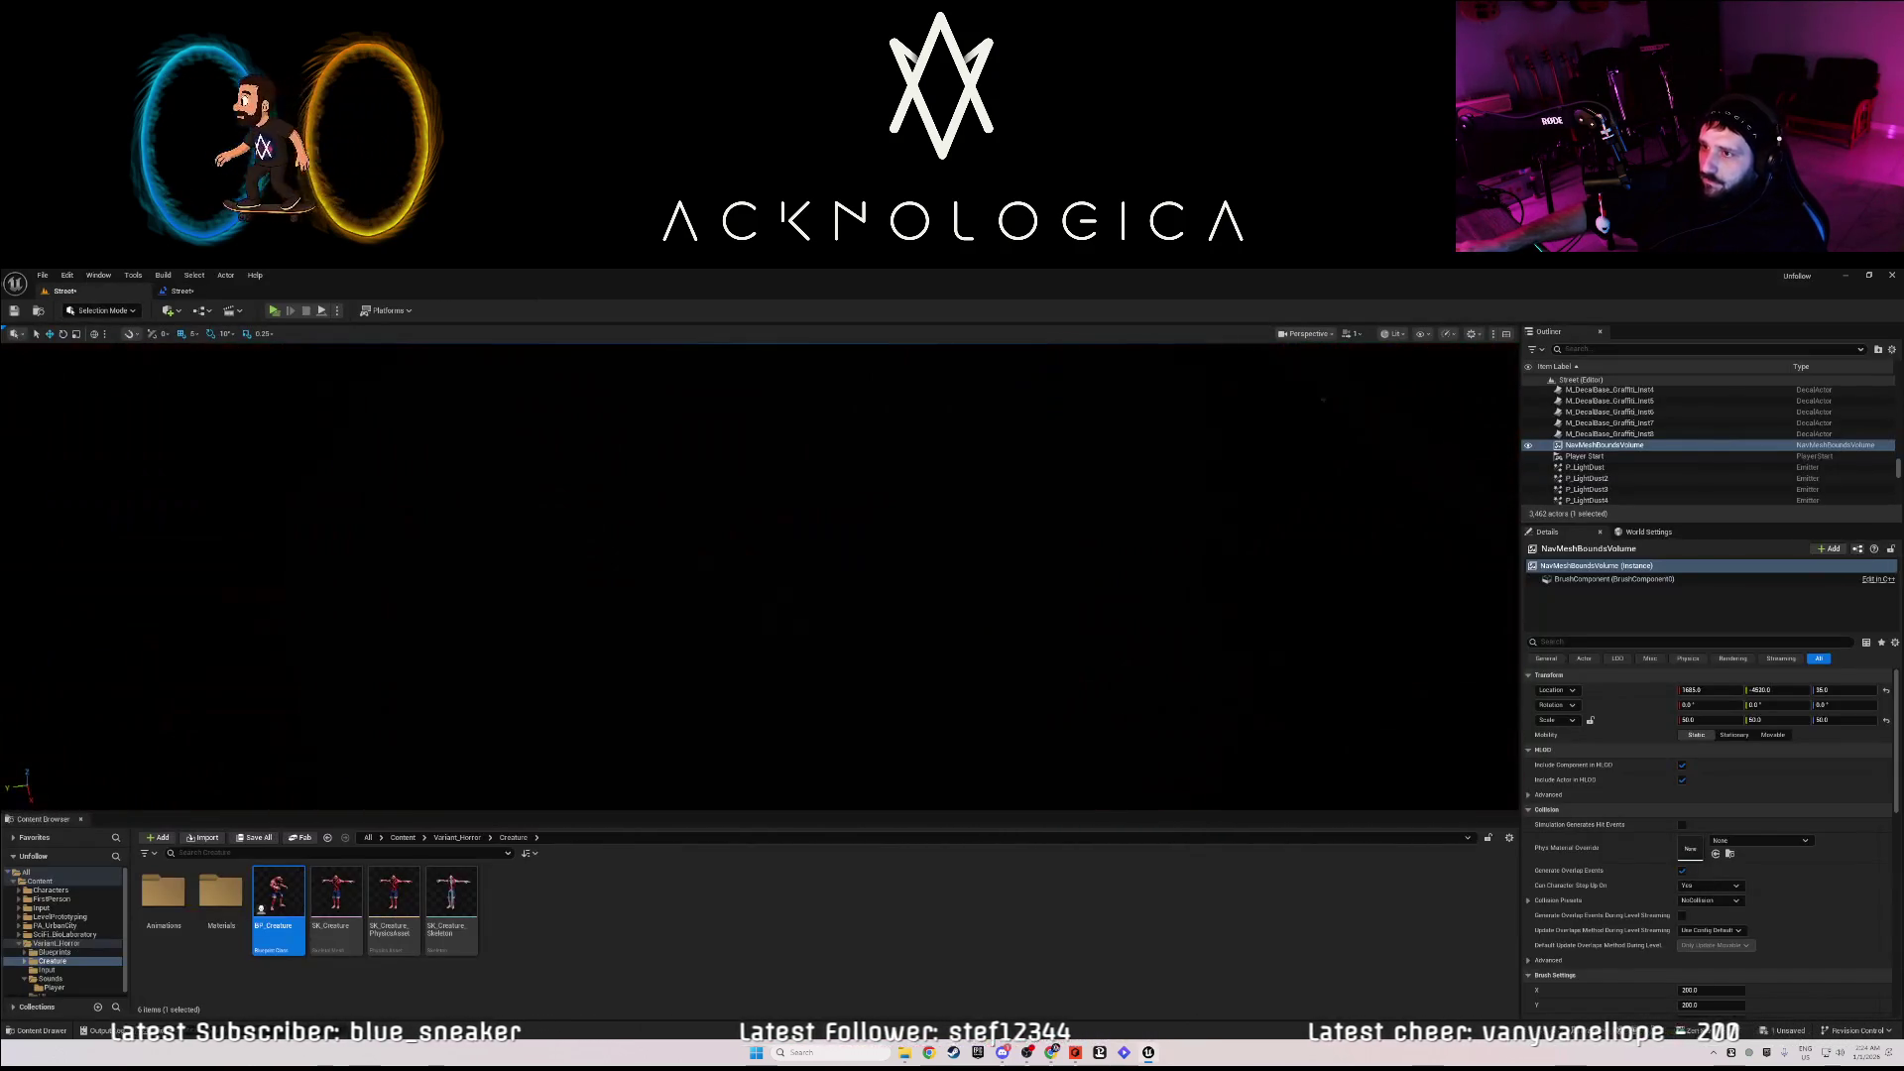
pyautogui.moveTo(279, 902)
pyautogui.mouseDown()
pyautogui.moveTo(509, 658)
pyautogui.moveTo(544, 616)
pyautogui.moveTo(536, 590)
pyautogui.mouseUp()
pyautogui.click(182, 291)
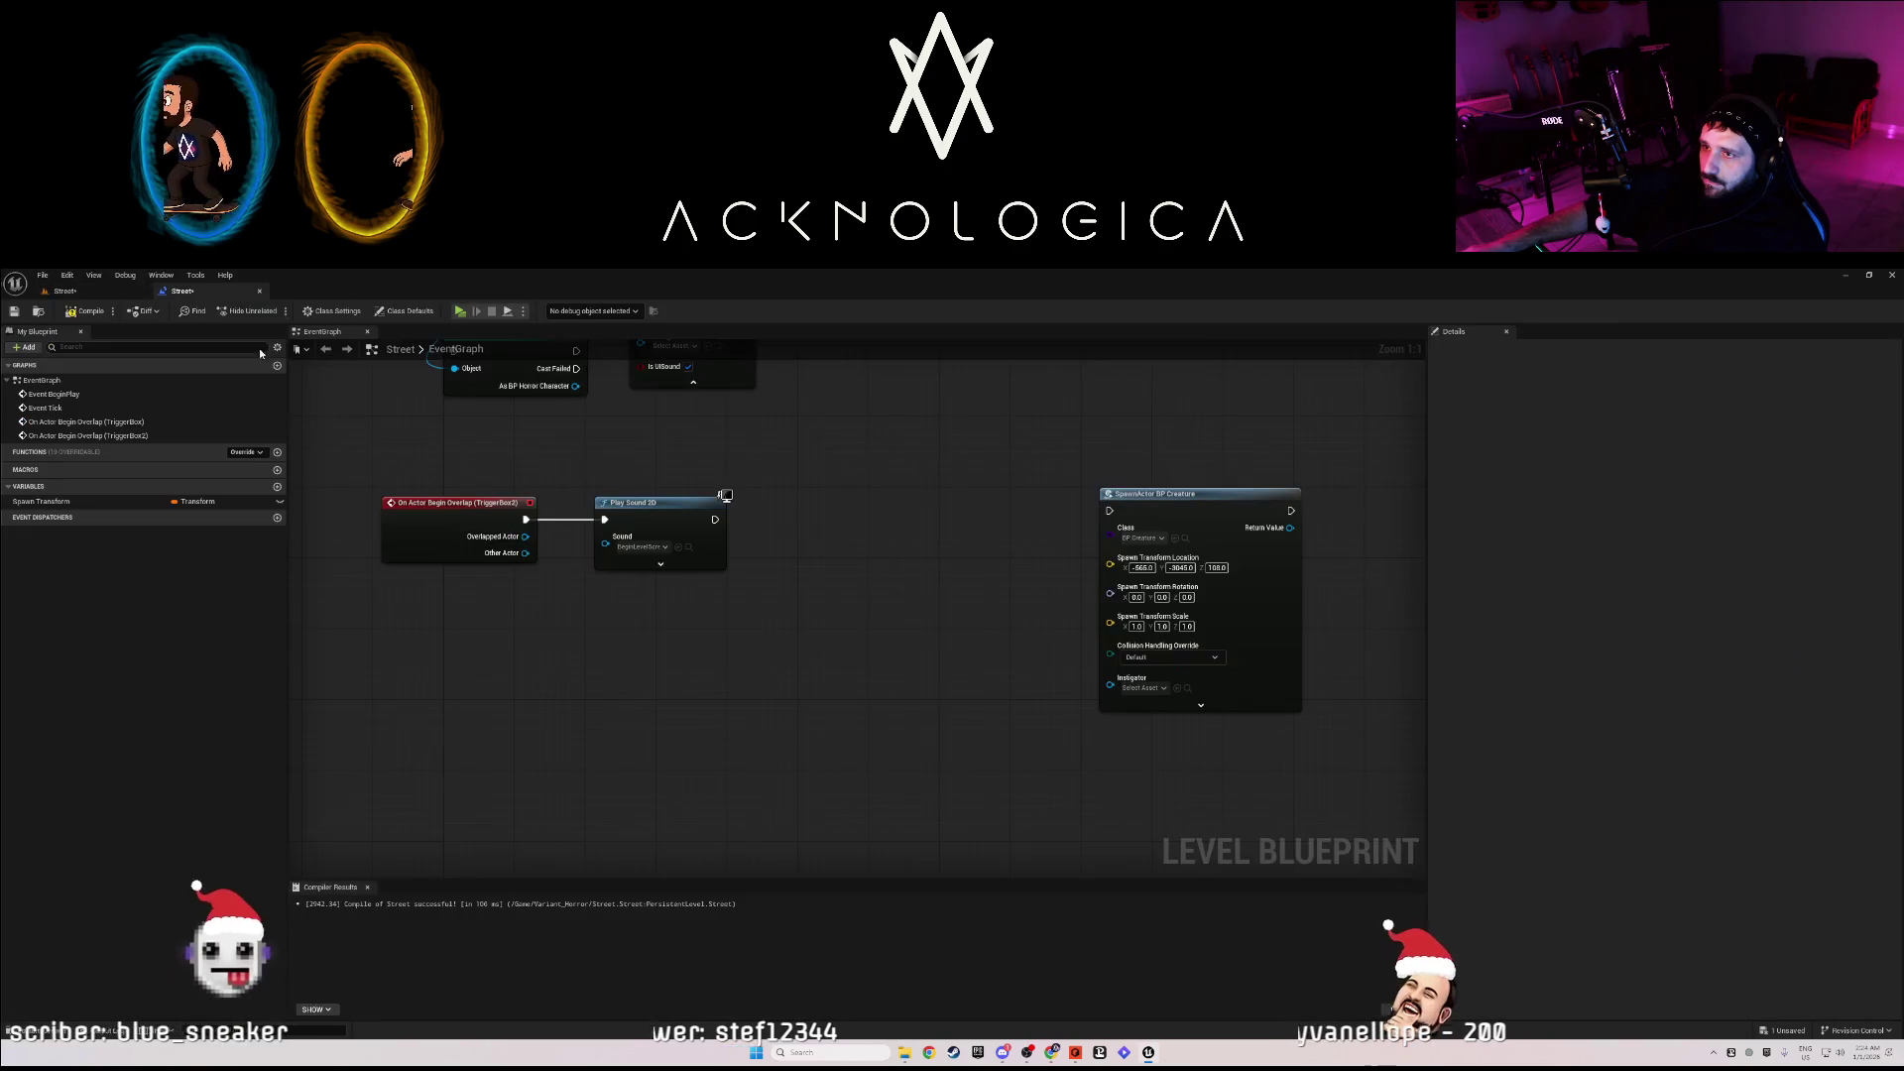
# - Add a BP_Creature reference and a Set Actor Transform node targeting it
pyautogui.rightClick(759, 549)
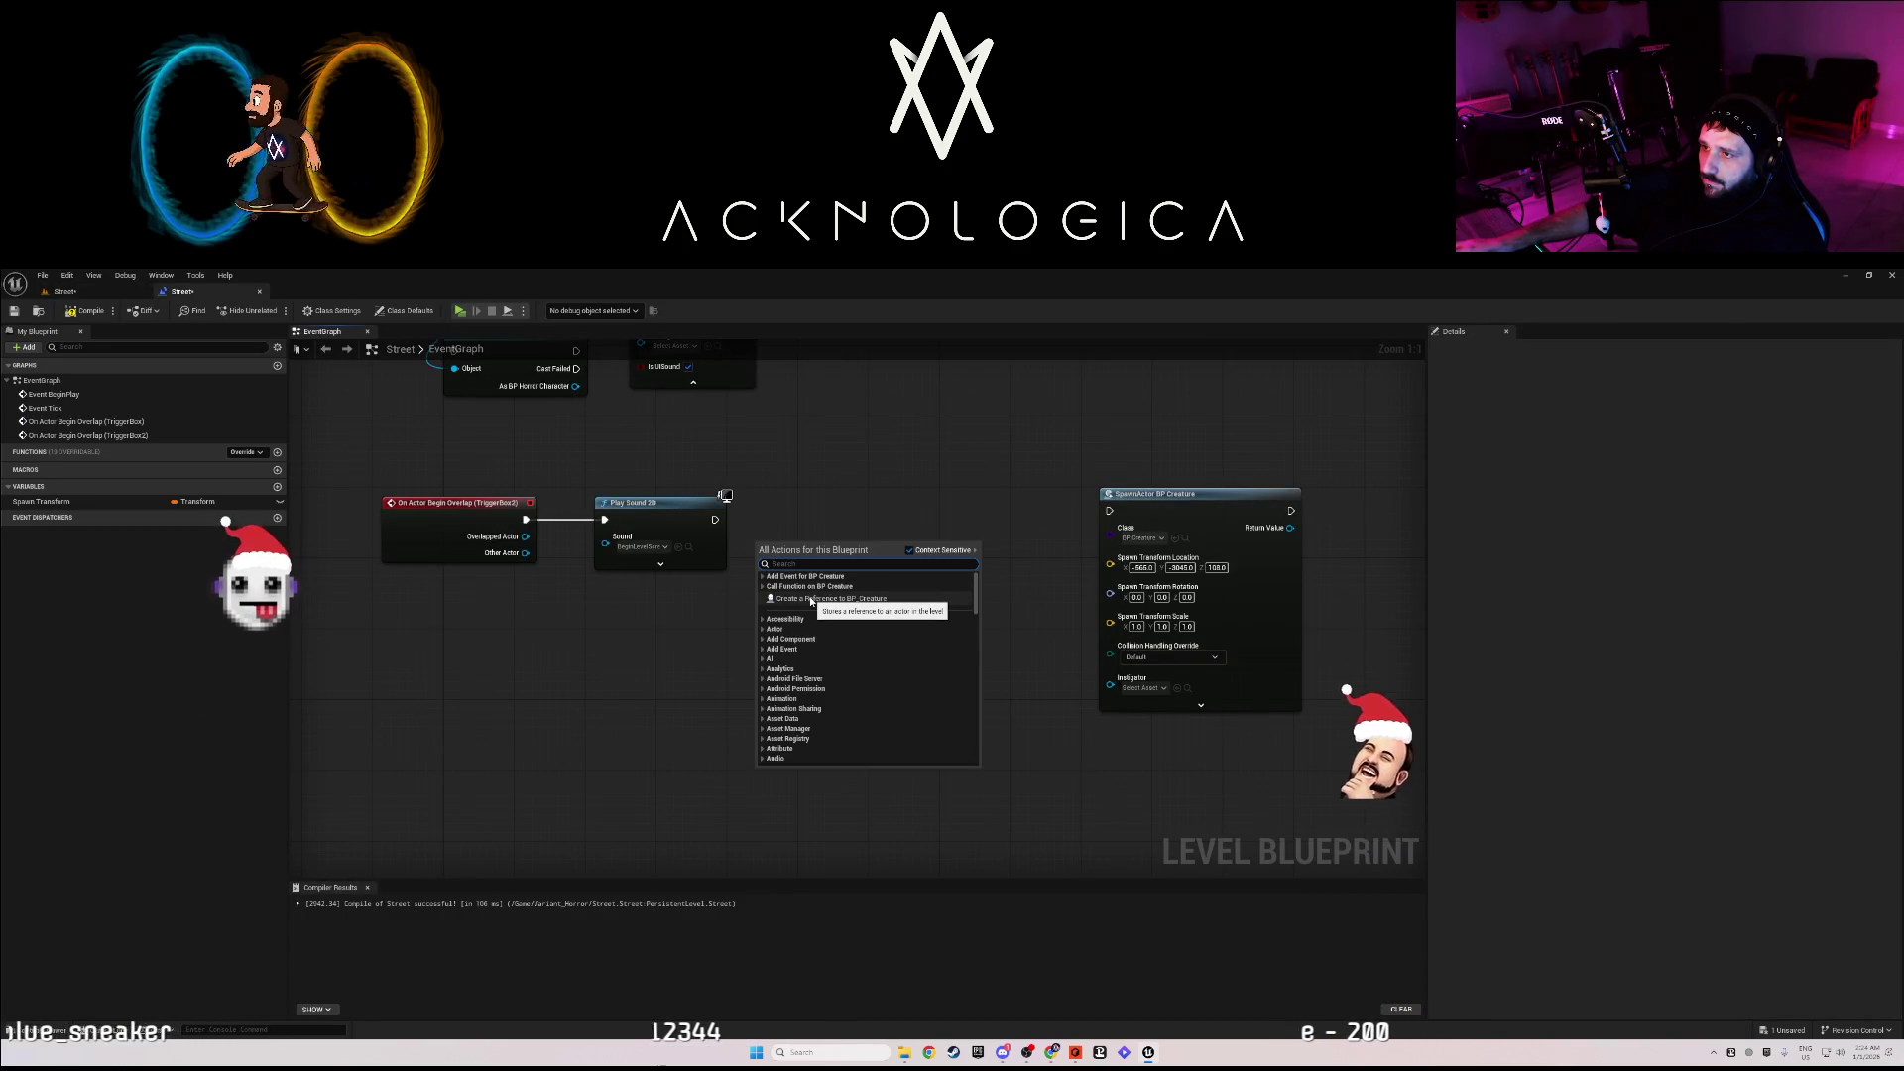
pyautogui.click(811, 600)
pyautogui.moveTo(793, 551)
pyautogui.mouseDown()
pyautogui.moveTo(761, 606)
pyautogui.moveTo(710, 625)
pyautogui.mouseUp()
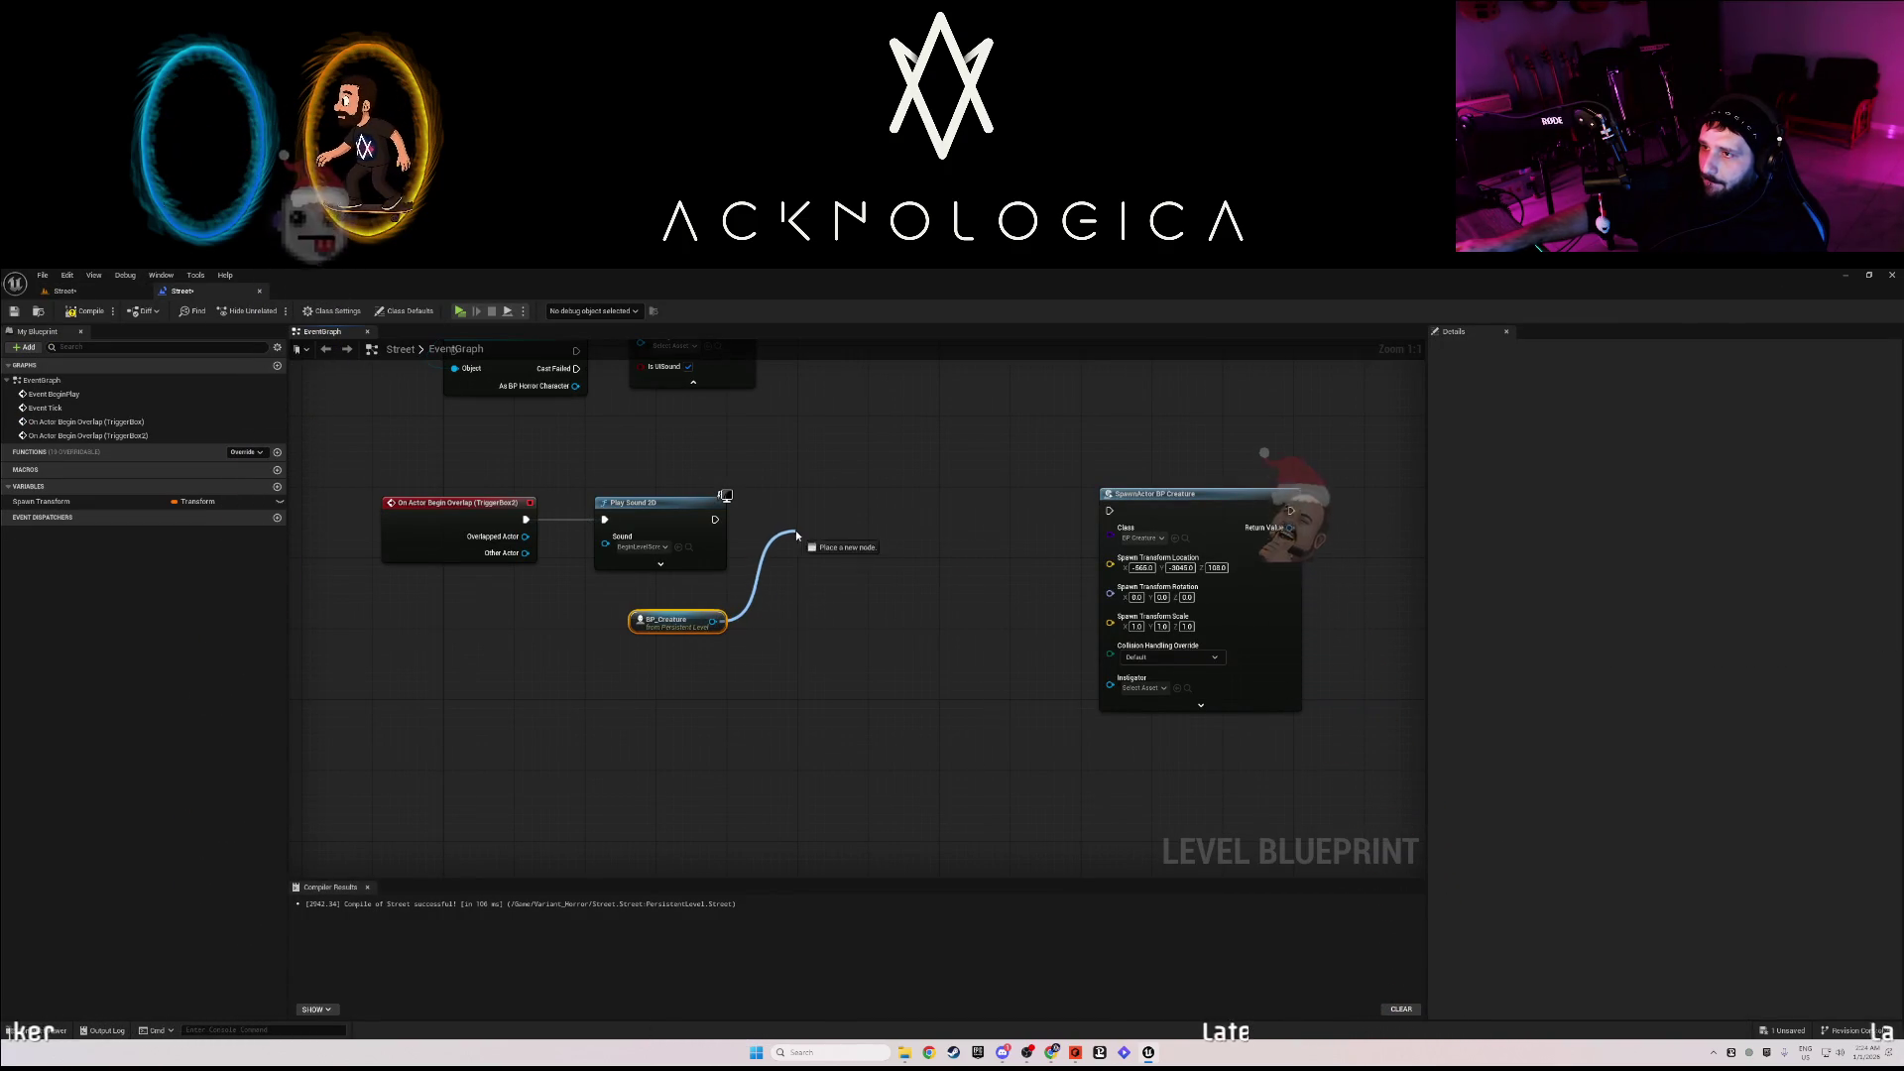
pyautogui.moveTo(796, 534); pyautogui.dragTo(796, 535)
pyautogui.write('set t')
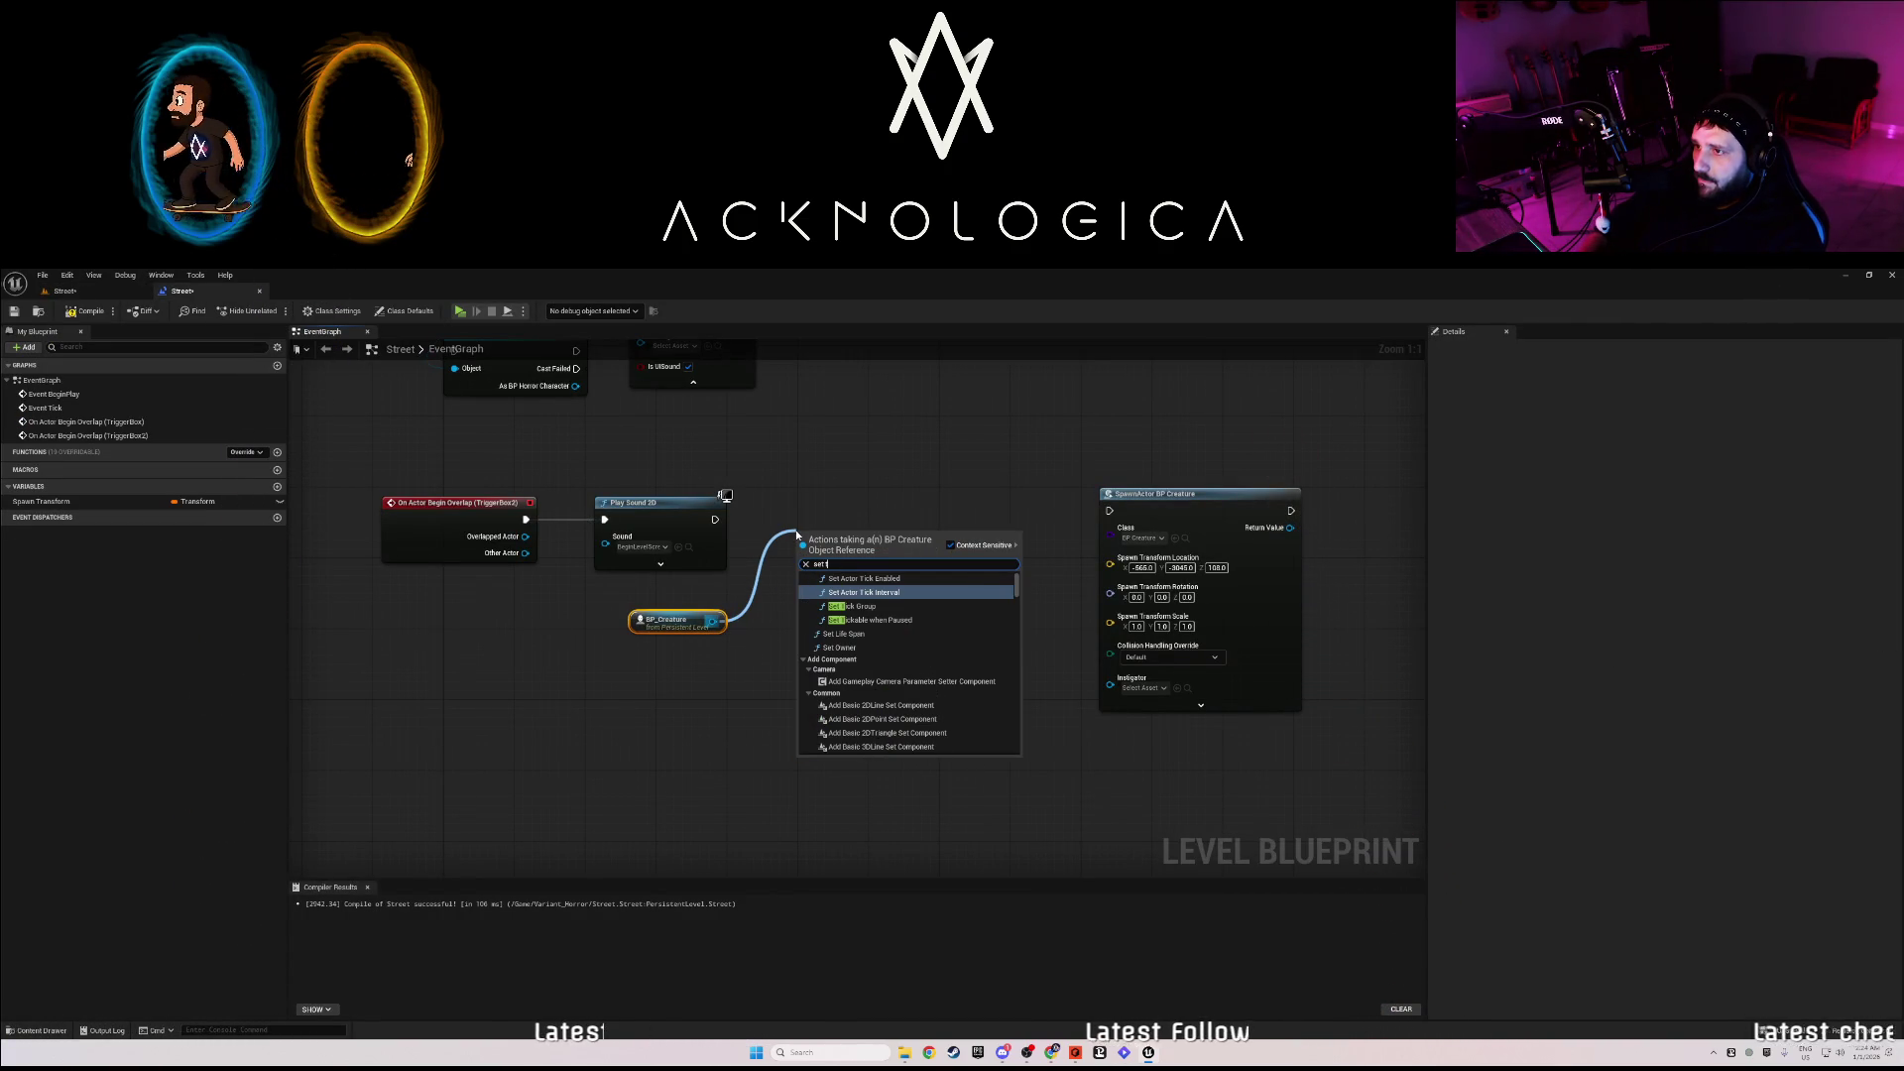
pyautogui.write('ransform')
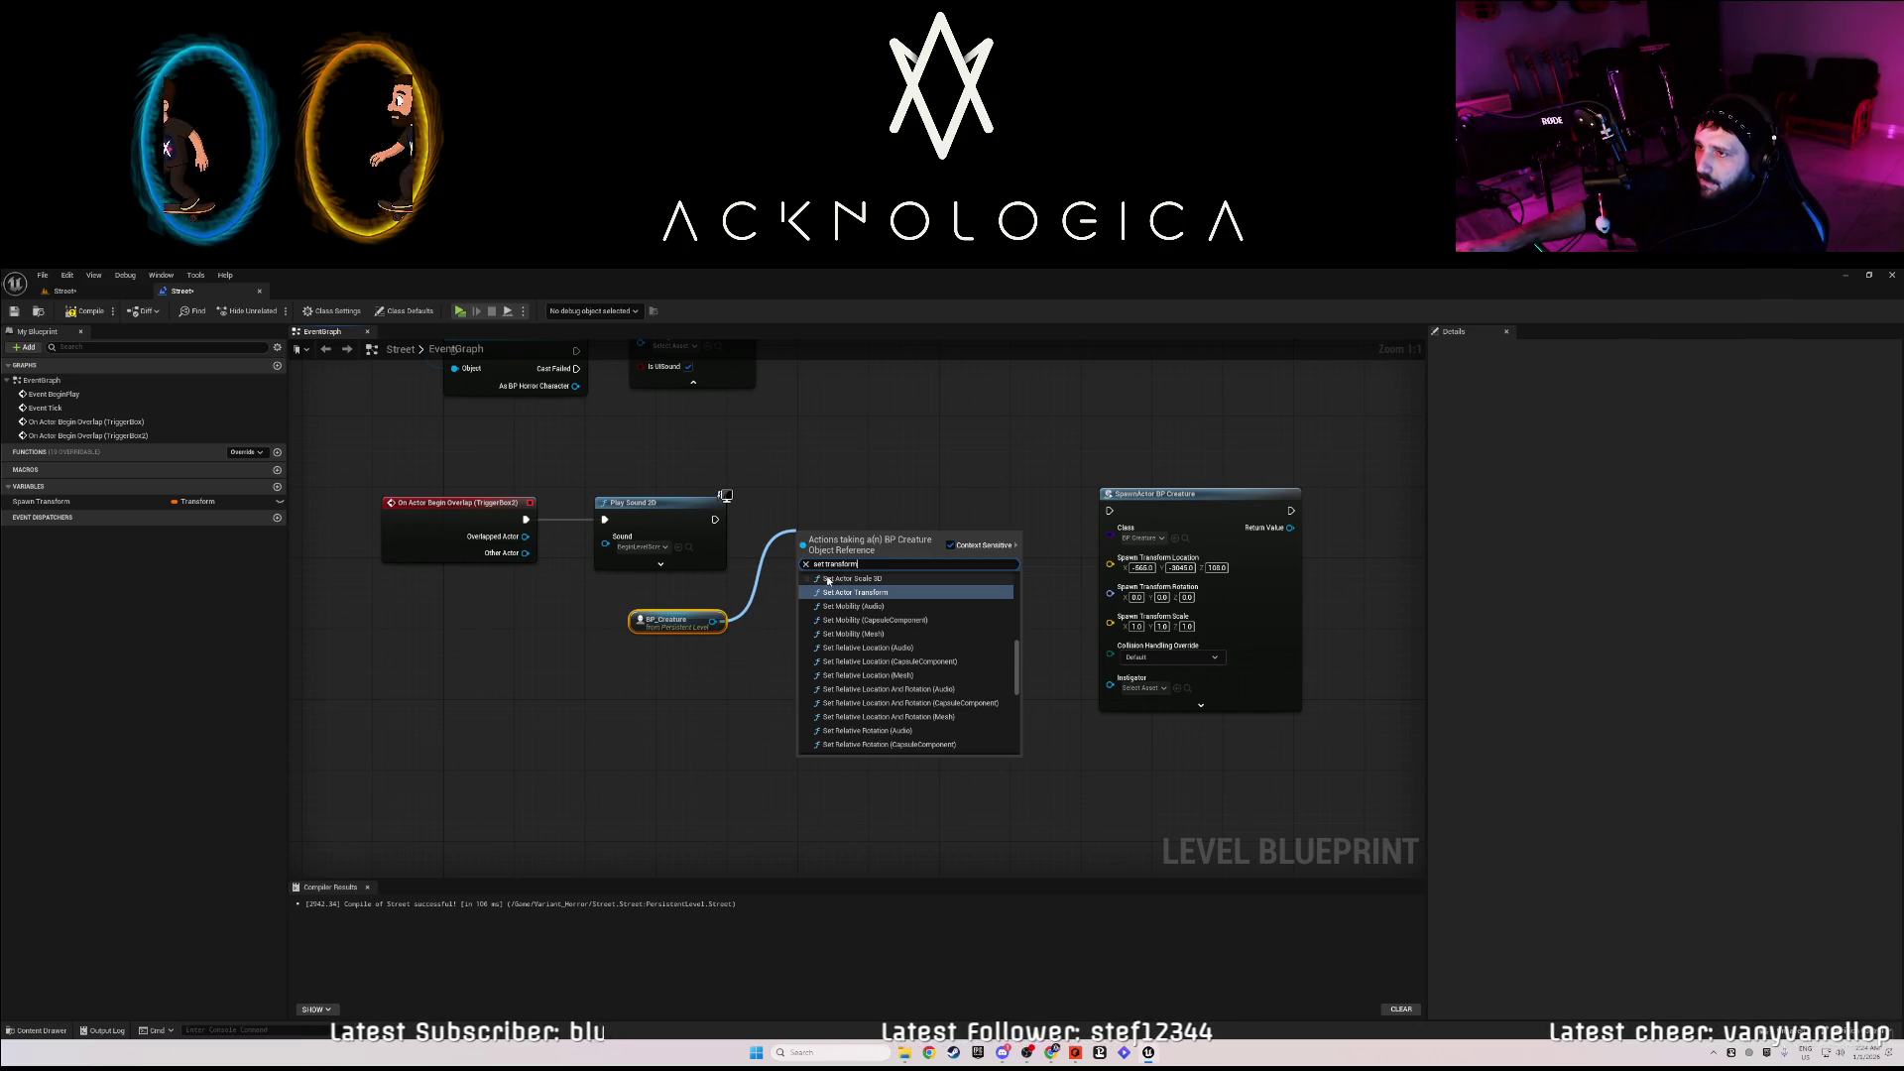
pyautogui.click(840, 594)
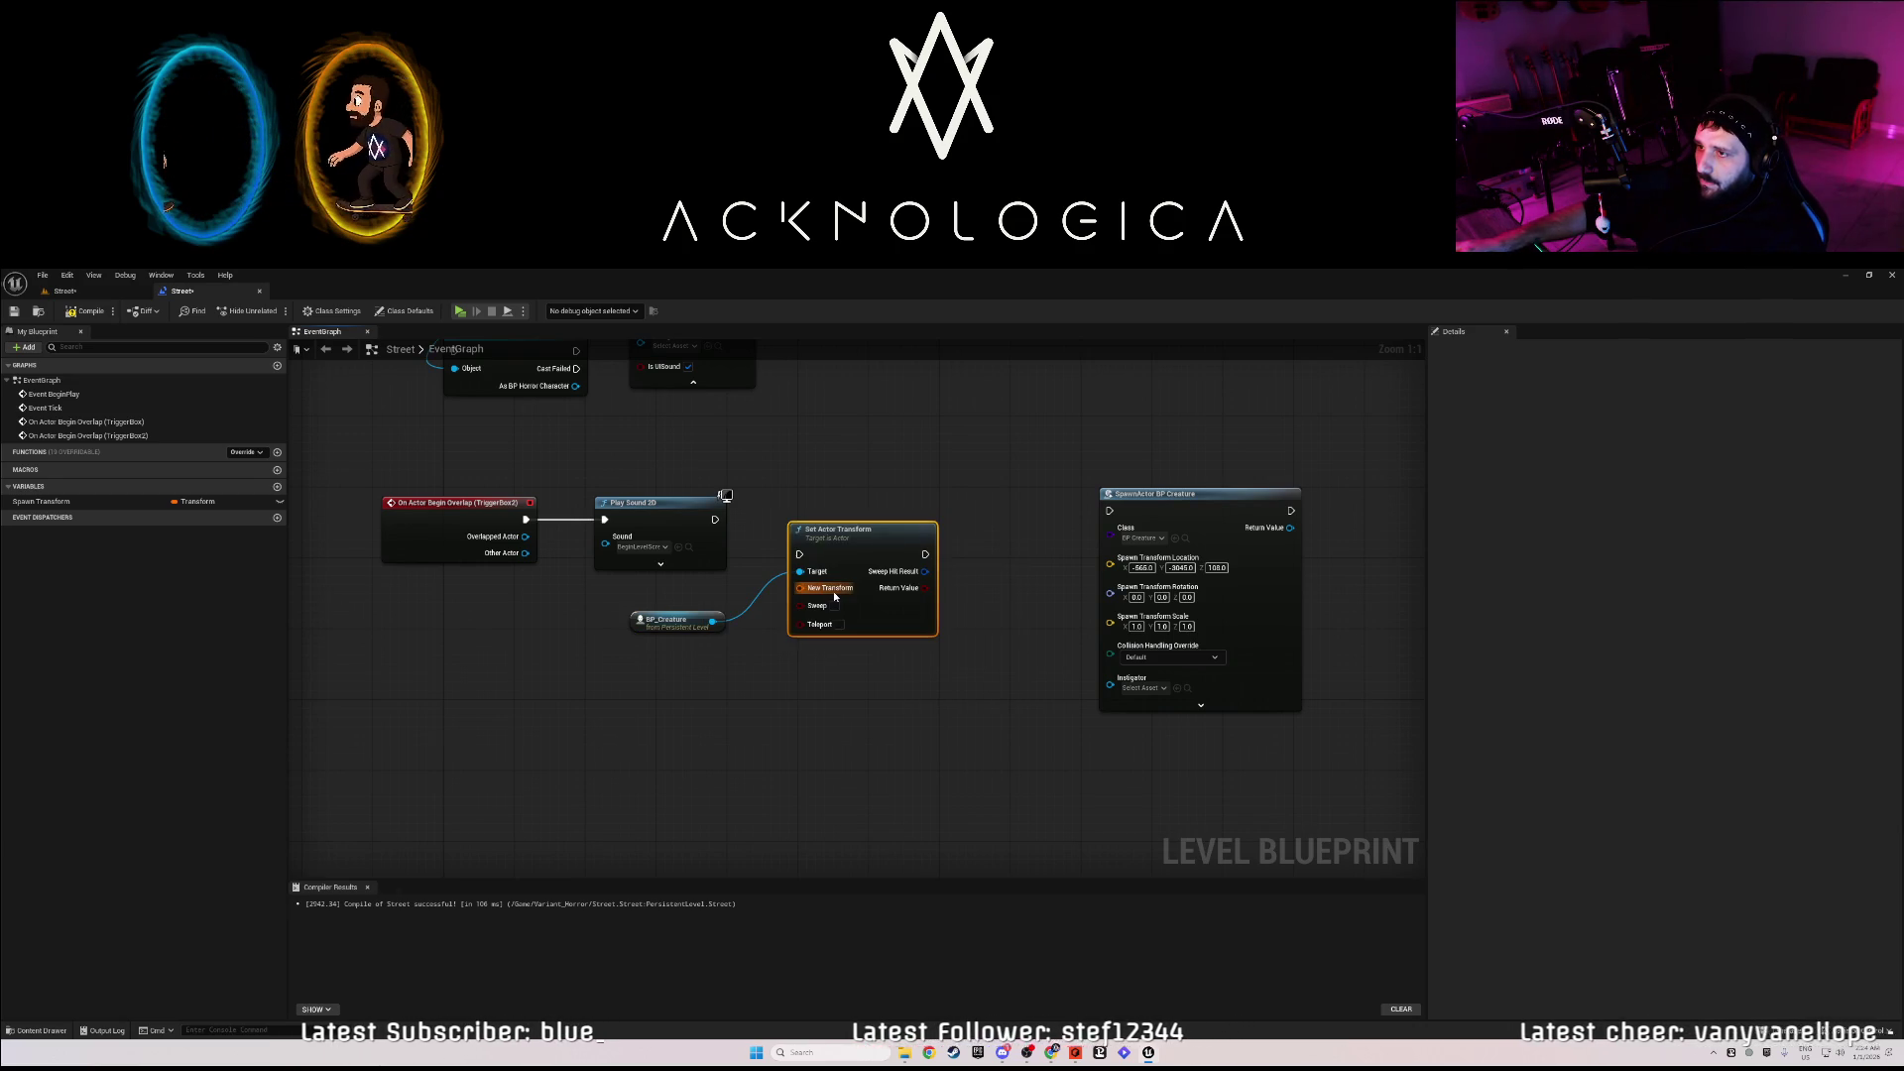
pyautogui.moveTo(849, 546); pyautogui.dragTo(849, 510)
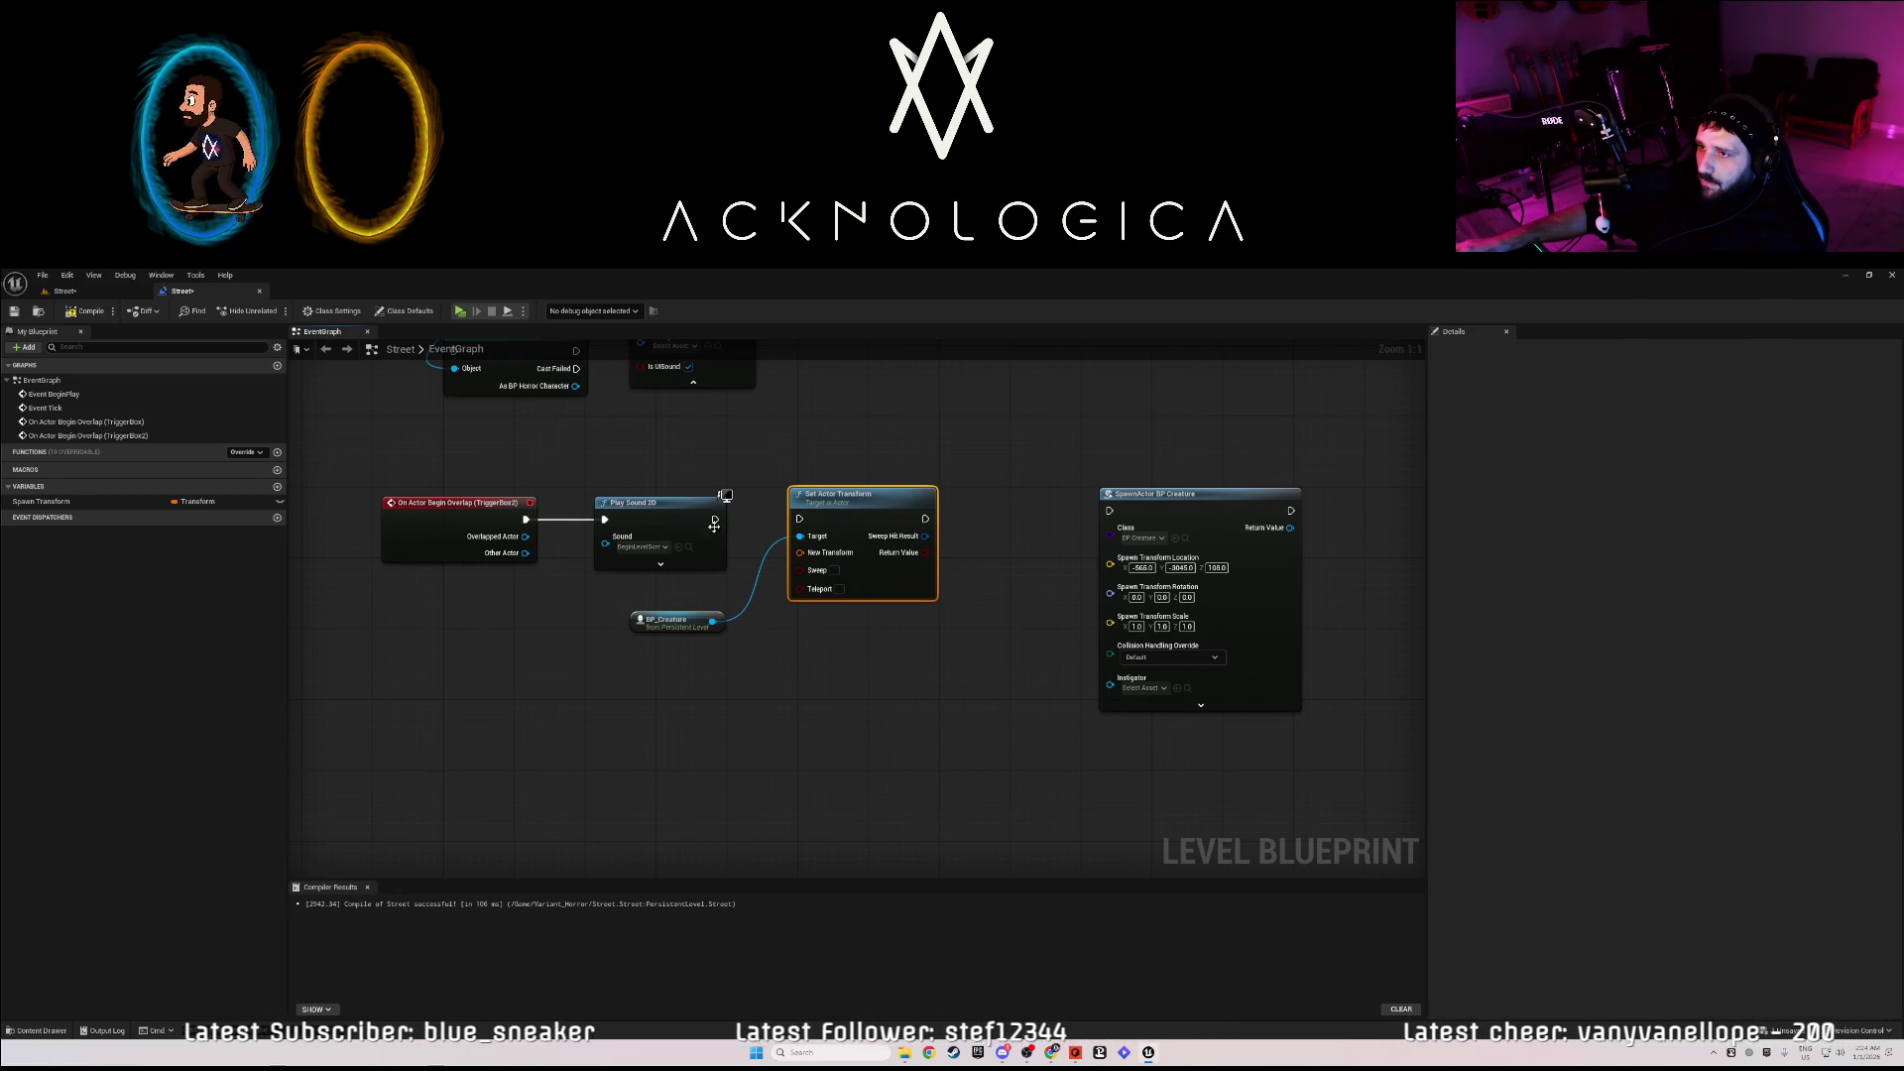
# - Wire Play Sound 2D into Set Actor Transform, split New Transform, and delete the spawn node
pyautogui.moveTo(715, 518); pyautogui.dragTo(790, 518)
pyautogui.click(759, 522)
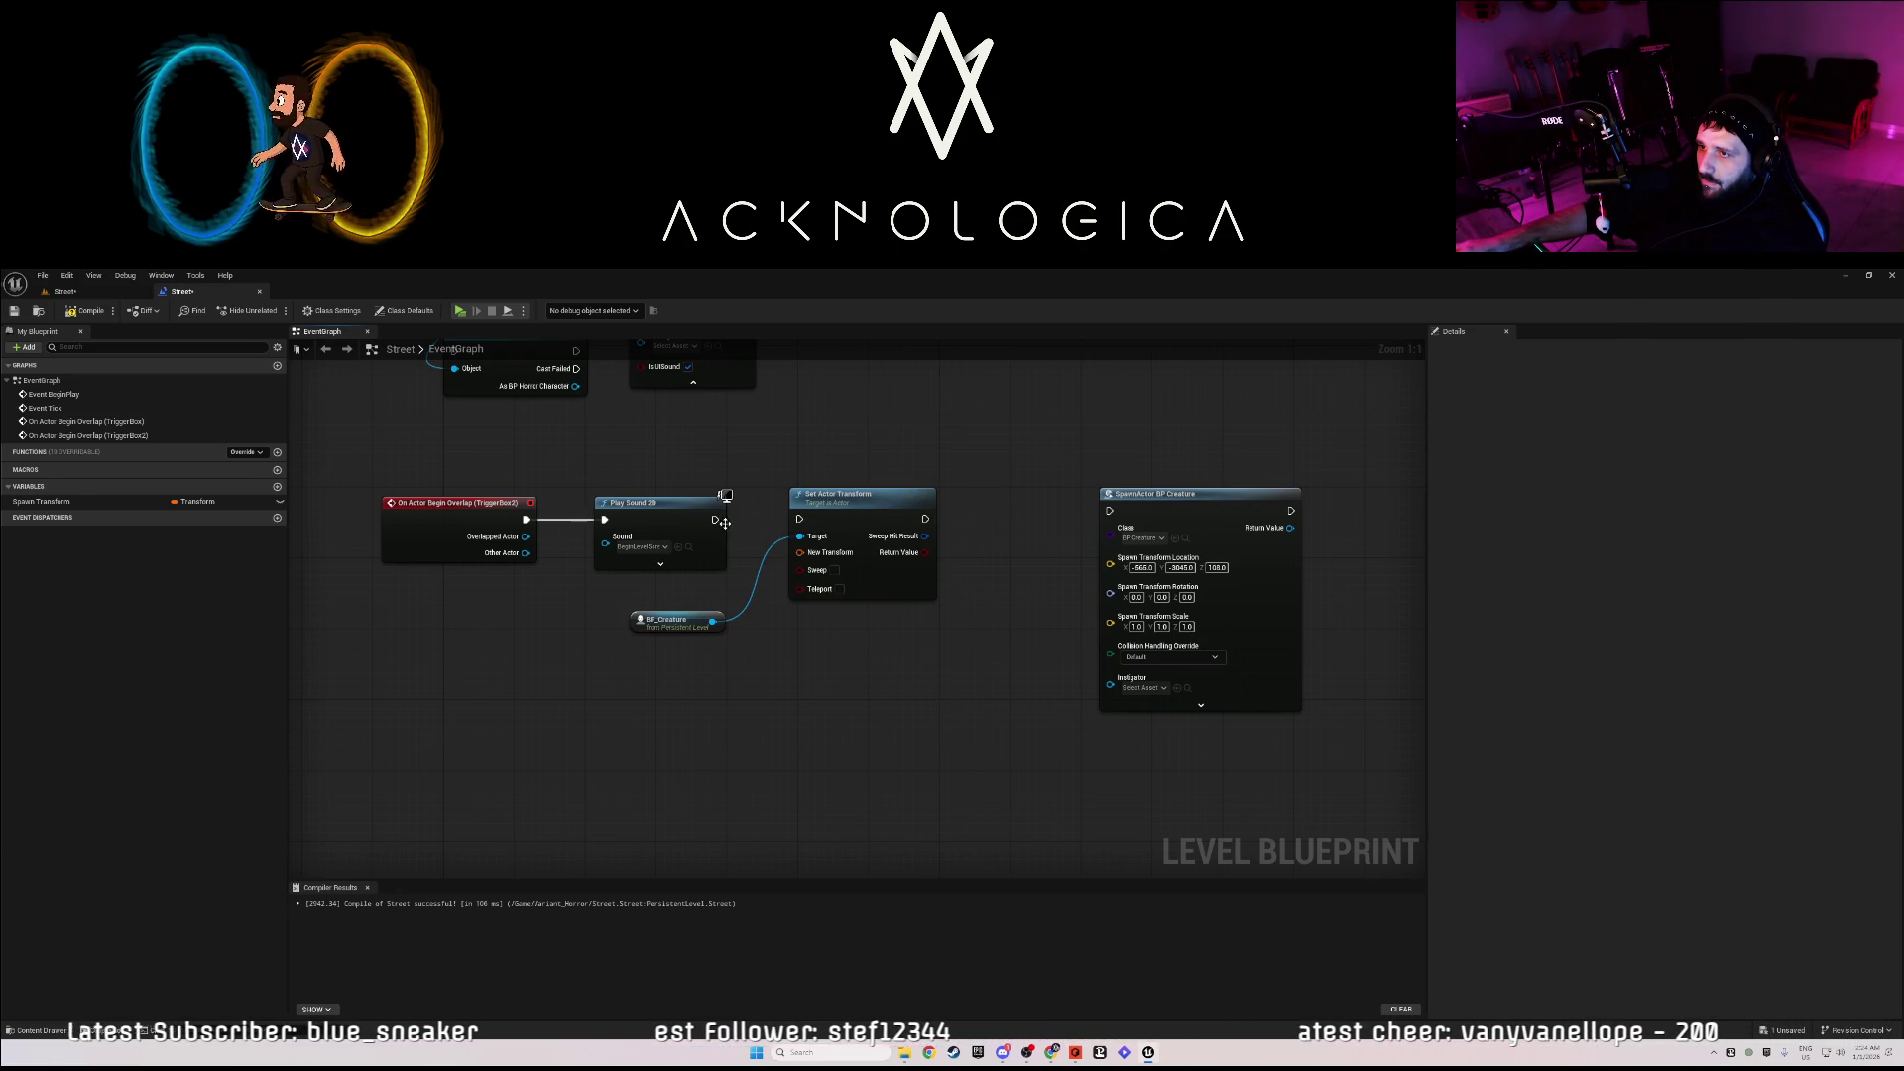
pyautogui.rightClick(831, 553)
pyautogui.click(852, 597)
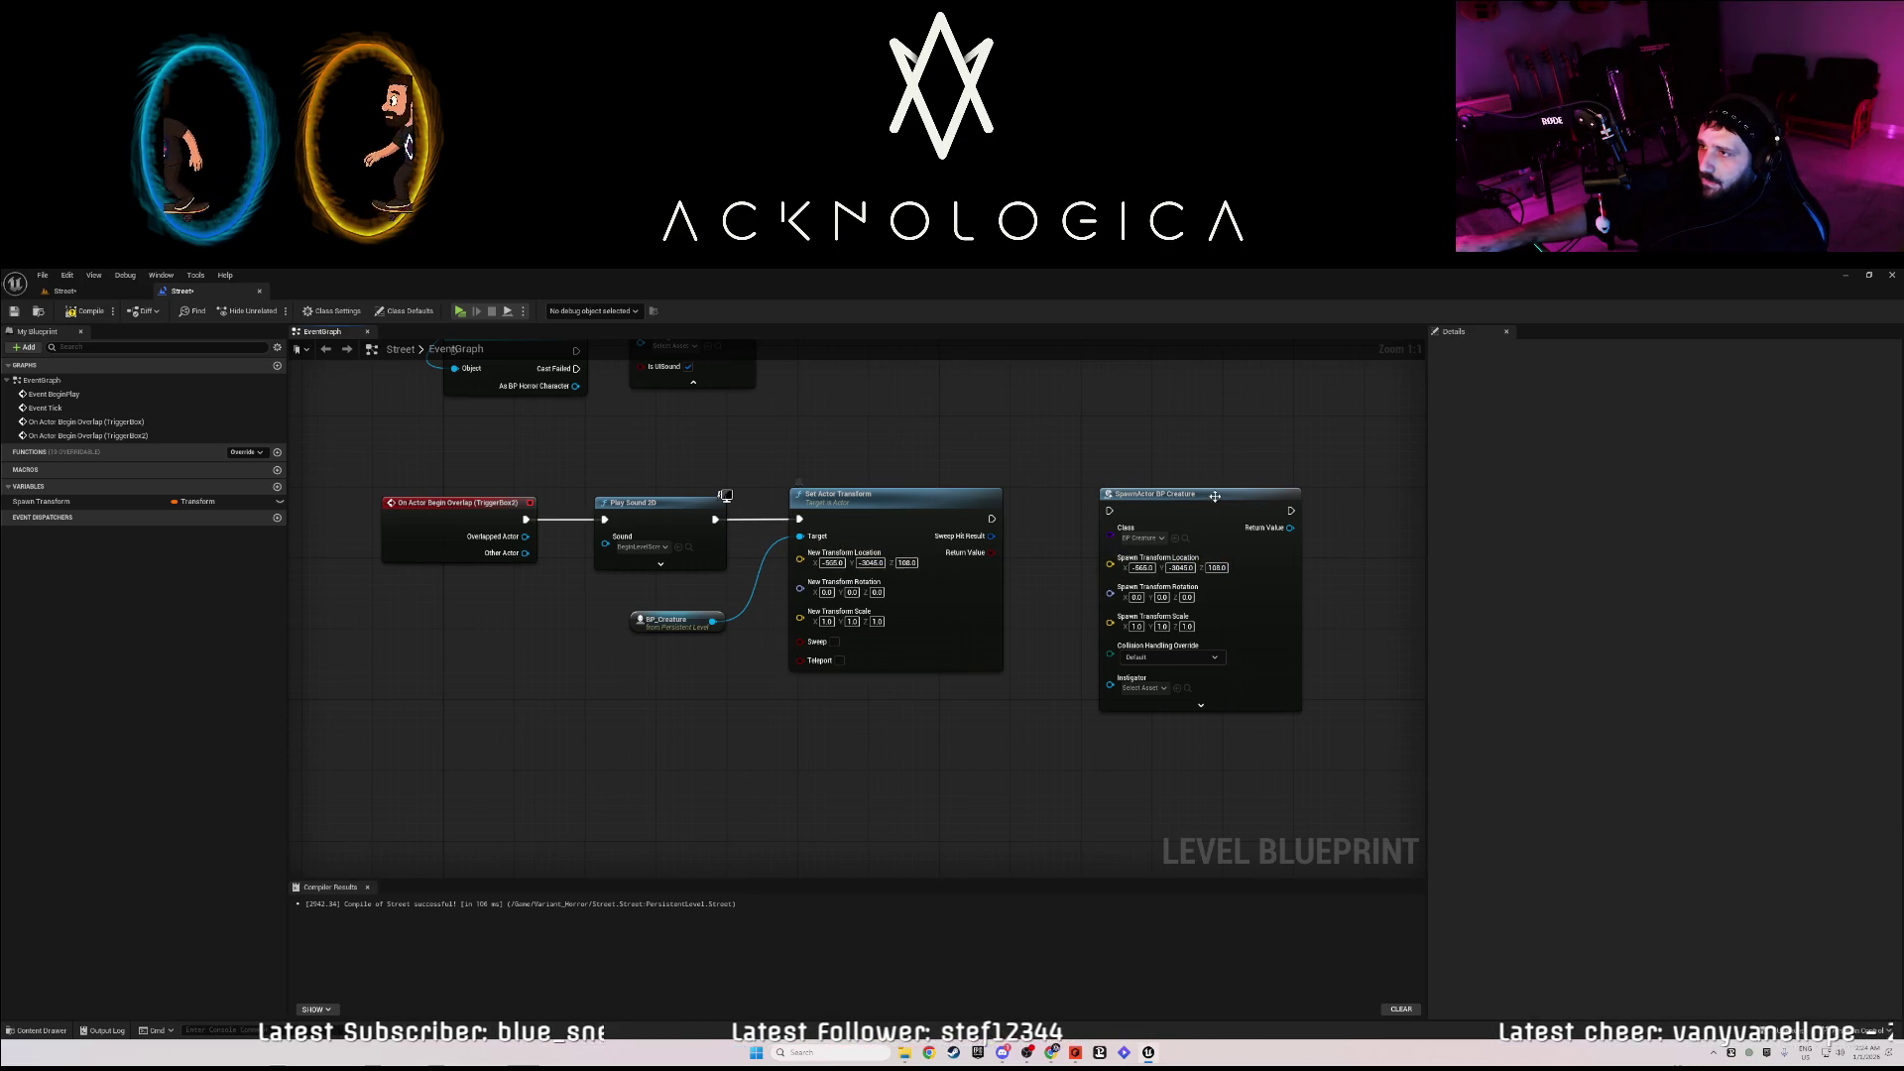
pyautogui.press('Delete')
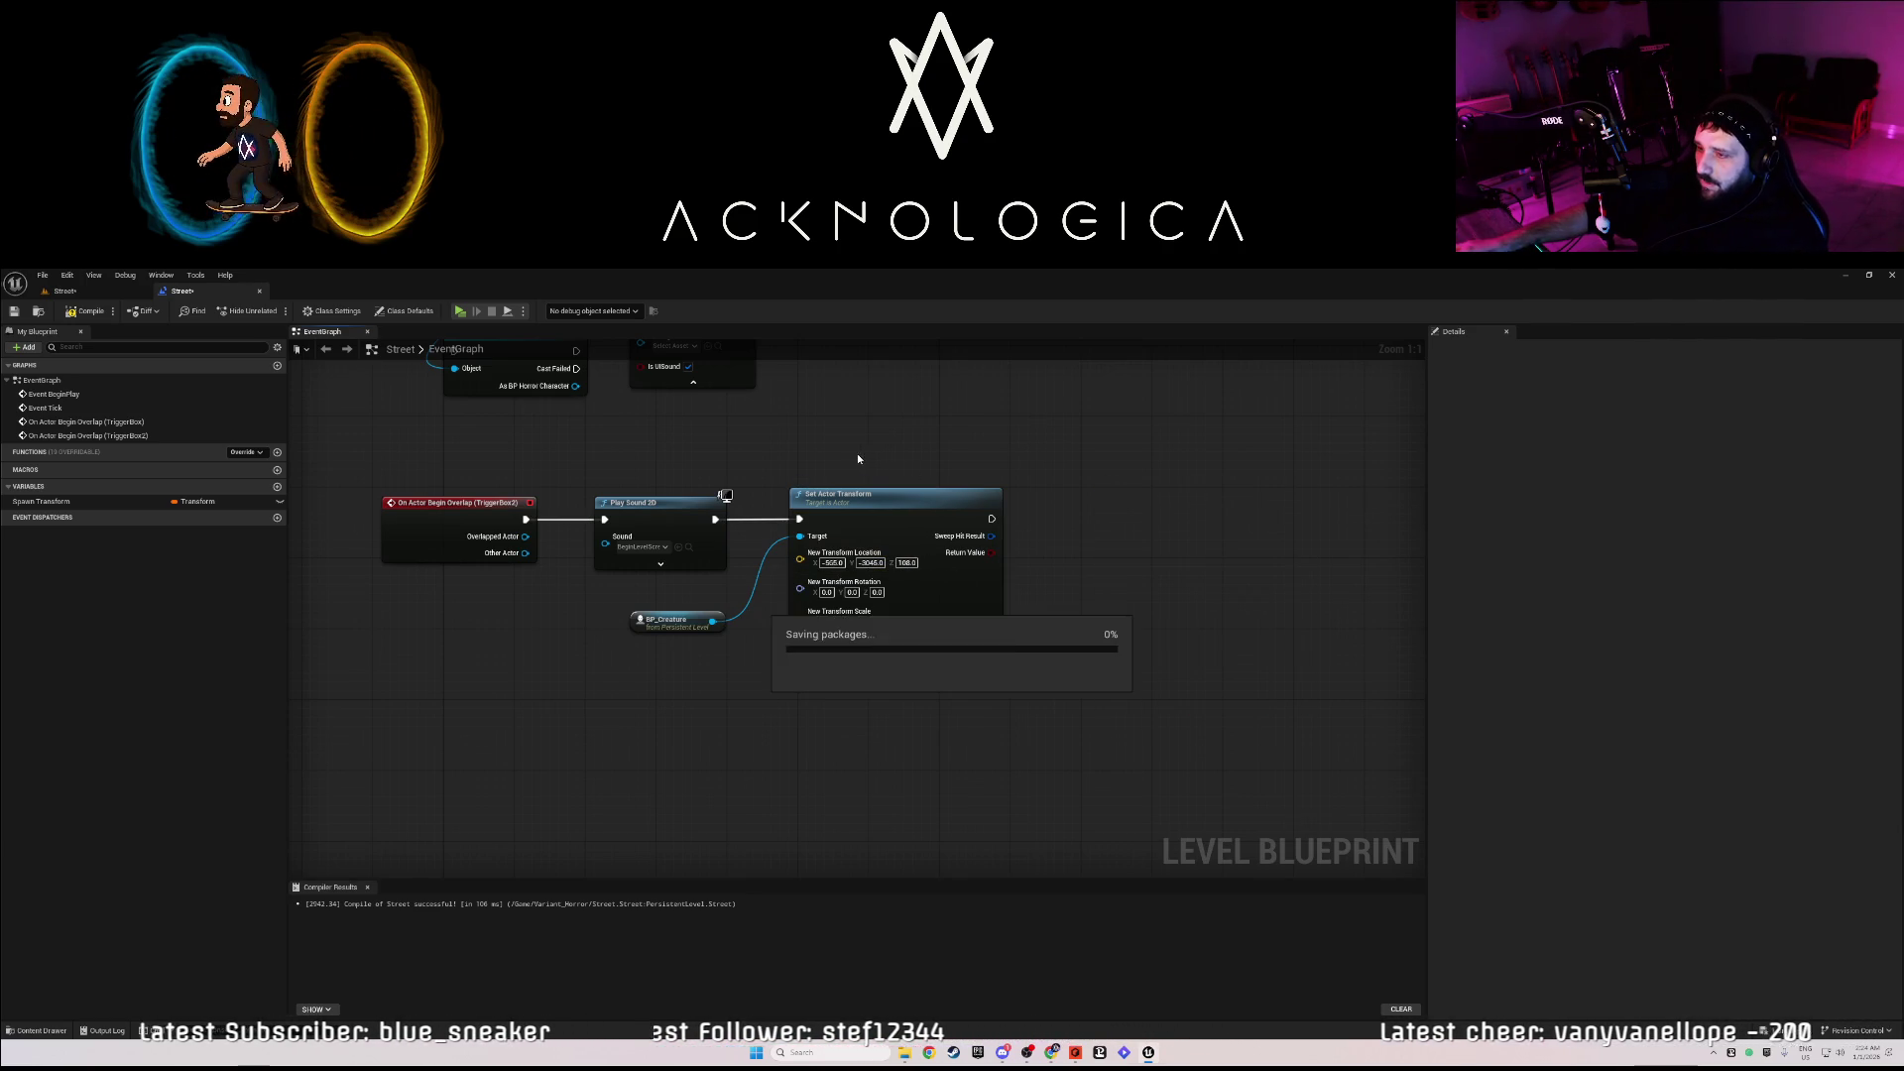
# - Play-test by walking down the red corridor into the lit room to see the creature, then stop
pyautogui.click(77, 296)
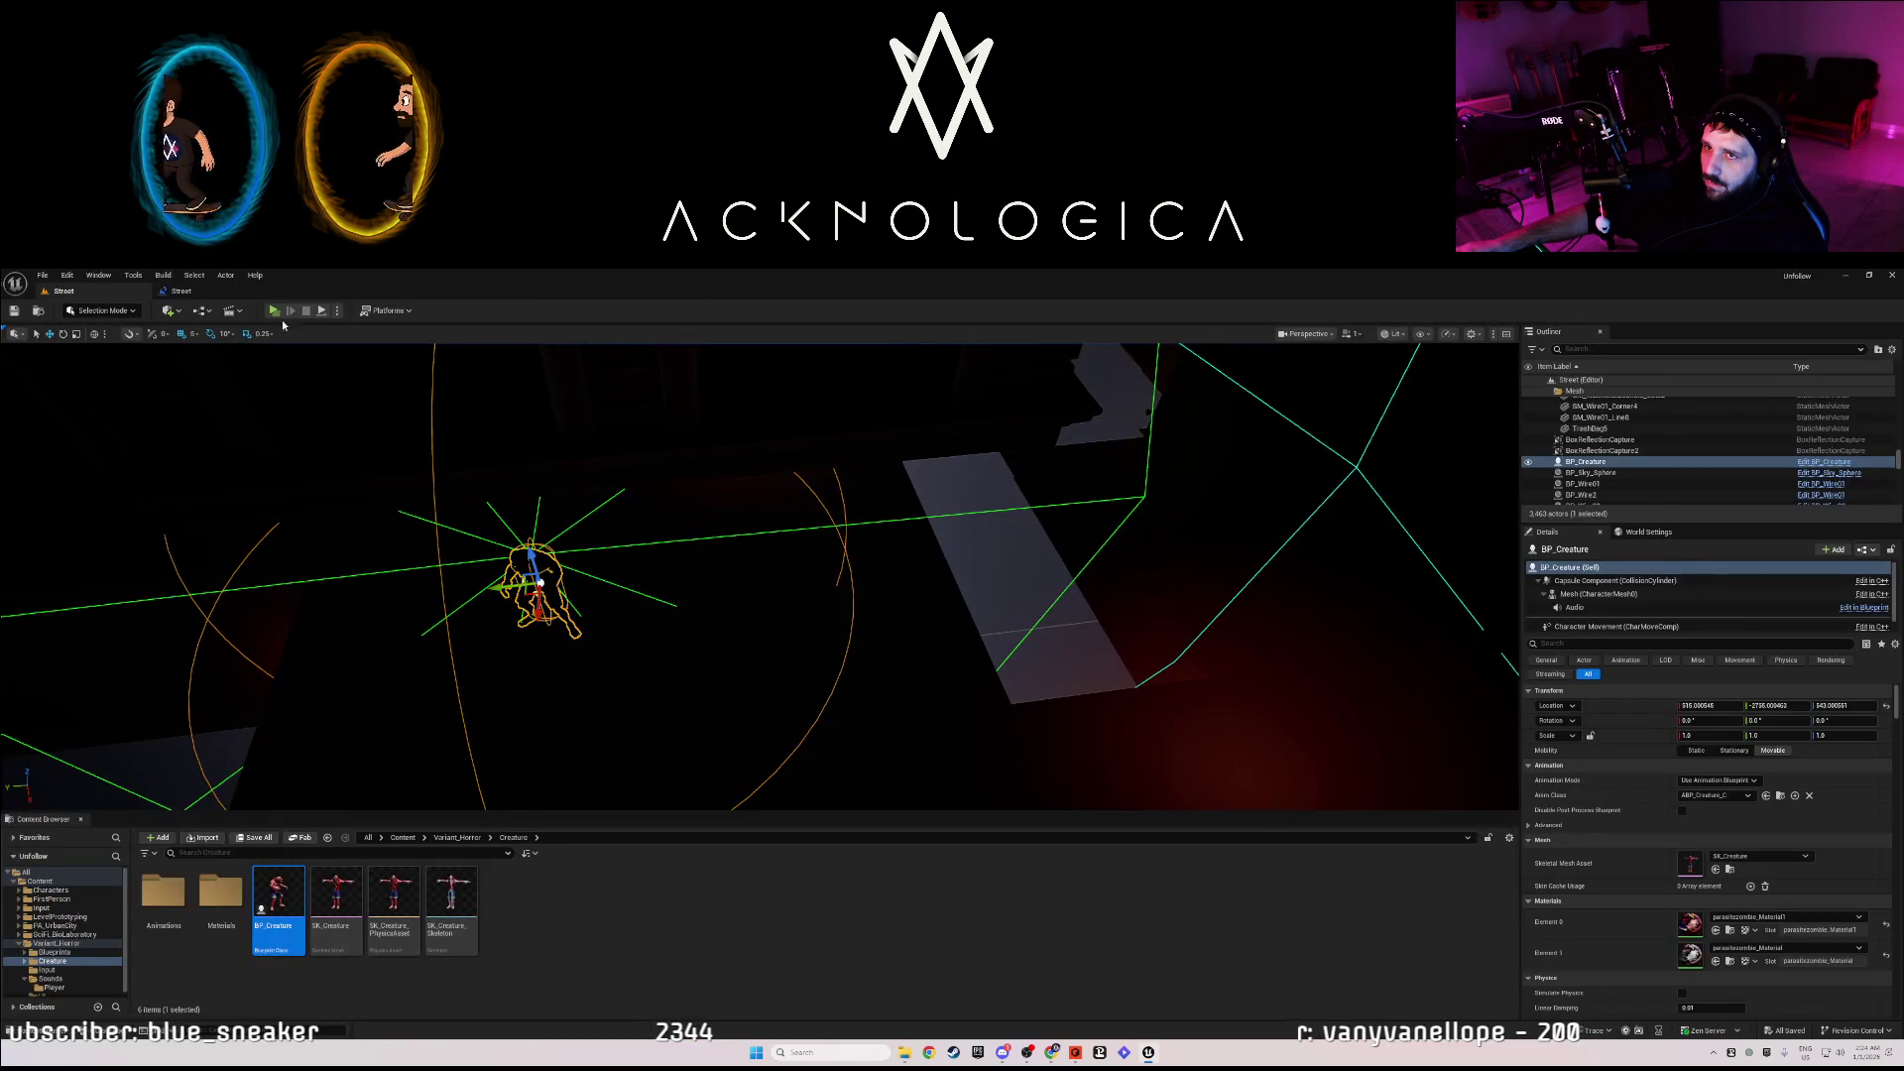
pyautogui.hotkey('alt', 'p')
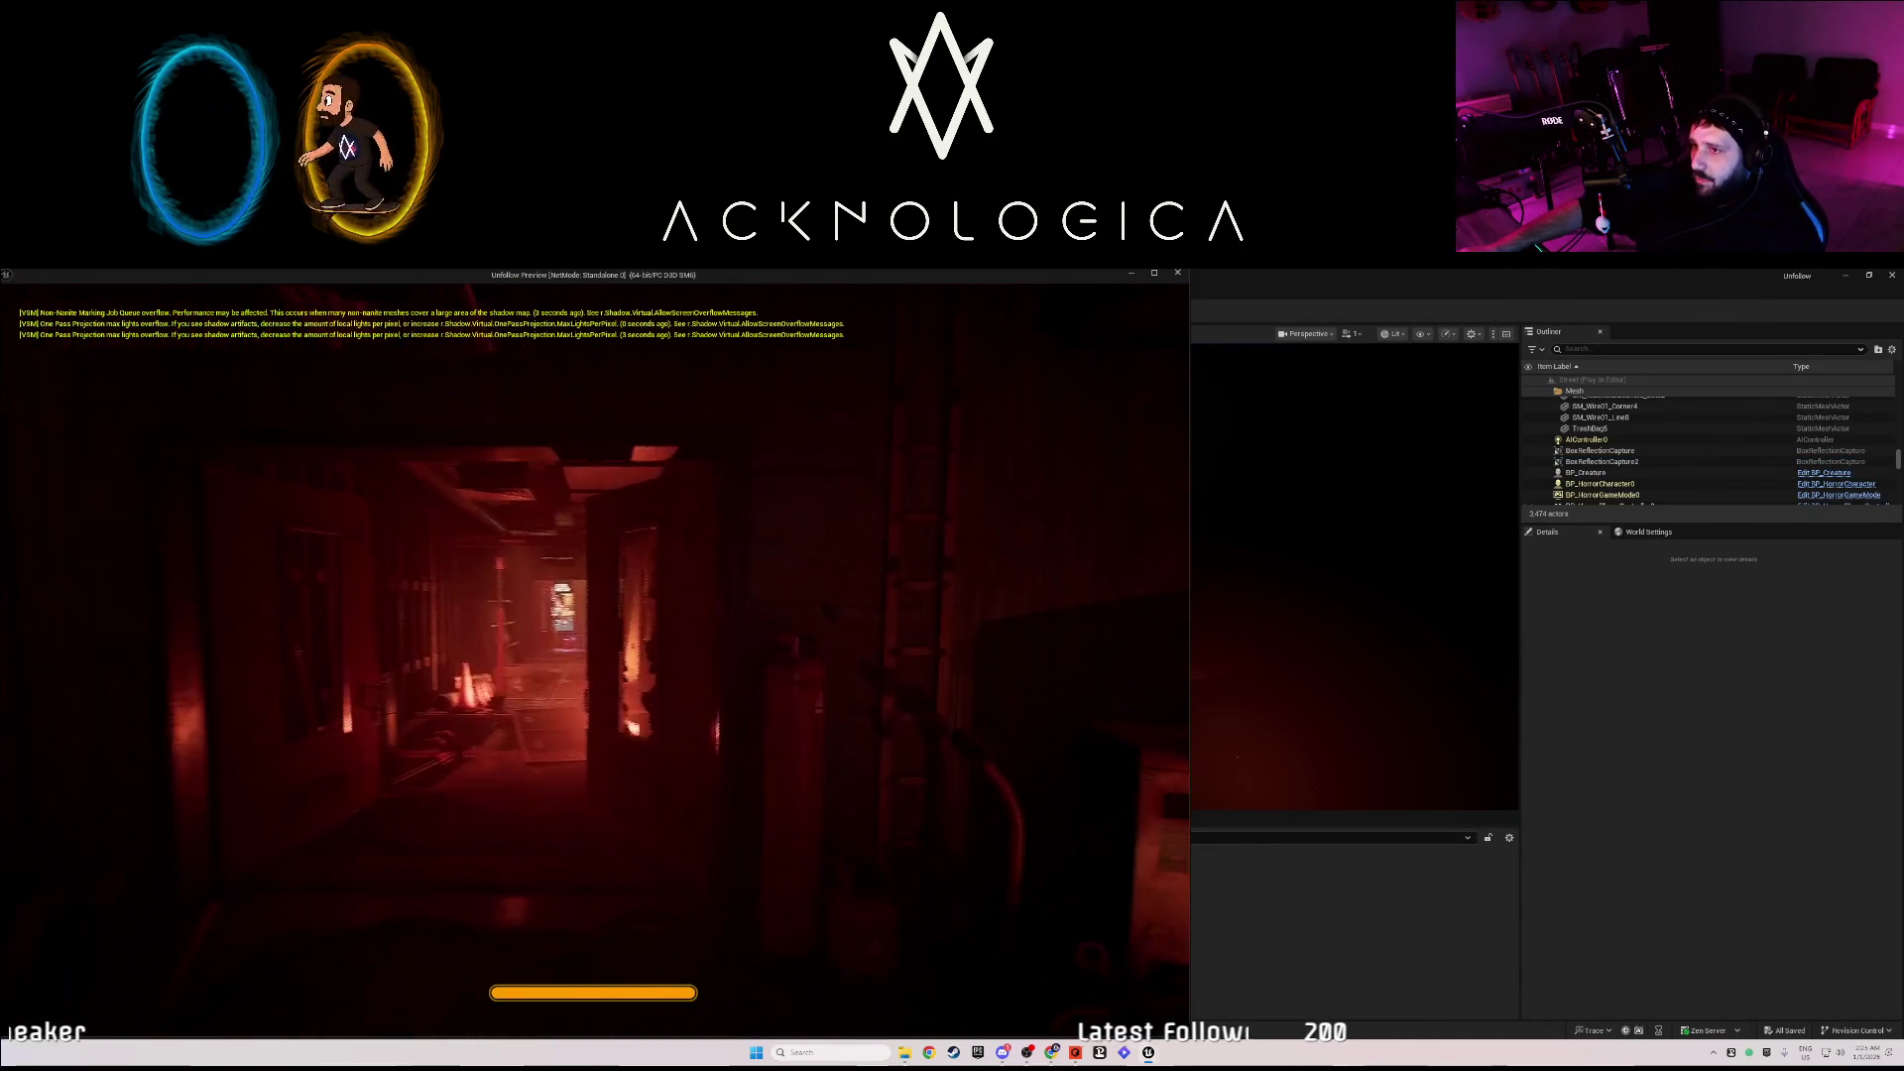
pyautogui.press('w')
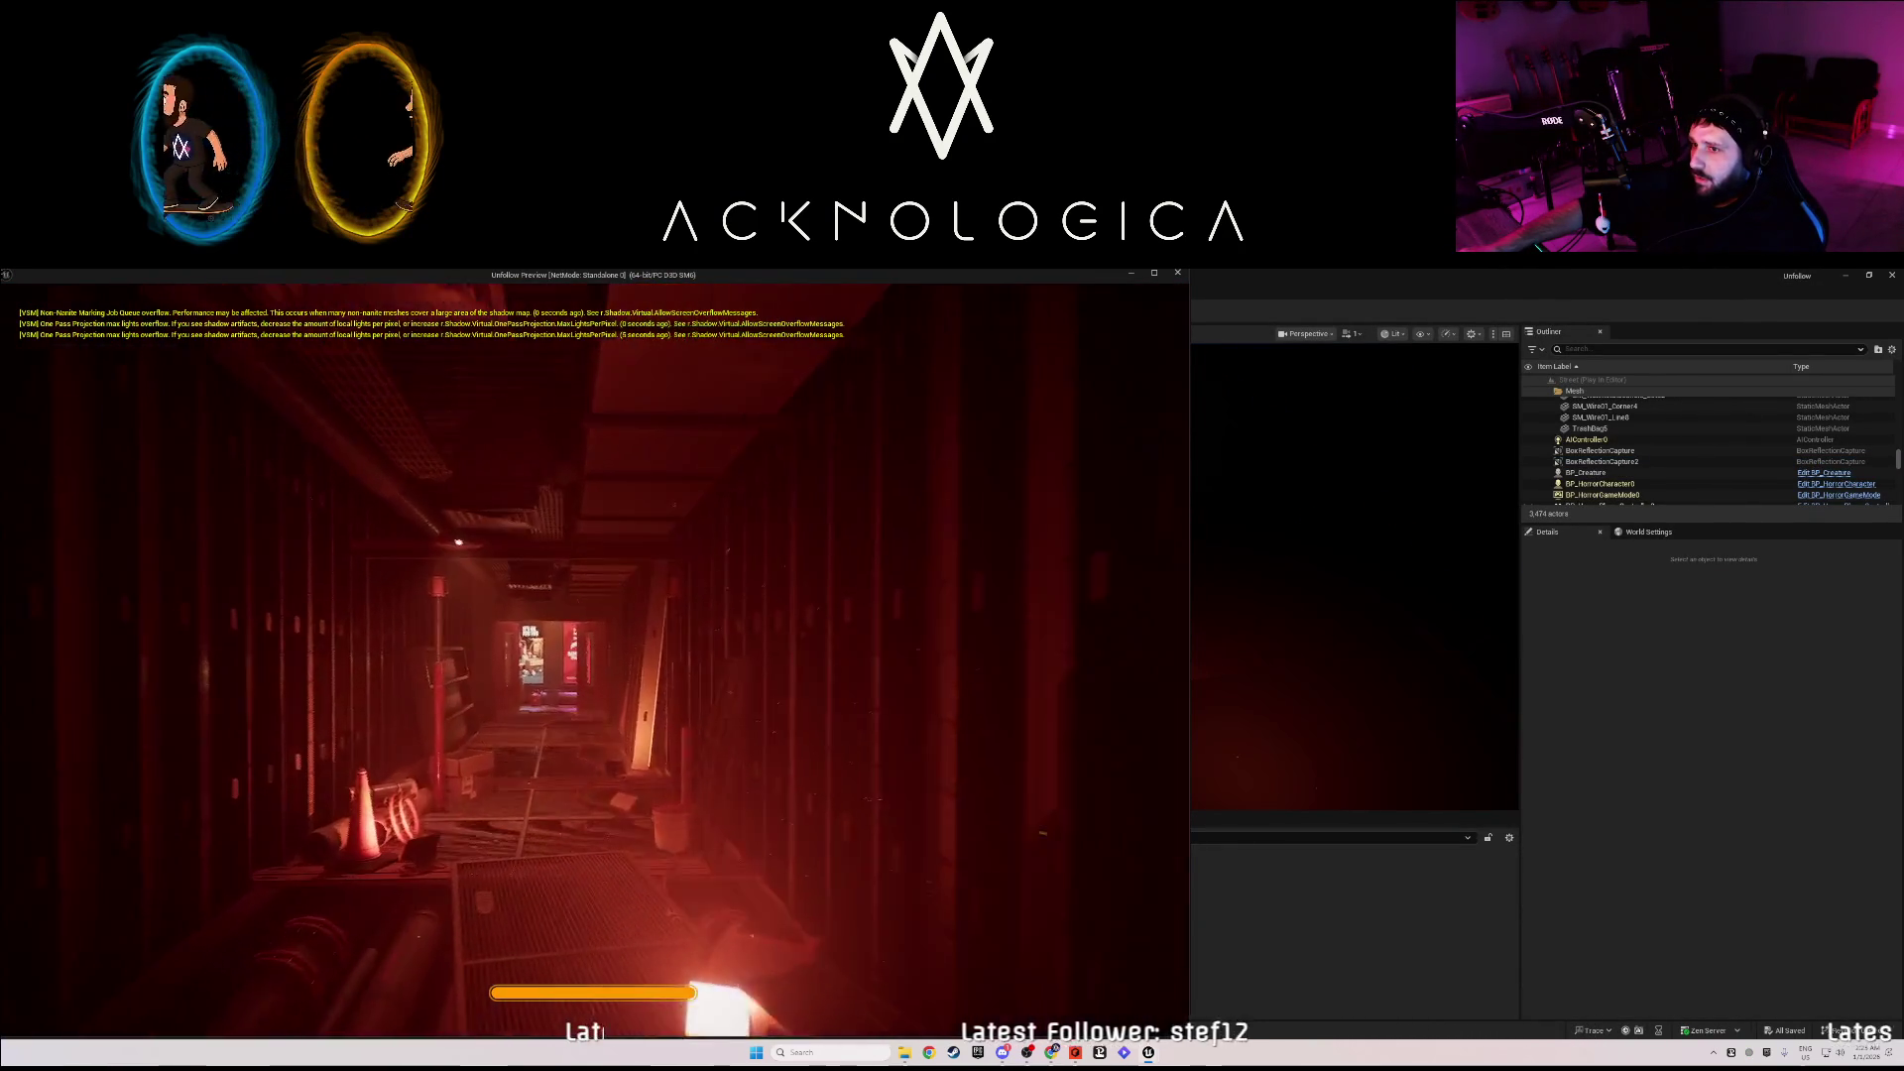
pyautogui.press('w')
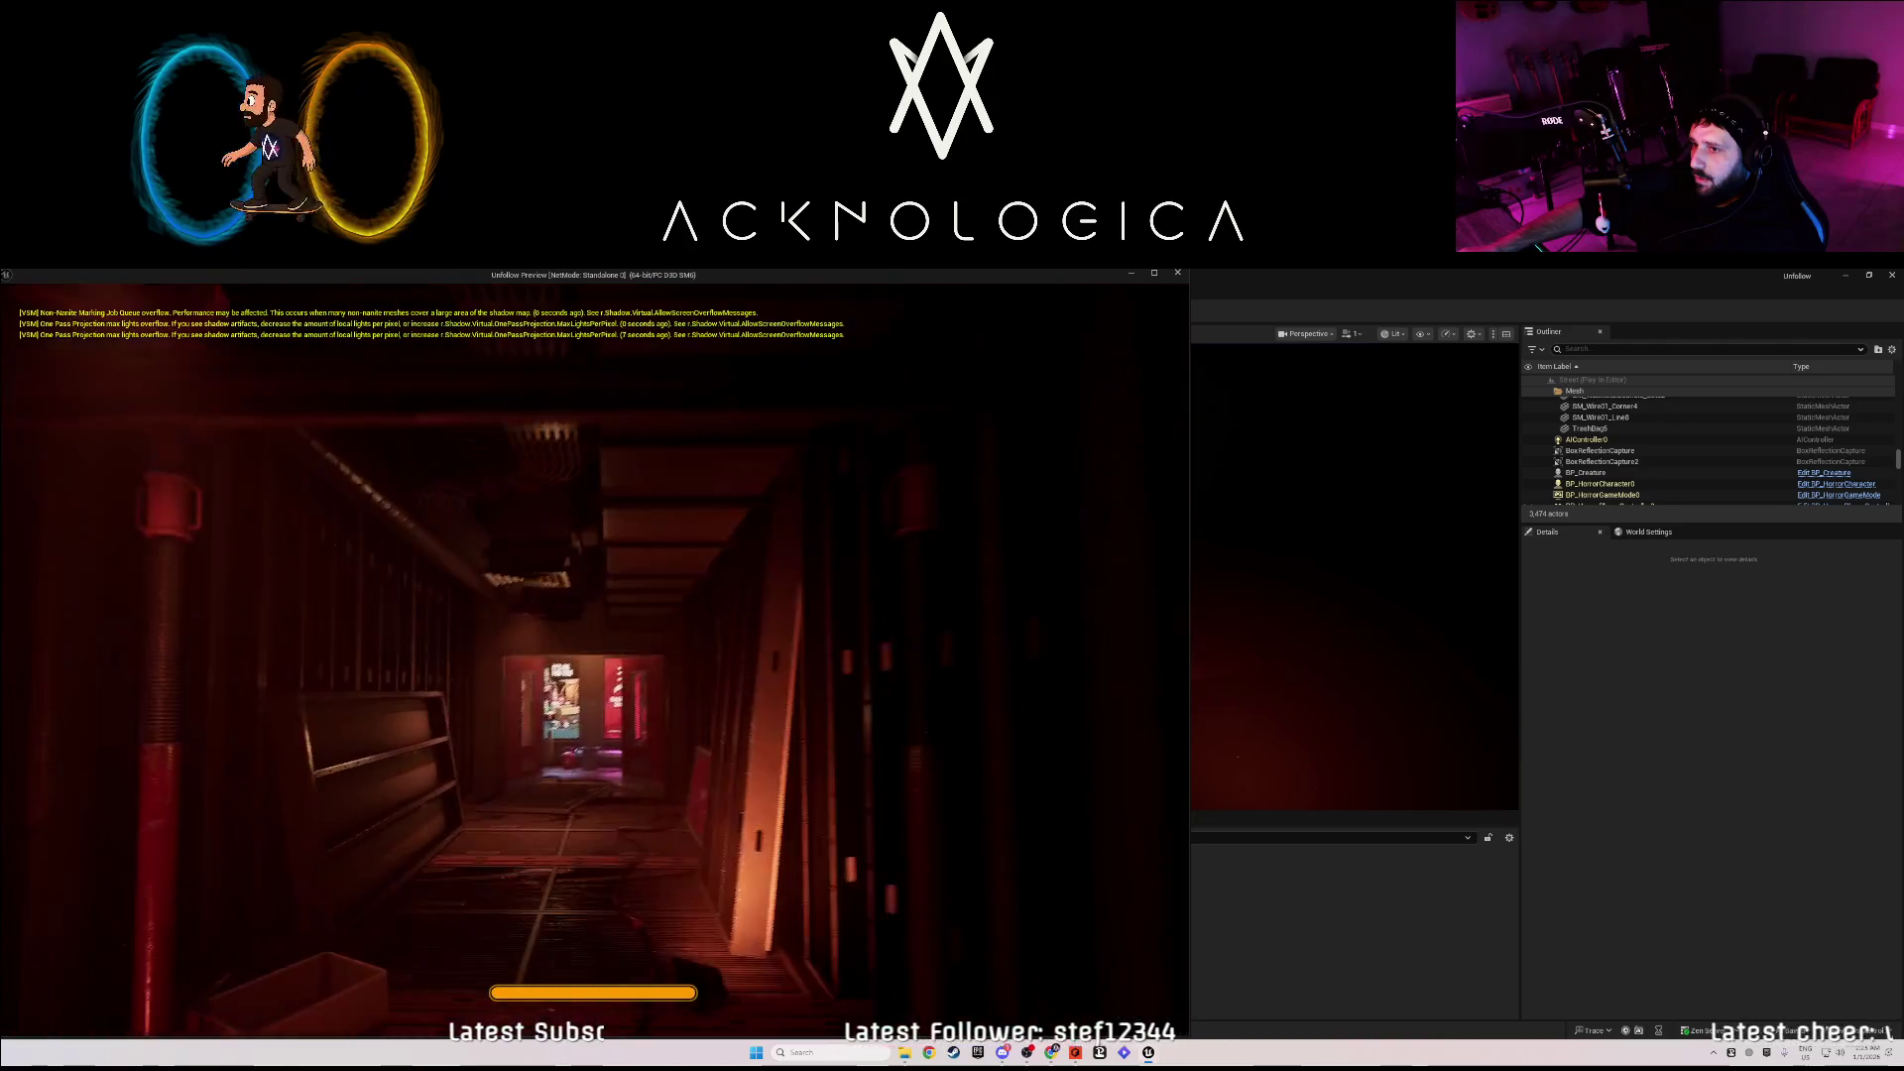
pyautogui.press('w')
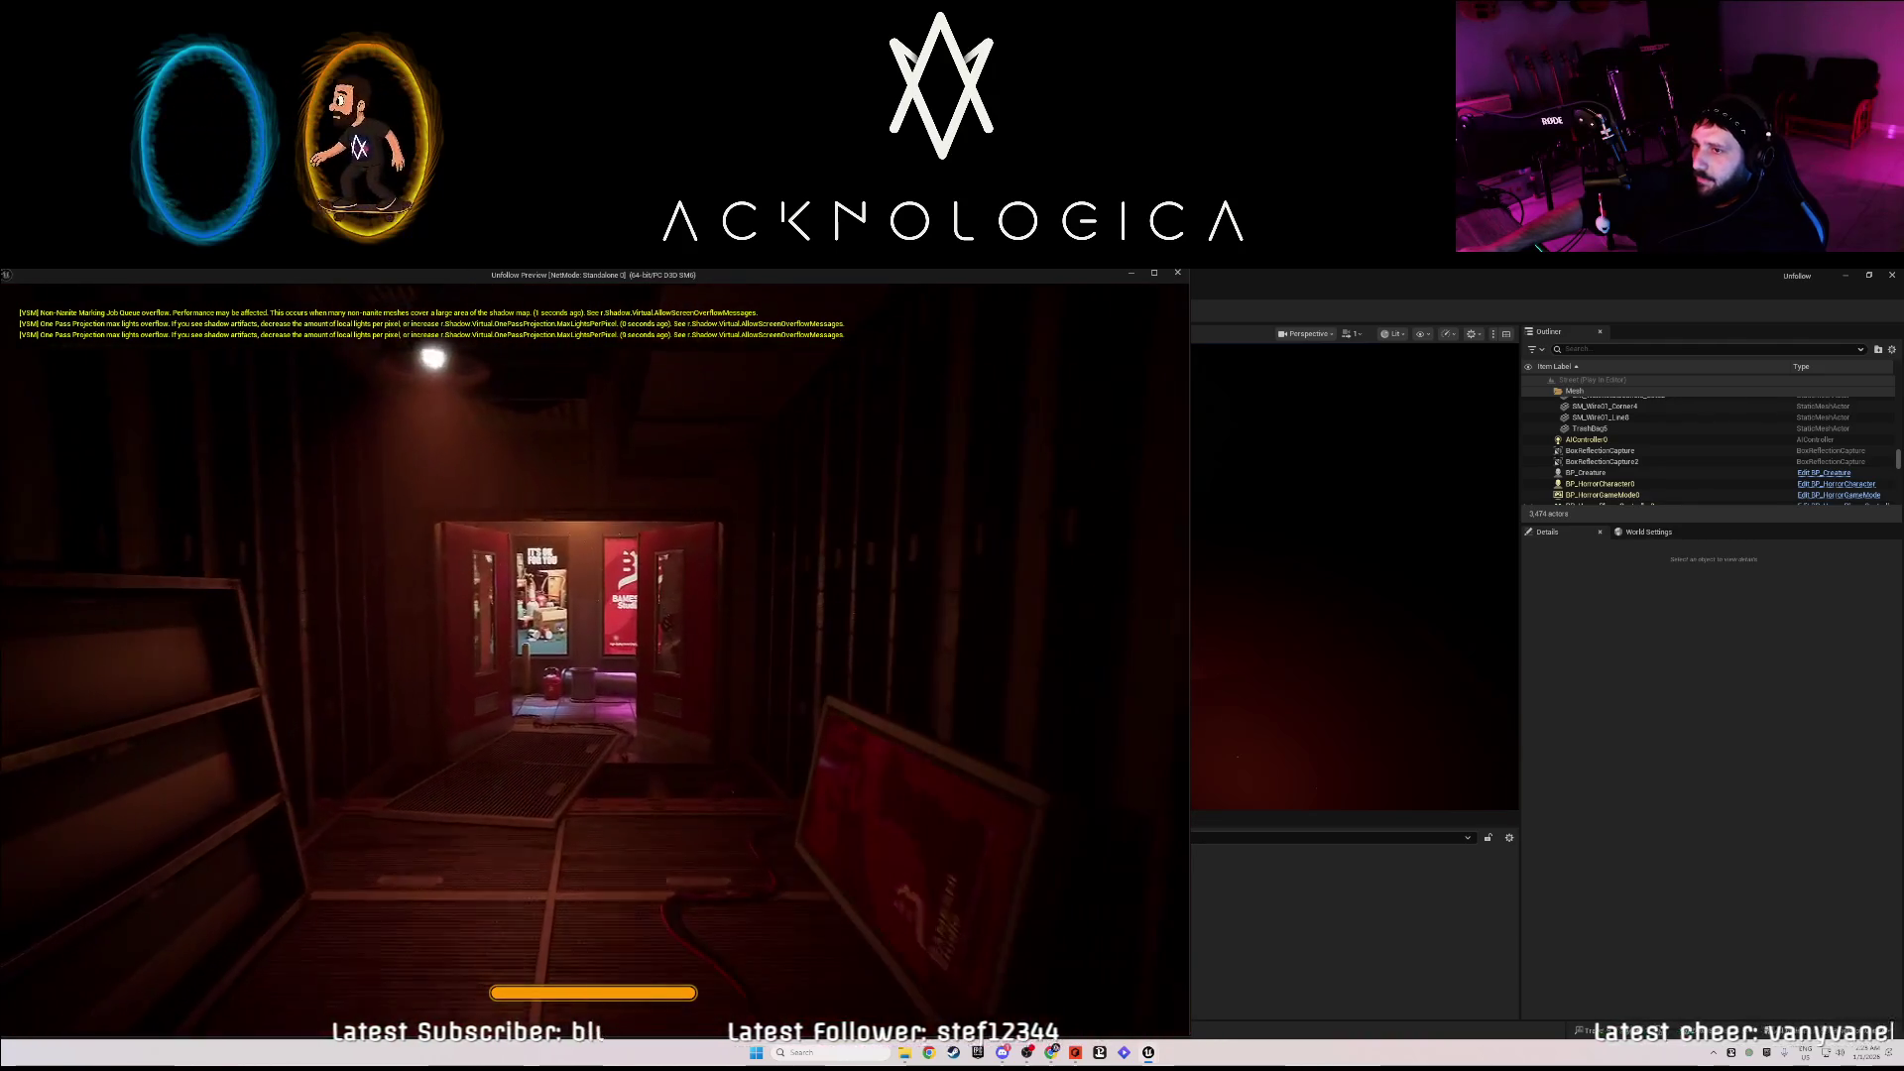
pyautogui.press('w')
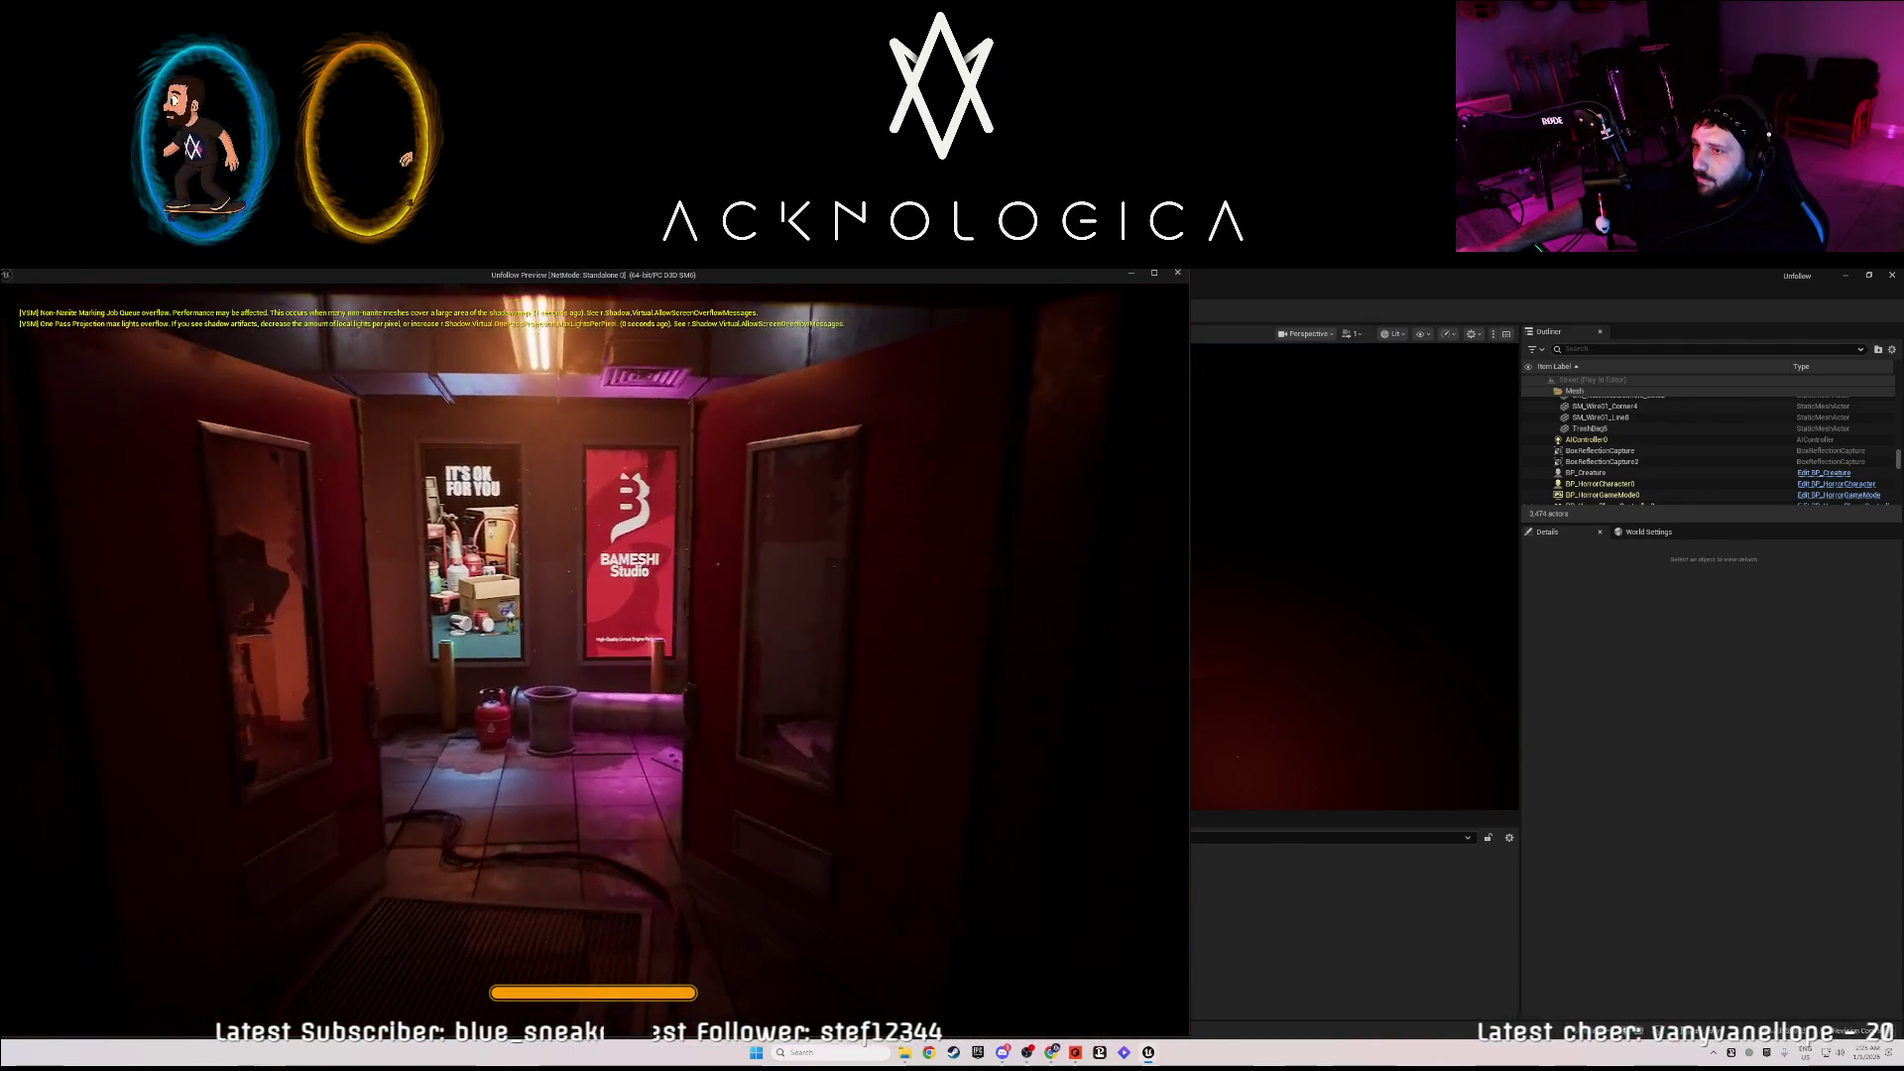
pyautogui.press('w')
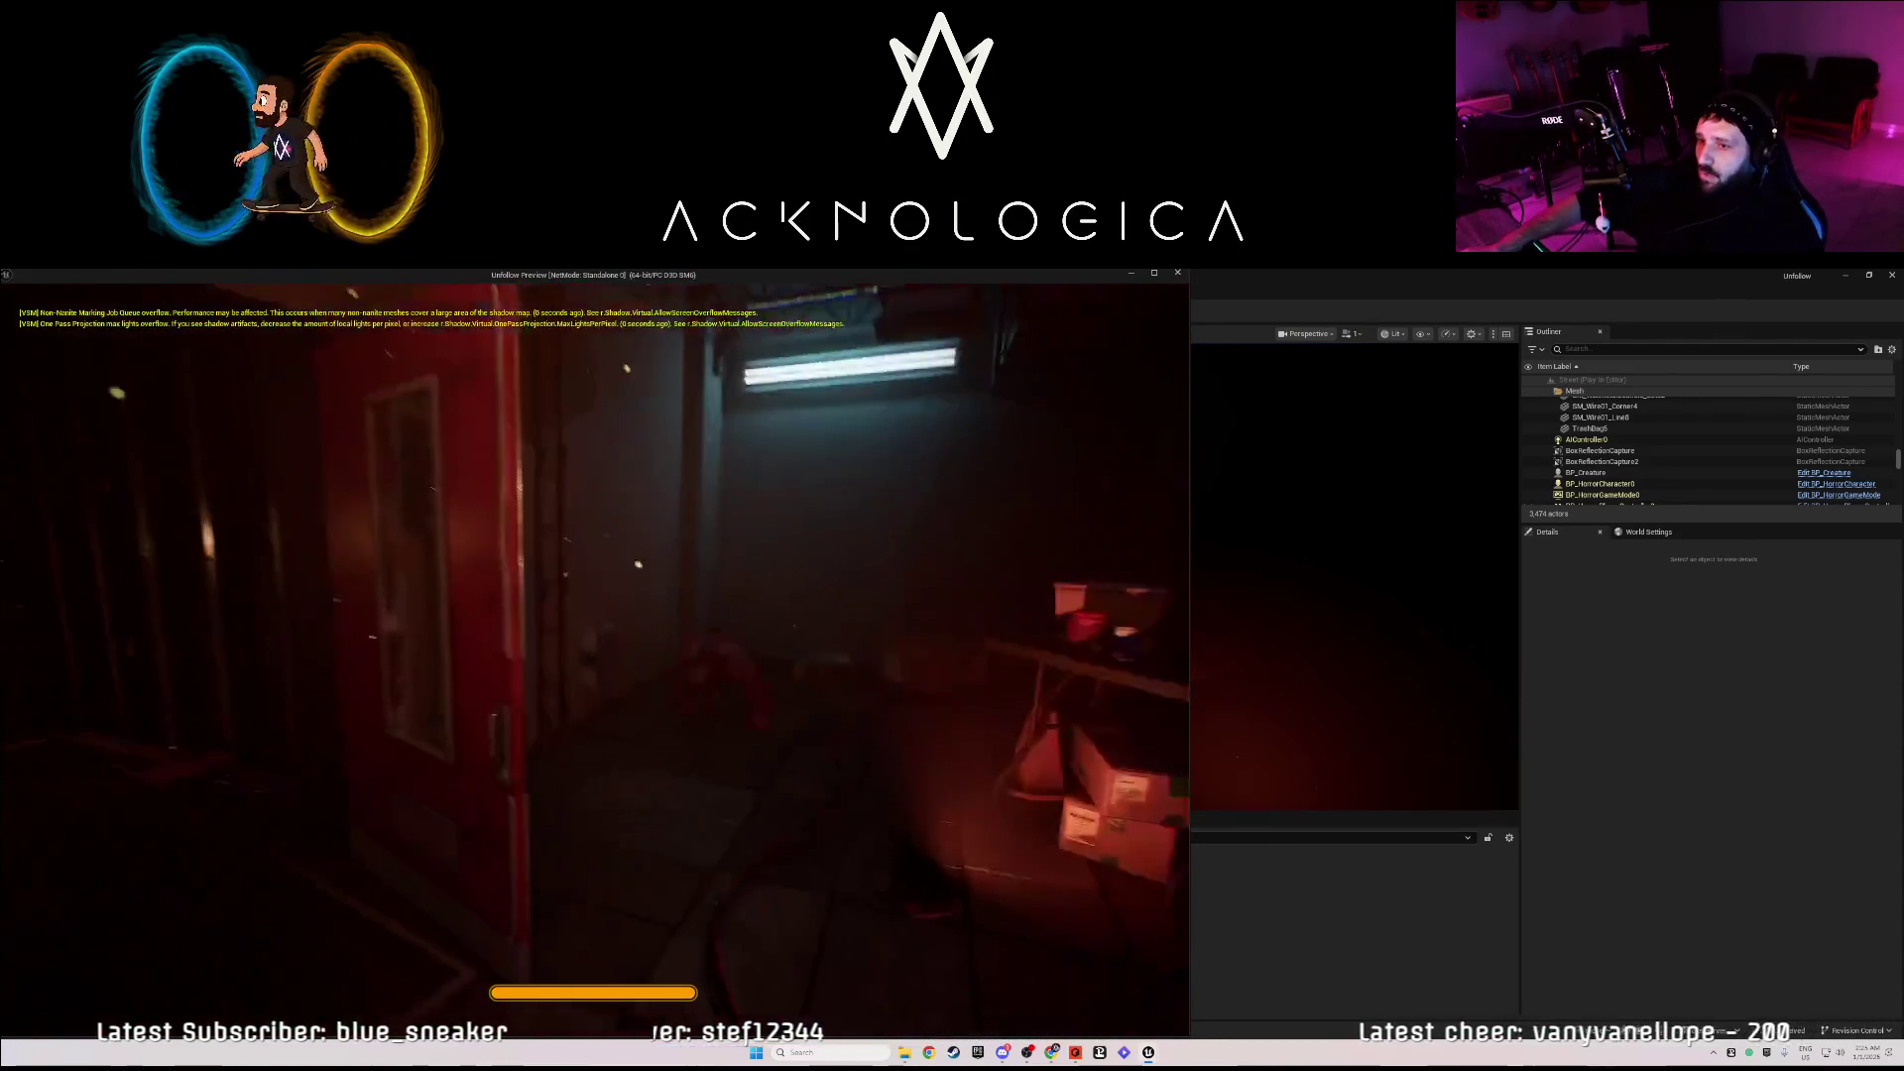
pyautogui.press('w')
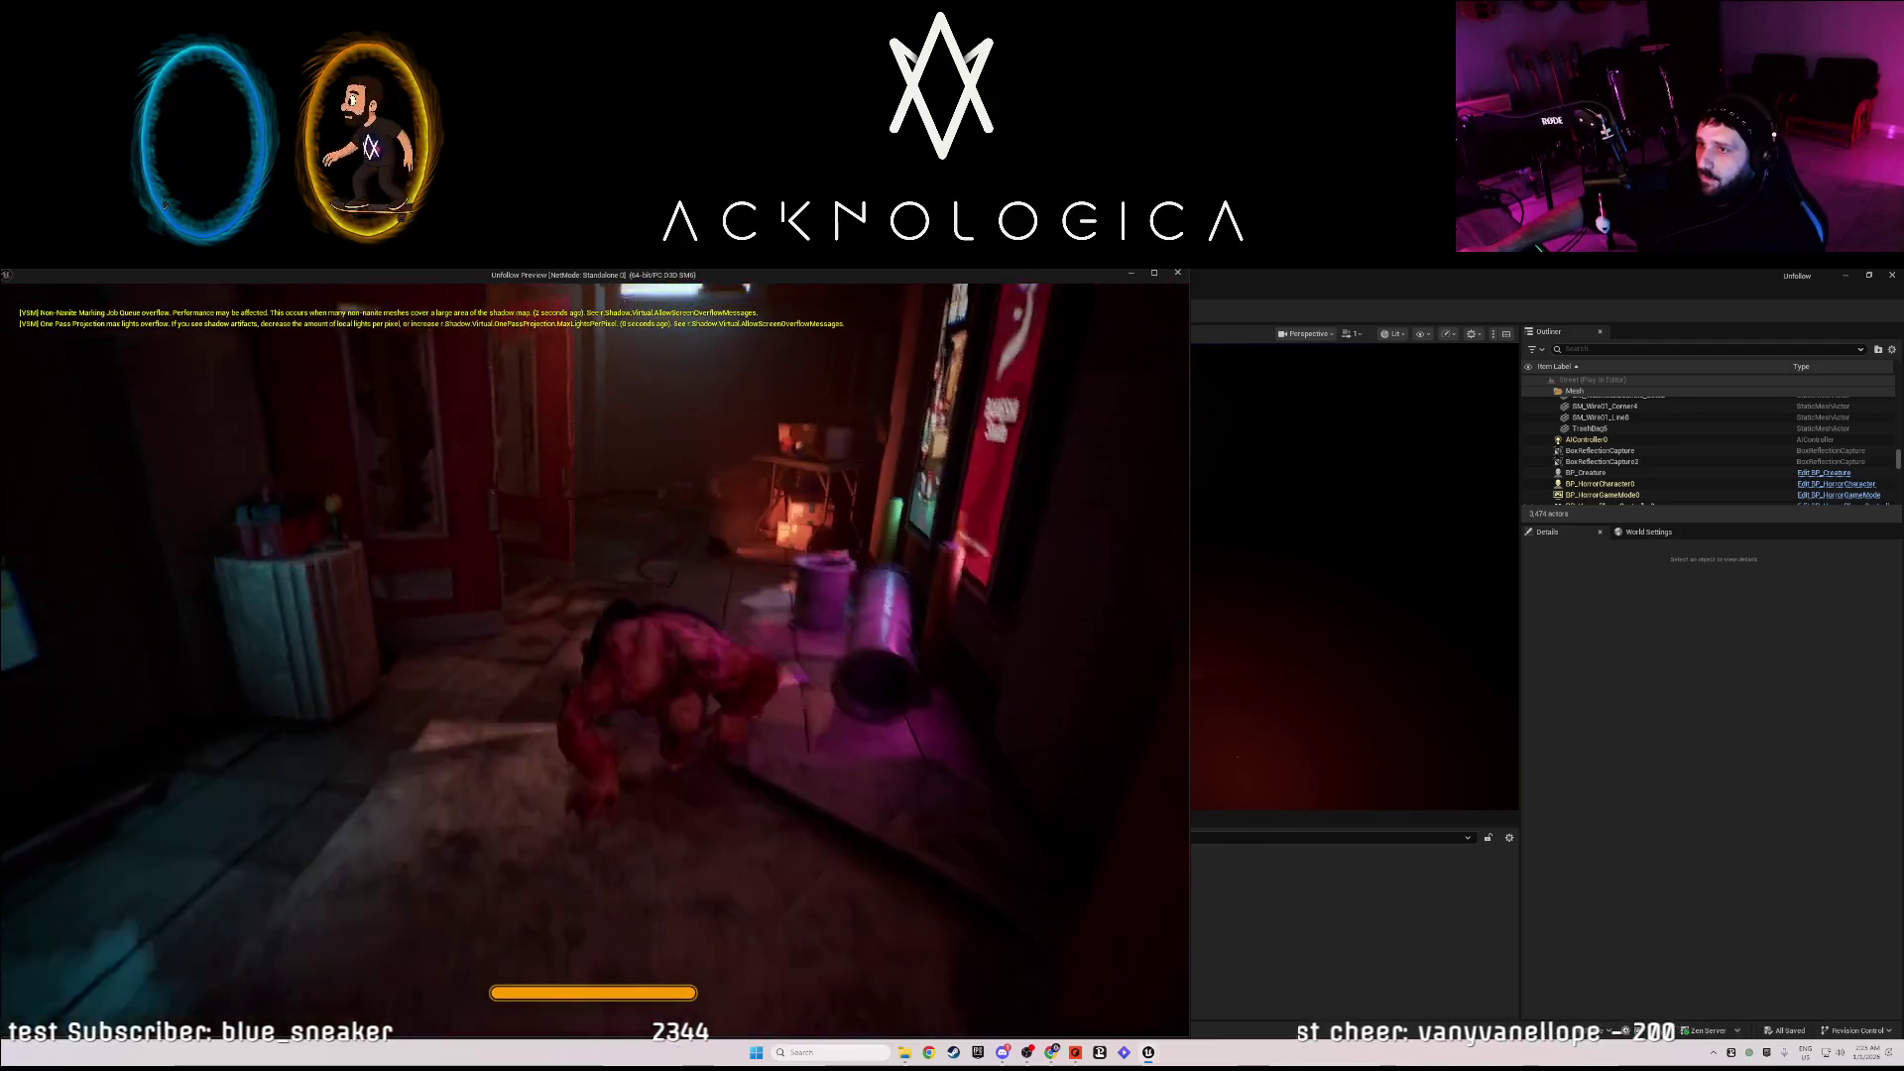
pyautogui.press('Escape')
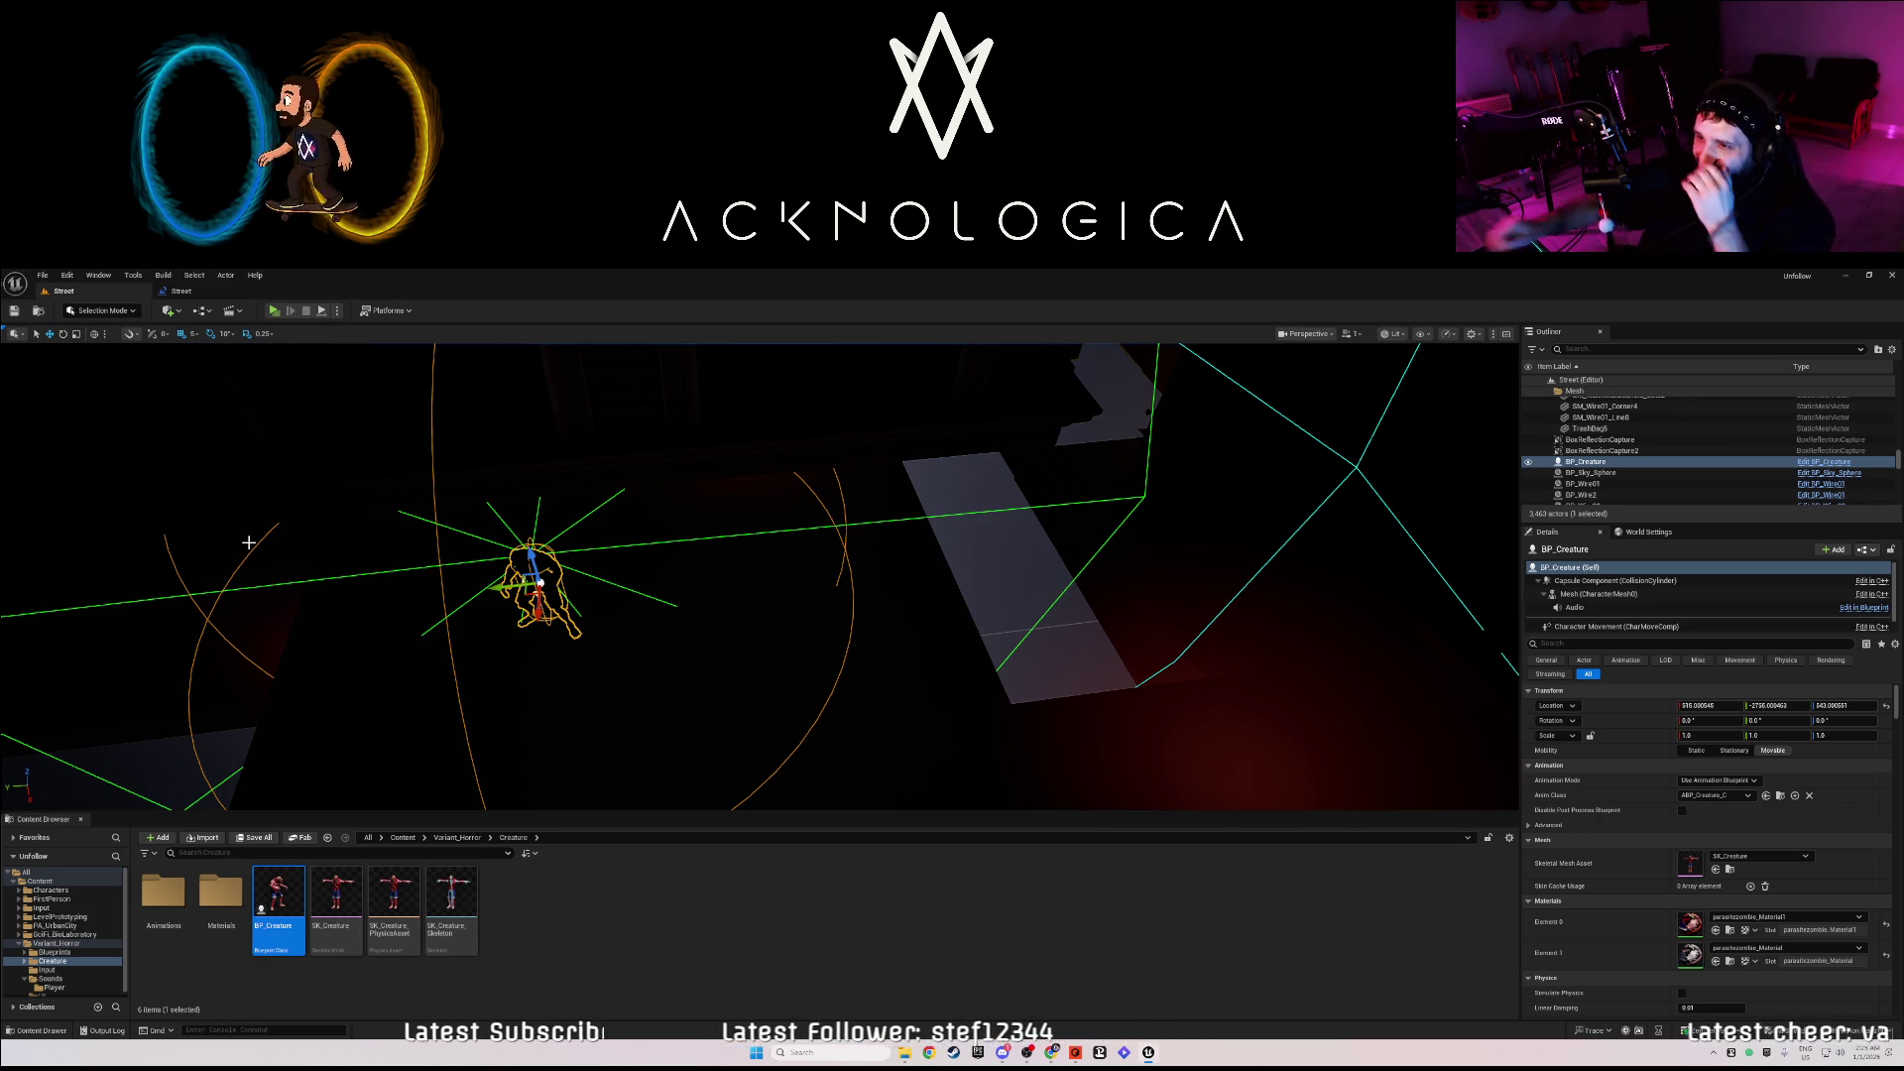
# - Reopen the Street level blueprint and drag Cast To BP_HorrorCharacter down beside the overlap event
pyautogui.click(183, 294)
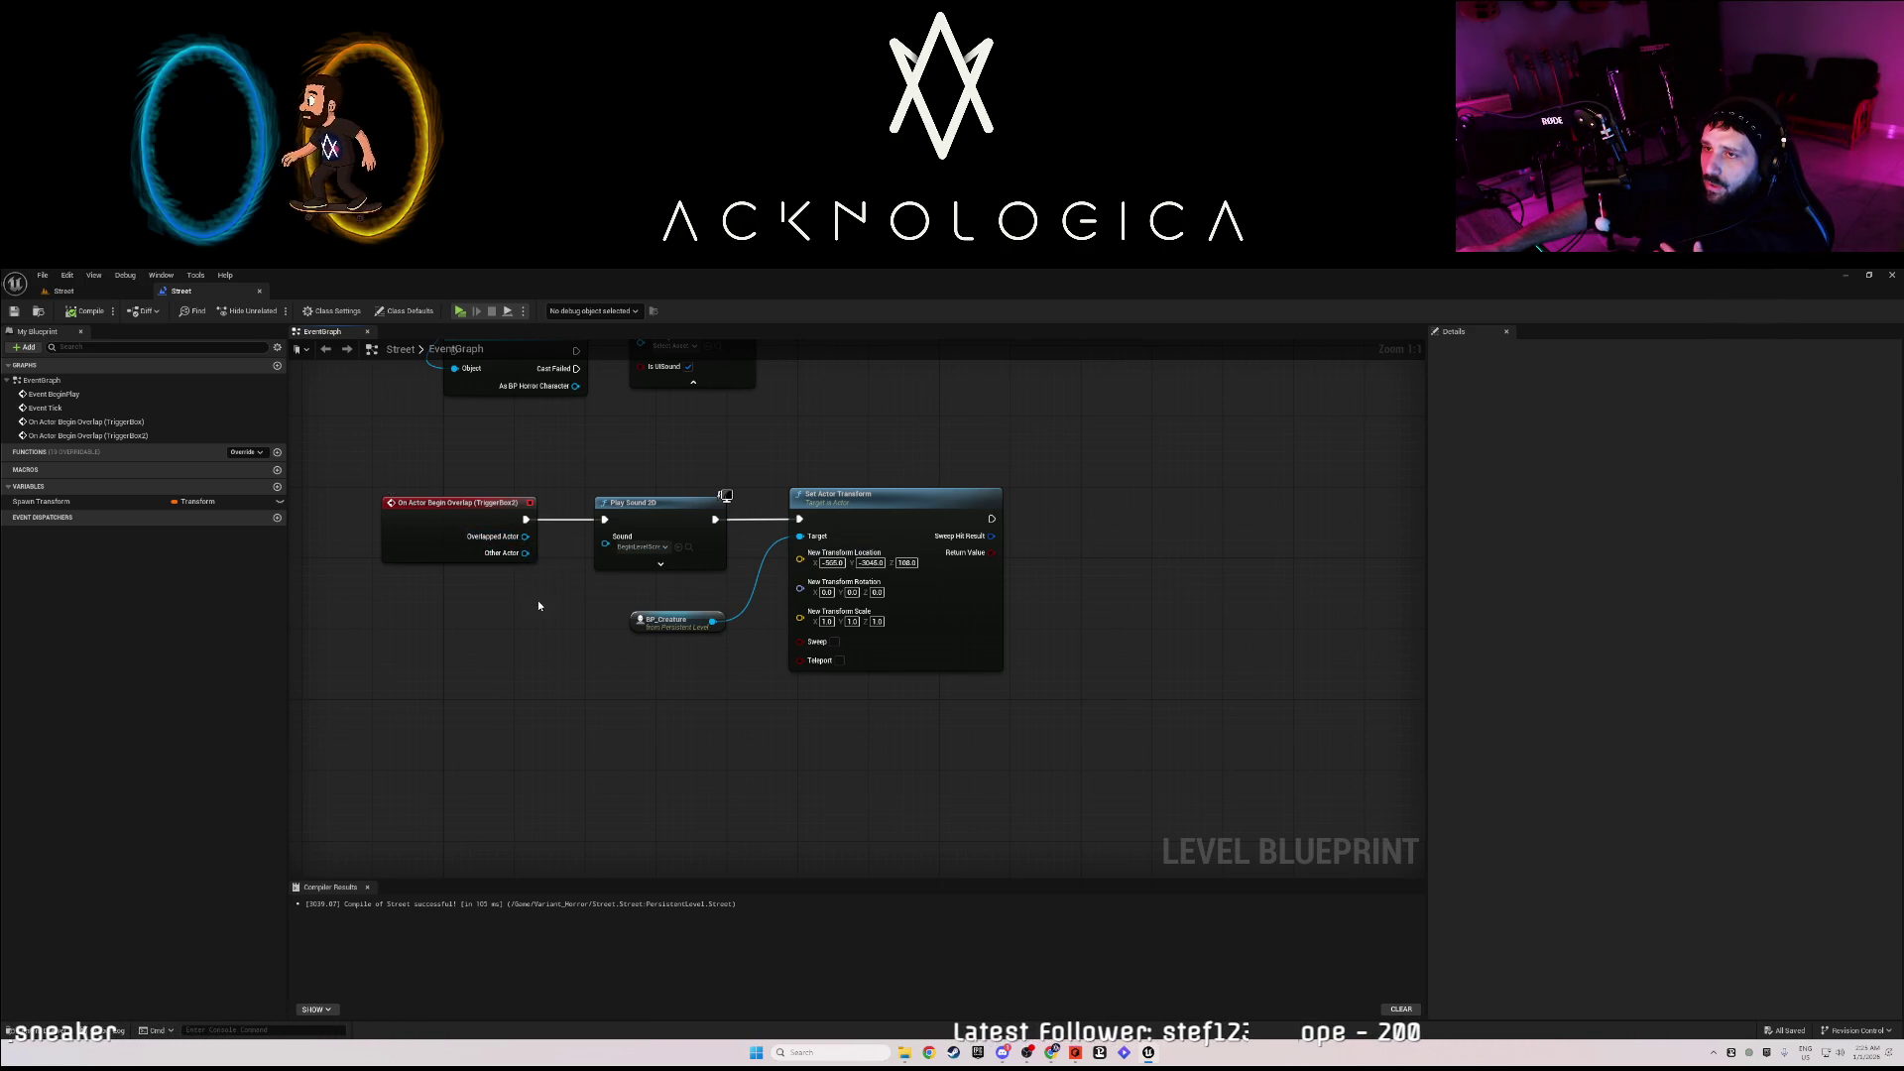
pyautogui.moveTo(539, 605)
pyautogui.mouseDown()
pyautogui.moveTo(573, 695)
pyautogui.moveTo(613, 715)
pyautogui.mouseUp()
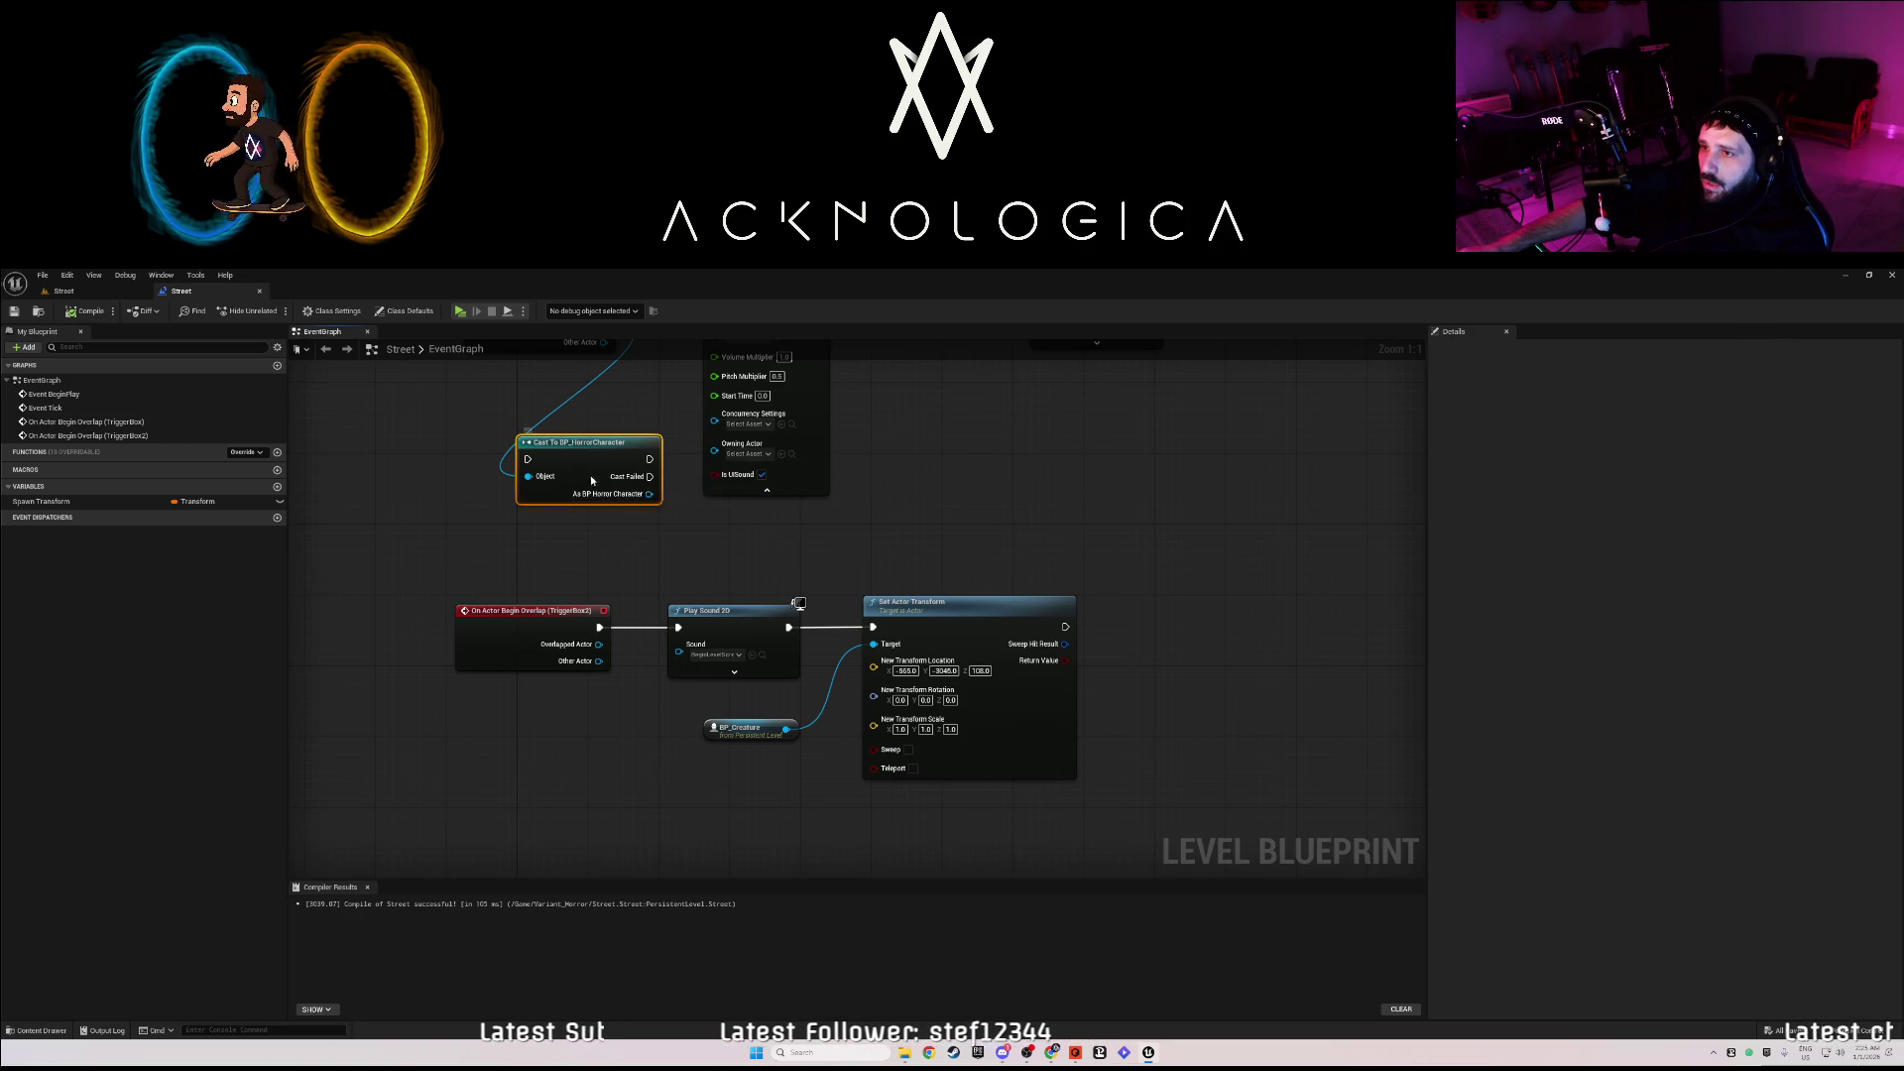
pyautogui.moveTo(617, 486)
pyautogui.mouseDown()
pyautogui.moveTo(618, 715)
pyautogui.moveTo(581, 460)
pyautogui.mouseUp()
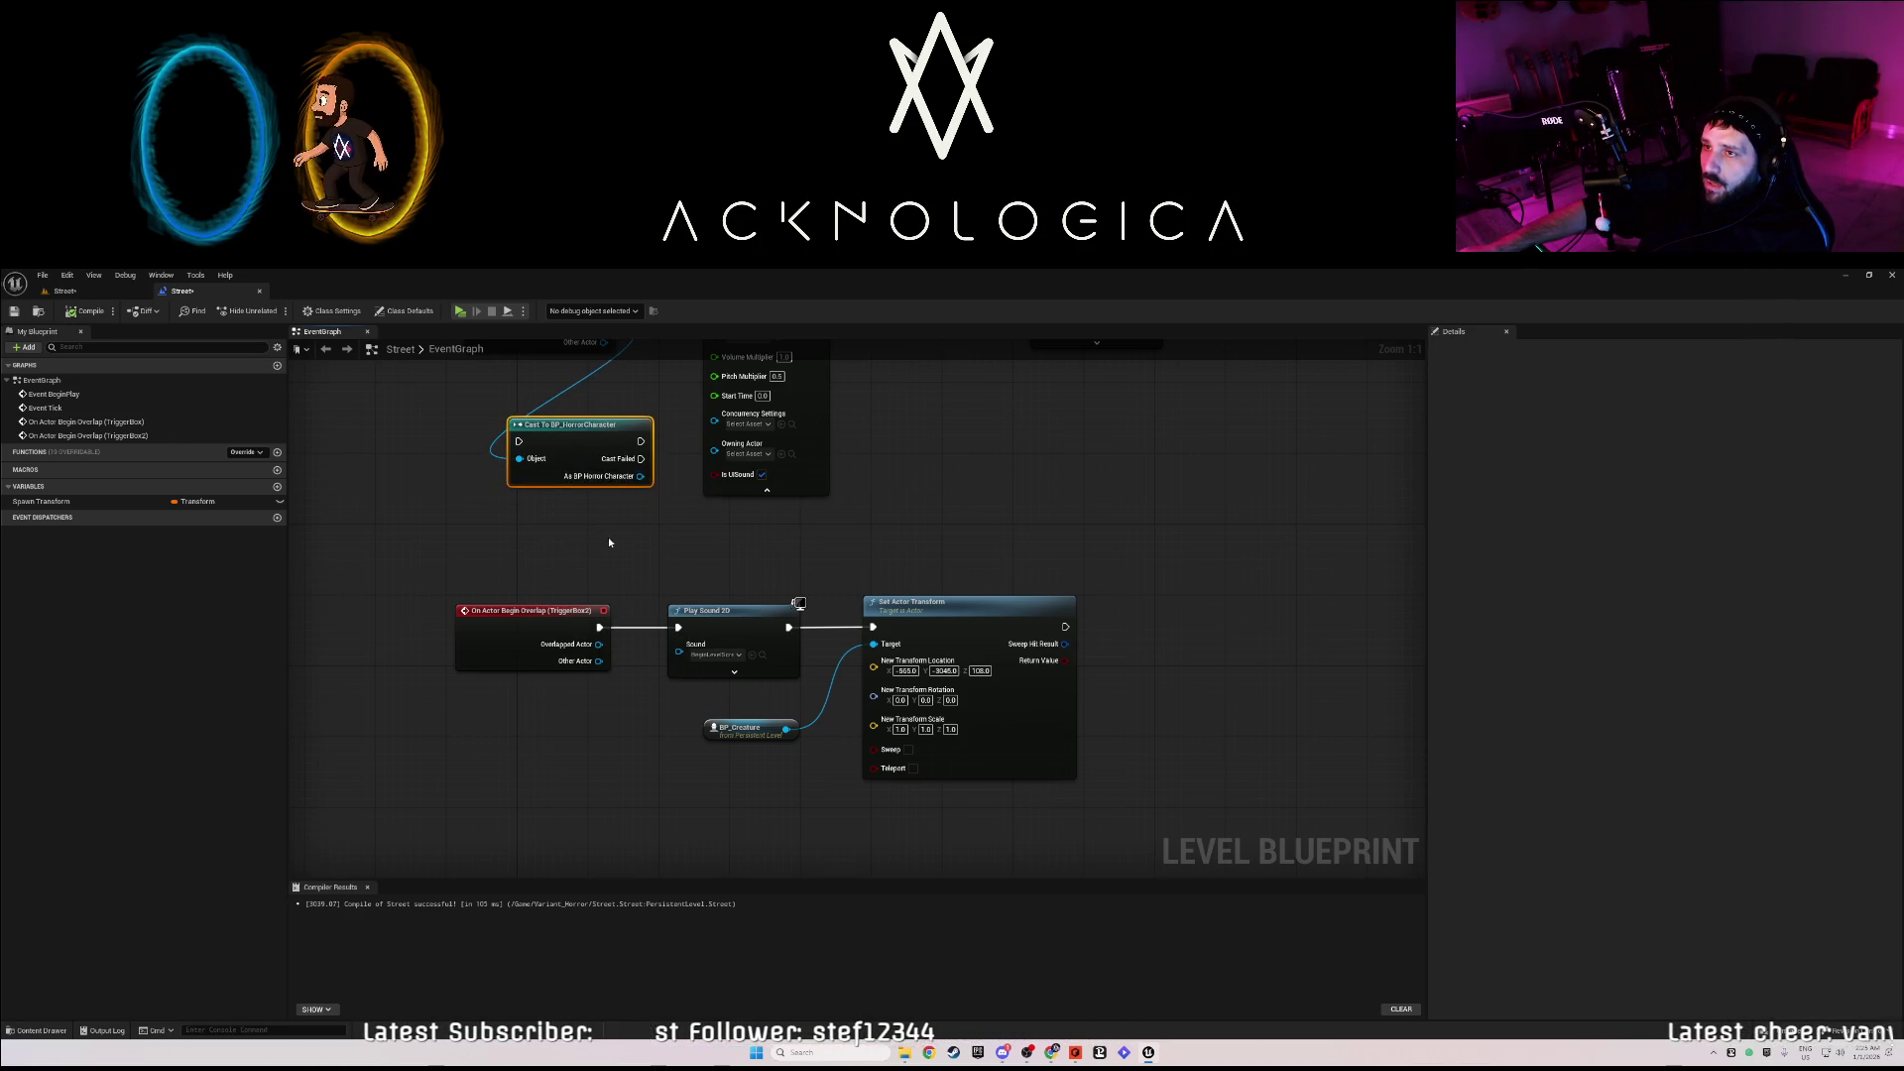
pyautogui.moveTo(609, 542)
pyautogui.mouseDown()
pyautogui.moveTo(608, 608)
pyautogui.moveTo(610, 548)
pyautogui.mouseUp()
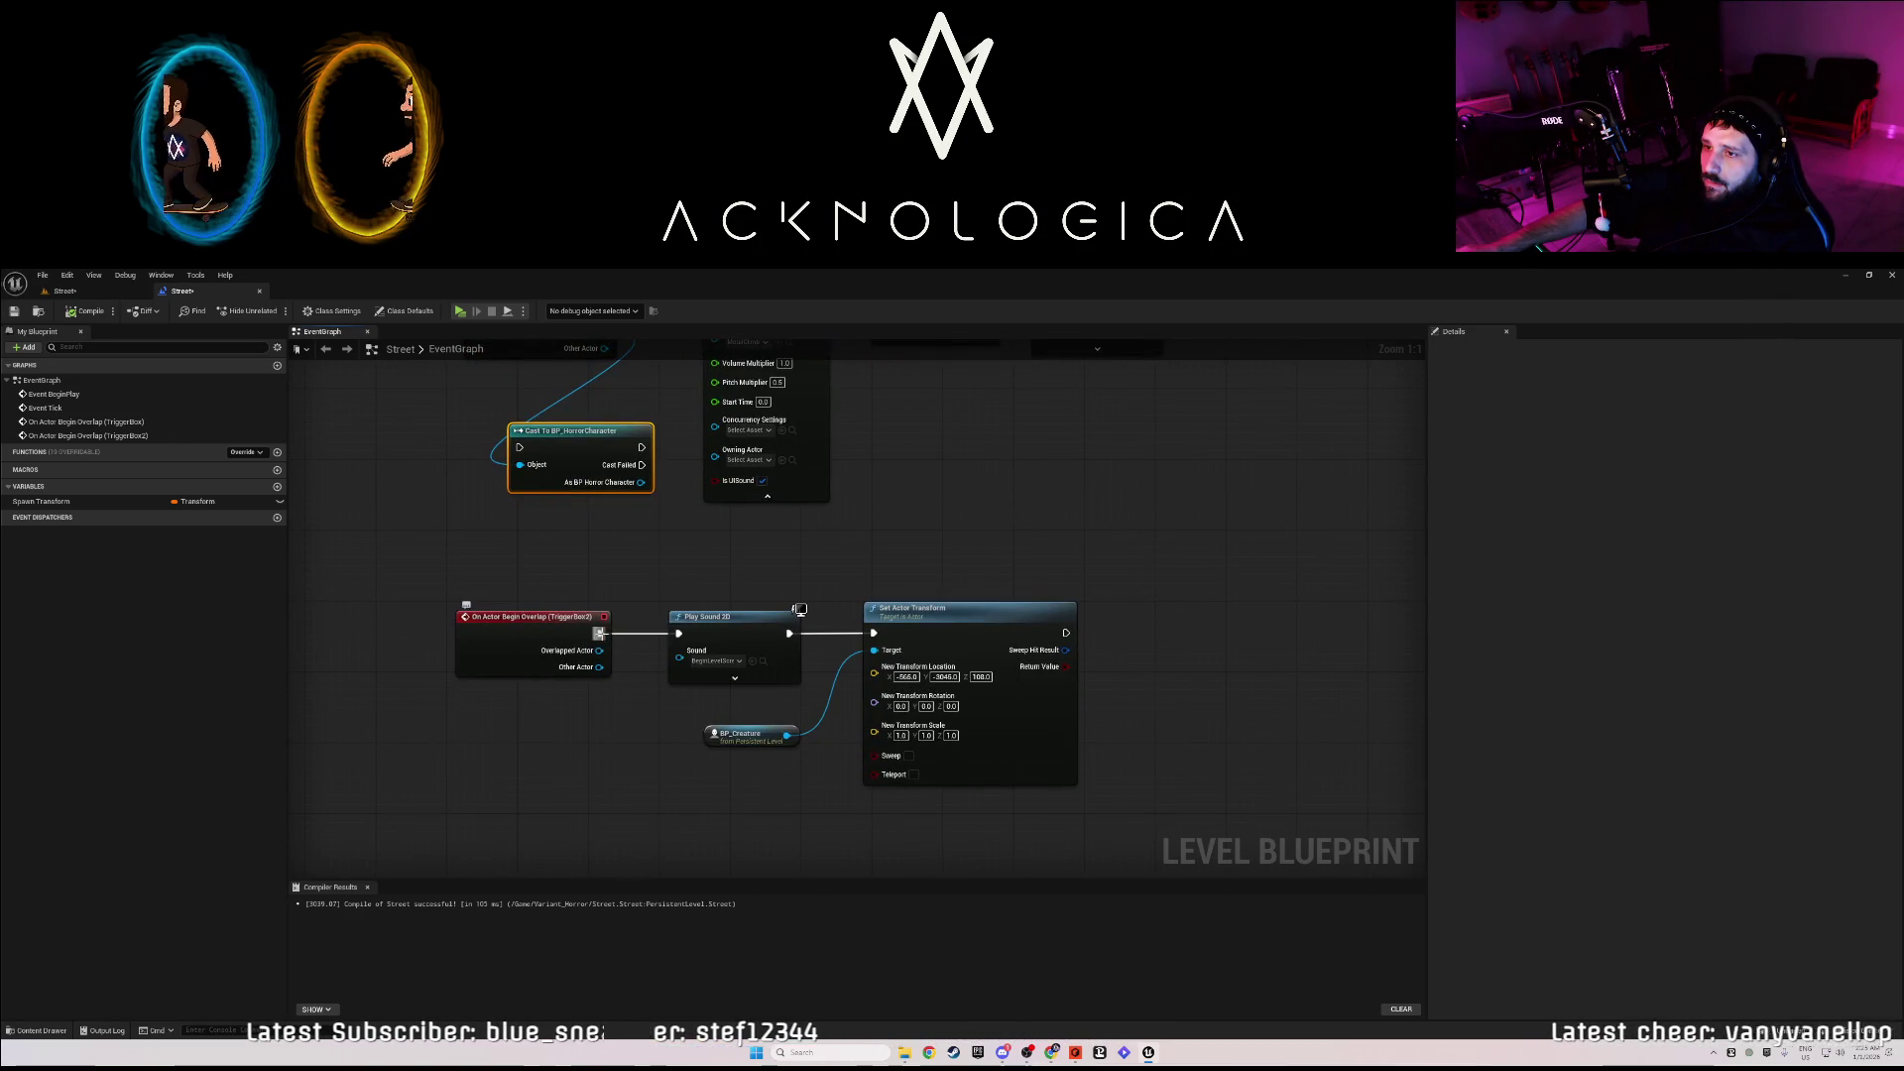
# - Insert a DoOnce after the second overlap event and line up Do Once, Play Sound 2D and Set Actor Transform
pyautogui.moveTo(631, 640); pyautogui.dragTo(631, 640)
pyautogui.write('do once')
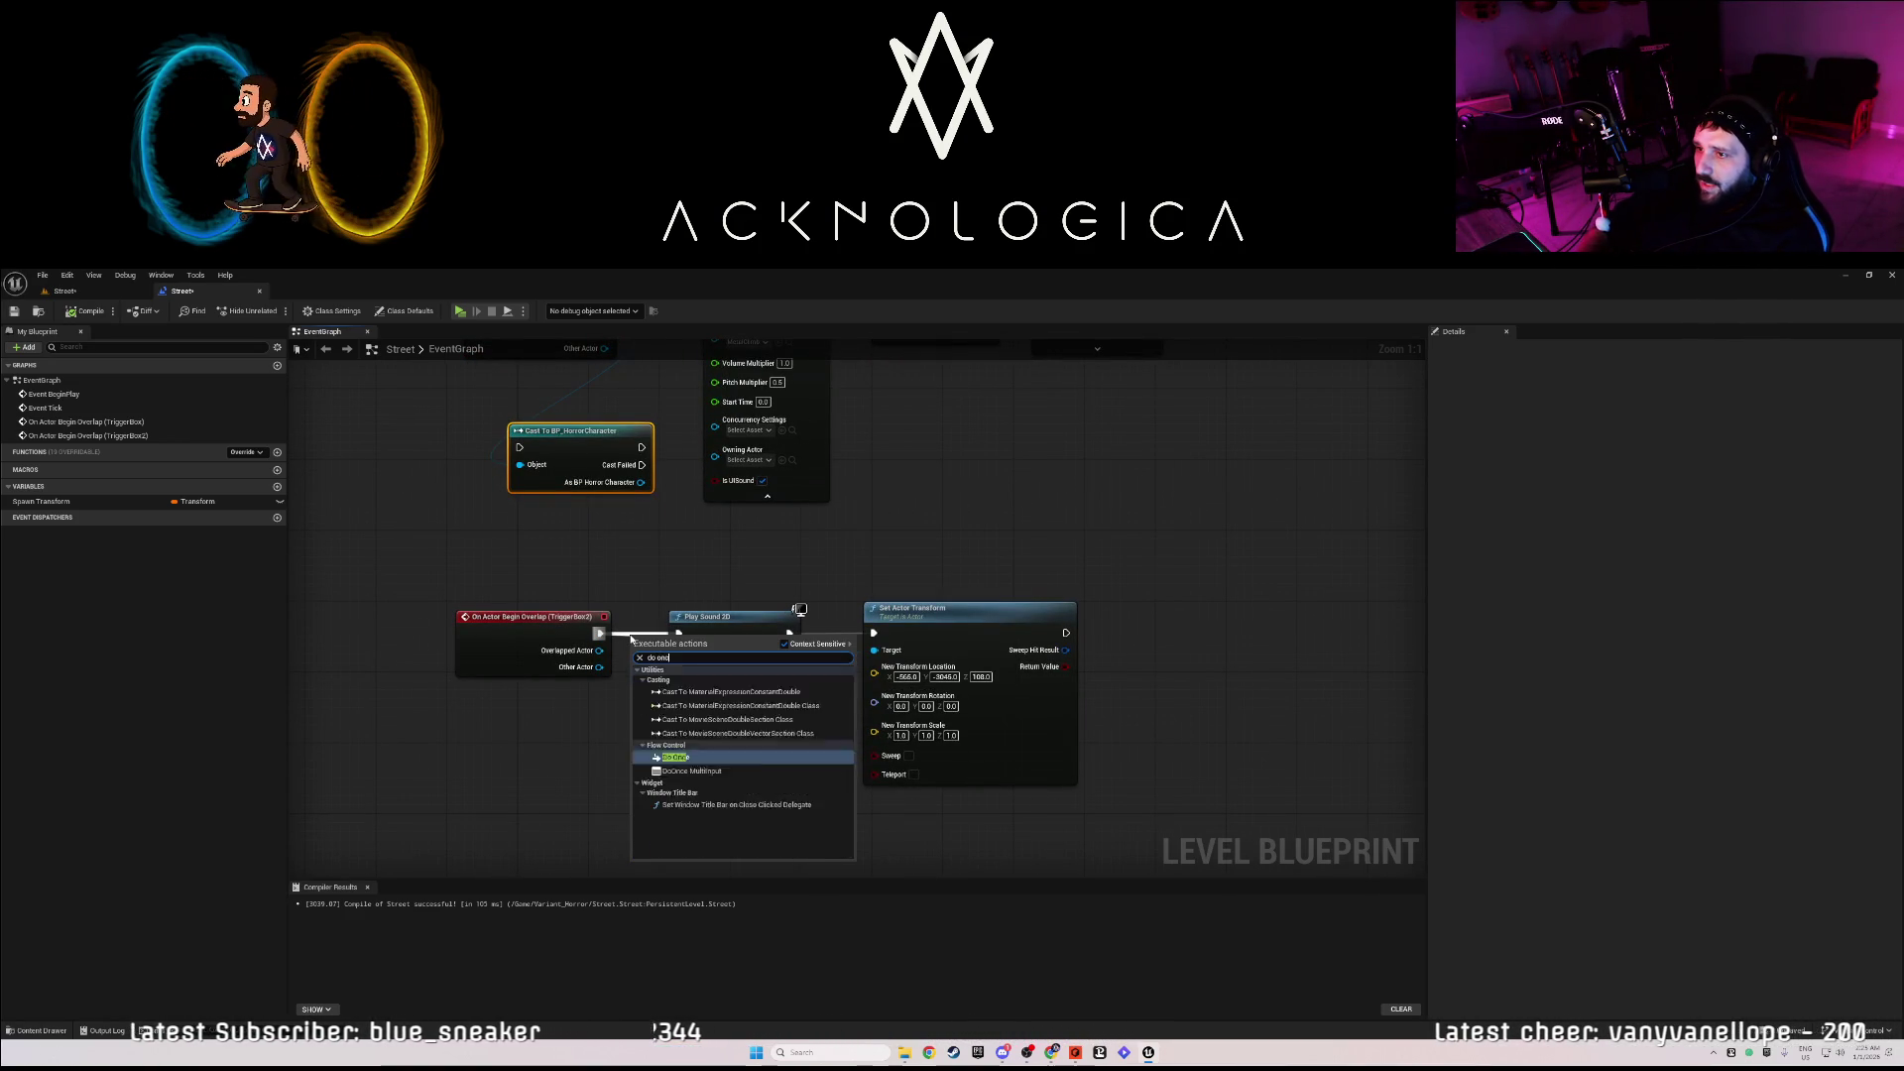
pyautogui.press('Return')
pyautogui.moveTo(680, 643)
pyautogui.mouseDown()
pyautogui.moveTo(662, 572)
pyautogui.moveTo(717, 582)
pyautogui.mouseUp()
pyautogui.moveTo(947, 843); pyautogui.dragTo(901, 762)
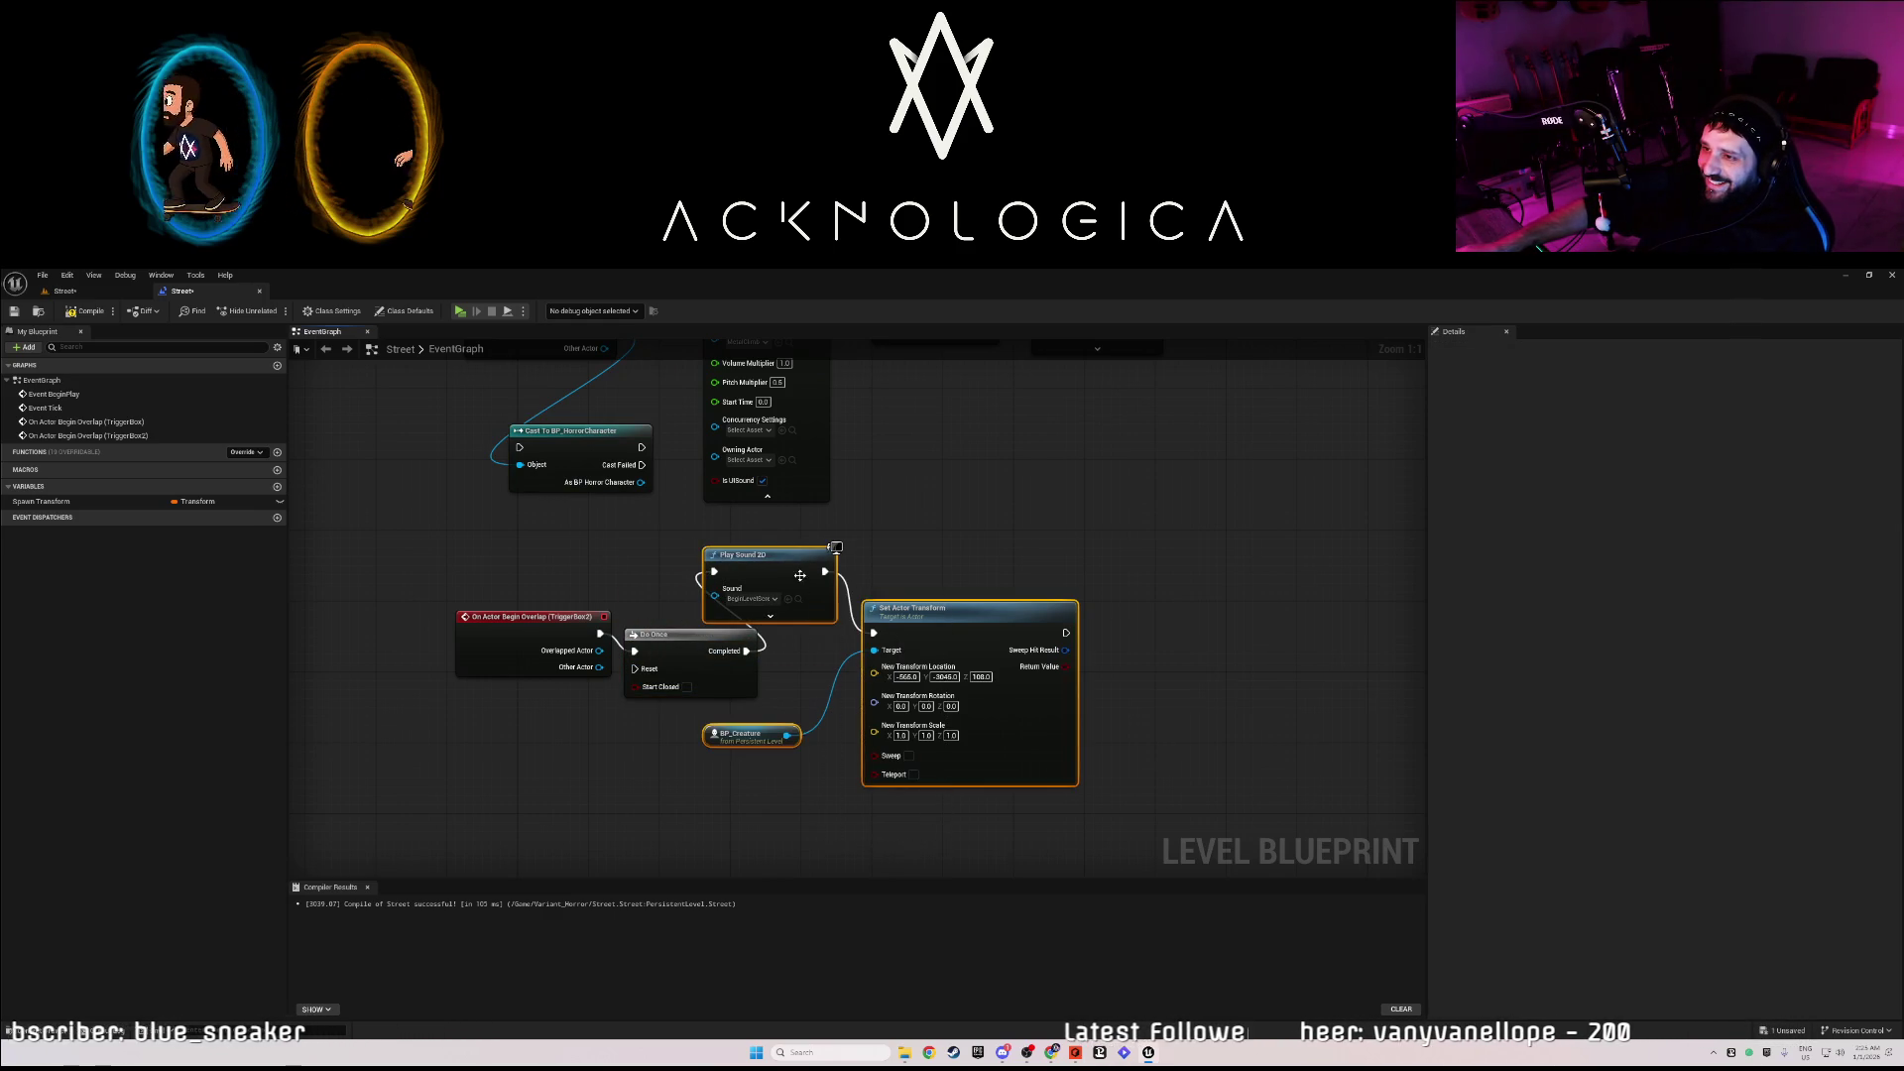
pyautogui.moveTo(799, 575); pyautogui.dragTo(966, 651)
pyautogui.moveTo(723, 655); pyautogui.dragTo(758, 638)
pyautogui.moveTo(890, 637); pyautogui.dragTo(899, 628)
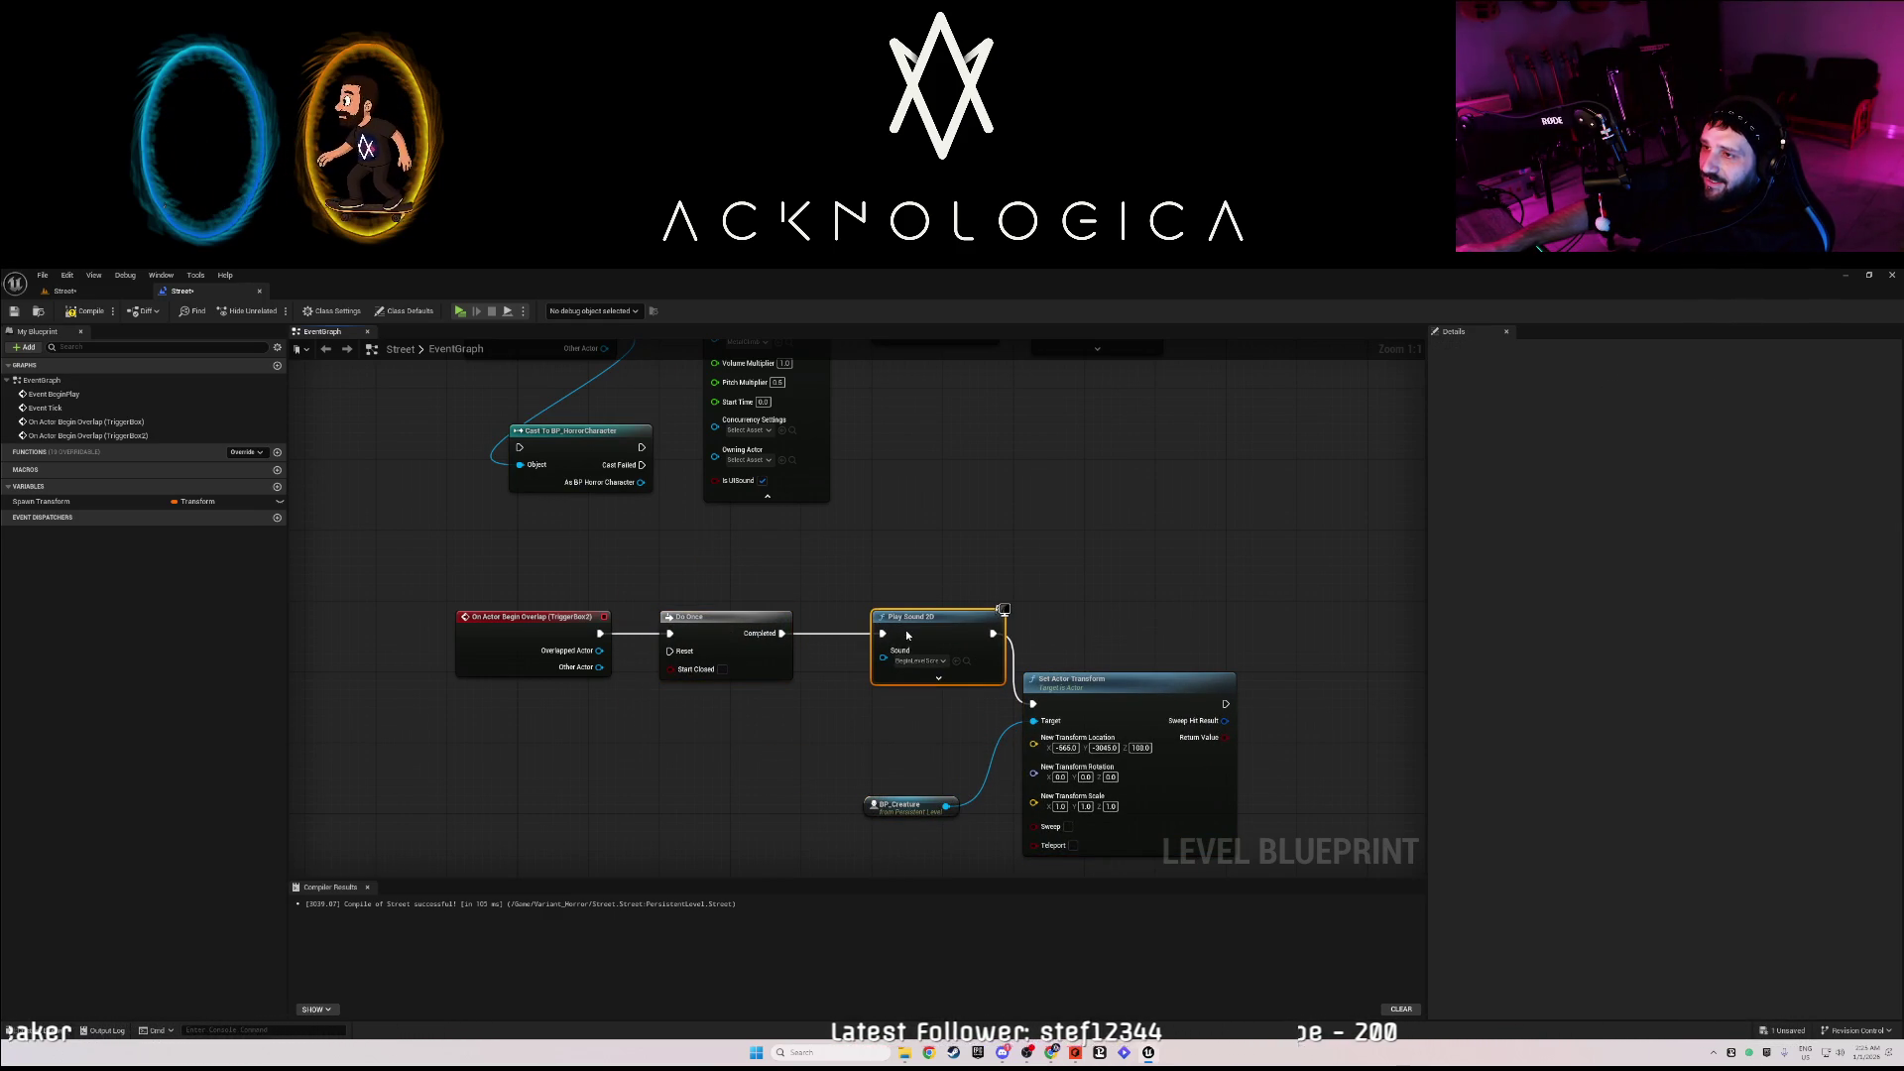
pyautogui.moveTo(1077, 701); pyautogui.dragTo(1112, 634)
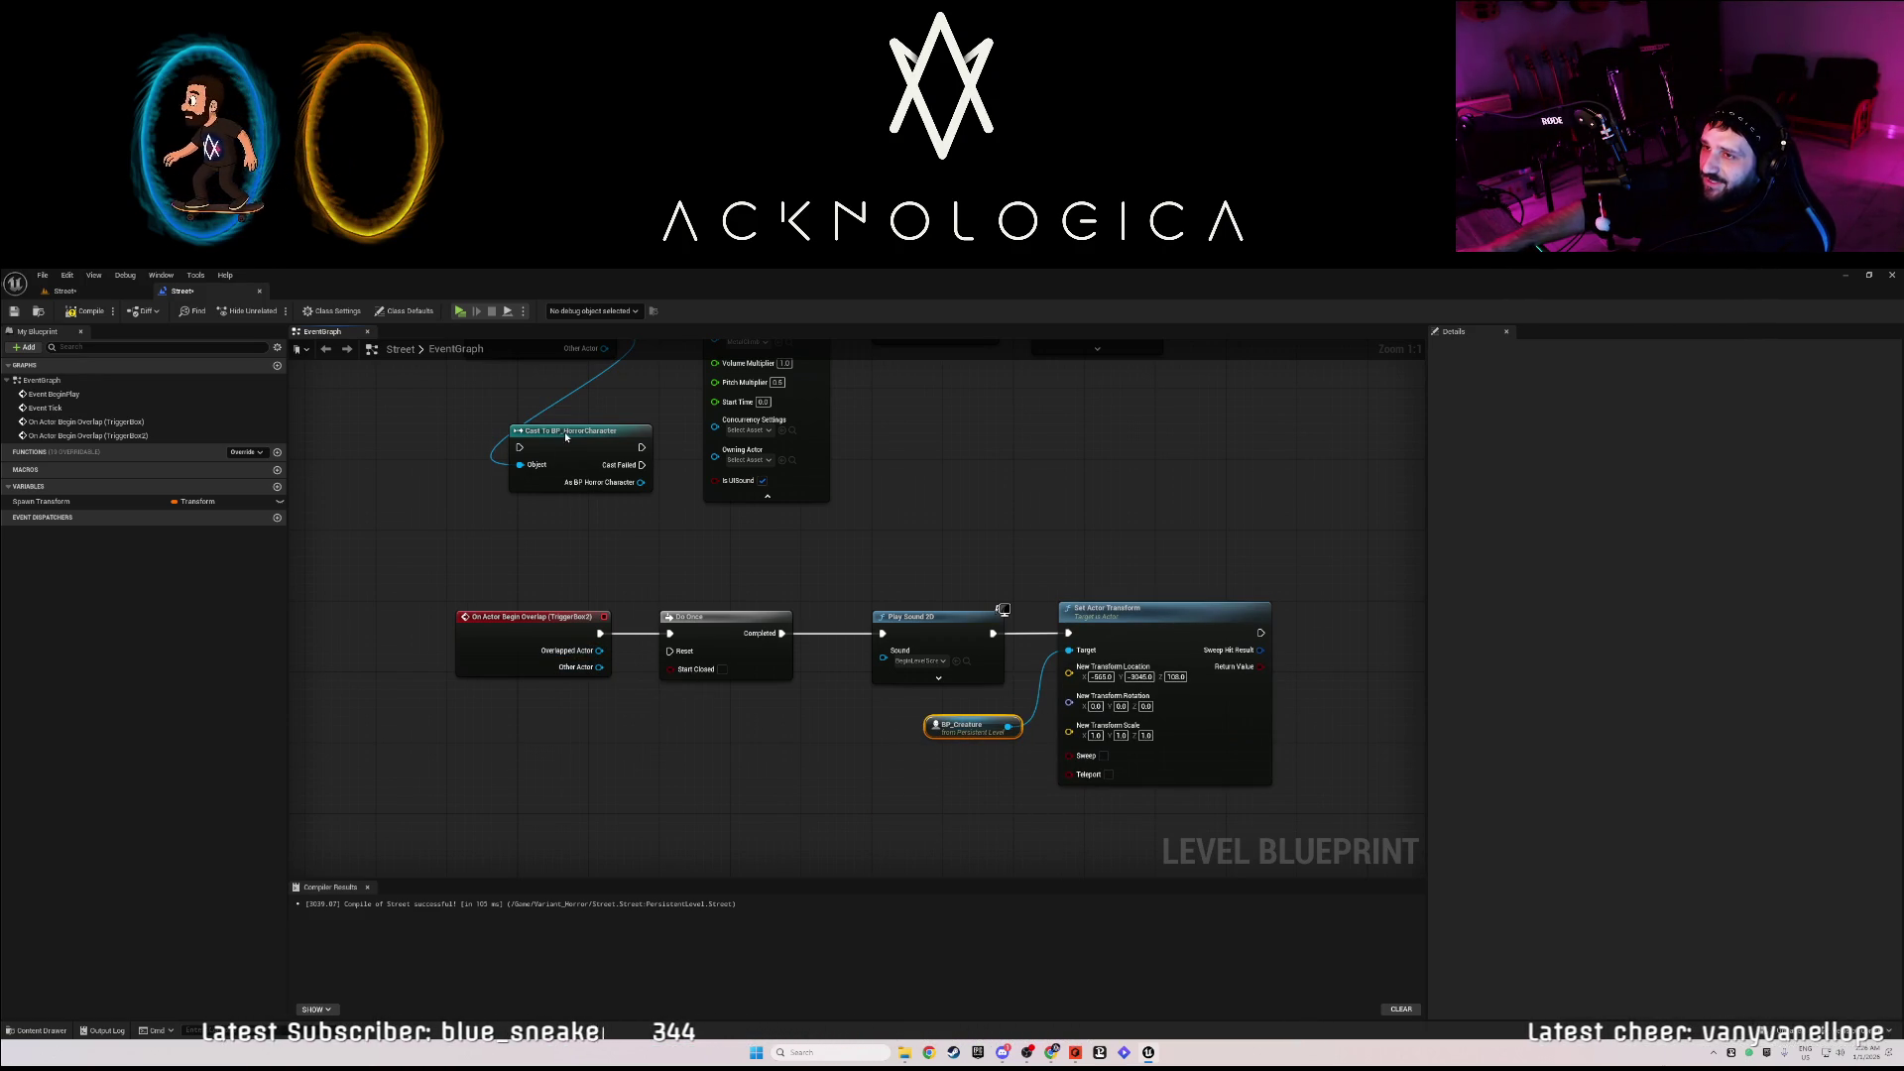
# - Duplicate the Cast To BP_HorrorCharacter node and feed Overlapped Actor into the copy's Object pin
pyautogui.moveTo(577, 442)
pyautogui.mouseDown()
pyautogui.moveTo(620, 722)
pyautogui.moveTo(594, 469)
pyautogui.moveTo(643, 602)
pyautogui.moveTo(609, 760)
pyautogui.mouseUp()
pyautogui.hotkey('ctrl', 'w')
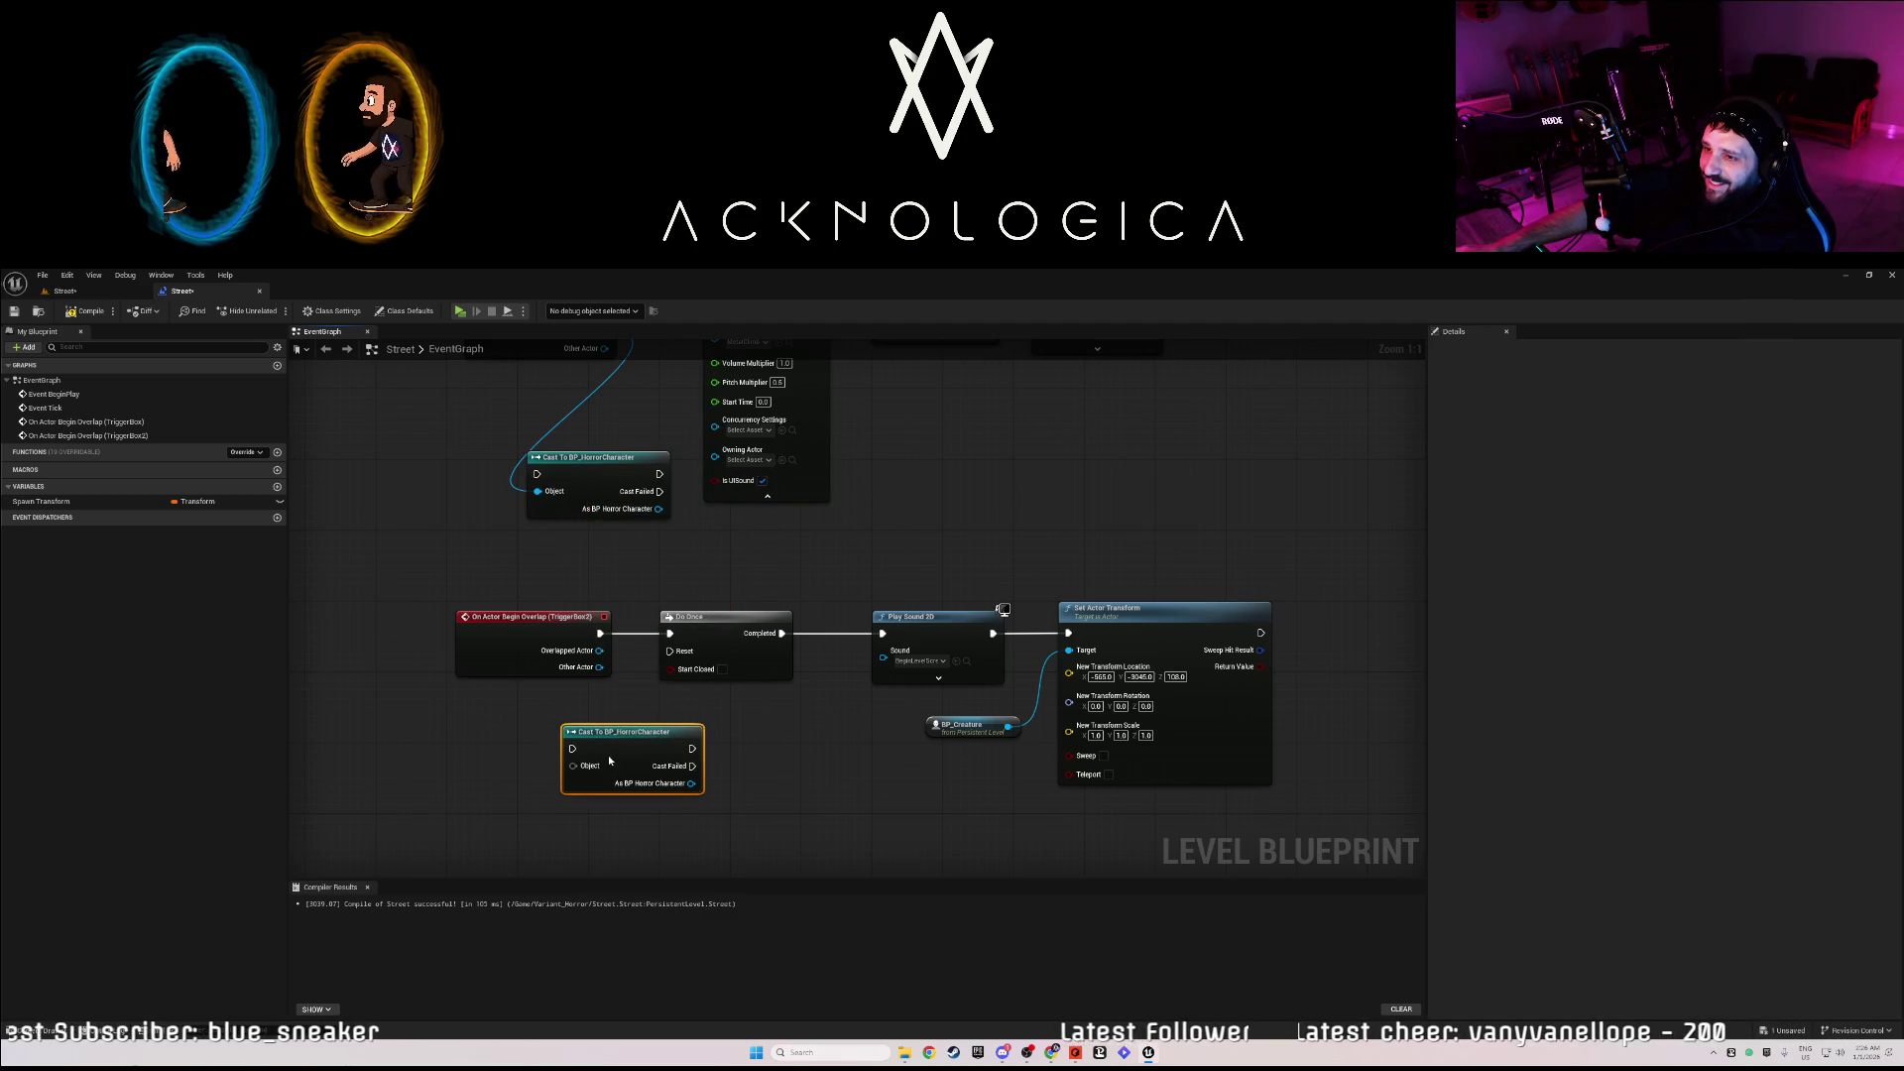
pyautogui.moveTo(600, 652); pyautogui.dragTo(595, 766)
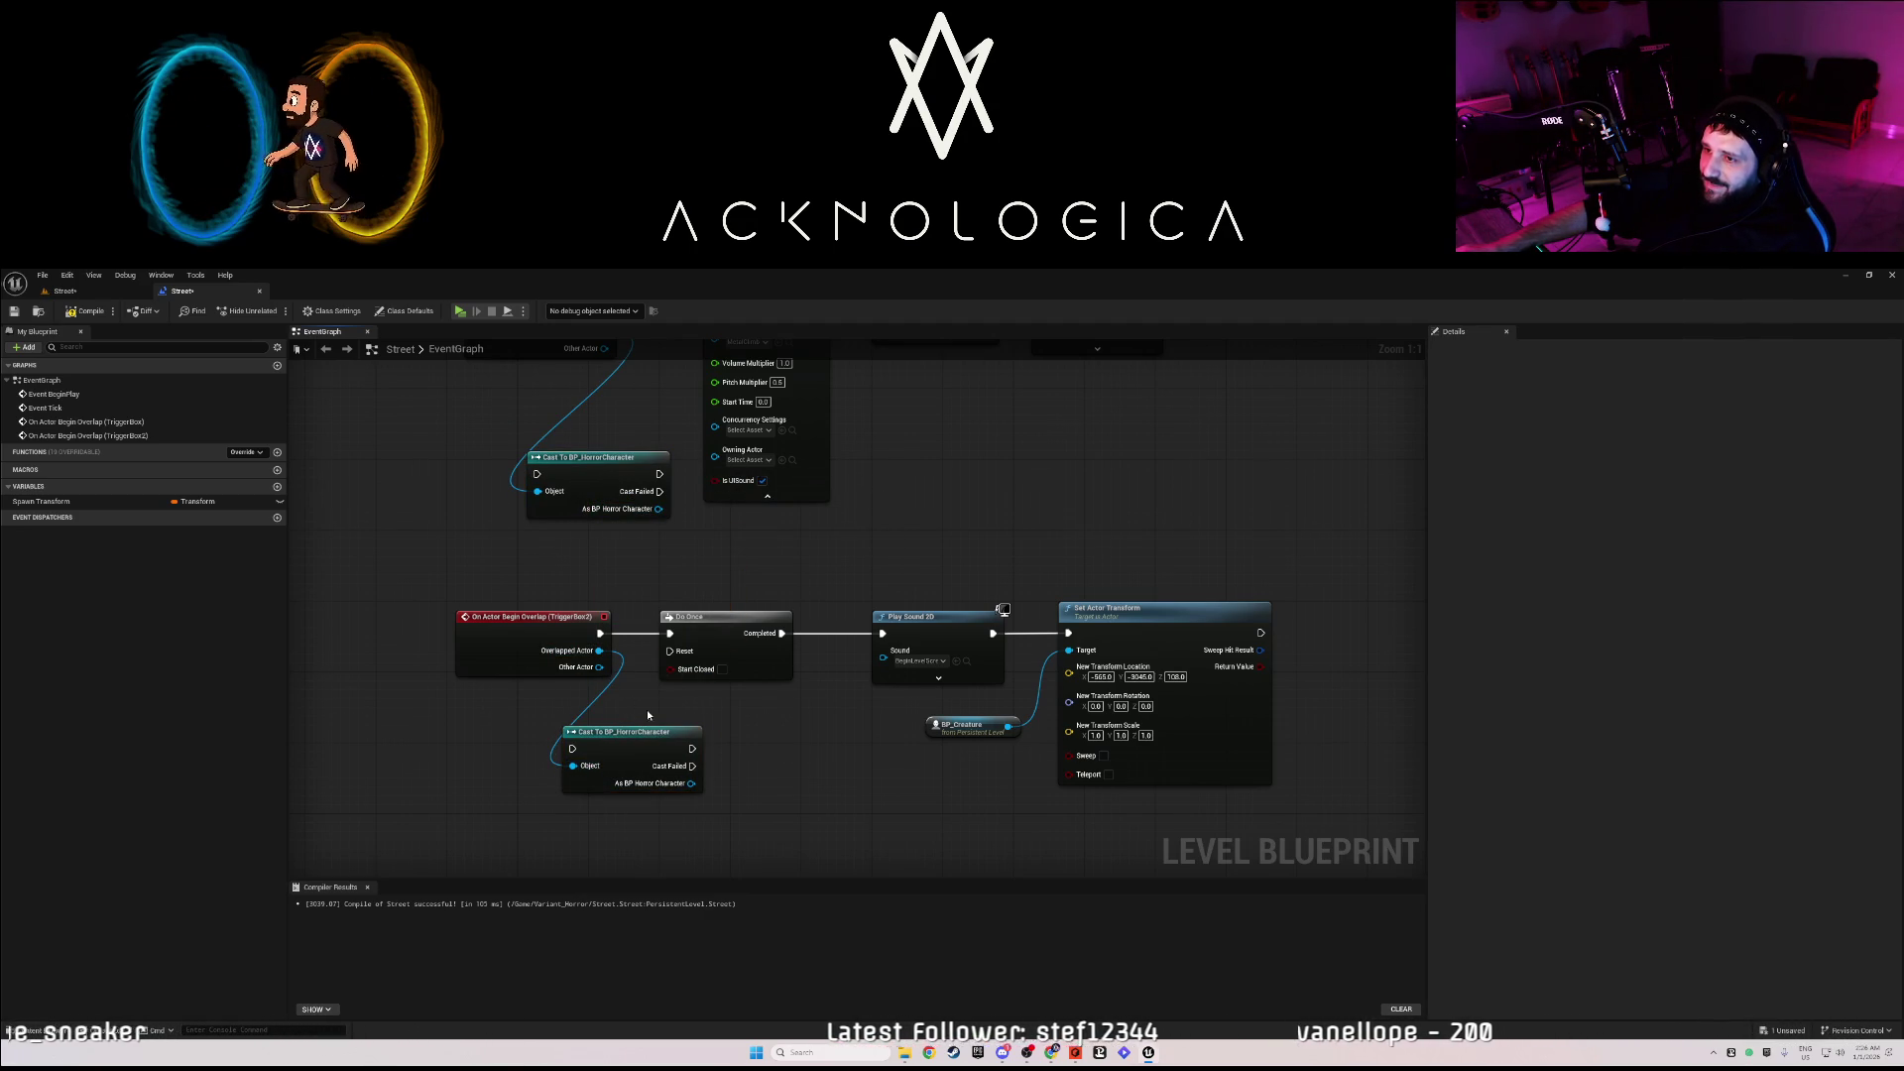
pyautogui.moveTo(648, 715)
pyautogui.mouseDown()
pyautogui.moveTo(662, 858)
pyautogui.moveTo(670, 804)
pyautogui.mouseUp()
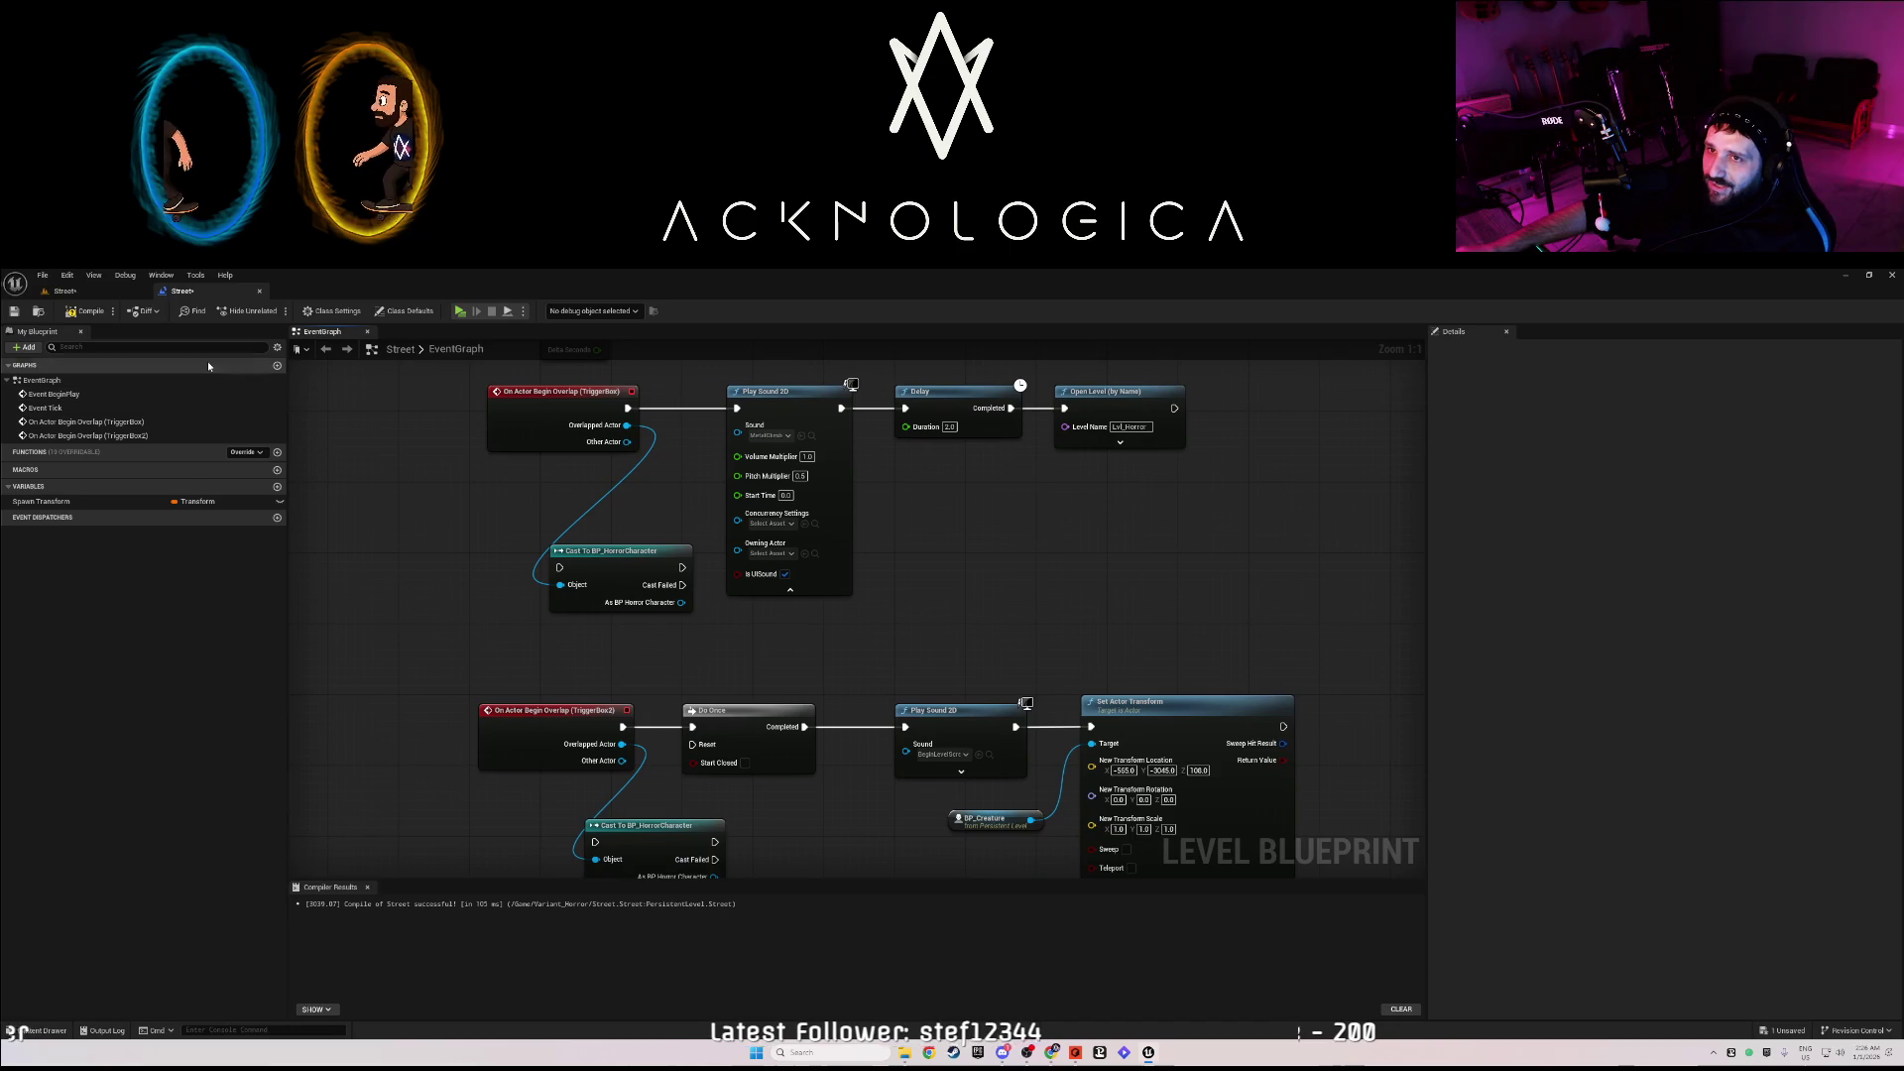
pyautogui.click(86, 296)
# - Briefly start and stop a play test, then frame BP_Creature and fly the camera through the level
pyautogui.hotkey('alt', 'p')
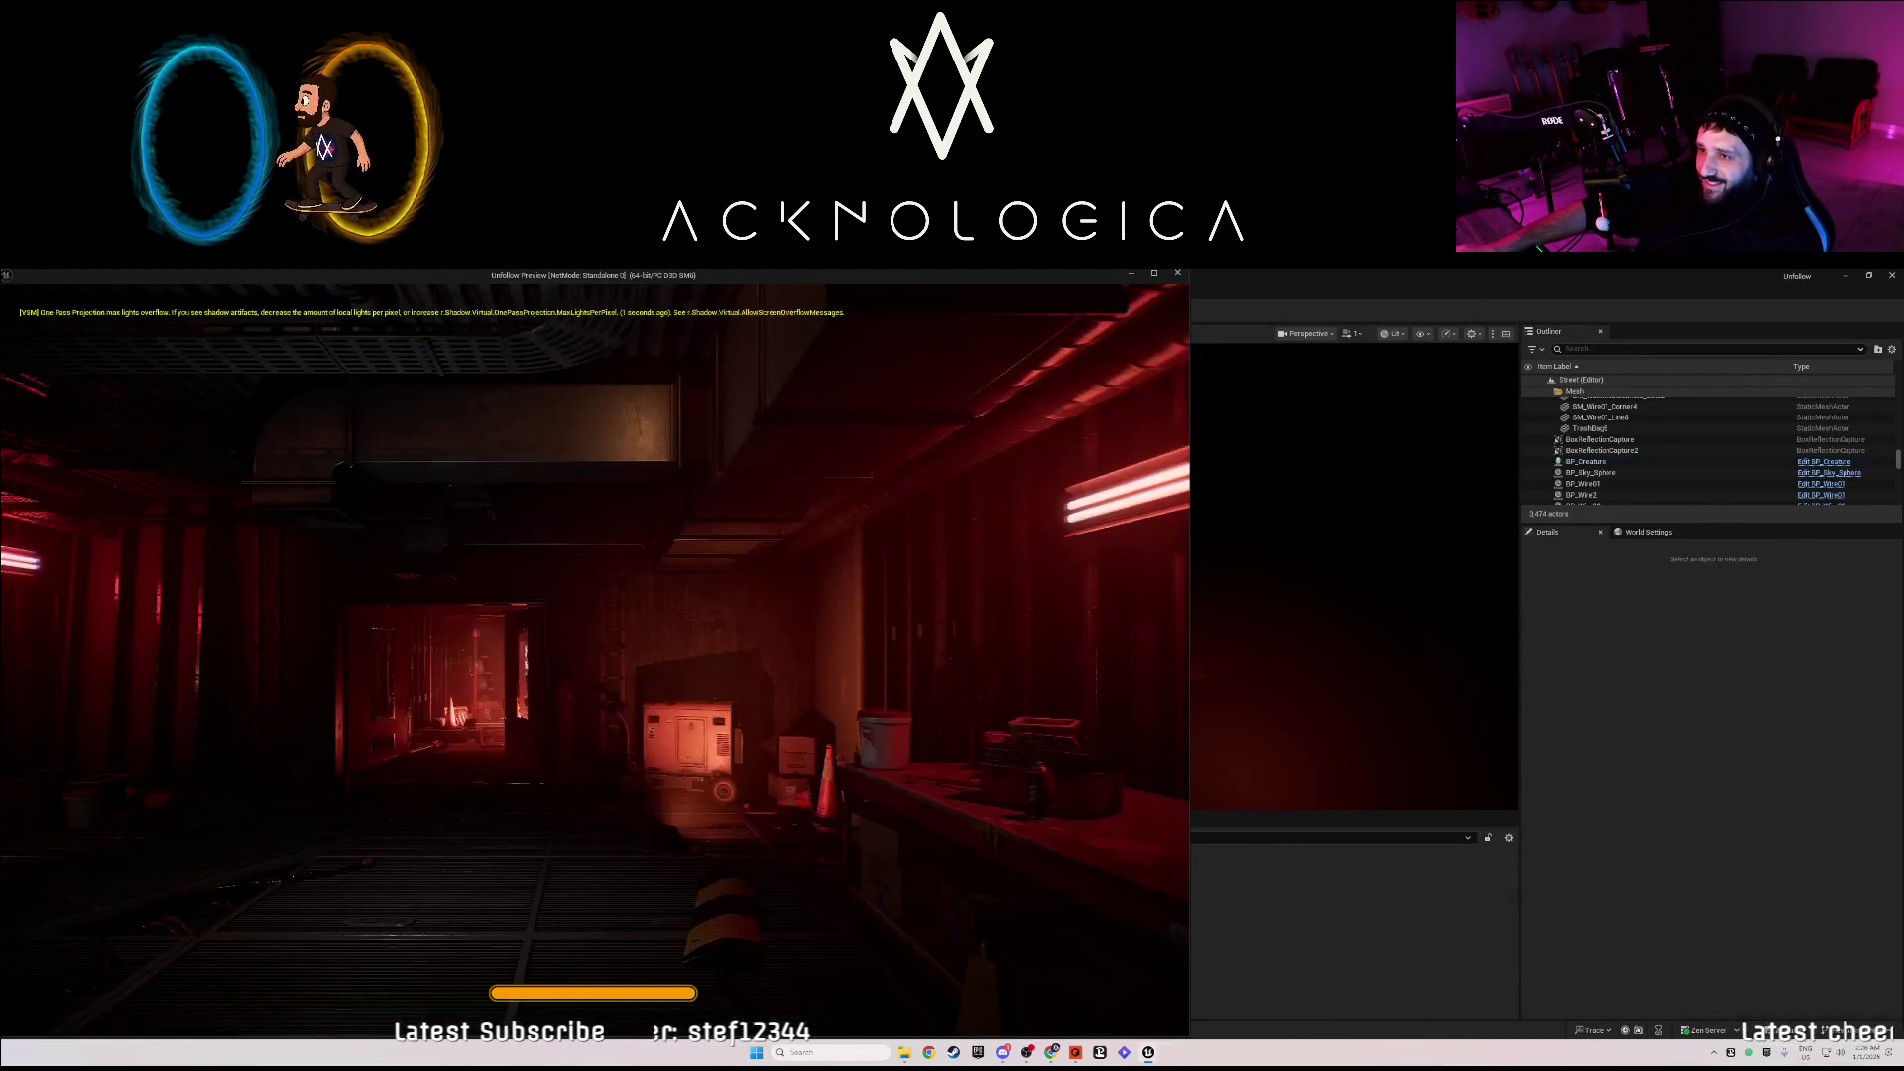
pyautogui.press('Escape')
pyautogui.press('f')
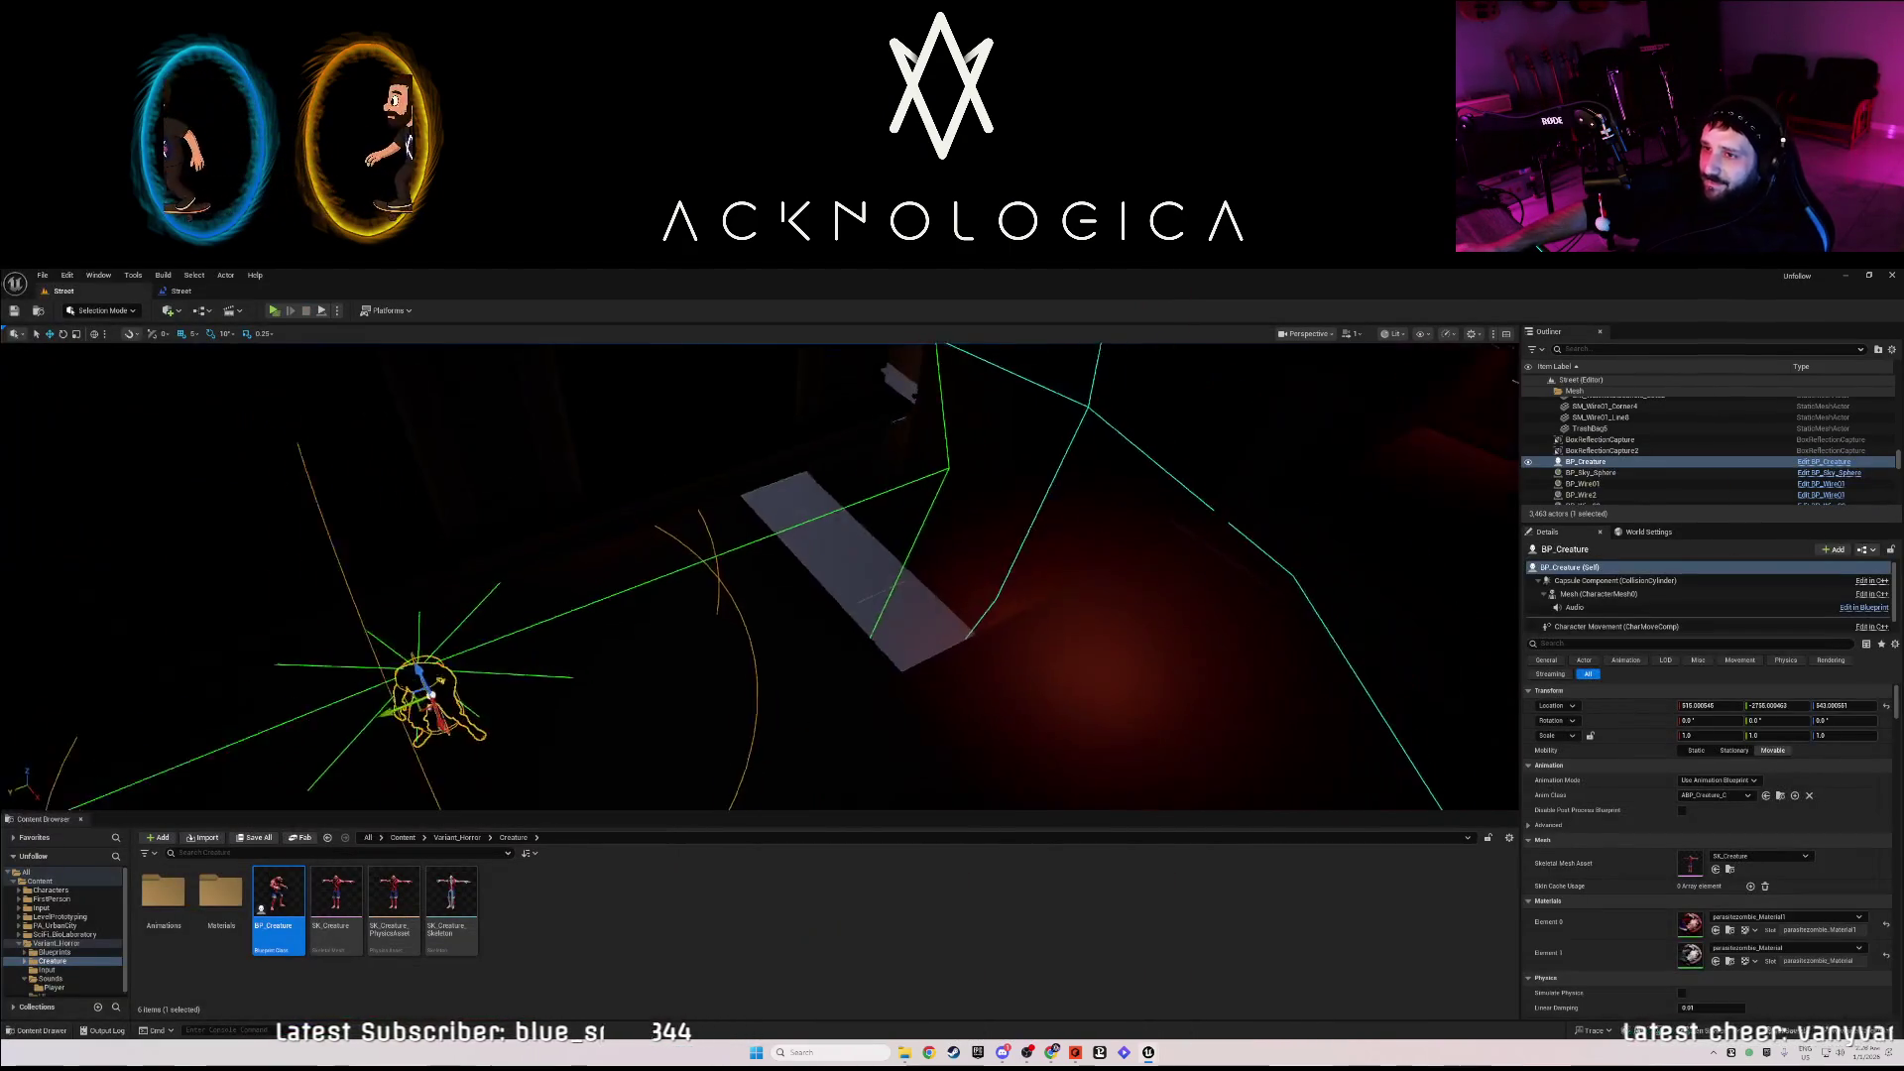
pyautogui.press('s')
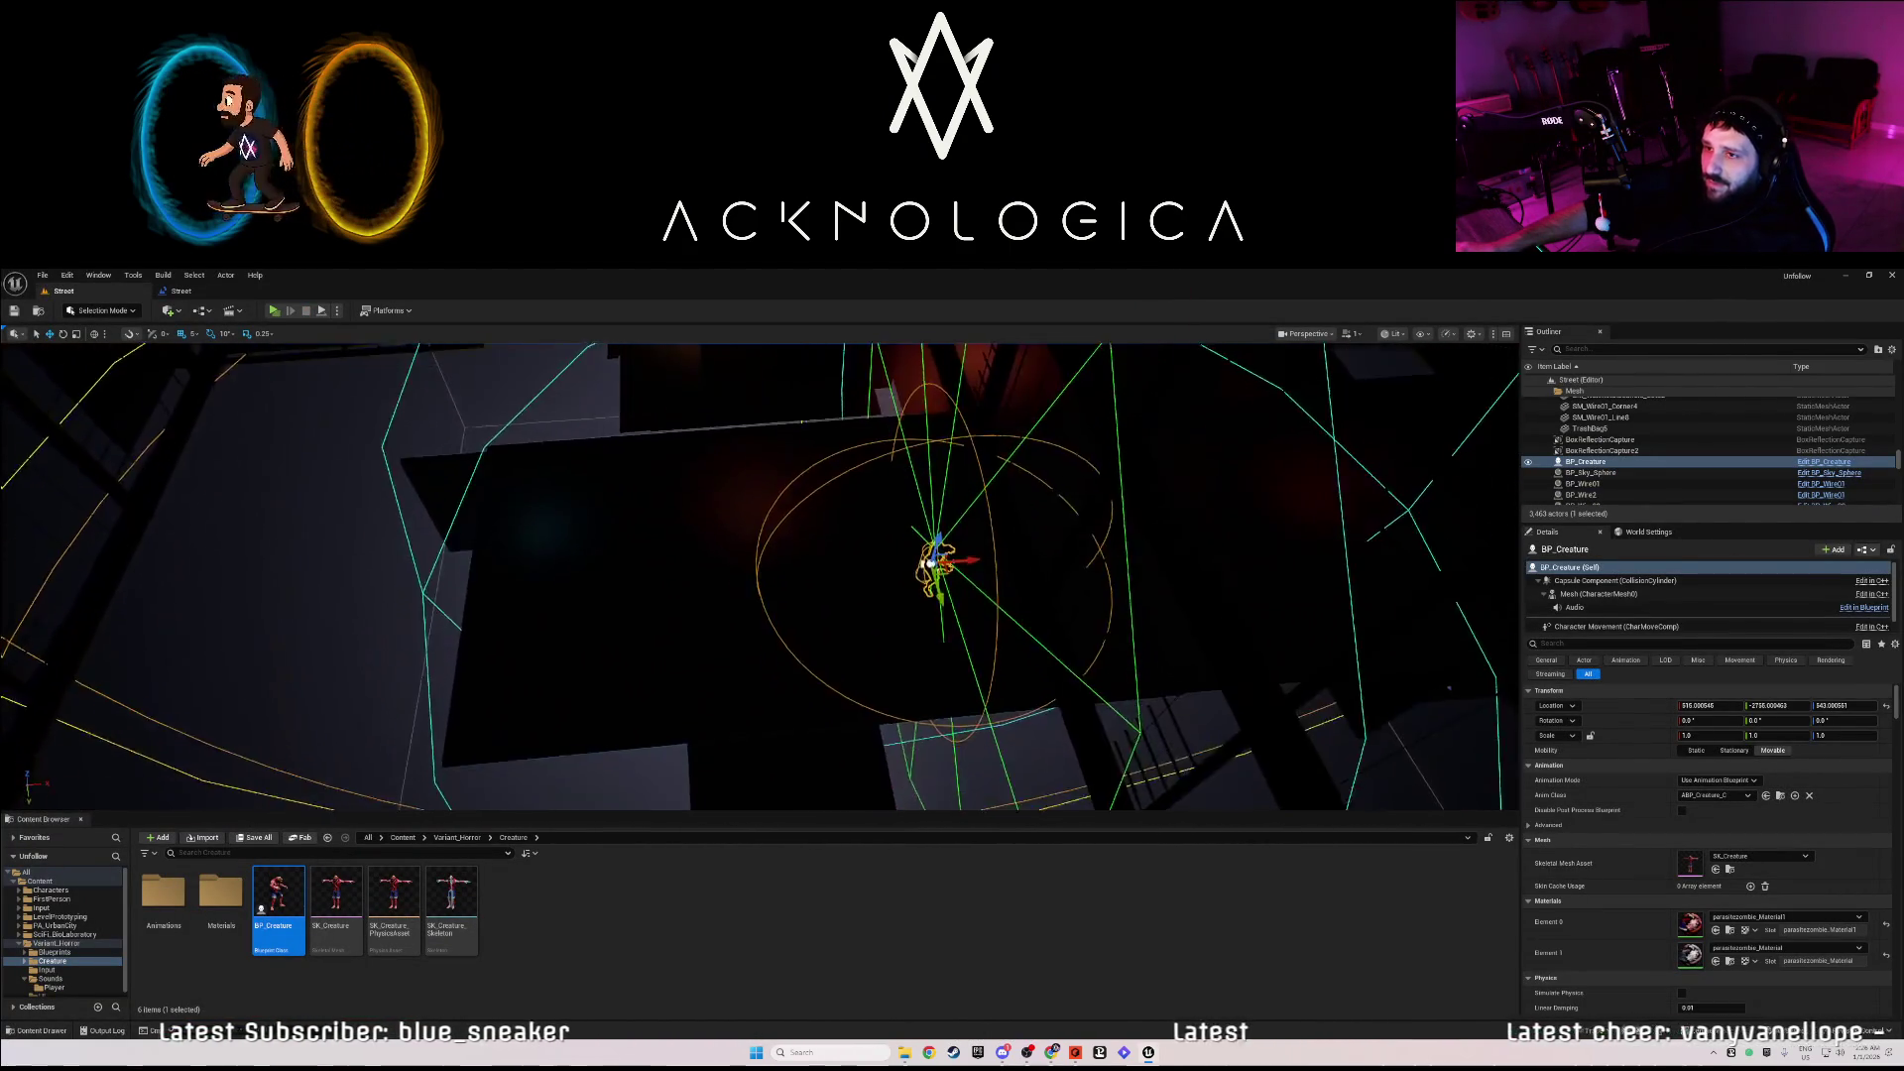
pyautogui.press('s')
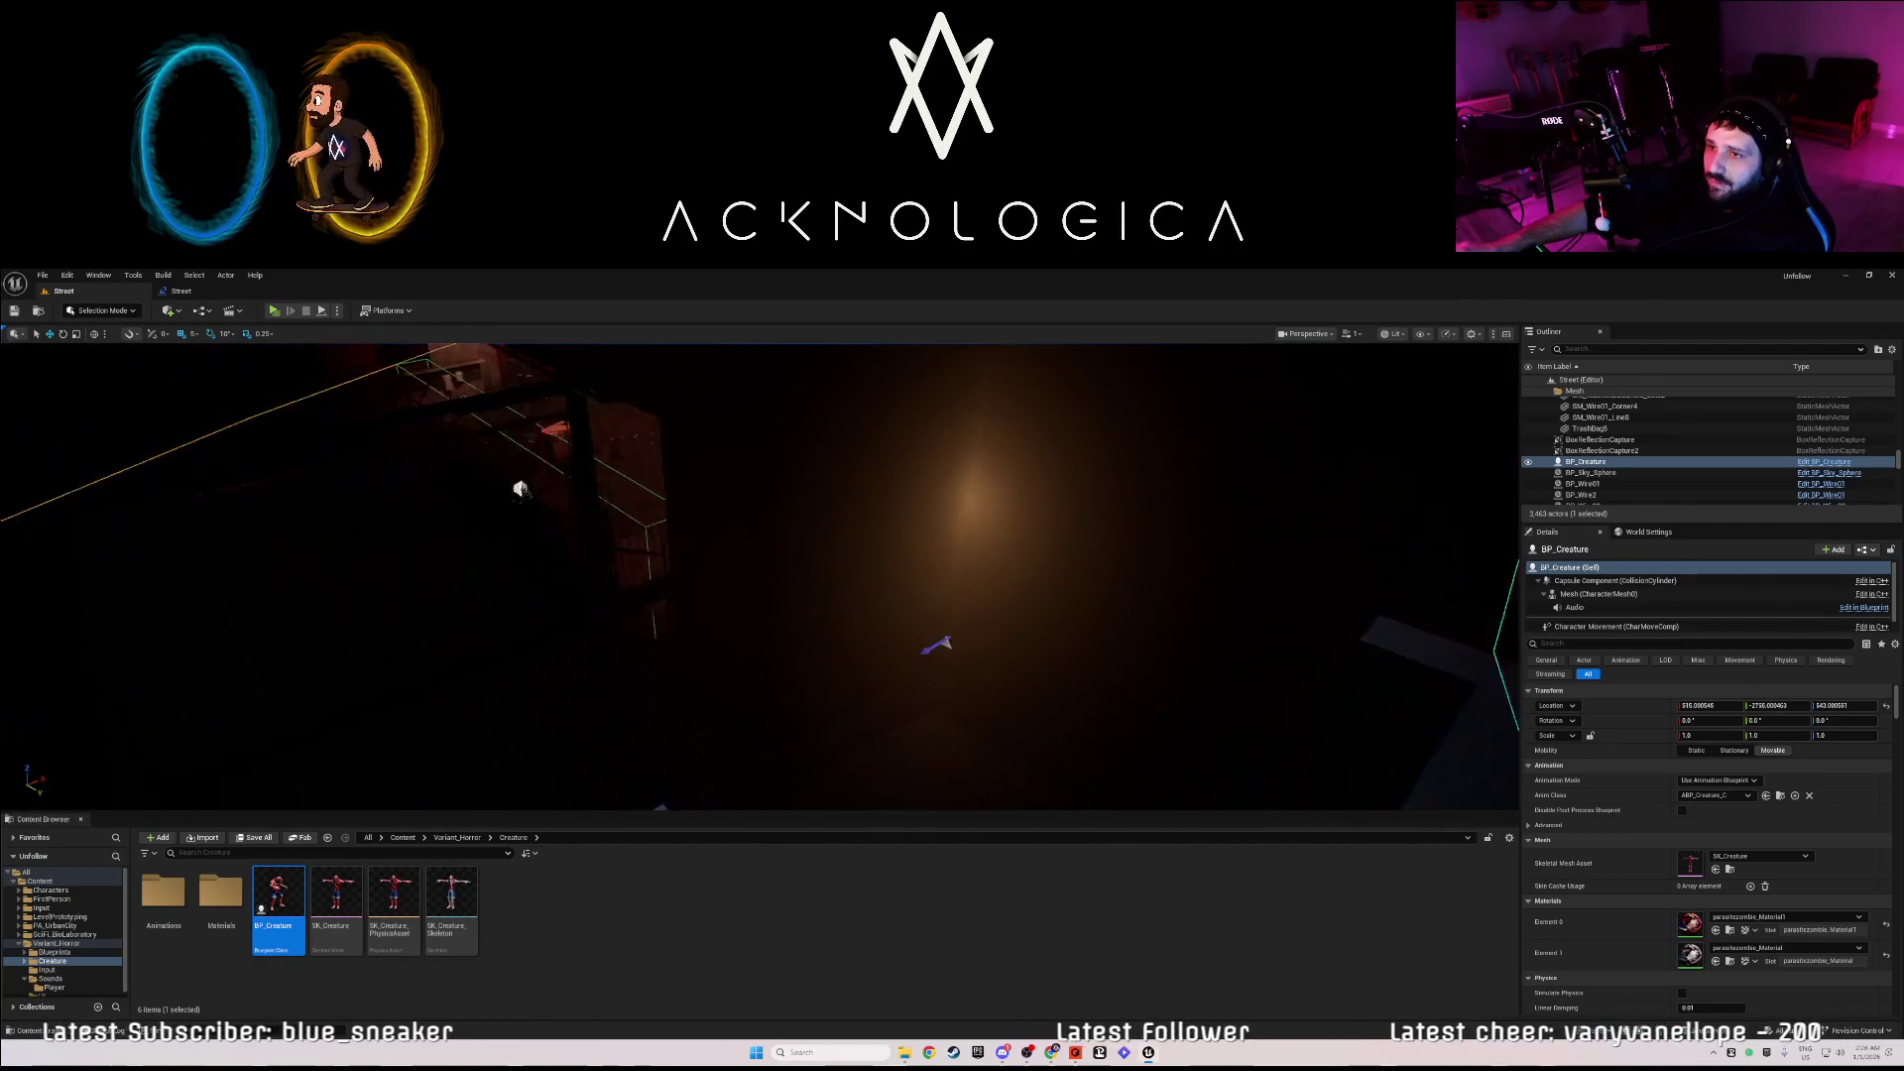
pyautogui.press('s')
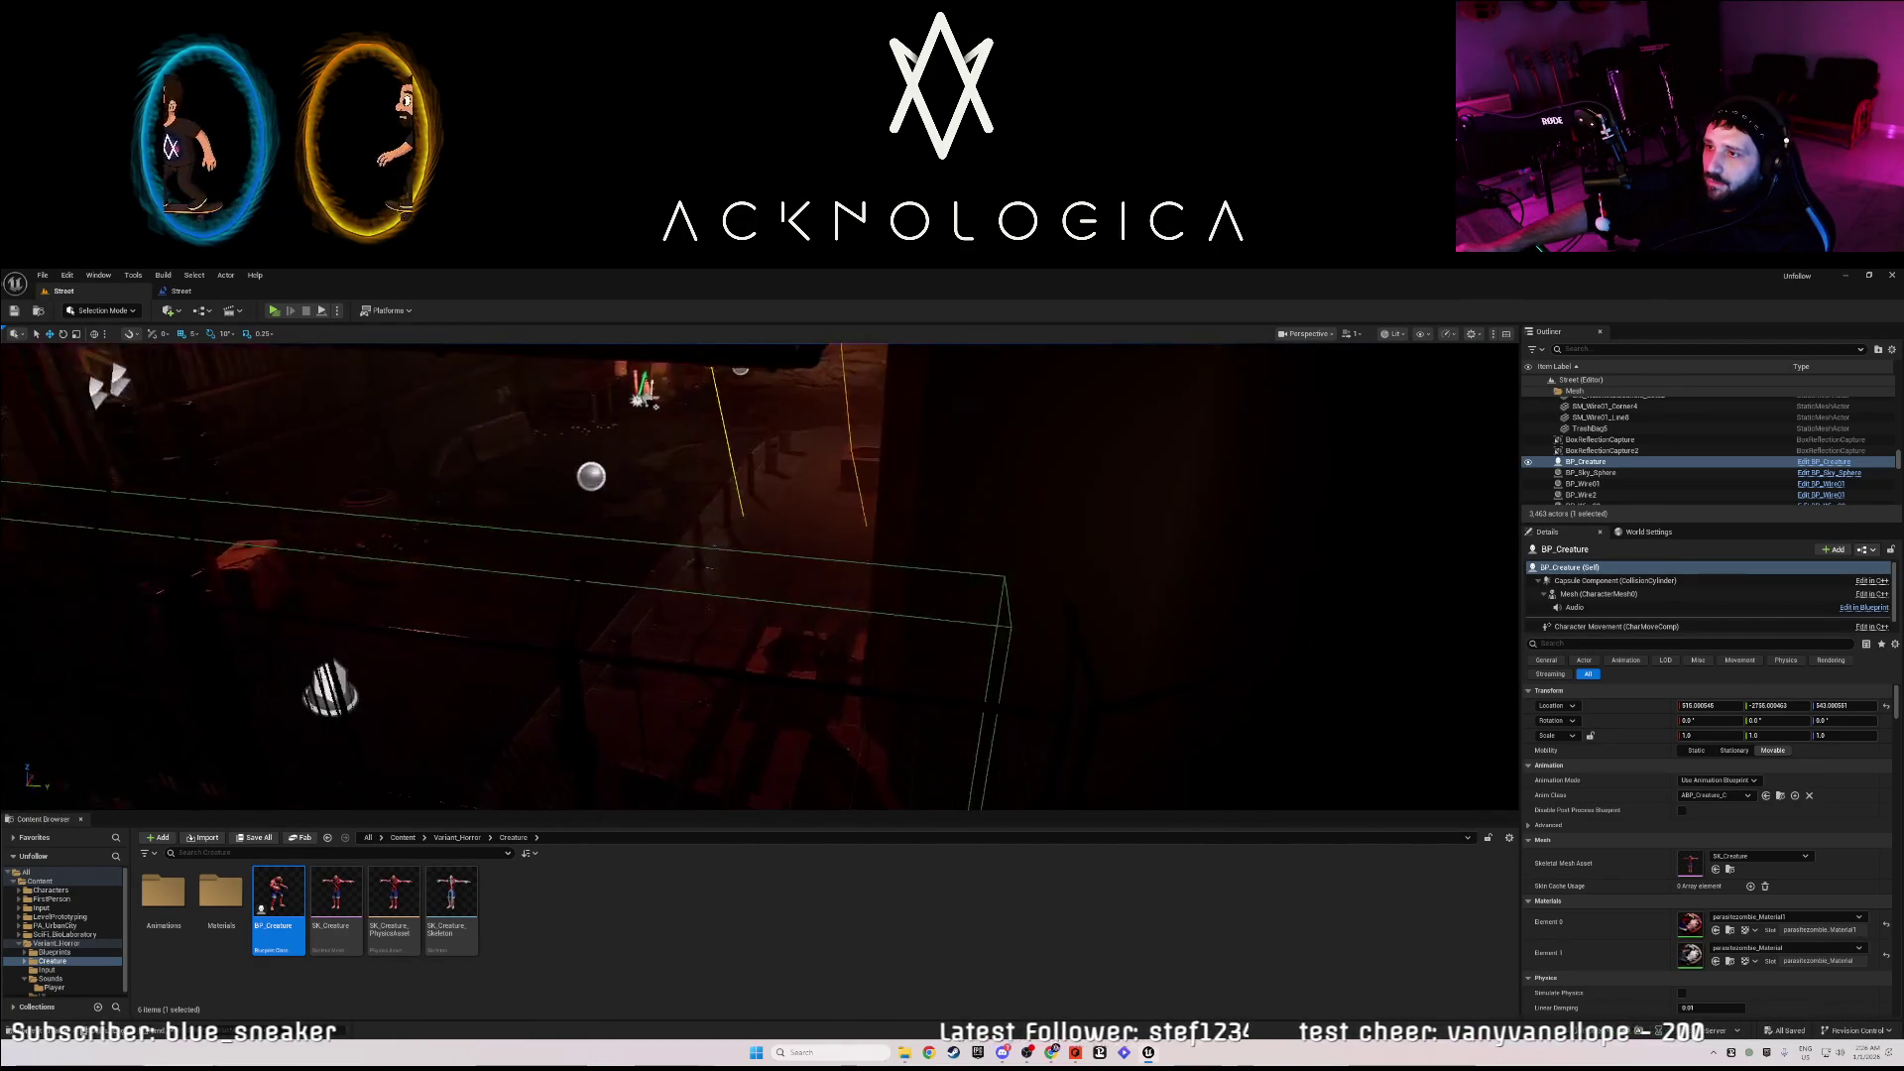
pyautogui.press('s')
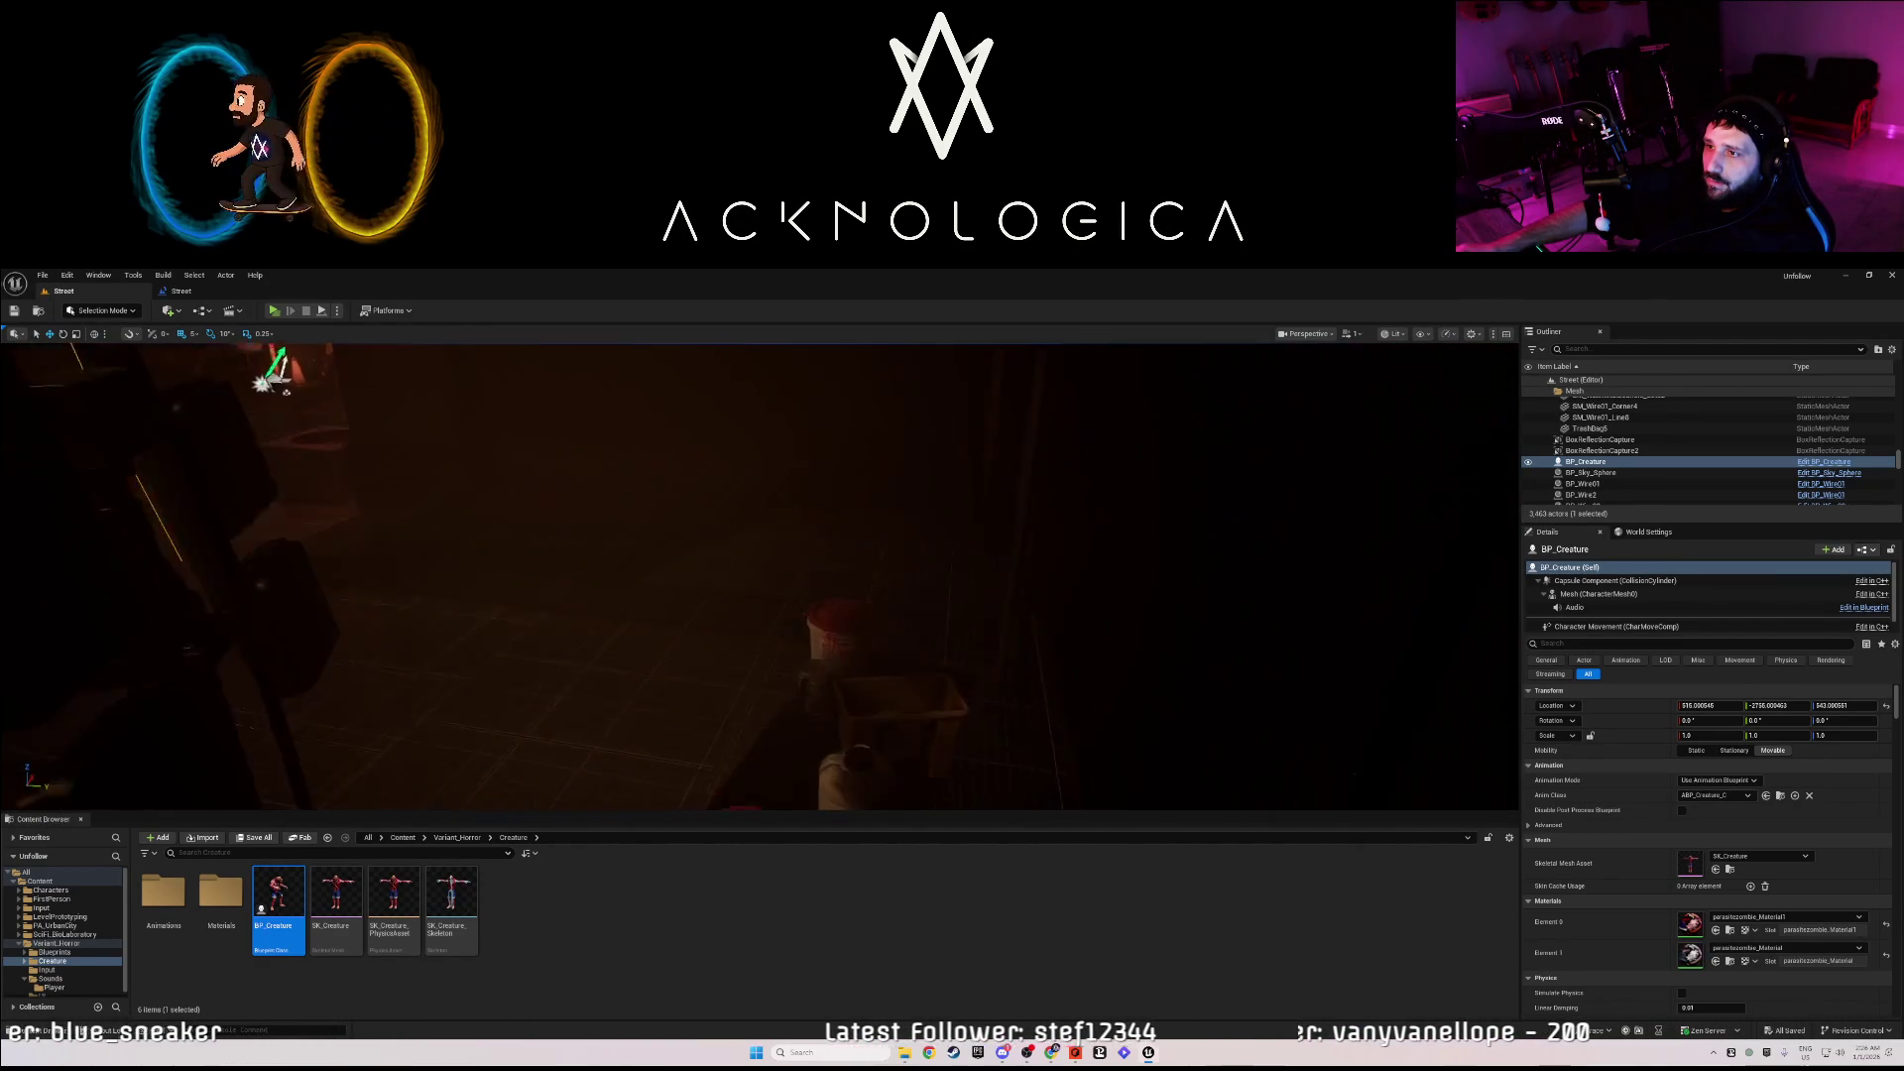
pyautogui.press('s')
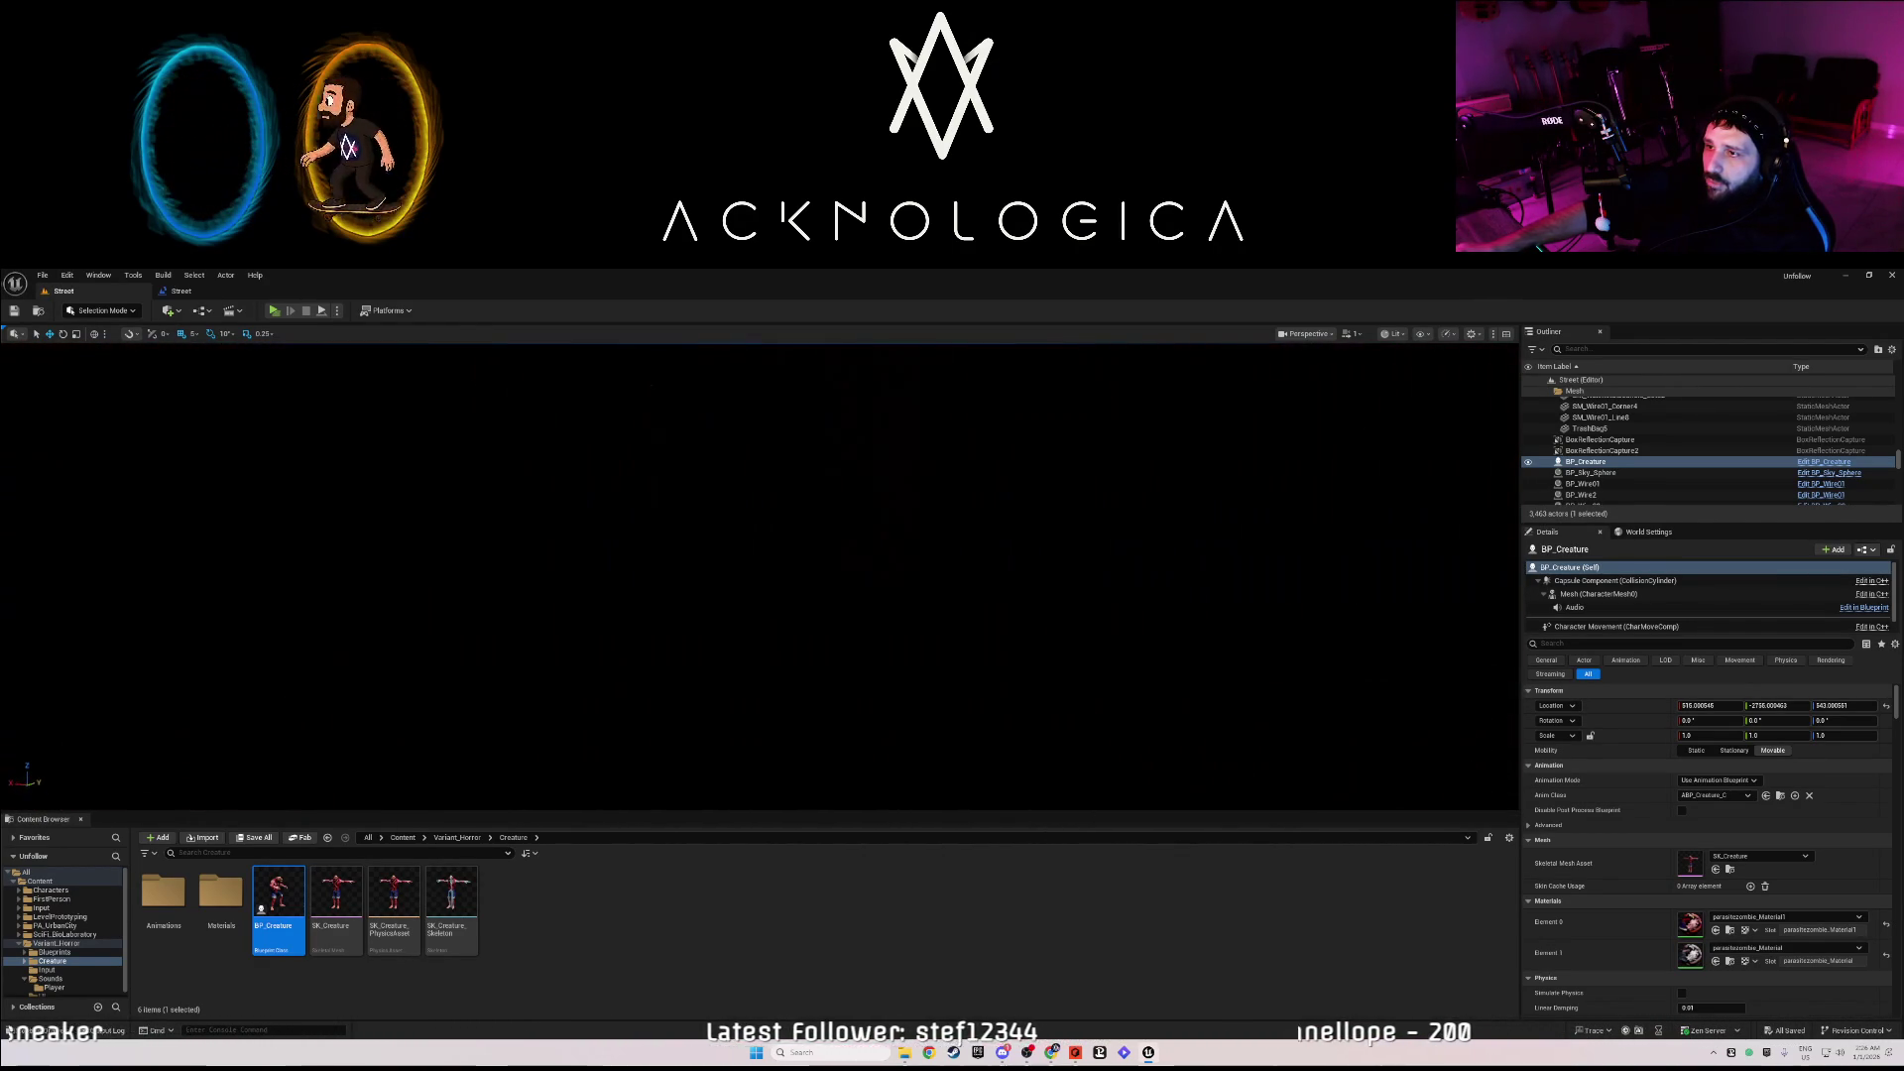
pyautogui.press('s')
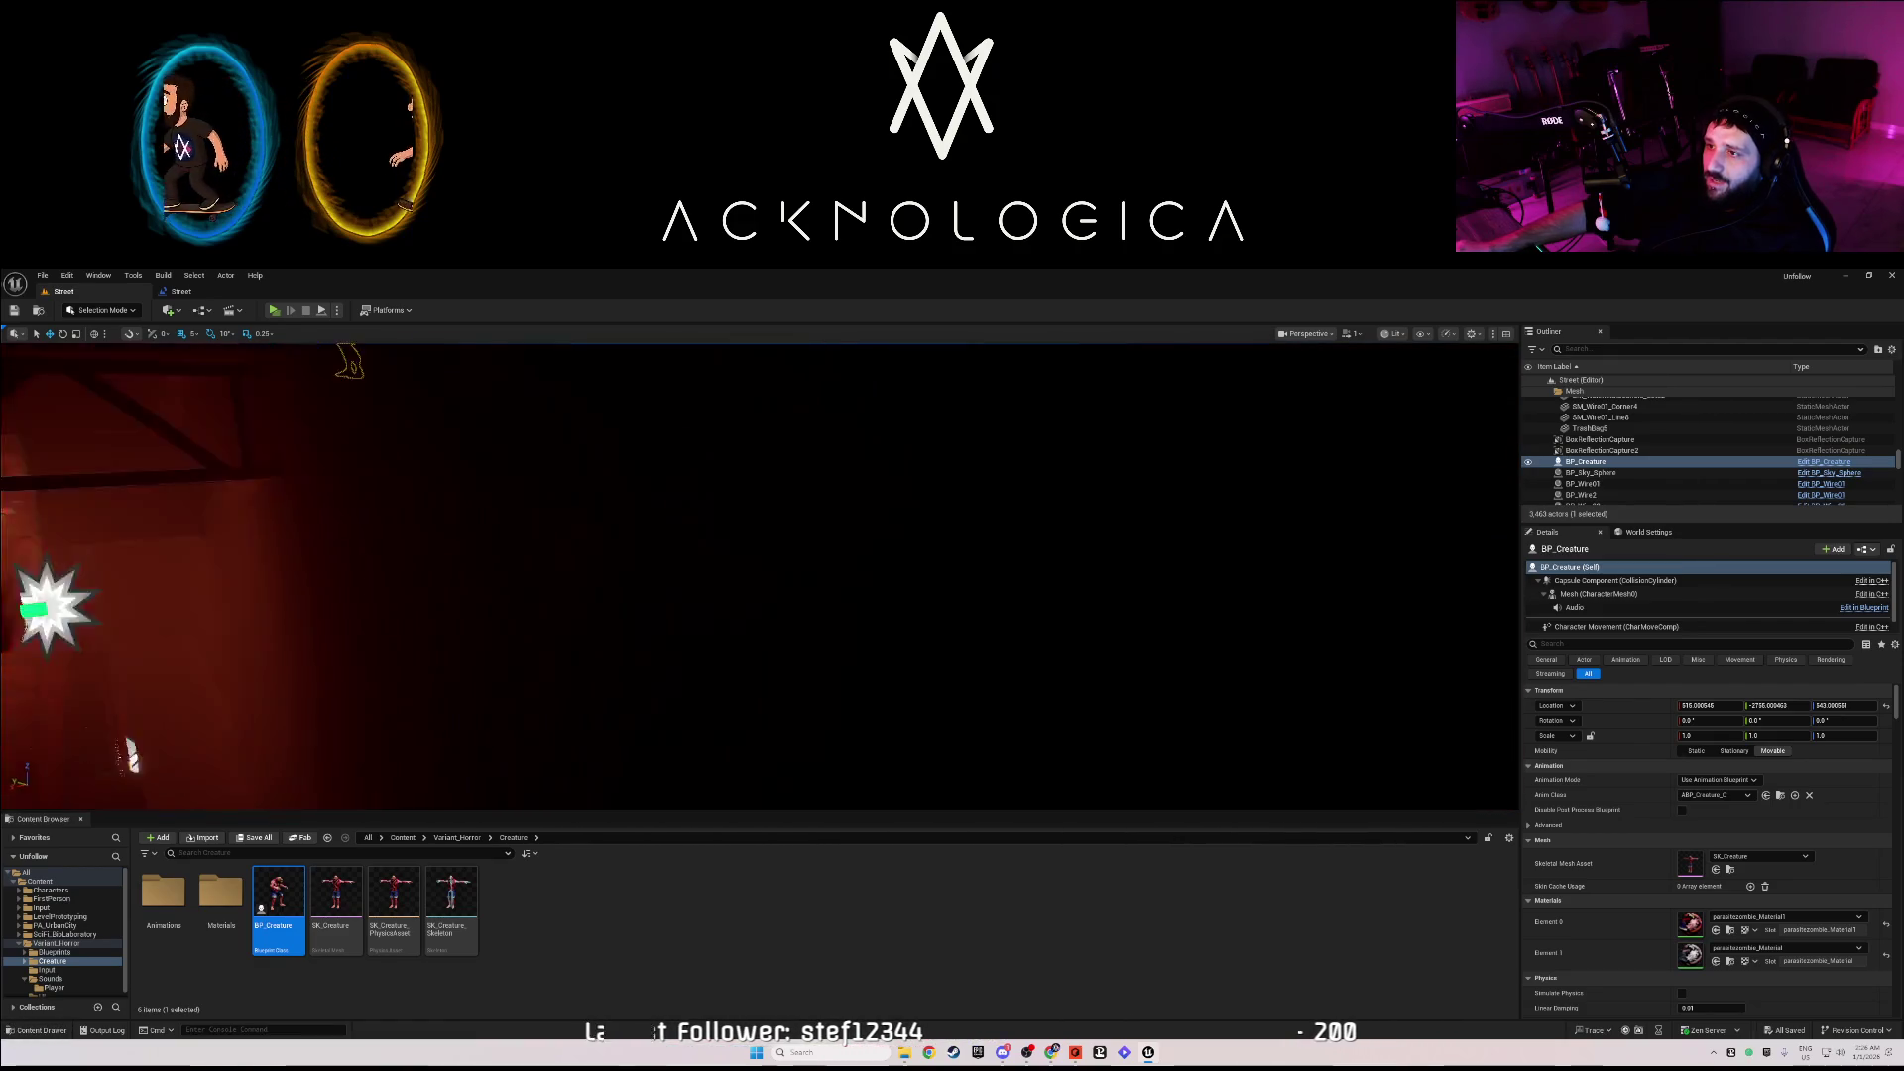
pyautogui.press('s')
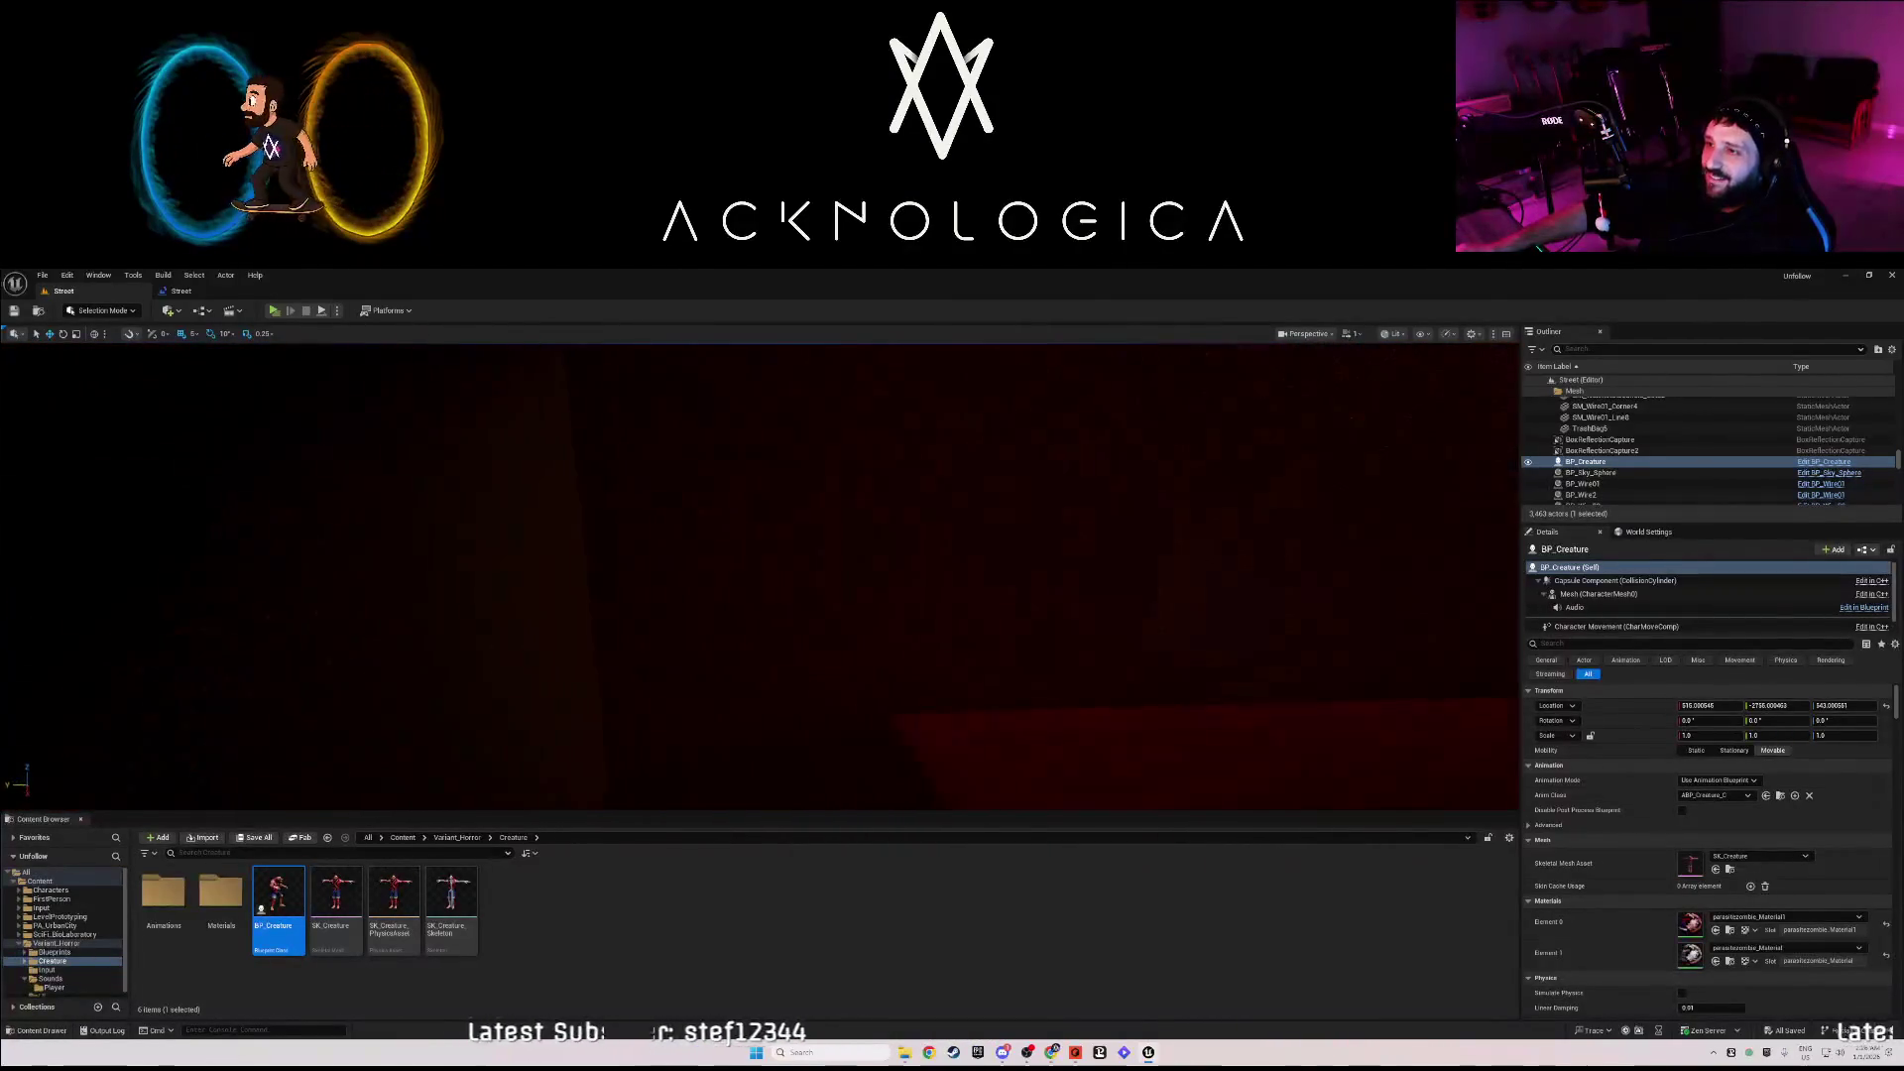
pyautogui.press('s')
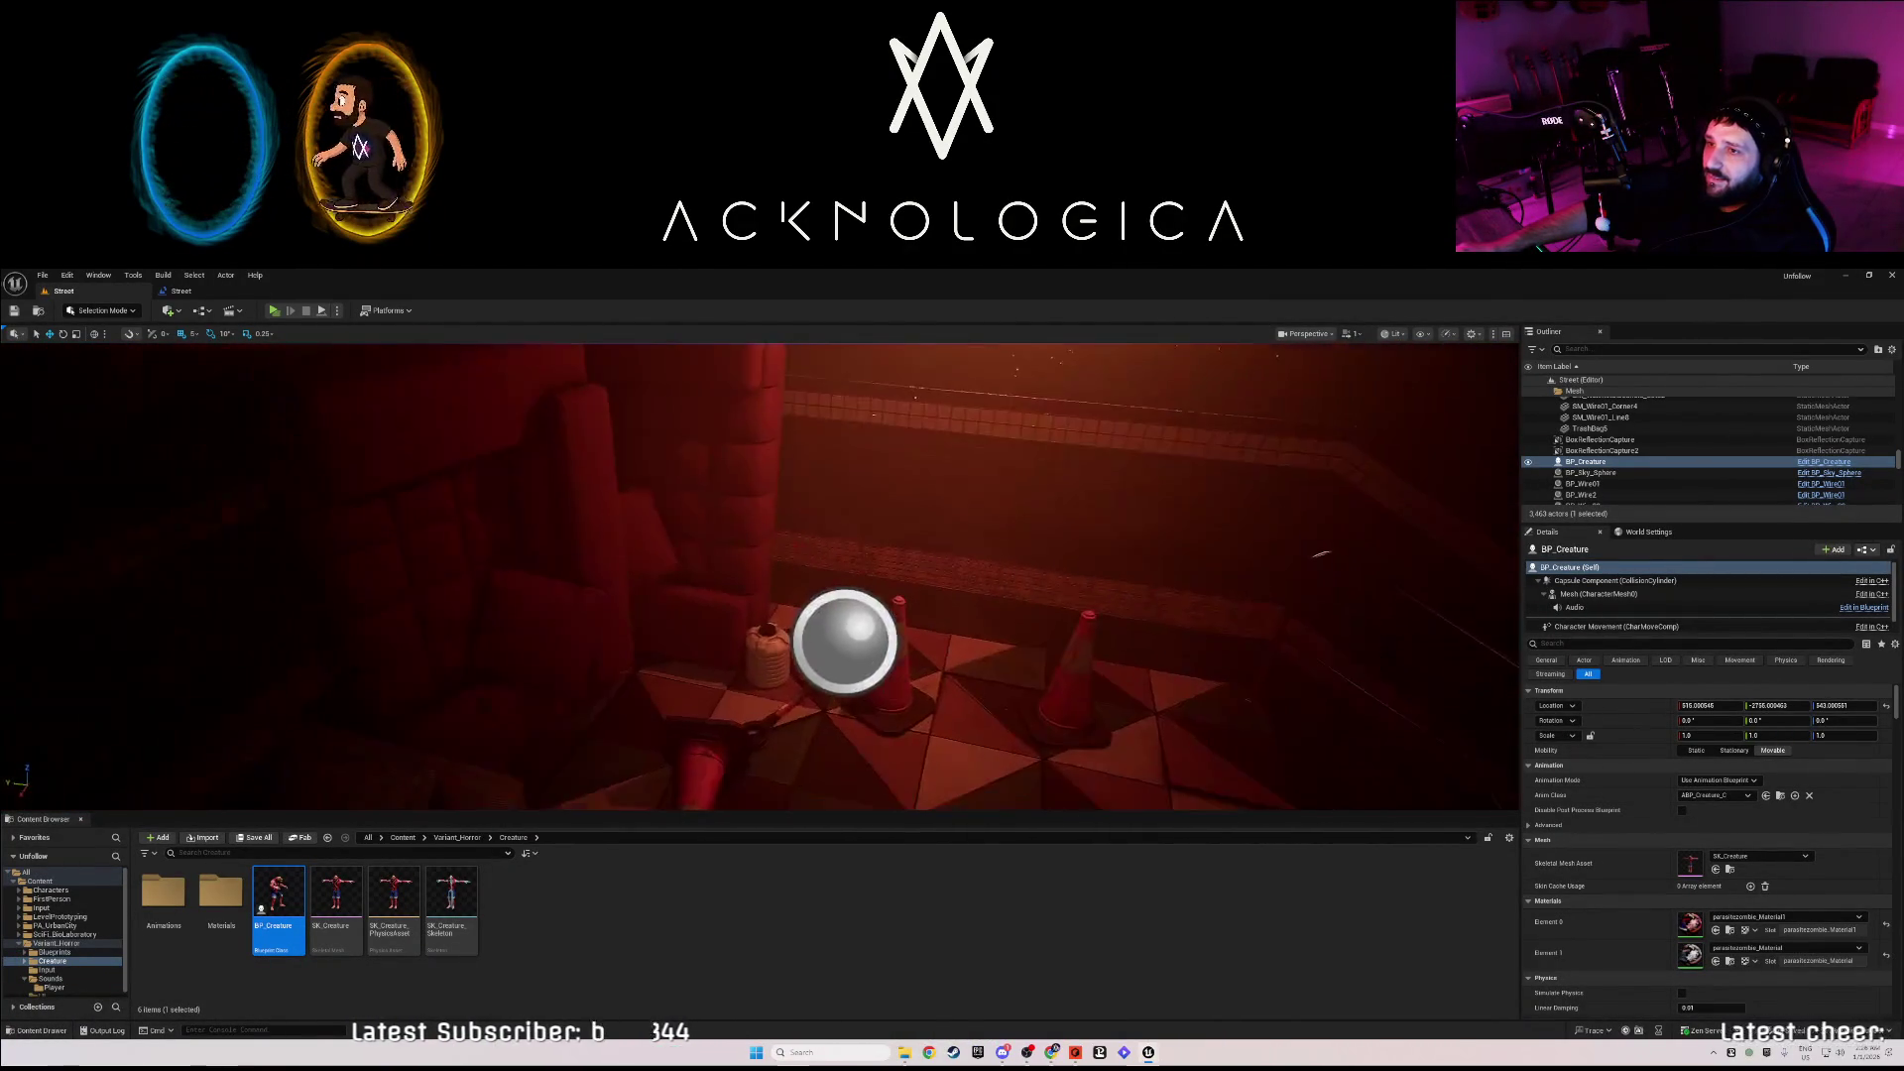
pyautogui.press('s')
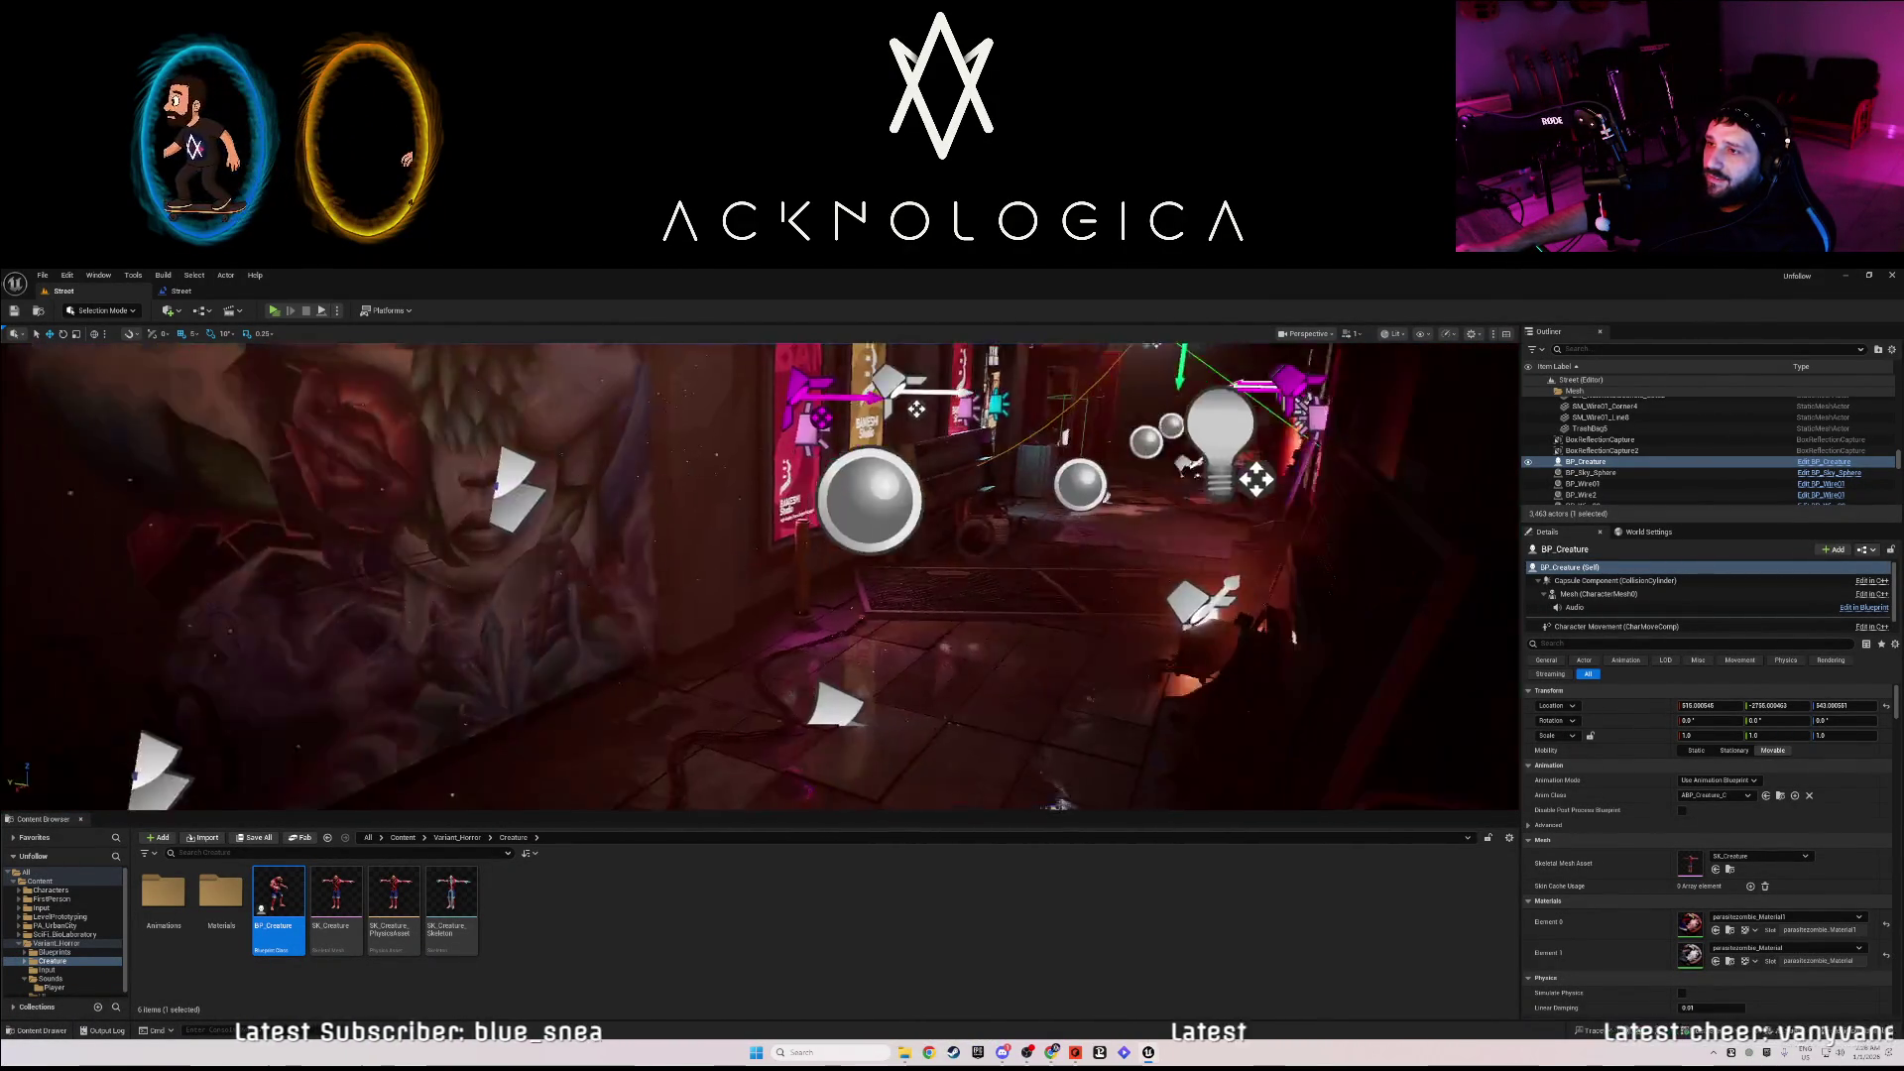
pyautogui.press('s')
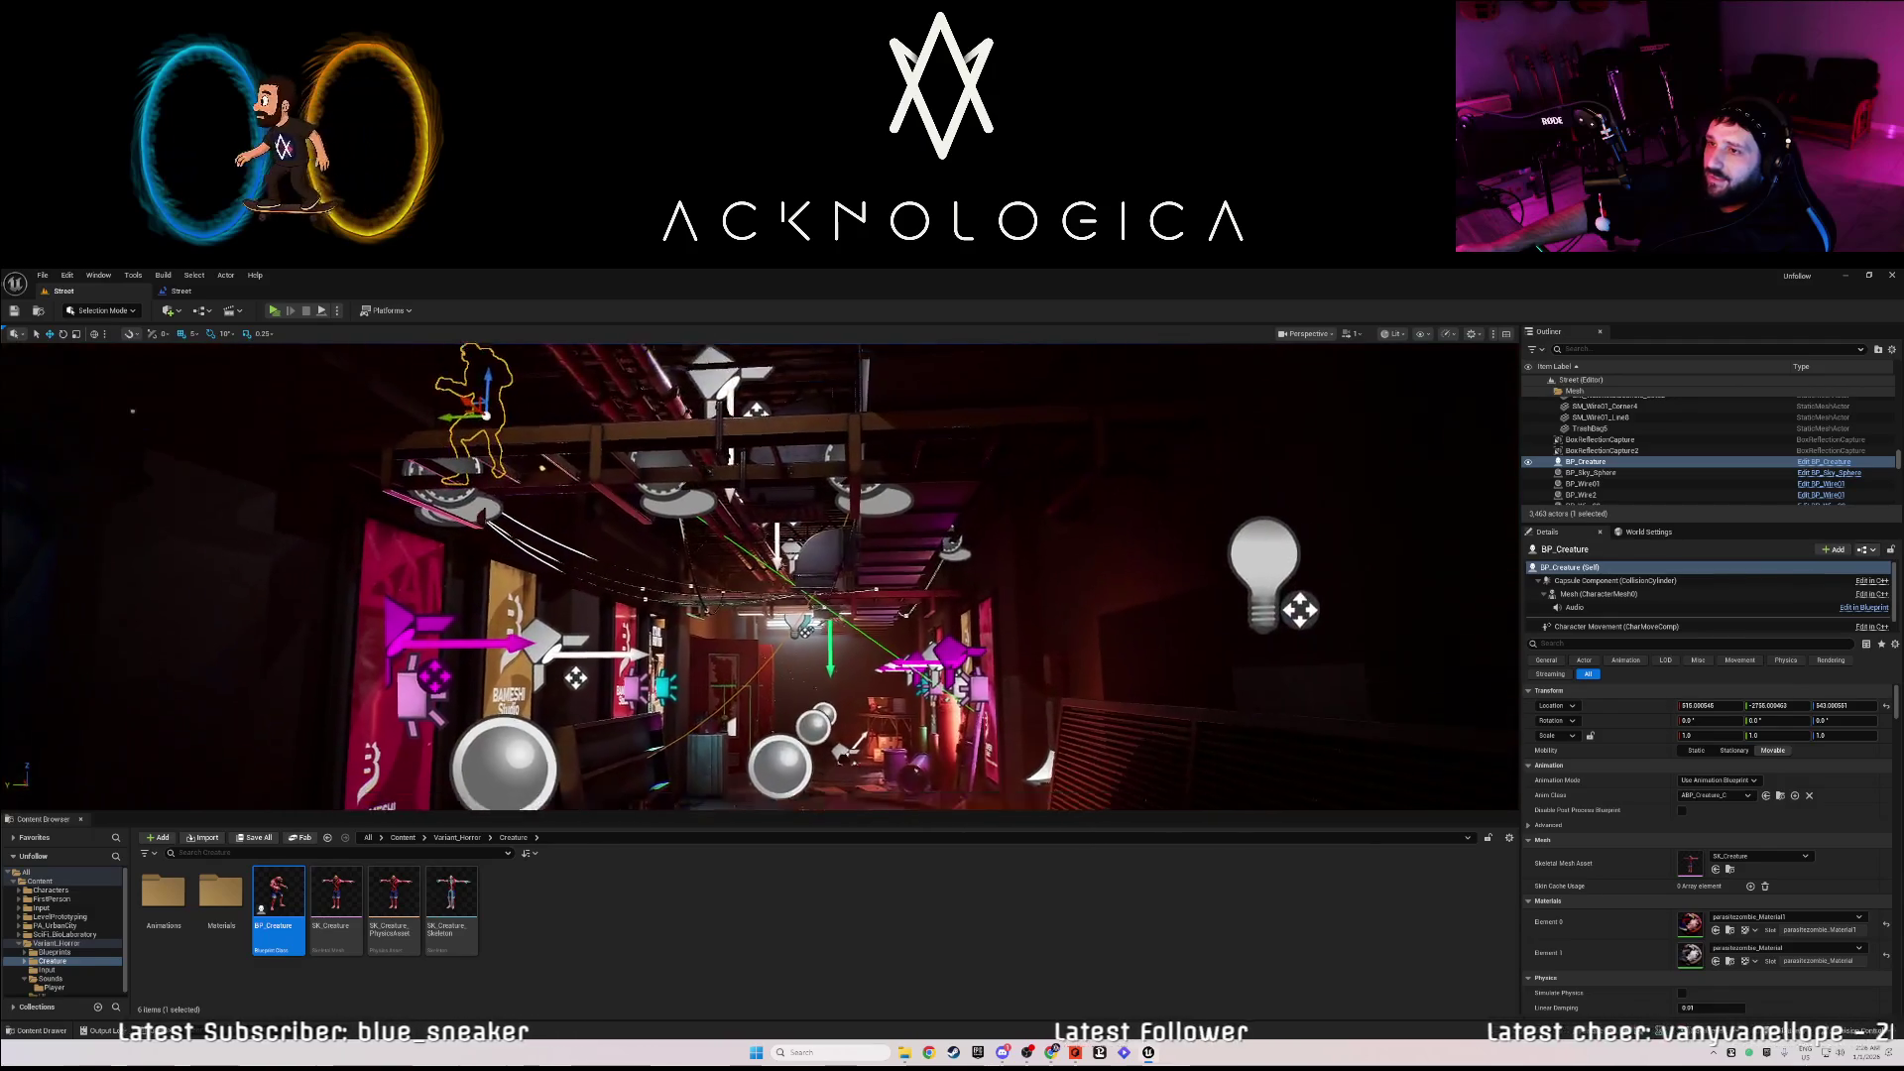
# - Nudge BP_Creature along X, reframe it, and undo that move
pyautogui.moveTo(444, 354); pyautogui.dragTo(453, 362)
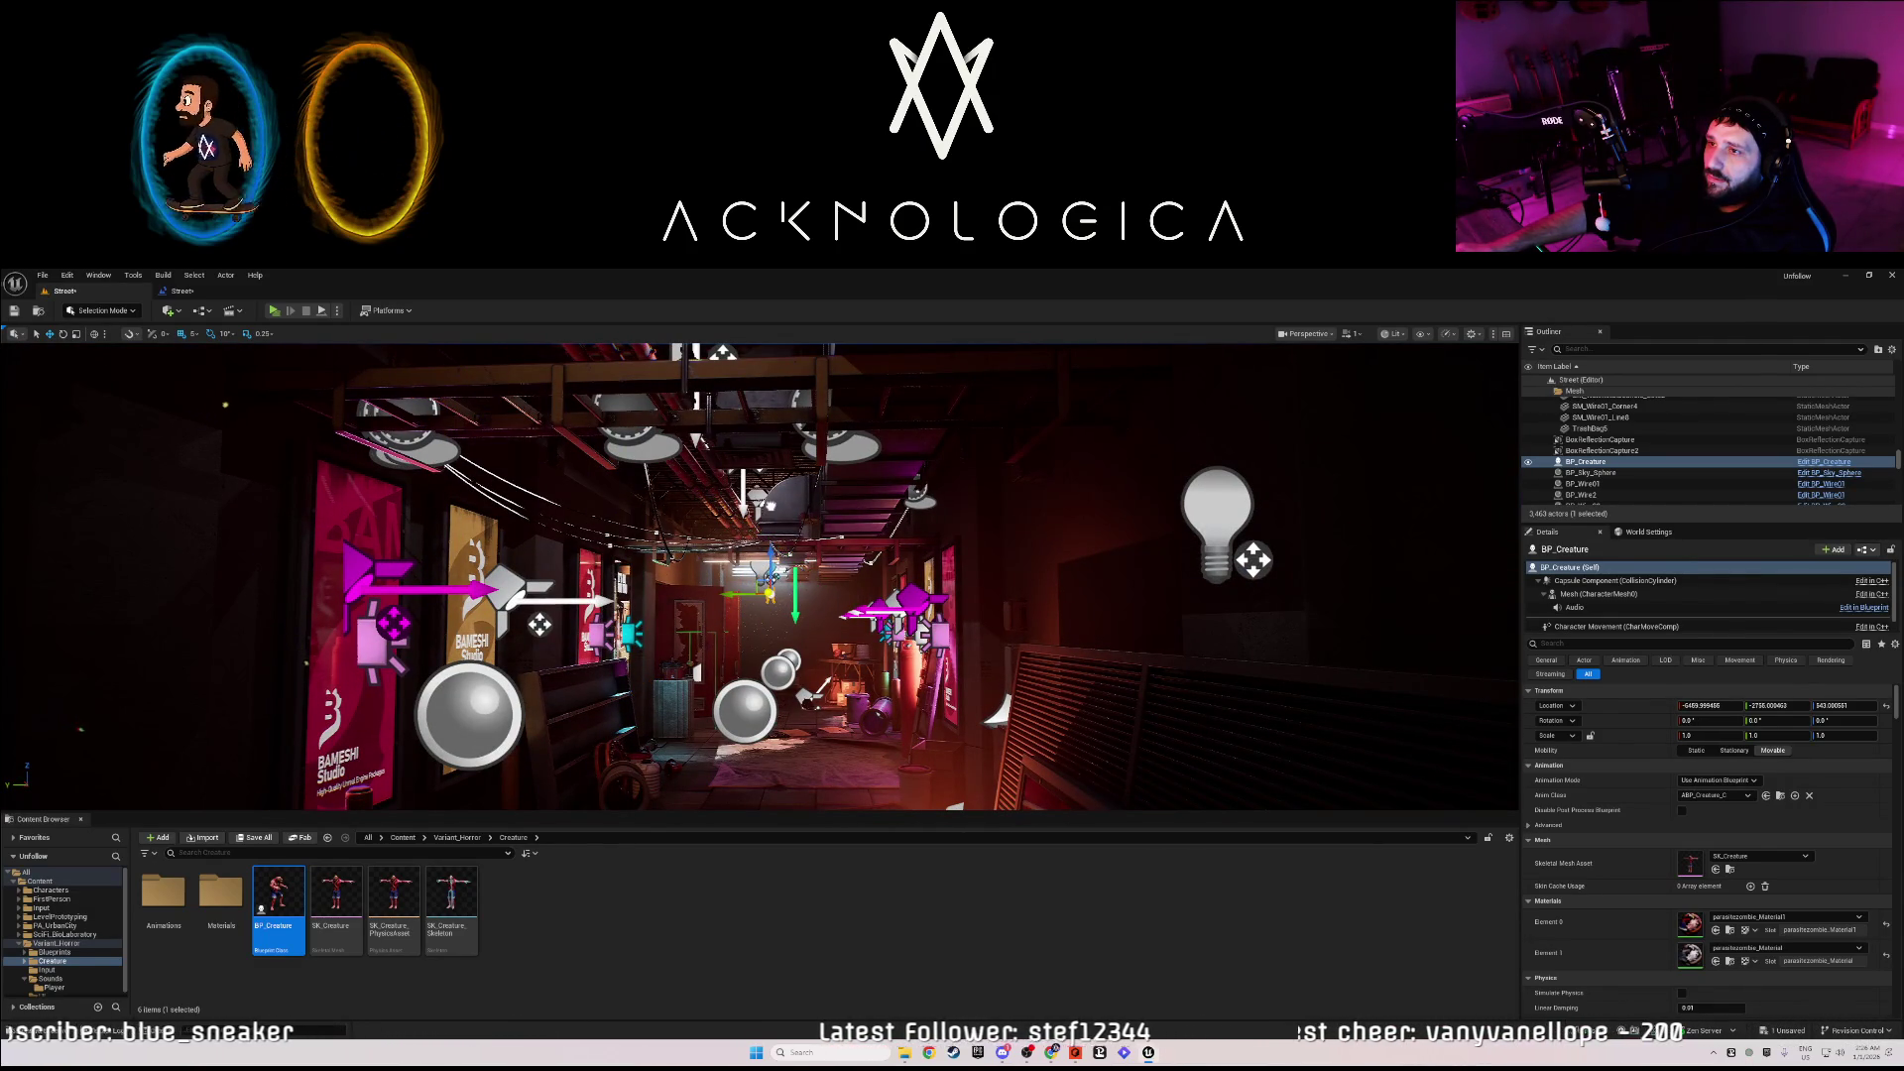
pyautogui.press('f')
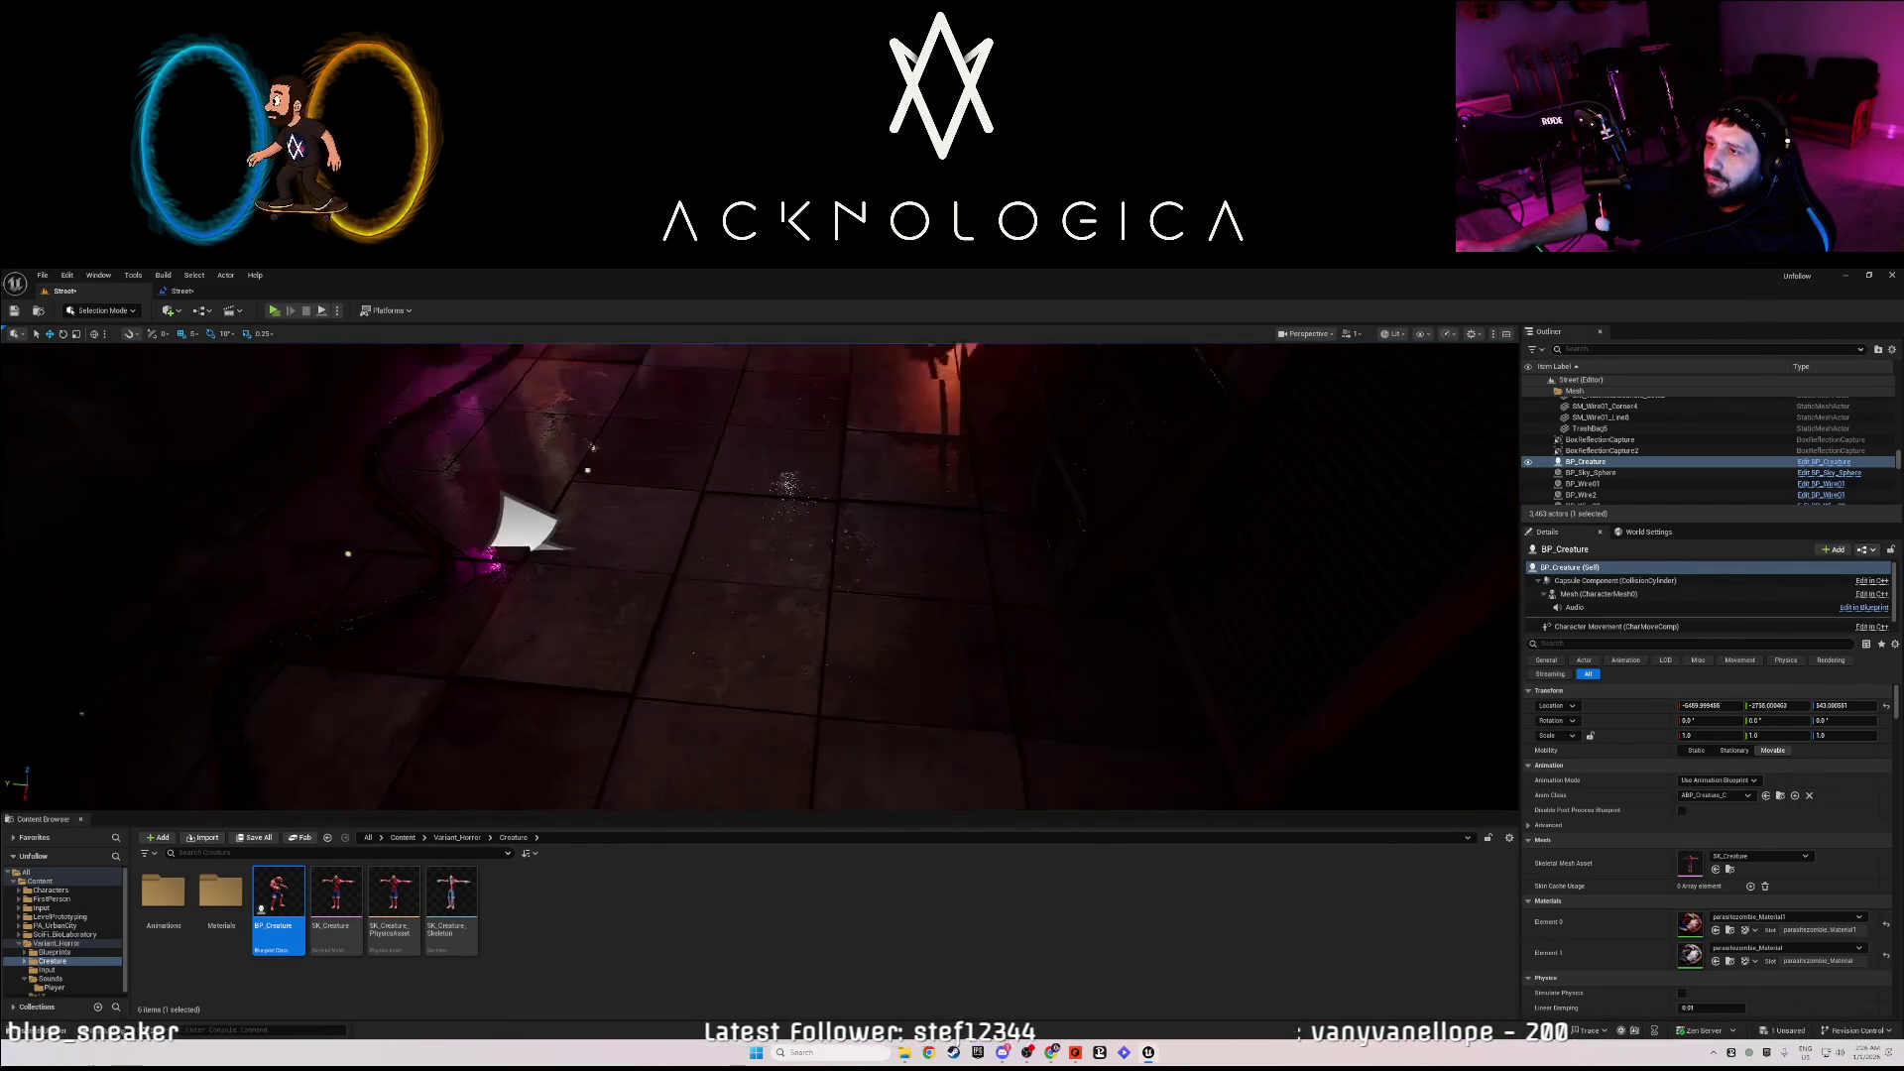
pyautogui.press('s')
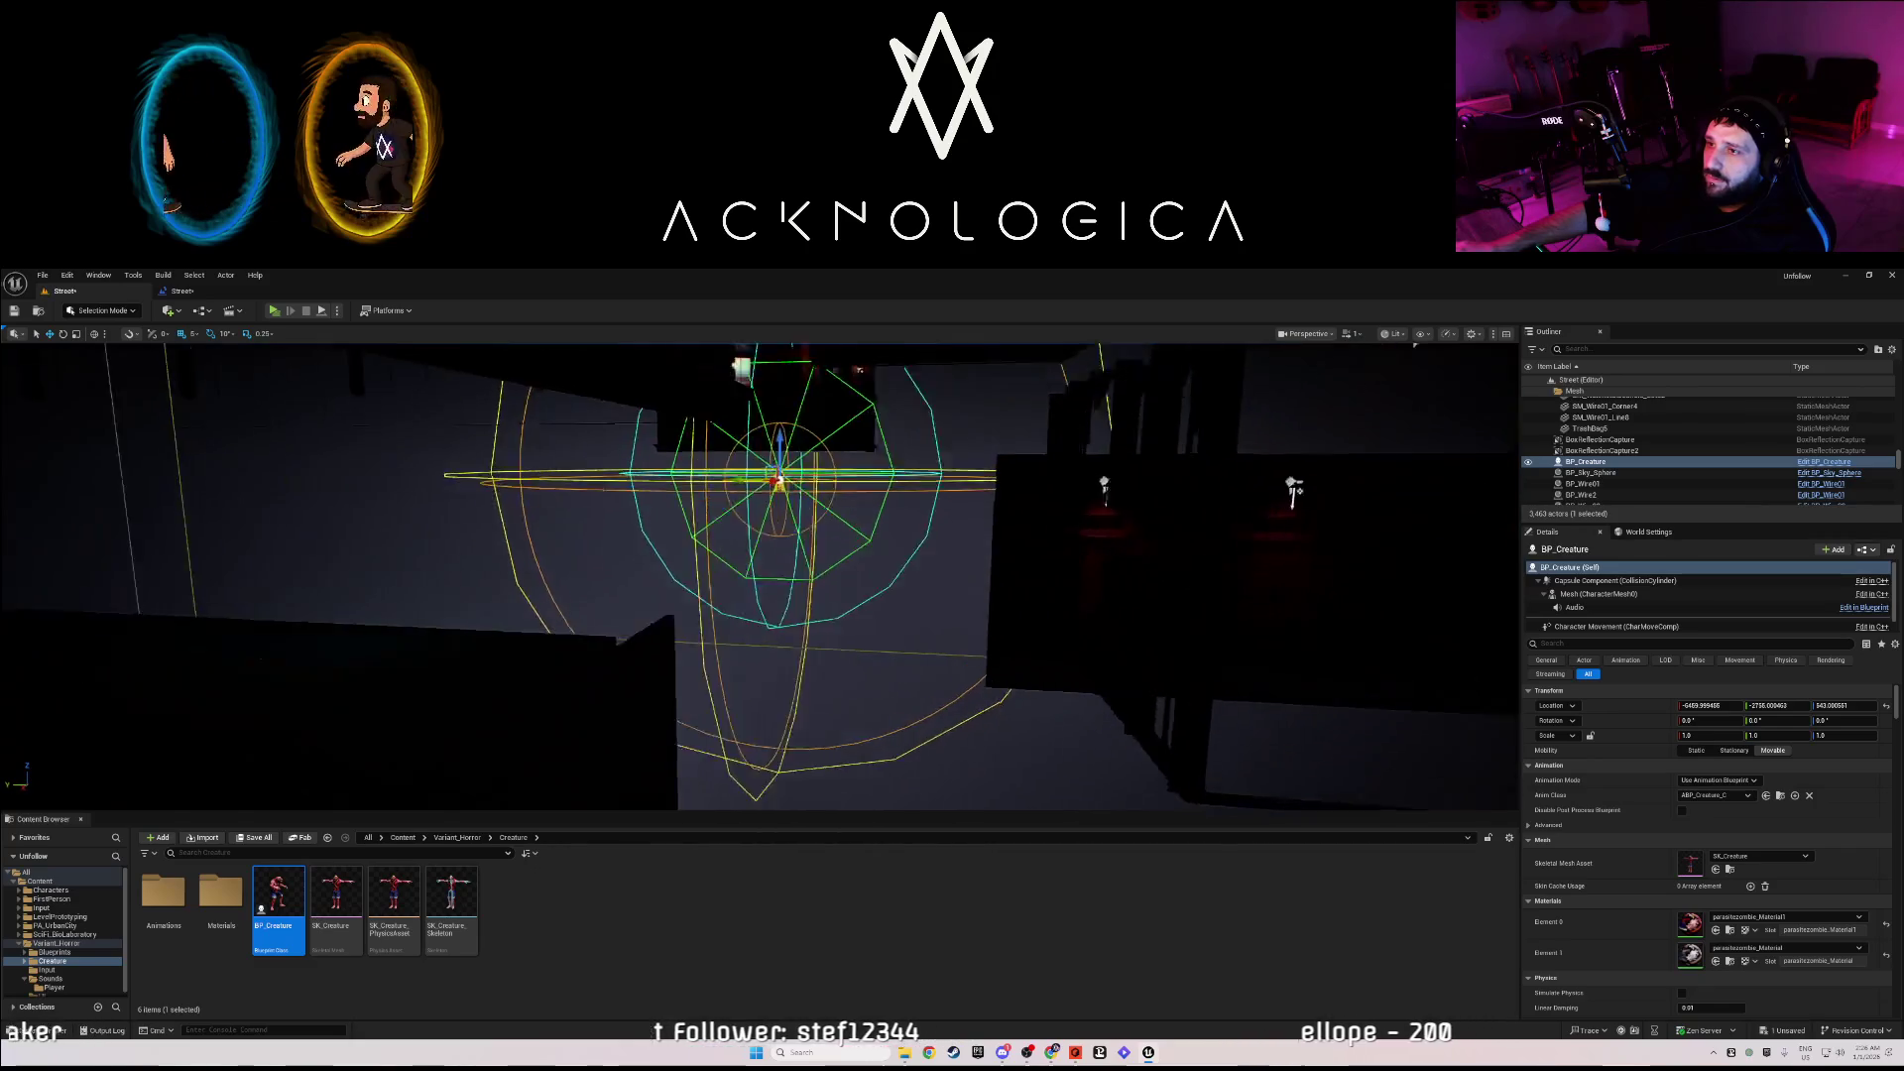
pyautogui.press('f')
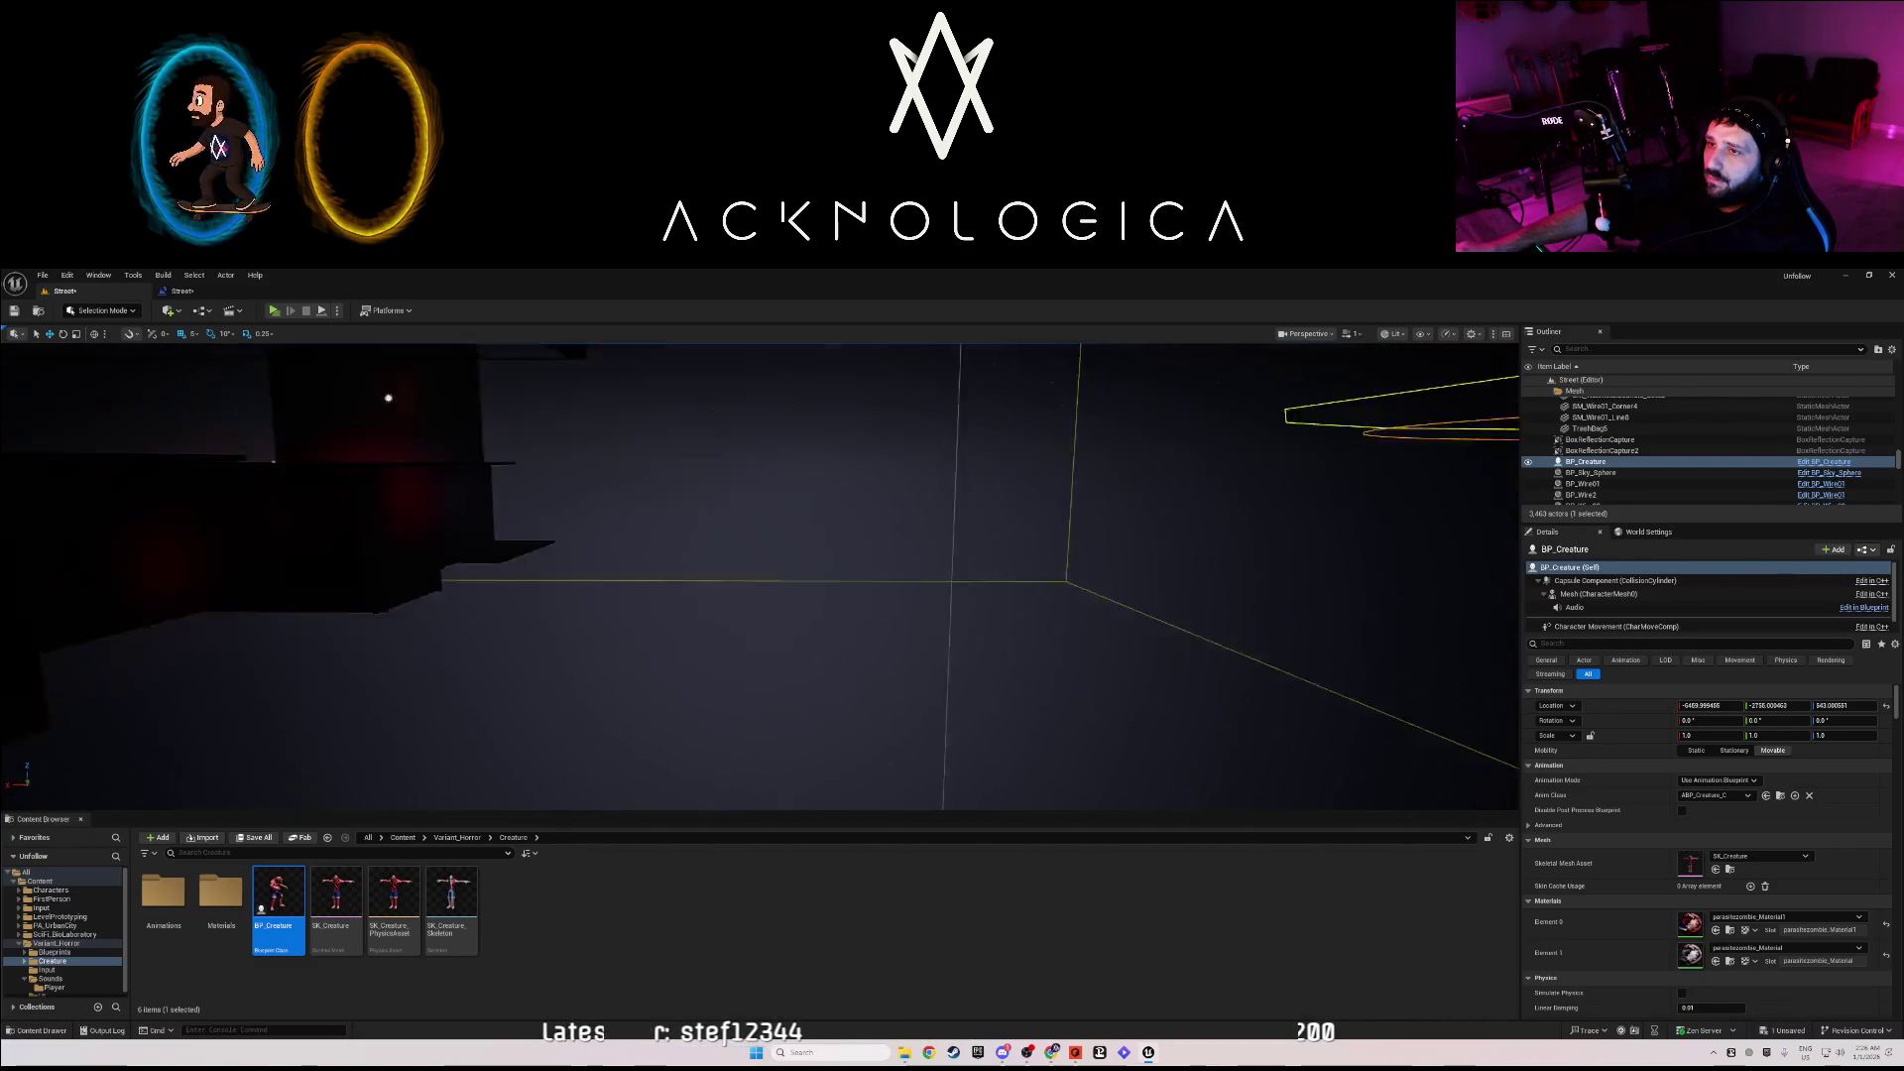
pyautogui.press('s')
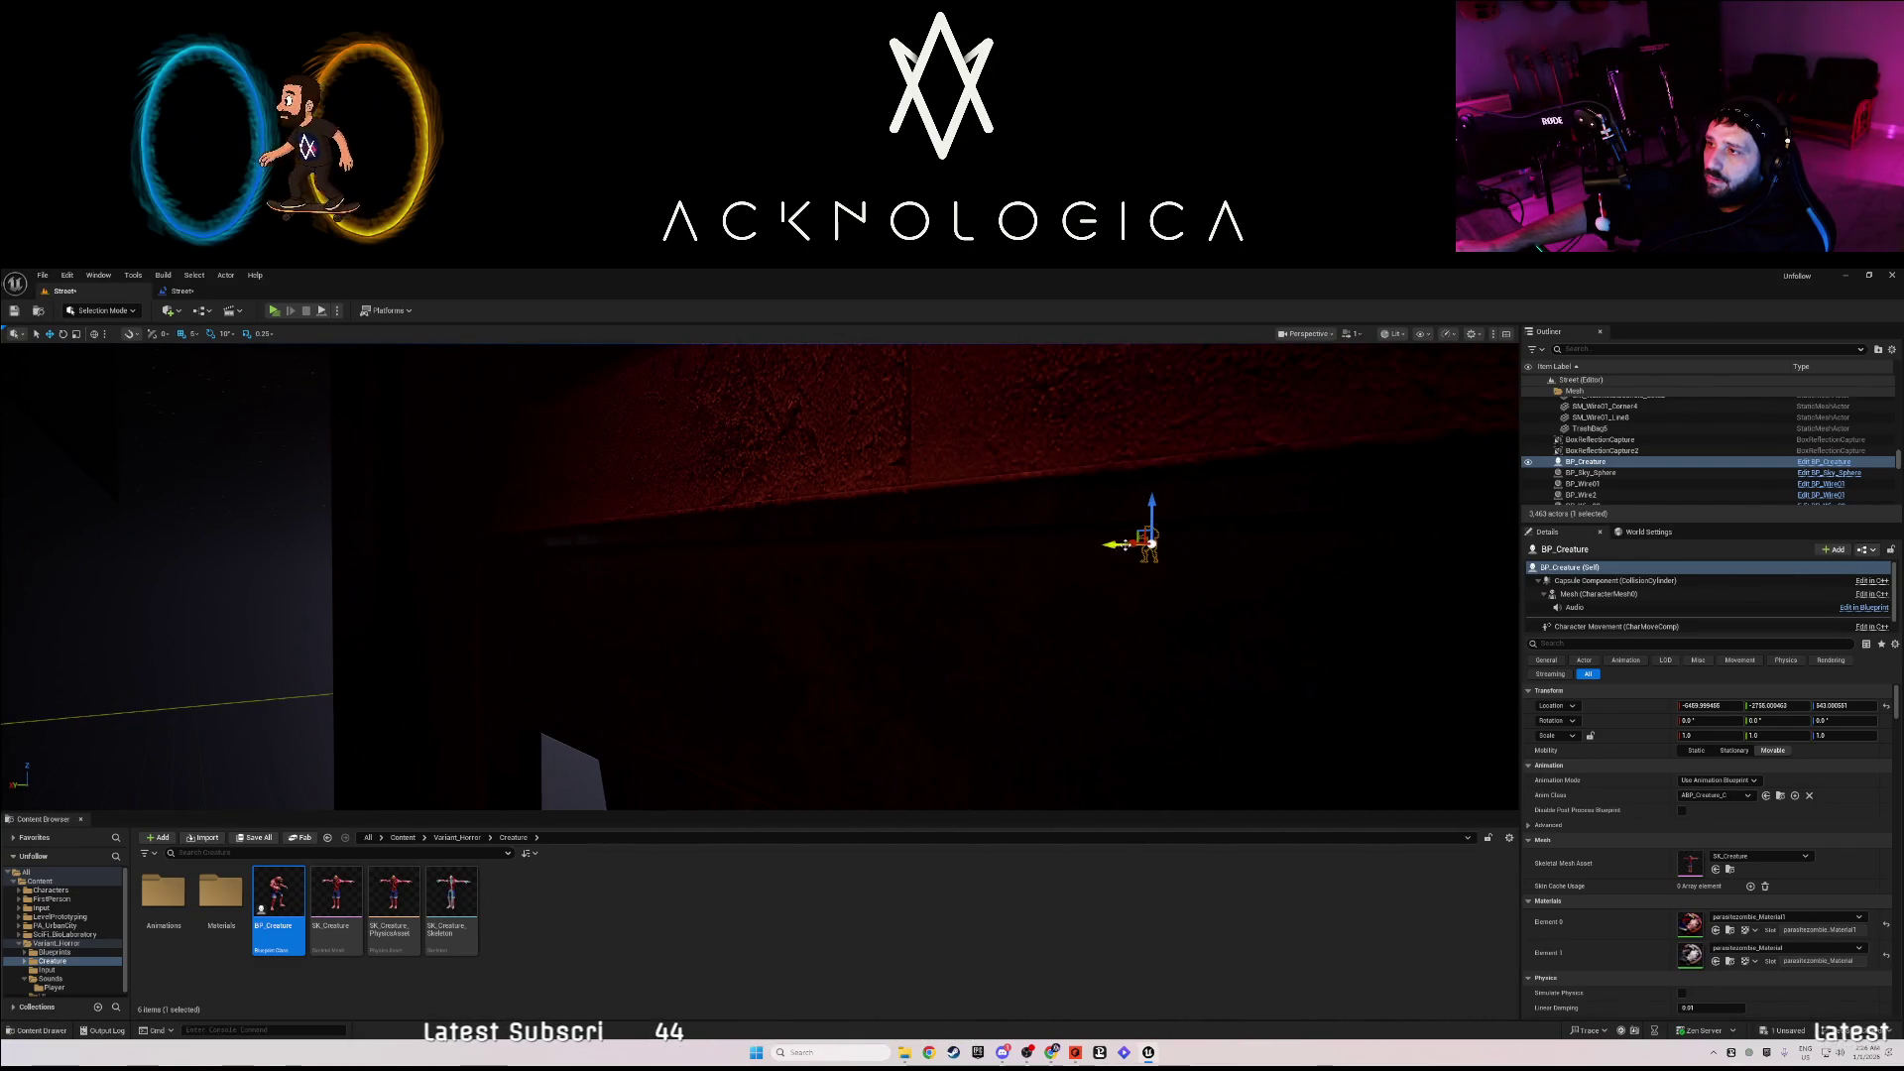
pyautogui.hotkey('ctrl', 'z')
pyautogui.press('f')
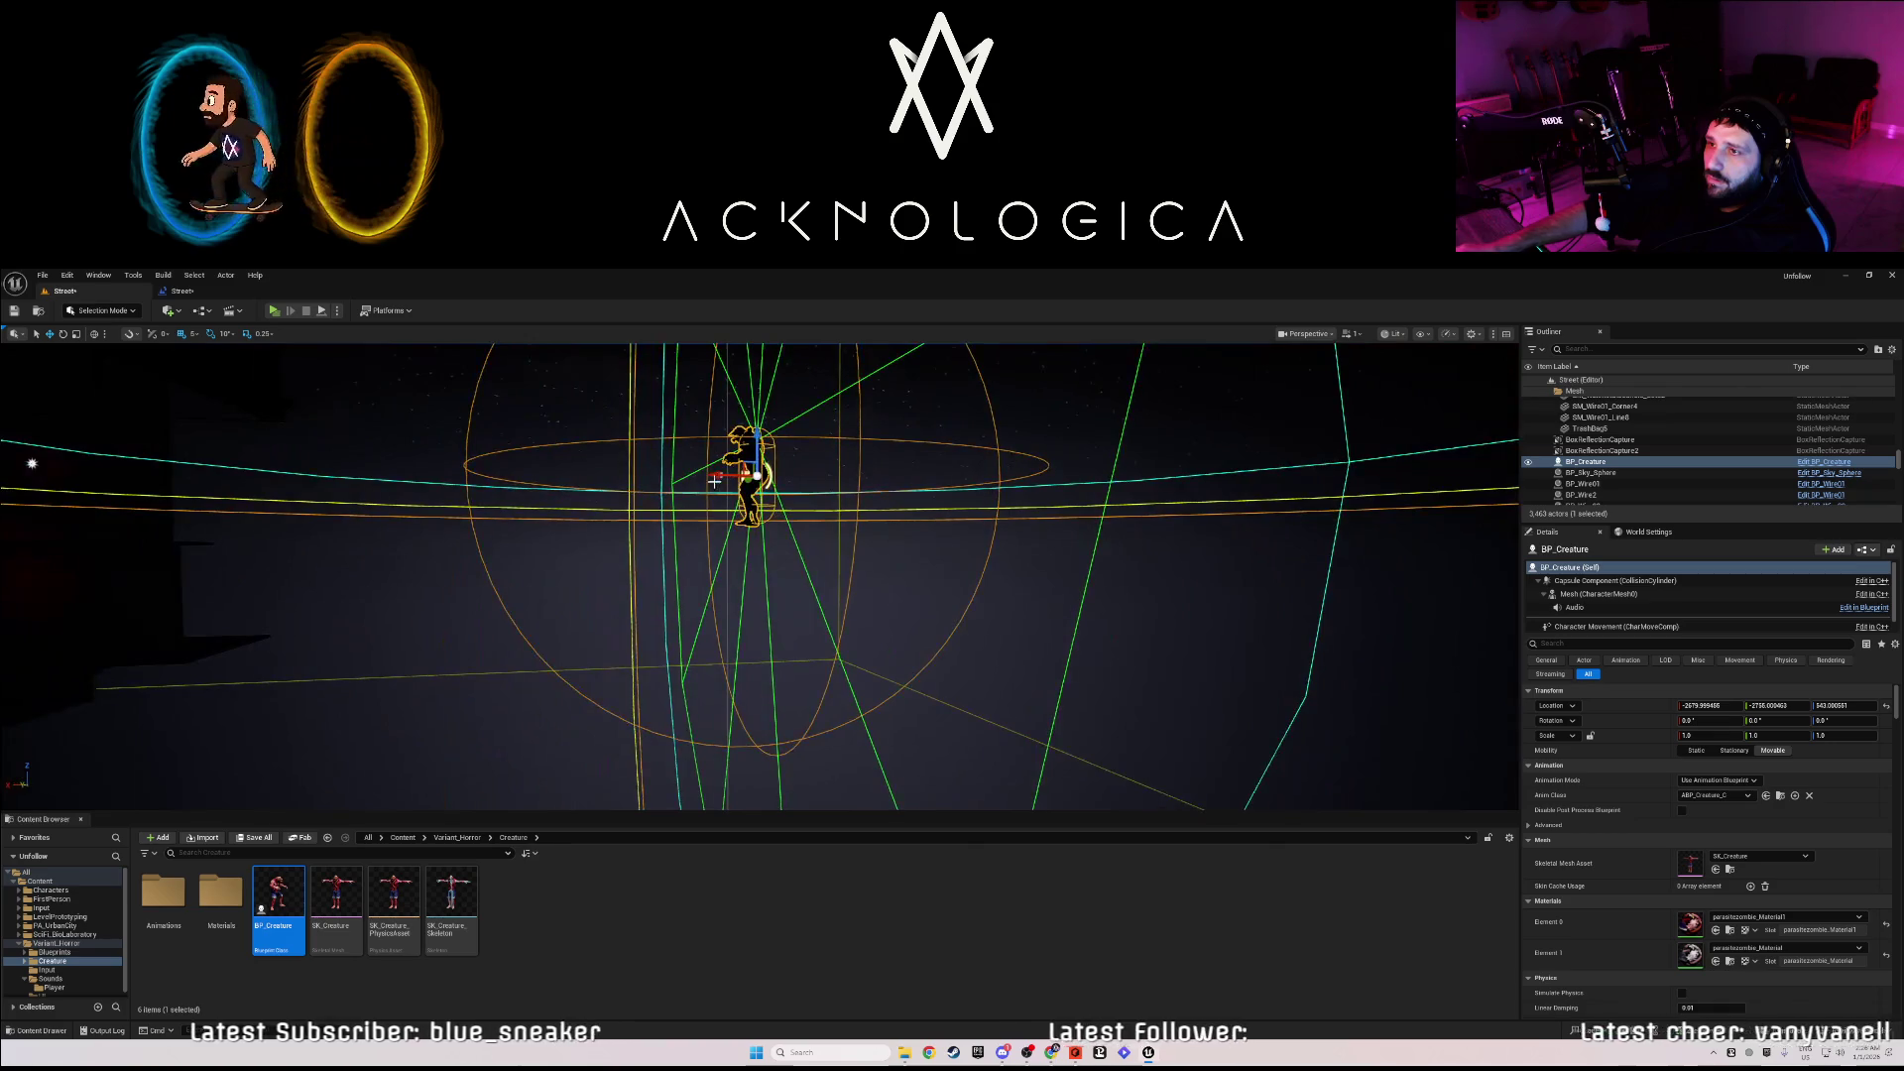
# - Drag BP_Creature along X to about -1720, then on to about -725
pyautogui.moveTo(715, 481)
pyautogui.mouseDown()
pyautogui.moveTo(55, 427)
pyautogui.moveTo(282, 420)
pyautogui.mouseUp()
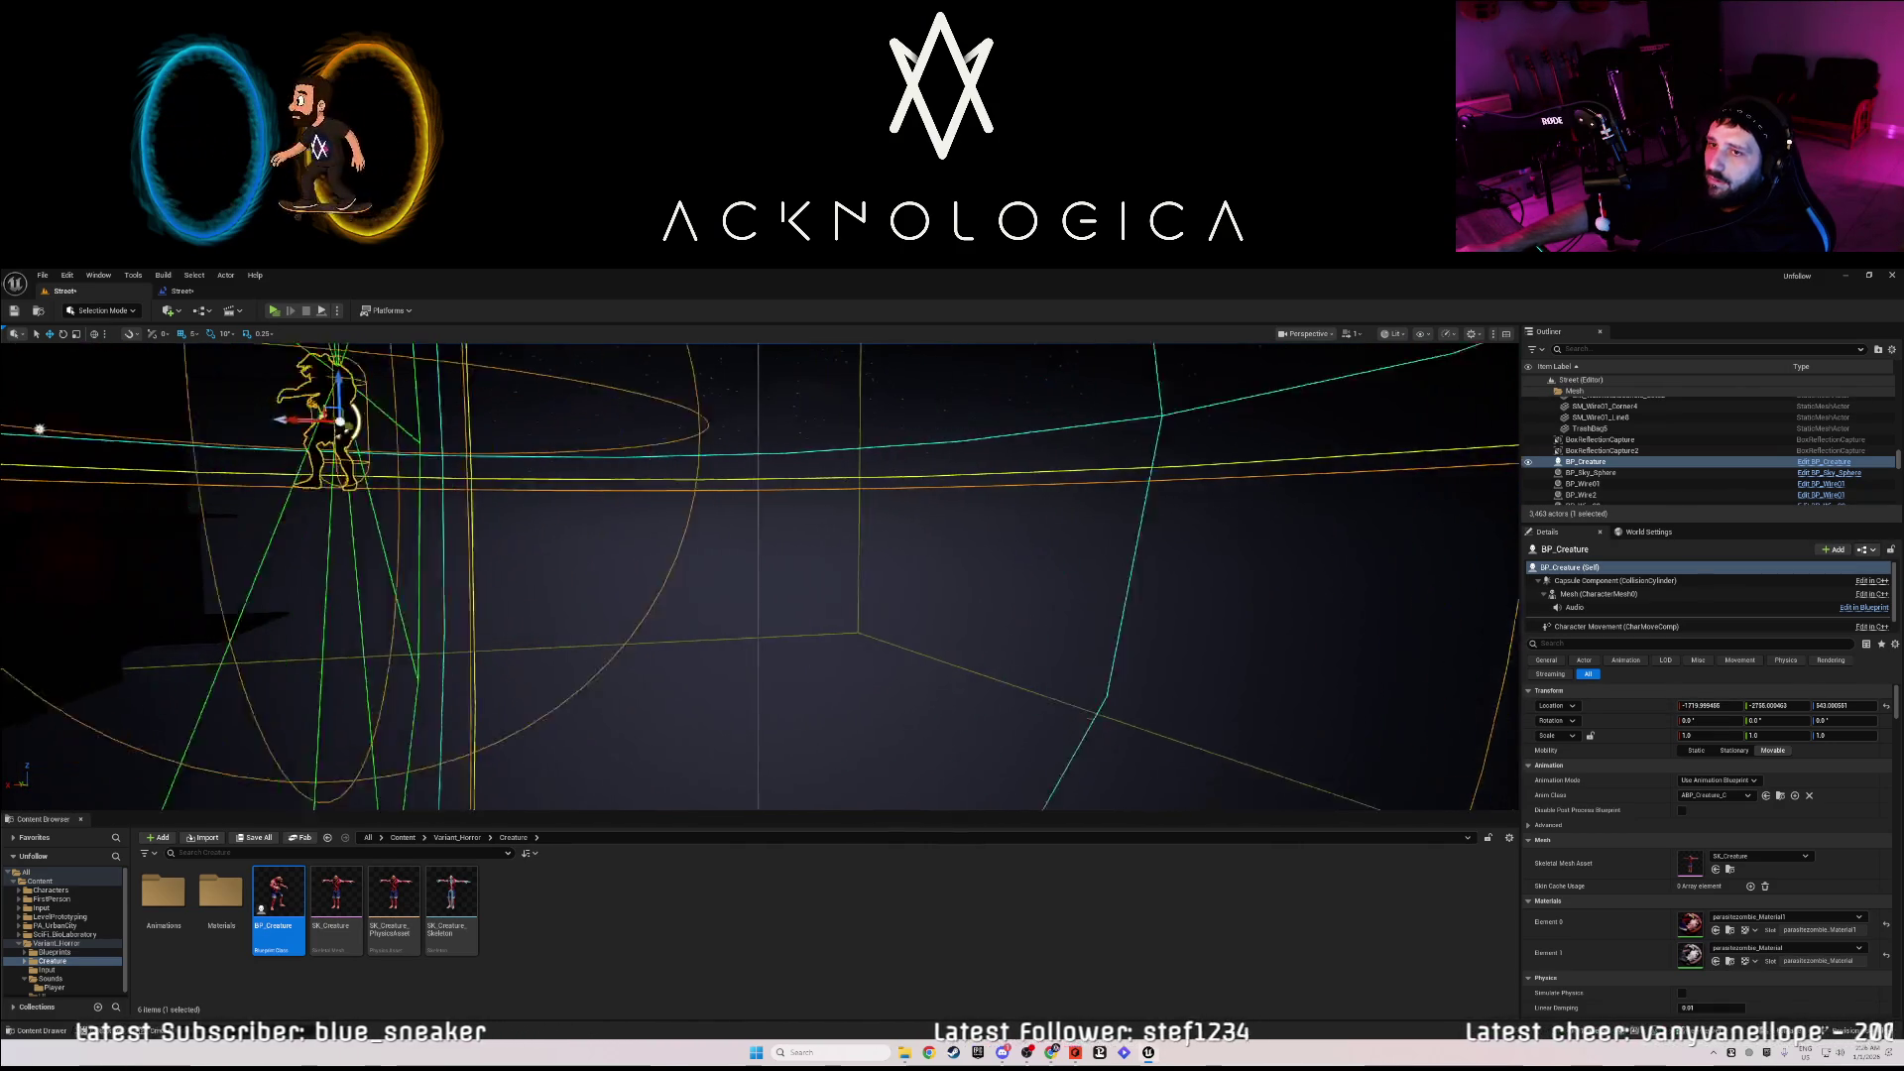
pyautogui.press('f')
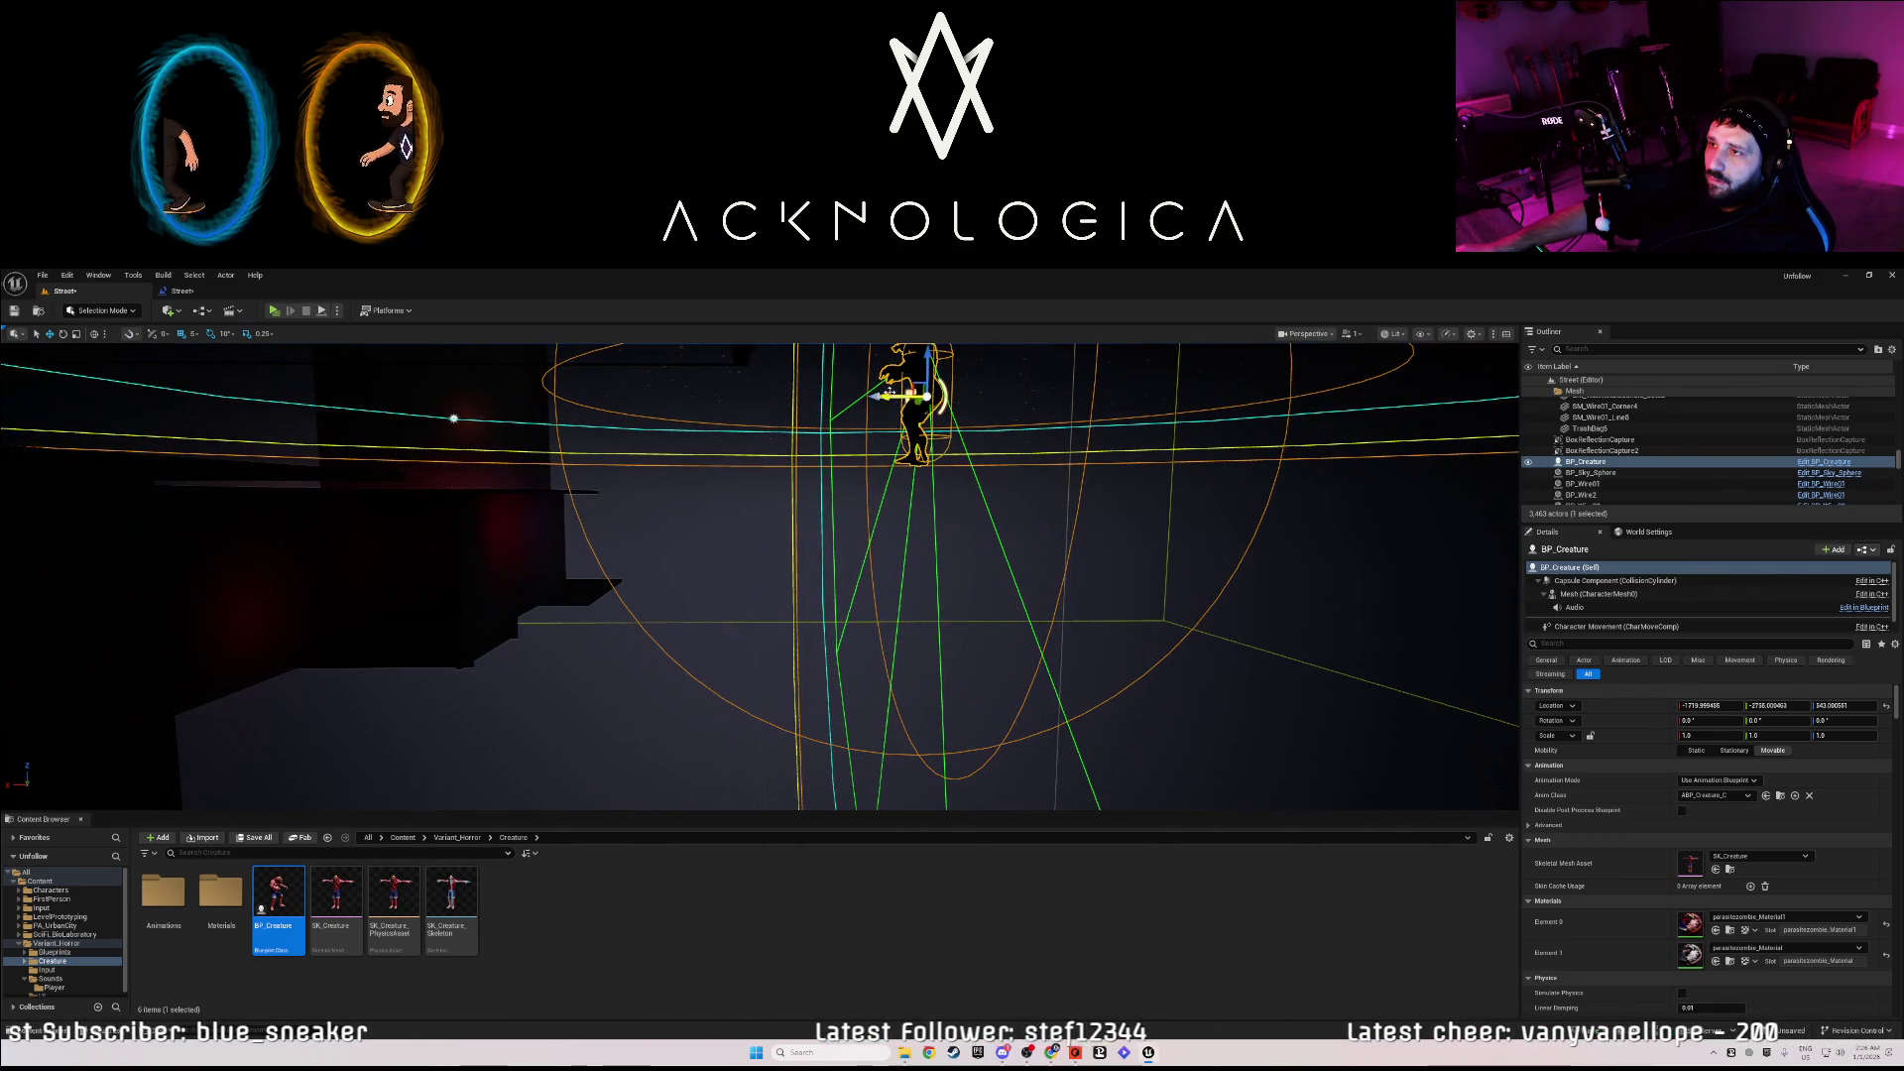
pyautogui.moveTo(890, 391)
pyautogui.mouseDown()
pyautogui.moveTo(162, 399)
pyautogui.moveTo(158, 369)
pyautogui.mouseUp()
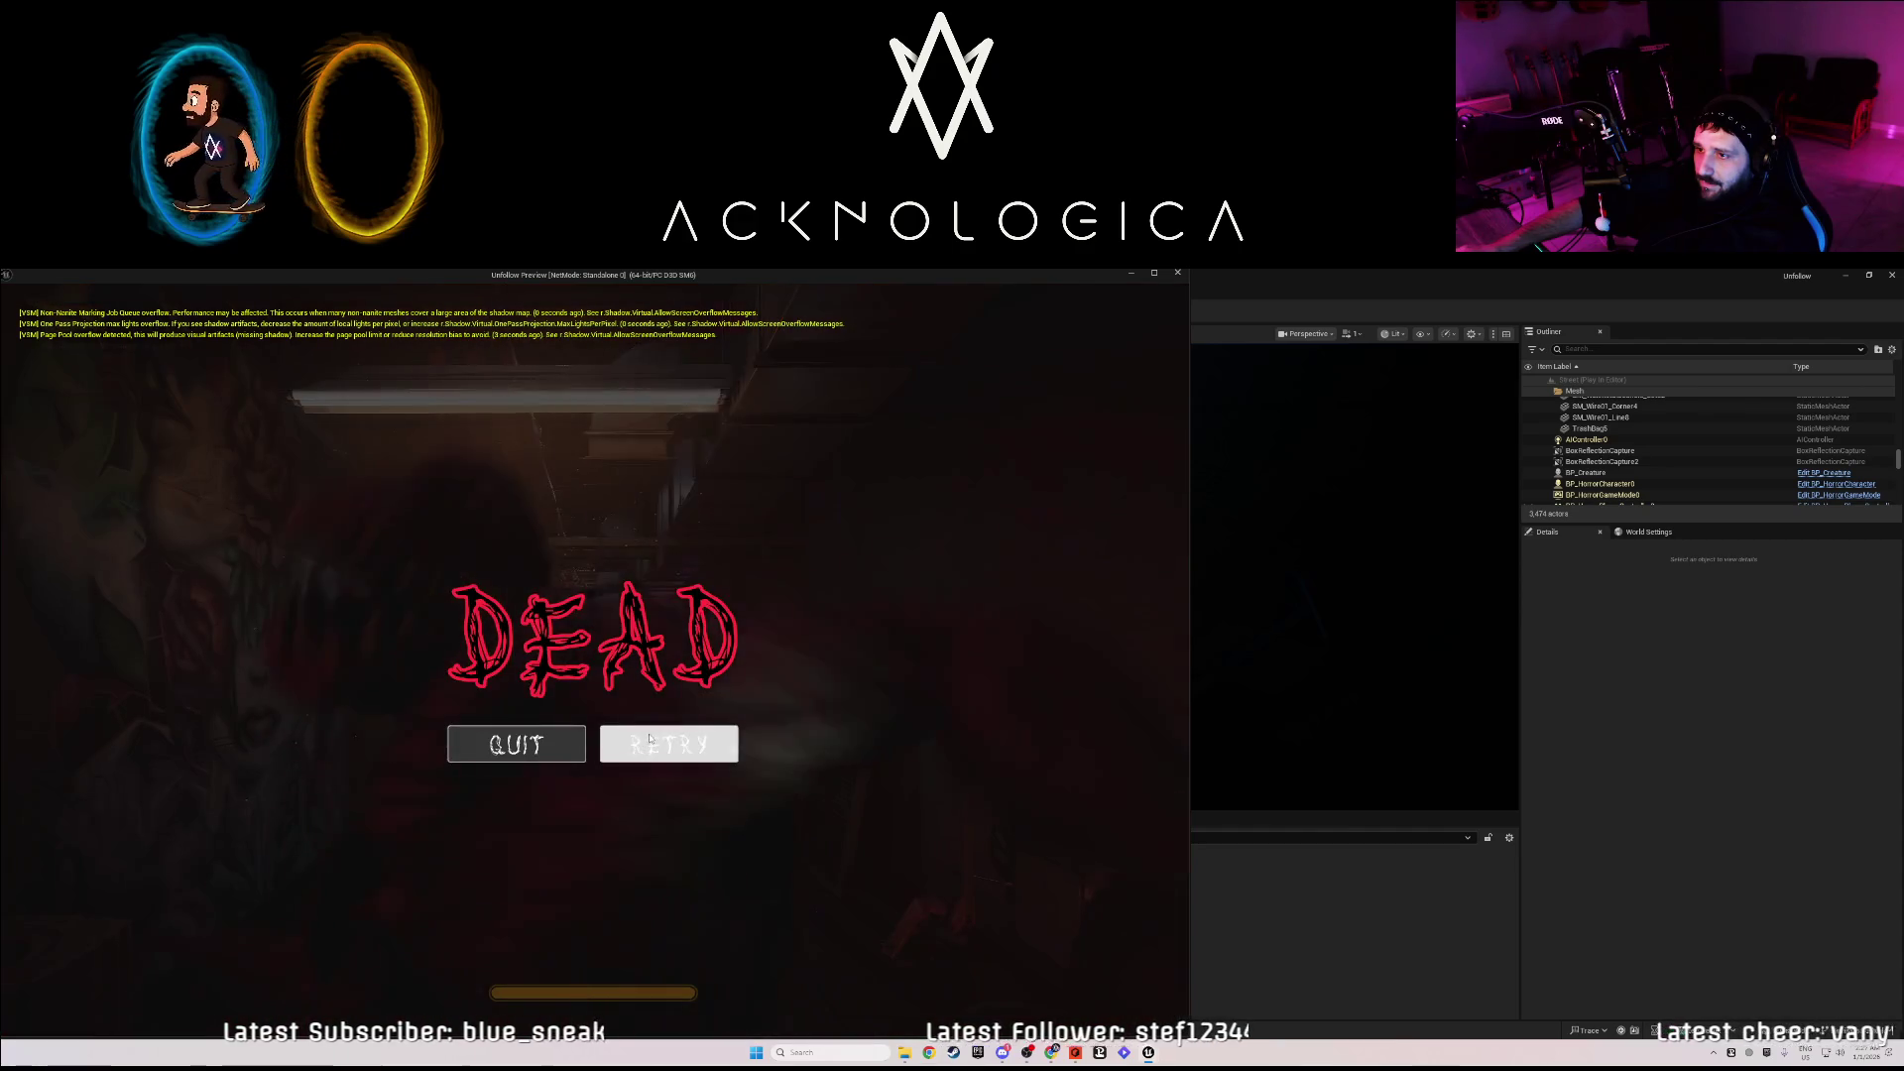
pyautogui.click(666, 746)
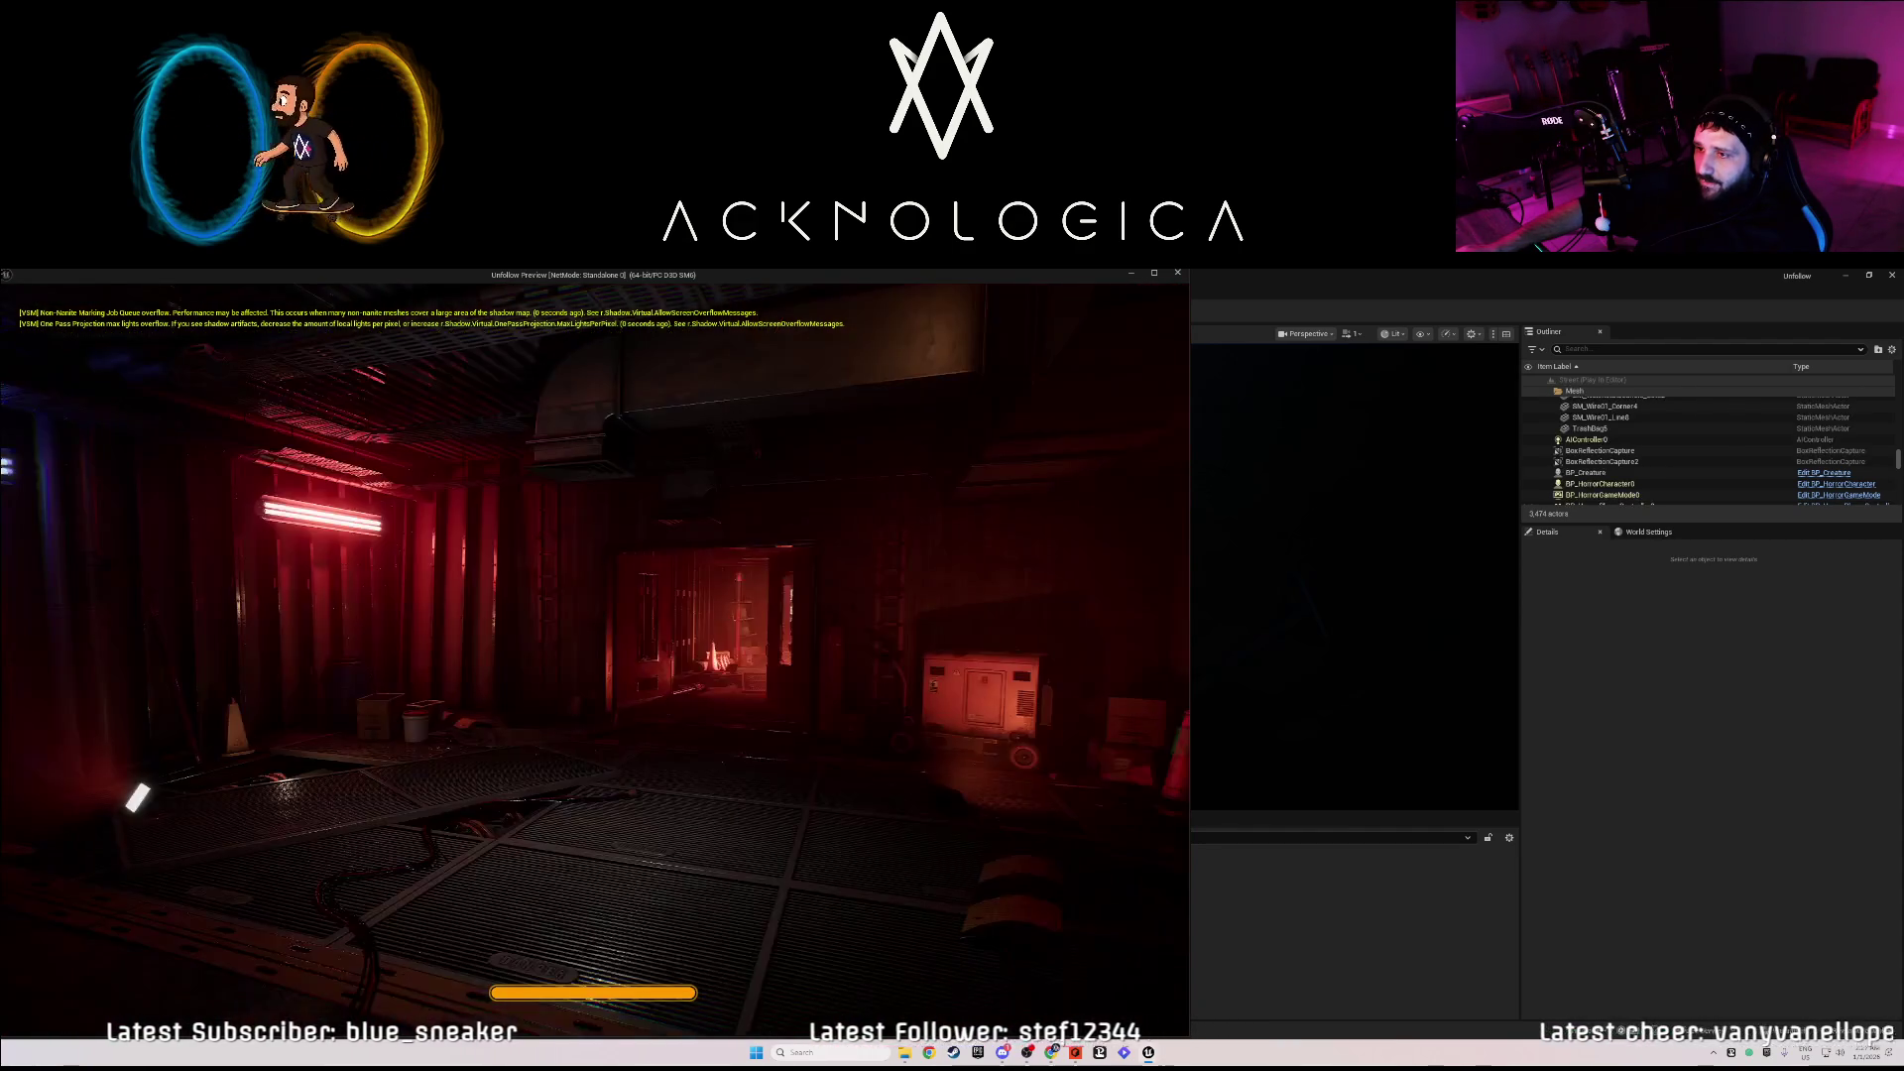
pyautogui.press('Escape')
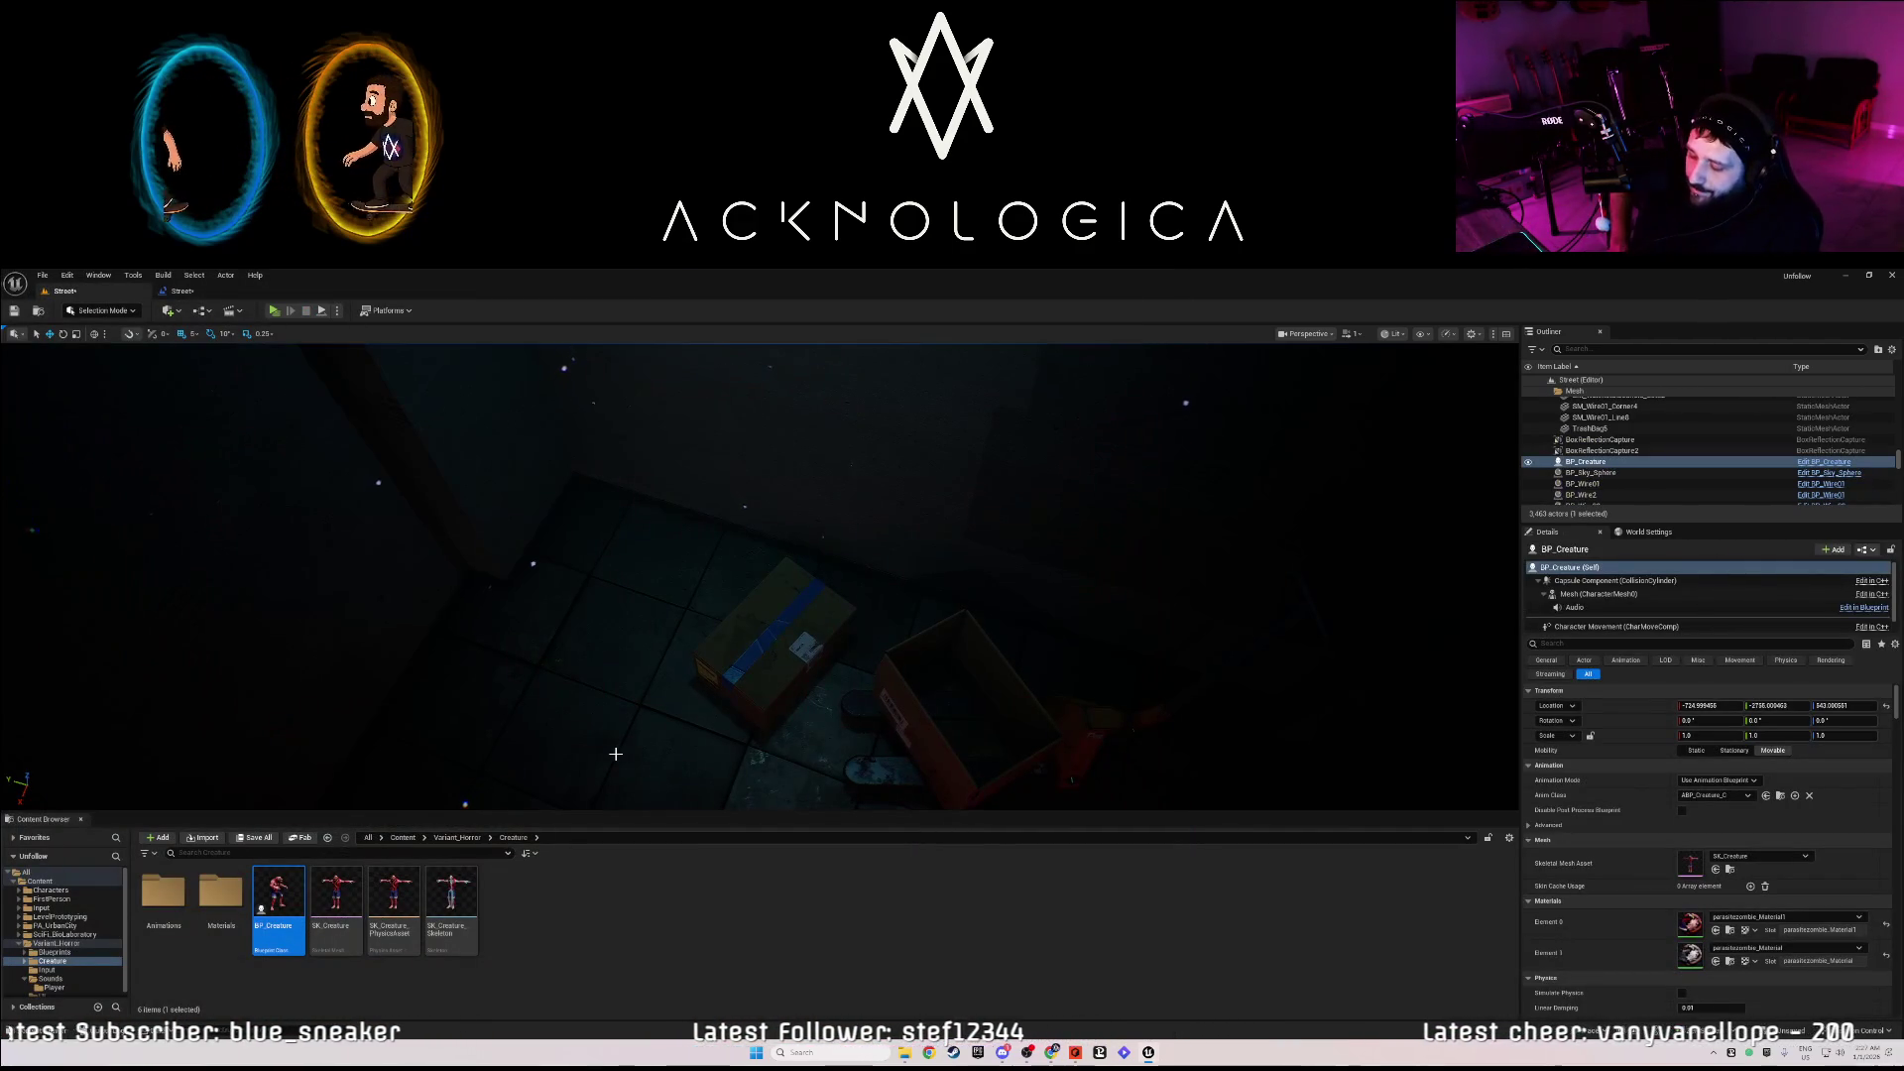